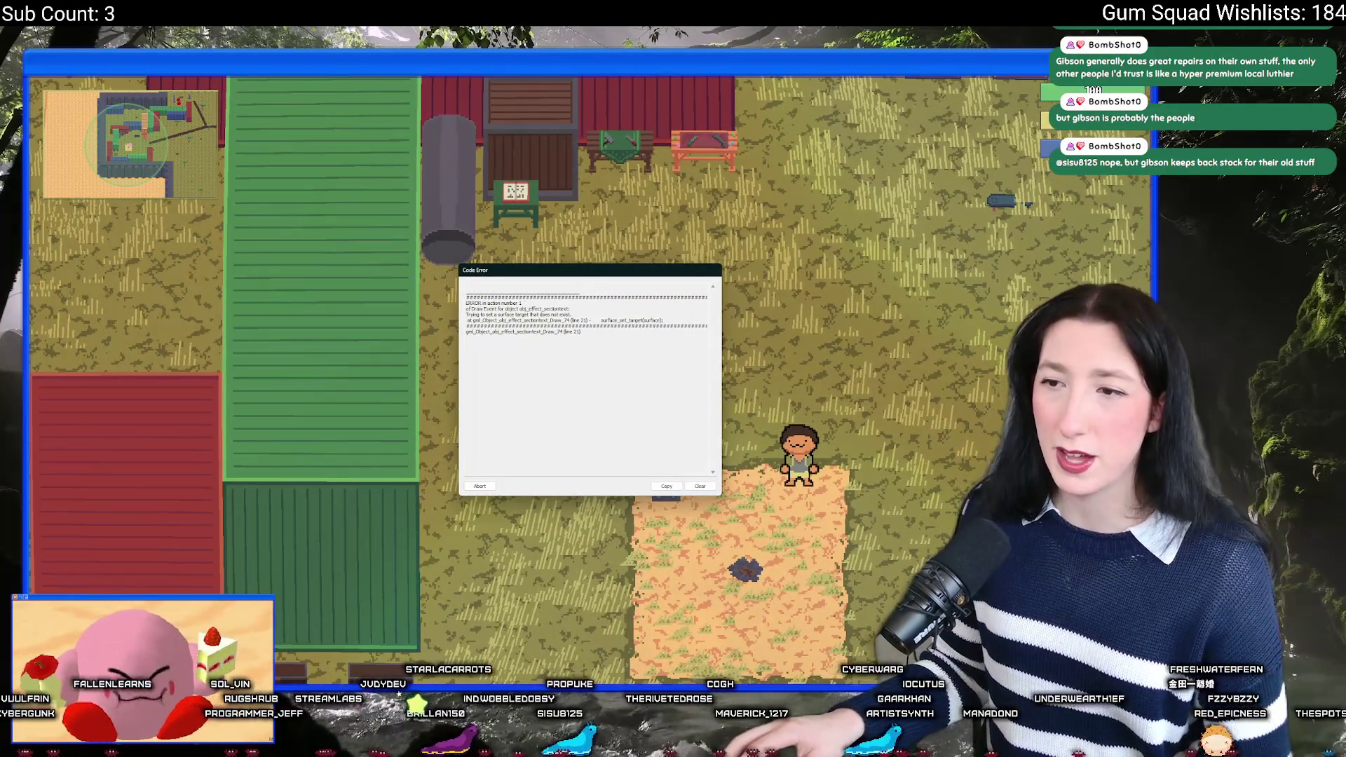
Step: Abort the code error and locate the surface_exists check in the outline draw code
{"action": "left_click", "coordinate": [481, 486]}
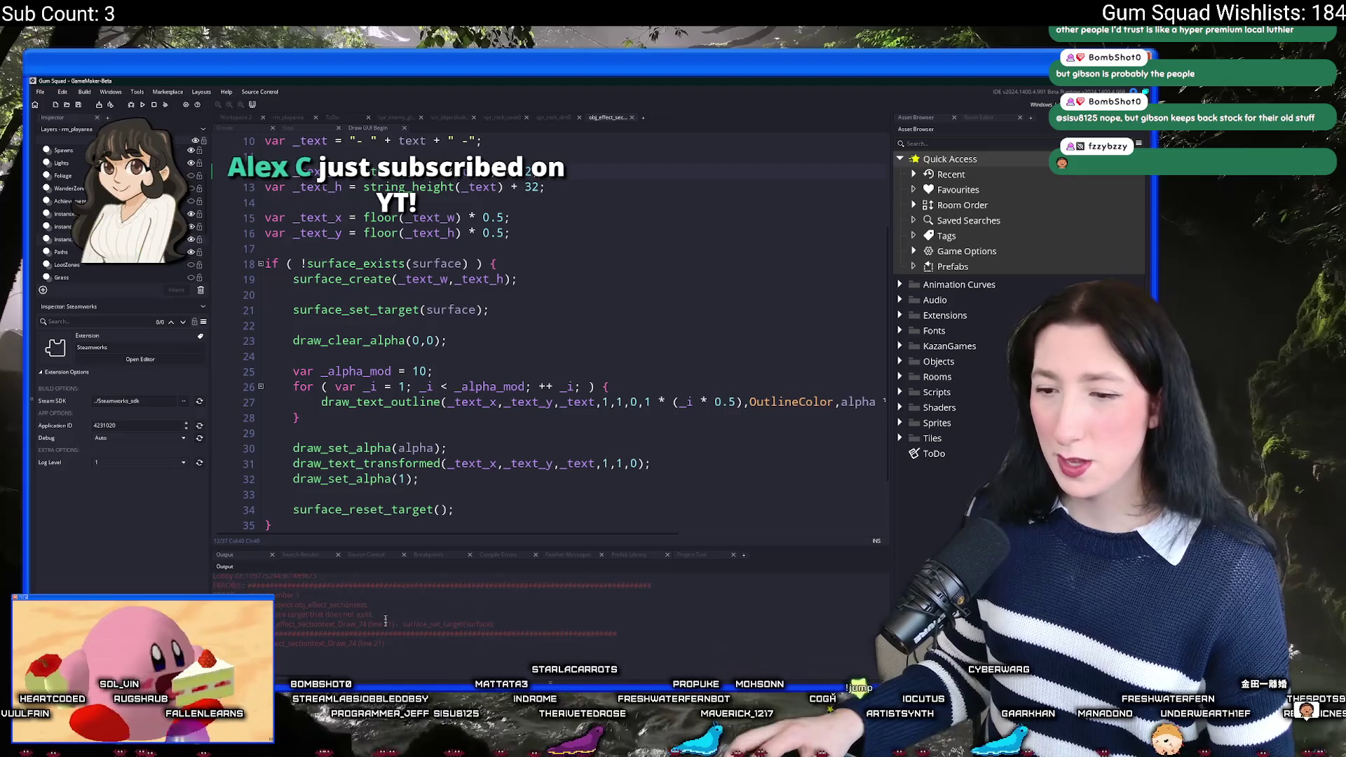
{"action": "left_click", "coordinate": [420, 418]}
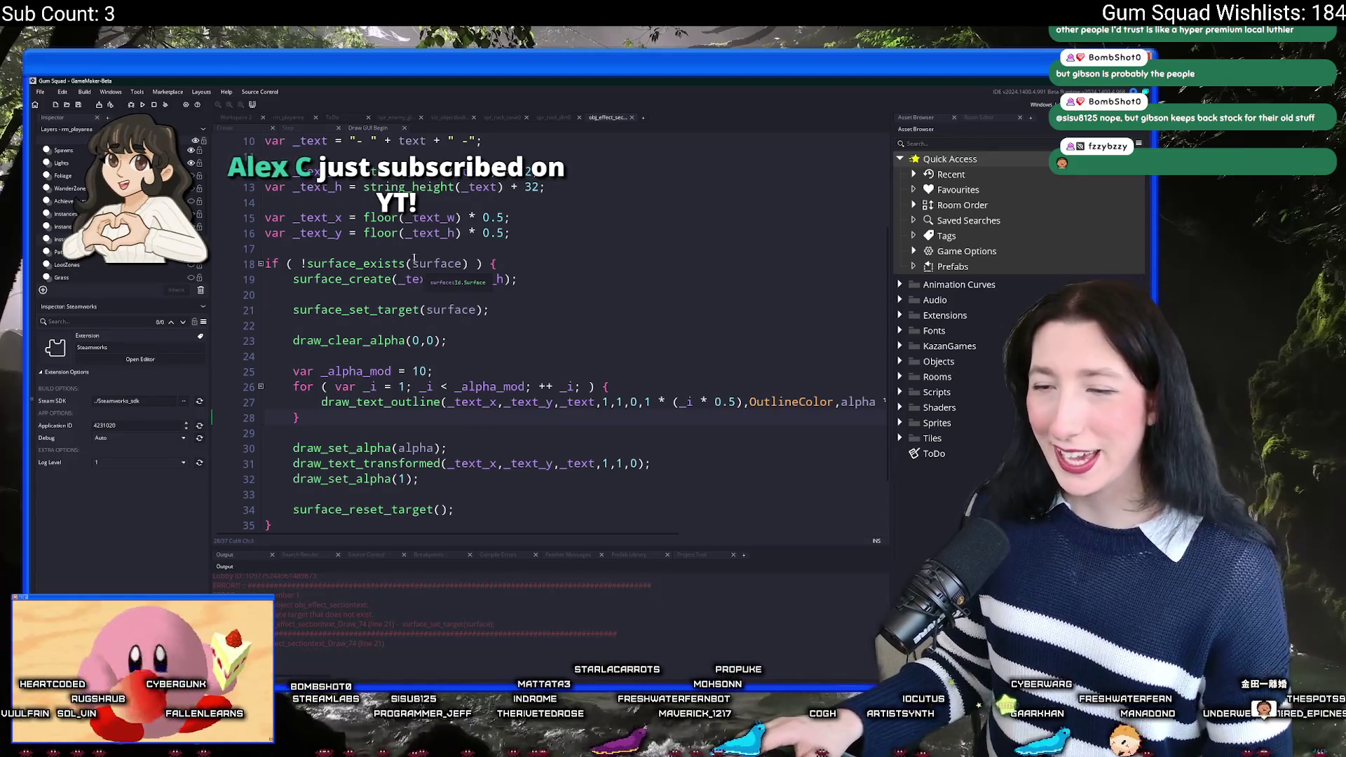
{"action": "left_click", "coordinate": [465, 264]}
{"action": "scroll", "coordinate": [449, 309], "scroll_direction": "up", "scroll_amount": 1}
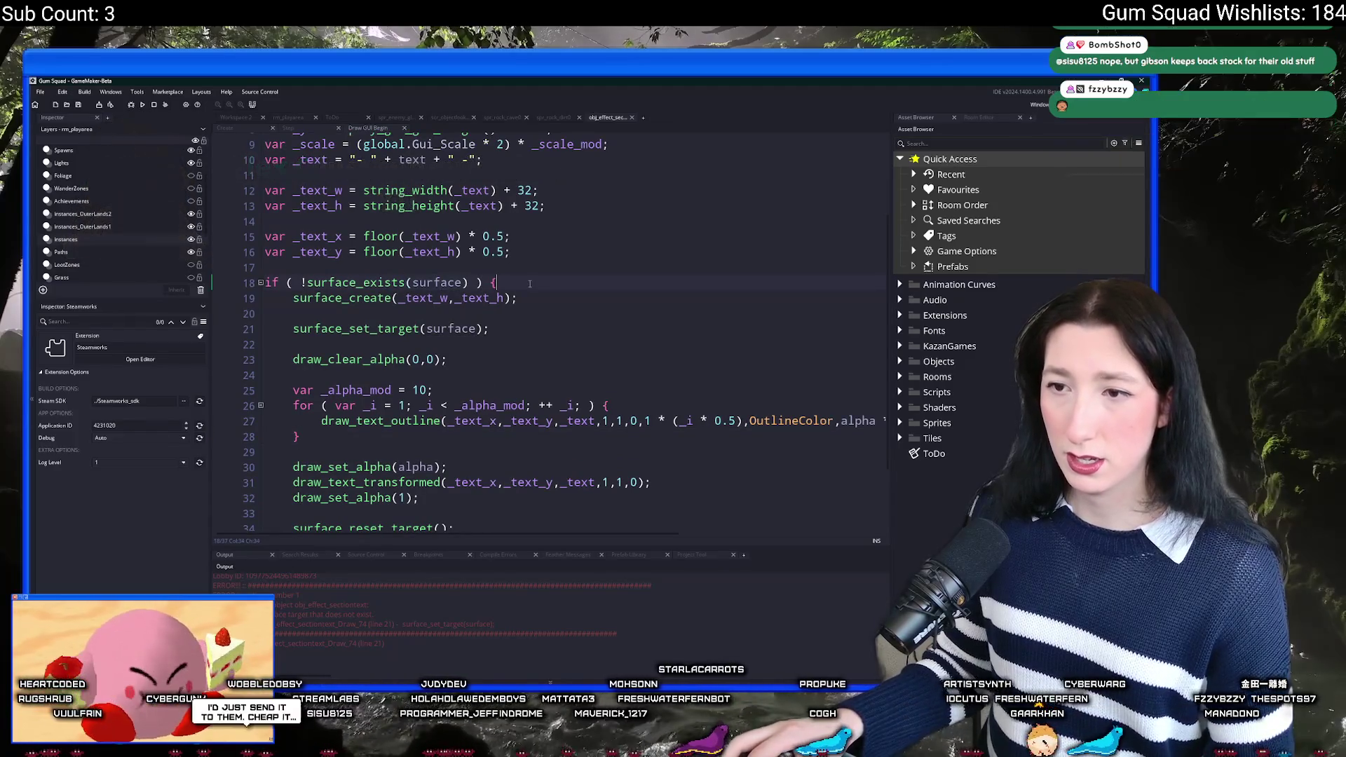
Step: Prefix line 19 with 'surface =' to store surface_create's result, then rebuild and run
{"action": "key", "text": "End"}
{"action": "left_click", "coordinate": [293, 298]}
{"action": "type", "text": "surface ="}
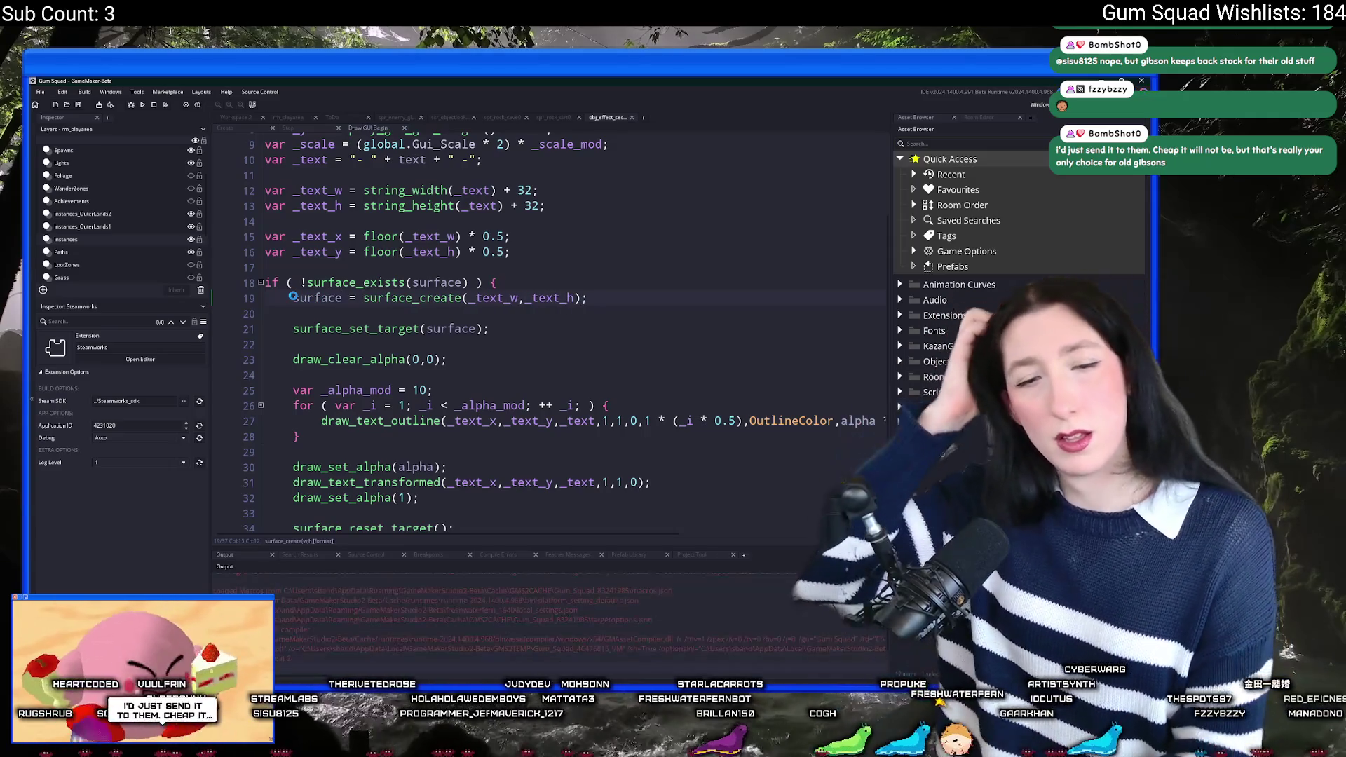
{"action": "key", "text": "F5"}
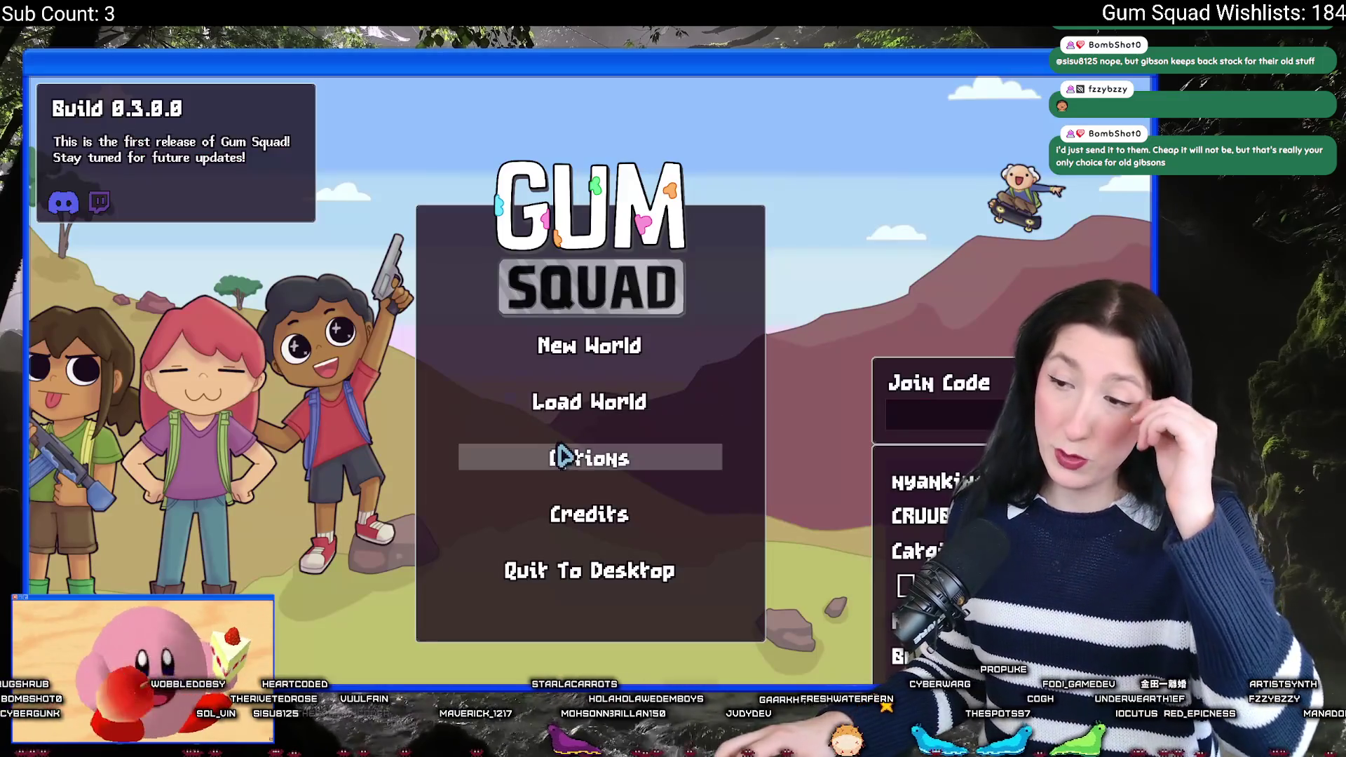
Step: Turn off Fullscreen and Borderless Window in the game's Graphics options, then maximize the window
{"action": "left_click", "coordinate": [558, 457]}
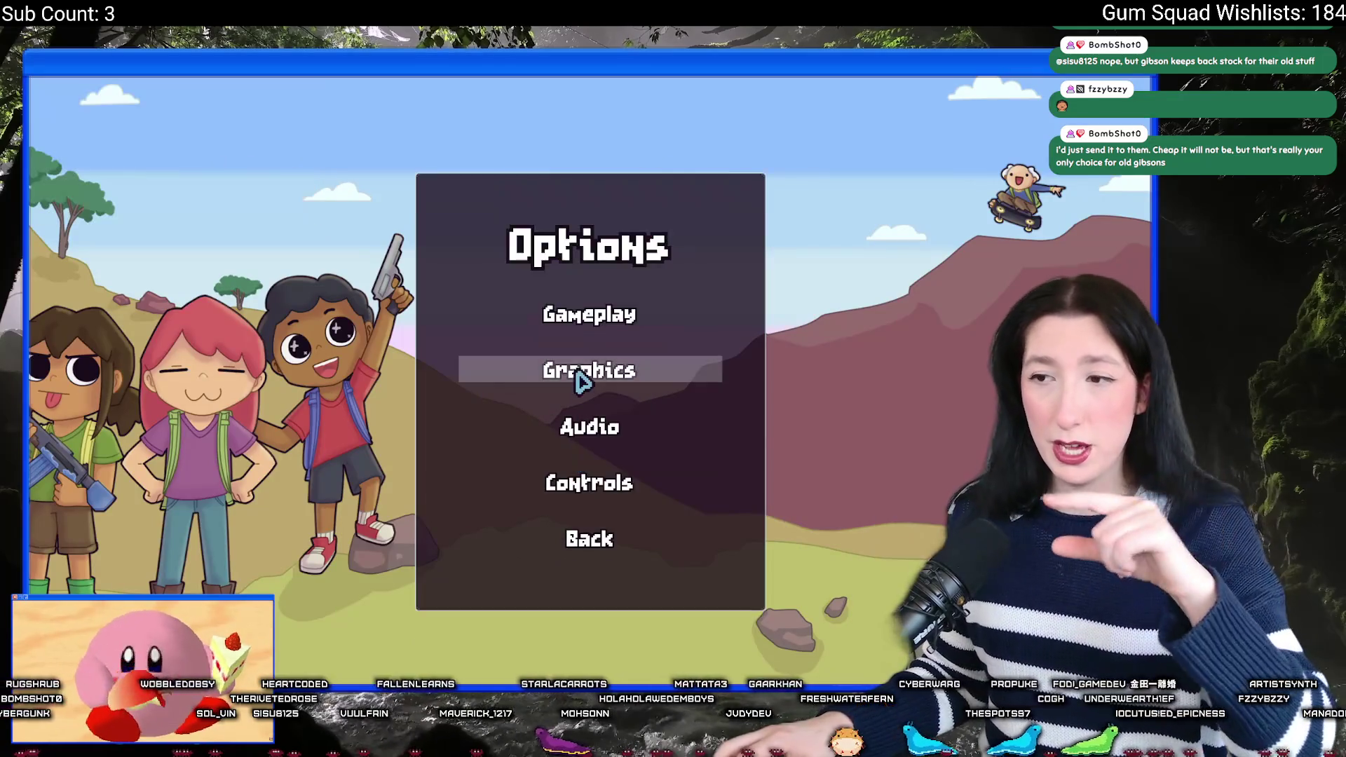
{"action": "left_click", "coordinate": [581, 377]}
{"action": "left_click", "coordinate": [392, 376]}
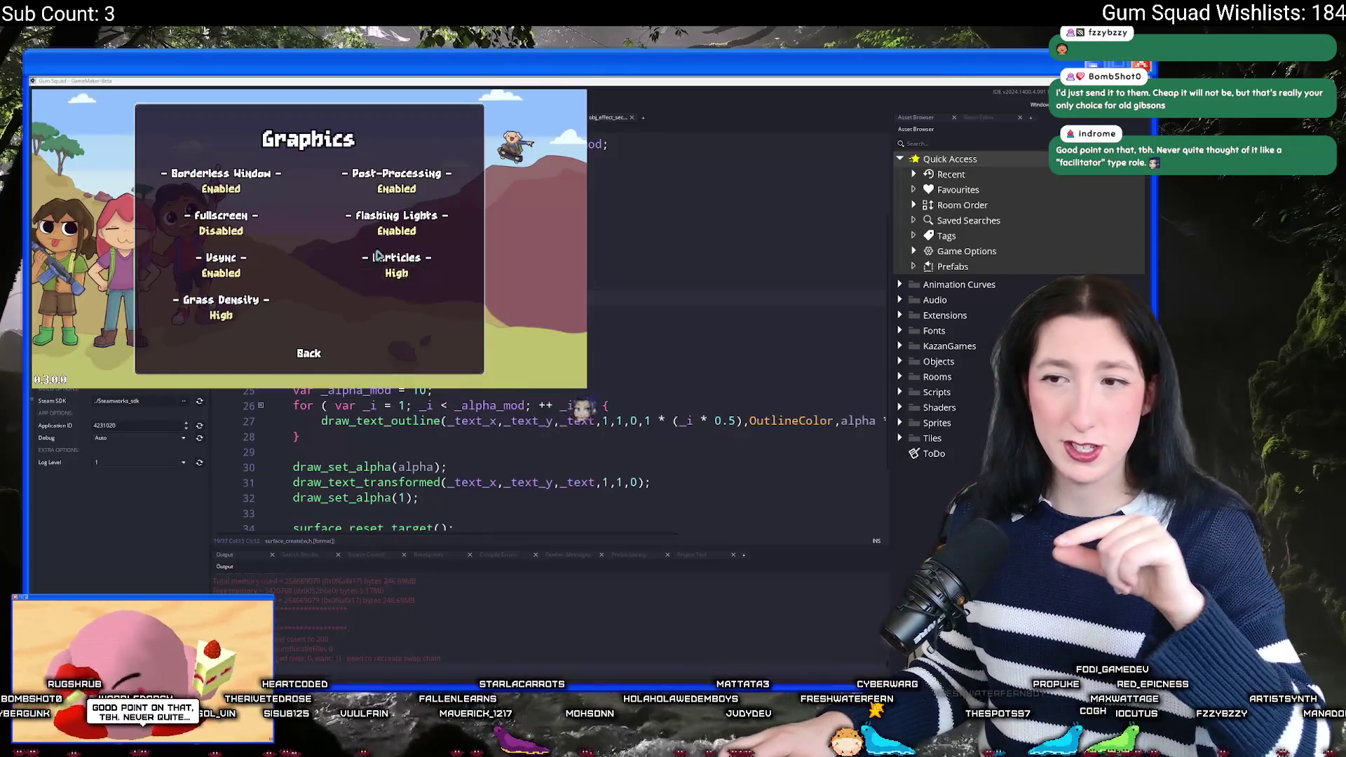
{"action": "left_click", "coordinate": [500, 342]}
{"action": "left_click", "coordinate": [590, 426]}
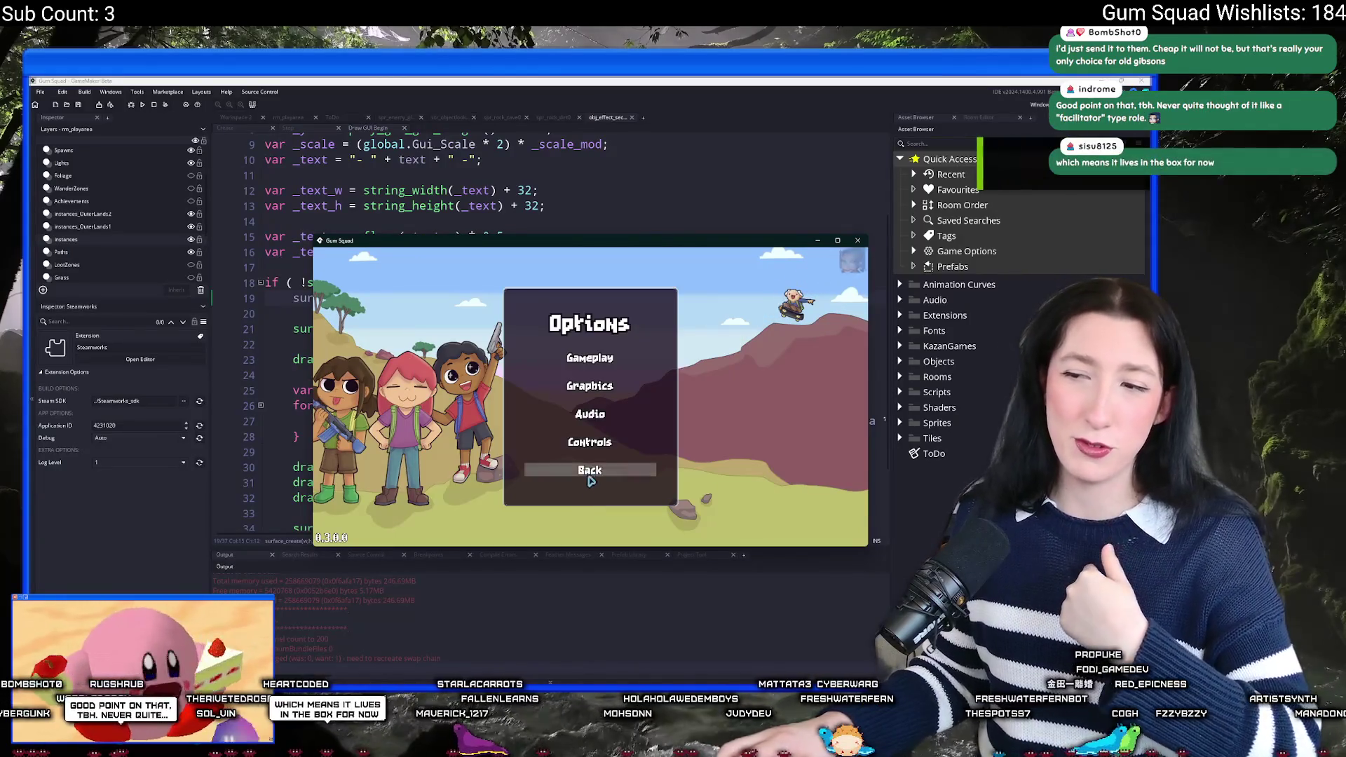
{"action": "left_click", "coordinate": [589, 469]}
{"action": "double_click", "coordinate": [628, 249]}
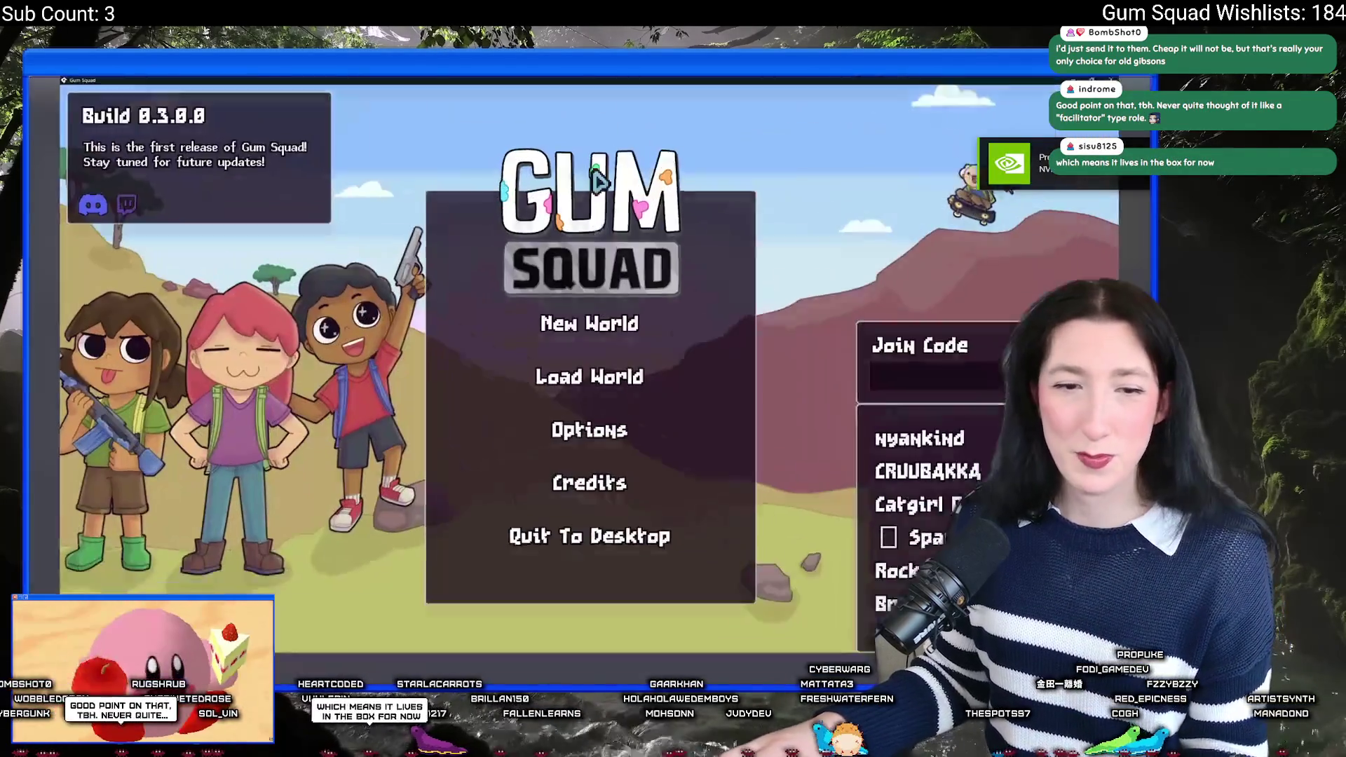
Step: Create a New World lobby, walk left and right, then save and quit to the menu
{"action": "left_click", "coordinate": [617, 339]}
{"action": "left_click", "coordinate": [612, 539]}
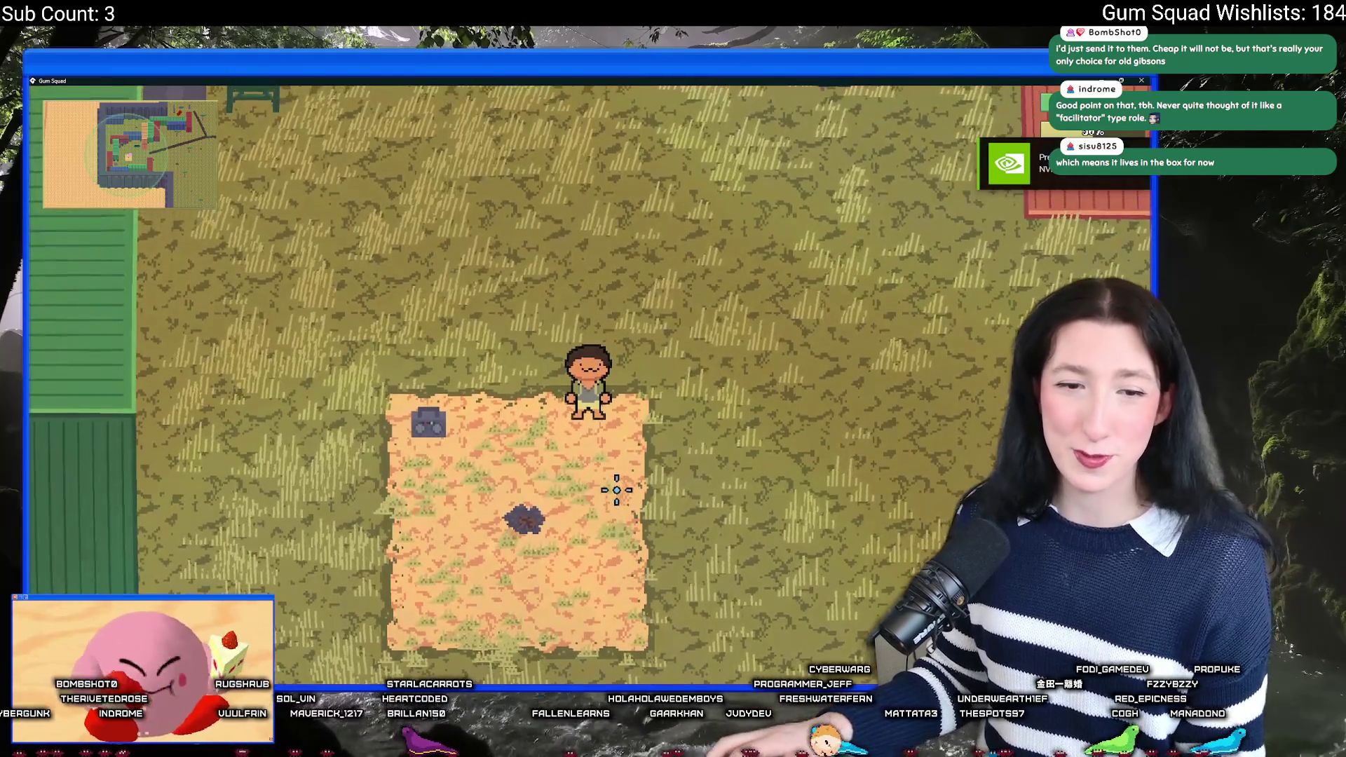
{"action": "key", "text": "d"}
{"action": "key", "text": "d"}
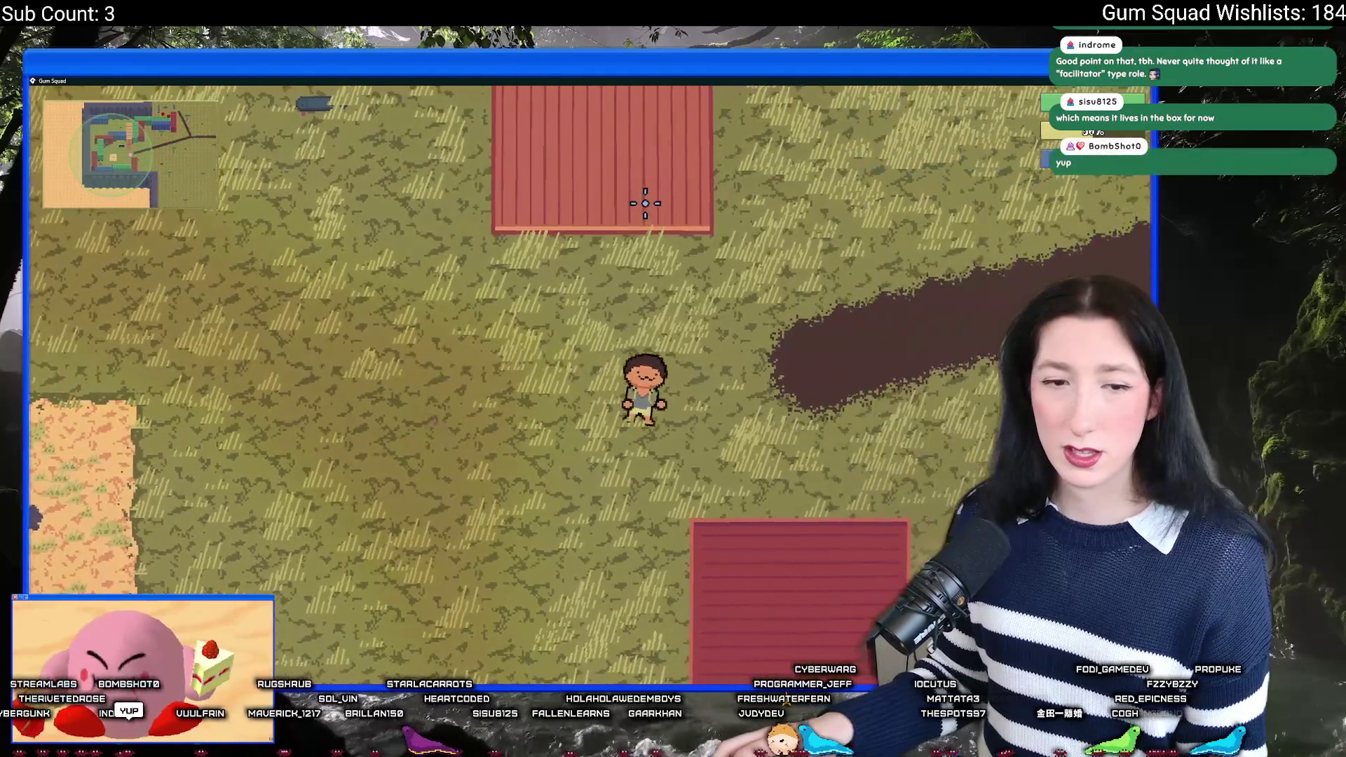
{"action": "key", "text": "a"}
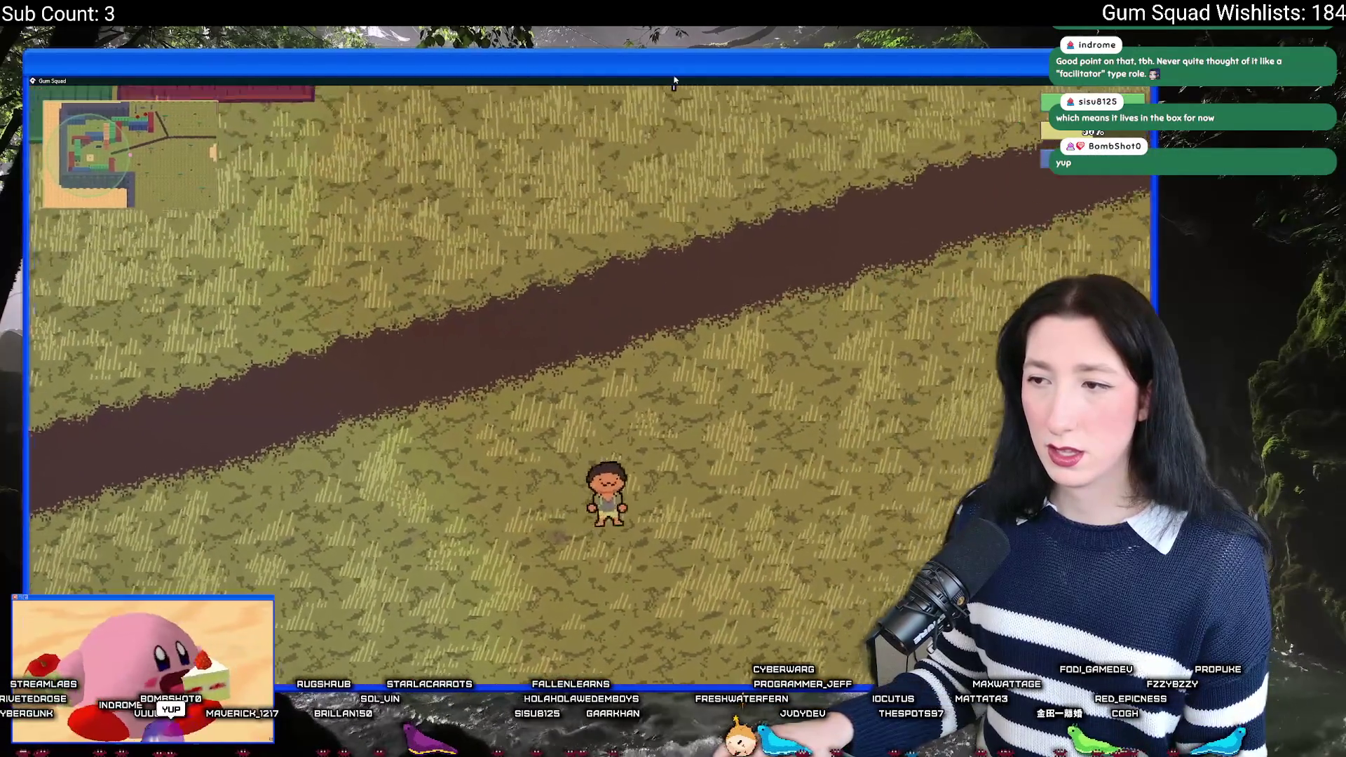
{"action": "key", "text": "Escape"}
{"action": "left_click", "coordinate": [579, 562]}
Step: Create another world lobby, leave fullscreen, and close the game test run
{"action": "left_click", "coordinate": [588, 337]}
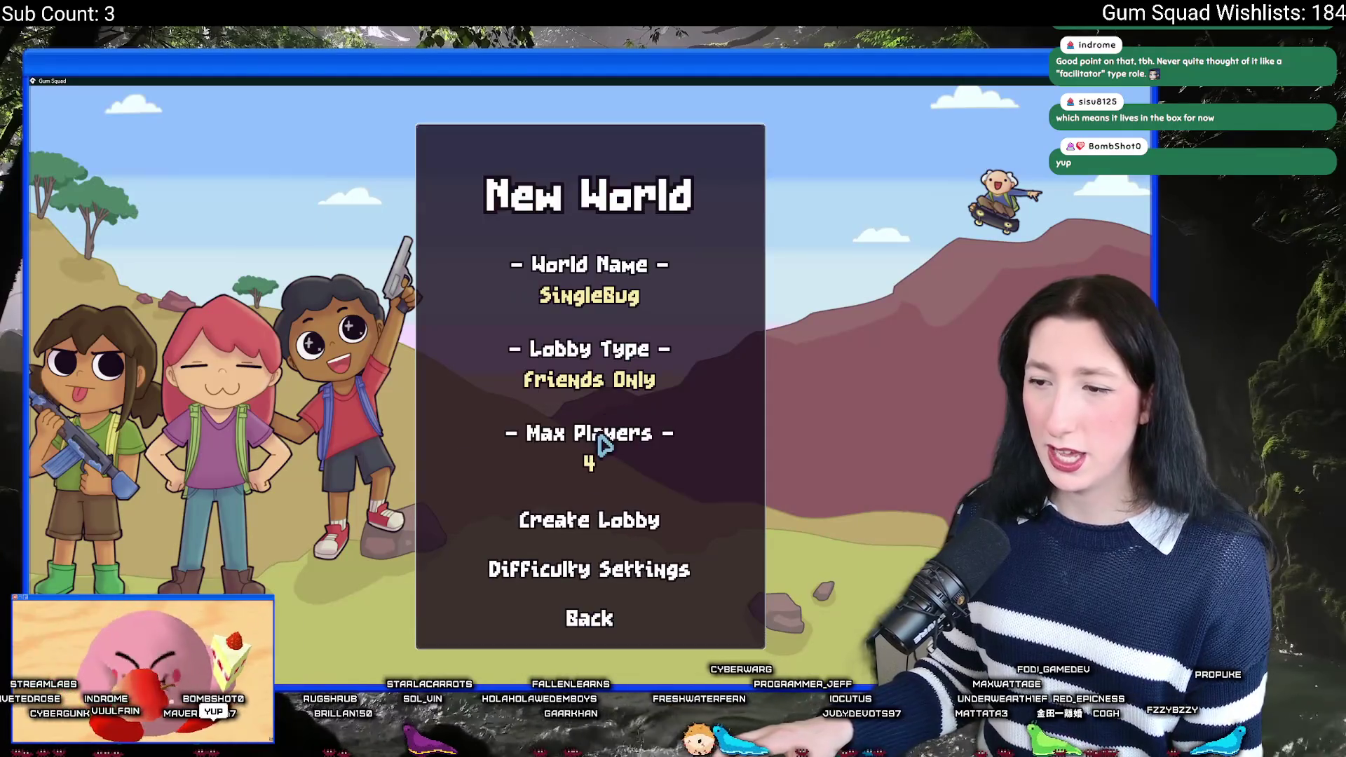
{"action": "left_click", "coordinate": [573, 516]}
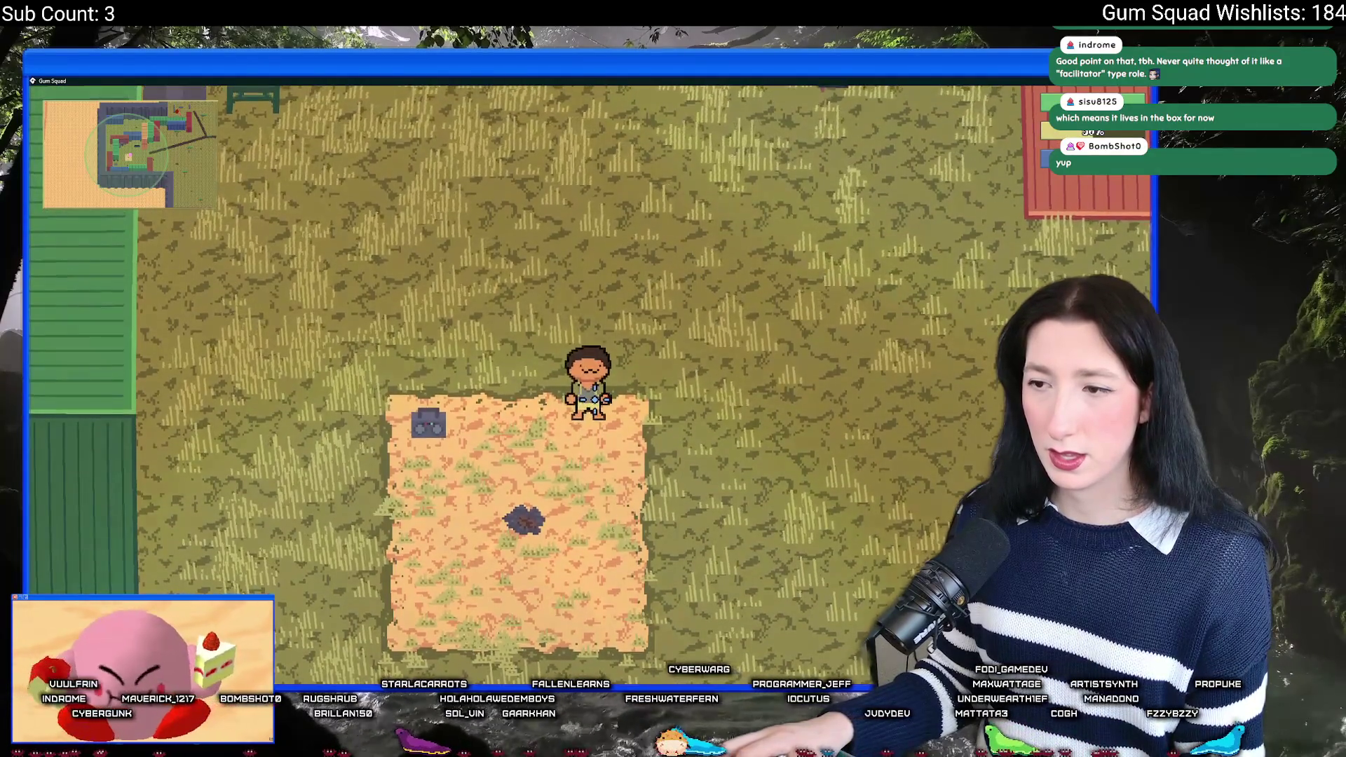
{"action": "key", "text": "F11"}
{"action": "key", "text": "alt+F4"}
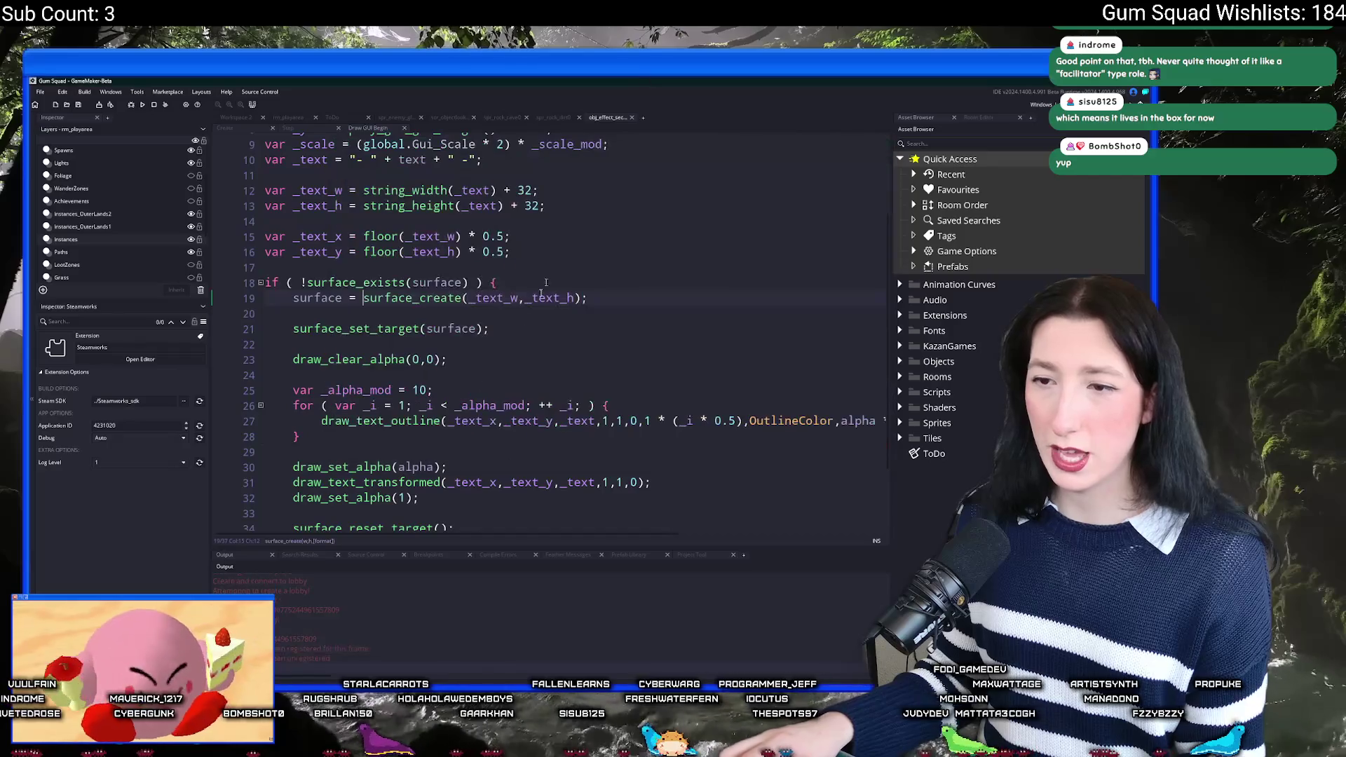
Step: Change draw_surface_center's last argument on line 37 to alpha
{"action": "scroll", "coordinate": [516, 359], "scroll_direction": "down", "scroll_amount": 2}
{"action": "left_click", "coordinate": [598, 492]}
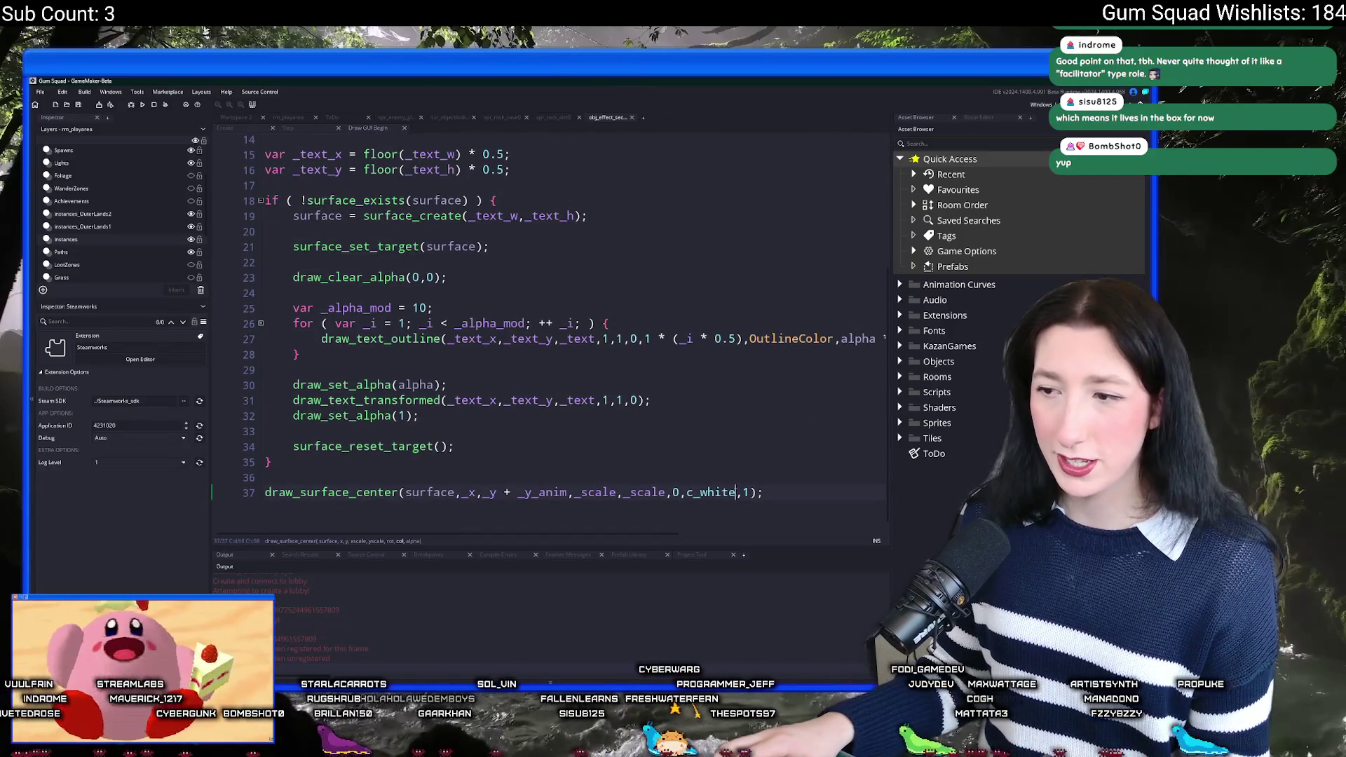
{"action": "type", "text": "alpha"}
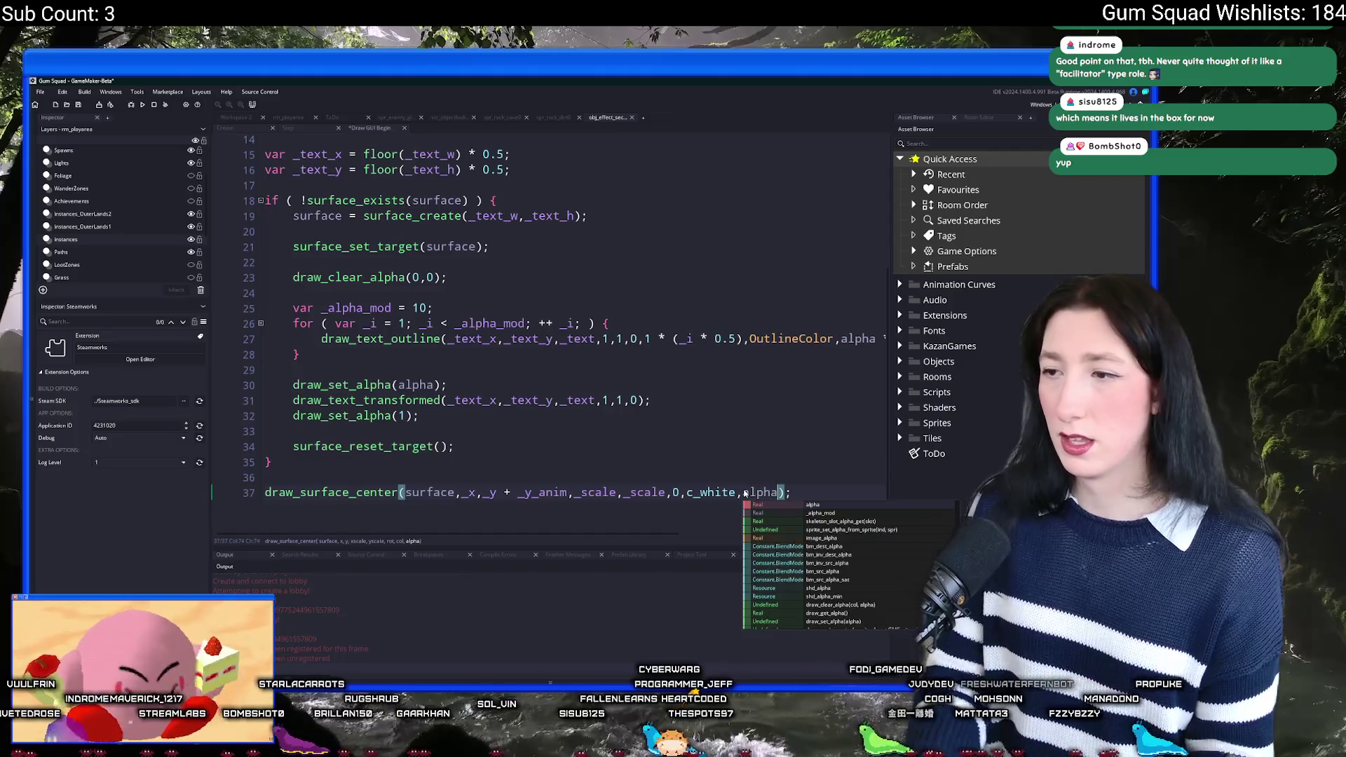
{"action": "left_click", "coordinate": [834, 339]}
{"action": "key", "text": "End"}
Step: Insert gpu_set_colourwriteenable(1,1,1) on the line after draw_clear_alpha
{"action": "key", "text": "Home"}
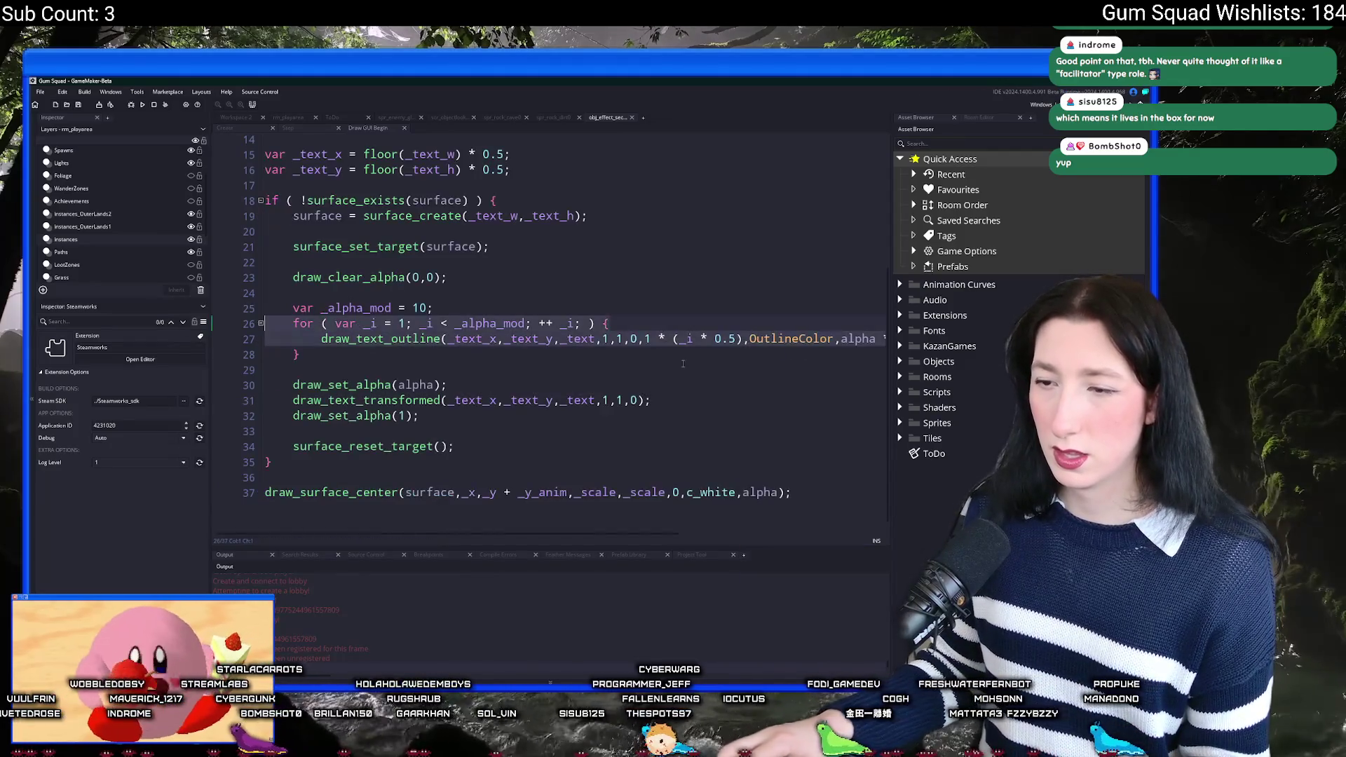
{"action": "key", "text": "Down"}
{"action": "key", "text": "Down"}
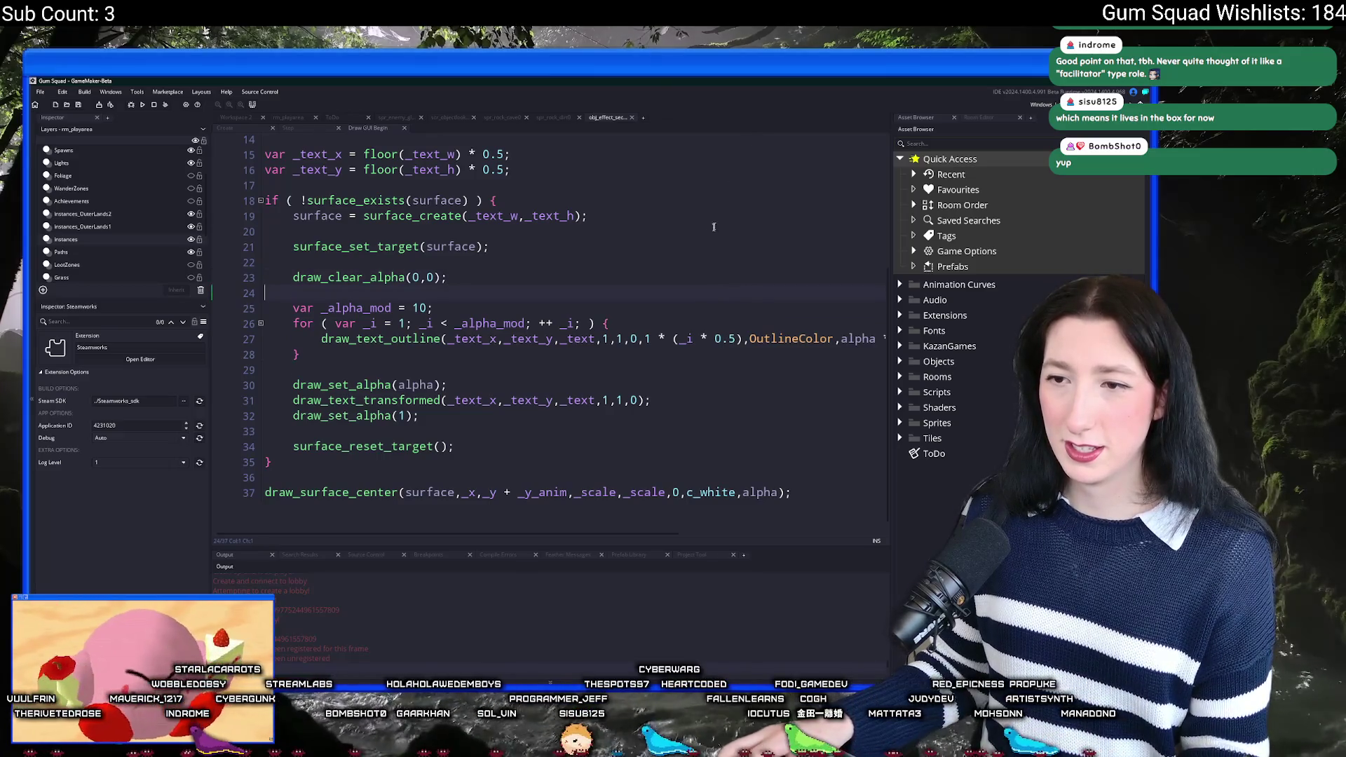
{"action": "key", "text": "Return"}
{"action": "key", "text": "Return"}
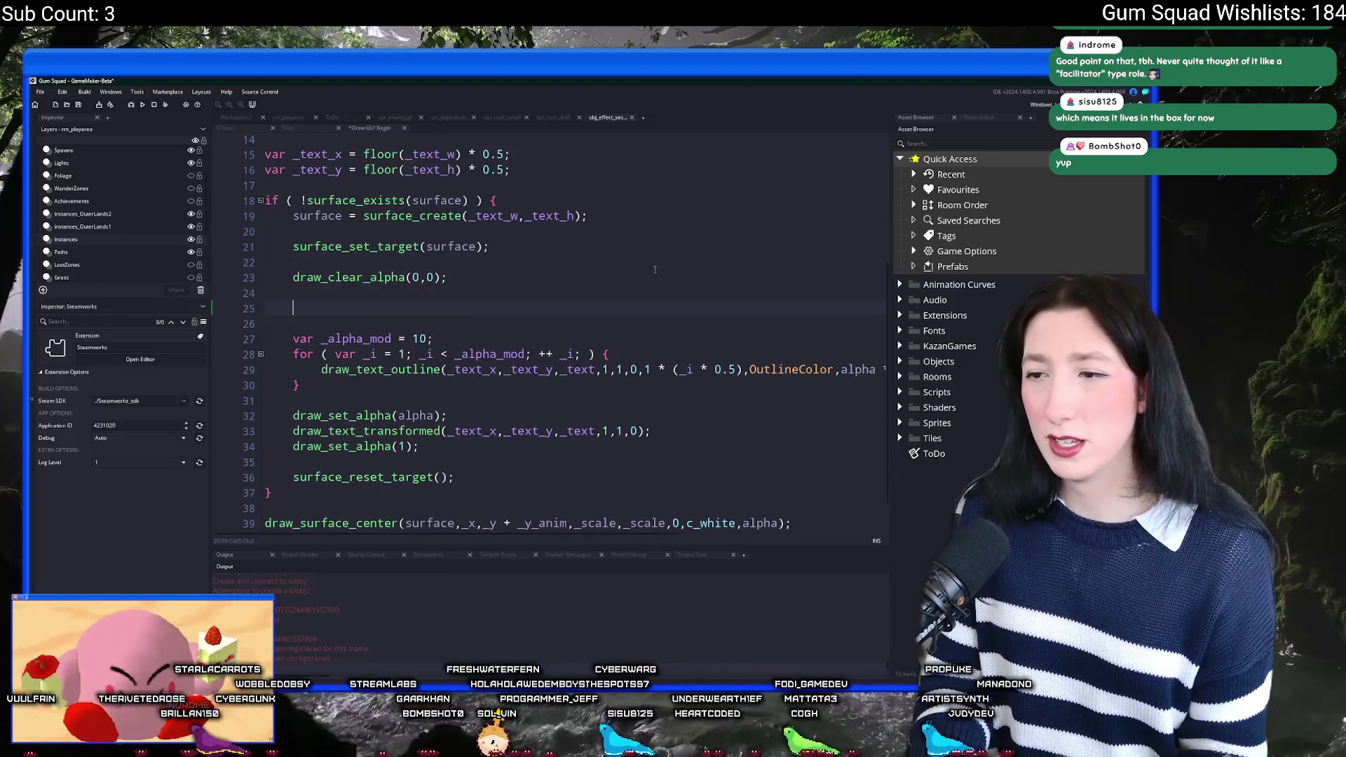
{"action": "type", "text": "gpu_set_col"}
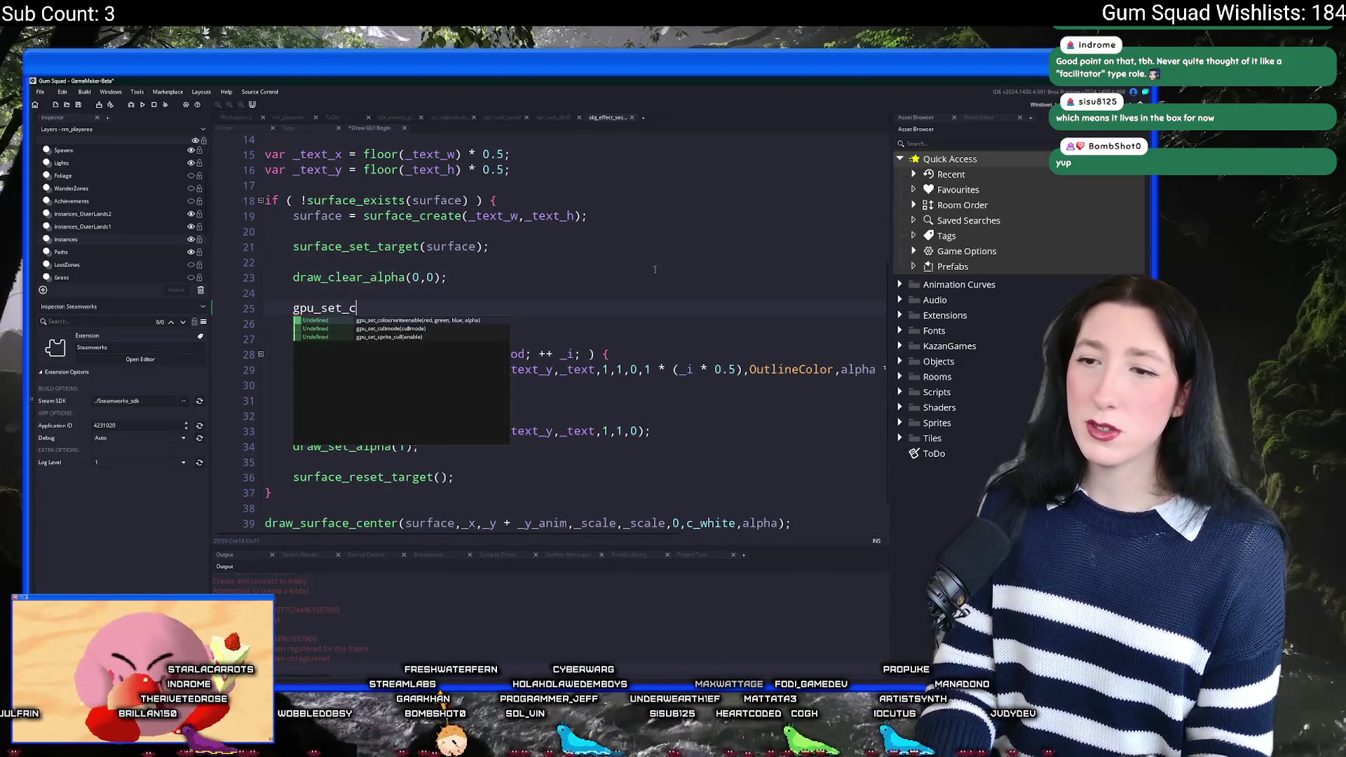
{"action": "key", "text": "Return"}
{"action": "type", "text": "(1,1,1"}
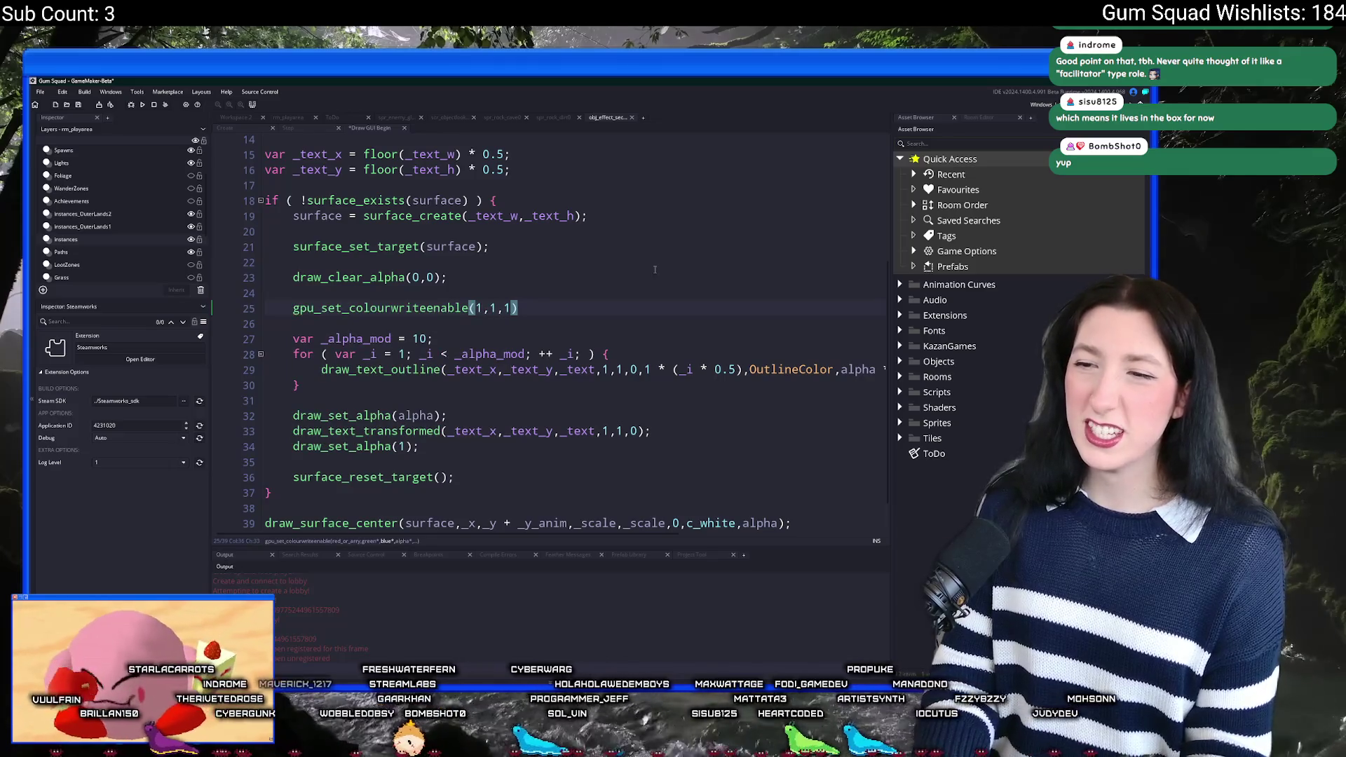
{"action": "left_click", "coordinate": [350, 308]}
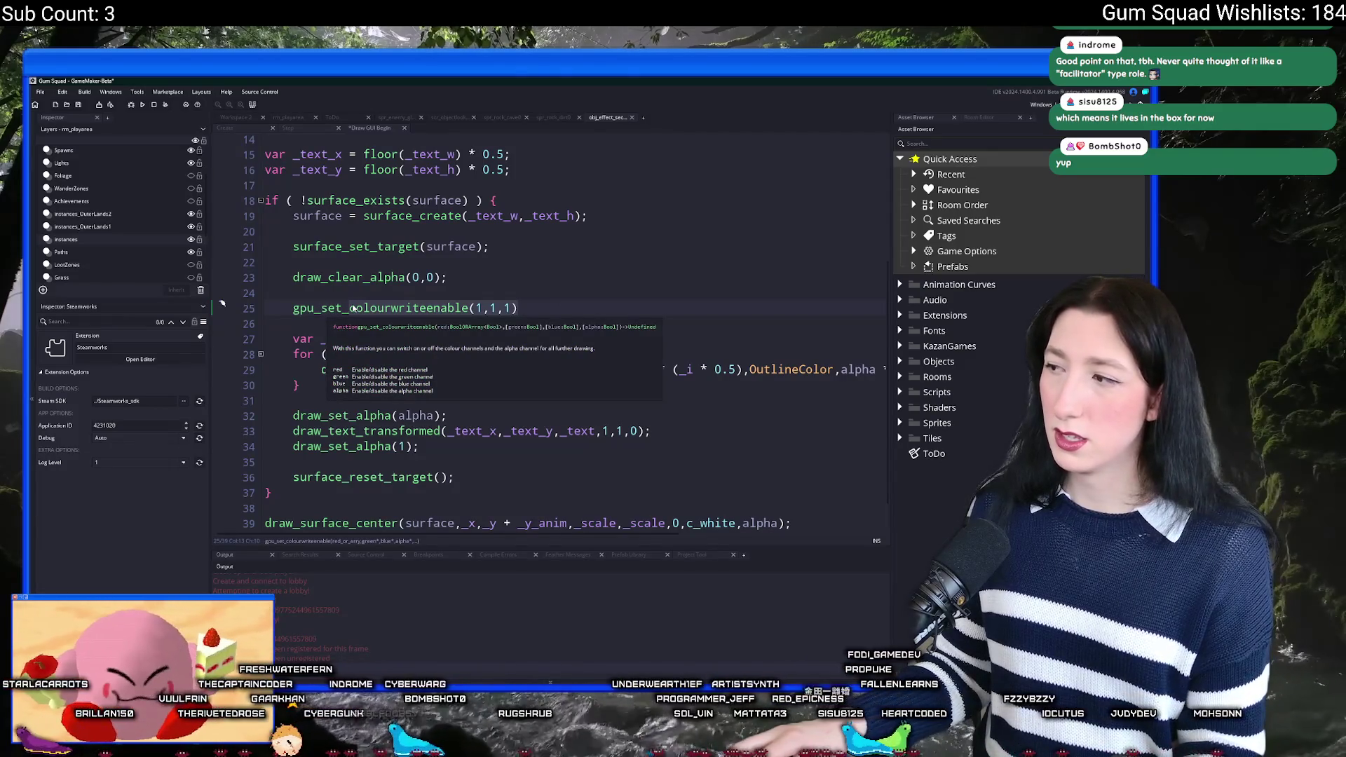
{"action": "key", "text": "ctrl+f"}
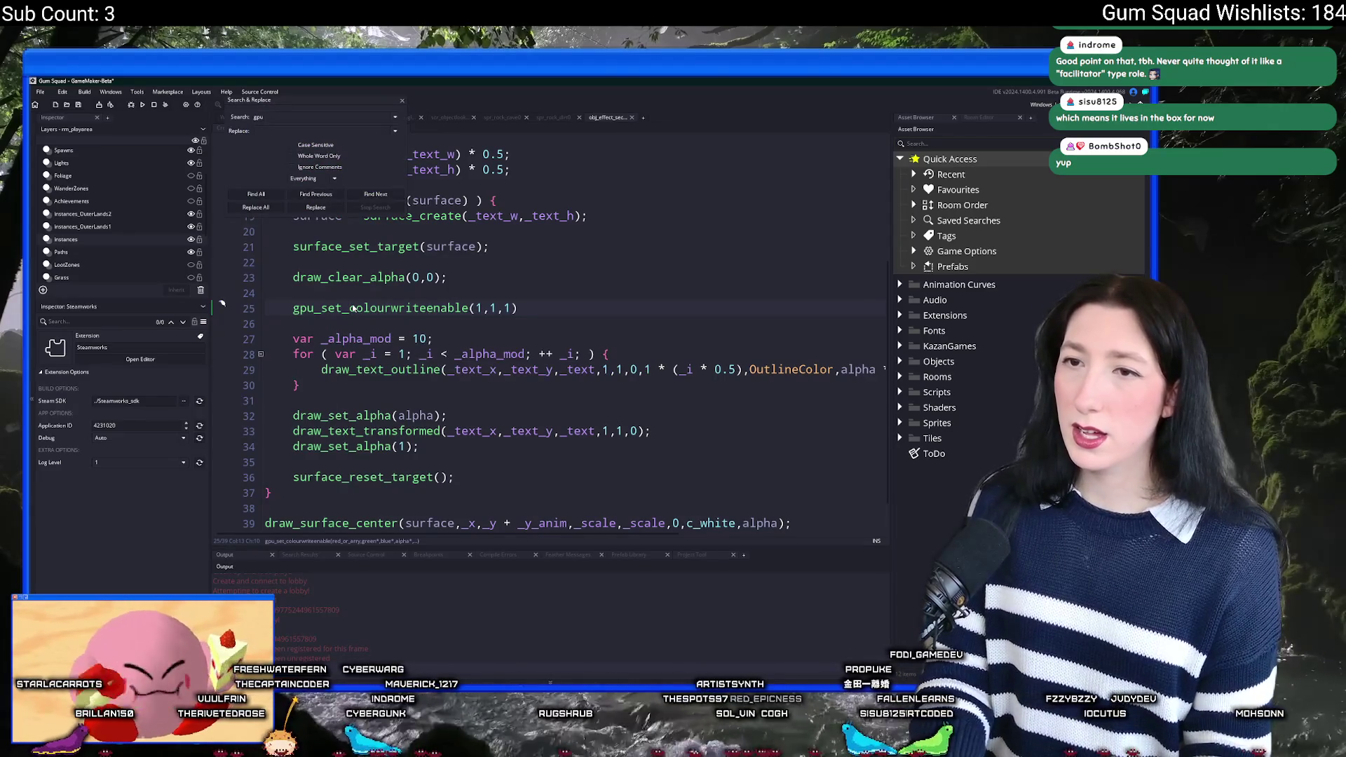
Step: Replace line 25 with gpu_set_blendmode_ext(bm_dest_color,bm_zero) and add gpu_set_blendmode(bm_normal) after the loop
{"action": "type", "text": "_set_blendmod"}
{"action": "key", "text": "Return"}
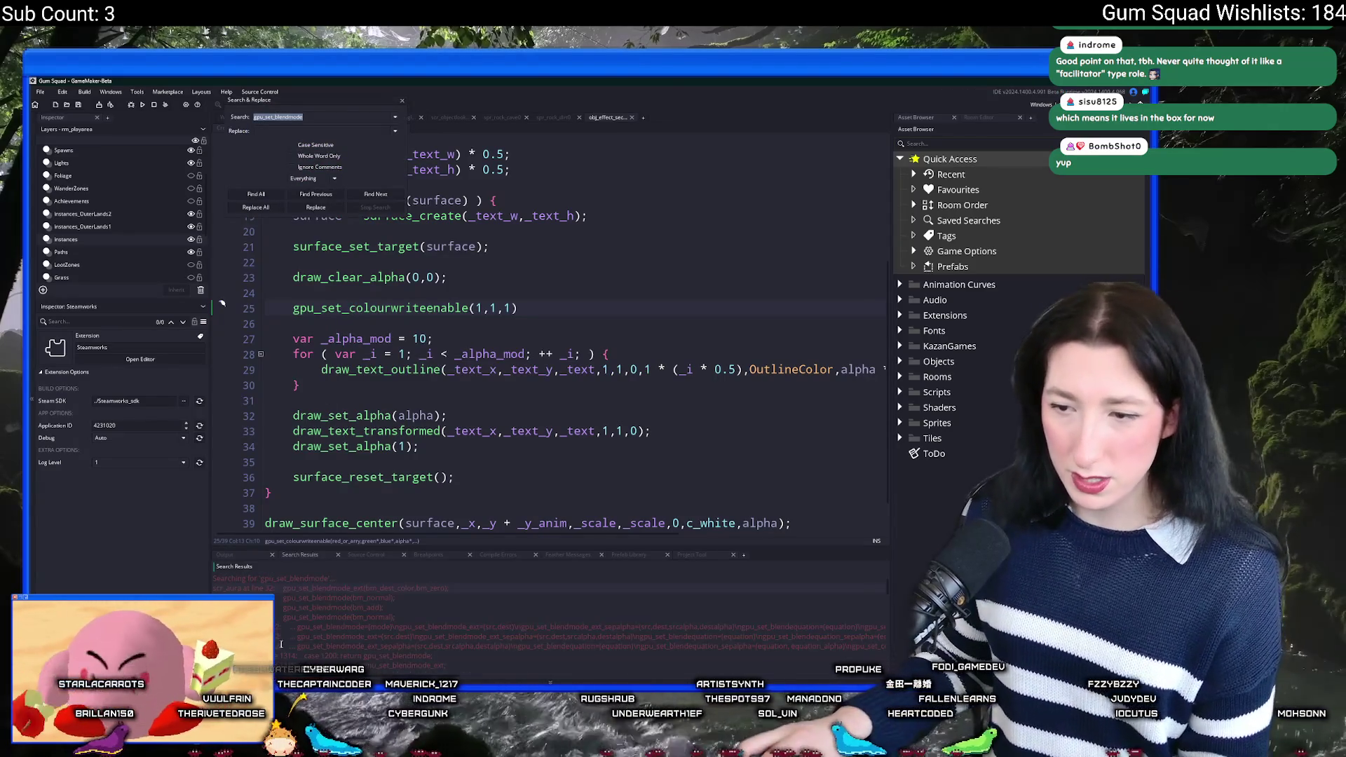
{"action": "left_click_drag", "start_coordinate": [449, 587], "coordinate": [333, 587]}
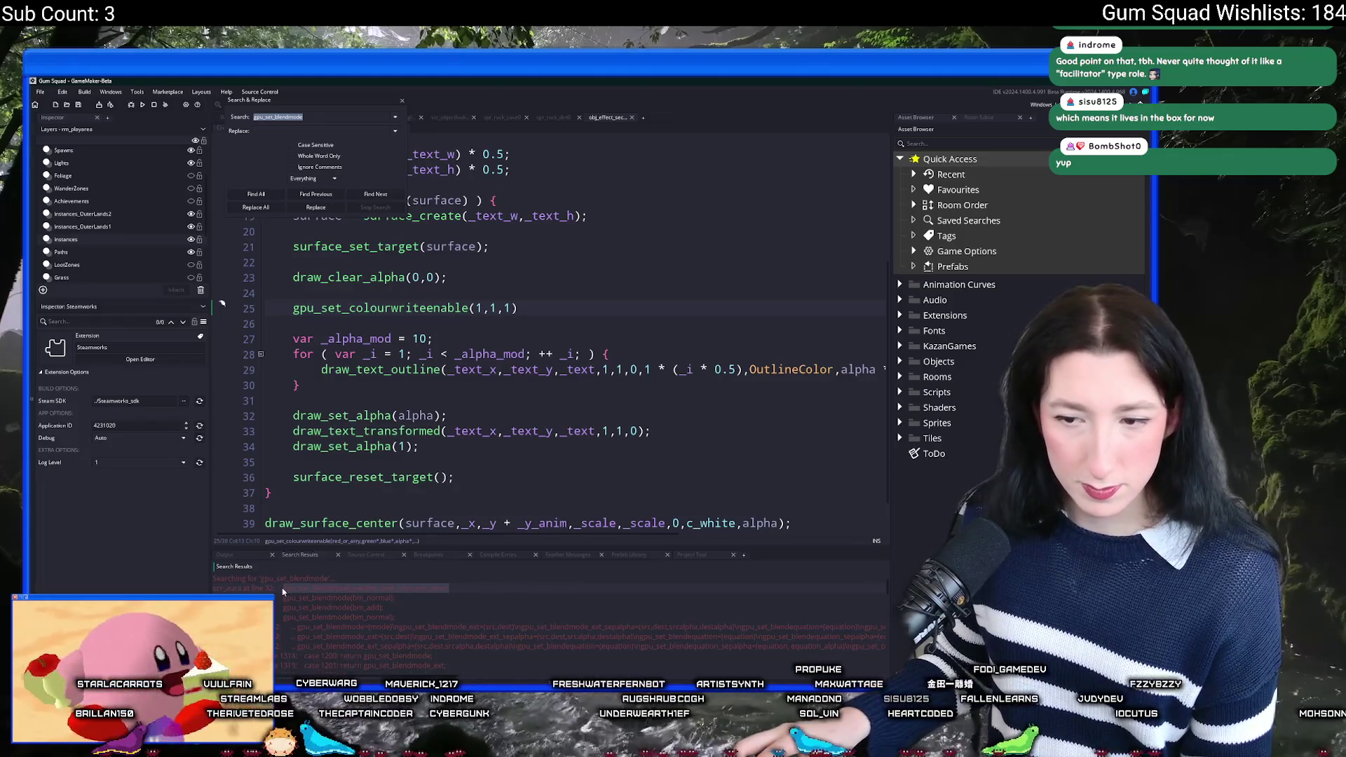
{"action": "left_click_drag", "start_coordinate": [519, 308], "coordinate": [293, 309]}
{"action": "type", "text": "gpu_set_blendmode_ext(bm_dest_color,bm_zero);"}
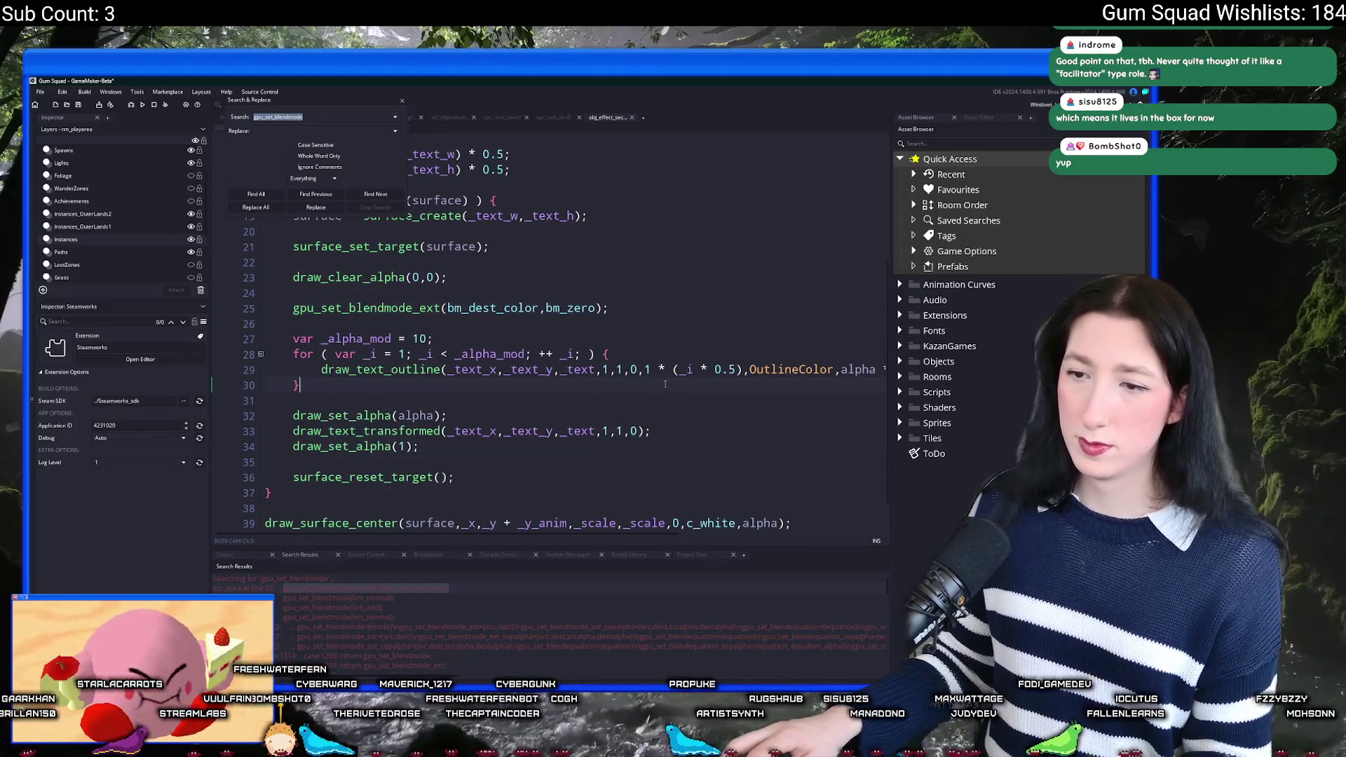
{"action": "key", "text": "Return"}
{"action": "key", "text": "Return"}
{"action": "type", "text": "gpu_set_b"}
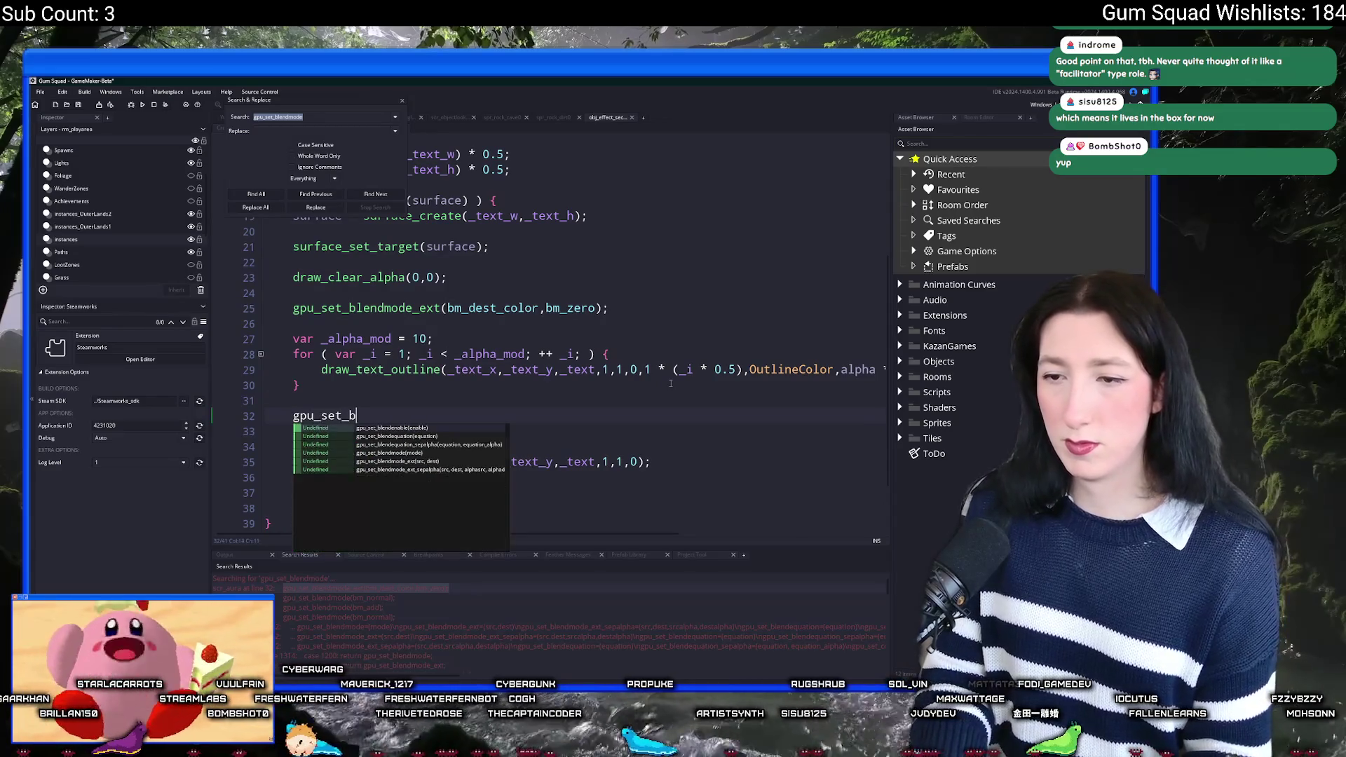
{"action": "type", "text": "lendmode(bm_normal);"}
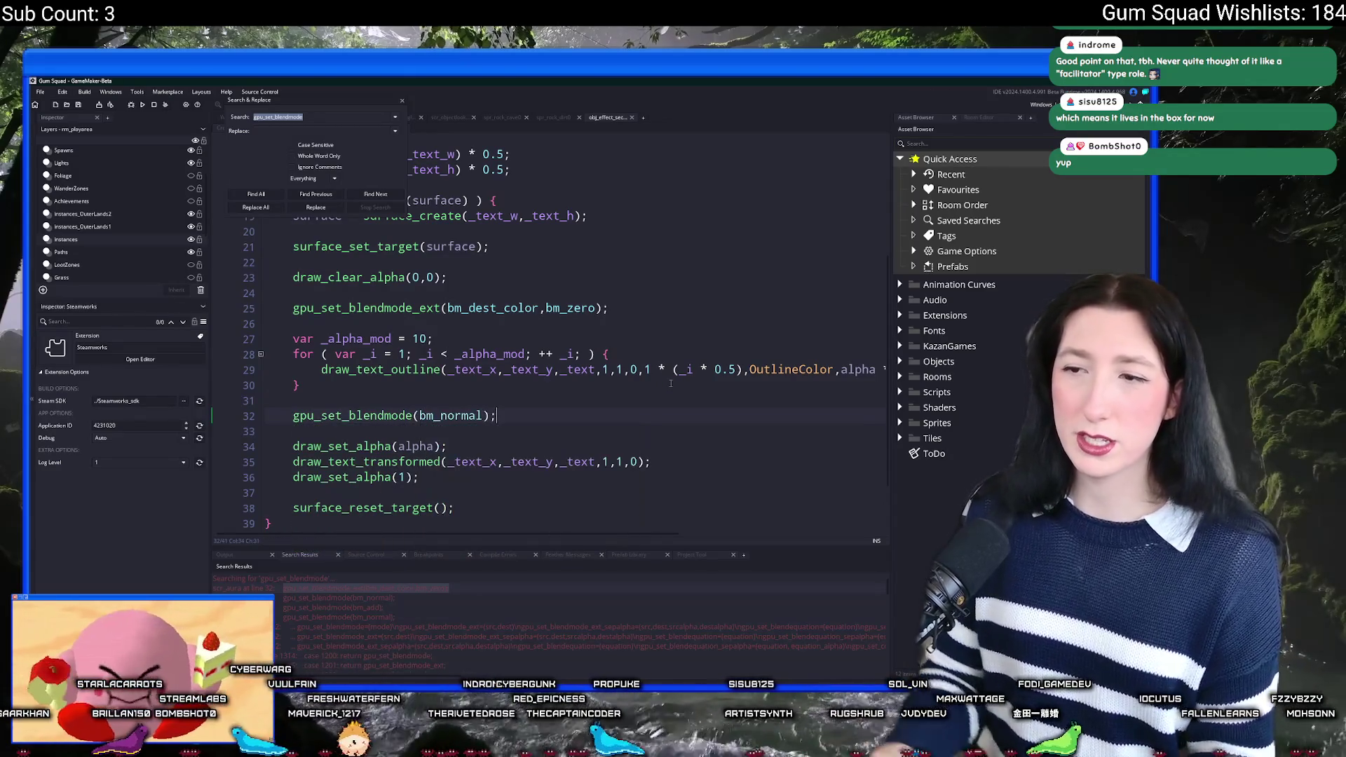
Step: Rerun the game, confirming that the running instance is stopped for the rebuild
{"action": "key", "text": "F5"}
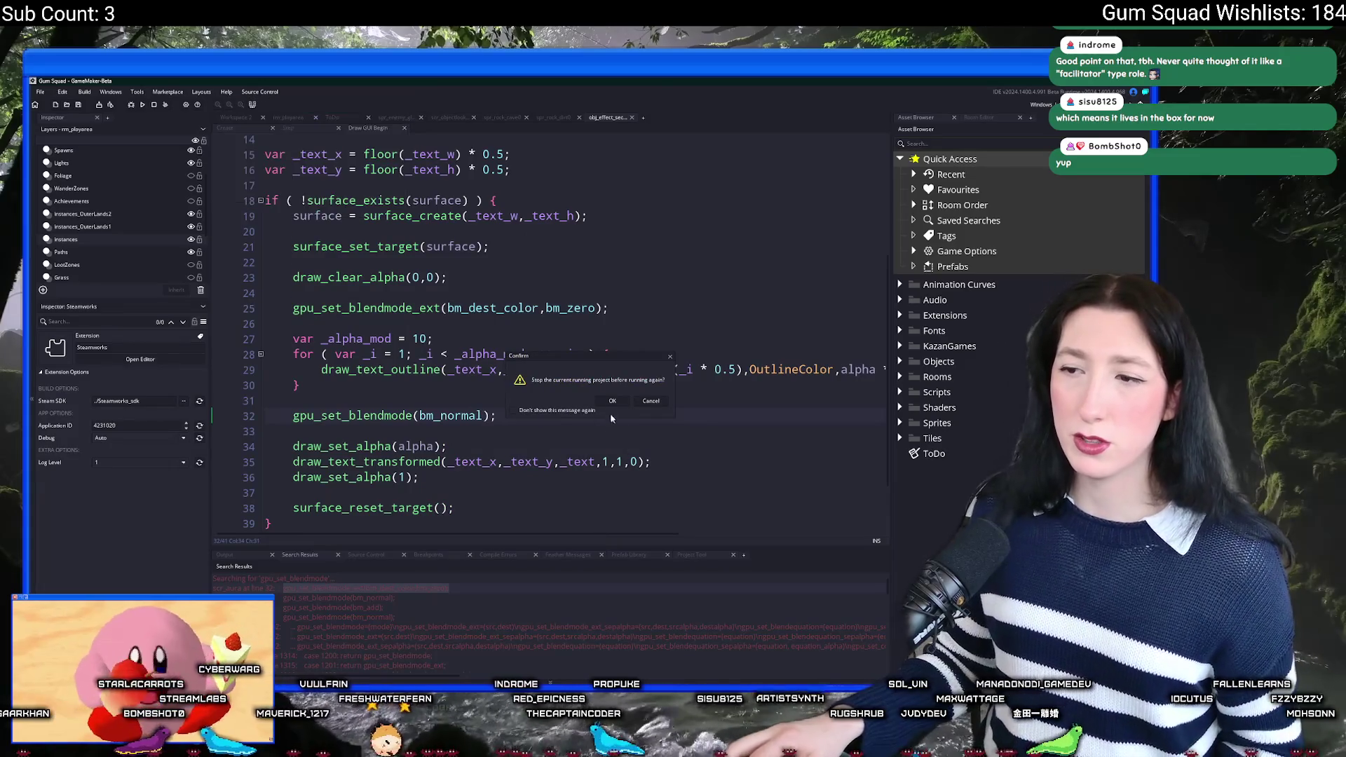
{"action": "left_click", "coordinate": [610, 401]}
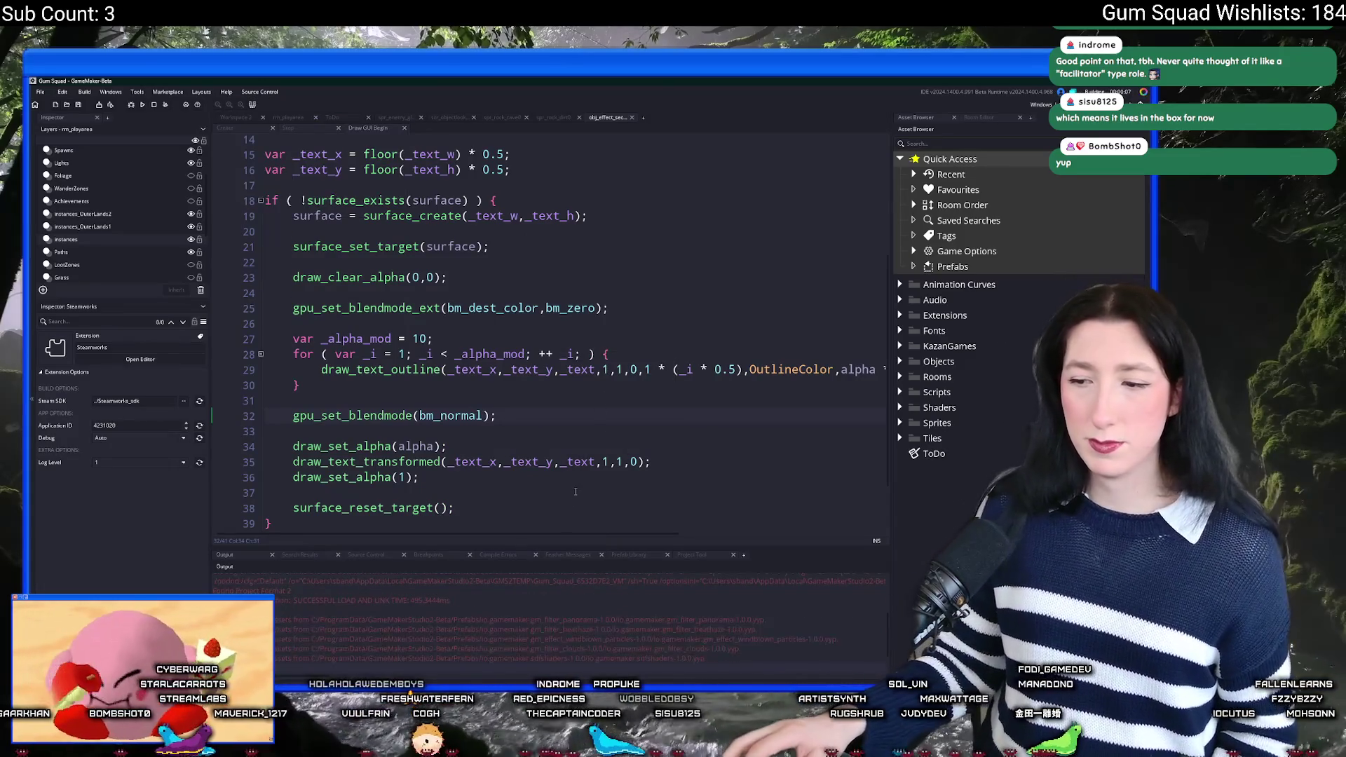
{"action": "scroll", "coordinate": [815, 301], "scroll_direction": "up", "scroll_amount": 5}
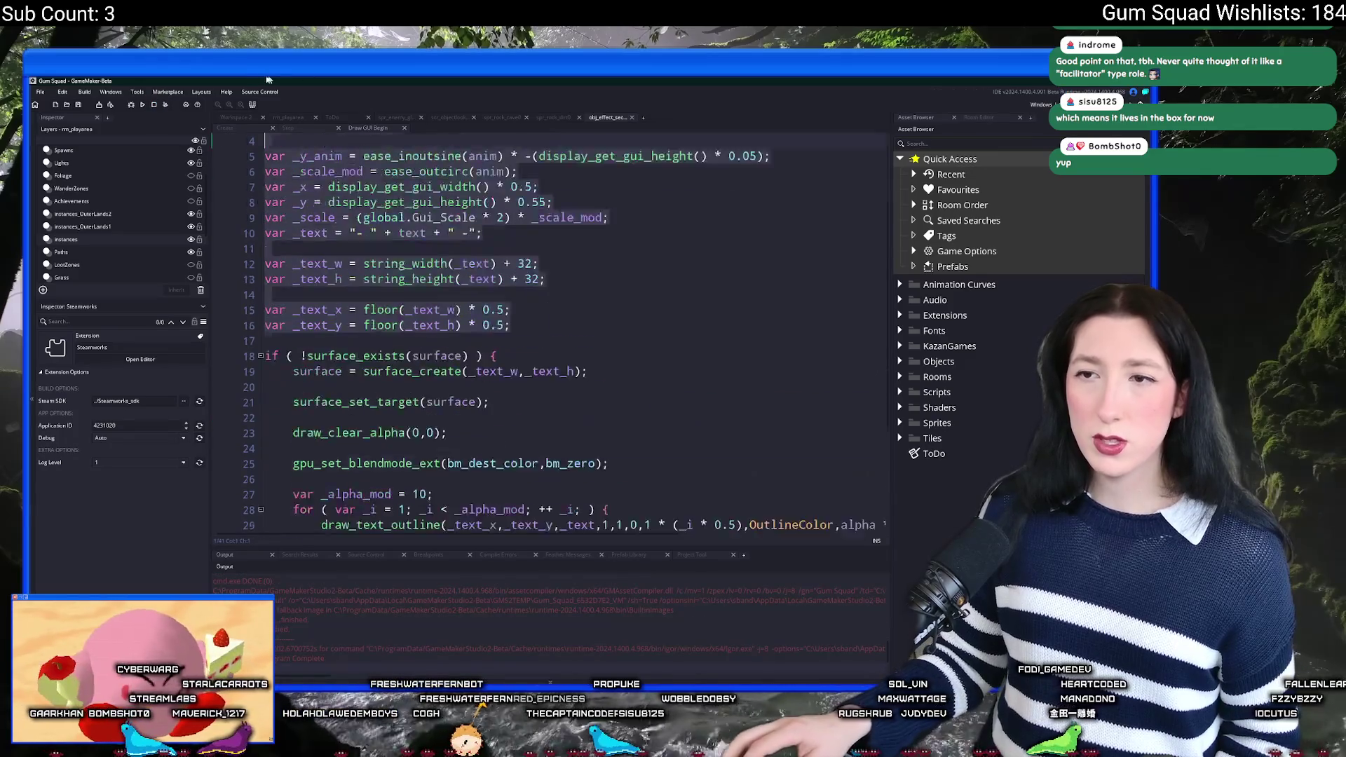
Step: Look up the obj_gmlive object through the asset search, then return to obj_effect_sectiontext
{"action": "left_click", "coordinate": [815, 298]}
{"action": "key", "text": "ctrl+t"}
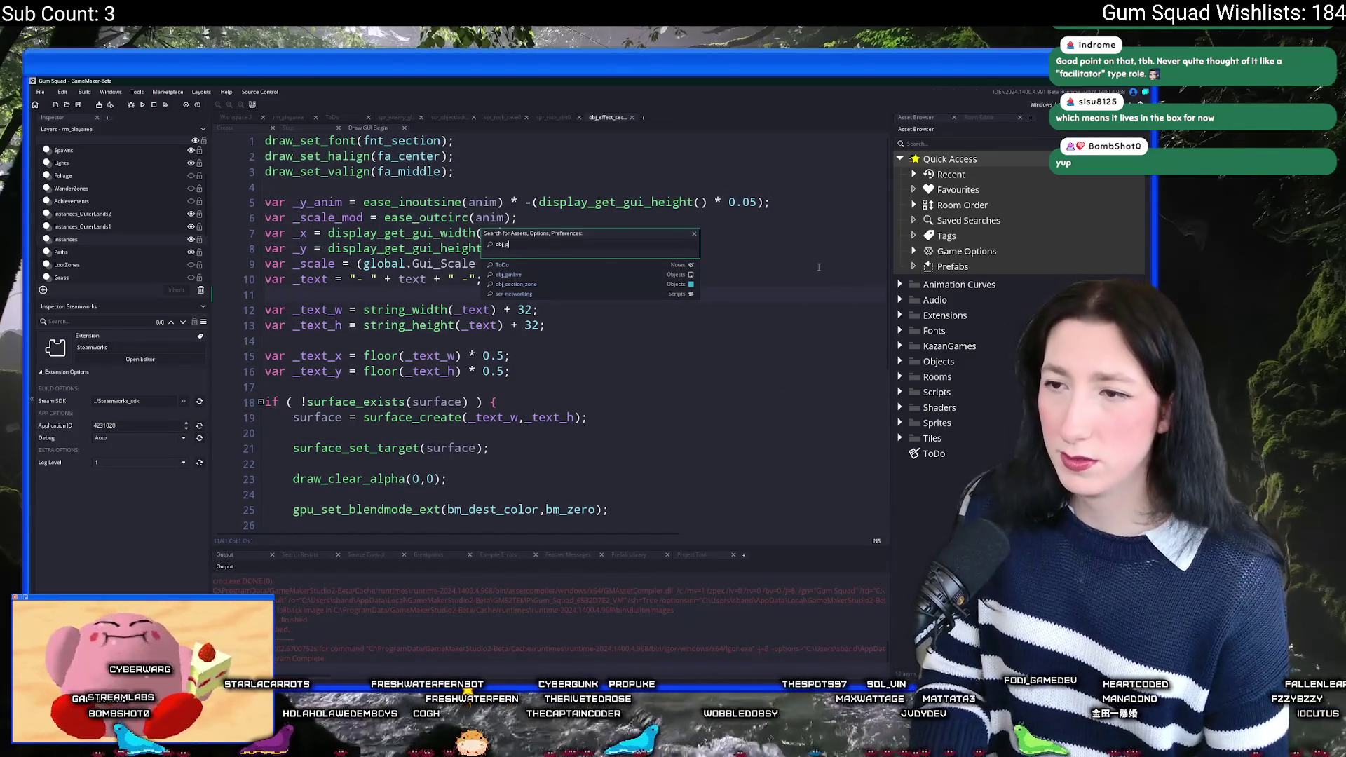
{"action": "type", "text": "ko"}
{"action": "type", "text": "ml"}
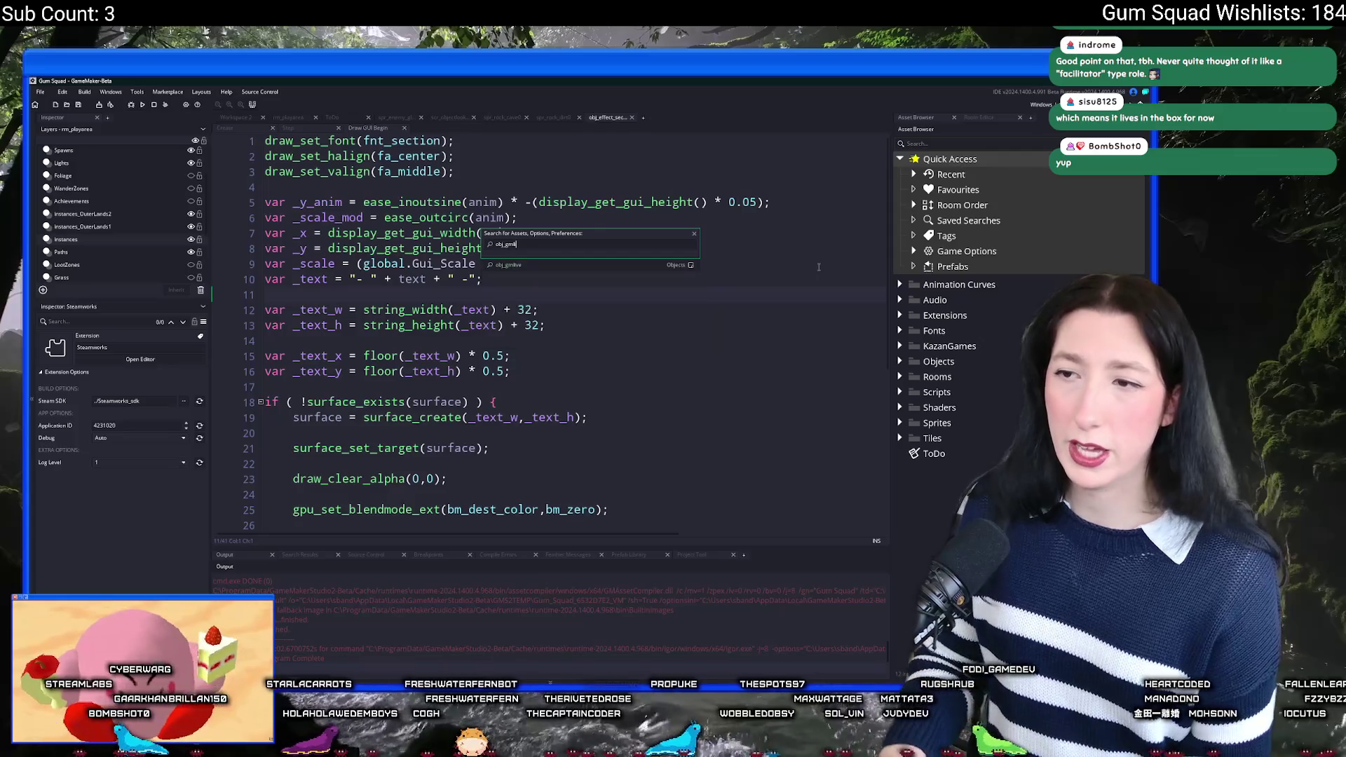
{"action": "left_click", "coordinate": [554, 265]}
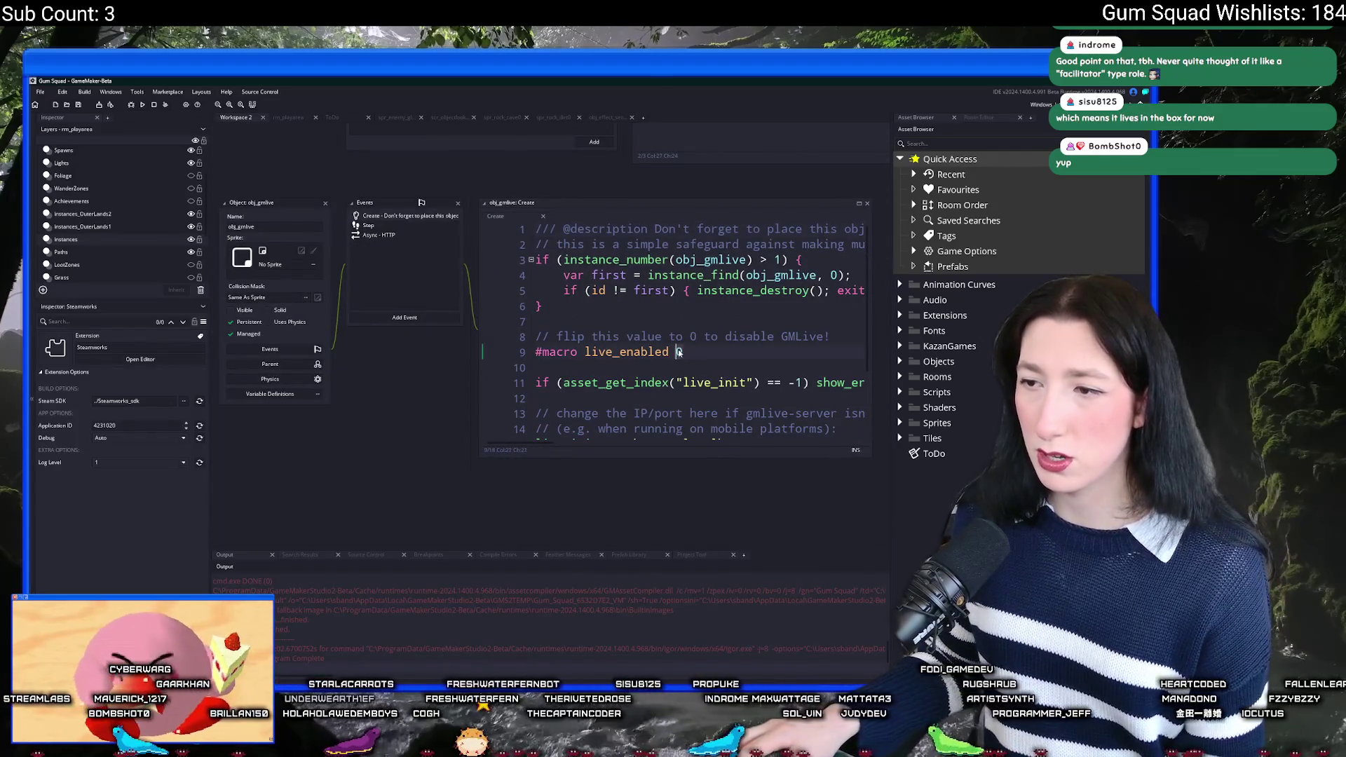
{"action": "left_click", "coordinate": [324, 202]}
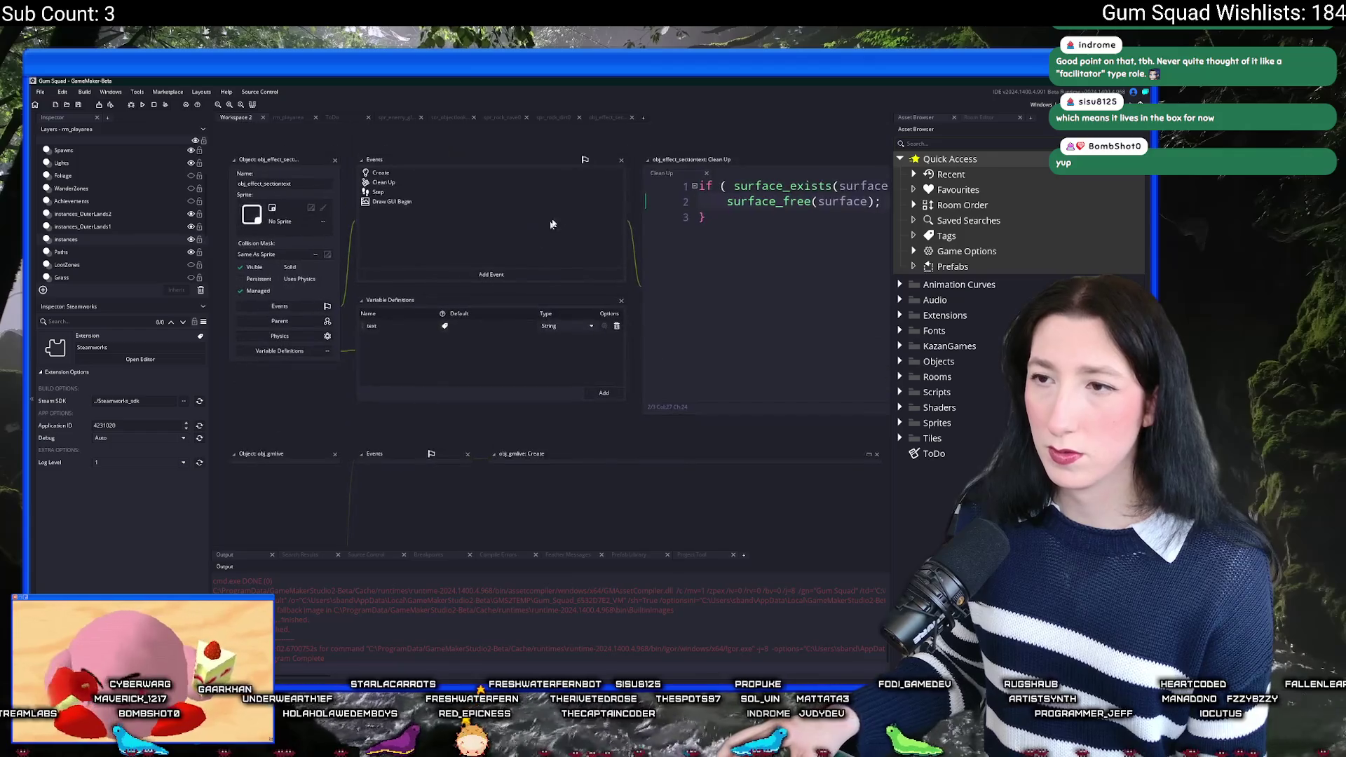
Step: Add 'if ( live_call() ) { return live_result; }' as line 1 of Draw GUI Begin
{"action": "double_click", "coordinate": [475, 193]}
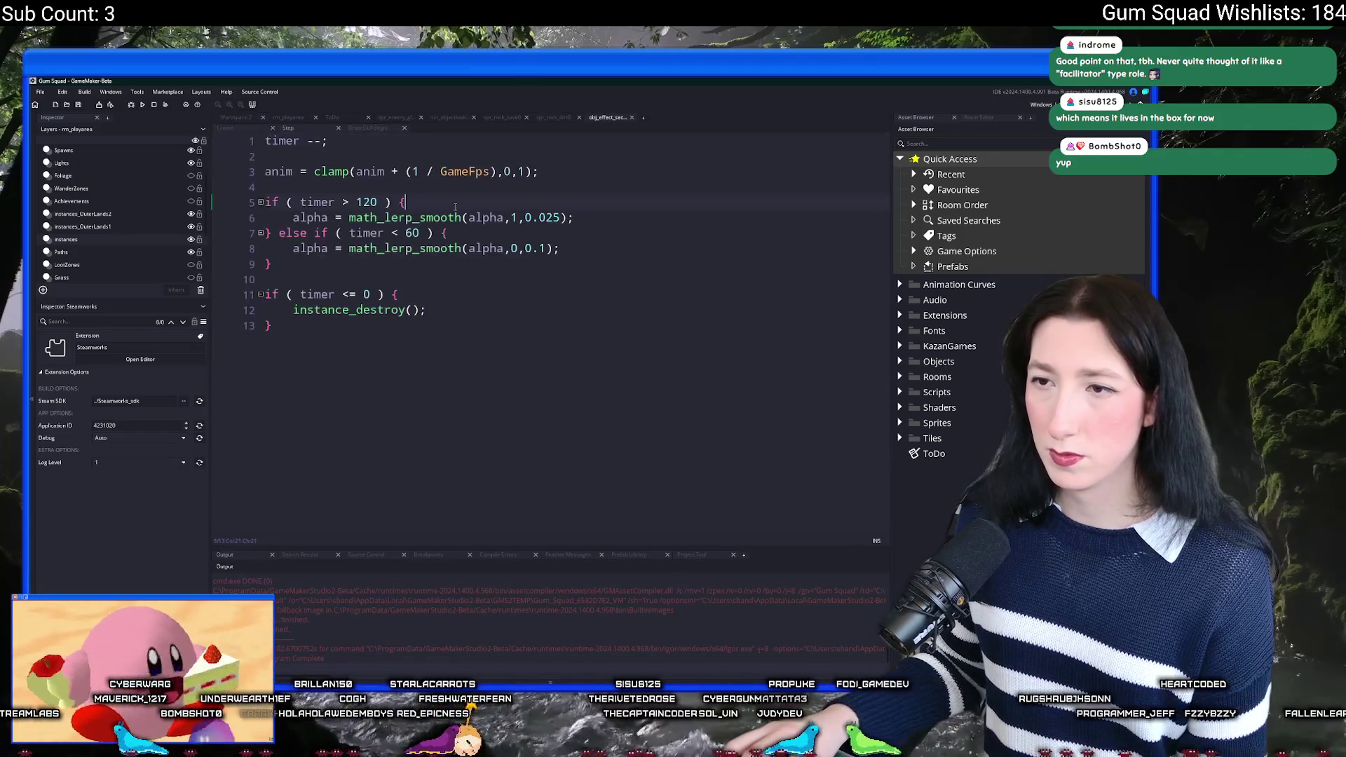
{"action": "left_click", "coordinate": [370, 127]}
{"action": "scroll", "coordinate": [266, 141], "scroll_direction": "up", "scroll_amount": 1}
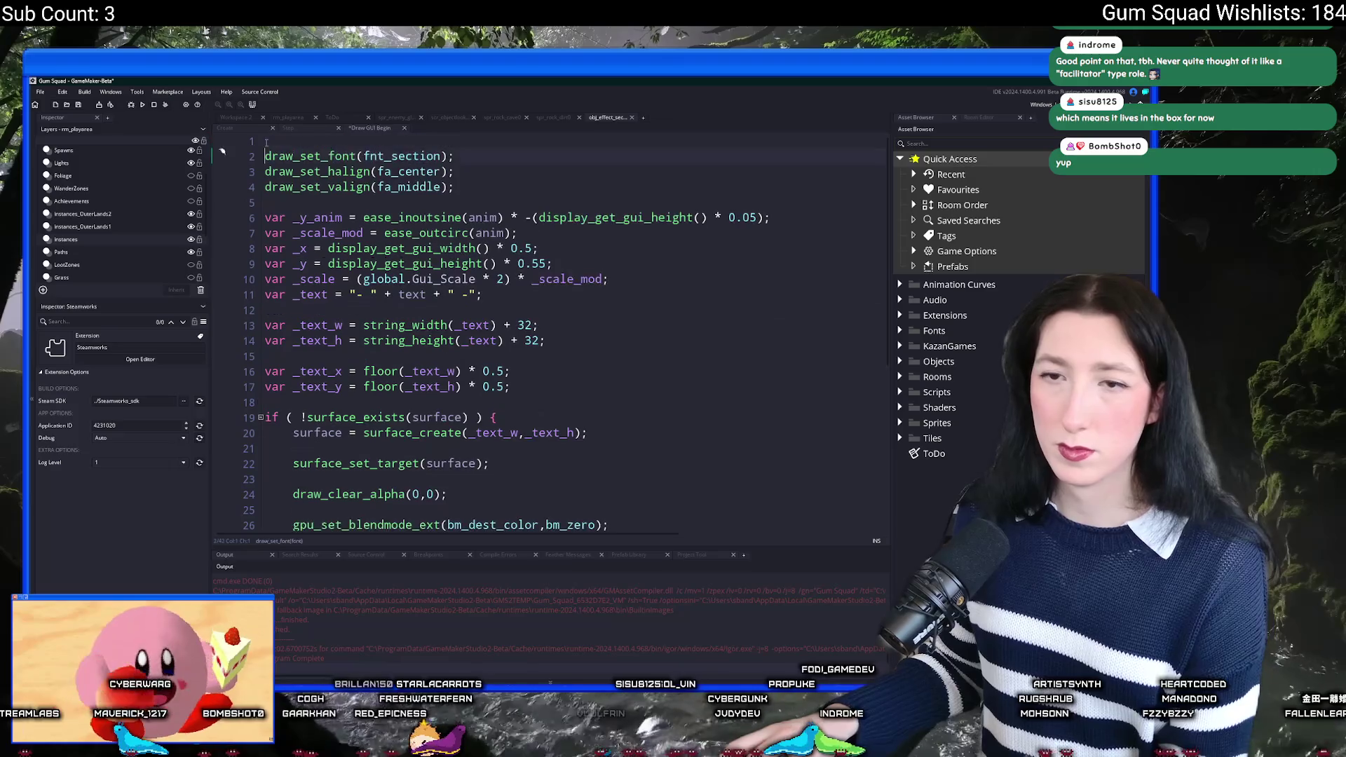
{"action": "type", "text": "if ( live_call() ) { return live_result;"}
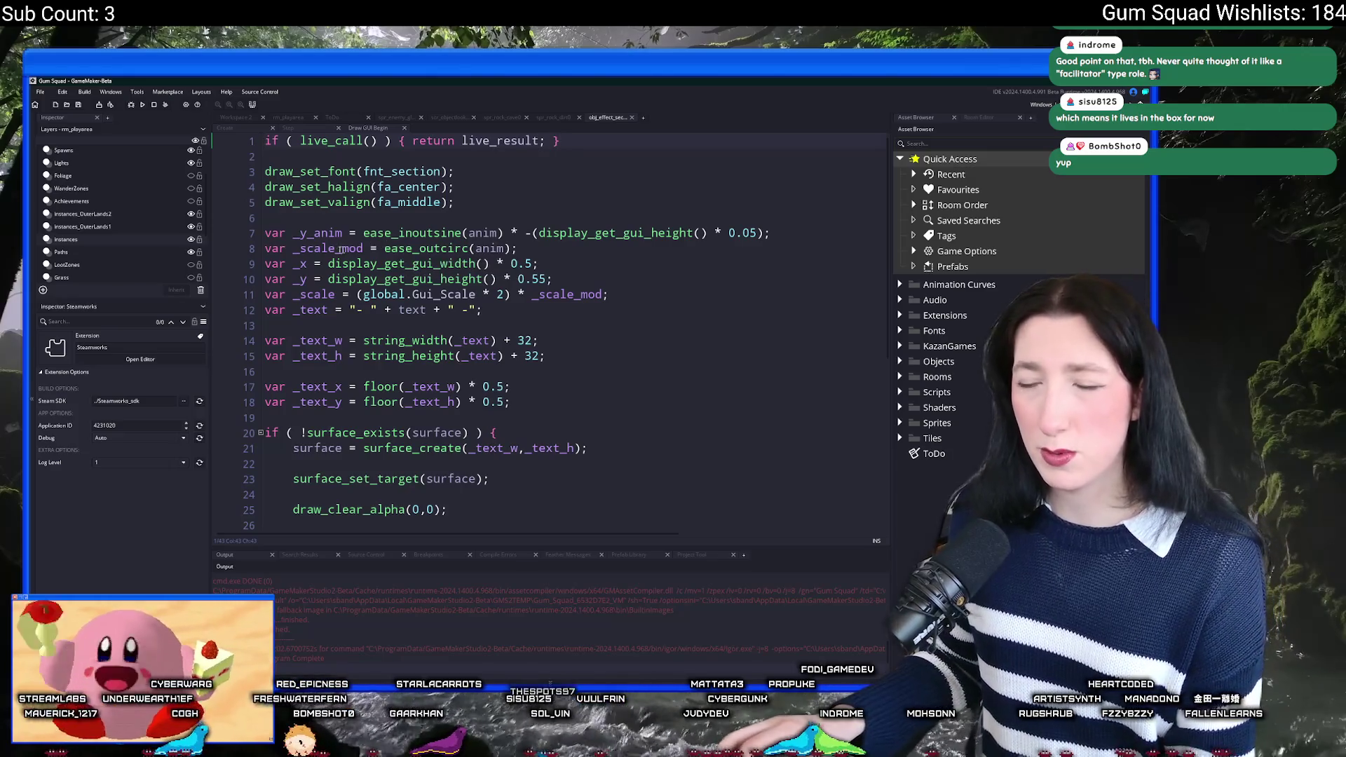
Step: Build and run the project with F5 and wait for Gum Squad's main menu
{"action": "key", "text": "F5"}
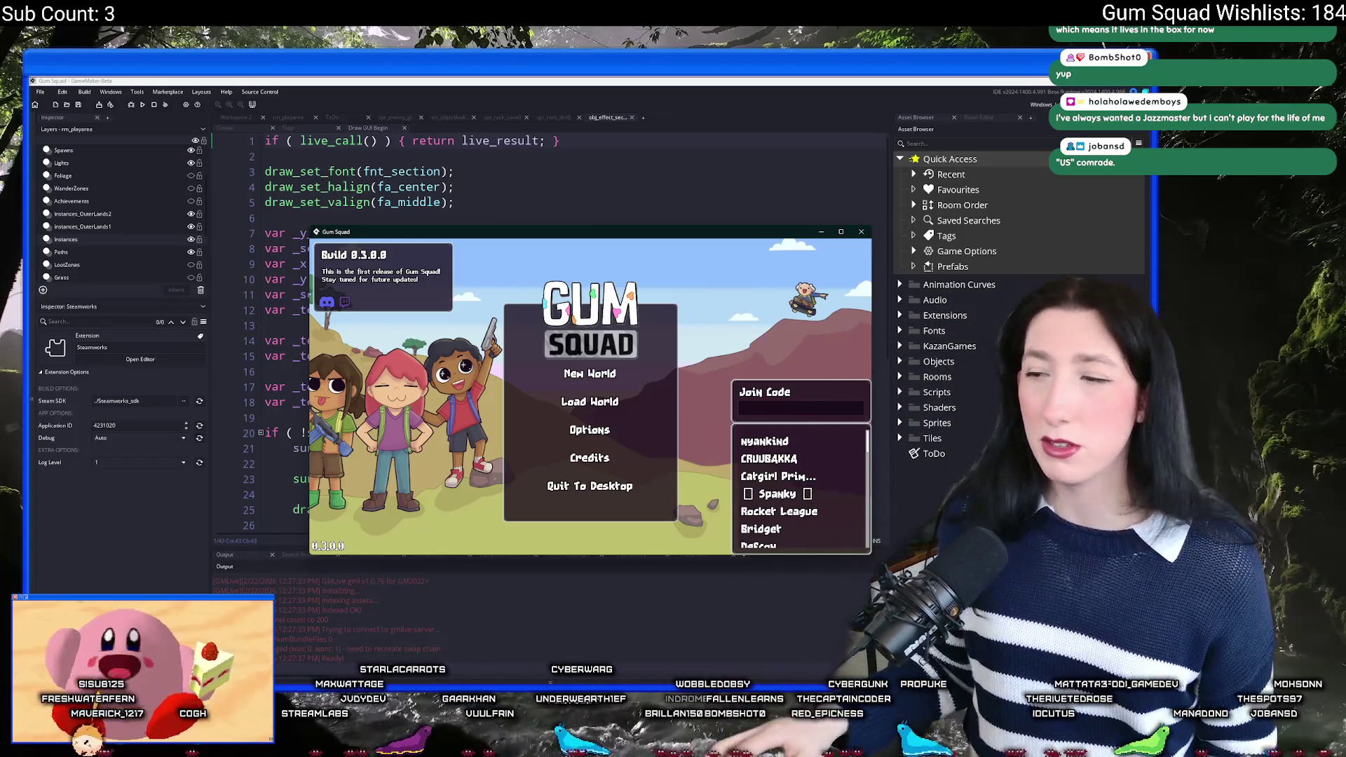
Step: Start a New World lobby in Gum Squad, then close the running game
{"action": "left_click", "coordinate": [590, 401]}
{"action": "left_click", "coordinate": [519, 449]}
{"action": "left_click", "coordinate": [590, 373]}
{"action": "left_click", "coordinate": [590, 464]}
{"action": "left_click_drag", "start_coordinate": [640, 234], "coordinate": [642, 77]}
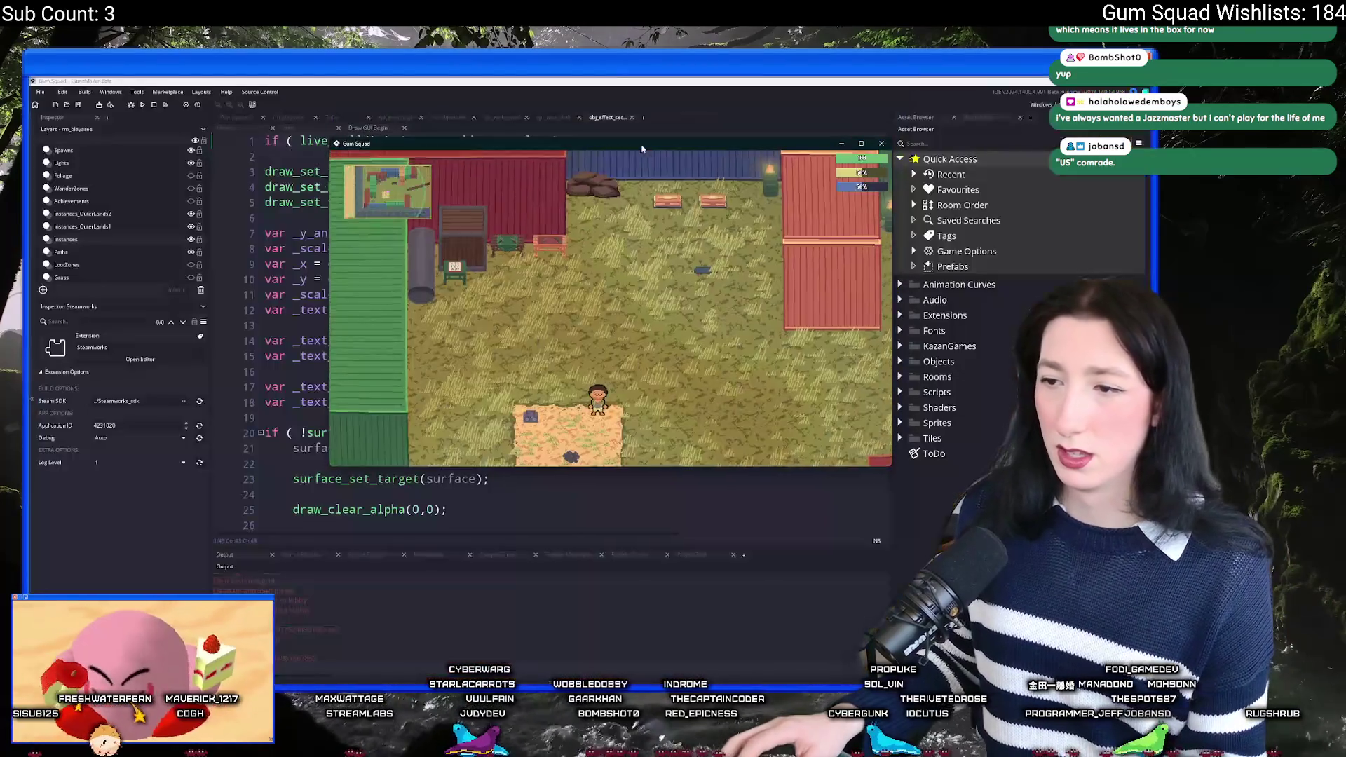
{"action": "key", "text": "Escape"}
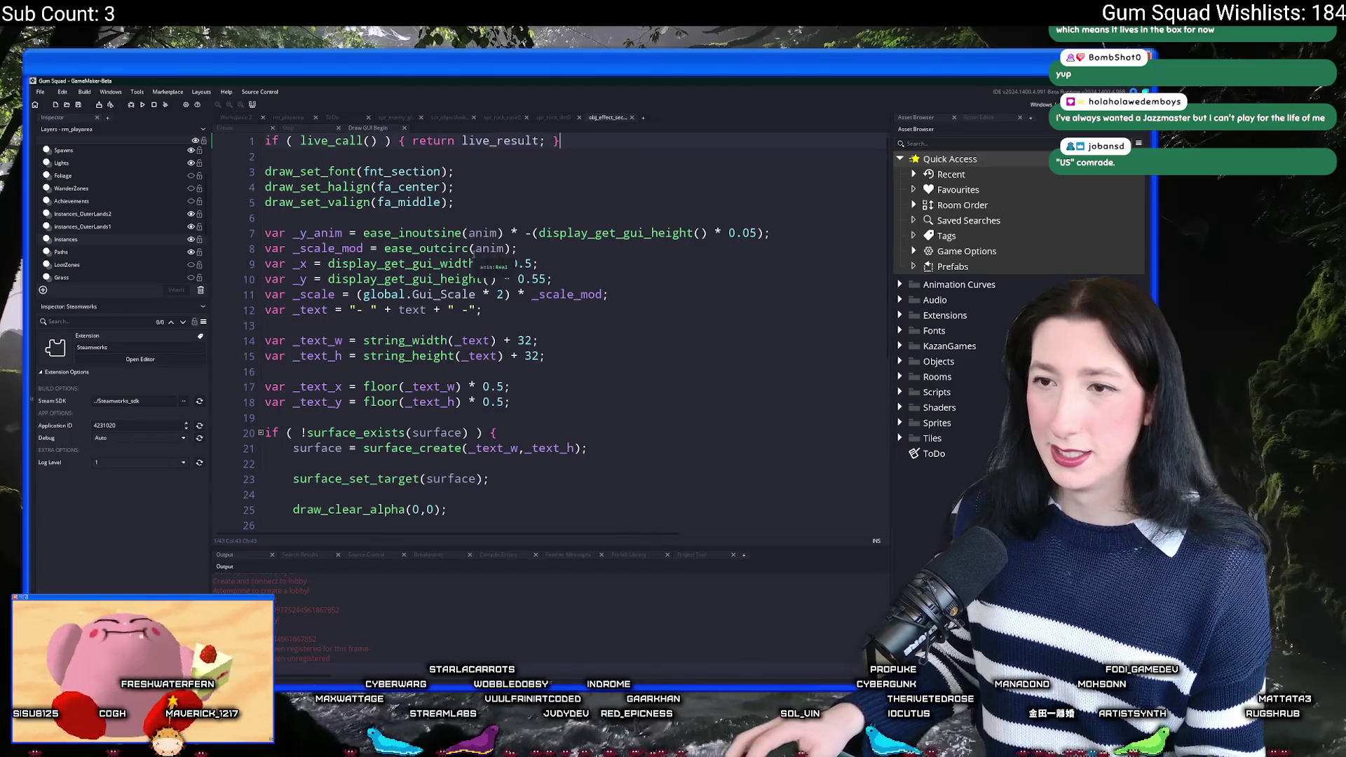
Step: Review the Step and Draw GUI Begin code, then open File Explorer's address bar
{"action": "left_click", "coordinate": [304, 127]}
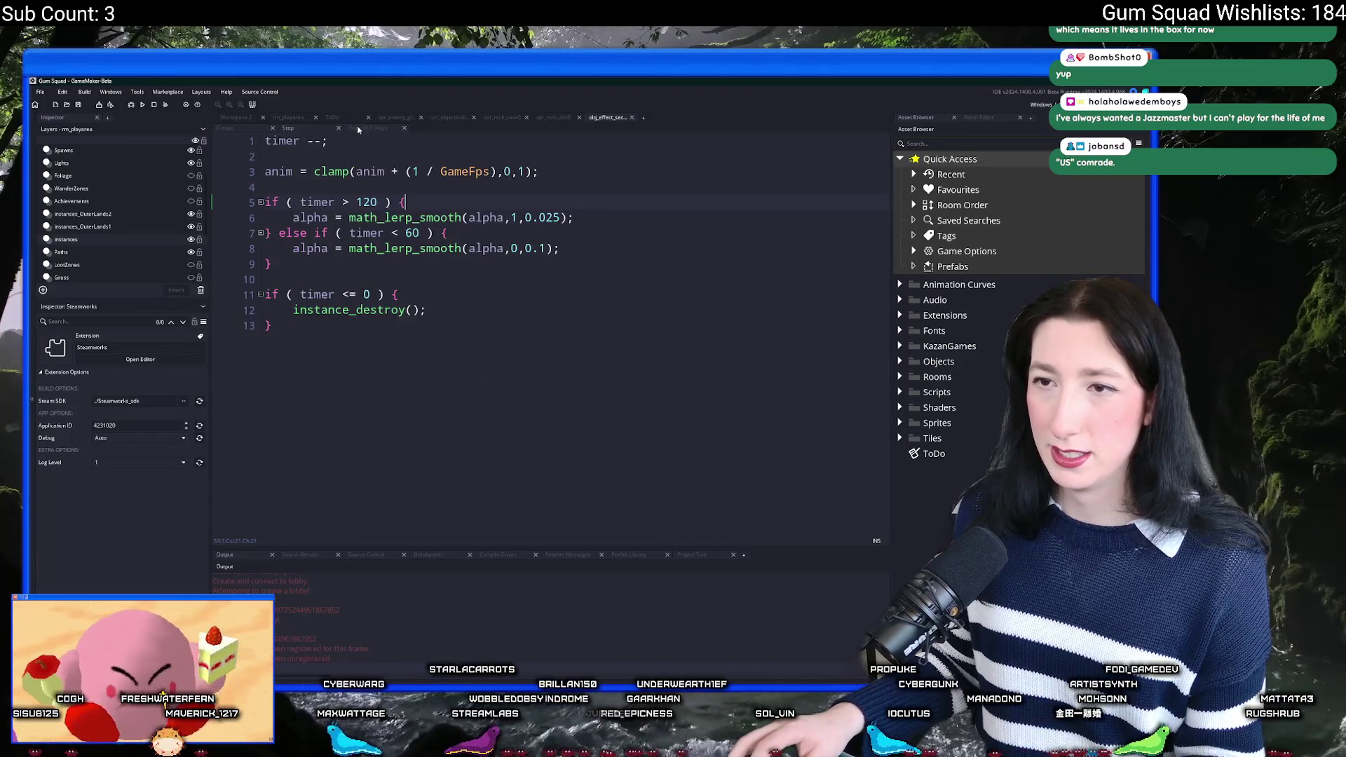
{"action": "left_click", "coordinate": [356, 126]}
{"action": "left_click", "coordinate": [438, 470]}
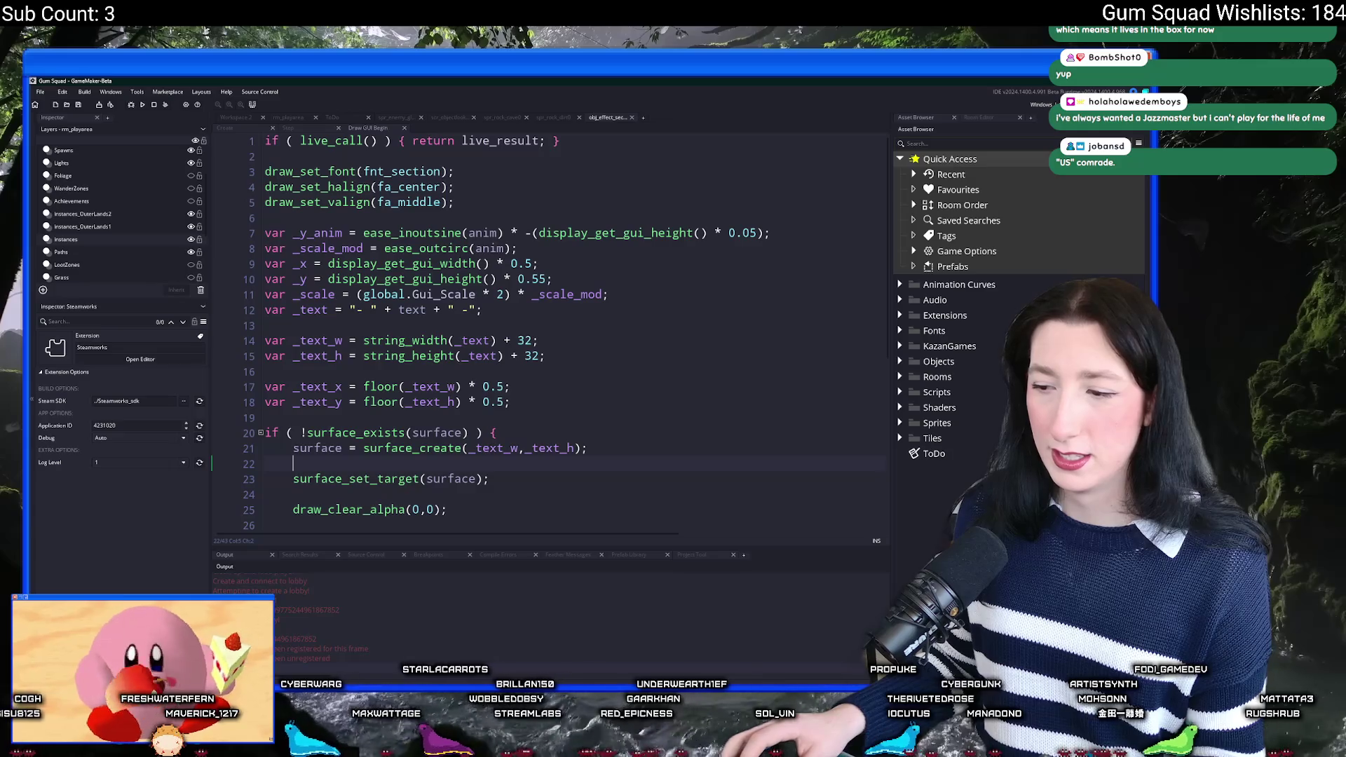
{"action": "key", "text": "super+e"}
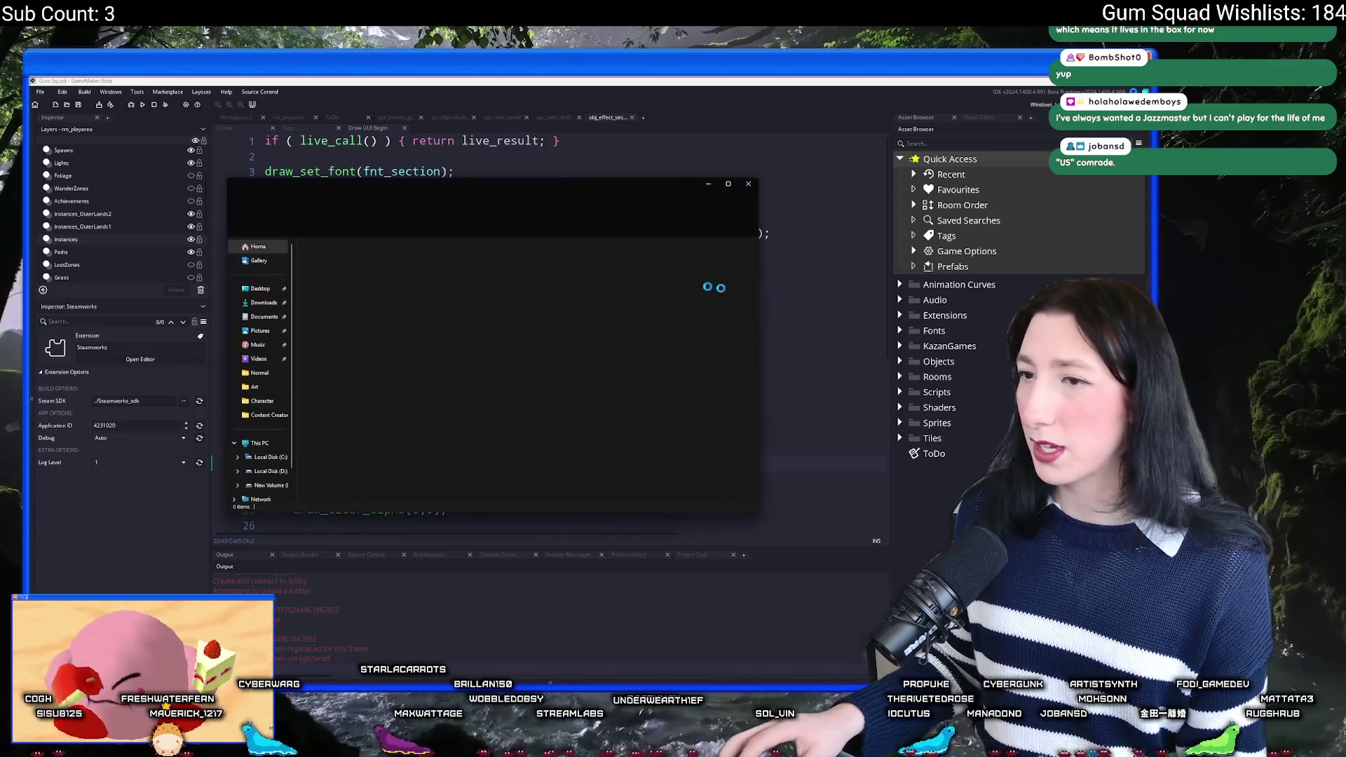
{"action": "left_click", "coordinate": [551, 202]}
Step: Go to %localappdata%\Gum_Squad\save and delete all the .sav world files
{"action": "type", "text": "%localap"}
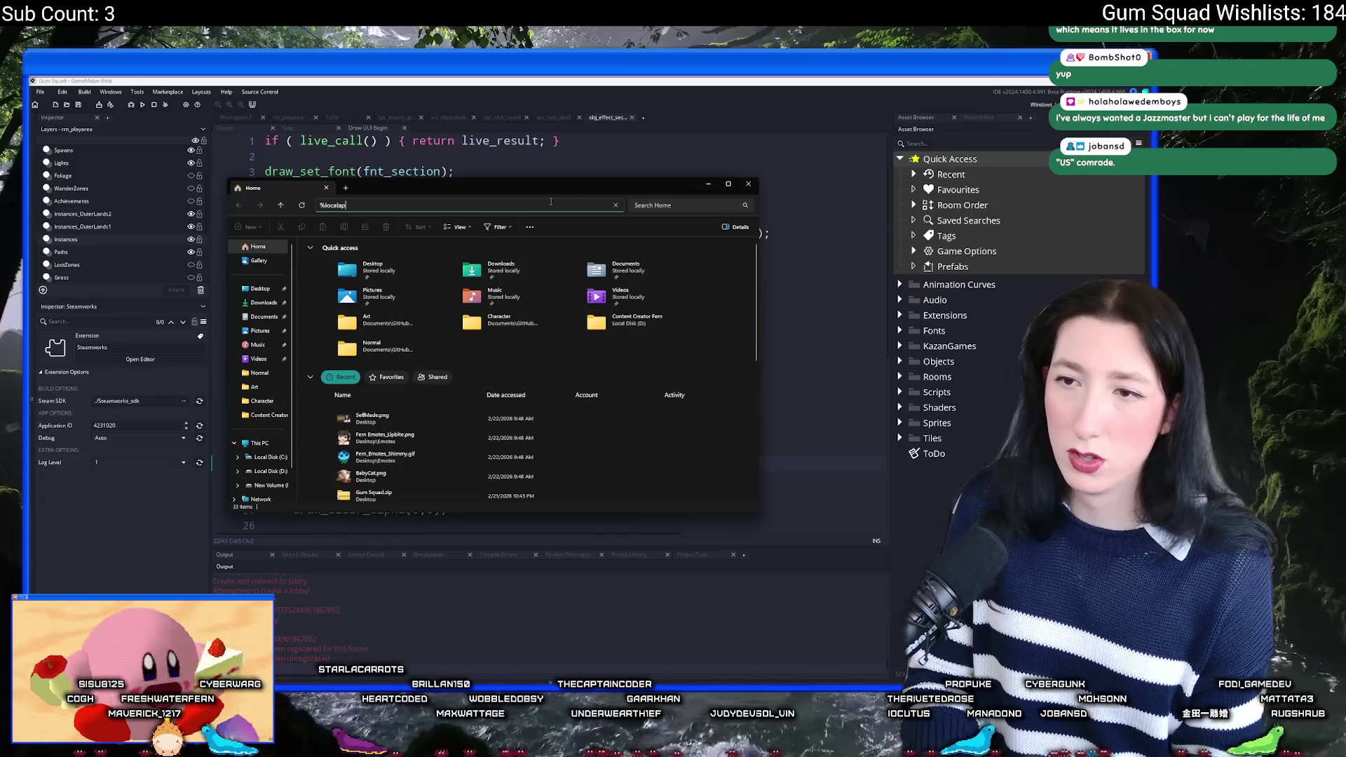
{"action": "type", "text": "%"}
{"action": "key", "text": "Return"}
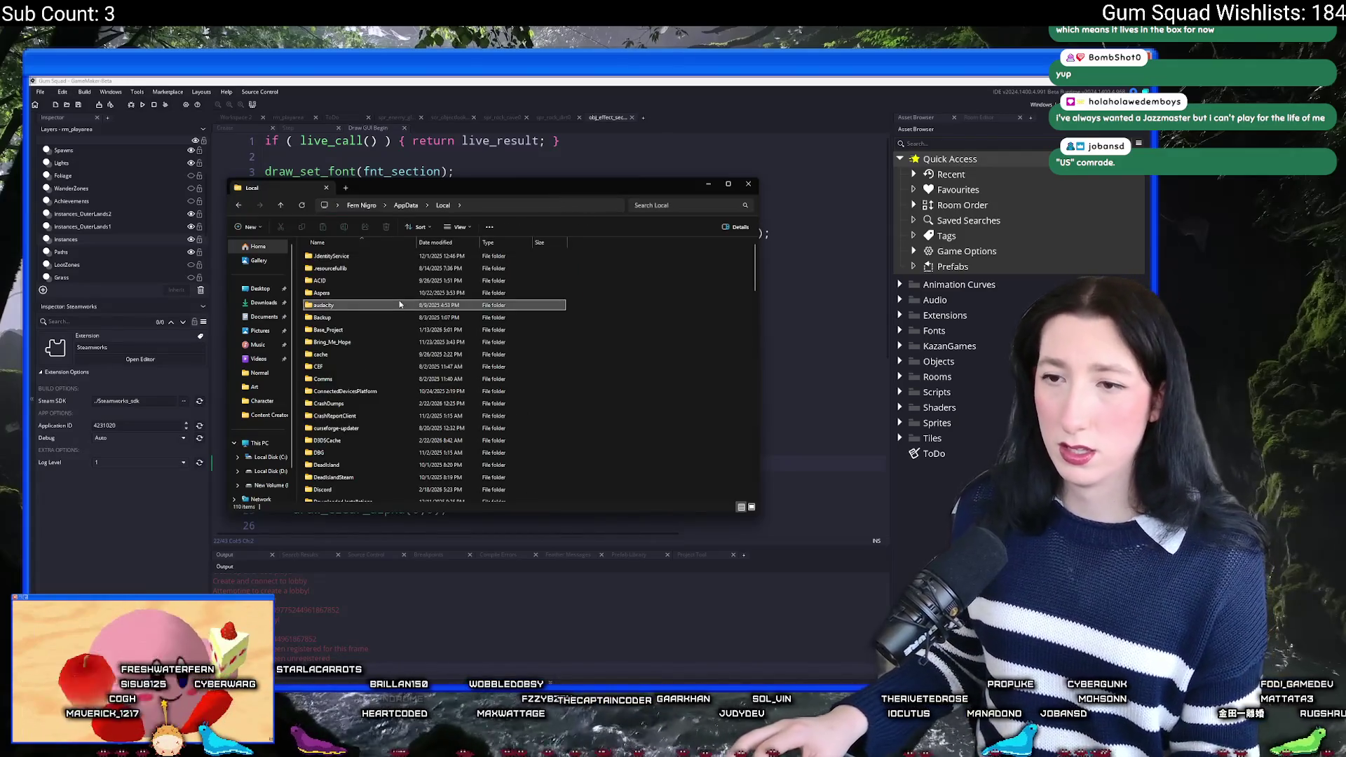
{"action": "type", "text": "game"}
{"action": "left_click", "coordinate": [365, 342]}
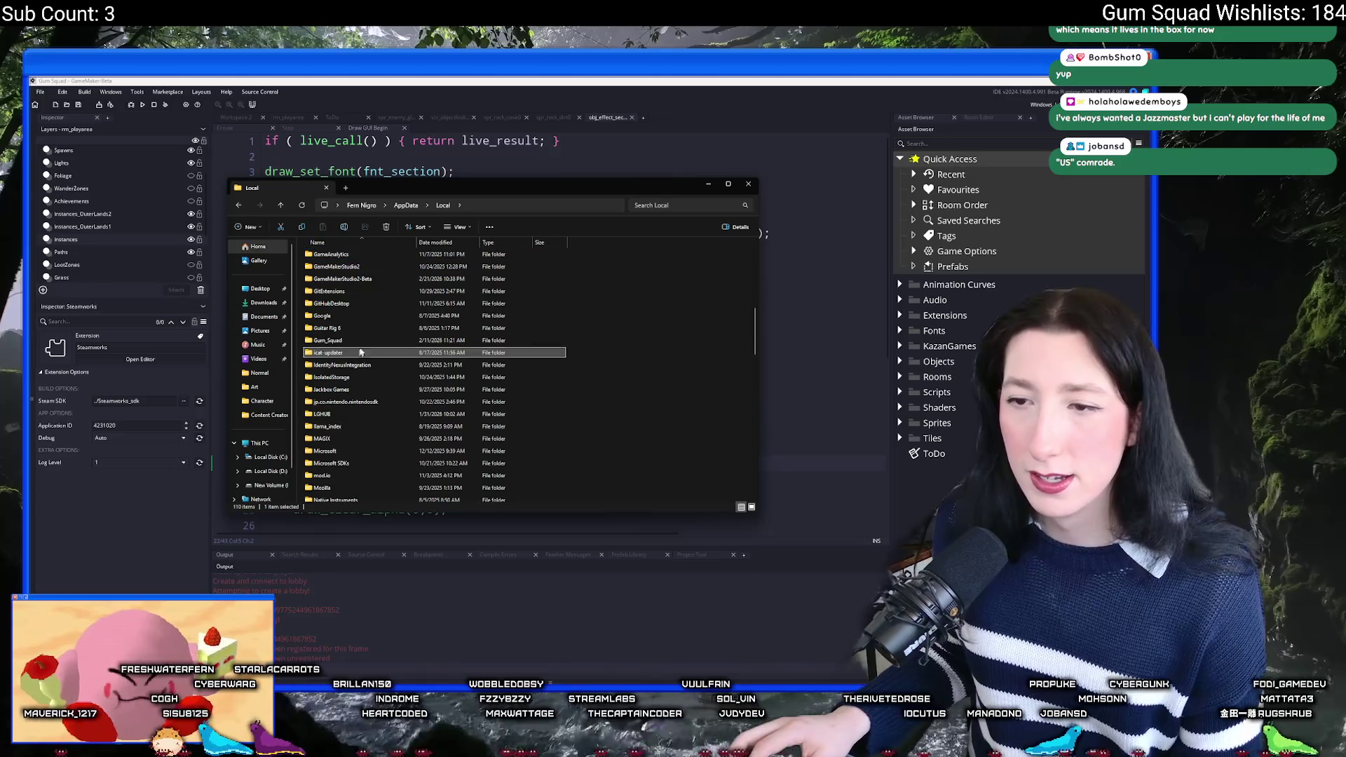
{"action": "double_click", "coordinate": [365, 342]}
{"action": "double_click", "coordinate": [350, 267]}
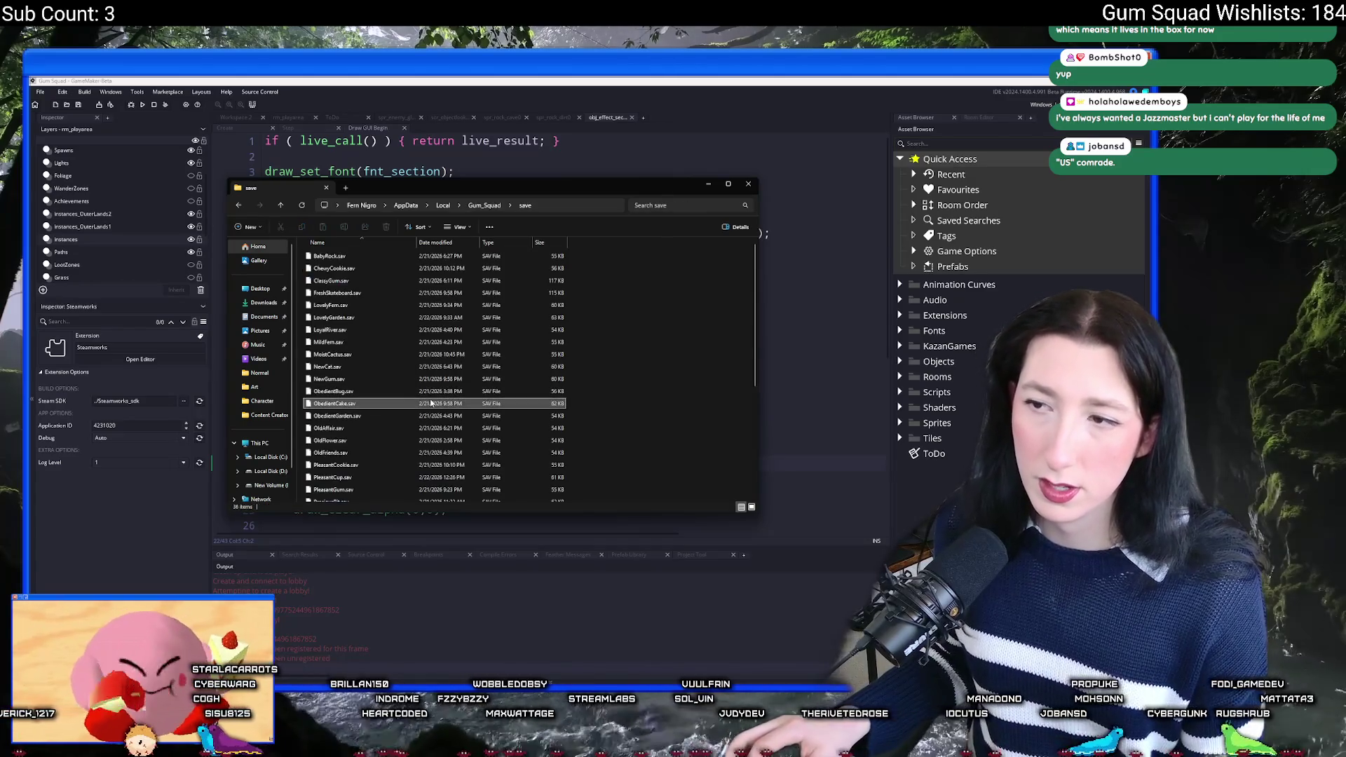
{"action": "key", "text": "ctrl+a"}
{"action": "key", "text": "Delete"}
{"action": "left_click", "coordinate": [790, 334]}
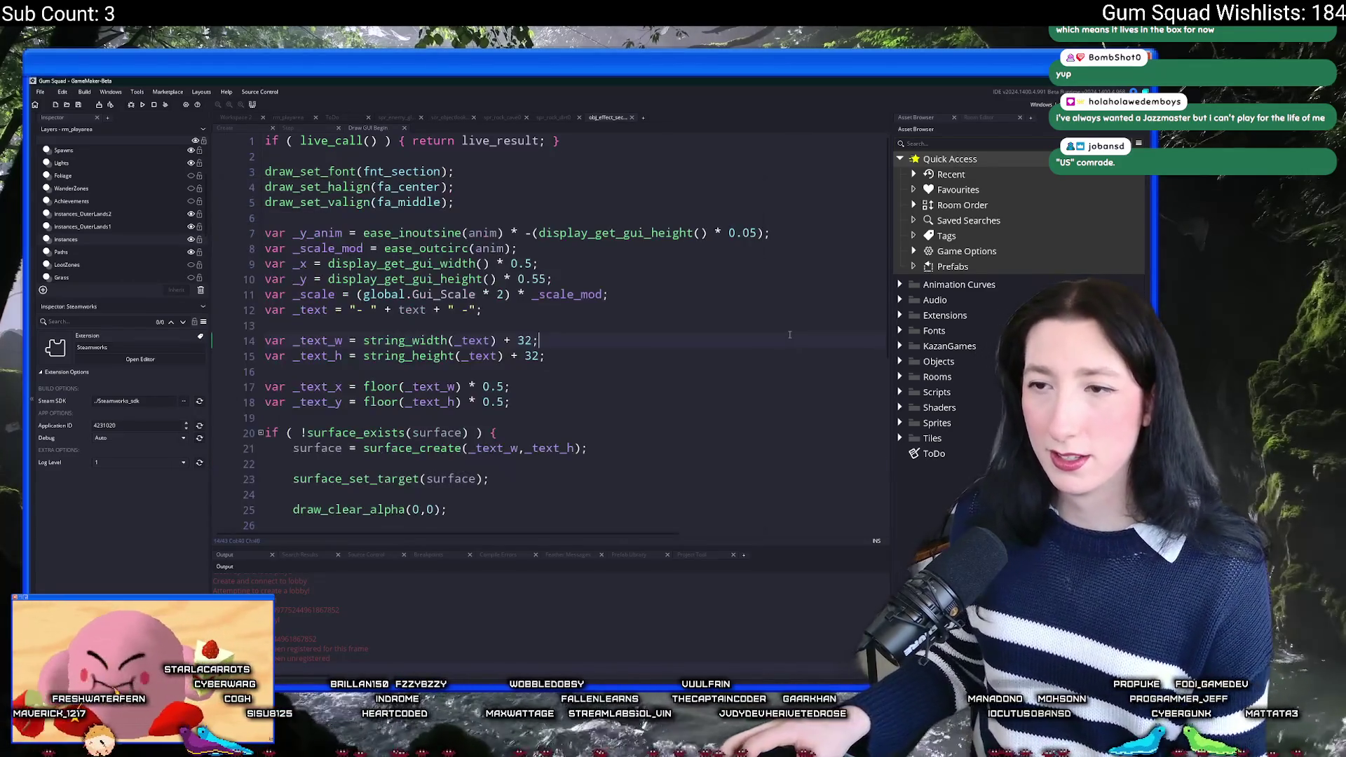
Step: Undo the last edit, then search the whole project for obj_effect_sectiontext references
{"action": "key", "text": "ctrl+z"}
{"action": "key", "text": "ctrl+z"}
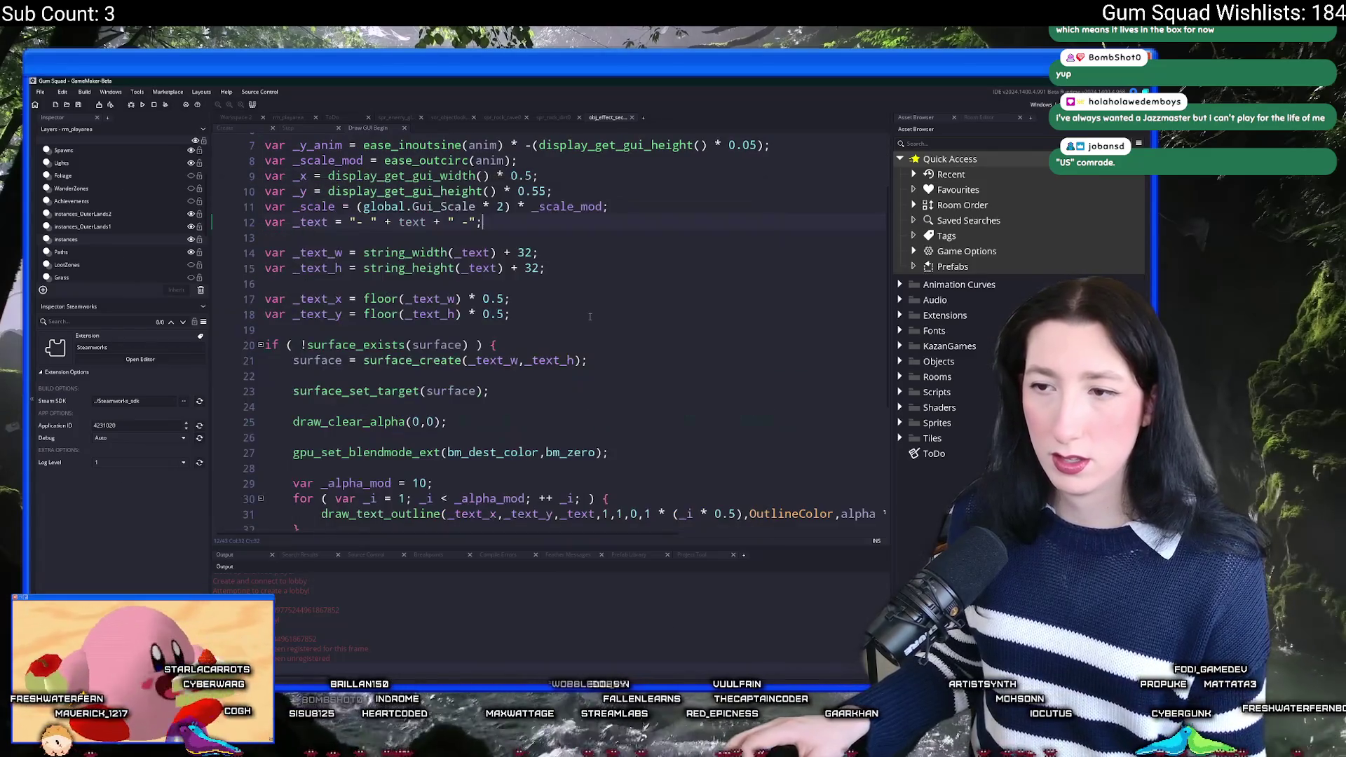
{"action": "scroll", "coordinate": [590, 317], "scroll_direction": "down", "scroll_amount": 5}
{"action": "scroll", "coordinate": [375, 214], "scroll_direction": "up", "scroll_amount": 5}
{"action": "left_click", "coordinate": [319, 203]}
{"action": "scroll", "coordinate": [319, 203], "scroll_direction": "down", "scroll_amount": 2}
{"action": "key", "text": "alt+Tab"}
{"action": "key", "text": "alt+Tab"}
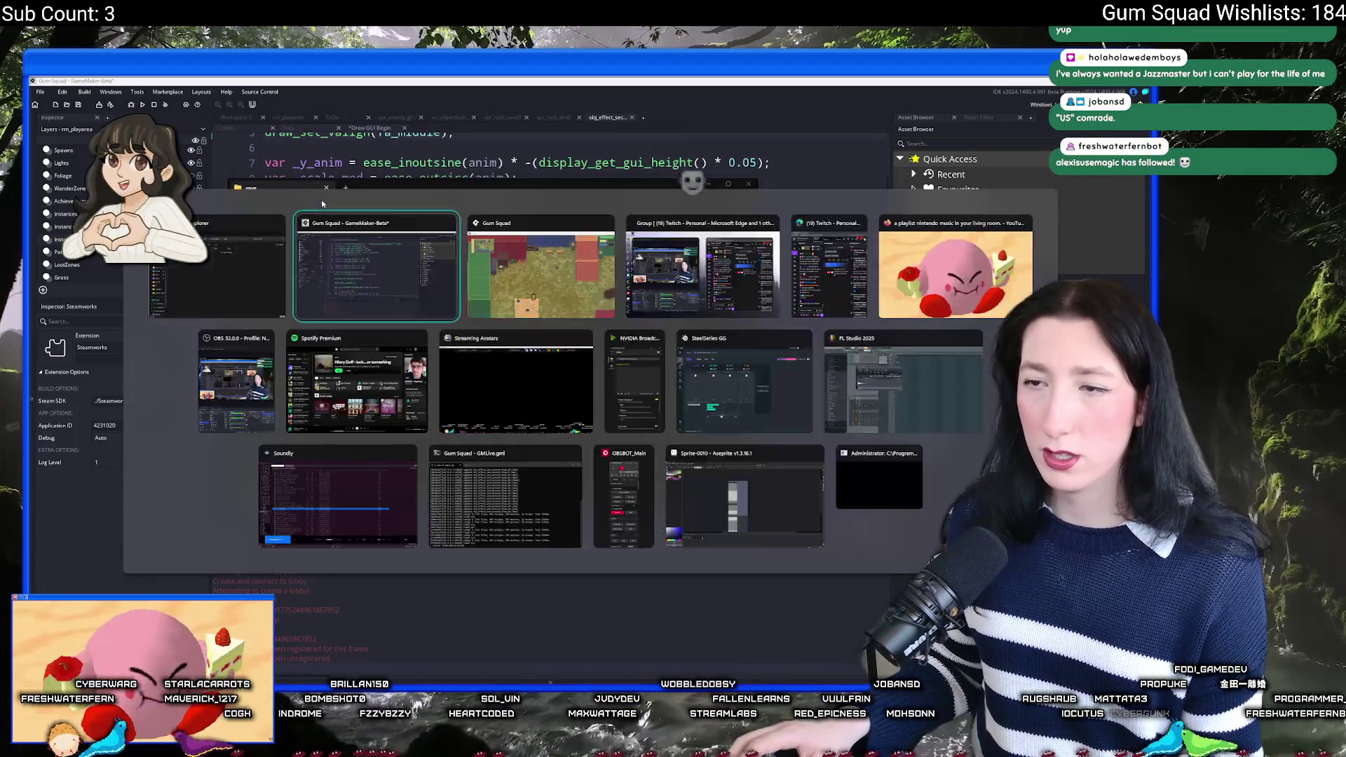
{"action": "key", "text": "alt+Tab"}
{"action": "key", "text": "alt+Tab"}
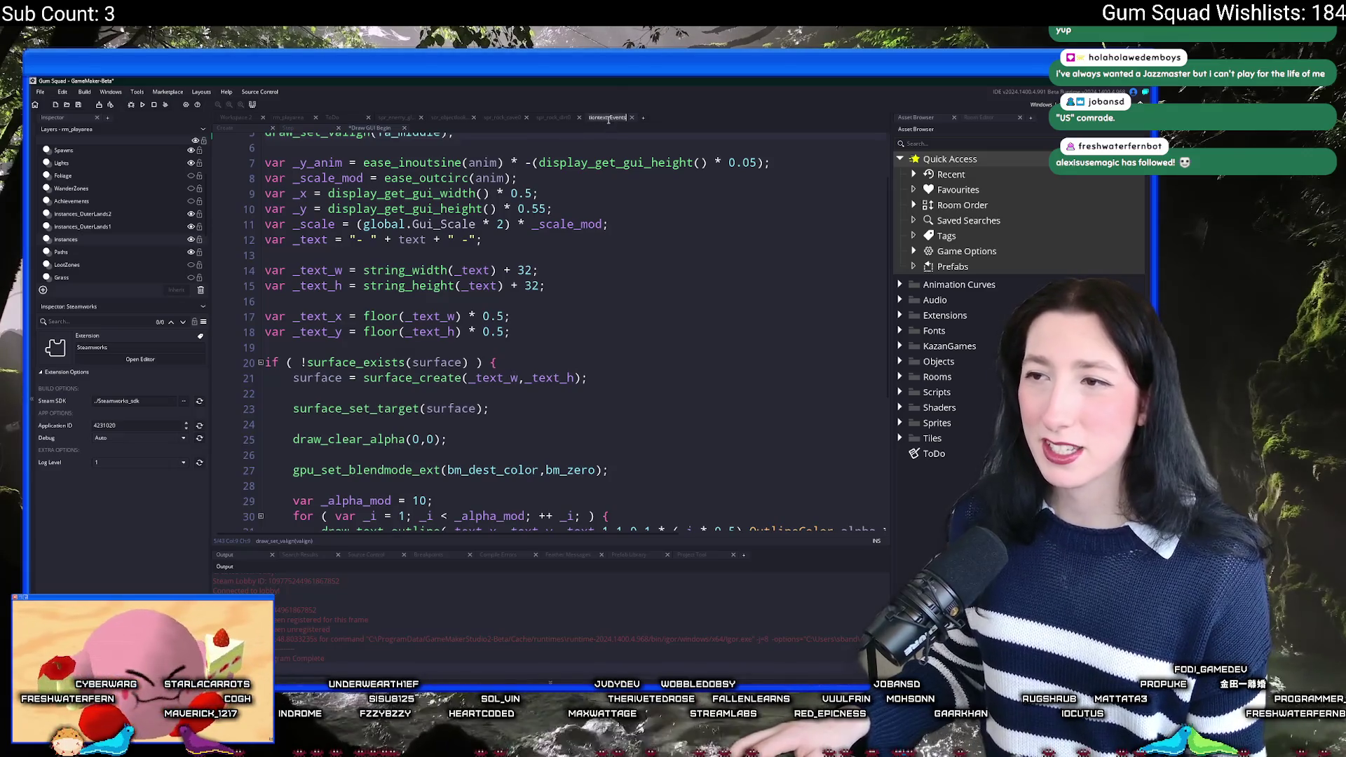
{"action": "left_click", "coordinate": [575, 241]}
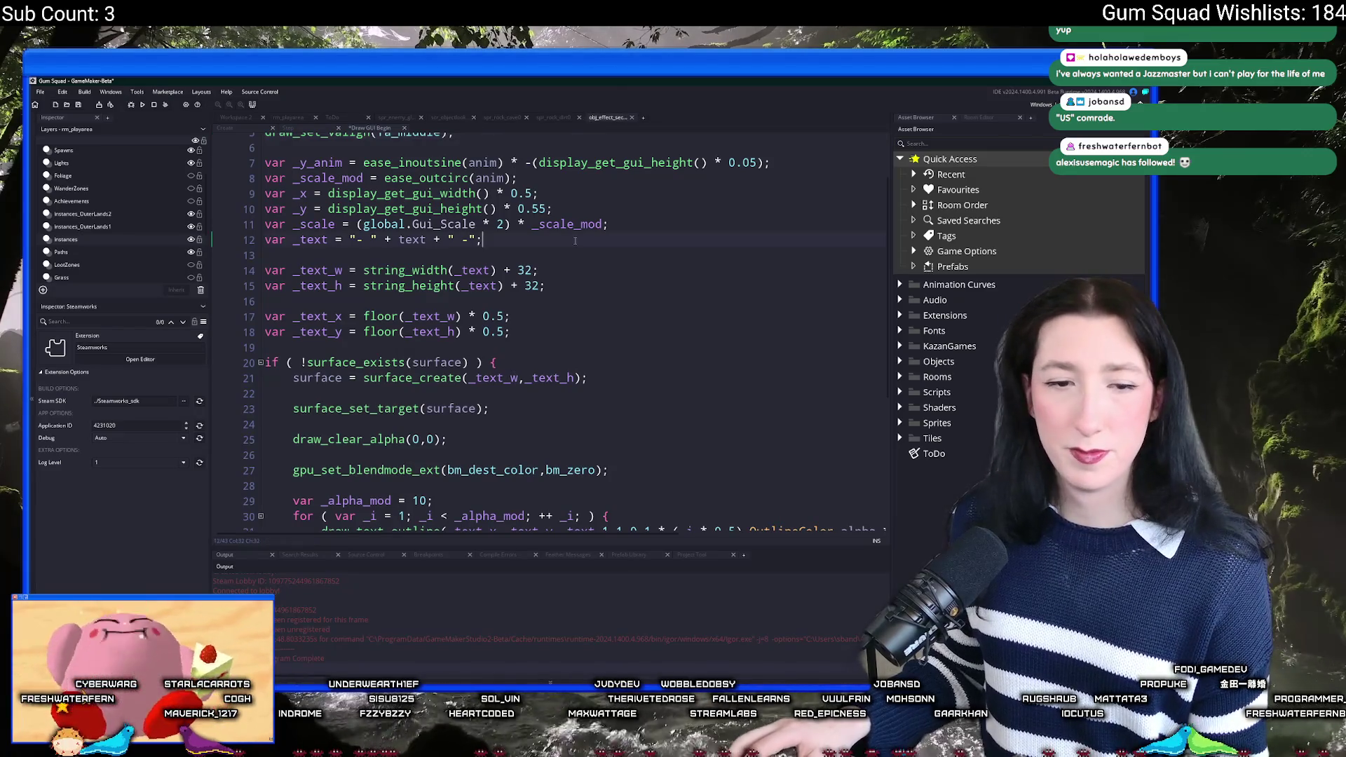
{"action": "key", "text": "ctrl+shift+f"}
{"action": "key", "text": "Return"}
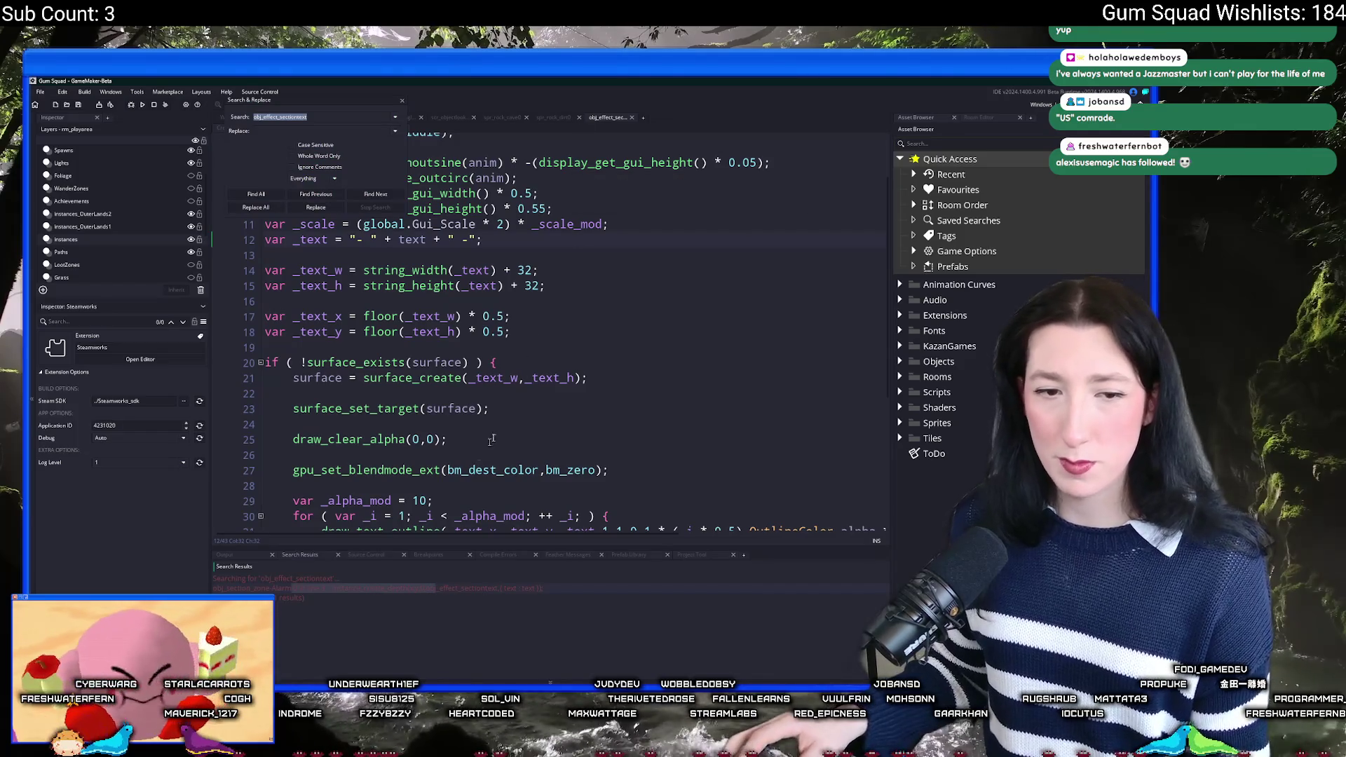
Step: Open obj_section_zone's Alarm 0 match and copy global.Player_Instance.section_current from line 6
{"action": "double_click", "coordinate": [412, 586]}
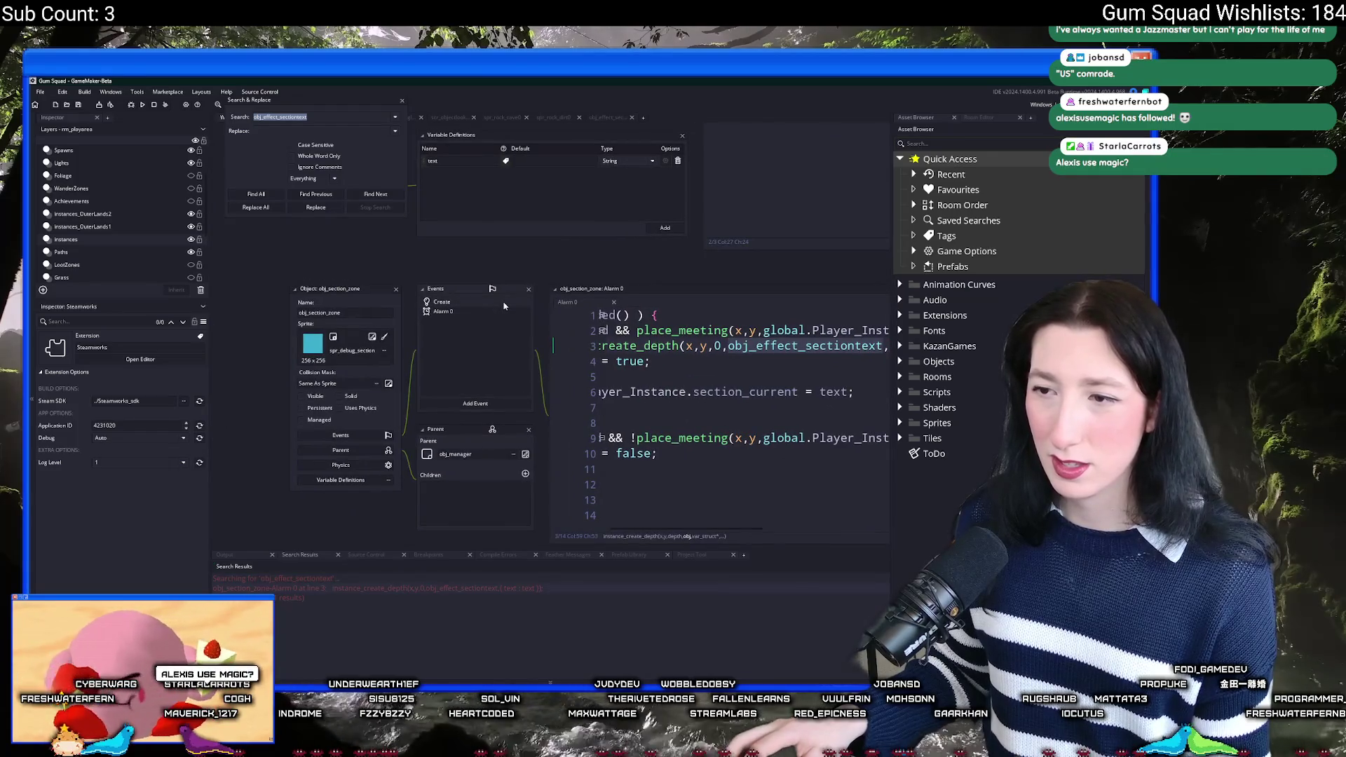
{"action": "left_click", "coordinate": [704, 359]}
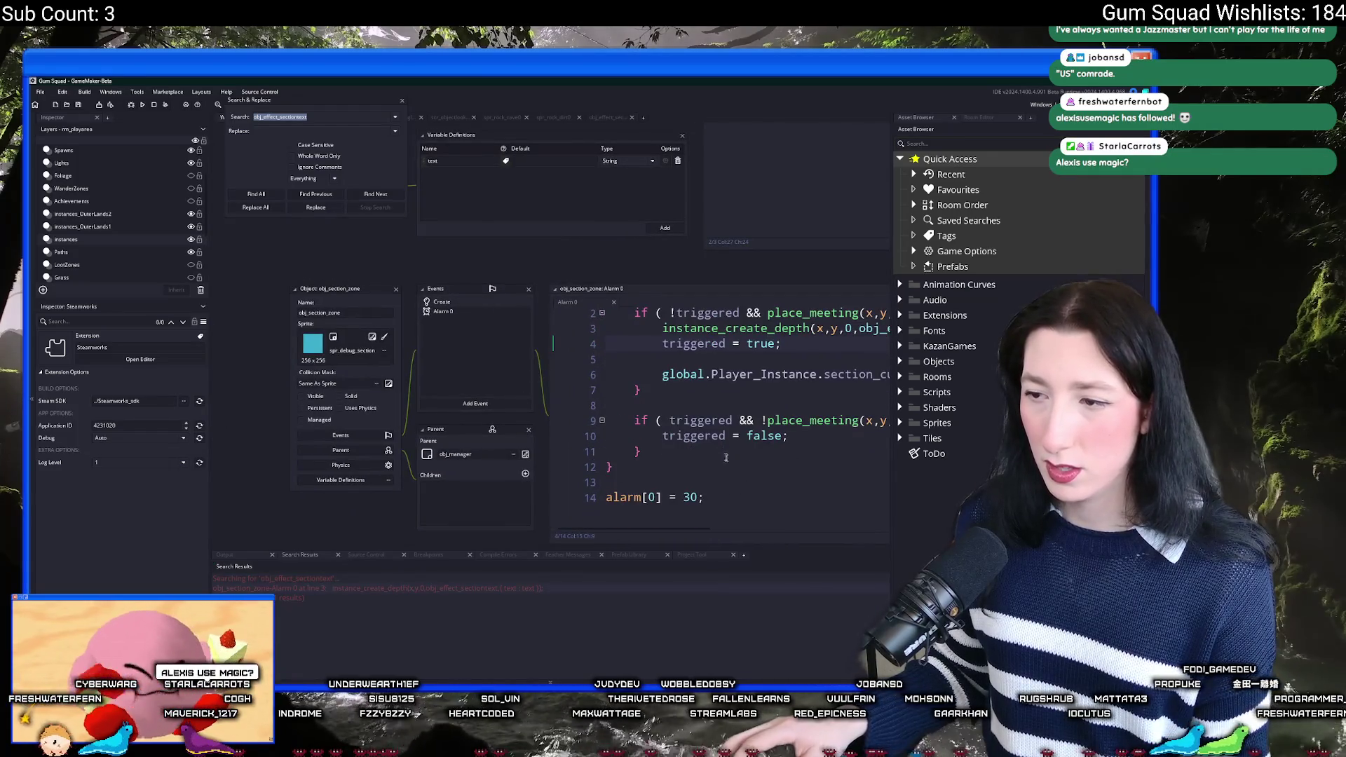
{"action": "left_click", "coordinate": [719, 420]}
{"action": "left_click_drag", "start_coordinate": [856, 373], "coordinate": [593, 382]}
{"action": "key", "text": "ctrl+c"}
{"action": "left_click", "coordinate": [671, 515]}
Step: Add a vk_down check setting section_current to "" and triggered to false, then close the search panel
{"action": "key", "text": "Return"}
{"action": "key", "text": "Return"}
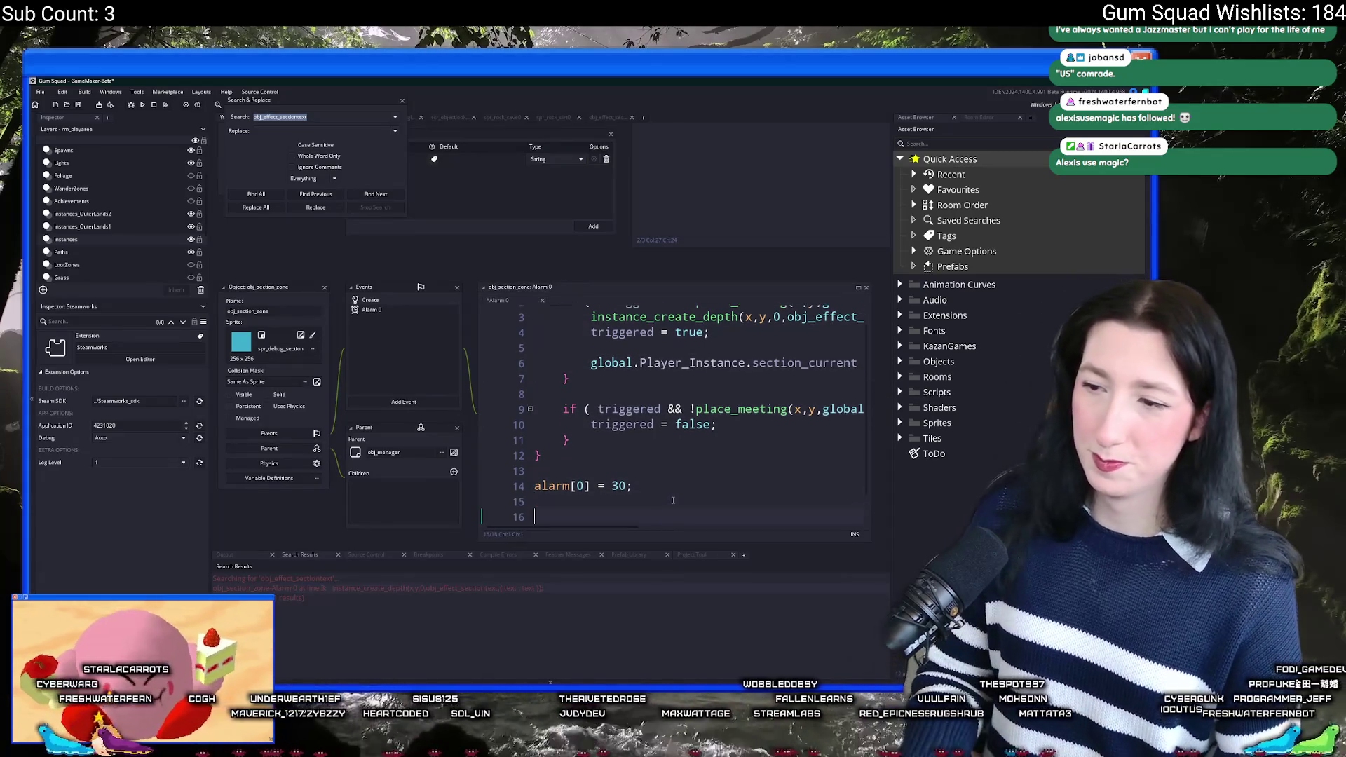
{"action": "type", "text": "if ( keybaor"}
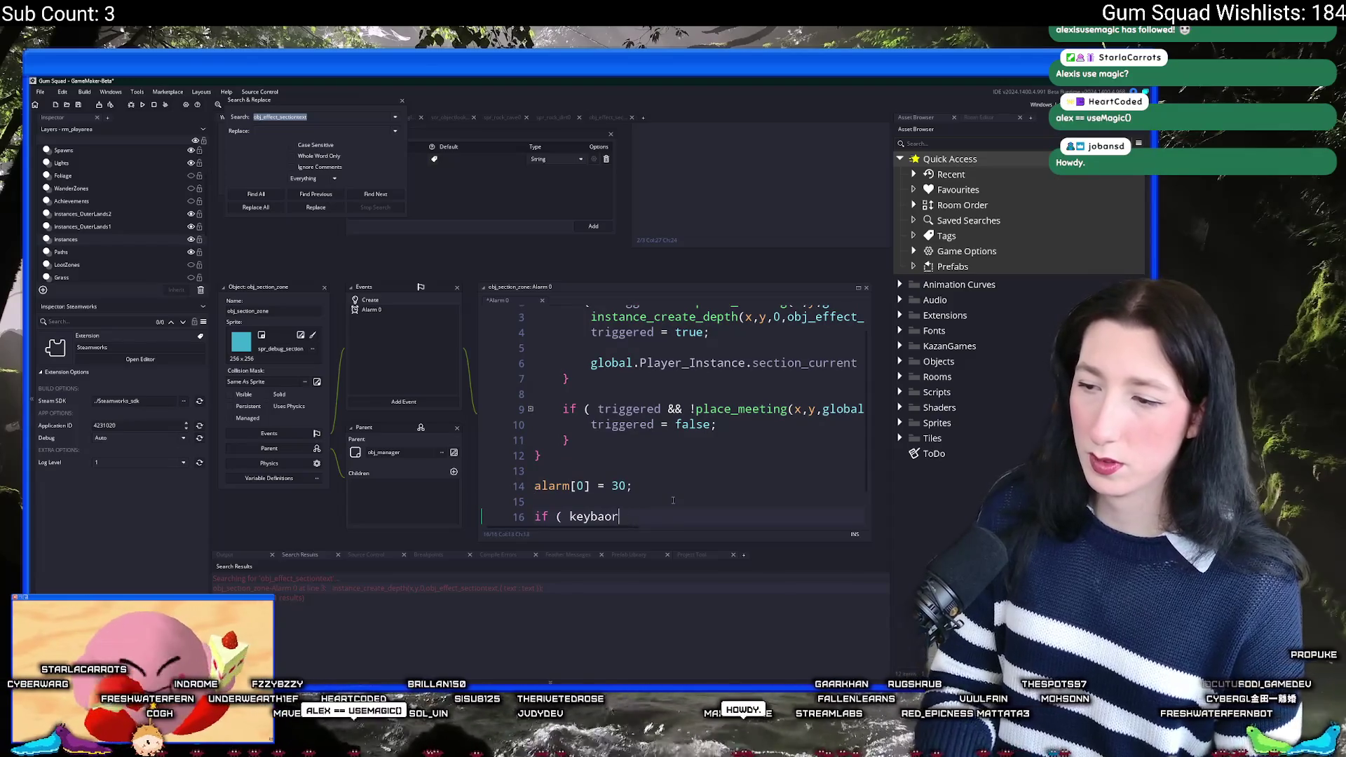
{"action": "key", "text": "BackSpace"}
{"action": "key", "text": "BackSpace"}
{"action": "key", "text": "BackSpace"}
{"action": "type", "text": "oard_check"}
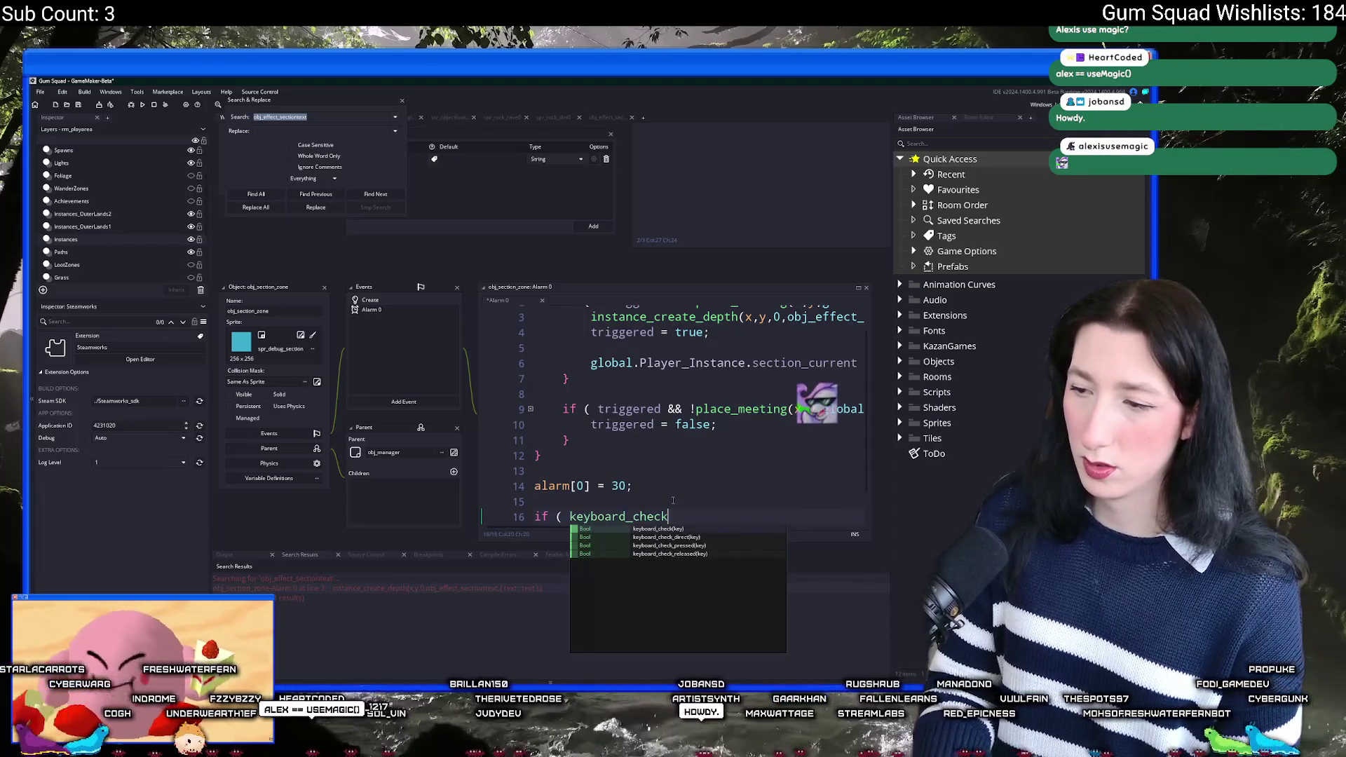
{"action": "type", "text": "_pressed(vk_"}
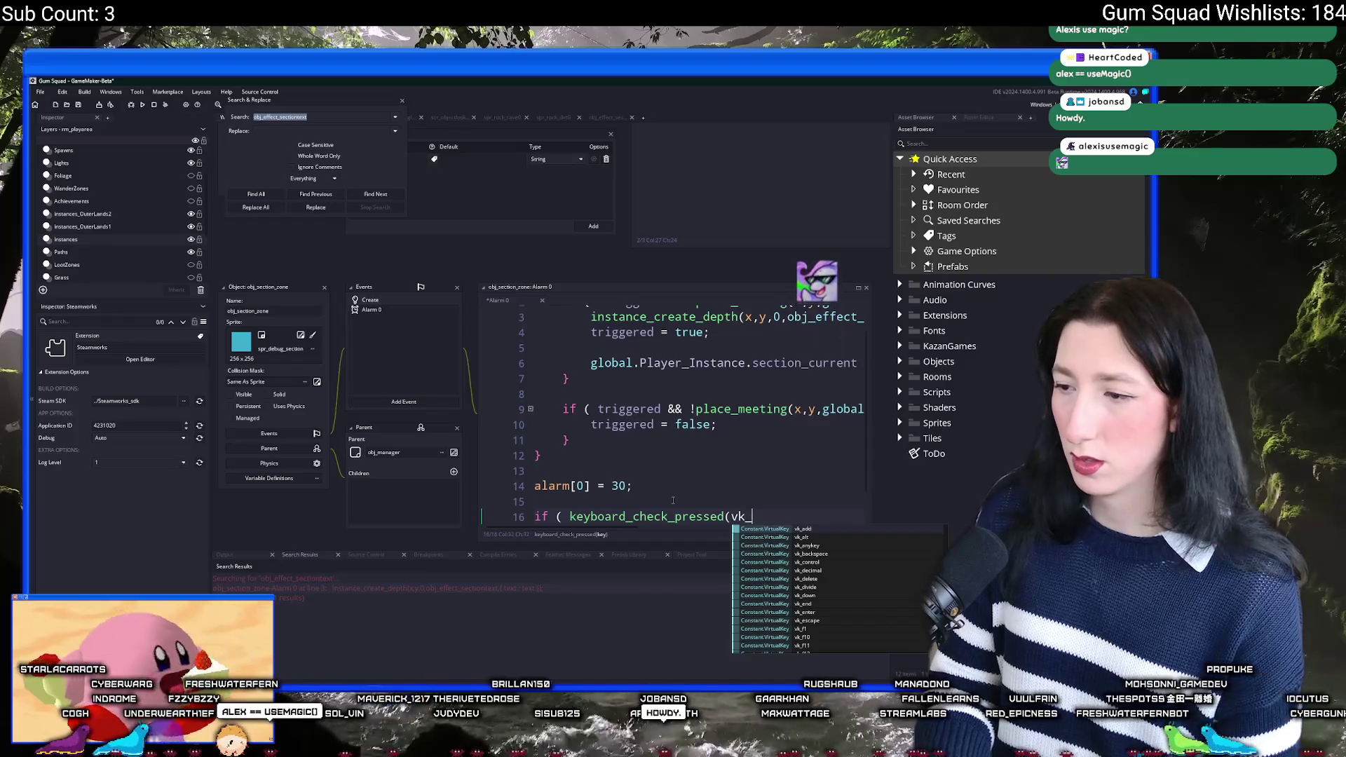
{"action": "type", "text": "down) ) {"}
{"action": "key", "text": "Return"}
{"action": "type", "text": "}"}
{"action": "key", "text": "Return"}
{"action": "key", "text": "ctrl+v"}
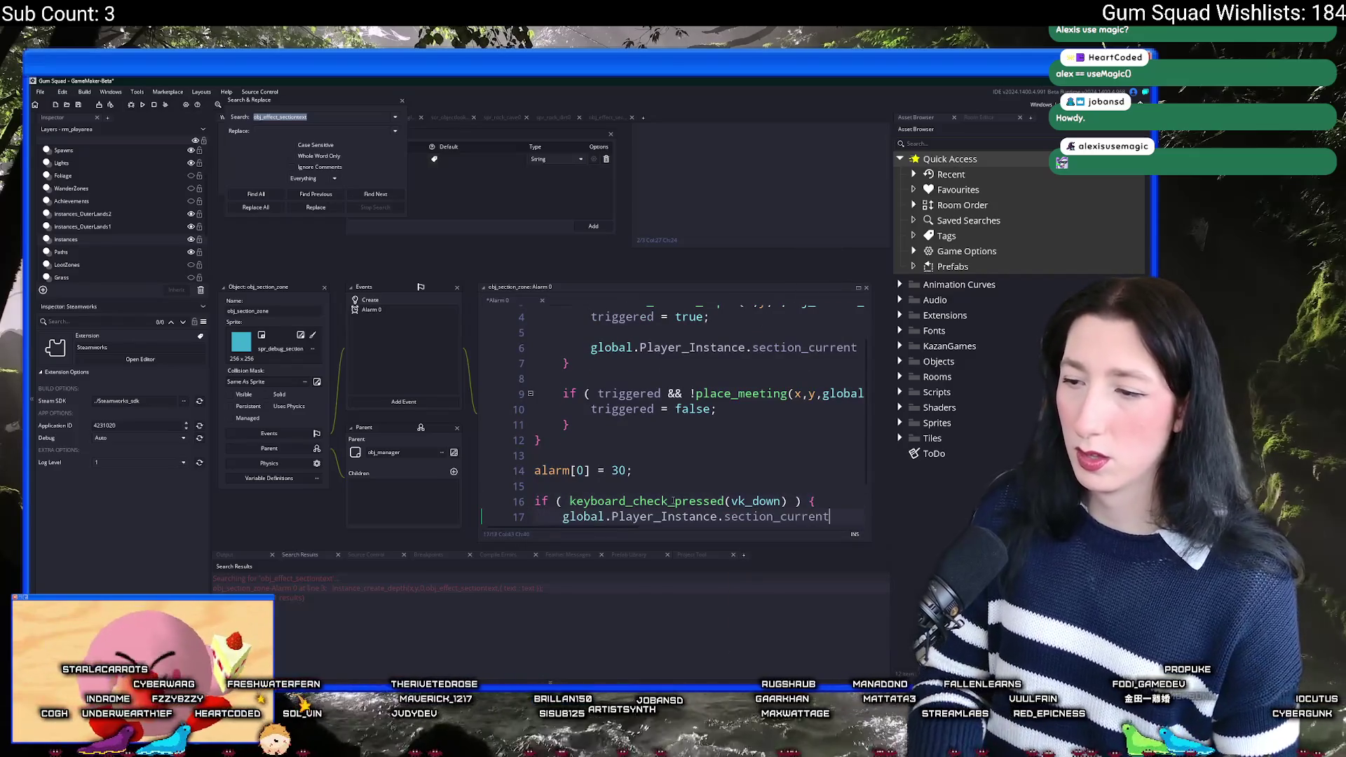
{"action": "type", "text": "\"\""}
{"action": "key", "text": "Return"}
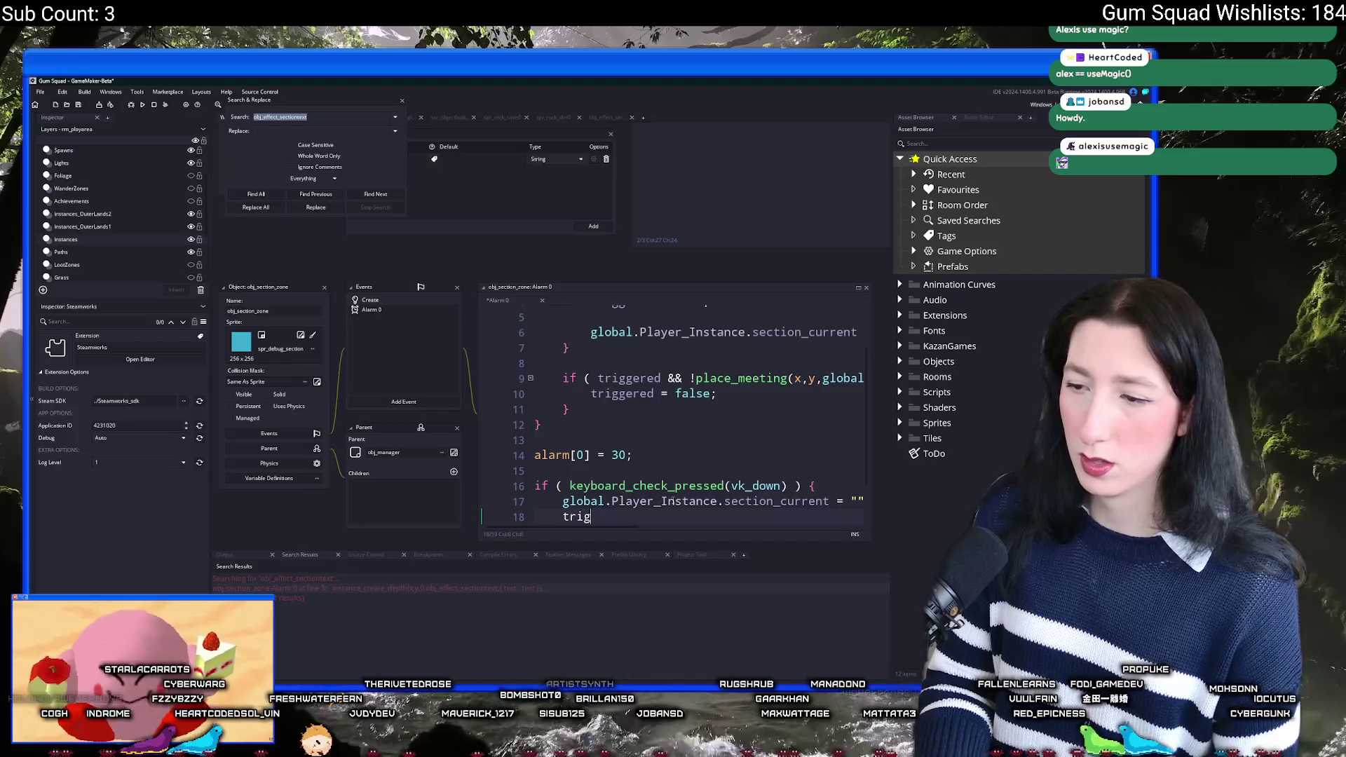
{"action": "type", "text": "gered = false;"}
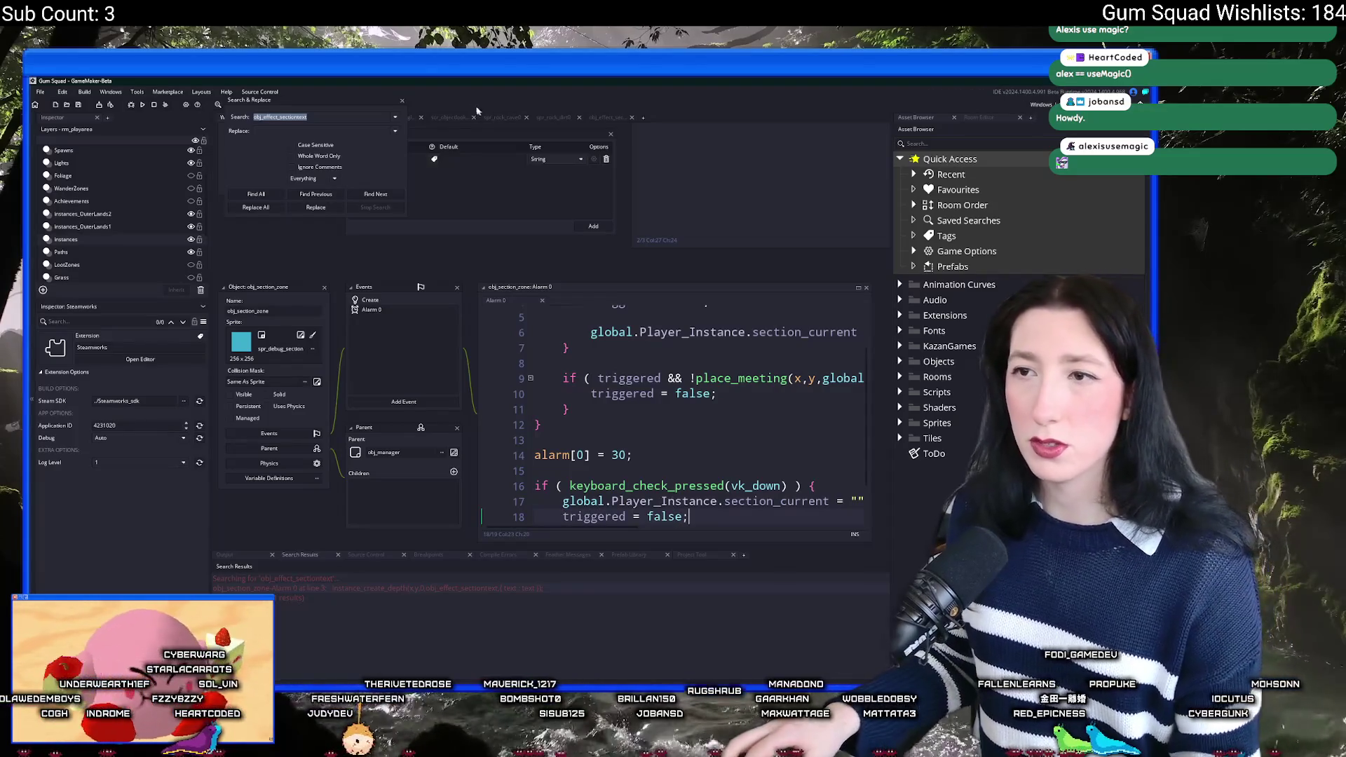
{"action": "left_click", "coordinate": [401, 102]}
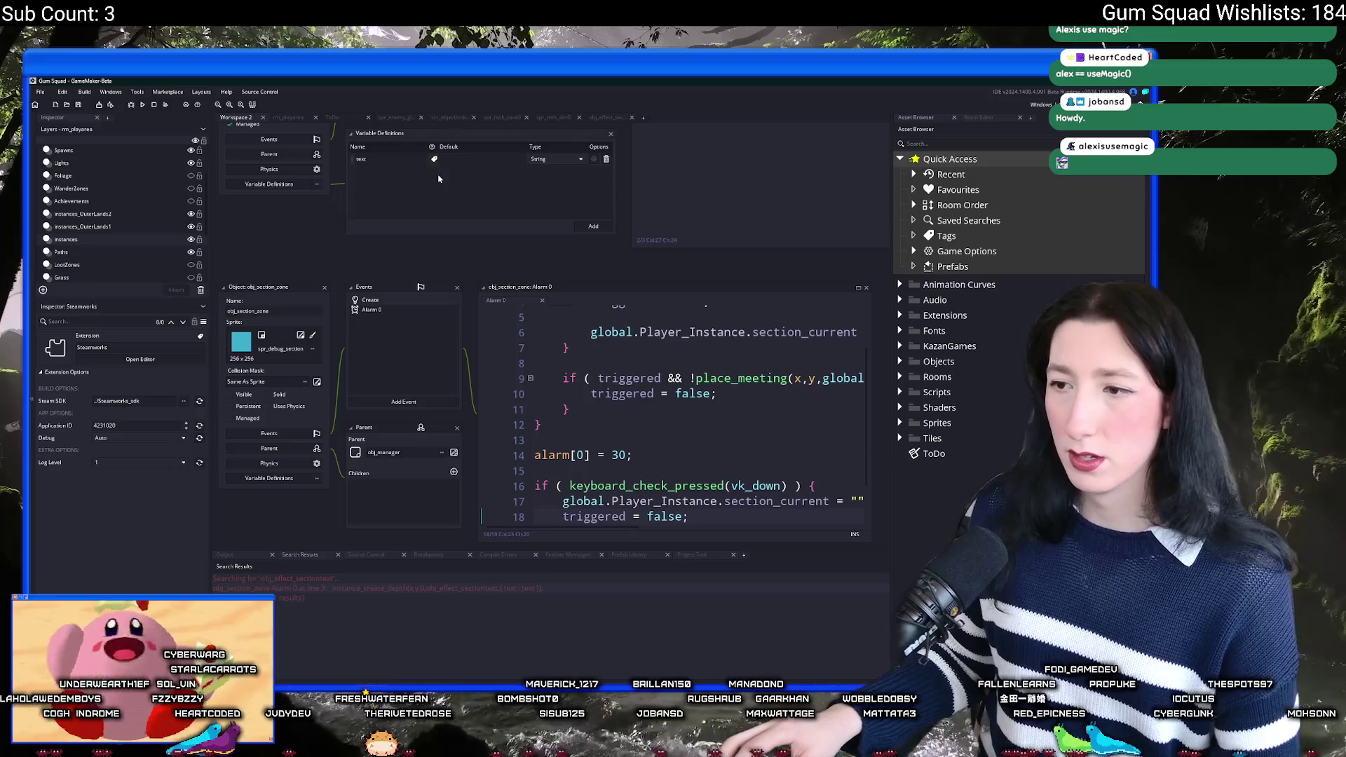
Step: Pan the workspace to obj_effect_sectiontext and its Clean Up code that frees the surface
{"action": "scroll", "coordinate": [439, 178], "scroll_direction": "up", "scroll_amount": 5}
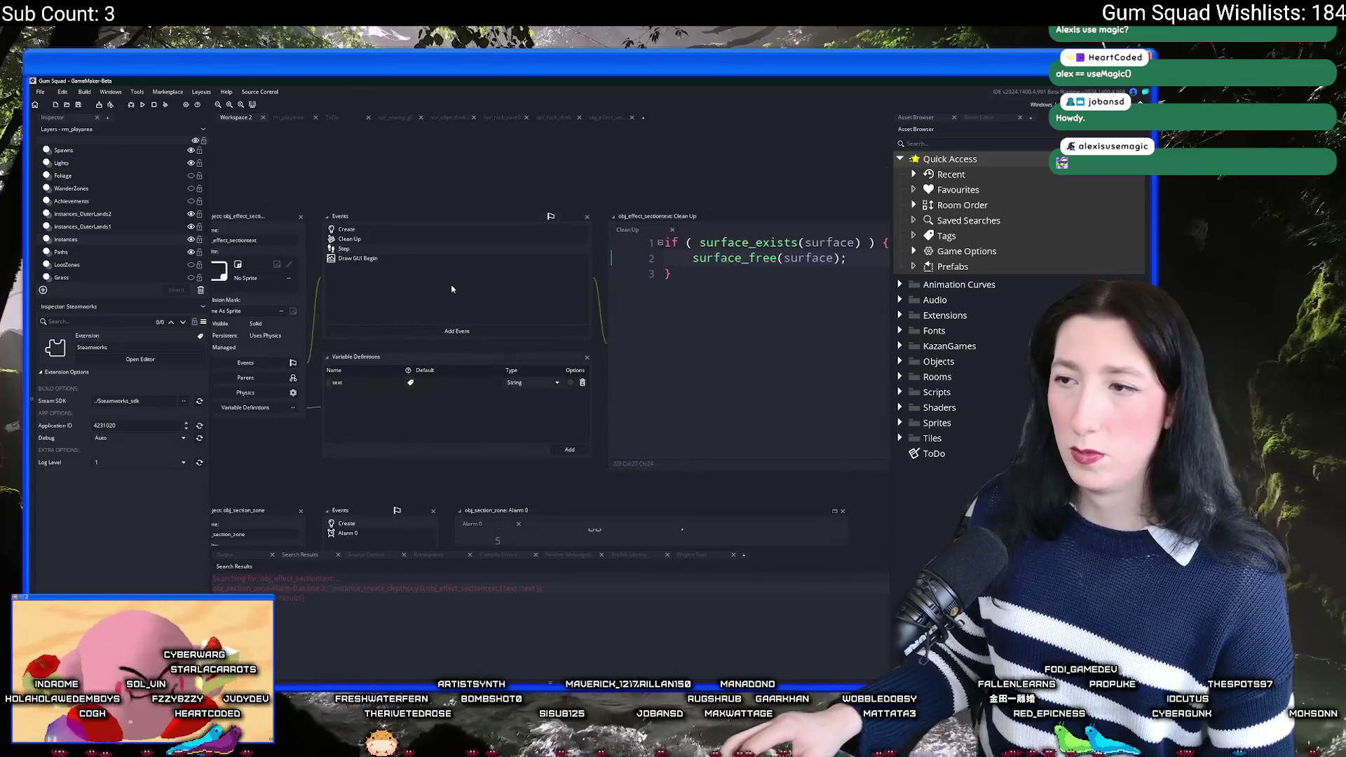
{"action": "left_click_drag", "start_coordinate": [451, 289], "coordinate": [493, 343]}
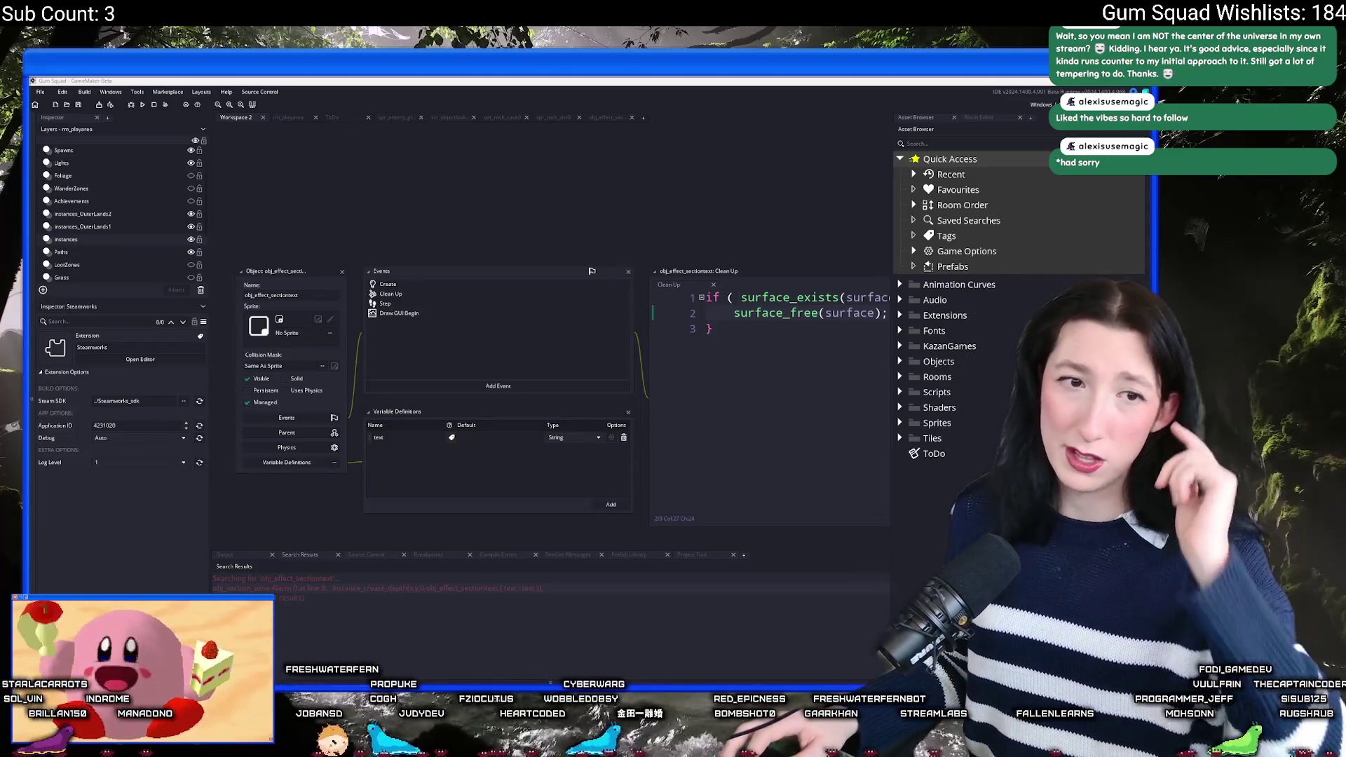
{"action": "left_click", "coordinate": [568, 338]}
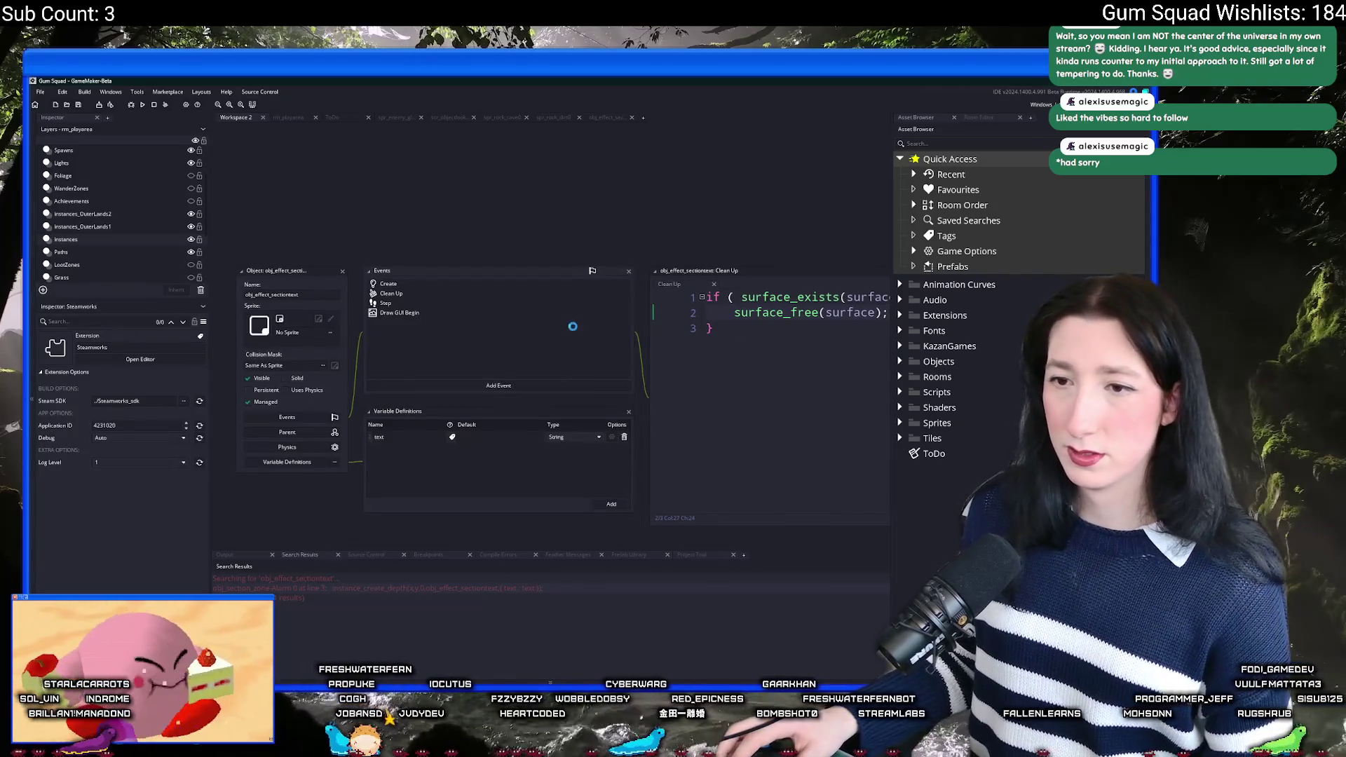
{"action": "scroll", "coordinate": [568, 338], "scroll_direction": "down", "scroll_amount": 2}
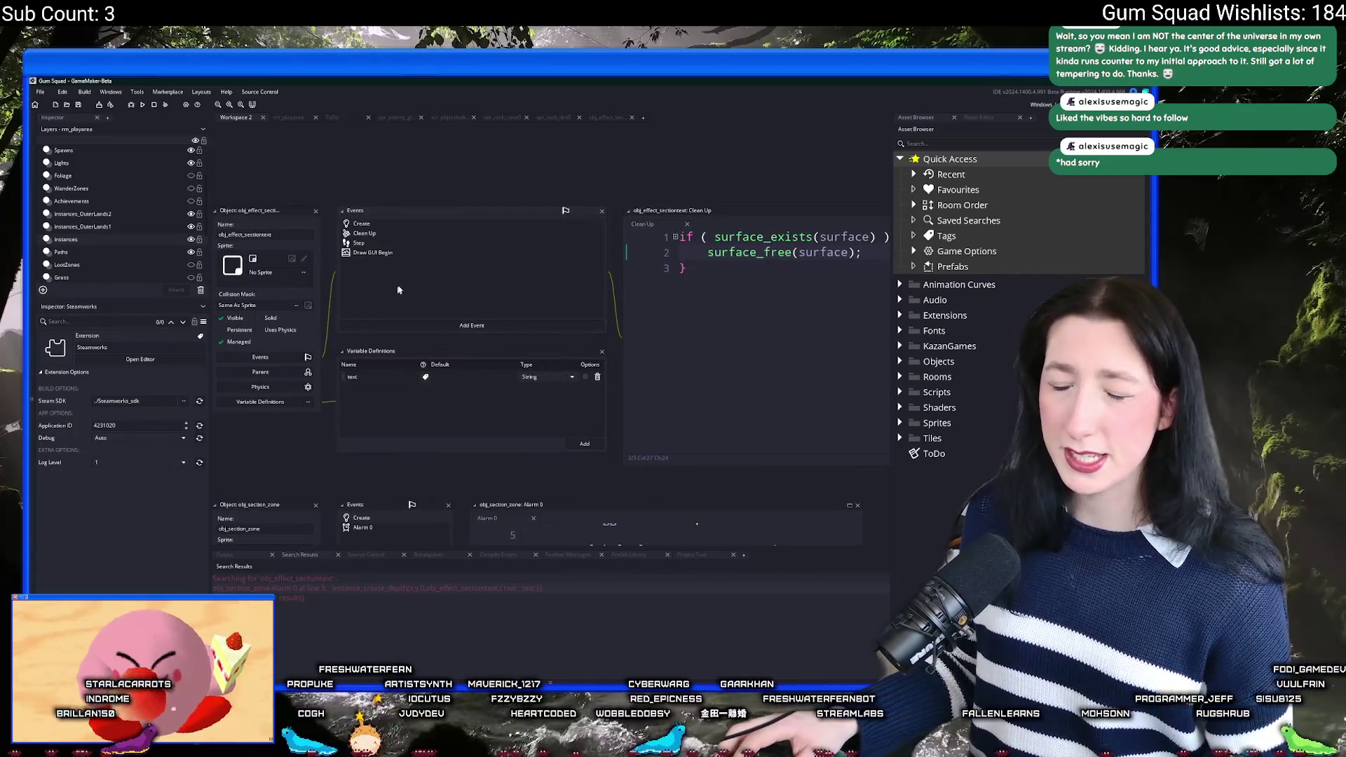
{"action": "scroll", "coordinate": [392, 187], "scroll_direction": "up", "scroll_amount": 1}
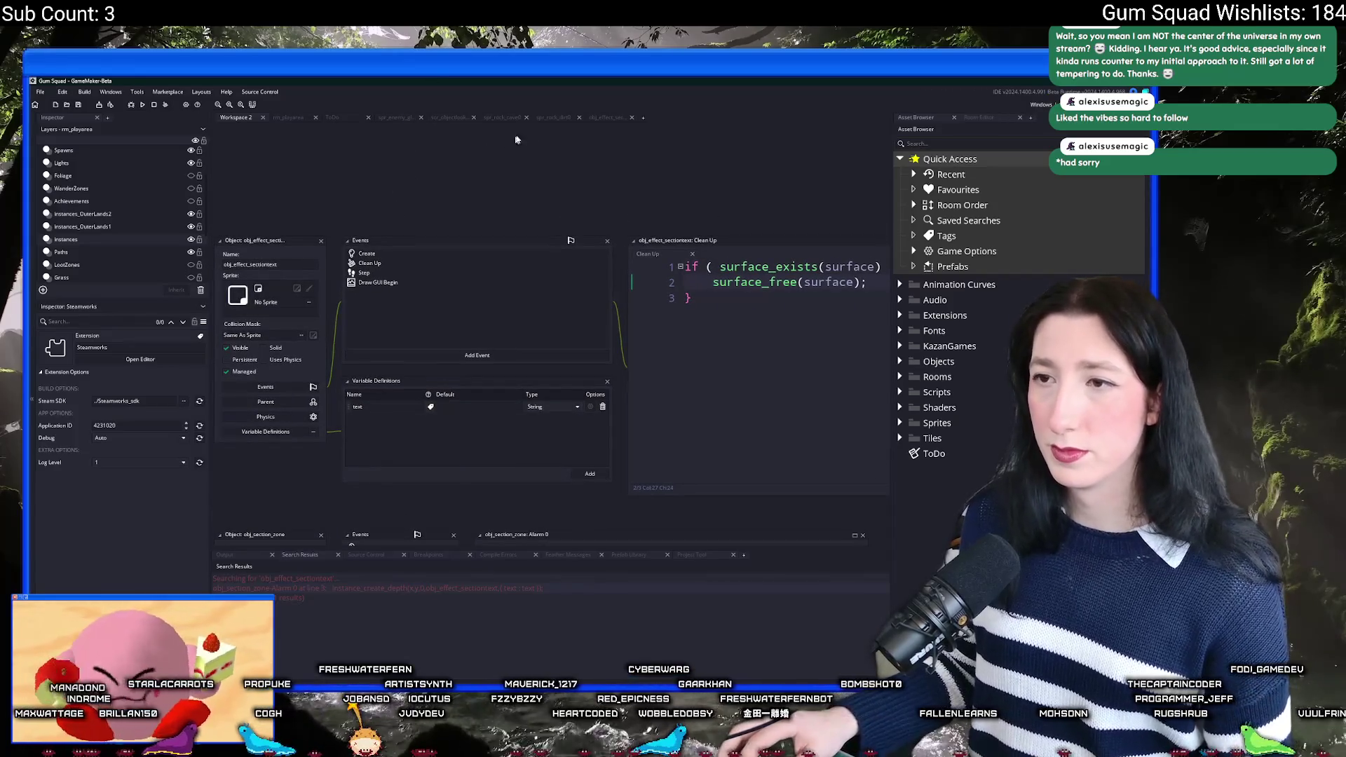
Step: Change draw_clear_alpha(0,0) to draw_clear_alpha(1,0) in Draw GUI Begin and run the game with F5
{"action": "double_click", "coordinate": [404, 283]}
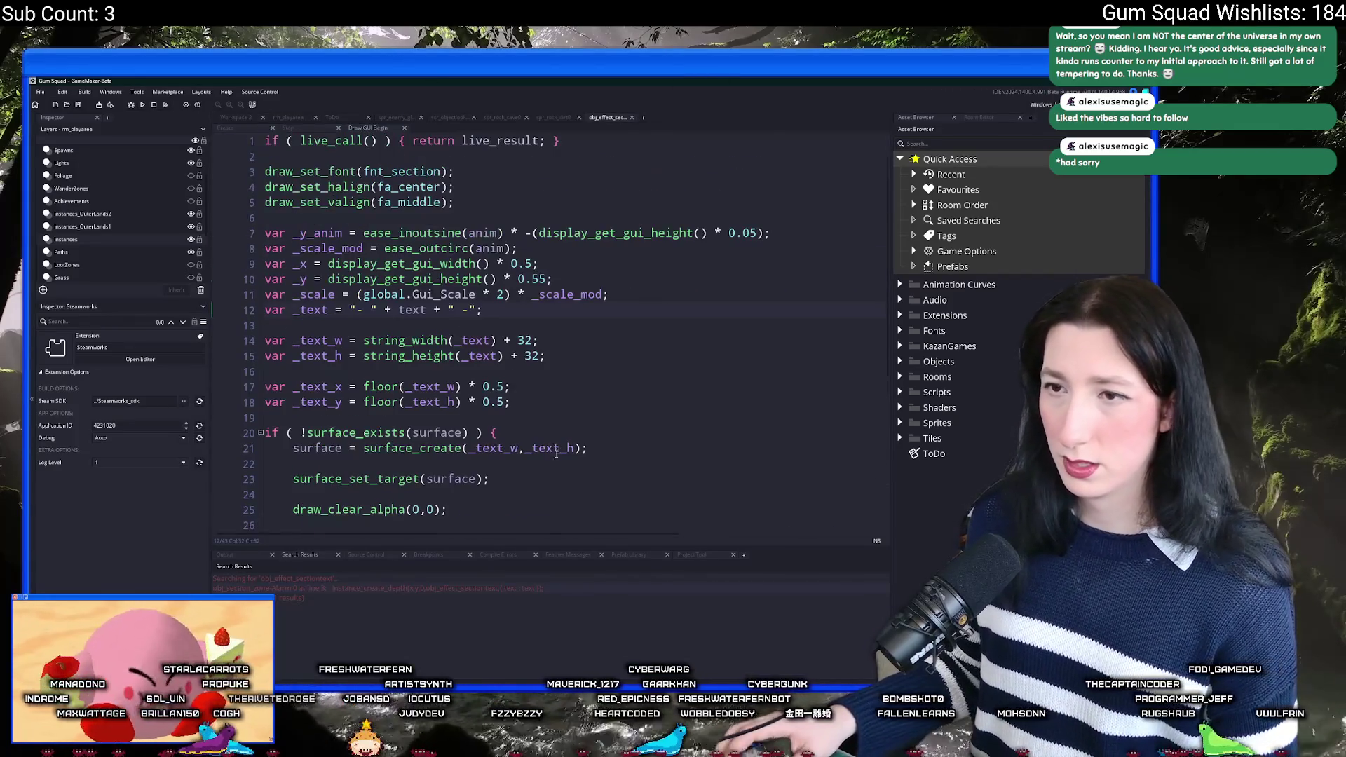
{"action": "scroll", "coordinate": [566, 315], "scroll_direction": "down", "scroll_amount": 3}
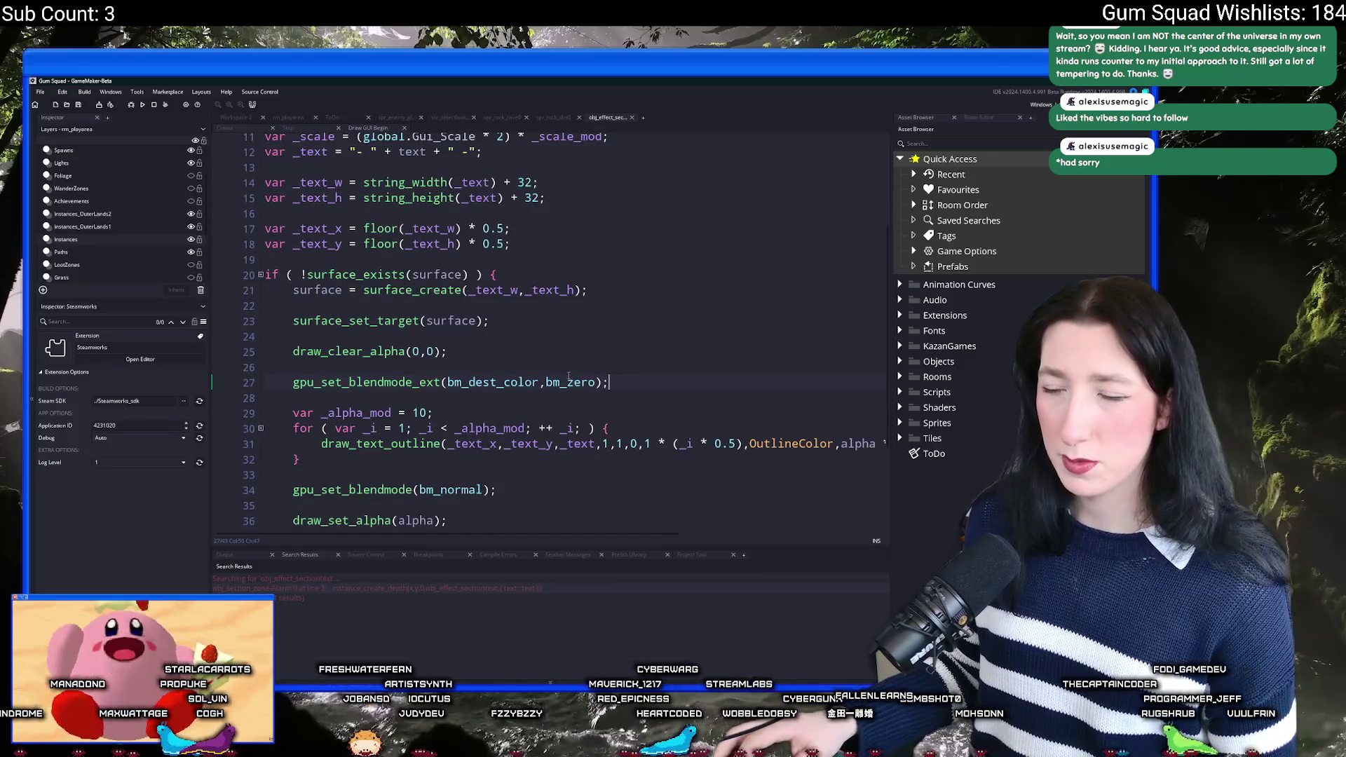
{"action": "left_click", "coordinate": [434, 352]}
{"action": "left_click", "coordinate": [428, 352]}
{"action": "type", "text": "1"}
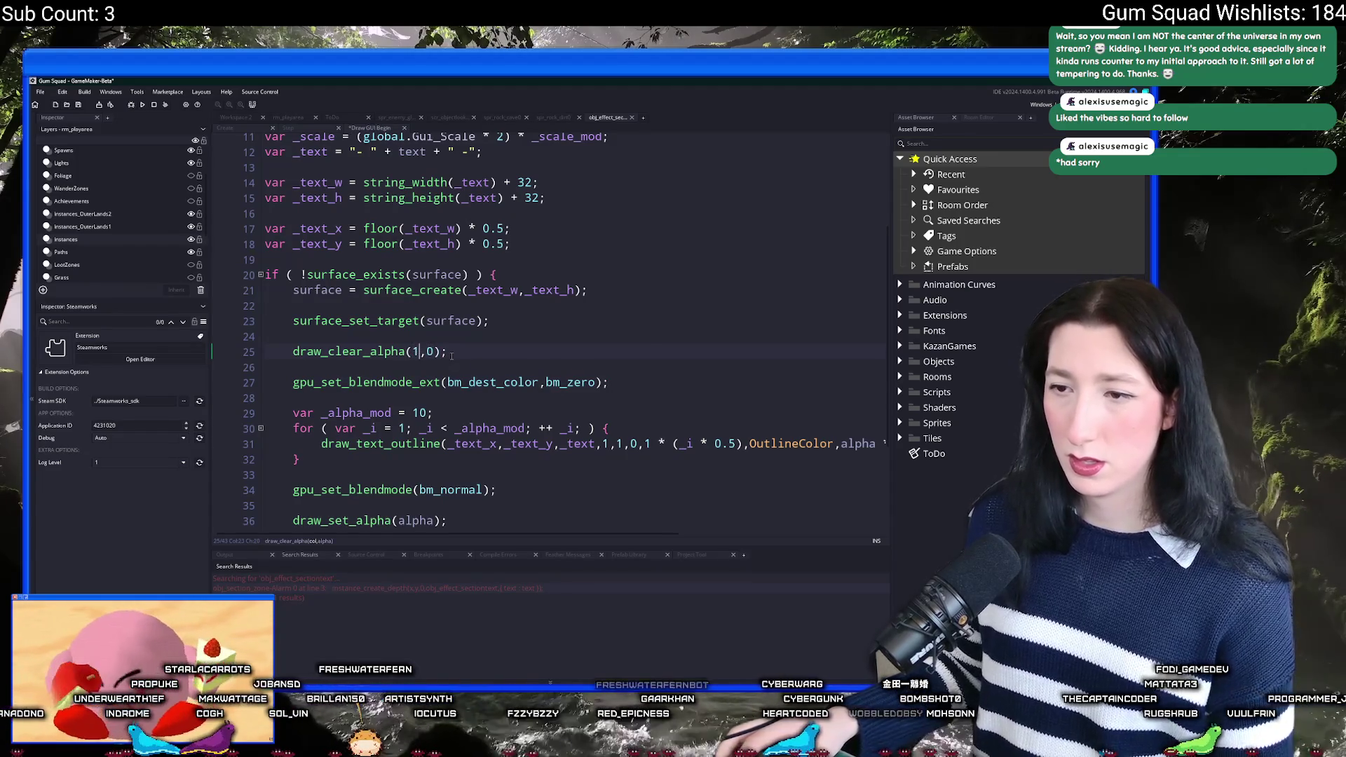
{"action": "key", "text": "F5"}
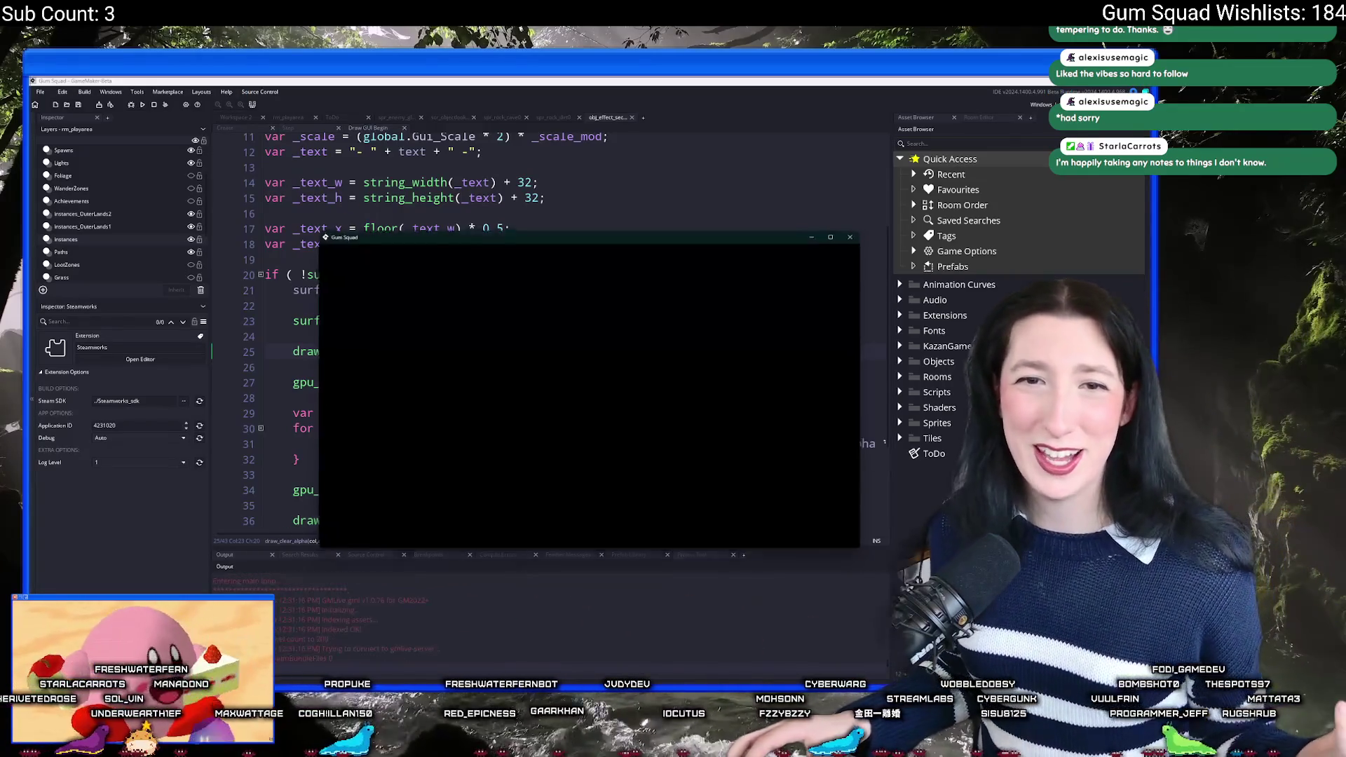
Step: Start a New World and create a lobby in the Gum Squad test run
{"action": "left_click", "coordinate": [590, 456]}
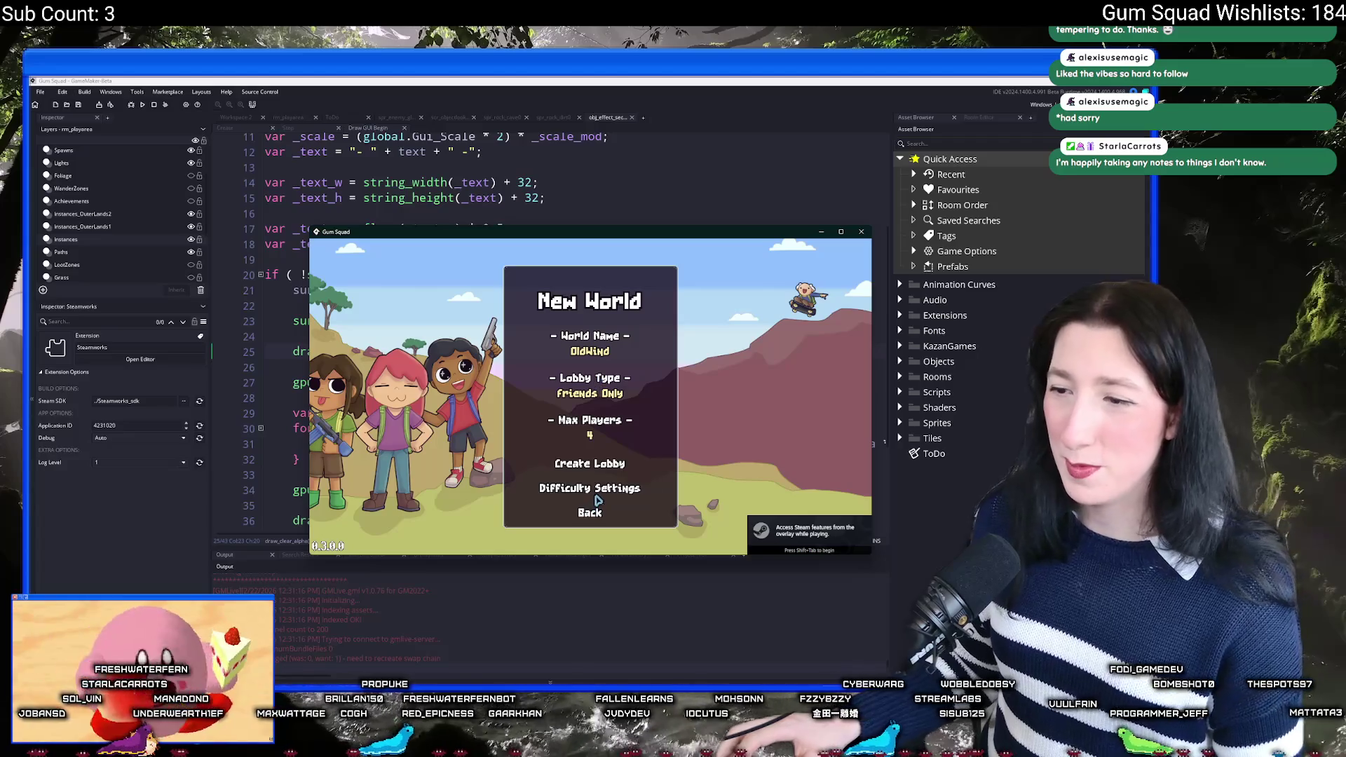
{"action": "left_click", "coordinate": [590, 463]}
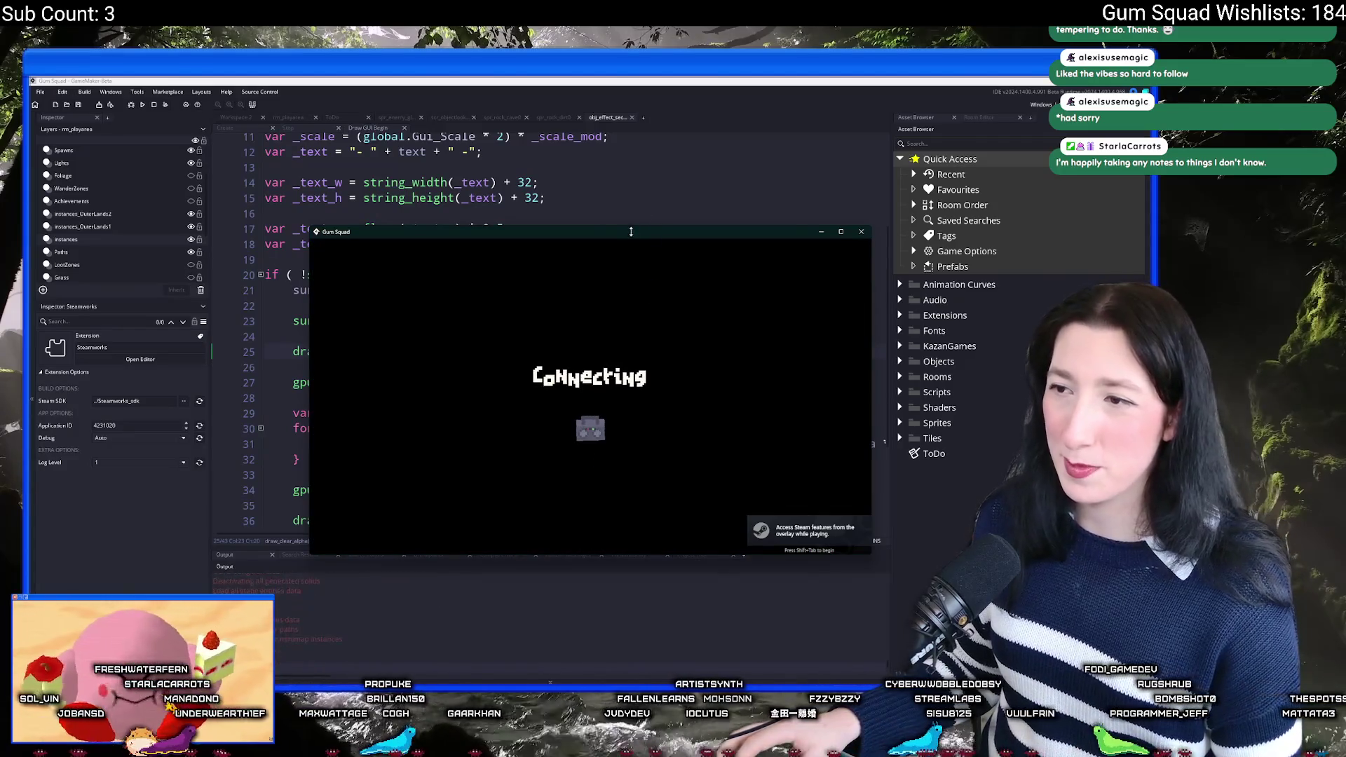
{"action": "left_click_drag", "start_coordinate": [629, 235], "coordinate": [647, 135]}
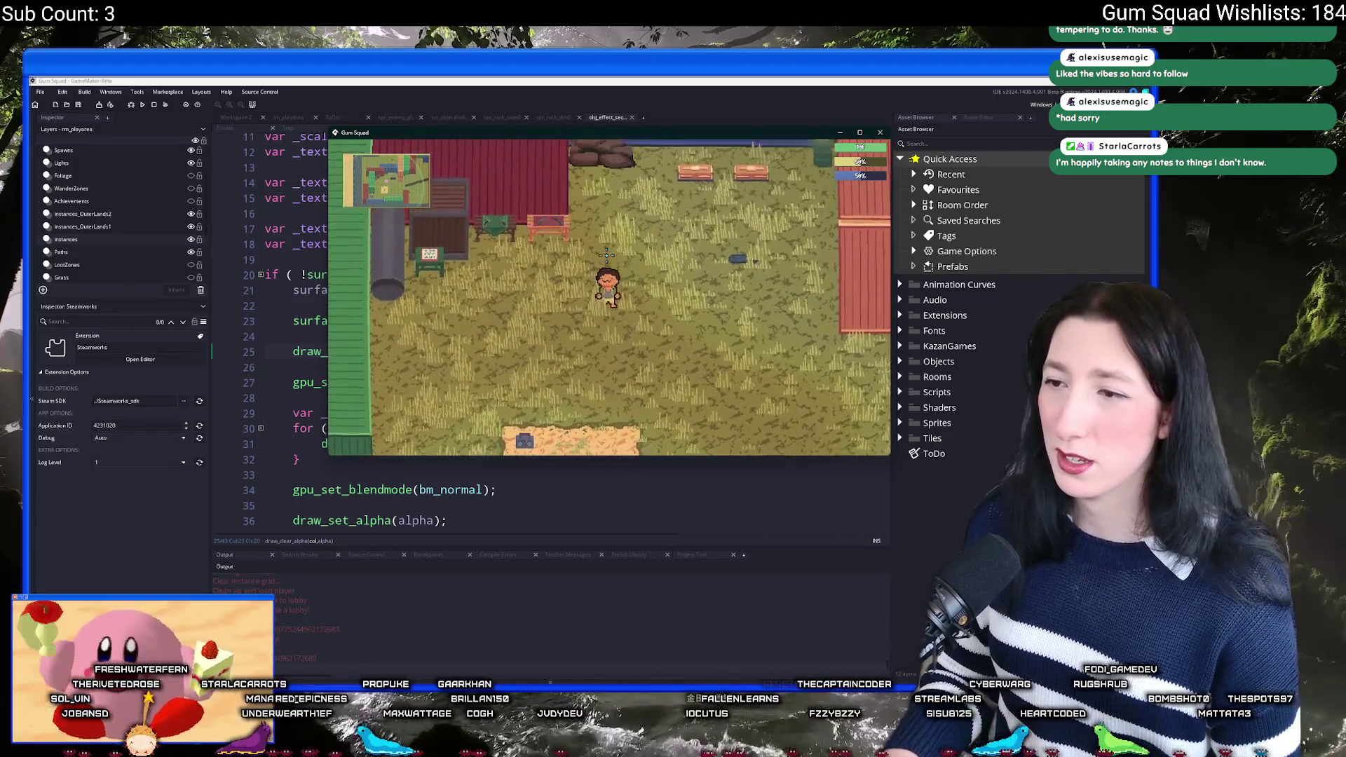
Step: Walk the character down and right beside the red building, then return to GameMaker
{"action": "key", "text": "s"}
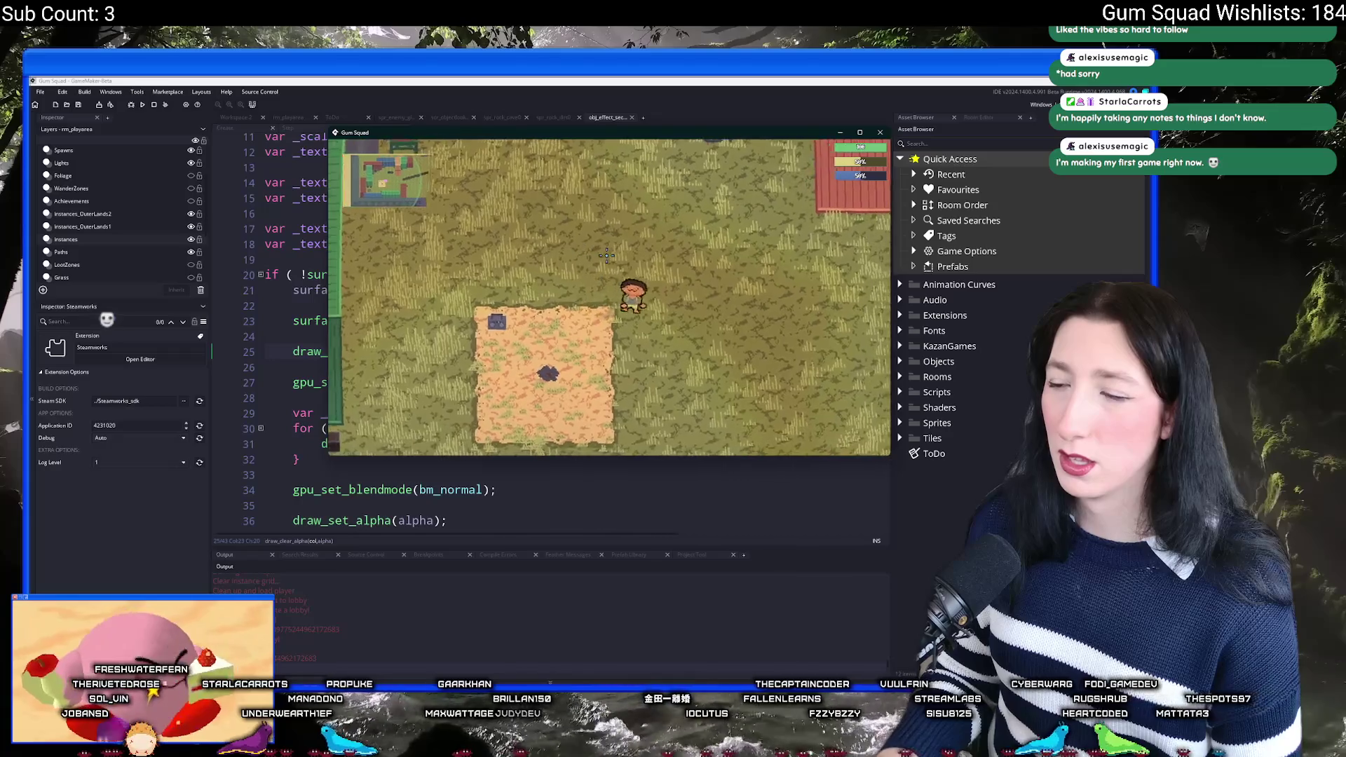
{"action": "key", "text": "d"}
{"action": "key", "text": "s"}
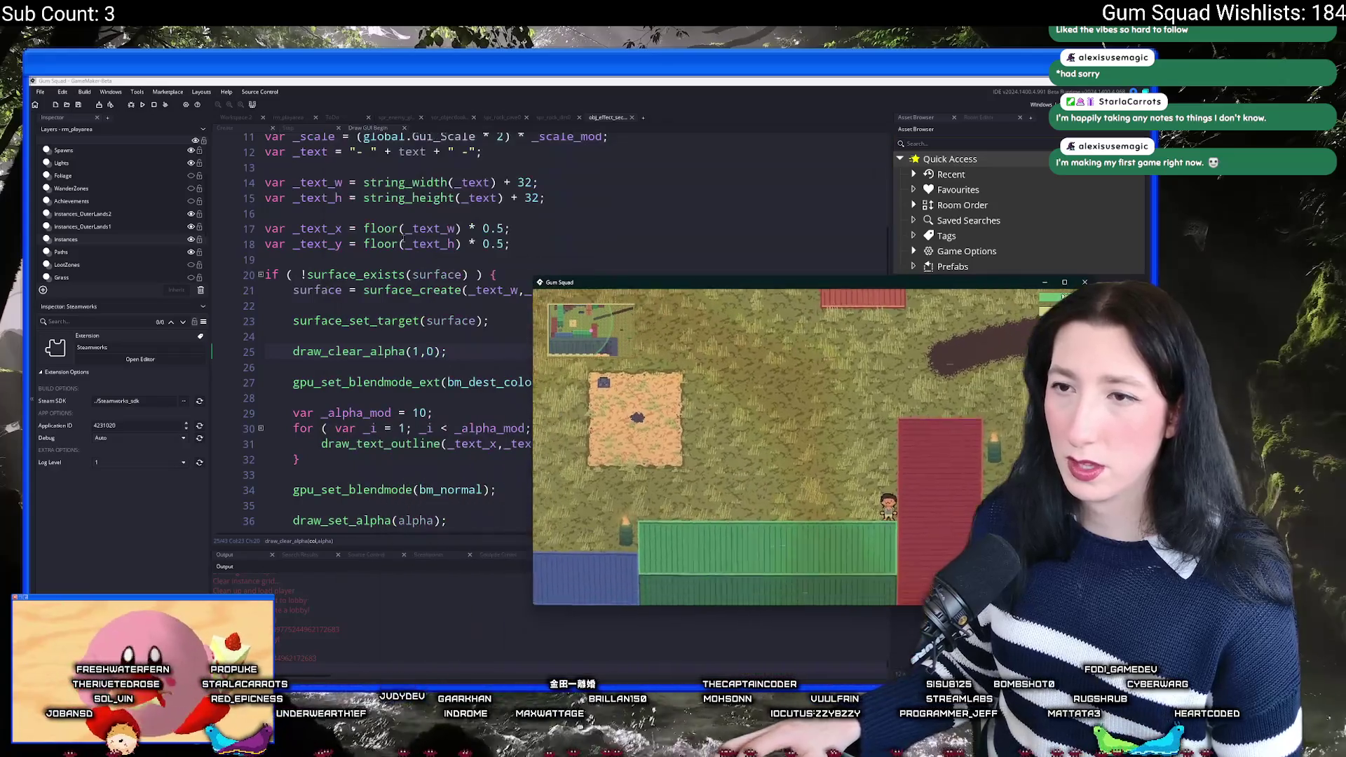
{"action": "left_click", "coordinate": [402, 241]}
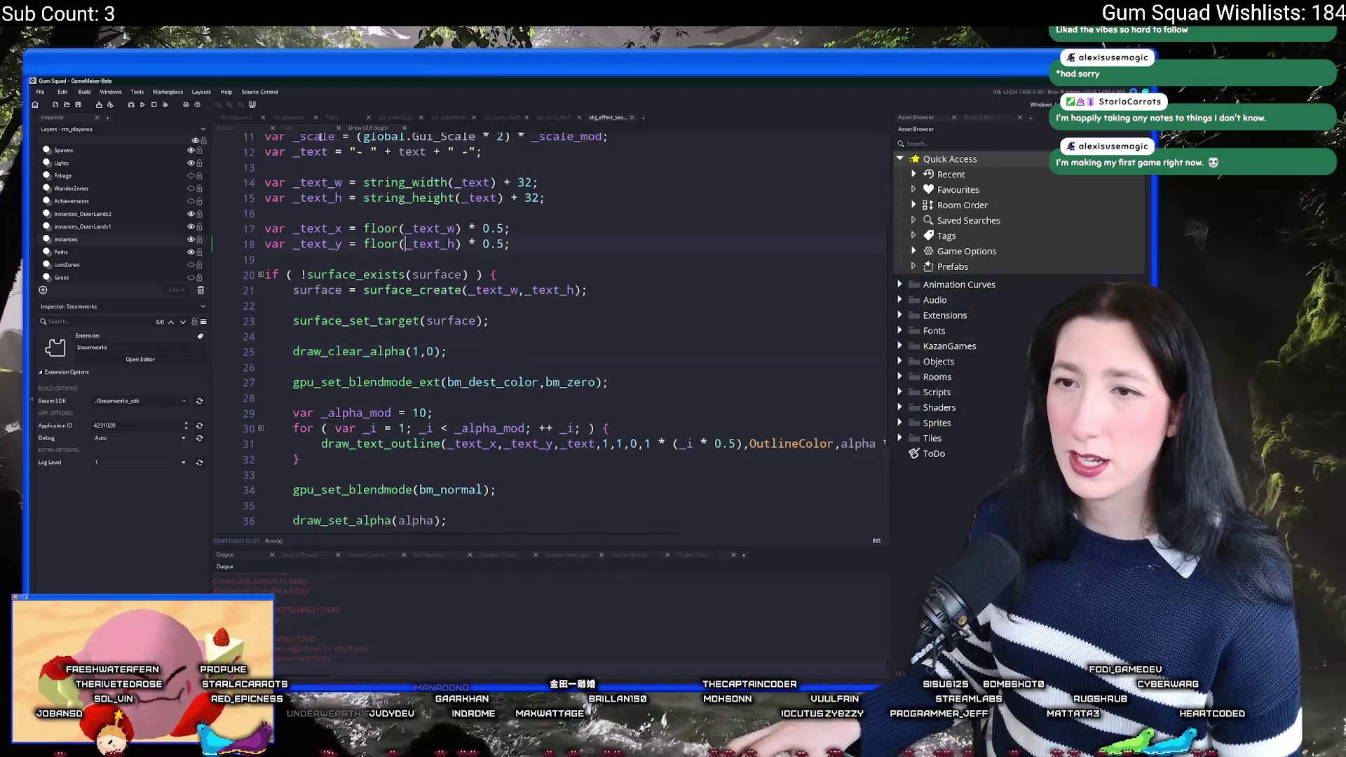
Step: Remove the vk_down check block from obj_section_zone's Alarm 0 code
{"action": "left_click", "coordinate": [287, 128]}
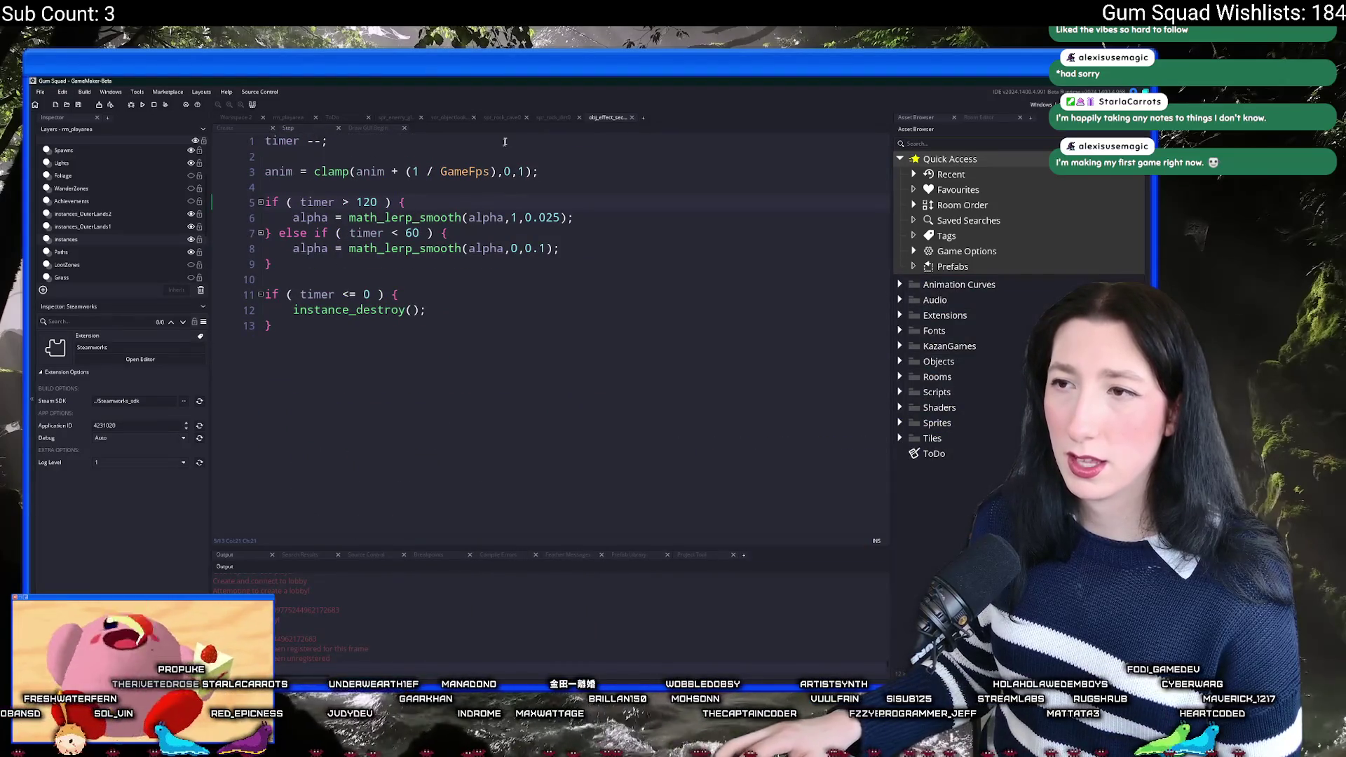
{"action": "left_click", "coordinate": [237, 118]}
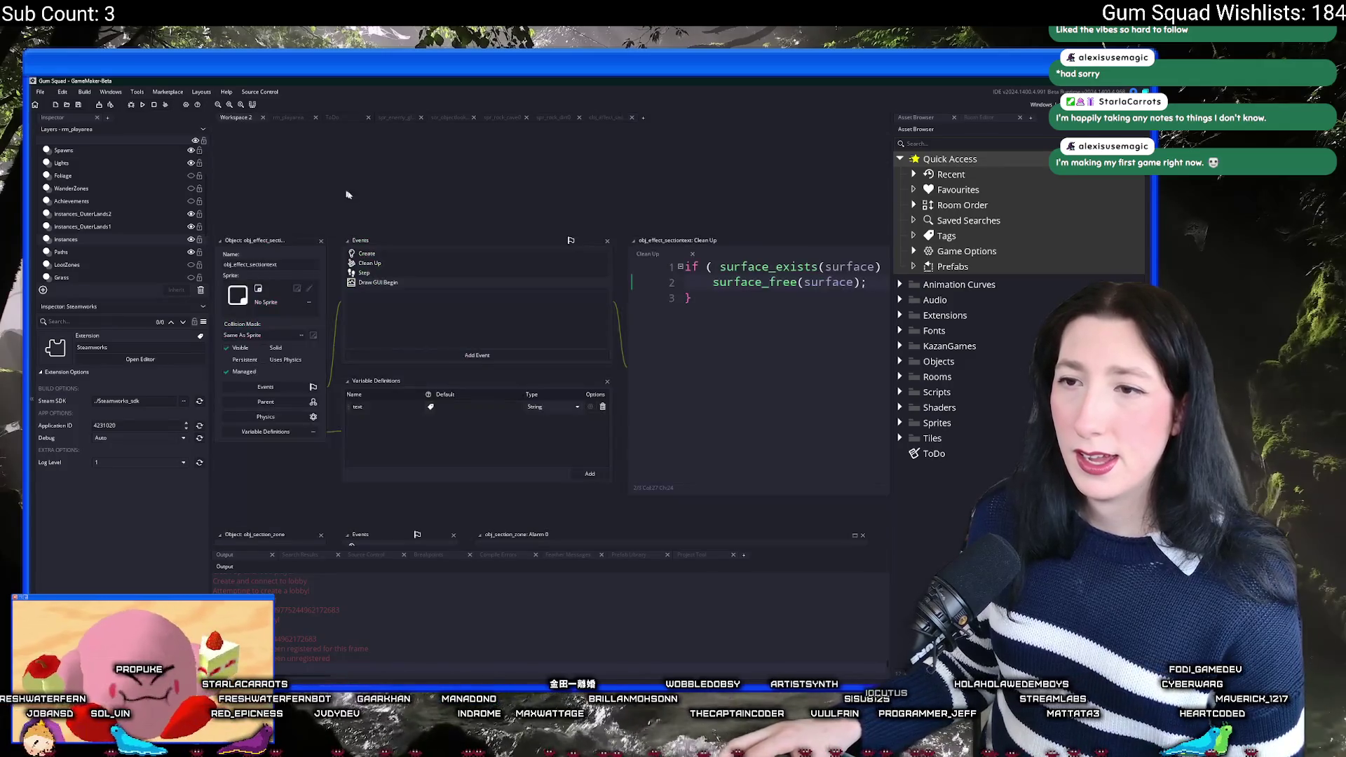
{"action": "scroll", "coordinate": [619, 395], "scroll_direction": "down", "scroll_amount": 1}
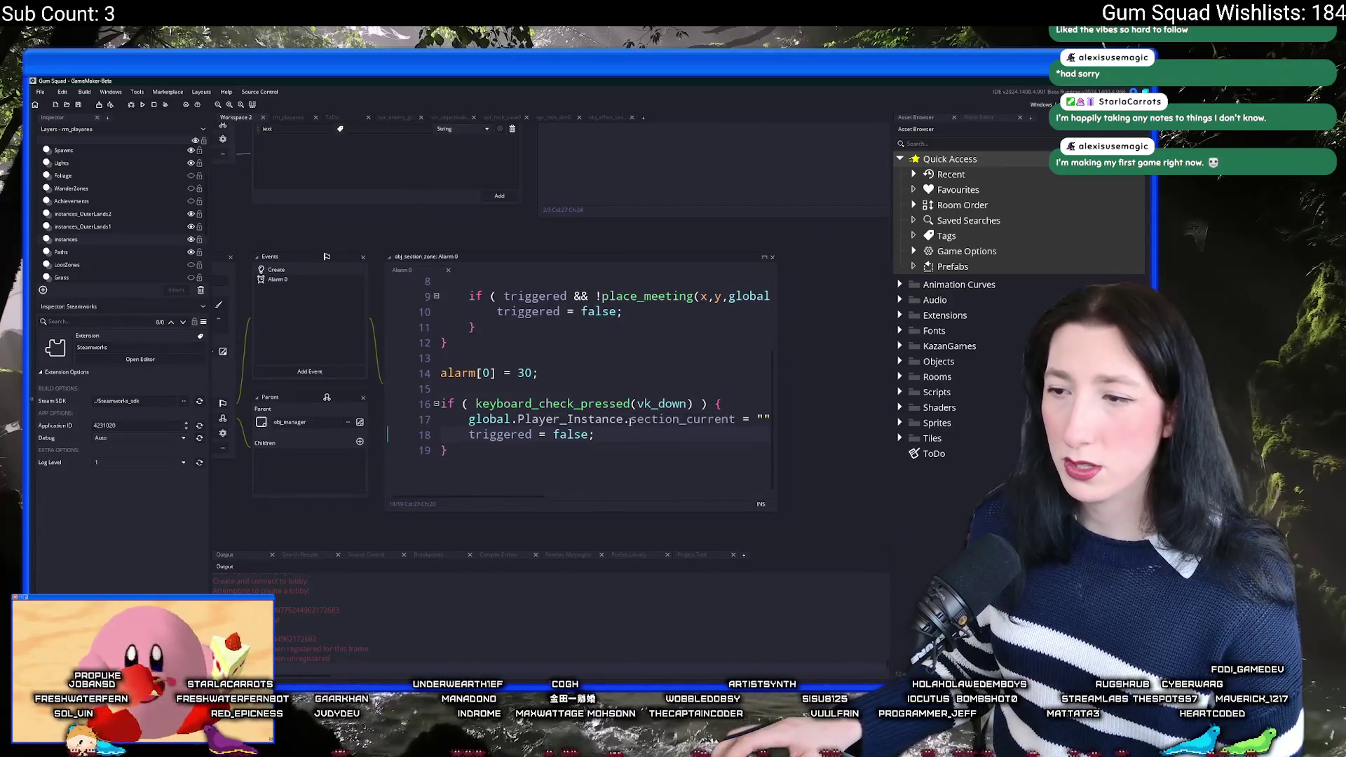
{"action": "left_click_drag", "start_coordinate": [462, 456], "coordinate": [363, 407]}
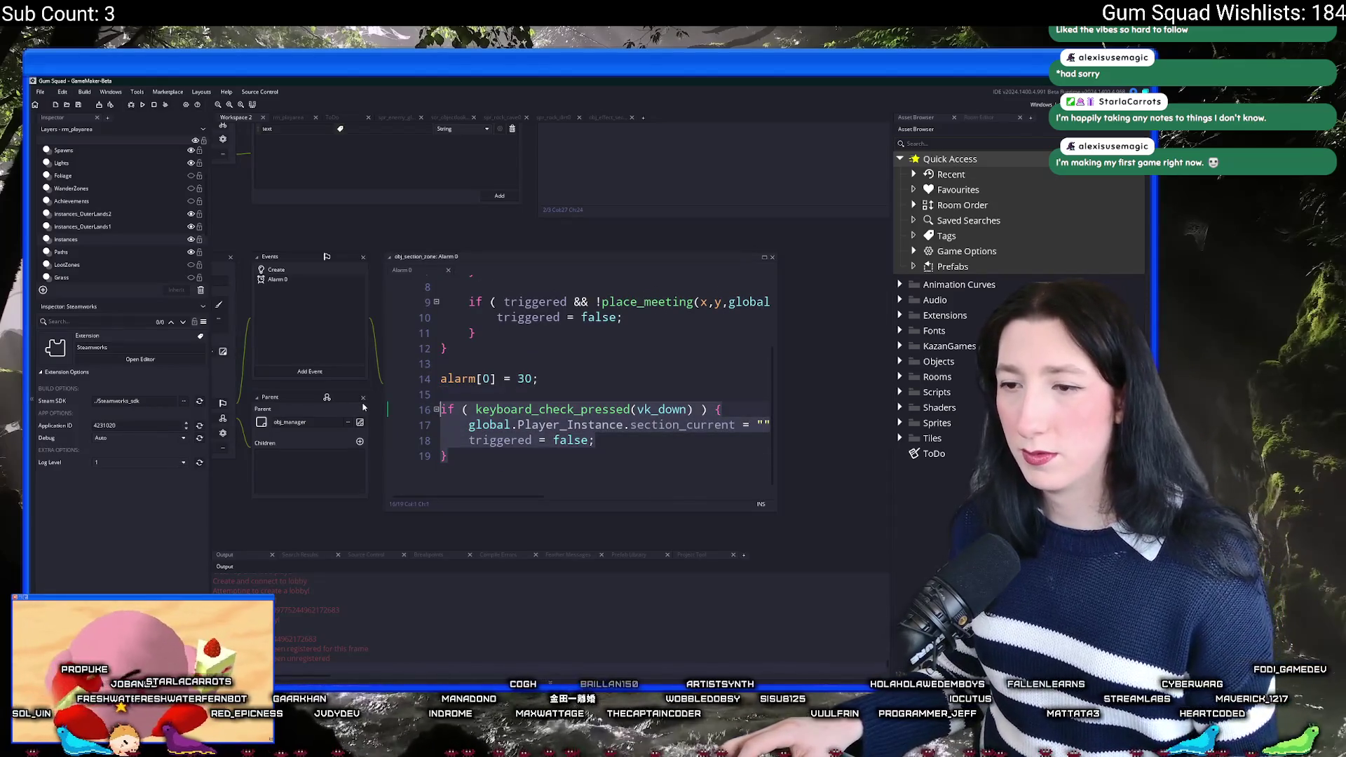
{"action": "key", "text": "BackSpace"}
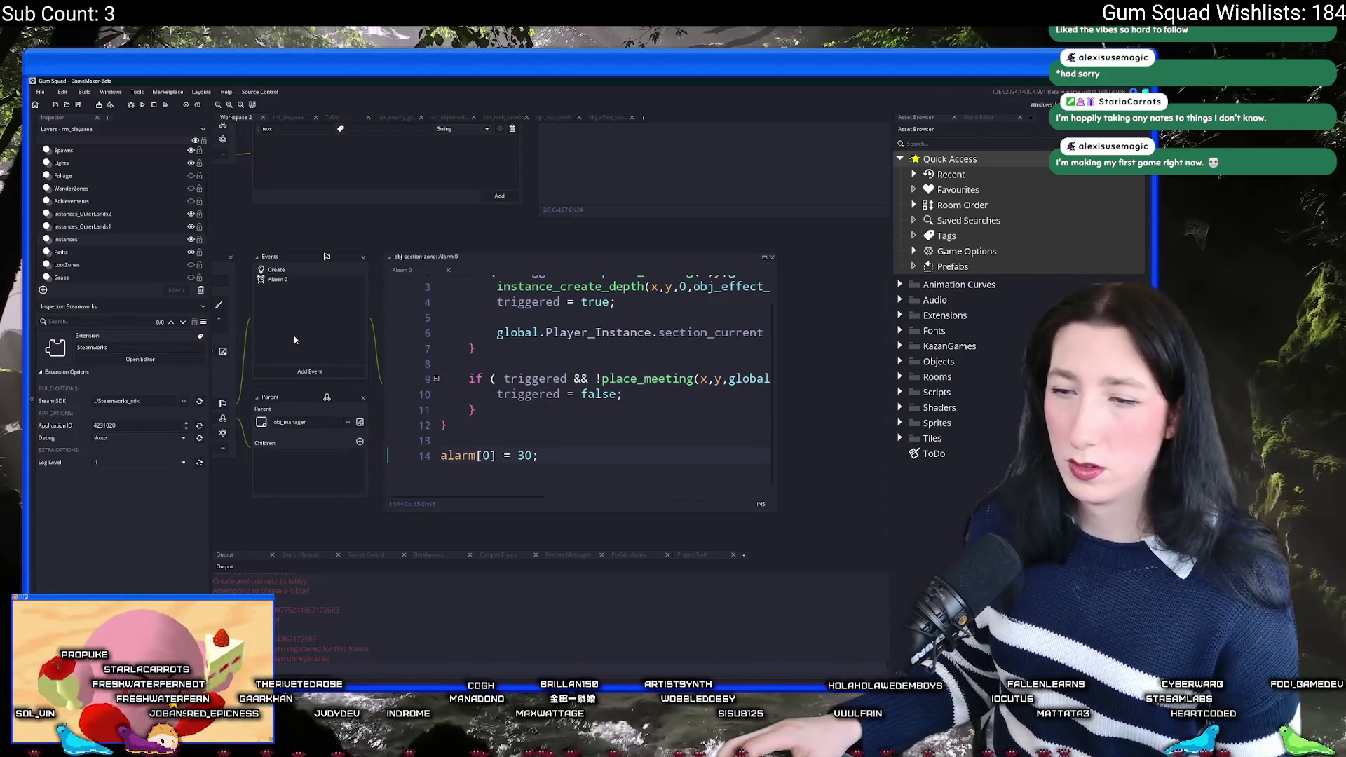
Step: Add a Step event holding the pasted vk_down check and start another test run
{"action": "left_click", "coordinate": [300, 372]}
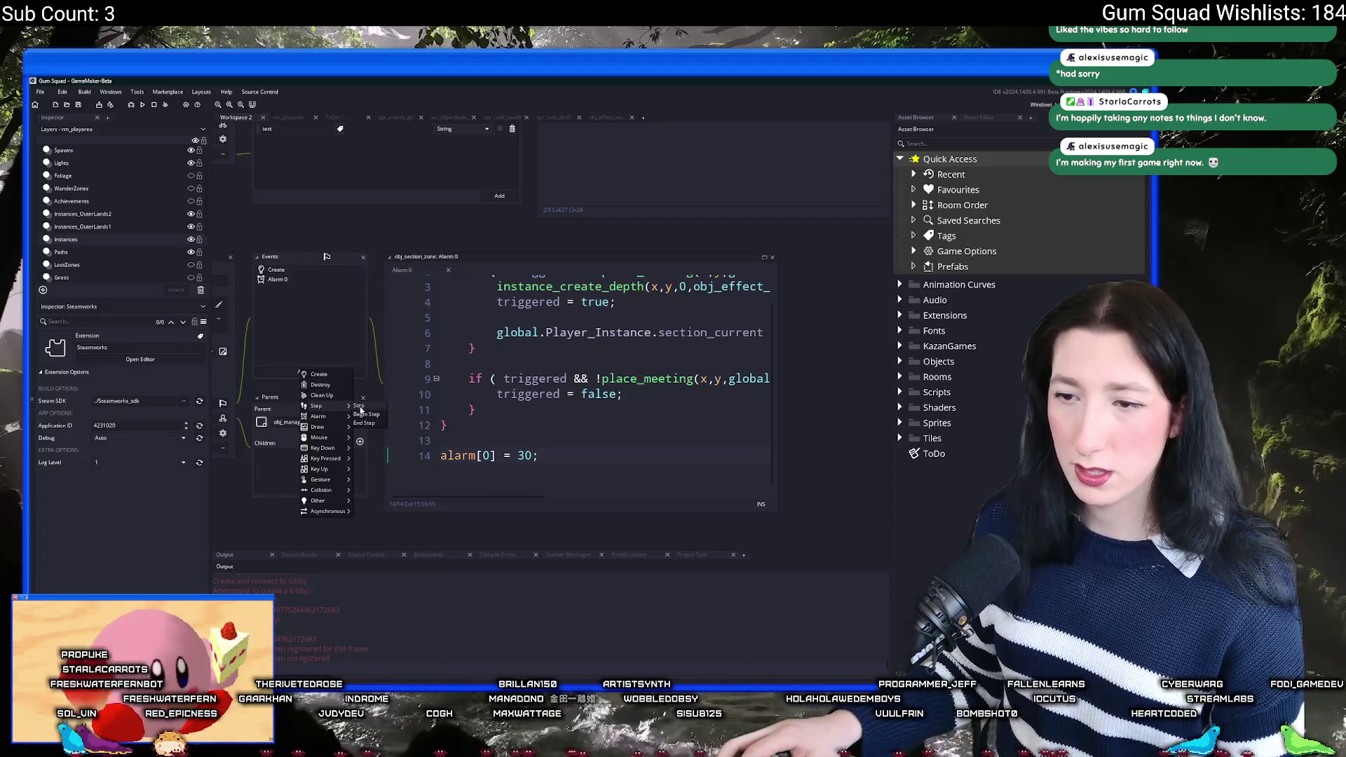
{"action": "left_click", "coordinate": [371, 409]}
{"action": "type", "text": "if ( keyboard_check_pressed(vk_down) ) { \tglobal.Player_Instance.section_current = \"\"; \ttriggered = false; }"}
{"action": "key", "text": "F5"}
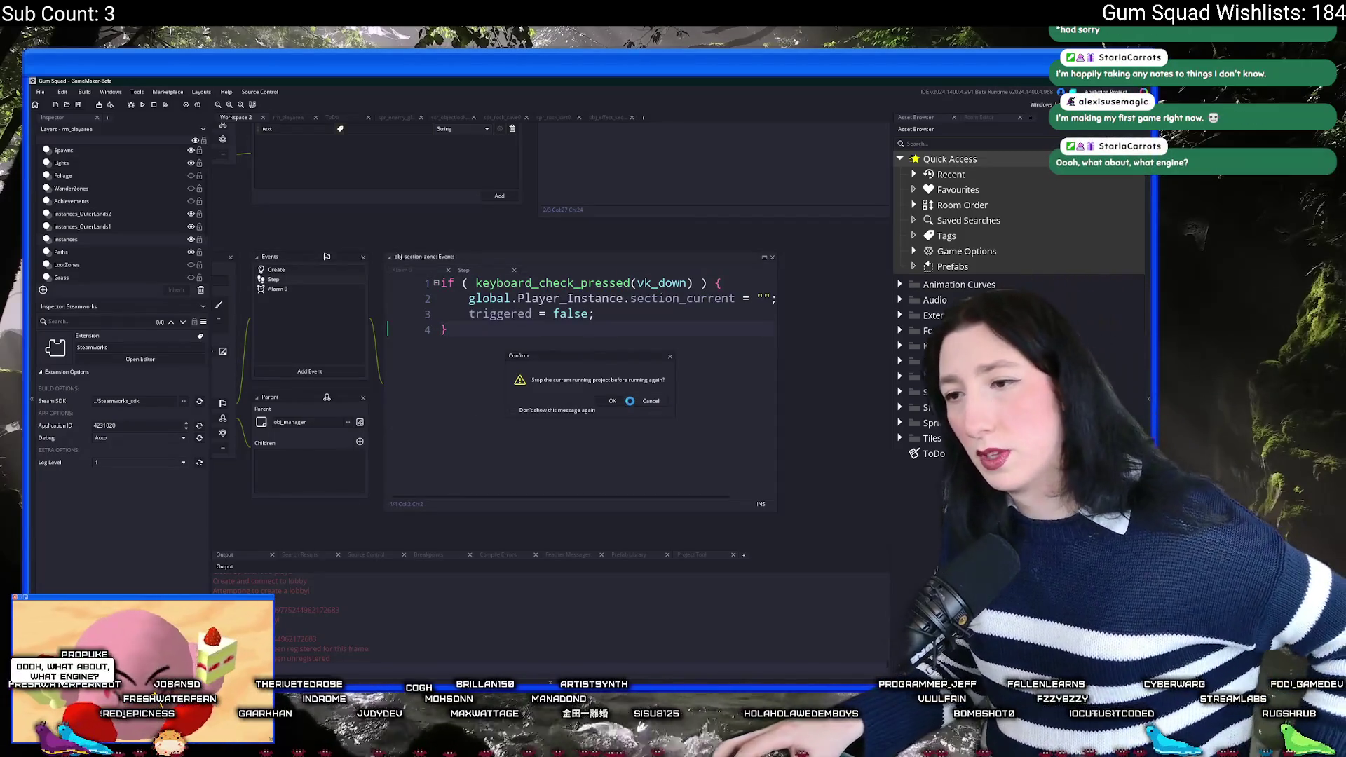
Step: Restart the game and create a lobby to enter the new world
{"action": "left_click", "coordinate": [628, 401]}
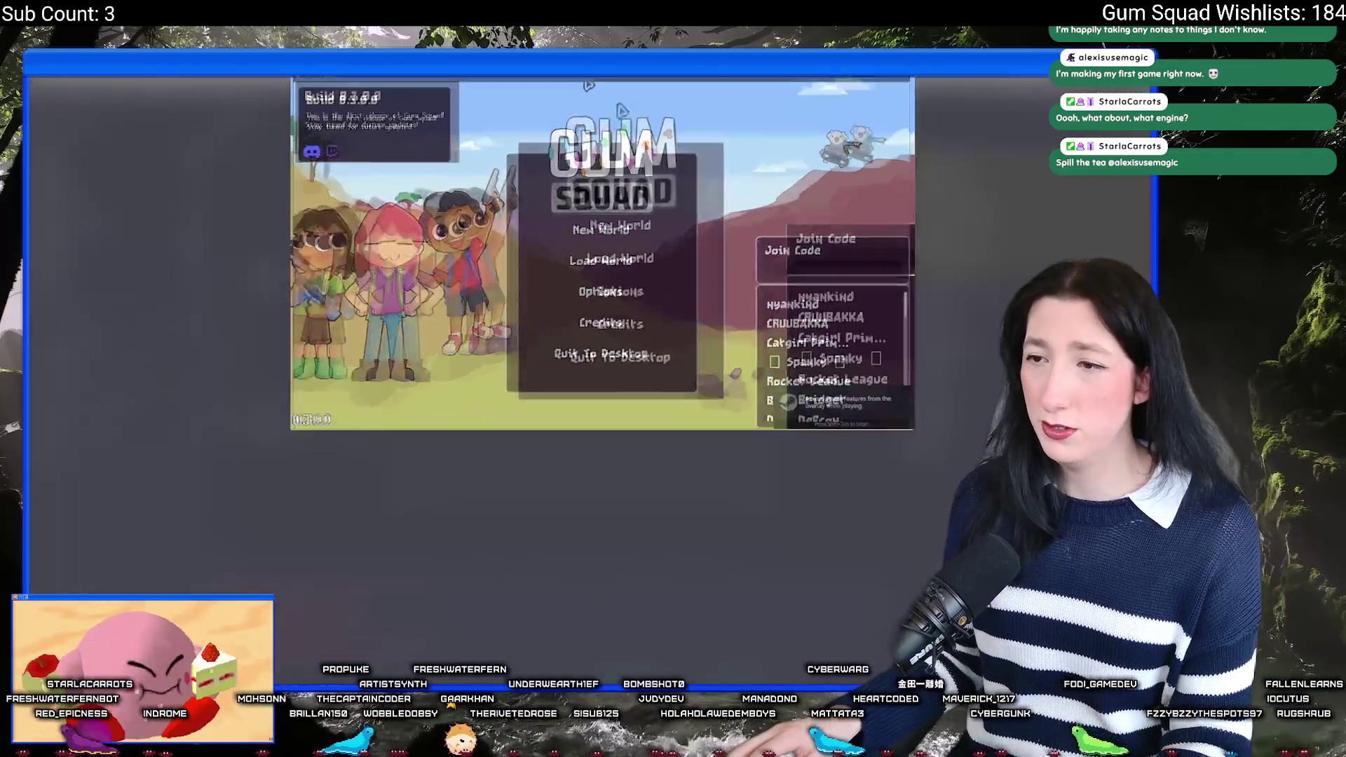
{"action": "left_click", "coordinate": [589, 338]}
{"action": "left_click", "coordinate": [591, 541]}
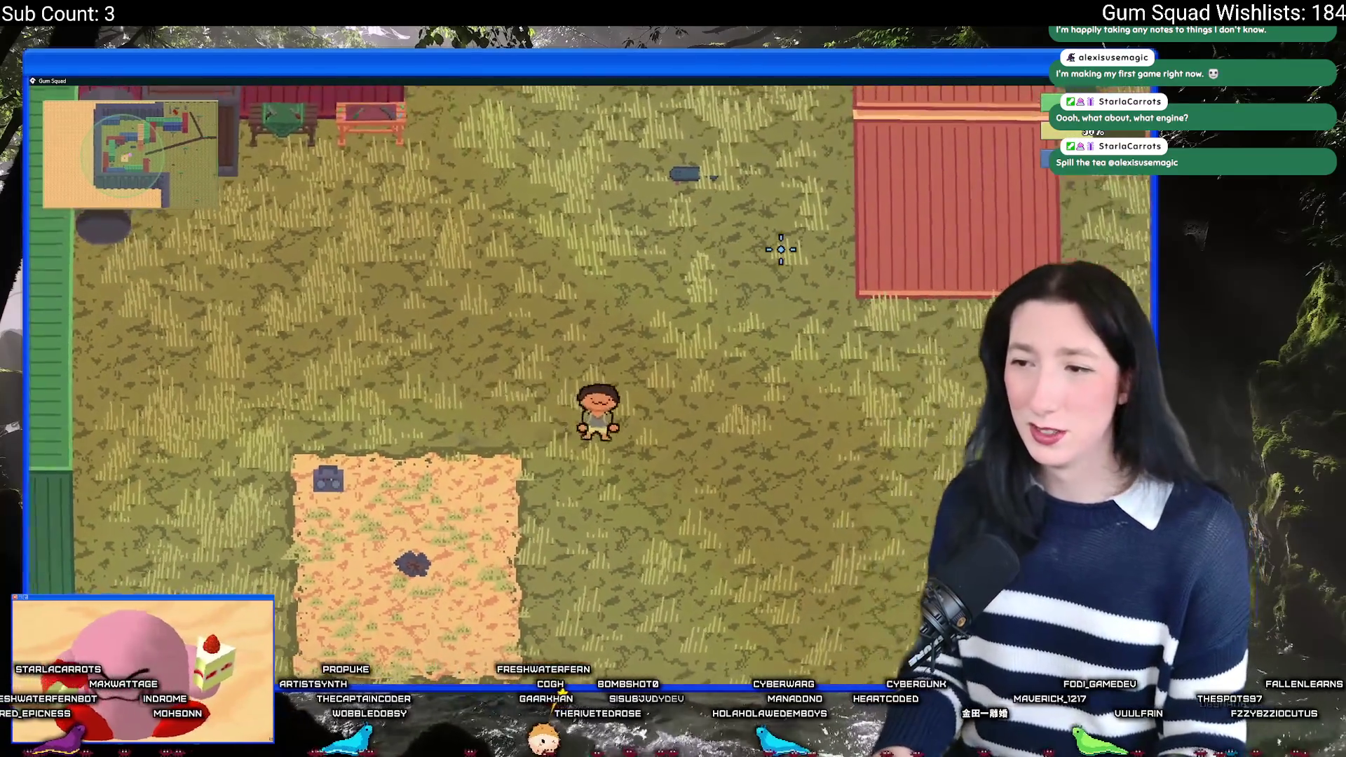
Step: Comment out the gpu_set_blendmode_ext line in obj_effect_sectiontext's Draw GUI Begin code
{"action": "key", "text": "alt+Tab"}
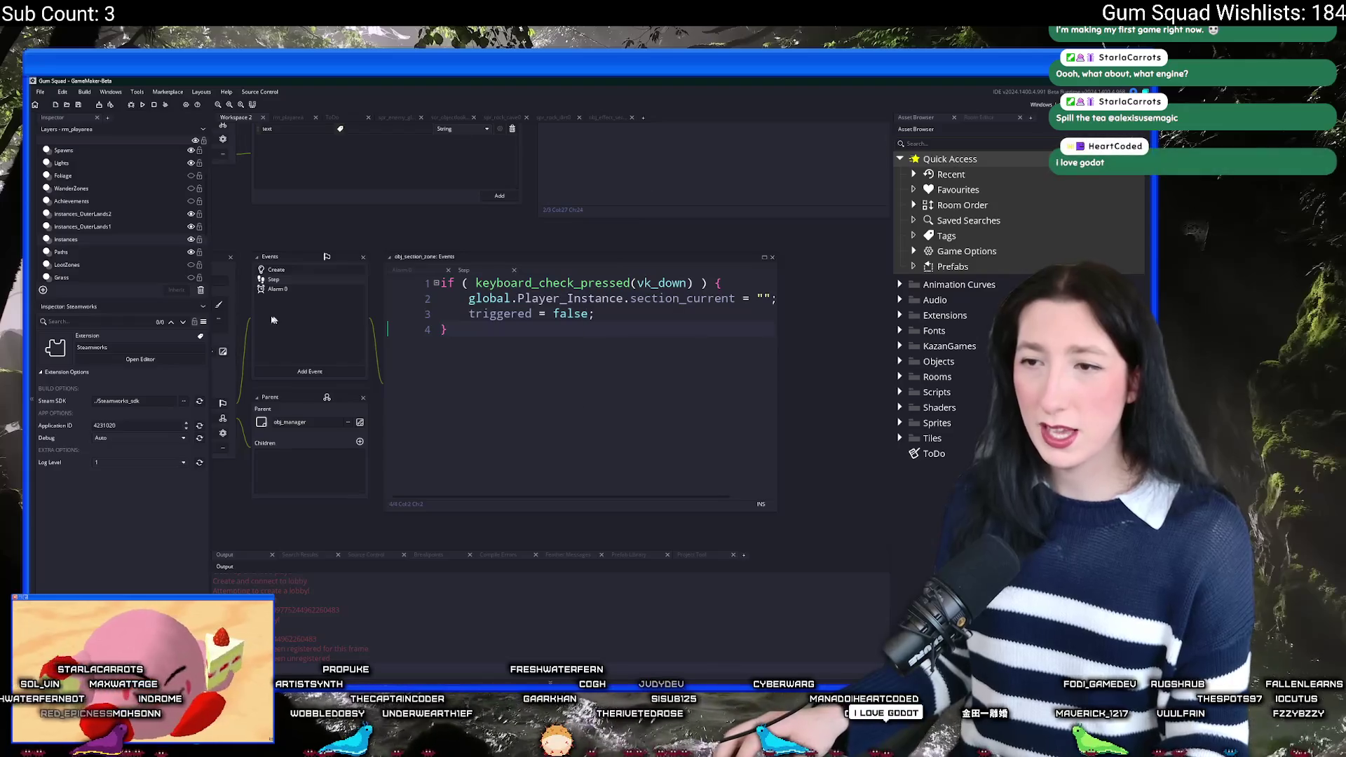
{"action": "scroll", "coordinate": [428, 205], "scroll_direction": "up", "scroll_amount": 3}
{"action": "double_click", "coordinate": [431, 201]}
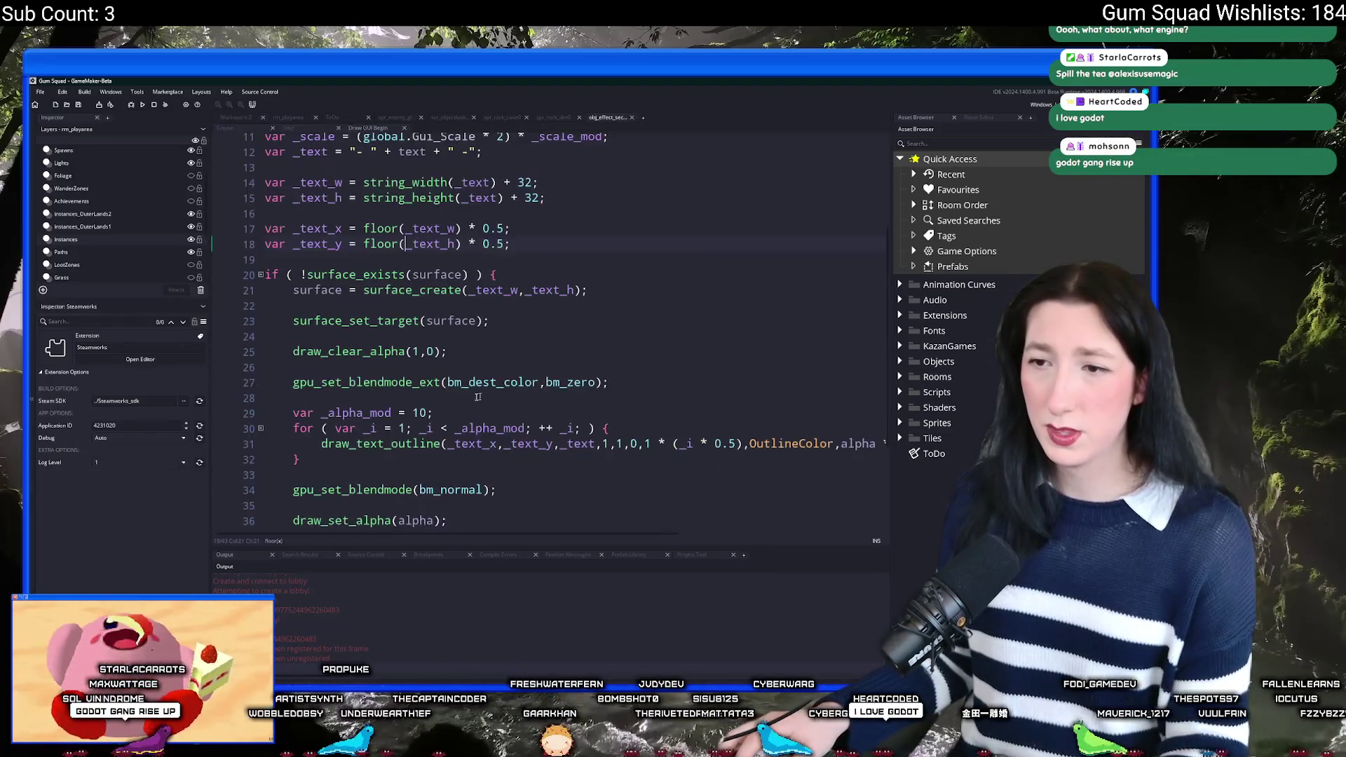
{"action": "left_click", "coordinate": [292, 382]}
{"action": "type", "text": "//"}
{"action": "left_click", "coordinate": [293, 489]}
Step: Comment out the gpu_set_blendmode line and test the game with both blend modes disabled
{"action": "type", "text": "//"}
{"action": "key", "text": "F5"}
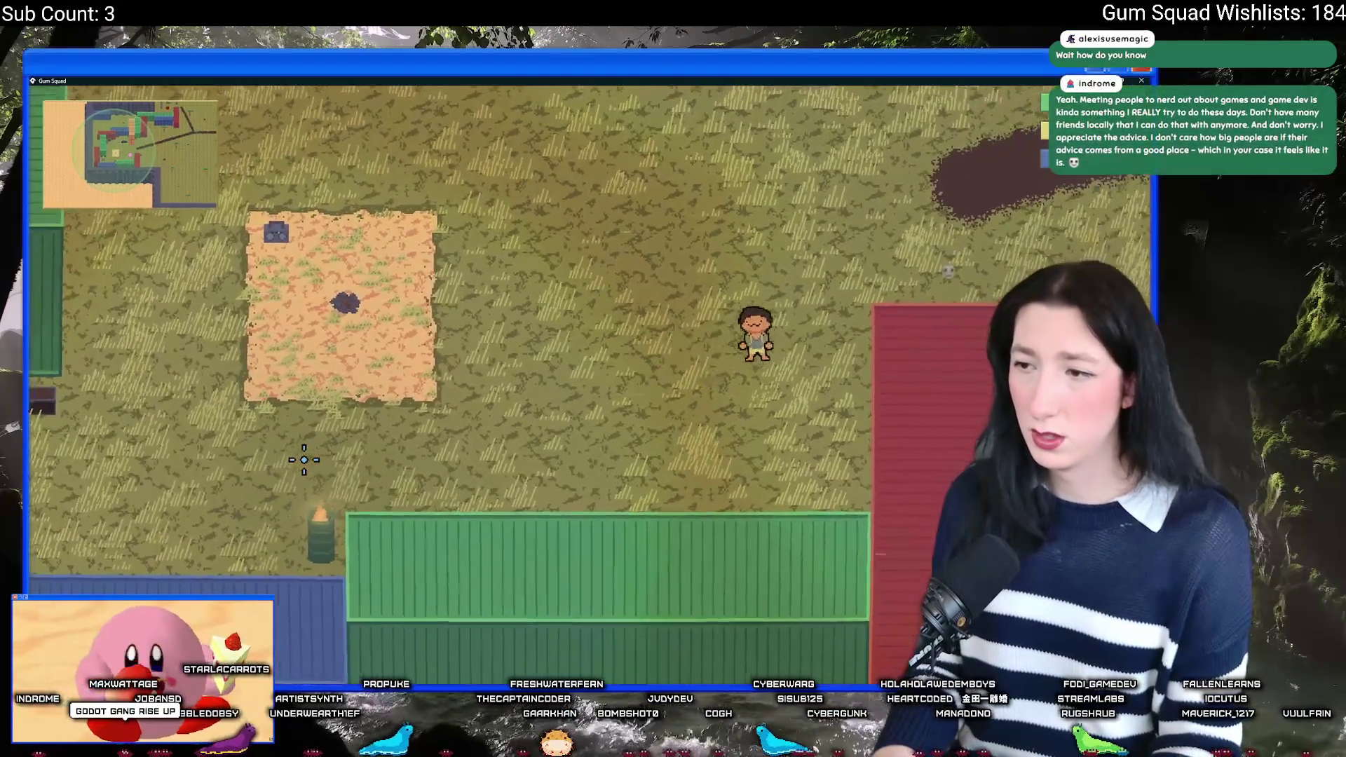
{"action": "key", "text": "alt+F4"}
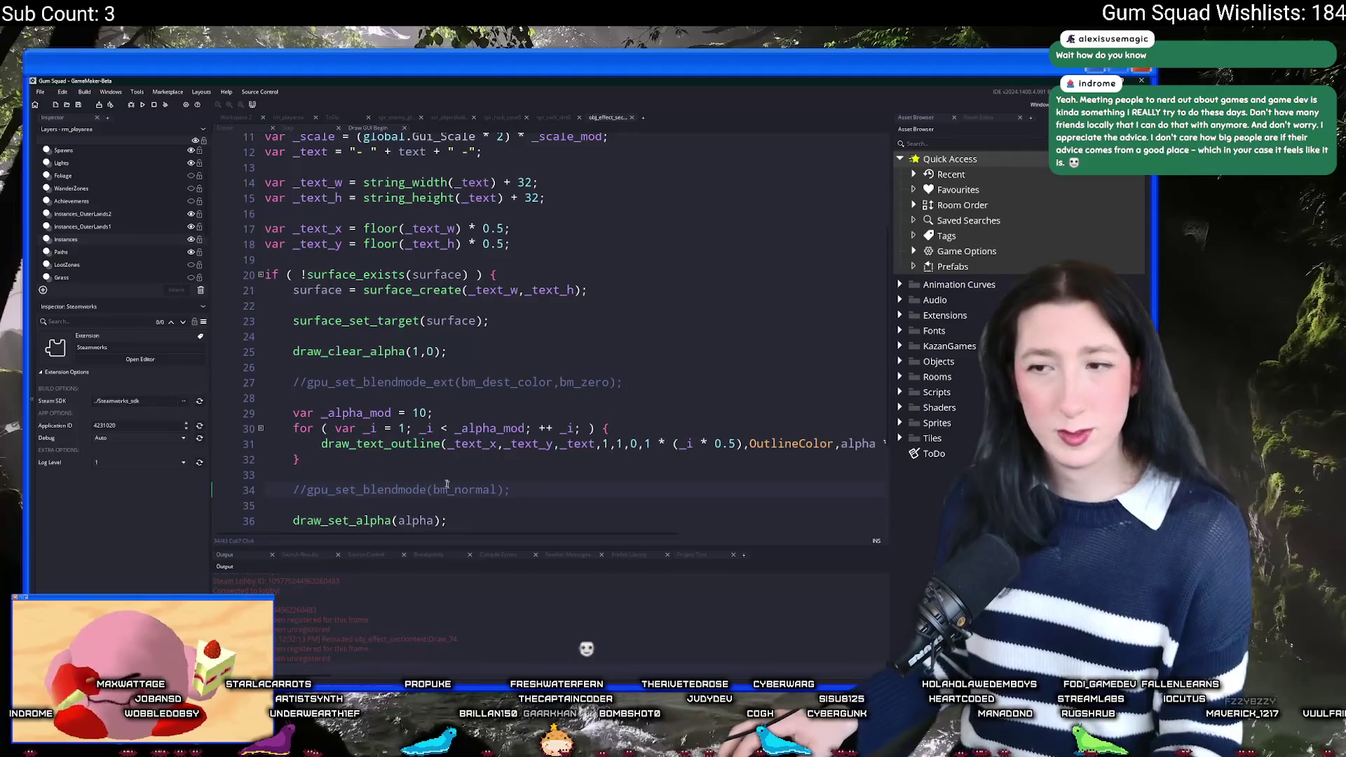
Step: Change draw_clear_alpha back to (0,0)
{"action": "double_click", "coordinate": [419, 351]}
{"action": "type", "text": "0"}
{"action": "scroll", "coordinate": [437, 425], "scroll_direction": "down", "scroll_amount": 2}
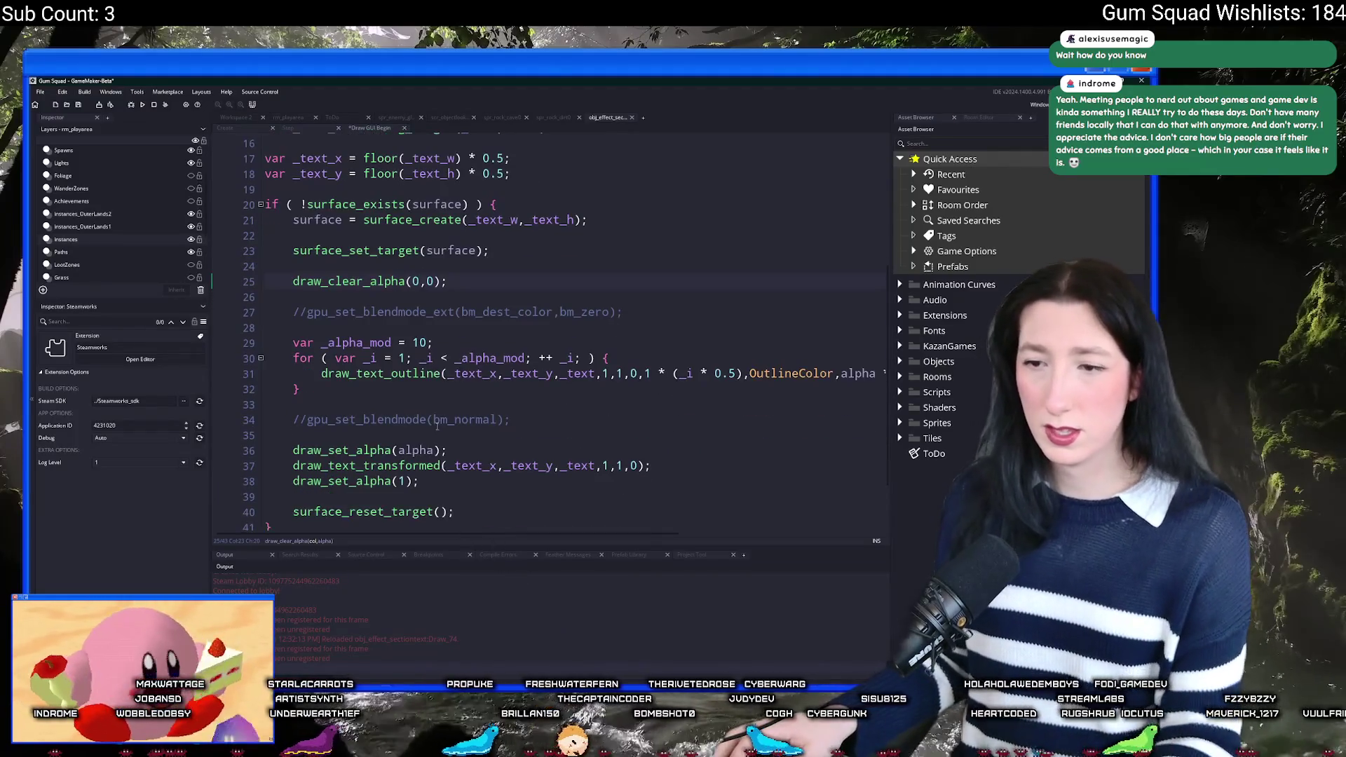
{"action": "scroll", "coordinate": [456, 430], "scroll_direction": "down", "scroll_amount": 1}
Step: Set draw_set_alpha to 1, review line 31's outline alpha, and test the game
{"action": "double_click", "coordinate": [413, 415]}
{"action": "scroll", "coordinate": [491, 428], "scroll_direction": "down", "scroll_amount": 1}
{"action": "type", "text": "1"}
{"action": "left_click", "coordinate": [876, 308]}
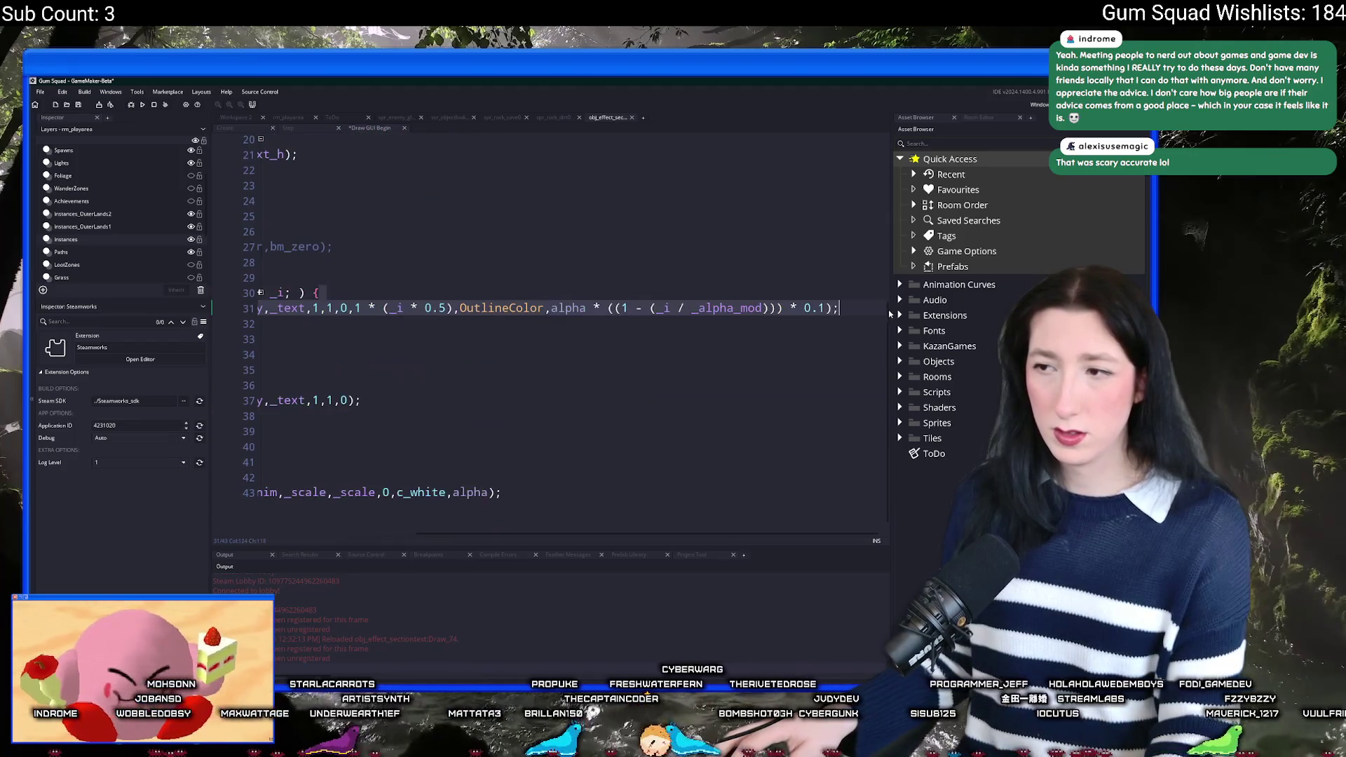
{"action": "left_click", "coordinate": [564, 307]}
{"action": "left_click", "coordinate": [492, 340]}
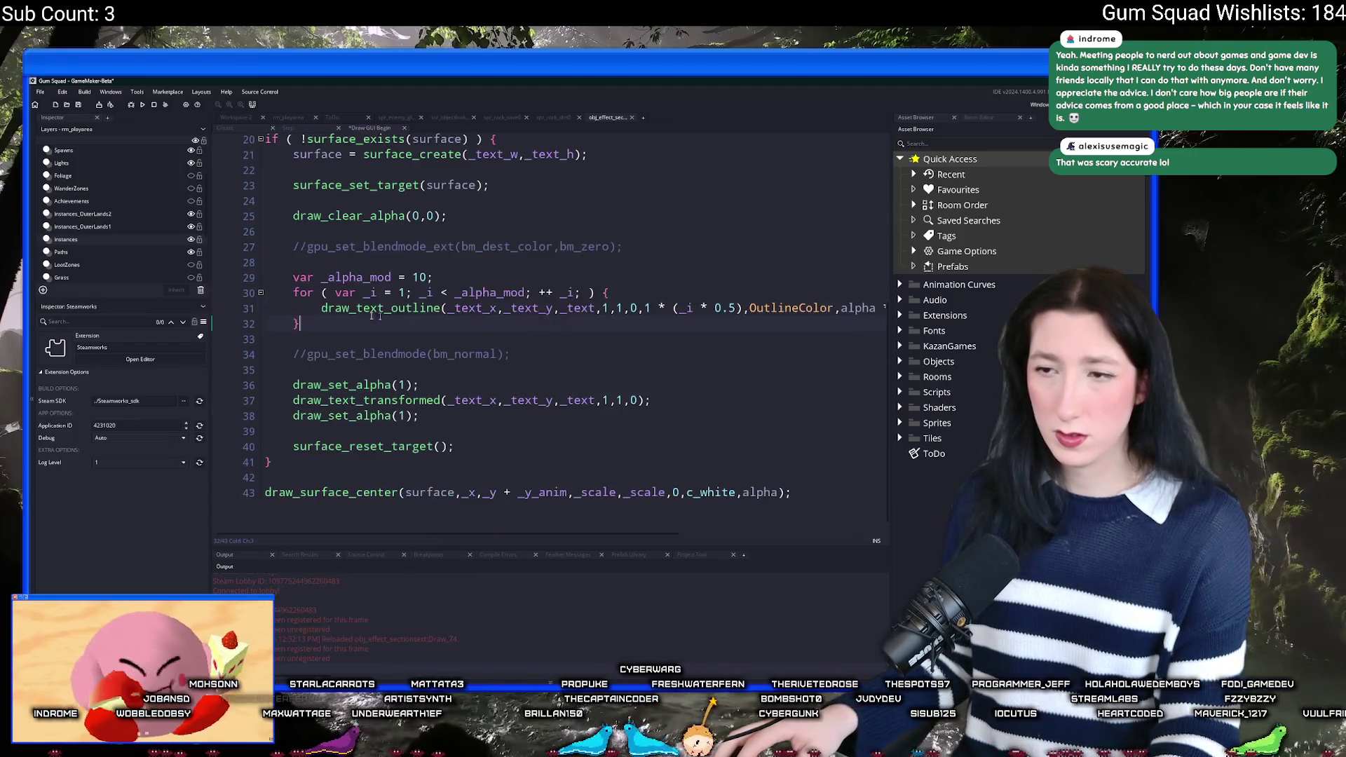
{"action": "key", "text": "alt+Tab"}
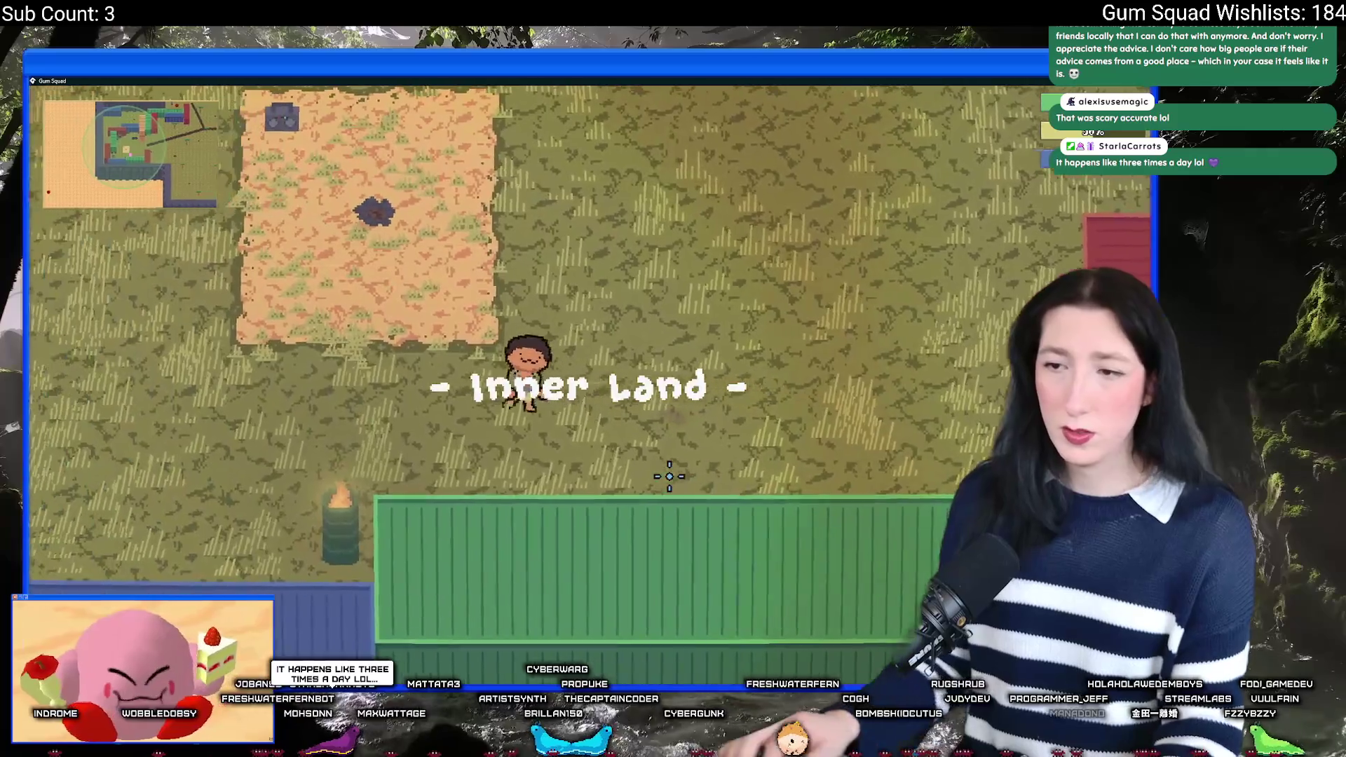
{"action": "key", "text": "alt+Tab"}
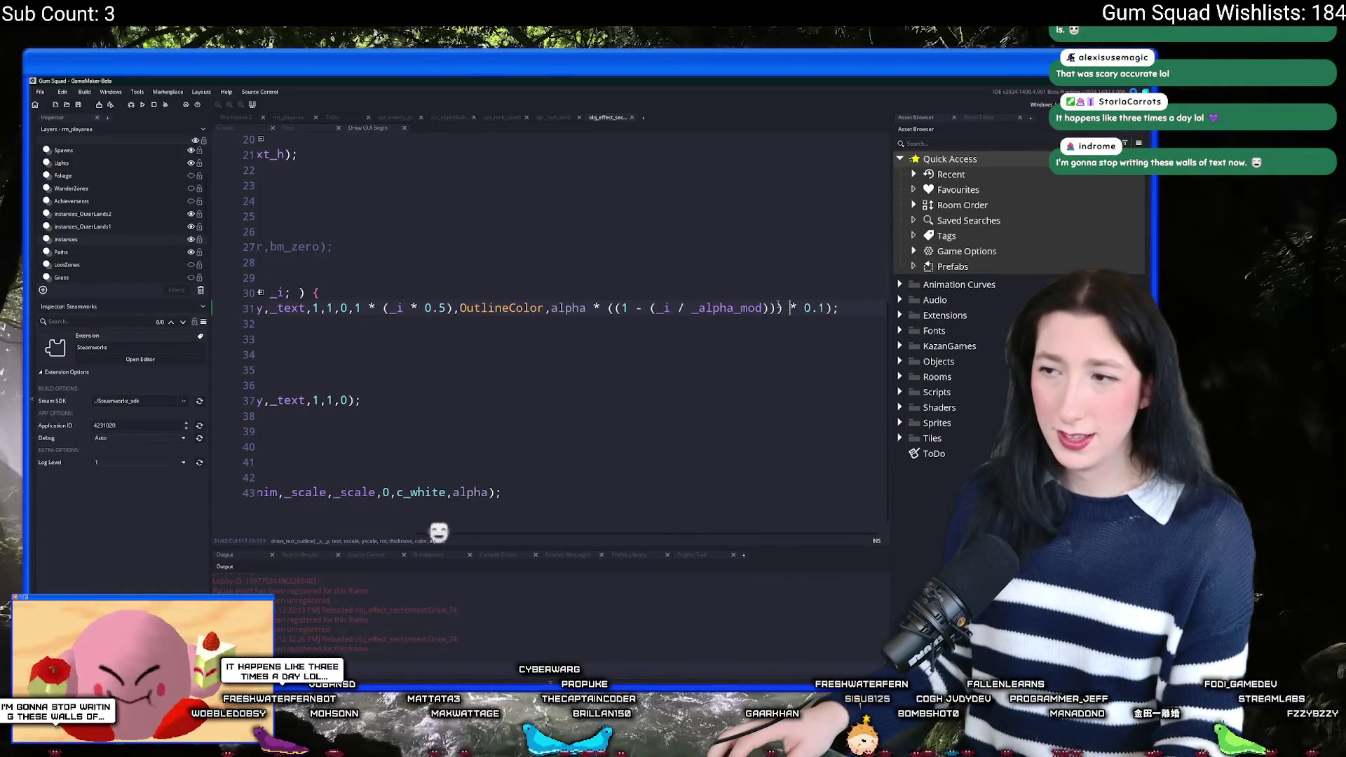
Step: Uncomment both gpu_set_blendmode lines and retest the restored blending in the game
{"action": "key", "text": "ctrl+z"}
{"action": "left_click", "coordinate": [511, 354]}
{"action": "scroll", "coordinate": [512, 302], "scroll_direction": "up", "scroll_amount": 1}
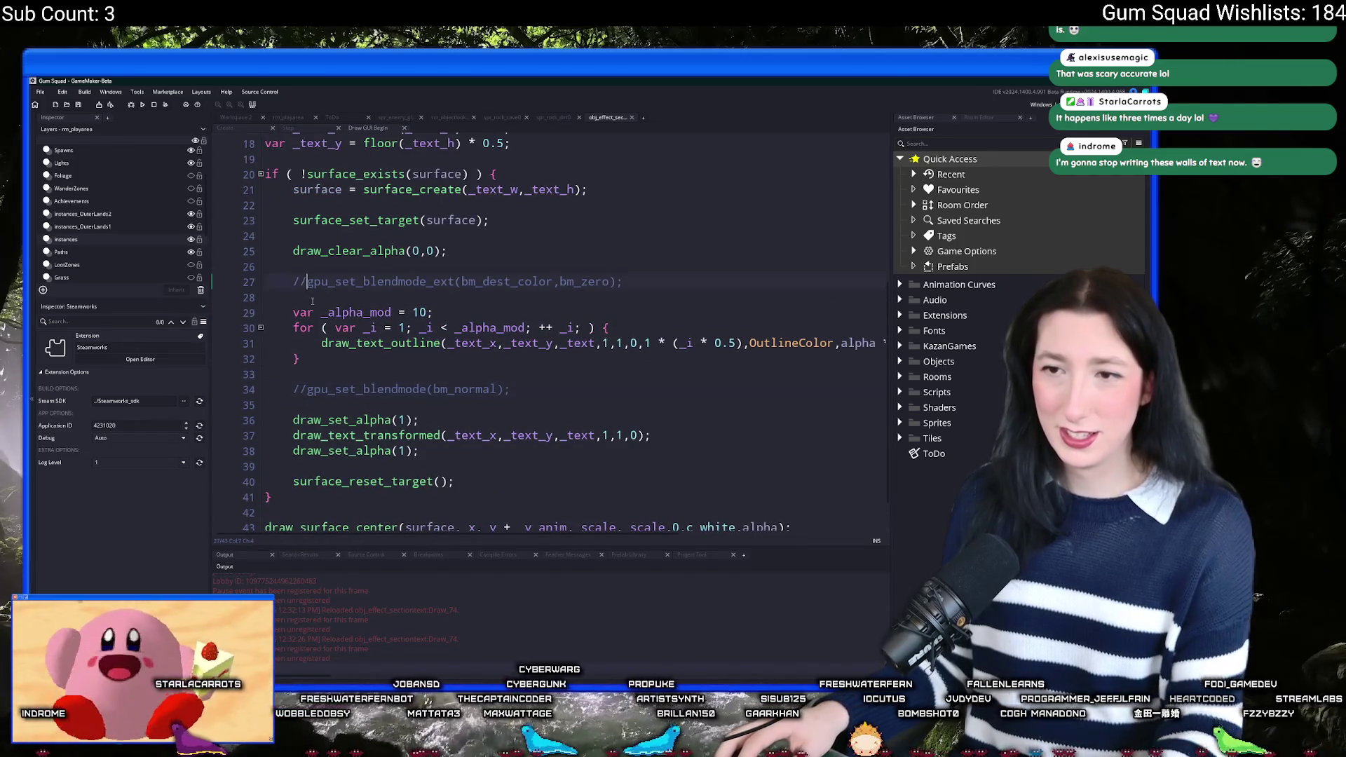
{"action": "key", "text": "BackSpace"}
{"action": "key", "text": "BackSpace"}
{"action": "left_click", "coordinate": [307, 389]}
{"action": "key", "text": "BackSpace"}
{"action": "key", "text": "BackSpace"}
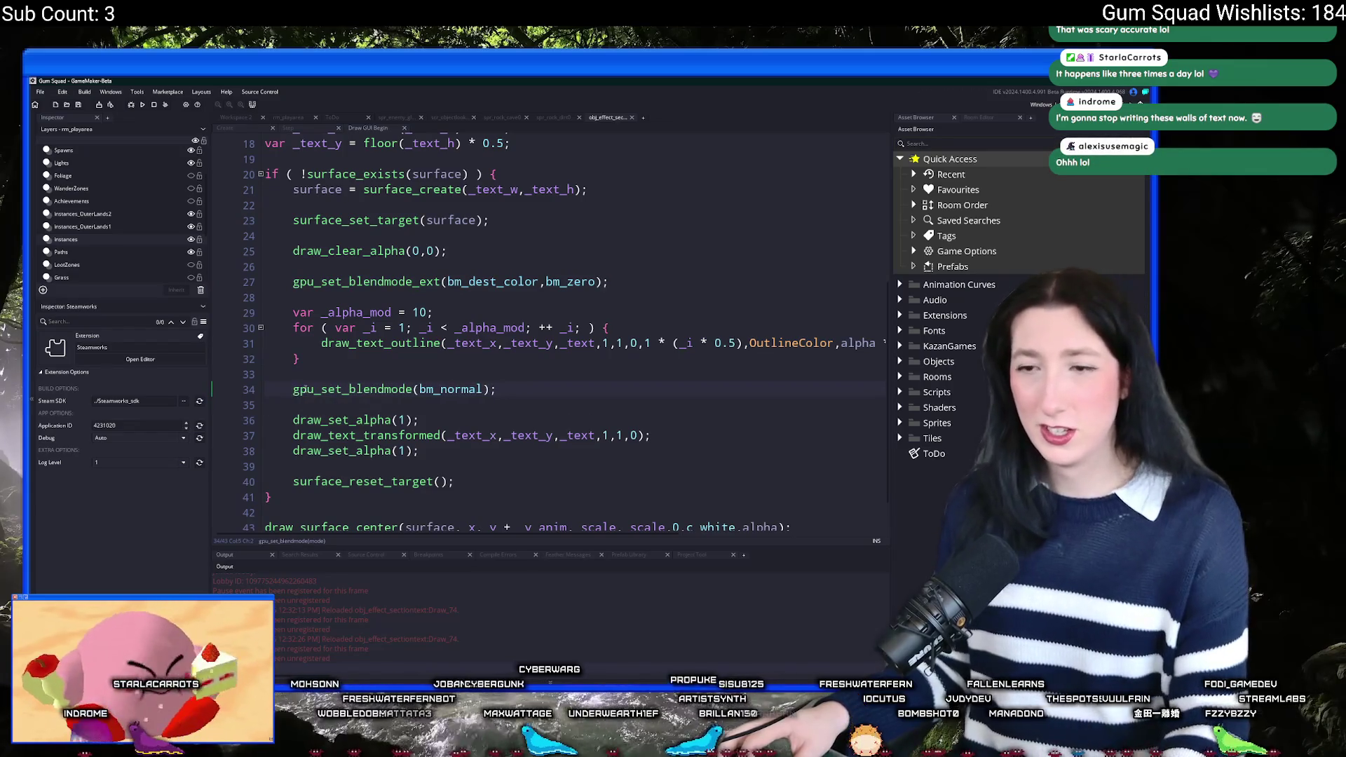
{"action": "key", "text": "alt+Tab"}
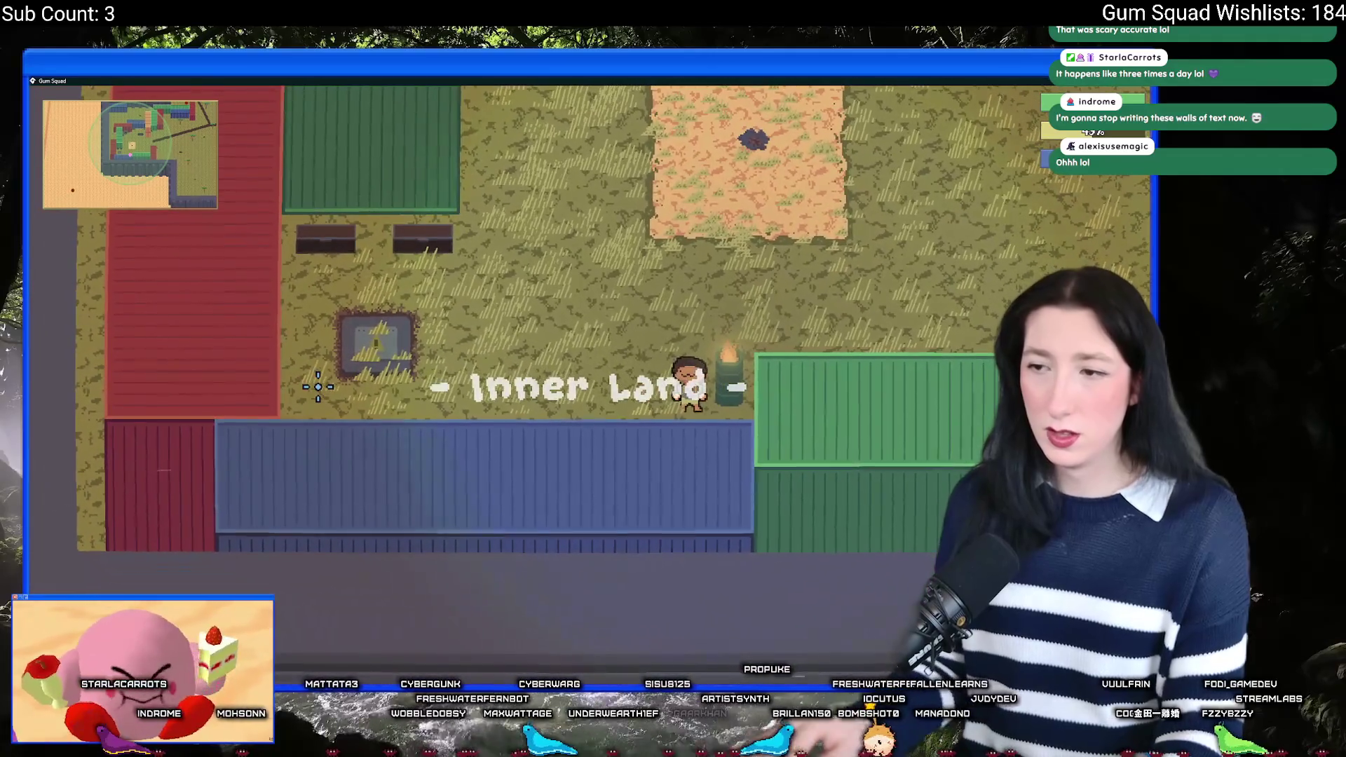
{"action": "key", "text": "alt+Tab"}
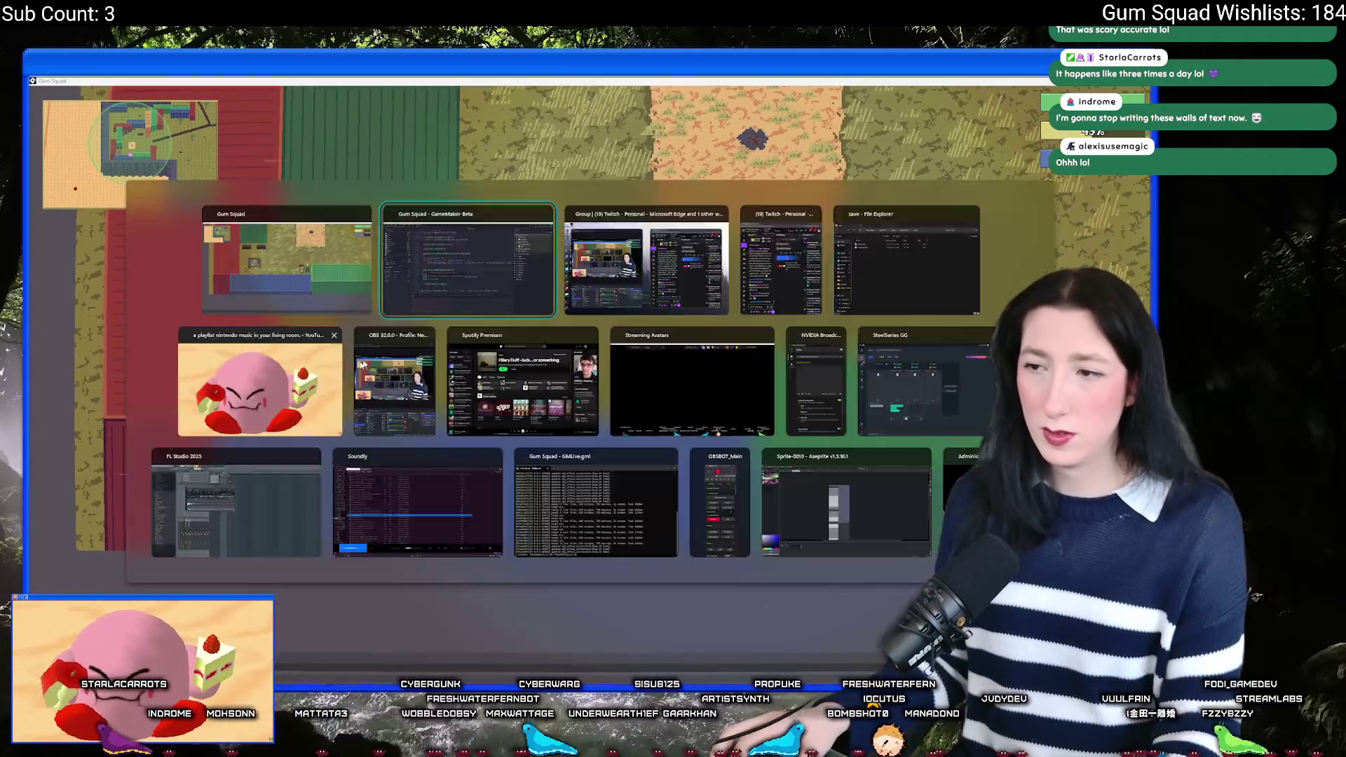
Step: Delete the gpu_set_blendmode_ext and gpu_set_blendmode(bm_normal) lines and save
{"action": "left_click_drag", "start_coordinate": [629, 281], "coordinate": [649, 254]}
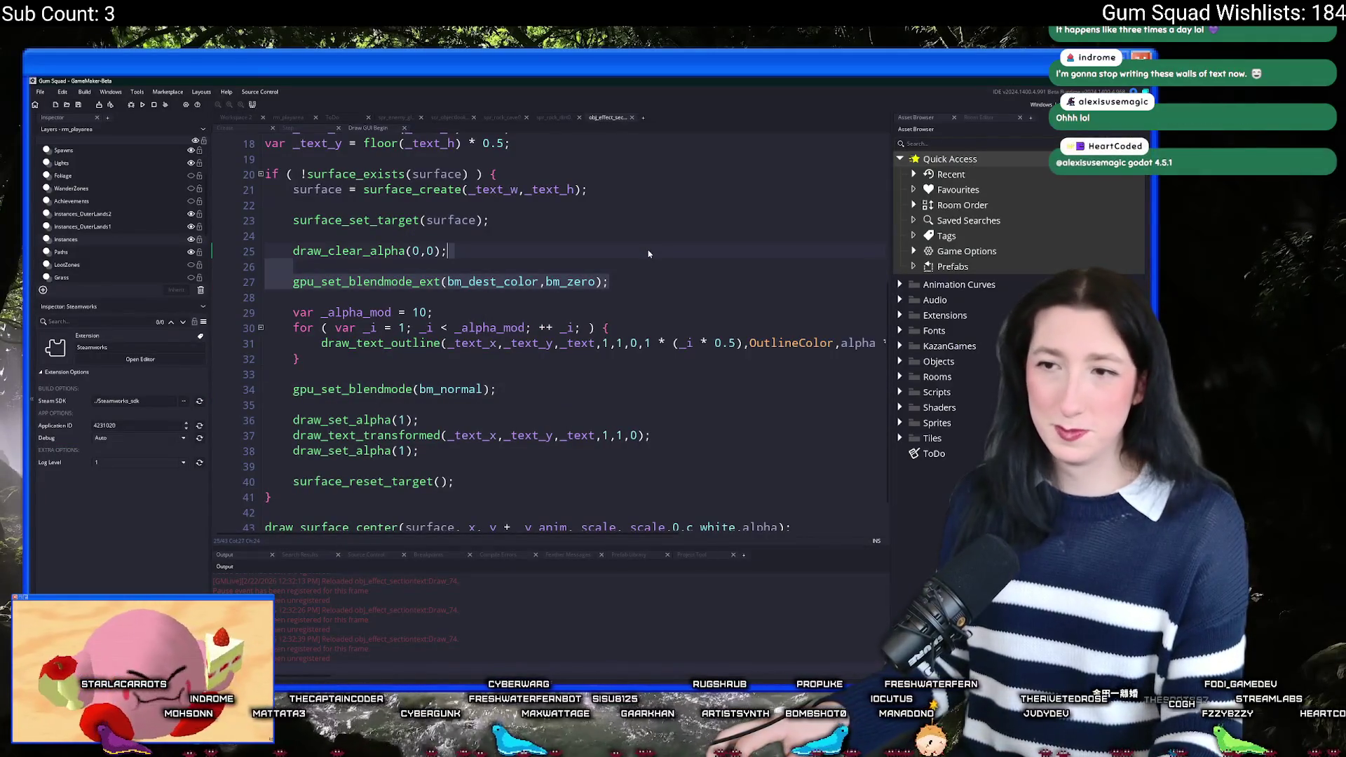
{"action": "key", "text": "Delete"}
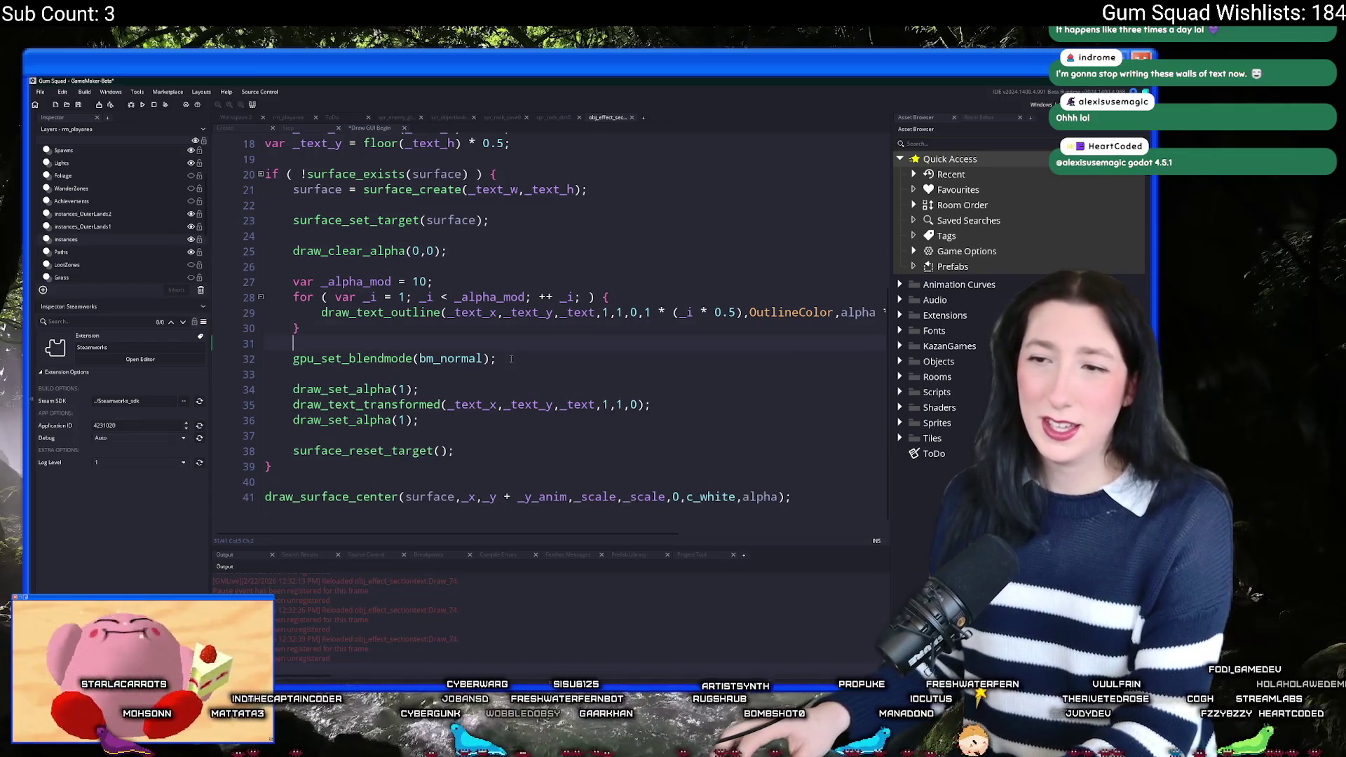
{"action": "left_click_drag", "start_coordinate": [512, 359], "coordinate": [554, 329]}
{"action": "key", "text": "Delete"}
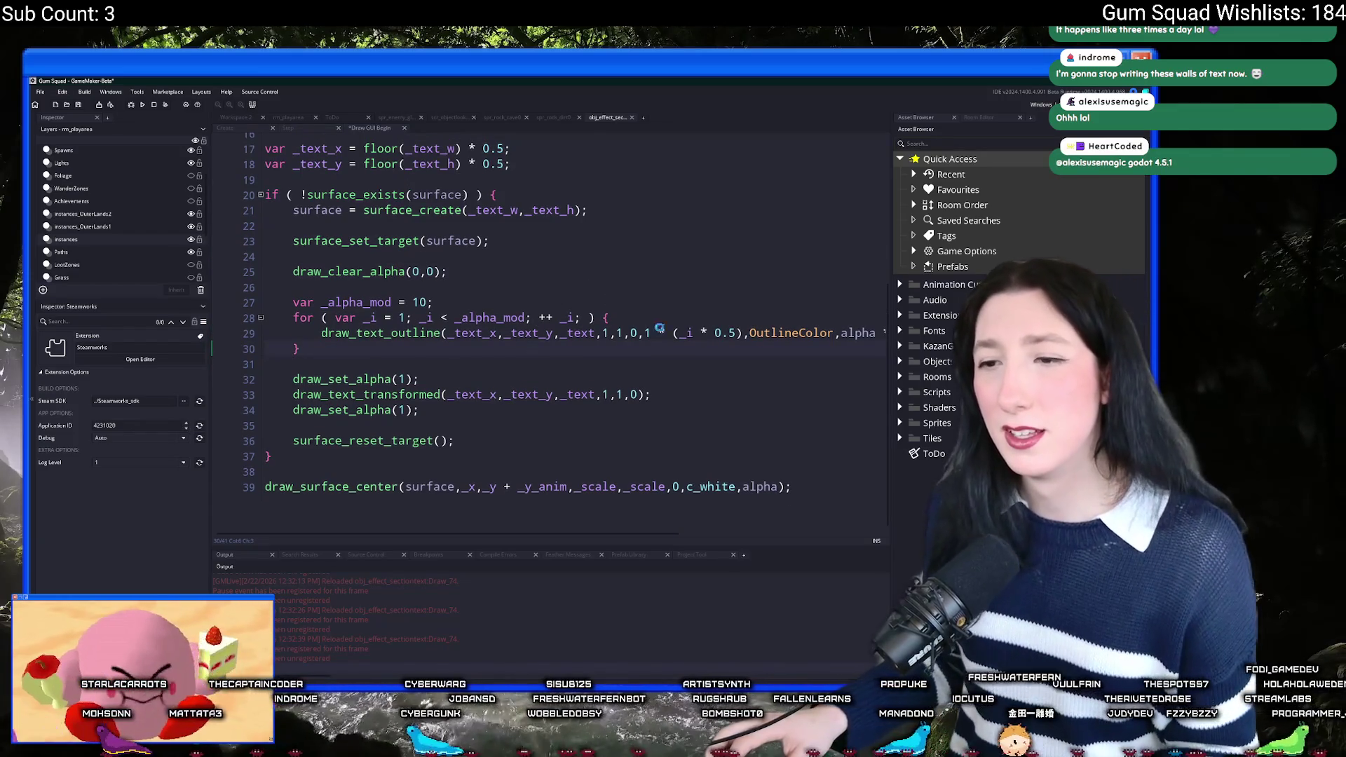
{"action": "left_click", "coordinate": [538, 282]}
{"action": "key", "text": "ctrl+s"}
Step: Add gpu_set_colourwriteenable(1,1,1,0) after draw_clear_alpha and test the game
{"action": "key", "text": "Return"}
{"action": "key", "text": "Return"}
{"action": "key", "text": "Up"}
{"action": "type", "text": "gpu_set_col"}
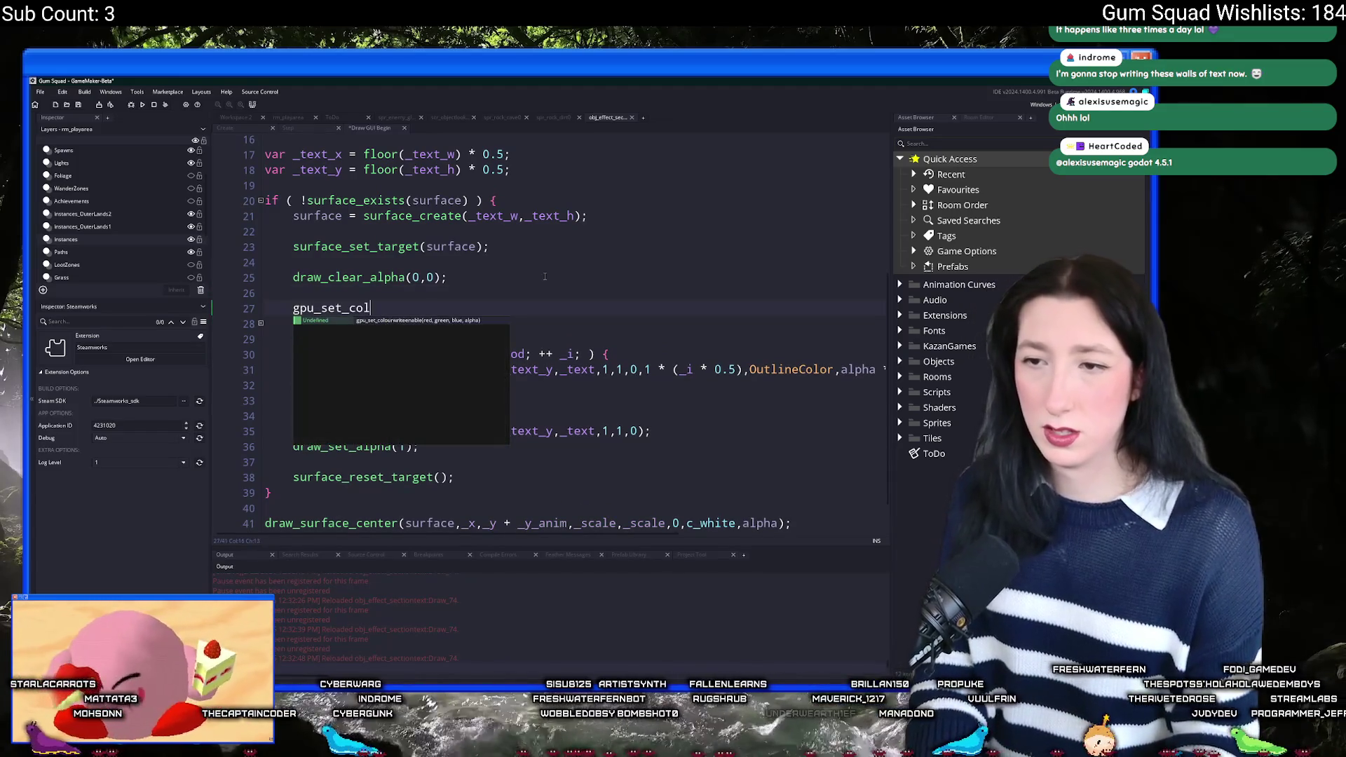
{"action": "key", "text": "Return"}
{"action": "type", "text": "1,1,1,0"}
{"action": "left_click", "coordinate": [543, 308]}
{"action": "left_click", "coordinate": [434, 277]}
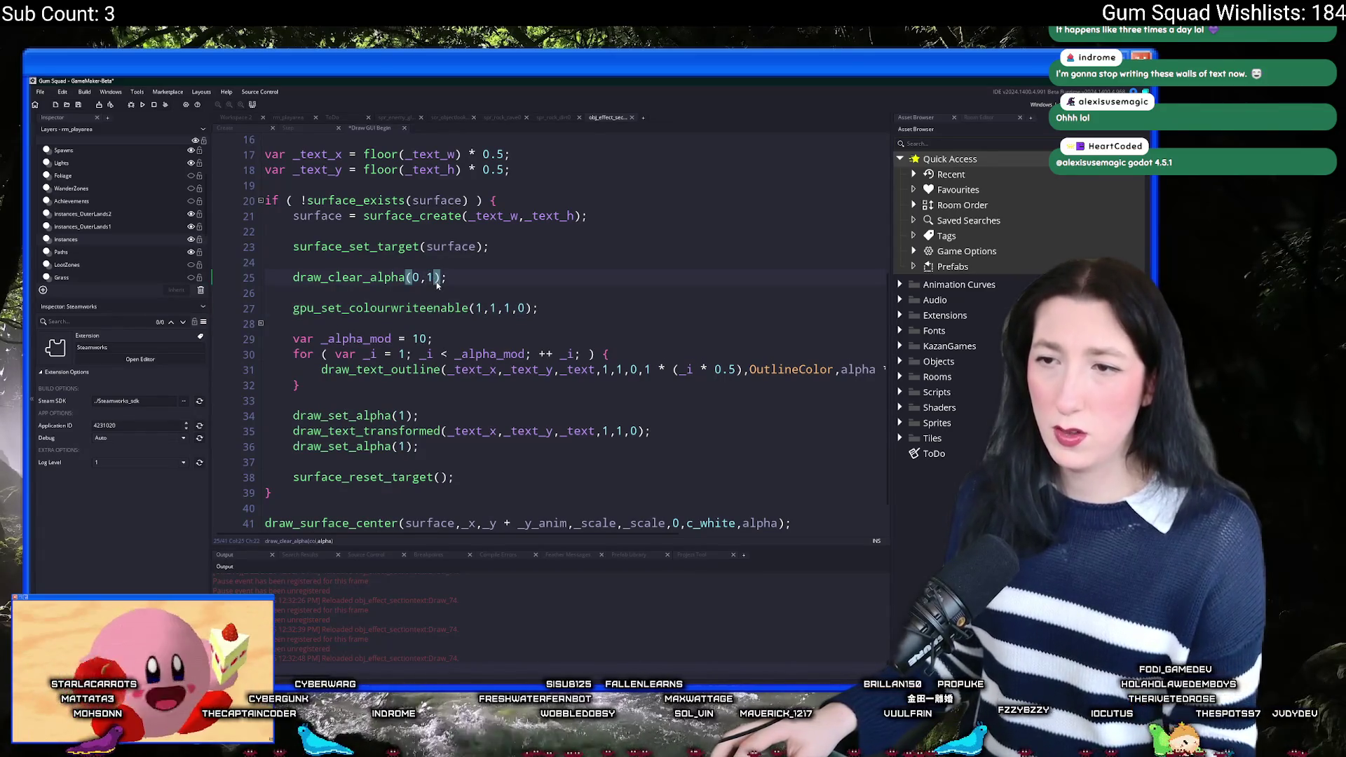
{"action": "key", "text": "alt+Tab"}
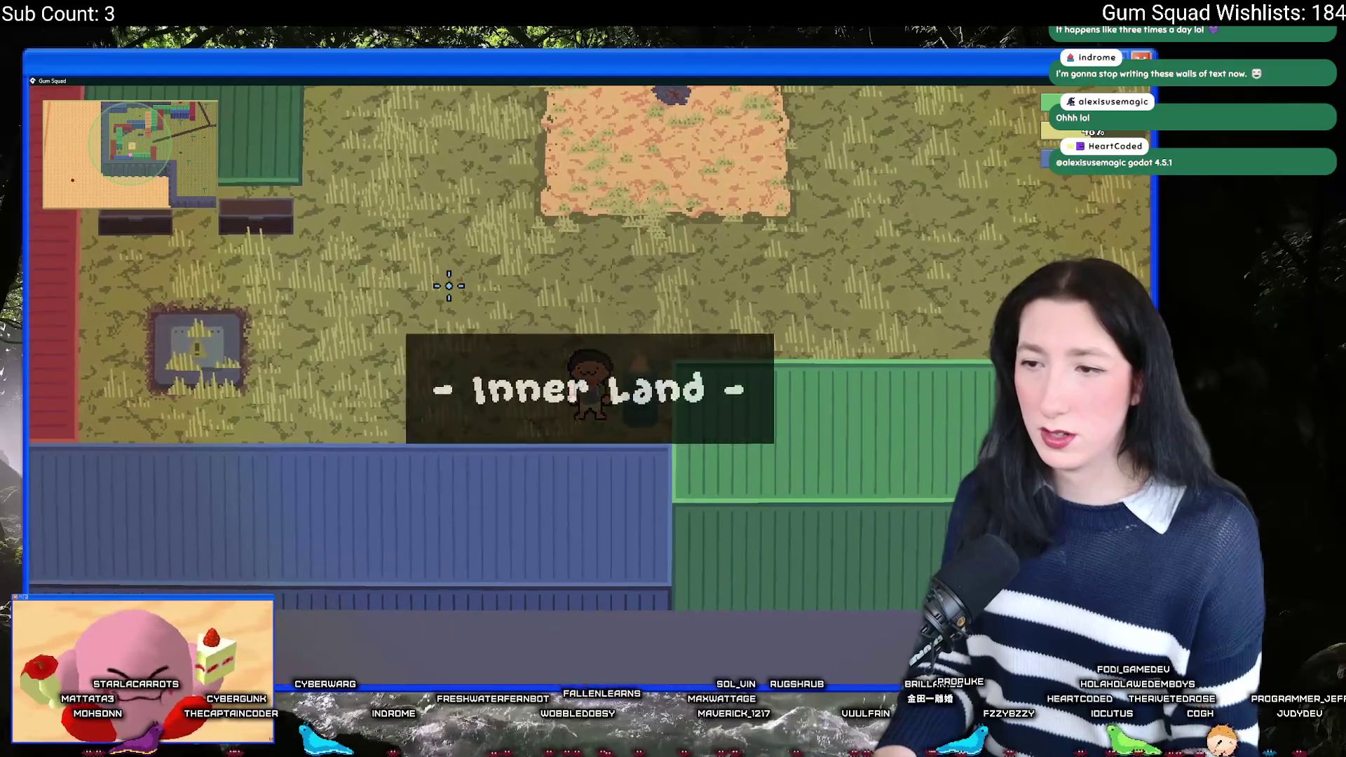
{"action": "key", "text": "alt+Tab"}
Step: Append * 1.2 to the alpha argument on line 41 and test the brighter title
{"action": "scroll", "coordinate": [500, 396], "scroll_direction": "down", "scroll_amount": 1}
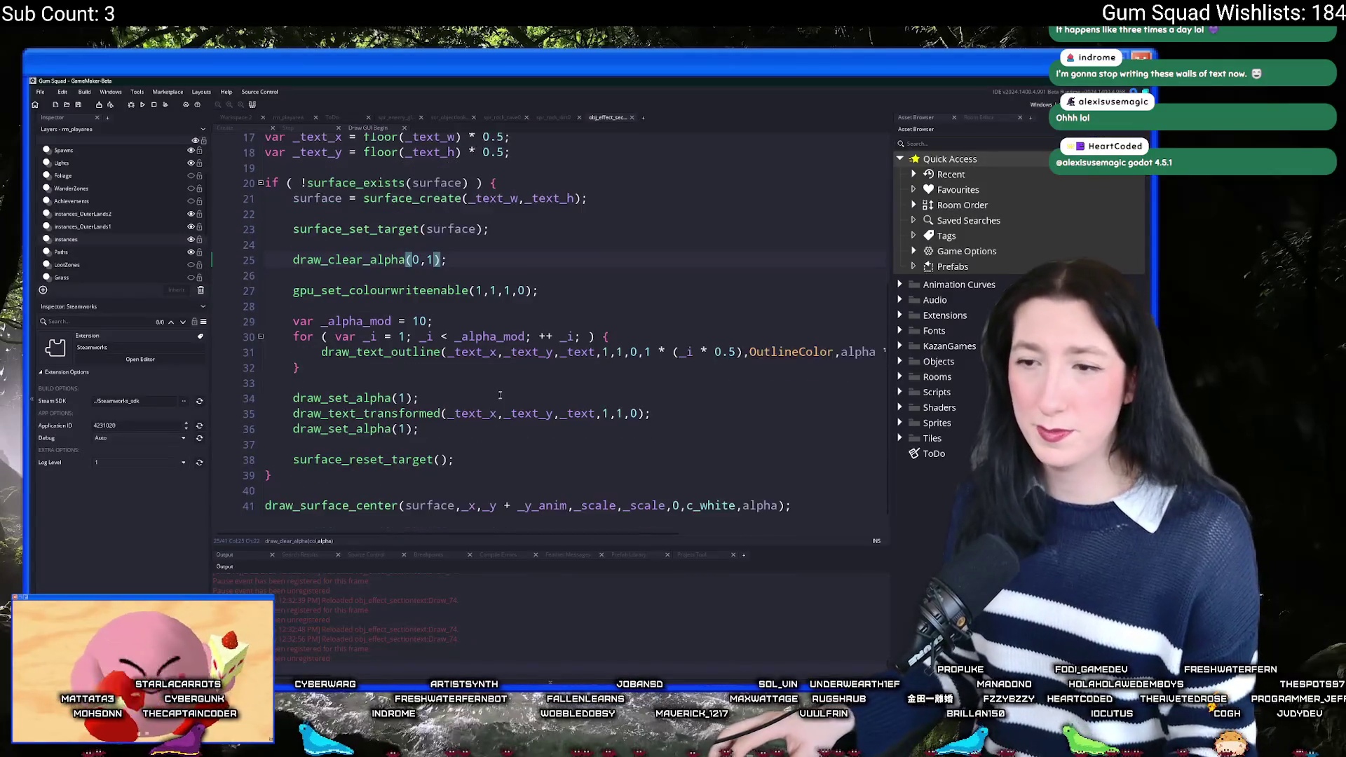
{"action": "scroll", "coordinate": [500, 396], "scroll_direction": "down", "scroll_amount": 1}
{"action": "left_click", "coordinate": [776, 486]}
{"action": "type", "text": "* 1.2"}
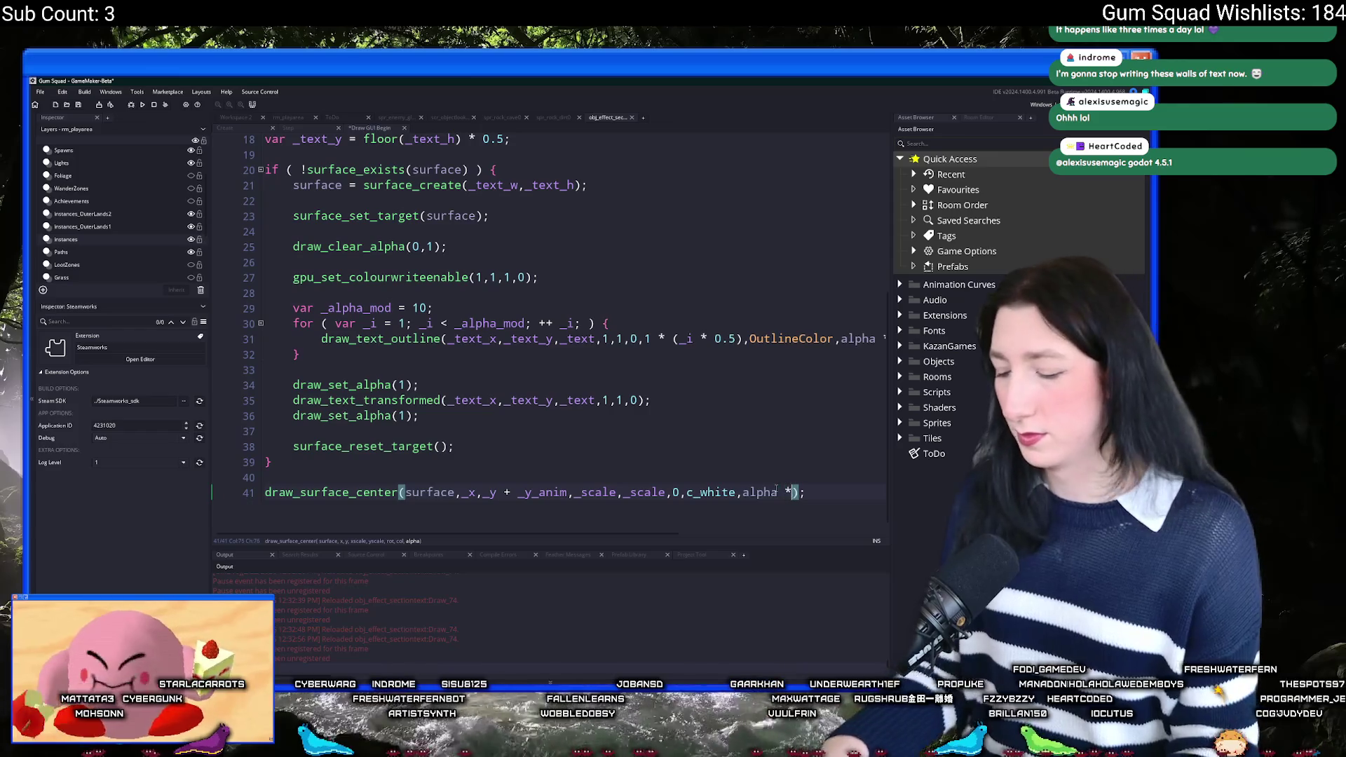
{"action": "key", "text": "alt+Tab"}
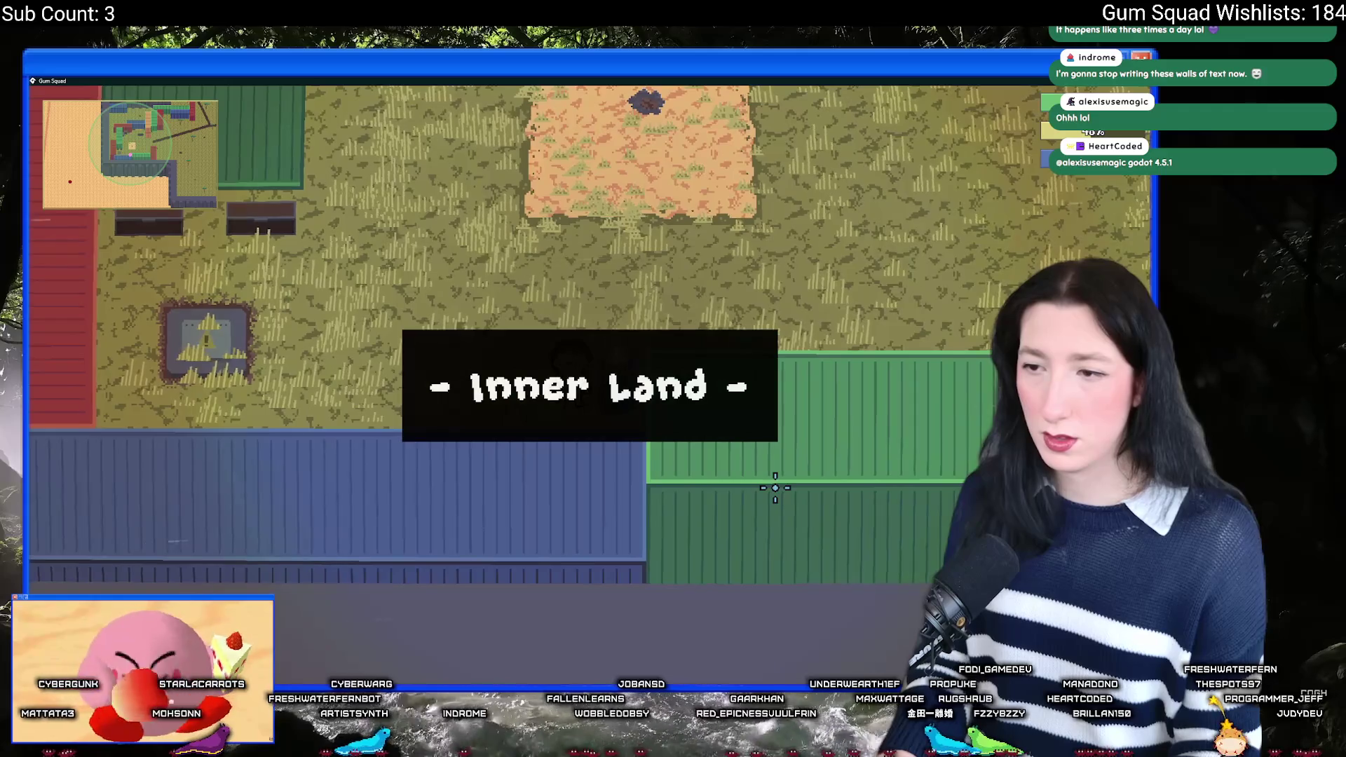
{"action": "key", "text": "alt+Tab"}
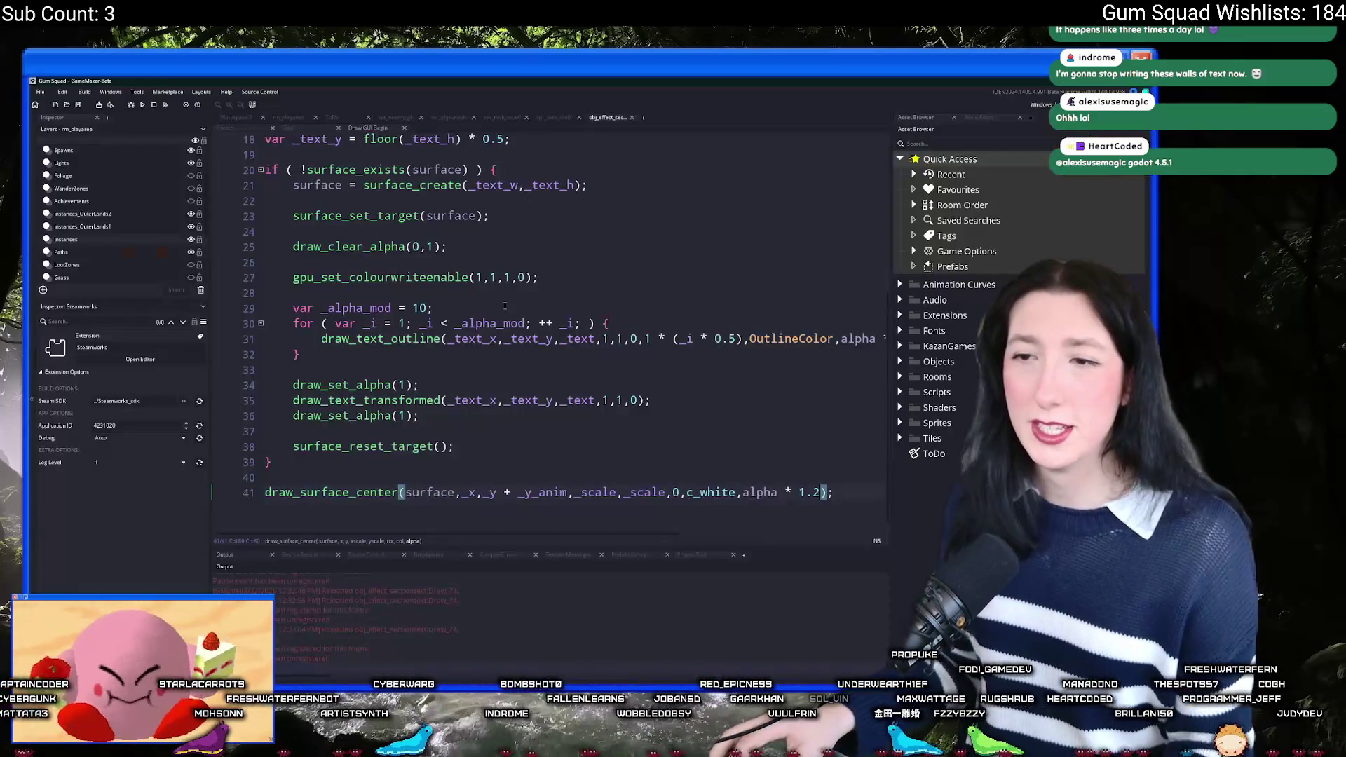
Step: Retest the game, then select the gpu_set_colourwriteenable line
{"action": "left_click", "coordinate": [436, 247]}
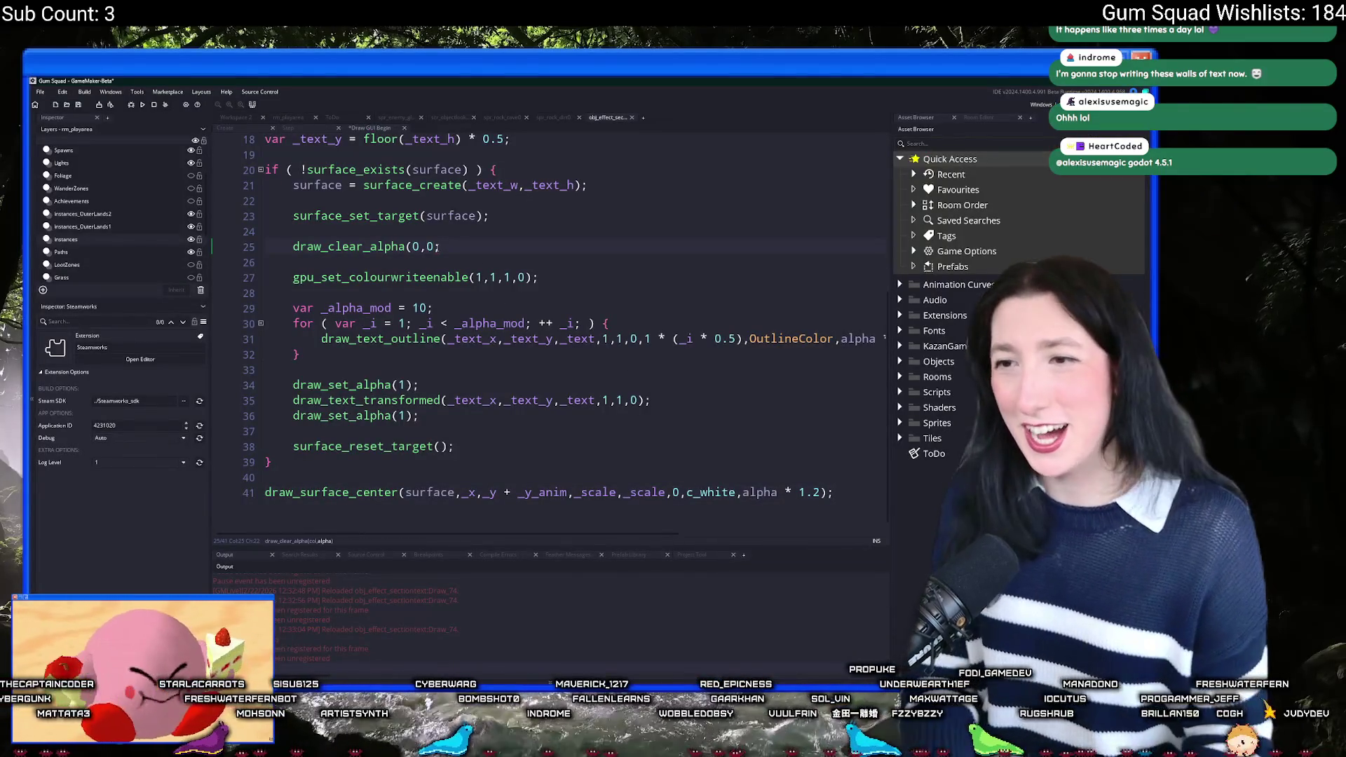
{"action": "key", "text": "alt+Tab"}
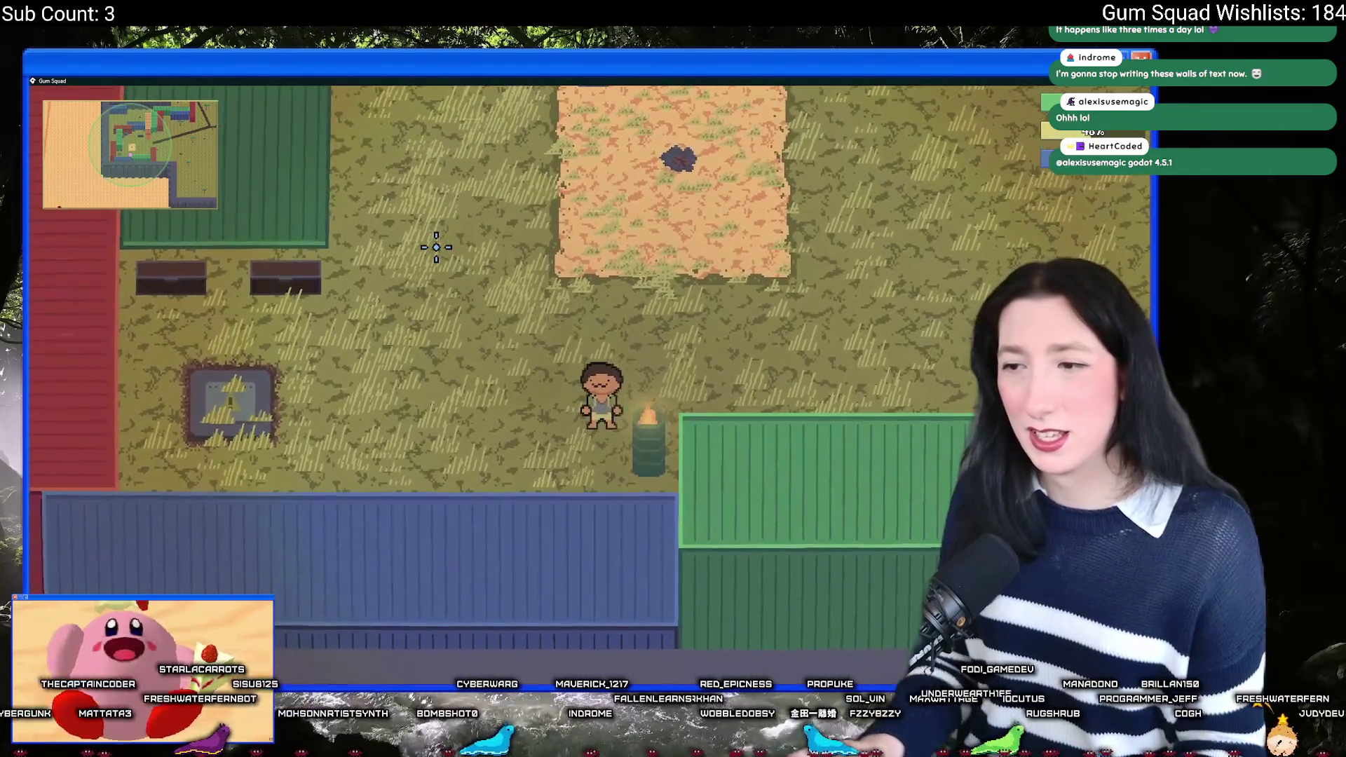
{"action": "key", "text": "alt+Tab"}
{"action": "left_click", "coordinate": [541, 247]}
{"action": "left_click_drag", "start_coordinate": [266, 276], "coordinate": [613, 254]}
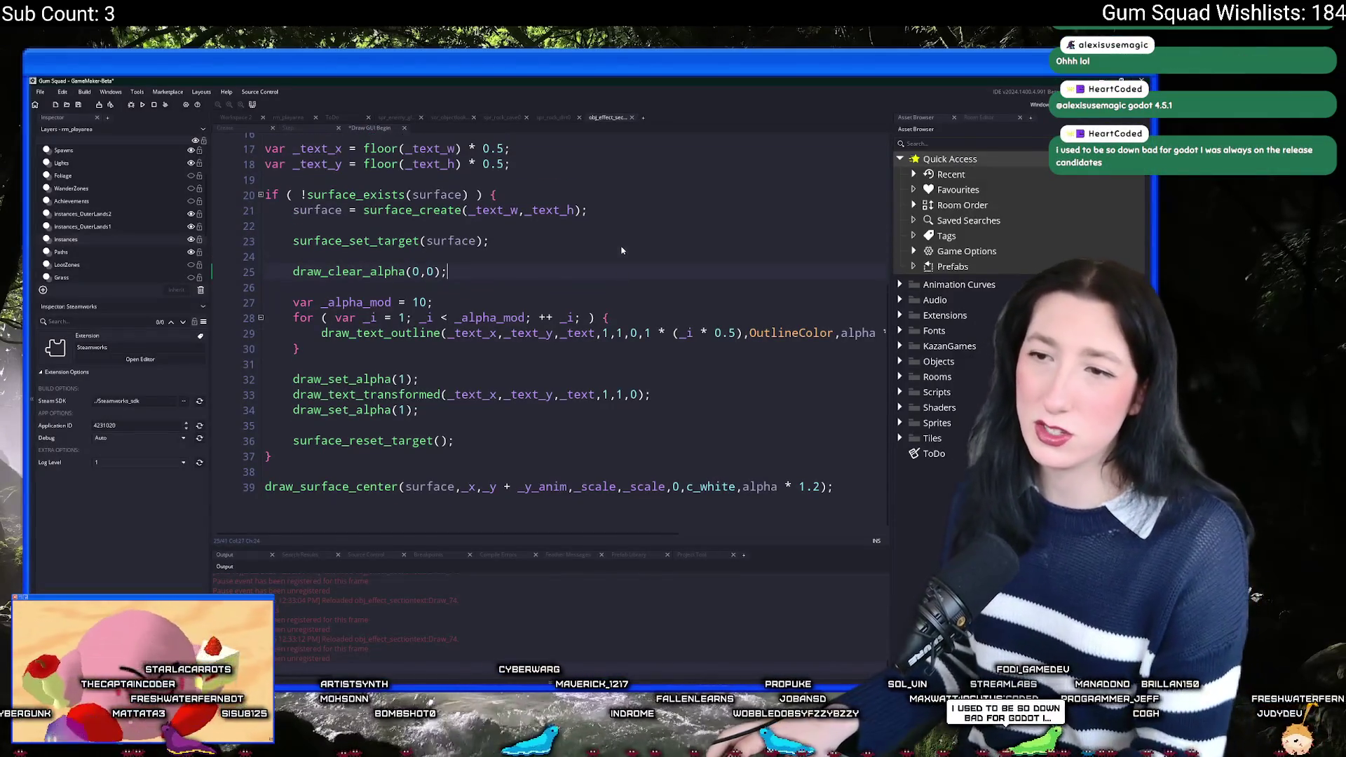
Step: Delete the gpu_set_colourwriteenable line, leaving draw_clear_alpha(0,0) after surface_set_target
{"action": "key", "text": "BackSpace"}
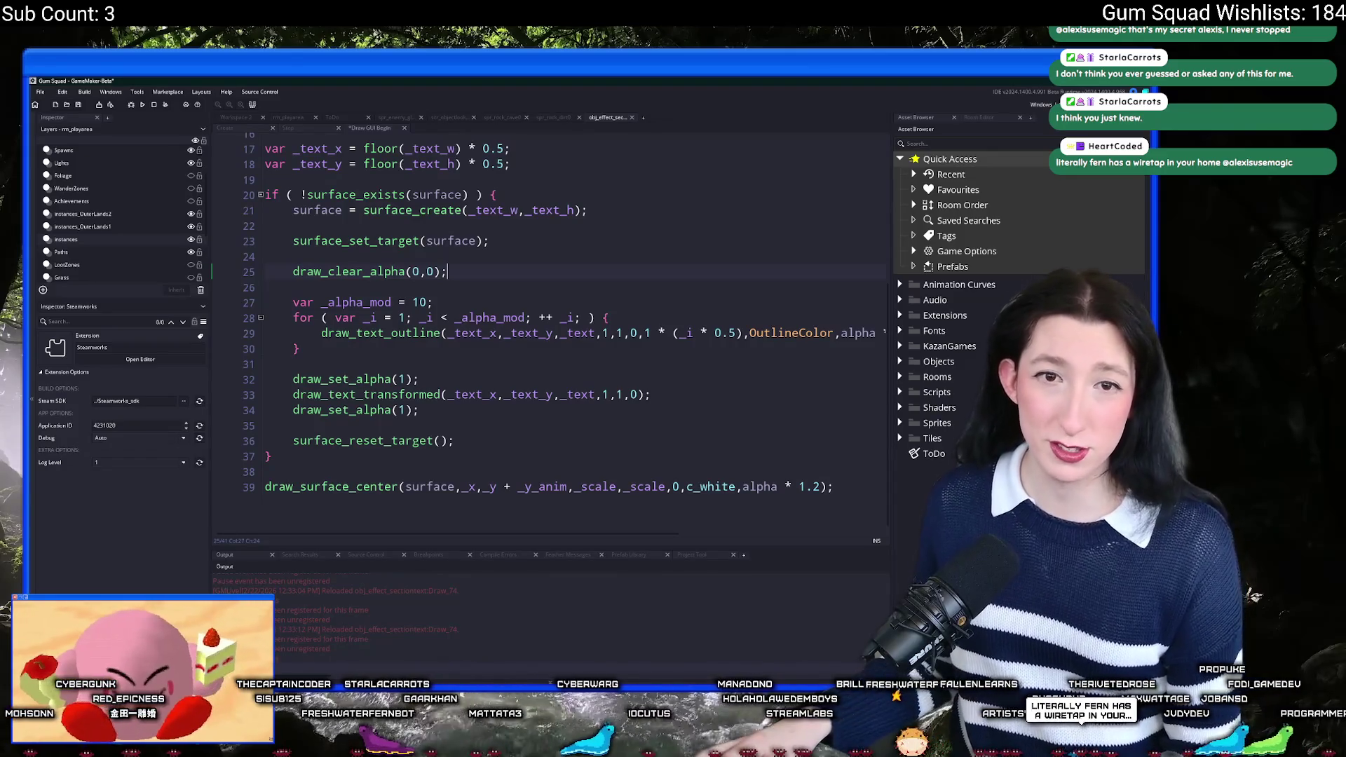
Step: Test the game, then delete the duplicate draw_set_alpha(1) line
{"action": "key", "text": "alt+Tab"}
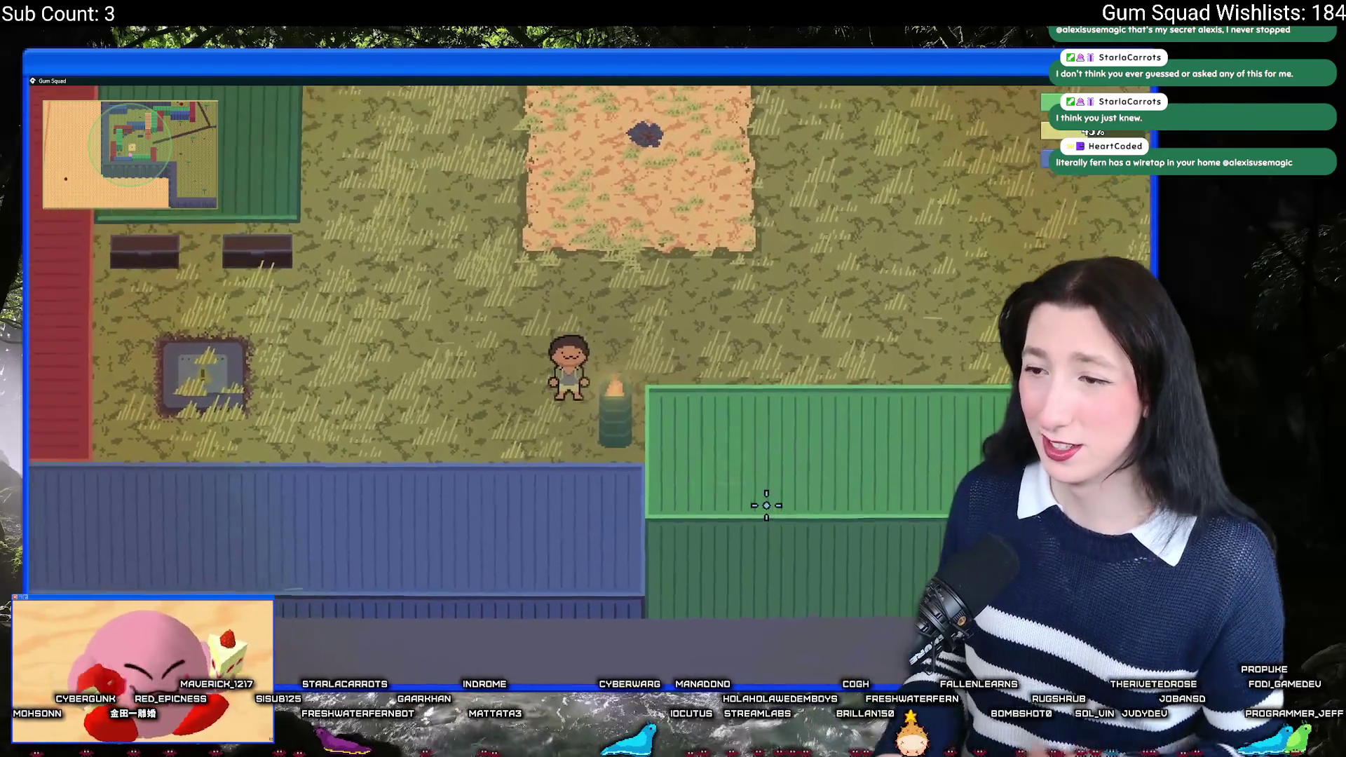
{"action": "key", "text": "alt+Tab"}
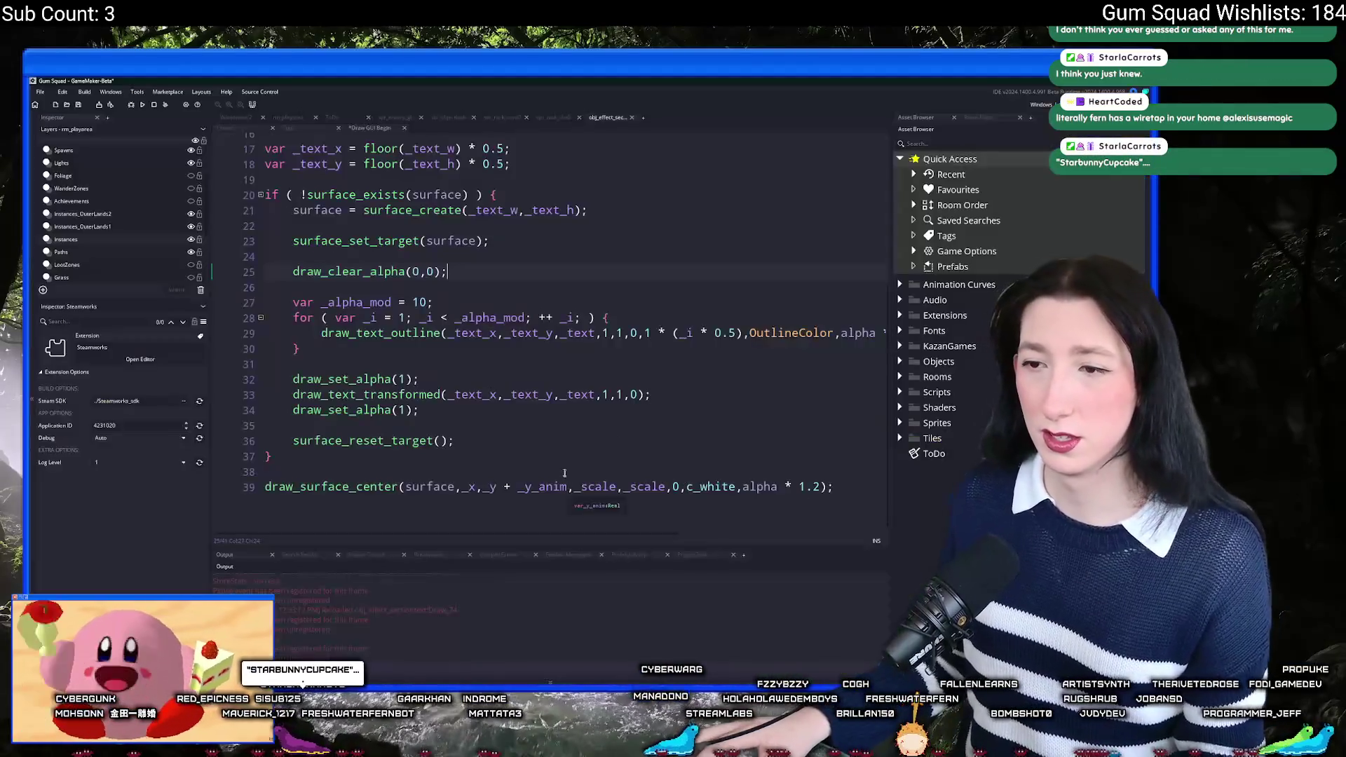
{"action": "left_click", "coordinate": [244, 390]}
{"action": "left_click", "coordinate": [421, 416]}
{"action": "key", "text": "shift+Home"}
{"action": "key", "text": "BackSpace"}
{"action": "key", "text": "BackSpace"}
{"action": "key", "text": "BackSpace"}
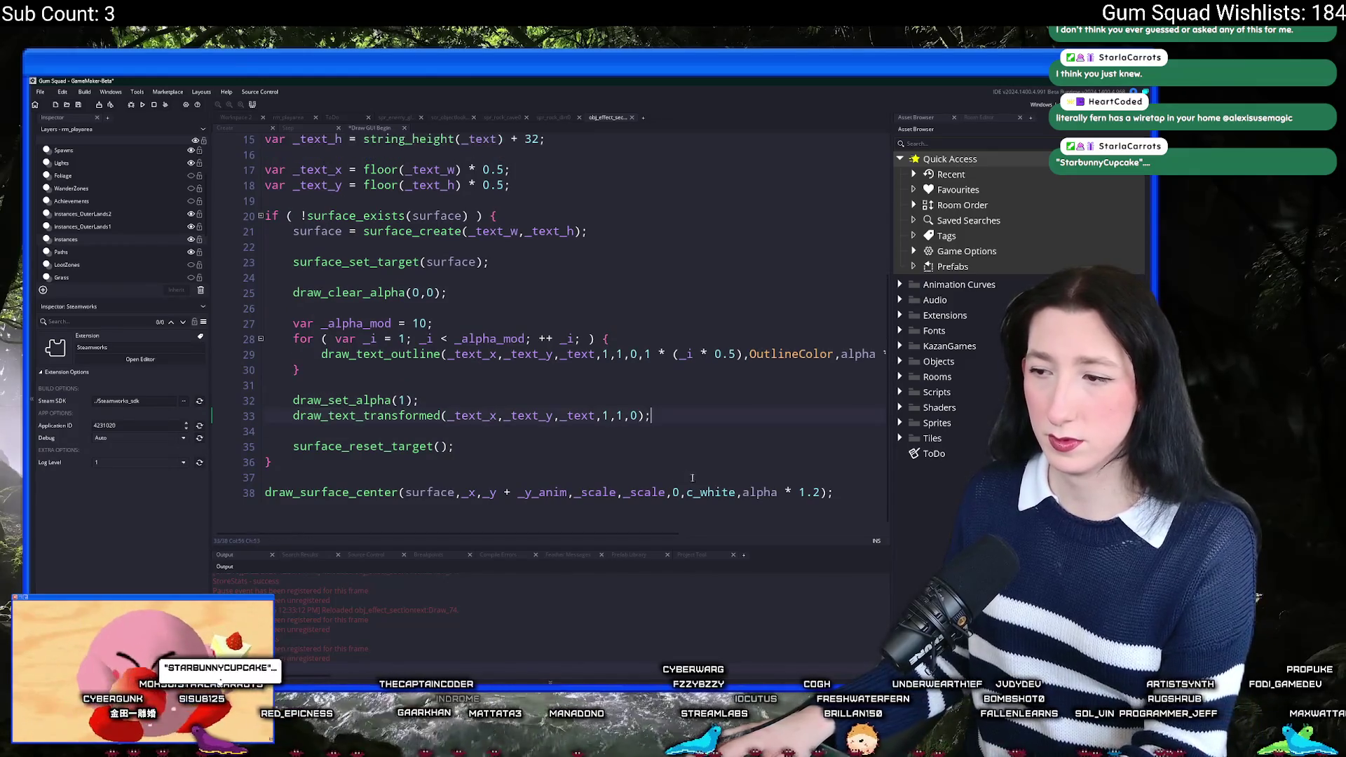
{"action": "left_click", "coordinate": [463, 296]}
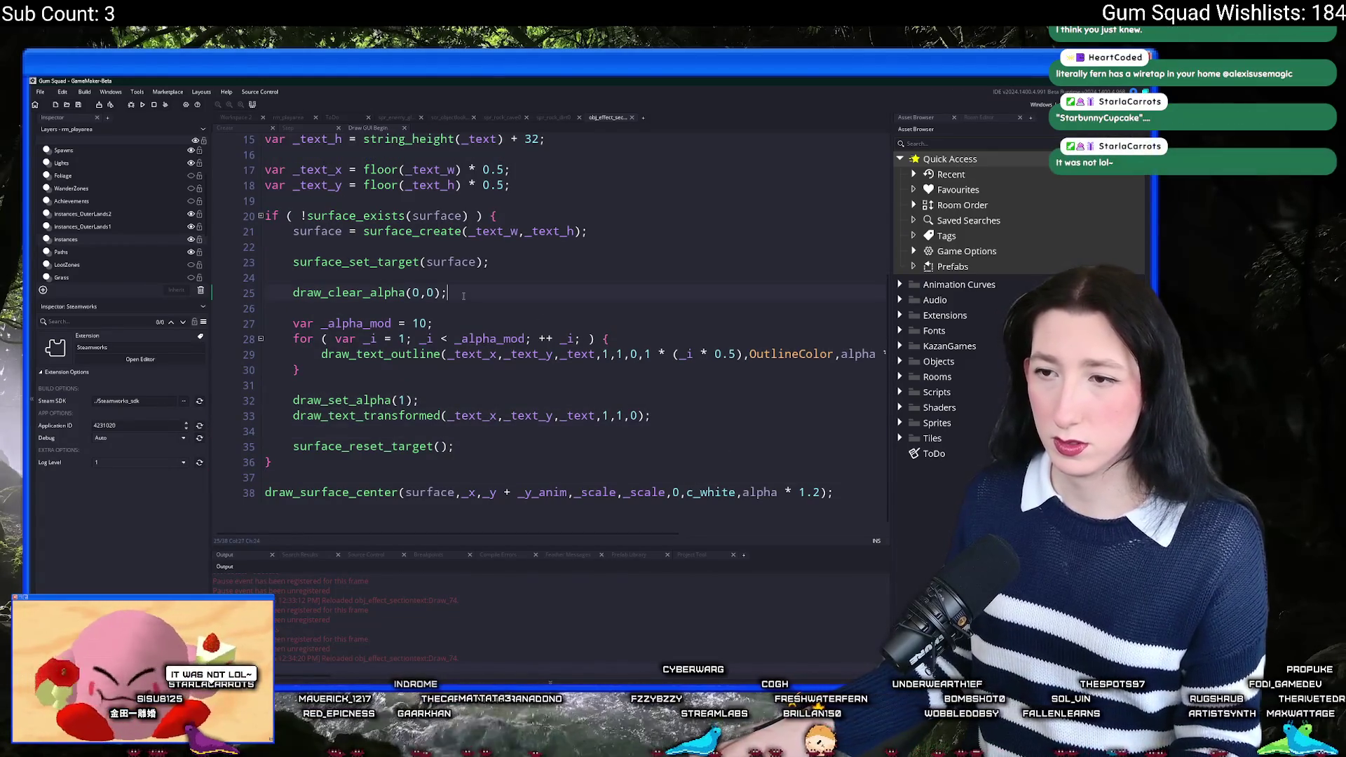
Step: Check the Inner Land title while walking up and right, and go to line 29's end
{"action": "key", "text": "alt+Tab"}
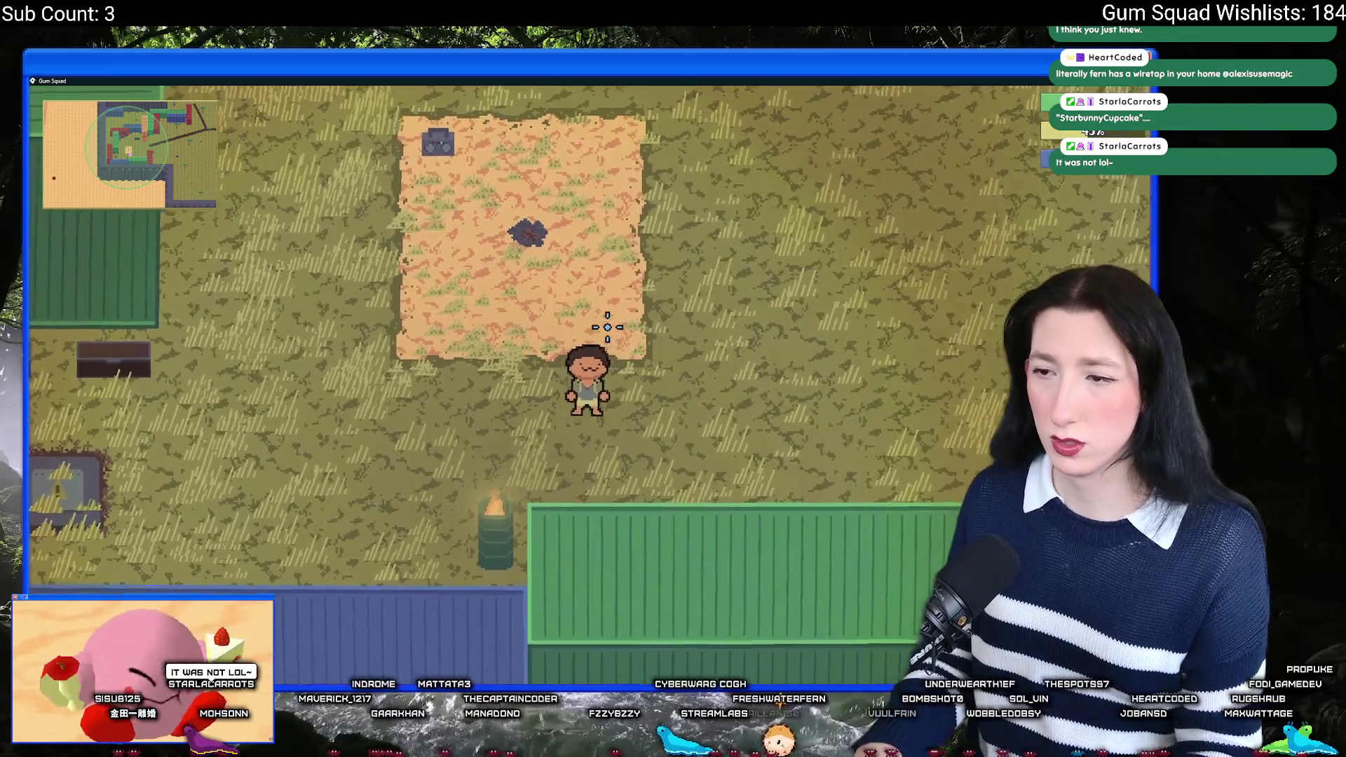
{"action": "key", "text": "w"}
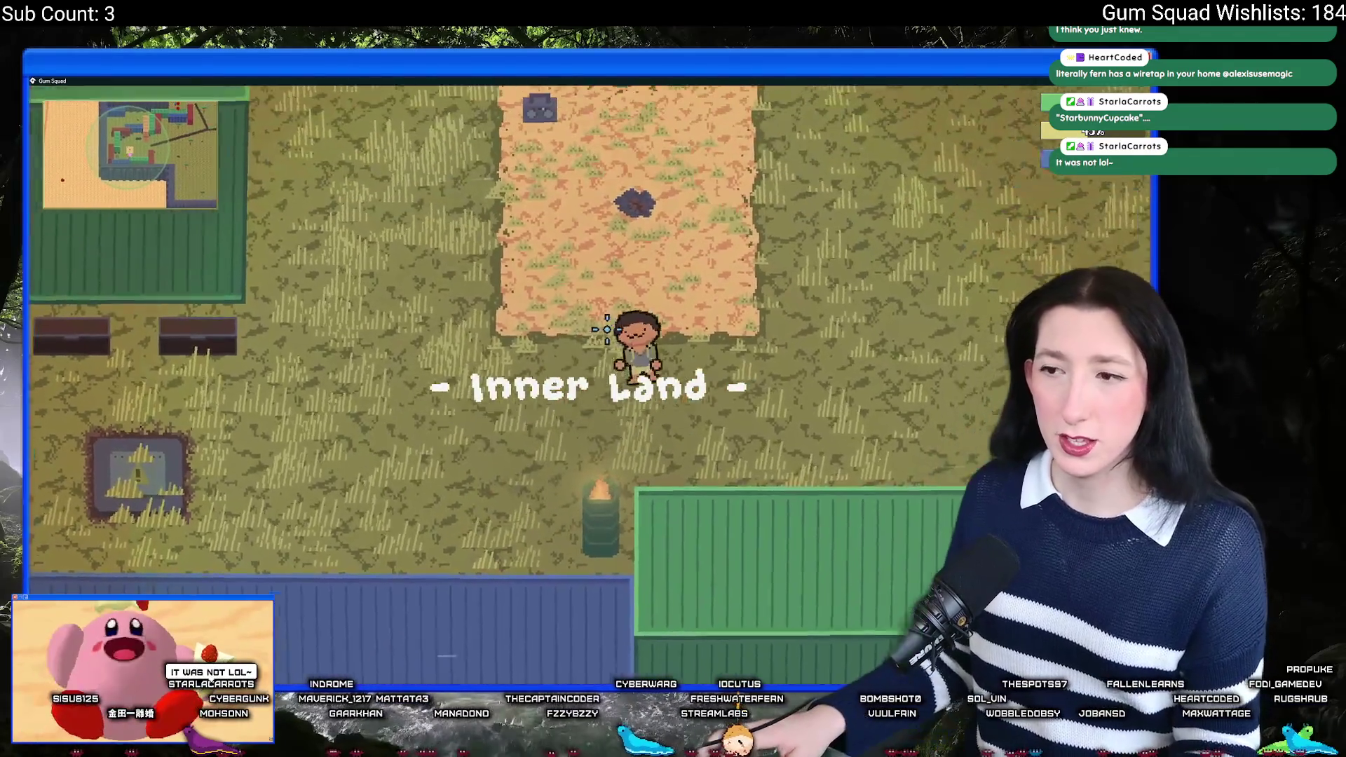
{"action": "key", "text": "d"}
{"action": "key", "text": "alt+Tab"}
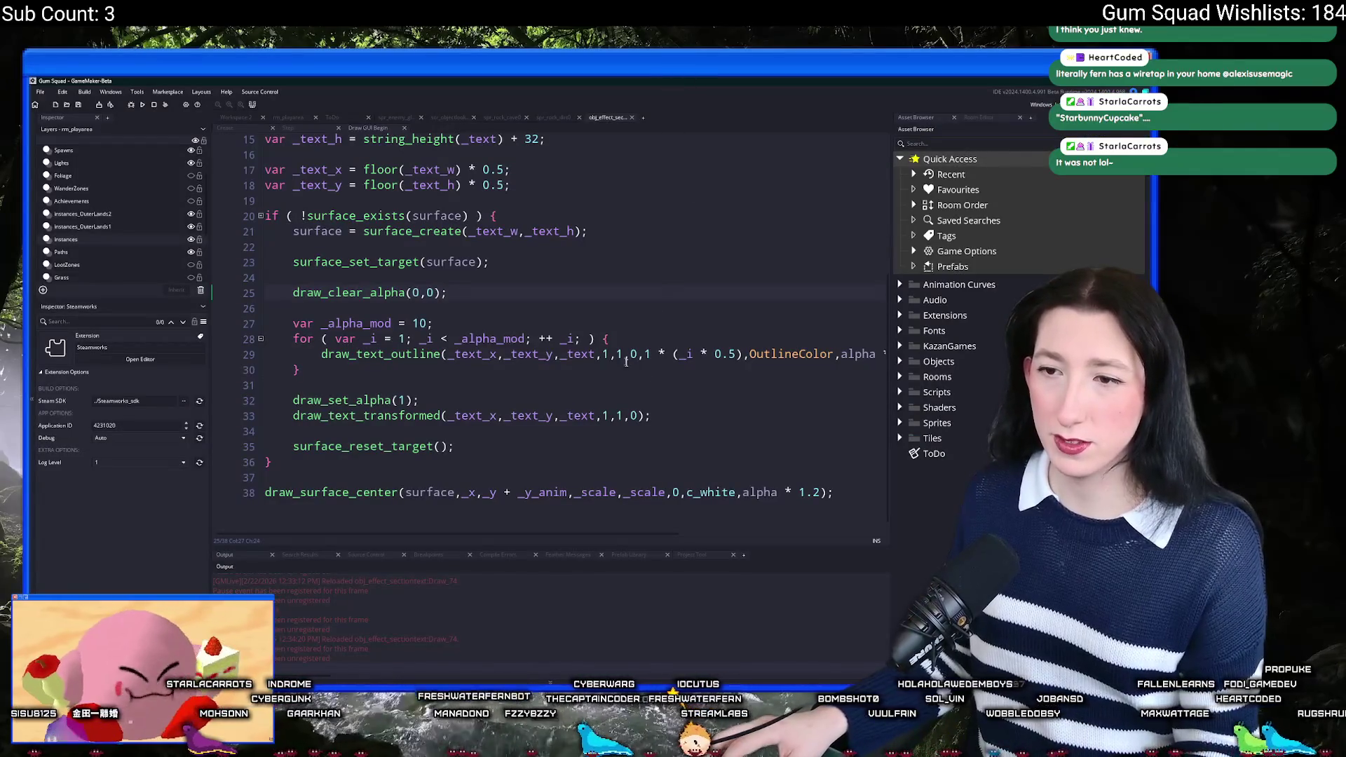
{"action": "left_click", "coordinate": [626, 361]}
{"action": "key", "text": "End"}
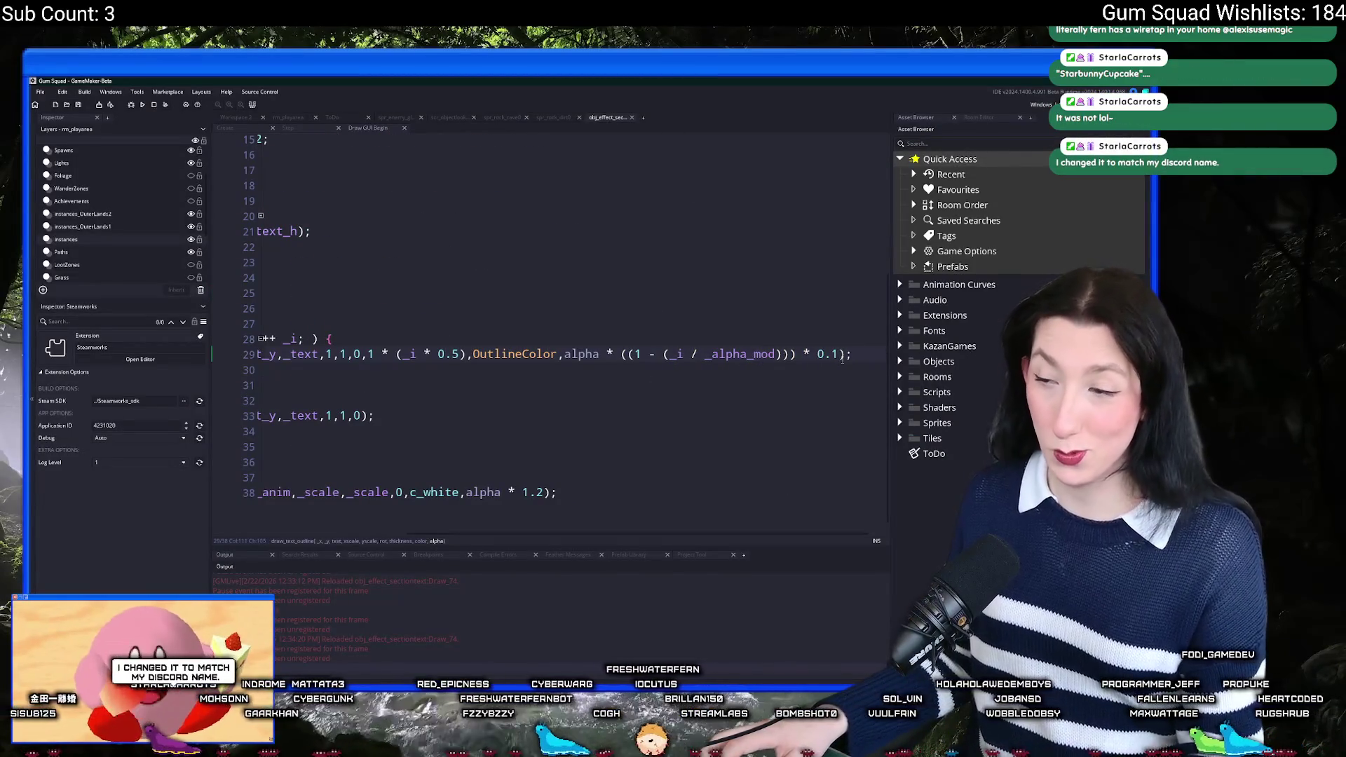
{"action": "key", "text": "alt+Tab"}
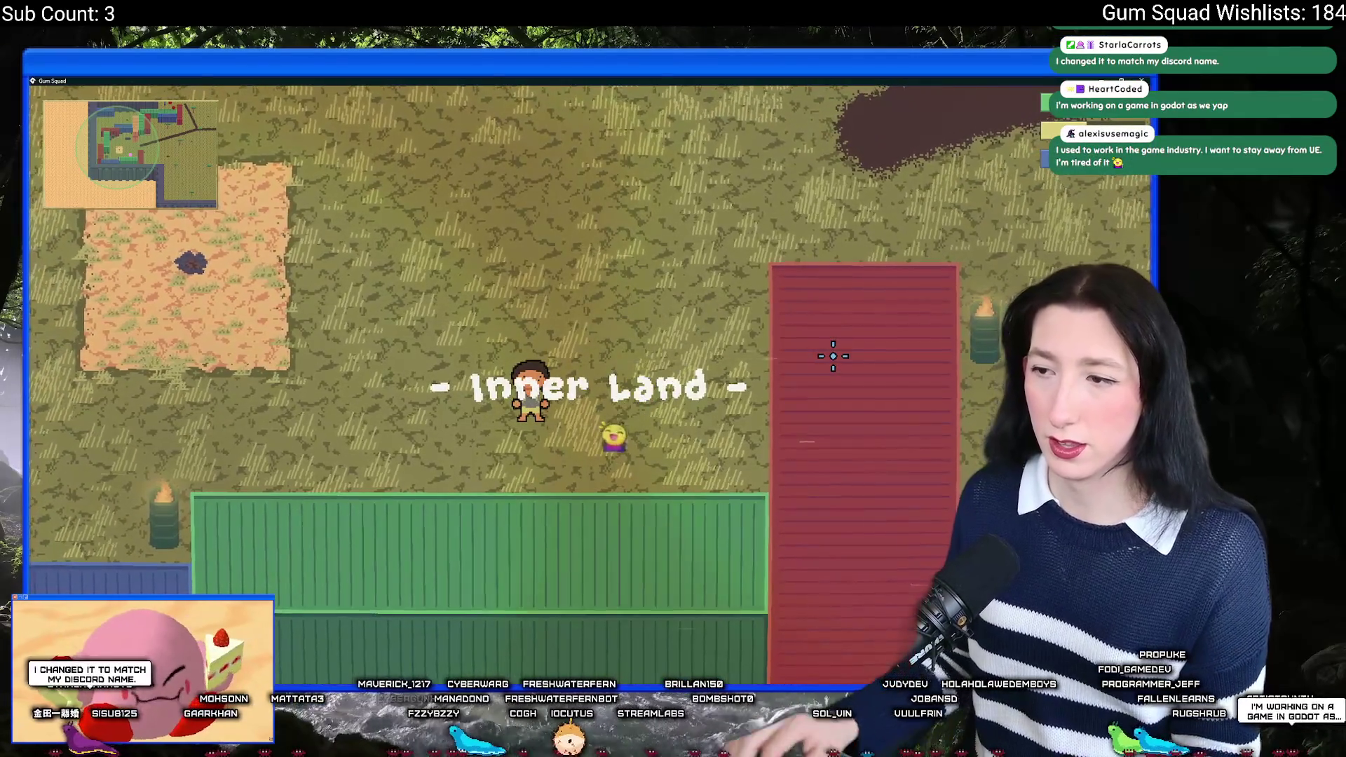
{"action": "key", "text": "alt+Tab"}
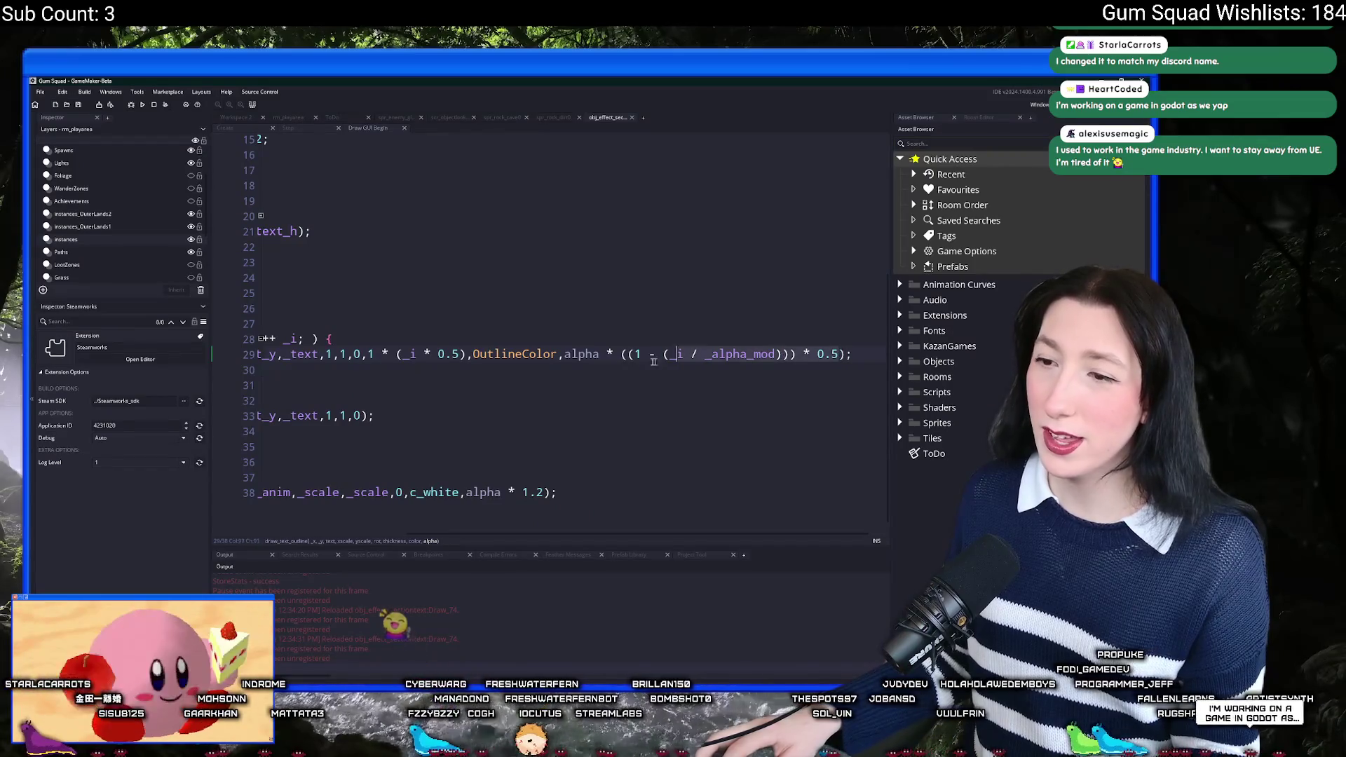
Step: Try a fixed outline alpha of 1 on line 29, compare in game, then restore the expression
{"action": "left_click", "coordinate": [569, 358]}
{"action": "key", "text": "ctrl+z"}
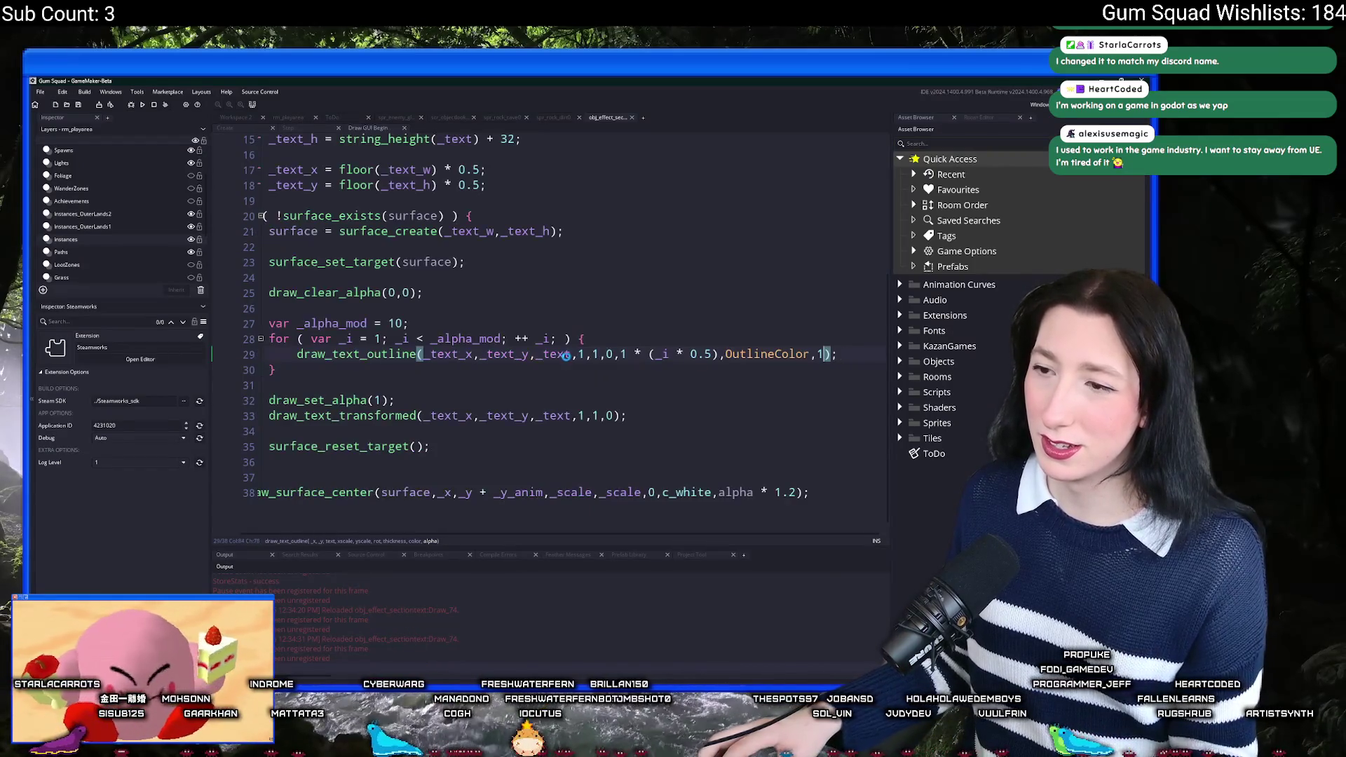
{"action": "key", "text": "alt+Tab"}
{"action": "key", "text": "d"}
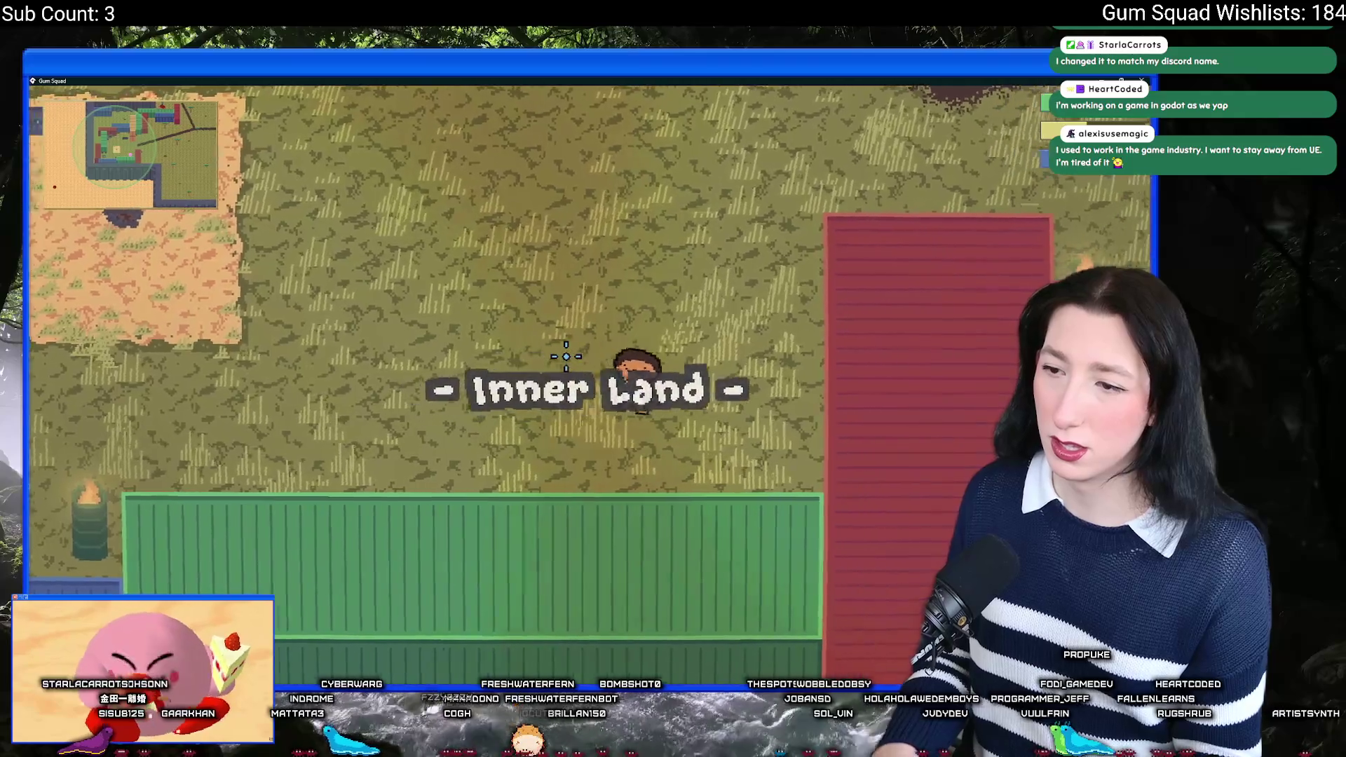
{"action": "key", "text": "alt+Tab"}
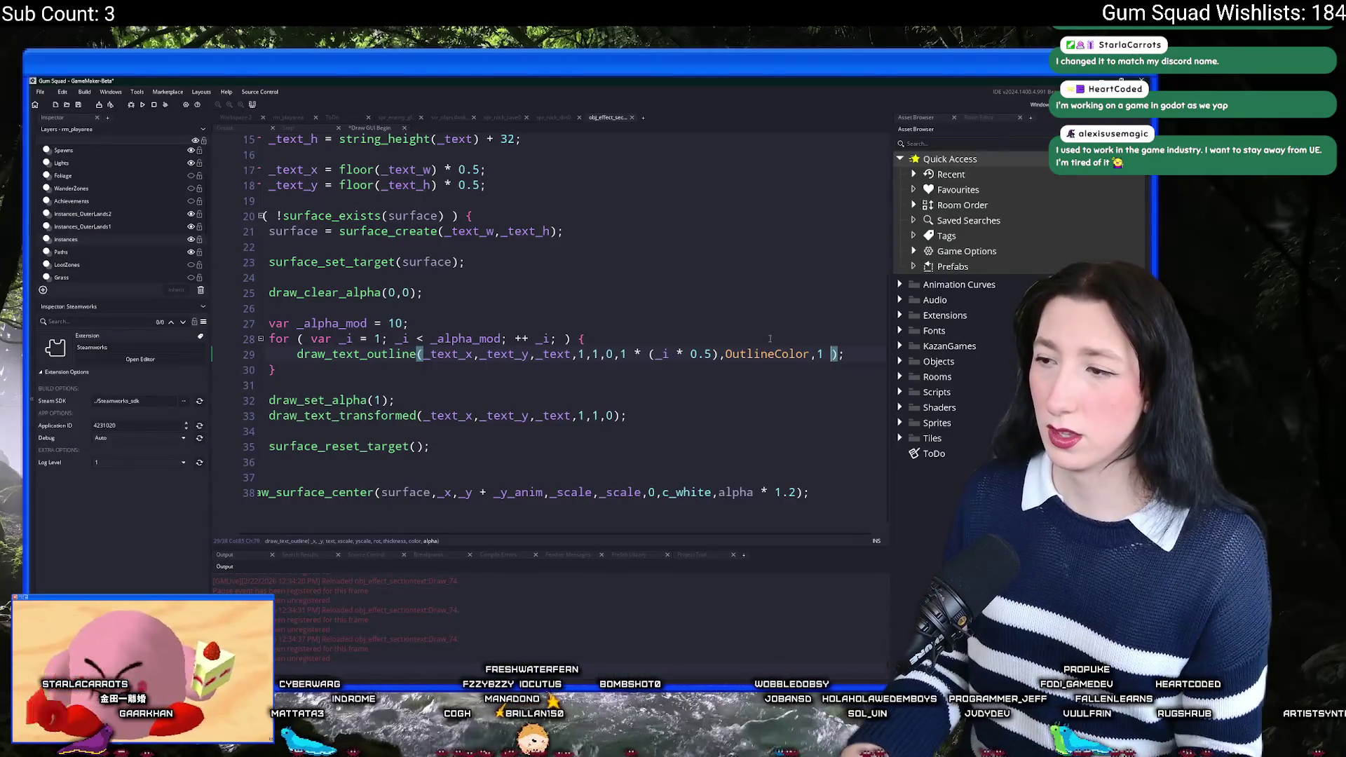
{"action": "key", "text": "BackSpace"}
{"action": "key", "text": "BackSpace"}
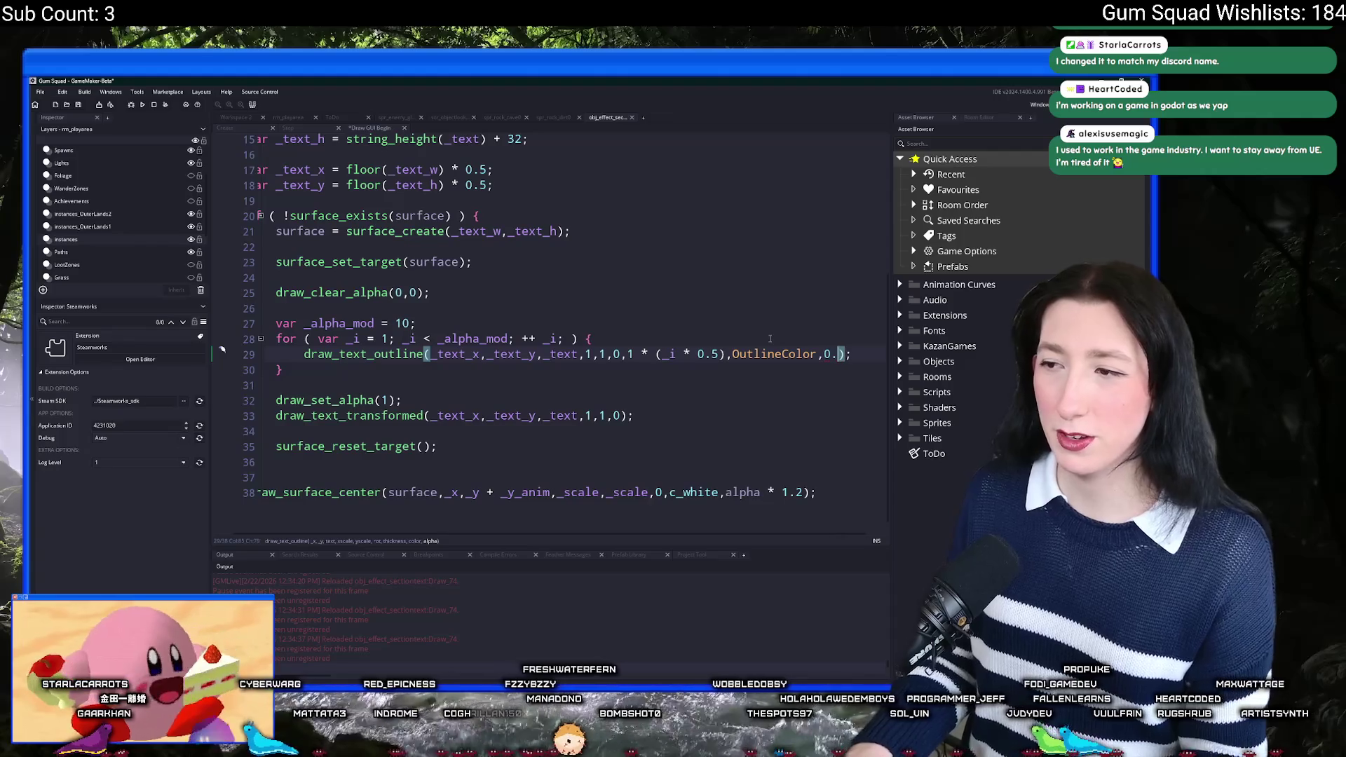
{"action": "key", "text": "alt+Tab"}
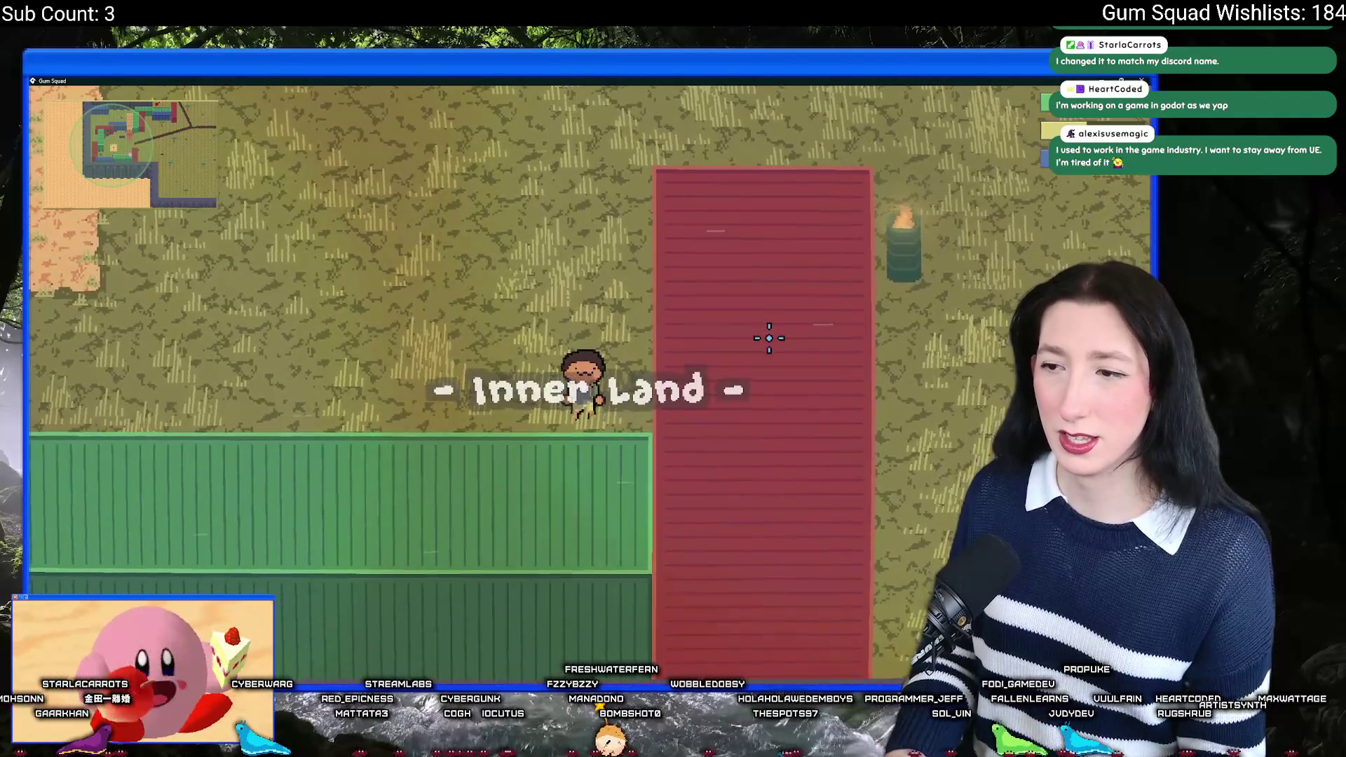
{"action": "key", "text": "alt+Tab"}
{"action": "key", "text": "ctrl+z"}
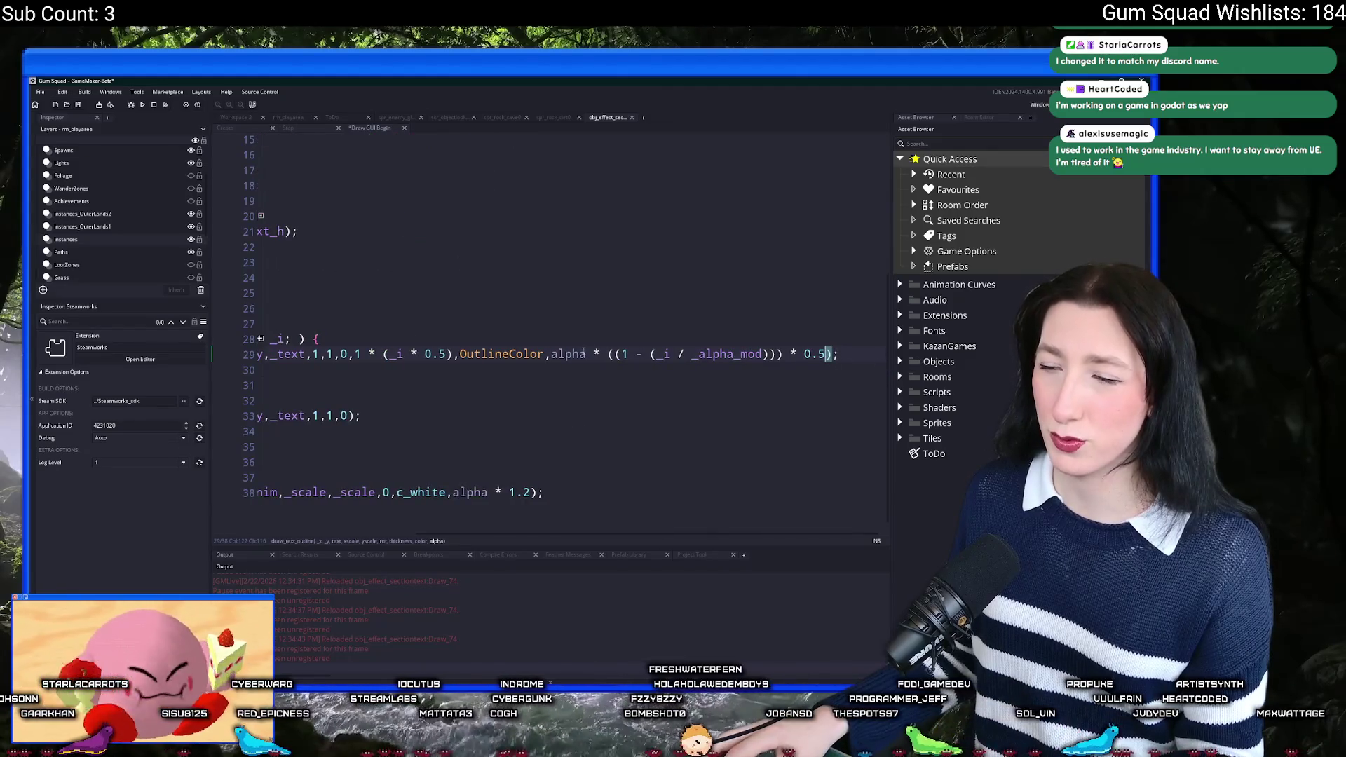
Step: Remove the alpha factor from line 29's outline alpha and check the result in game
{"action": "left_click_drag", "start_coordinate": [604, 354], "coordinate": [552, 354]}
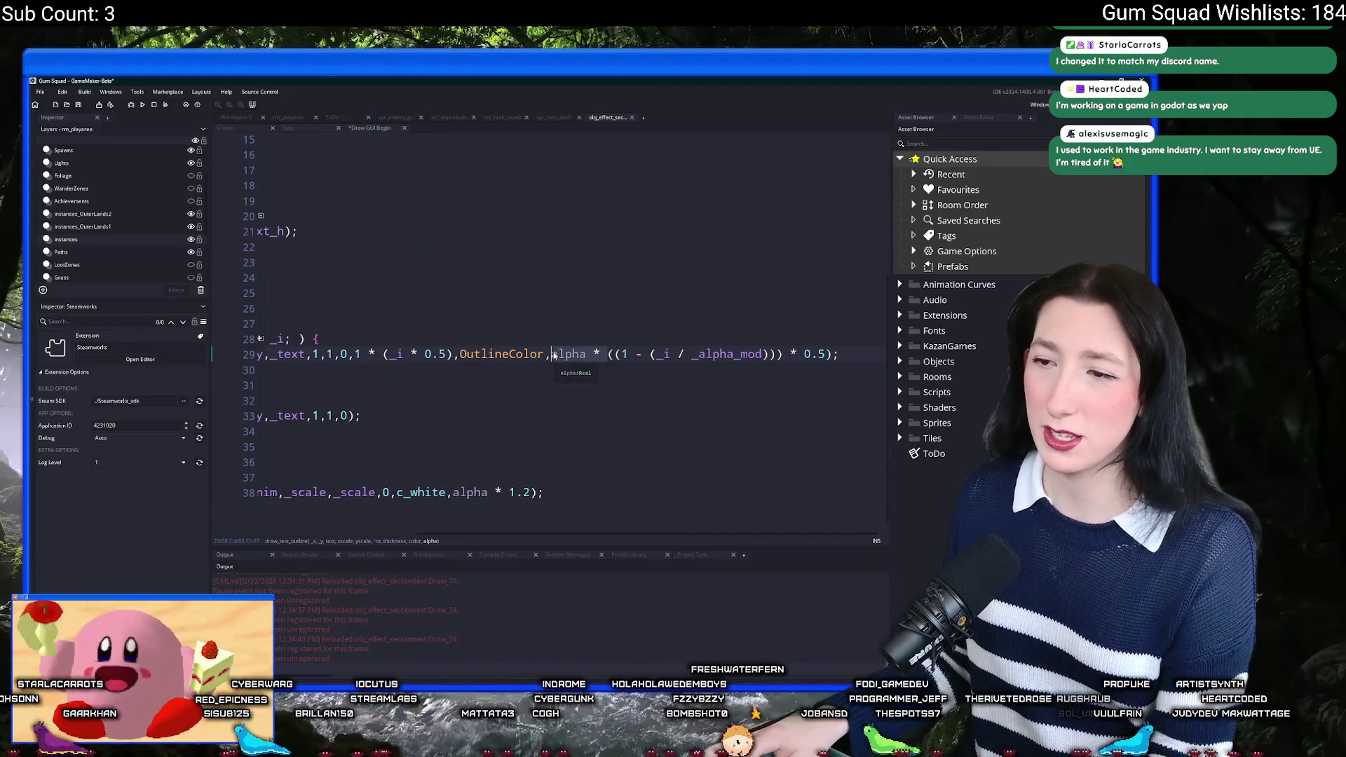
{"action": "key", "text": "BackSpace"}
{"action": "left_click", "coordinate": [818, 355]}
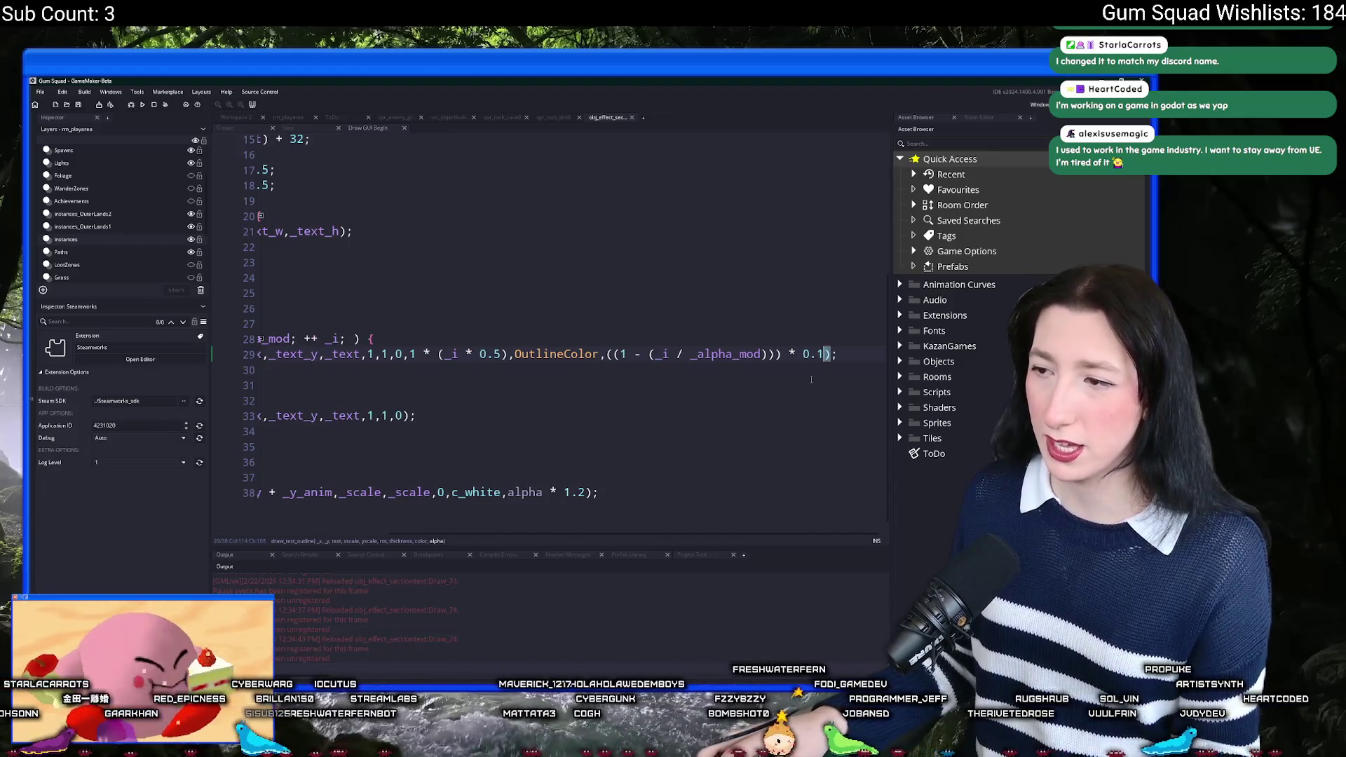
{"action": "key", "text": "alt+Tab"}
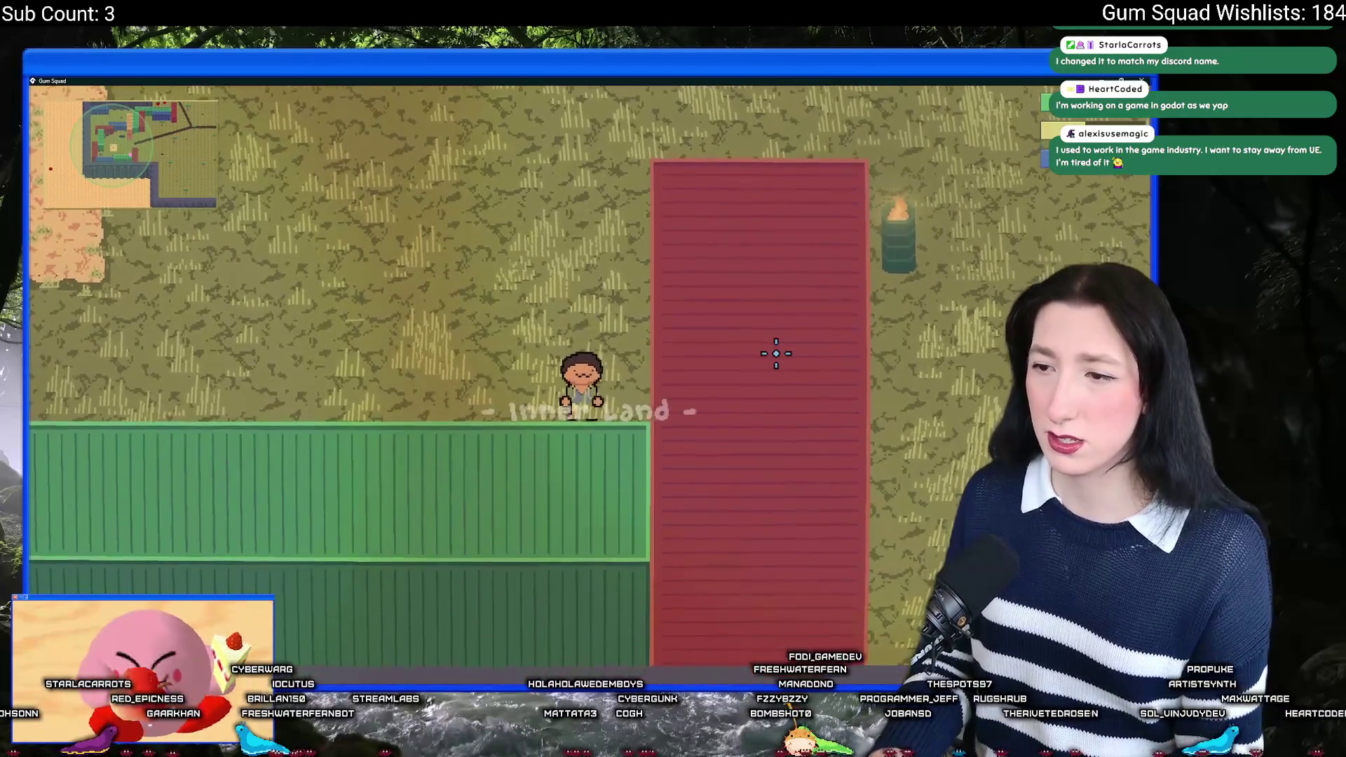
{"action": "key", "text": "alt+Tab"}
Step: Compare outline multiplier values against the Inner Land title, walking the character left
{"action": "left_click", "coordinate": [823, 355]}
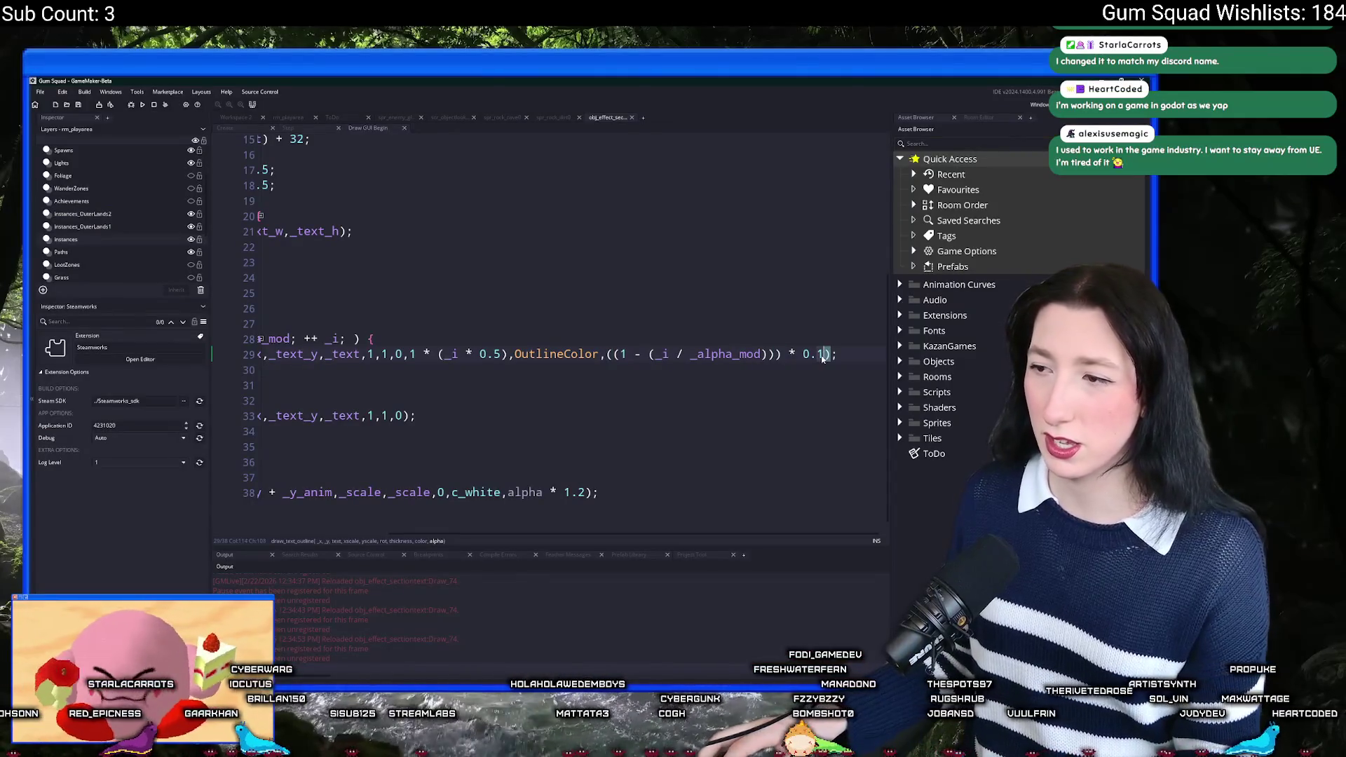
{"action": "key", "text": "alt+Tab"}
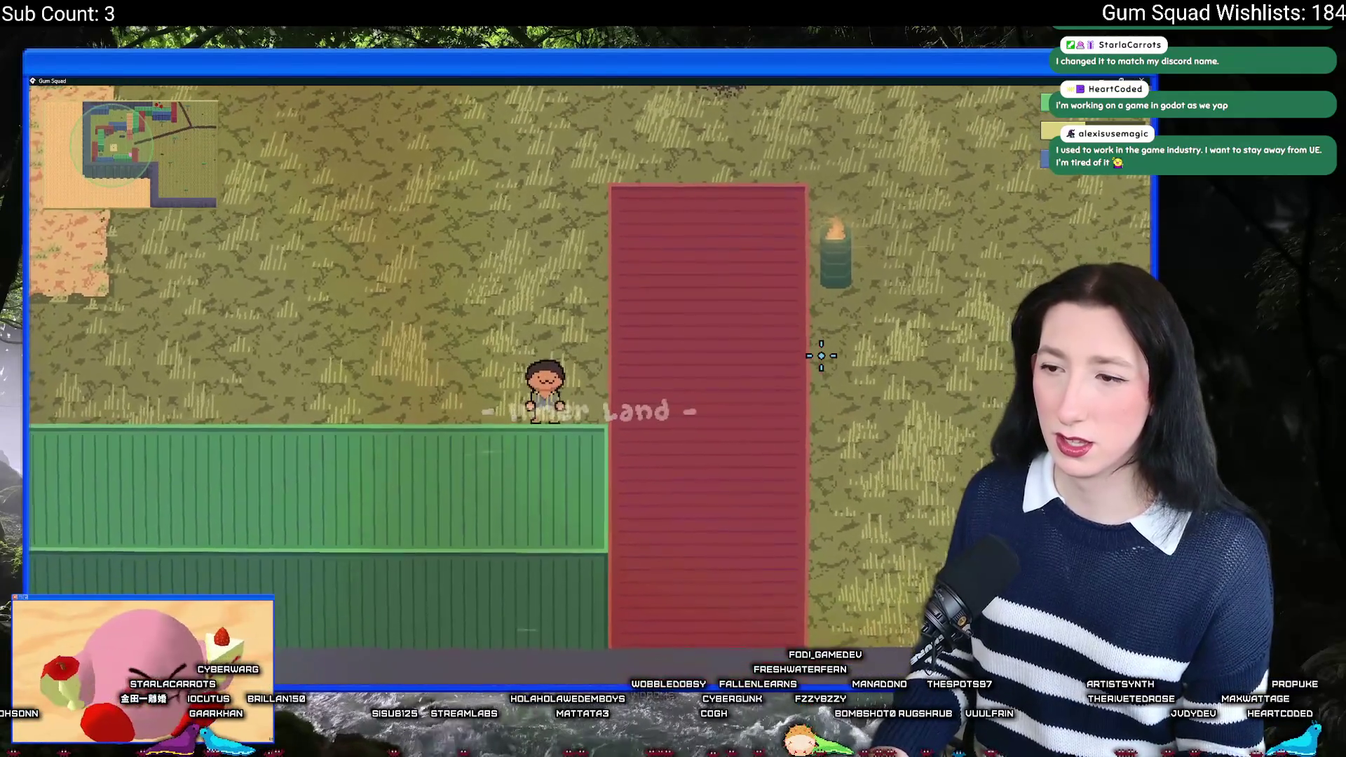
{"action": "key", "text": "alt+Tab"}
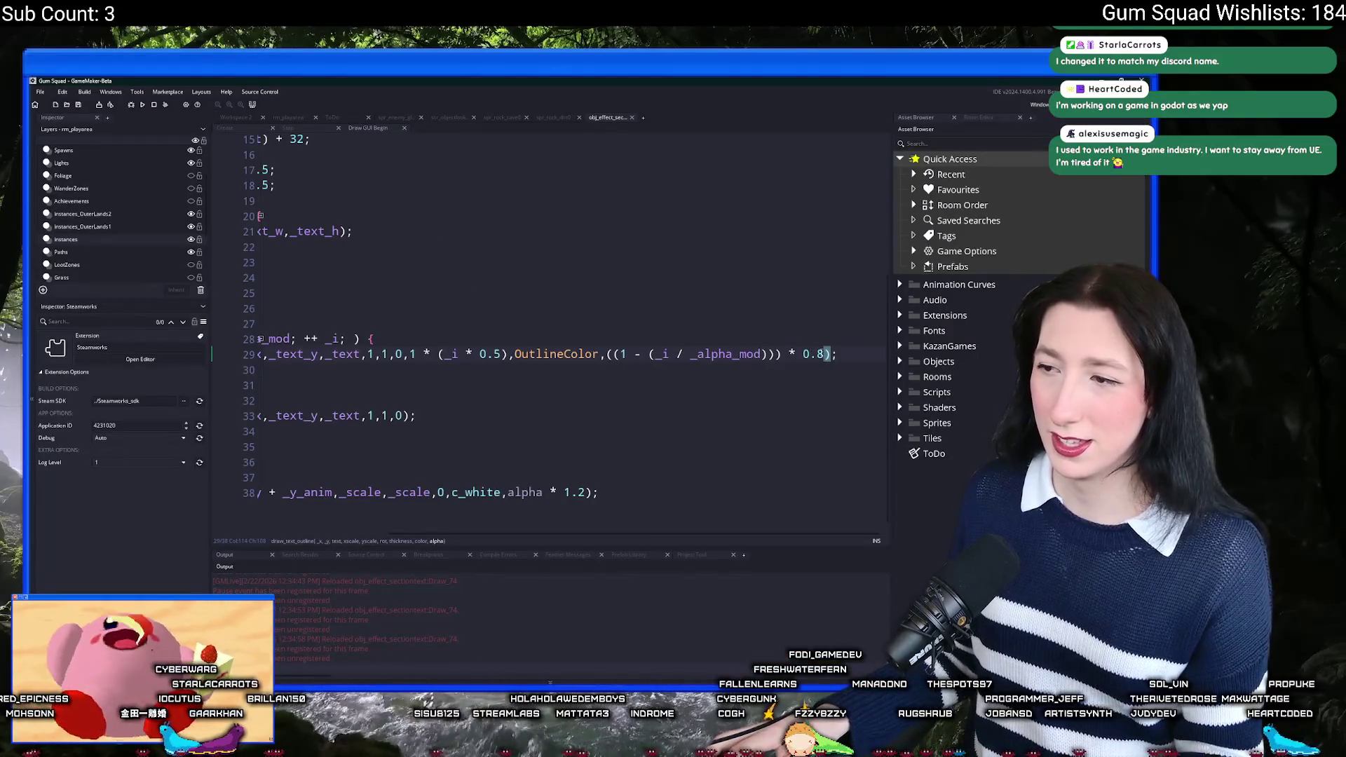
{"action": "key", "text": "alt+Tab"}
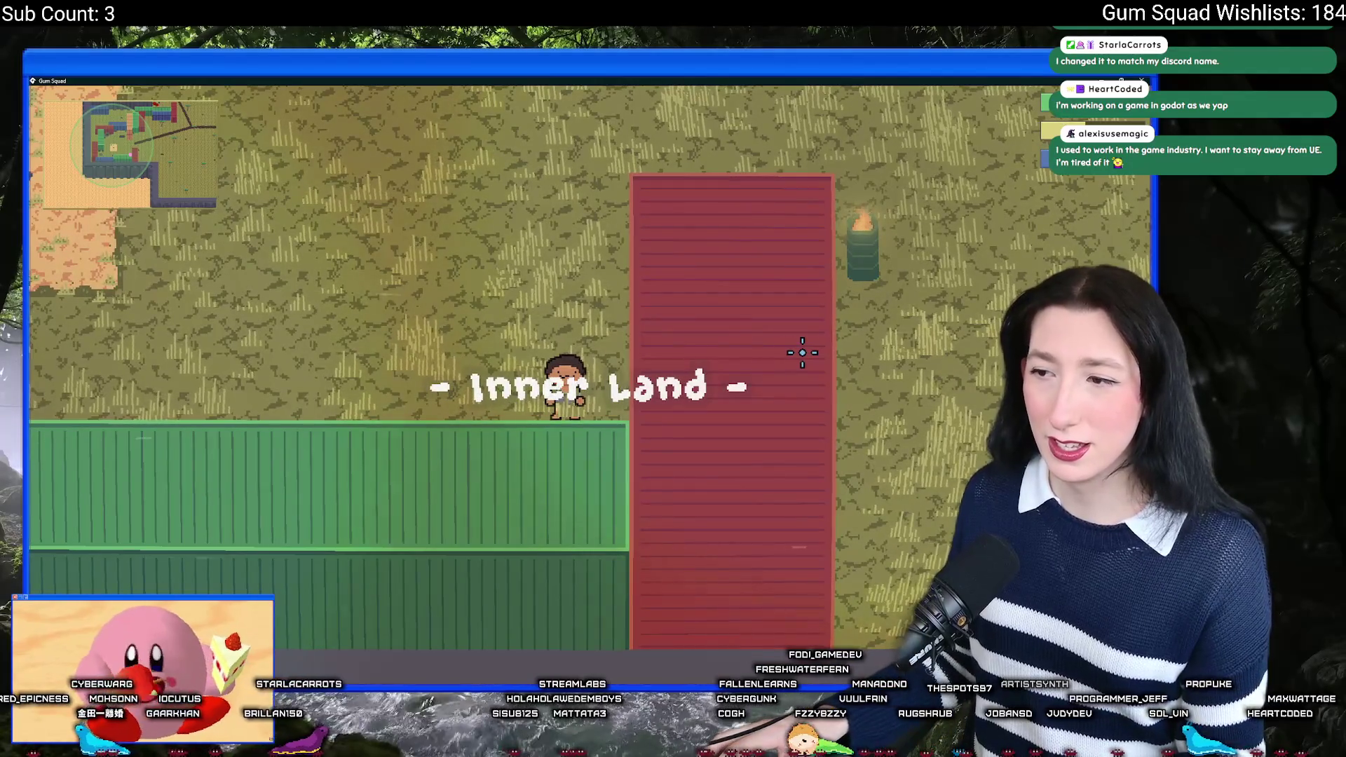
{"action": "key", "text": "alt+Tab"}
{"action": "key", "text": "alt+Tab"}
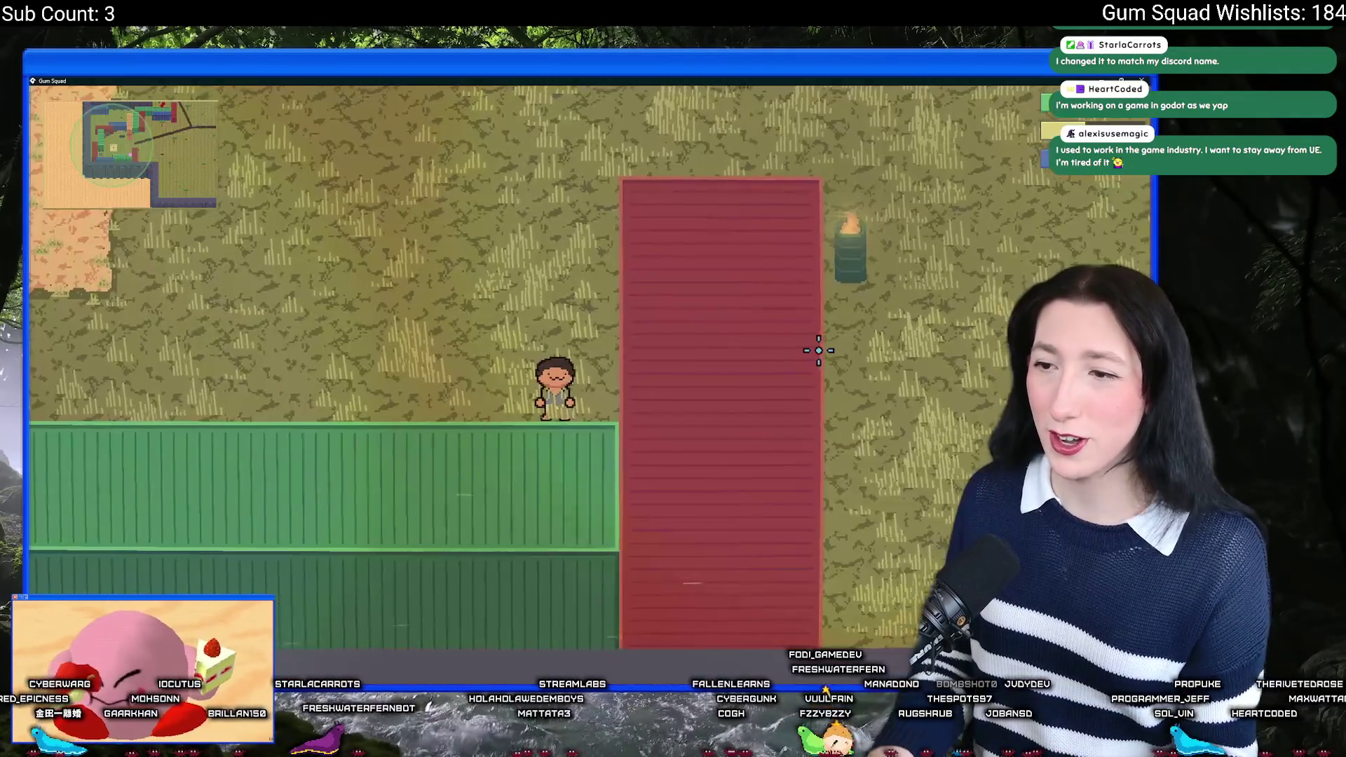
{"action": "key", "text": "a"}
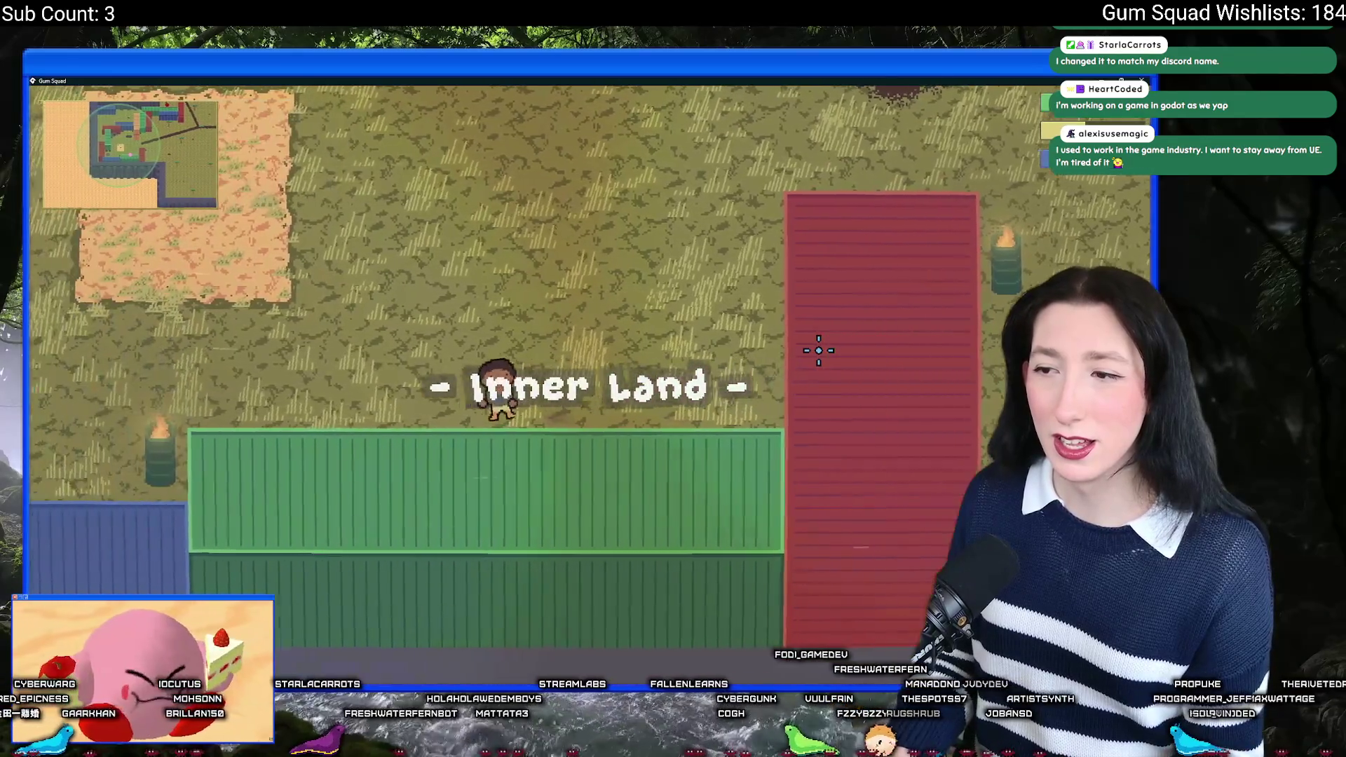
{"action": "key", "text": "alt+Tab"}
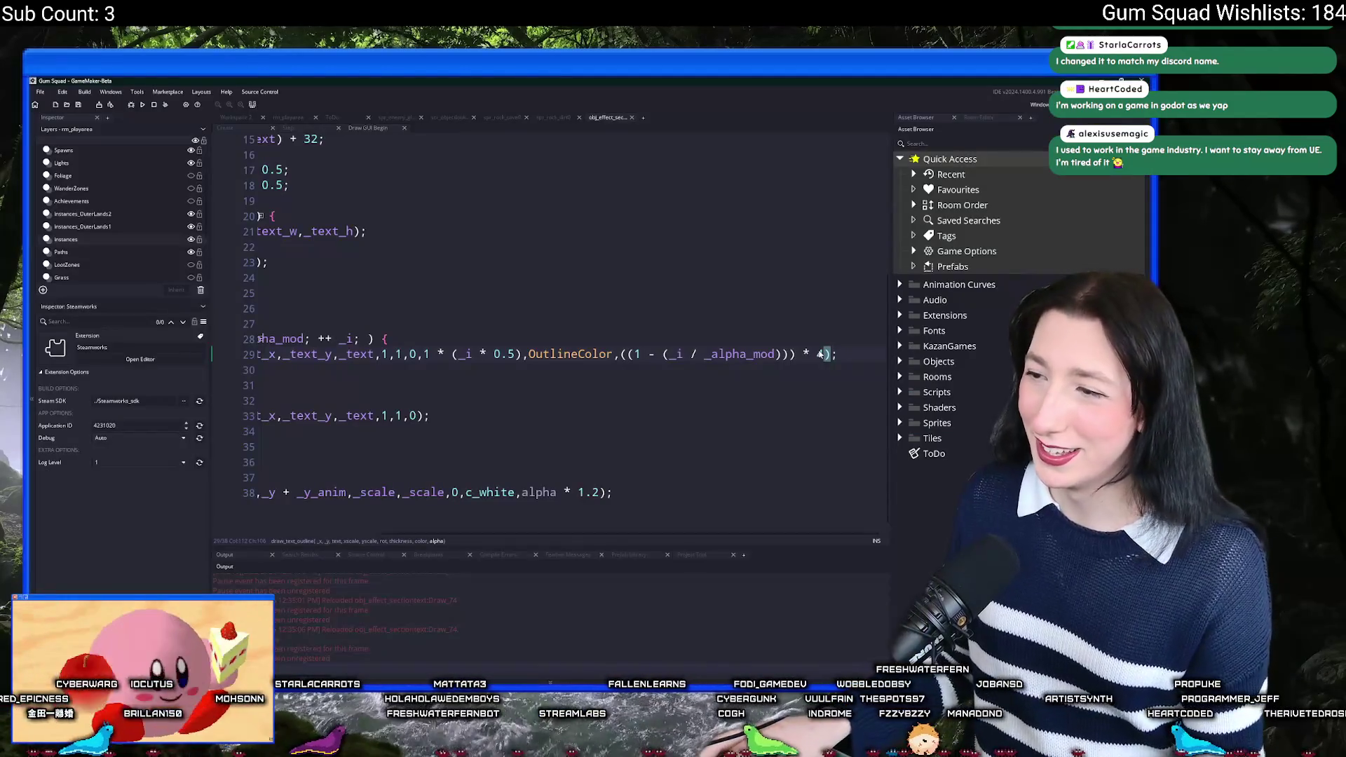
{"action": "left_click", "coordinate": [622, 357]}
Step: Replace line 29's 1 * (_i * 0.5) outline thickness with 1, then bring the Gum Squad game forward
{"action": "type", "text": "1"}
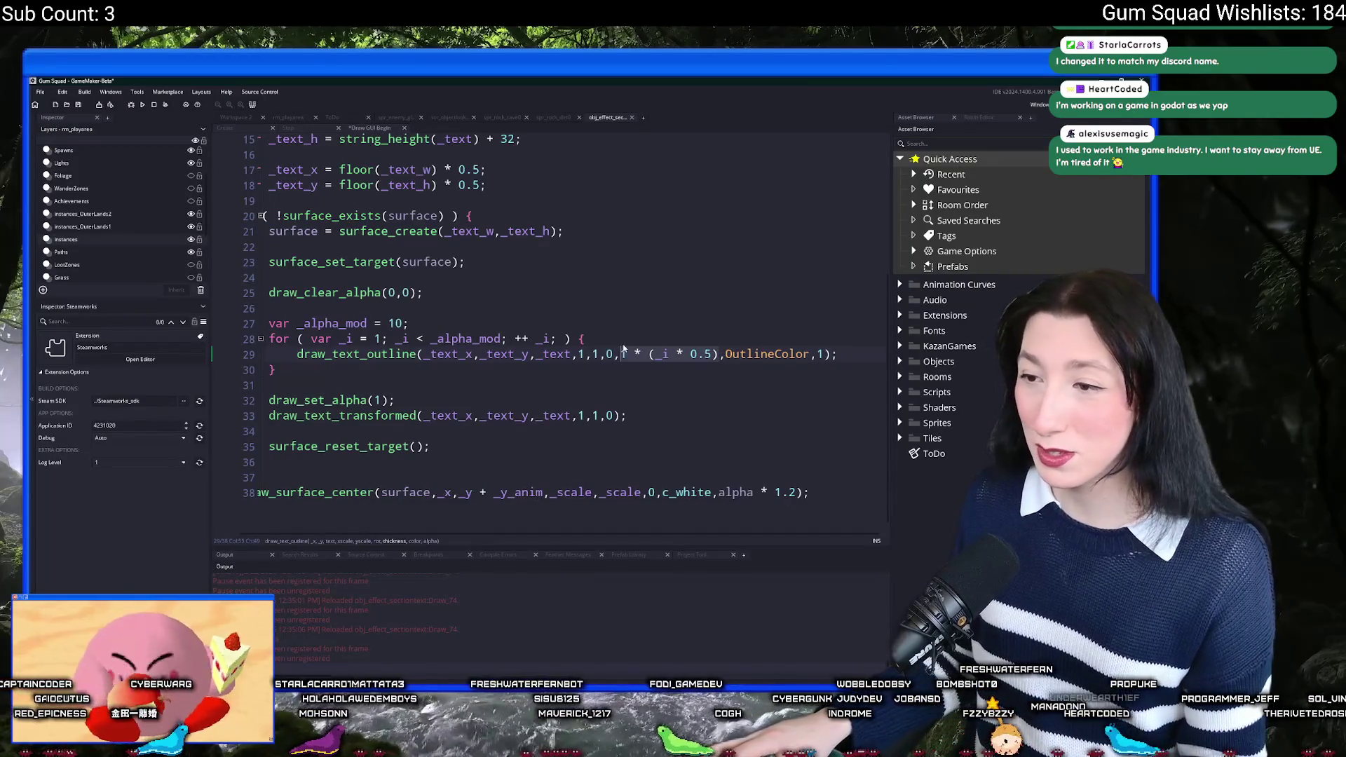
{"action": "key", "text": "Delete"}
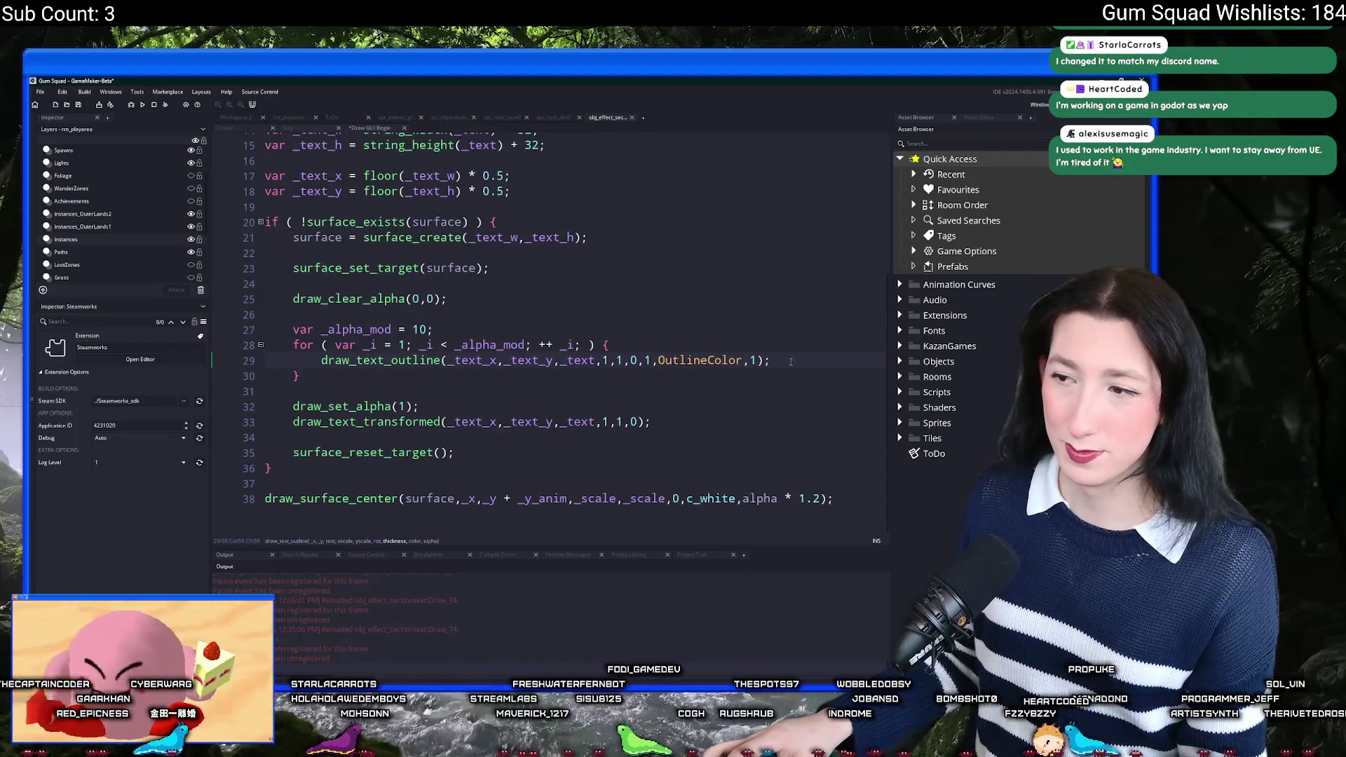
{"action": "left_click", "coordinate": [322, 360]}
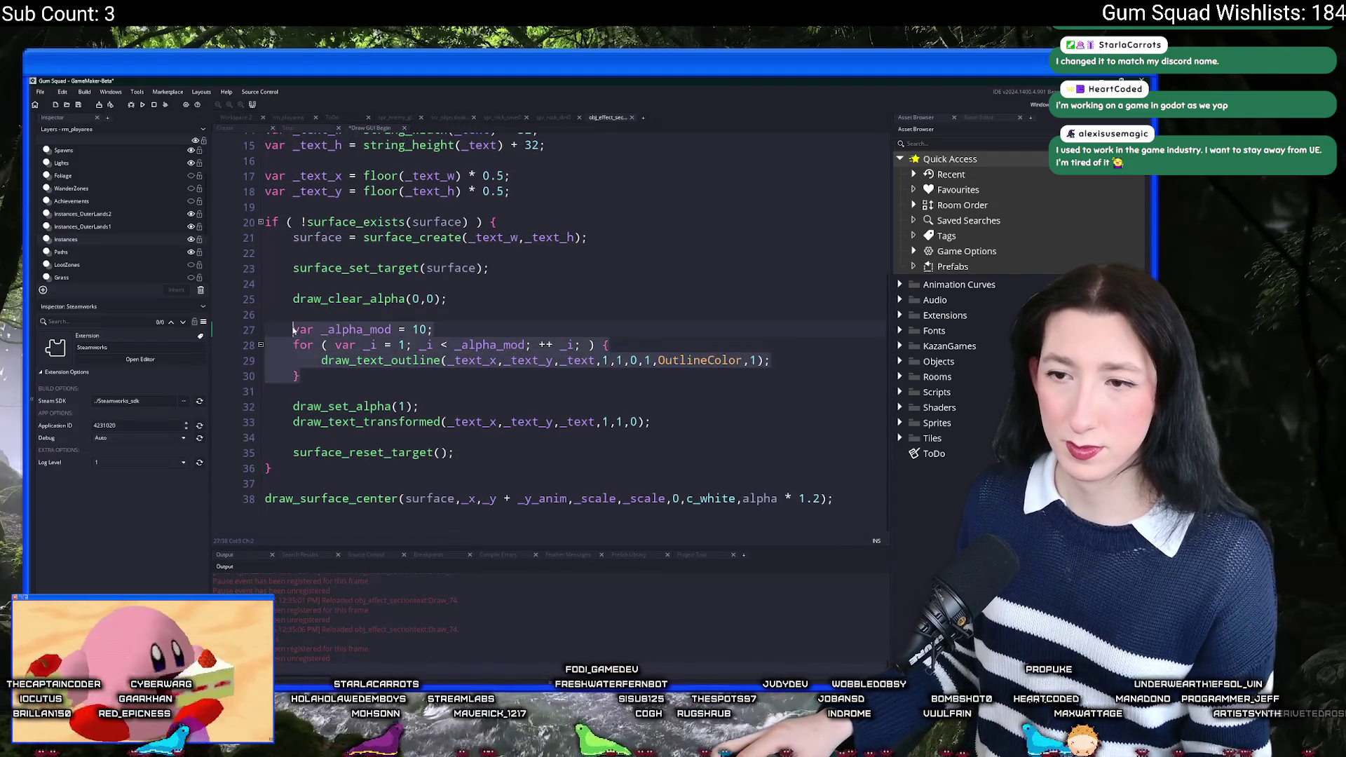
{"action": "key", "text": "alt+Tab"}
Step: Walk the character around the level with WASD, zooming out and back in
{"action": "key", "text": "w"}
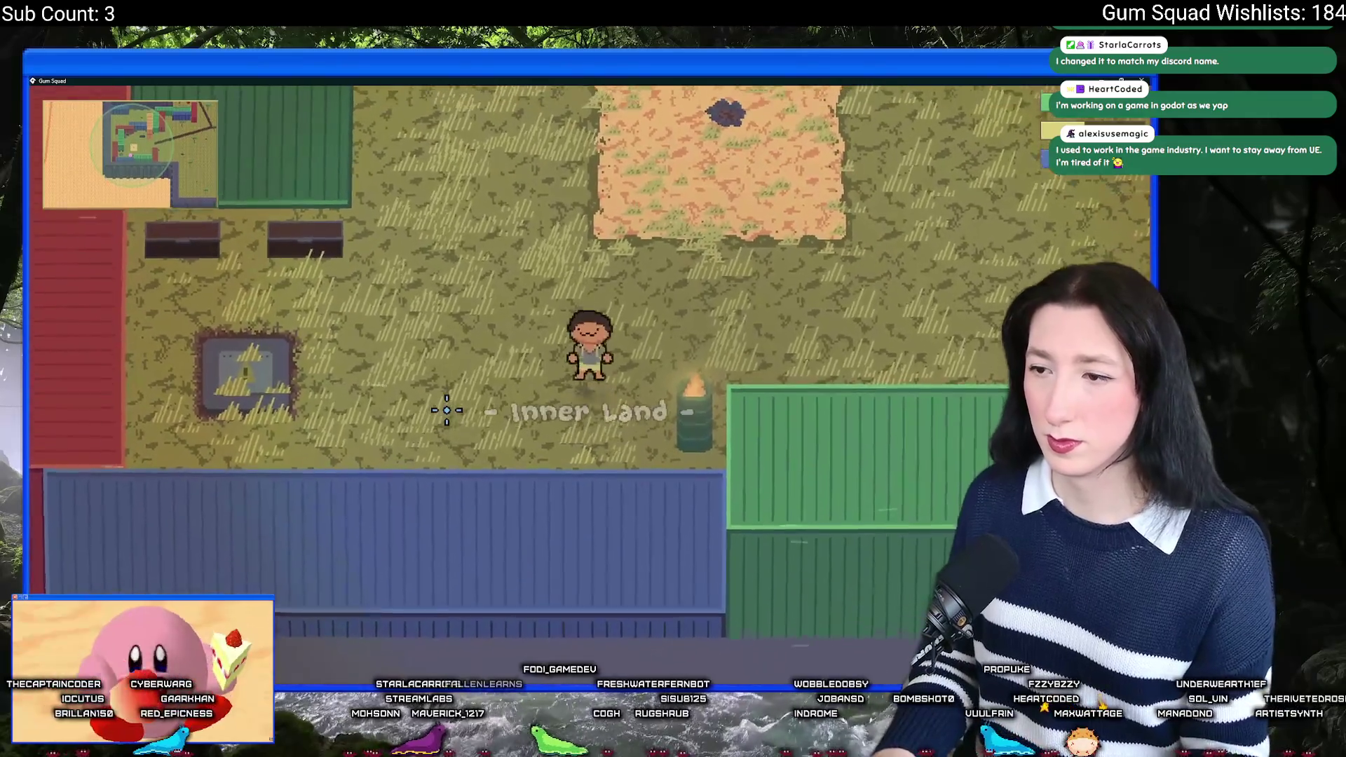
{"action": "key", "text": "d"}
{"action": "key", "text": "w"}
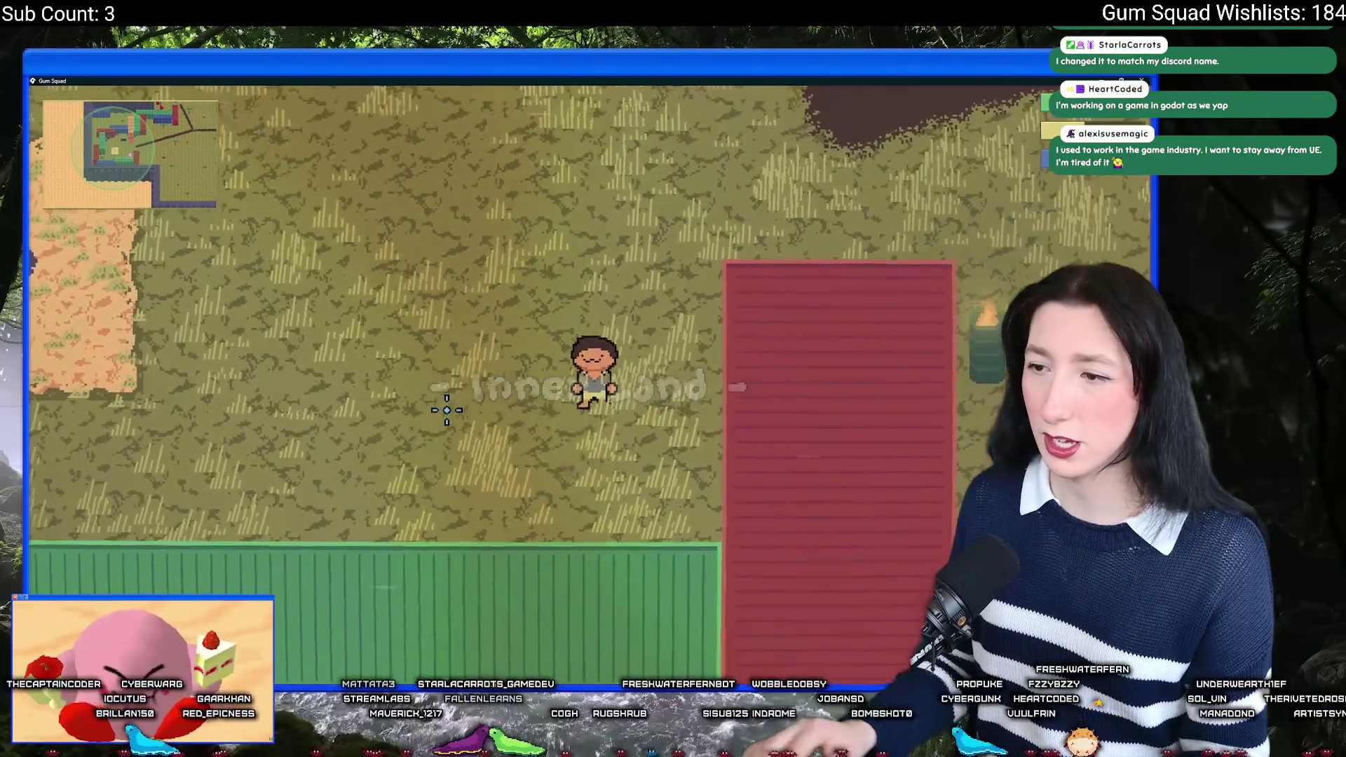
{"action": "key", "text": "a"}
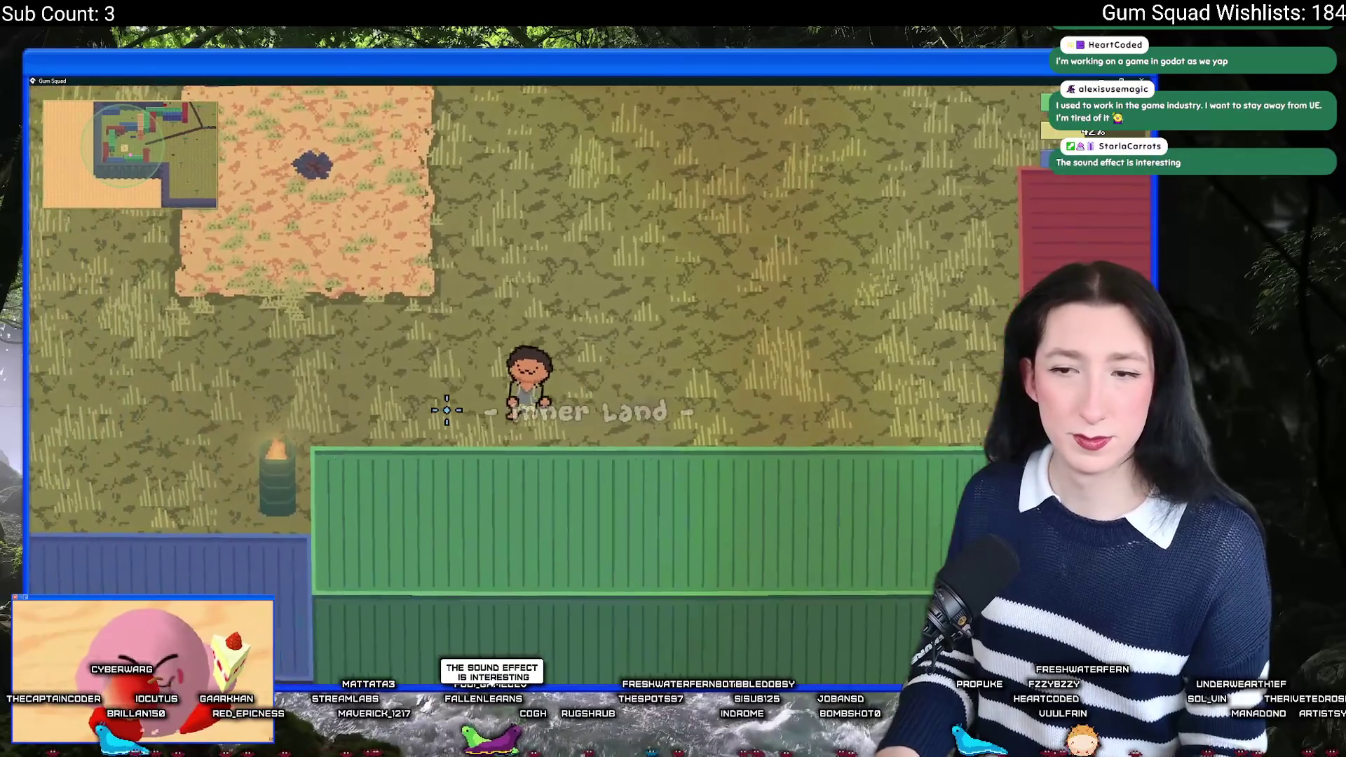
{"action": "key", "text": "a"}
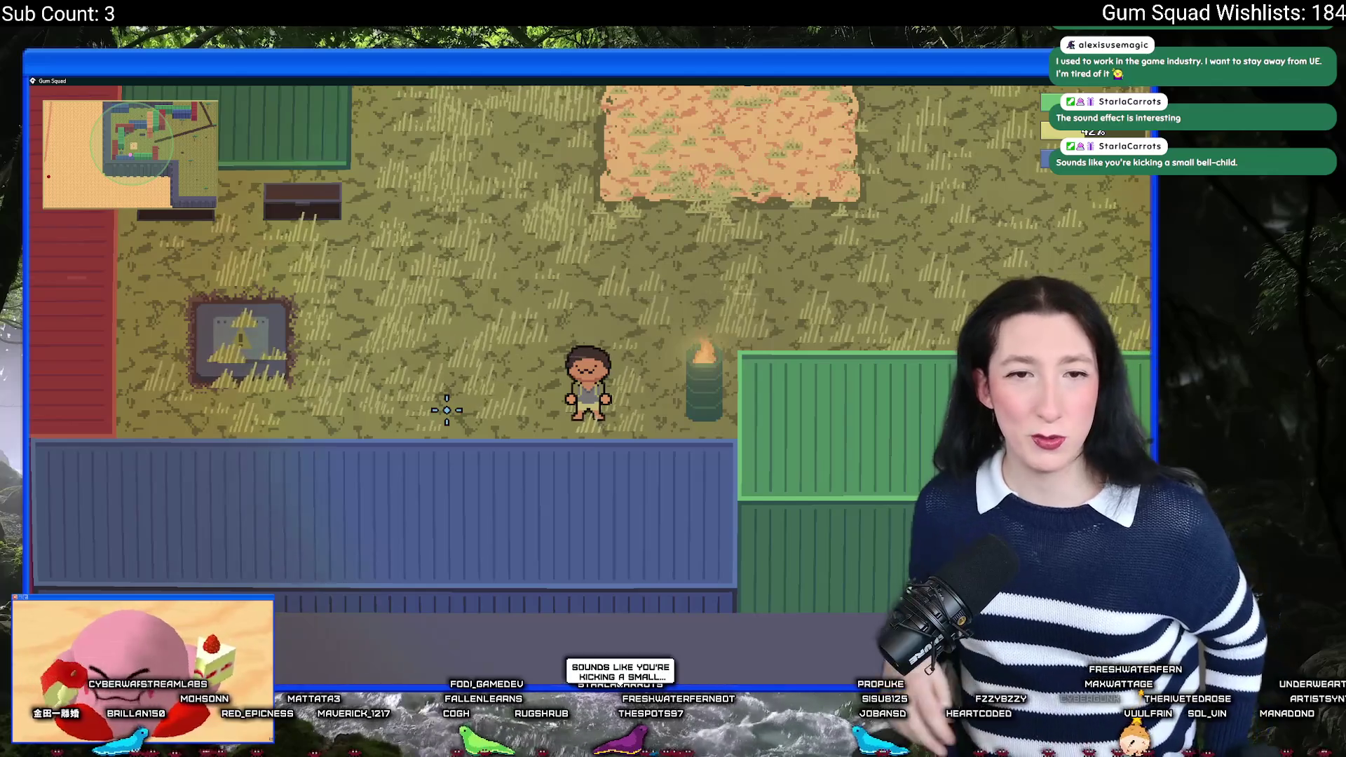
{"action": "scroll", "coordinate": [446, 410], "scroll_direction": "down", "scroll_amount": 2}
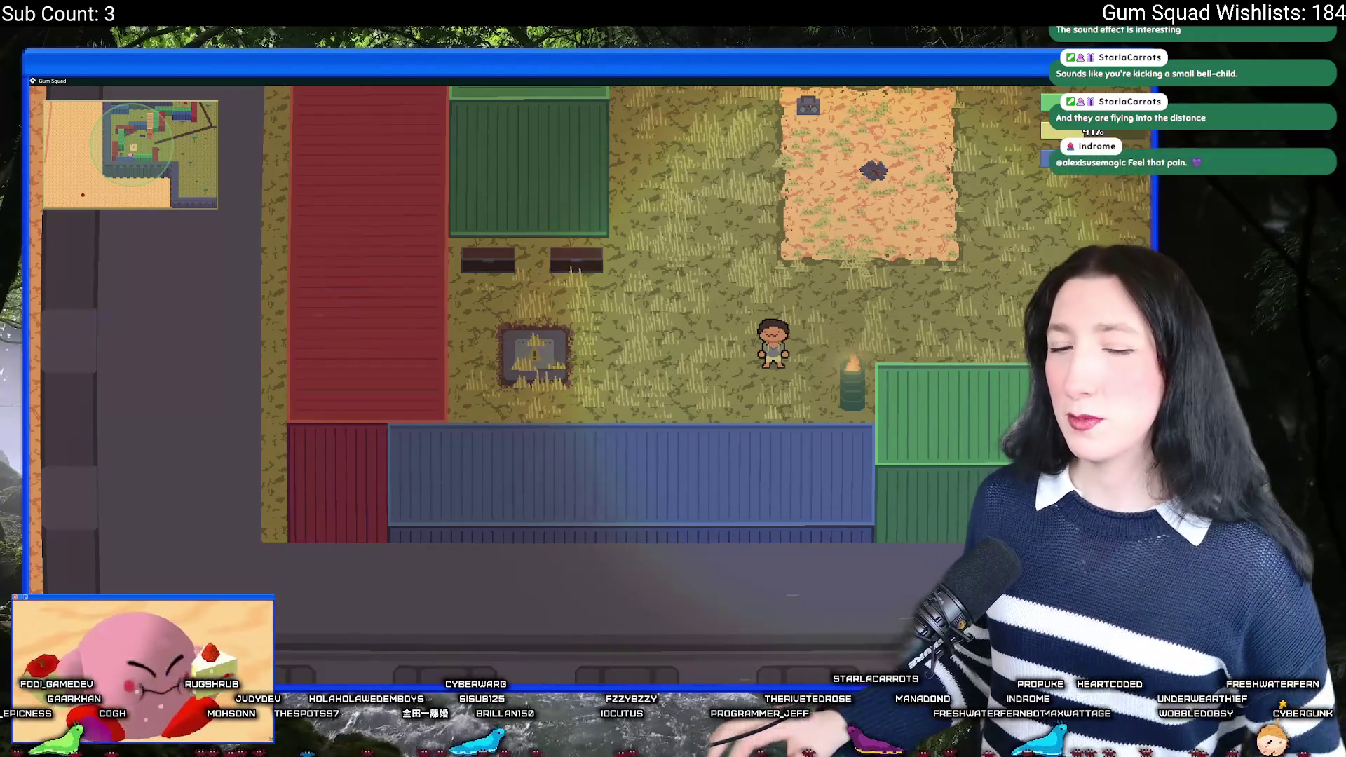
{"action": "scroll", "coordinate": [136, 354], "scroll_direction": "up", "scroll_amount": 2}
Step: Walk past the orange patch and red building into Inner Land, then pause and open Options
{"action": "key", "text": "w"}
{"action": "key", "text": "d"}
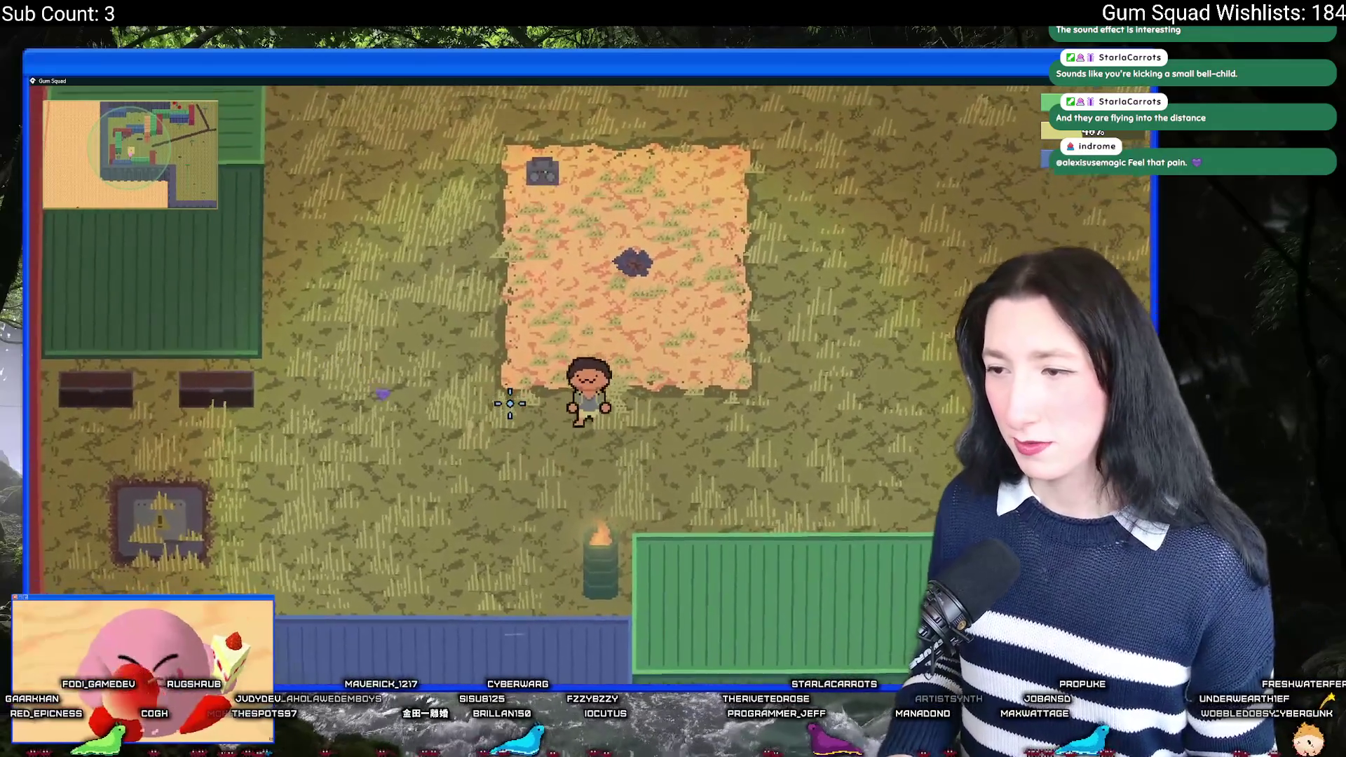
{"action": "key", "text": "w"}
{"action": "key", "text": "d"}
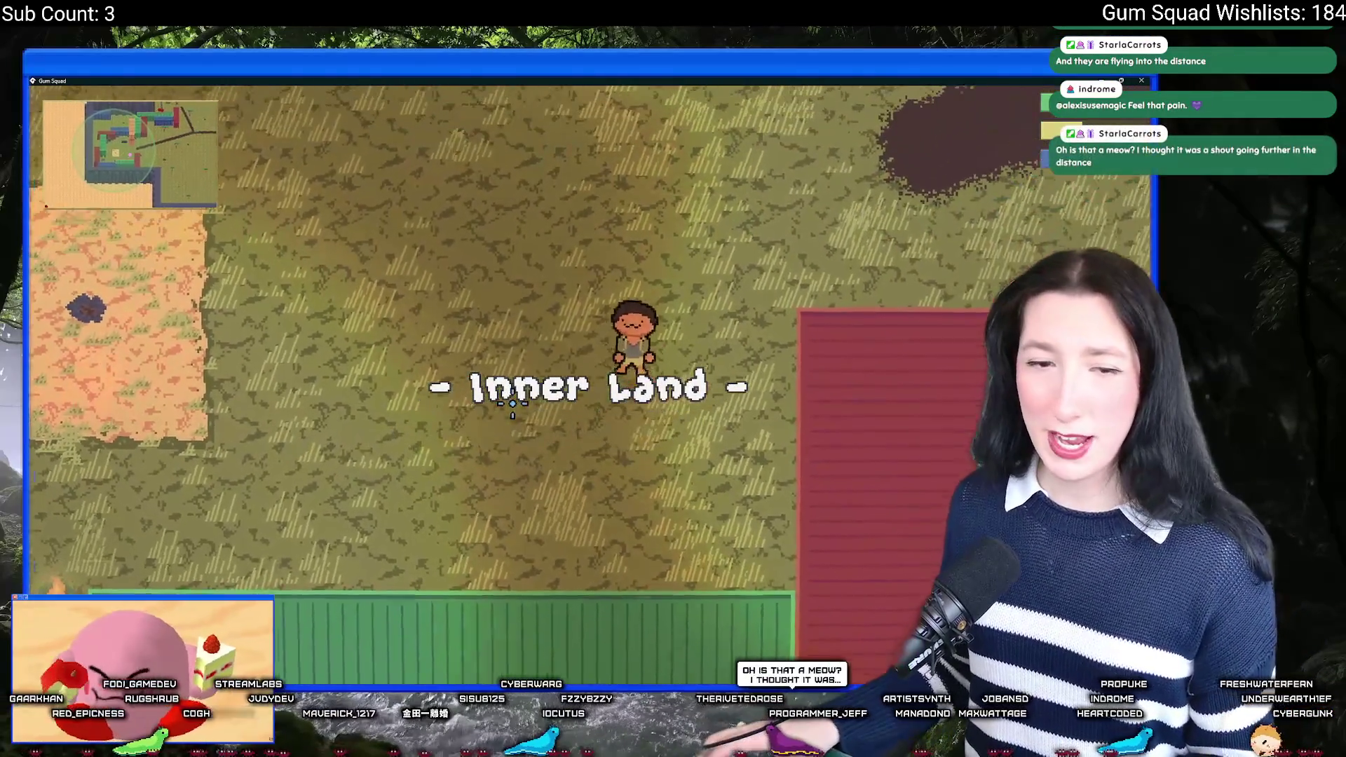
{"action": "key", "text": "w"}
{"action": "key", "text": "d"}
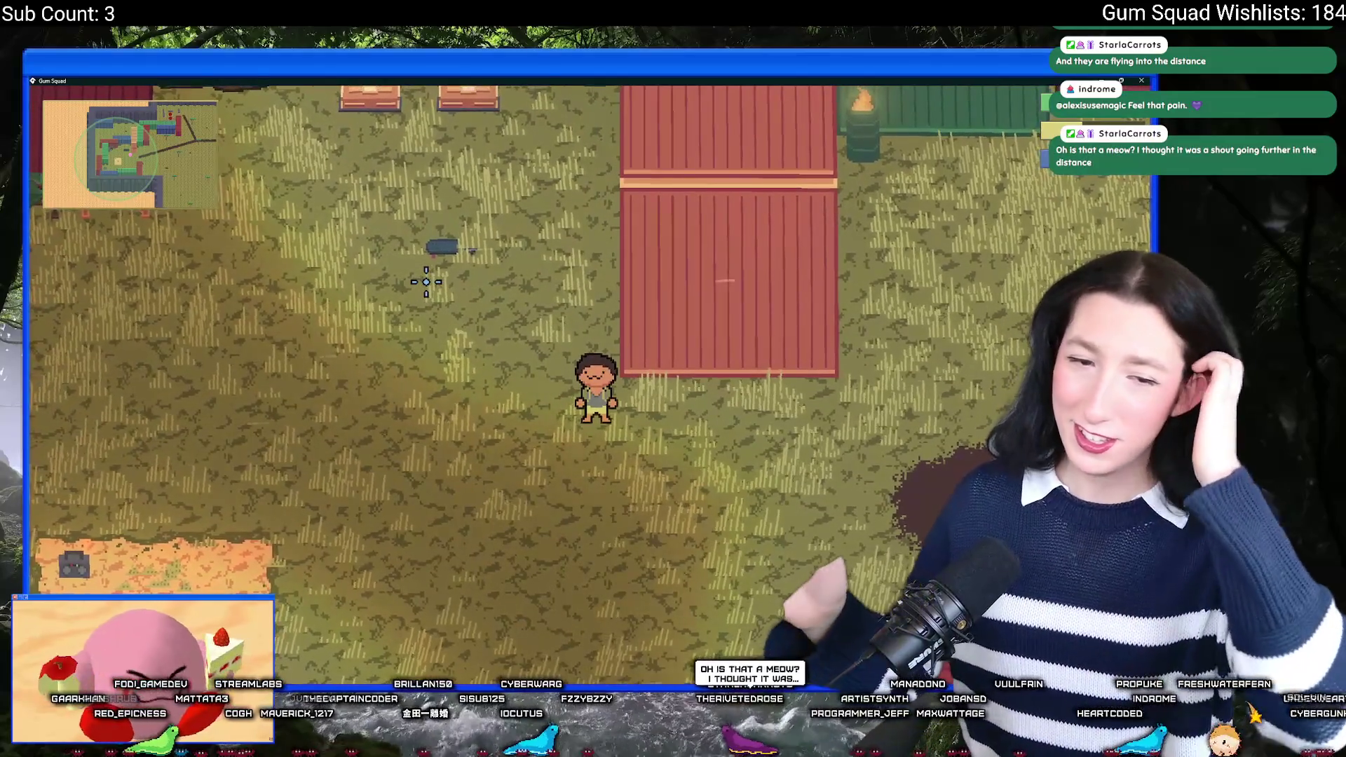
{"action": "key", "text": "Escape"}
{"action": "left_click", "coordinate": [580, 397]}
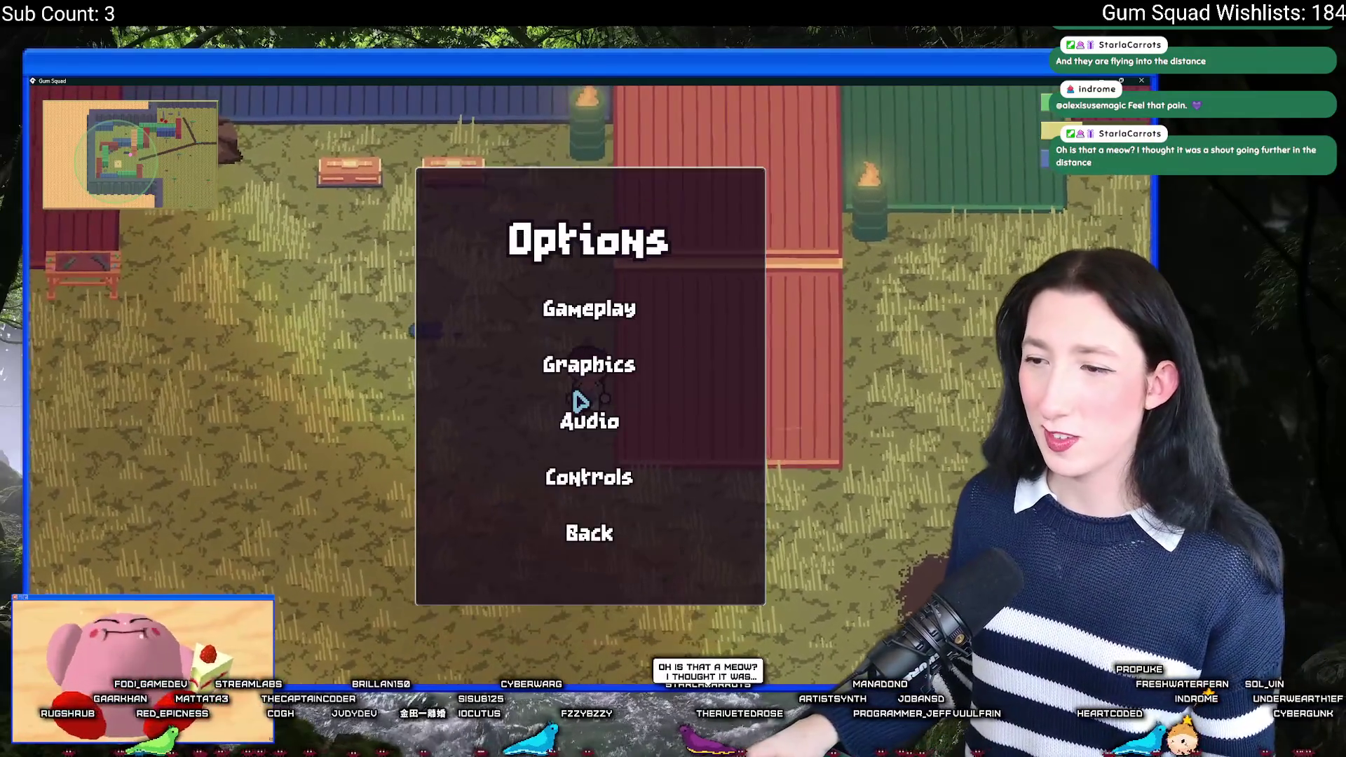
Step: In Options > Audio, raise Master Volume to 100% and resume play
{"action": "left_click", "coordinate": [586, 419]}
{"action": "left_click_drag", "start_coordinate": [498, 343], "coordinate": [527, 343]}
{"action": "key", "text": "Escape"}
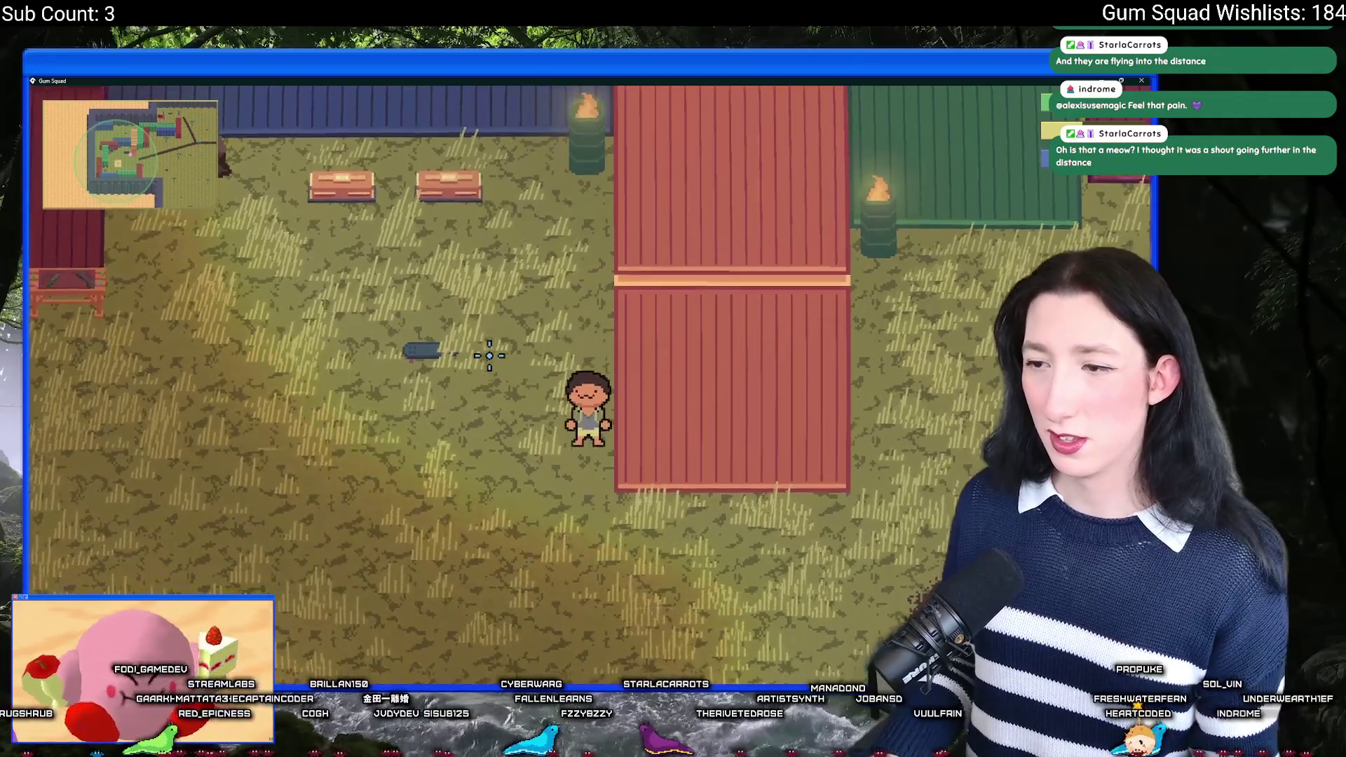
{"action": "key", "text": "s"}
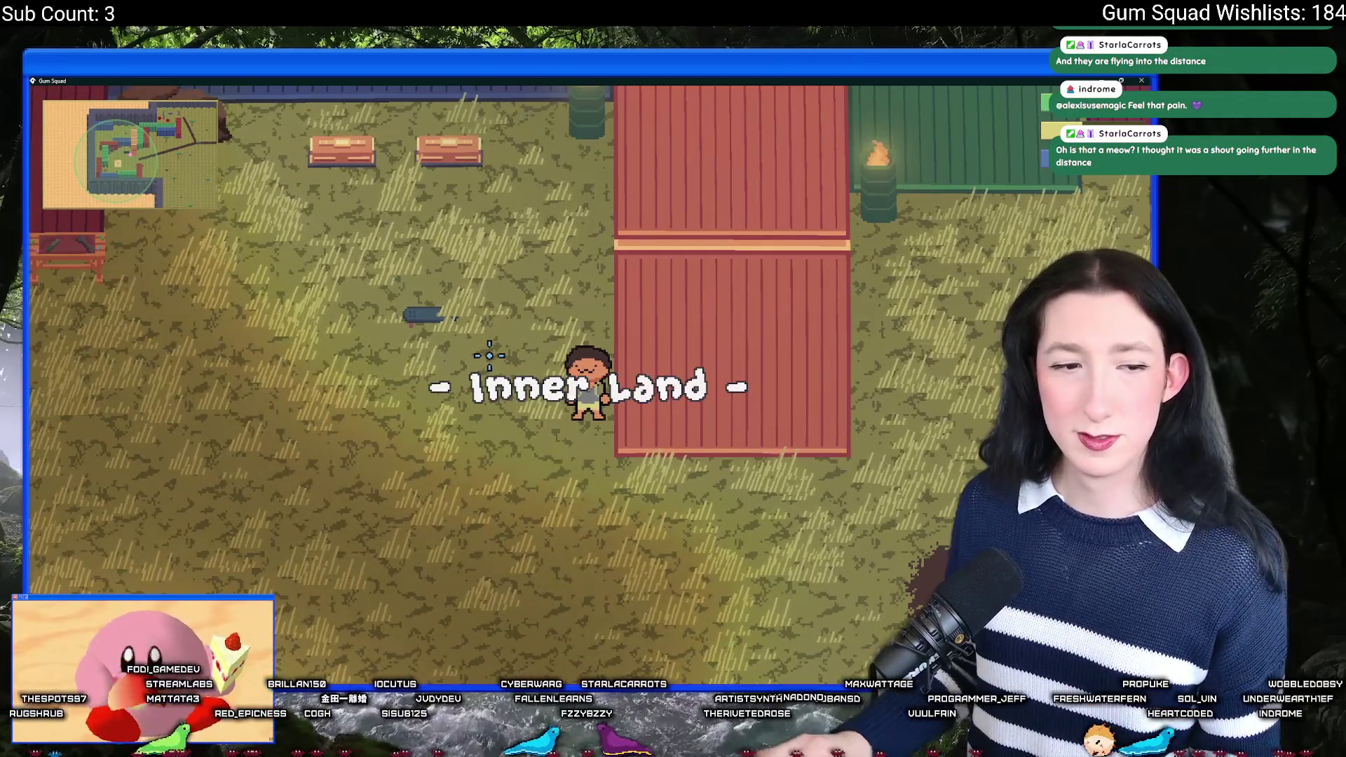
Step: Pause again and drag Master Volume back down to 0%, closing the menus
{"action": "key", "text": "Escape"}
{"action": "left_click", "coordinate": [584, 396]}
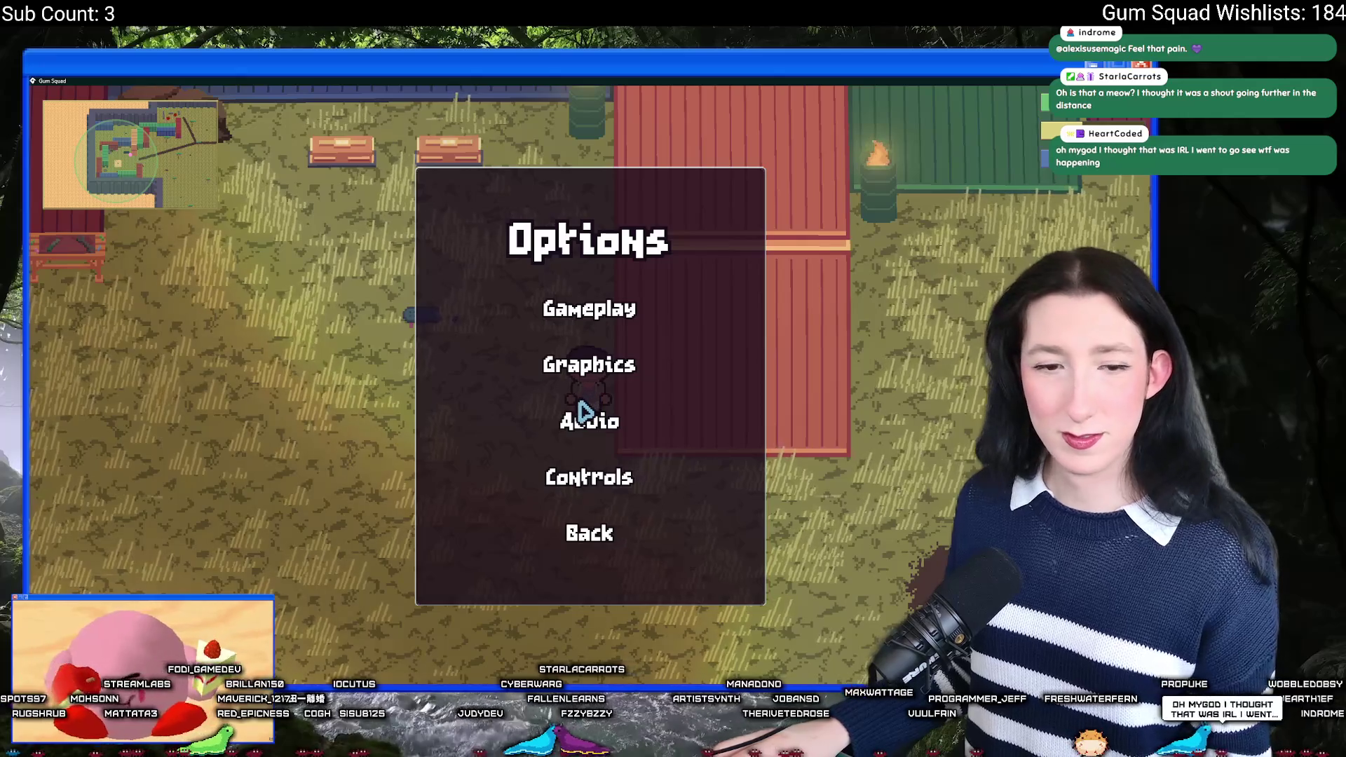
{"action": "left_click", "coordinate": [570, 412]}
{"action": "left_click_drag", "start_coordinate": [517, 344], "coordinate": [348, 344]}
{"action": "key", "text": "Escape"}
{"action": "key", "text": "s"}
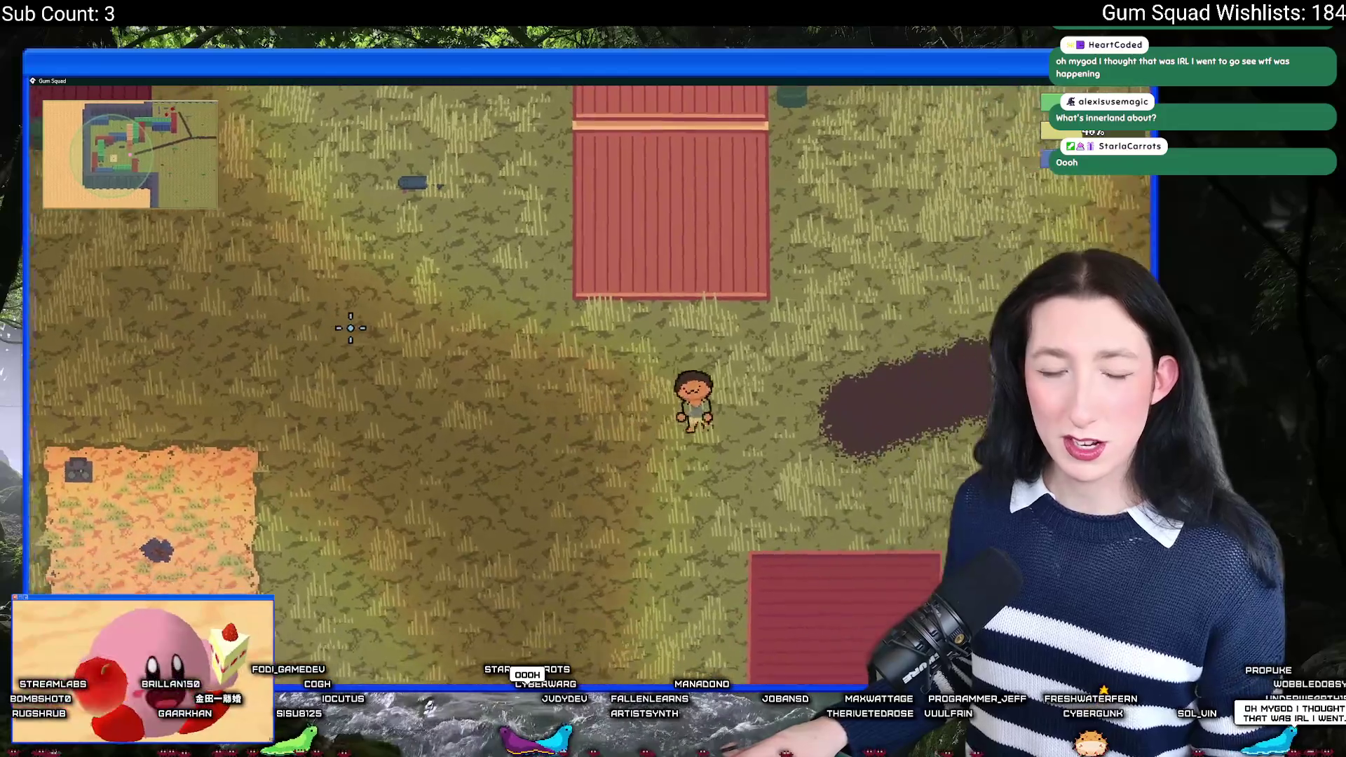
Step: Walk the character east across the field past the orange patch and green building
{"action": "key", "text": "d"}
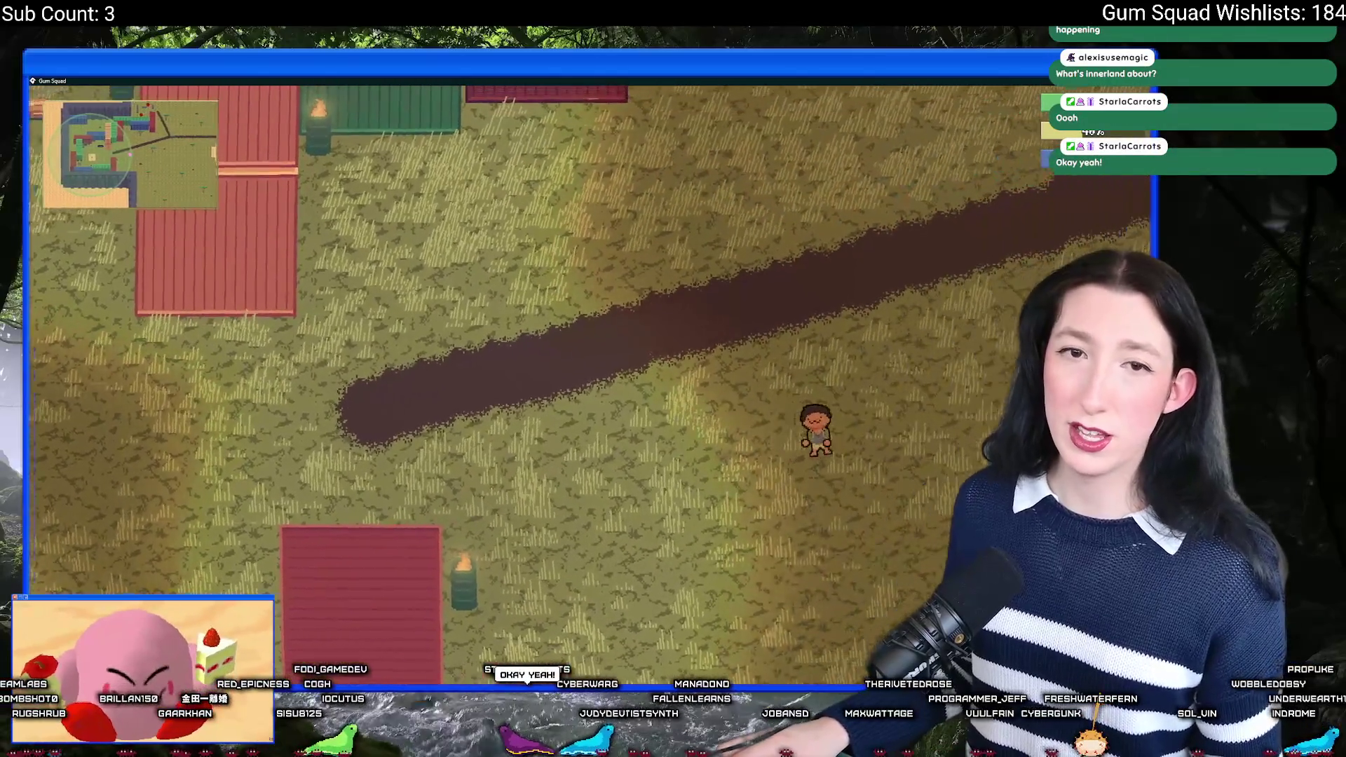
{"action": "key", "text": "d"}
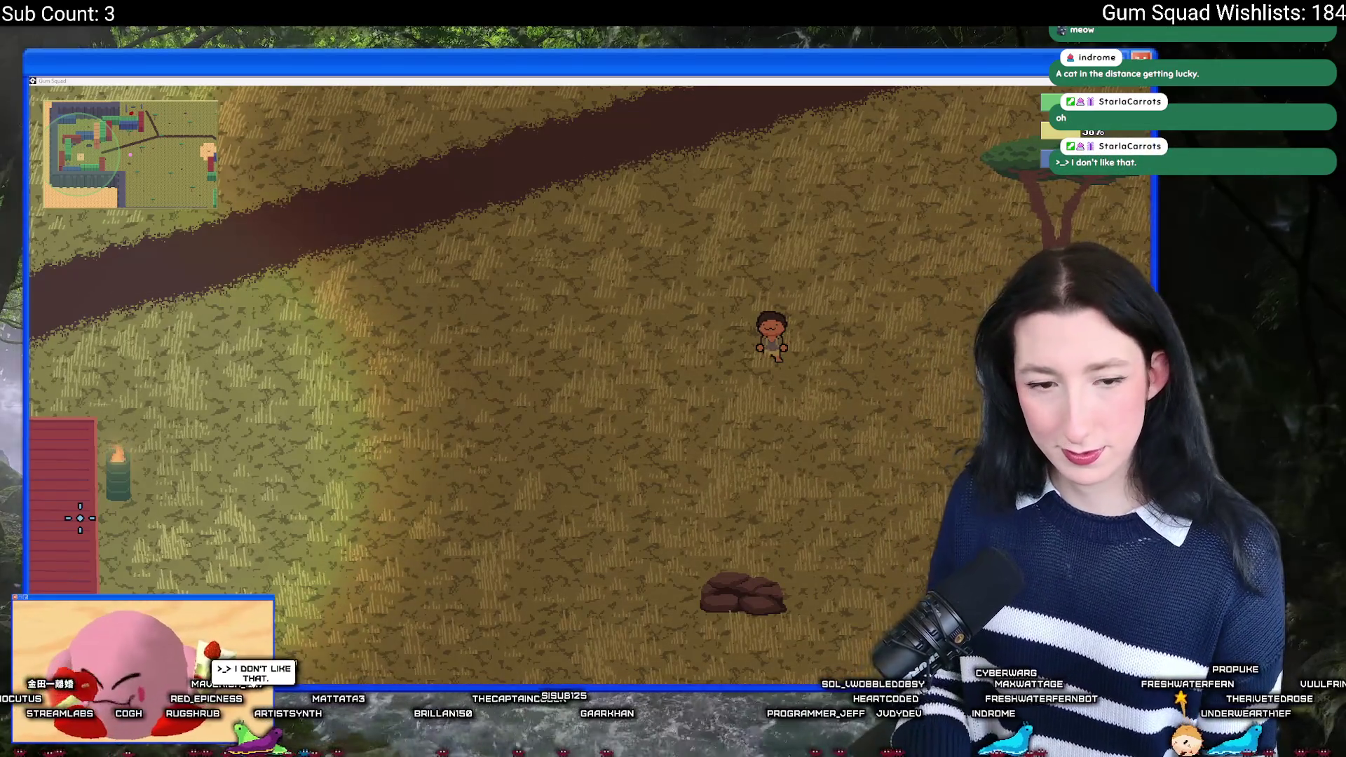
{"action": "scroll", "coordinate": [495, 360], "scroll_direction": "up", "scroll_amount": 2}
{"action": "key", "text": "a"}
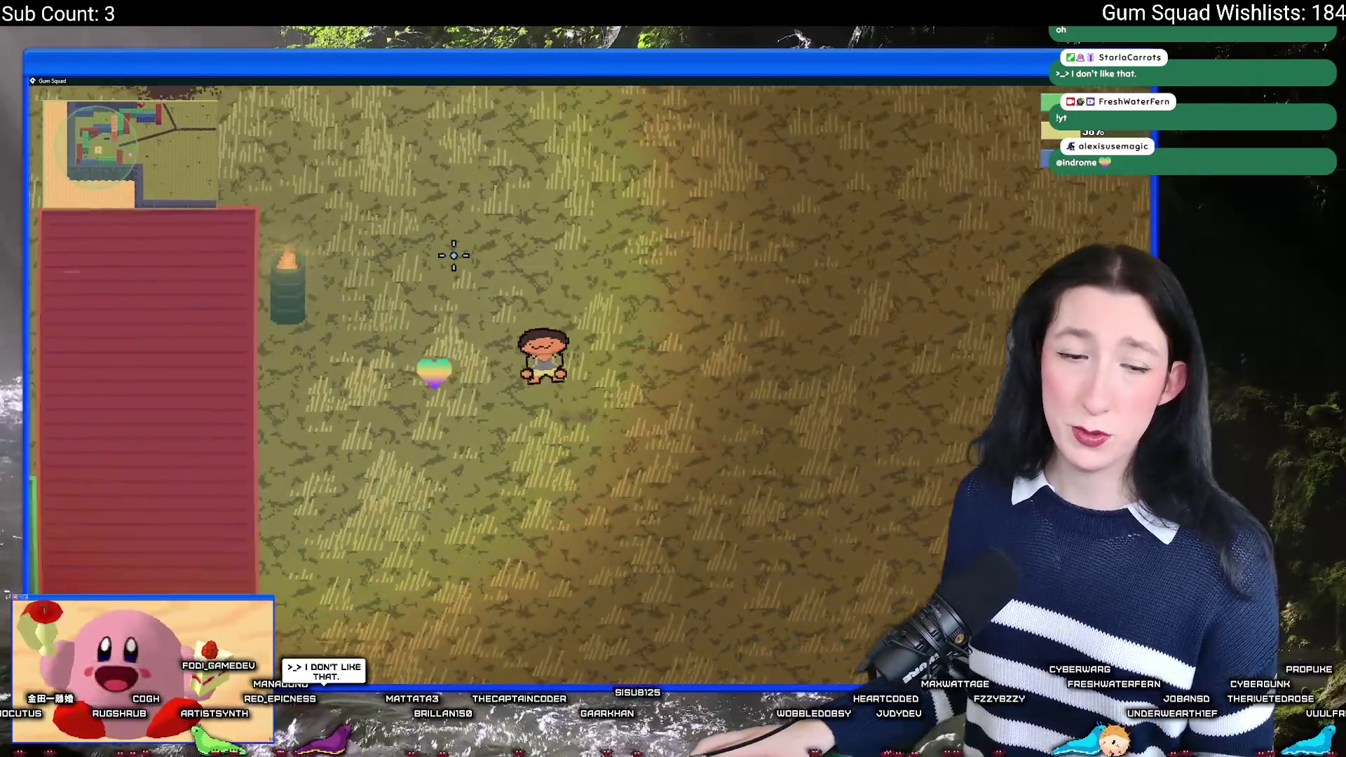
{"action": "key", "text": "w"}
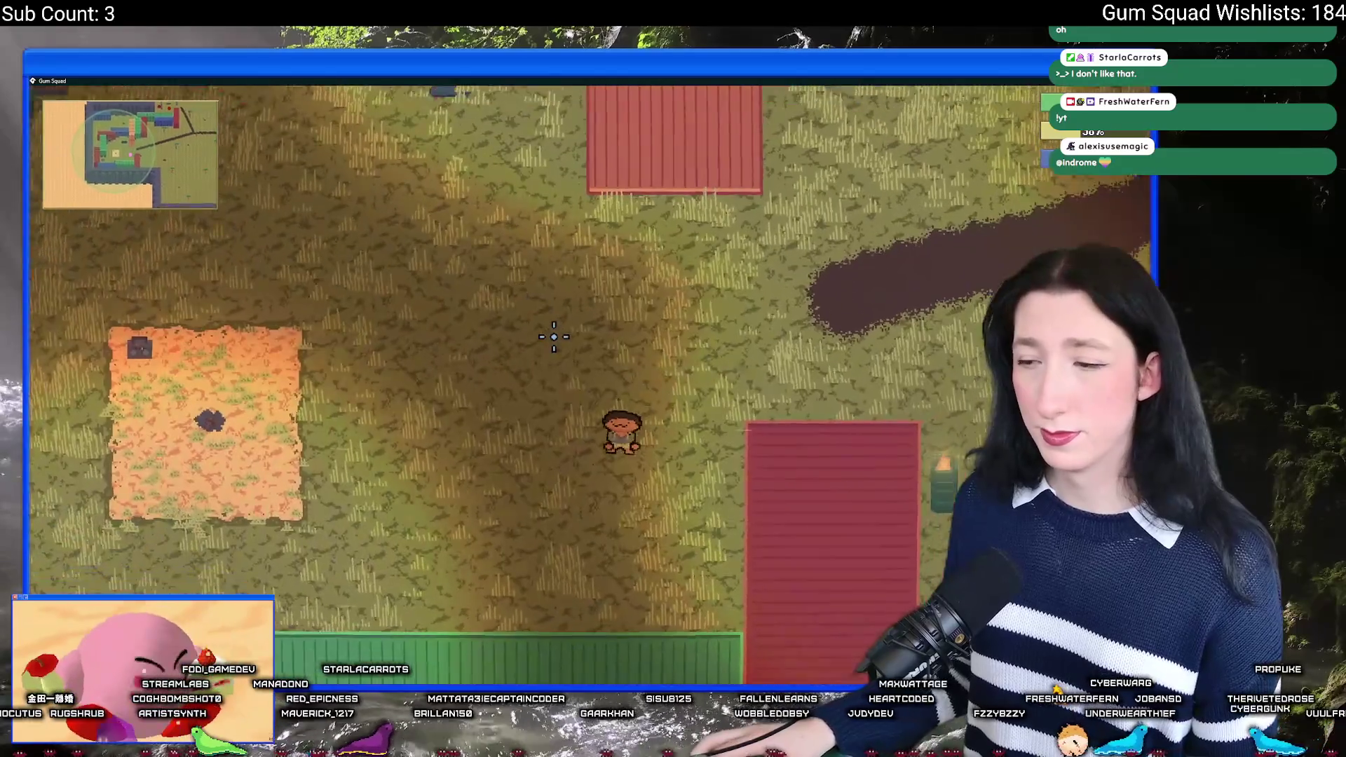
{"action": "key", "text": "s"}
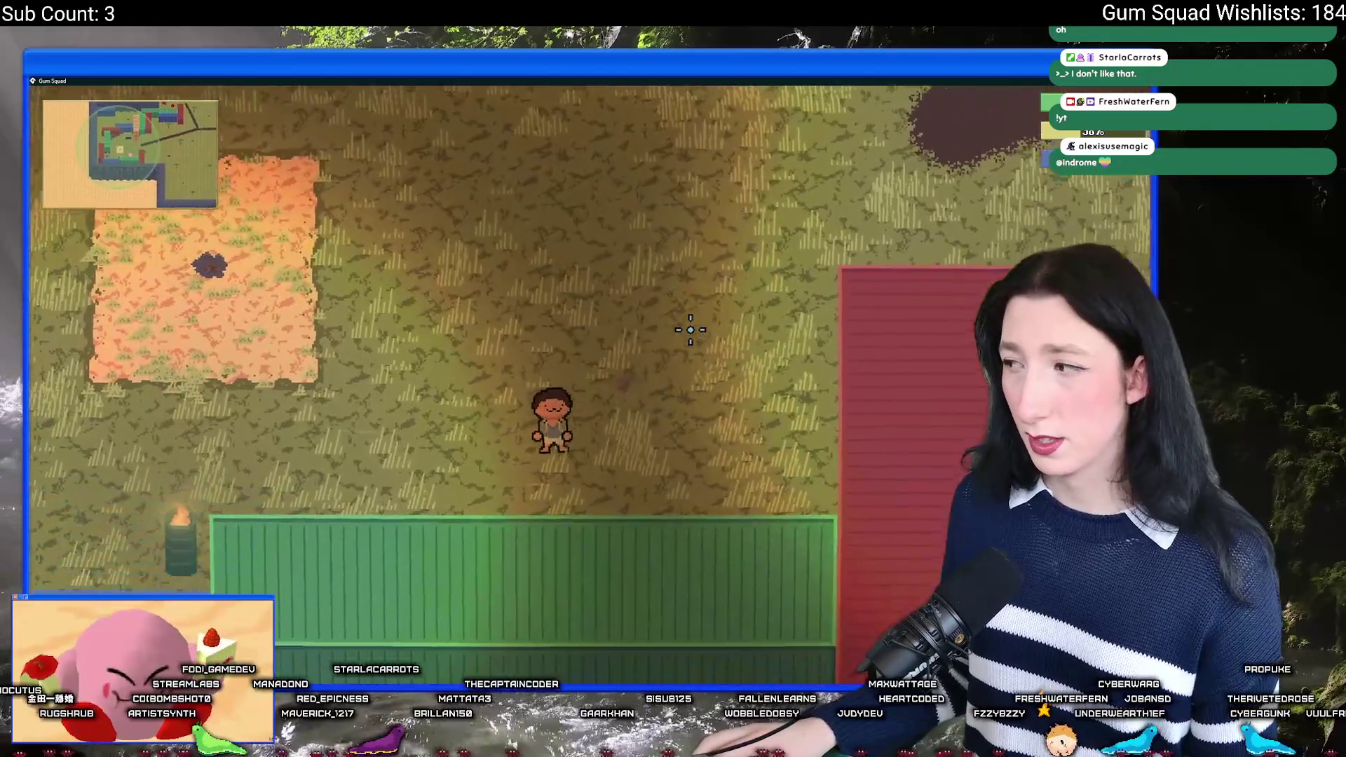
{"action": "key", "text": "a"}
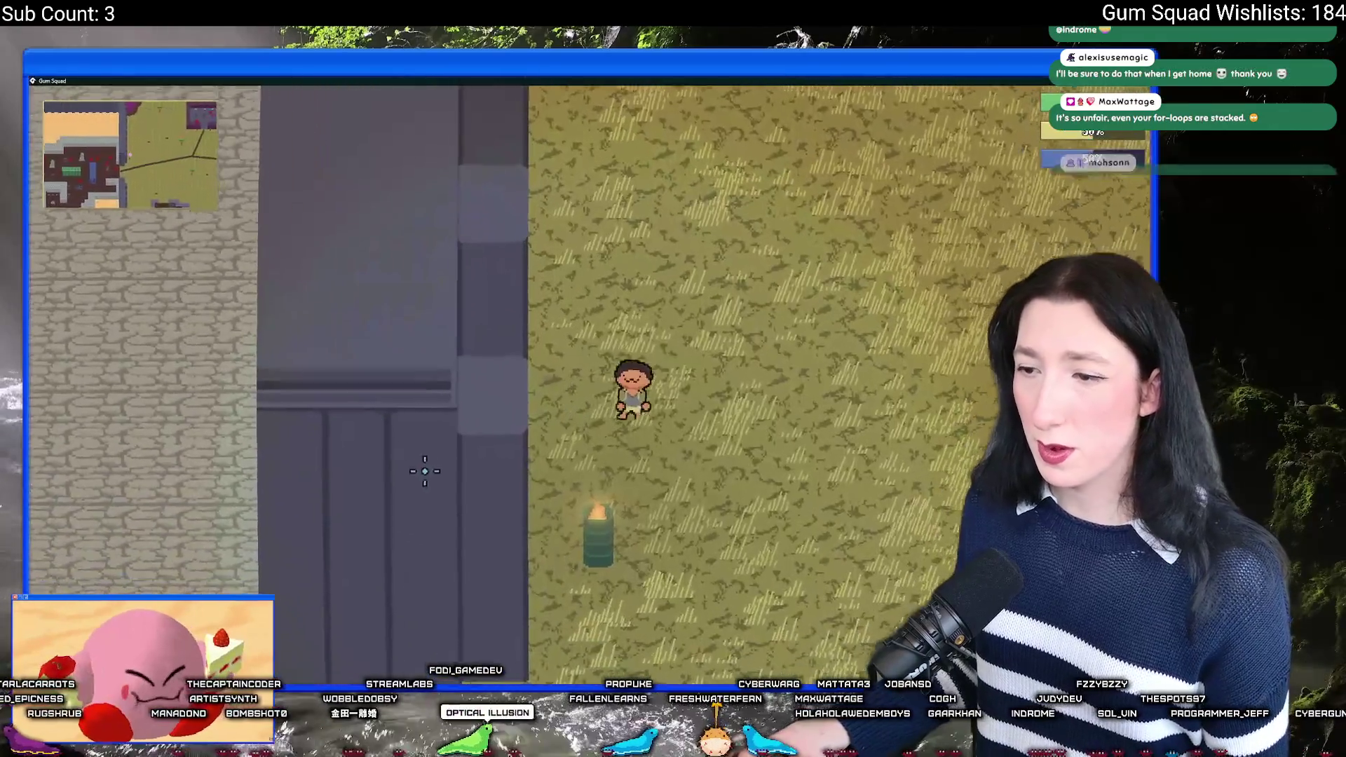
Step: Return to the GameMaker IDE's debugger showing its Profile and Buffers panels
{"action": "key", "text": "alt+Tab"}
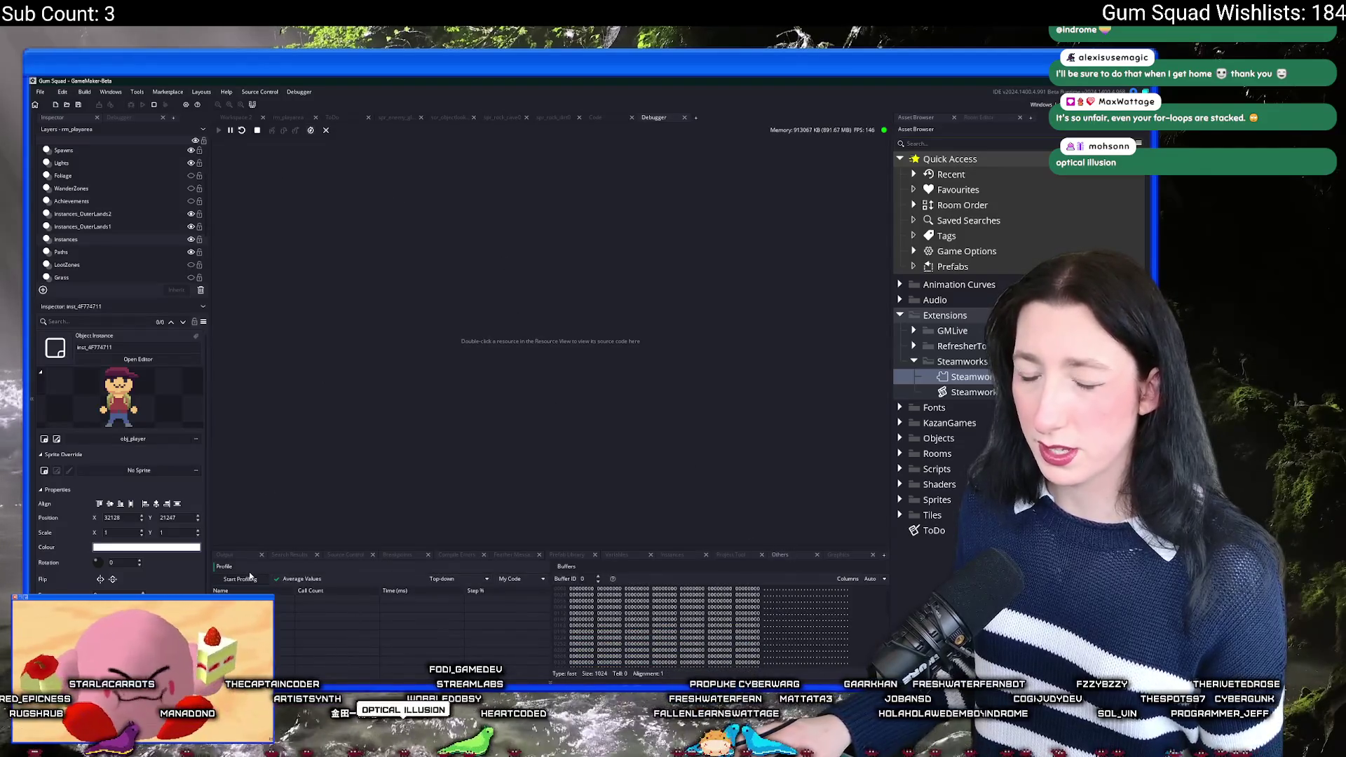
Step: Walk the character down past the barrel, then go back to GameMaker and stop the game
{"action": "key", "text": "alt+Tab"}
{"action": "key", "text": "s"}
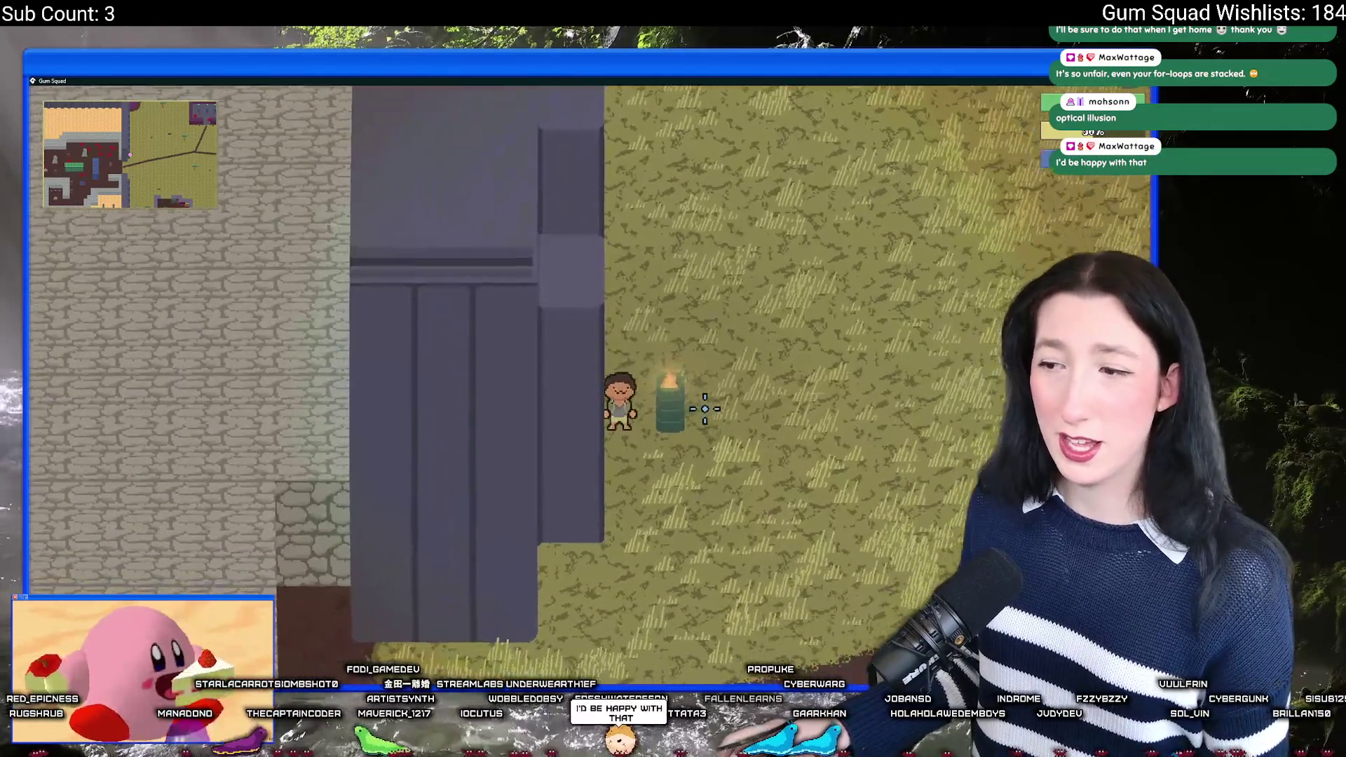
{"action": "key", "text": "alt+Tab"}
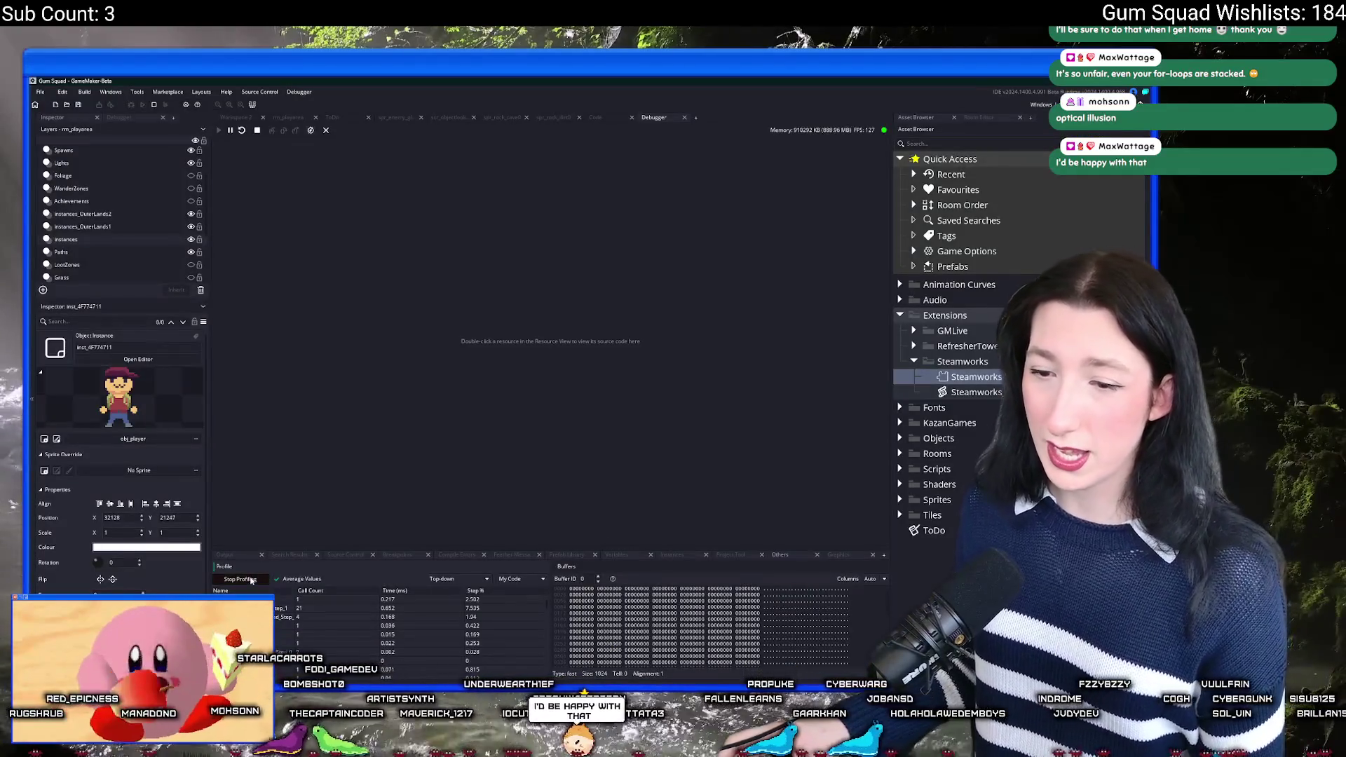
{"action": "left_click", "coordinate": [238, 134]}
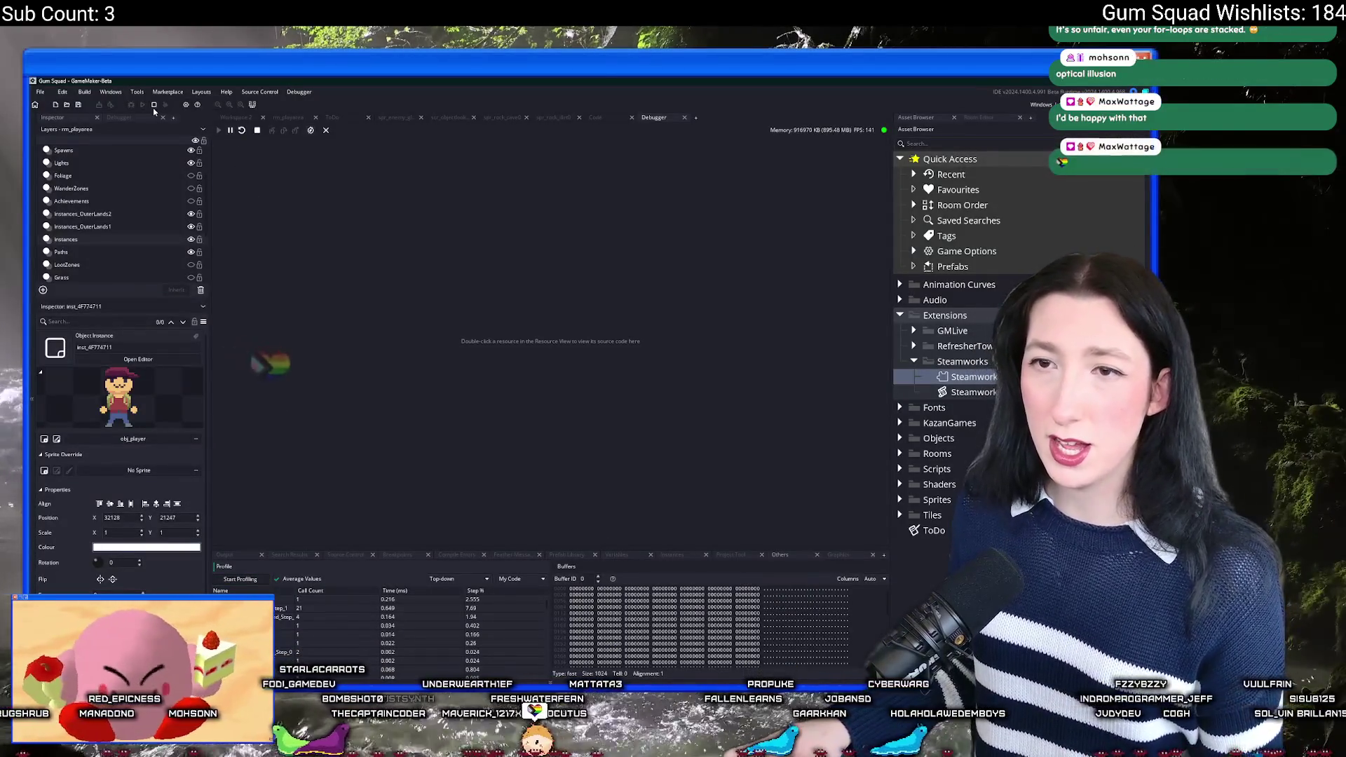
Step: Enlarge the Profile panel, sort by Time (ms), and expand the glummer merc Step and movement_apply rows
{"action": "left_click_drag", "start_coordinate": [324, 549], "coordinate": [323, 429]}
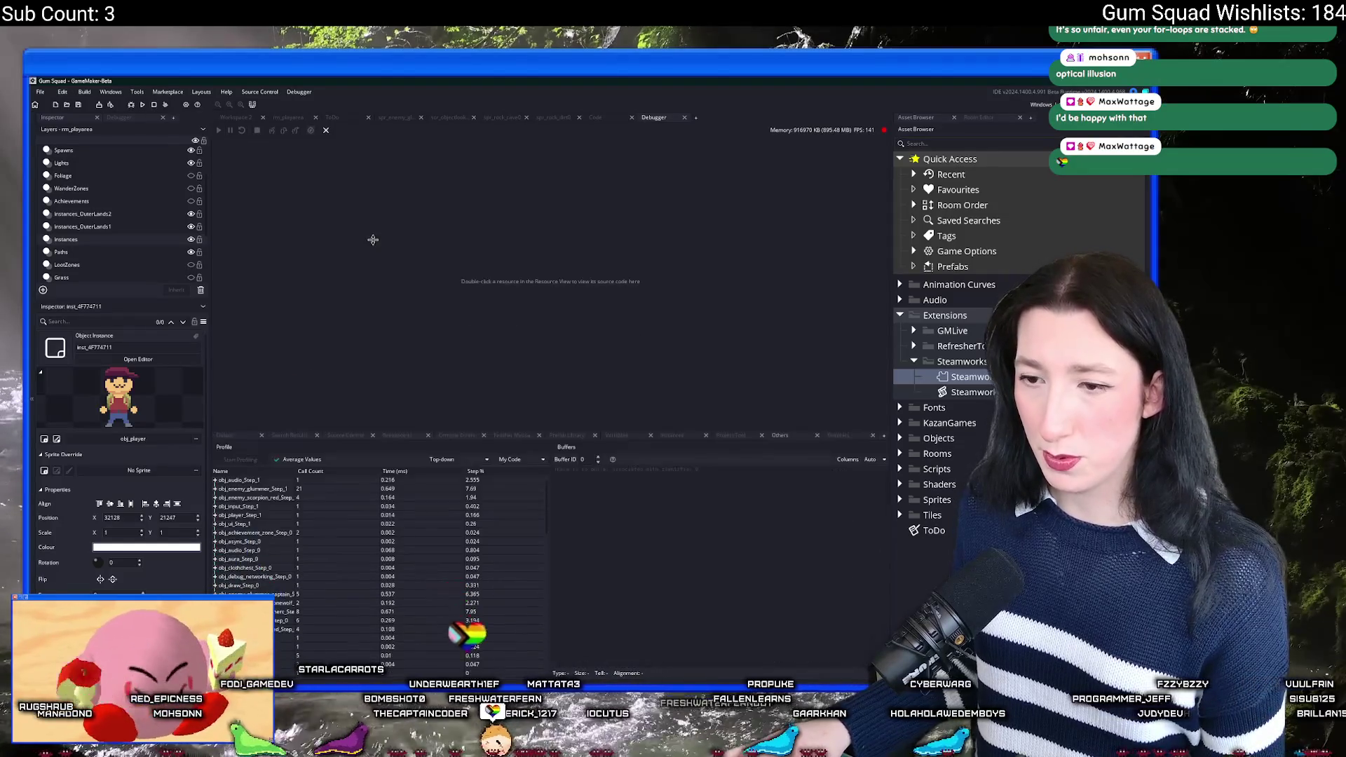
{"action": "left_click", "coordinate": [396, 471]}
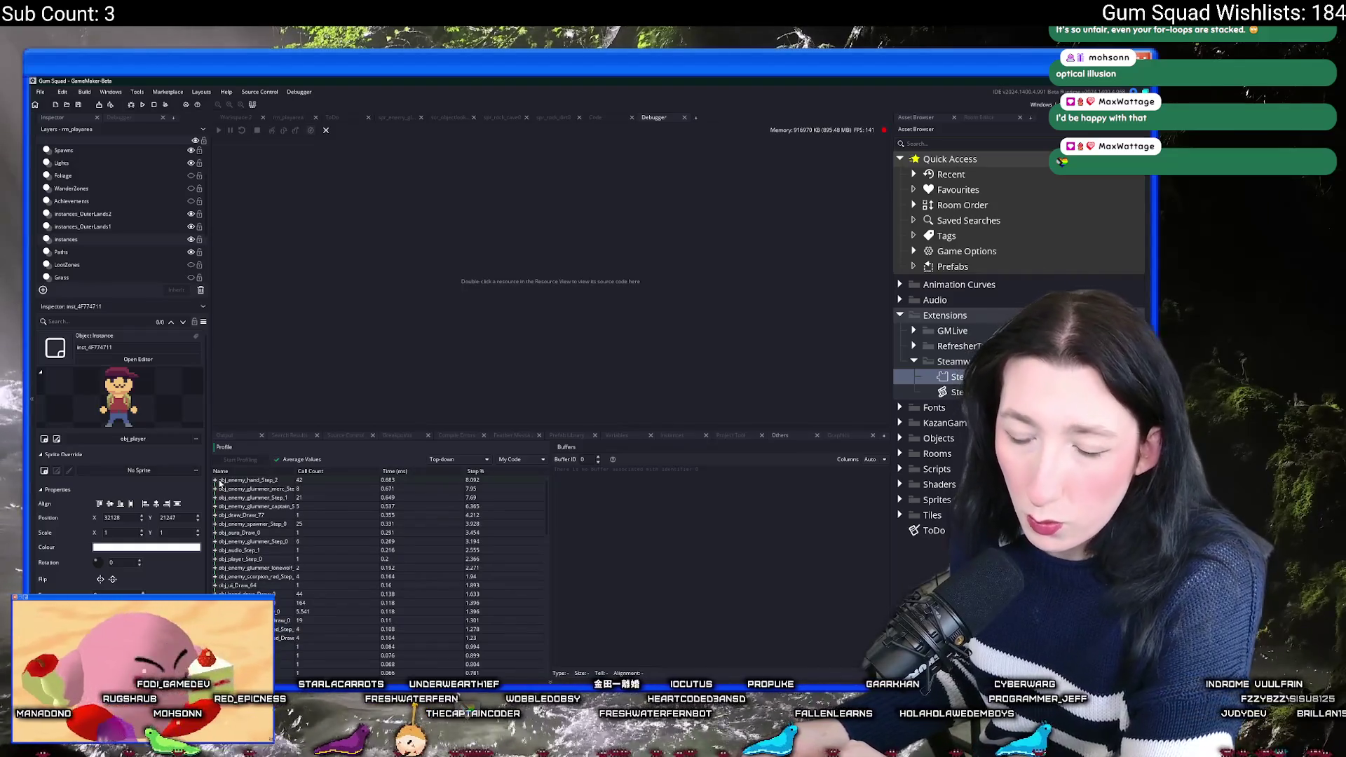
{"action": "left_click", "coordinate": [216, 481]}
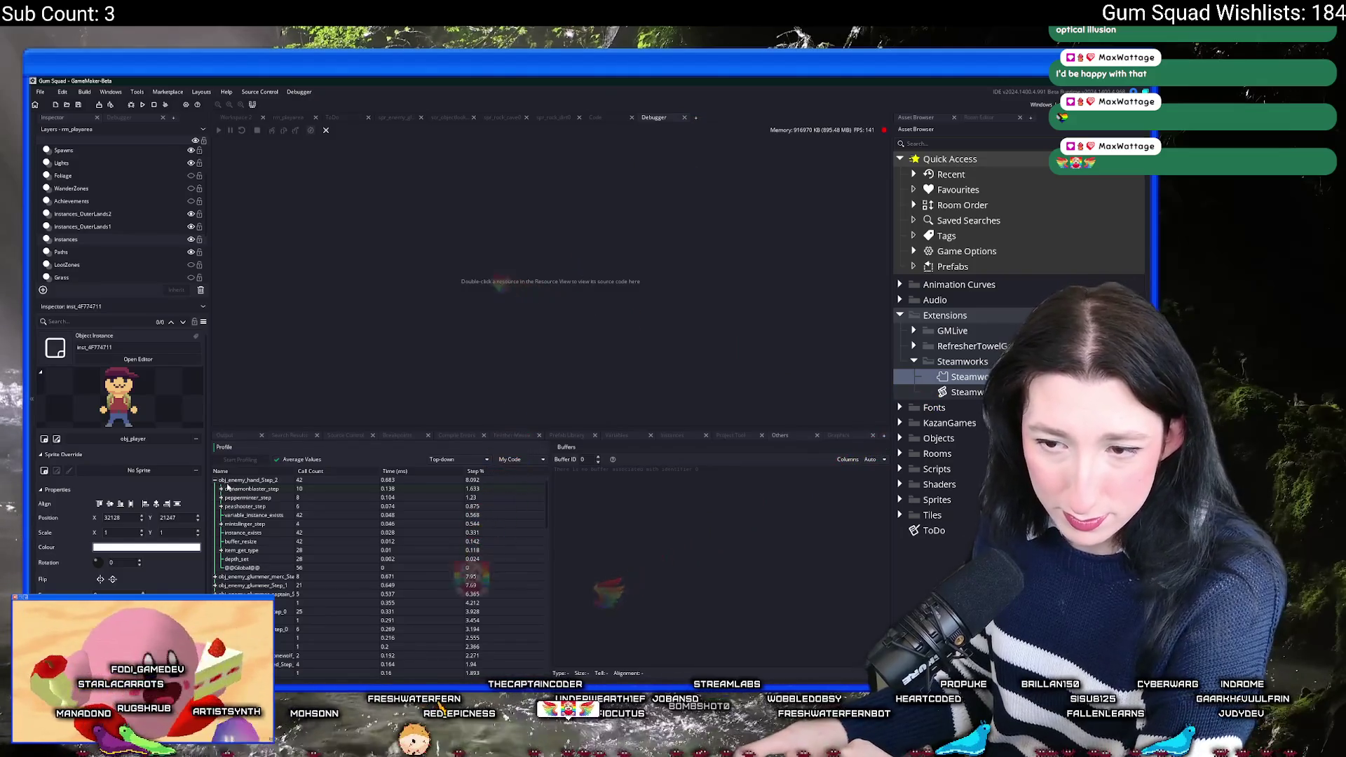
{"action": "left_click", "coordinate": [214, 481]}
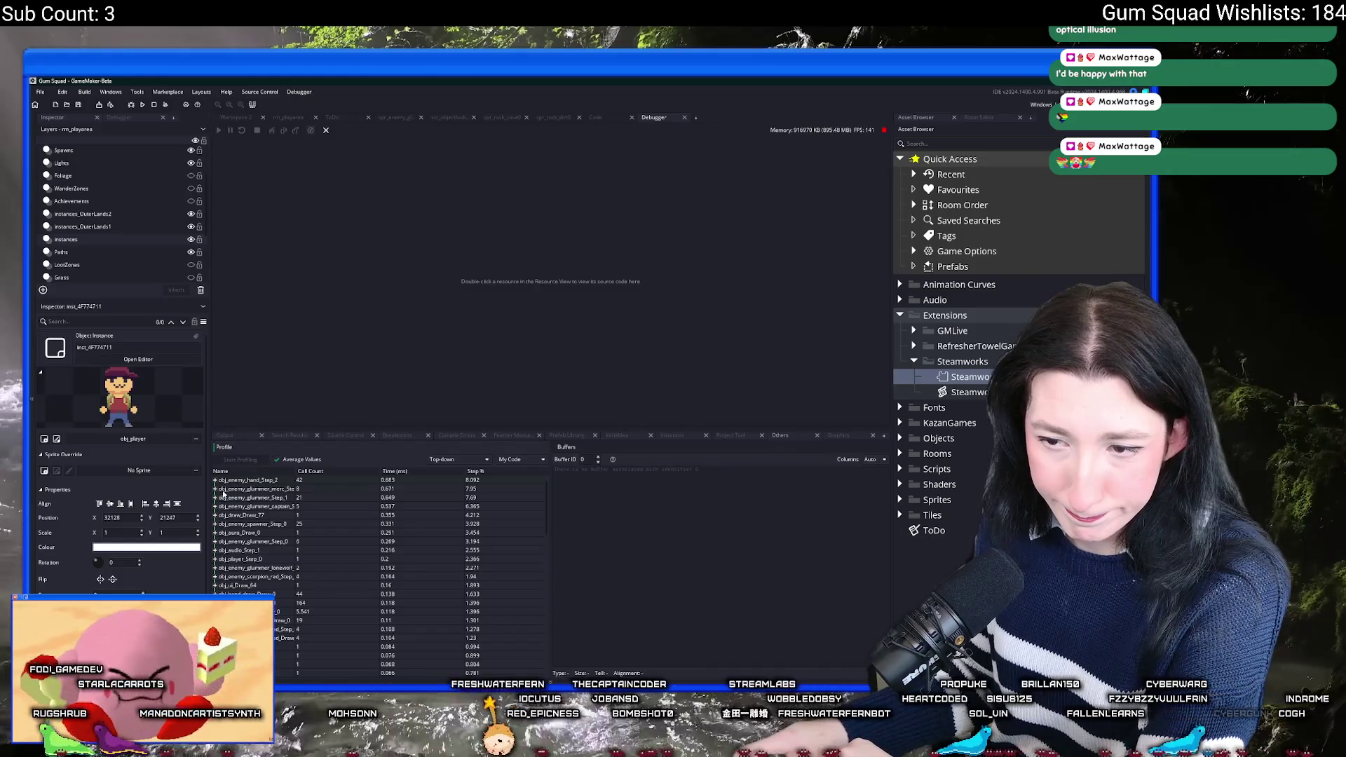
{"action": "left_click", "coordinate": [216, 489]}
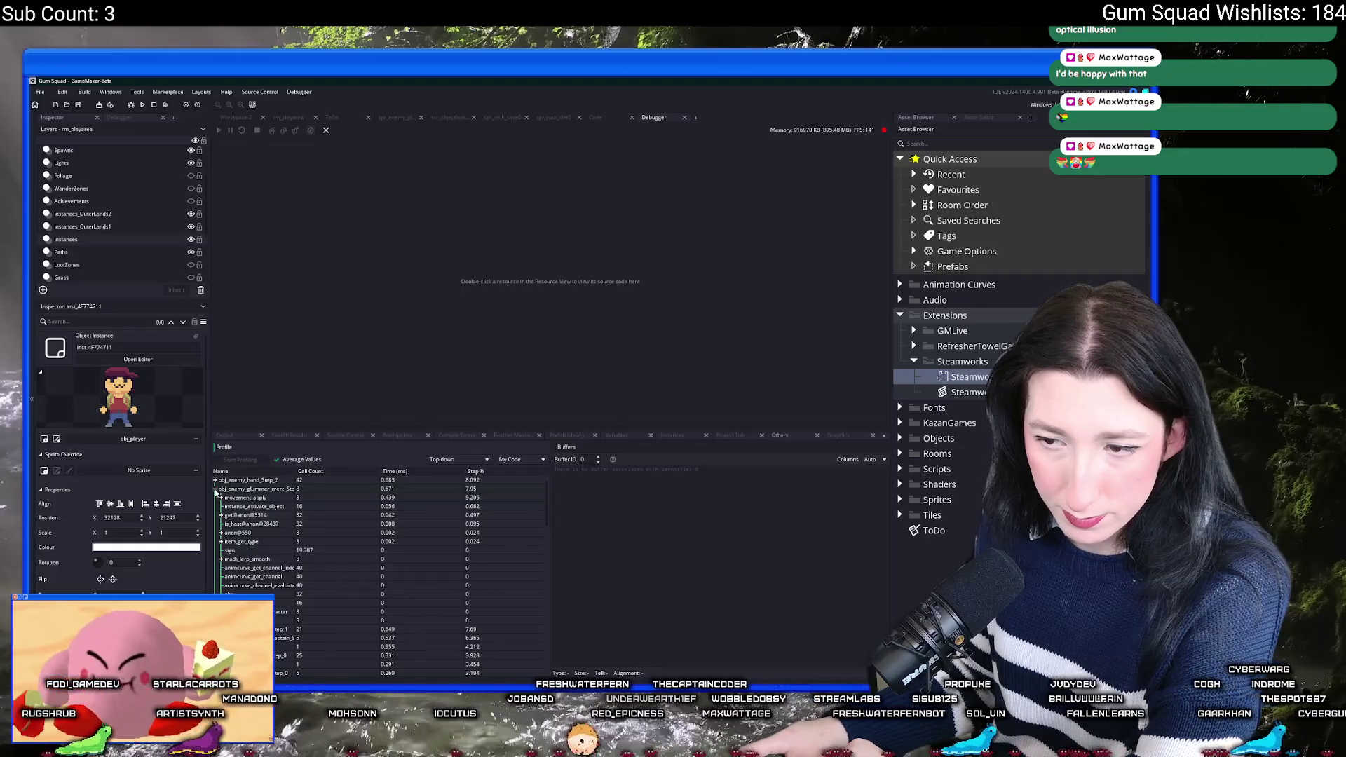
{"action": "left_click", "coordinate": [221, 498]}
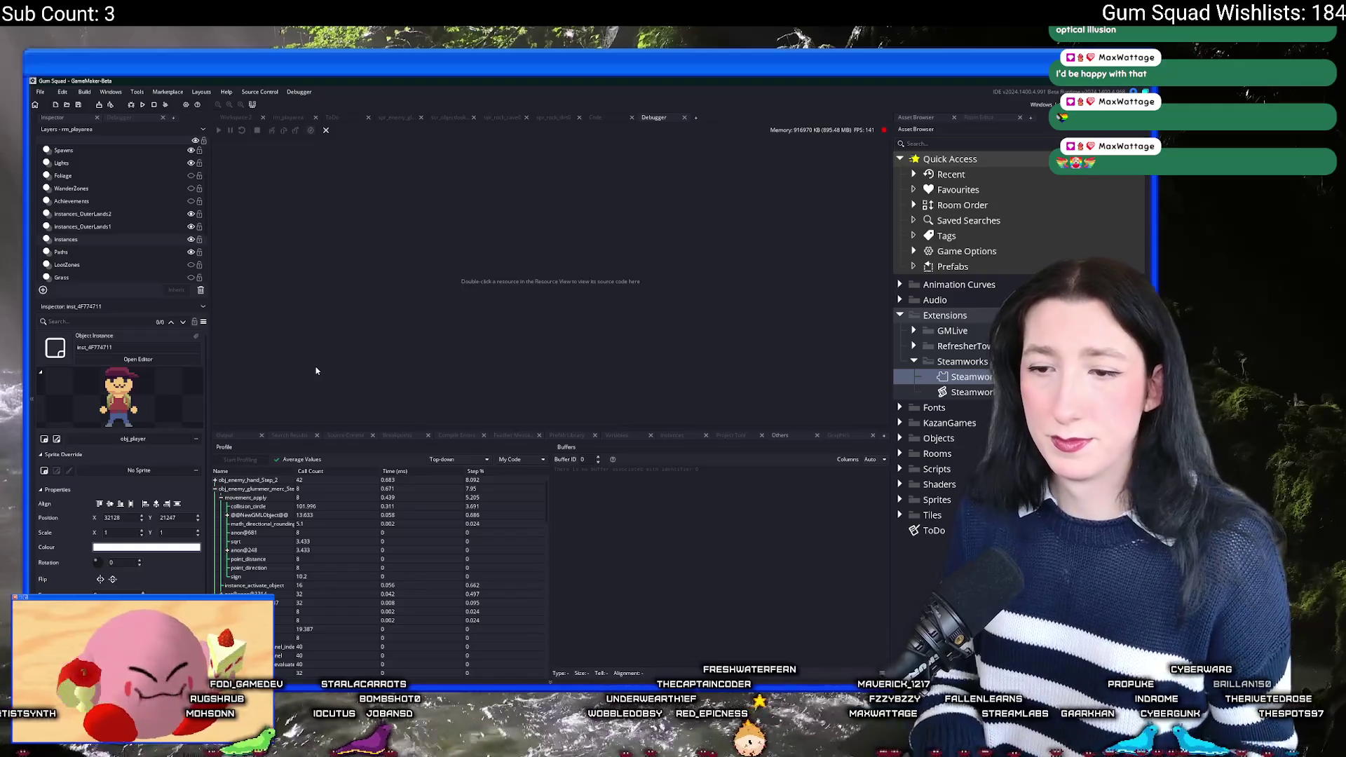
Step: Change obj_enemy_glummer_merc's Step call from movement_apply to movement_apply_fast
{"action": "key", "text": "ctrl+t"}
{"action": "type", "text": "enemy_glu"}
{"action": "key", "text": "Down"}
{"action": "key", "text": "Down"}
{"action": "key", "text": "Down"}
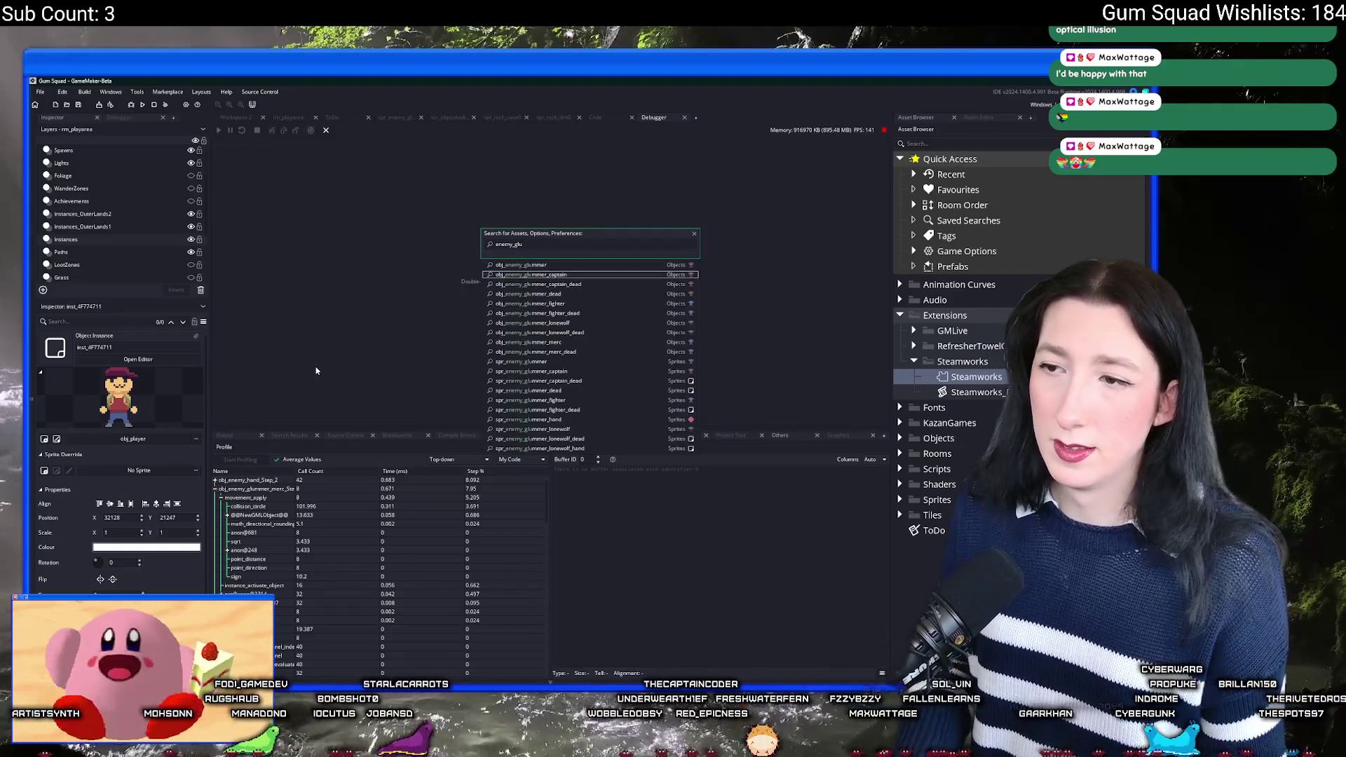
{"action": "key", "text": "Return"}
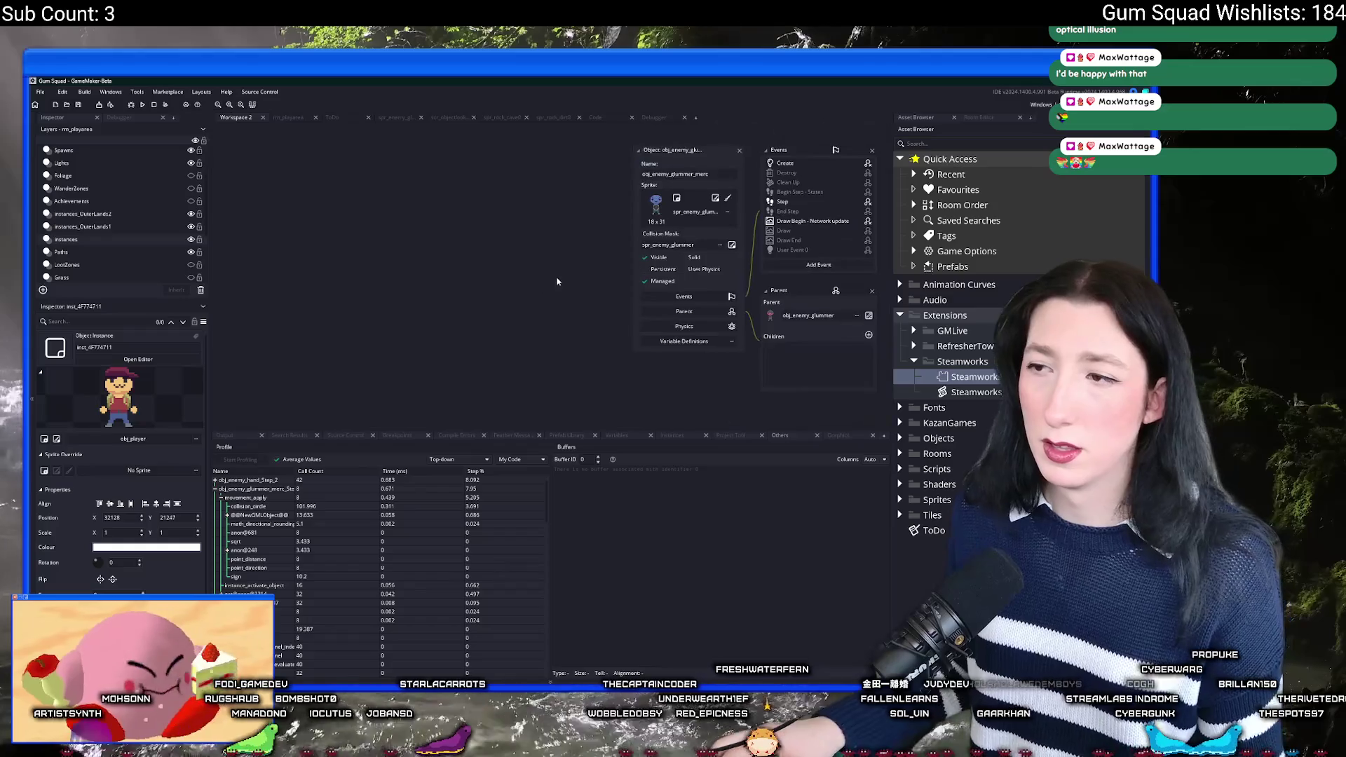
{"action": "double_click", "coordinate": [568, 209]}
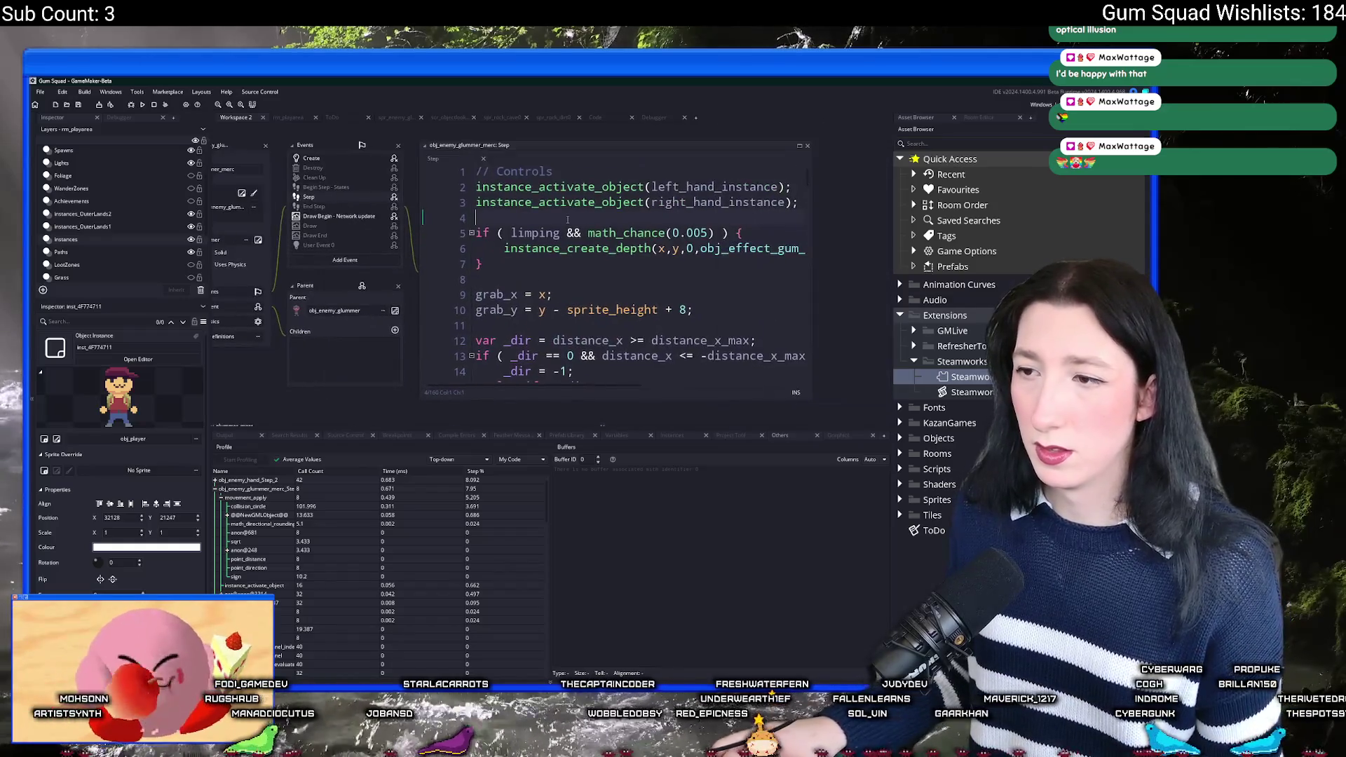
{"action": "key", "text": "ctrl+f"}
{"action": "type", "text": "movement_app"}
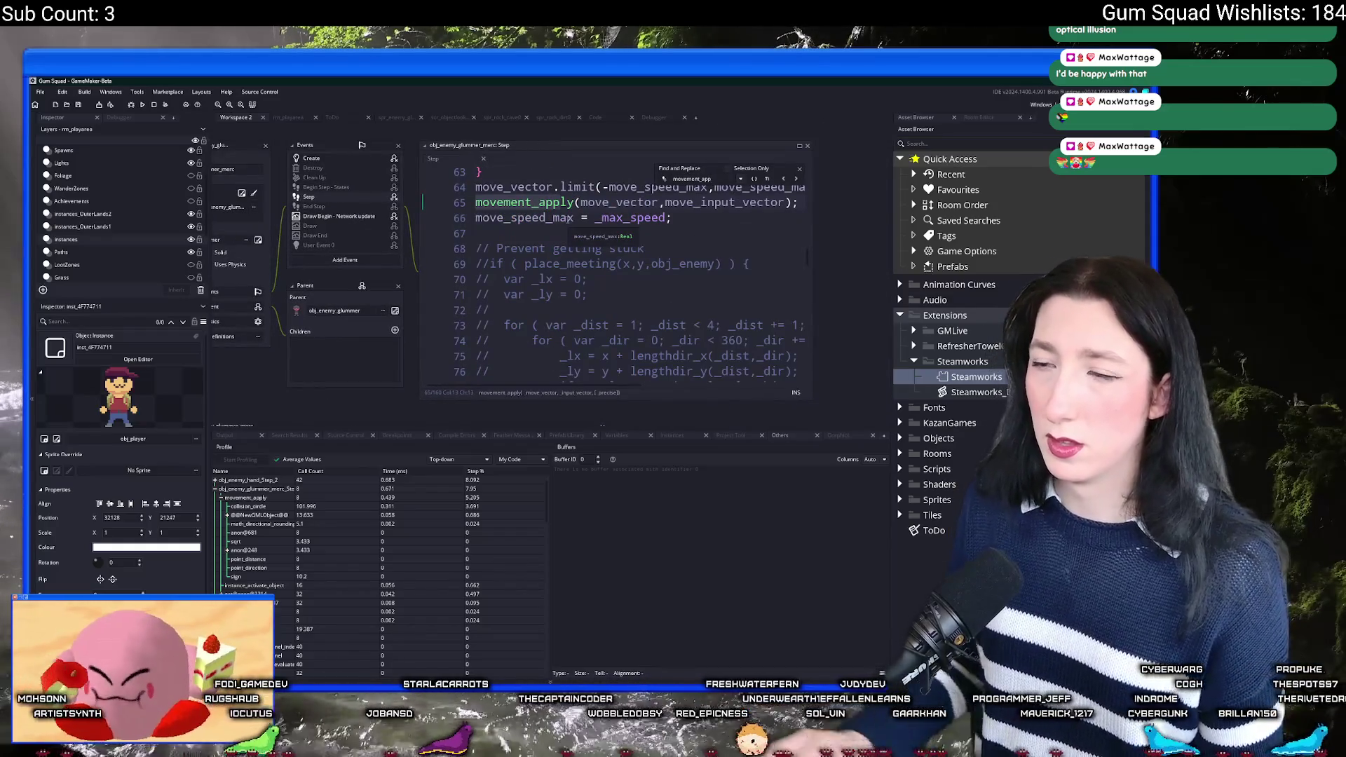
{"action": "left_click", "coordinate": [575, 201]}
{"action": "type", "text": "_"}
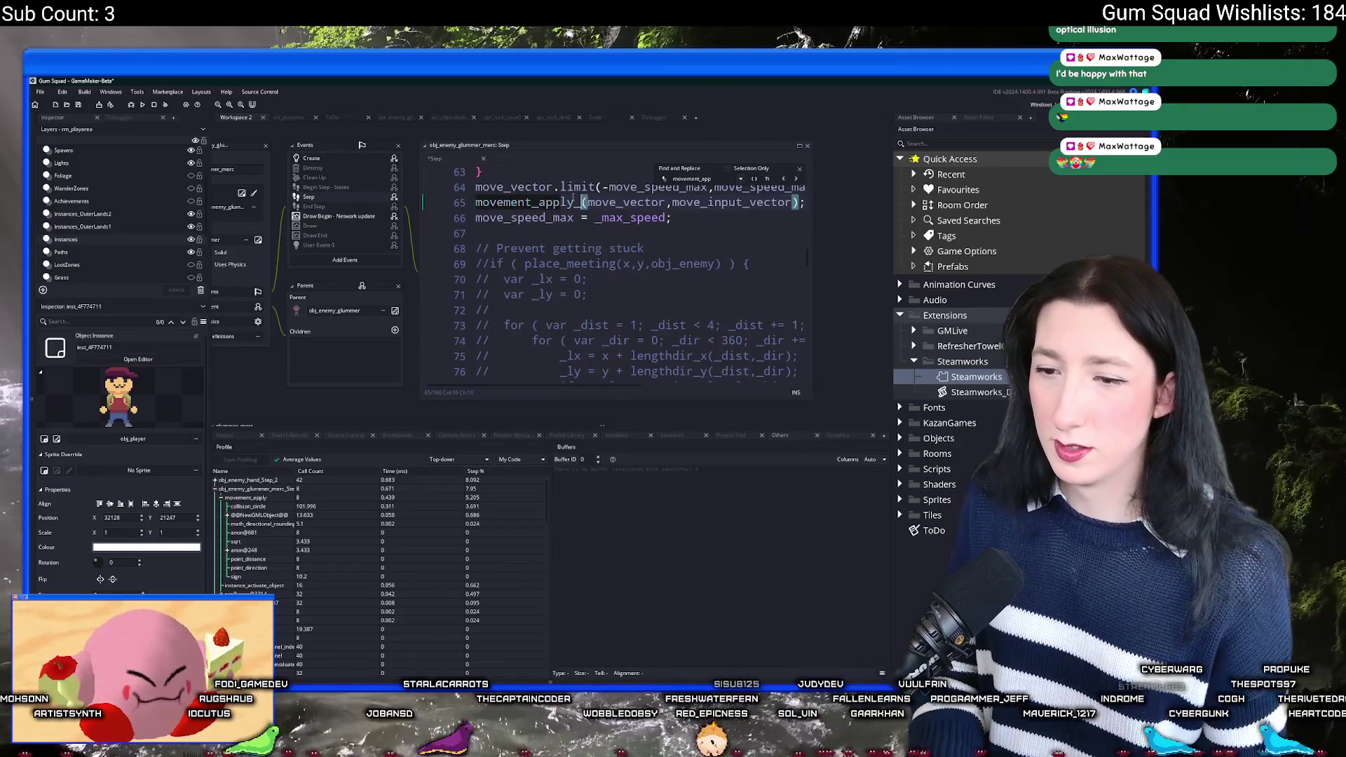
{"action": "type", "text": "fast"}
{"action": "key", "text": "Return"}
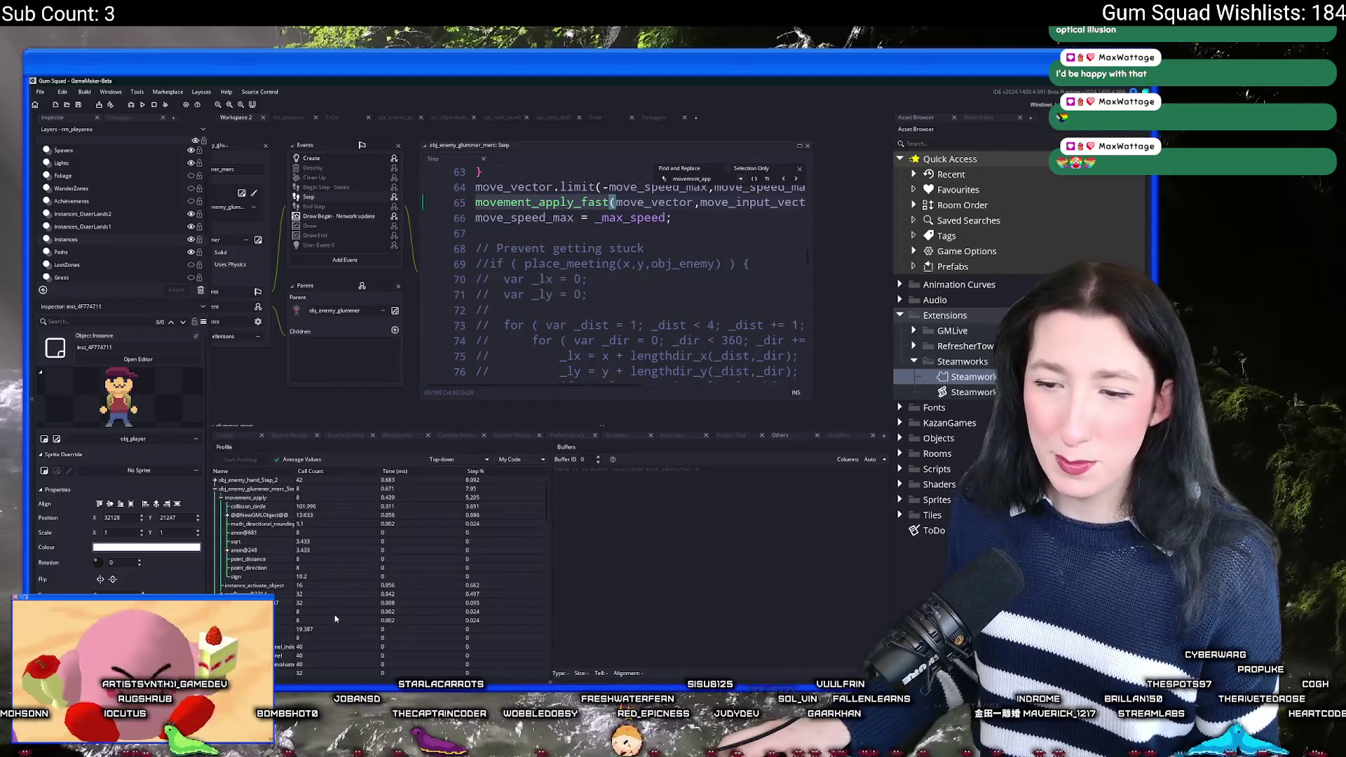
Step: Check the glummer captain's movement_apply costs in the profiler, then list every movement_apply call project-wide
{"action": "left_click", "coordinate": [216, 491]}
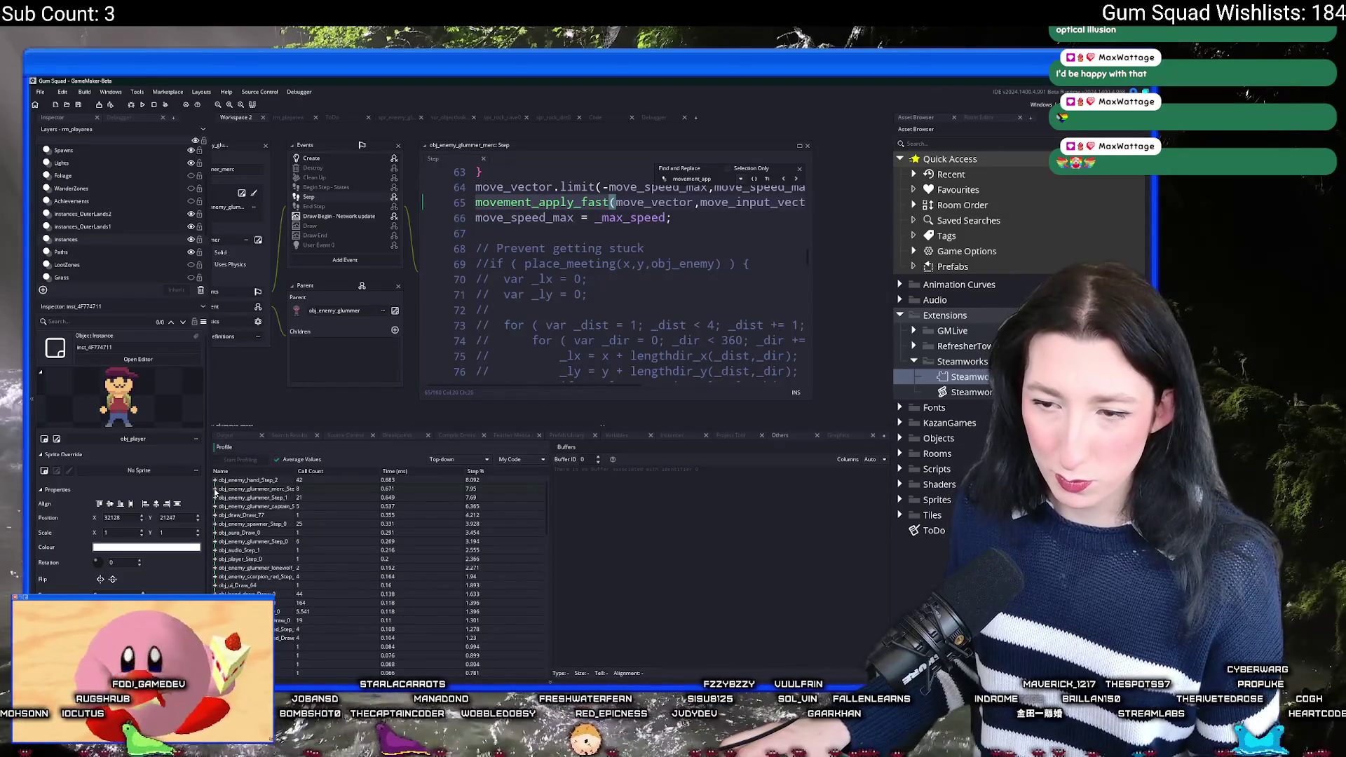
{"action": "left_click", "coordinate": [215, 507]}
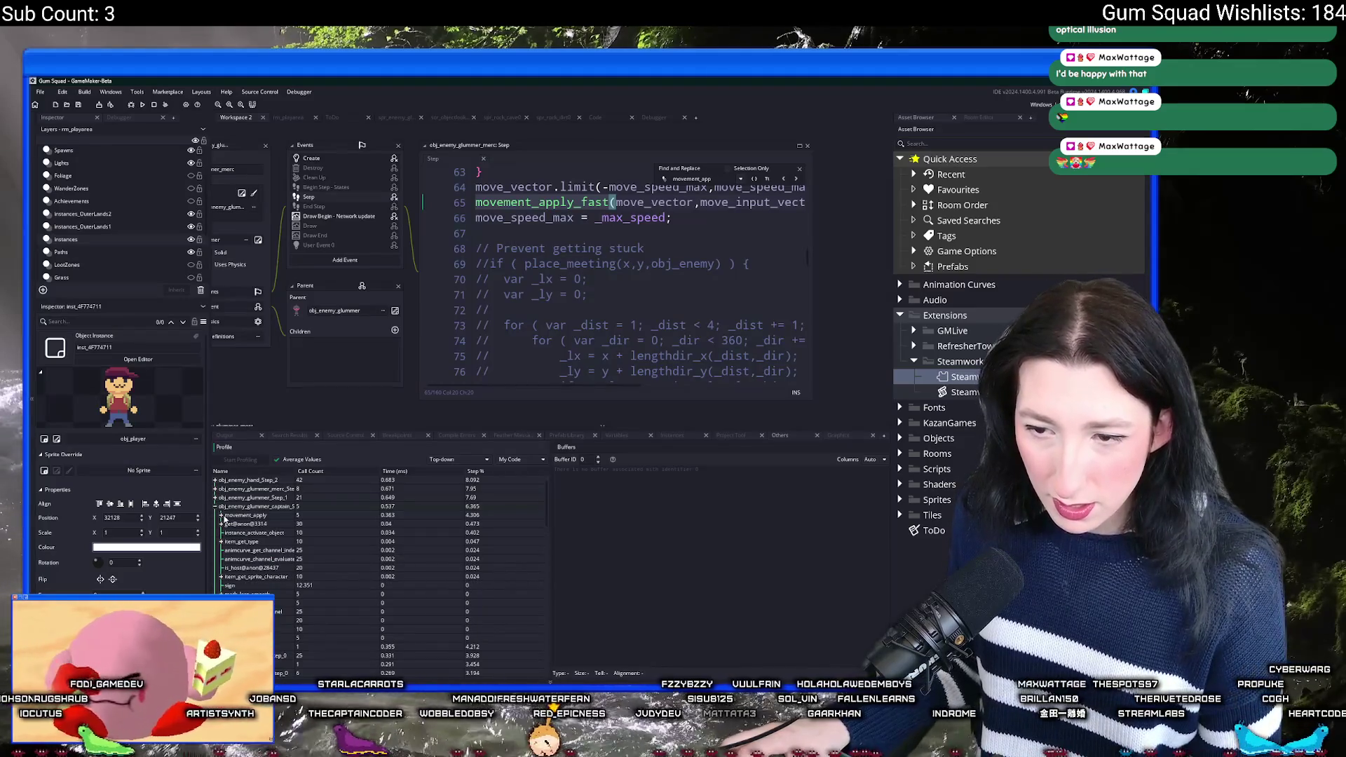
{"action": "left_click", "coordinate": [221, 515]}
{"action": "scroll", "coordinate": [559, 283], "scroll_direction": "up", "scroll_amount": 1}
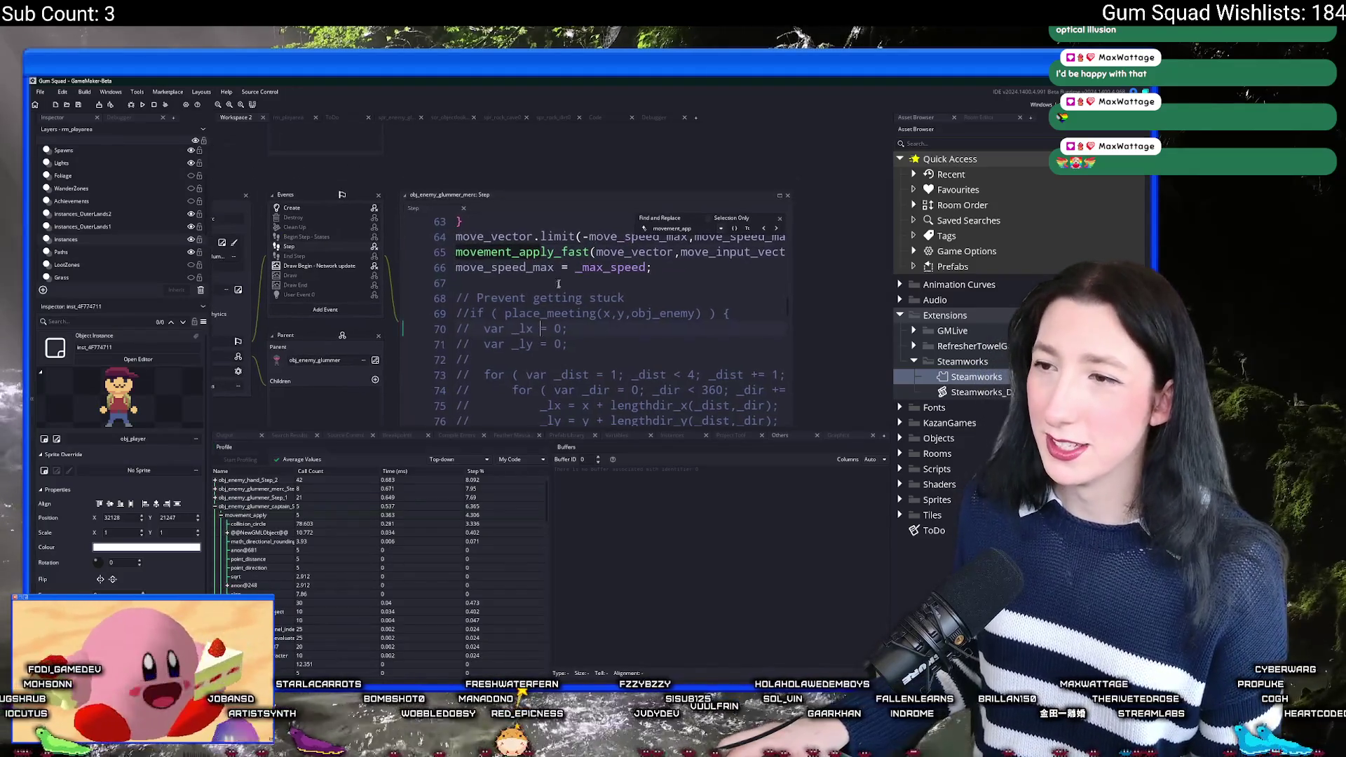
{"action": "double_click", "coordinate": [554, 252]}
{"action": "key", "text": "ctrl+shift+f"}
{"action": "key", "text": "Return"}
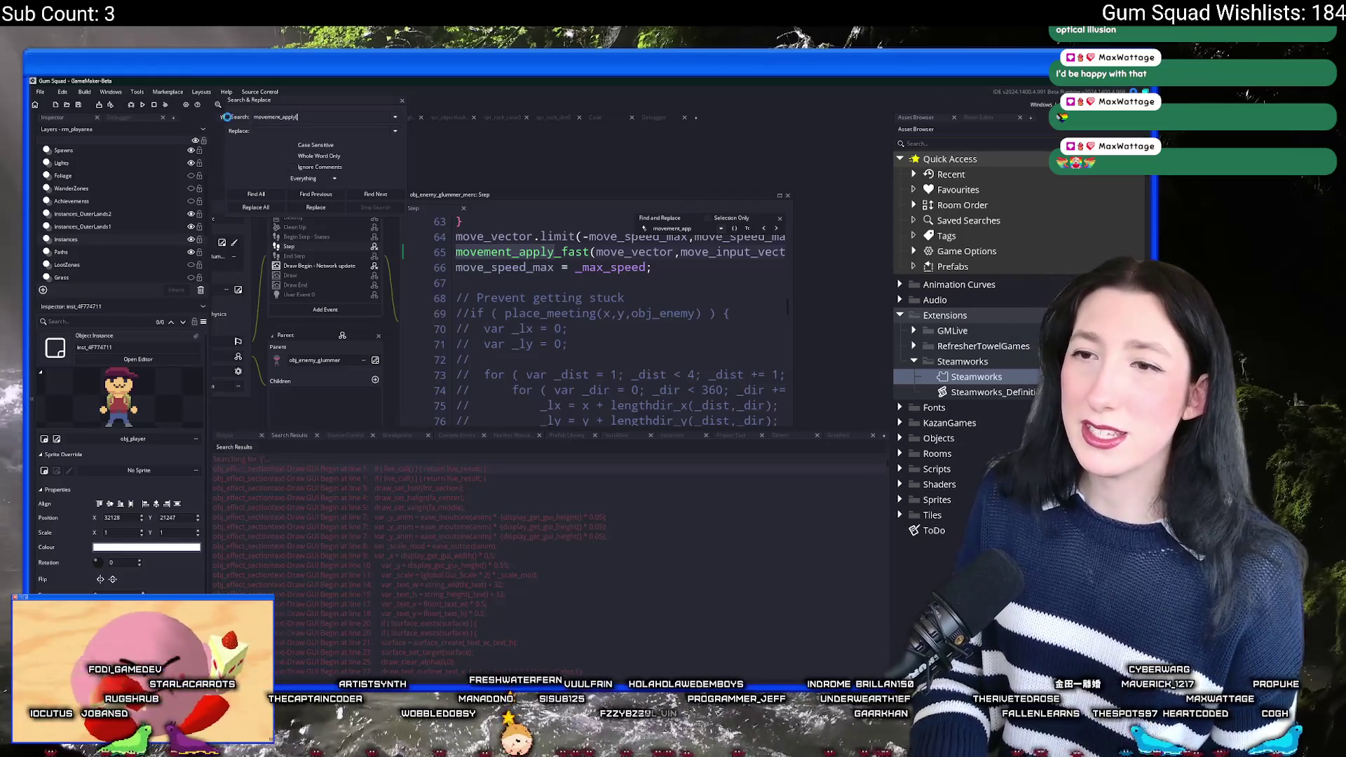
{"action": "key", "text": "Return"}
Step: Append _fast to the movement_apply calls in obj_enemy_scientist0, obj_enemy_glummer_captain and another enemy's Step events
{"action": "double_click", "coordinate": [309, 497]}
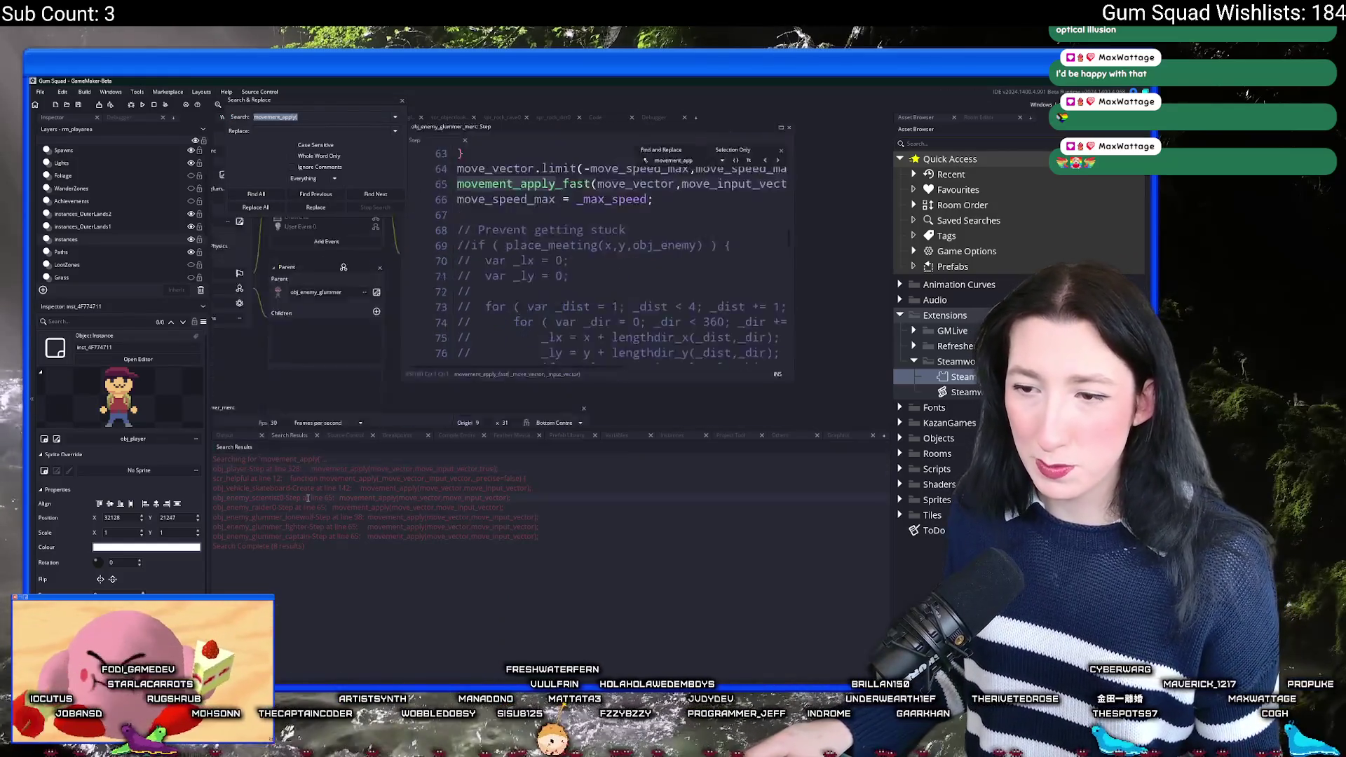
{"action": "type", "text": "_fast(move_vector,move_input_vect"}
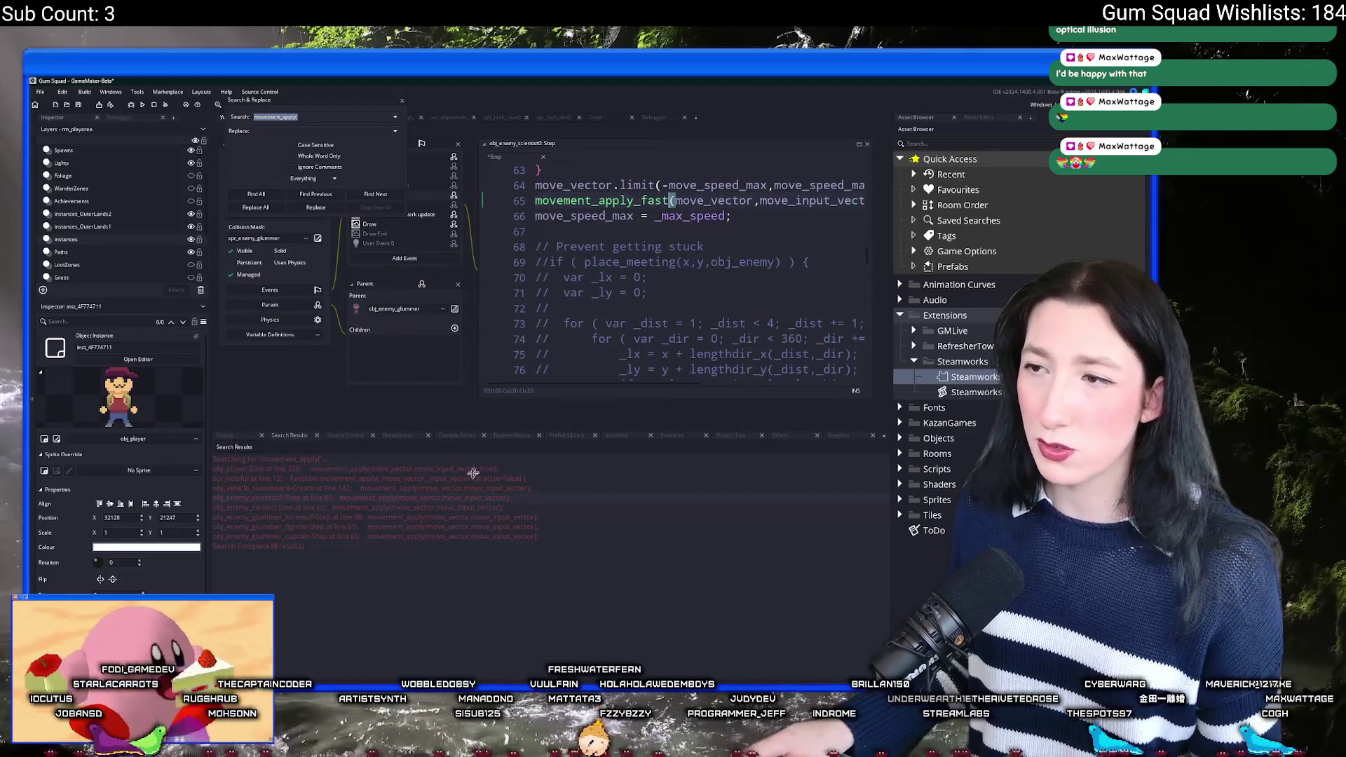
{"action": "double_click", "coordinate": [429, 526]}
{"action": "type", "text": "_fast"}
{"action": "double_click", "coordinate": [430, 535]}
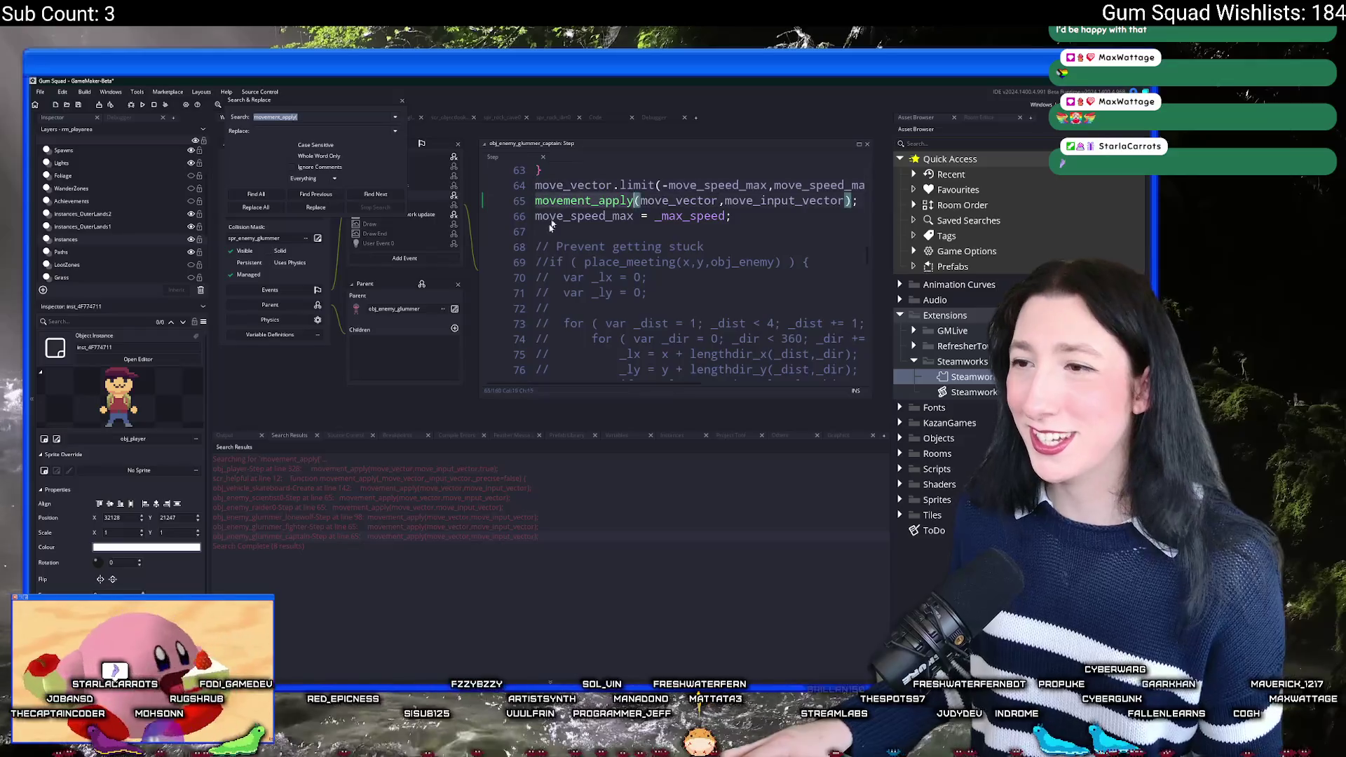
{"action": "type", "text": "_fast"}
{"action": "double_click", "coordinate": [431, 506]}
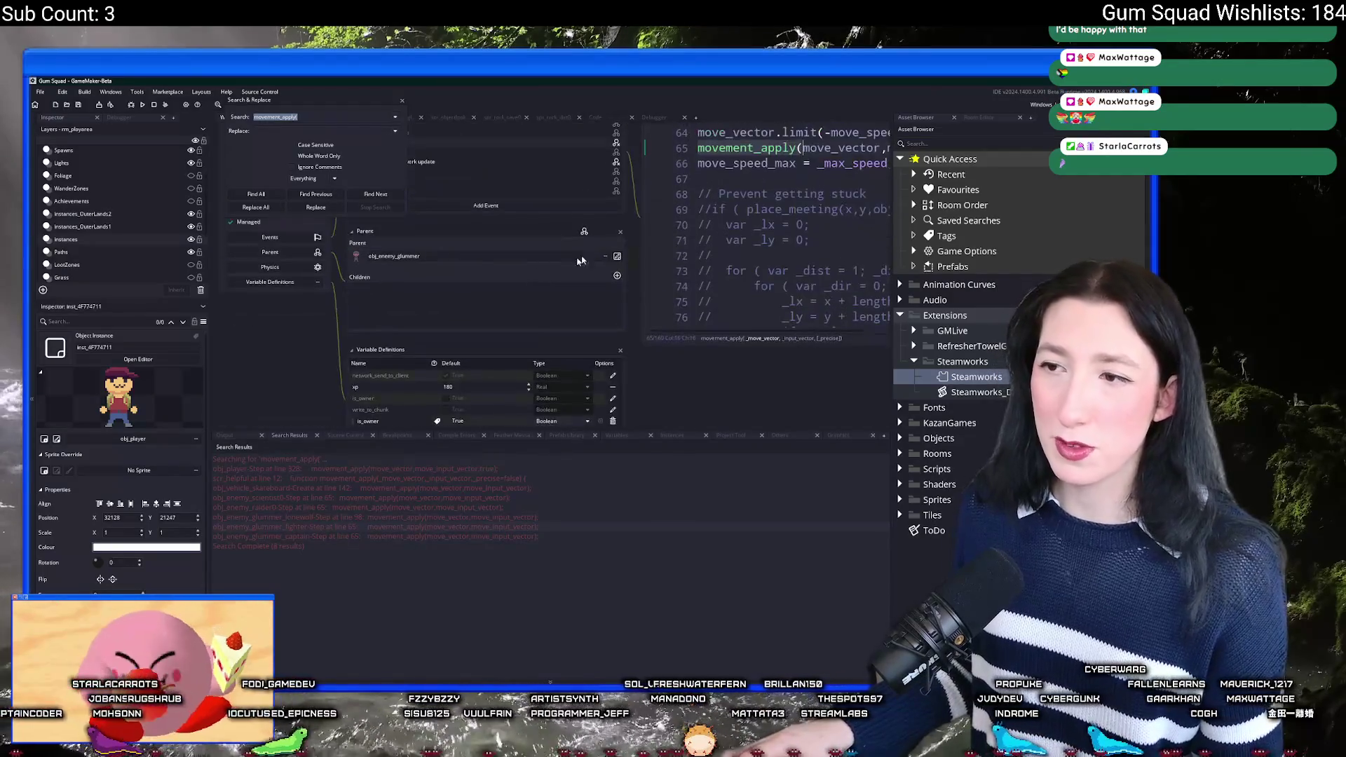
{"action": "type", "text": "_fast"}
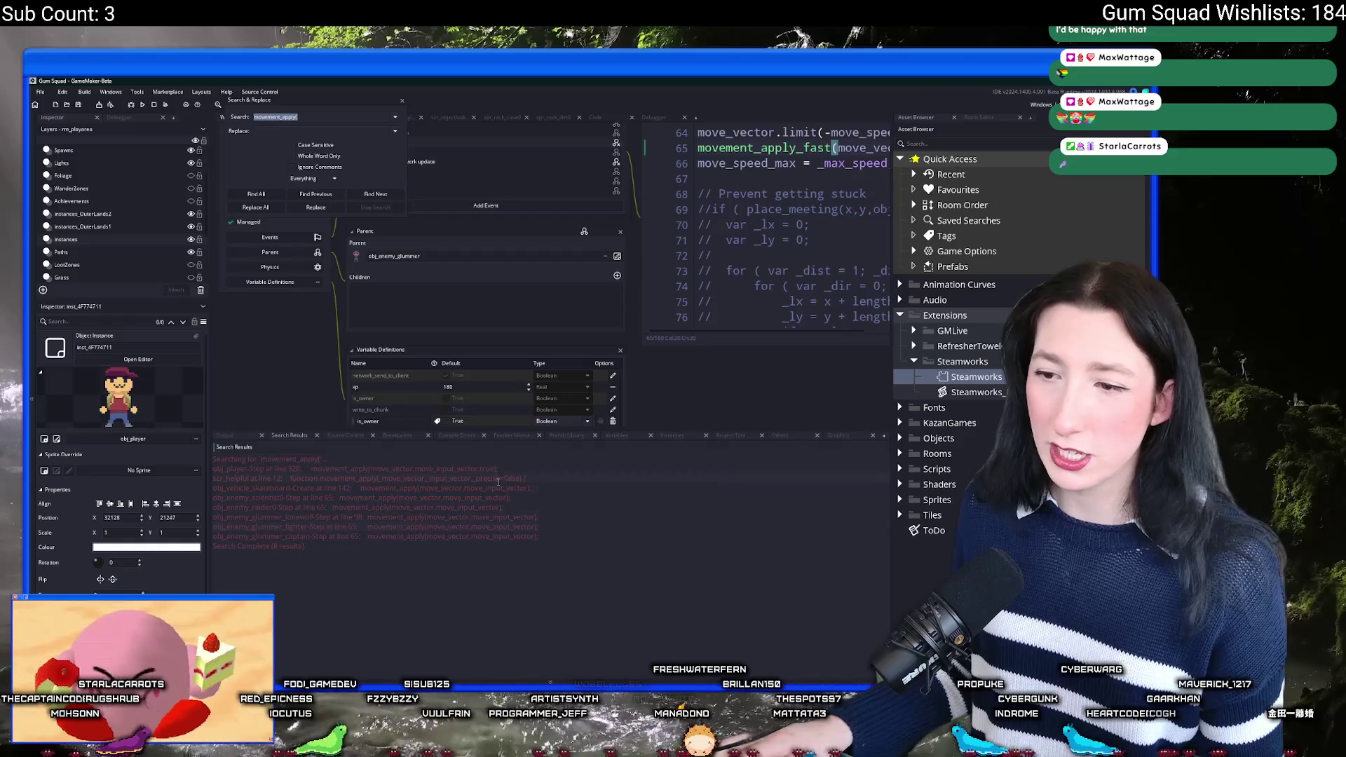
{"action": "double_click", "coordinate": [477, 489]}
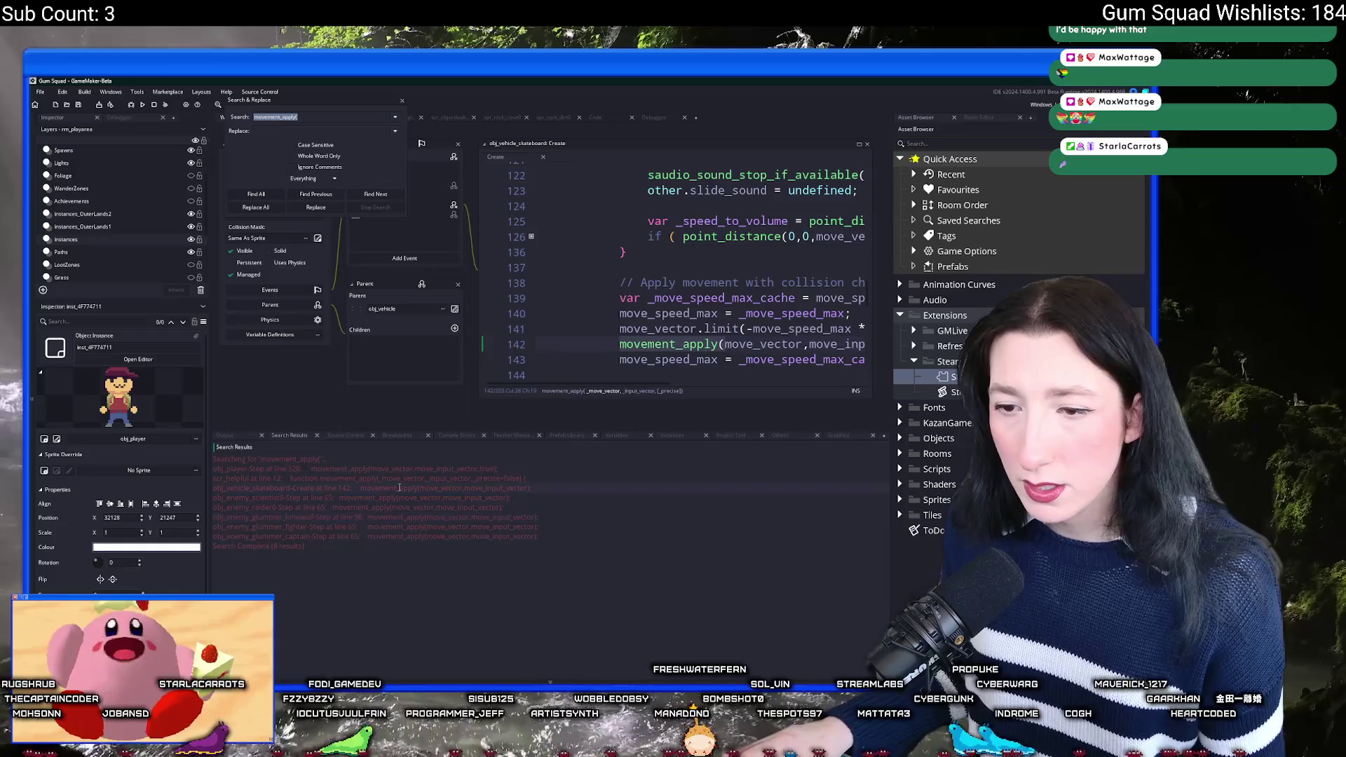
{"action": "left_click", "coordinate": [403, 102]}
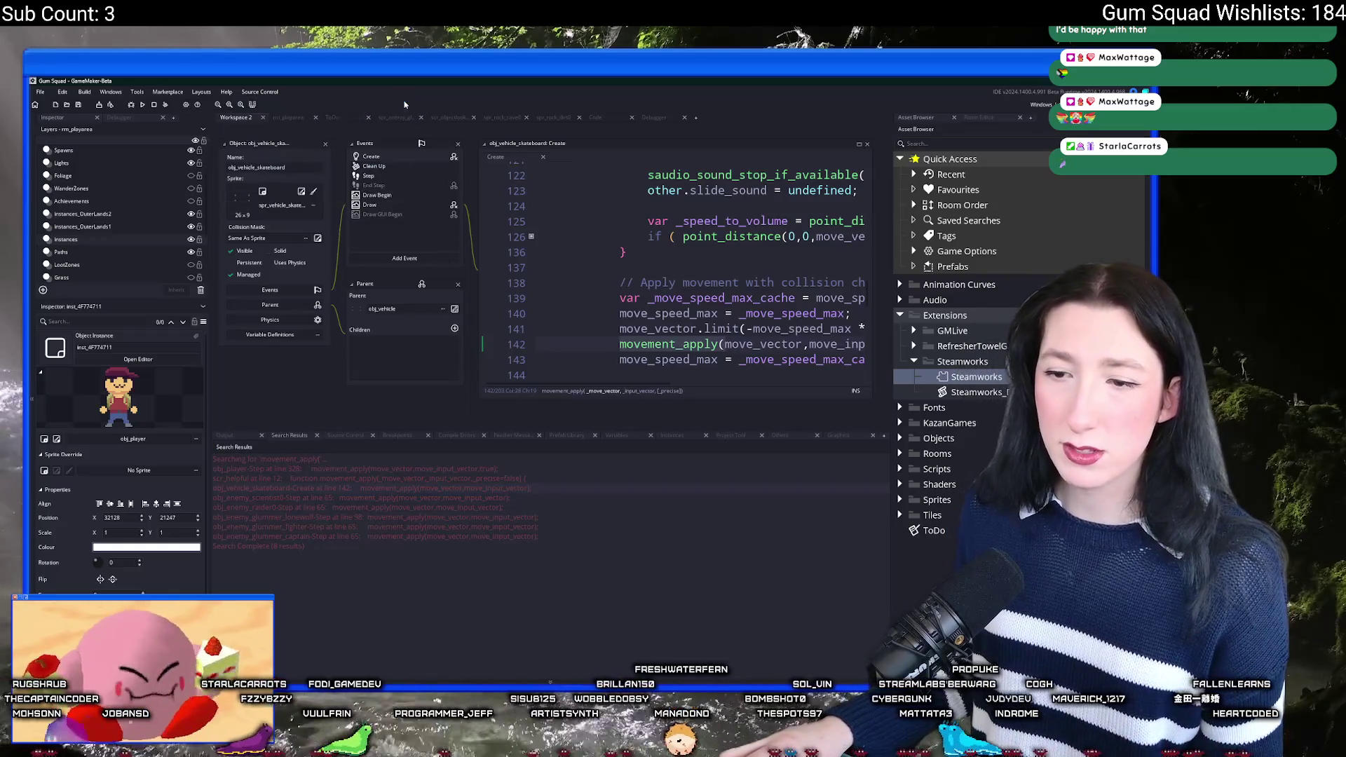
{"action": "scroll", "coordinate": [421, 243], "scroll_direction": "up", "scroll_amount": 3}
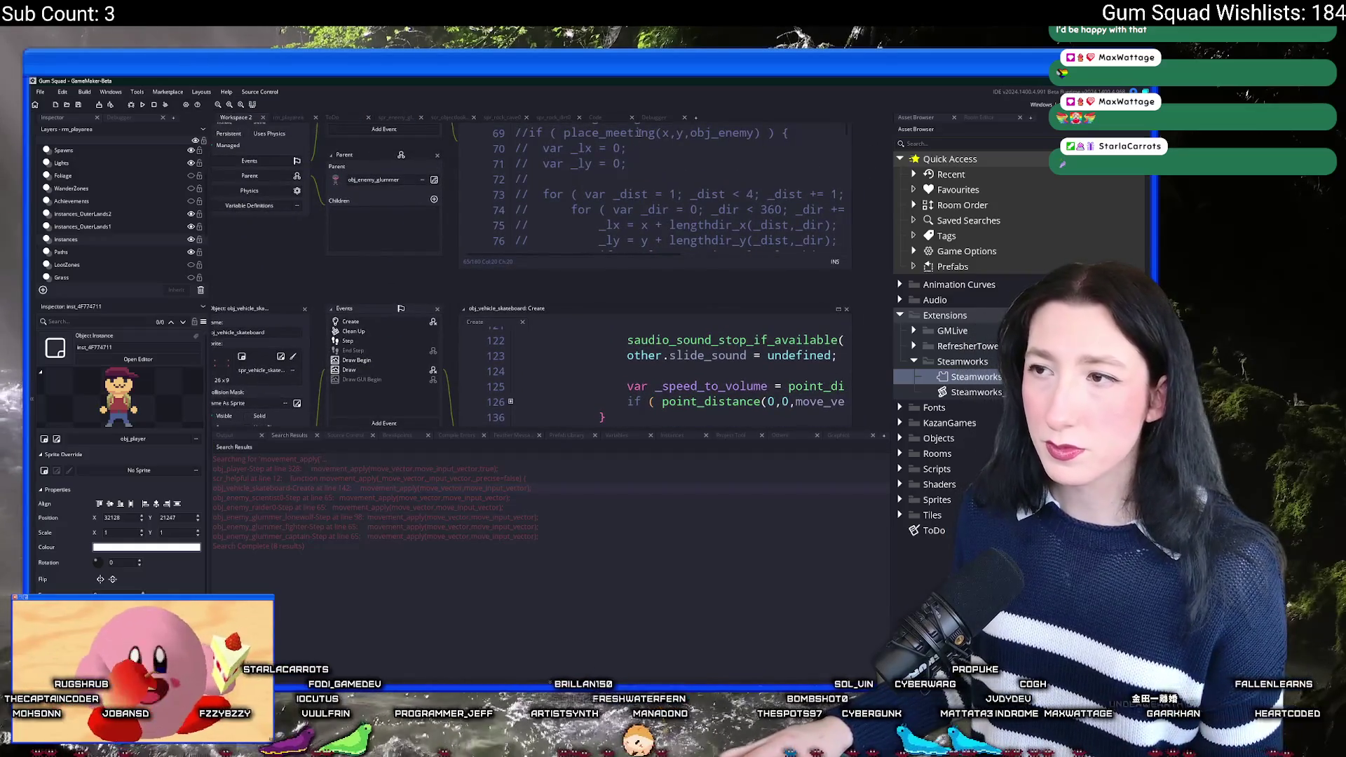
{"action": "left_click", "coordinate": [652, 117]}
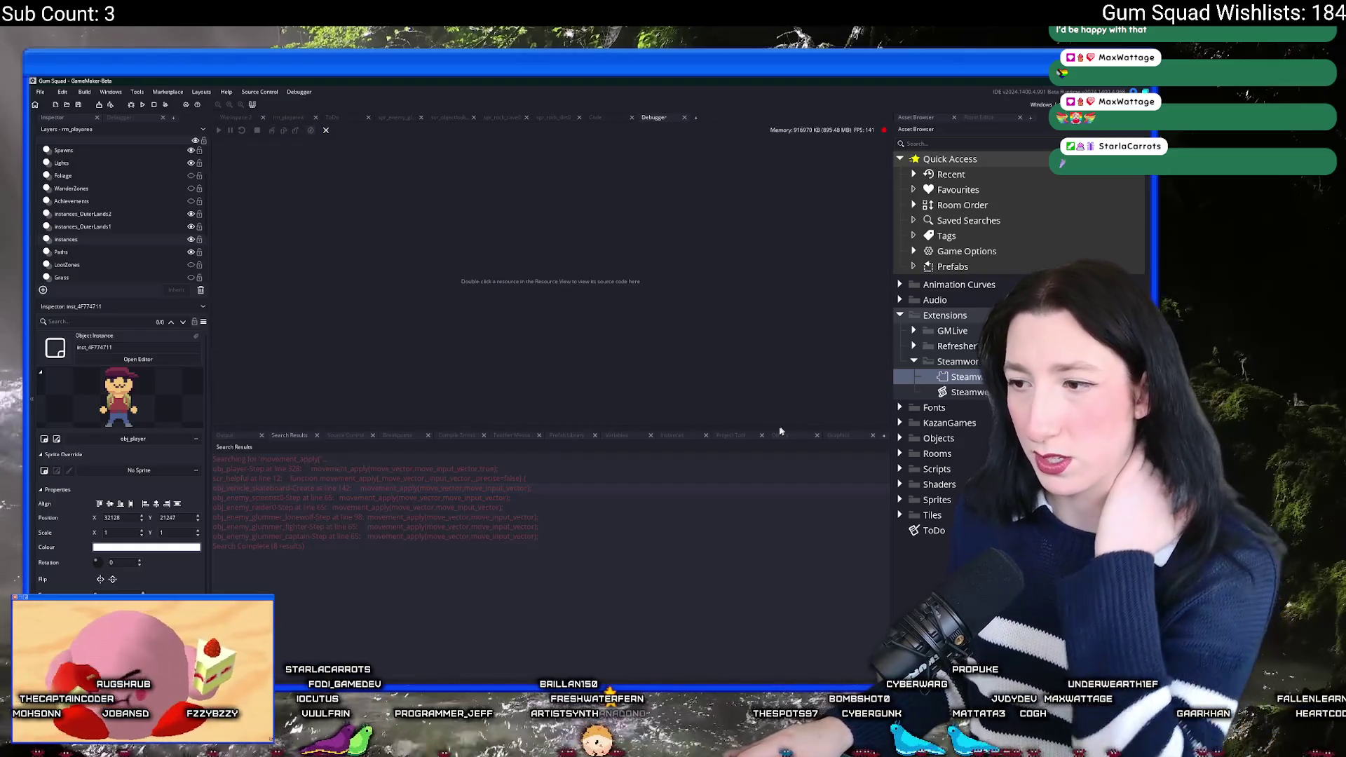
Step: Collapse the captain entry, peek at obj_draw_Draw_77, and expand obj_enemy_spawner_Step_0's world_chunk_map_entity calls
{"action": "left_click", "coordinate": [780, 432]}
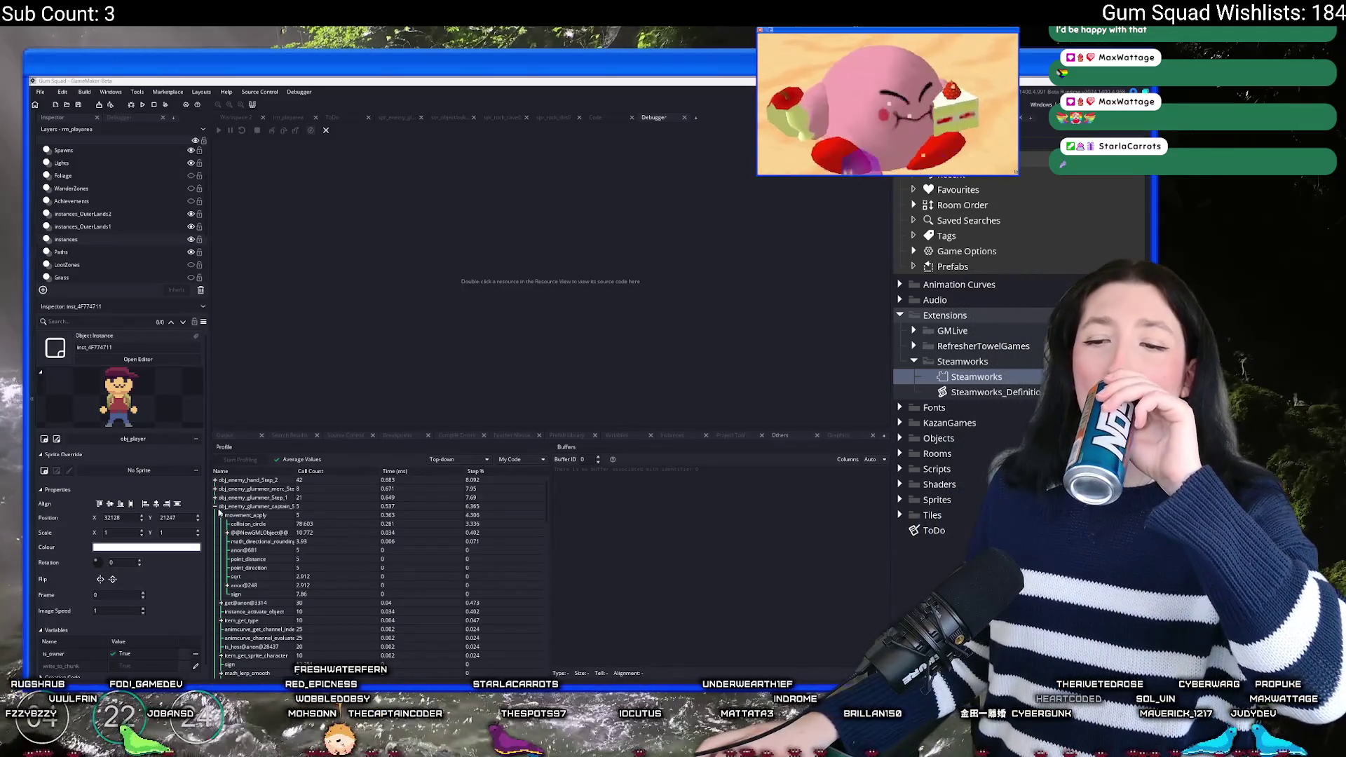
{"action": "left_click", "coordinate": [216, 507]}
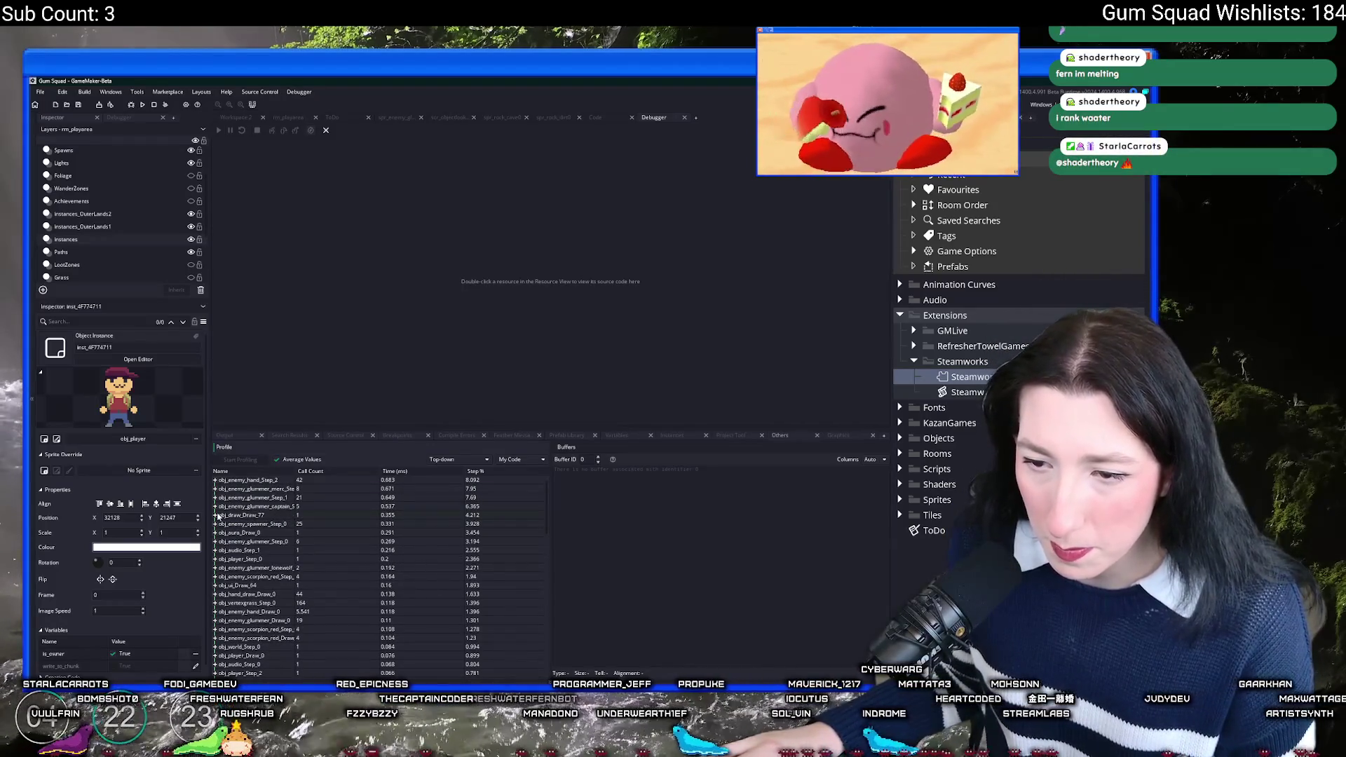
{"action": "left_click", "coordinate": [216, 515]}
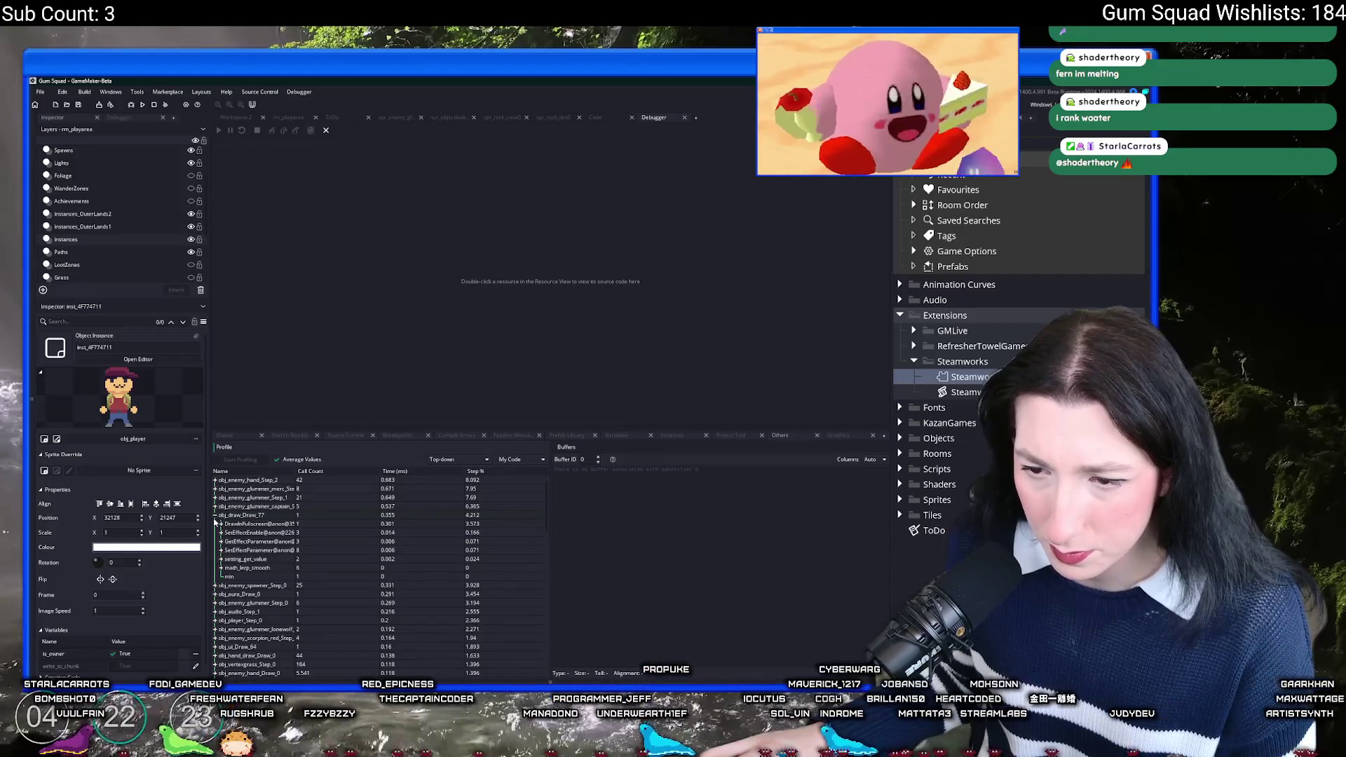
{"action": "left_click", "coordinate": [215, 517]}
{"action": "left_click", "coordinate": [215, 524]}
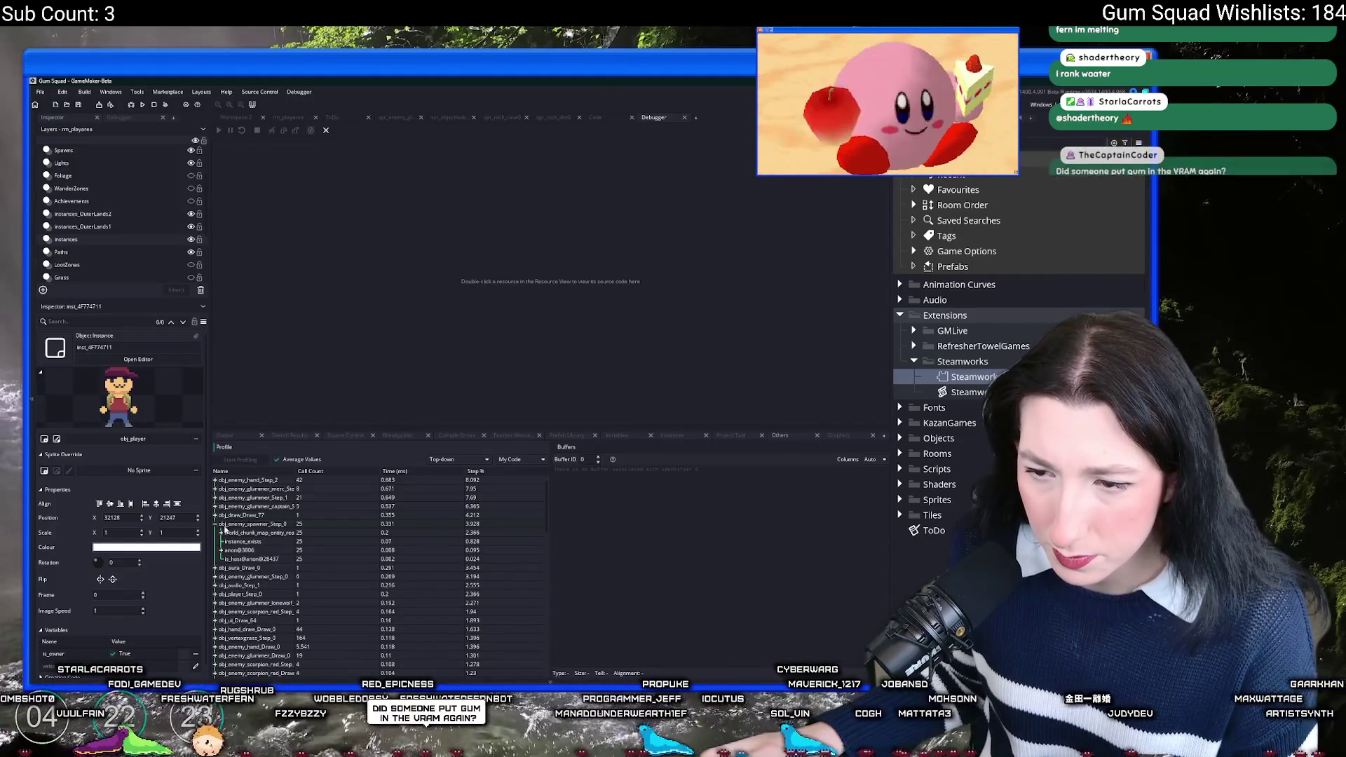
{"action": "left_click", "coordinate": [222, 533]}
{"action": "left_click", "coordinate": [222, 533]}
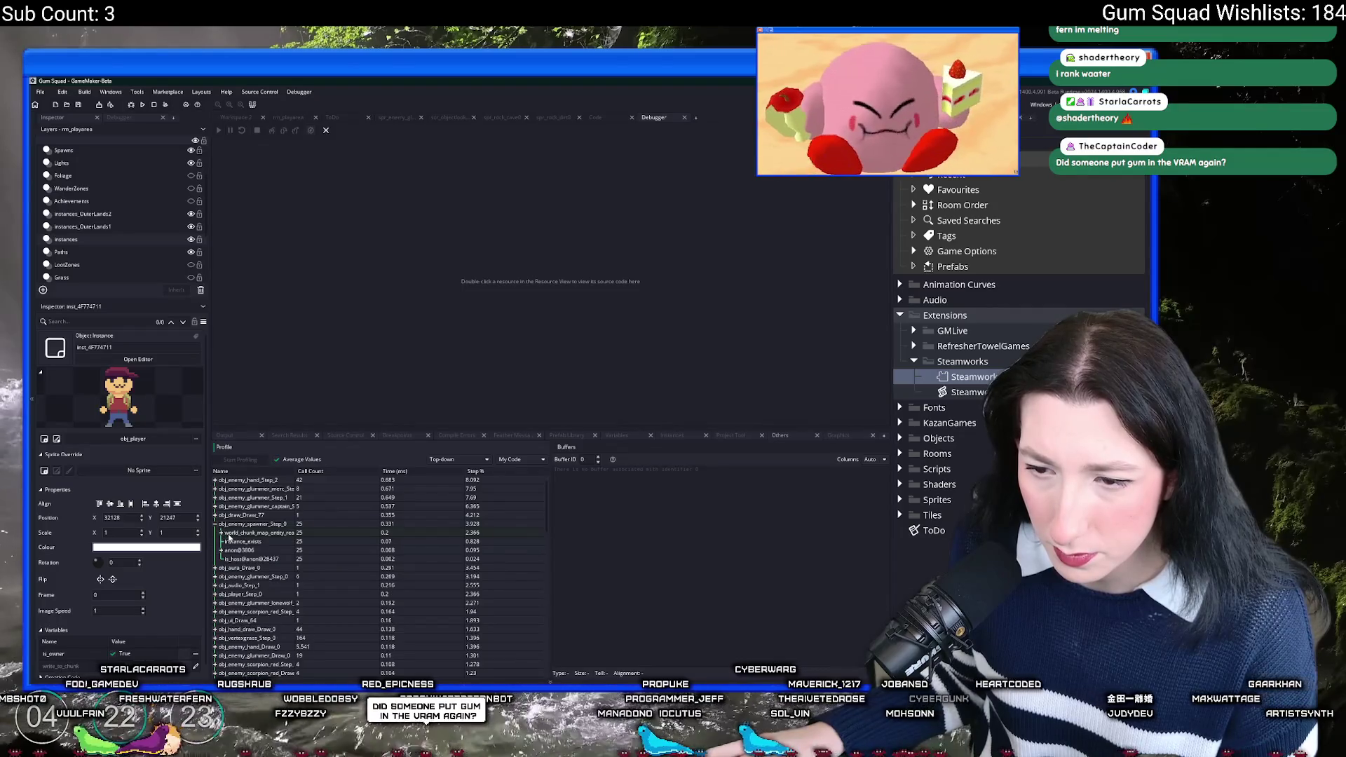
{"action": "left_click", "coordinate": [221, 534]}
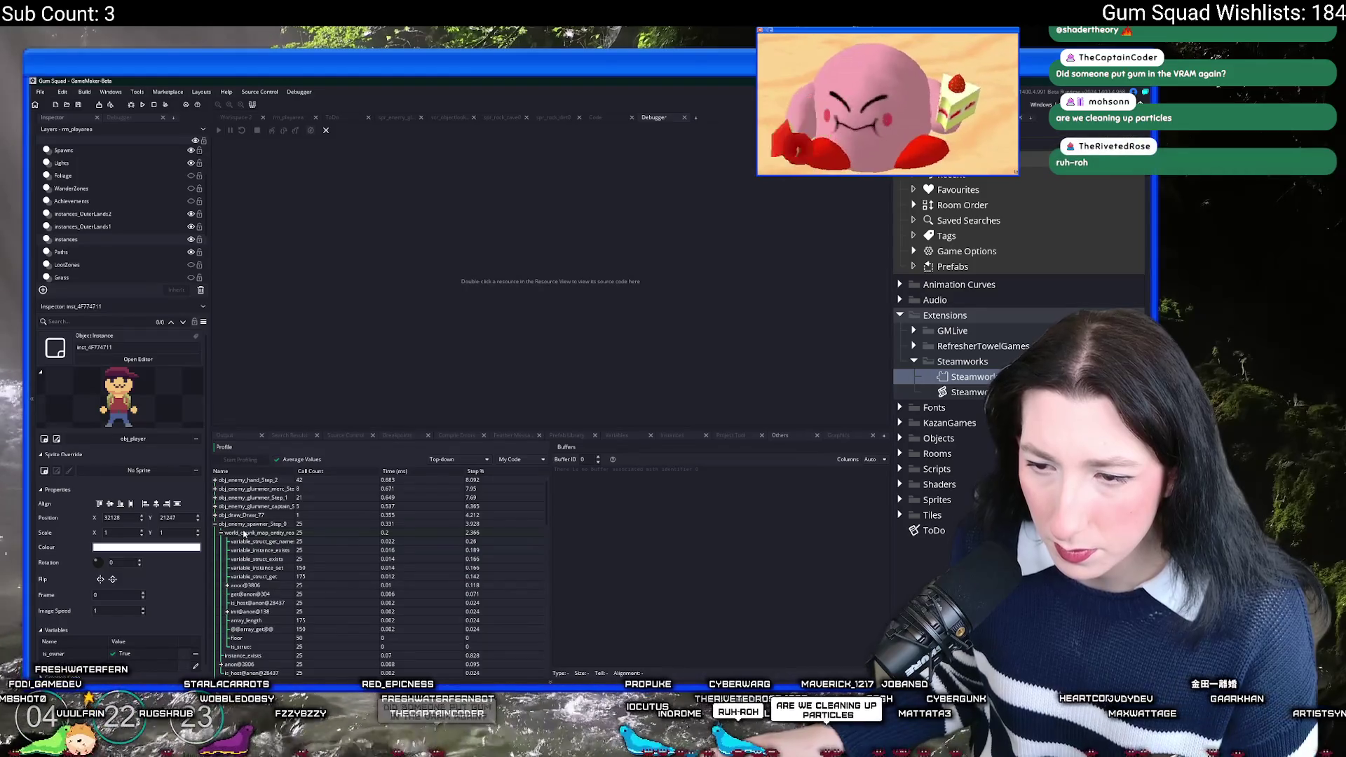
Step: Open the world_chunk_map_entity function code in a larger editor and peek at obj_vertexgrass_Step_0's profile
{"action": "key", "text": "ctrl+t"}
{"action": "type", "text": "chunk_ma"}
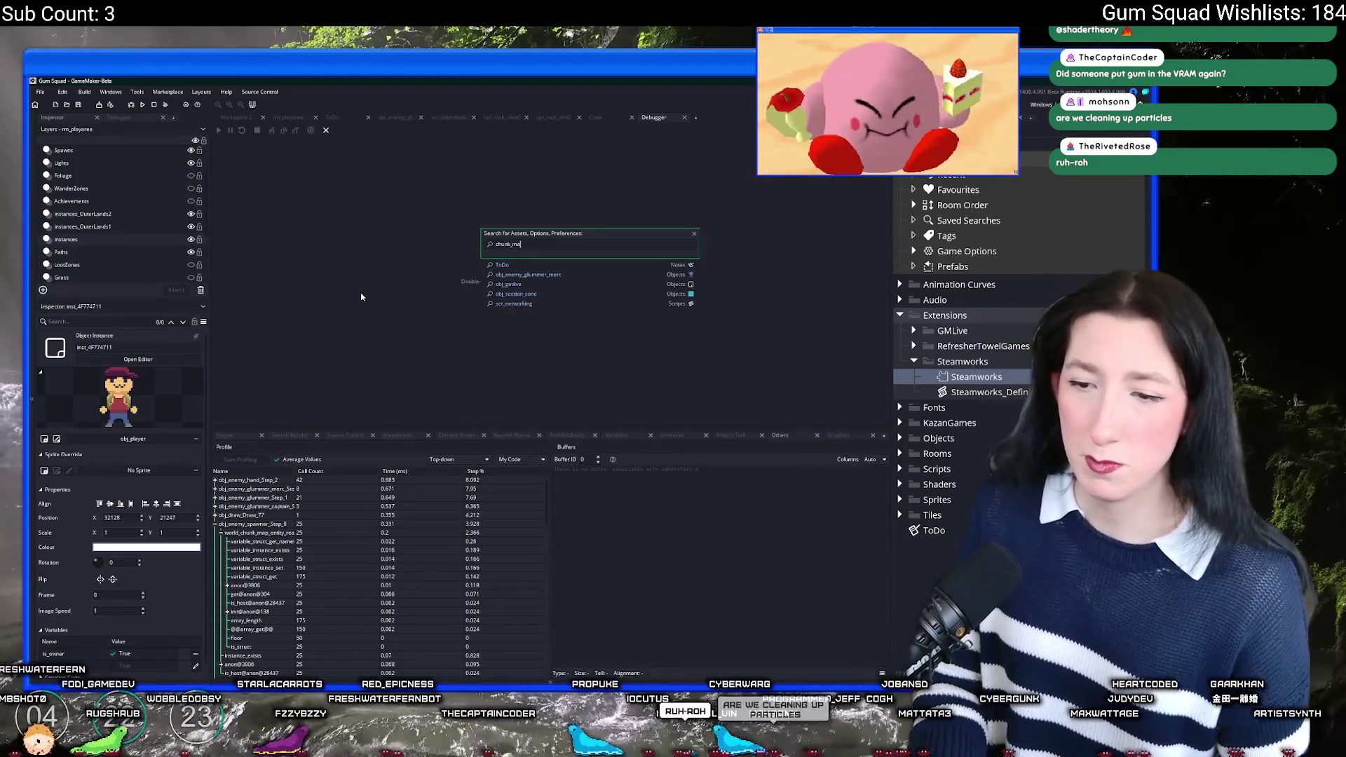
{"action": "type", "text": "p_entity_"}
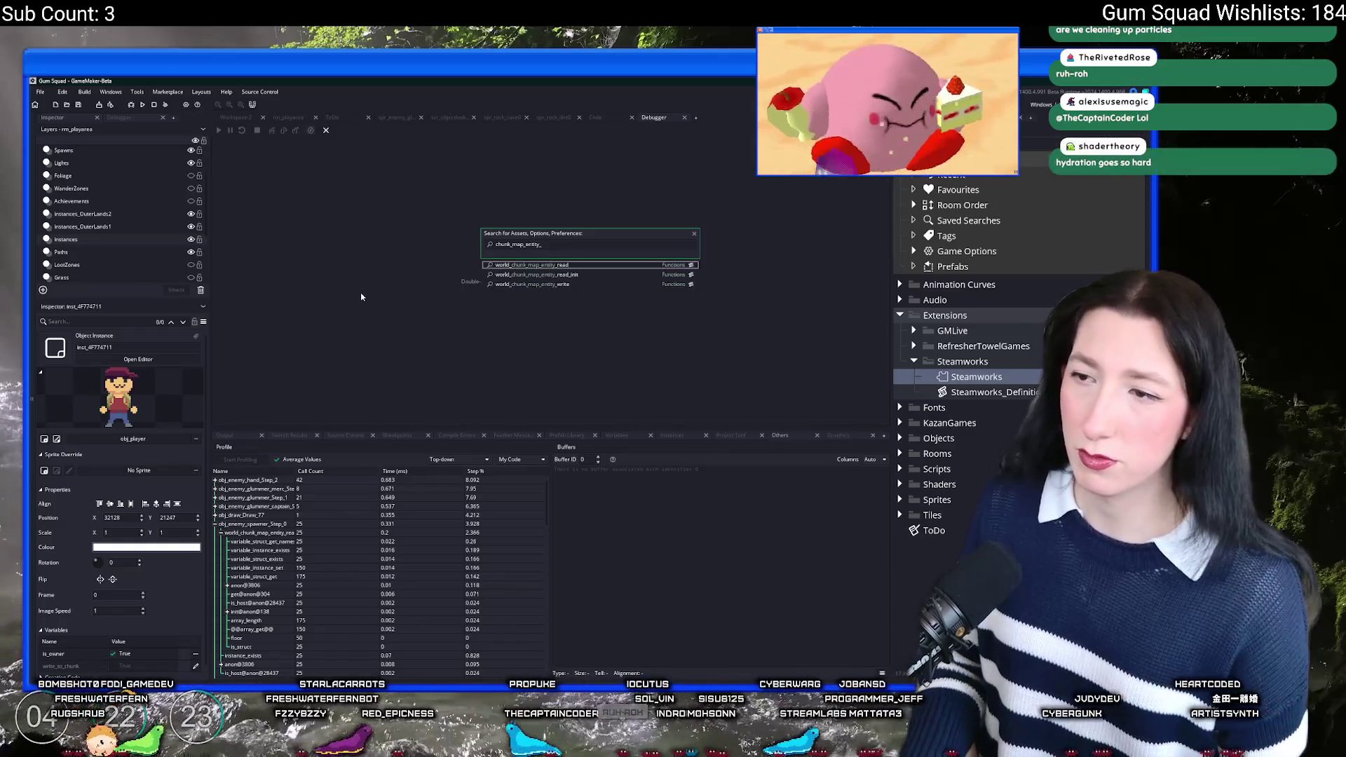
{"action": "key", "text": "Return"}
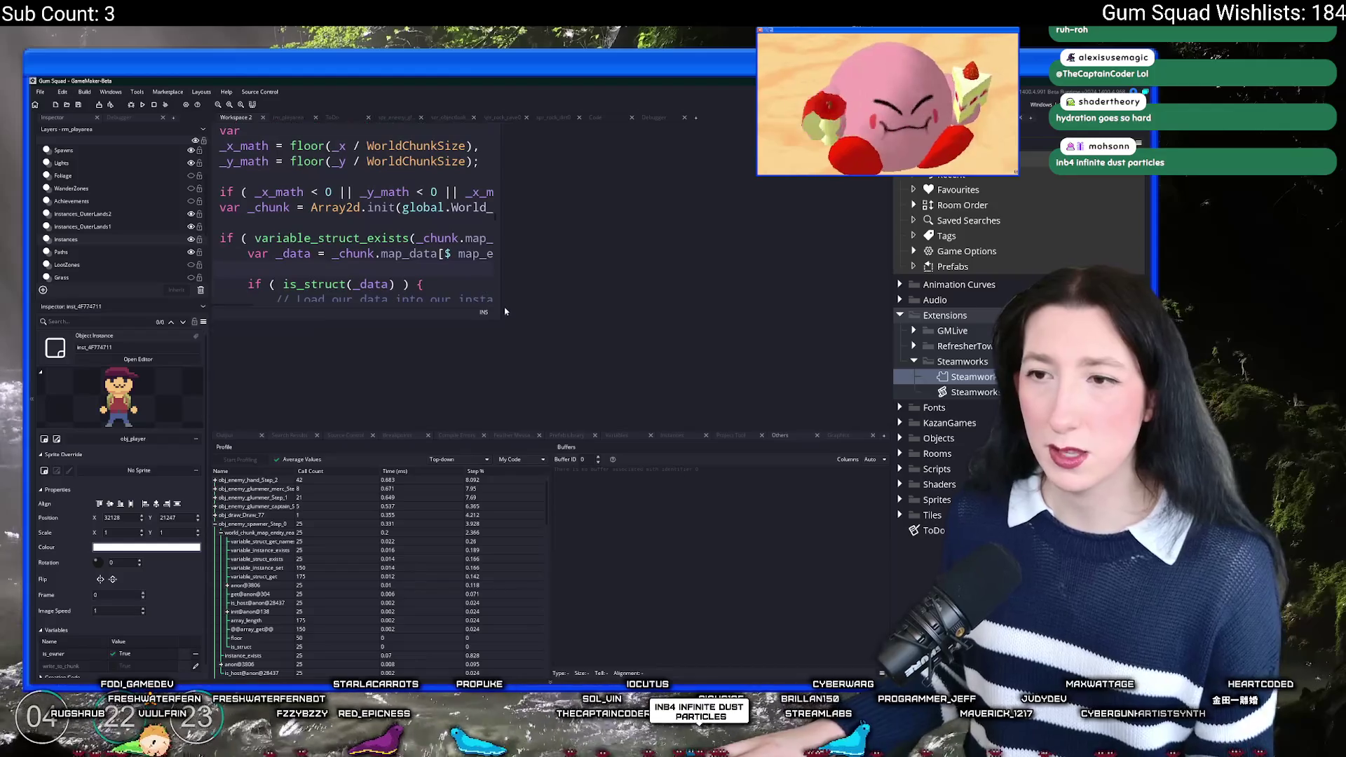
{"action": "left_click_drag", "start_coordinate": [498, 320], "coordinate": [870, 392]}
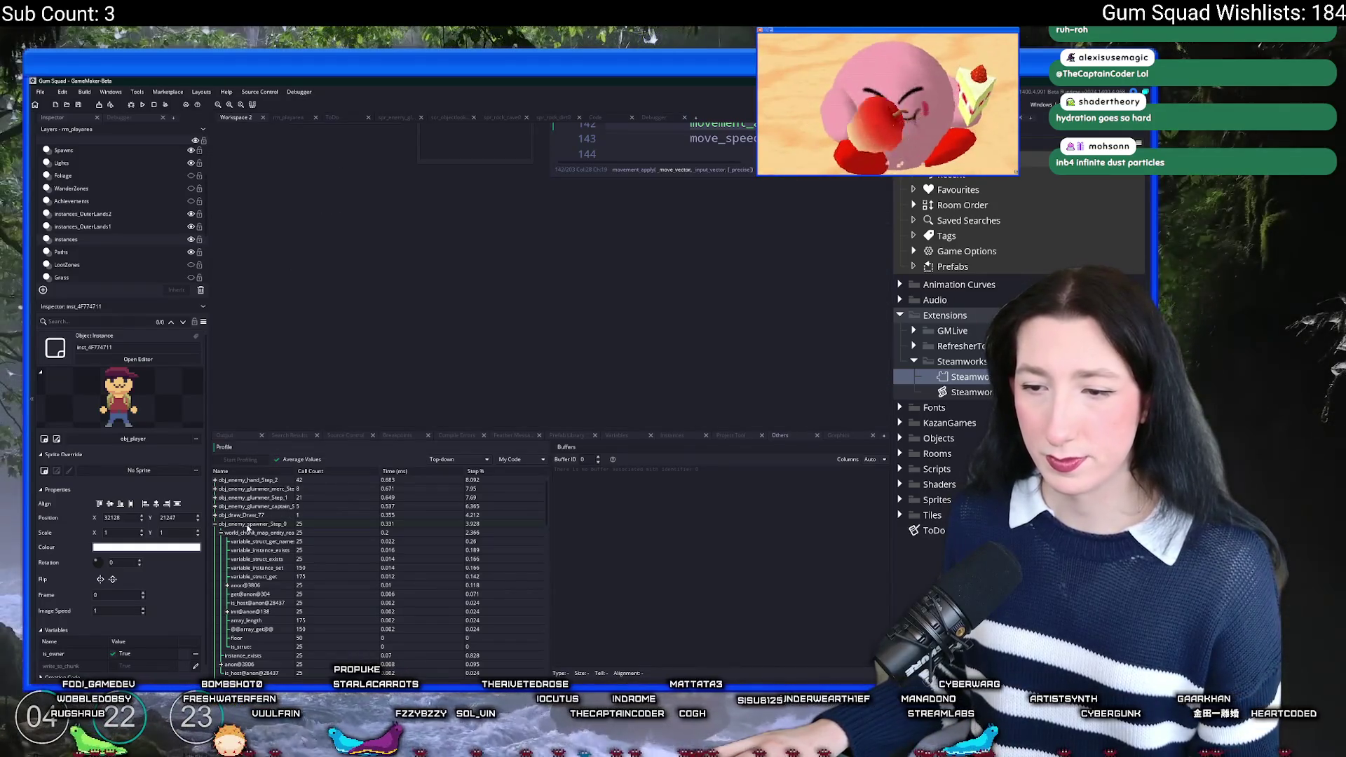
{"action": "left_click", "coordinate": [216, 524]}
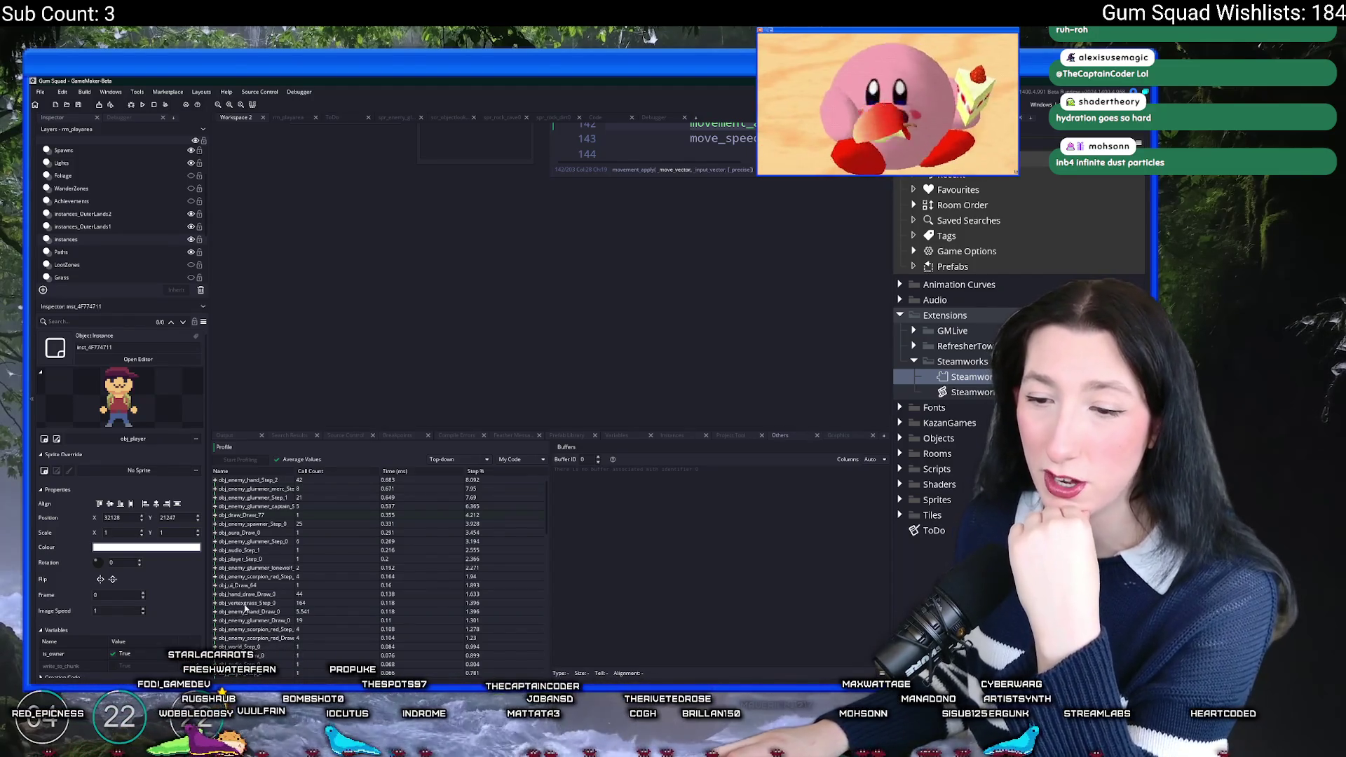
{"action": "left_click", "coordinate": [215, 603]}
{"action": "left_click", "coordinate": [215, 604]}
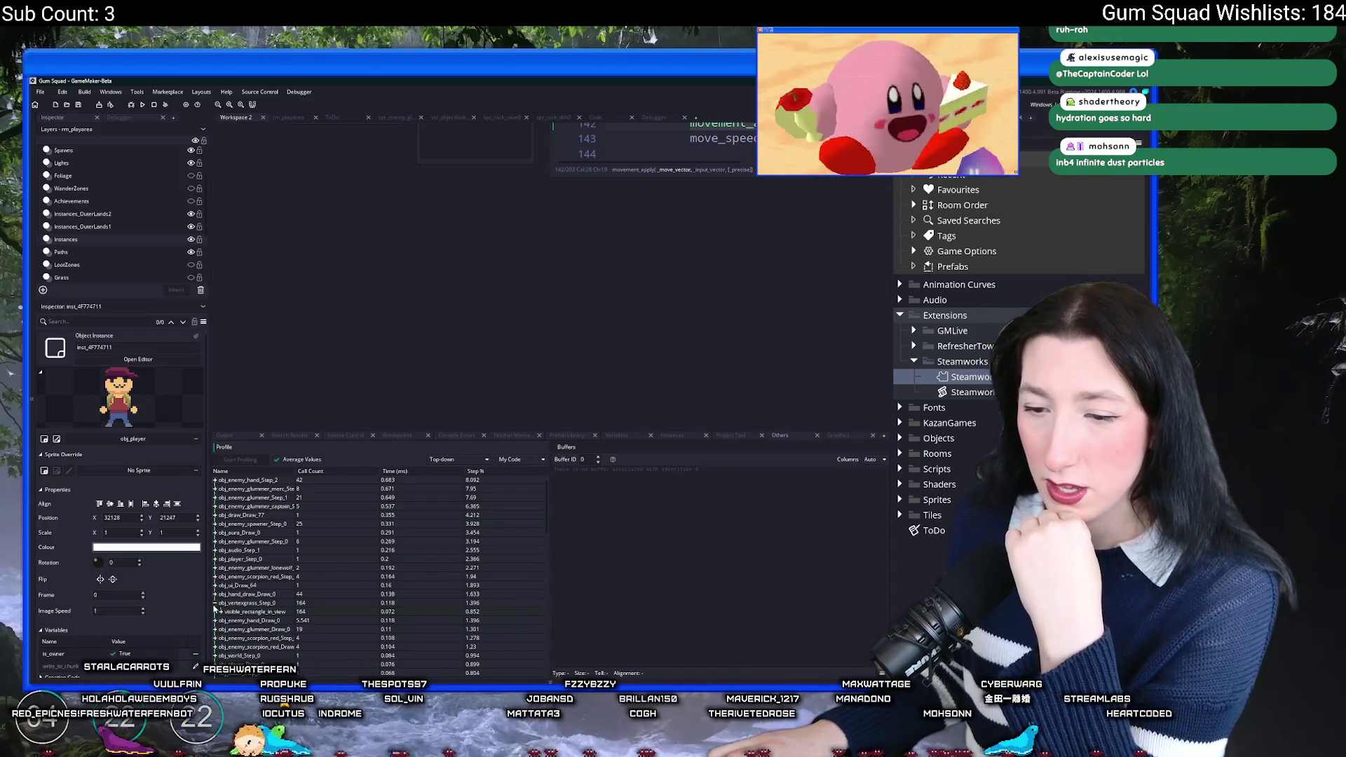
Step: Open obj_world's Step event full-size and scroll through its grass-rebuild code
{"action": "key", "text": "ctrl+t"}
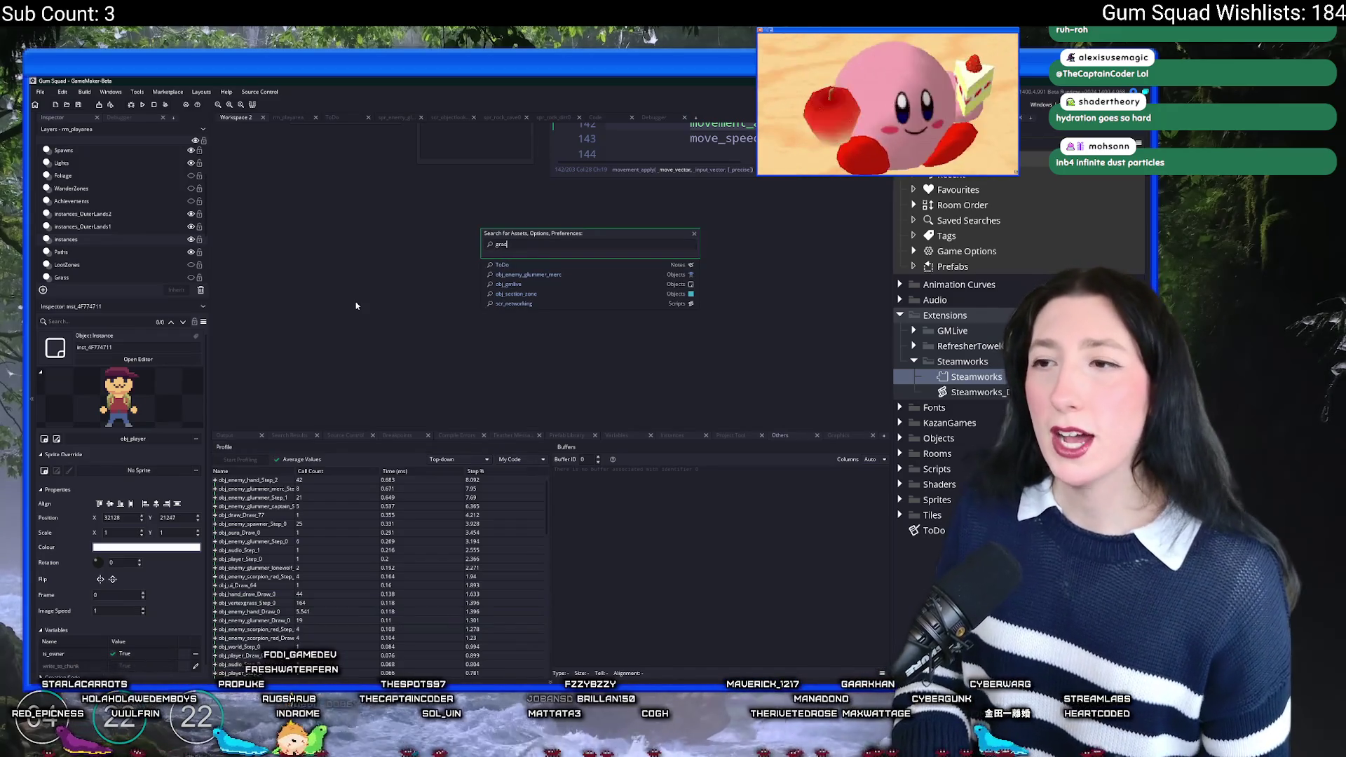
{"action": "type", "text": "ss"}
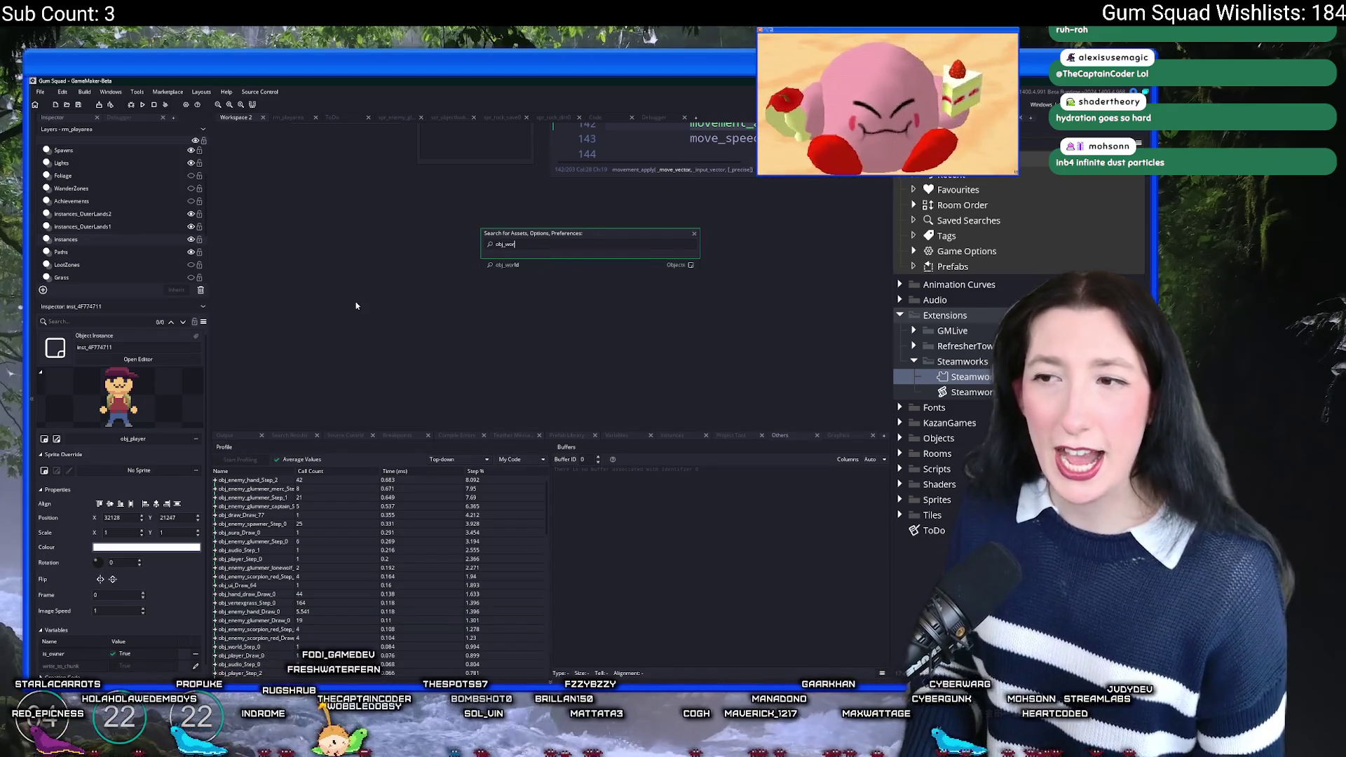
{"action": "key", "text": "Return"}
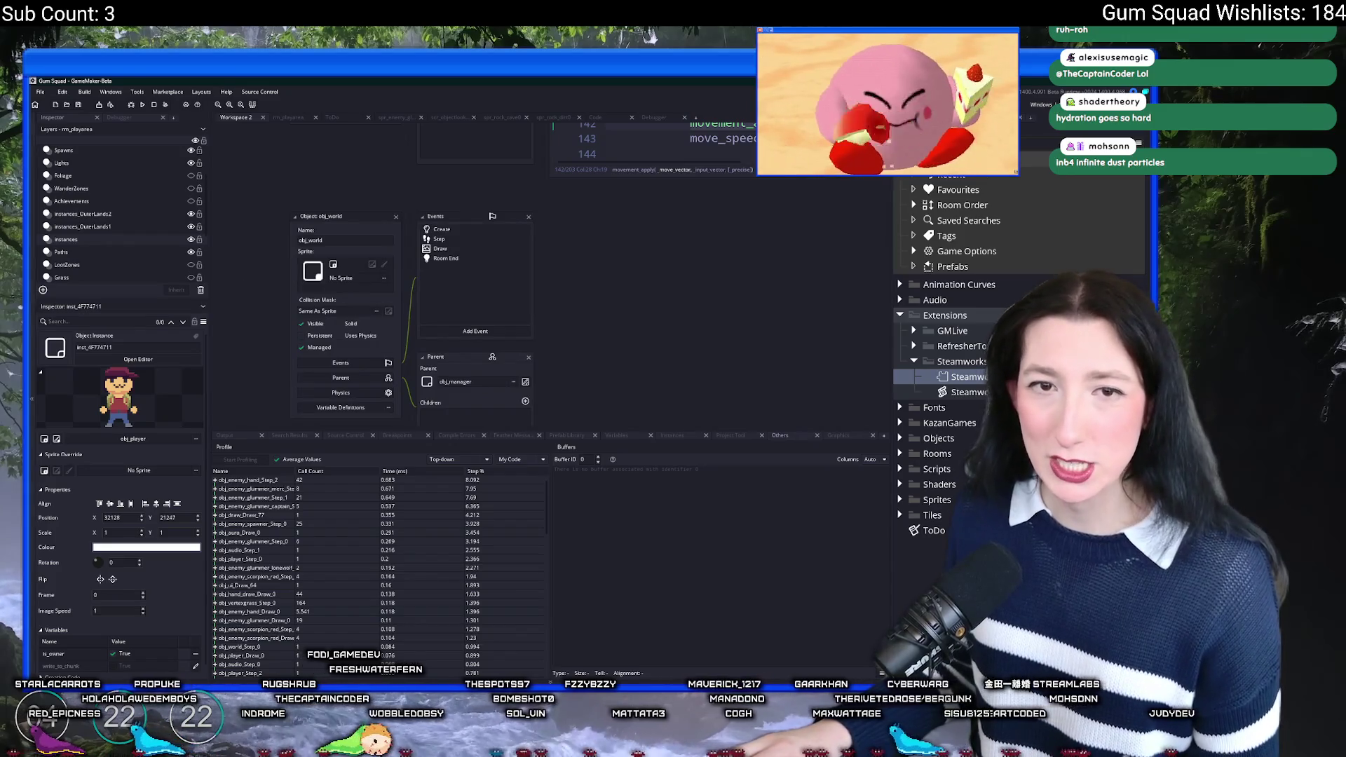
{"action": "double_click", "coordinate": [493, 243]}
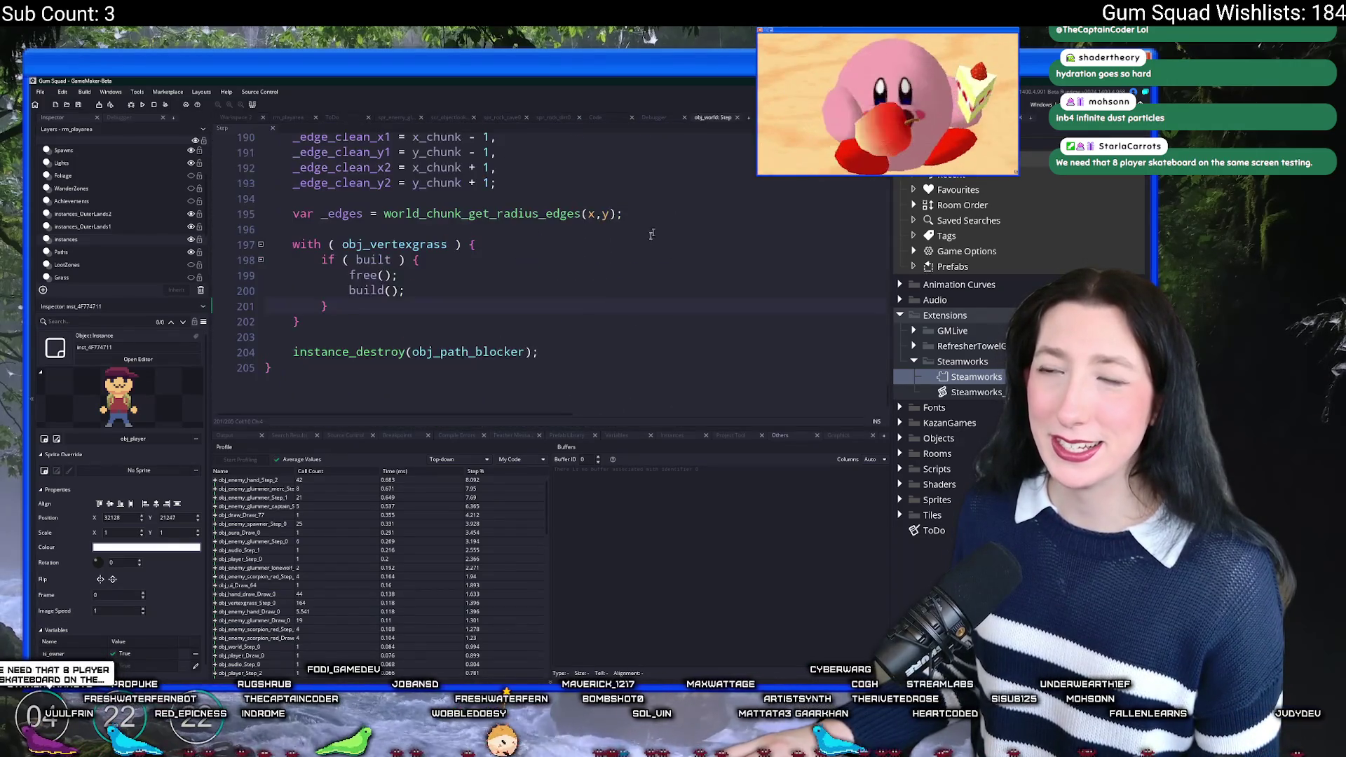
{"action": "left_click", "coordinate": [668, 209]}
{"action": "scroll", "coordinate": [379, 427], "scroll_direction": "down", "scroll_amount": 1}
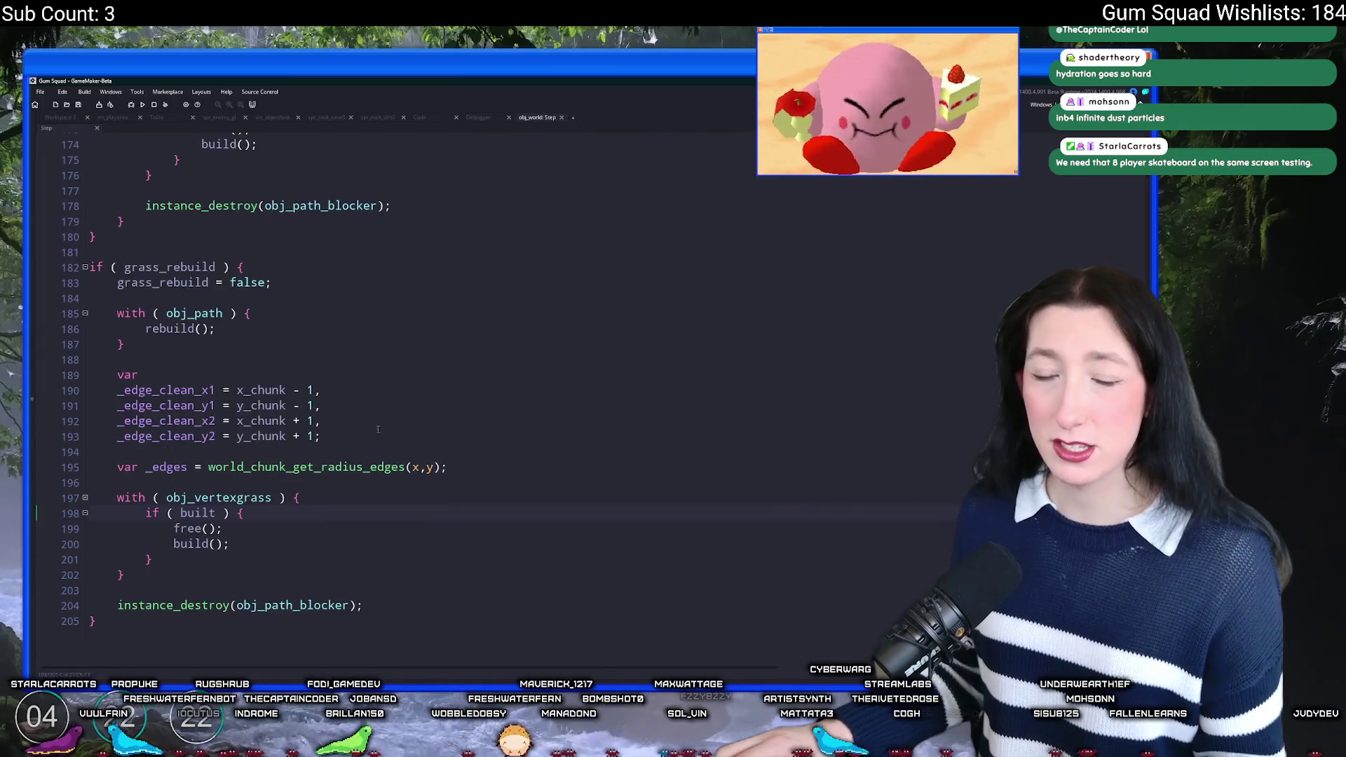
{"action": "left_click", "coordinate": [328, 448]}
{"action": "scroll", "coordinate": [295, 464], "scroll_direction": "up", "scroll_amount": 2}
{"action": "scroll", "coordinate": [287, 454], "scroll_direction": "up", "scroll_amount": 2}
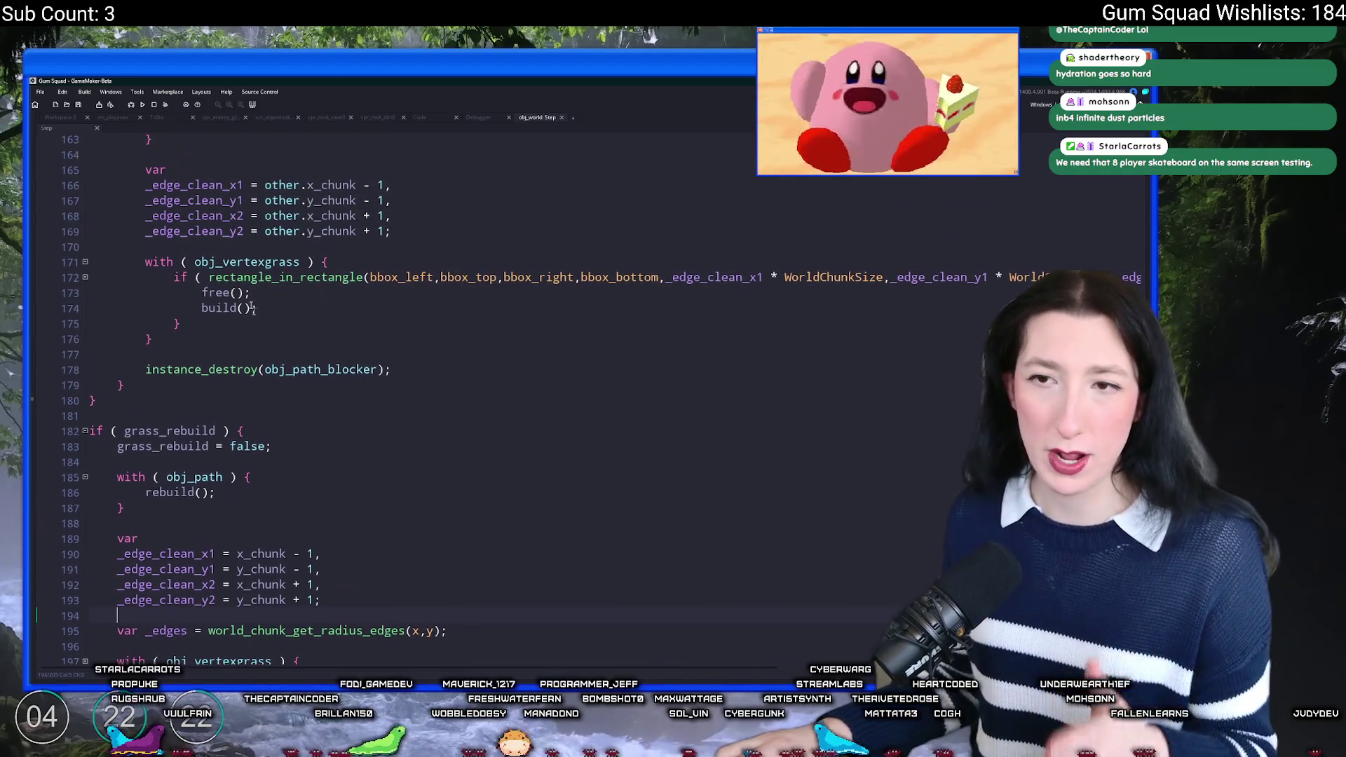
{"action": "left_click", "coordinate": [67, 117]}
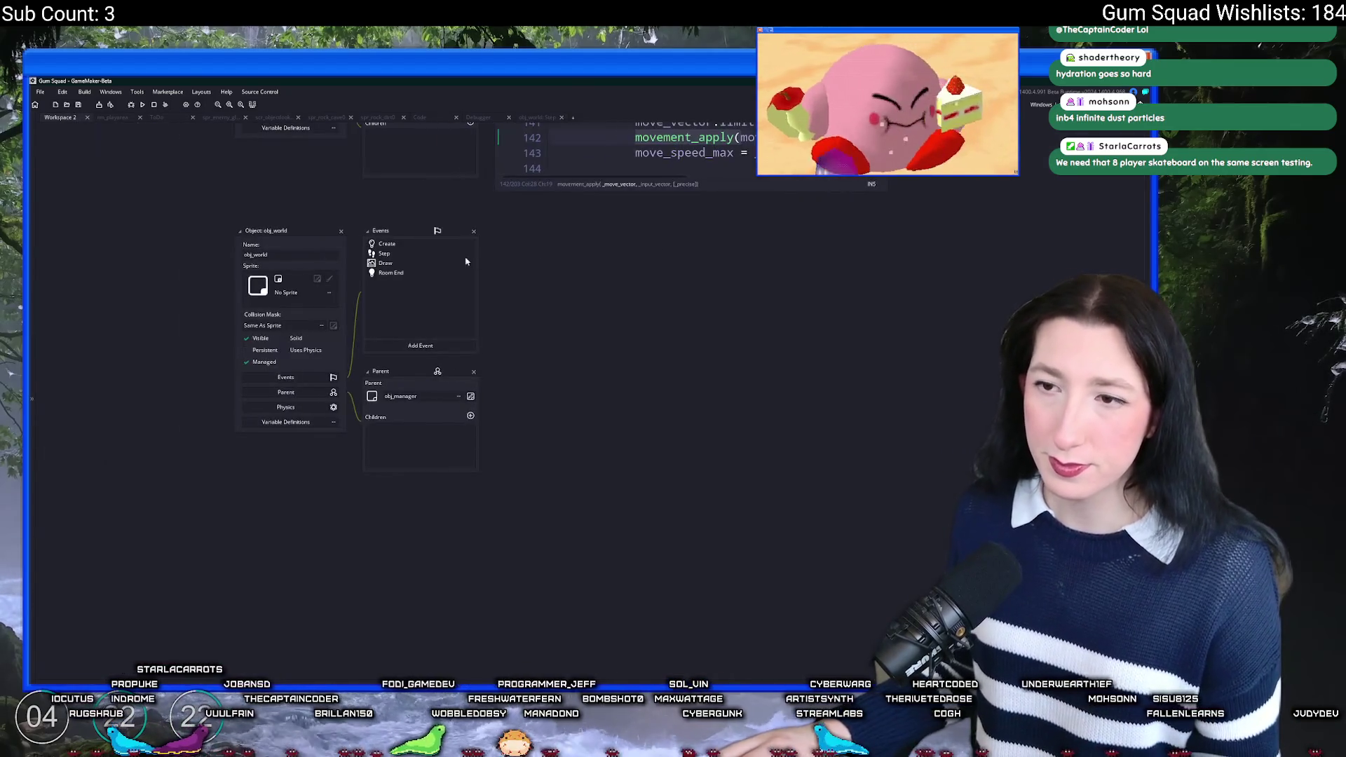
Step: Open obj_vertexgrass and view its Create and Clean Up event code
{"action": "key", "text": "ctrl+t"}
{"action": "type", "text": "vxex"}
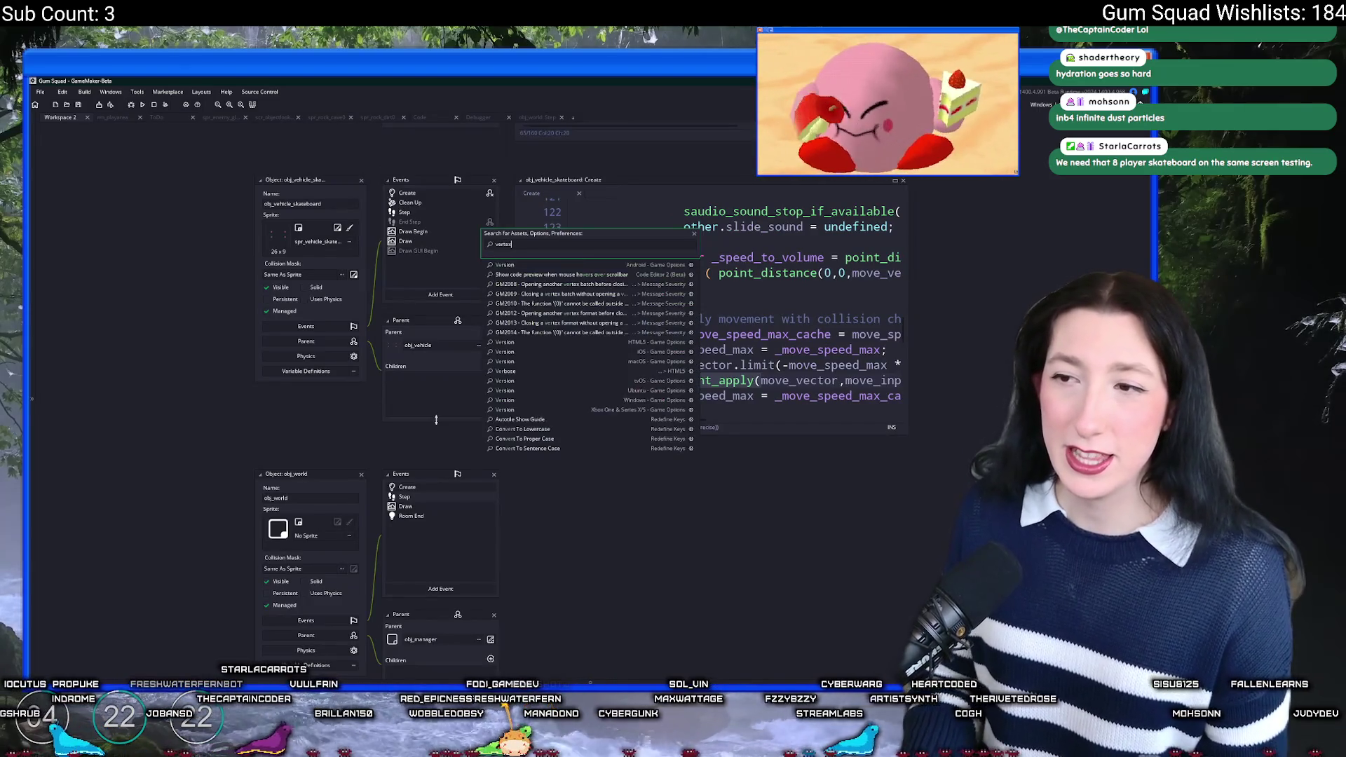
{"action": "key", "text": "Down"}
{"action": "key", "text": "Down"}
{"action": "key", "text": "Down"}
{"action": "key", "text": "Up"}
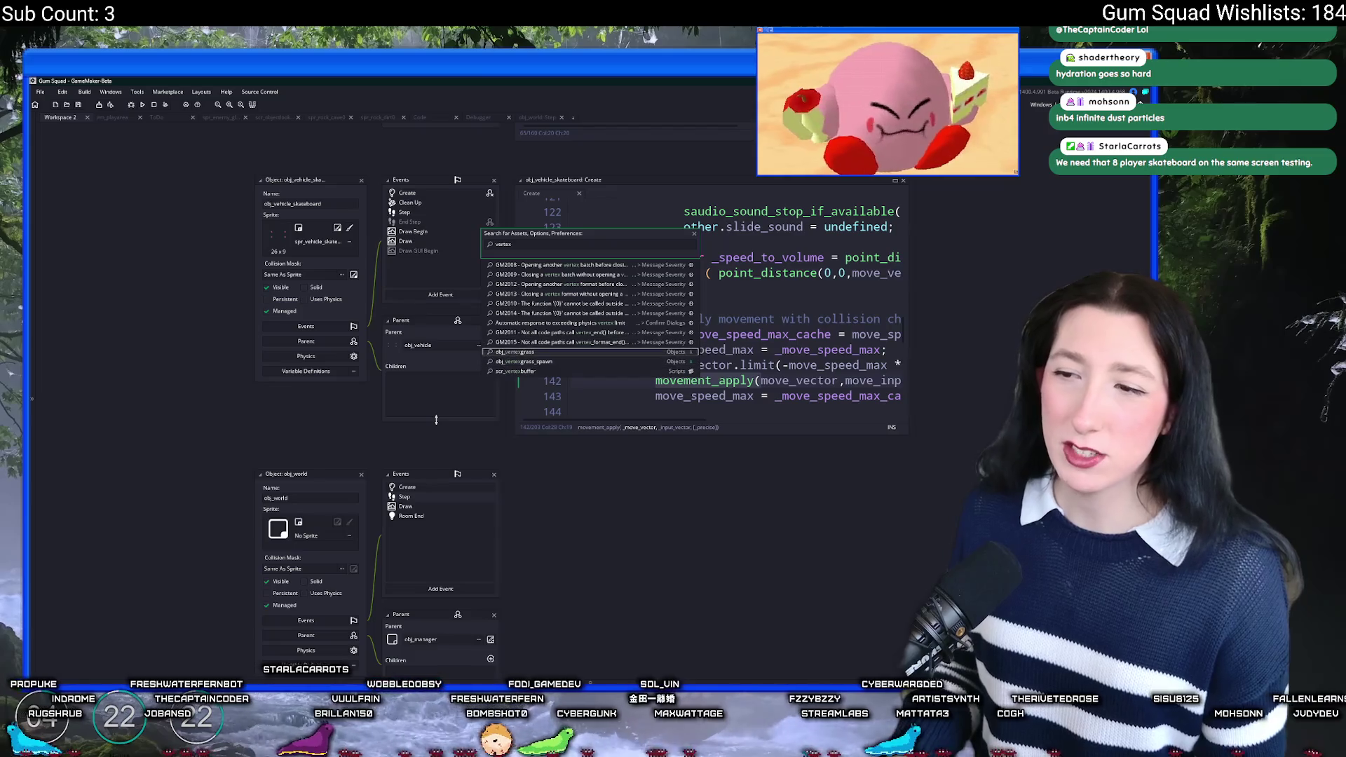
{"action": "key", "text": "Return"}
{"action": "double_click", "coordinate": [441, 289]}
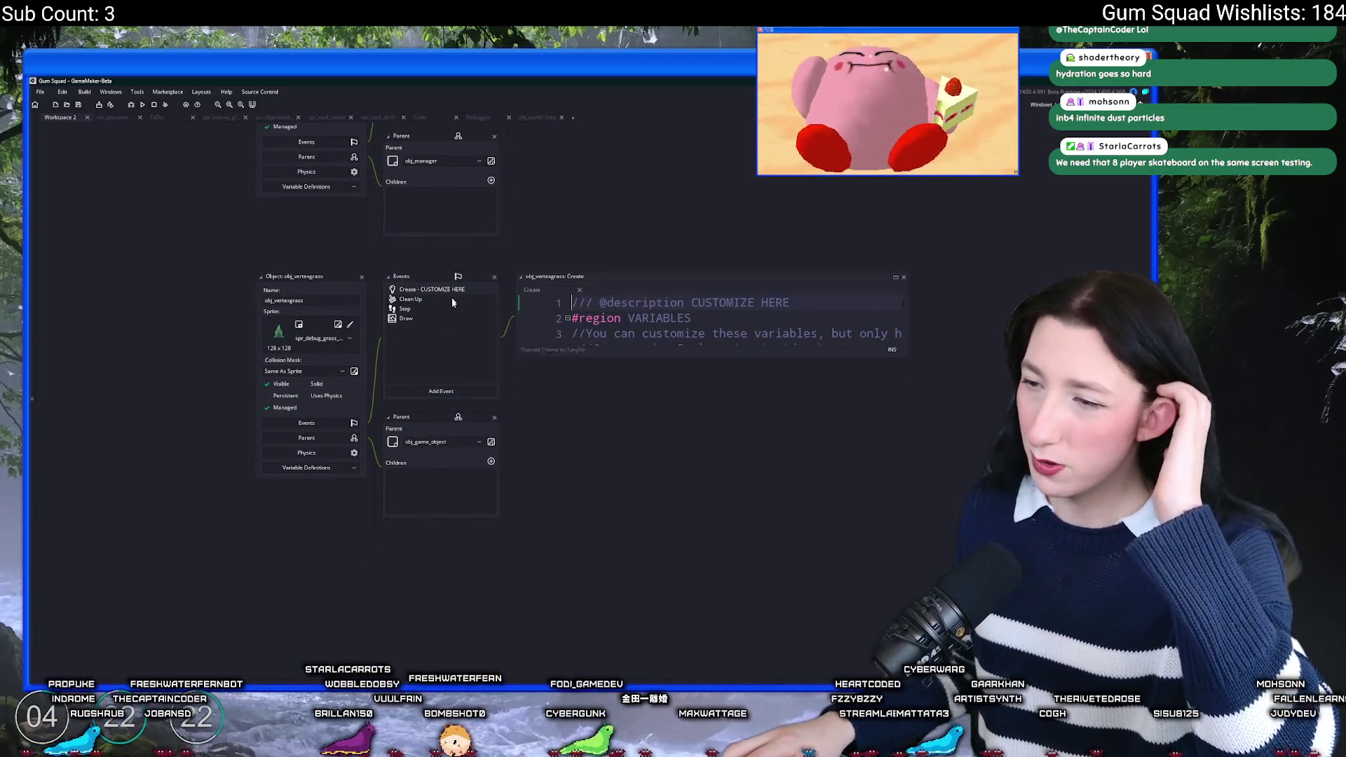
{"action": "double_click", "coordinate": [461, 300]}
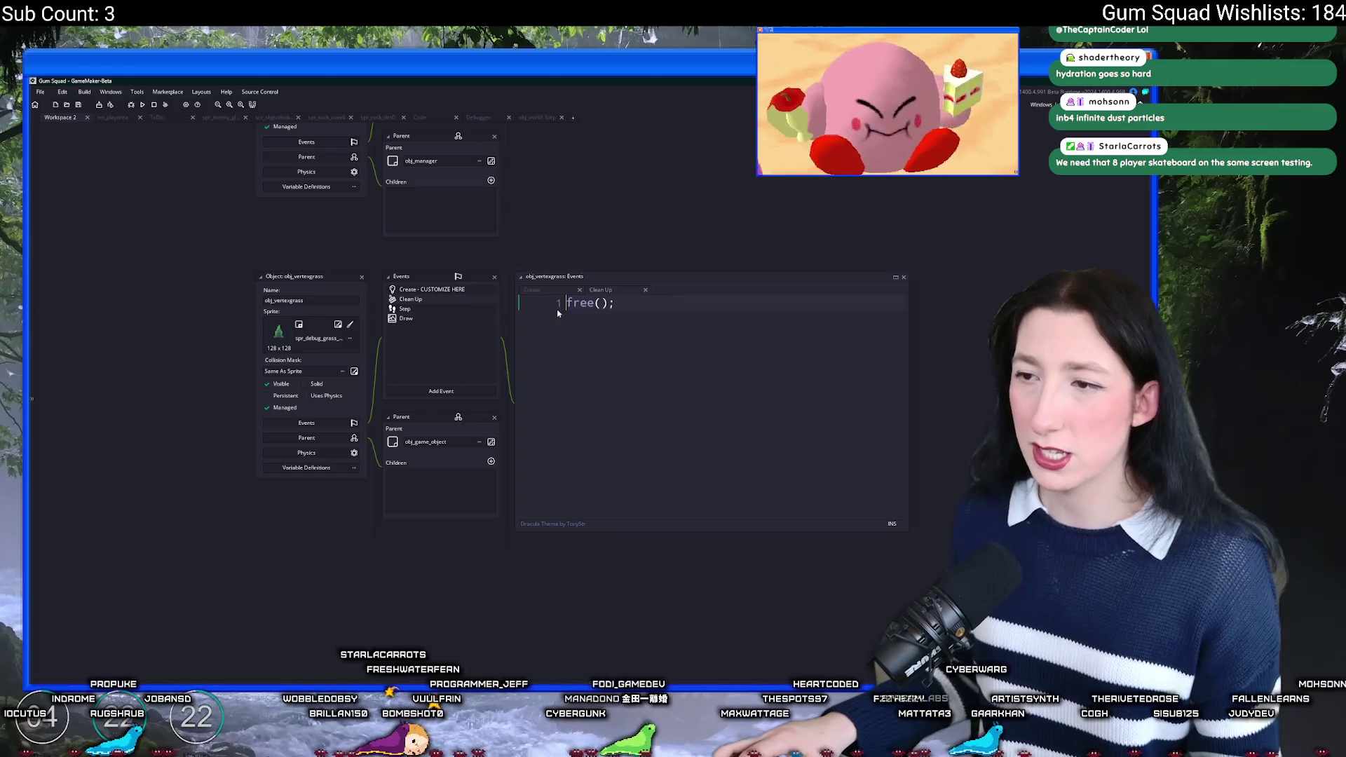
Step: Find the free function definition in obj_vertexgrass's Create code and enlarge that editor
{"action": "double_click", "coordinate": [418, 290]}
{"action": "key", "text": "ctrl+f"}
{"action": "type", "text": "fre"}
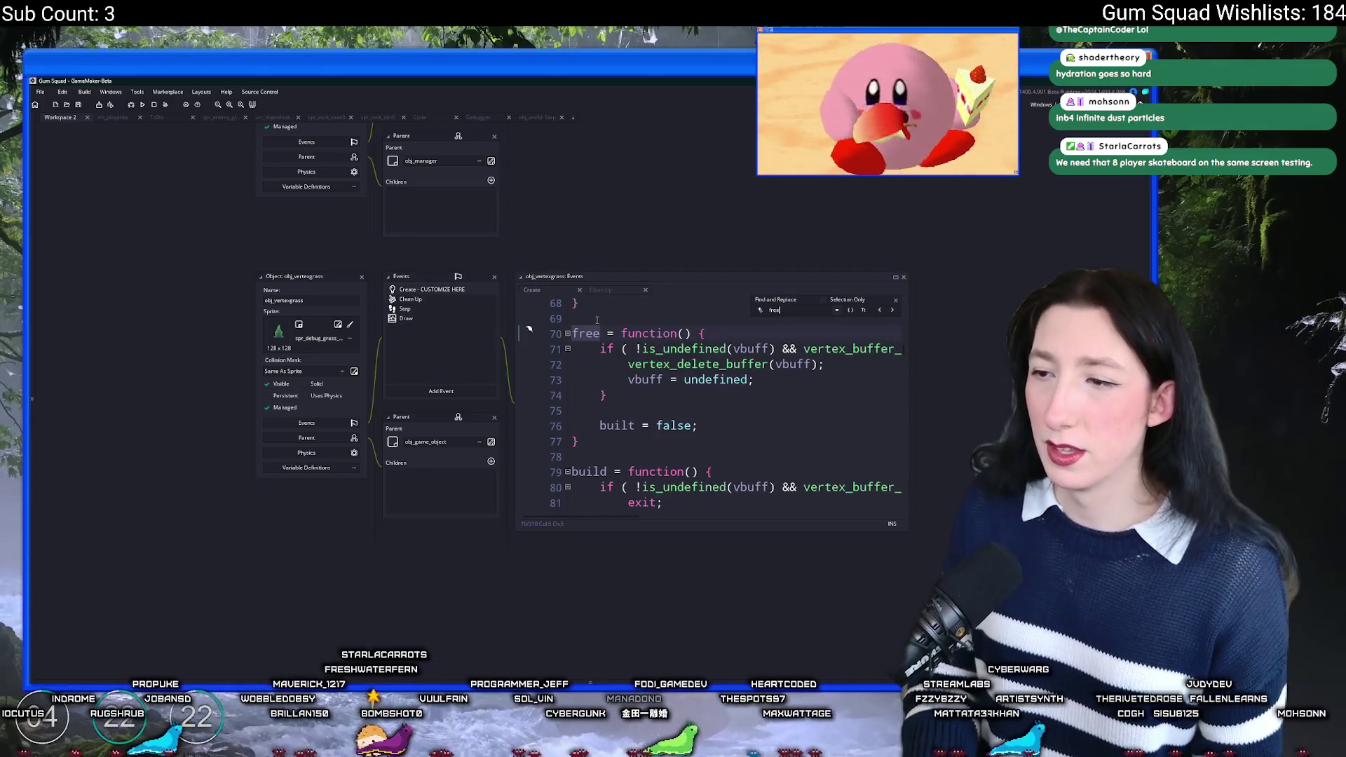
{"action": "type", "text": "e"}
{"action": "left_click", "coordinate": [596, 410]}
{"action": "left_click", "coordinate": [842, 301]}
{"action": "left_click", "coordinate": [833, 372]}
{"action": "left_click", "coordinate": [841, 277]}
{"action": "scroll", "coordinate": [411, 324], "scroll_direction": "down", "scroll_amount": 4}
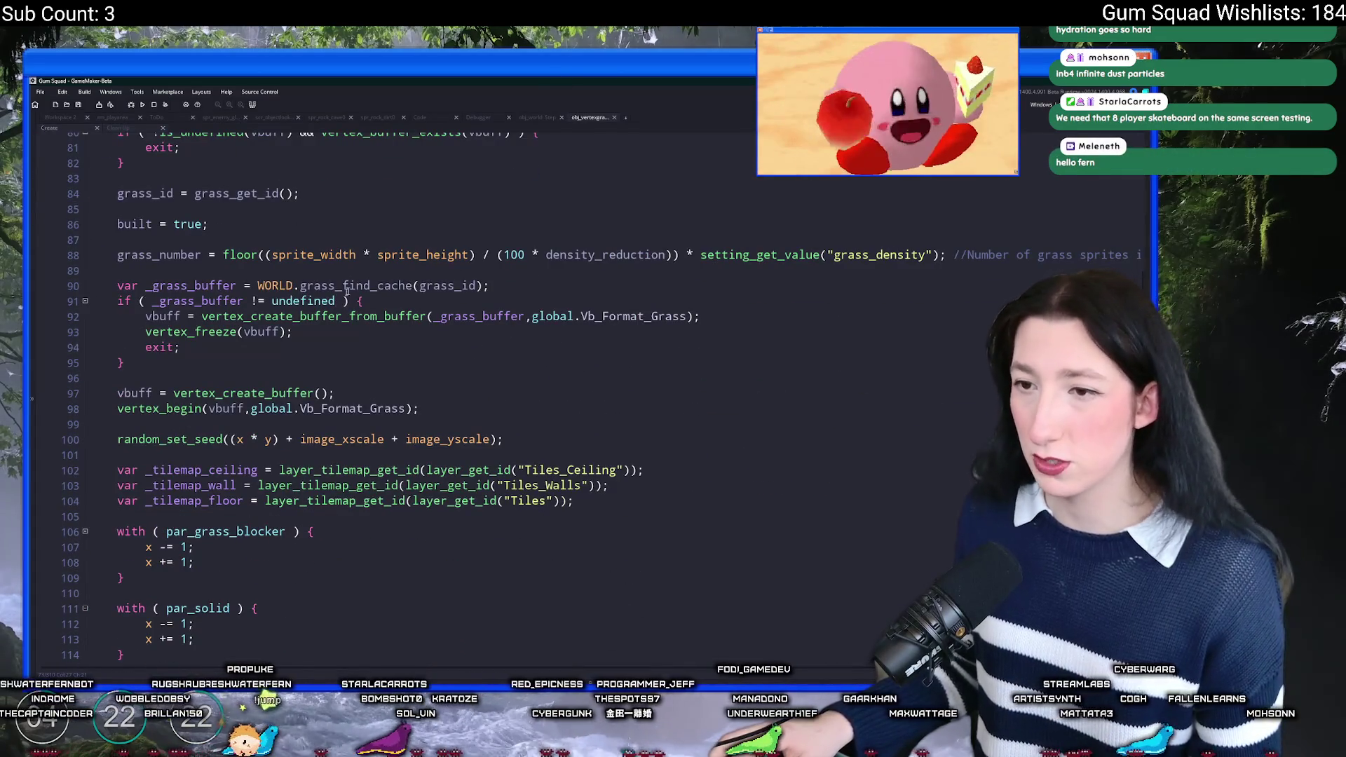
Step: Search the project for the grass_find_cache function and open its definition in obj_world Create
{"action": "double_click", "coordinate": [387, 285]}
{"action": "key", "text": "ctrl+shift+f"}
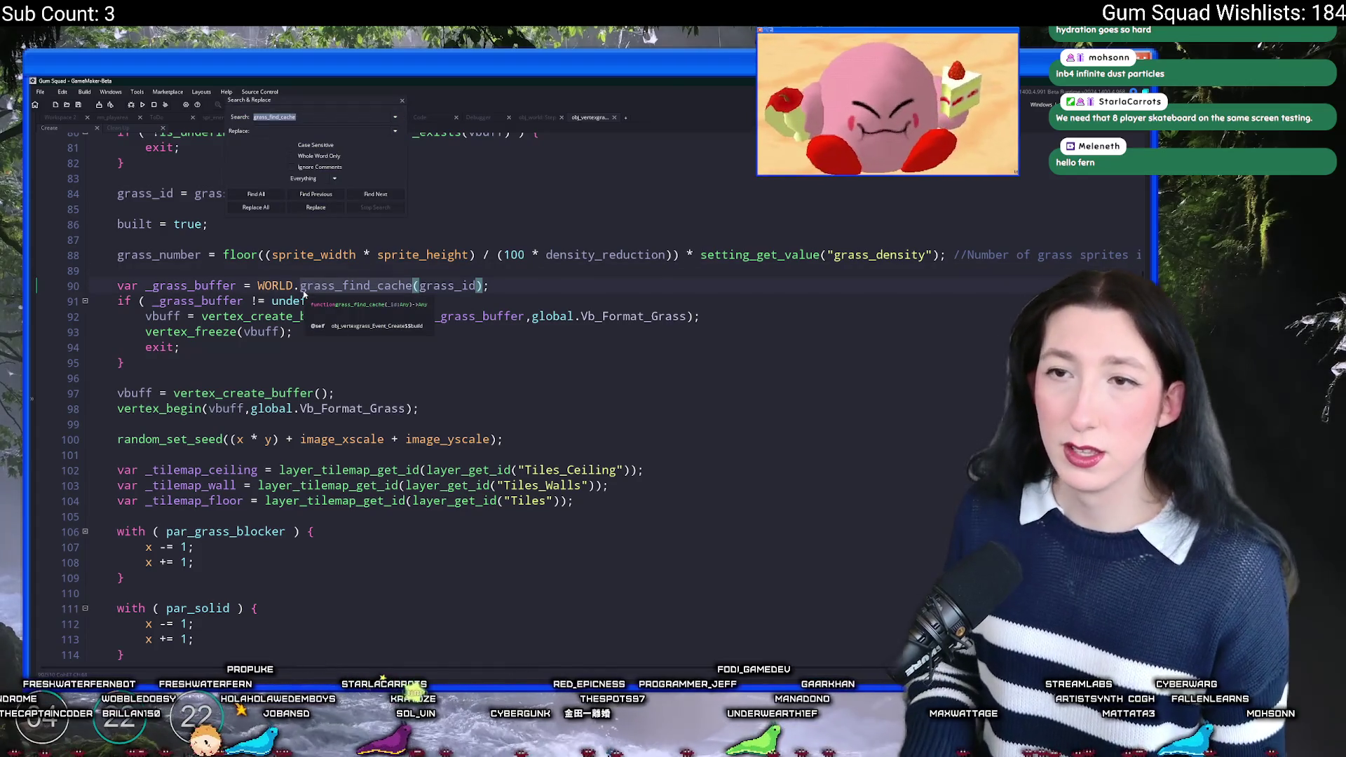
{"action": "key", "text": "End"}
{"action": "type", "text": "unc"}
{"action": "key", "text": "Return"}
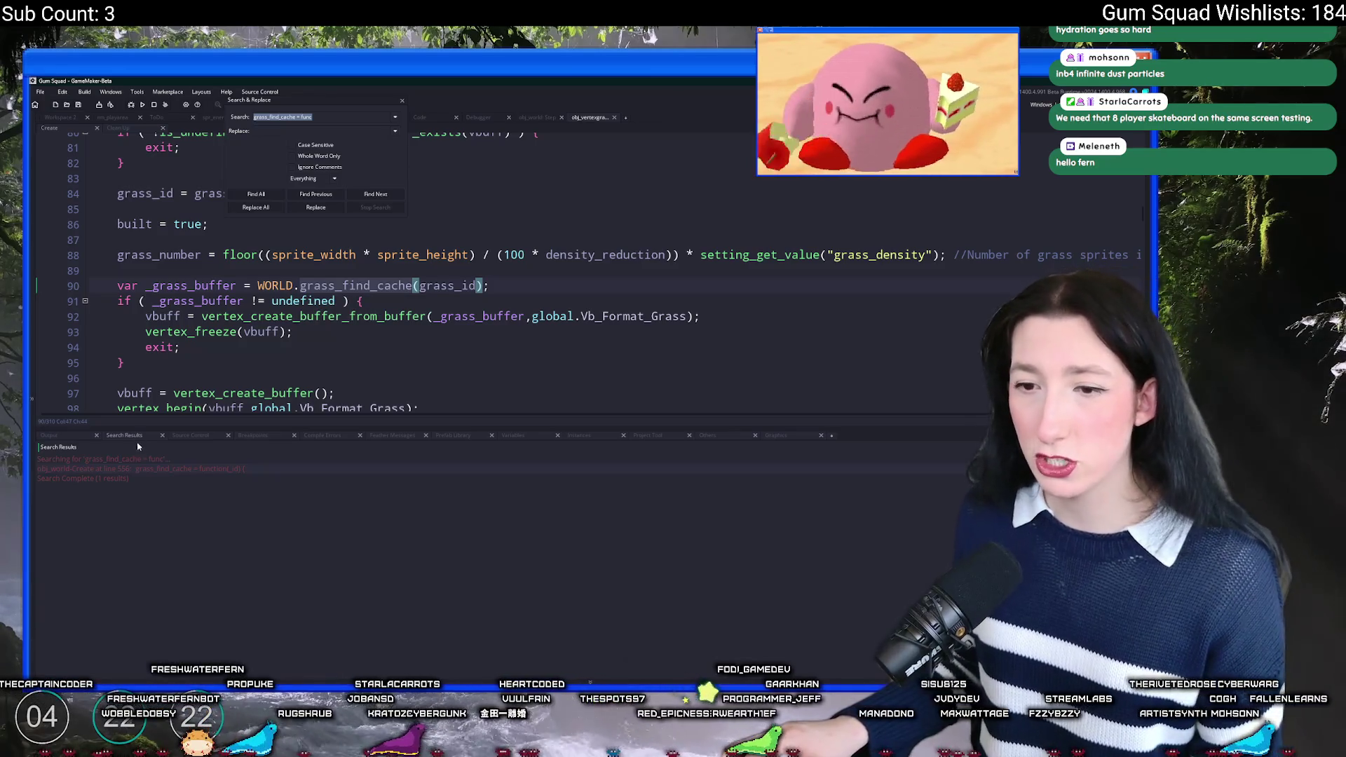
{"action": "double_click", "coordinate": [150, 469]}
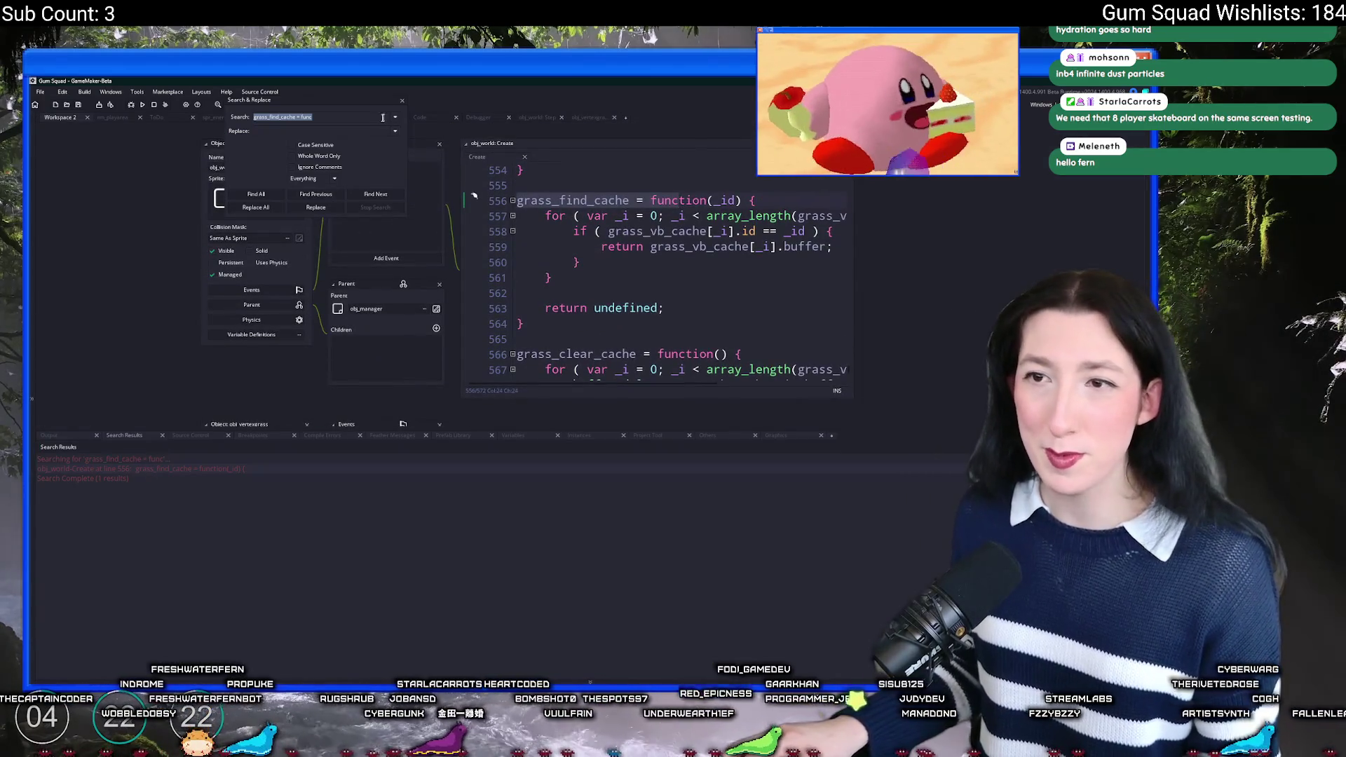
{"action": "left_click", "coordinate": [404, 105]}
Step: Review obj_world's grass cache code around lines 542-560, including grass_vb_cache_size
{"action": "left_click", "coordinate": [742, 258]}
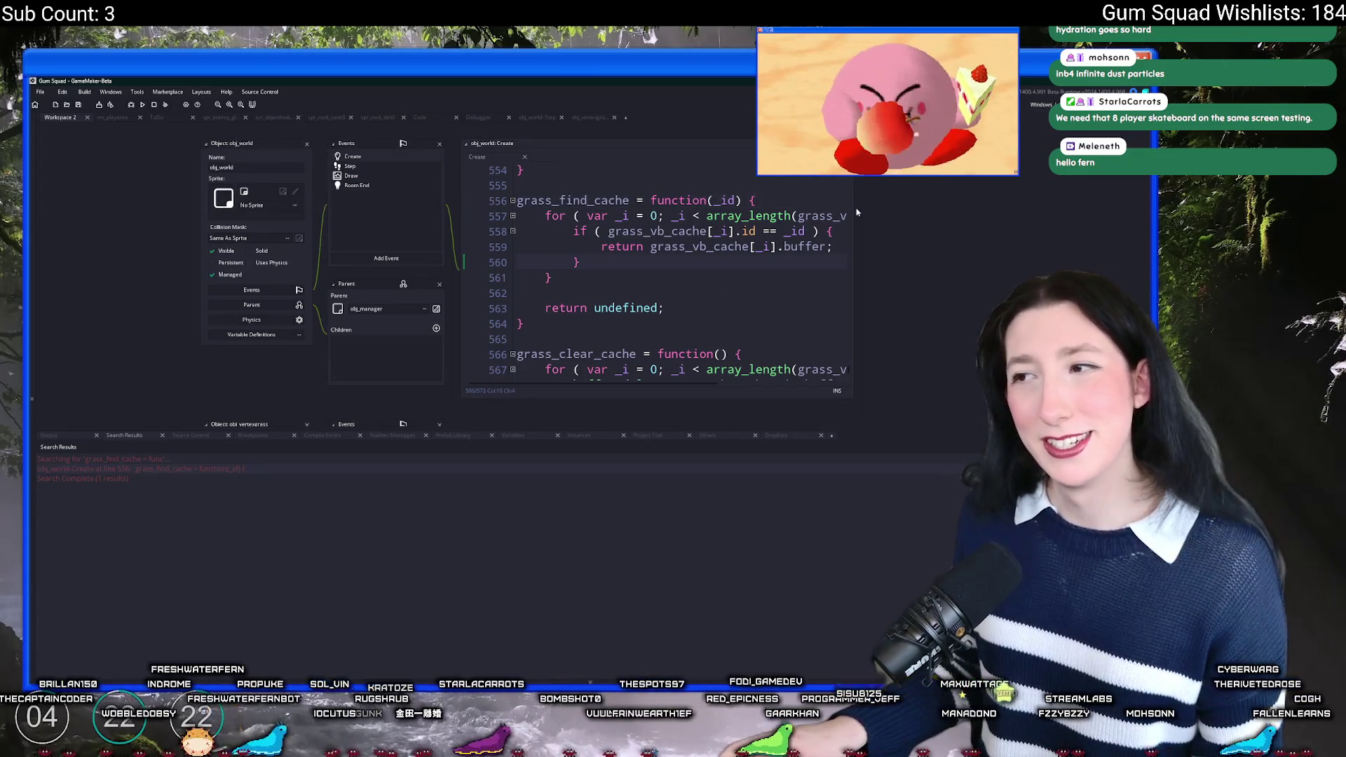
{"action": "left_click_drag", "start_coordinate": [856, 211], "coordinate": [1037, 211]}
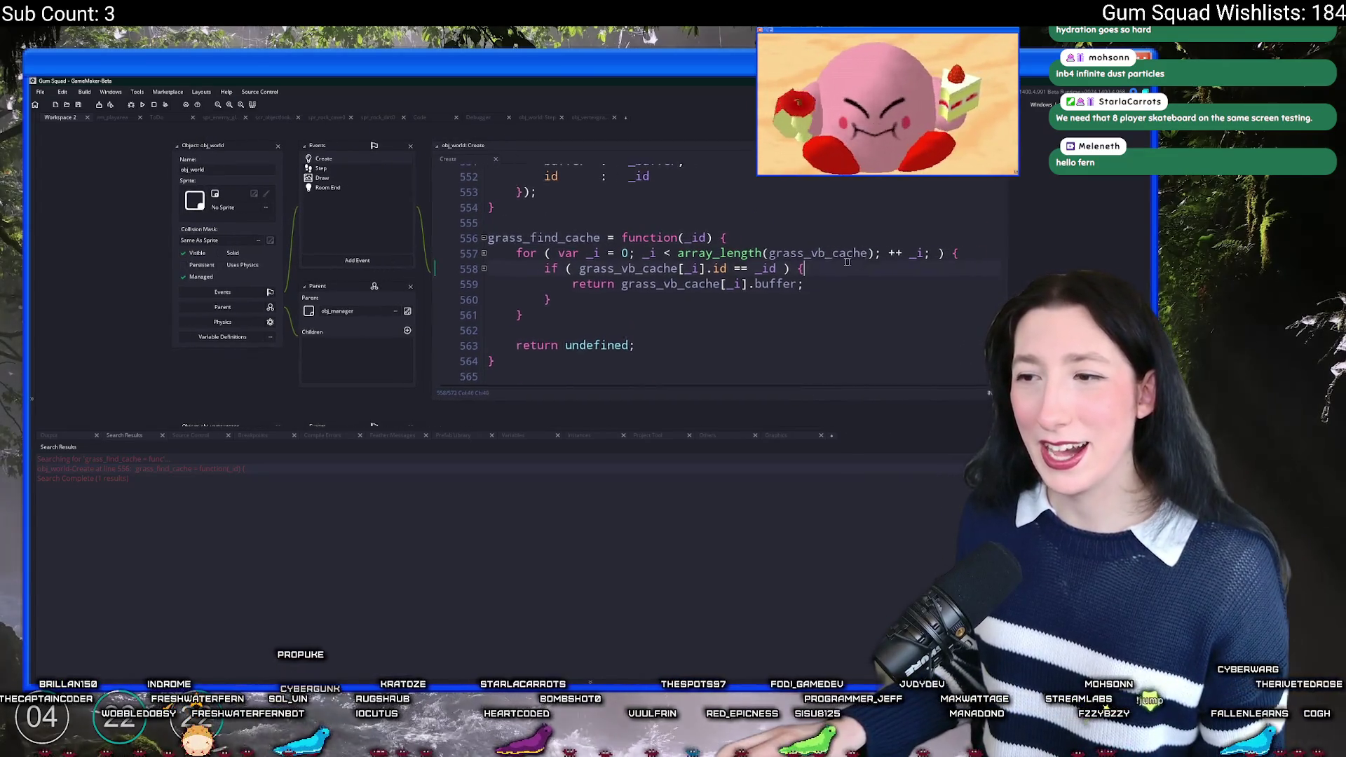
{"action": "scroll", "coordinate": [804, 263], "scroll_direction": "down", "scroll_amount": 2}
{"action": "scroll", "coordinate": [804, 263], "scroll_direction": "down", "scroll_amount": 1}
{"action": "scroll", "coordinate": [804, 263], "scroll_direction": "up", "scroll_amount": 7}
{"action": "left_click", "coordinate": [743, 314]}
{"action": "scroll", "coordinate": [746, 309], "scroll_direction": "down", "scroll_amount": 1}
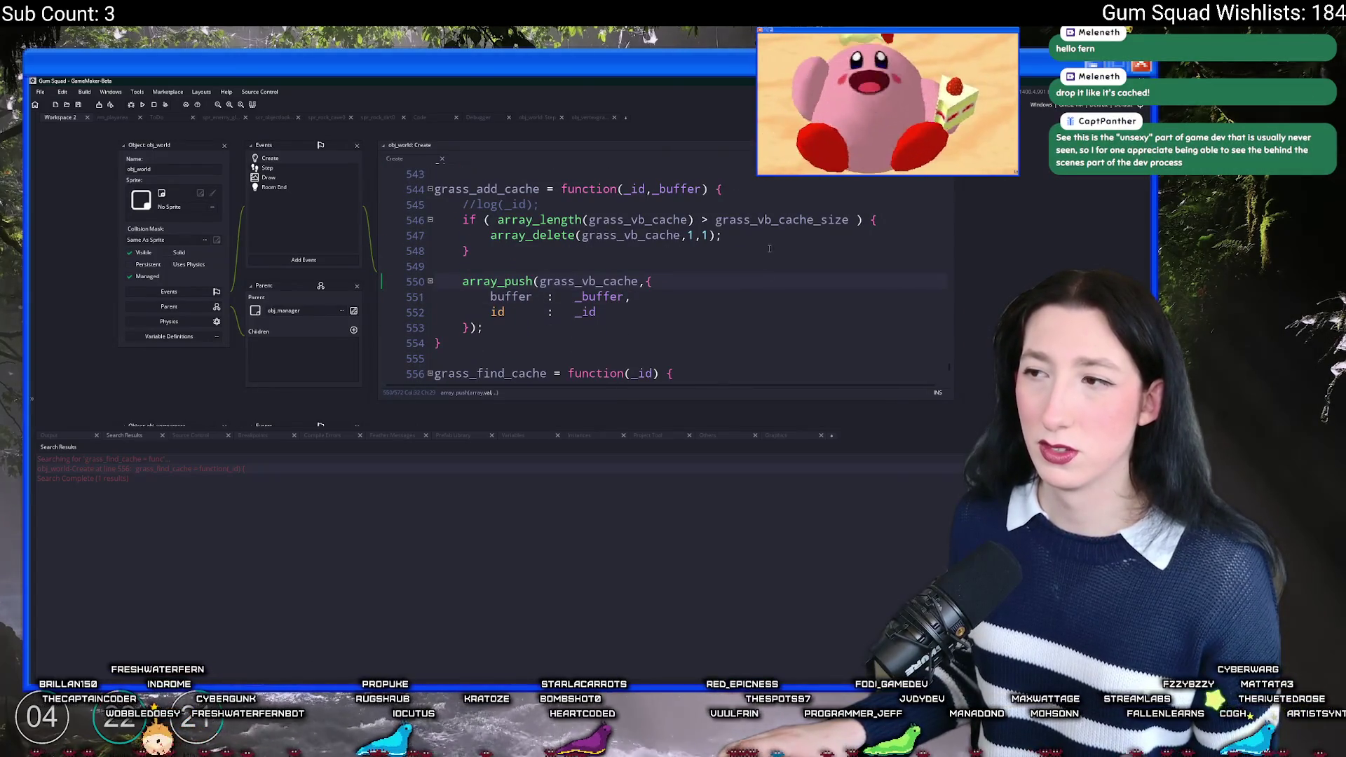
{"action": "double_click", "coordinate": [783, 223]}
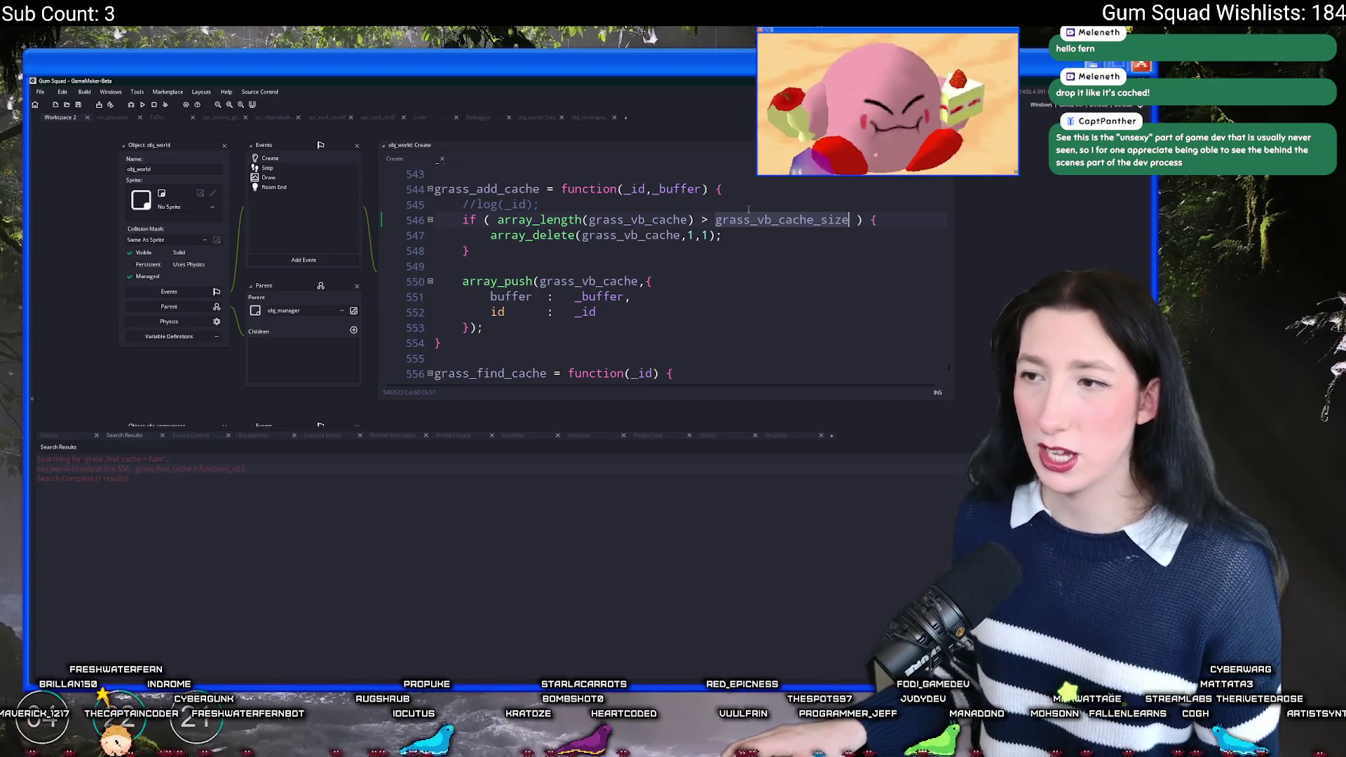
{"action": "scroll", "coordinate": [747, 209], "scroll_direction": "up", "scroll_amount": 3}
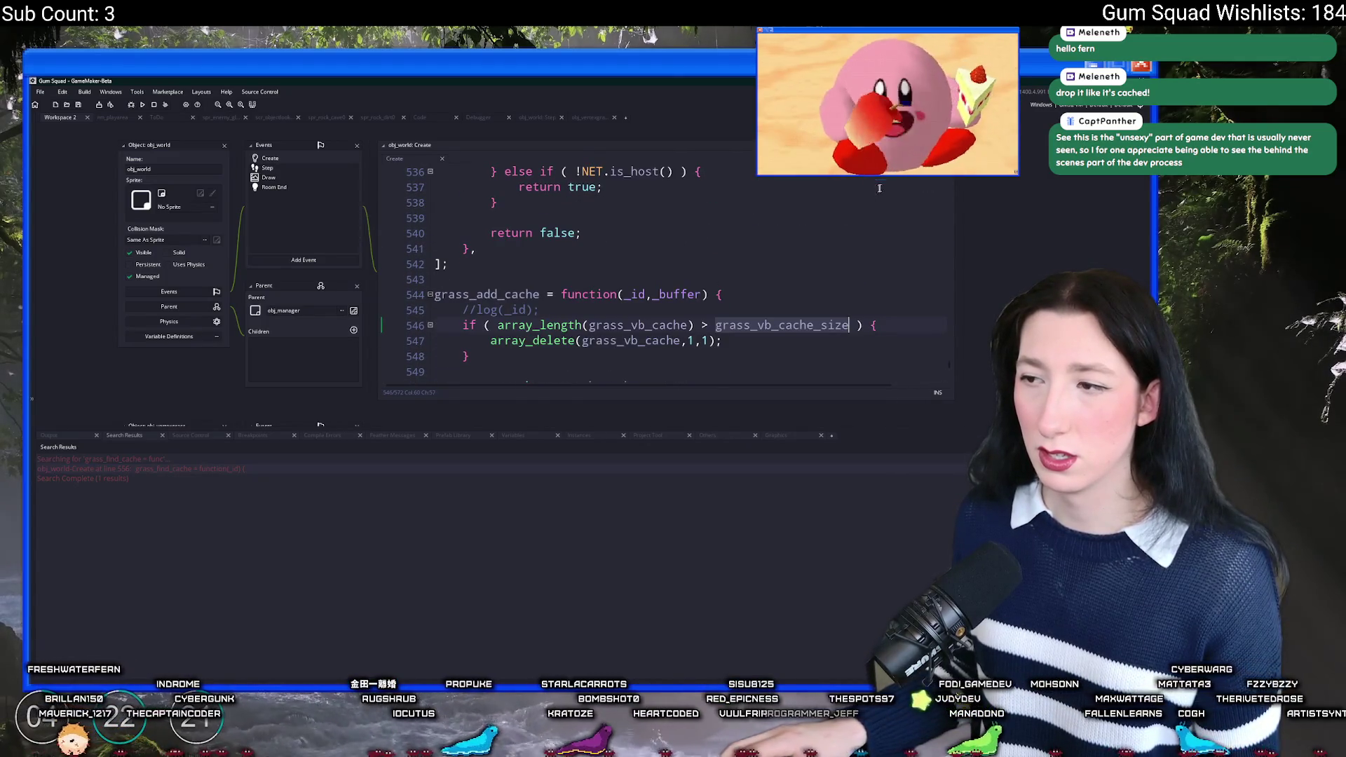
{"action": "scroll", "coordinate": [875, 211], "scroll_direction": "down", "scroll_amount": 2}
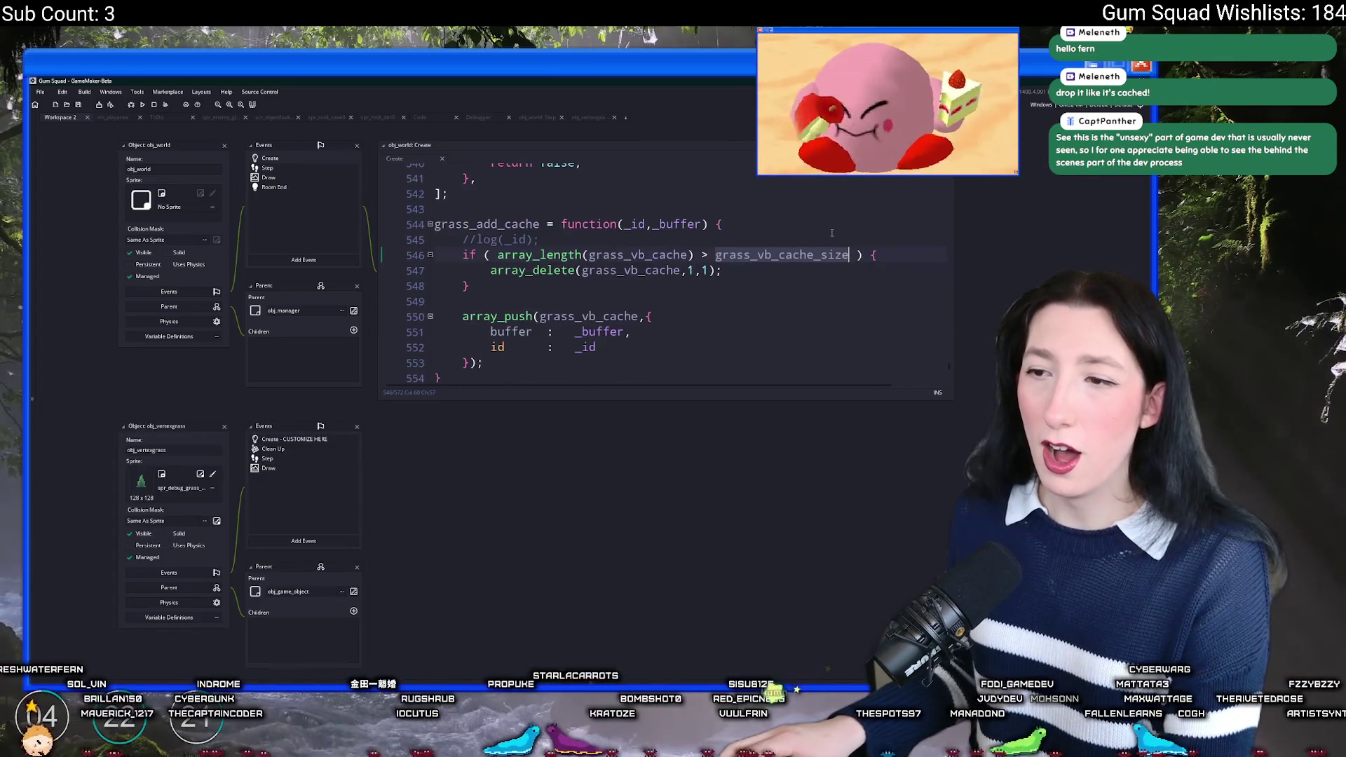
{"action": "left_click", "coordinate": [876, 186]}
Step: Maximise the obj_world Create code and select the whole grass_add_cache function
{"action": "left_click", "coordinate": [890, 203]}
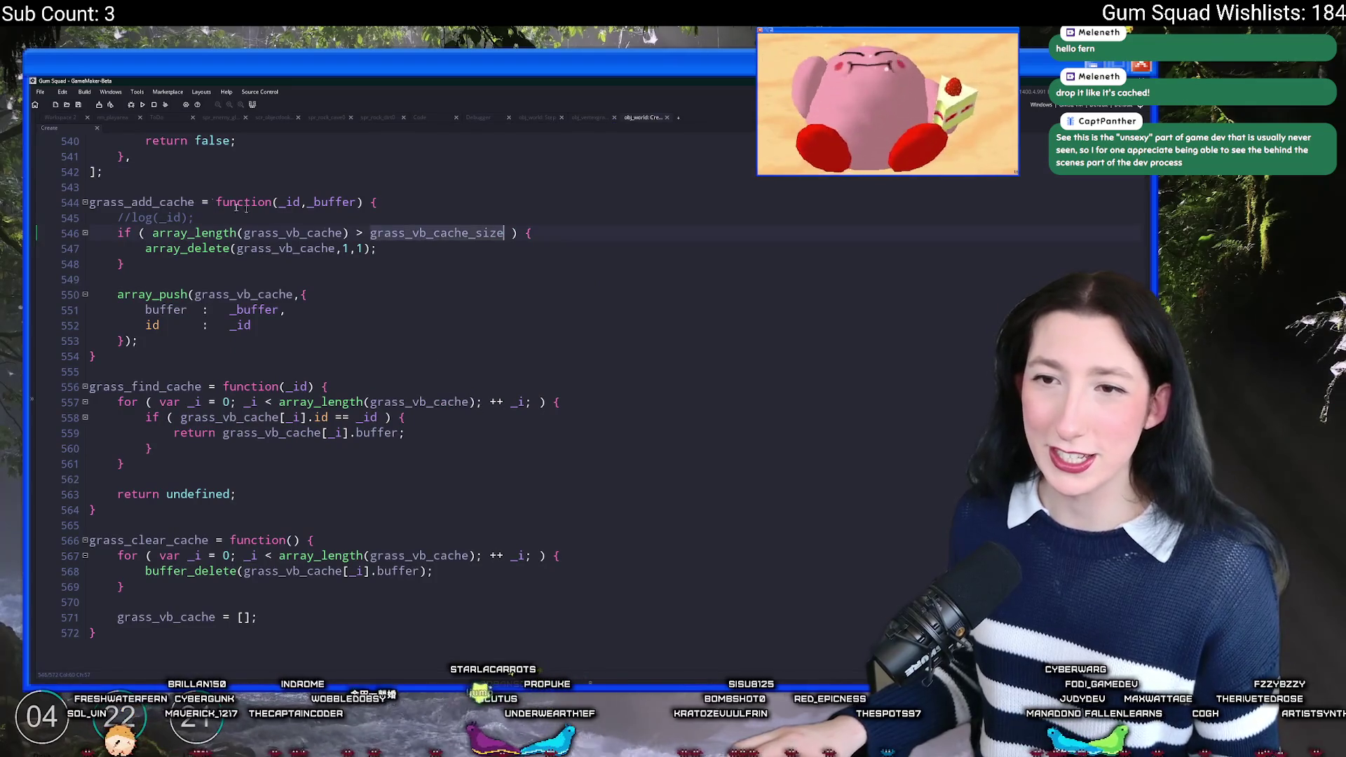
{"action": "double_click", "coordinate": [193, 202]}
{"action": "scroll", "coordinate": [203, 281], "scroll_direction": "up", "scroll_amount": 5}
{"action": "scroll", "coordinate": [260, 340], "scroll_direction": "down", "scroll_amount": 3}
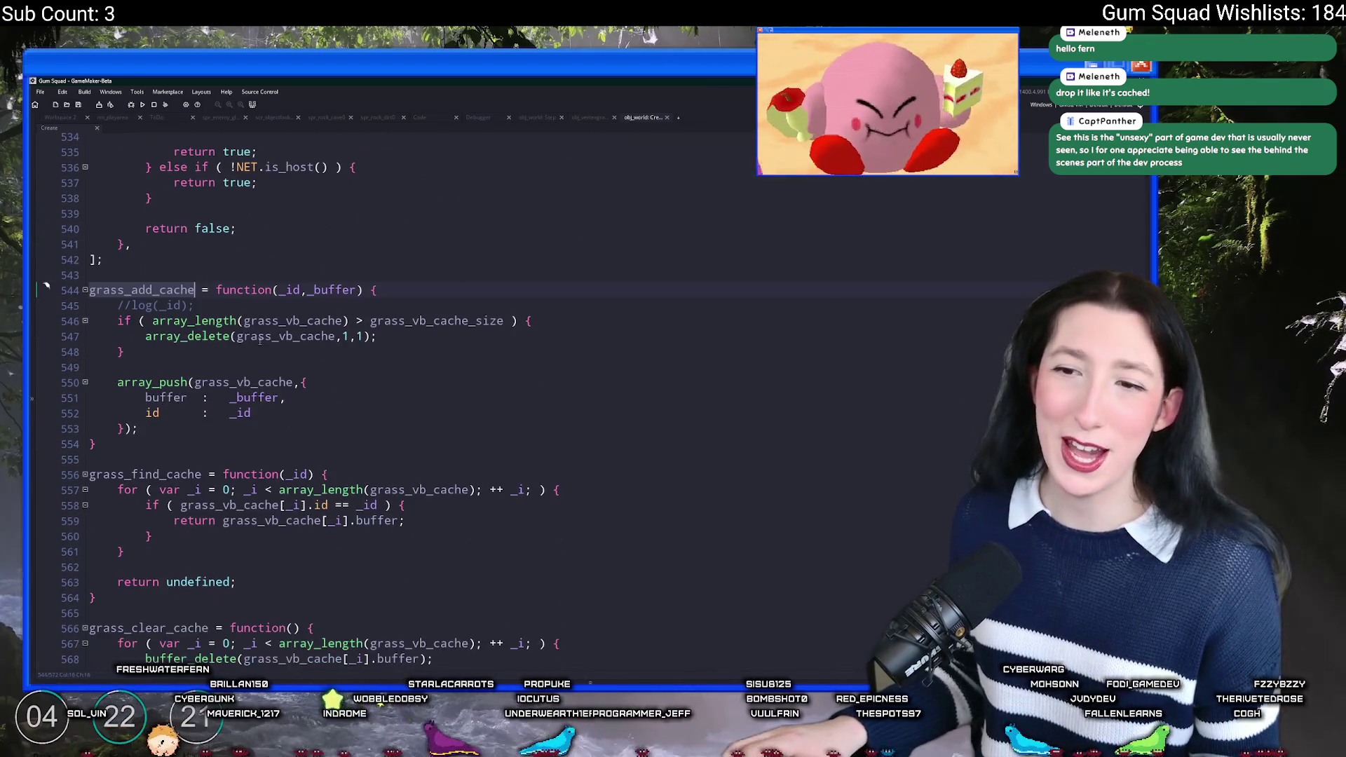
{"action": "mouse_move", "coordinate": [98, 444]}
{"action": "left_mouse_down"}
{"action": "mouse_move", "coordinate": [119, 307]}
{"action": "mouse_move", "coordinate": [60, 289]}
{"action": "left_mouse_up"}
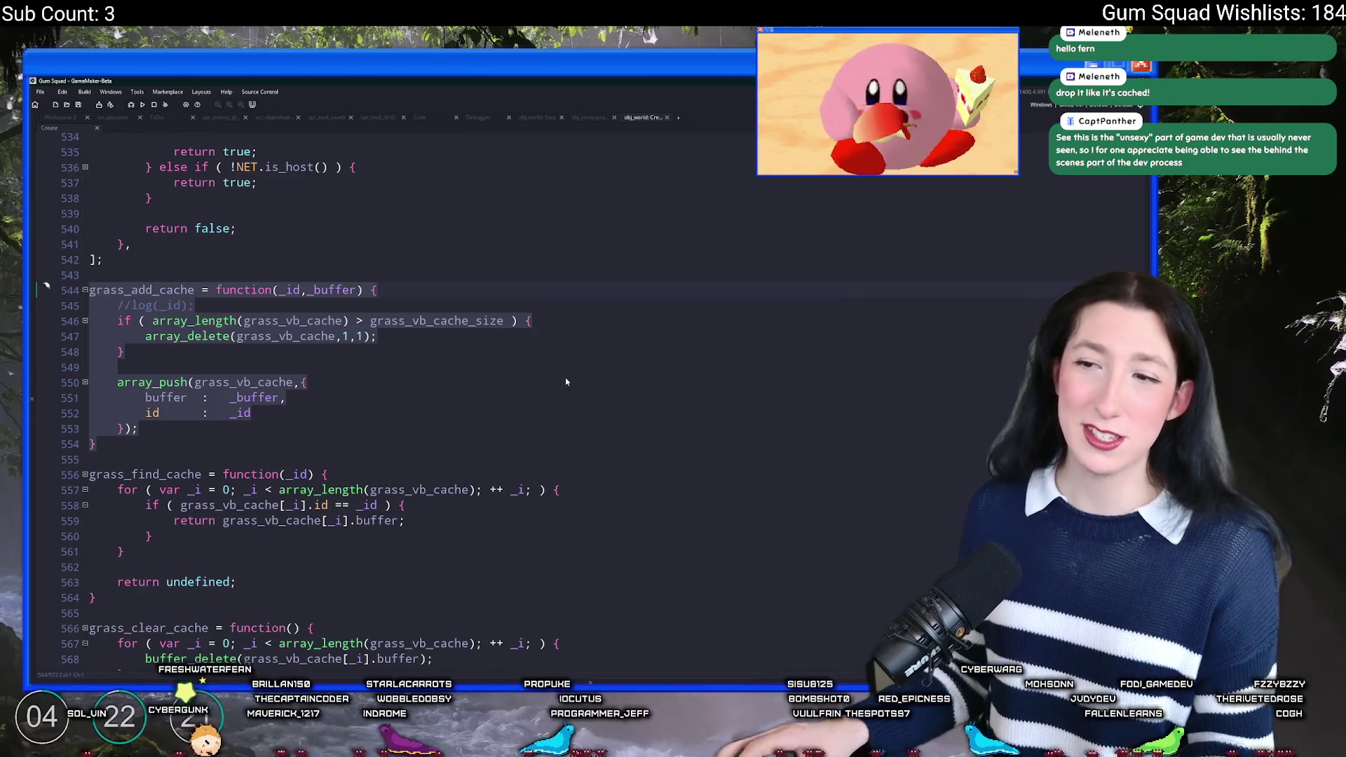
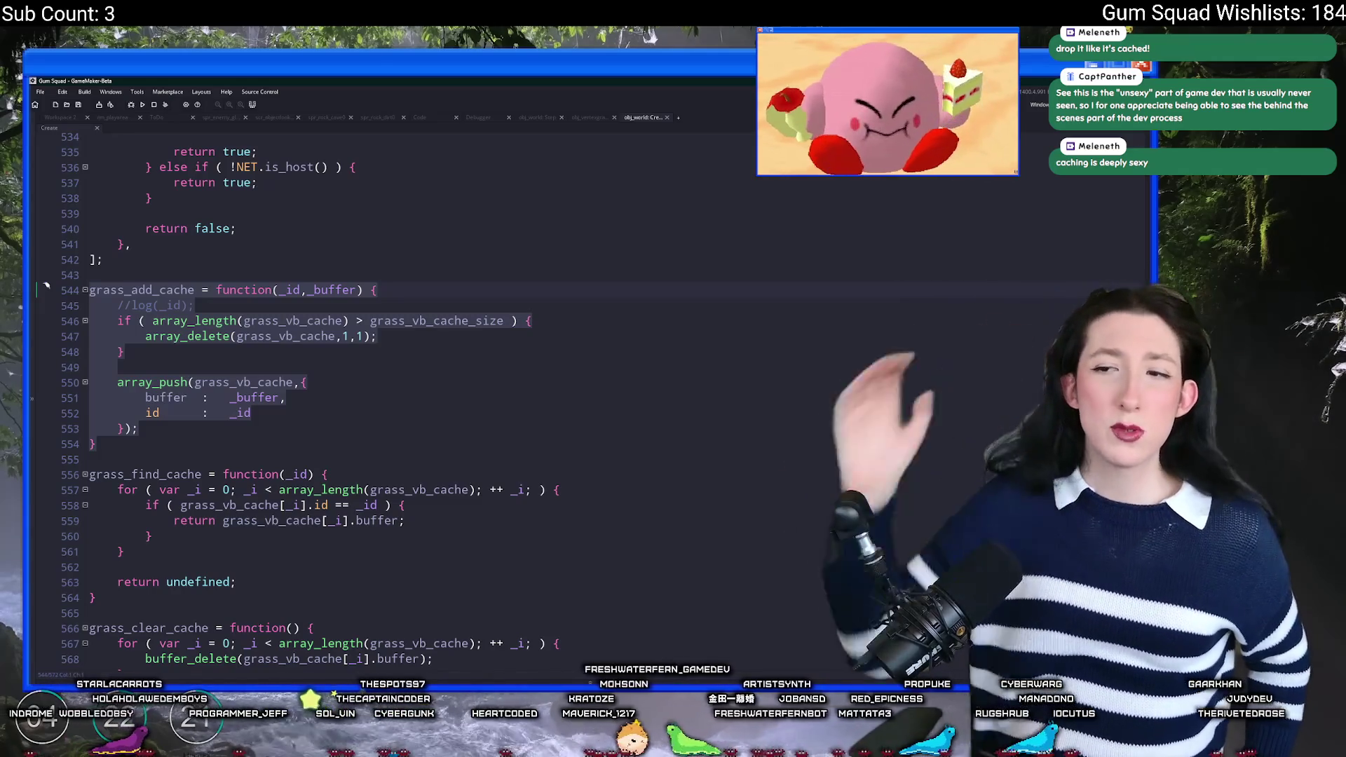
Step: Look up where grass_vb_cache_size is defined and check its value of 100
{"action": "left_click", "coordinate": [477, 328]}
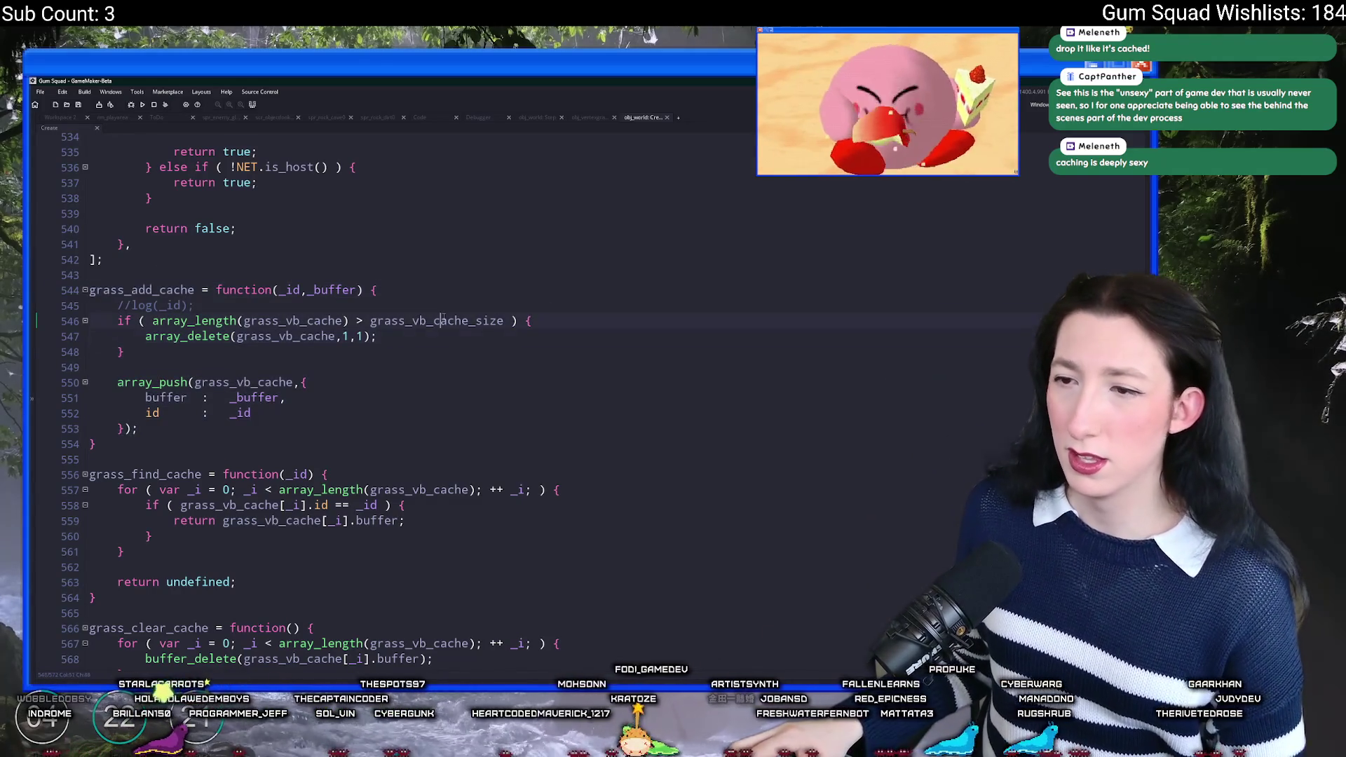
{"action": "double_click", "coordinate": [443, 321]}
{"action": "key", "text": "ctrl+h"}
{"action": "key", "text": "F12"}
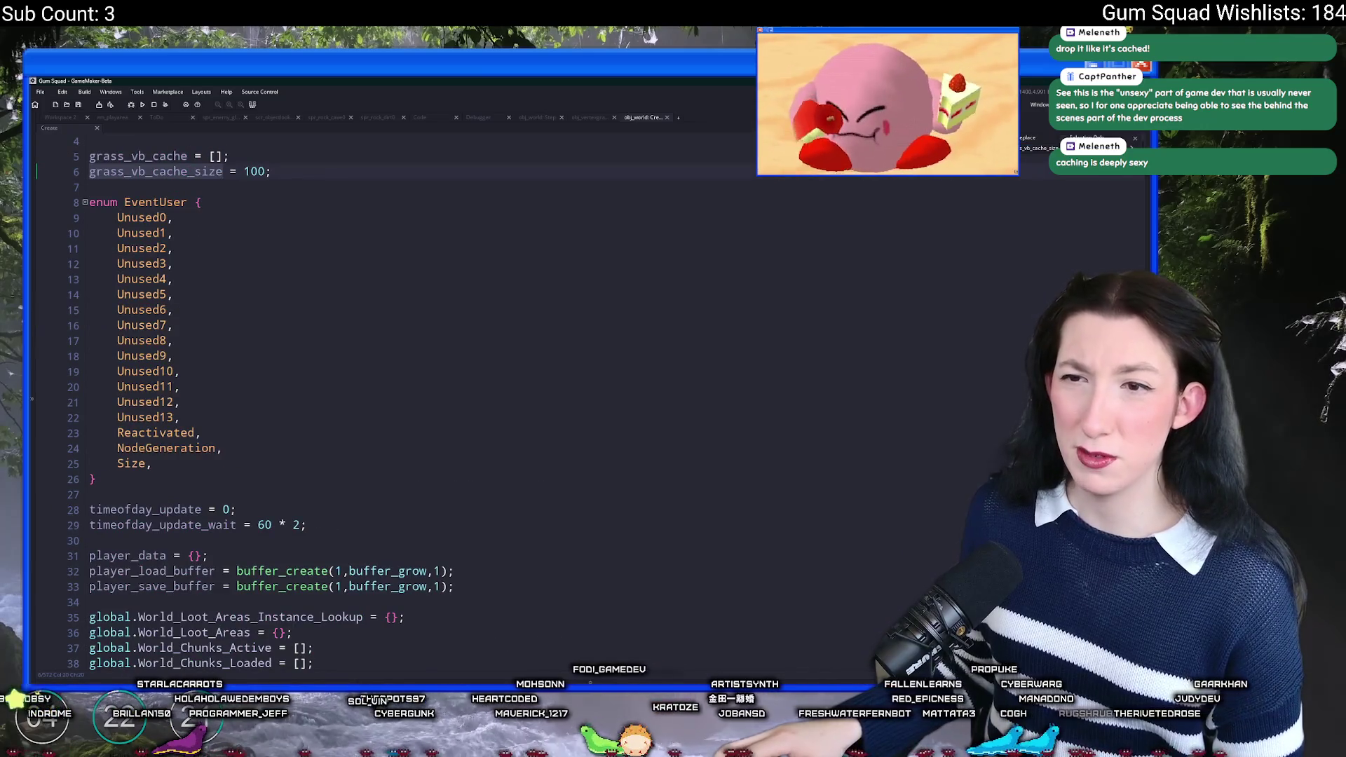
{"action": "left_click", "coordinate": [270, 172]}
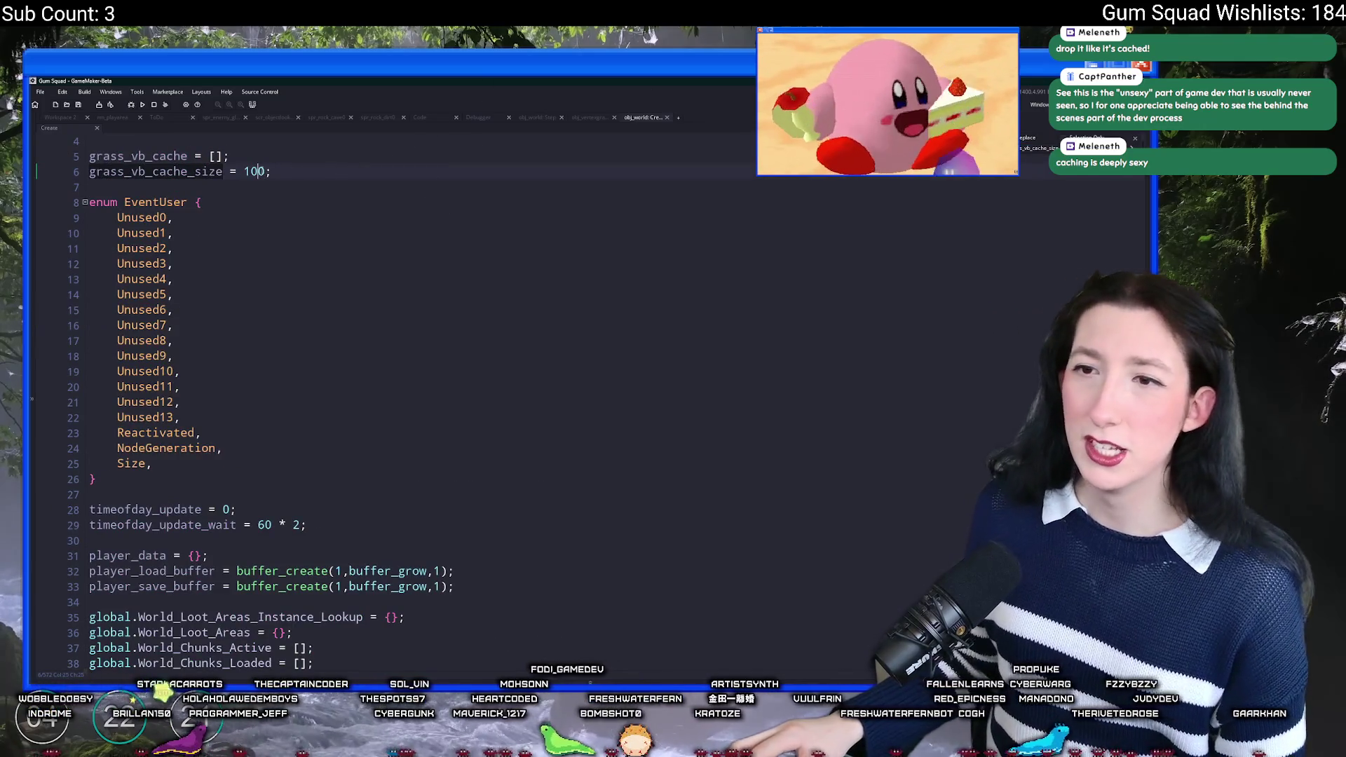
{"action": "double_click", "coordinate": [255, 171]}
{"action": "mouse_move", "coordinate": [271, 171]}
{"action": "left_mouse_down"}
{"action": "mouse_move", "coordinate": [84, 155]}
{"action": "mouse_move", "coordinate": [75, 168]}
{"action": "left_mouse_up"}
{"action": "key", "text": "super"}
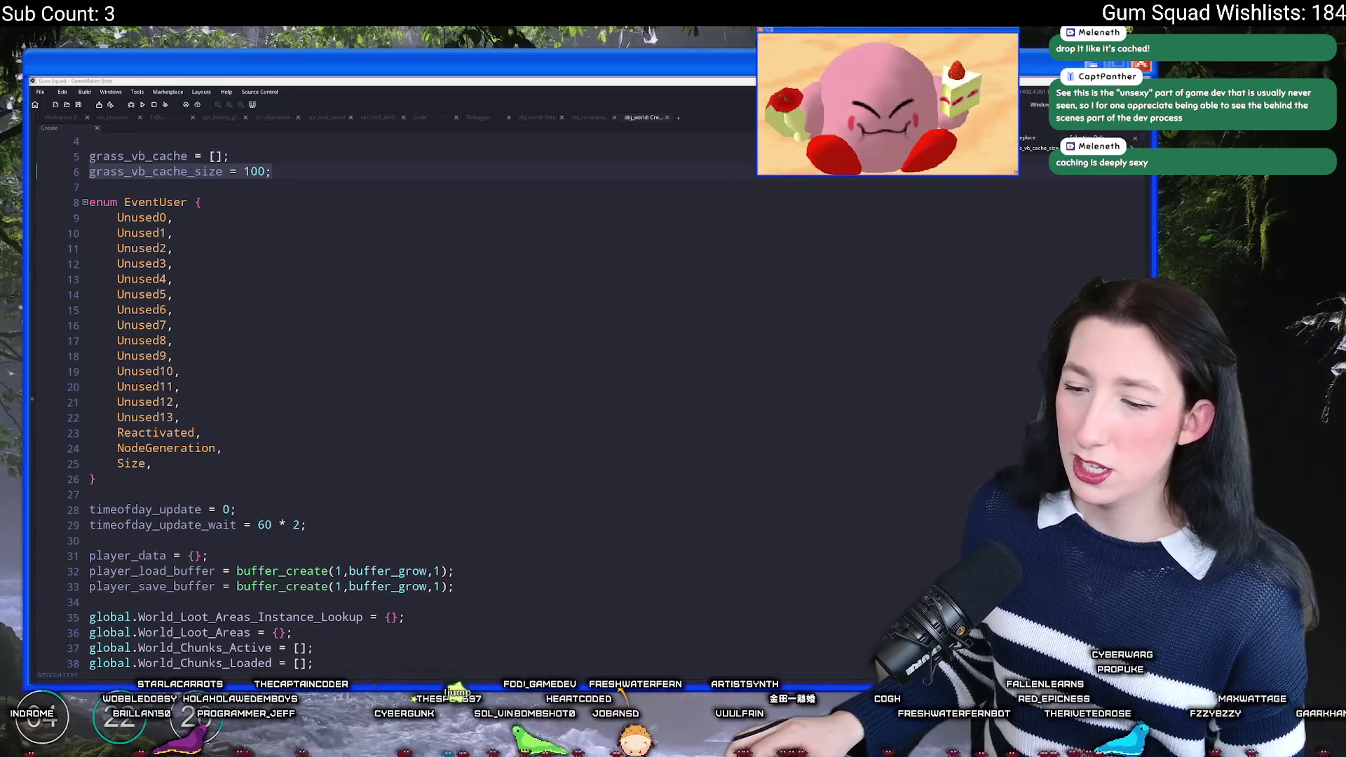
{"action": "type", "text": "ca"}
{"action": "left_click", "coordinate": [282, 292]}
Step: Return to grass_add_cache and insert blank lines after the array_push block
{"action": "scroll", "coordinate": [281, 291], "scroll_direction": "down", "scroll_amount": 20}
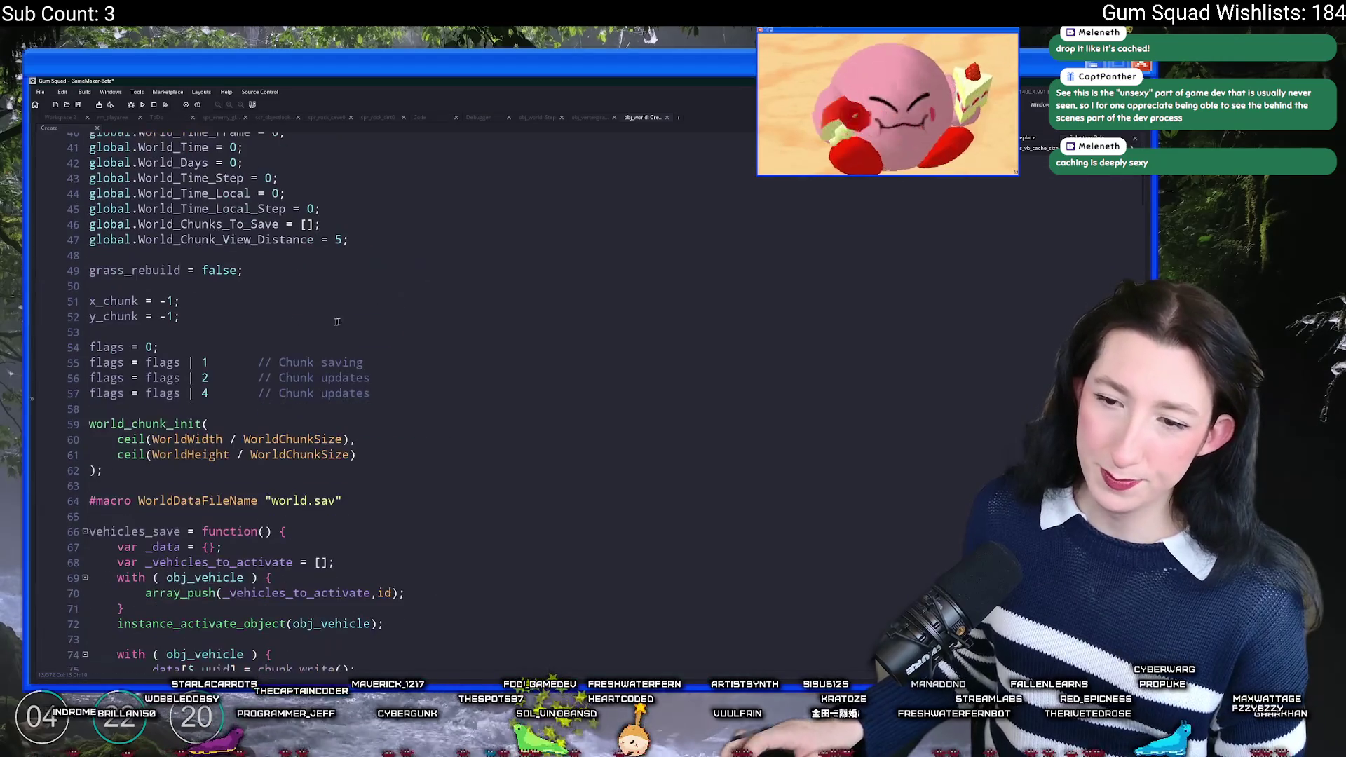
{"action": "scroll", "coordinate": [390, 367], "scroll_direction": "down", "scroll_amount": 5}
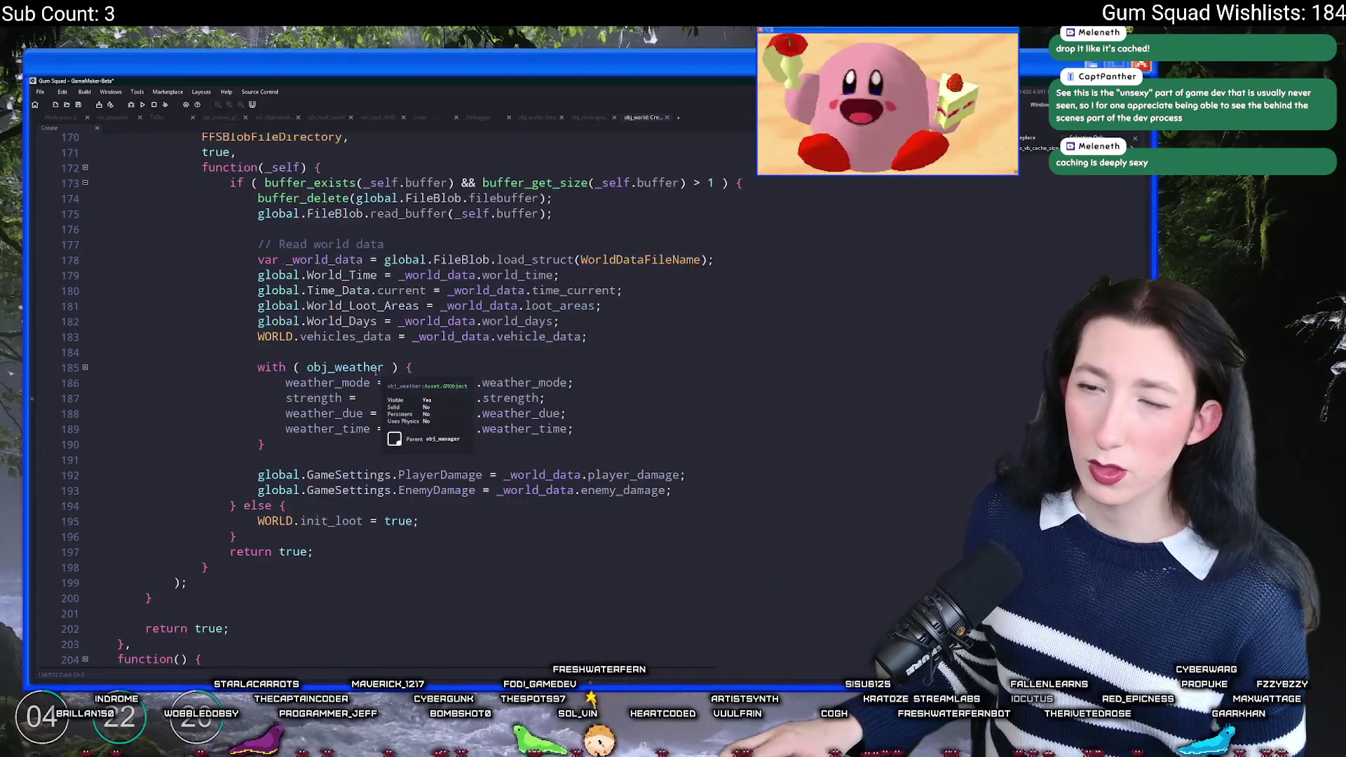
{"action": "scroll", "coordinate": [476, 532], "scroll_direction": "up", "scroll_amount": 15}
{"action": "scroll", "coordinate": [477, 533], "scroll_direction": "down", "scroll_amount": 15}
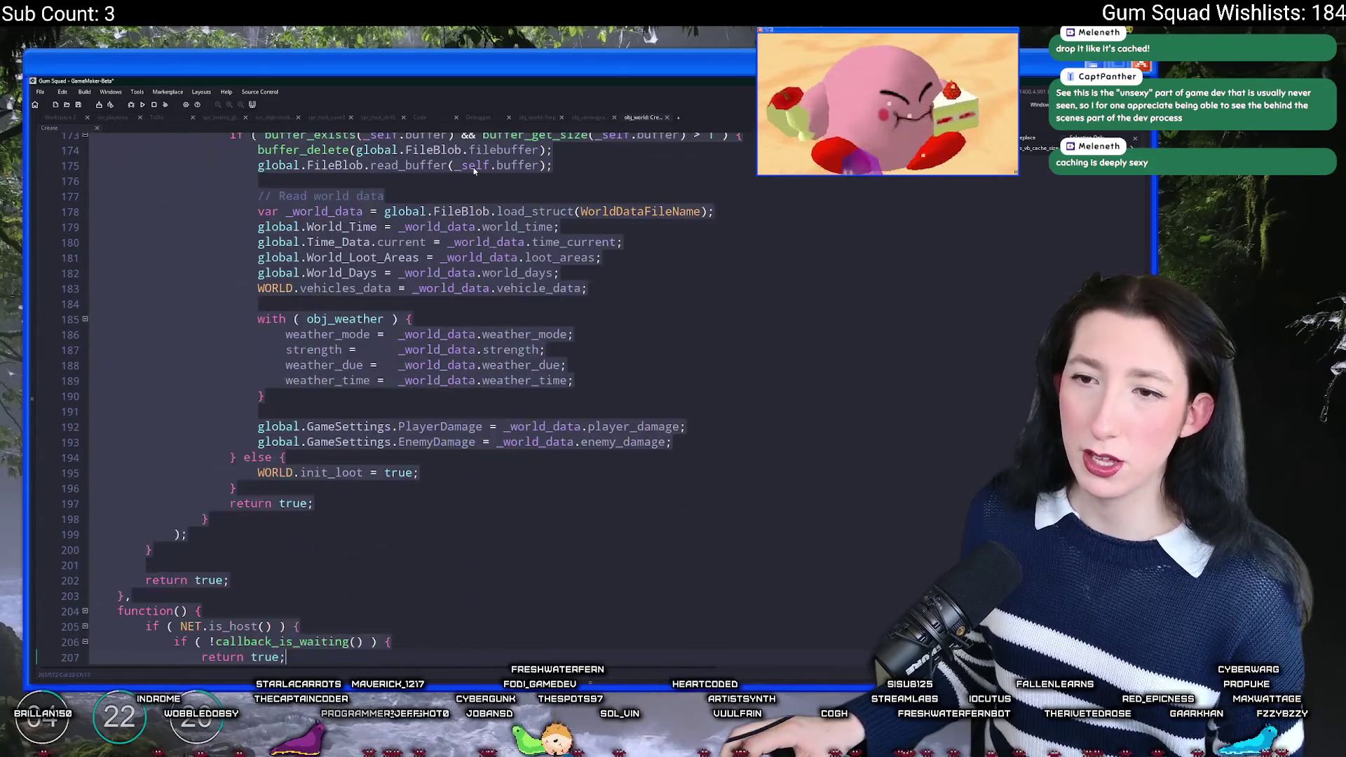
{"action": "left_click", "coordinate": [477, 166]}
{"action": "key", "text": "F3"}
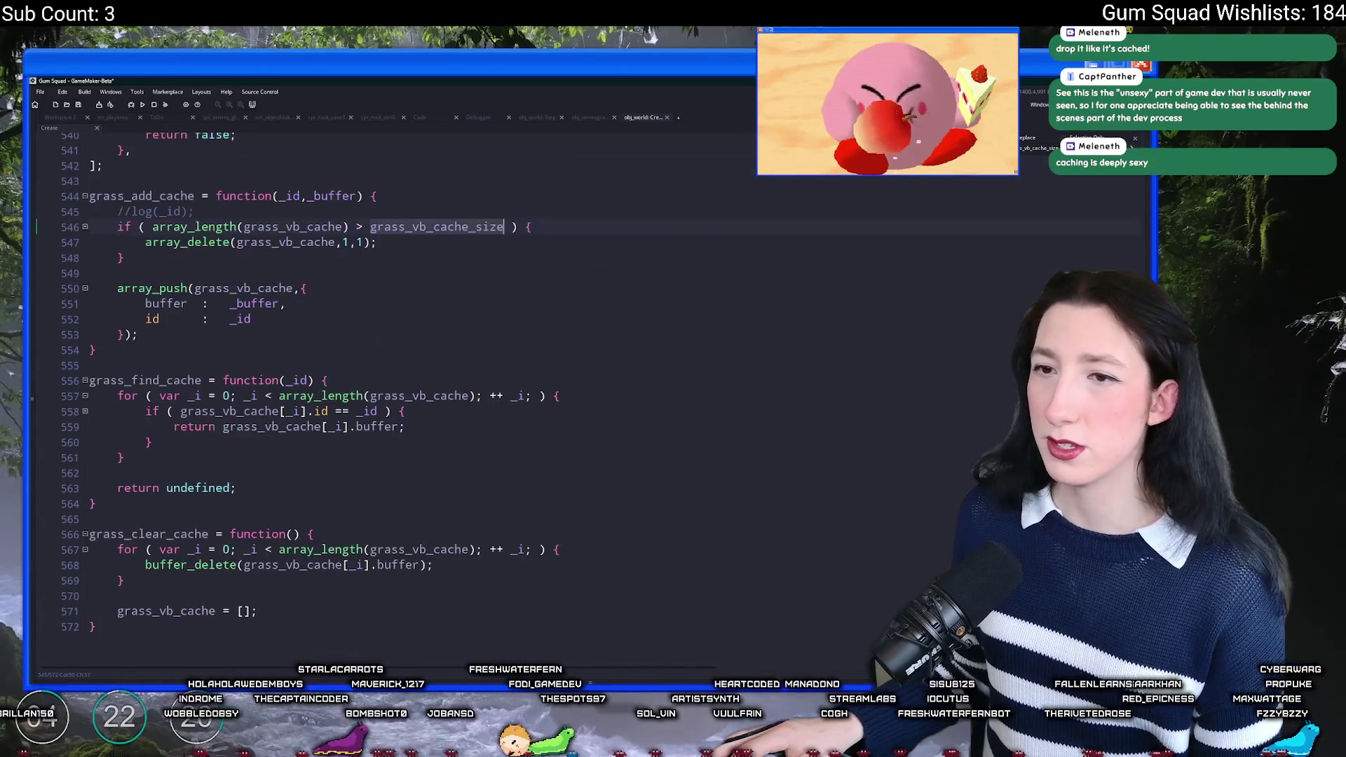
{"action": "left_click", "coordinate": [308, 288]}
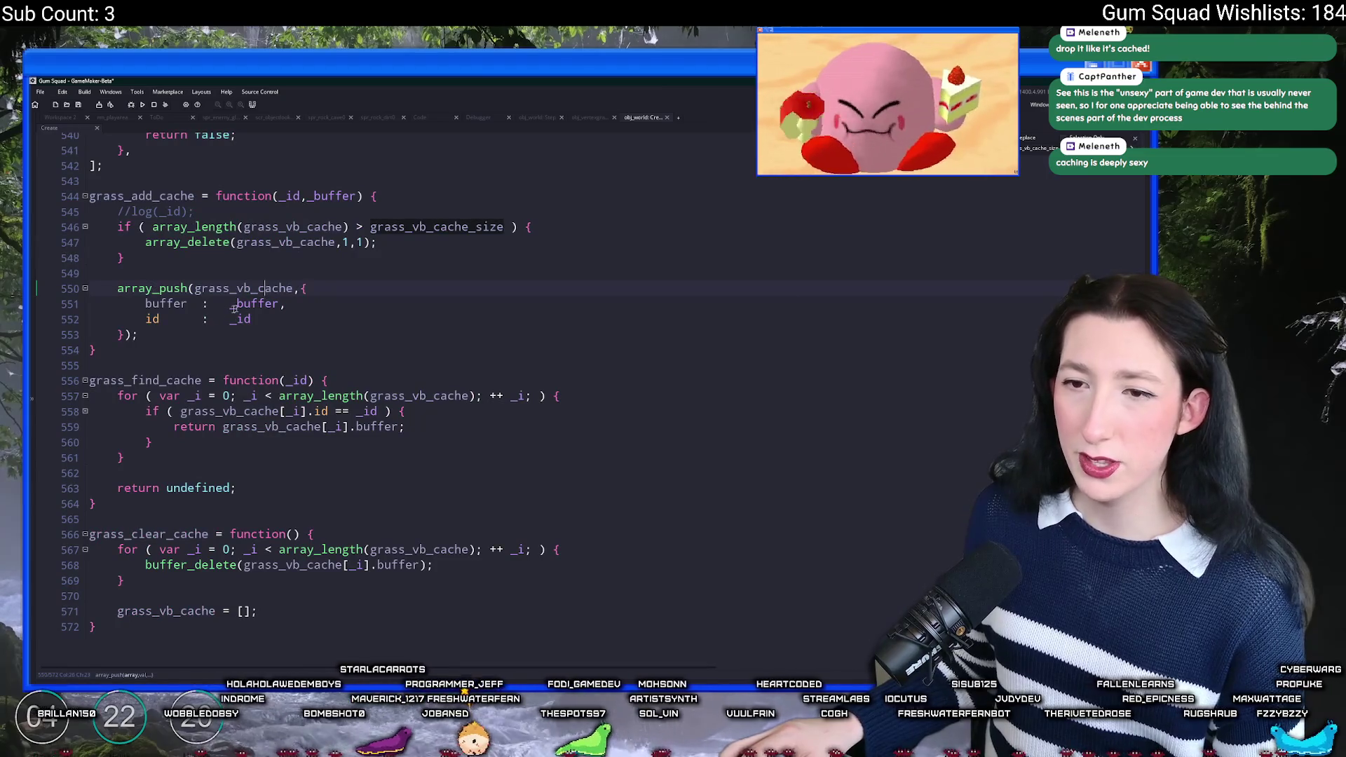
{"action": "left_click", "coordinate": [169, 335]}
{"action": "key", "text": "Return"}
{"action": "key", "text": "Return"}
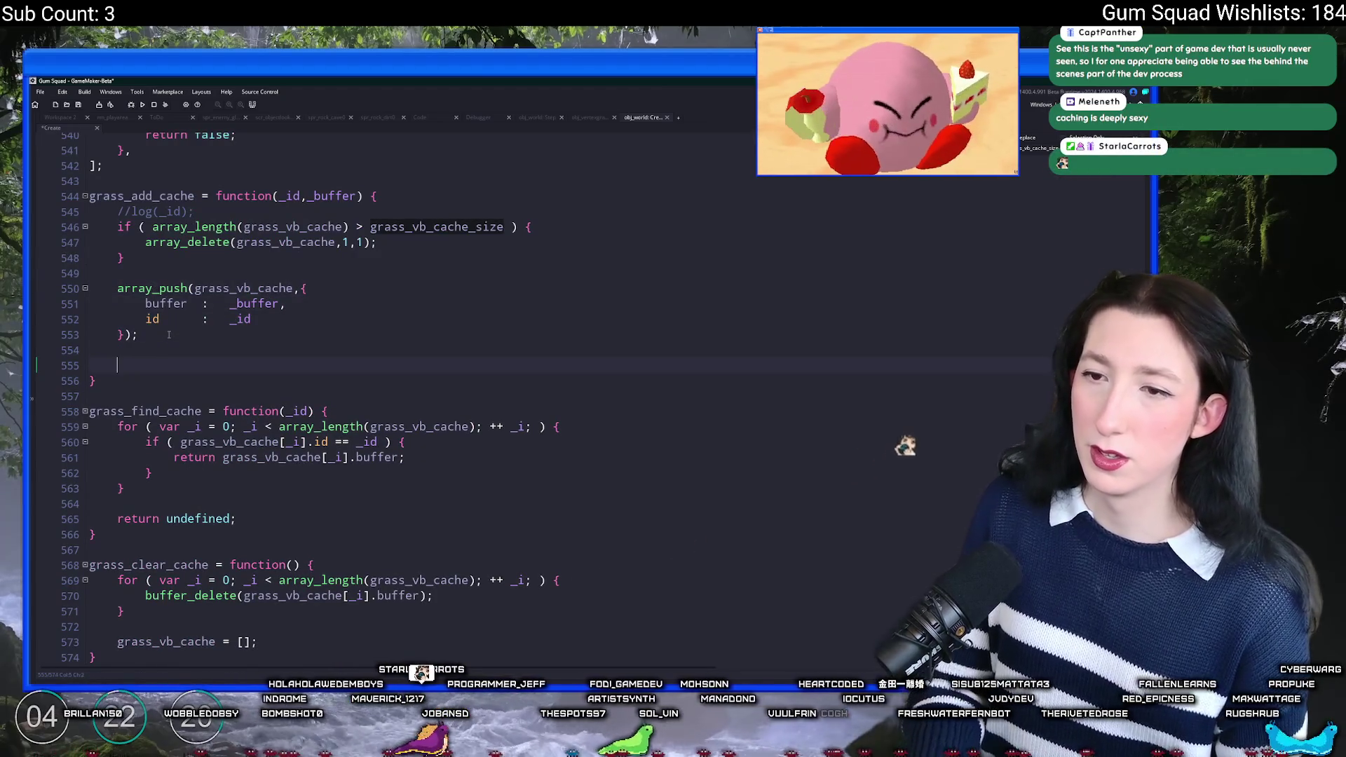
Step: Search the project for calls to grass_add_cache and view the output panel
{"action": "double_click", "coordinate": [141, 196]}
{"action": "key", "text": "ctrl+shift+f"}
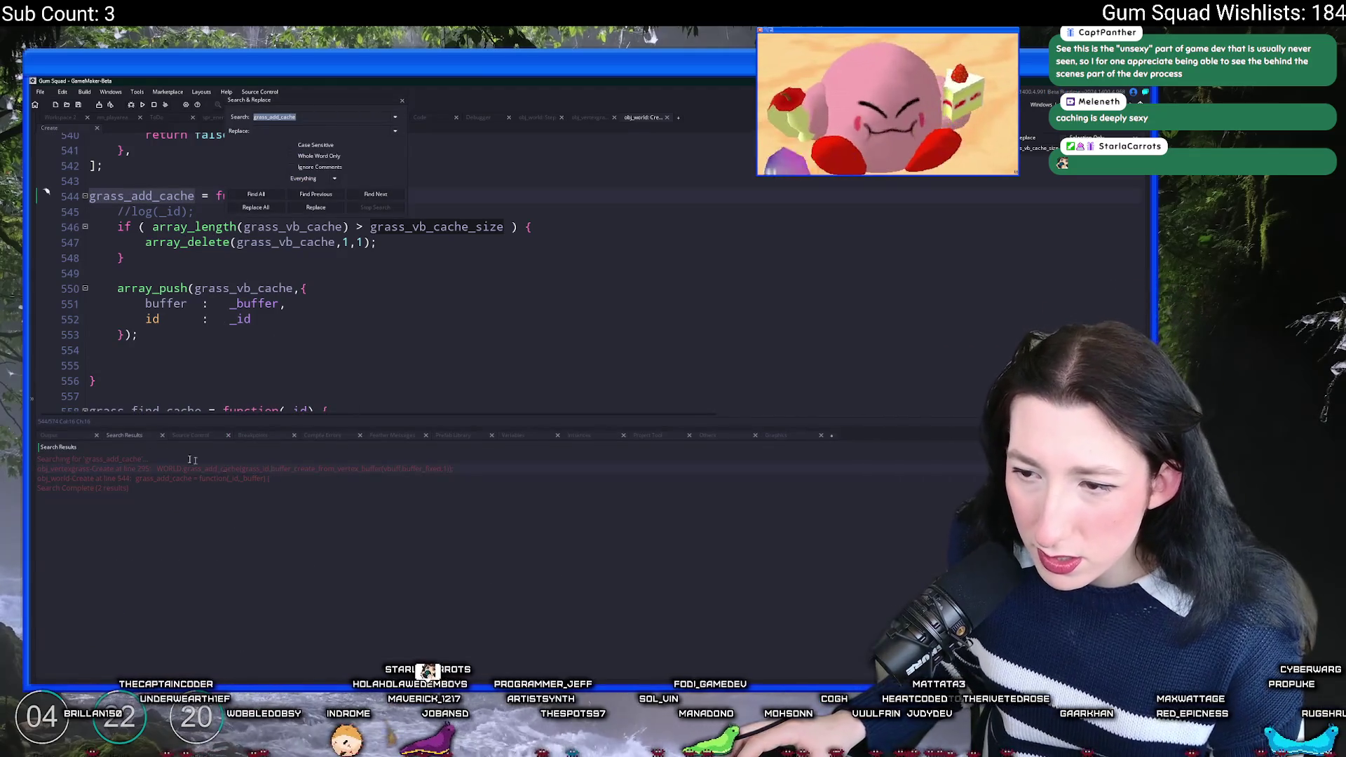
{"action": "left_click", "coordinate": [79, 440]}
{"action": "scroll", "coordinate": [176, 280], "scroll_direction": "down", "scroll_amount": 1}
Step: Add show_message(buffer_get_size(buffer)); on line 555 and build and run the game
{"action": "left_click", "coordinate": [203, 306]}
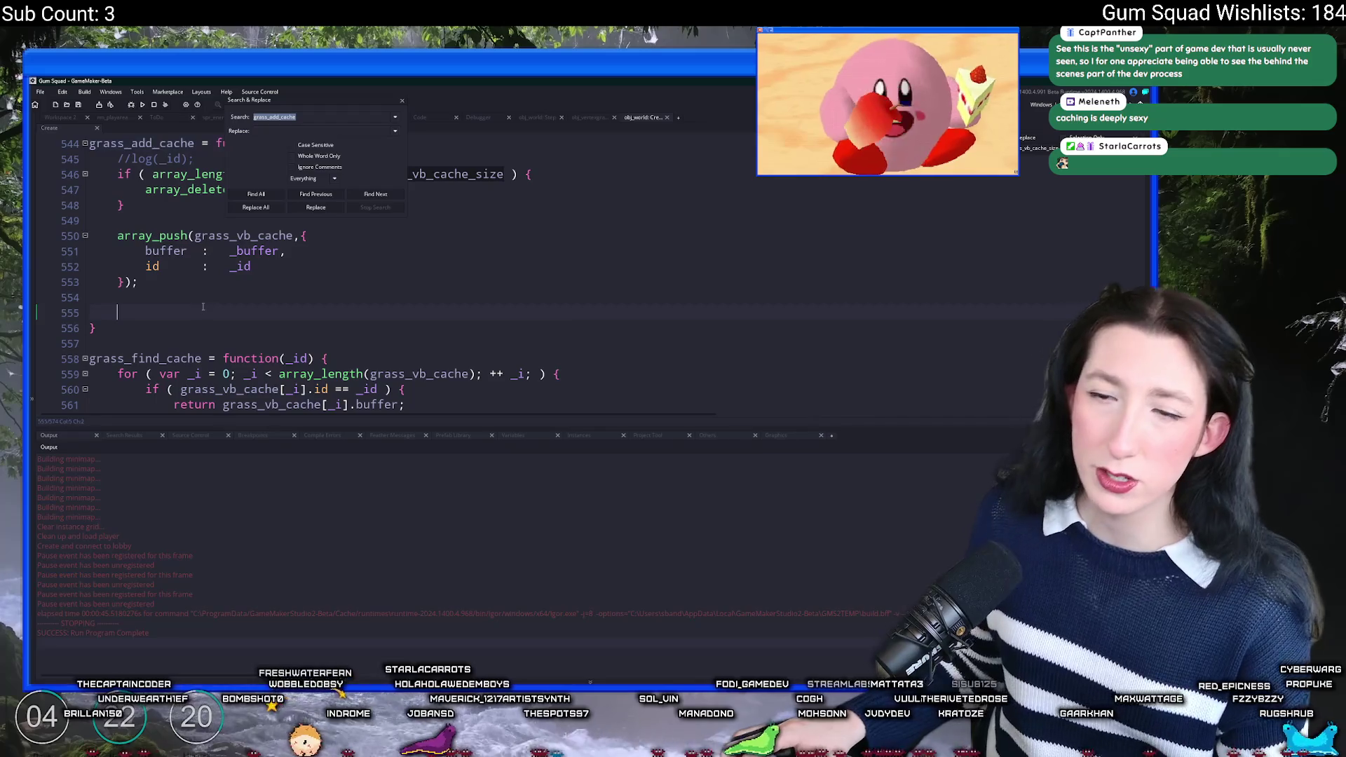
{"action": "type", "text": "buffer"}
{"action": "key", "text": "BackSpace"}
{"action": "key", "text": "BackSpace"}
{"action": "key", "text": "BackSpace"}
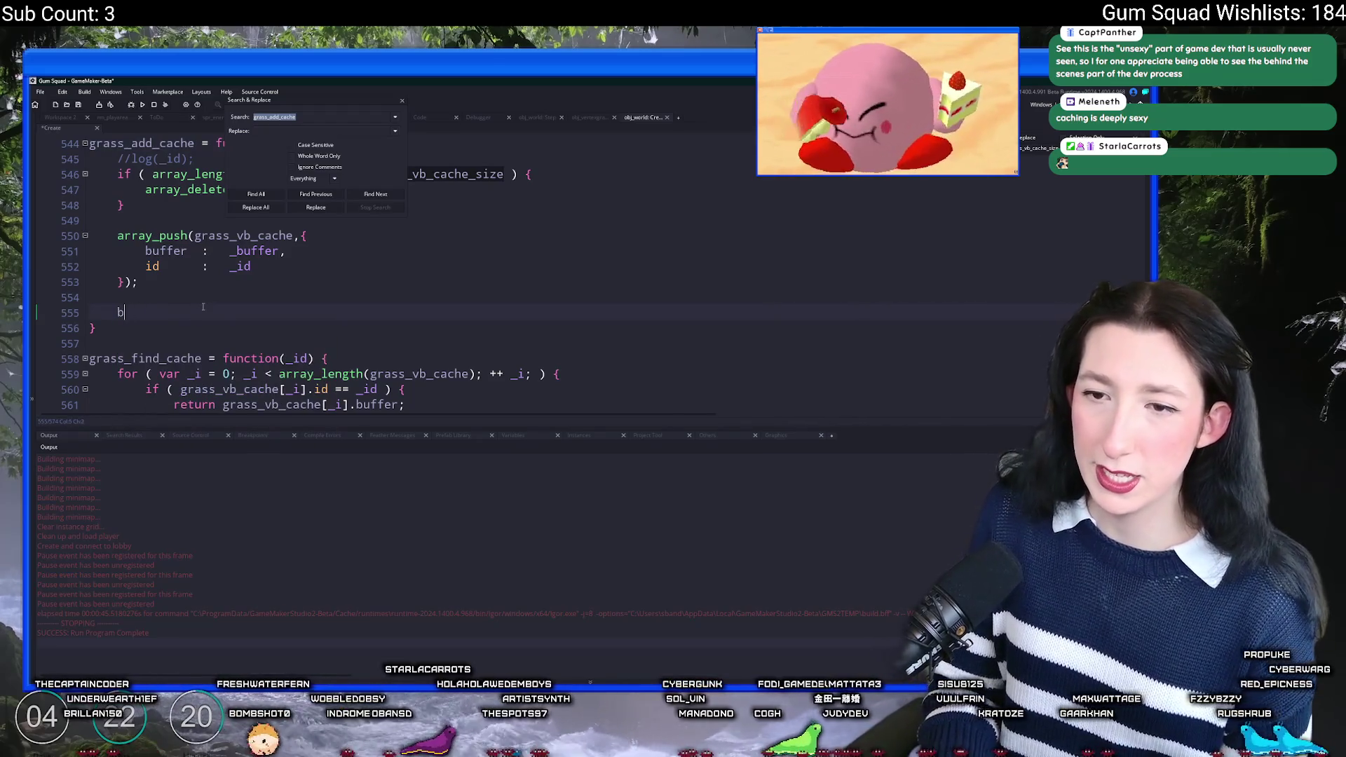
{"action": "type", "text": "show_messa"}
{"action": "key", "text": "Return"}
{"action": "type", "text": "(bufferk"}
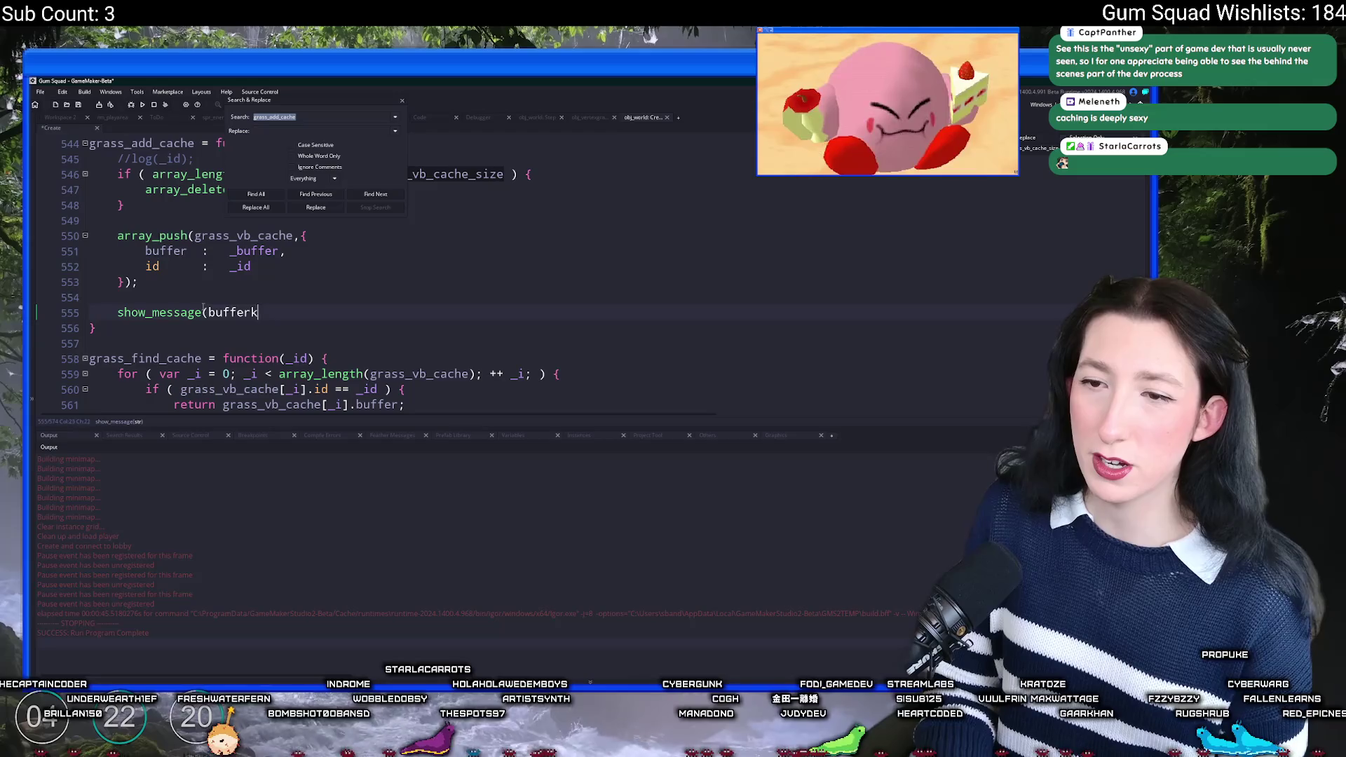
{"action": "key", "text": "BackSpace"}
{"action": "type", "text": "_get_size(buffer));"}
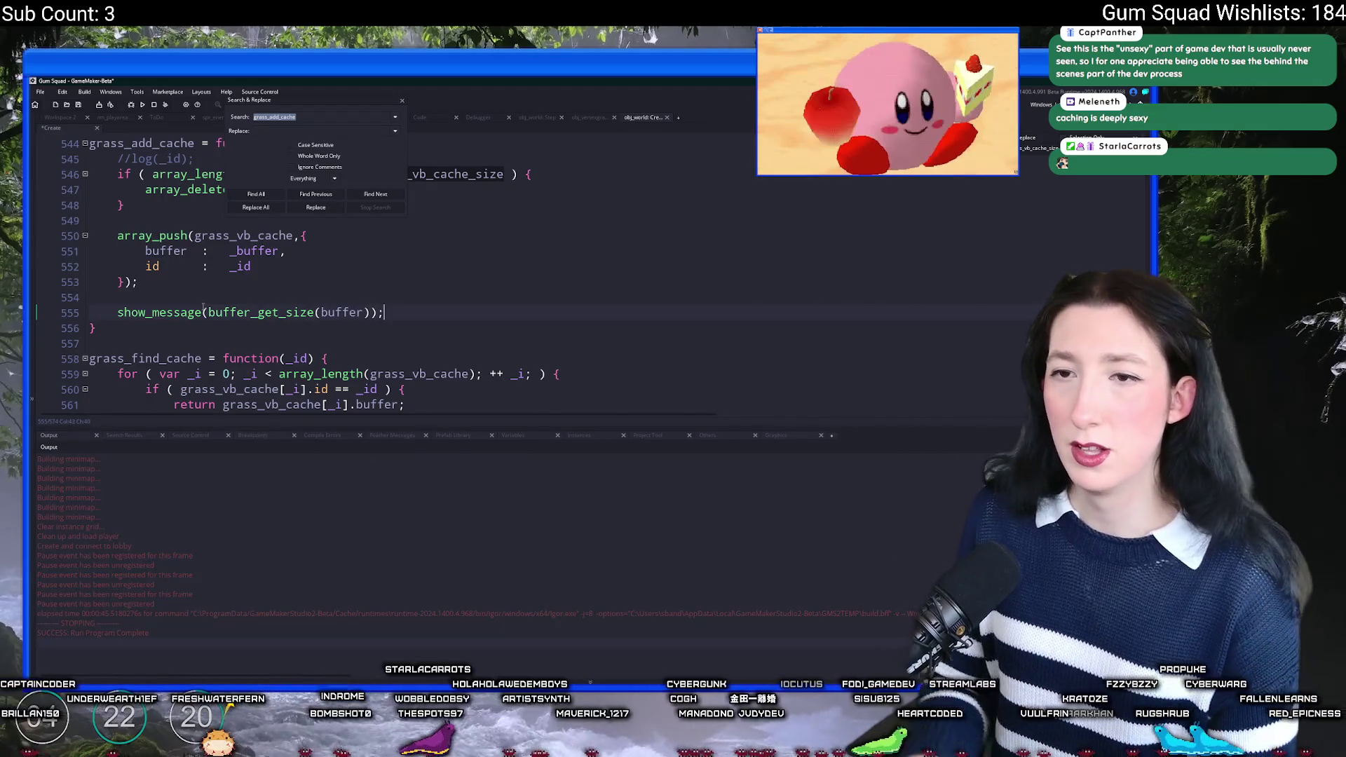
{"action": "key", "text": "F5"}
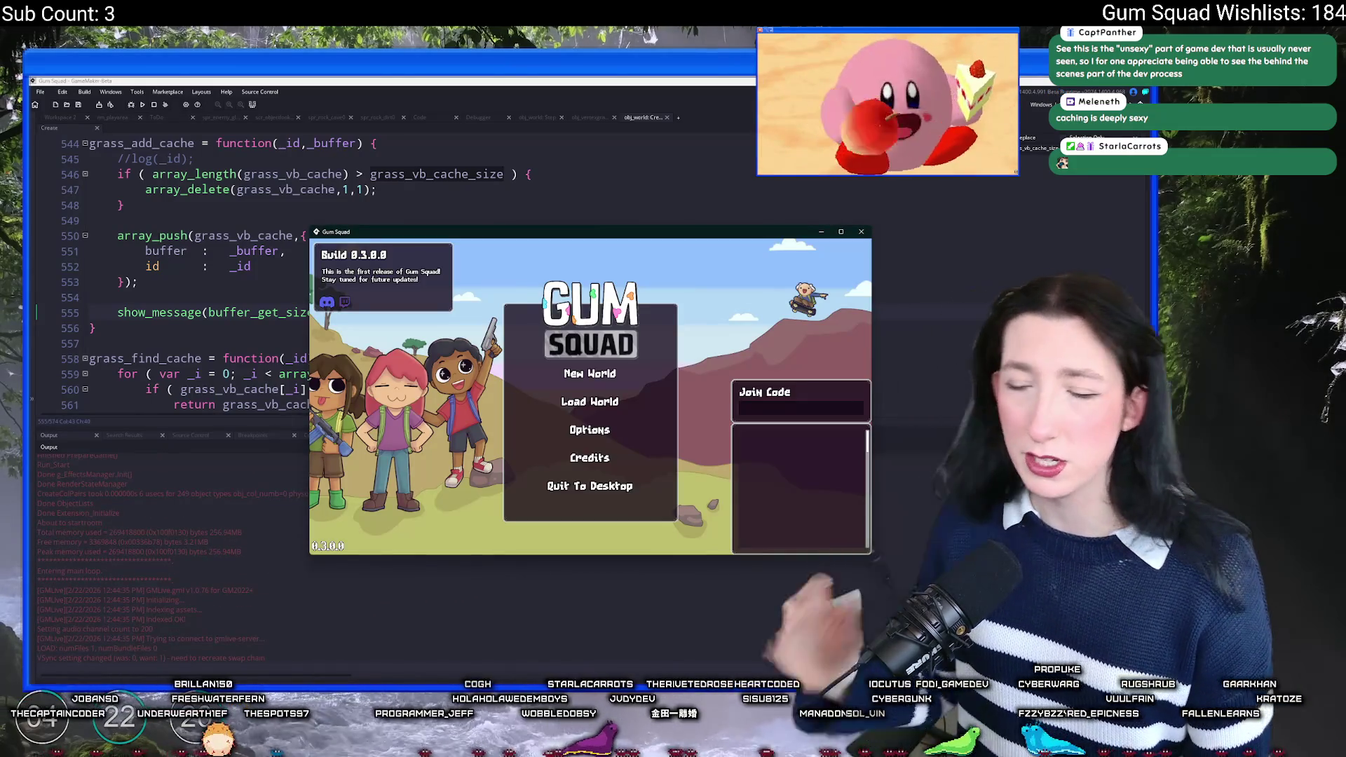
Step: Create a new world lobby in the game, then abort after the code error
{"action": "left_click", "coordinate": [590, 373]}
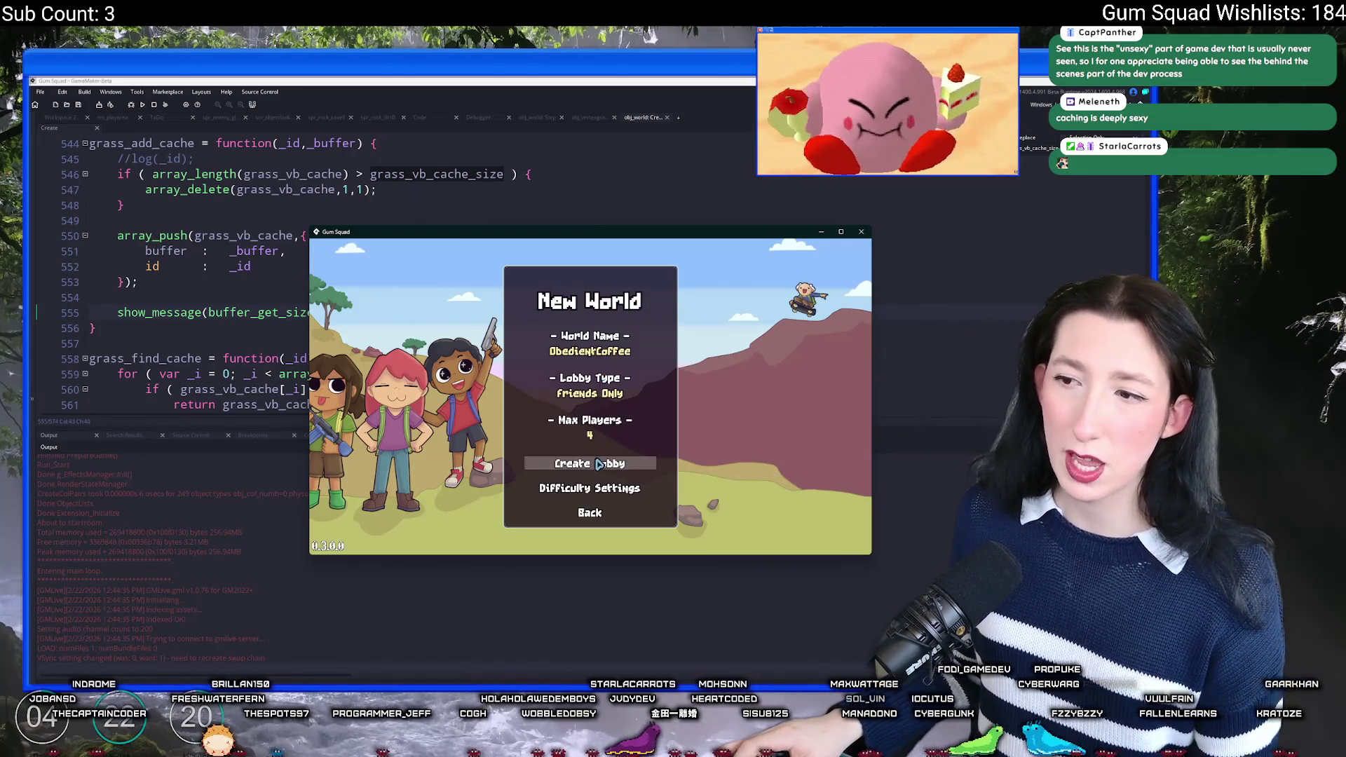
{"action": "left_click", "coordinate": [597, 463]}
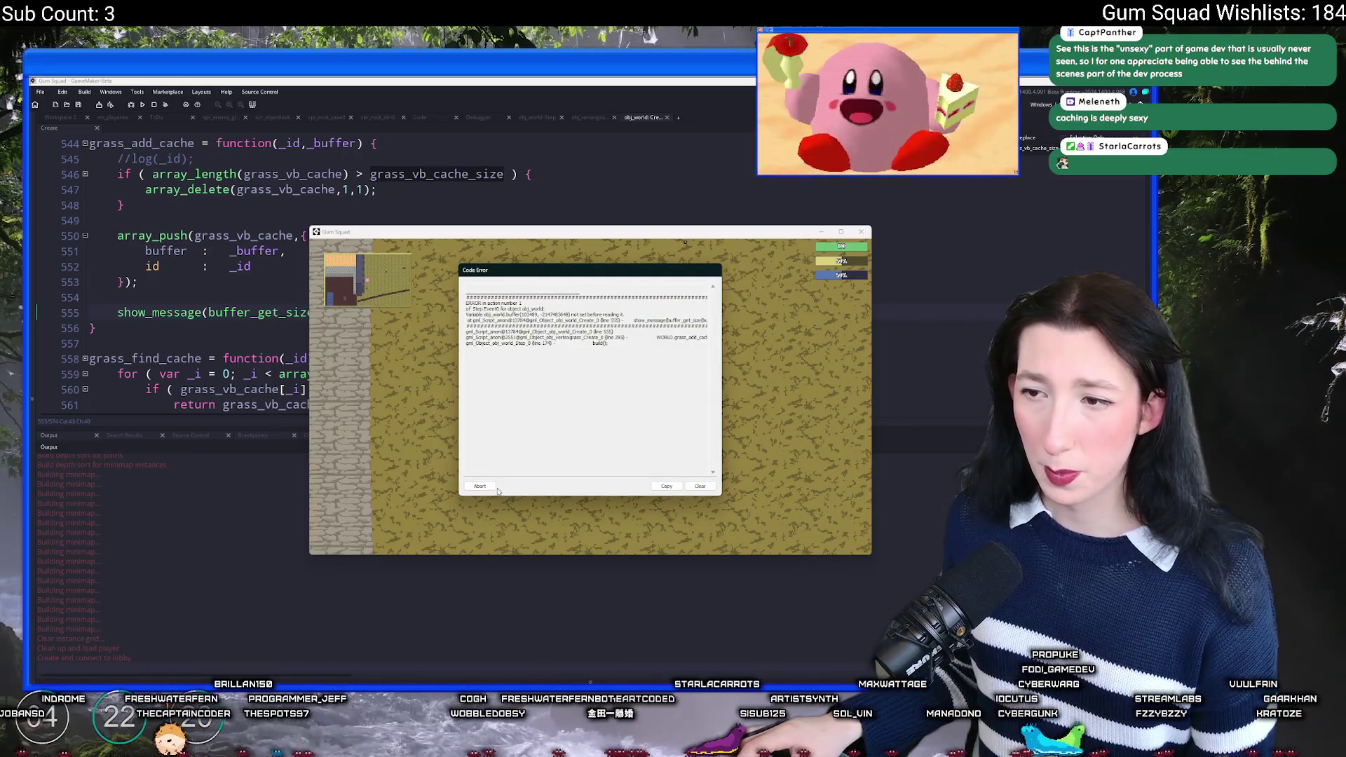
{"action": "left_click", "coordinate": [495, 488]}
Step: Replace the buffer argument on line 555 with the _buffer parameter and rerun the game
{"action": "left_click", "coordinate": [330, 144]}
{"action": "double_click", "coordinate": [331, 143]}
{"action": "key", "text": "ctrl+c"}
{"action": "double_click", "coordinate": [344, 312]}
{"action": "key", "text": "ctrl+v"}
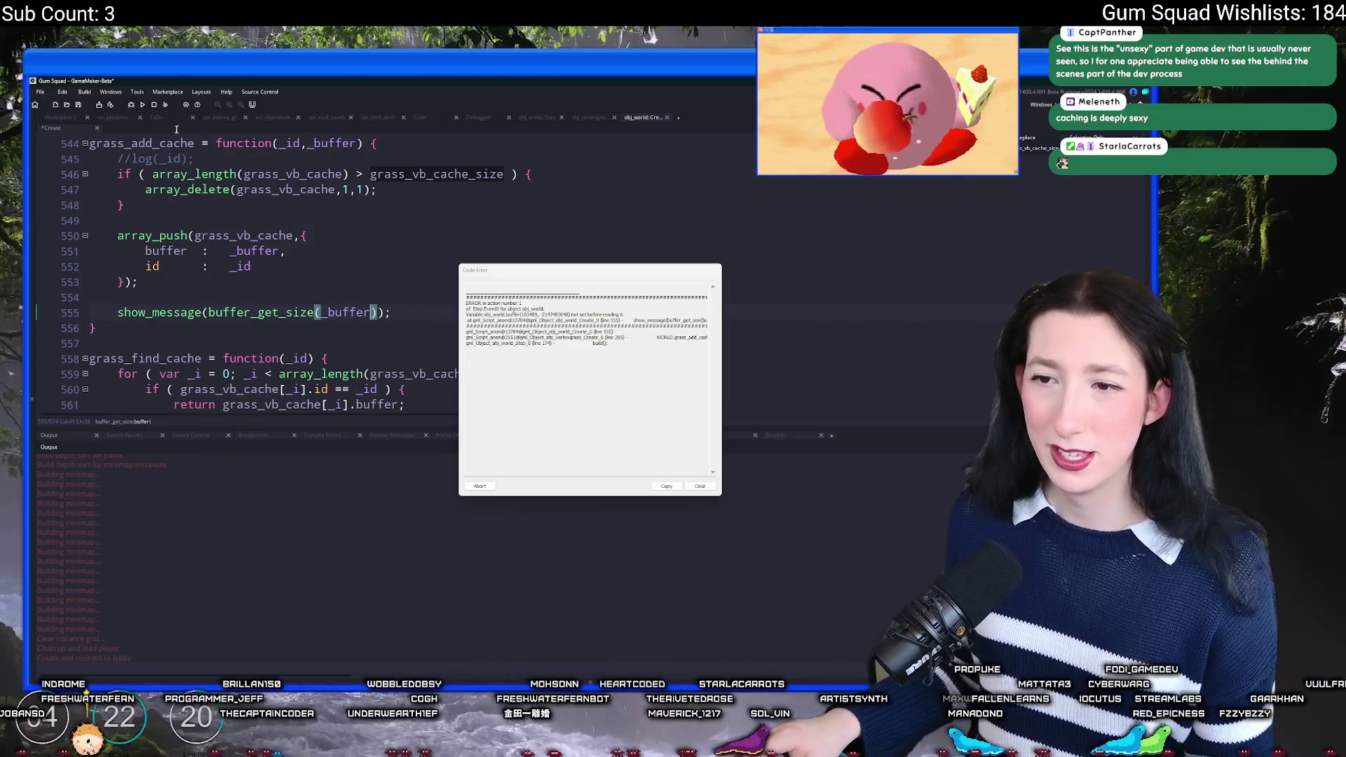
{"action": "key", "text": "F5"}
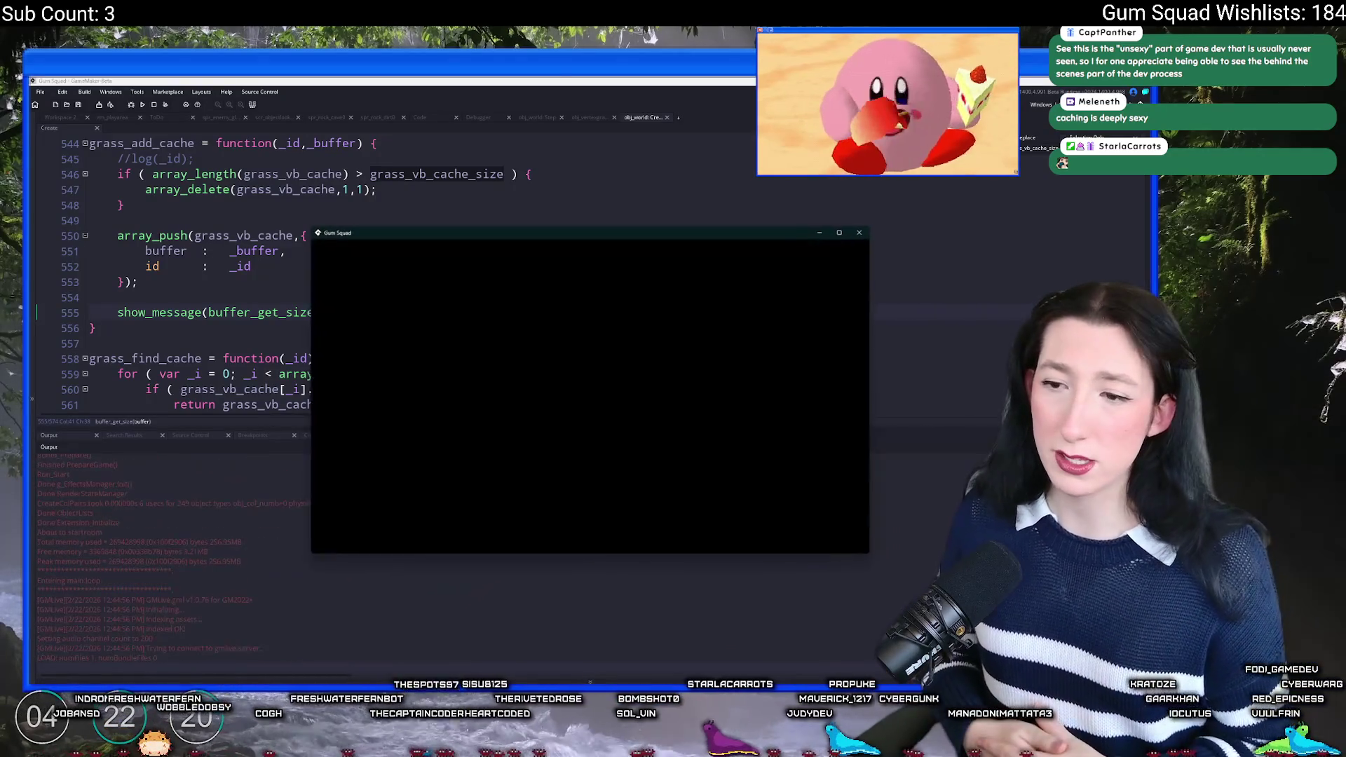
Step: Create a new world lobby again so the 292608 buffer size message appears
{"action": "left_click", "coordinate": [569, 382]}
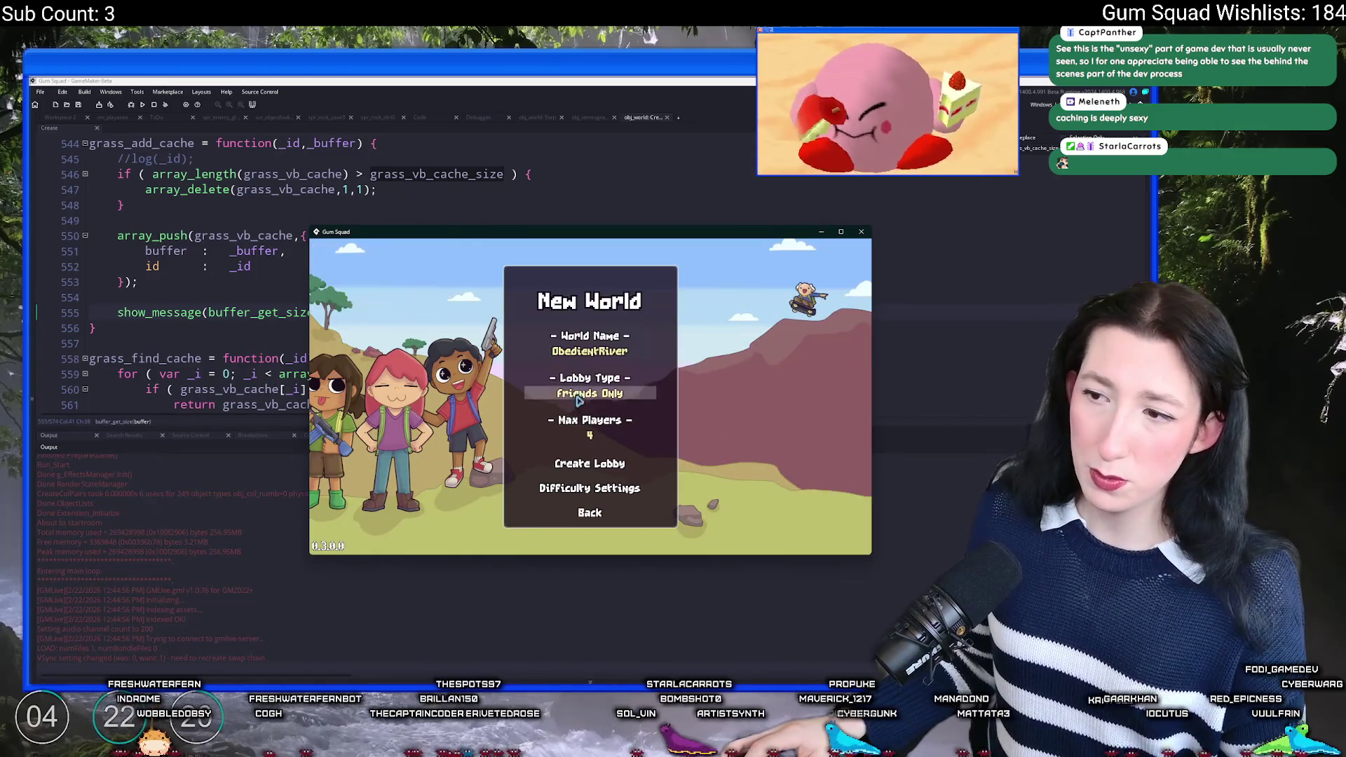
{"action": "left_click", "coordinate": [645, 462]}
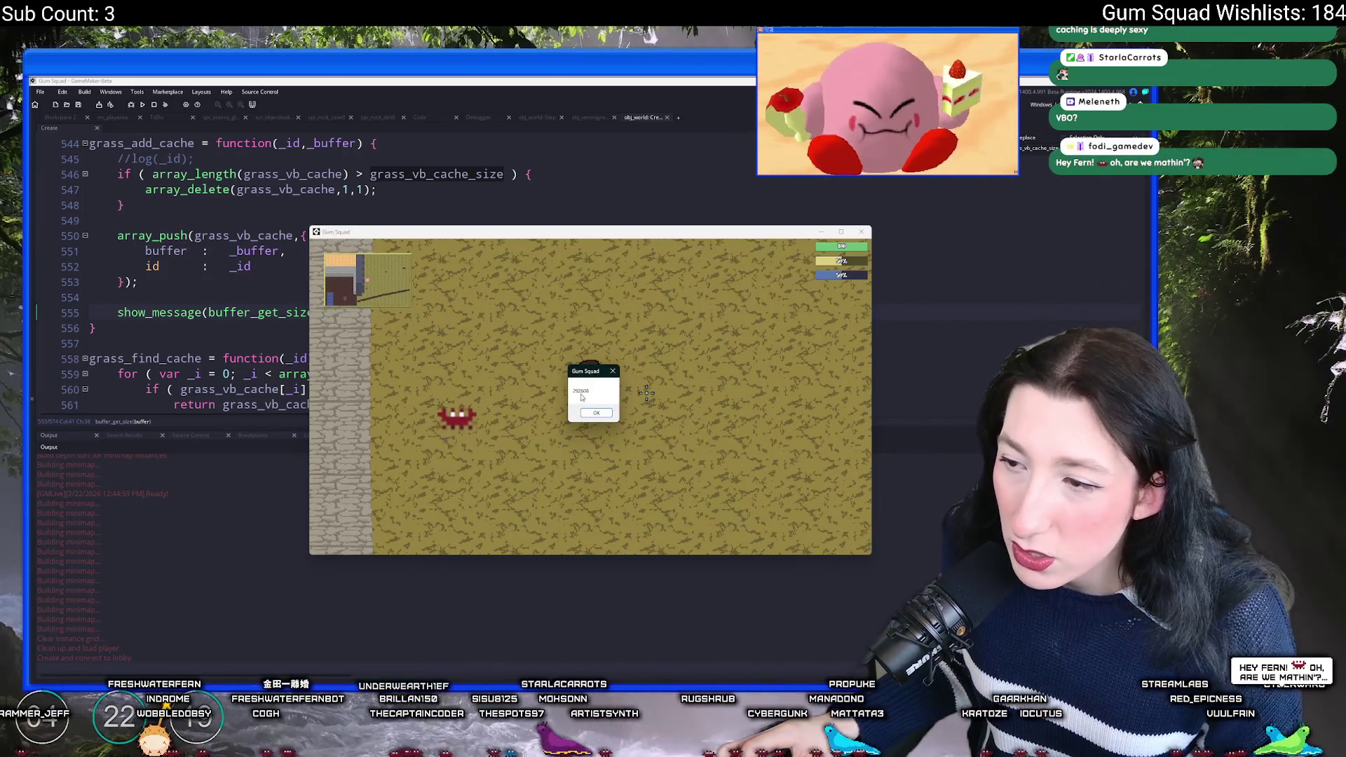
{"action": "key", "text": "super"}
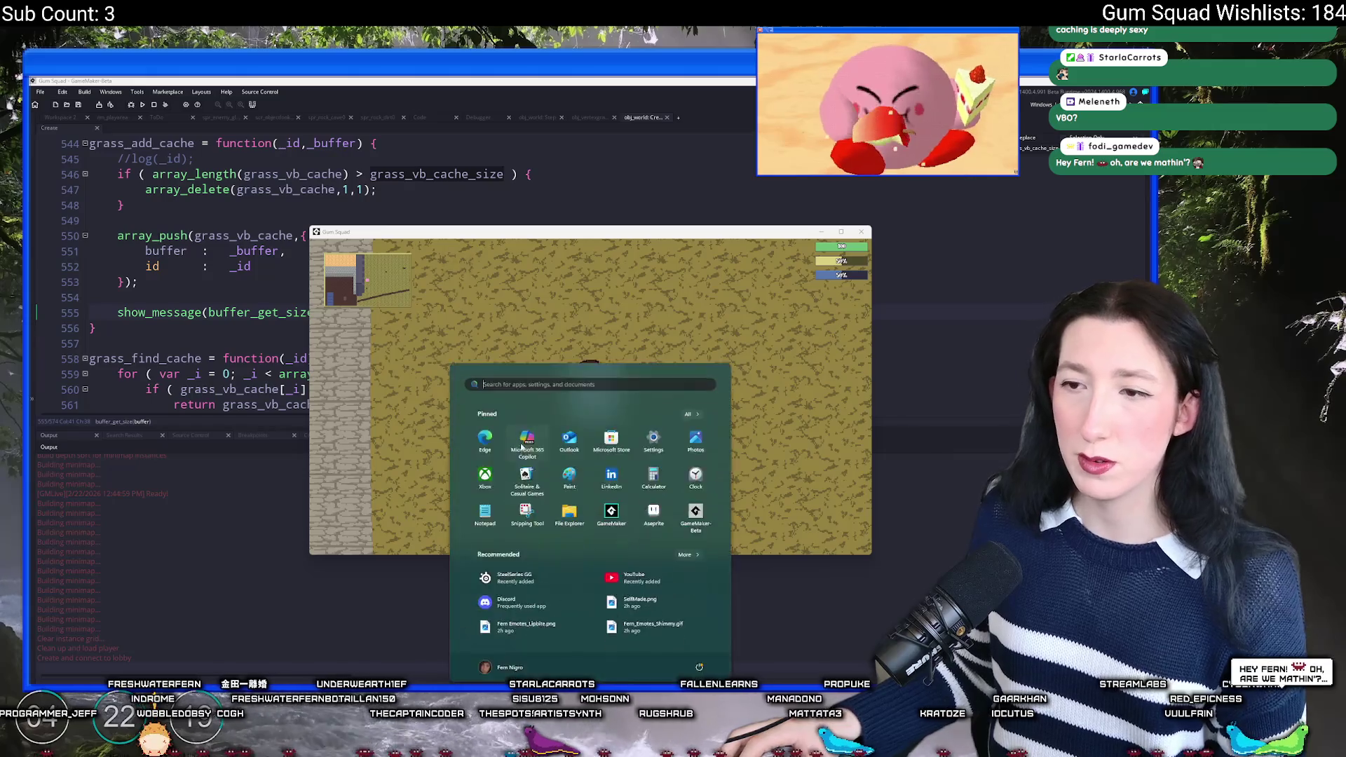
Step: Launch Calculator and compute 292608 ÷ 1024 ÷ 1024 to get megabytes
{"action": "type", "text": "calc"}
{"action": "key", "text": "Return"}
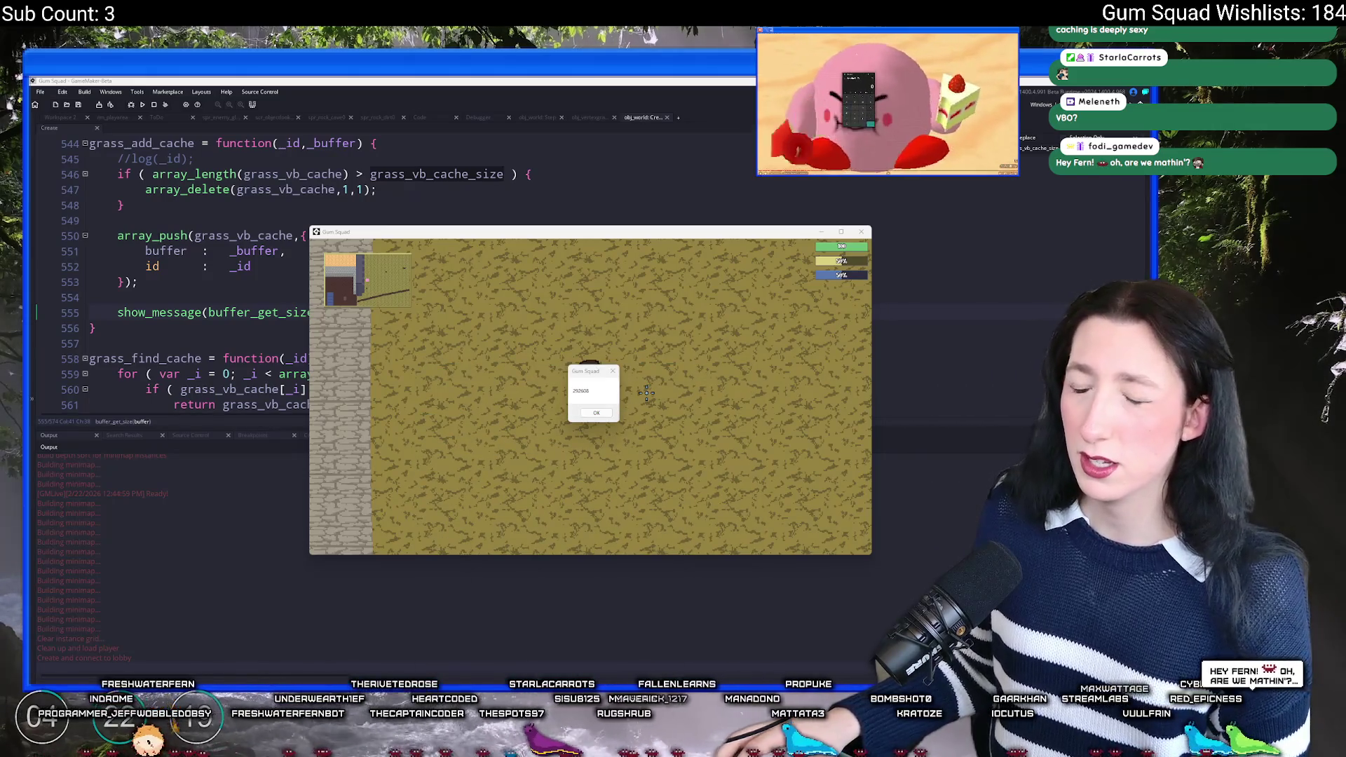
{"action": "left_click_drag", "start_coordinate": [607, 244], "coordinate": [253, 212]}
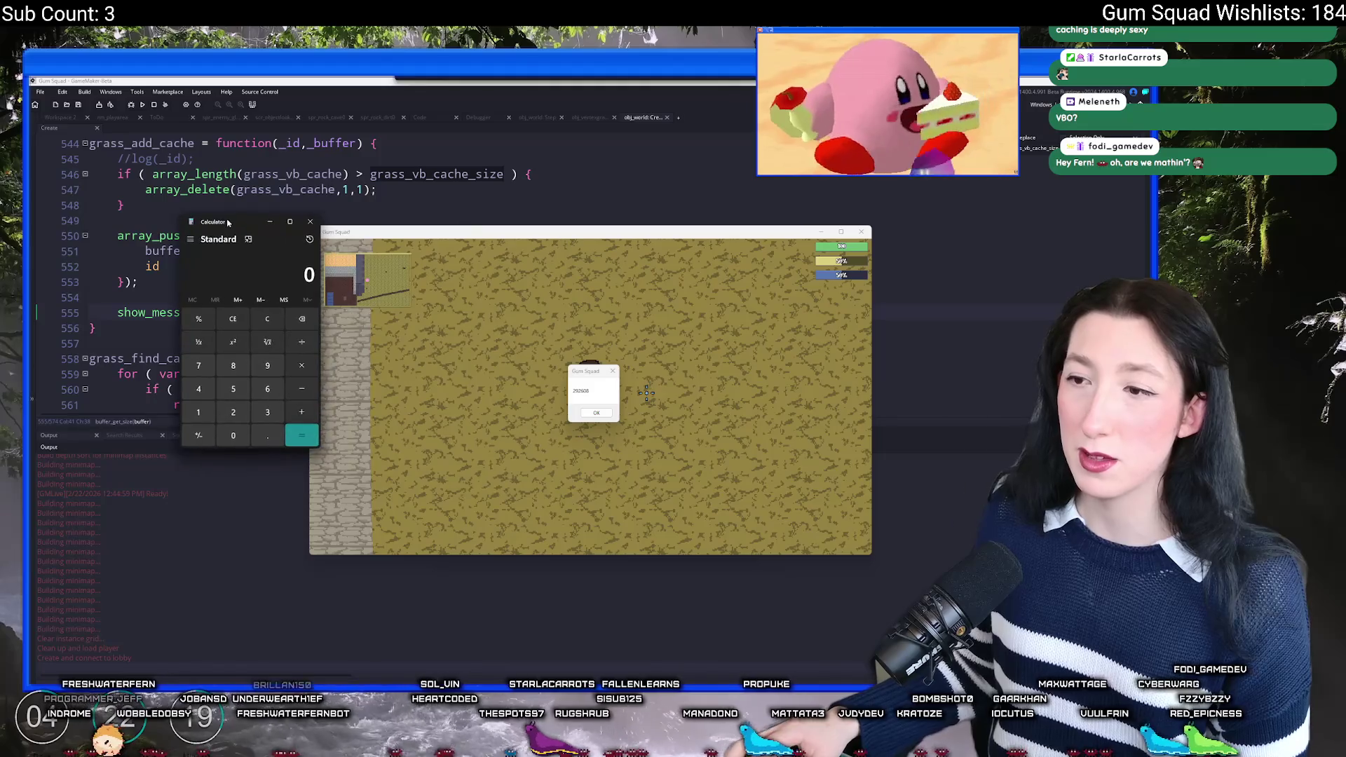
{"action": "type", "text": "292608/12"}
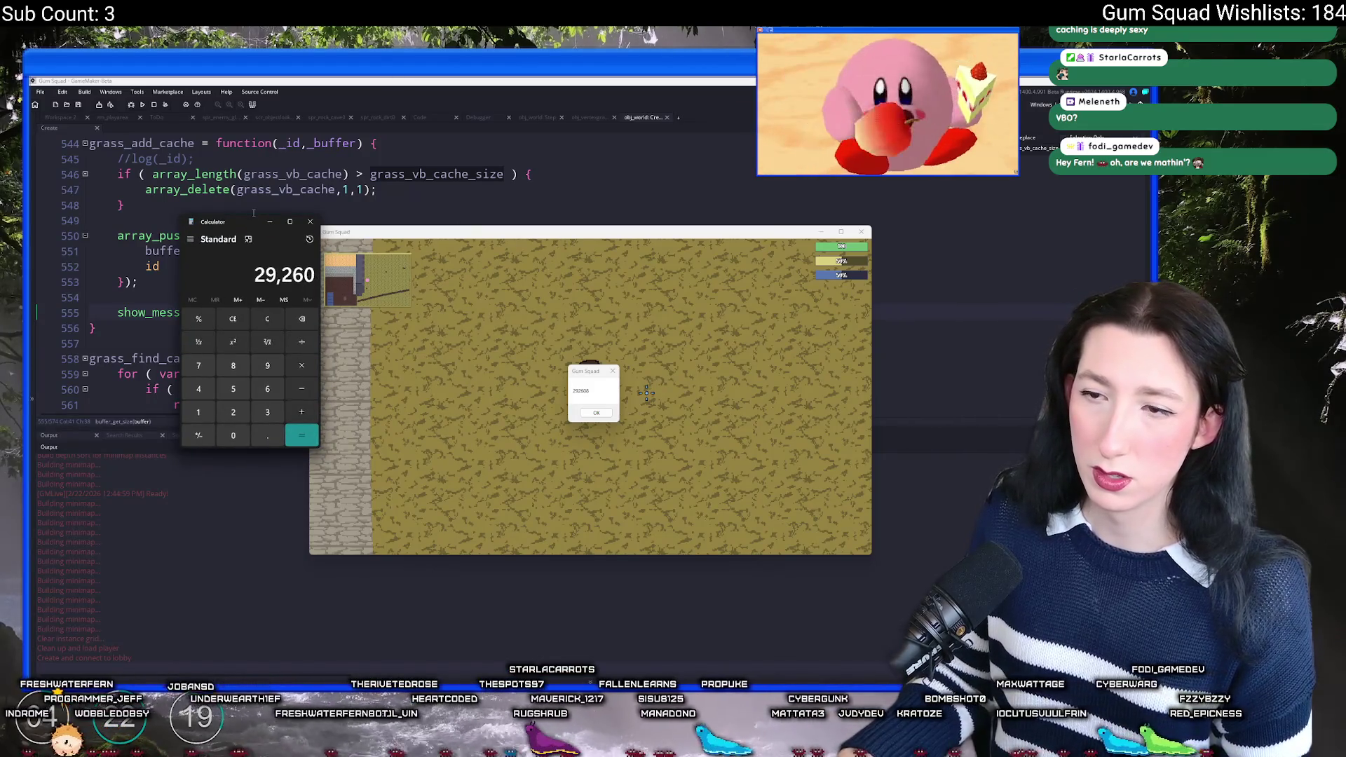
{"action": "key", "text": "BackSpace"}
{"action": "type", "text": "024"}
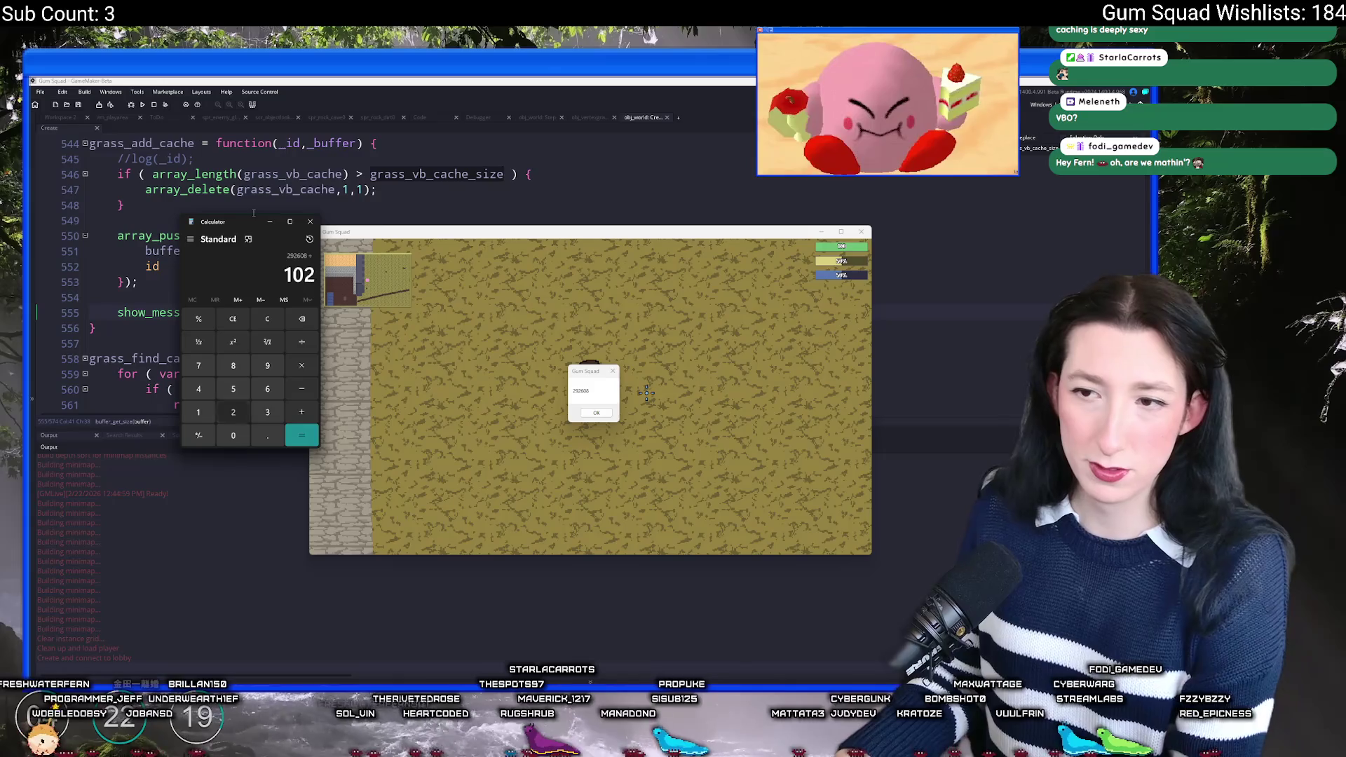
{"action": "key", "text": "Return"}
{"action": "type", "text": "/1024"}
{"action": "key", "text": "Return"}
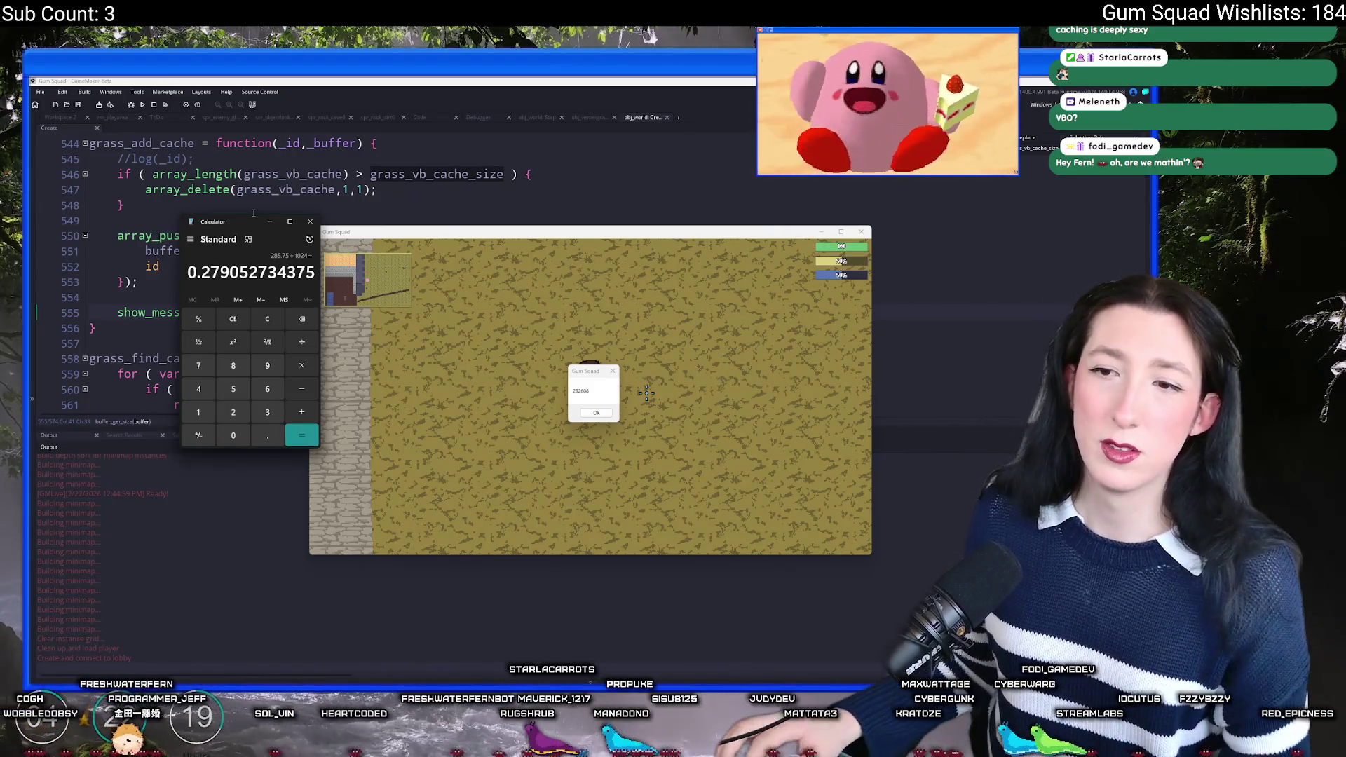
Step: Dismiss the game's buffer size messages and close Gum Squad
{"action": "left_click", "coordinate": [600, 388]}
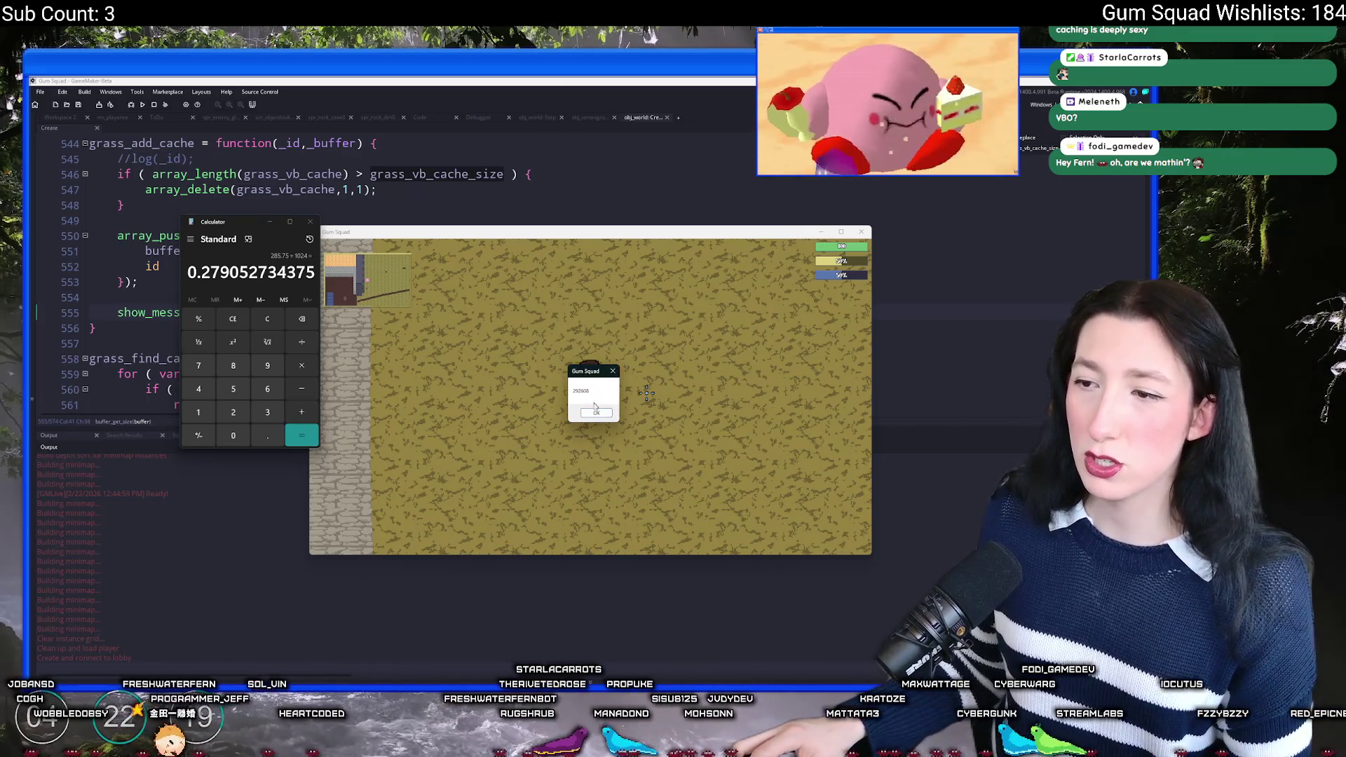
{"action": "left_click", "coordinate": [595, 413]}
{"action": "key", "text": "Return"}
{"action": "key", "text": "Return"}
{"action": "key", "text": "Return"}
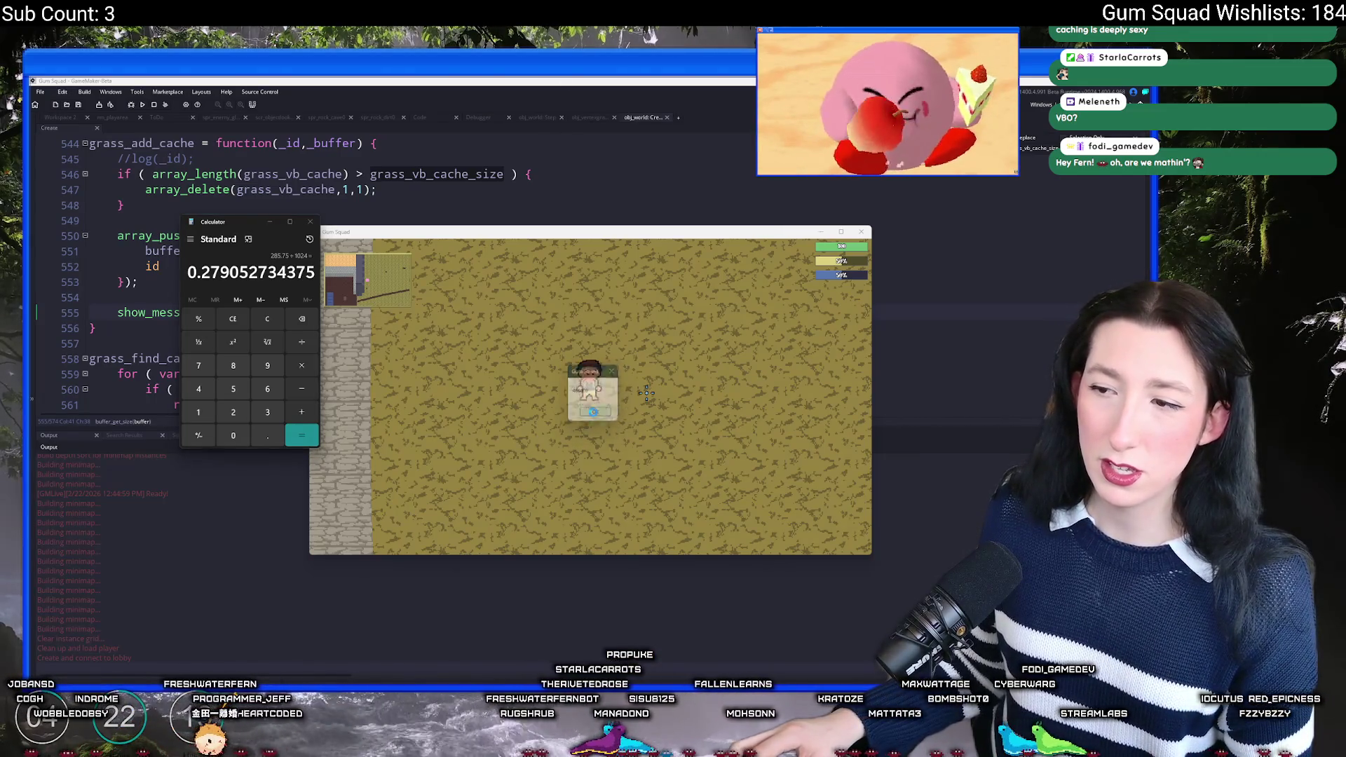
{"action": "key", "text": "Return"}
{"action": "key", "text": "Return"}
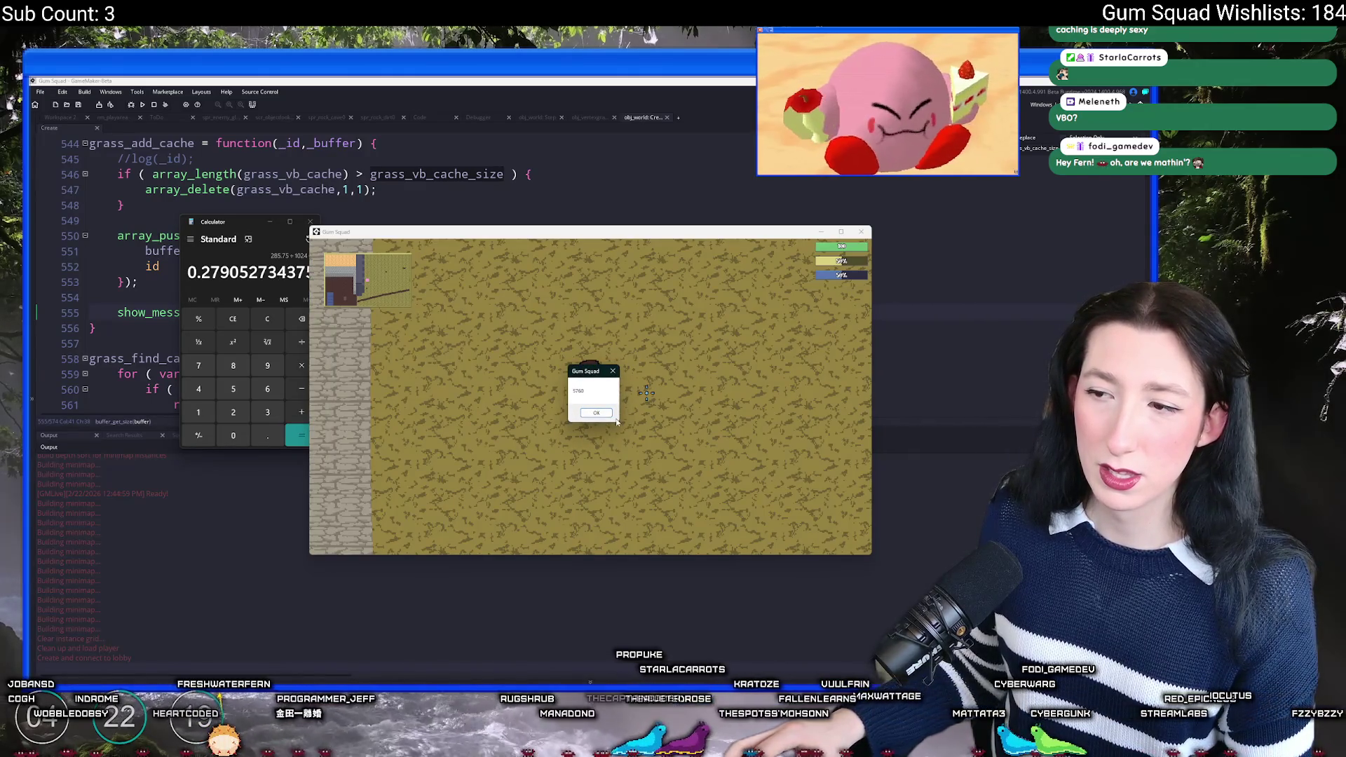
{"action": "key", "text": "Return"}
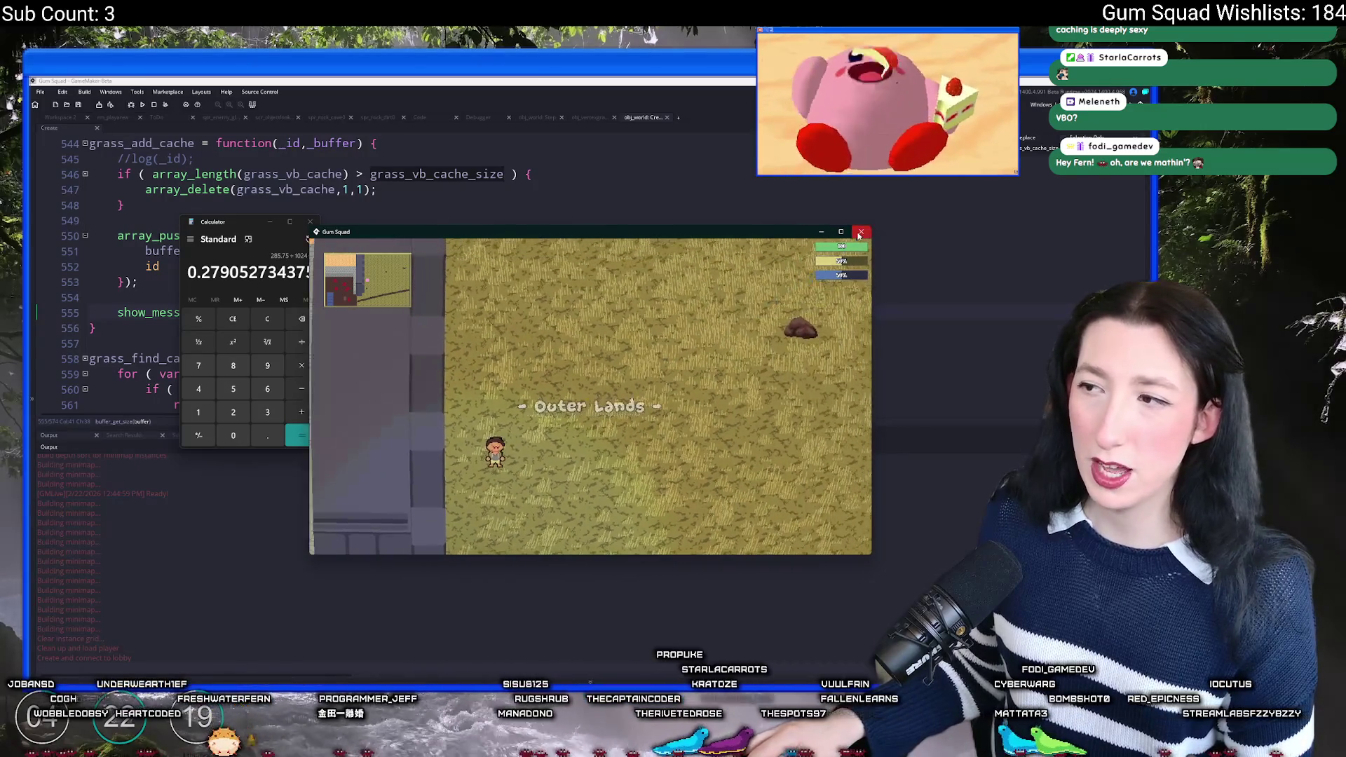
{"action": "left_click", "coordinate": [859, 236]}
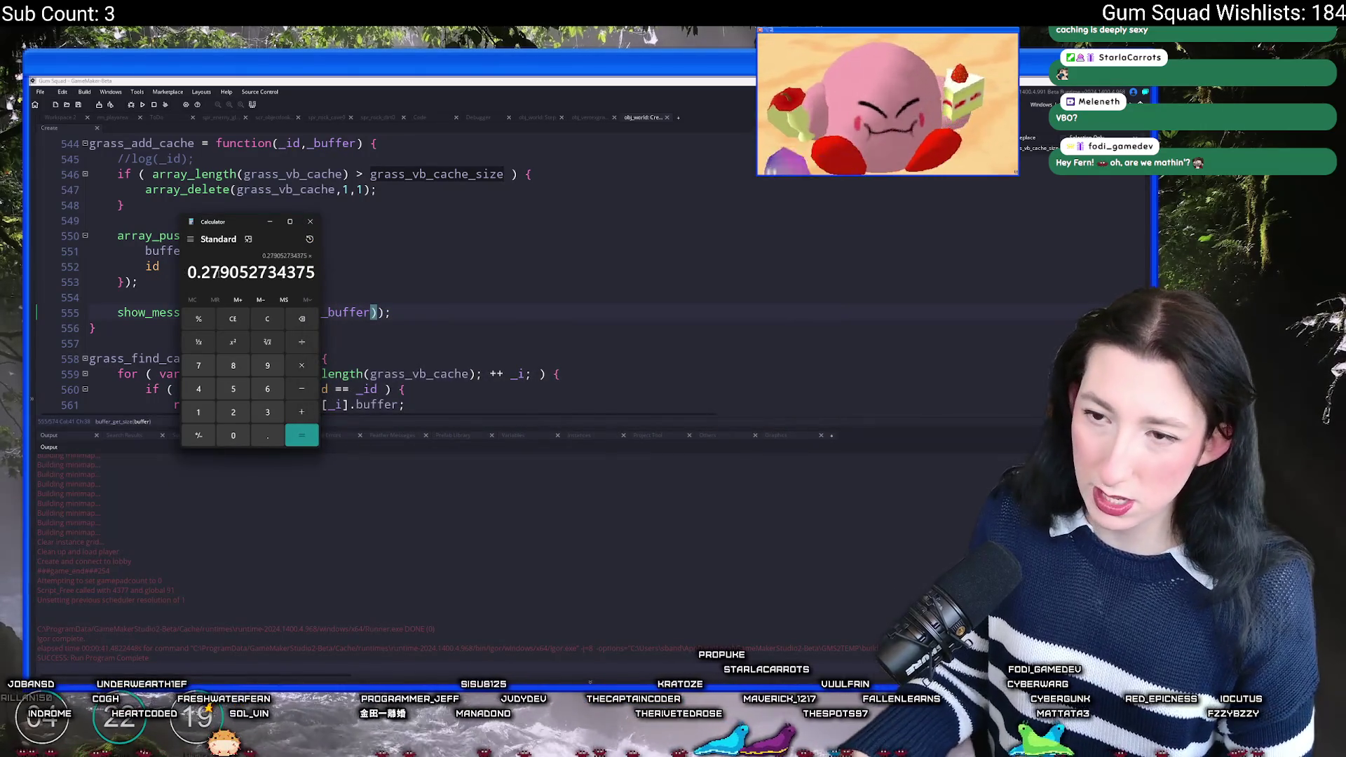
Step: Multiply 0.279052734375 by 25 to get 6.976318359375 and move Calculator aside
{"action": "type", "text": "*25"}
{"action": "key", "text": "Return"}
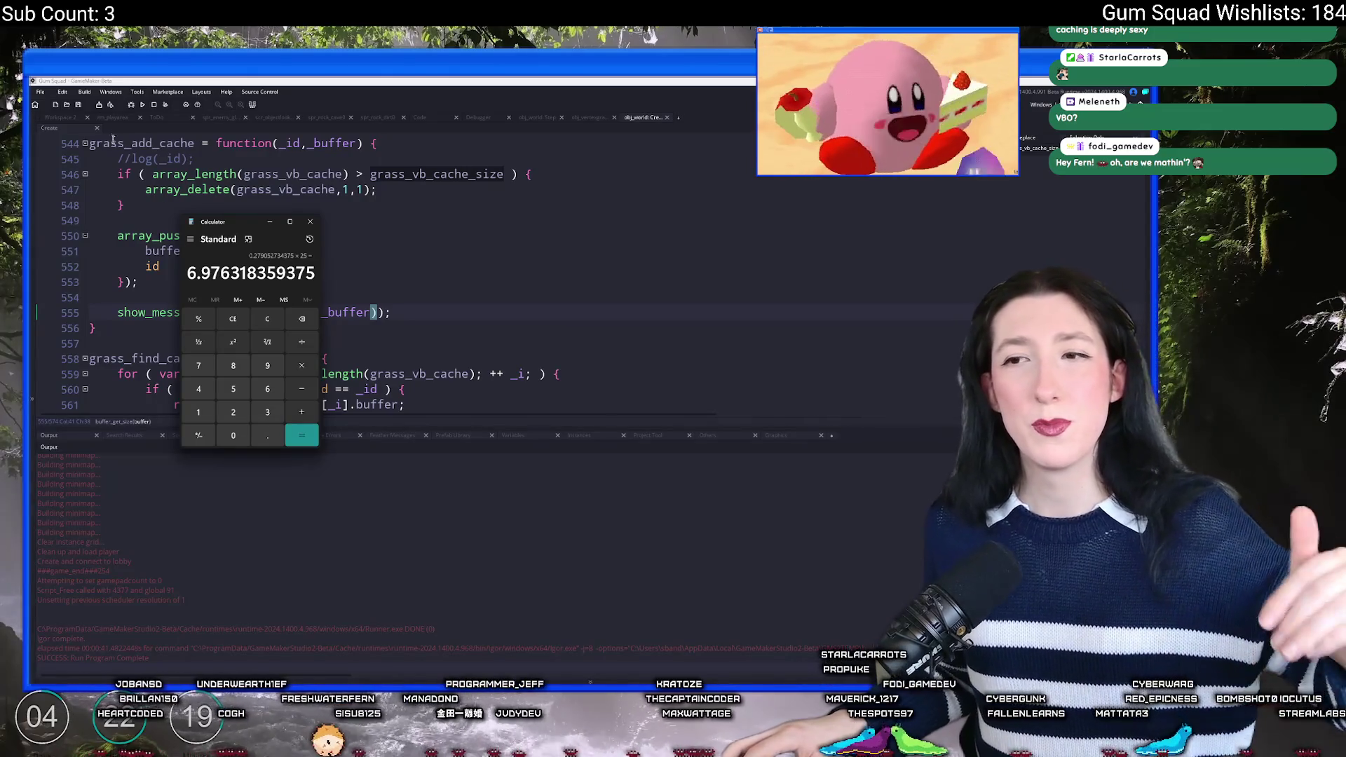
{"action": "left_click_drag", "start_coordinate": [211, 223], "coordinate": [611, 208]}
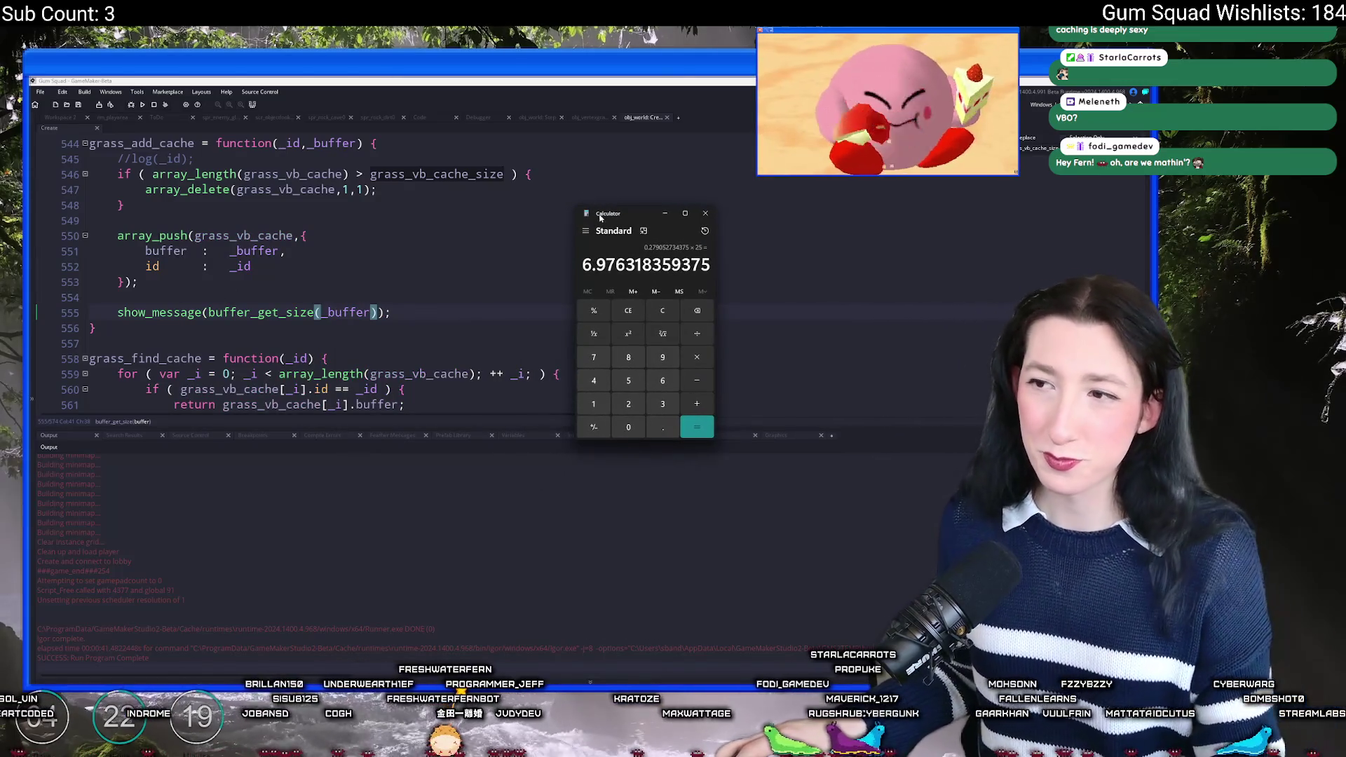
Step: Show the ChunksDebug layer in rm_playerarea and zoom and pan around the map
{"action": "left_click", "coordinate": [112, 117]}
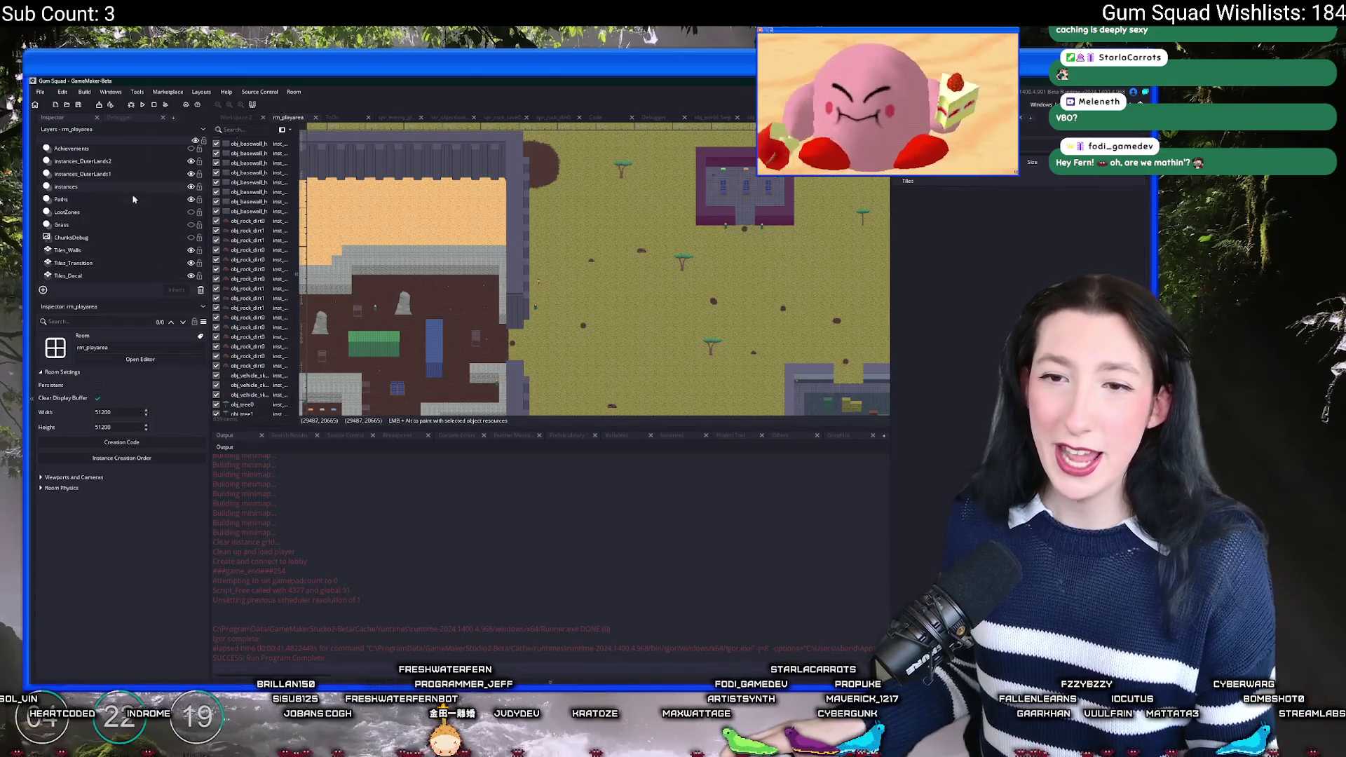
{"action": "left_click", "coordinate": [191, 238]}
{"action": "scroll", "coordinate": [612, 188], "scroll_direction": "down", "scroll_amount": 5}
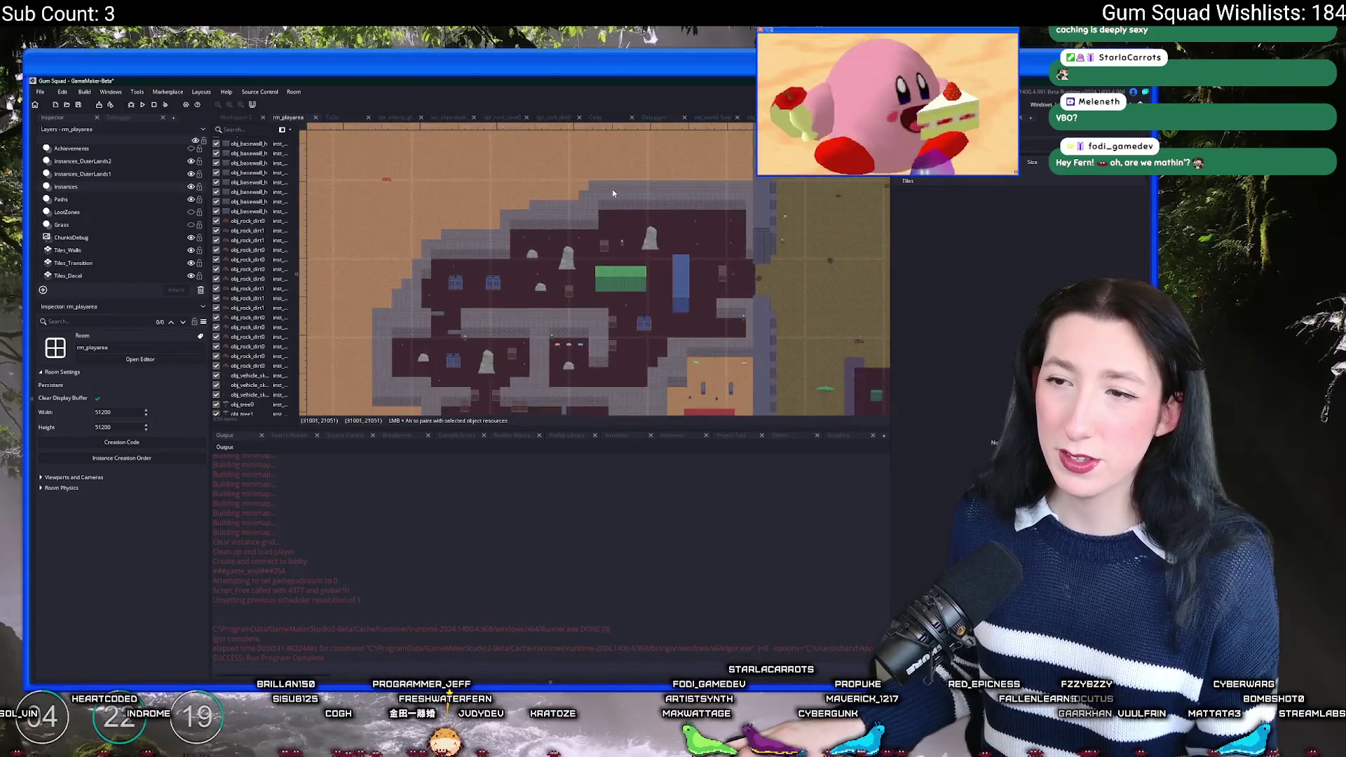
{"action": "scroll", "coordinate": [332, 339], "scroll_direction": "up", "scroll_amount": 5}
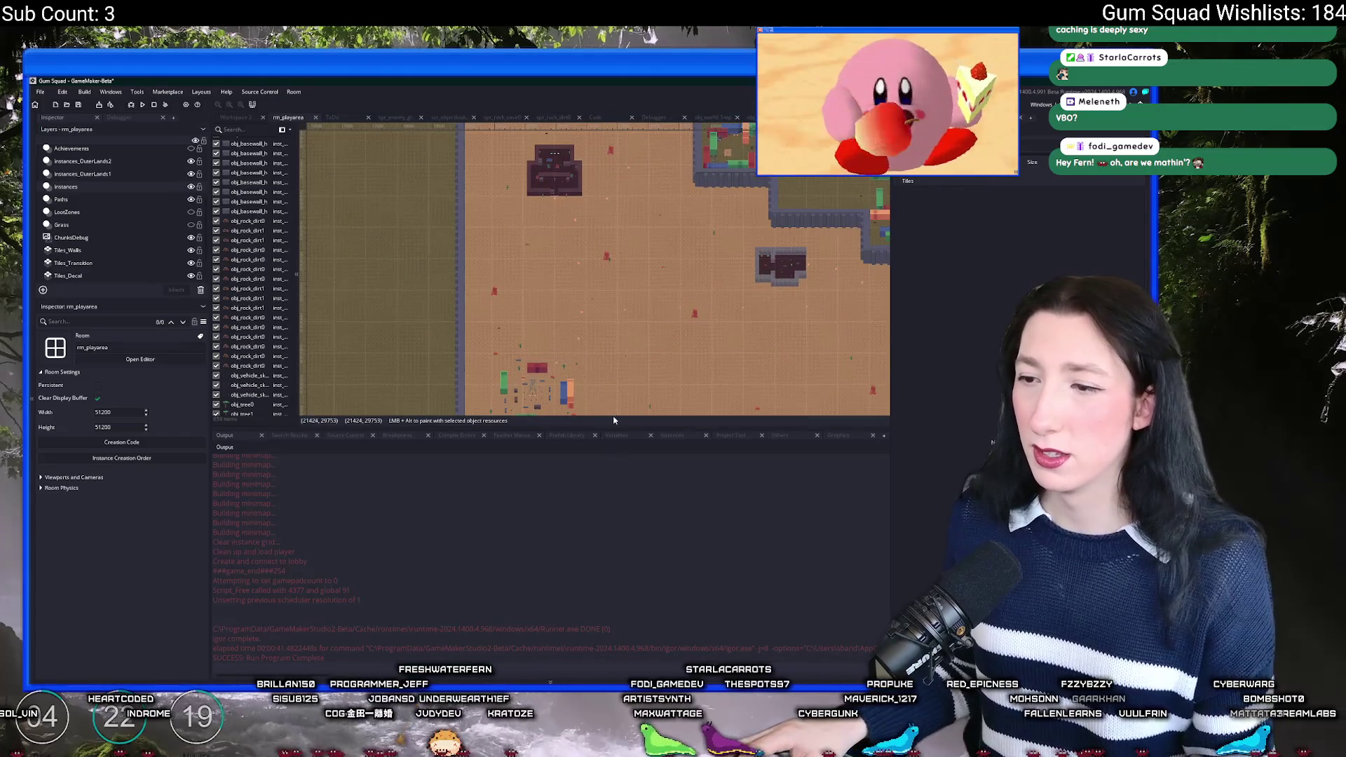
{"action": "left_click_drag", "start_coordinate": [605, 426], "coordinate": [605, 552]}
{"action": "scroll", "coordinate": [596, 336], "scroll_direction": "down", "scroll_amount": 3}
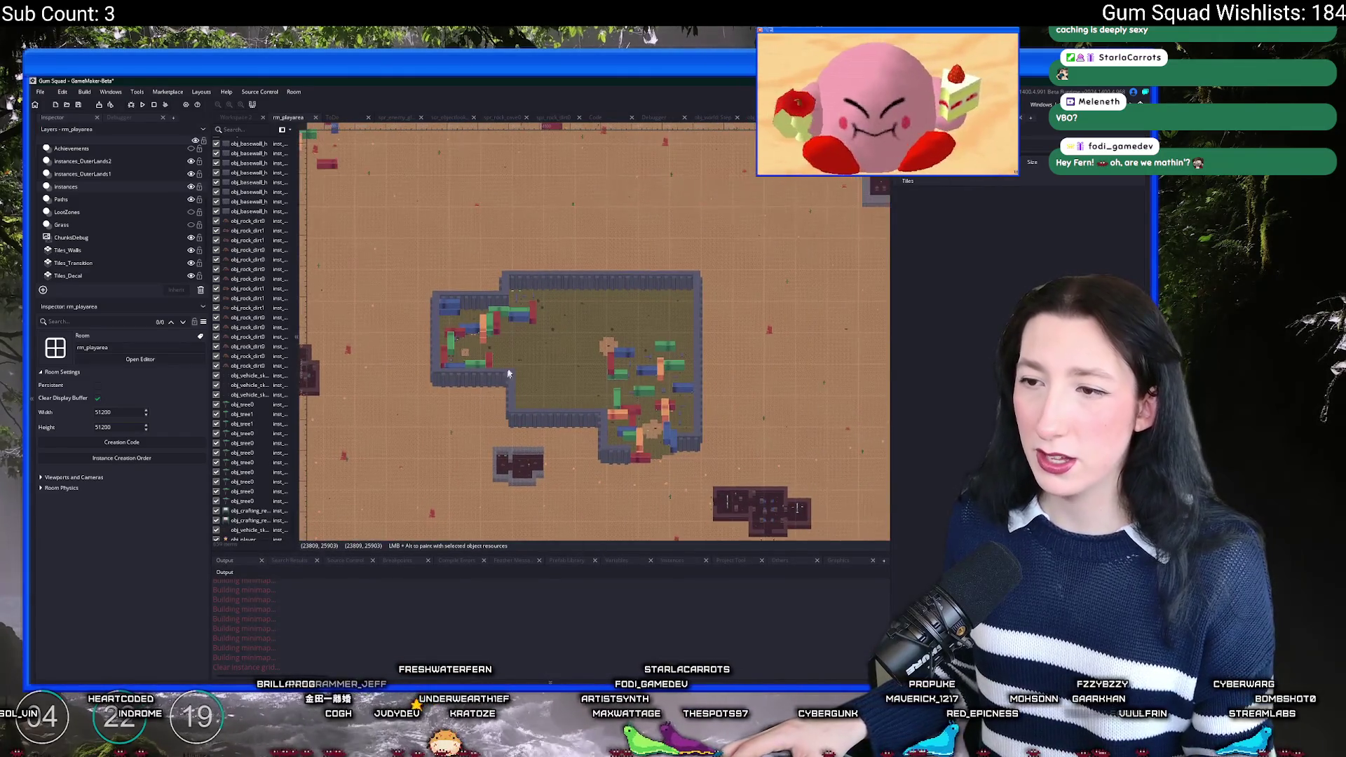
{"action": "scroll", "coordinate": [509, 353], "scroll_direction": "up", "scroll_amount": 3}
{"action": "scroll", "coordinate": [505, 350], "scroll_direction": "up", "scroll_amount": 2}
{"action": "scroll", "coordinate": [403, 330], "scroll_direction": "down", "scroll_amount": 2}
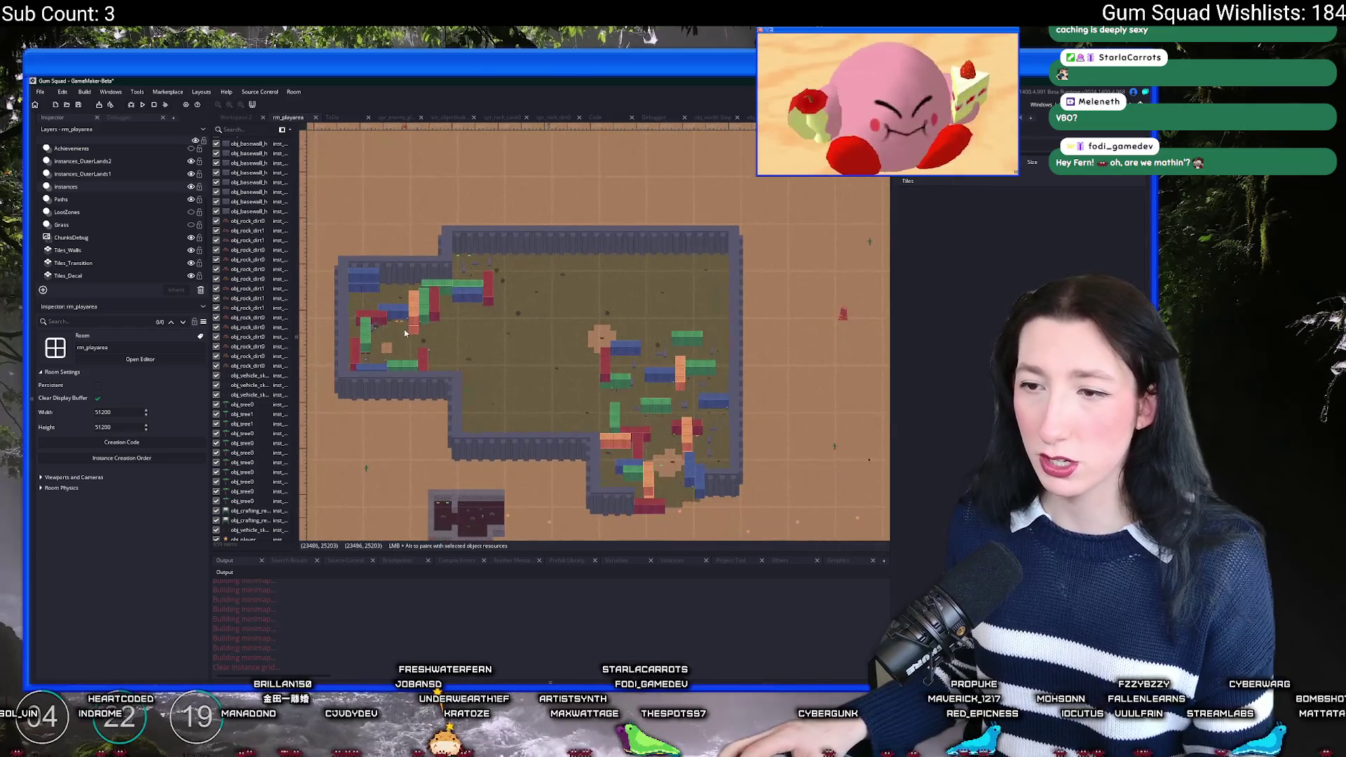
{"action": "left_click_drag", "start_coordinate": [412, 232], "coordinate": [468, 215]}
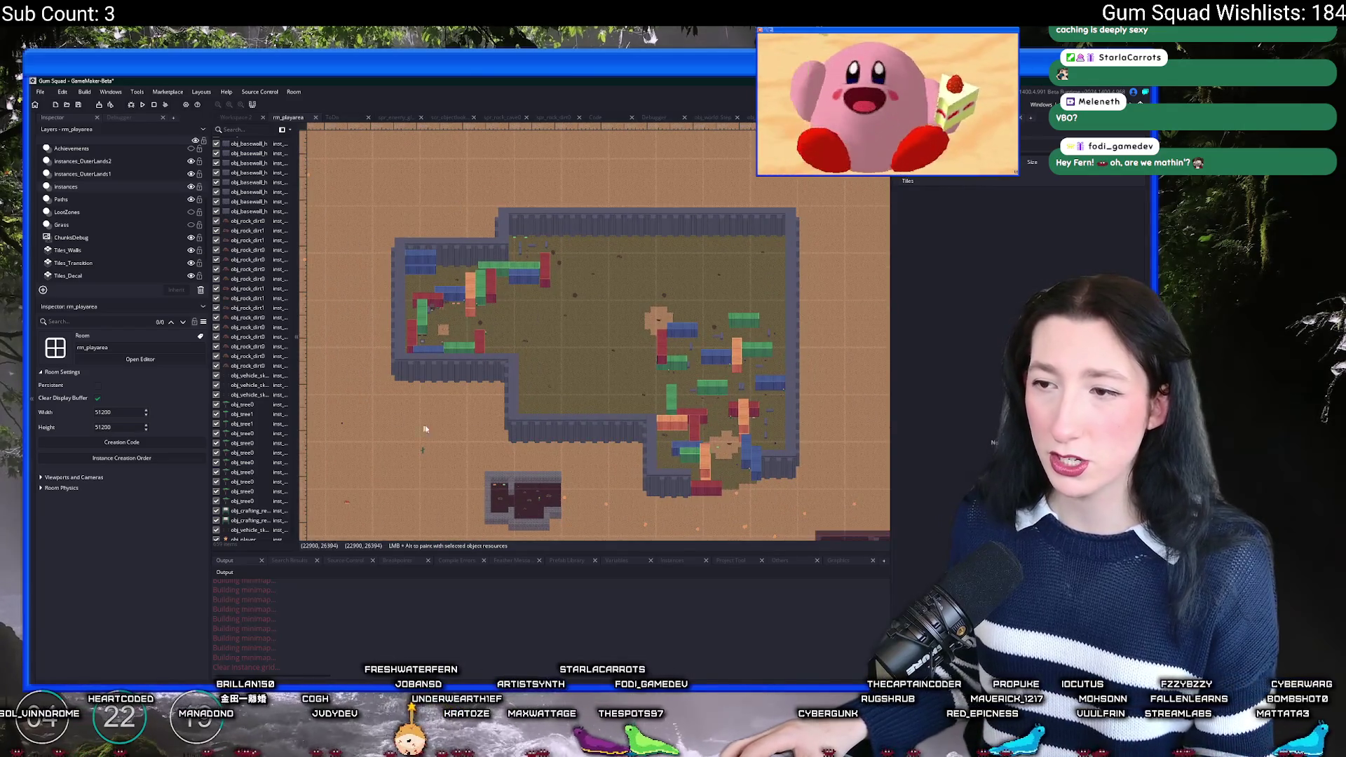
{"action": "scroll", "coordinate": [425, 429], "scroll_direction": "down", "scroll_amount": 4}
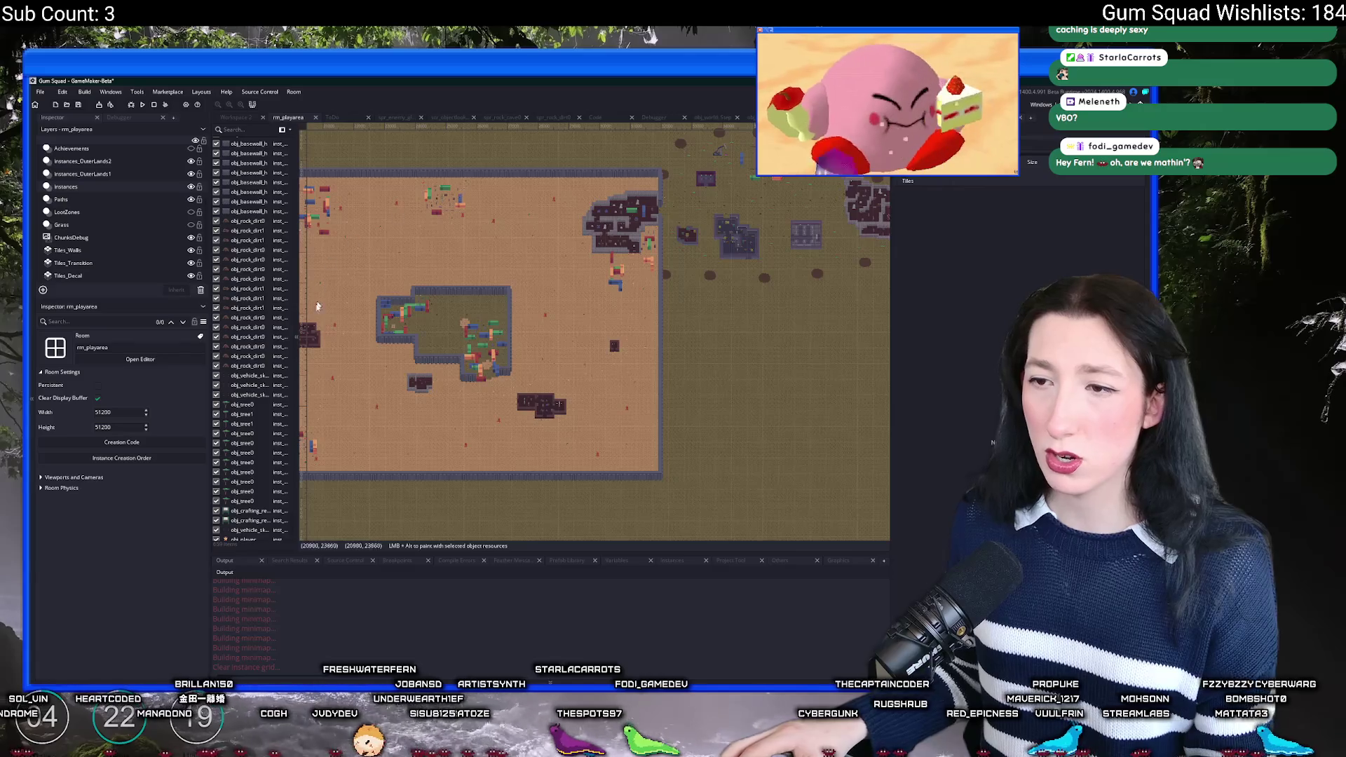
{"action": "mouse_move", "coordinate": [786, 211]}
{"action": "left_mouse_down"}
{"action": "mouse_move", "coordinate": [649, 226]}
{"action": "mouse_move", "coordinate": [809, 209]}
{"action": "left_mouse_up"}
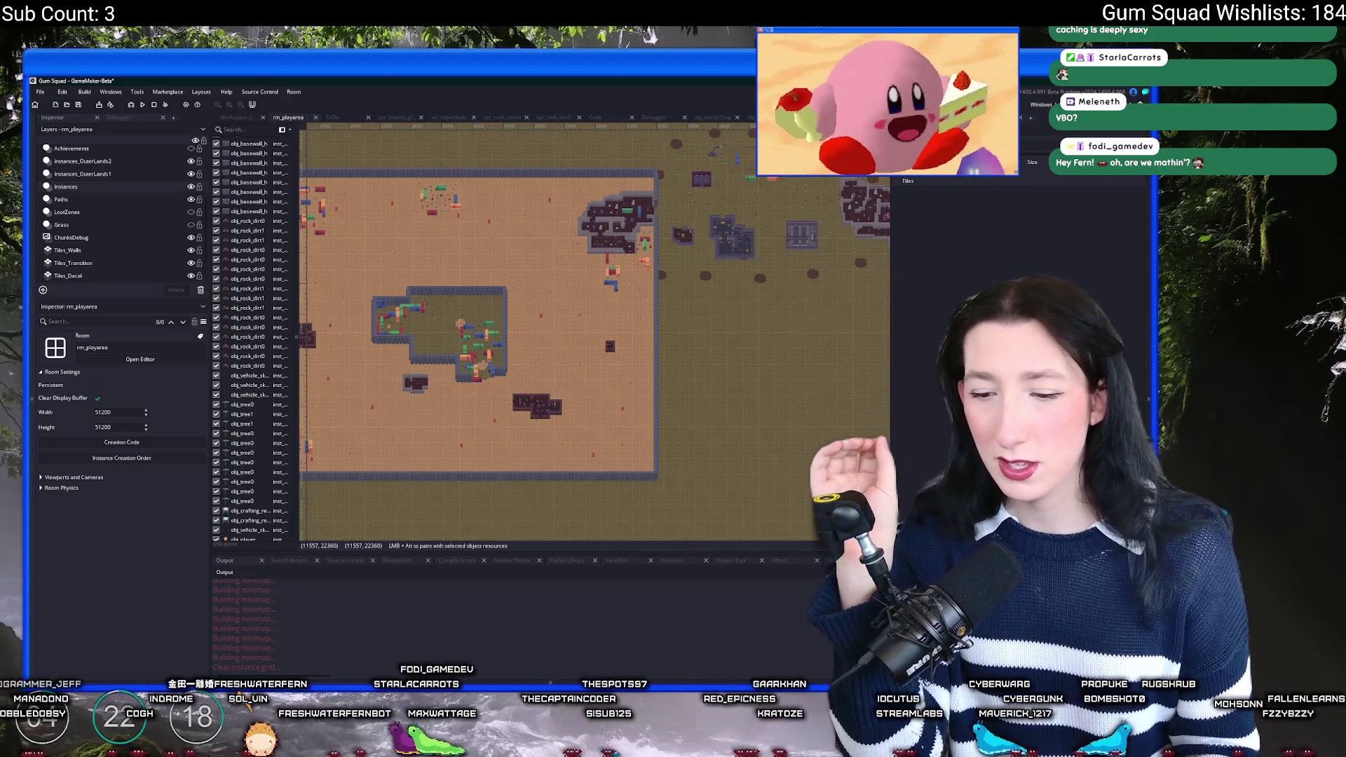
Step: Briefly bring Calculator forward, then return to the room editor and start a Windows search
{"action": "key", "text": "alt+Tab"}
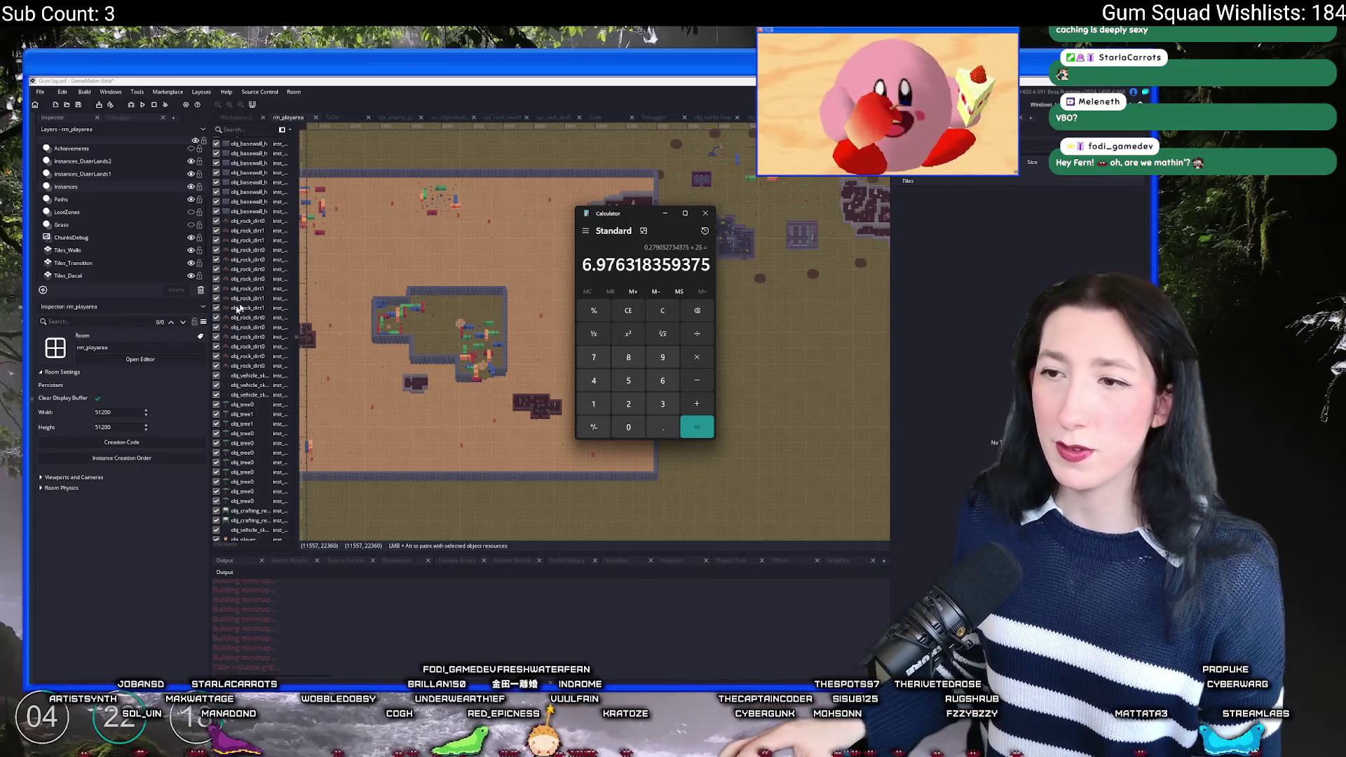
{"action": "left_click", "coordinate": [531, 281]}
{"action": "scroll", "coordinate": [531, 280], "scroll_direction": "down", "scroll_amount": 5}
{"action": "scroll", "coordinate": [531, 280], "scroll_direction": "up", "scroll_amount": 2}
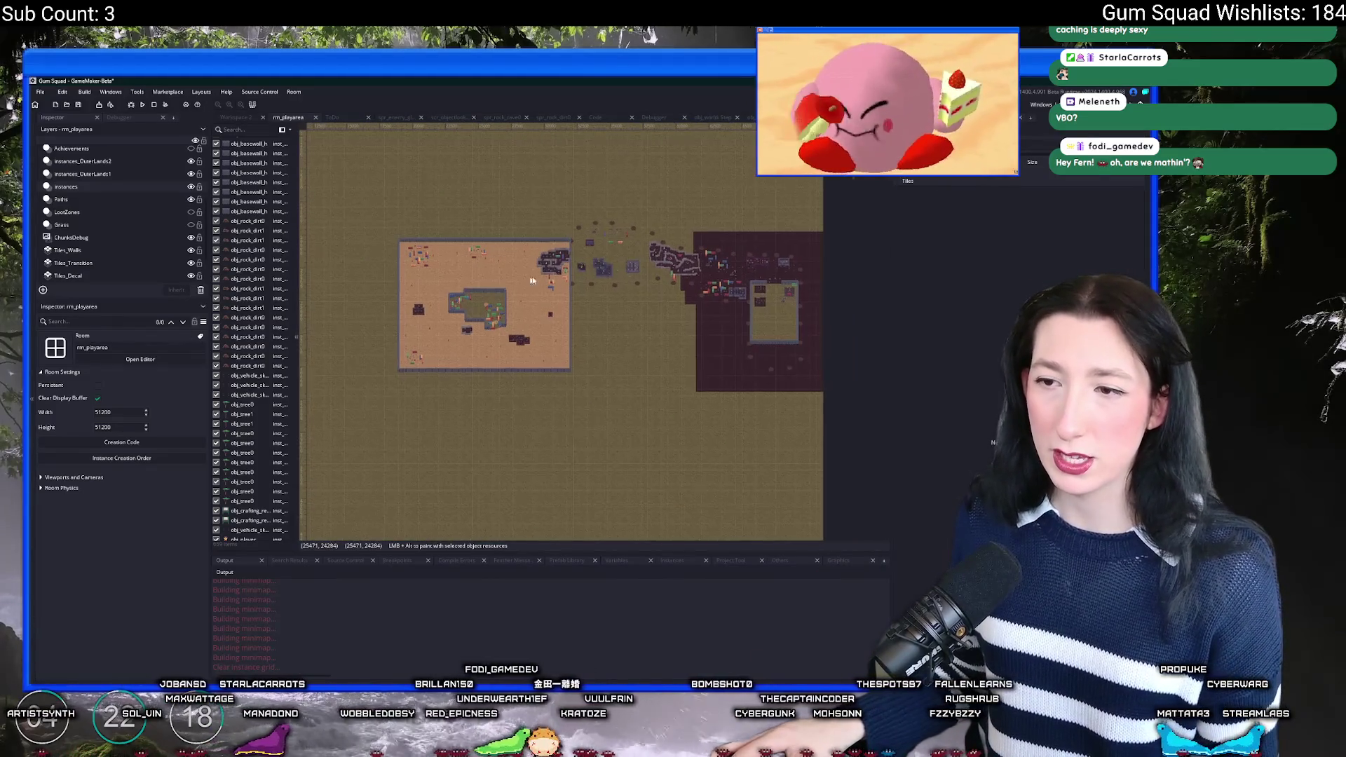
{"action": "left_click", "coordinate": [553, 688]}
Step: Launch Calculator and compute 51200 × 51200
{"action": "type", "text": "calc"}
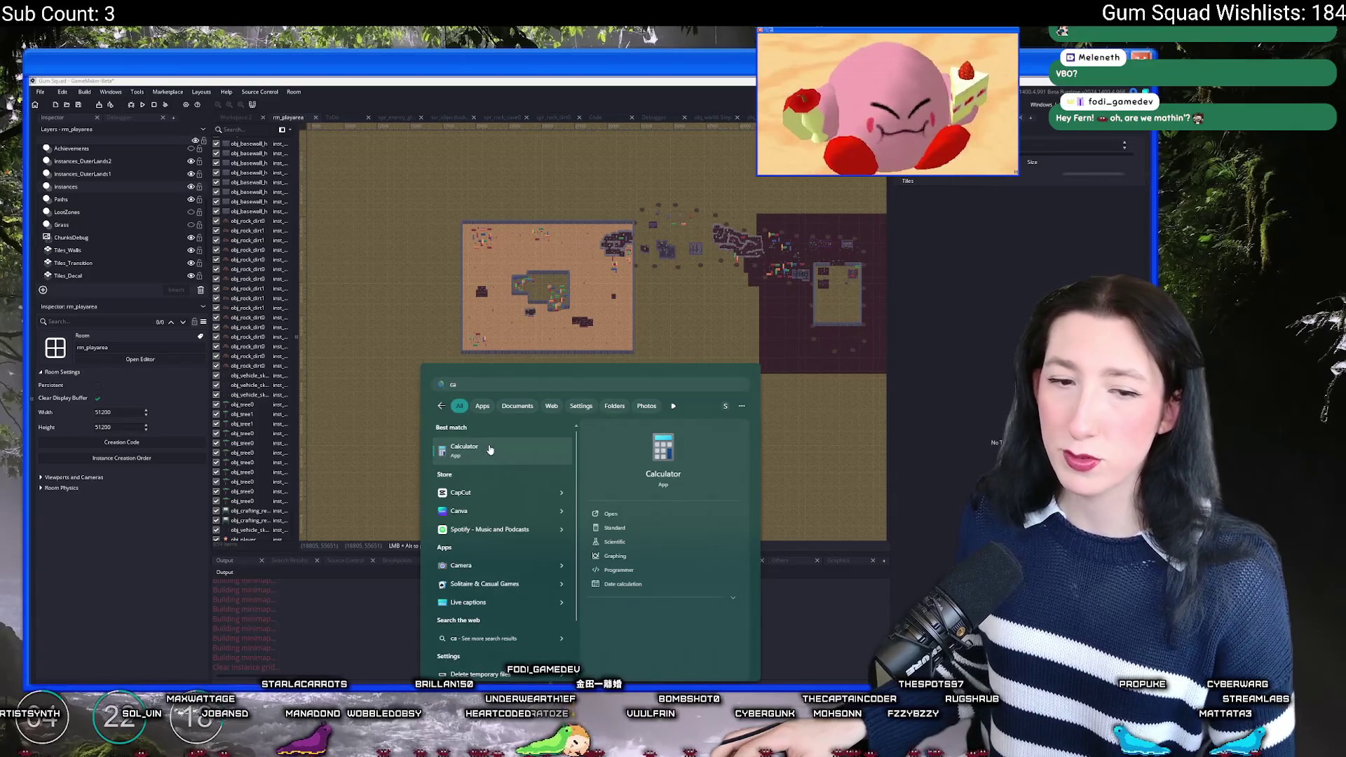
{"action": "key", "text": "Return"}
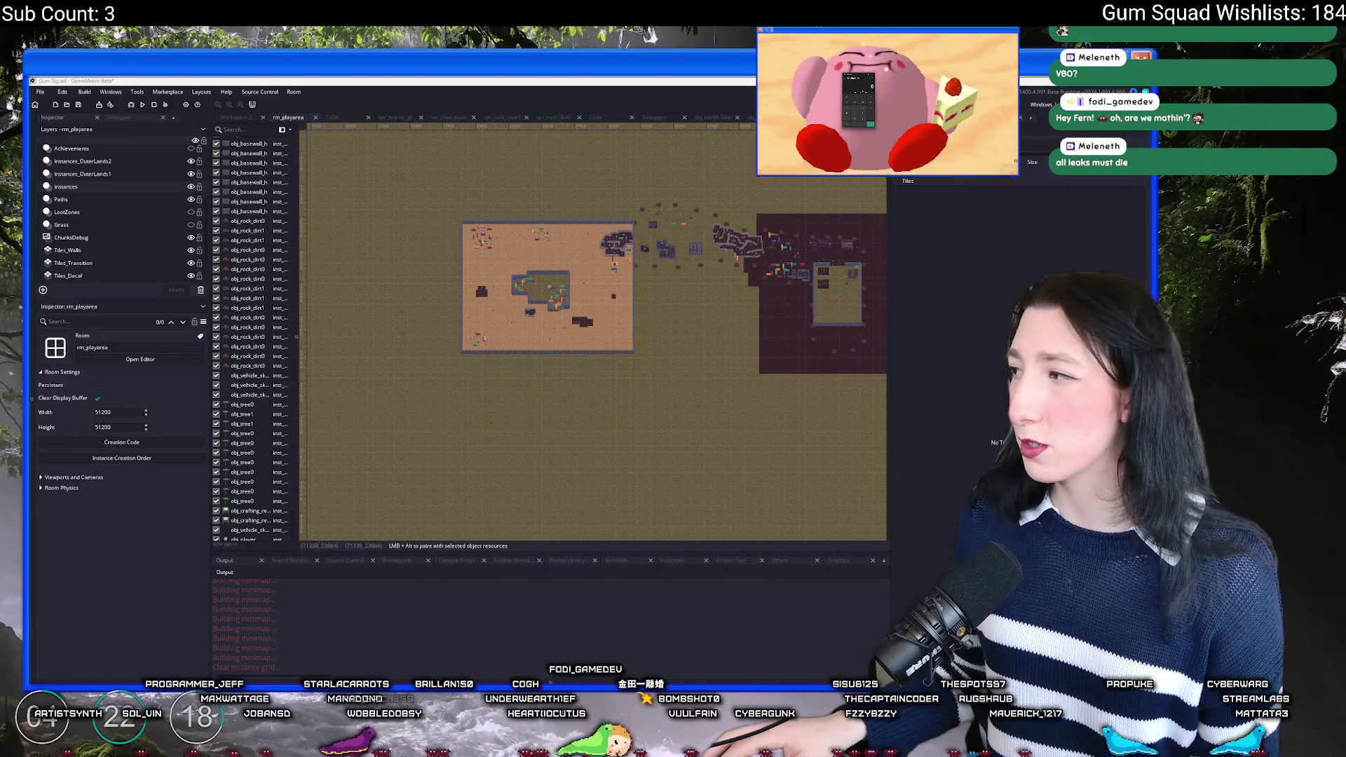
{"action": "left_click_drag", "start_coordinate": [646, 215], "coordinate": [489, 190]}
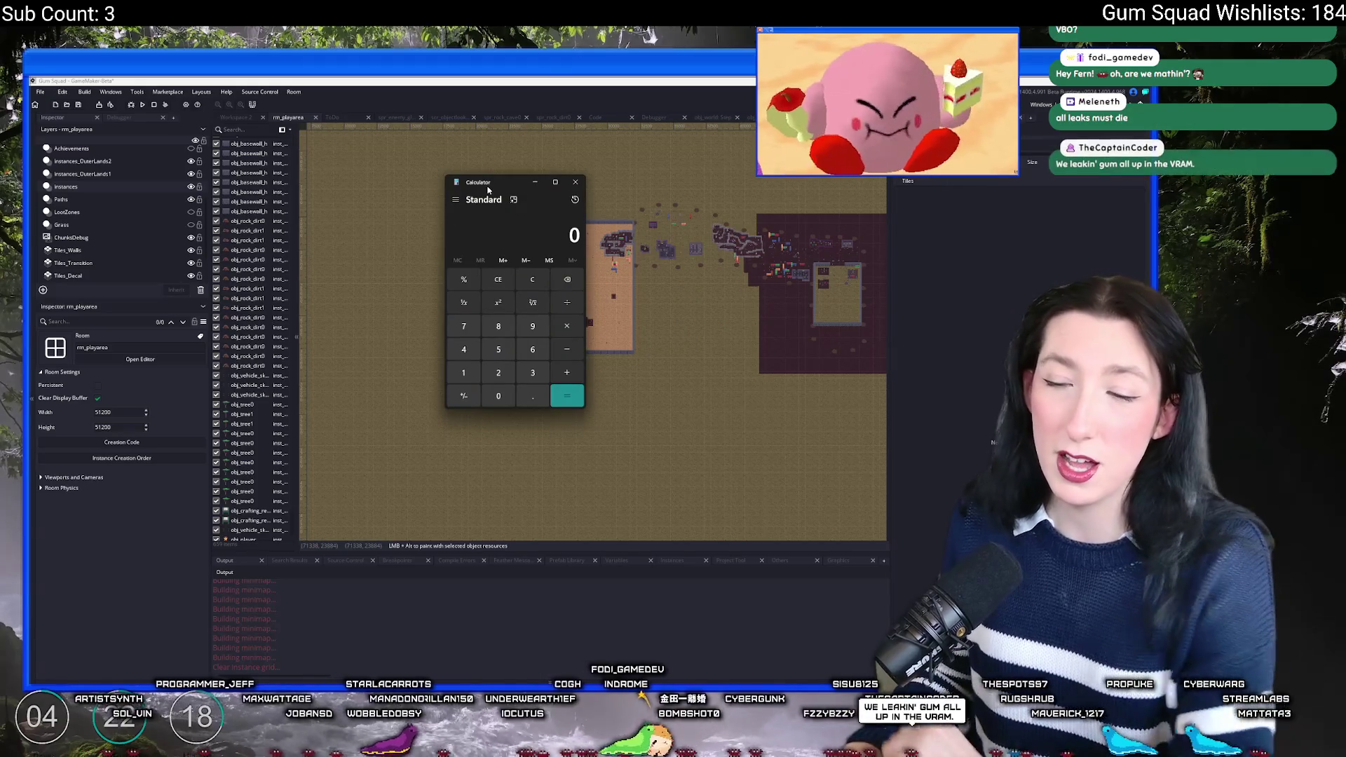
{"action": "type", "text": "51200"}
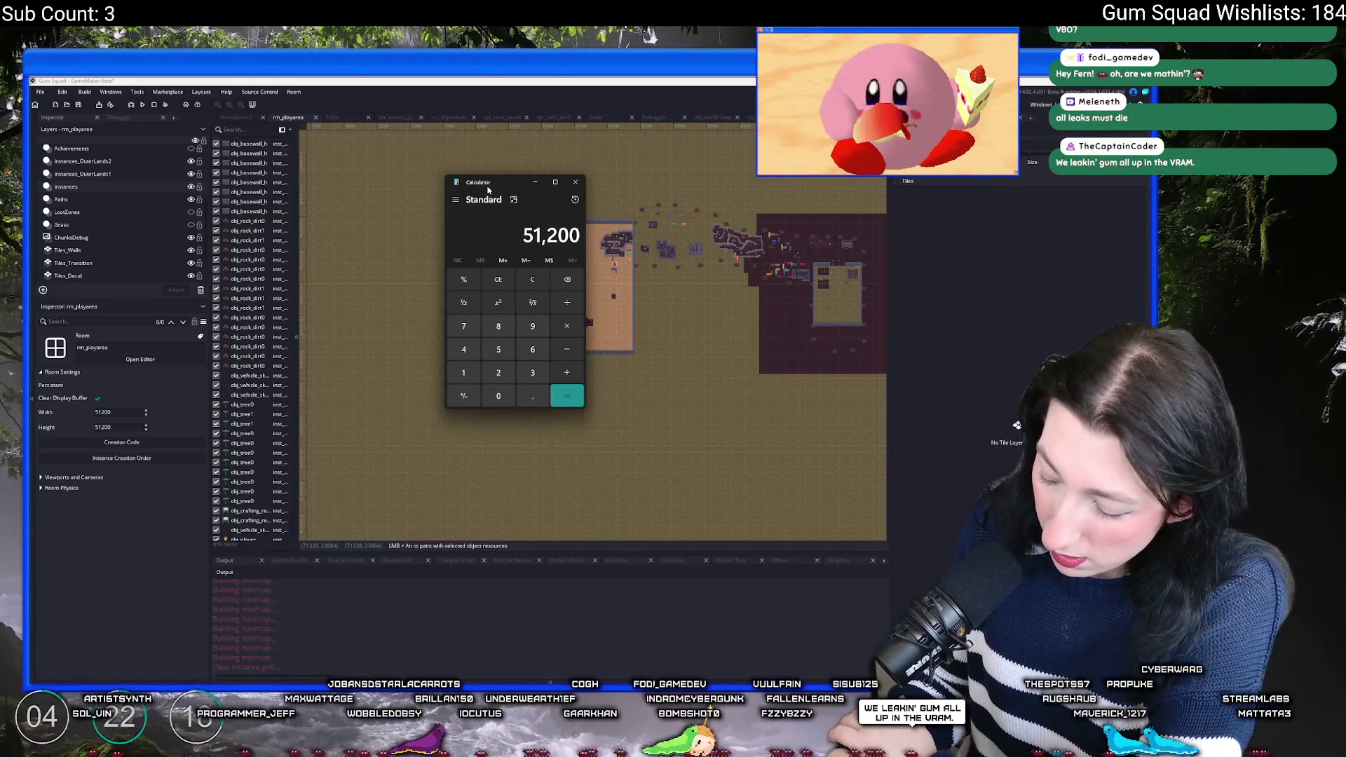
{"action": "type", "text": "51200"}
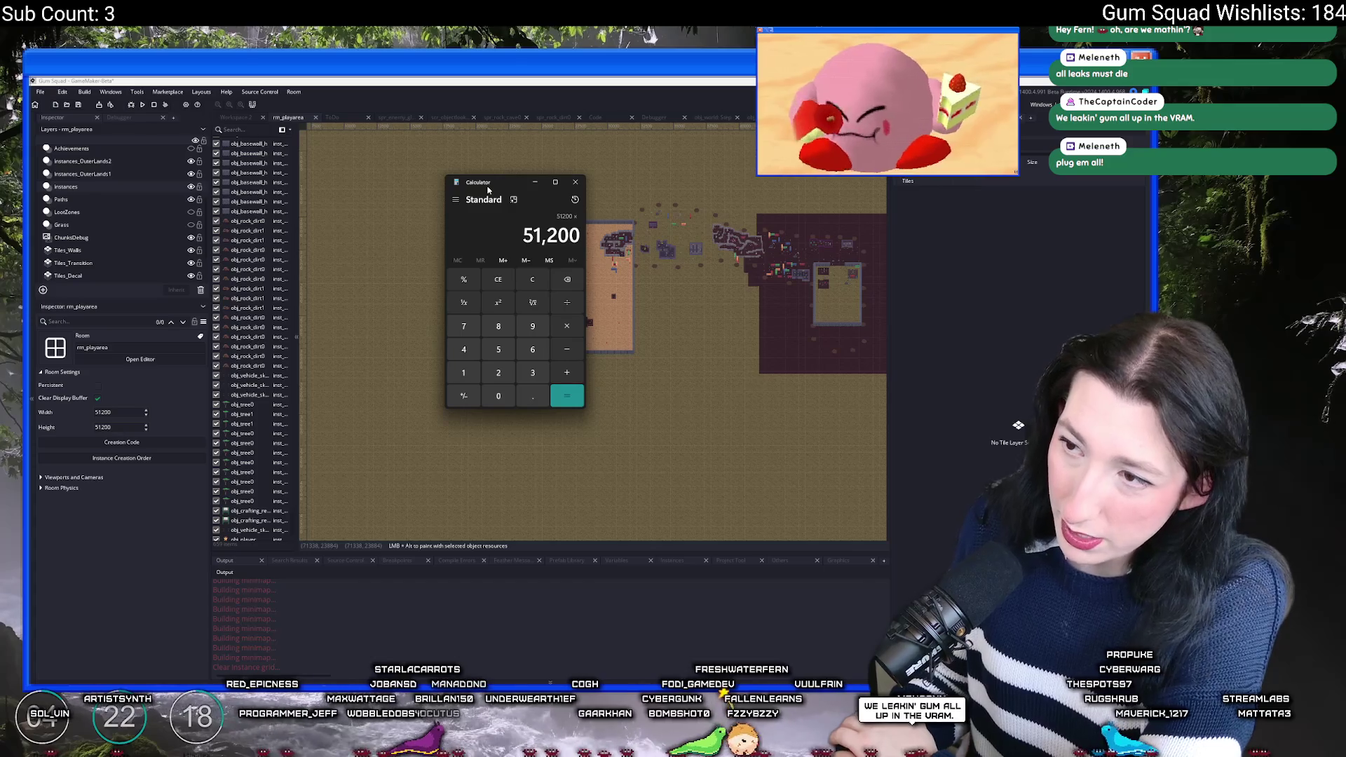
{"action": "key", "text": "Return"}
Step: Compute 5120000 ÷ 512 = 10,000 and 10000 × 0.2 = 2,000, then close Calculator
{"action": "type", "text": "5120000/512"}
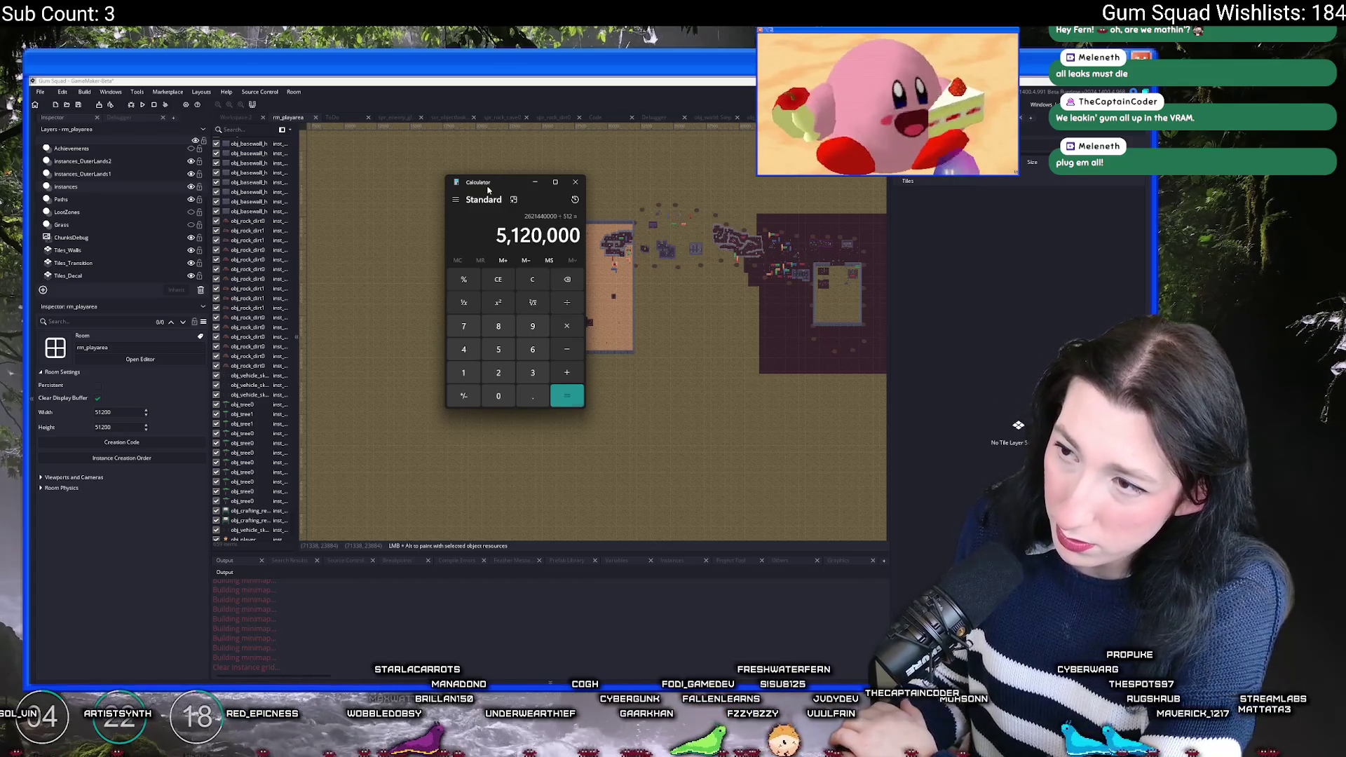
{"action": "key", "text": "Return"}
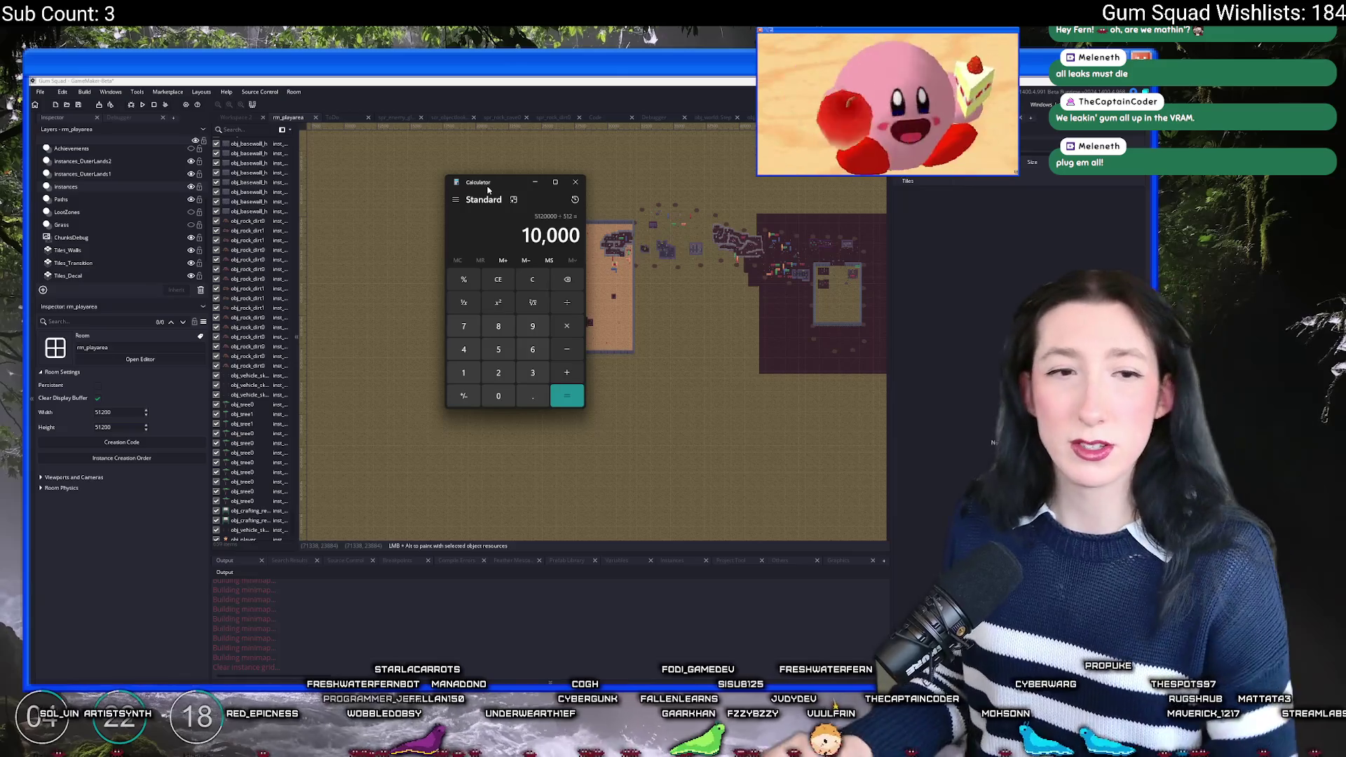
{"action": "type", "text": "*0.2"}
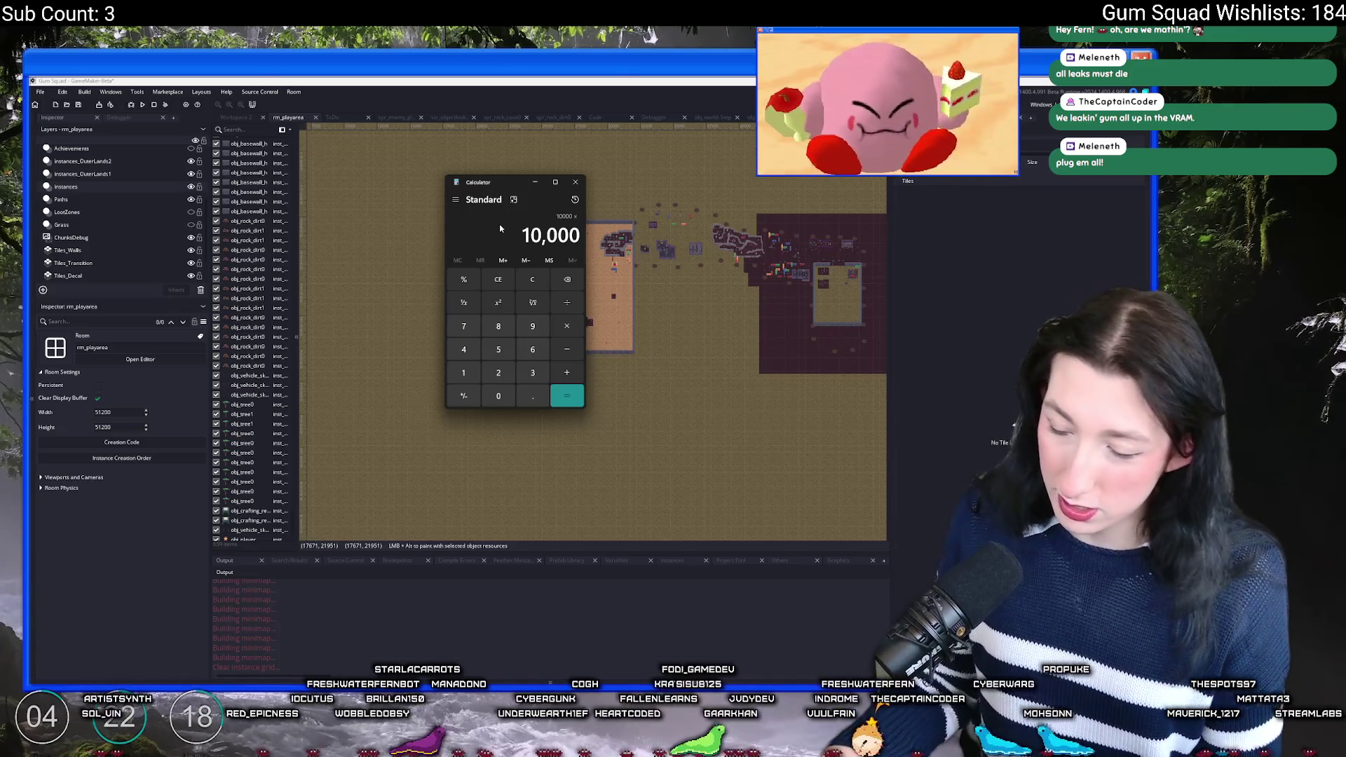
{"action": "key", "text": "Return"}
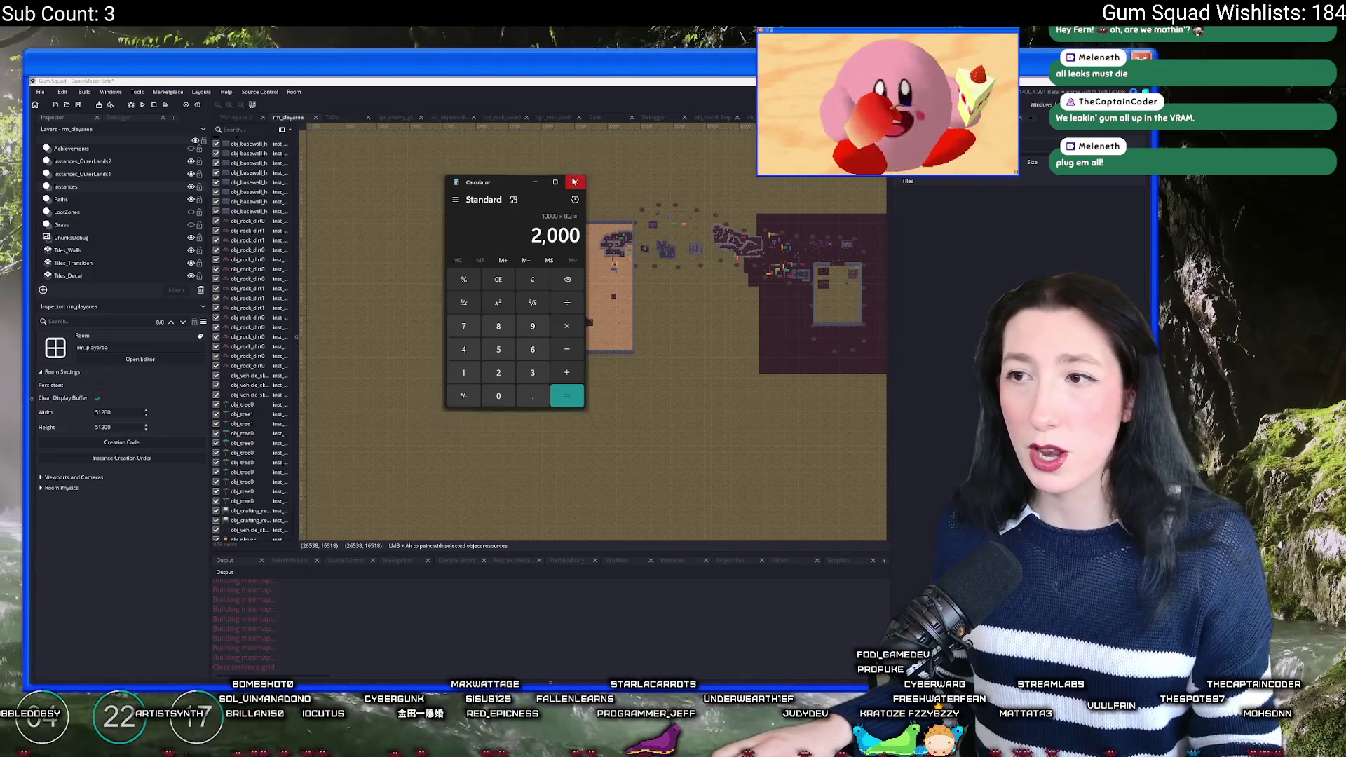
{"action": "left_click", "coordinate": [552, 126]}
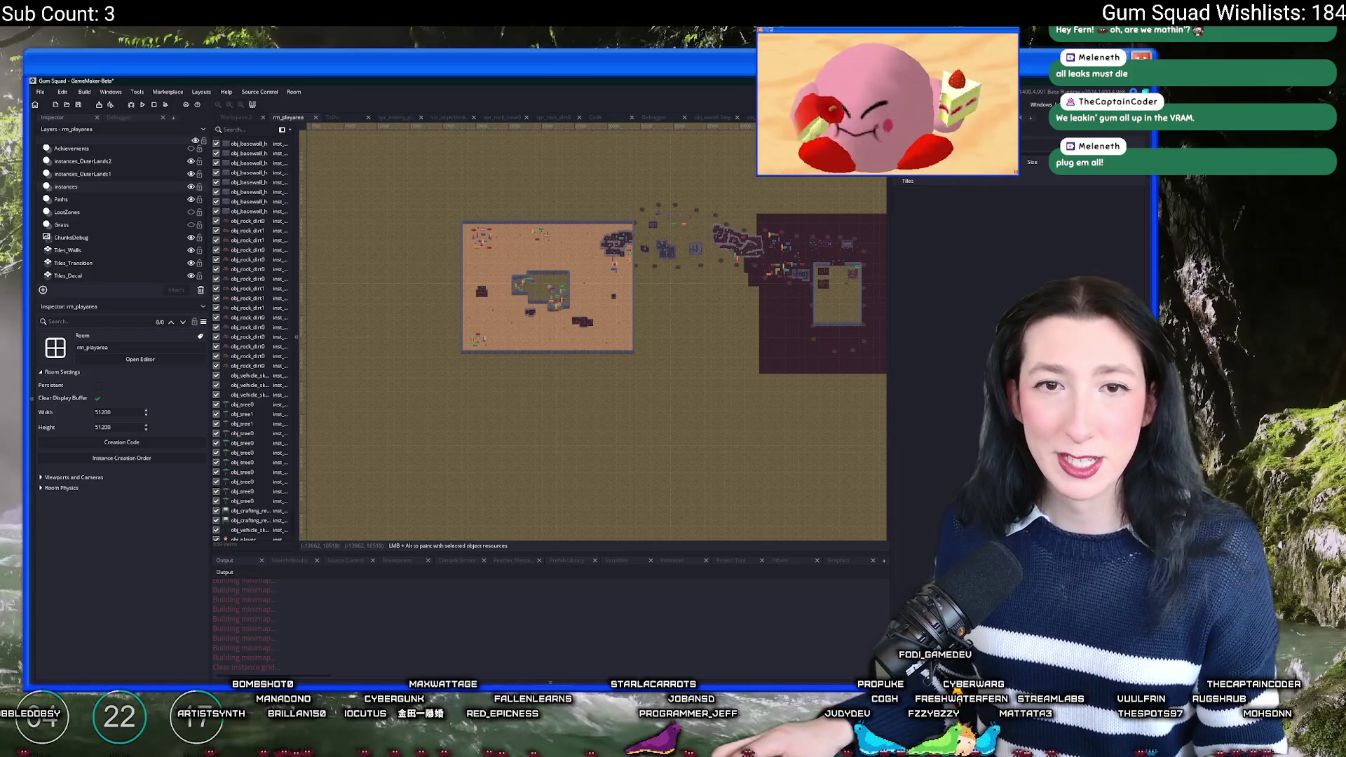
Step: Remove the show_message debug line and add a grass_vb_cache[0] line inside the size-check branch
{"action": "left_click", "coordinate": [595, 117]}
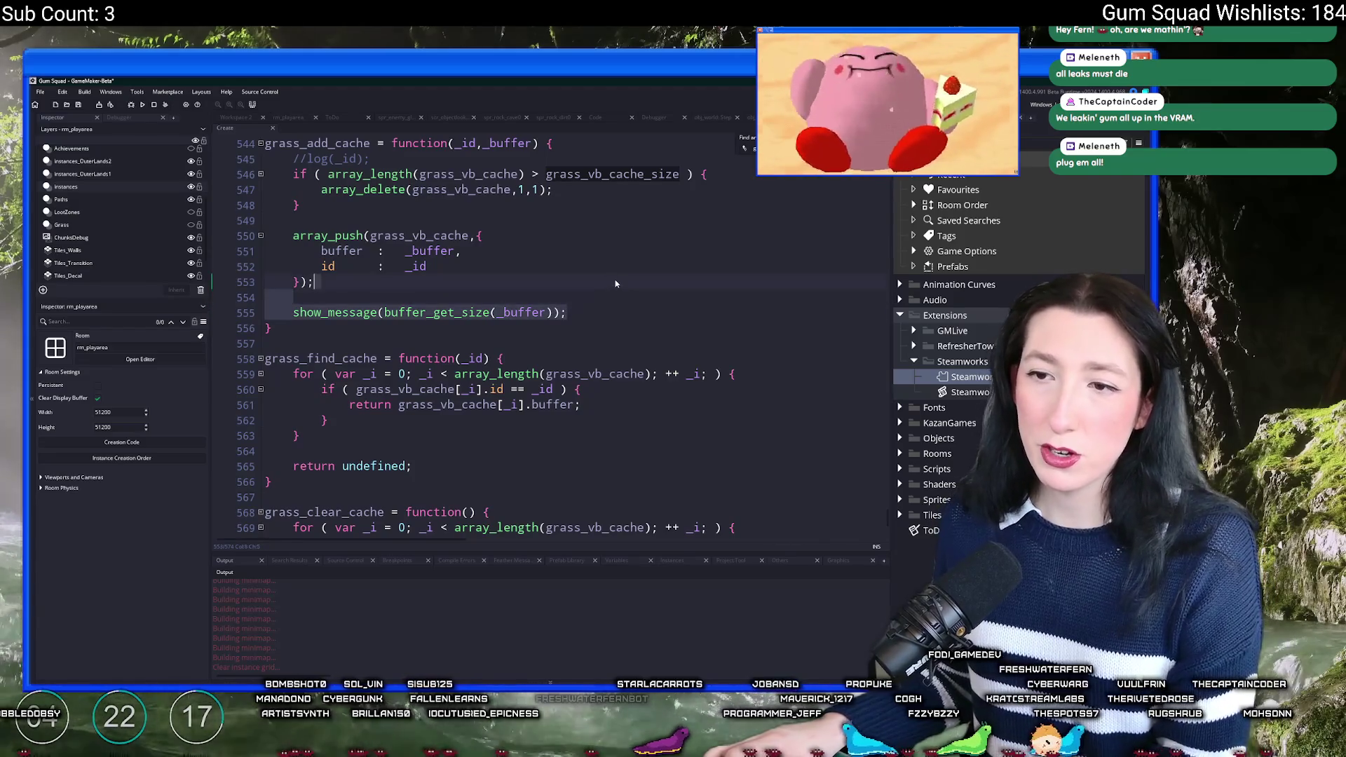
{"action": "key", "text": "ctrl+z"}
{"action": "double_click", "coordinate": [575, 229]}
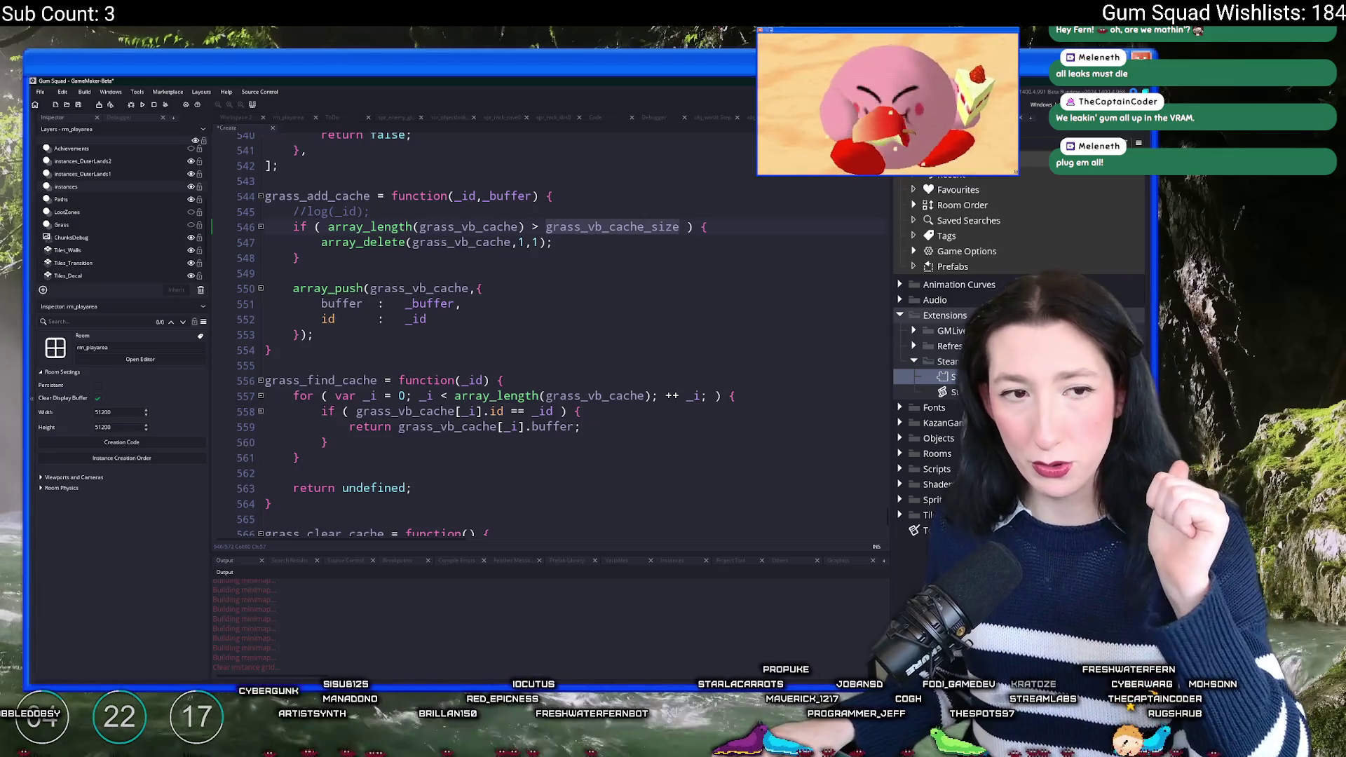
{"action": "left_click", "coordinate": [464, 243]}
{"action": "left_click", "coordinate": [731, 230]}
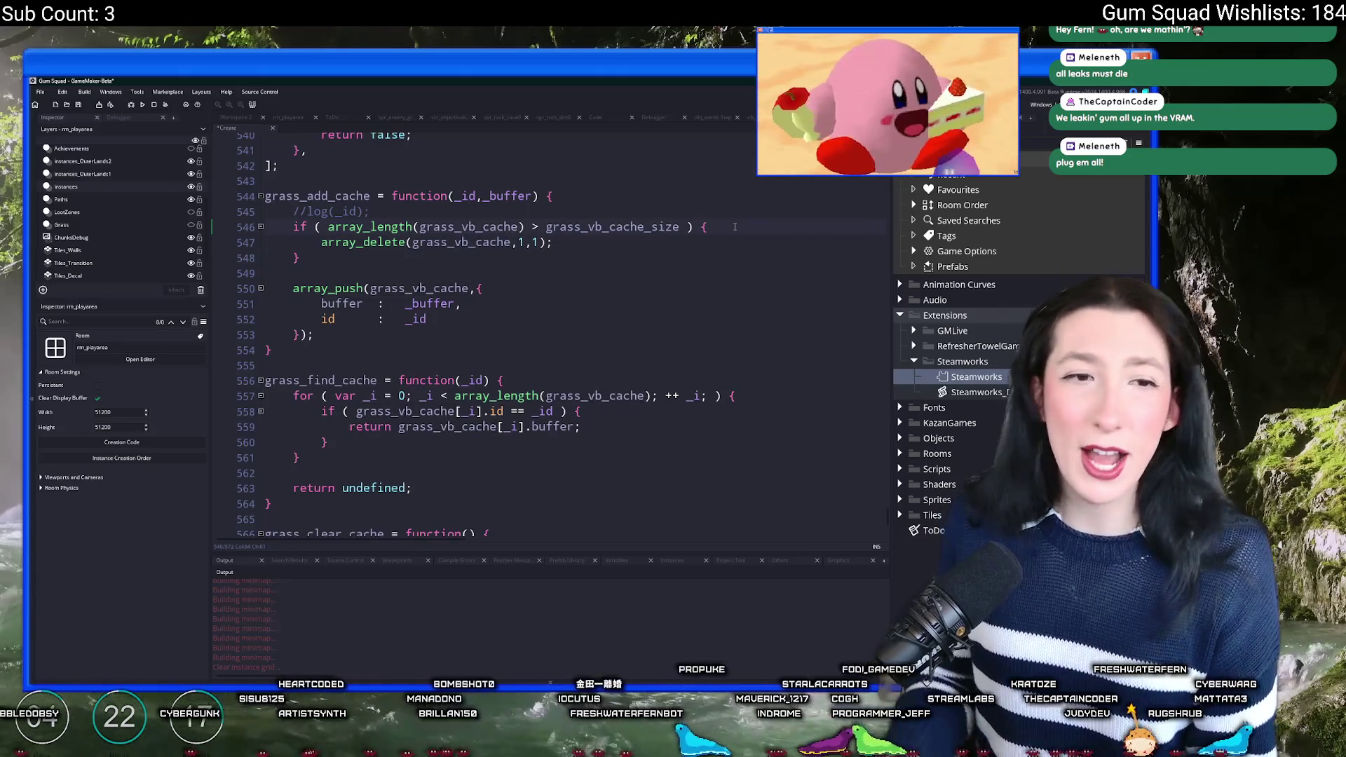
{"action": "key", "text": "Return"}
{"action": "type", "text": "grass_vb_cache.k"}
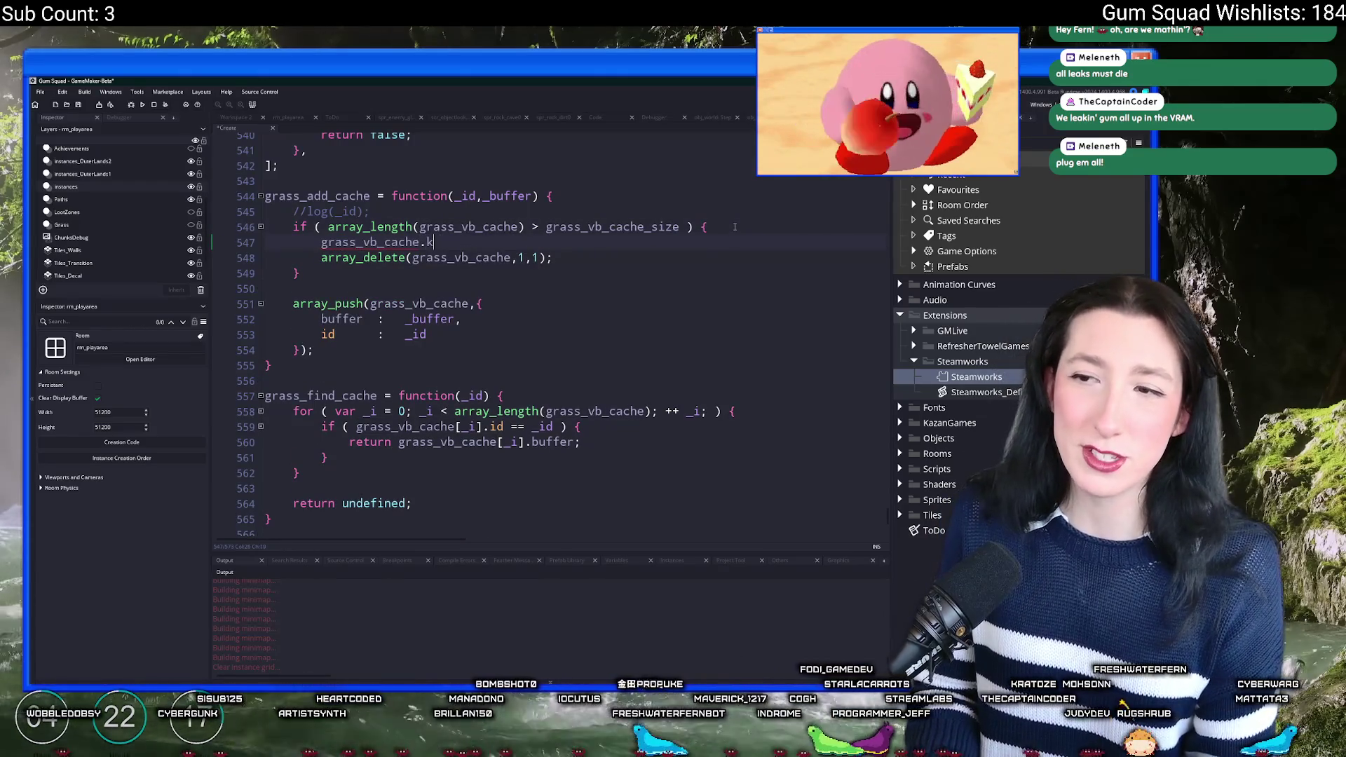
{"action": "type", "text": "[$"}
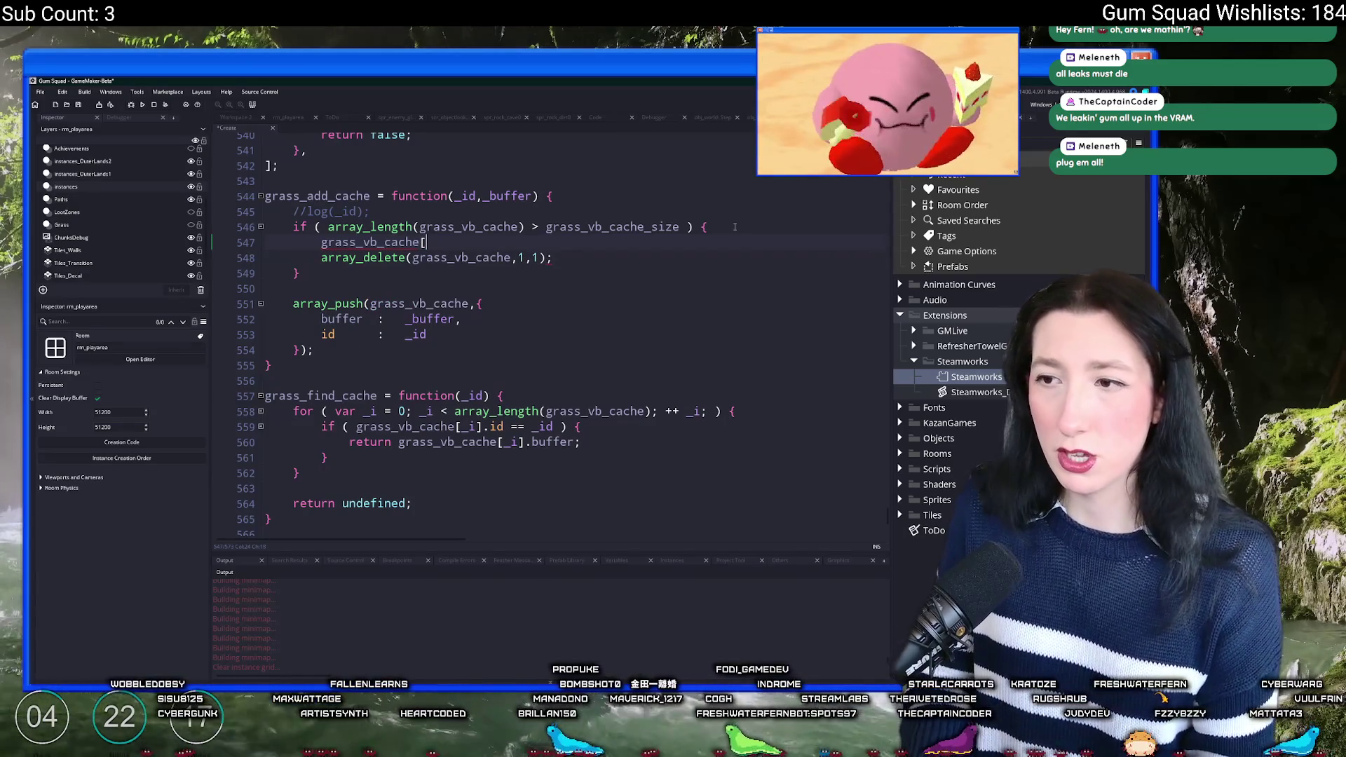
{"action": "left_click", "coordinate": [520, 257]}
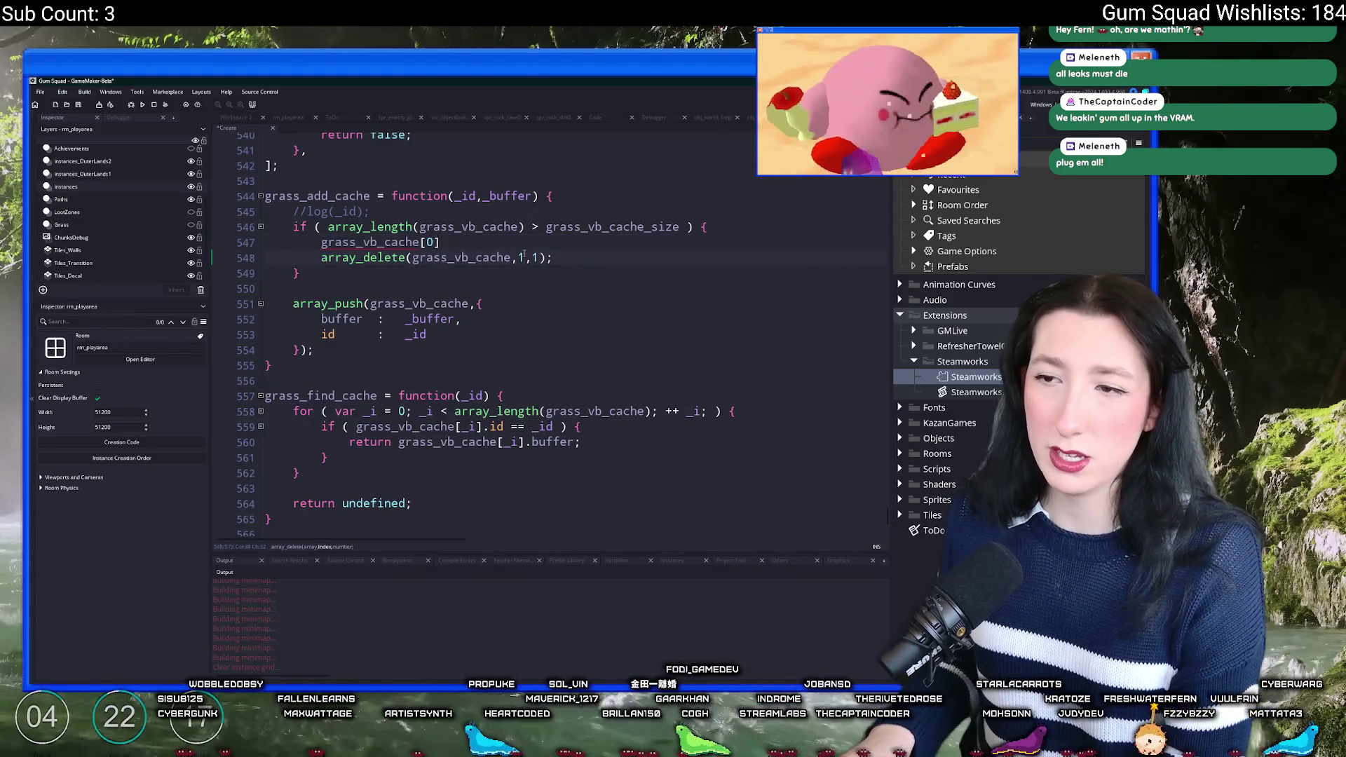
{"action": "type", "text": "0"}
{"action": "key", "text": "Up"}
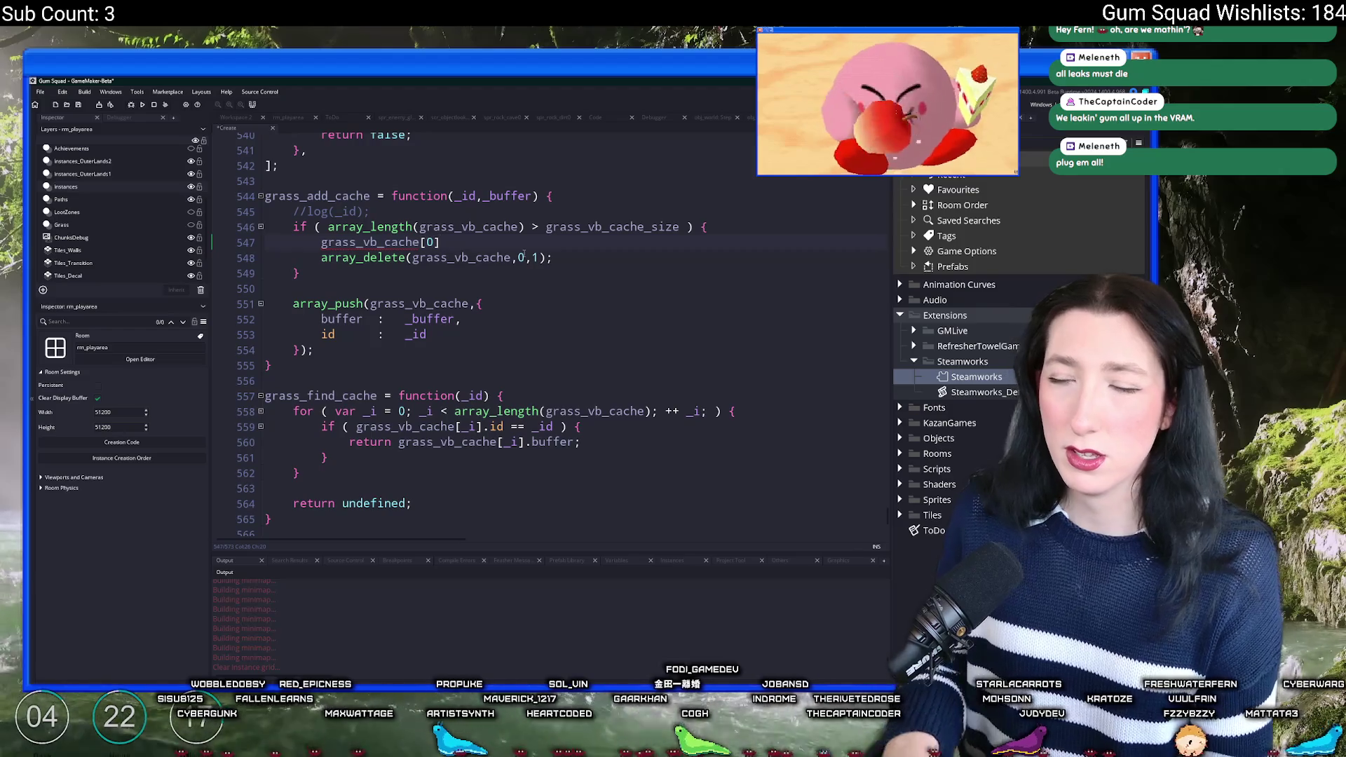
Step: Wrap line 547 as buffer_delete(grass_vb_cache[0]);, fixing the 'delet' typo
{"action": "left_click", "coordinate": [321, 242]}
{"action": "type", "text": "b"}
{"action": "type", "text": "uffer_delet"}
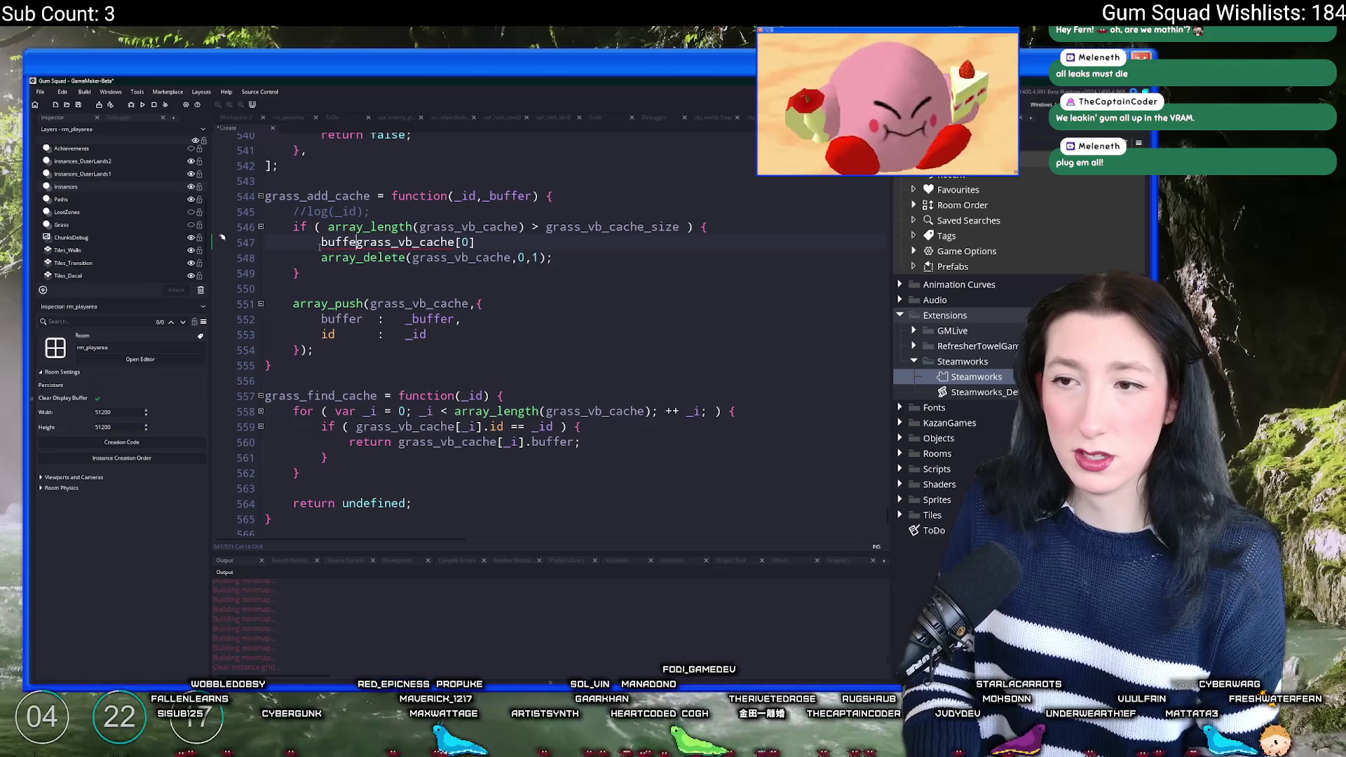
{"action": "type", "text": "("}
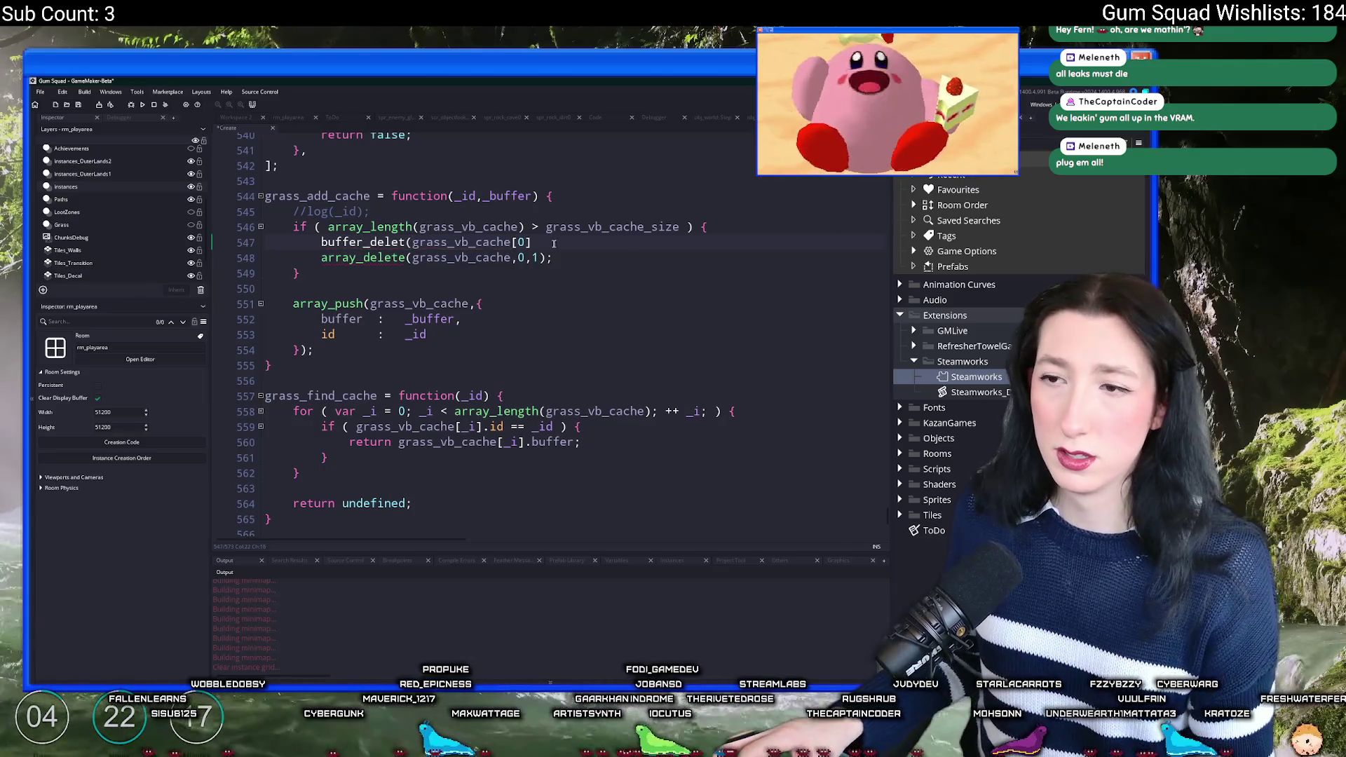
{"action": "left_click", "coordinate": [408, 242]}
{"action": "type", "text": "e"}
{"action": "left_click", "coordinate": [556, 236]}
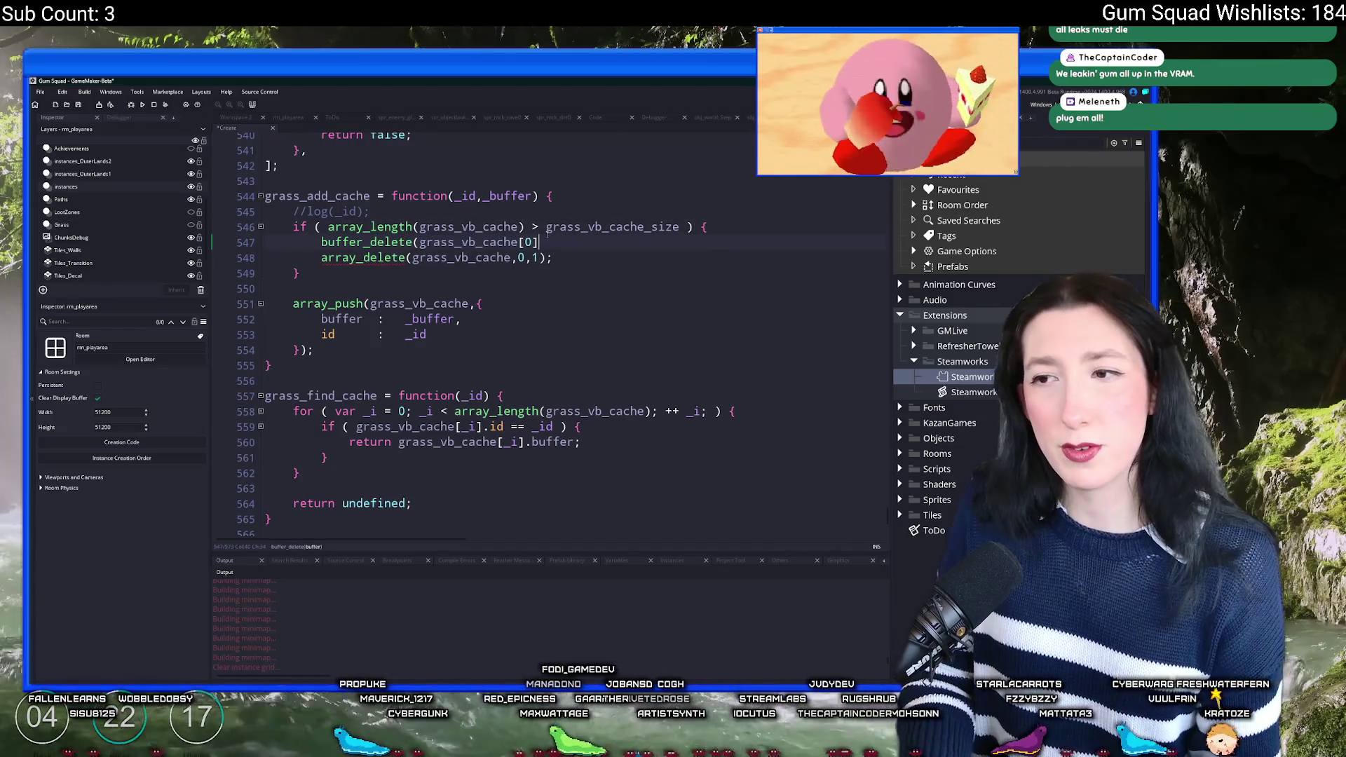
{"action": "type", "text": ");"}
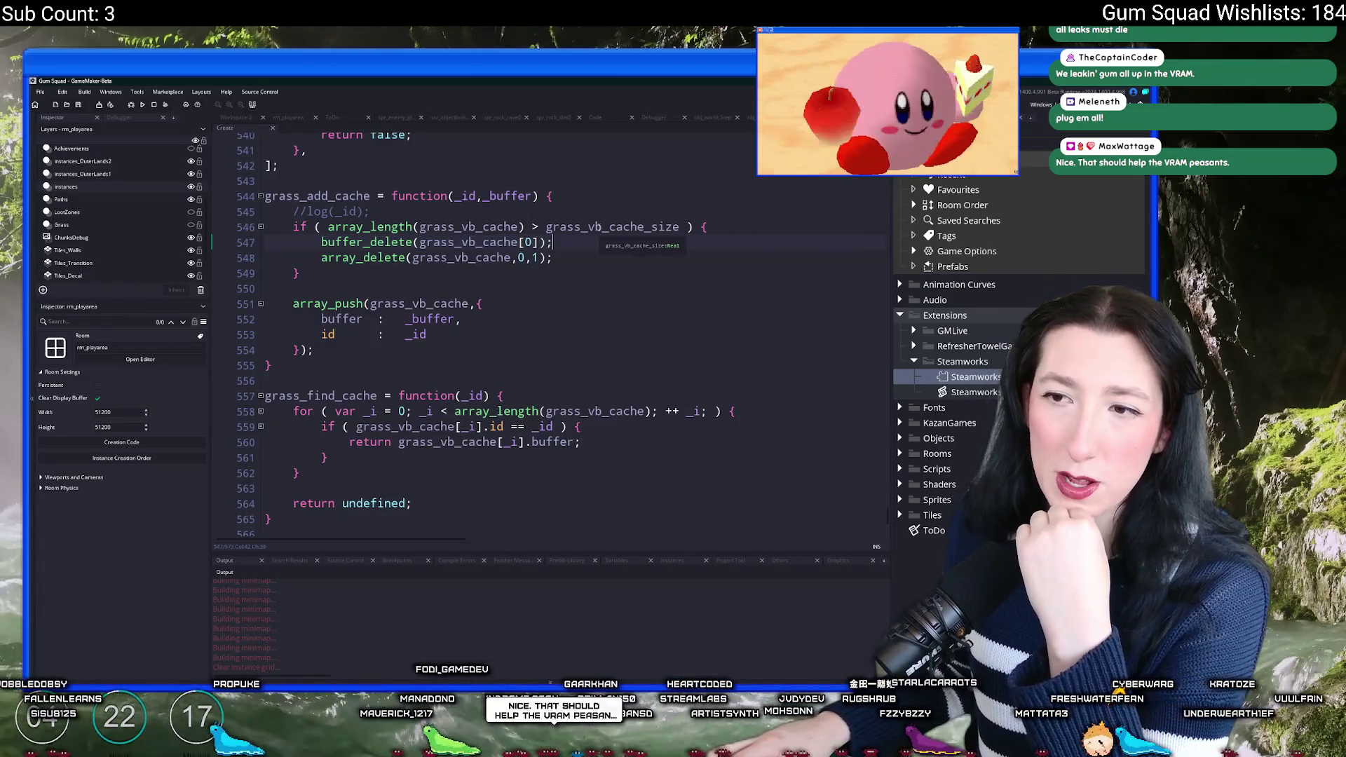
{"action": "scroll", "coordinate": [469, 291], "scroll_direction": "up", "scroll_amount": 7}
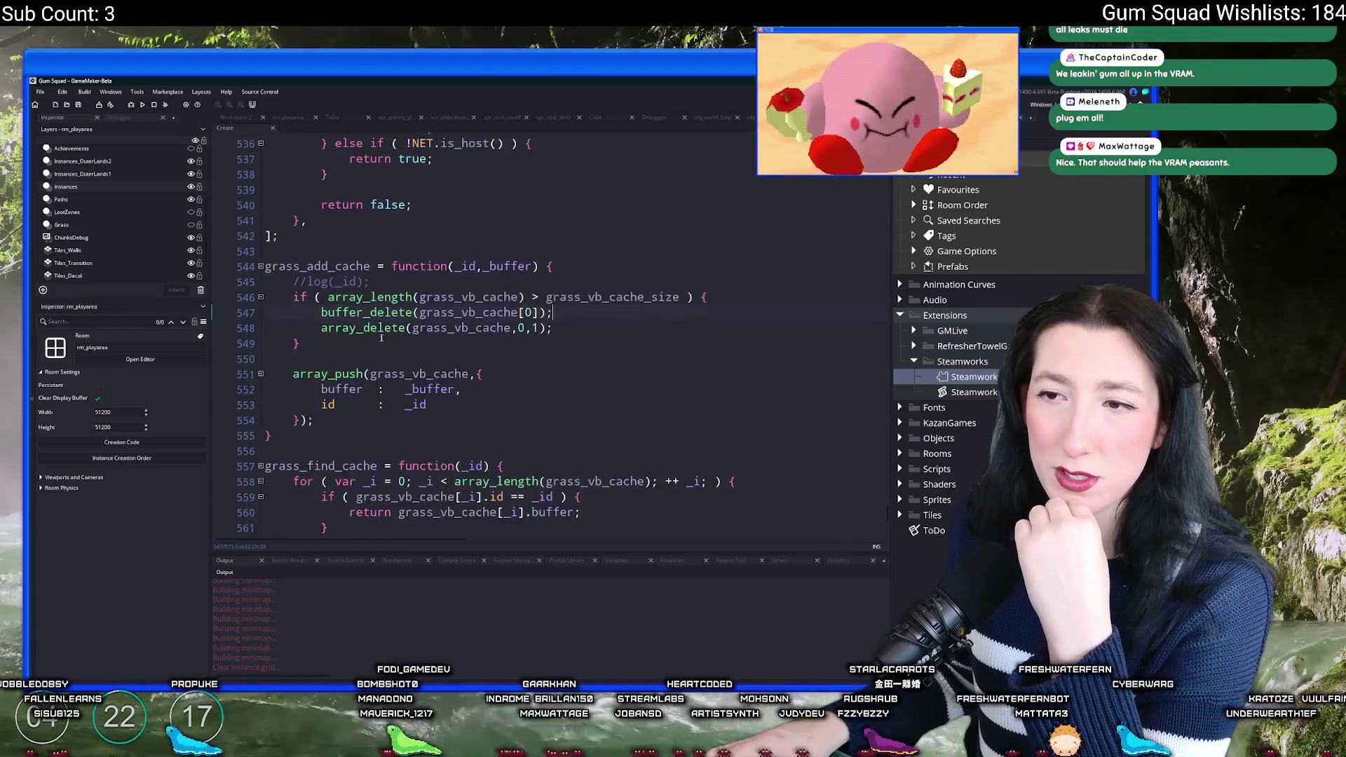
{"action": "scroll", "coordinate": [337, 368], "scroll_direction": "down", "scroll_amount": 3}
{"action": "double_click", "coordinate": [337, 367]}
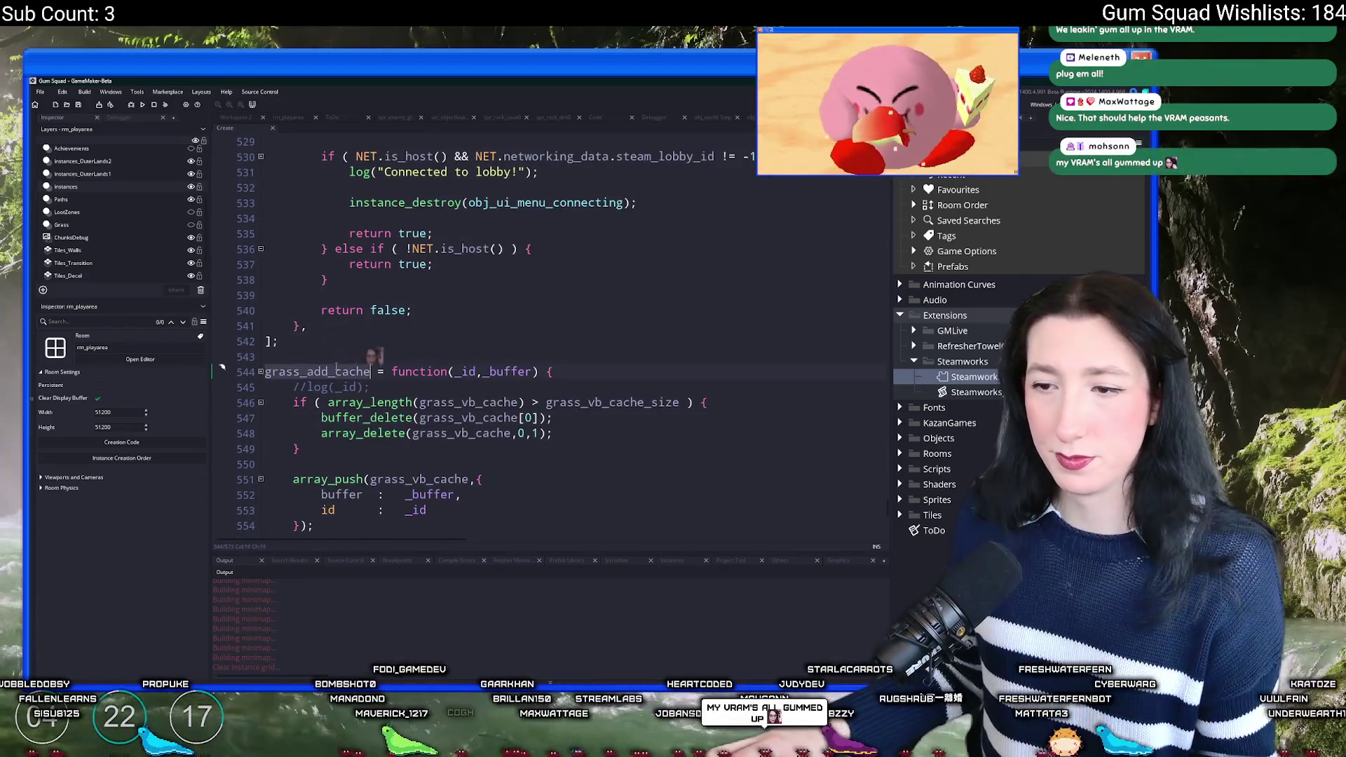
Step: Find all uses of grass_add_cache and jump to grass_vb_cache_size's definition
{"action": "scroll", "coordinate": [338, 367], "scroll_direction": "down", "scroll_amount": 3}
{"action": "key", "text": "ctrl+shift+f"}
{"action": "key", "text": "Return"}
{"action": "scroll", "coordinate": [510, 352], "scroll_direction": "down", "scroll_amount": 3}
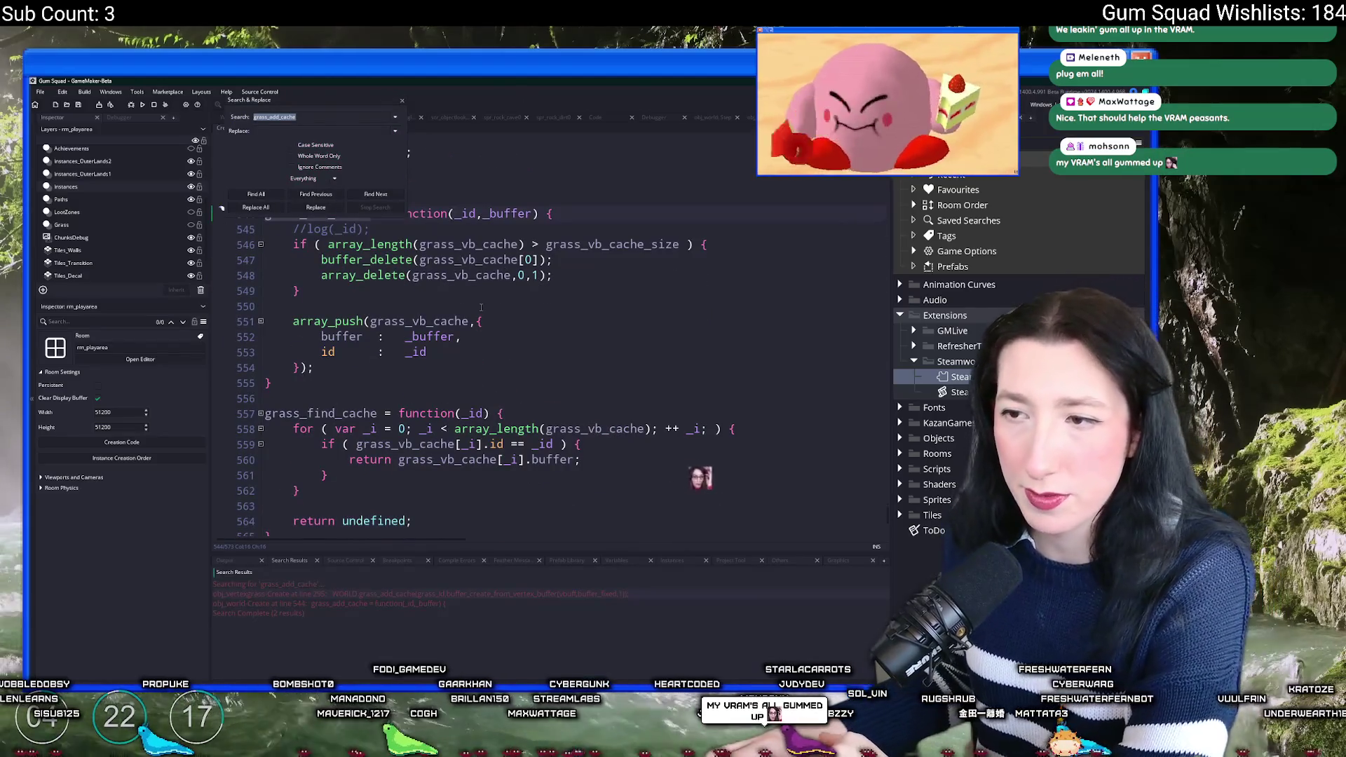
{"action": "double_click", "coordinate": [614, 250]}
{"action": "scroll", "coordinate": [614, 250], "scroll_direction": "up", "scroll_amount": 1}
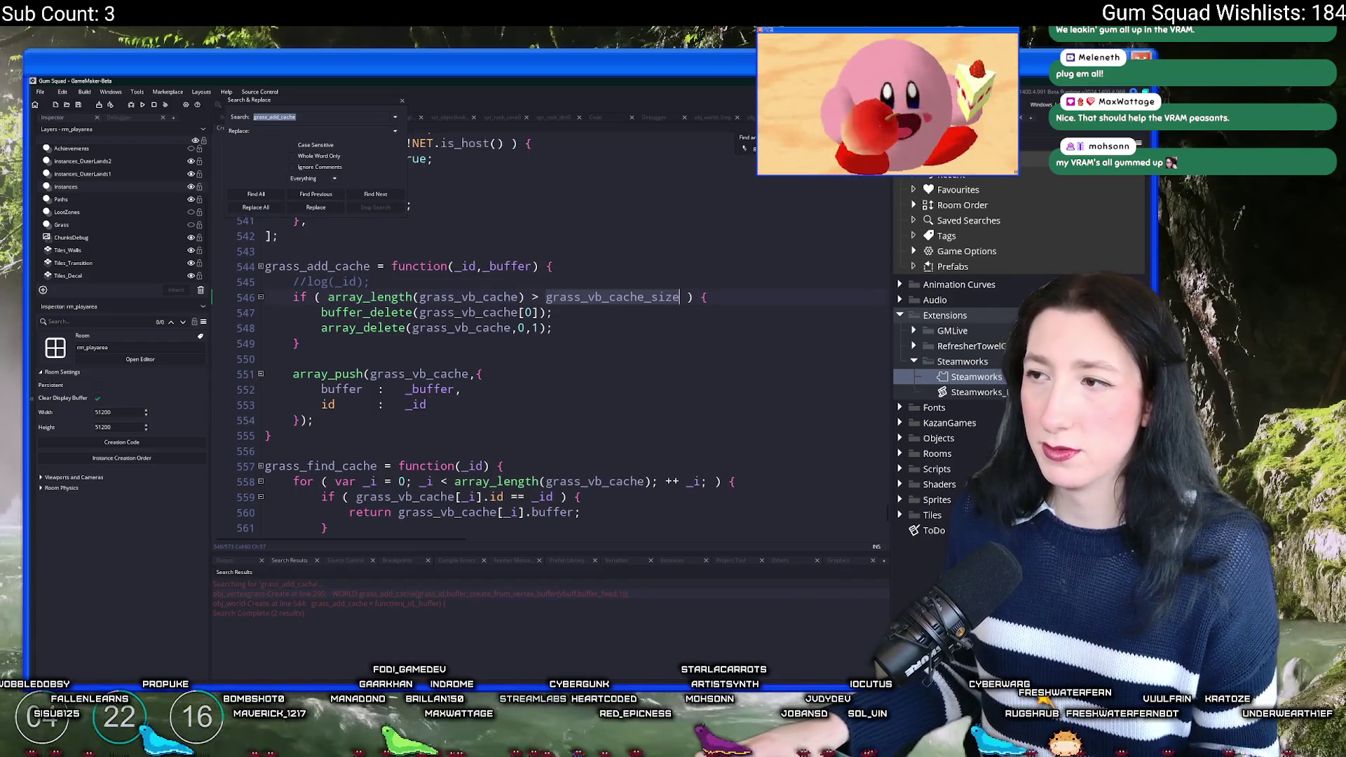
{"action": "key", "text": "F12"}
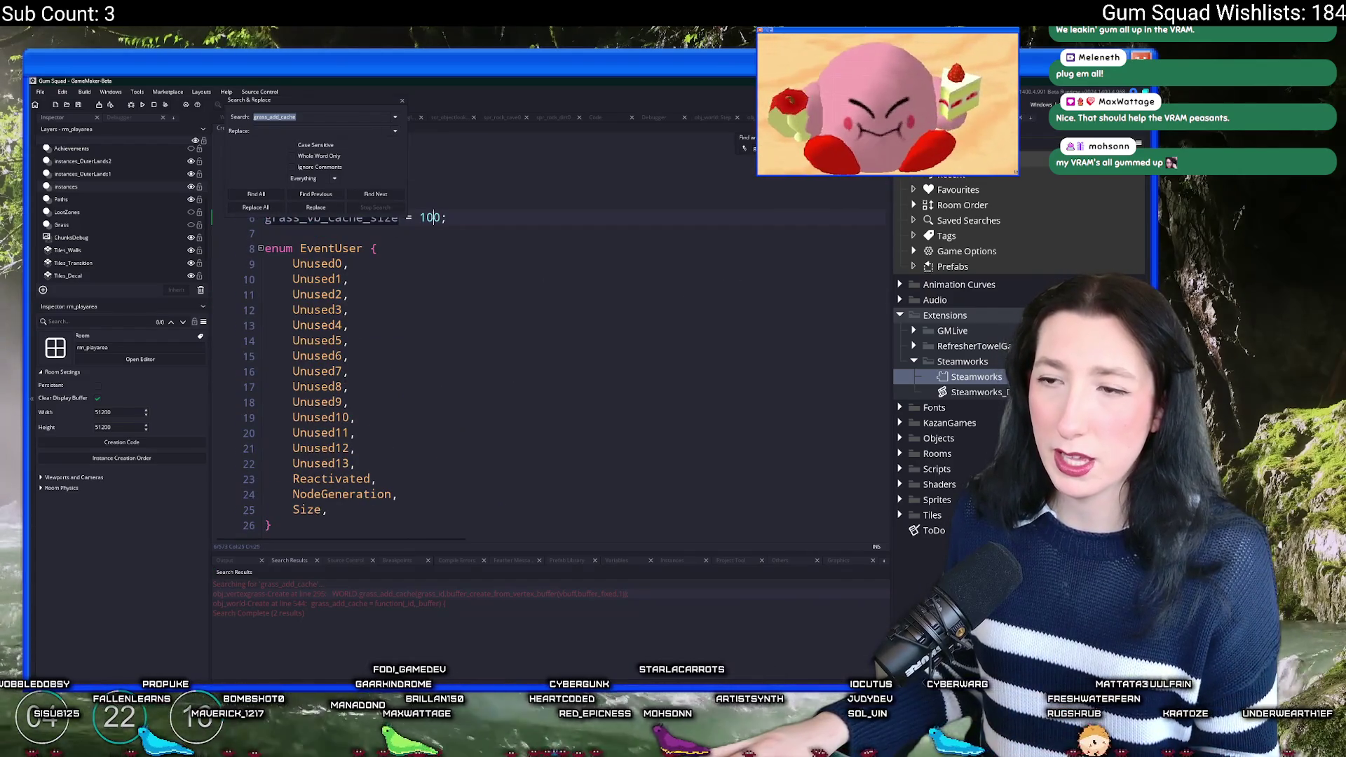
Step: Change grass_vb_cache_size from 100 to 75, save, and open the obj_vertexgrass grass_add_cache call
{"action": "double_click", "coordinate": [430, 218]}
{"action": "type", "text": "50"}
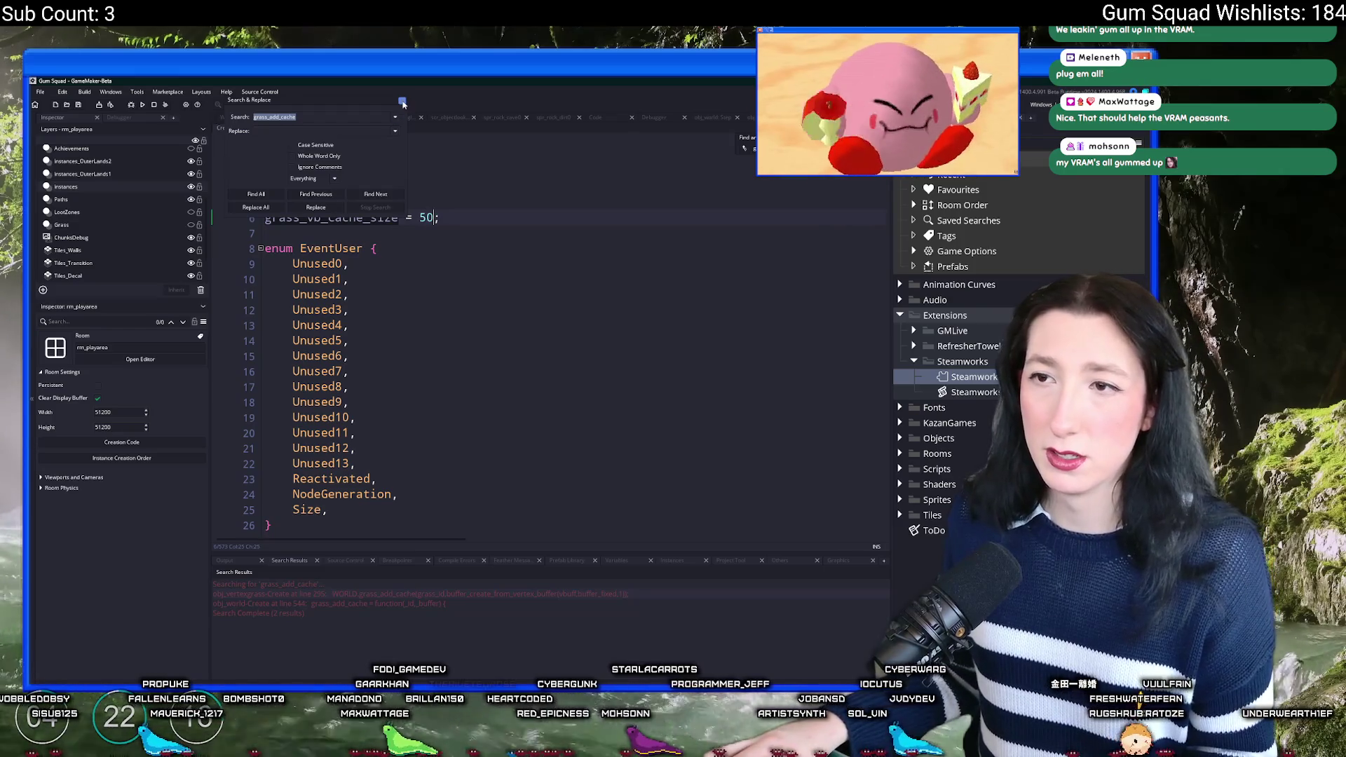
{"action": "left_click", "coordinate": [402, 100]}
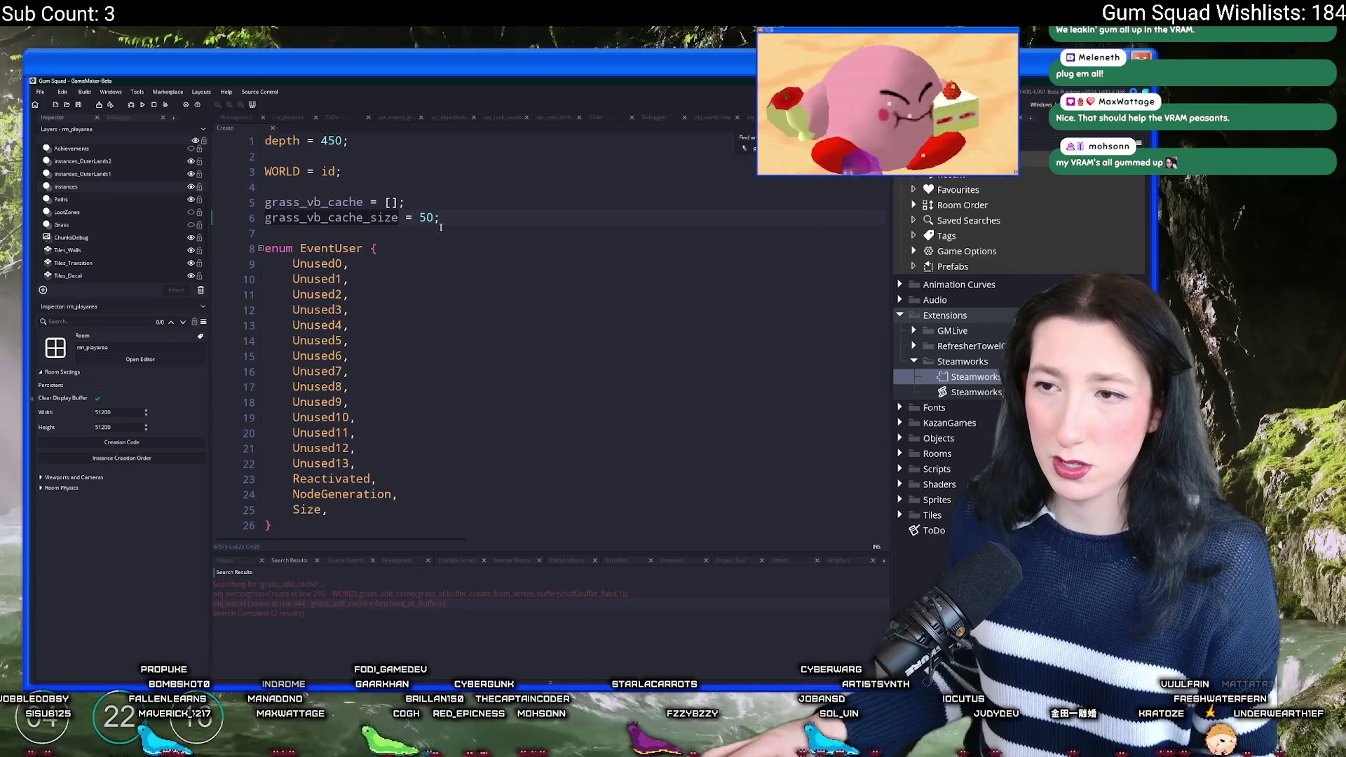
{"action": "type", "text": "8"}
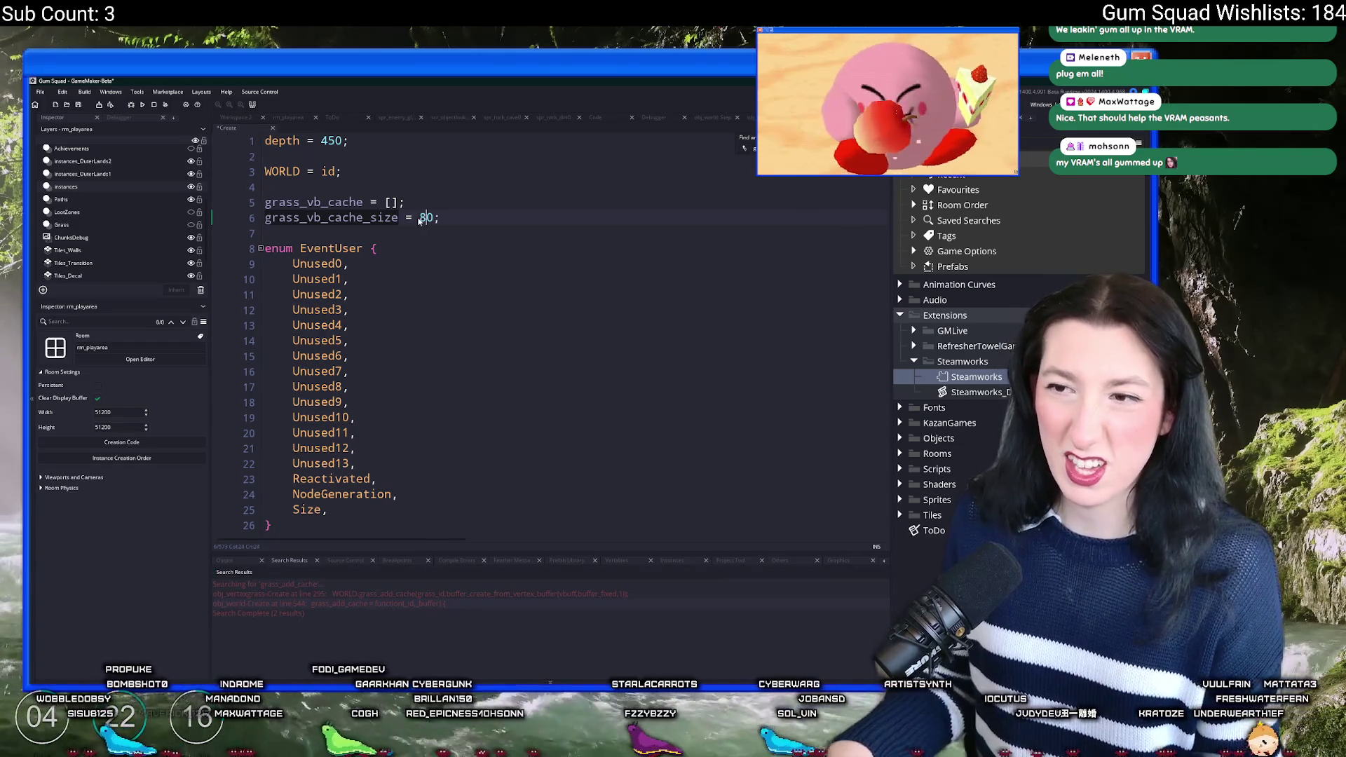
{"action": "double_click", "coordinate": [427, 217]}
{"action": "type", "text": "78"}
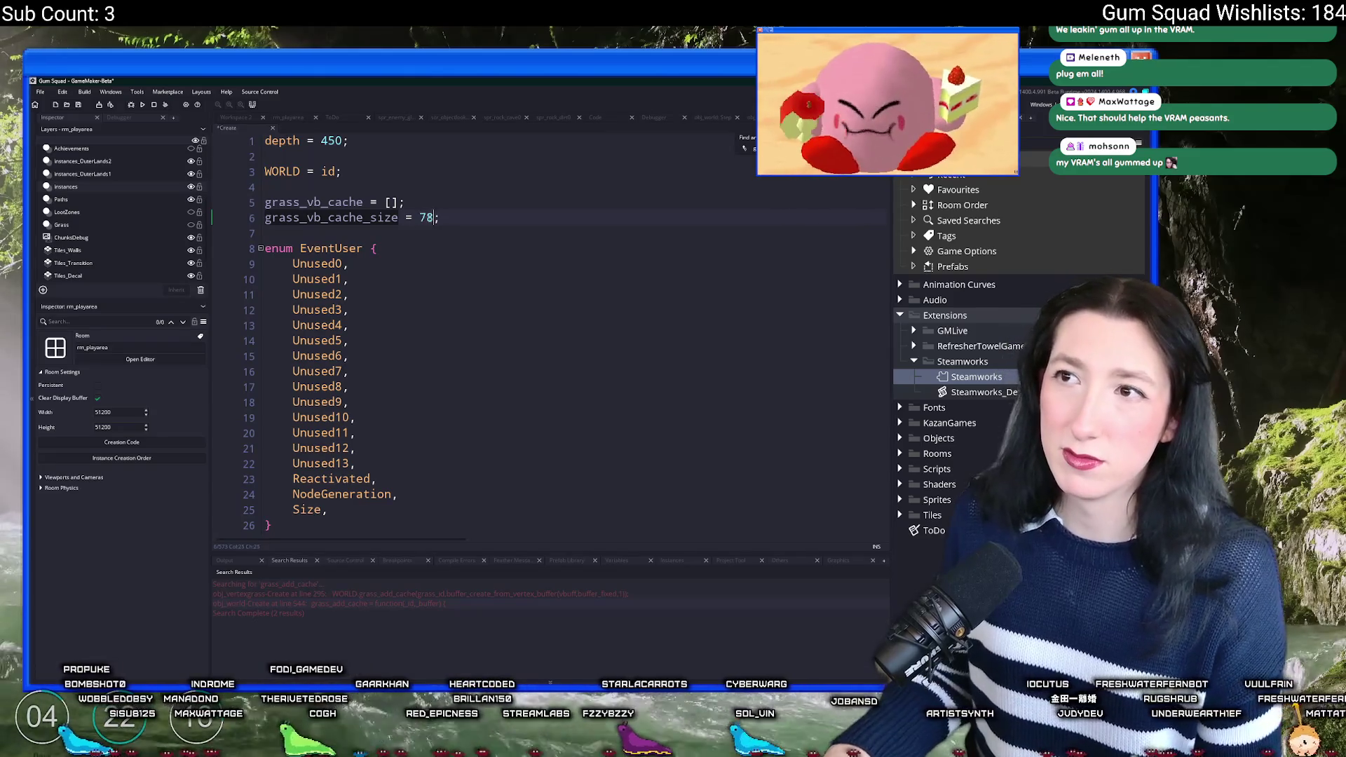
{"action": "key", "text": "BackSpace"}
{"action": "key", "text": "BackSpace"}
{"action": "type", "text": "5"}
{"action": "key", "text": "ctrl+s"}
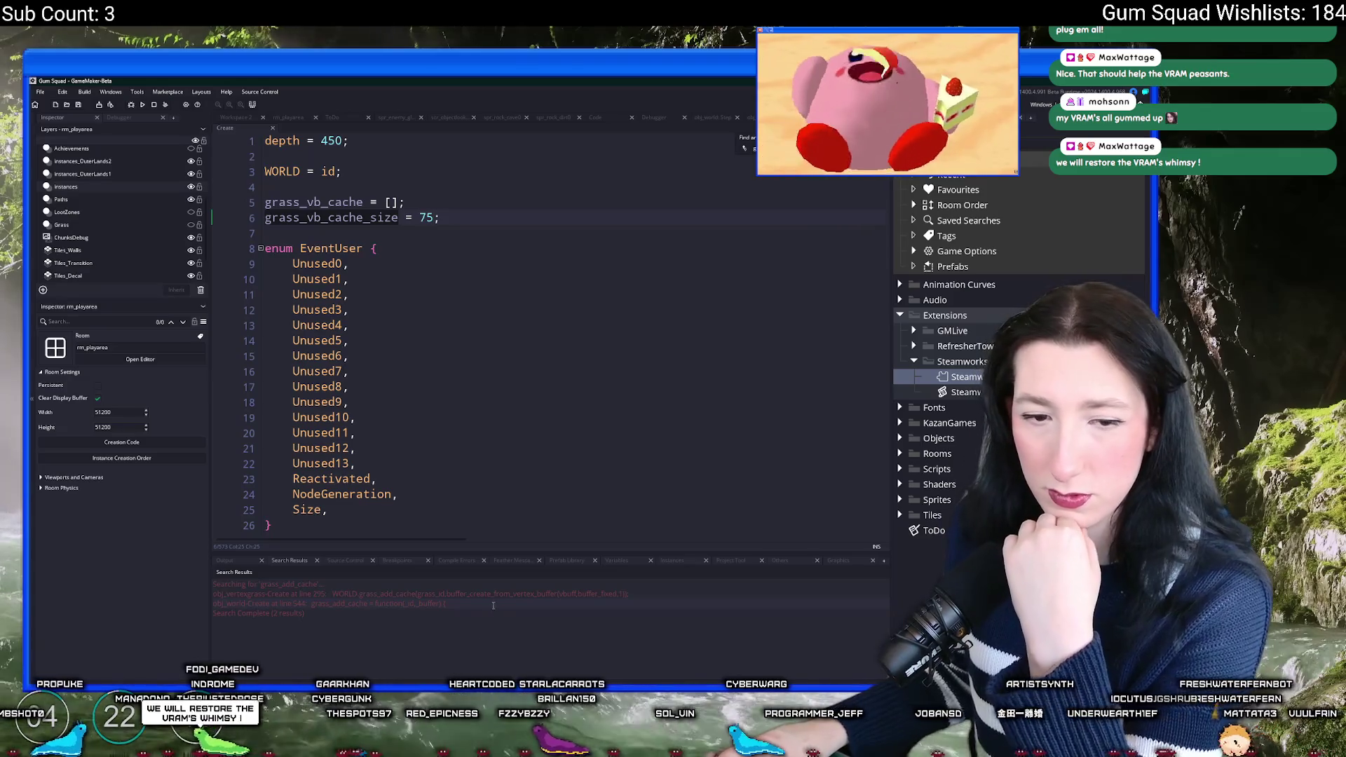
{"action": "double_click", "coordinate": [441, 604]}
{"action": "double_click", "coordinate": [441, 594]}
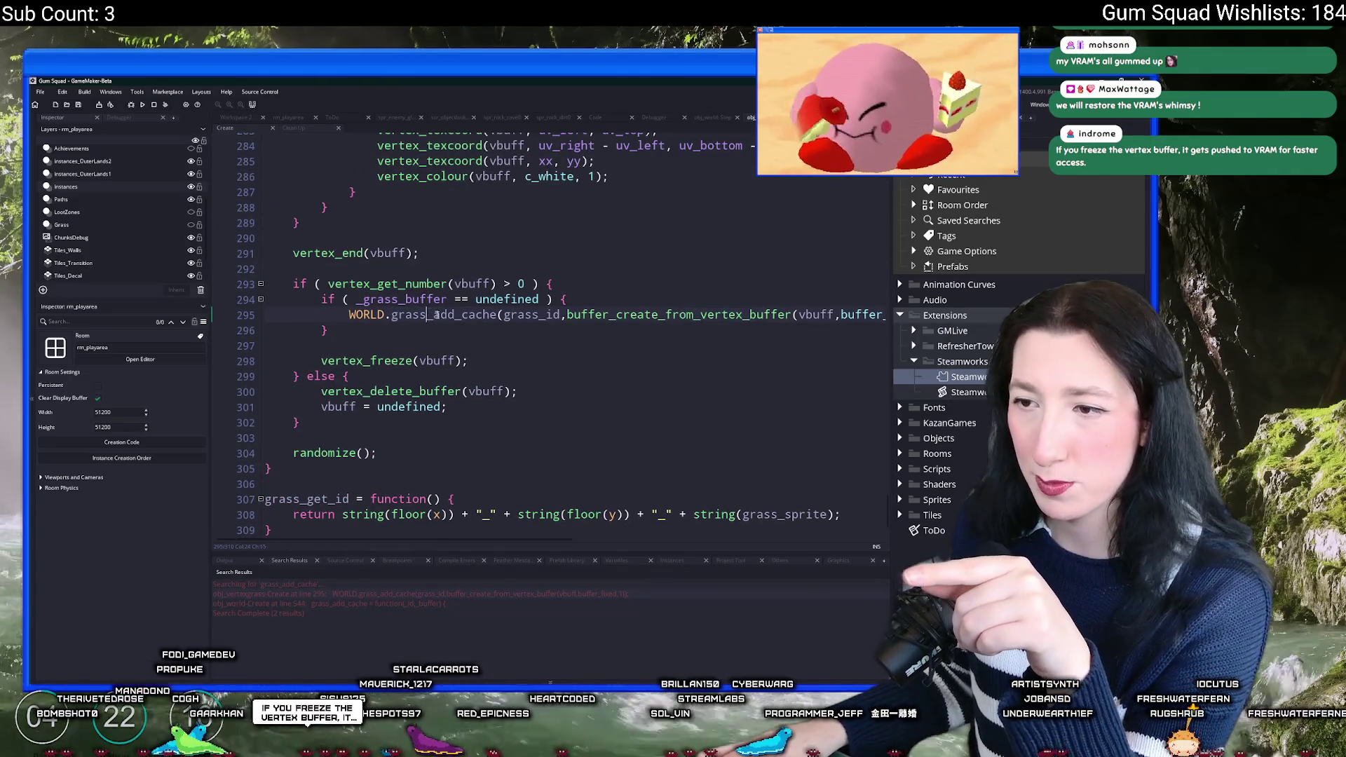
Step: Inspect line 295's grass_id, buffer_create_from_vertex_buffer and vbuff arguments and the vertex_freeze line
{"action": "left_click", "coordinate": [525, 313]}
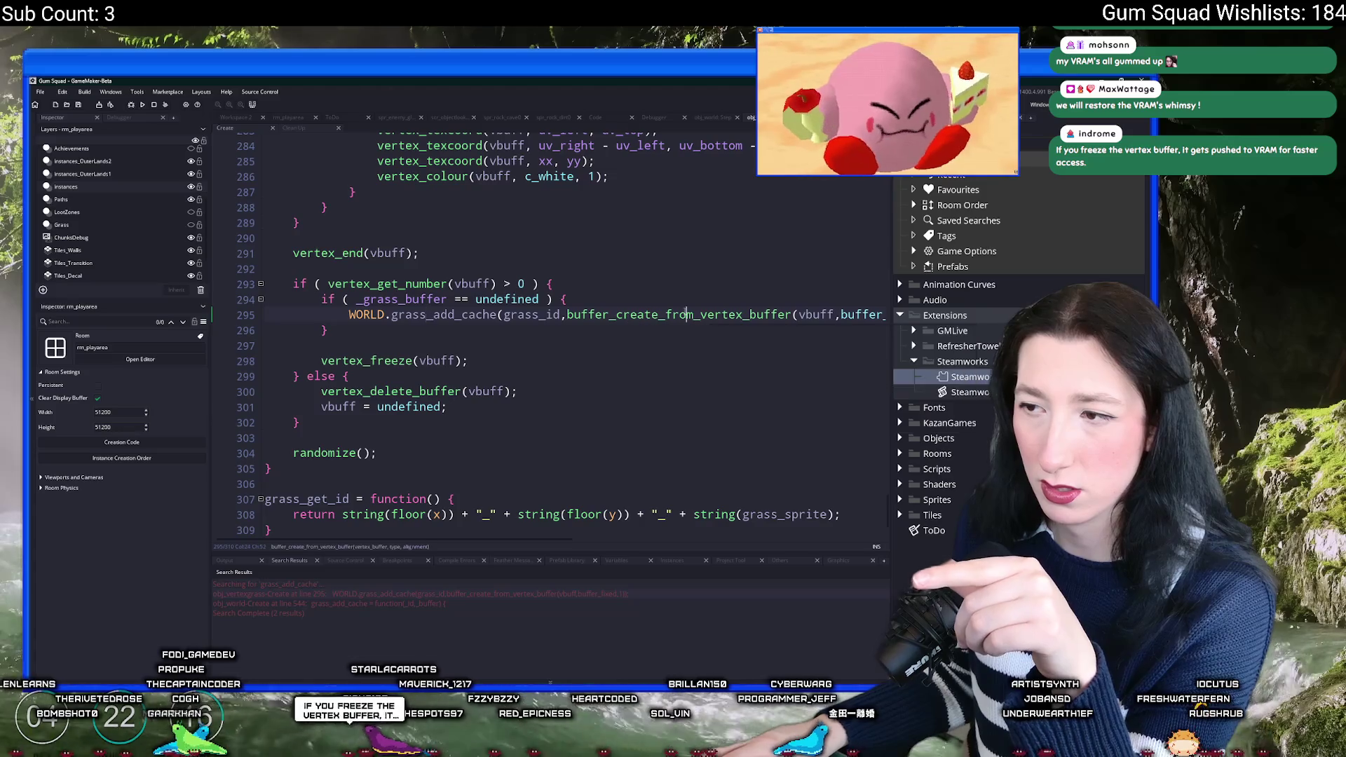
{"action": "left_click", "coordinate": [885, 315]}
{"action": "left_click", "coordinate": [705, 315]}
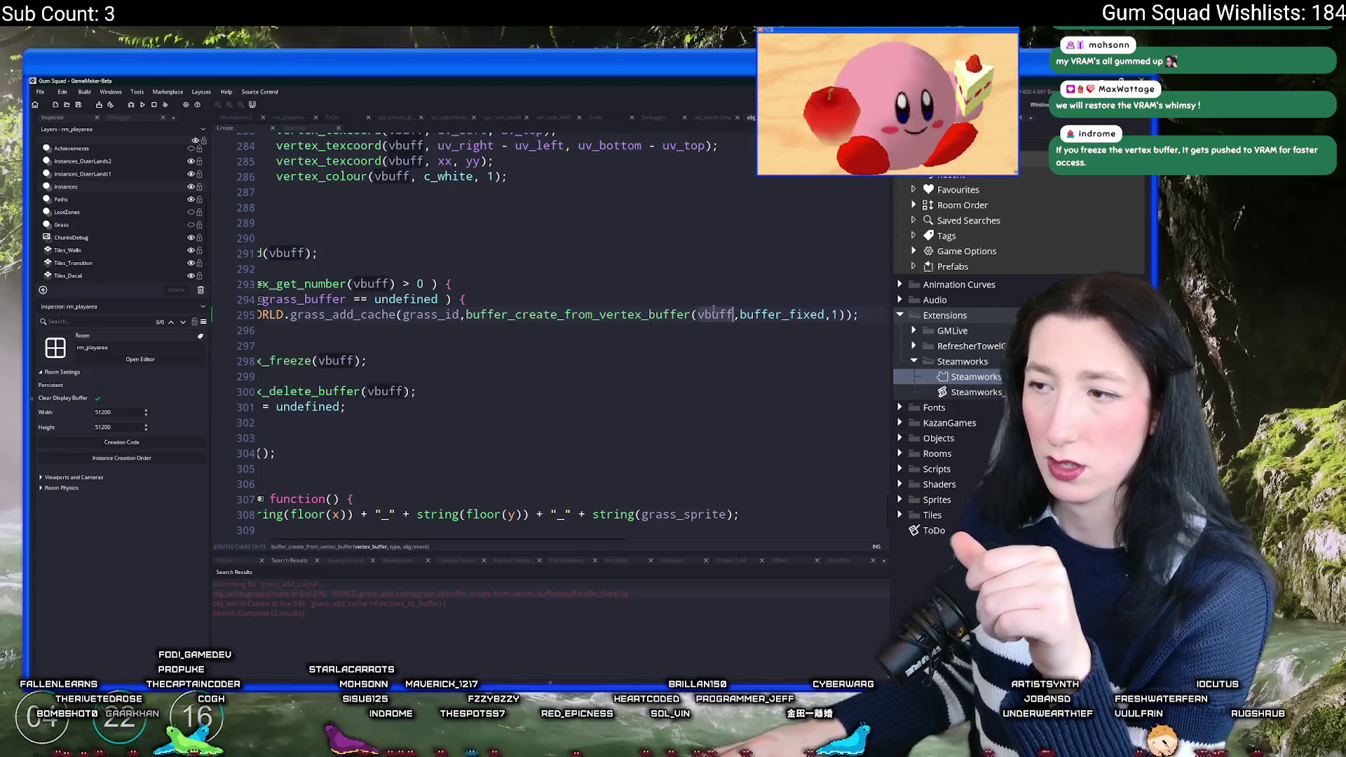
{"action": "left_click", "coordinate": [533, 360]}
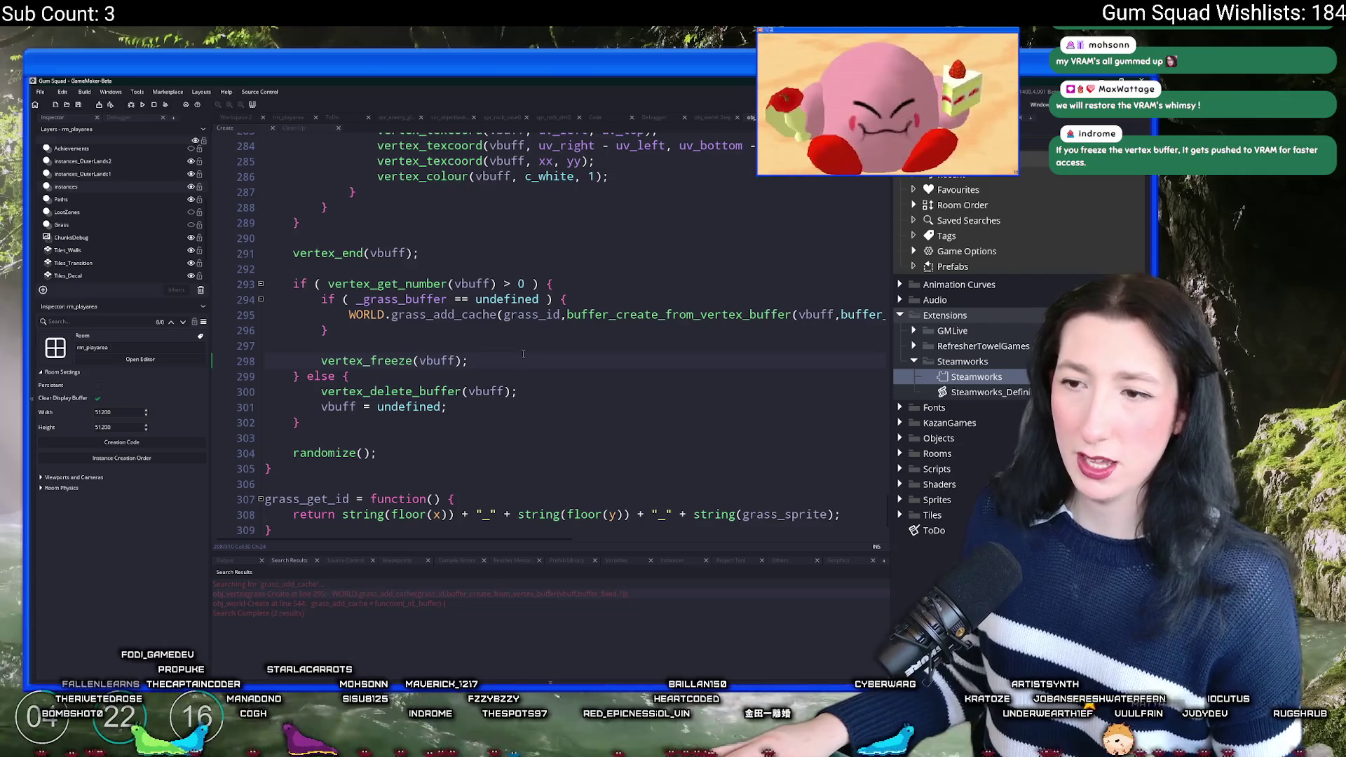
{"action": "left_click_drag", "start_coordinate": [523, 354], "coordinate": [321, 361]}
Step: Scroll to the top of the code and switch to the rm_playarea room editor
{"action": "scroll", "coordinate": [366, 489], "scroll_direction": "up", "scroll_amount": 2}
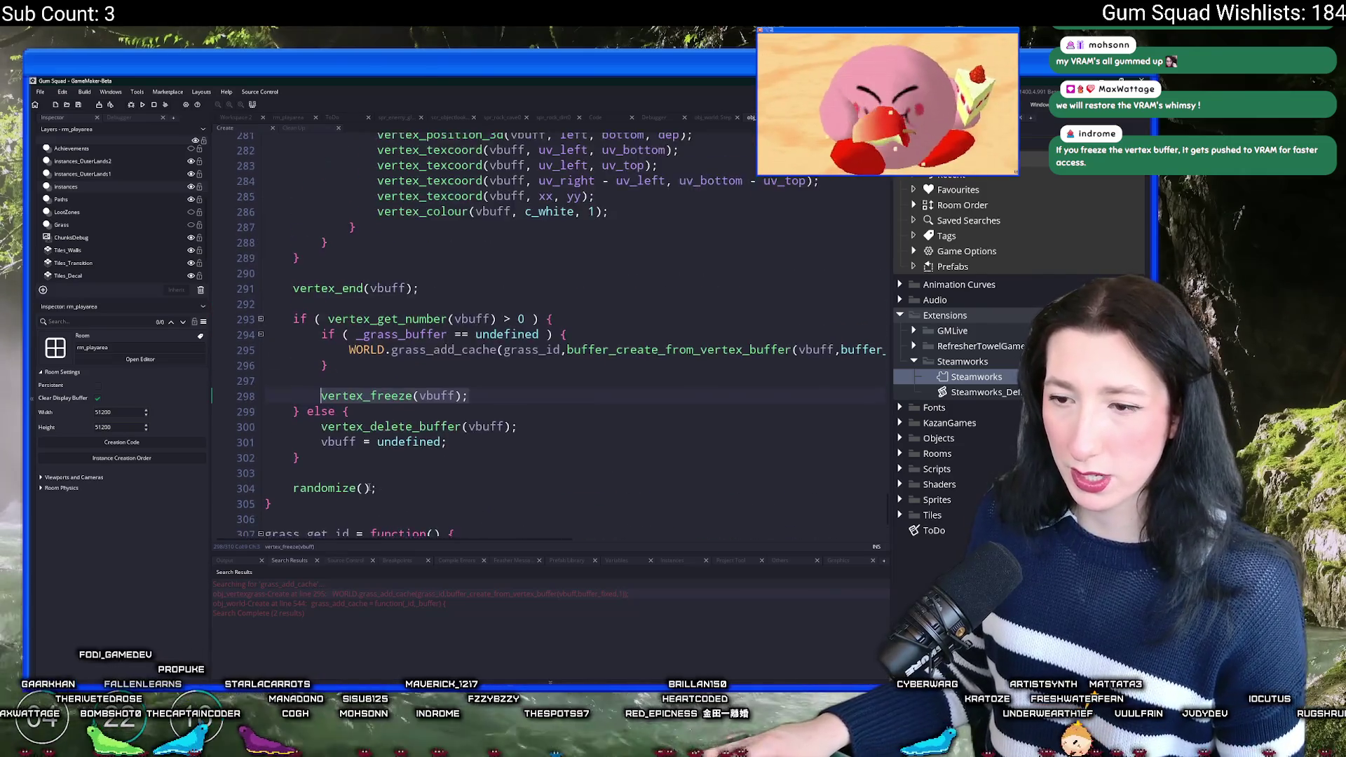
{"action": "scroll", "coordinate": [367, 488], "scroll_direction": "up", "scroll_amount": 6}
{"action": "scroll", "coordinate": [889, 483], "scroll_direction": "up", "scroll_amount": 20}
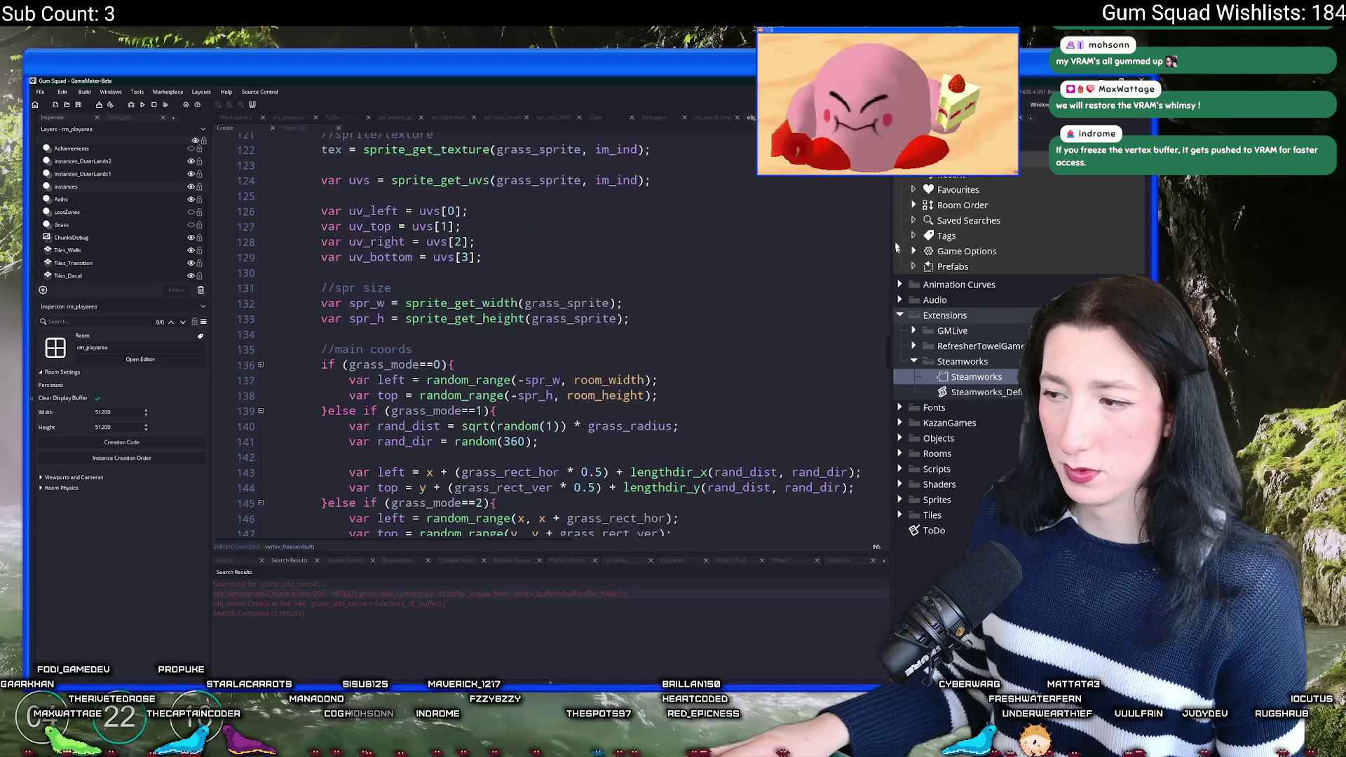
{"action": "left_click", "coordinate": [288, 118]}
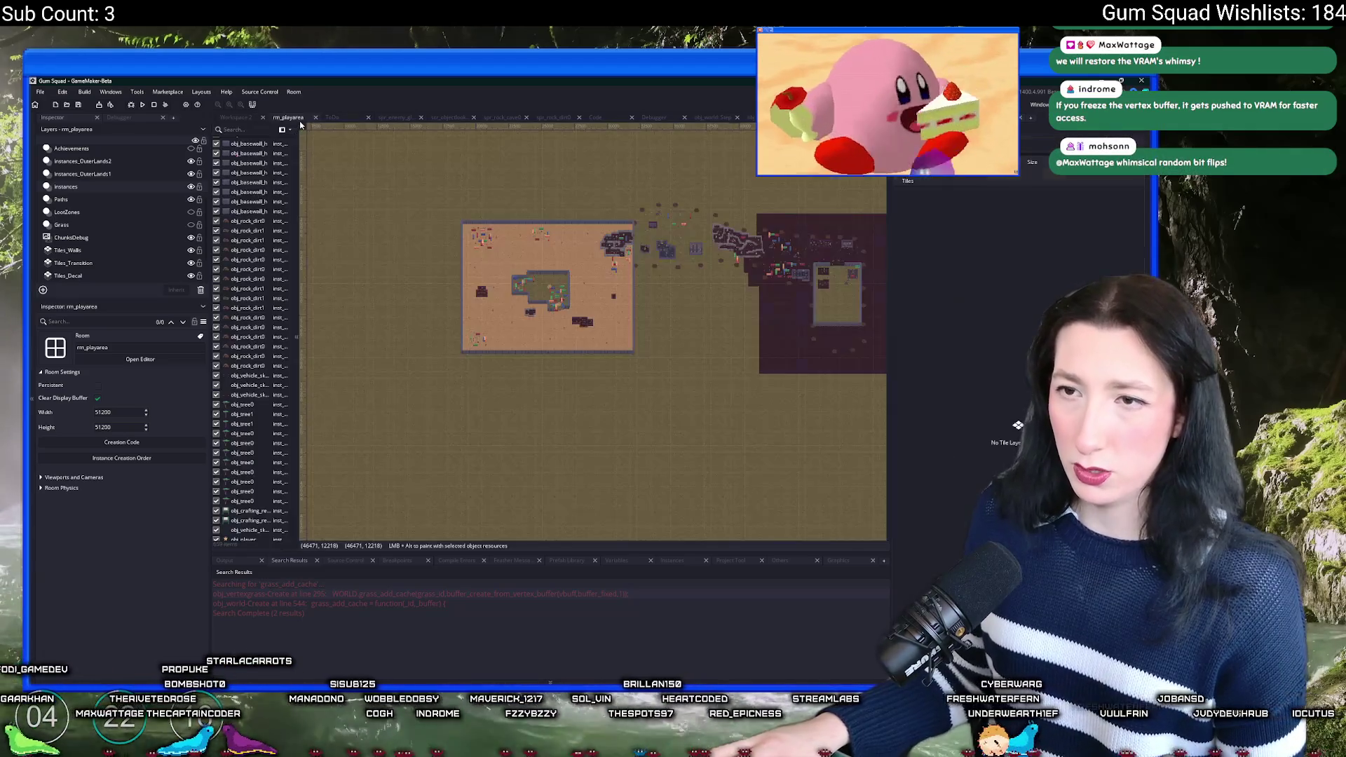
Step: In obj_vertexgrass Create, log "Are we freeing the grass?" after vertex_delete_buffer(vbuff) and run
{"action": "left_click", "coordinate": [239, 118]}
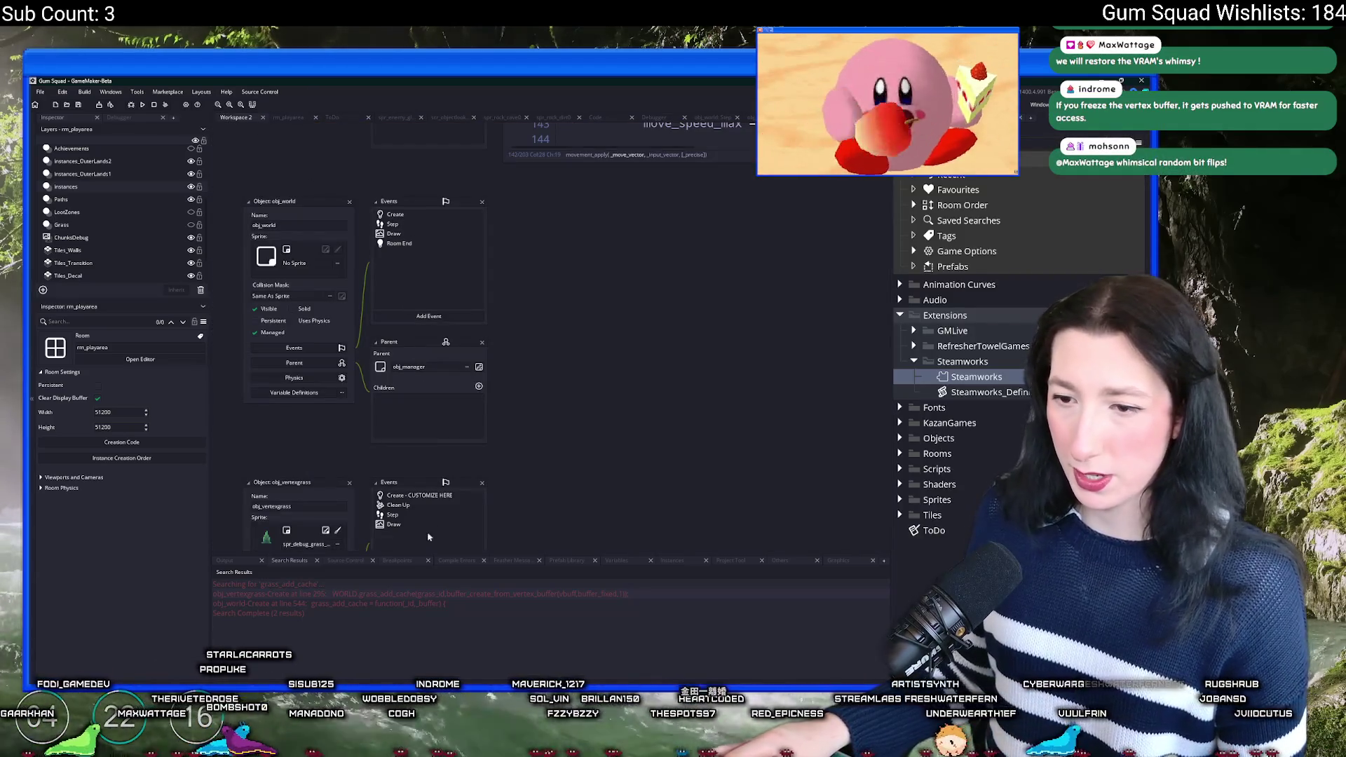
{"action": "double_click", "coordinate": [433, 506]}
{"action": "left_click", "coordinate": [225, 128]}
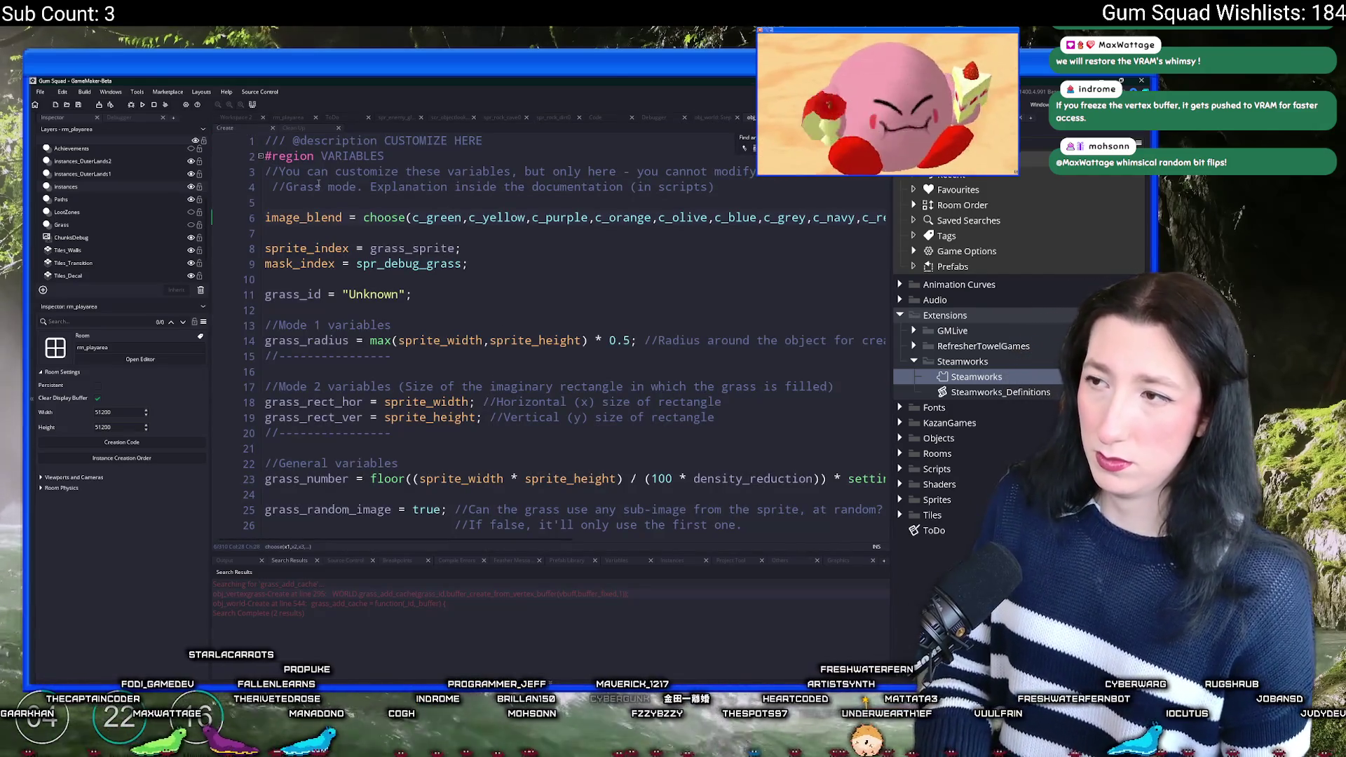
{"action": "scroll", "coordinate": [505, 201], "scroll_direction": "up", "scroll_amount": 1}
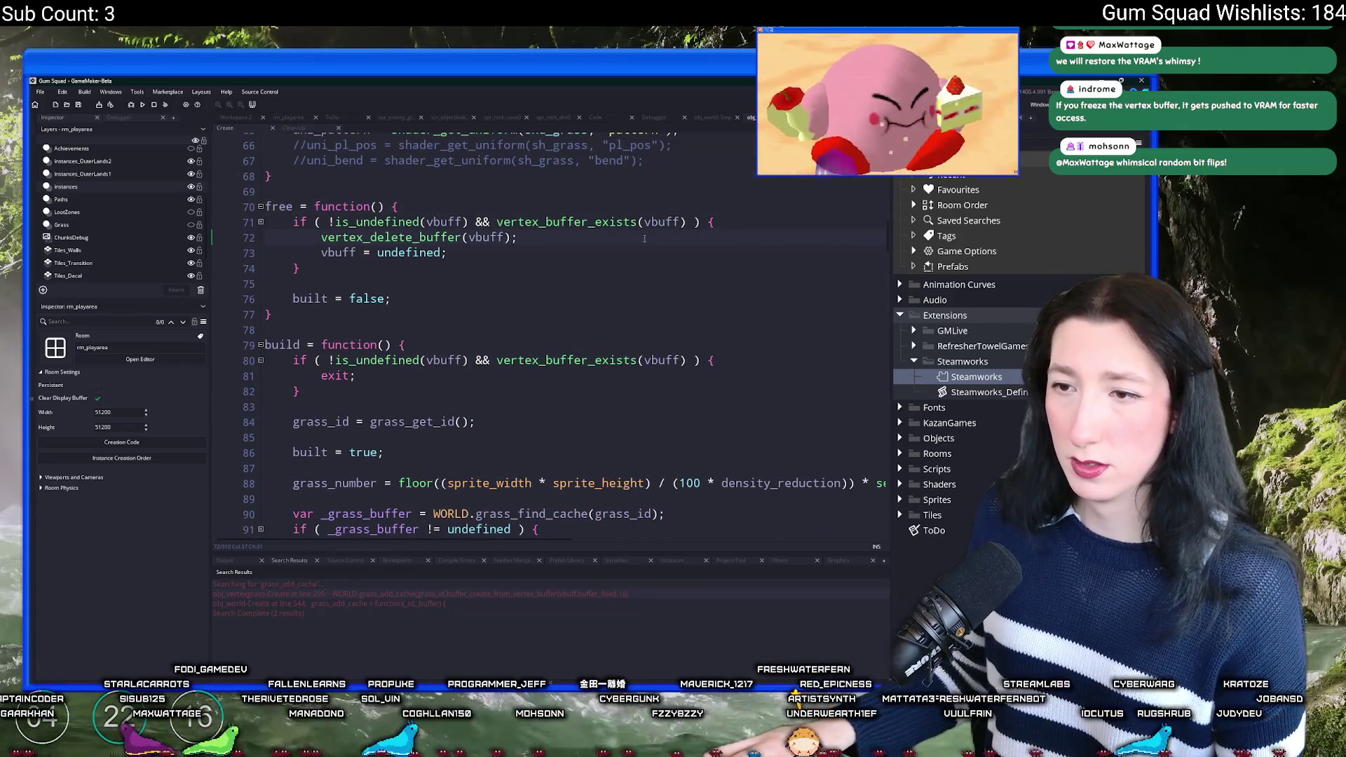
{"action": "key", "text": "Return"}
{"action": "type", "text": "log(\""}
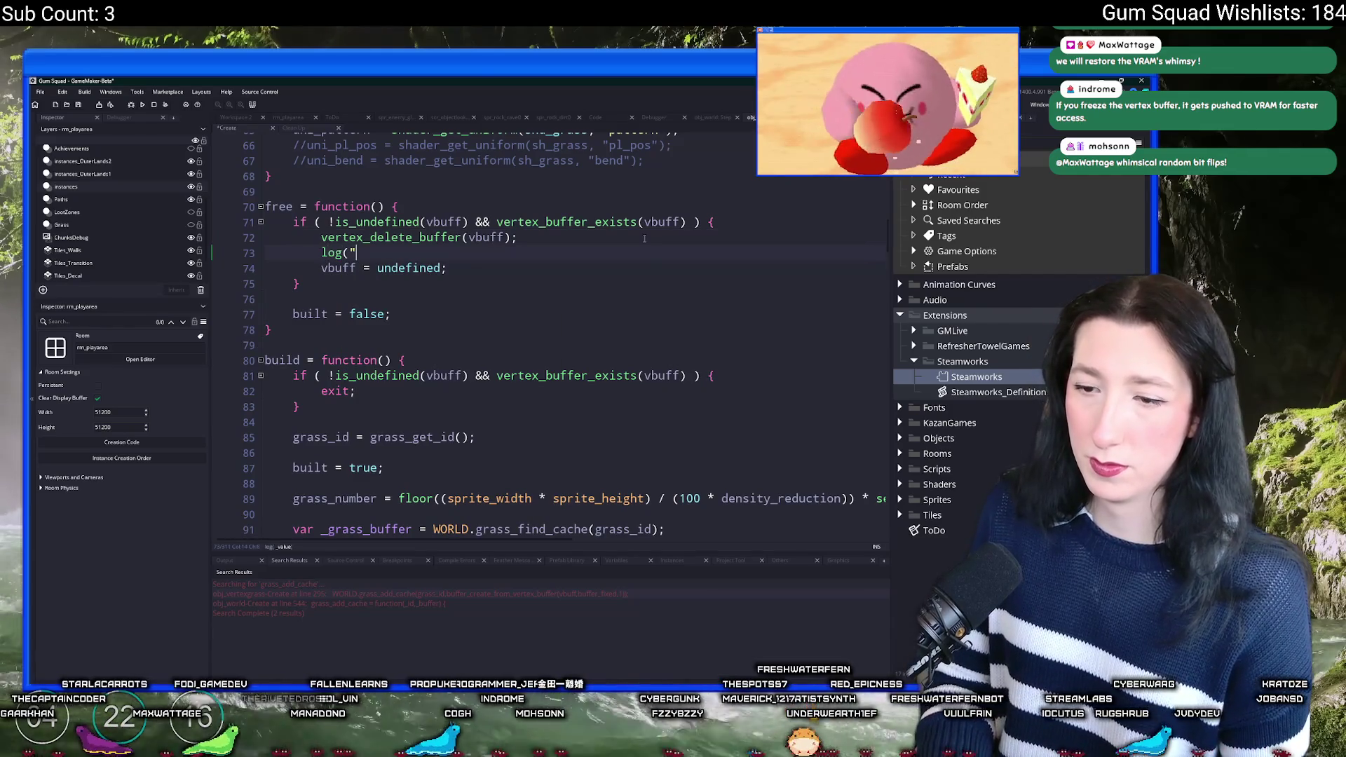
{"action": "type", "text": "Ire we f"}
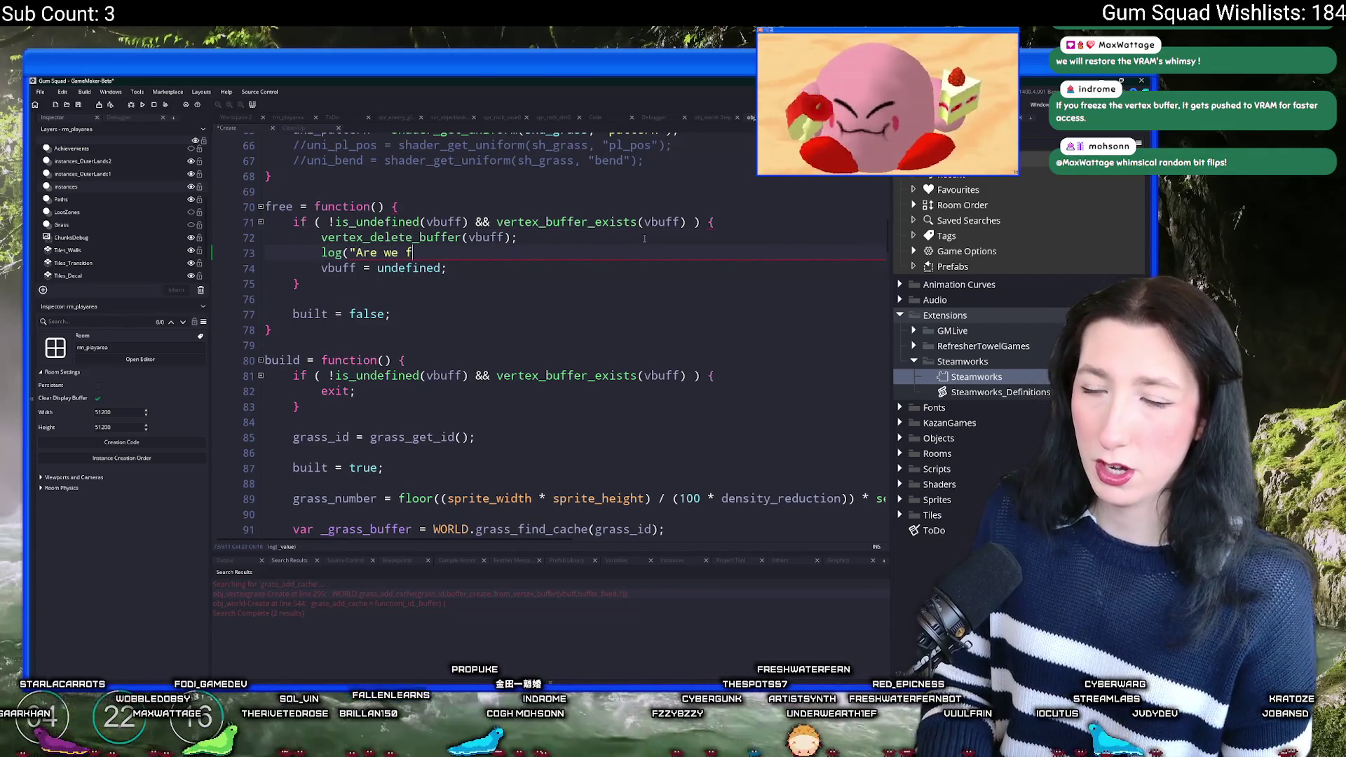
{"action": "type", "text": "reeing the grass?\");"}
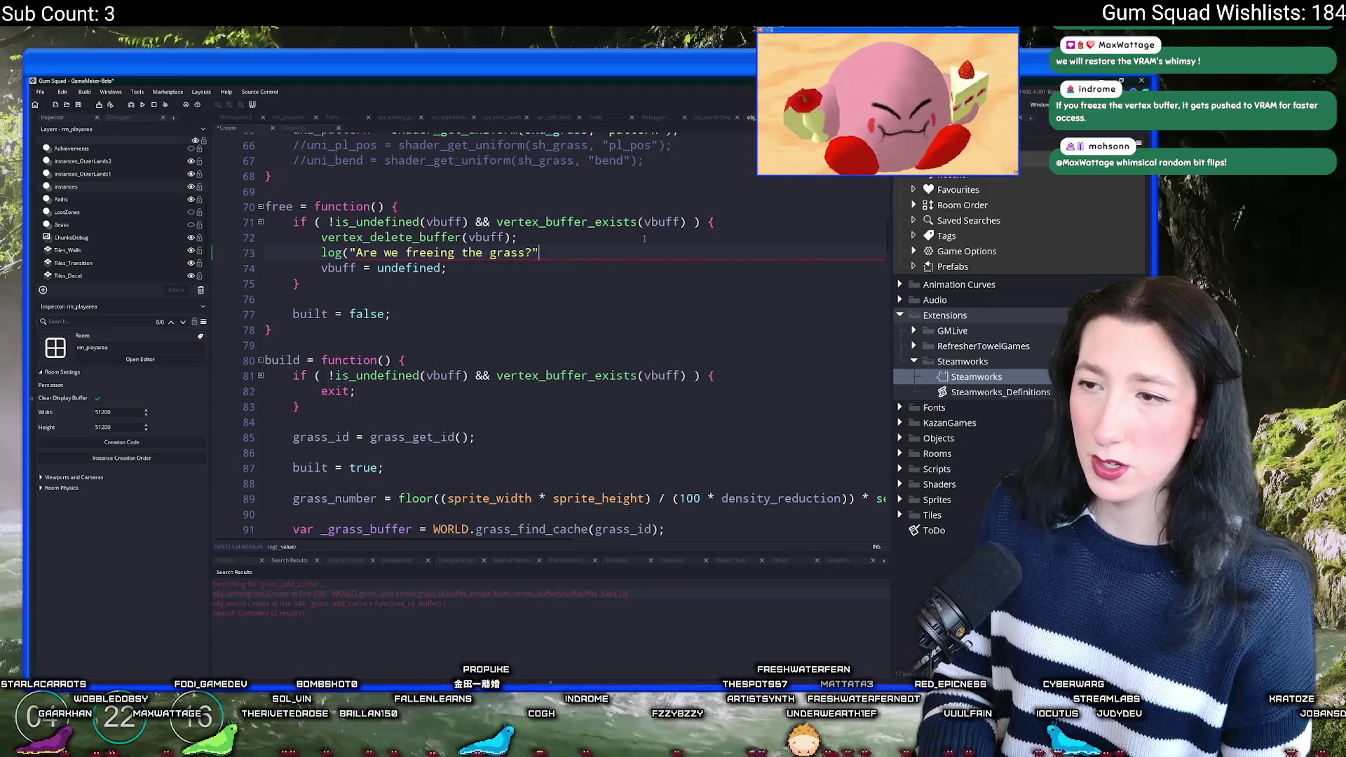
{"action": "key", "text": "F5"}
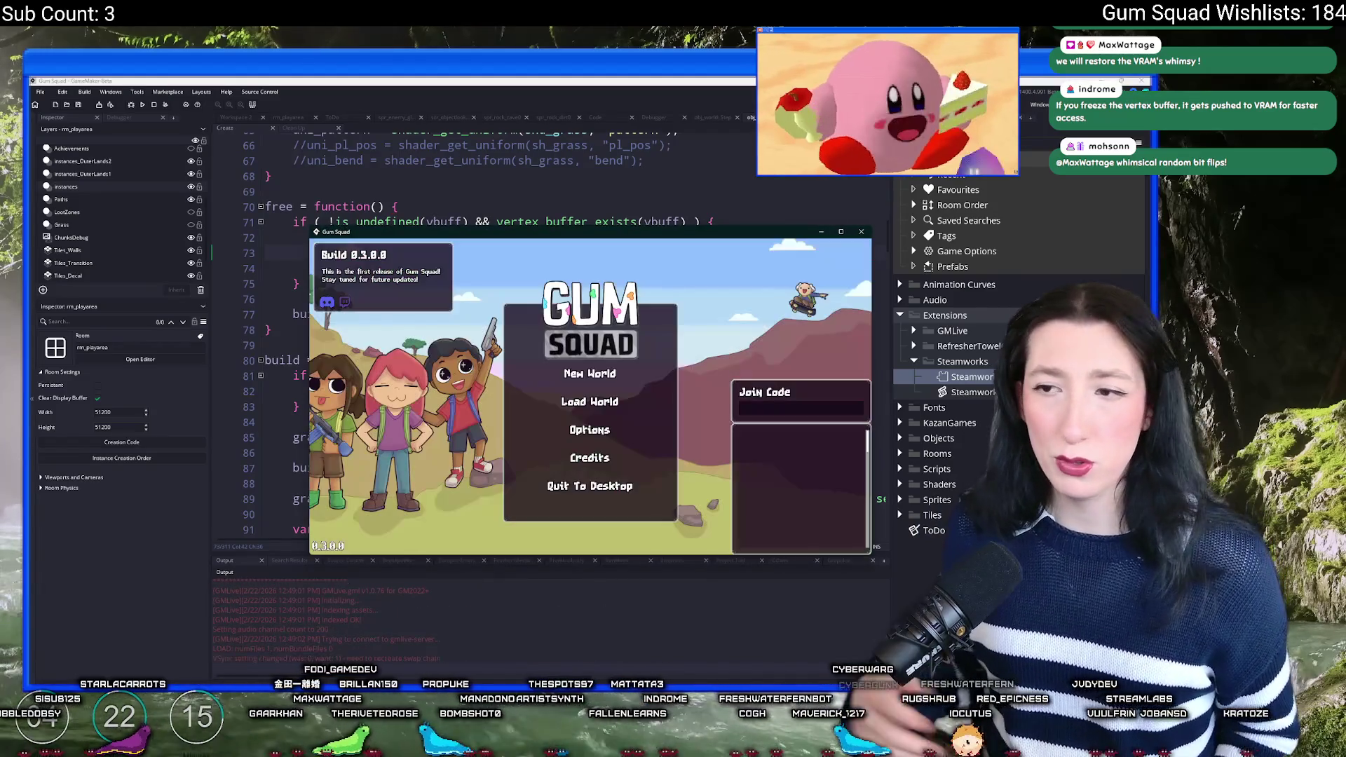
Step: Create a new world and lobby, walk right and down through the Outer Lands, then quit the game
{"action": "left_click", "coordinate": [547, 373]}
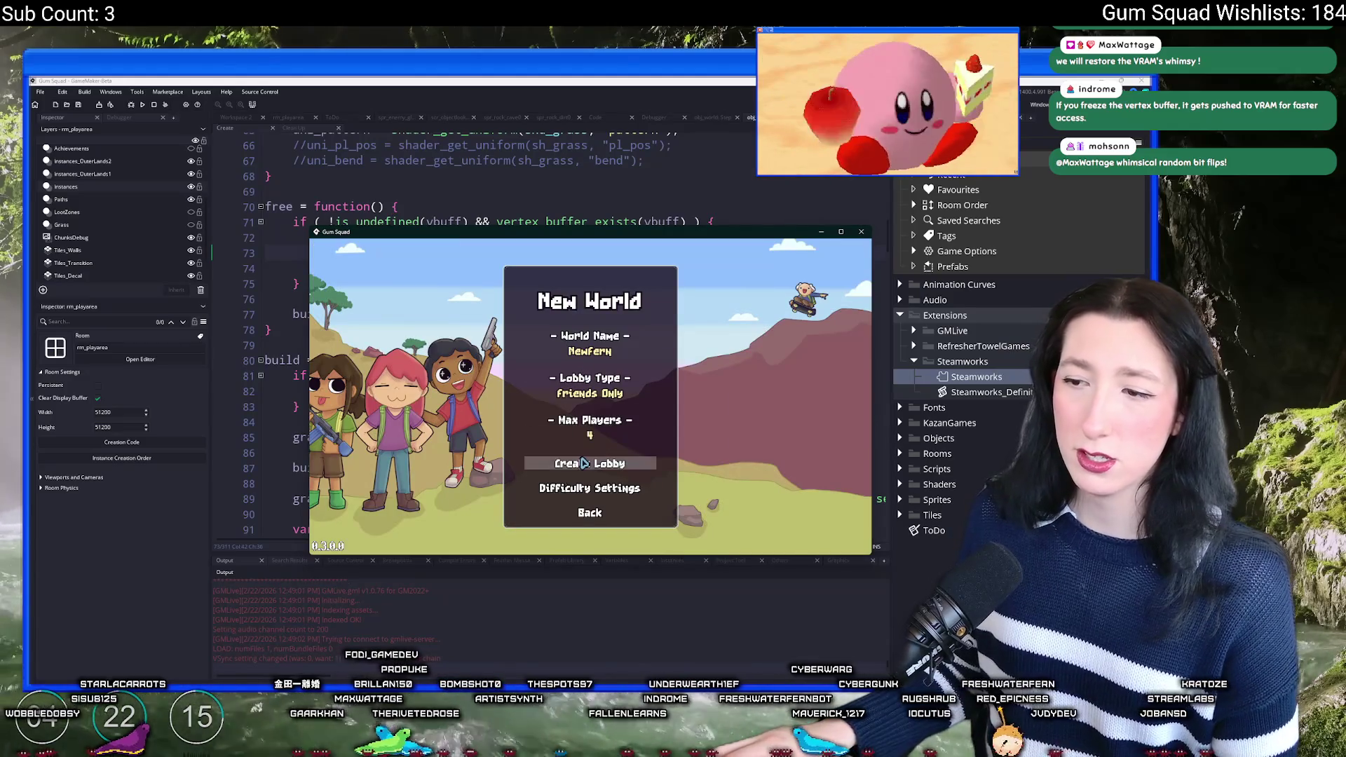
{"action": "left_click", "coordinate": [547, 462]}
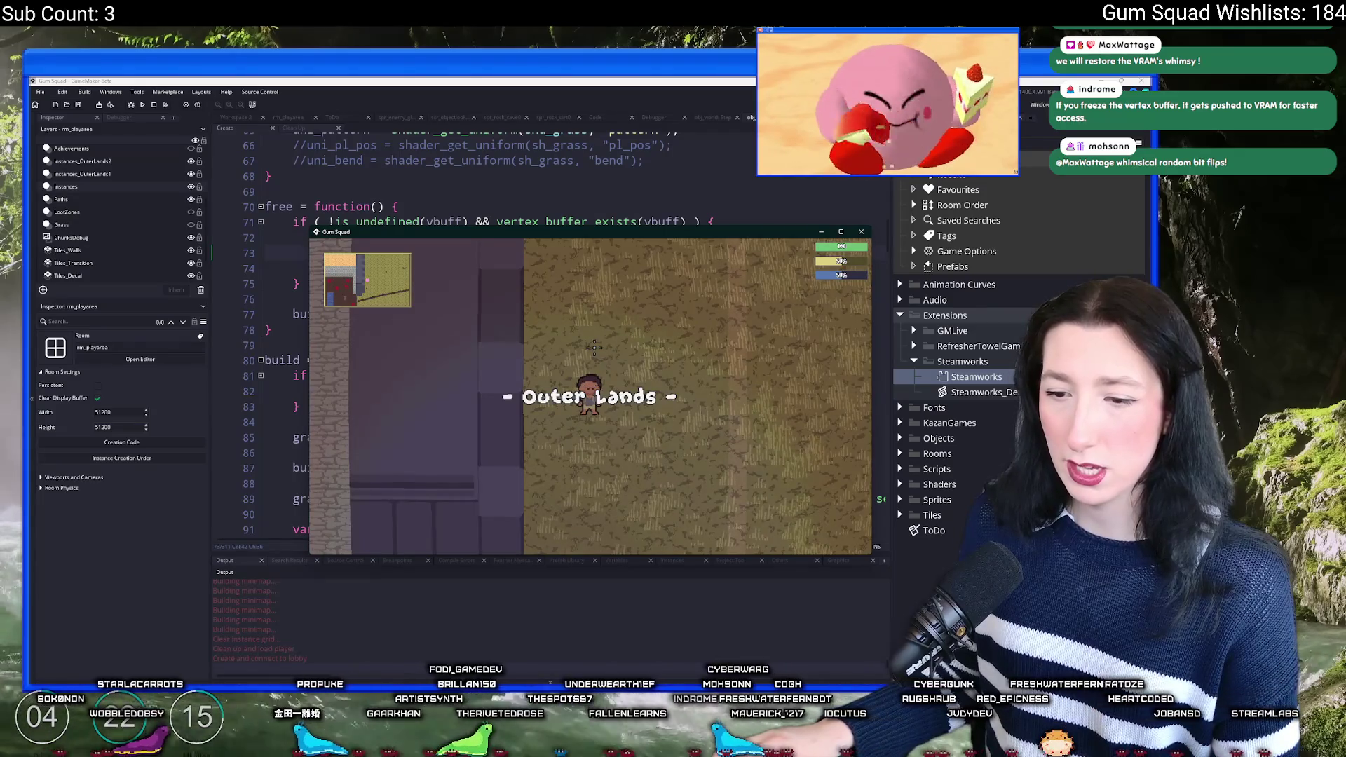
{"action": "key", "text": "d"}
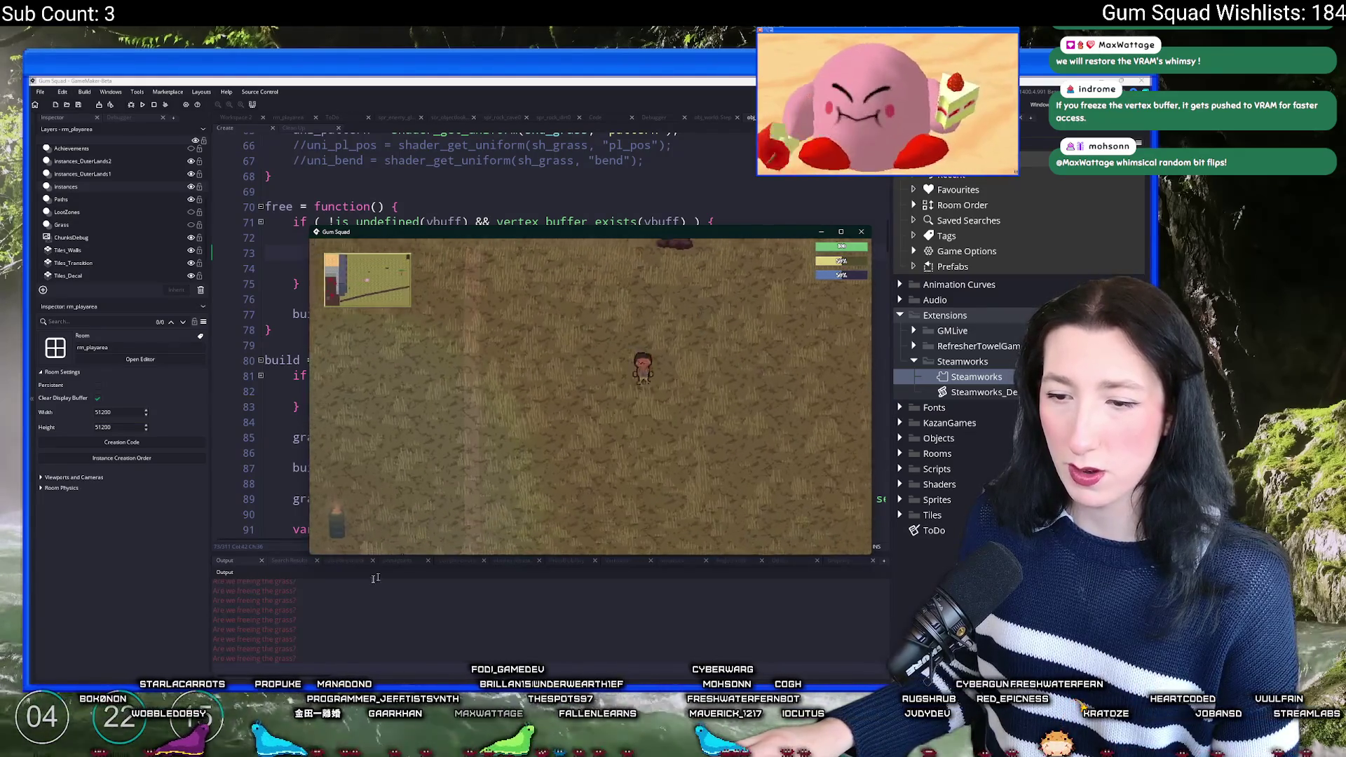
{"action": "key", "text": "s"}
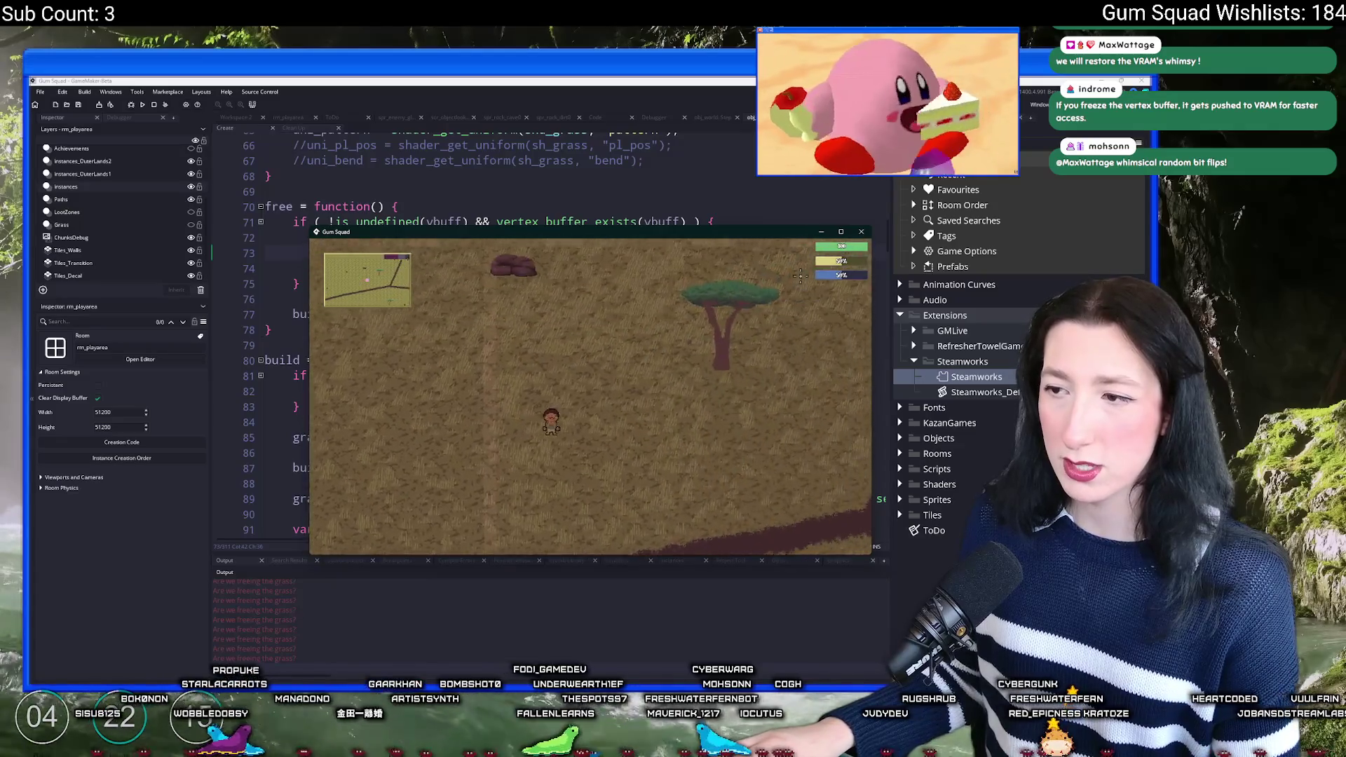
{"action": "key", "text": "Escape"}
{"action": "scroll", "coordinate": [340, 638], "scroll_direction": "up", "scroll_amount": 5}
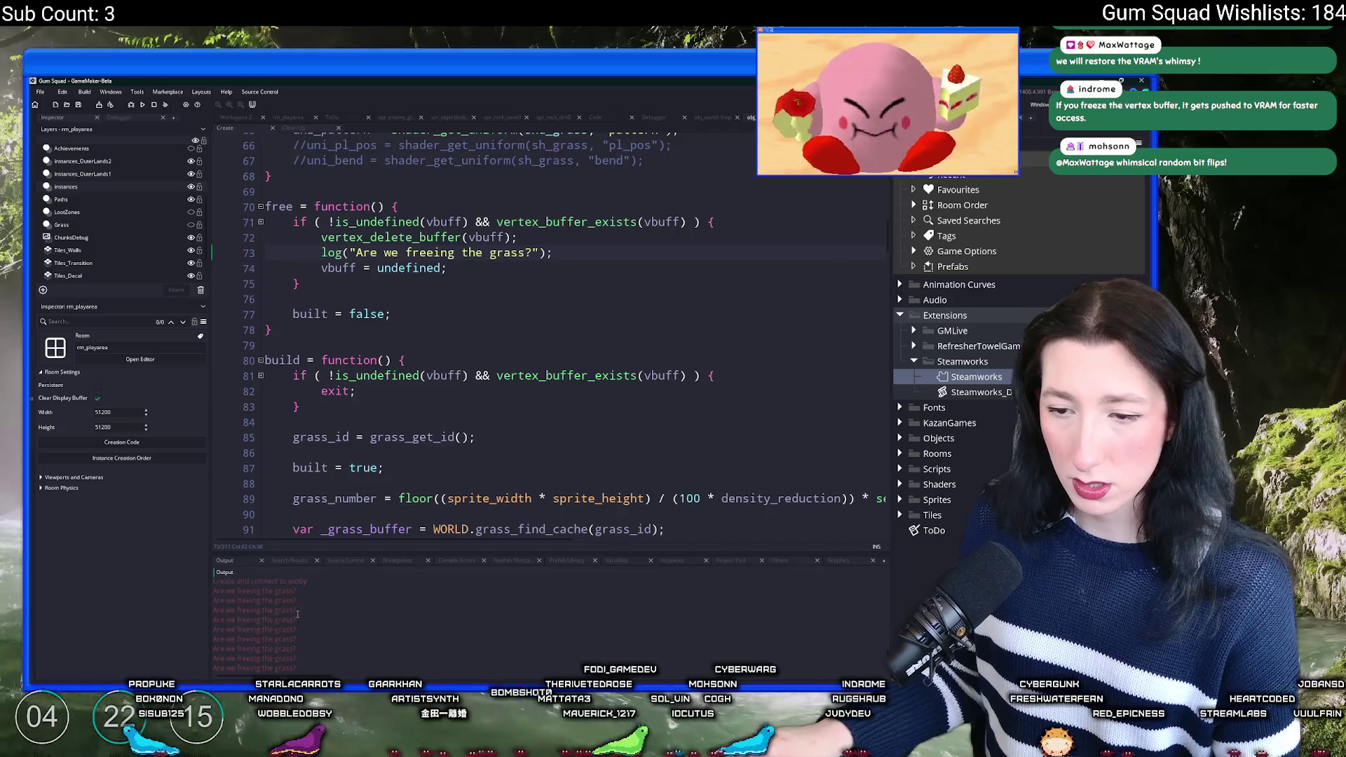
Step: Delete the log("Are we freeing the grass?") line, then open asset search in Workspace 2
{"action": "left_click_drag", "start_coordinate": [214, 617], "coordinate": [305, 642]}
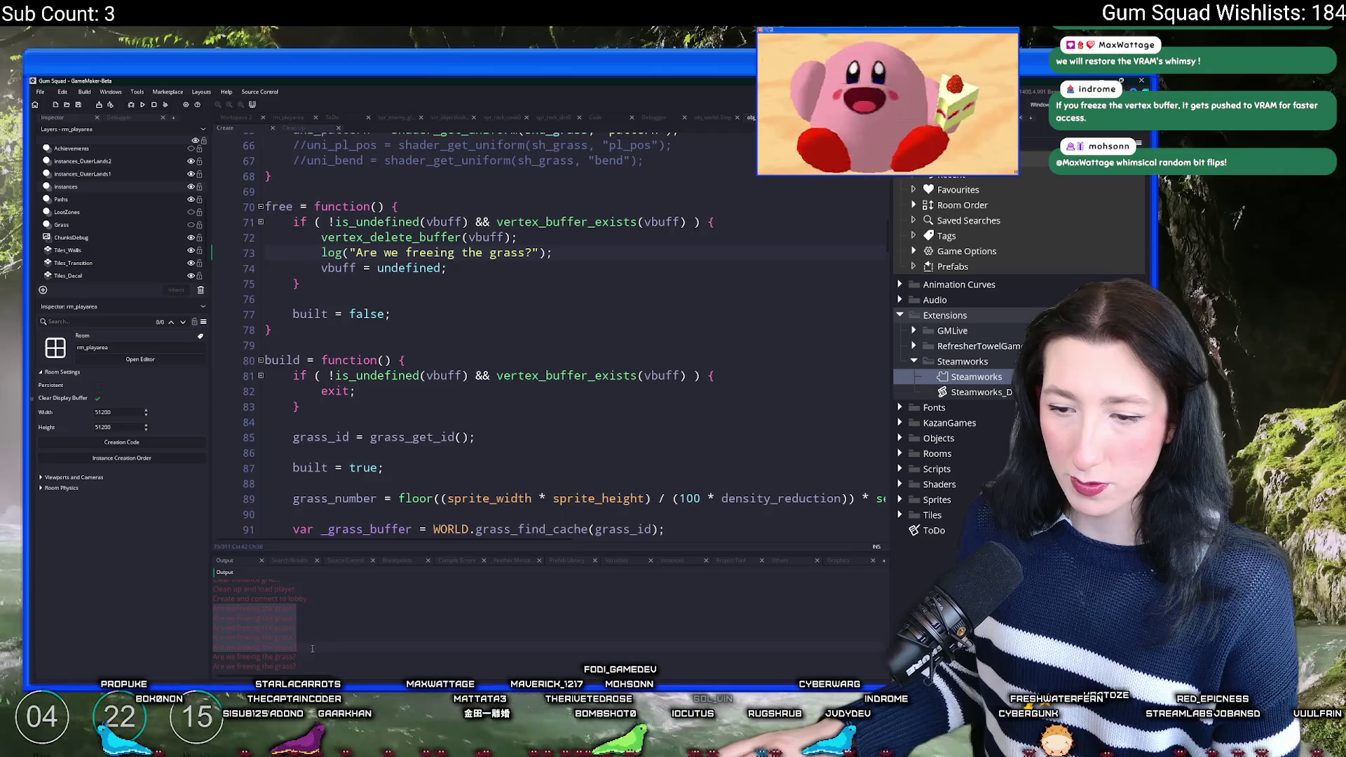
{"action": "scroll", "coordinate": [312, 648], "scroll_direction": "down", "scroll_amount": 3}
{"action": "scroll", "coordinate": [237, 612], "scroll_direction": "down", "scroll_amount": 5}
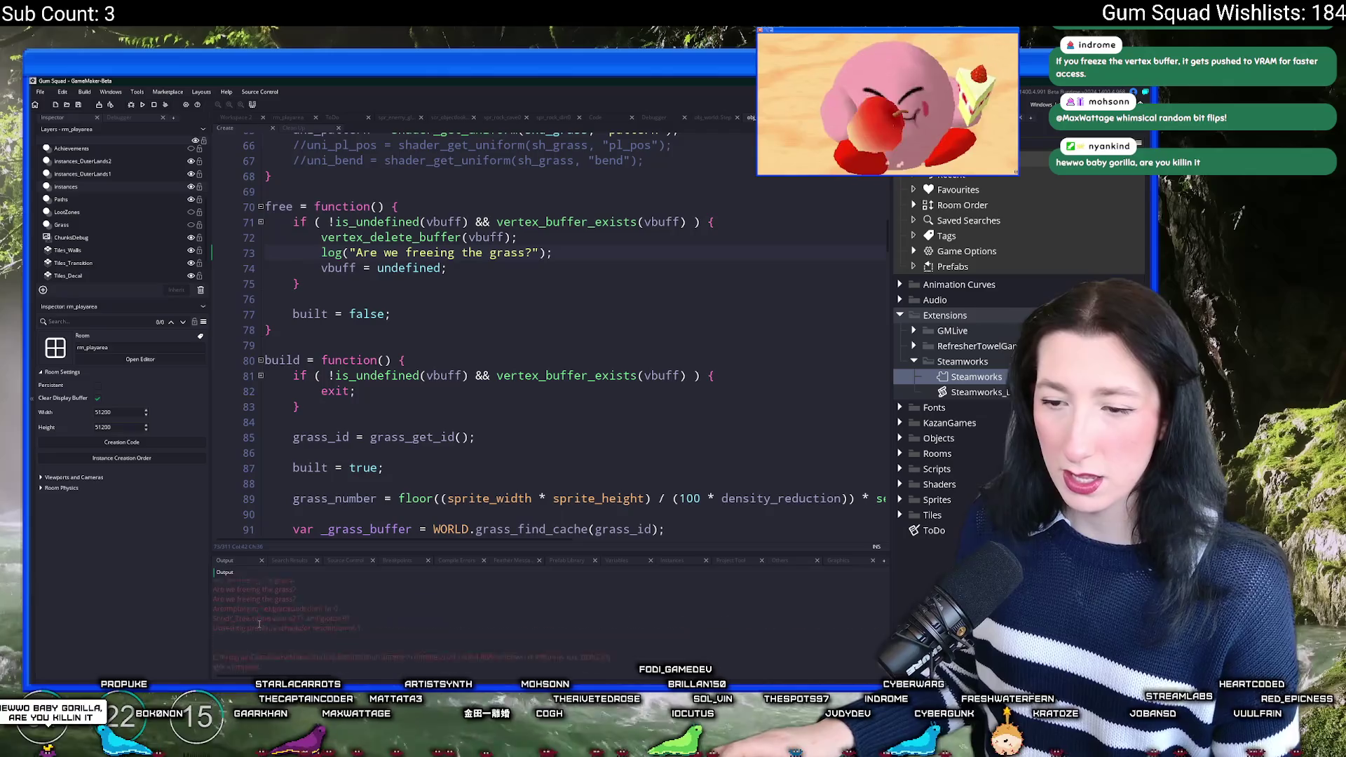
{"action": "triple_click", "coordinate": [599, 260]}
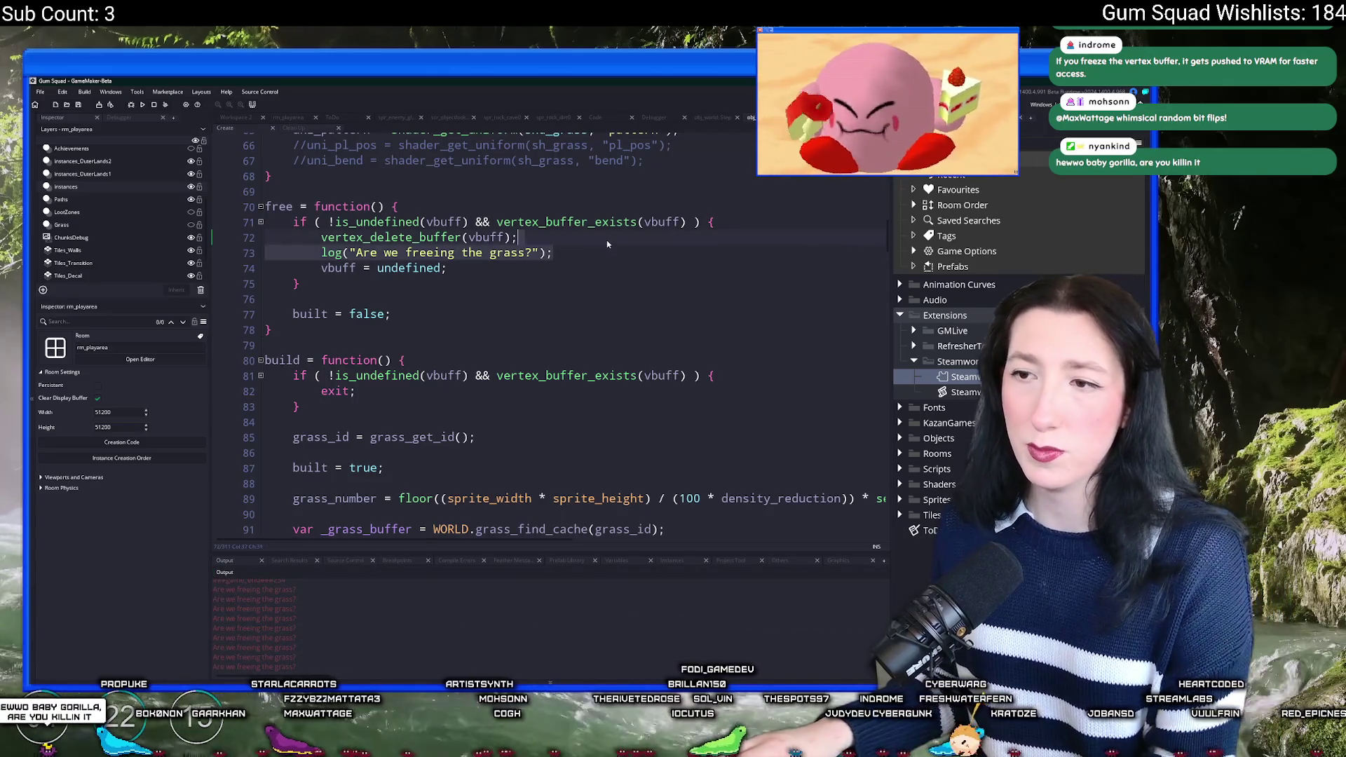
{"action": "key", "text": "BackSpace"}
{"action": "scroll", "coordinate": [701, 197], "scroll_direction": "up", "scroll_amount": 3}
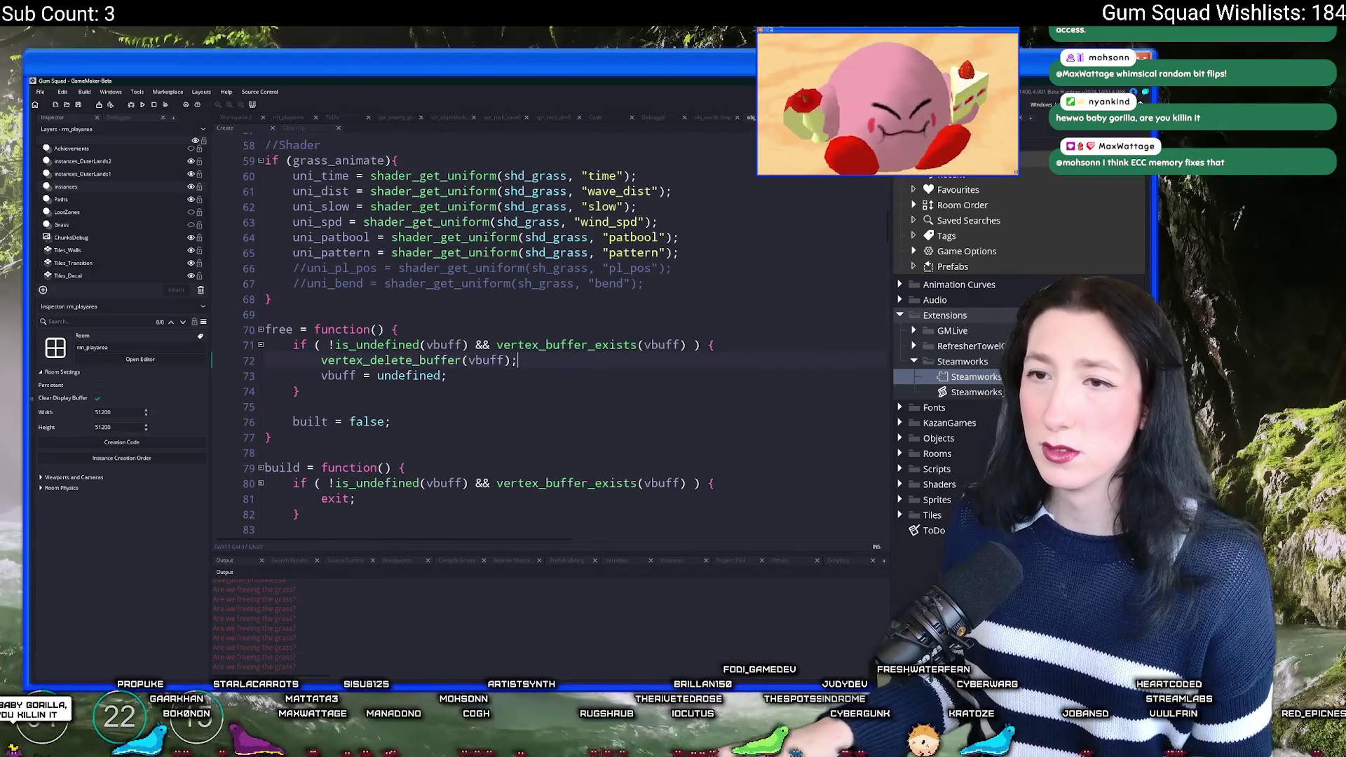
{"action": "key", "text": "ctrl+Tab"}
{"action": "key", "text": "ctrl+t"}
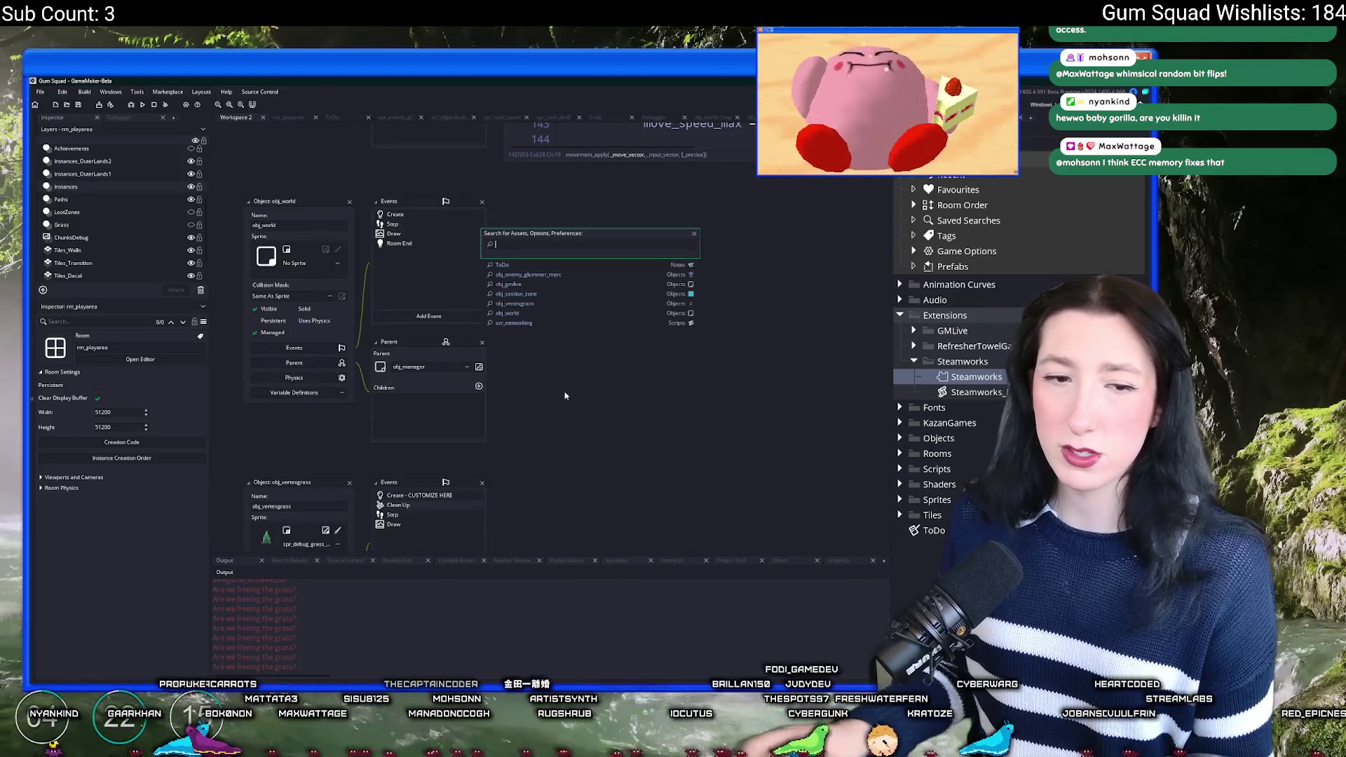
{"action": "type", "text": "odo"}
{"action": "key", "text": "Return"}
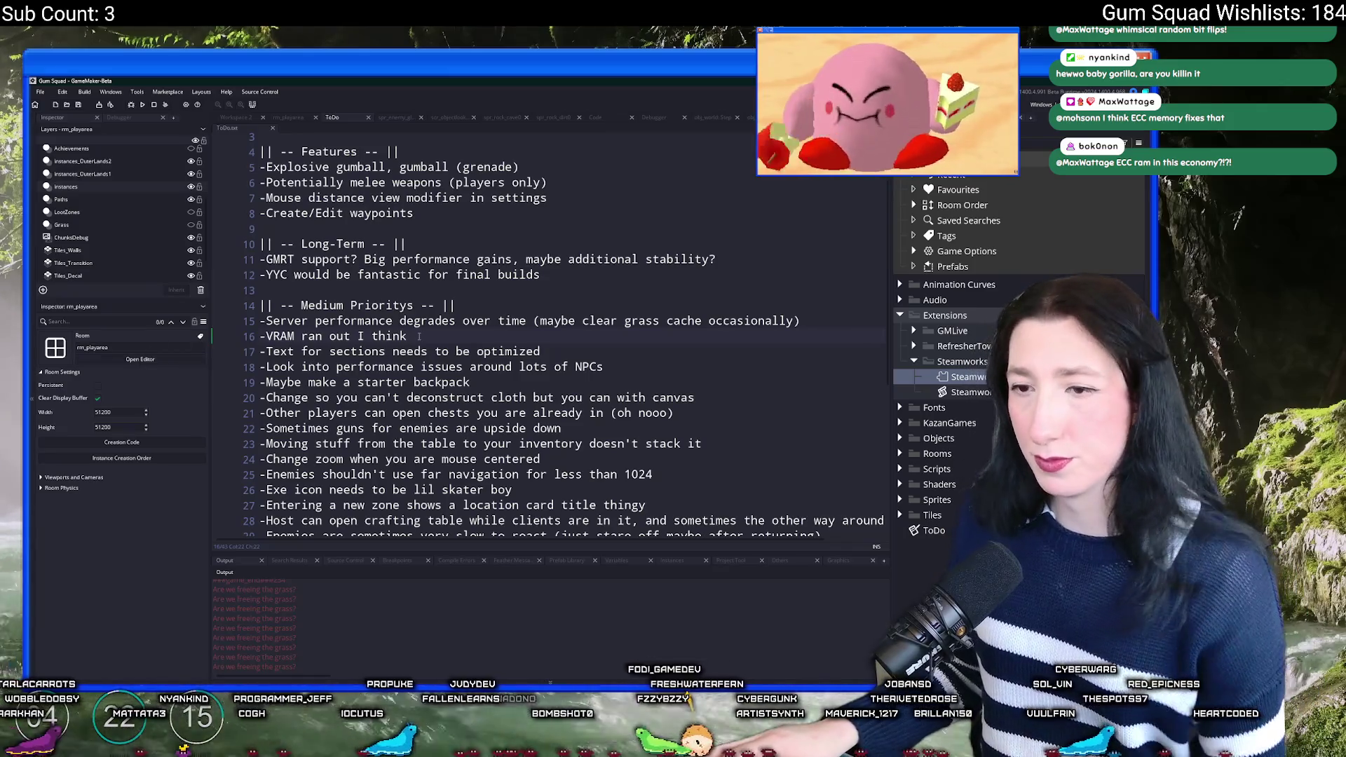
{"action": "left_click_drag", "start_coordinate": [802, 321], "coordinate": [269, 321]}
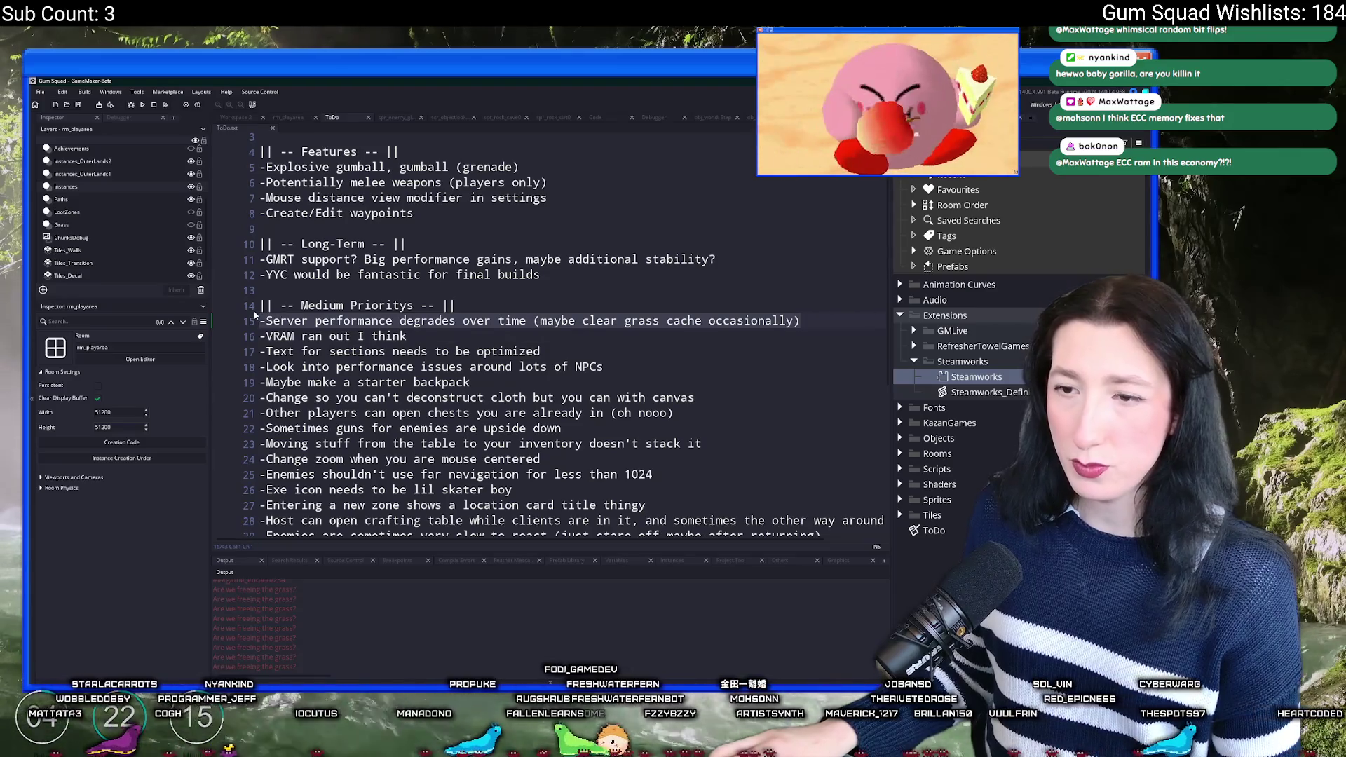
{"action": "left_click", "coordinate": [480, 343]}
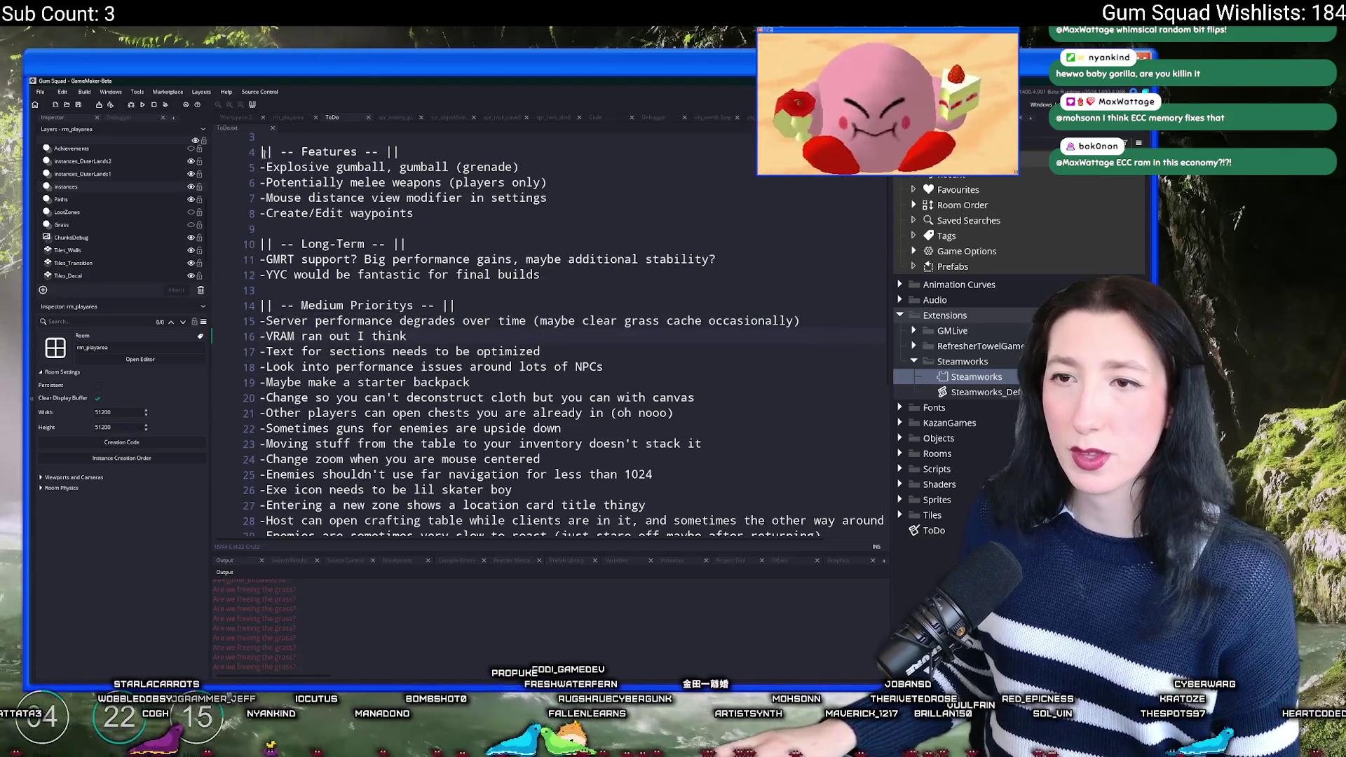
{"action": "left_click", "coordinate": [236, 118]}
{"action": "scroll", "coordinate": [315, 266], "scroll_direction": "up", "scroll_amount": 5}
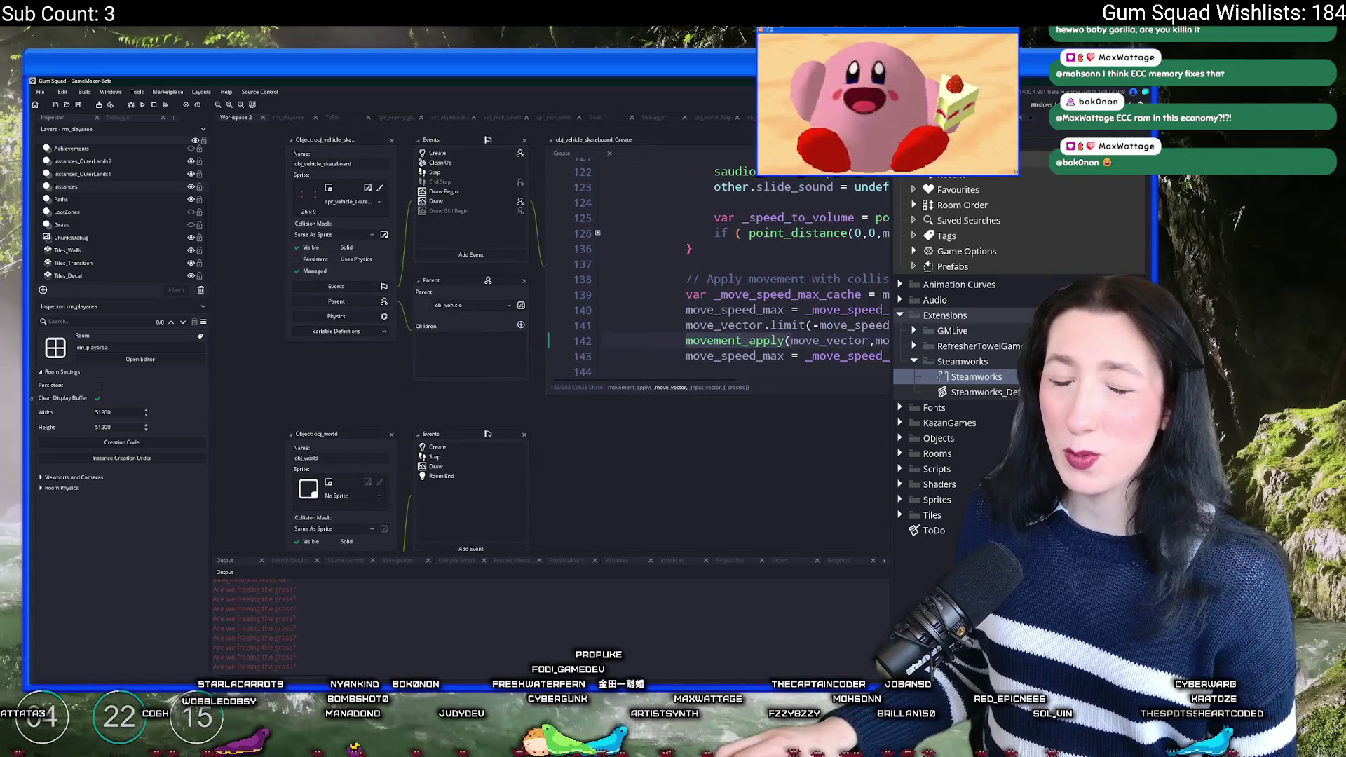
Step: Open obj_weather's Step event code and locate the random weather check
{"action": "scroll", "coordinate": [393, 350], "scroll_direction": "up", "scroll_amount": 10}
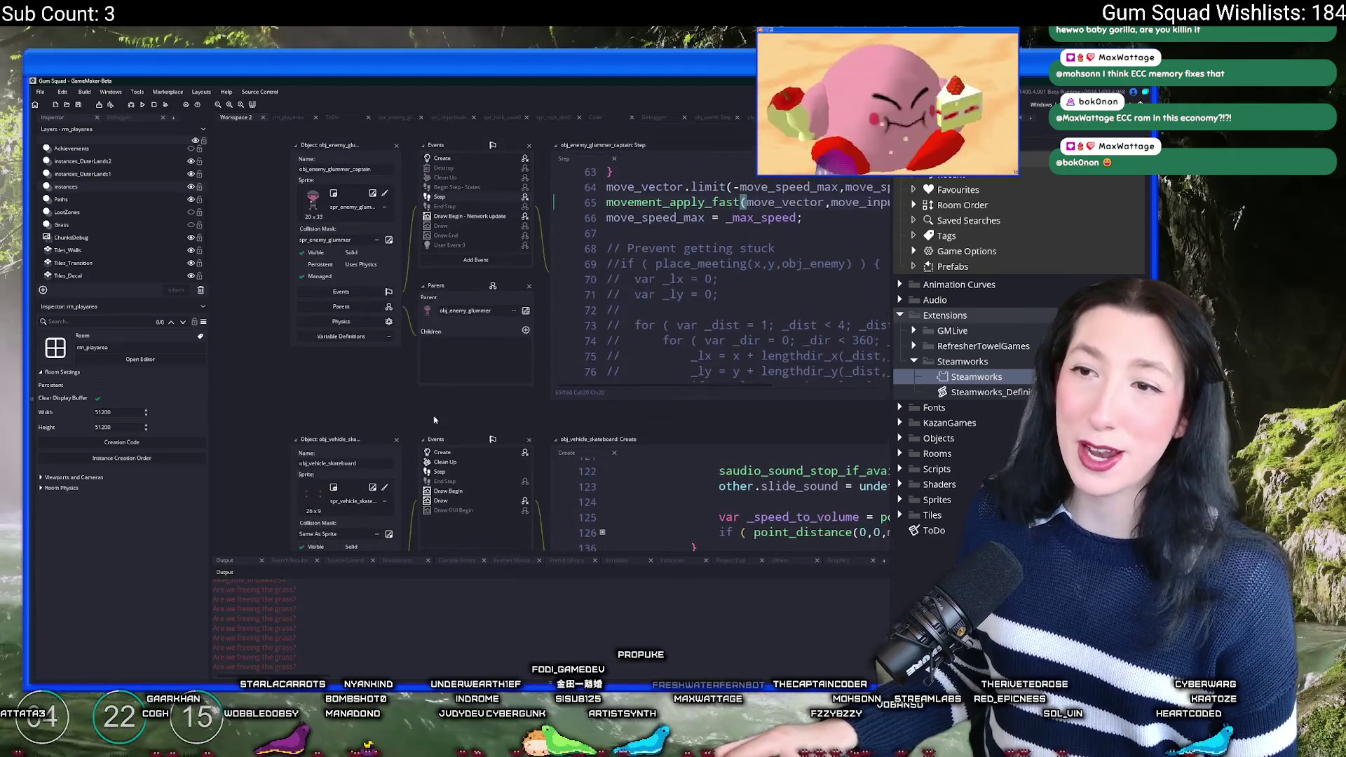
{"action": "key", "text": "ctrl+t"}
{"action": "type", "text": "c"}
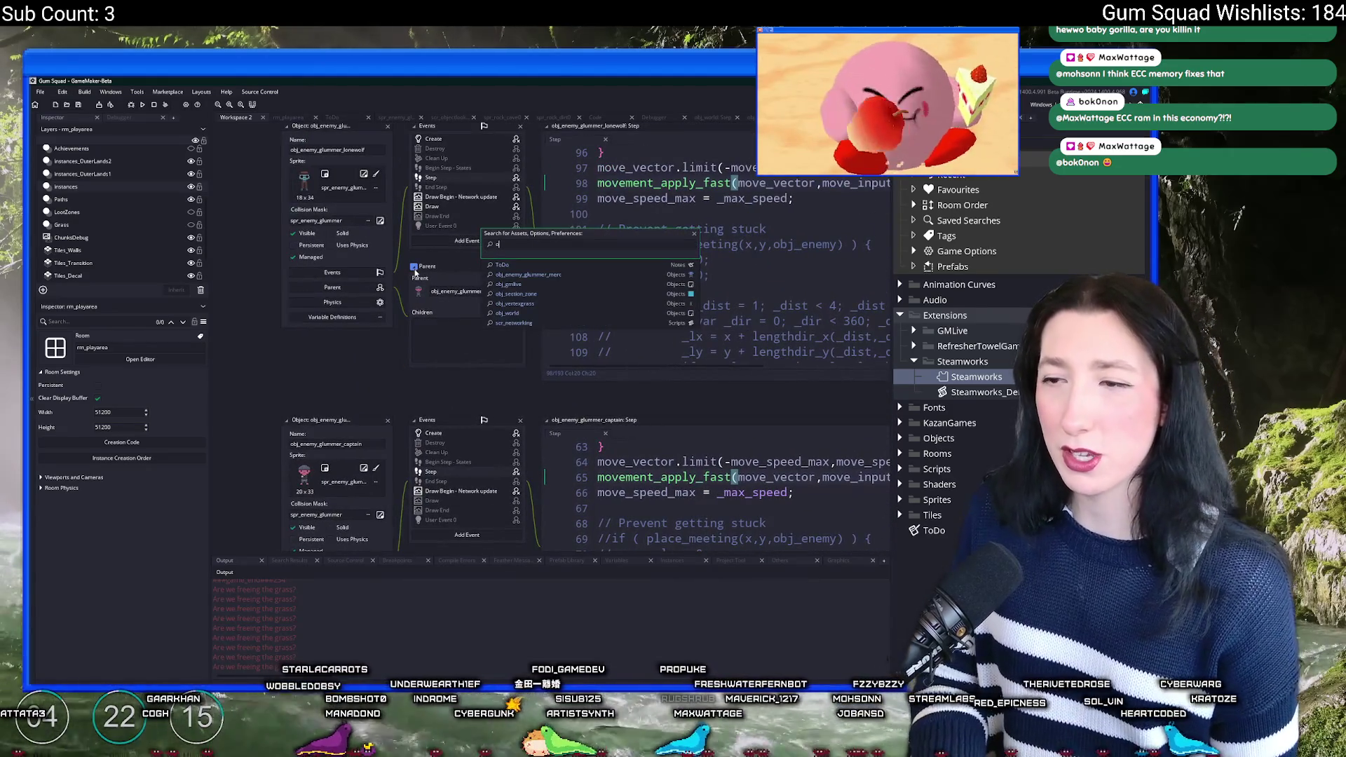
{"action": "type", "text": "ea"}
{"action": "key", "text": "Return"}
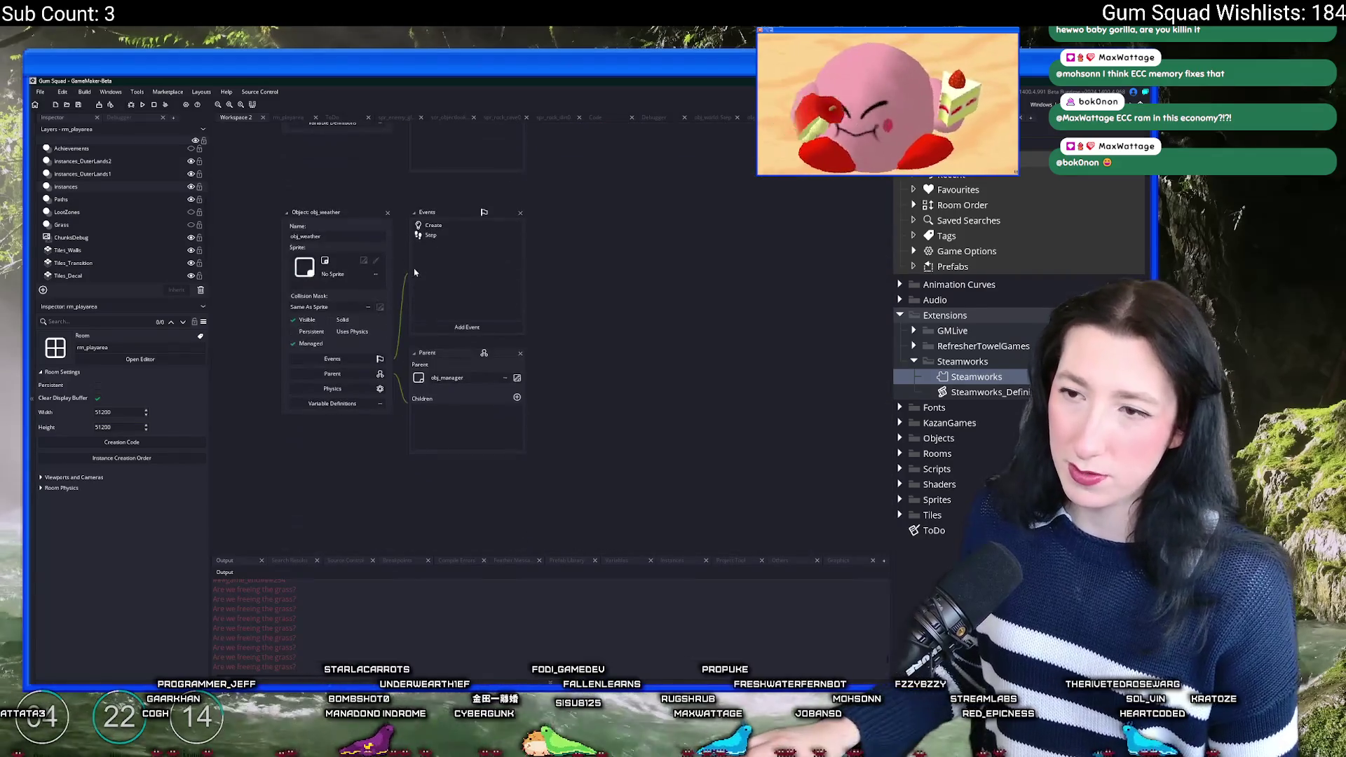
{"action": "left_click", "coordinate": [431, 235]}
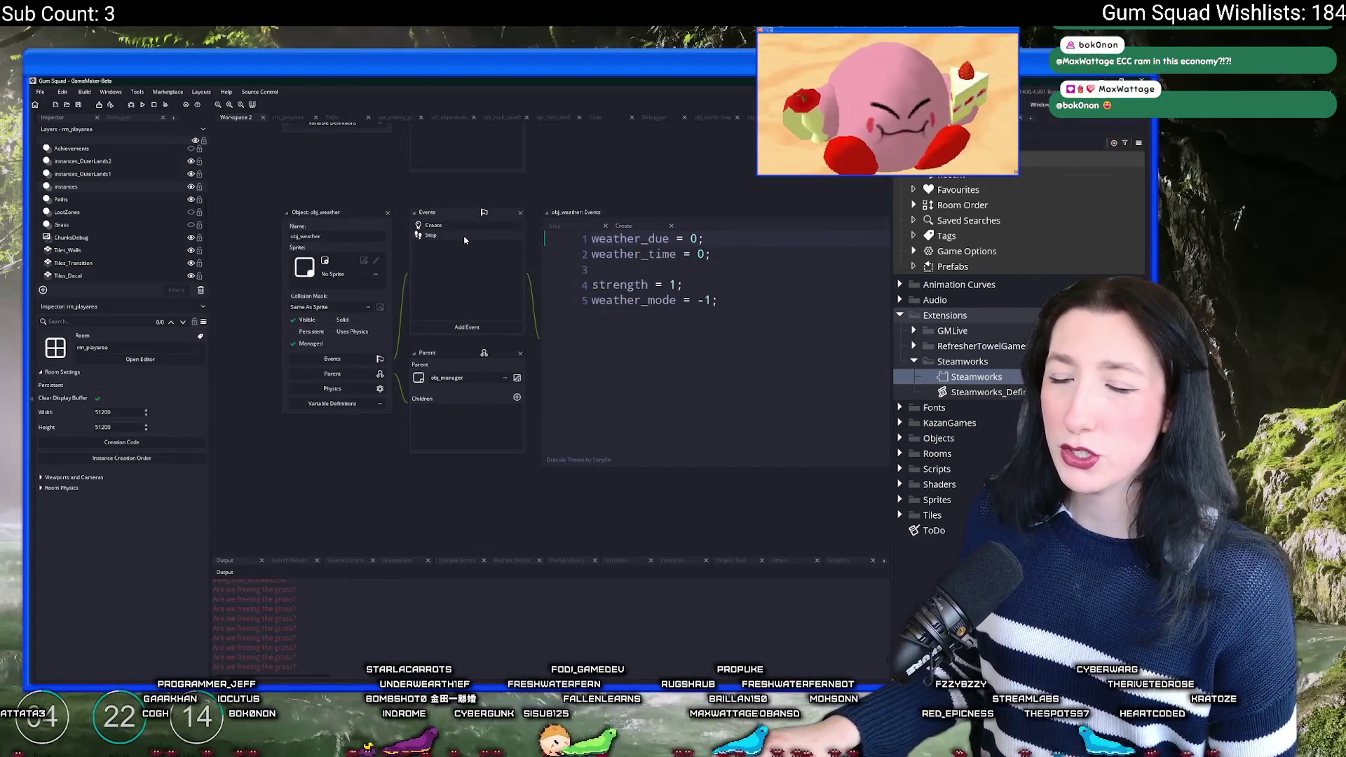
{"action": "left_click", "coordinate": [756, 301]}
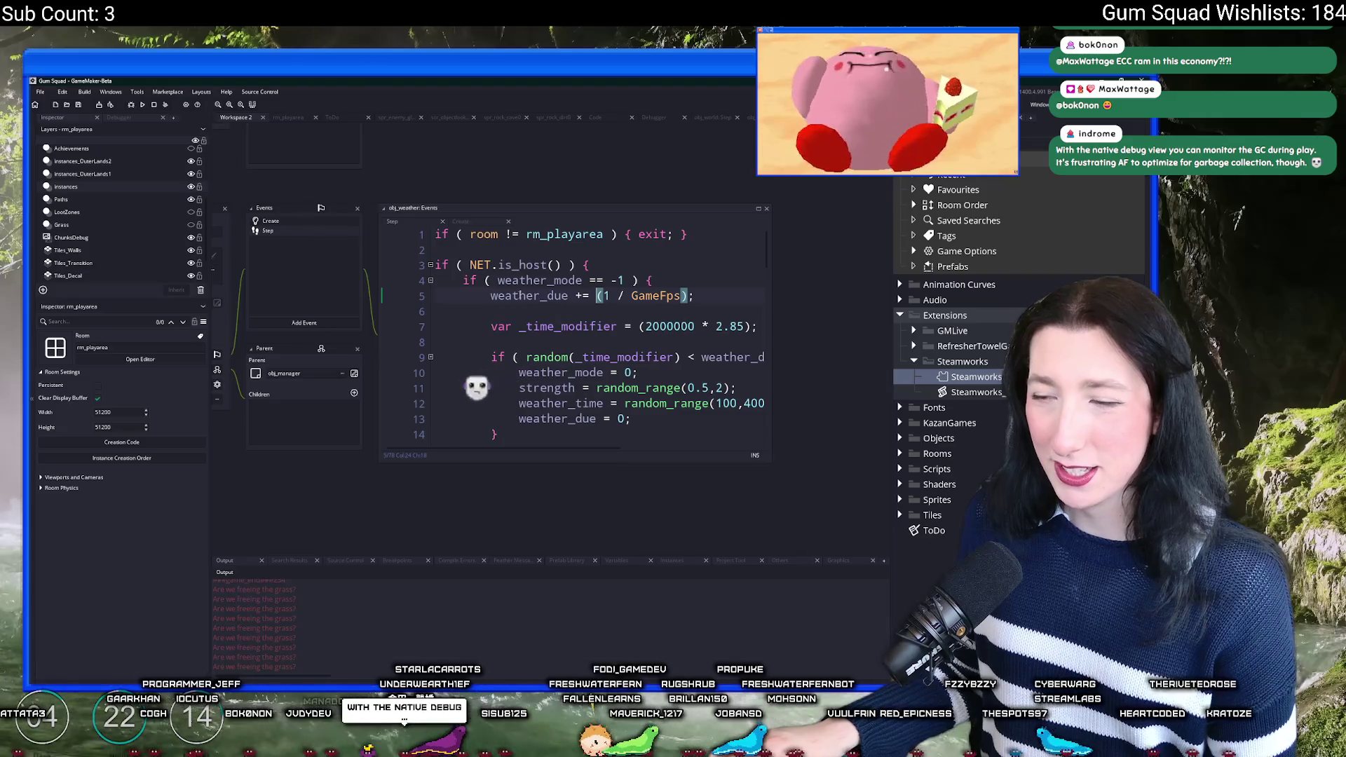
{"action": "left_click", "coordinate": [676, 286]}
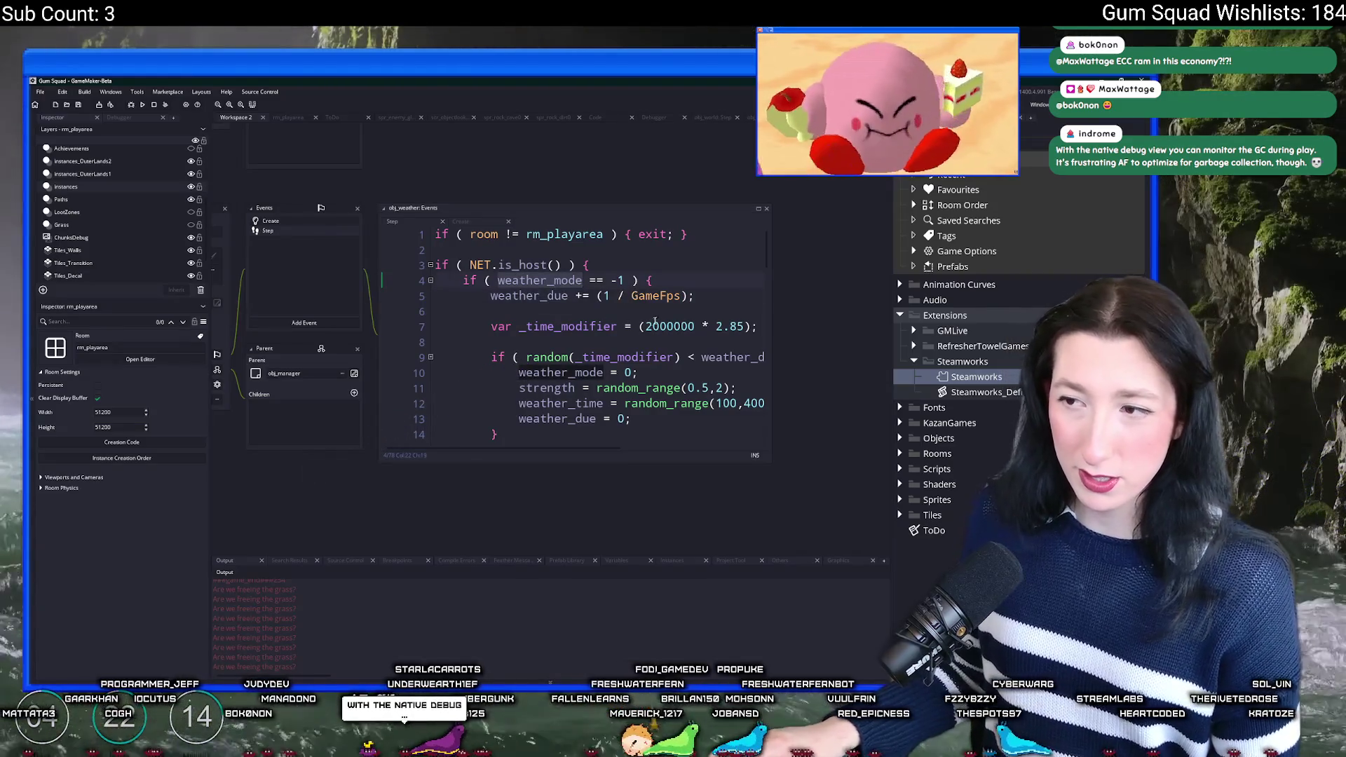
{"action": "scroll", "coordinate": [676, 291], "scroll_direction": "down", "scroll_amount": 1}
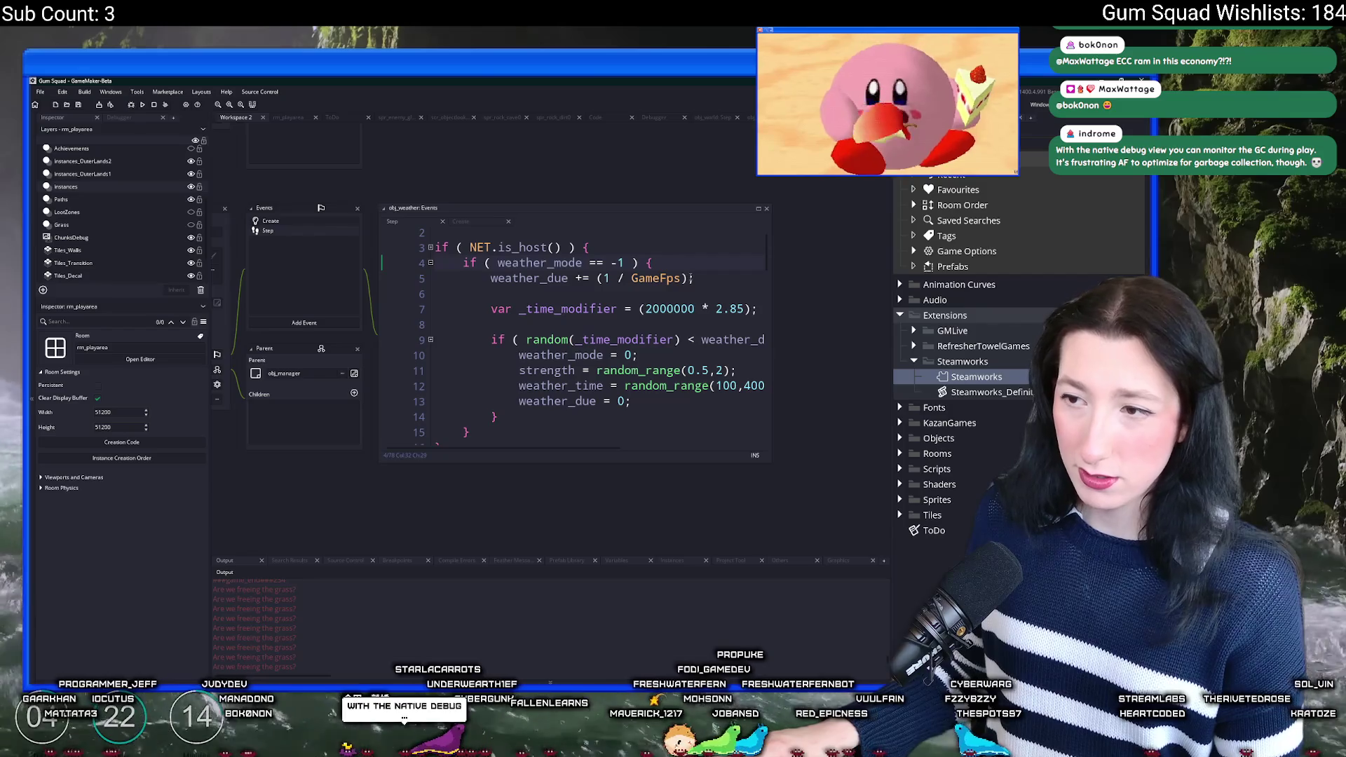
{"action": "scroll", "coordinate": [690, 278], "scroll_direction": "down", "scroll_amount": 5}
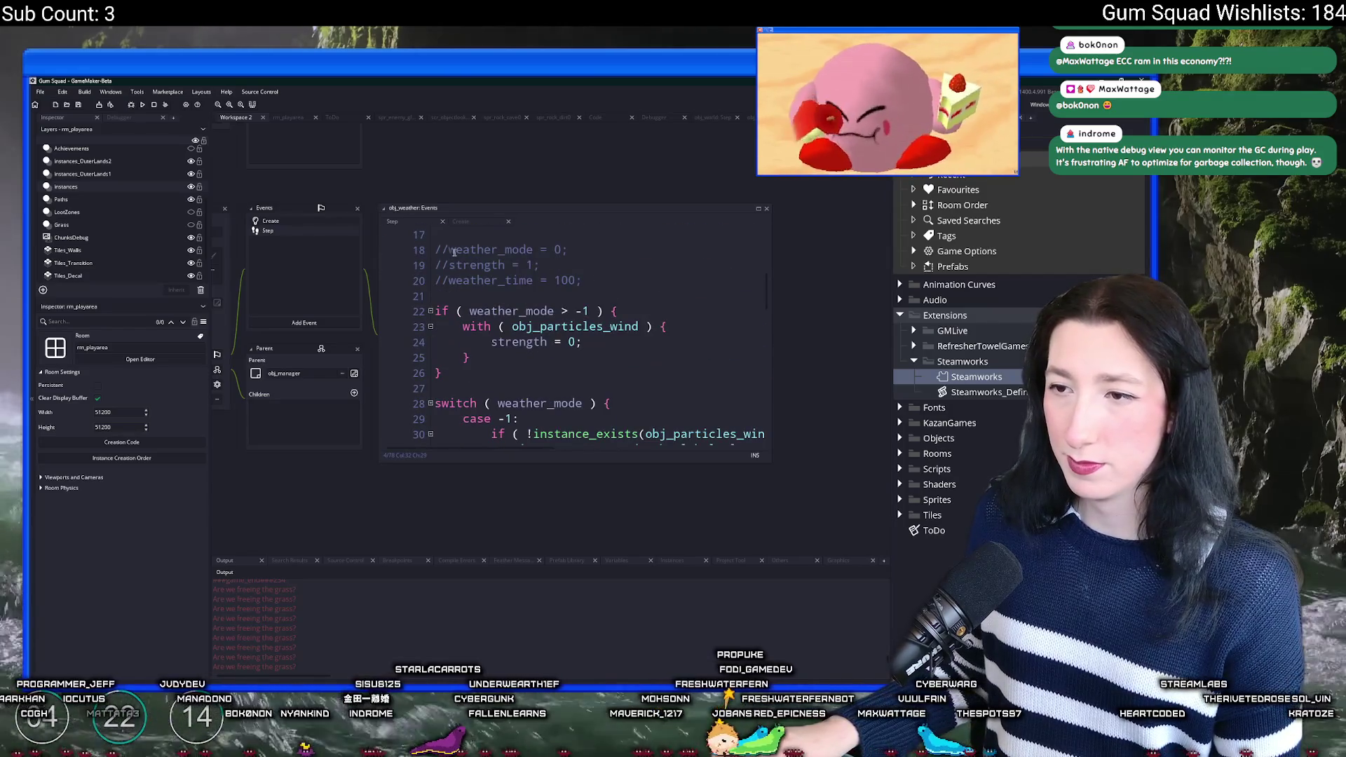
{"action": "scroll", "coordinate": [579, 317], "scroll_direction": "up", "scroll_amount": 5}
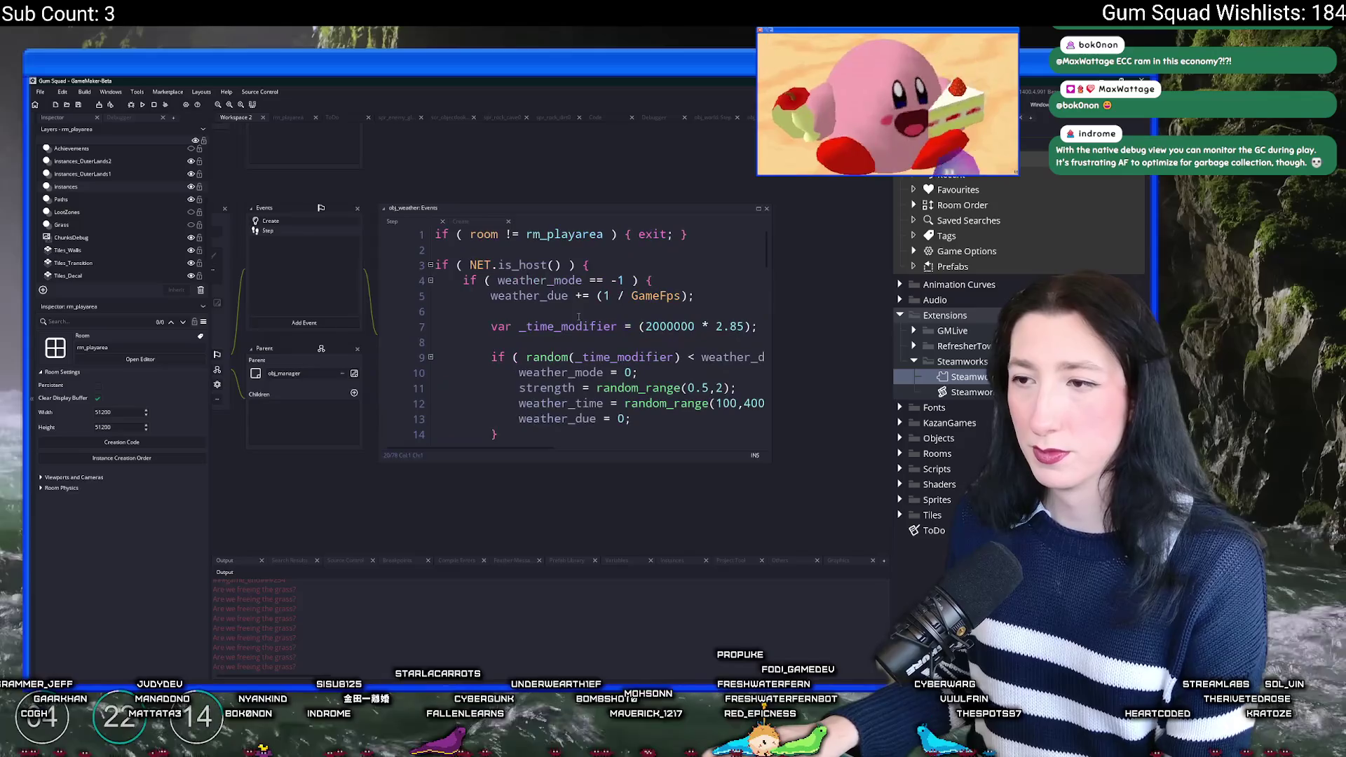
{"action": "left_click", "coordinate": [696, 327]}
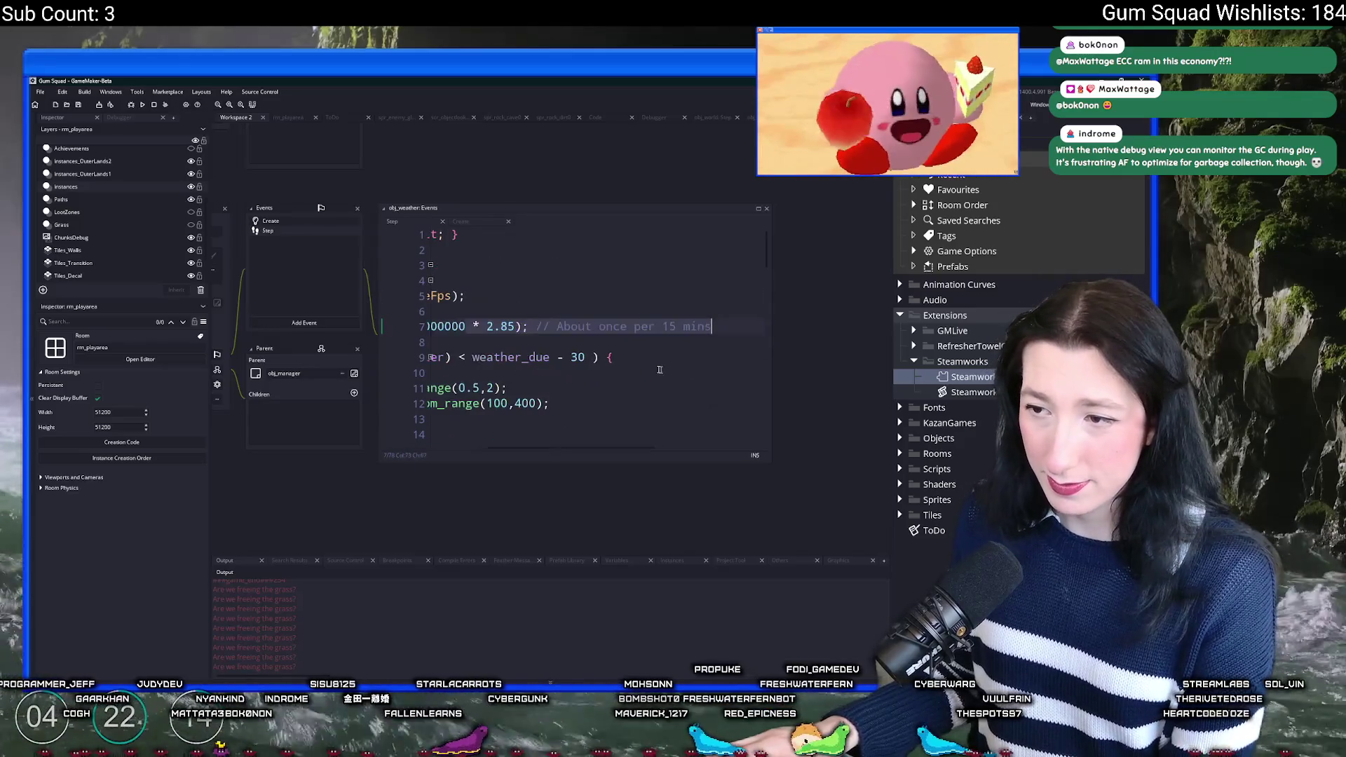
{"action": "left_click", "coordinate": [516, 357]}
Step: Comment out the random weather check and add a duplicate line using if ( true == true )
{"action": "left_click", "coordinate": [758, 210]}
{"action": "key", "text": "Down"}
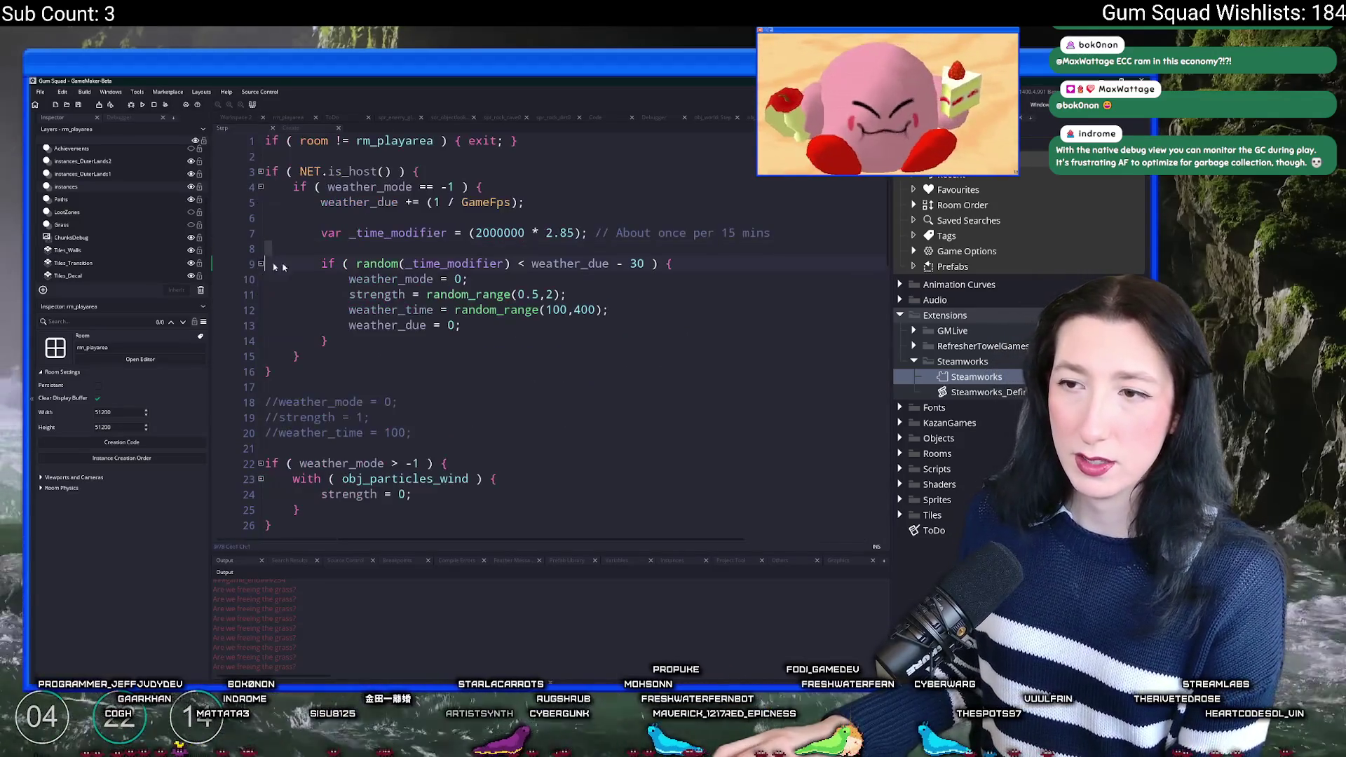
{"action": "type", "text": "//"}
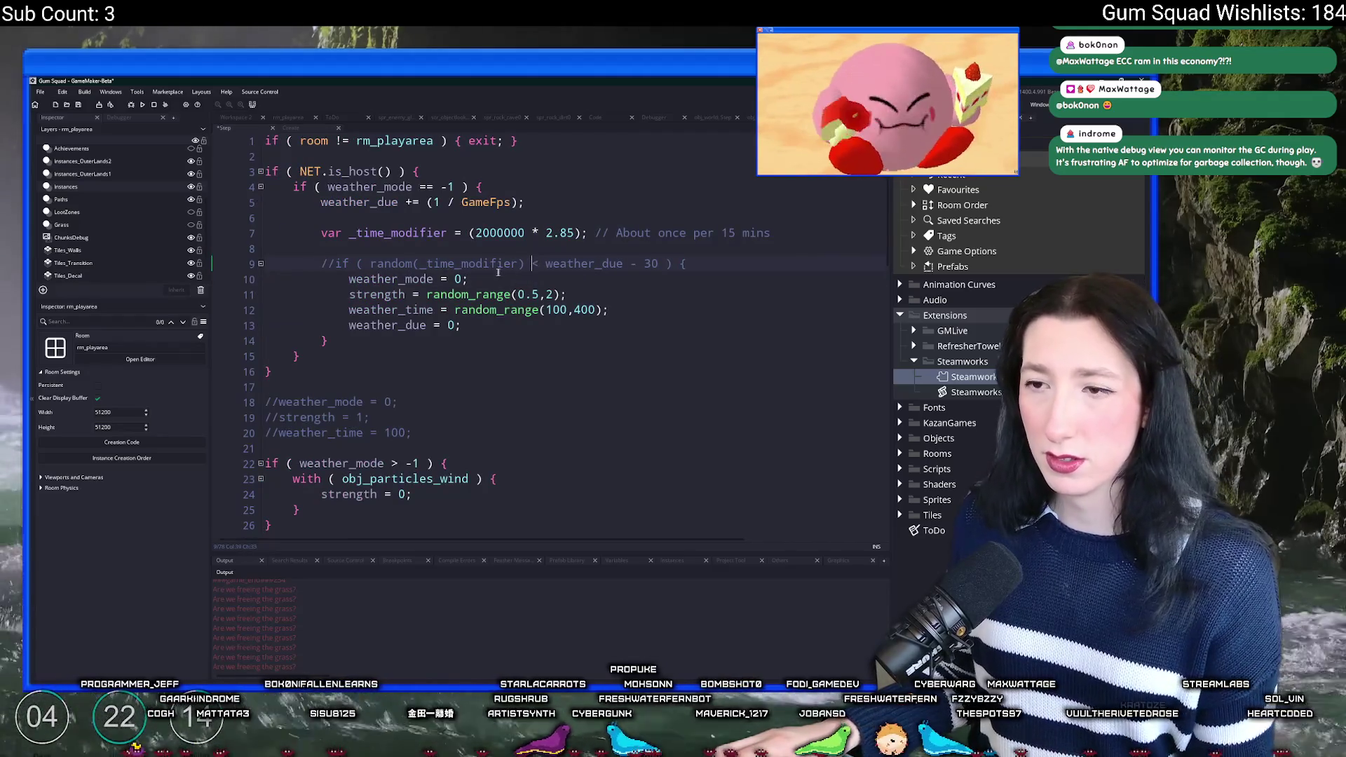
{"action": "key", "text": "ctrl+d"}
{"action": "key", "text": "Home"}
{"action": "key", "text": "Delete"}
{"action": "key", "text": "Delete"}
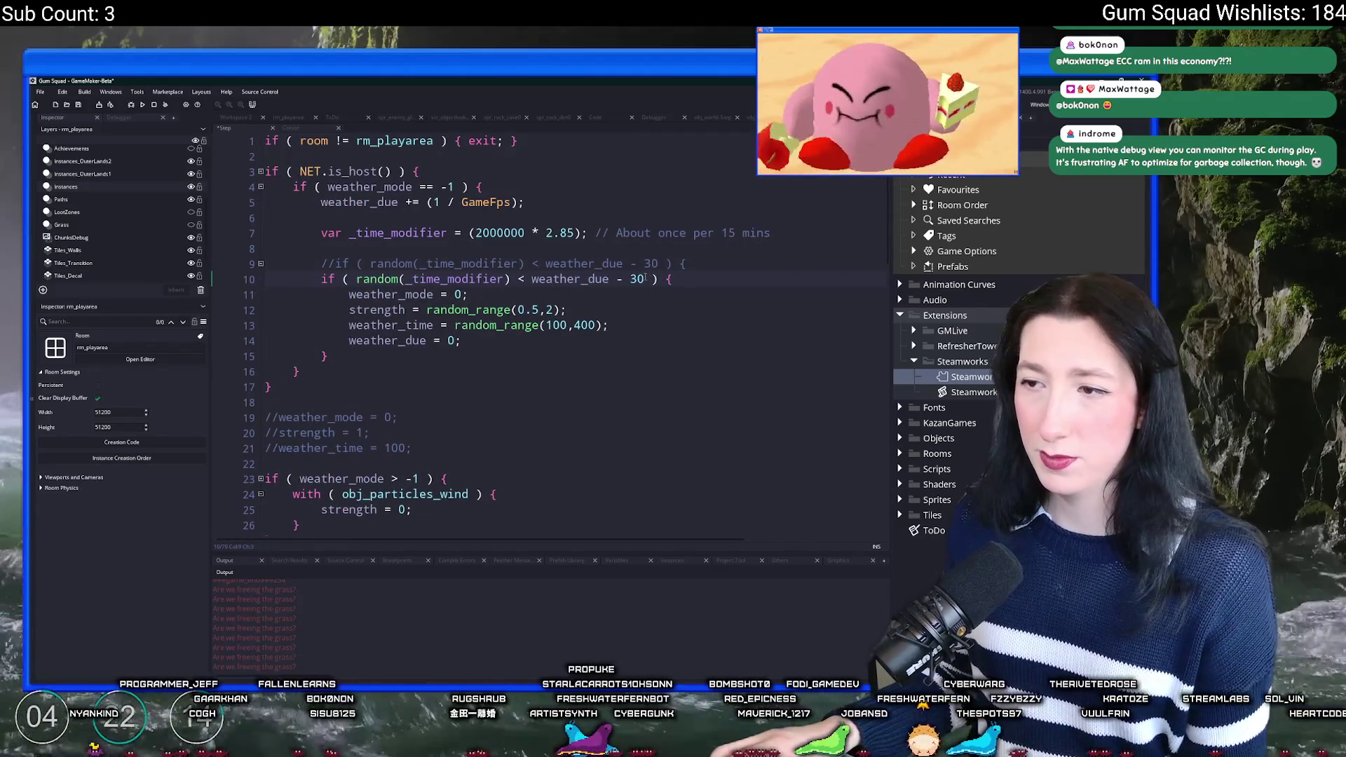
{"action": "left_click_drag", "start_coordinate": [644, 279], "coordinate": [356, 279]}
{"action": "type", "text": "true == true"}
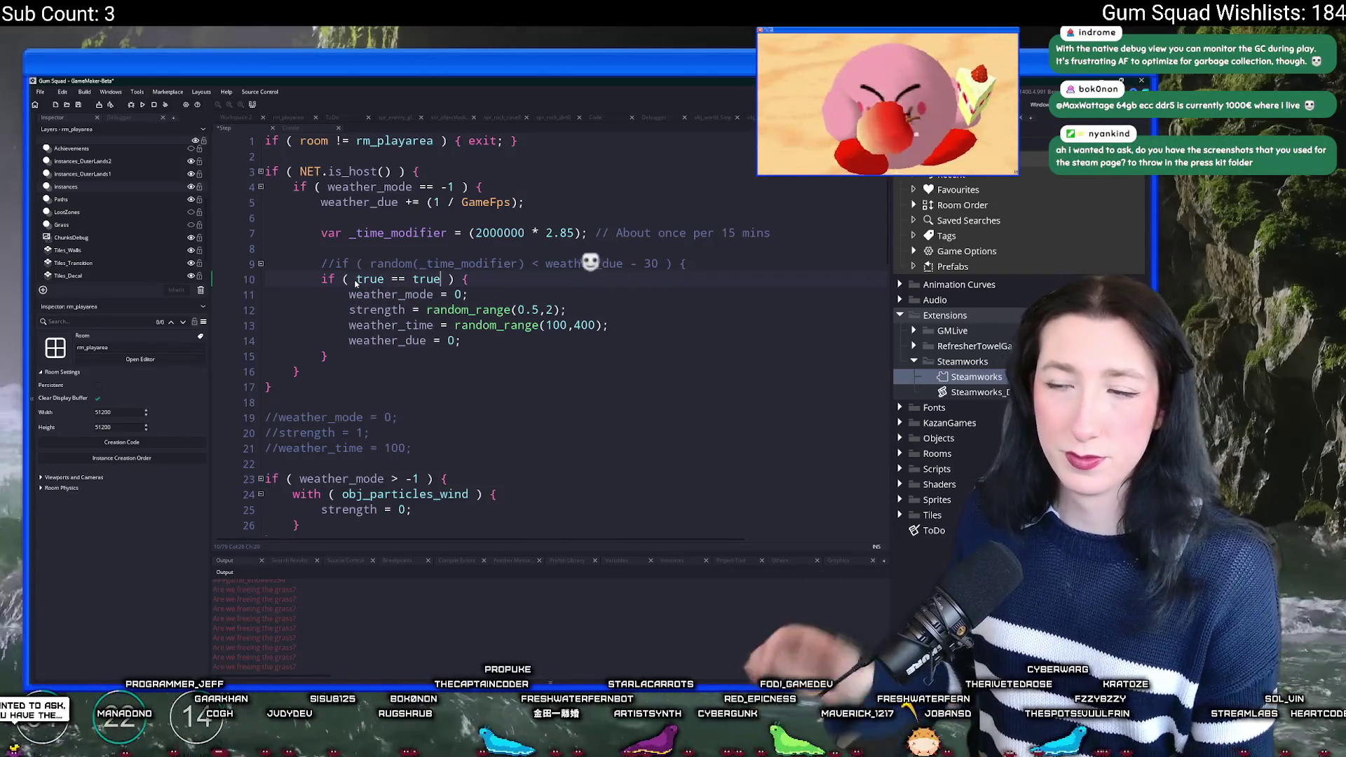
{"action": "right_click", "coordinate": [356, 282]}
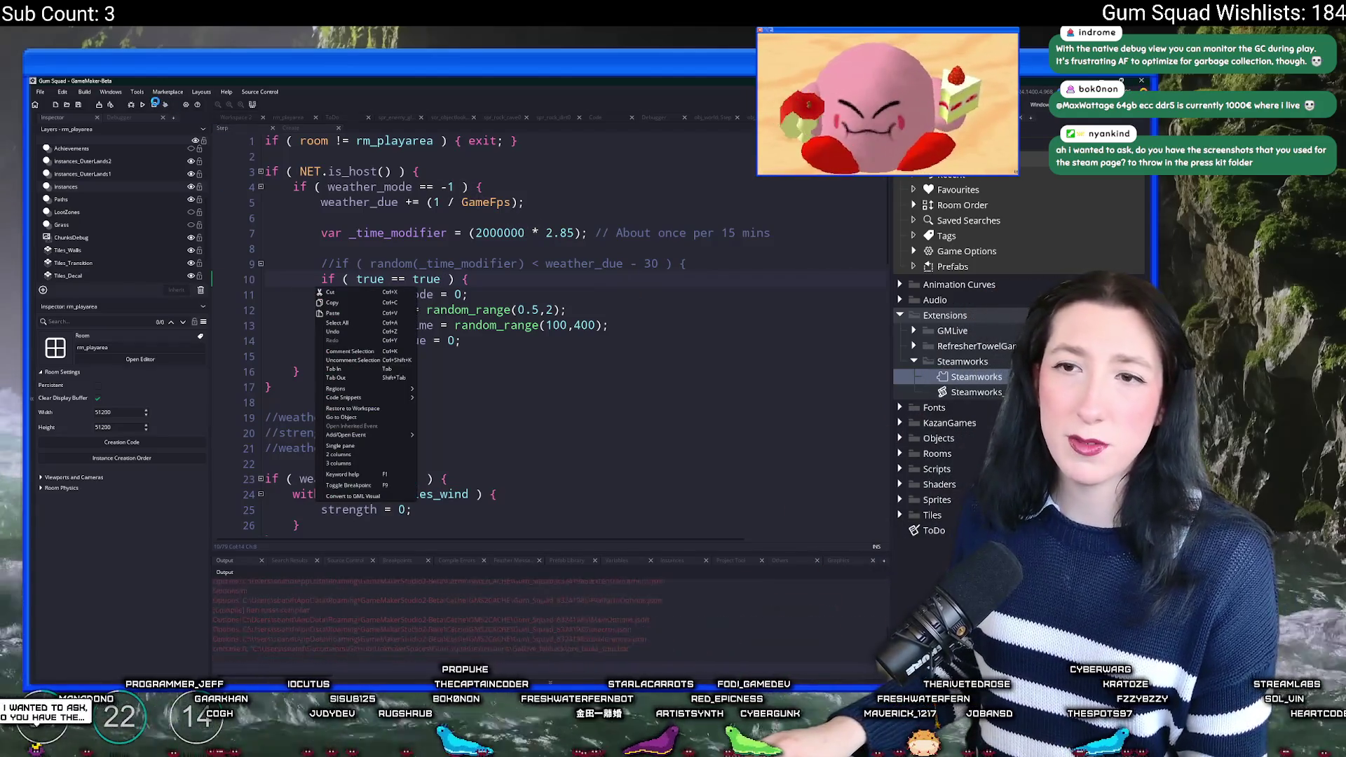
Step: Build and run the game with the forced-weather condition
{"action": "left_click", "coordinate": [478, 201]}
{"action": "scroll", "coordinate": [477, 201], "scroll_direction": "down", "scroll_amount": 4}
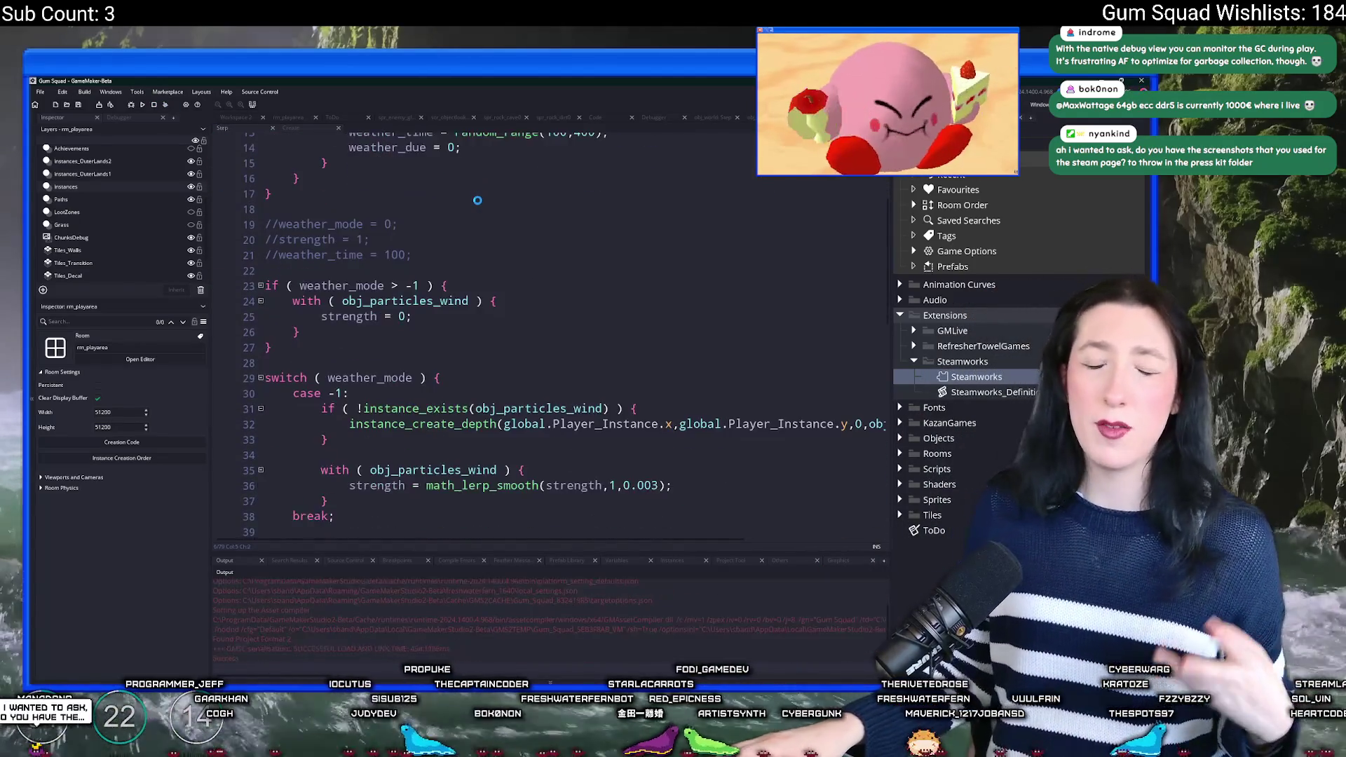
{"action": "scroll", "coordinate": [478, 201], "scroll_direction": "down", "scroll_amount": 1}
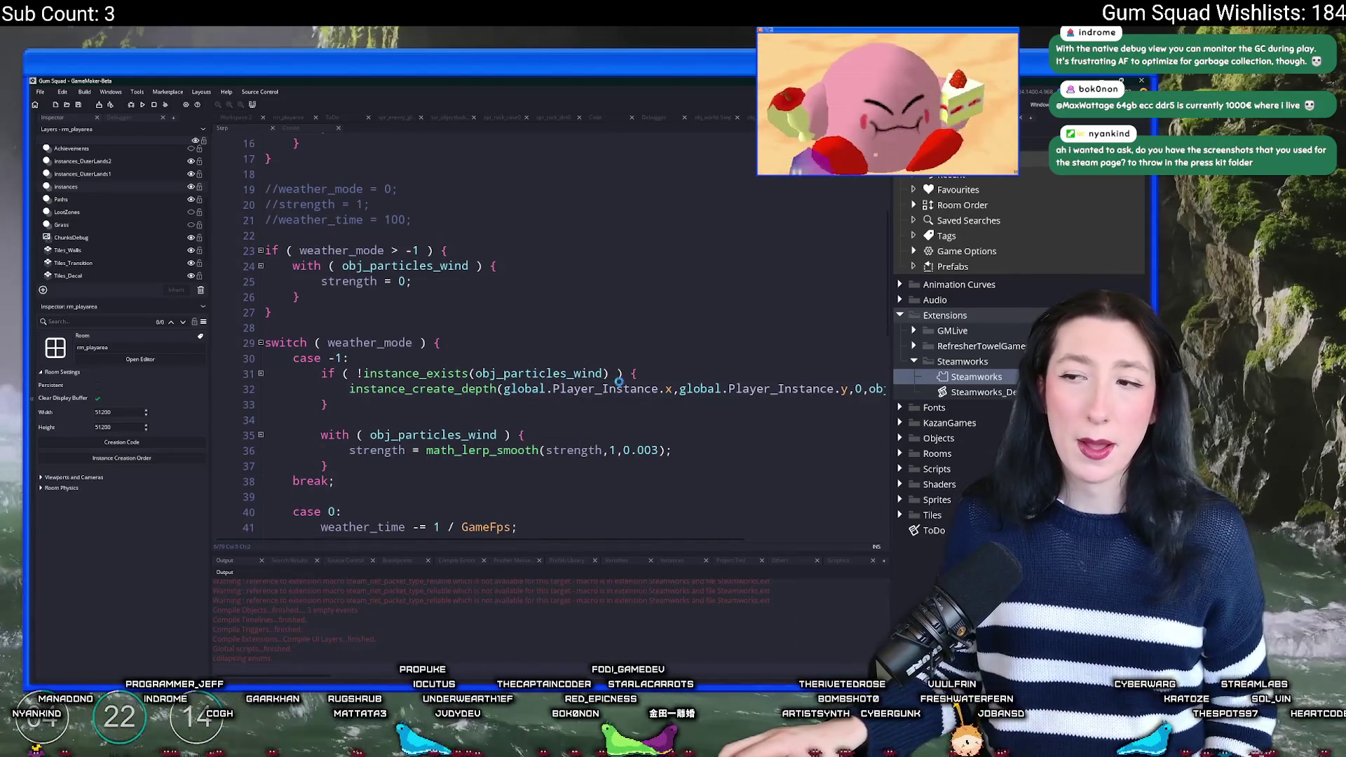
Step: Browse obj_particles_wind's Create, Step and Clean Up events, then maximize the game window
{"action": "left_click", "coordinate": [876, 388]}
{"action": "left_click", "coordinate": [791, 388]}
{"action": "middle_click", "coordinate": [791, 389]}
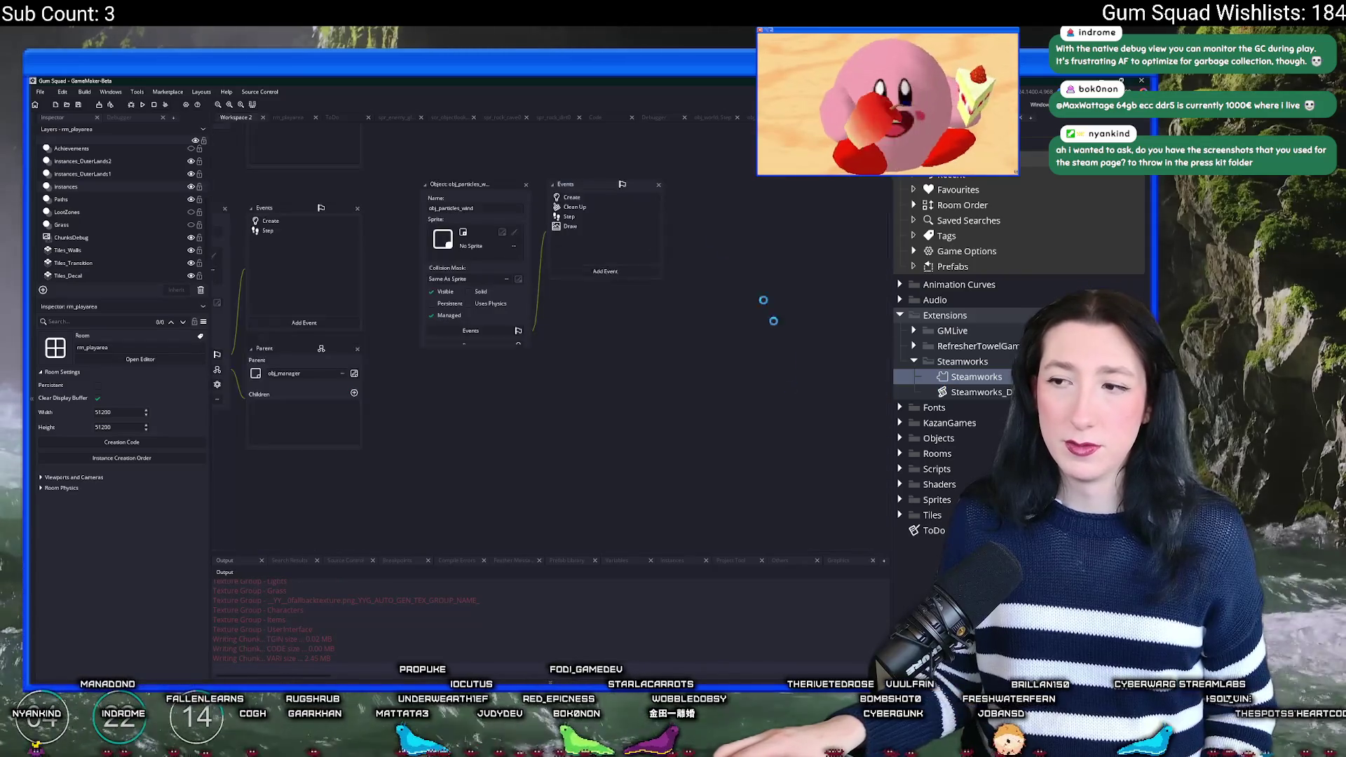
{"action": "left_click", "coordinate": [569, 216]}
{"action": "left_click", "coordinate": [576, 207]}
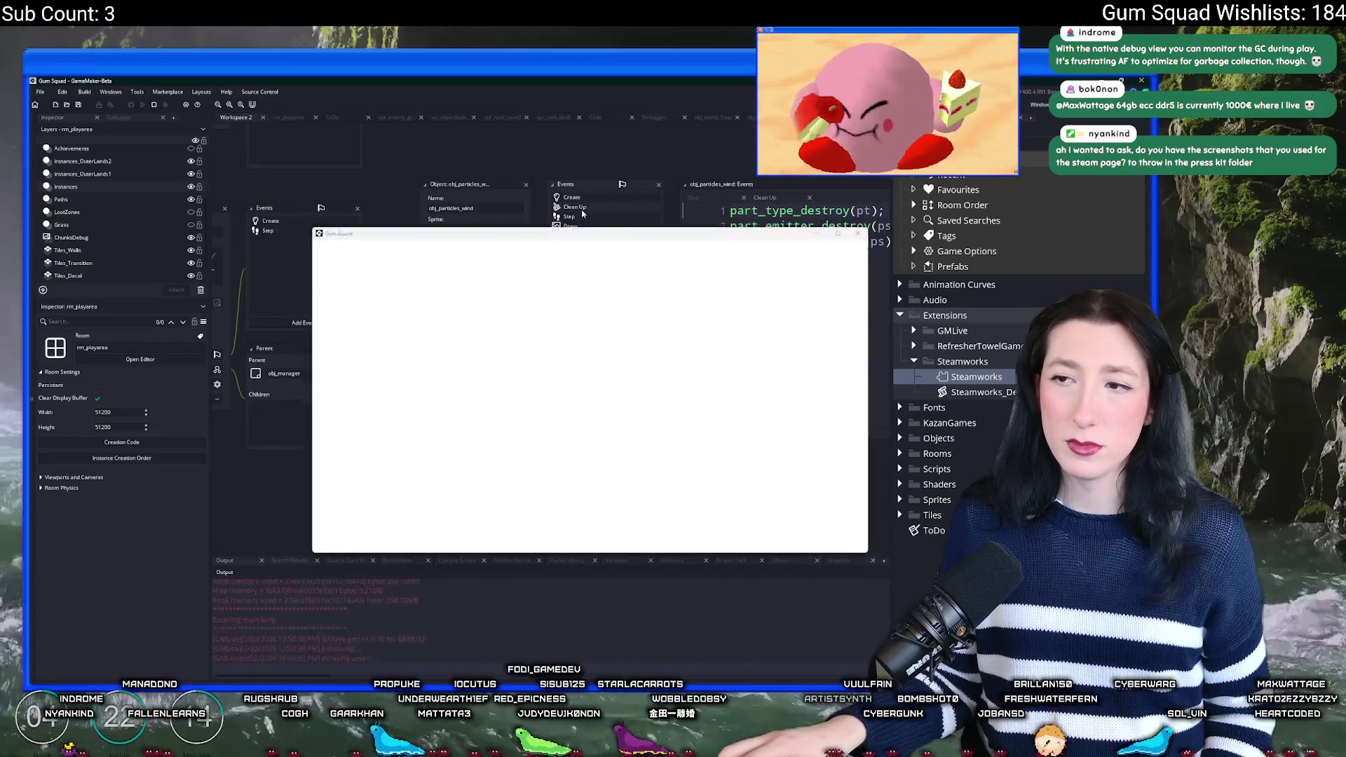
{"action": "left_click_drag", "start_coordinate": [596, 235], "coordinate": [600, 291]}
{"action": "left_click", "coordinate": [572, 197]}
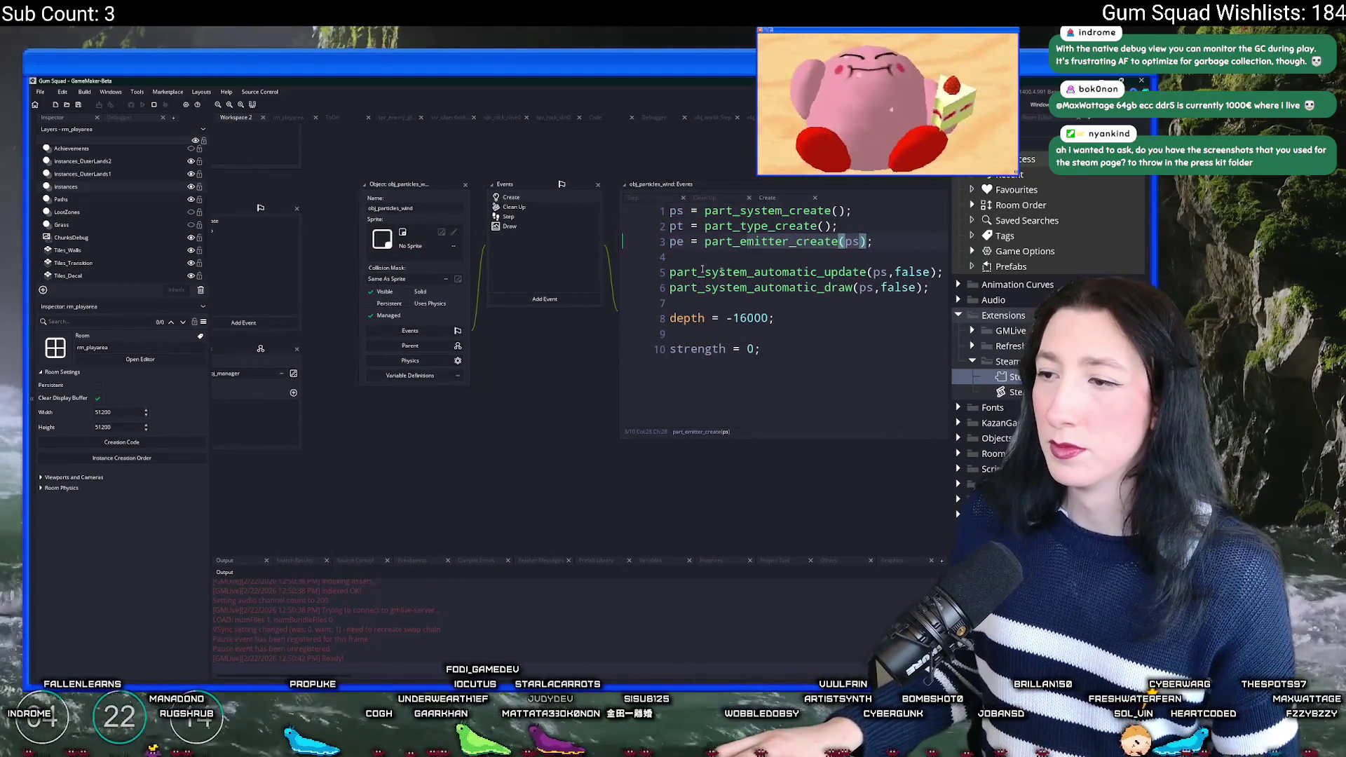
{"action": "left_click", "coordinate": [503, 217]}
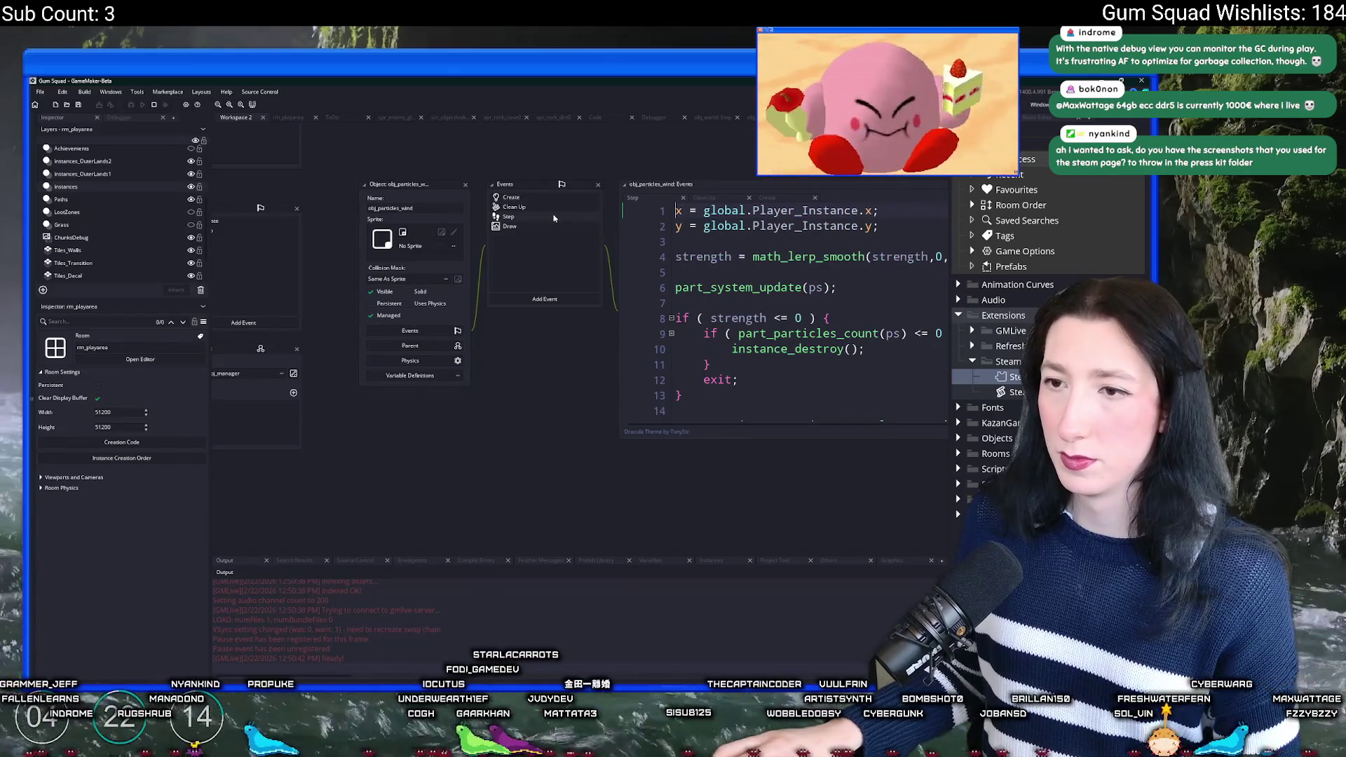
{"action": "key", "text": "alt+Tab"}
{"action": "left_click_drag", "start_coordinate": [497, 261], "coordinate": [501, 77]}
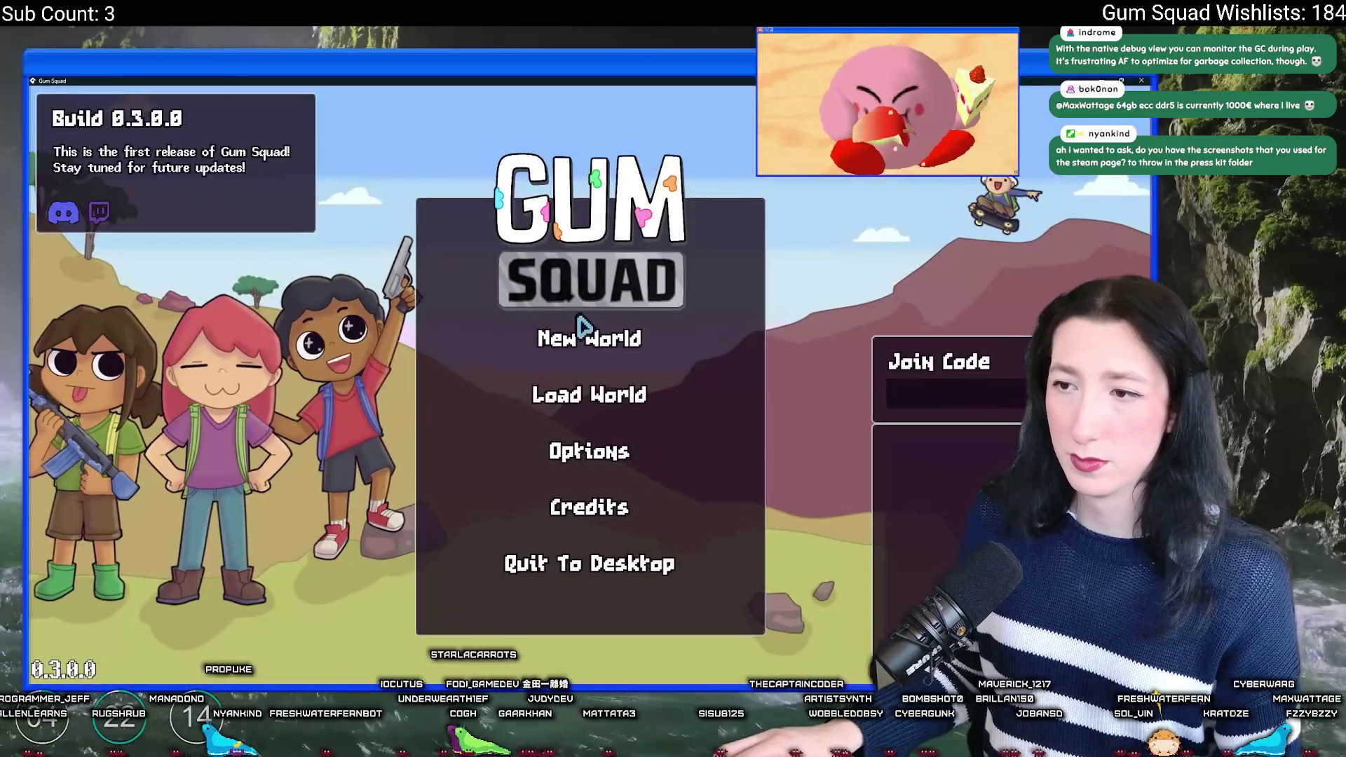
Step: Start a new world and lobby, walk the player in the rain, and show the IDE profiler
{"action": "left_click", "coordinate": [583, 335]}
{"action": "left_click", "coordinate": [595, 520]}
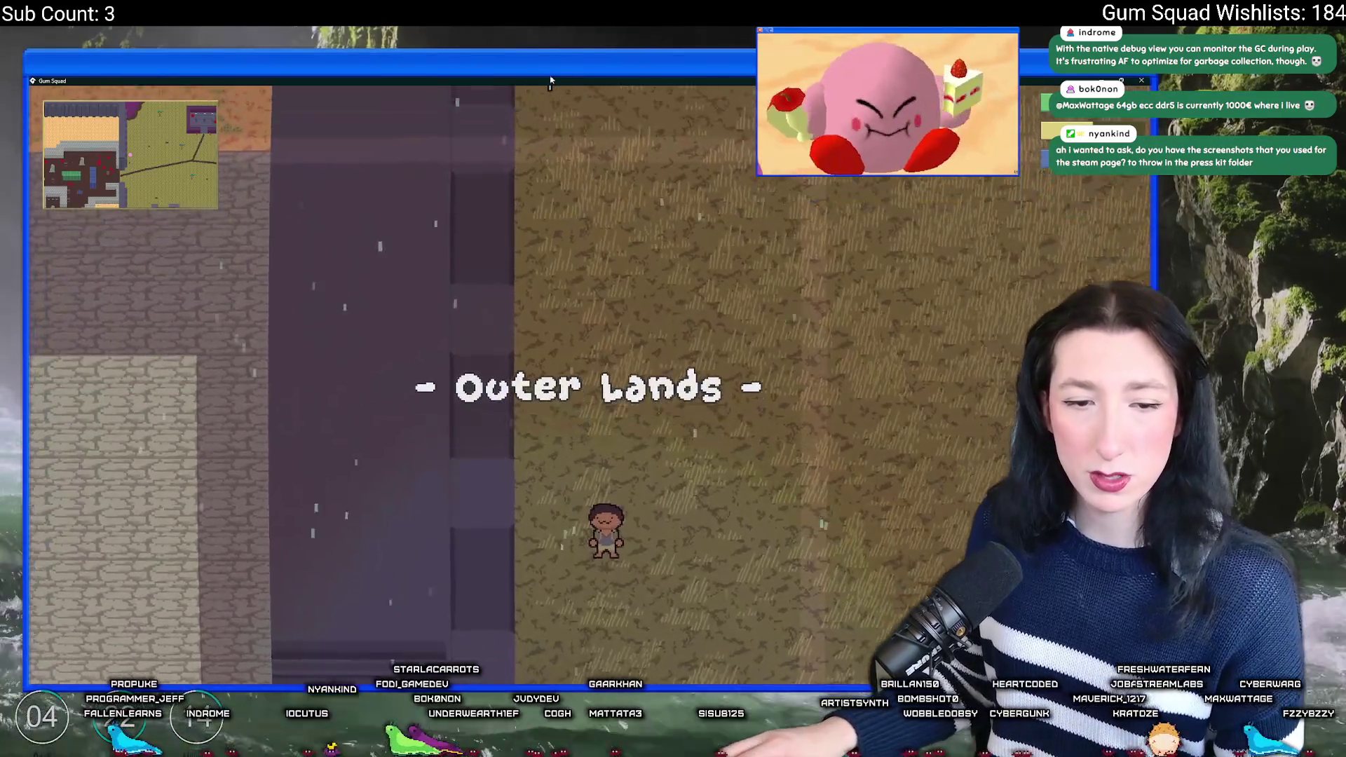
{"action": "left_click_drag", "start_coordinate": [552, 79], "coordinate": [553, 147]}
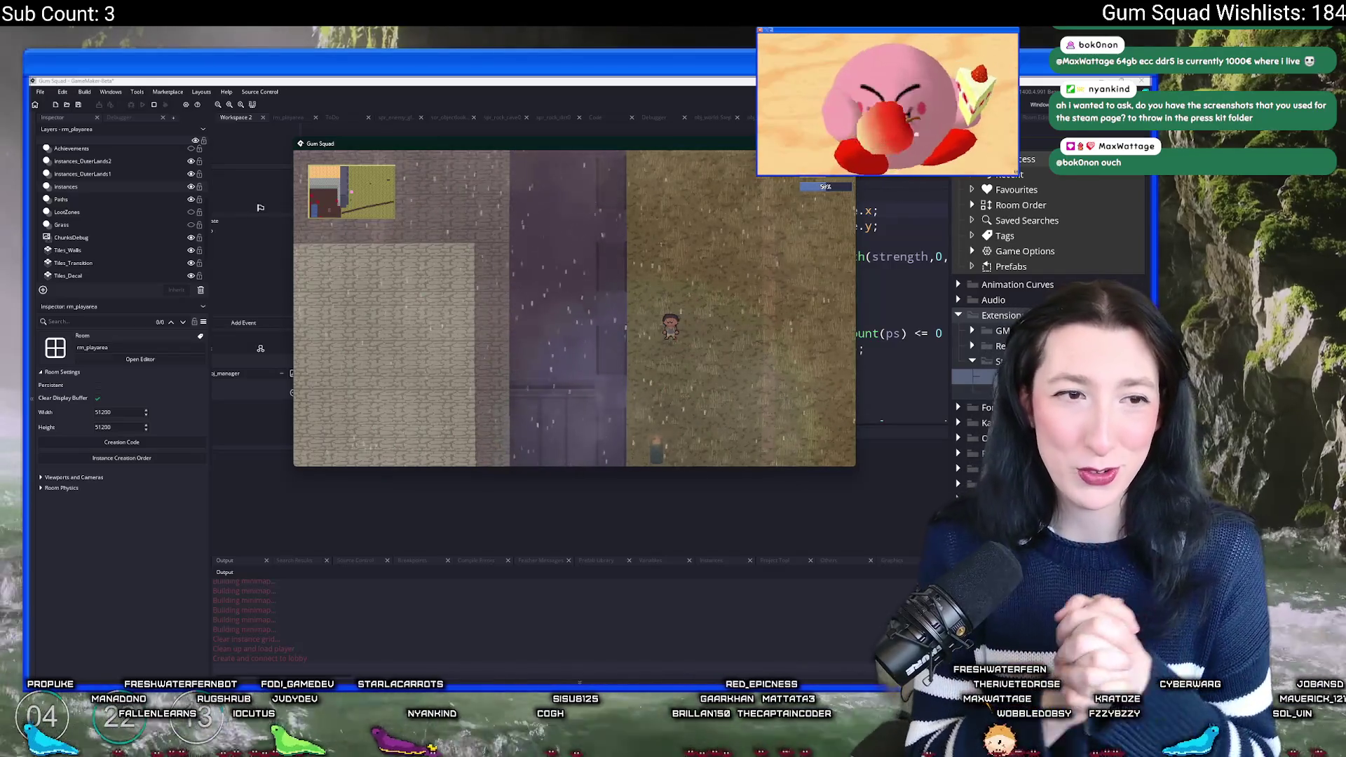
{"action": "key", "text": "s"}
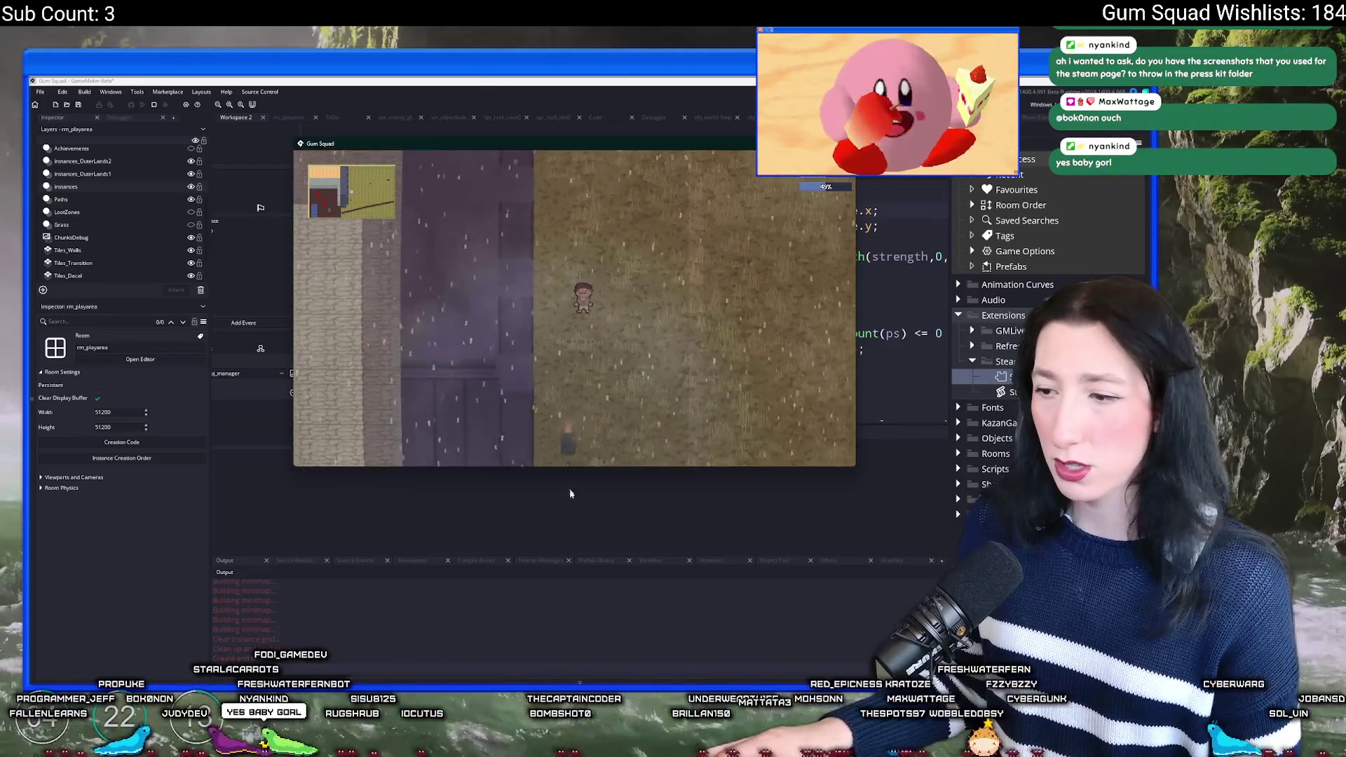
{"action": "left_click", "coordinate": [850, 563]}
{"action": "key", "text": "alt+Tab"}
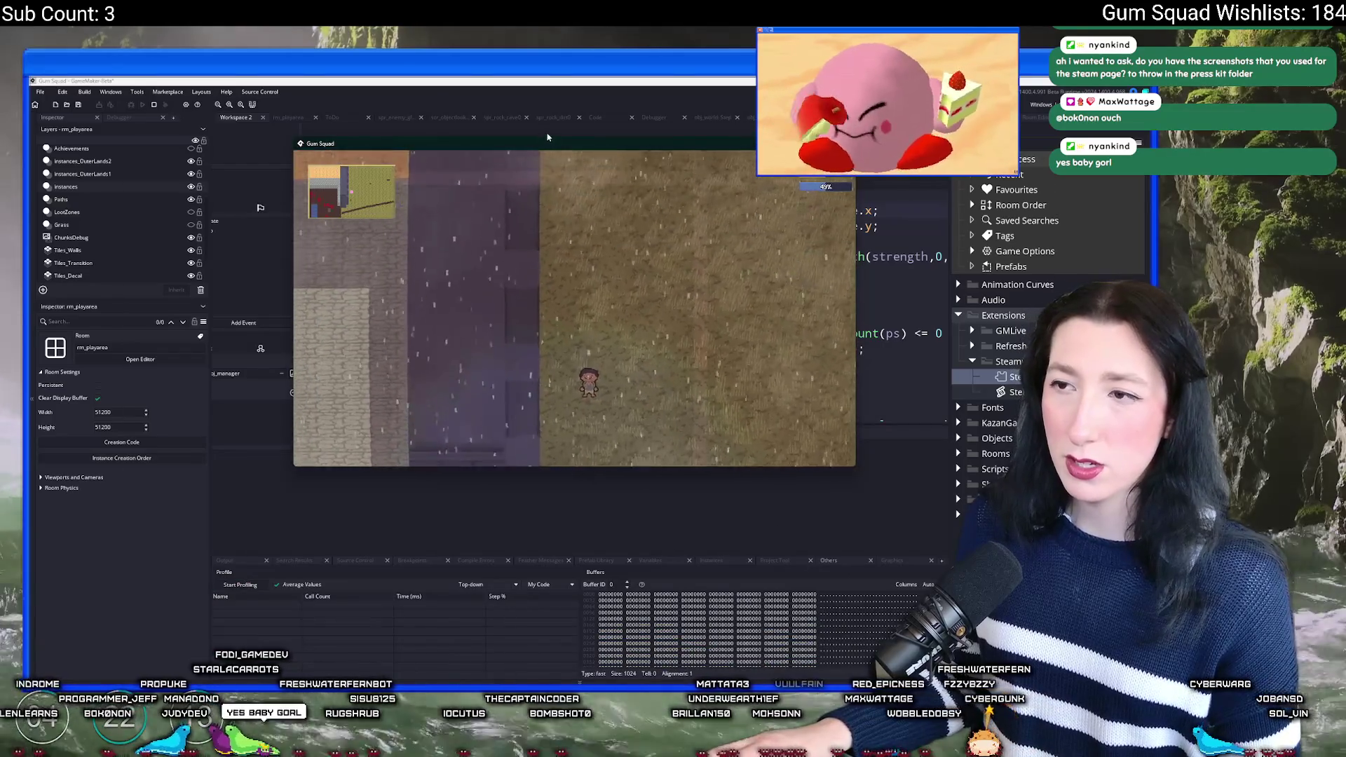
Step: Walk the character around the field, then enlarge the profiler panel to show more rows
{"action": "key", "text": "d"}
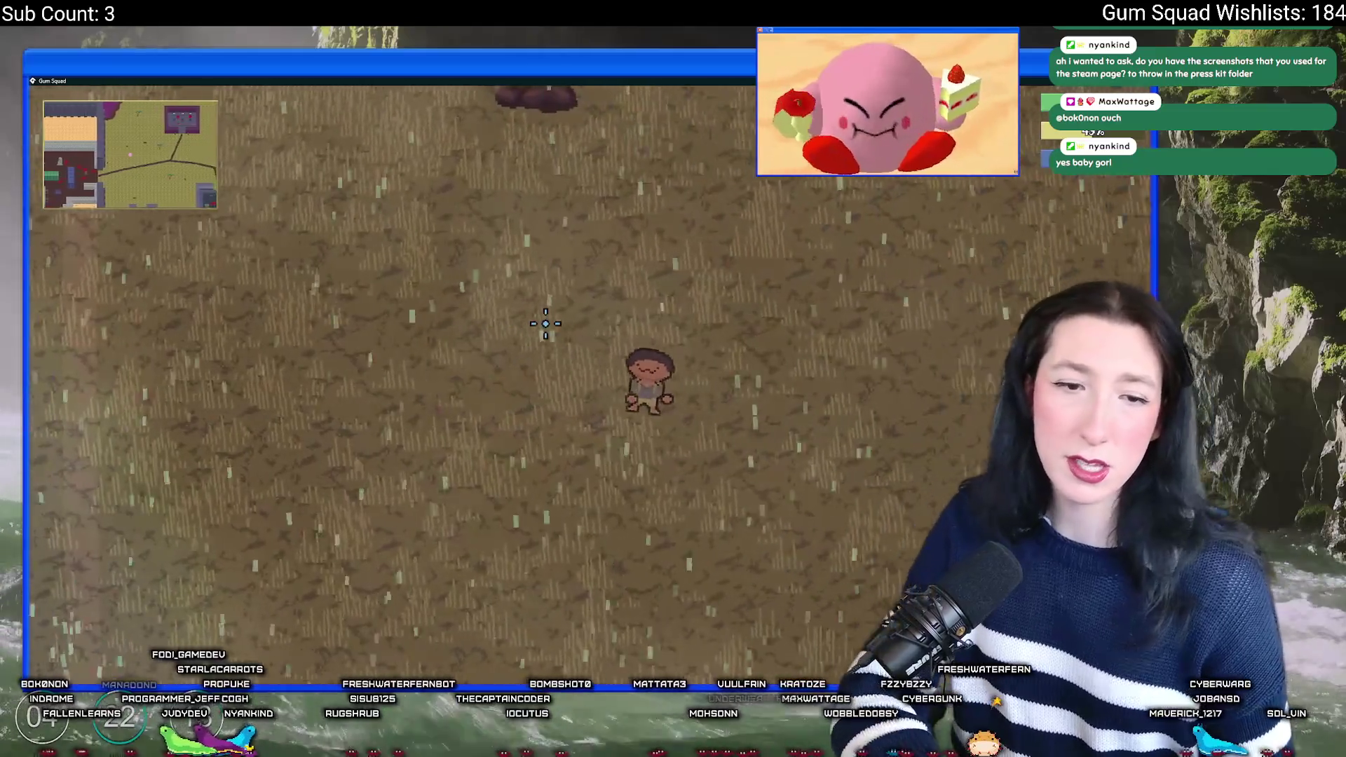
{"action": "key", "text": "d"}
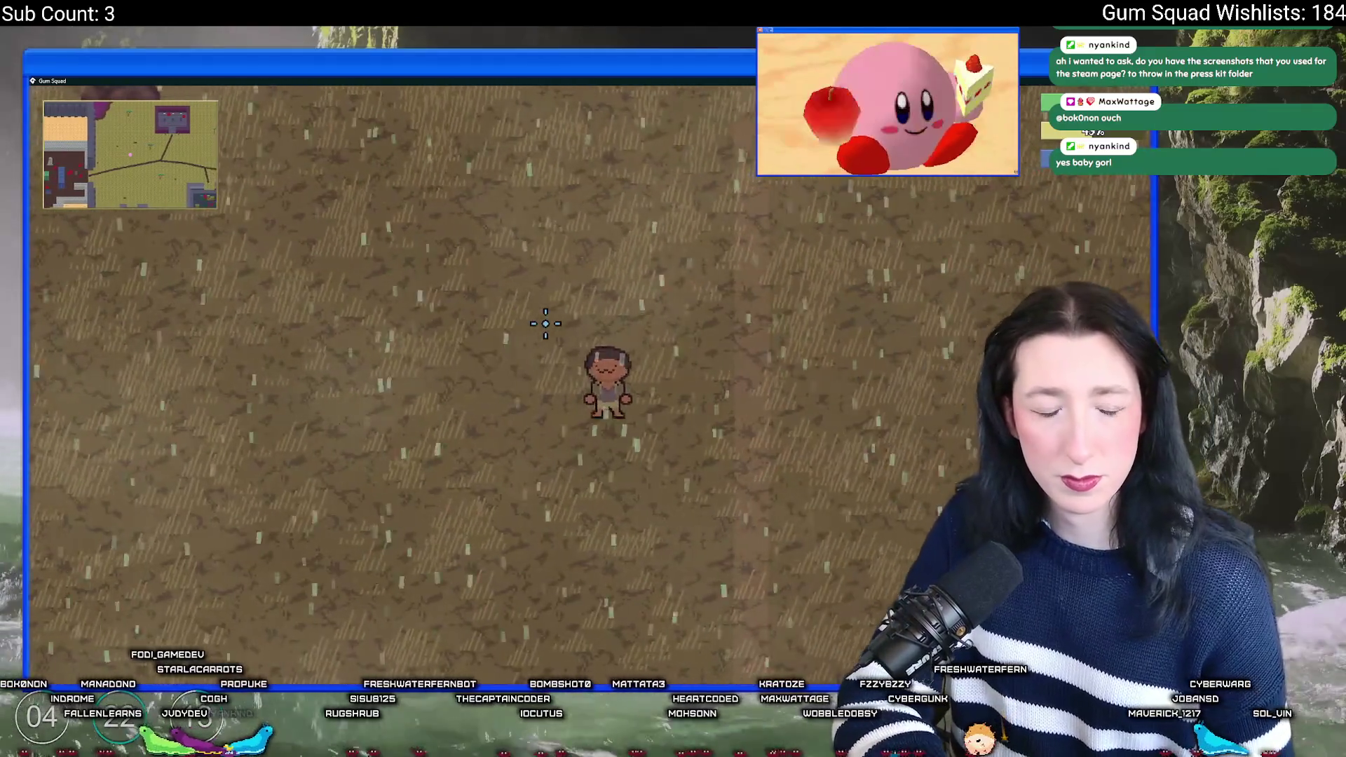
{"action": "key", "text": "a"}
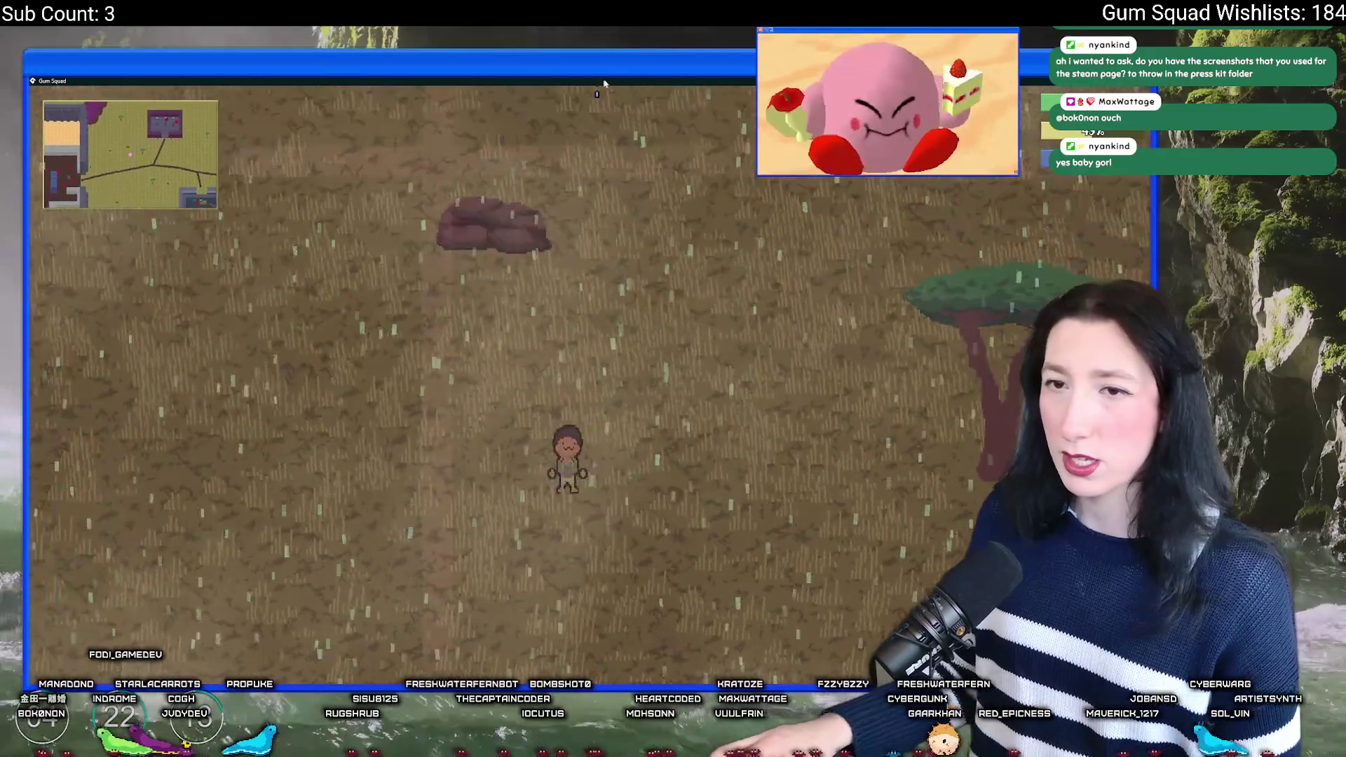
{"action": "key", "text": "w"}
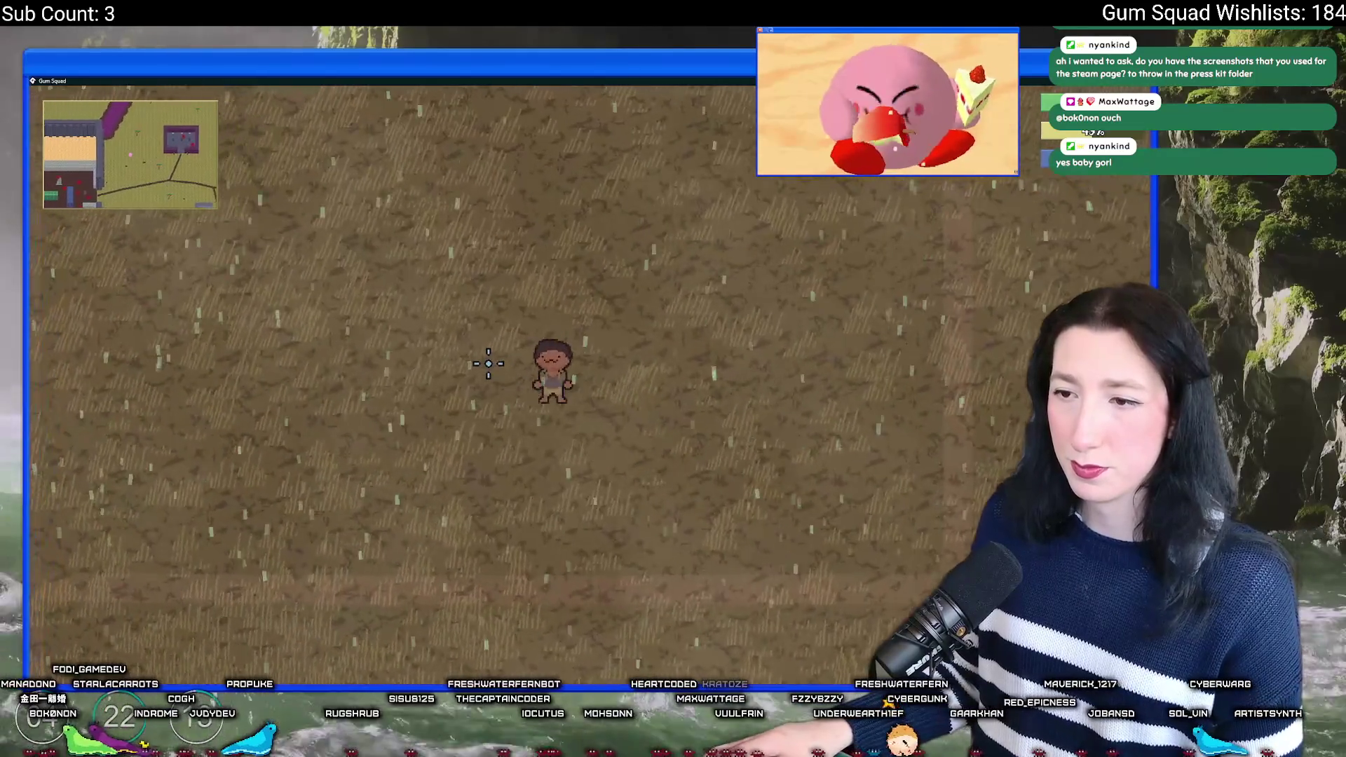
{"action": "key", "text": "Escape"}
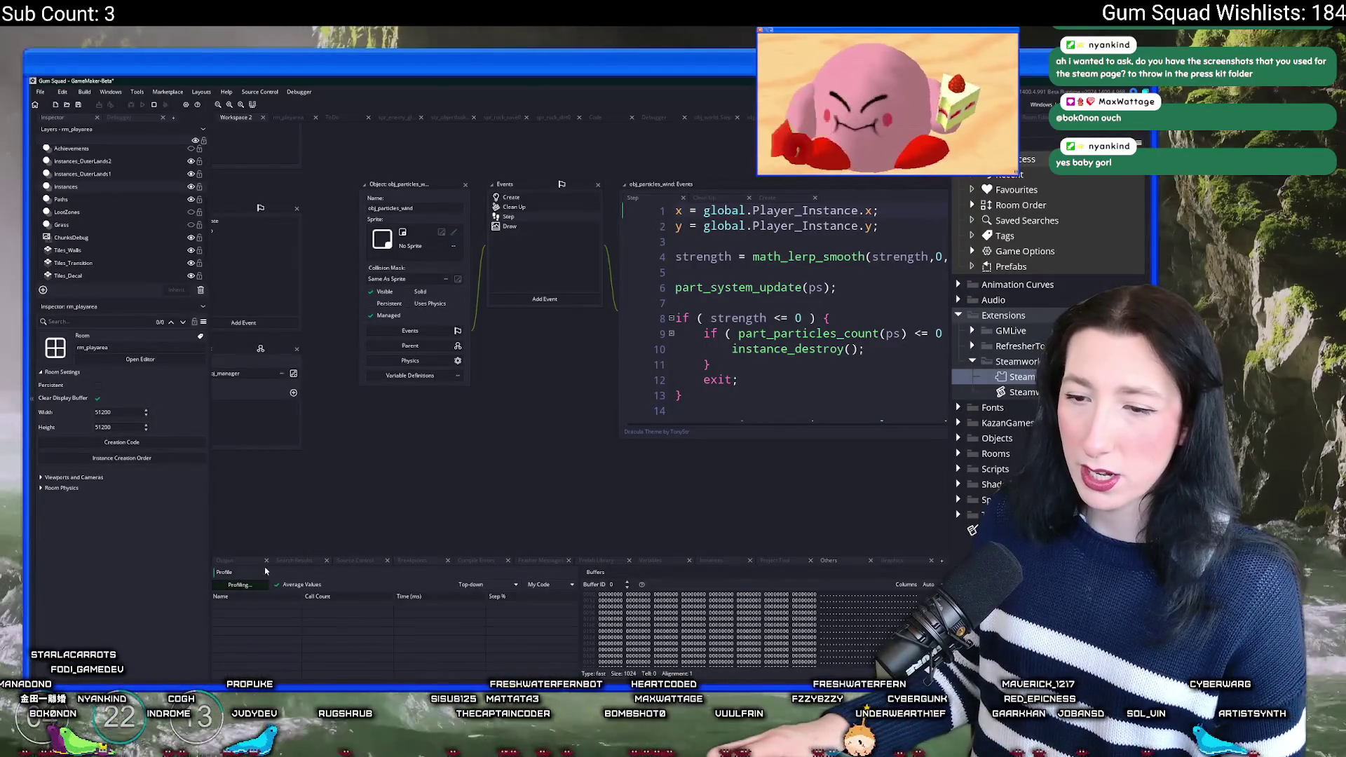
{"action": "left_click_drag", "start_coordinate": [277, 554], "coordinate": [276, 429]}
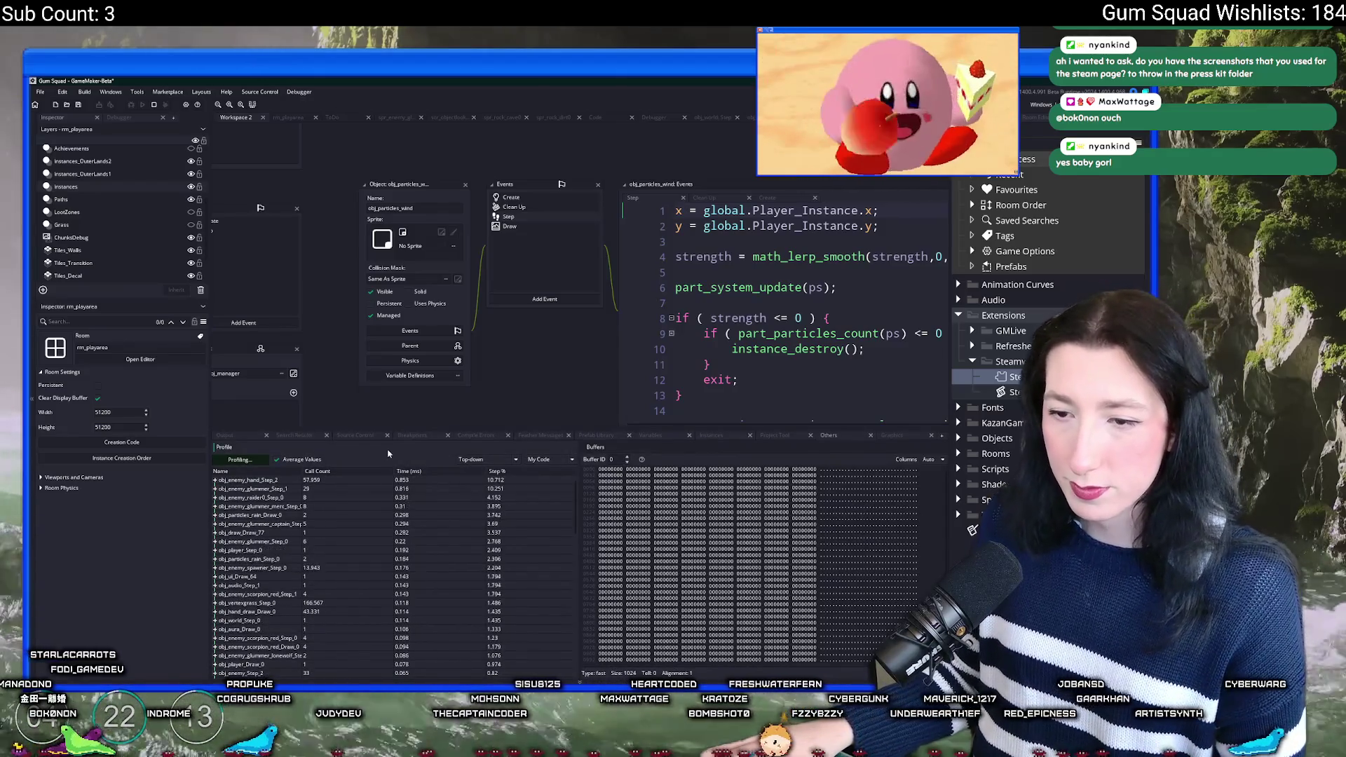
{"action": "key", "text": "alt+Tab"}
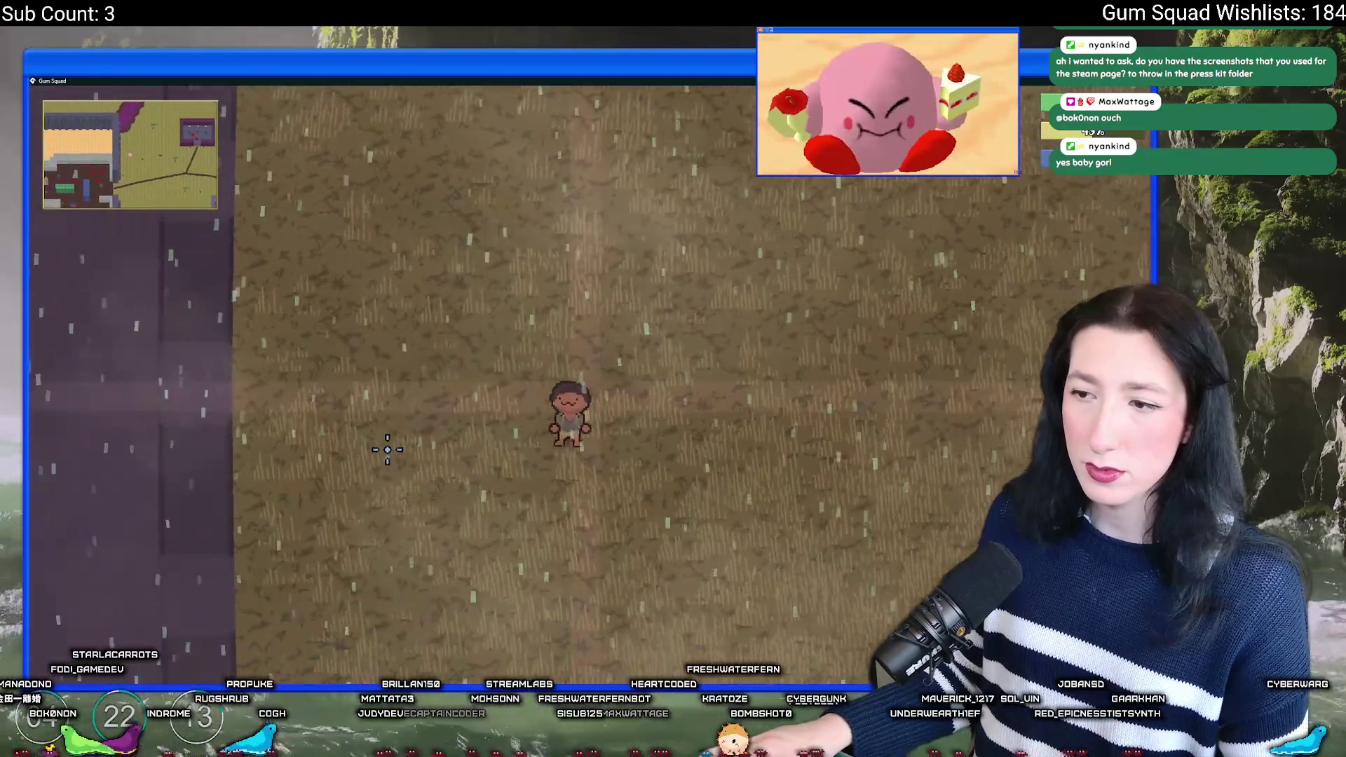
Step: Keep walking the character around the rainy field, then return to the profiler results
{"action": "key", "text": "a"}
{"action": "key", "text": "w"}
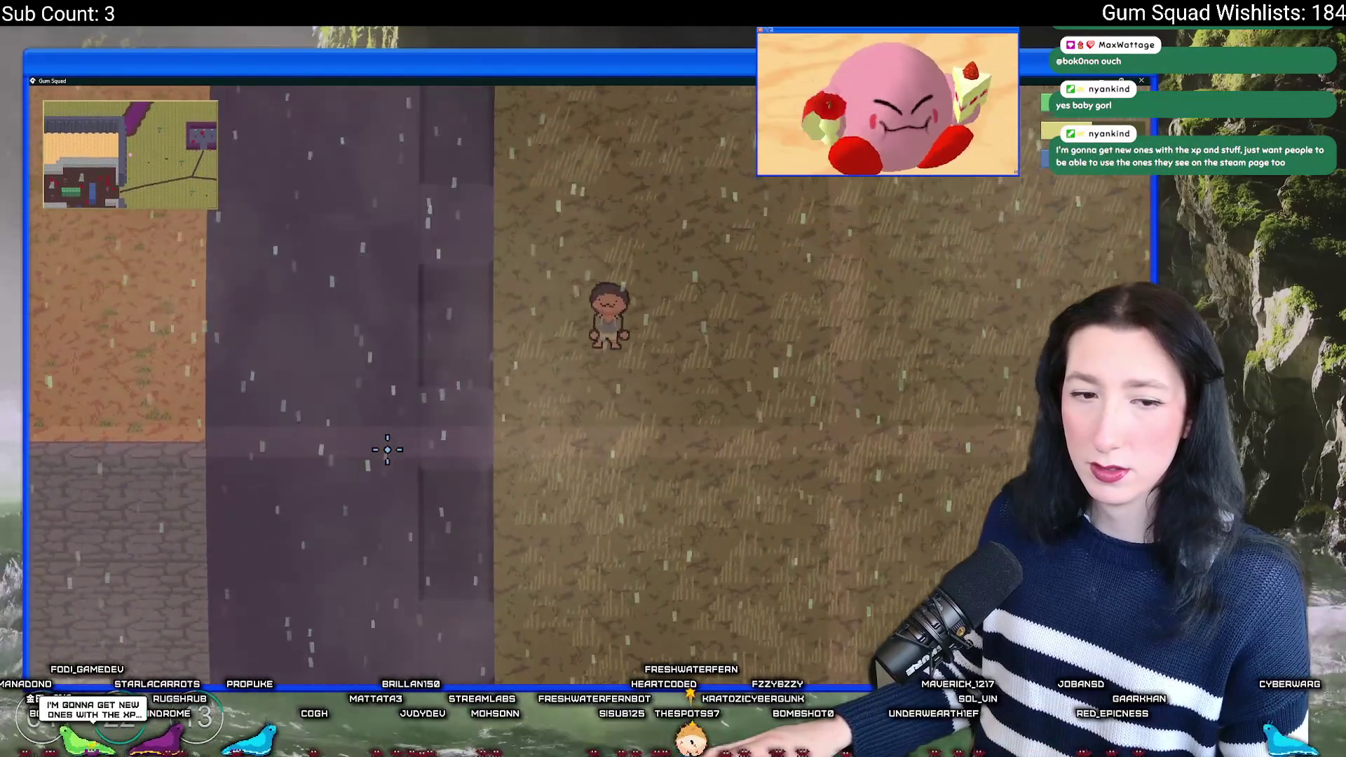
{"action": "key", "text": "s"}
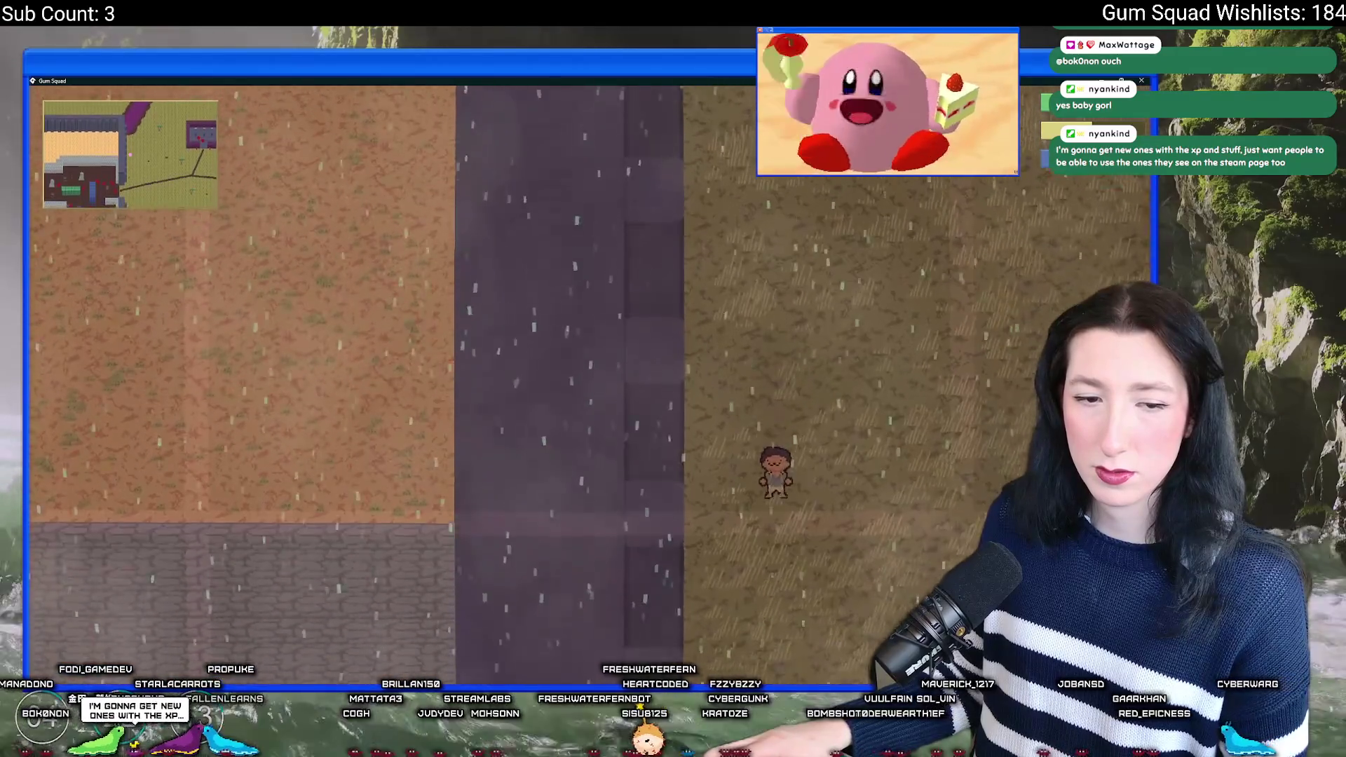
{"action": "key", "text": "d"}
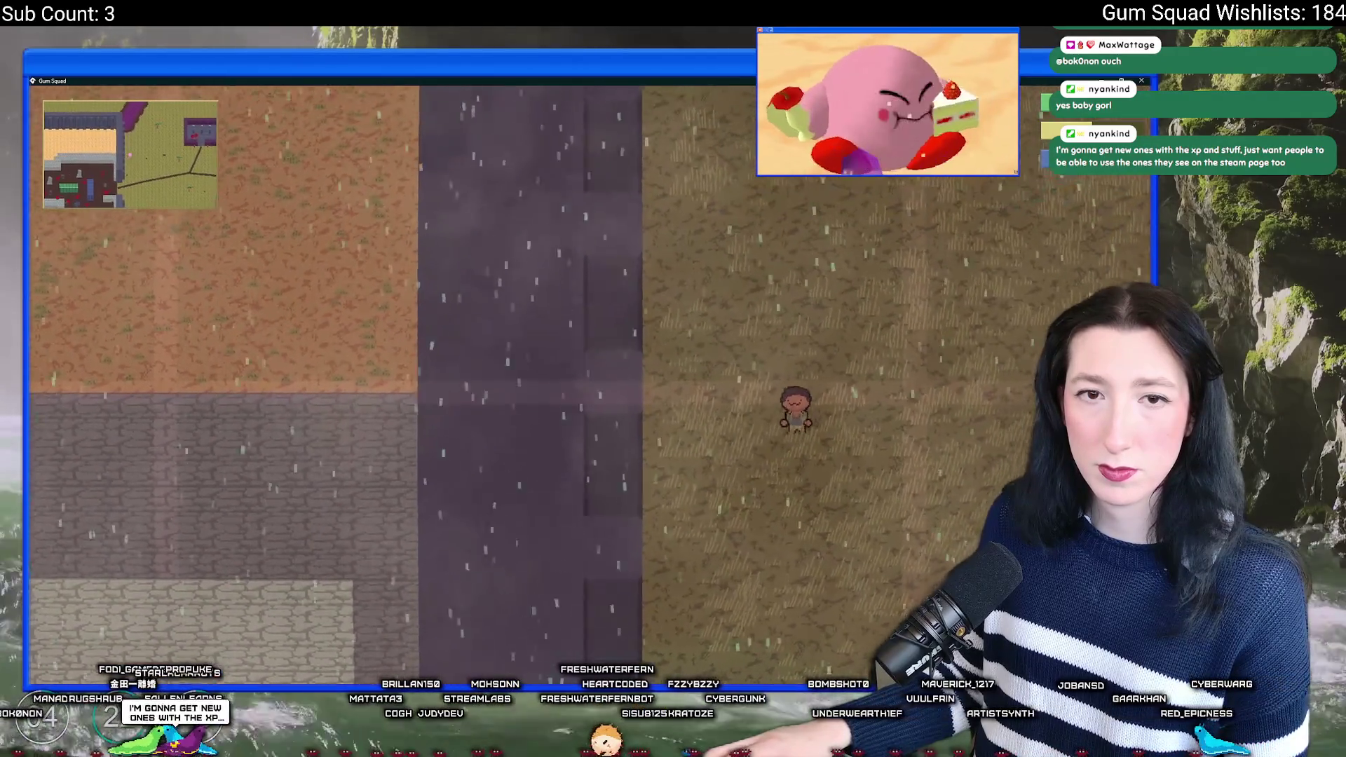
{"action": "key", "text": "a"}
{"action": "key", "text": "w"}
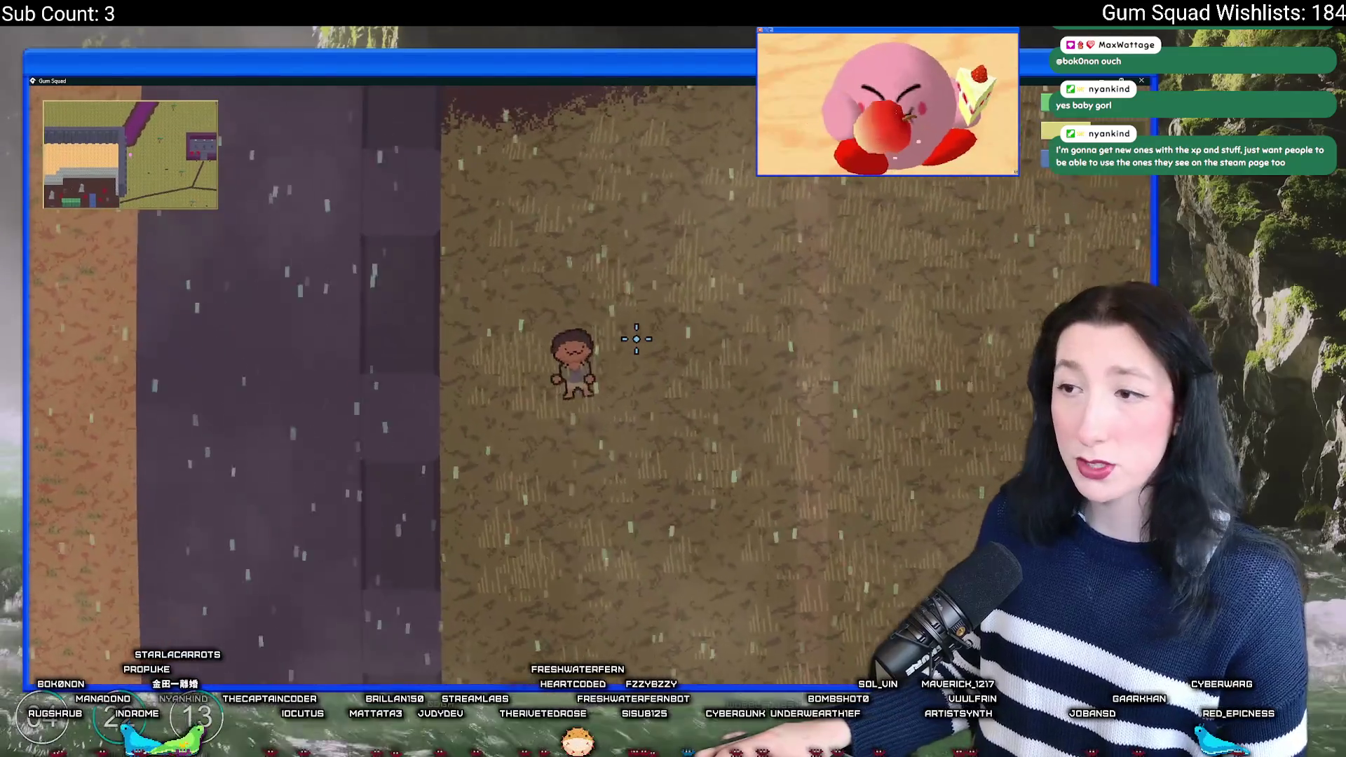
{"action": "key", "text": "a"}
{"action": "key", "text": "w"}
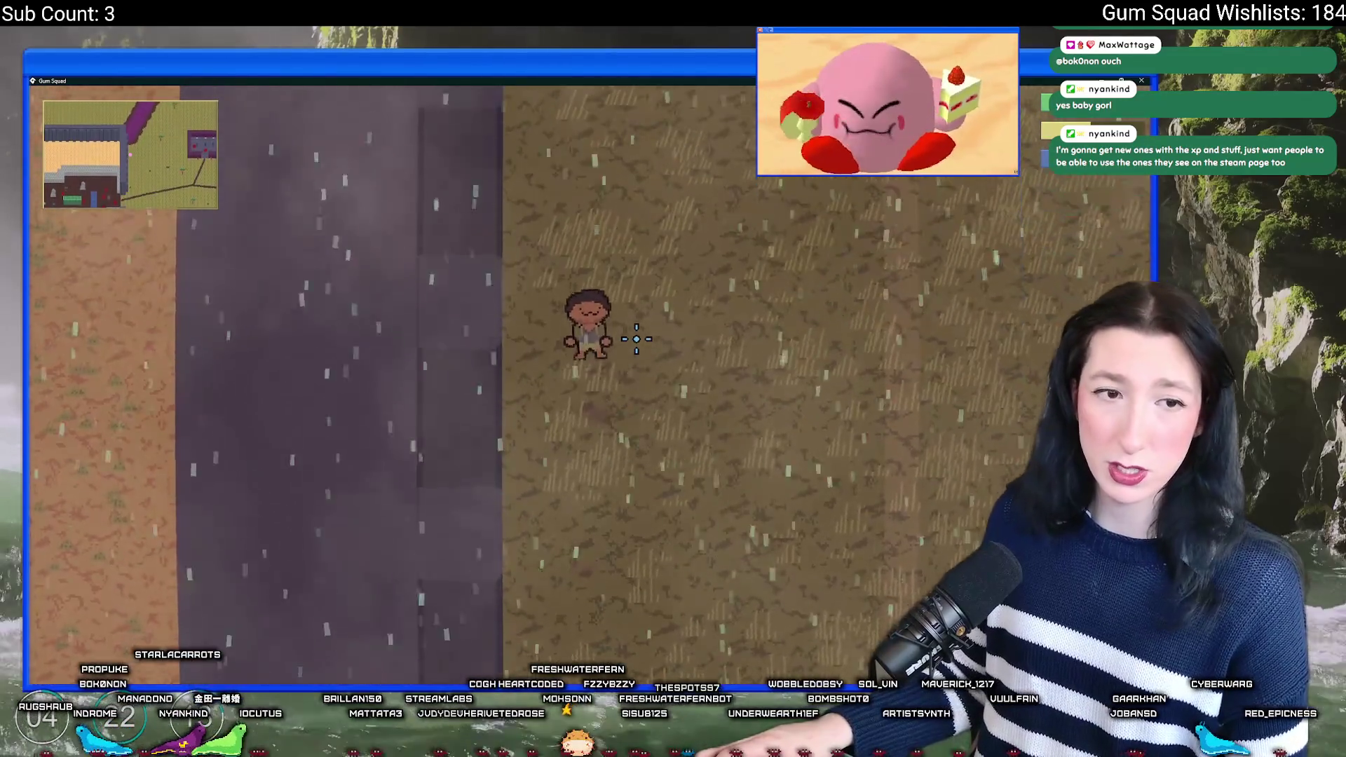
{"action": "key", "text": "s"}
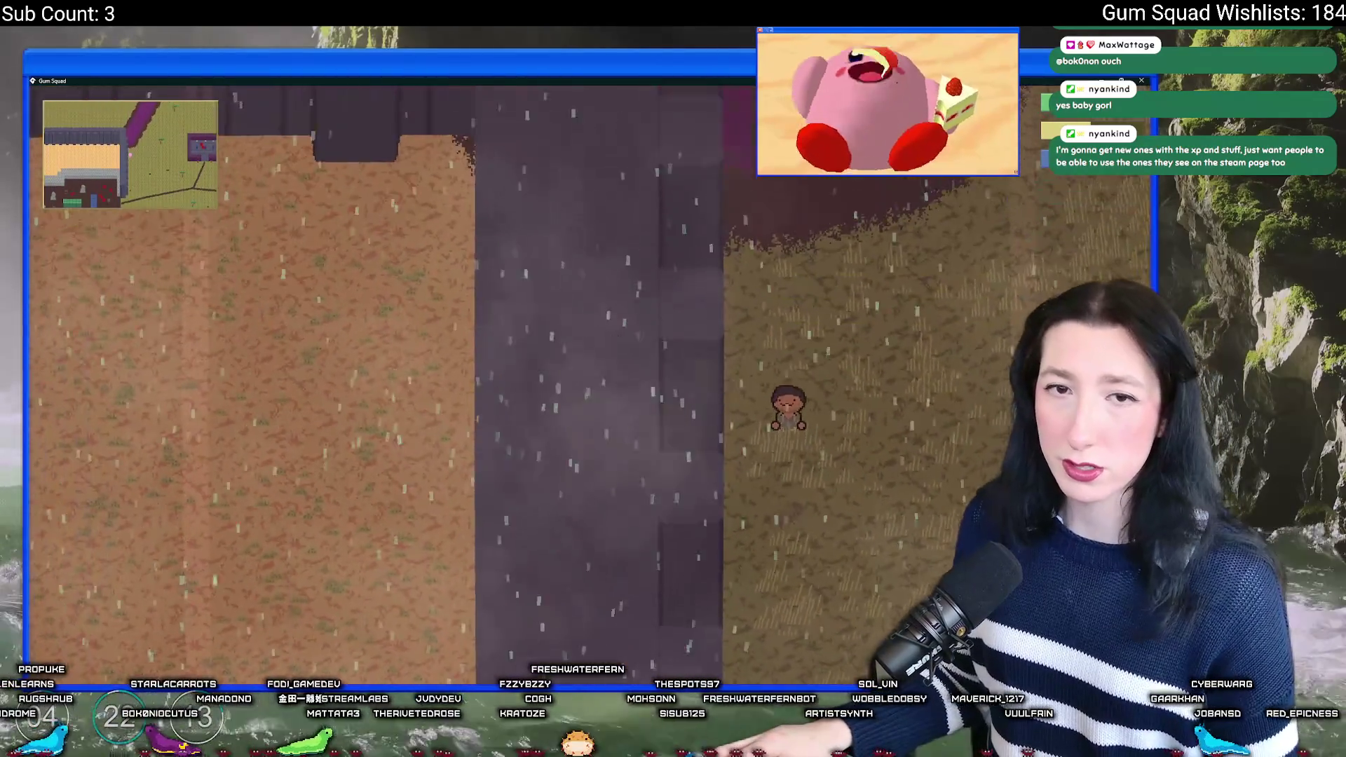
{"action": "key", "text": "s"}
{"action": "key", "text": "d"}
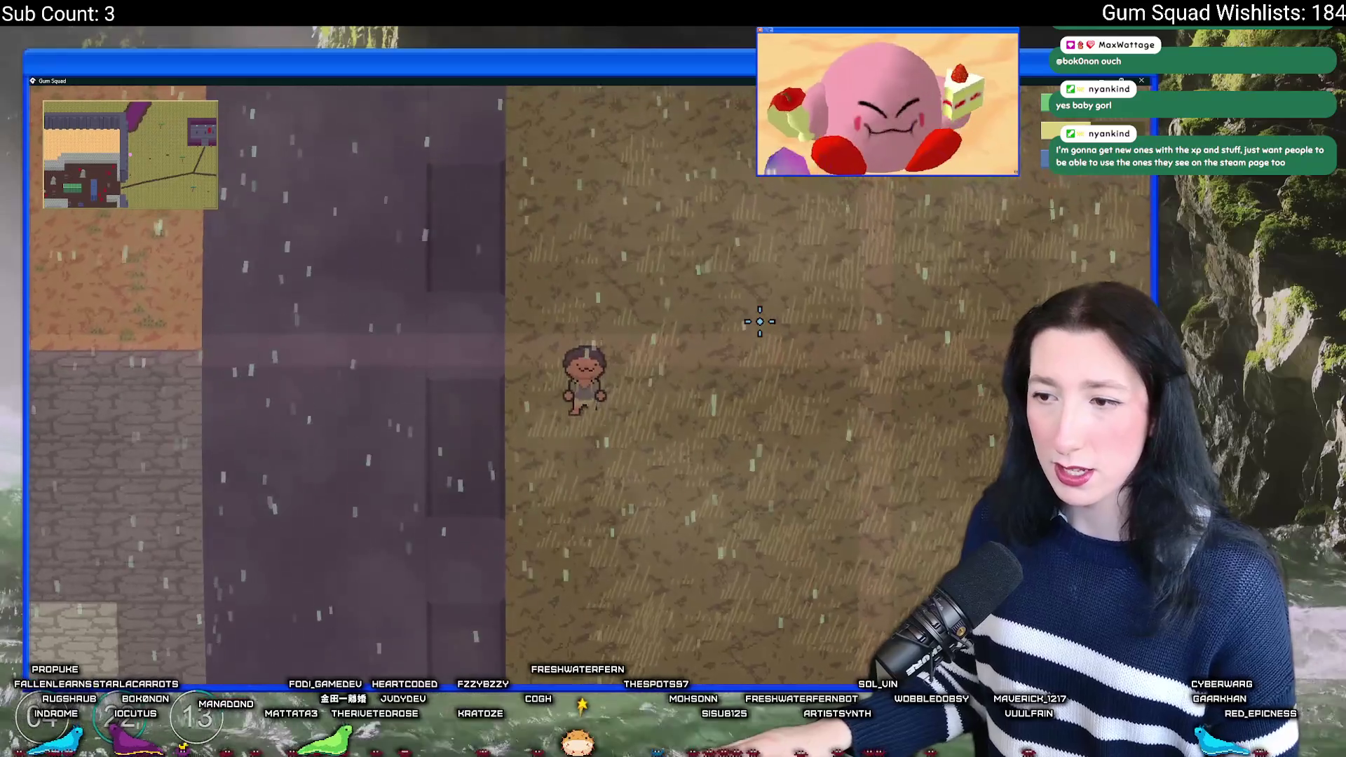
{"action": "key", "text": "alt+Tab"}
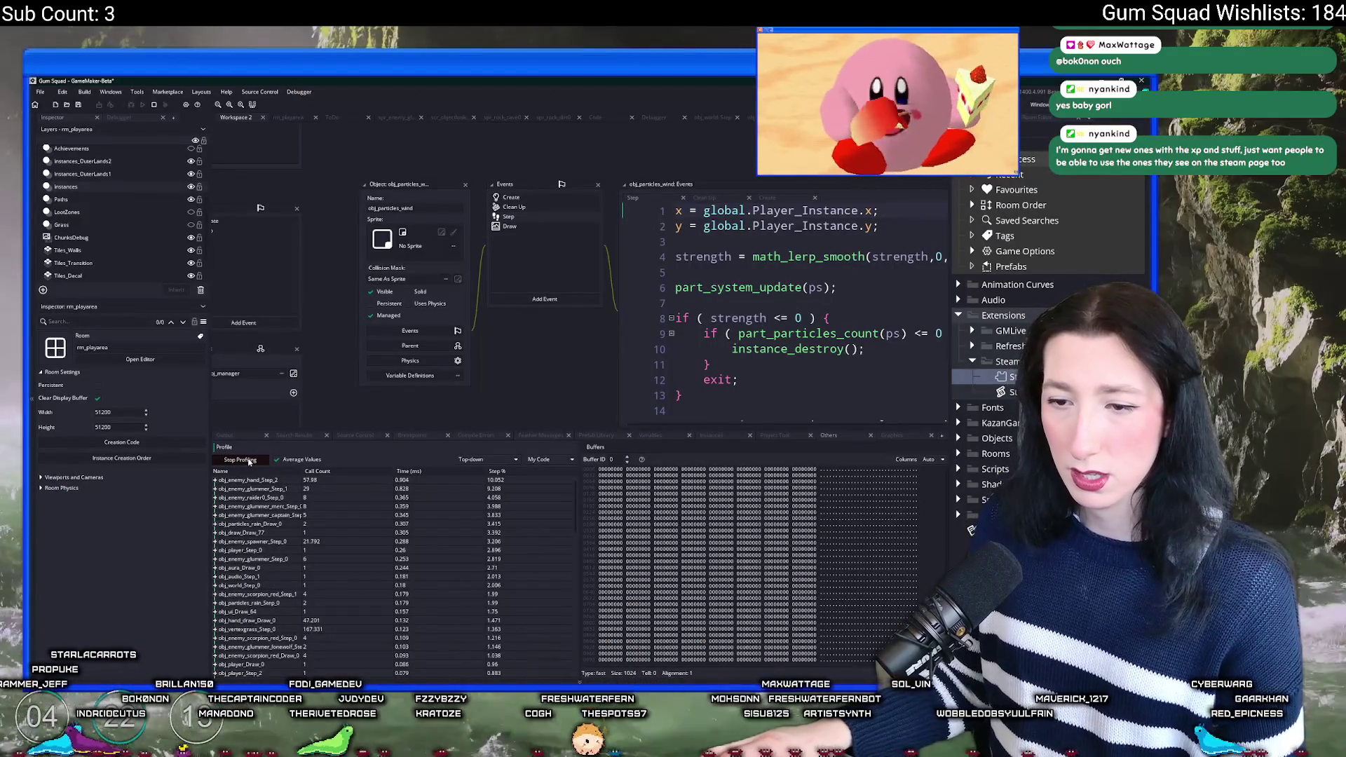
Step: Stop profiling and inspect the obj_enemy_glummer_Step_1 and obj_particles_rain_Step_0 call breakdowns
{"action": "left_click", "coordinate": [251, 460]}
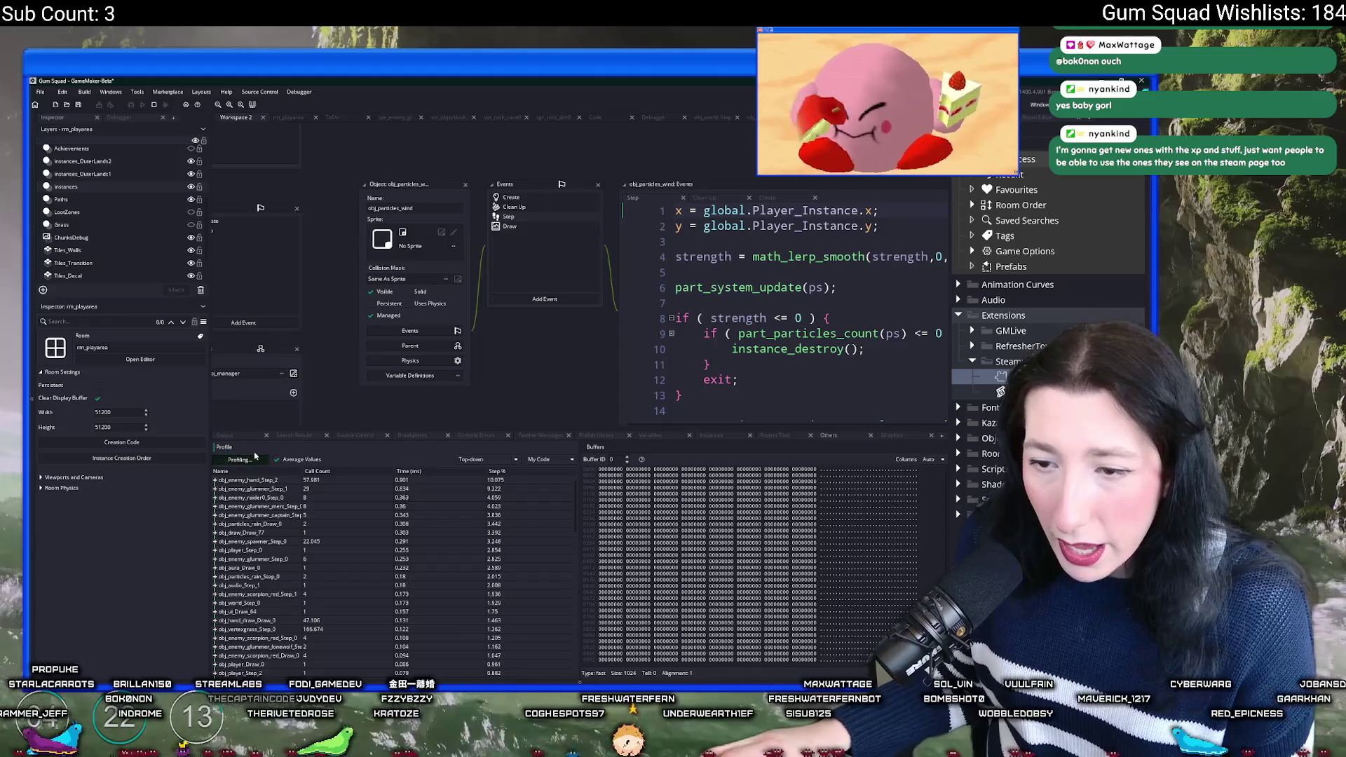
{"action": "left_click", "coordinate": [245, 460]}
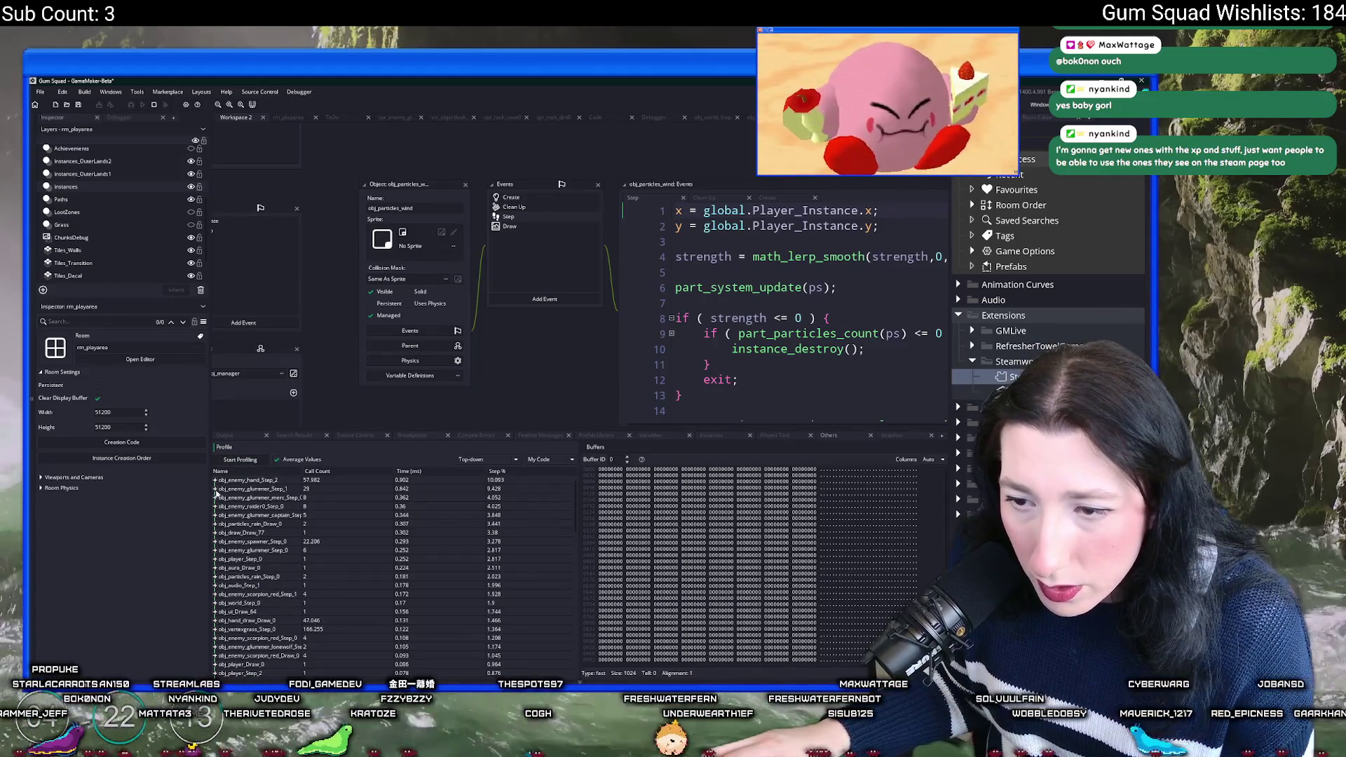
{"action": "left_click", "coordinate": [215, 488]}
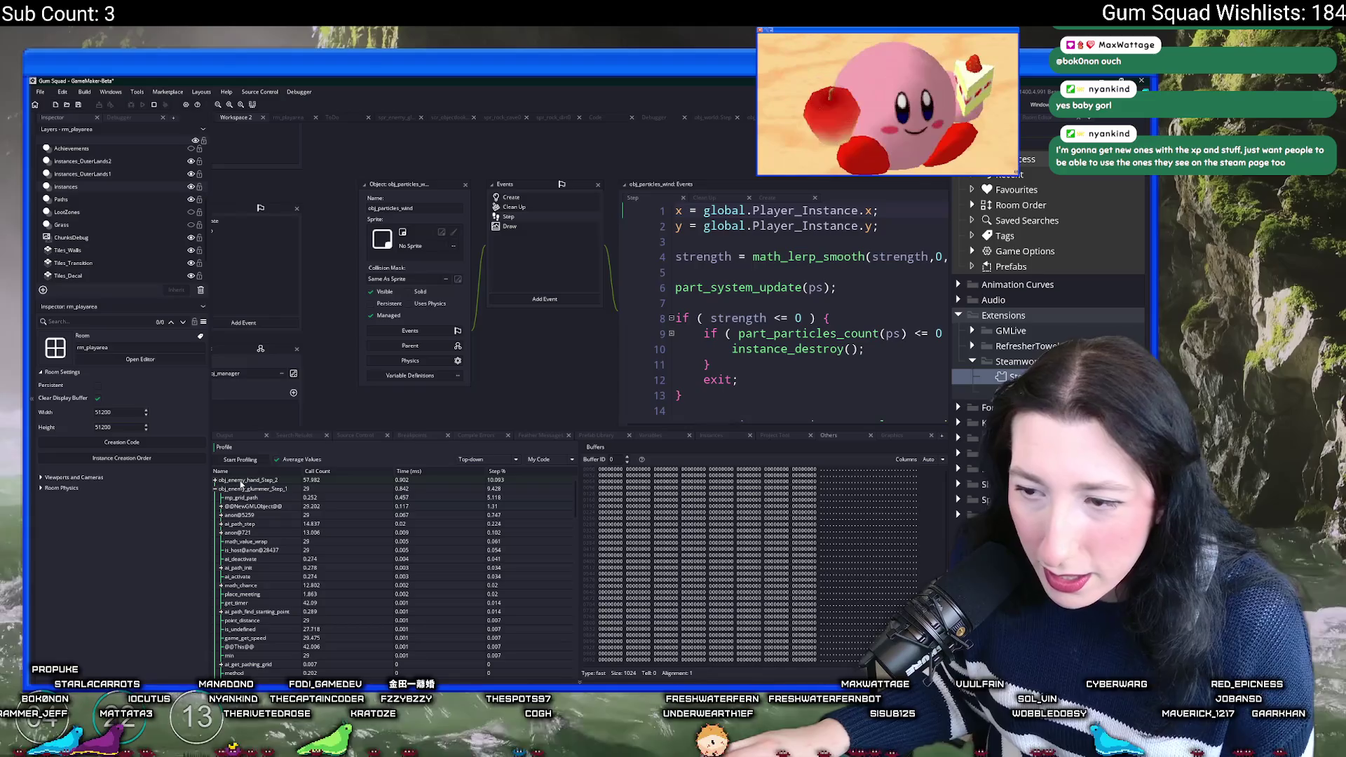
{"action": "left_click", "coordinate": [216, 487]}
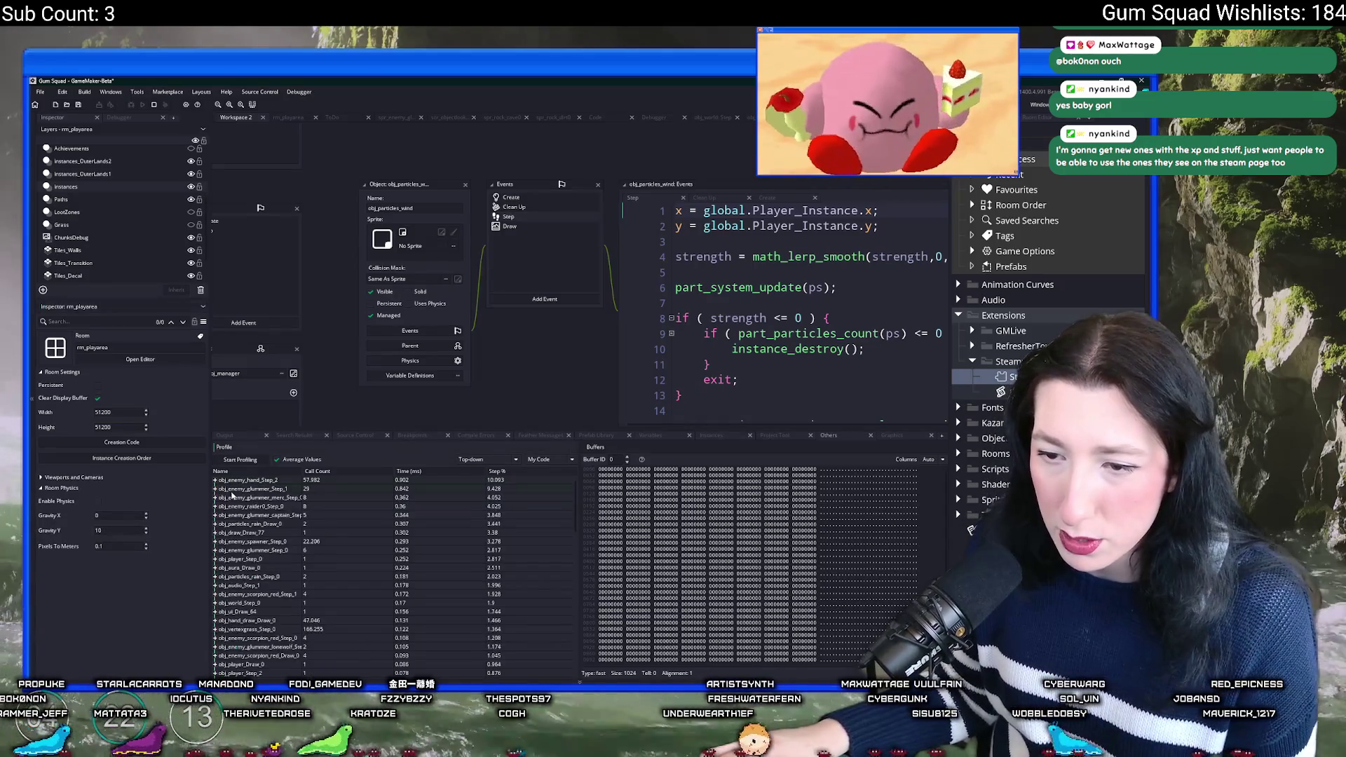
{"action": "left_click", "coordinate": [215, 576]}
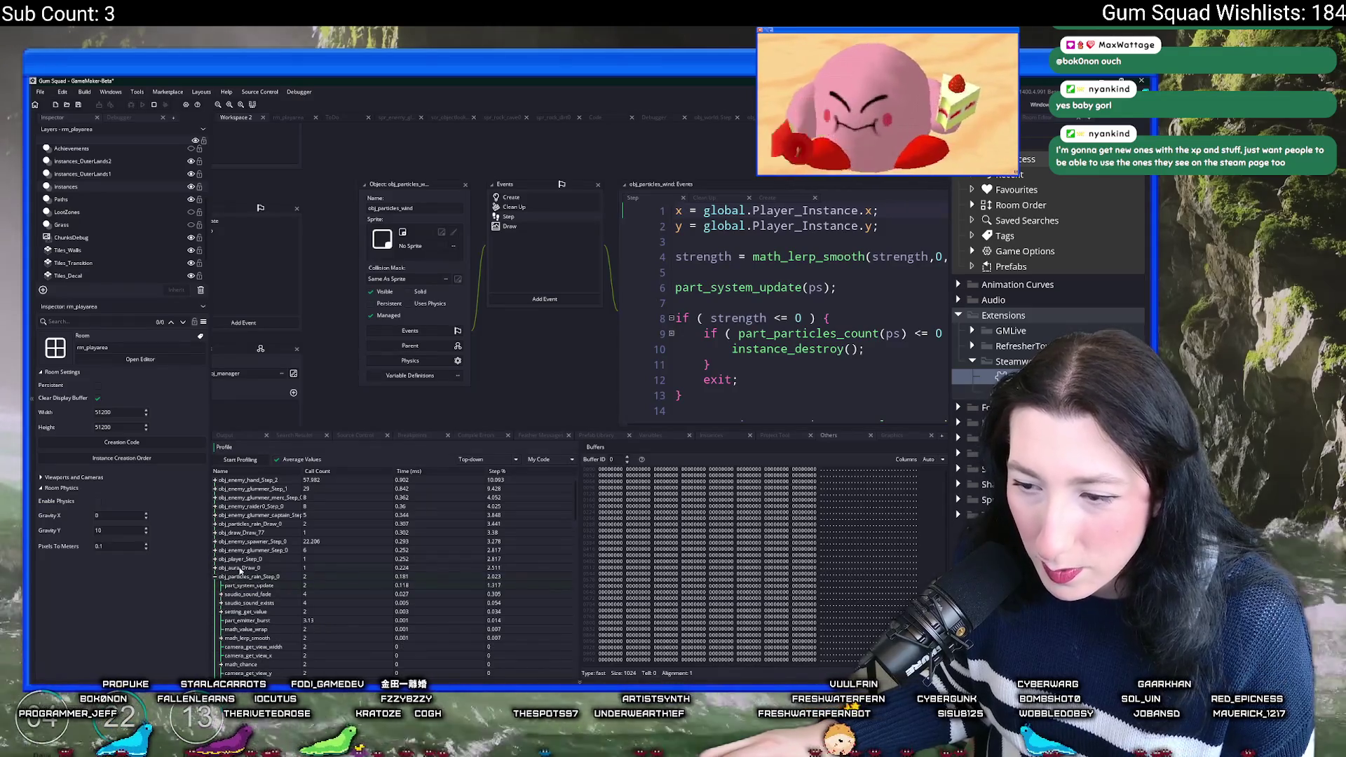
{"action": "left_click", "coordinate": [216, 576]}
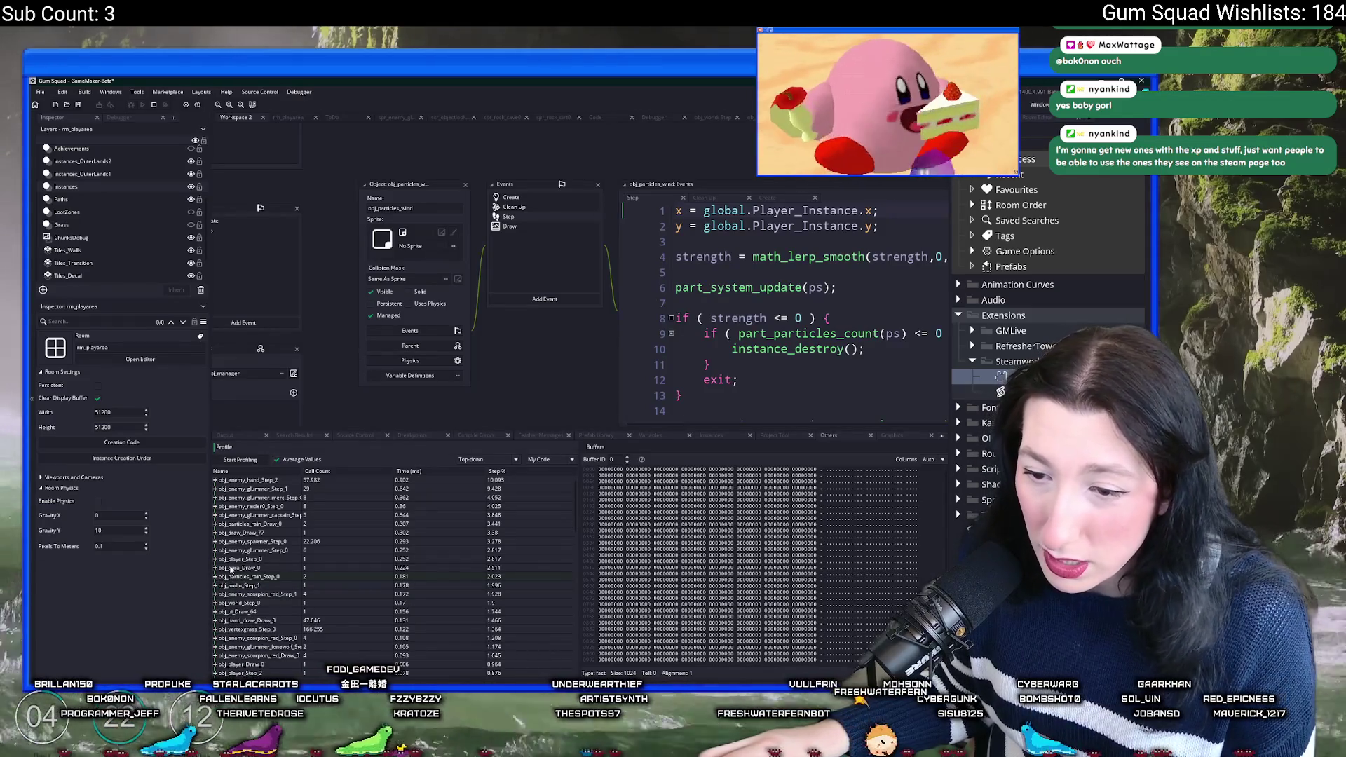
Step: Open obj_enemy_scorpion_red_Step_1's code and expand obj_audio_Step_1 and saudio_step calls
{"action": "left_click", "coordinate": [216, 593]}
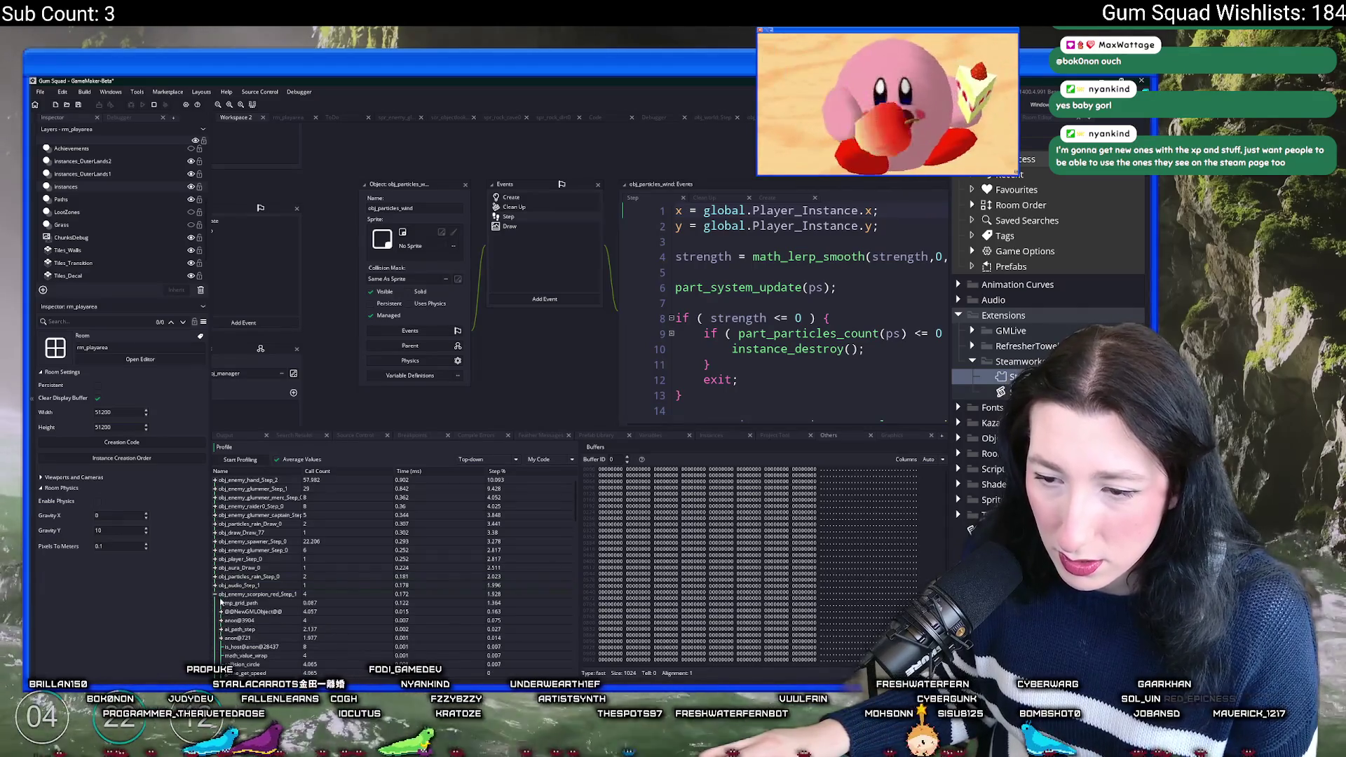
{"action": "double_click", "coordinate": [220, 594]}
{"action": "left_click", "coordinate": [215, 586]}
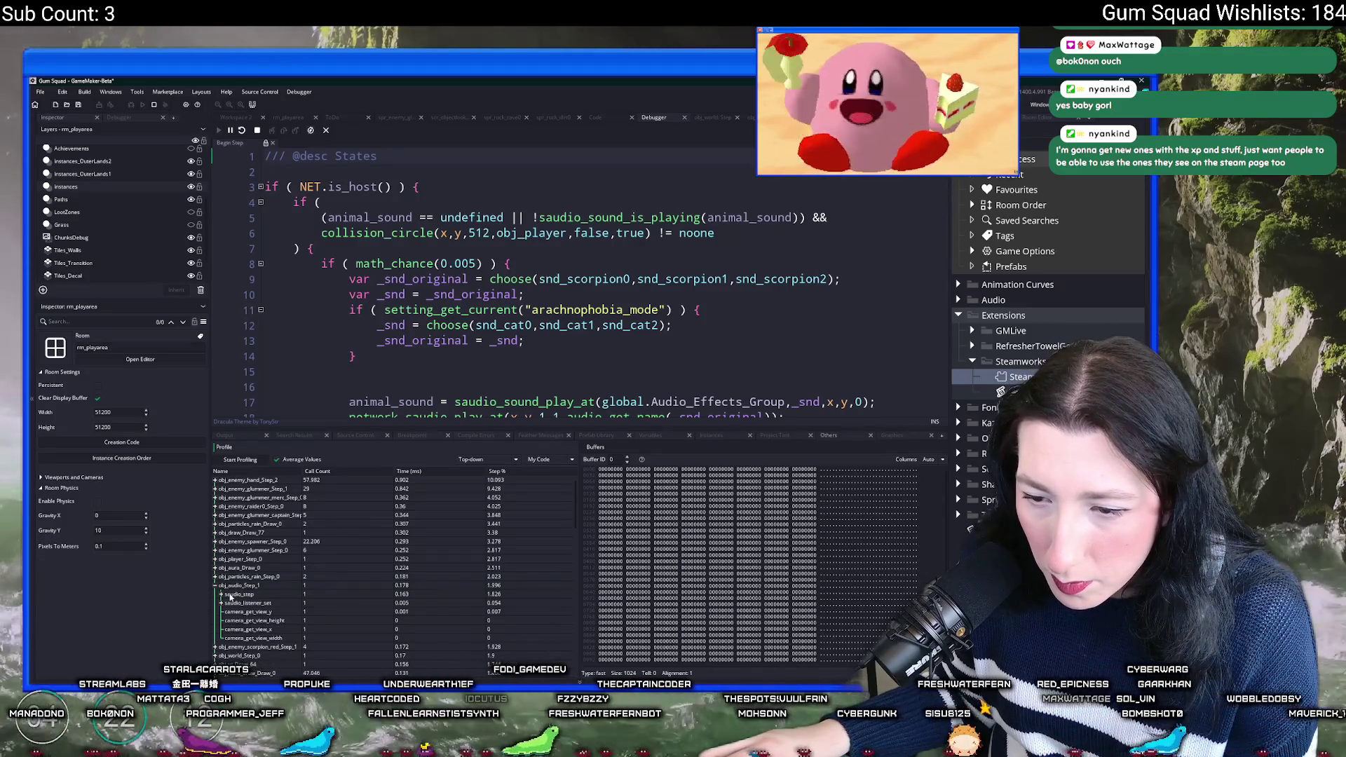
{"action": "left_click", "coordinate": [222, 594]}
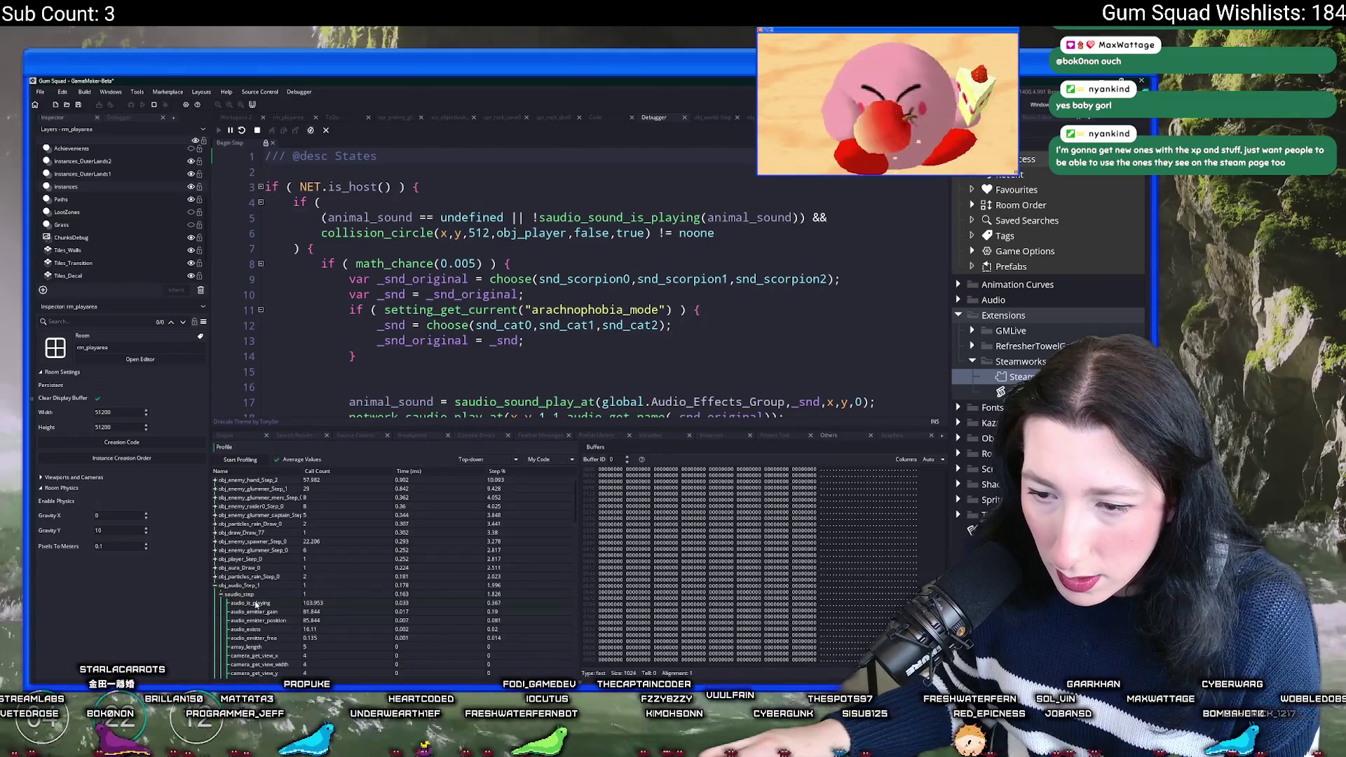
{"action": "scroll", "coordinate": [315, 607], "scroll_direction": "down", "scroll_amount": 1}
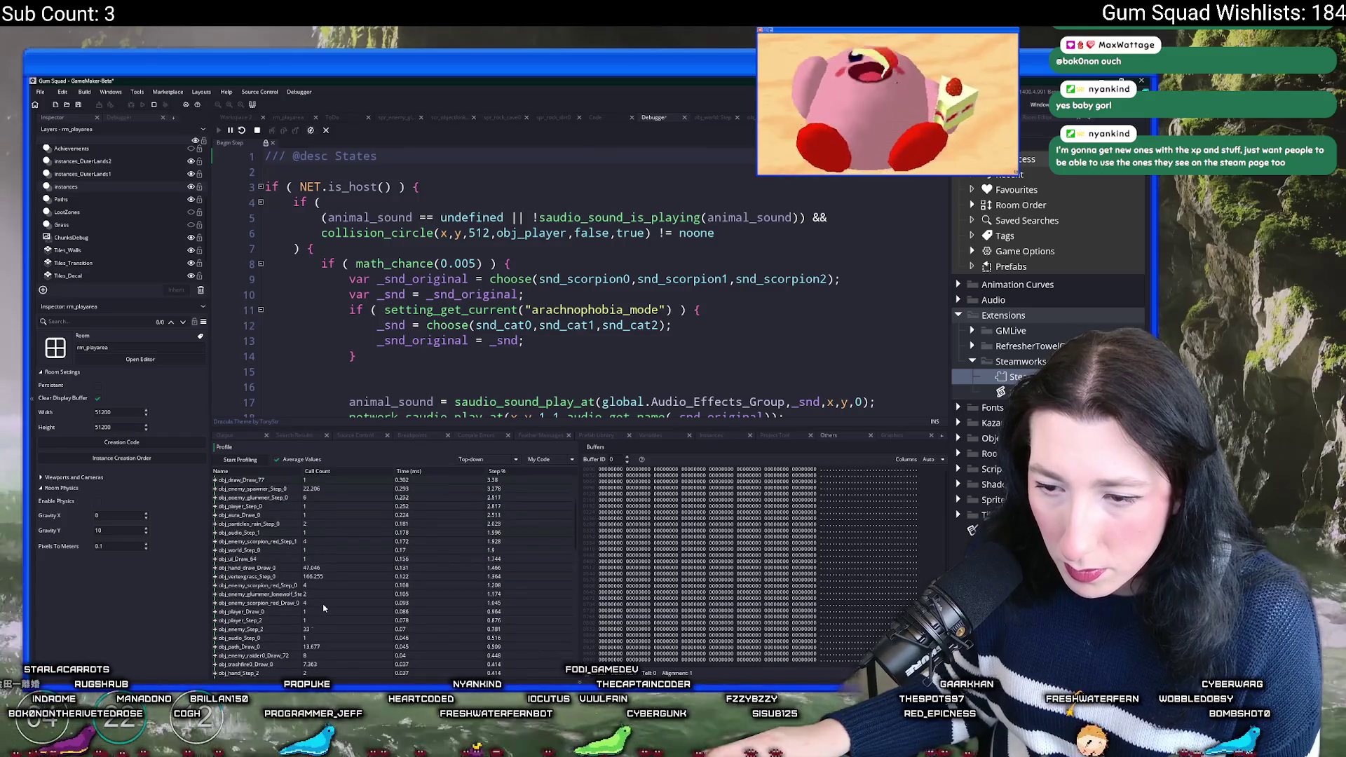
{"action": "key", "text": "alt+Tab"}
Step: Walk the character right across the field past the purple wall, then return to the debugger
{"action": "key", "text": "d"}
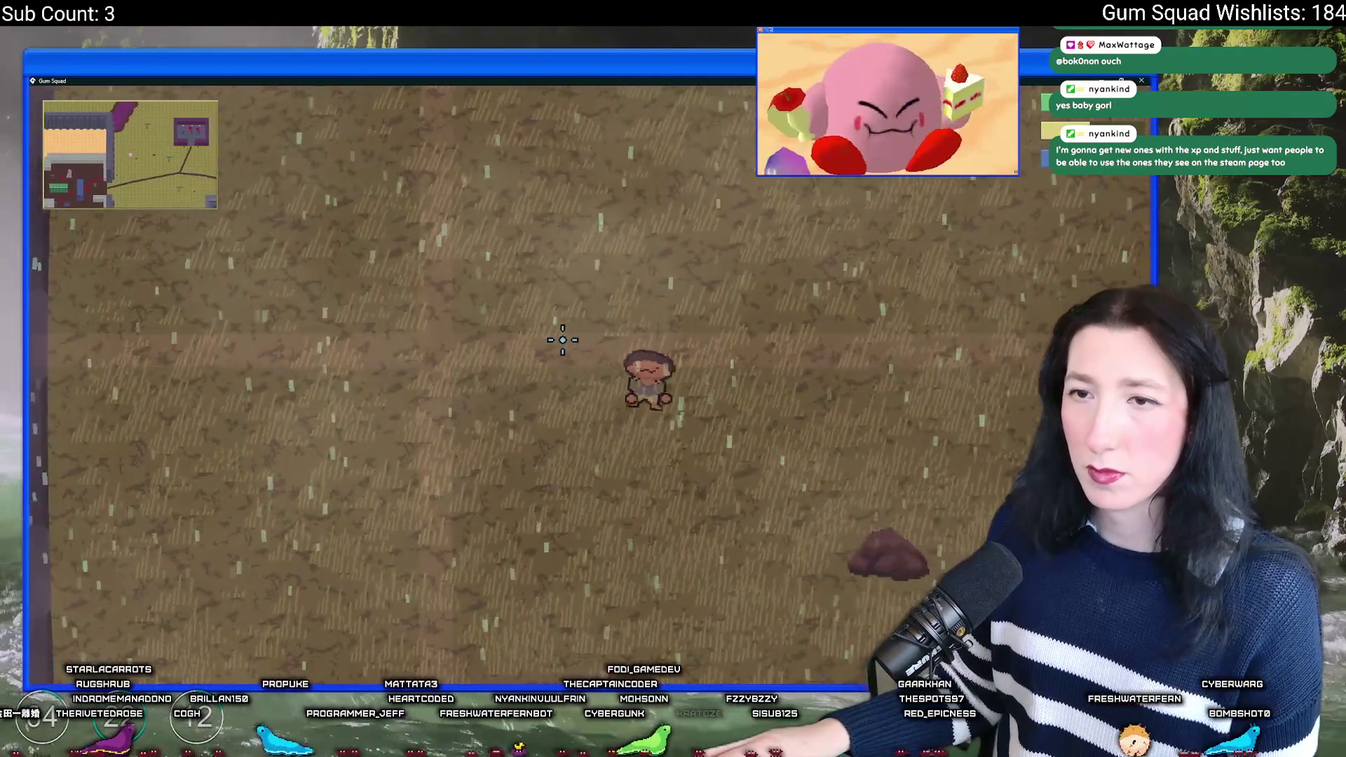
{"action": "key", "text": "w"}
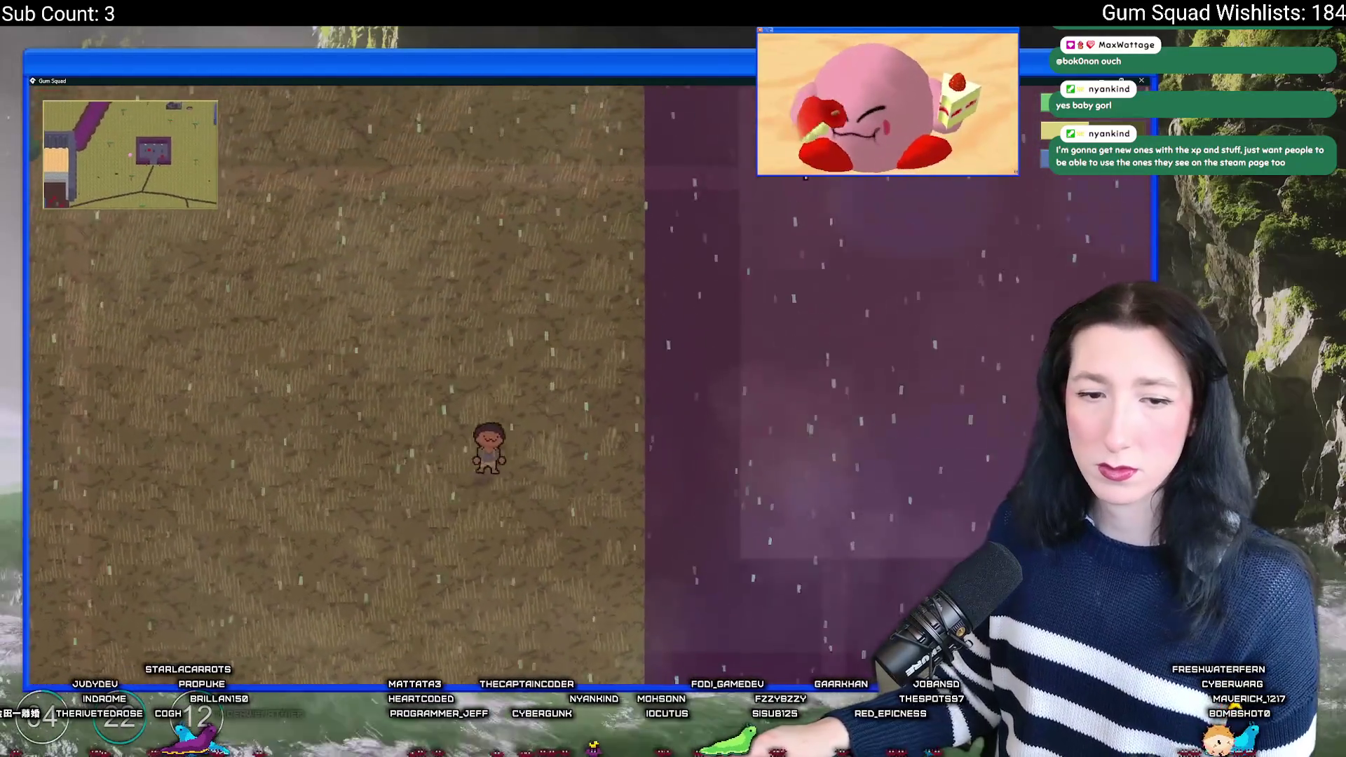
{"action": "key", "text": "d"}
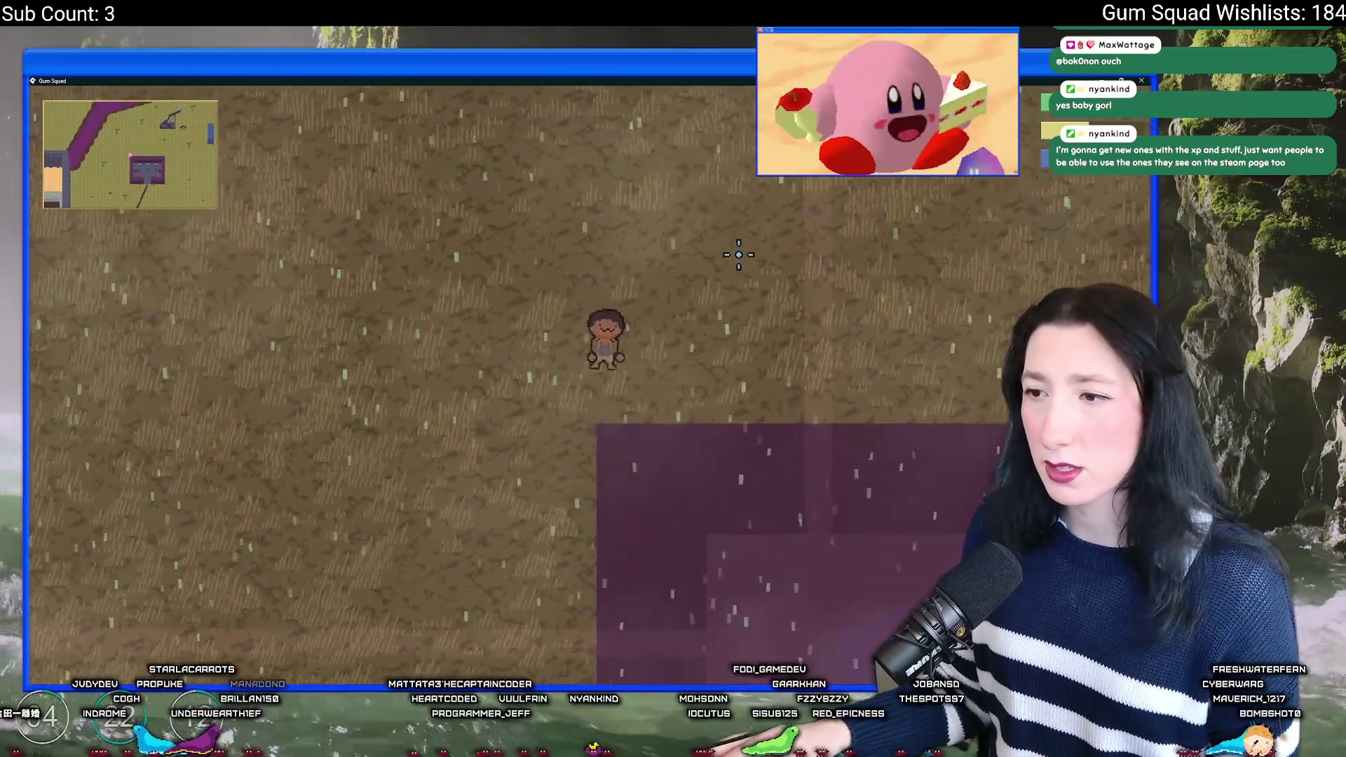
{"action": "key", "text": "d"}
{"action": "key", "text": "d"}
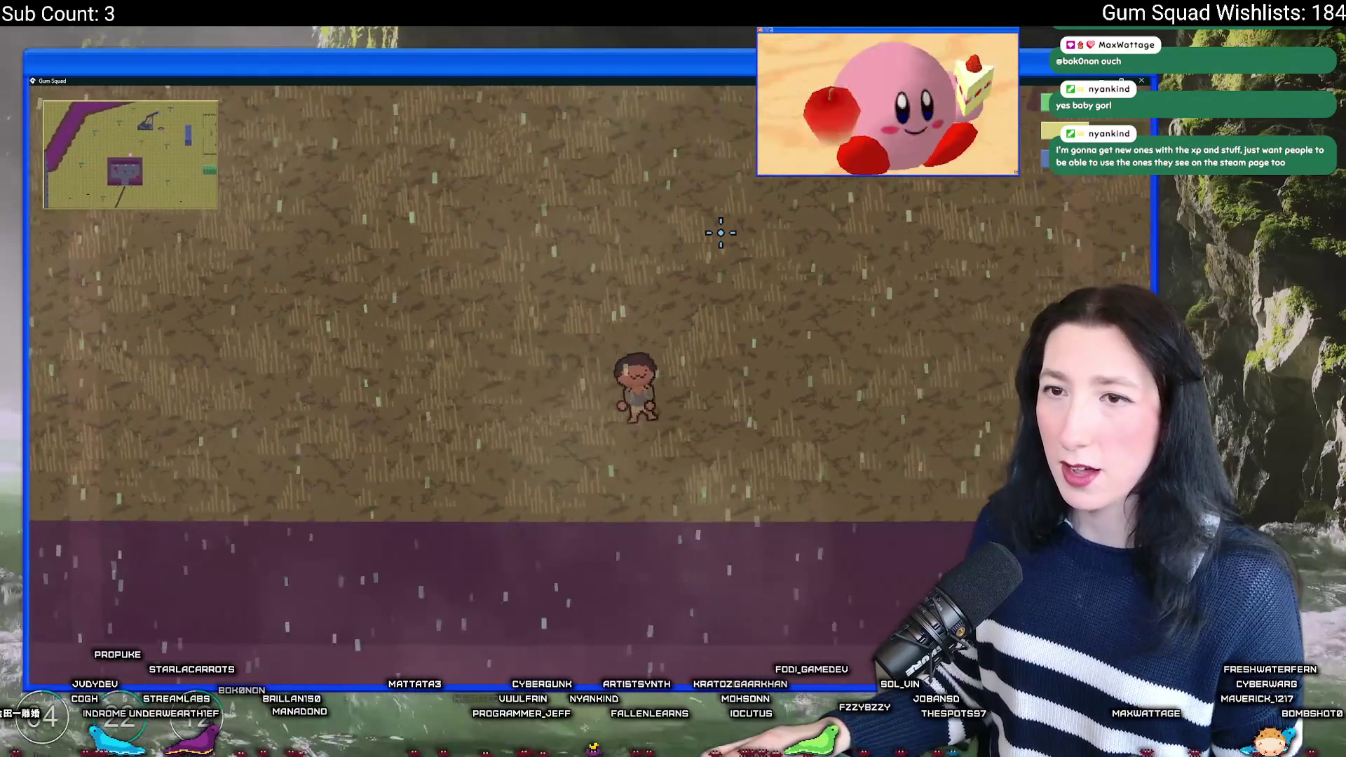
{"action": "key", "text": "d"}
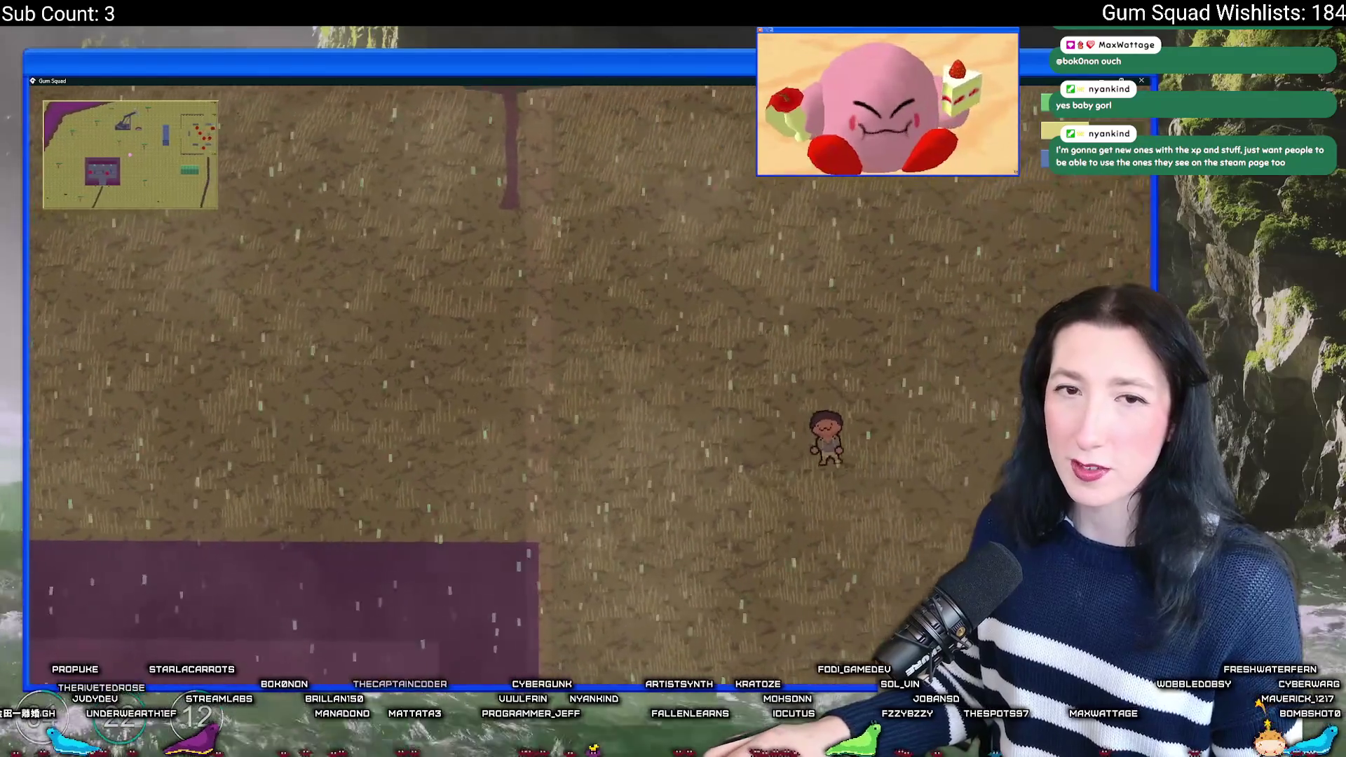
{"action": "key", "text": "d"}
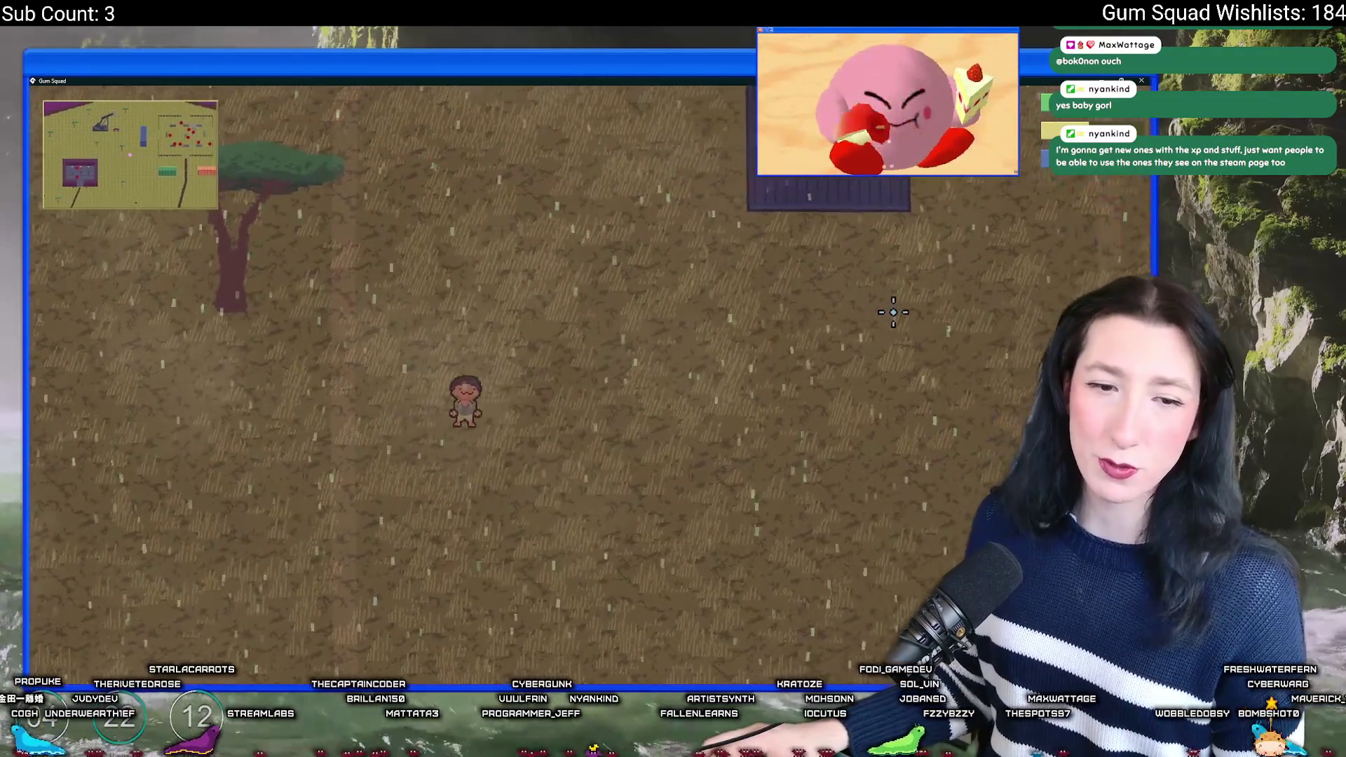
{"action": "key", "text": "d"}
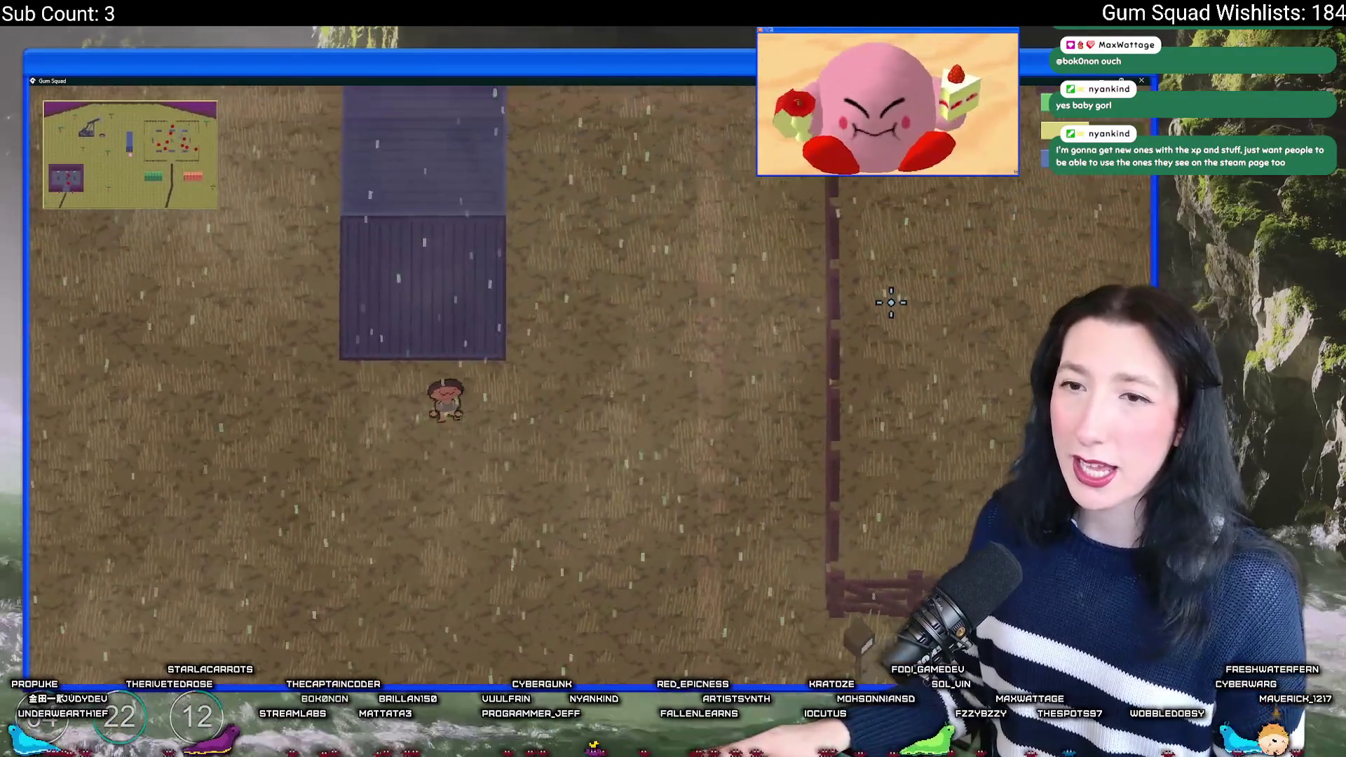
{"action": "key", "text": "a"}
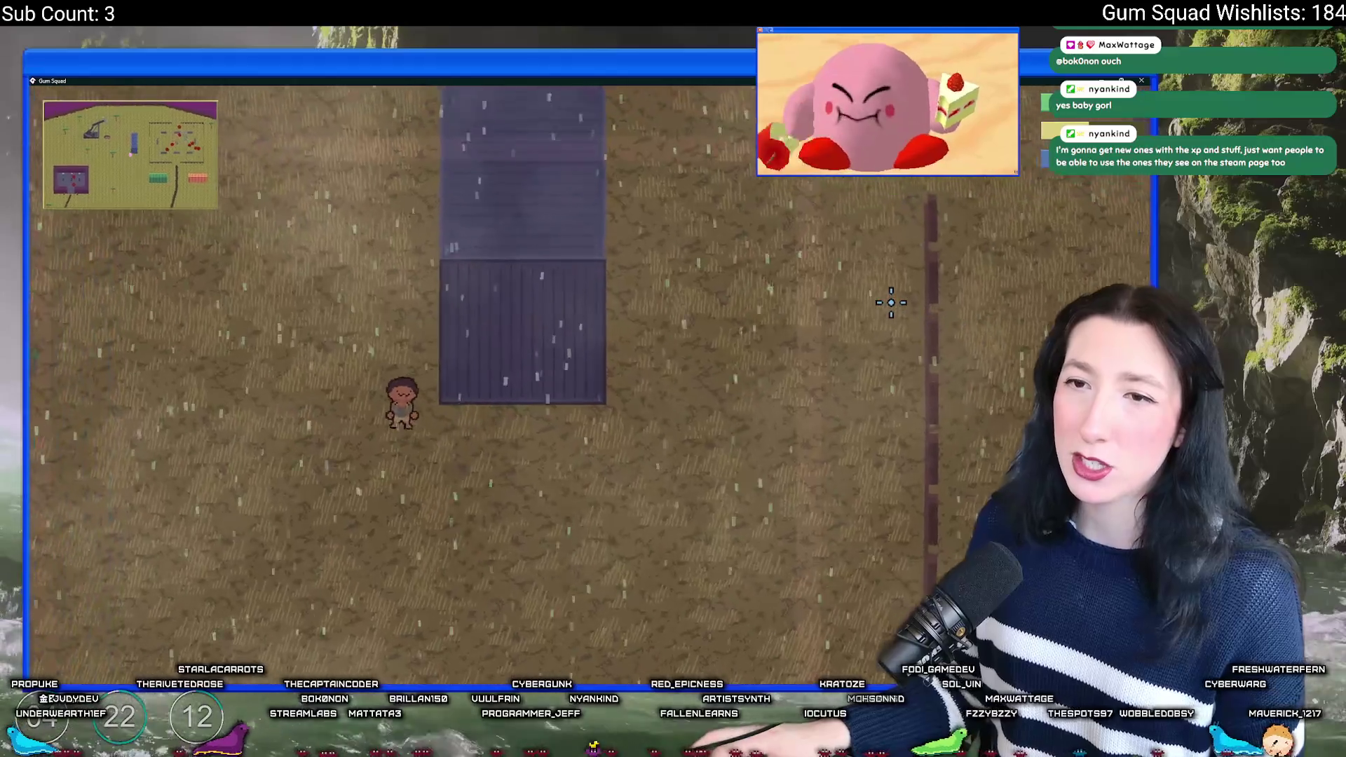
{"action": "key", "text": "alt+Tab"}
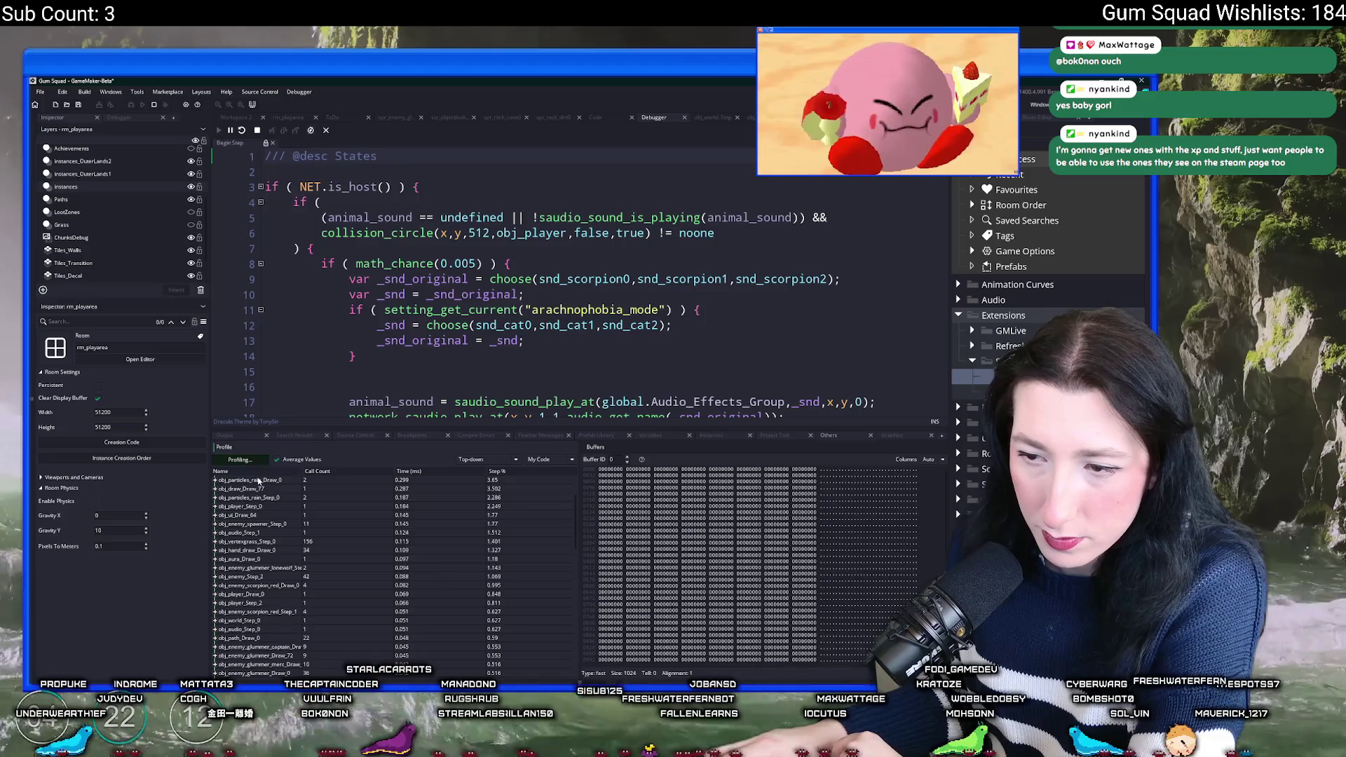
Step: Stop profiling, sort by Time (ms) largest first, and inspect obj_particles_rain_Step_0
{"action": "left_click", "coordinate": [239, 459]}
{"action": "left_click", "coordinate": [216, 481]}
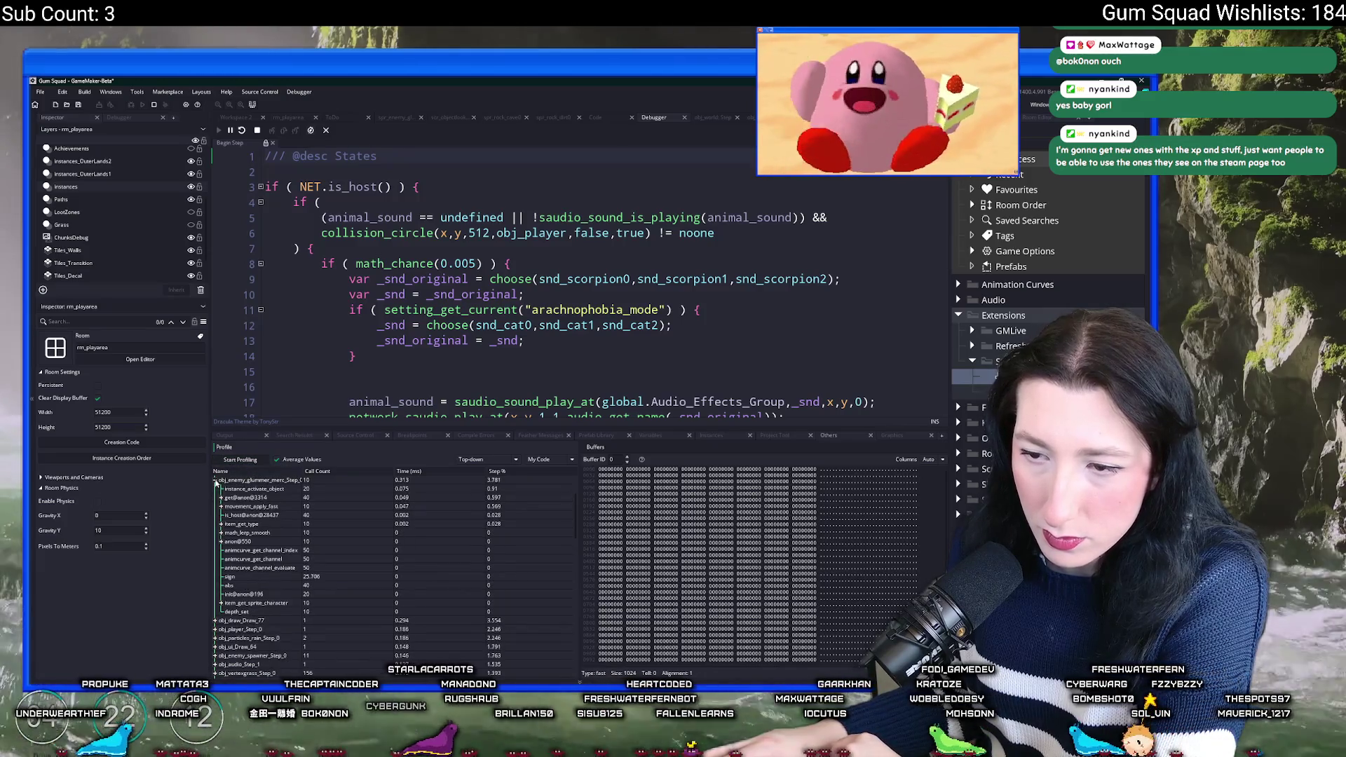
{"action": "left_click", "coordinate": [215, 481]}
{"action": "left_click", "coordinate": [416, 472]}
{"action": "left_click", "coordinate": [418, 472]}
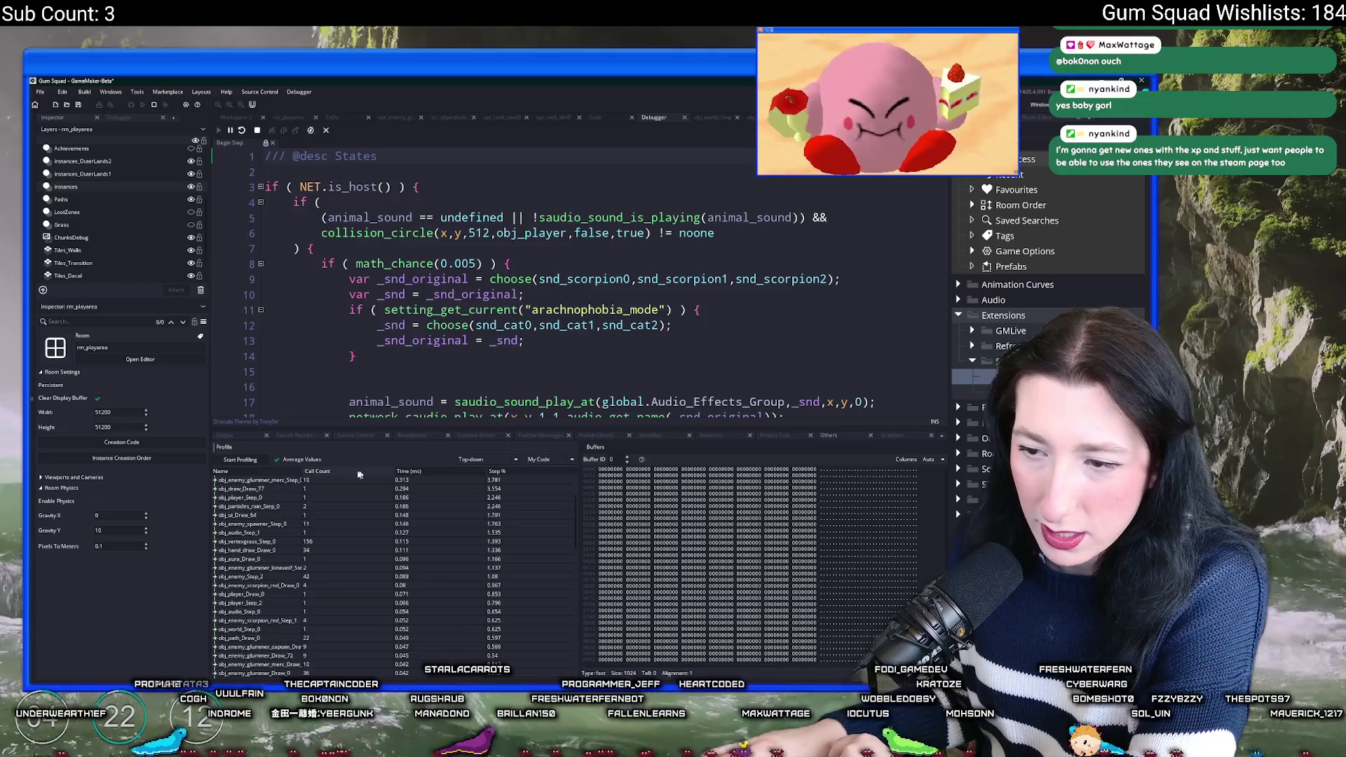
{"action": "left_click", "coordinate": [216, 506]}
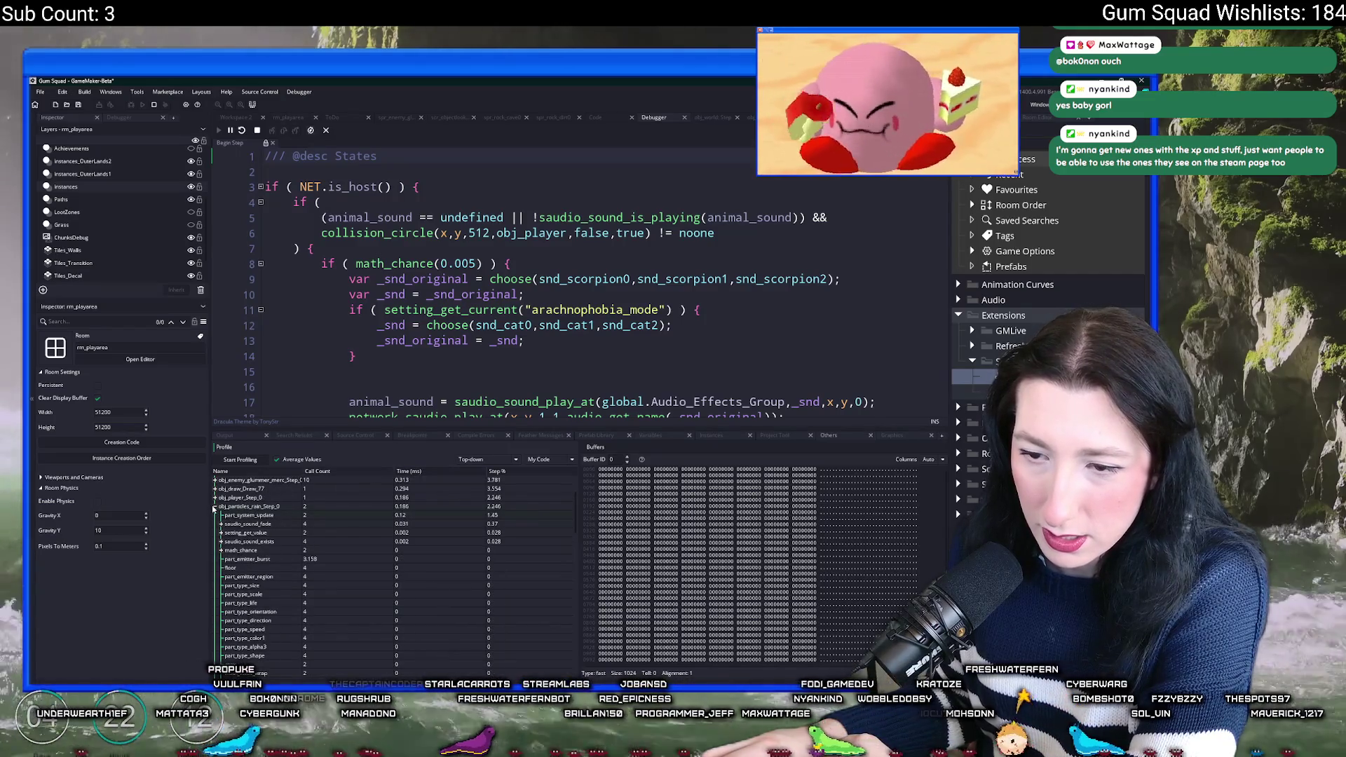
{"action": "left_click", "coordinate": [215, 506]}
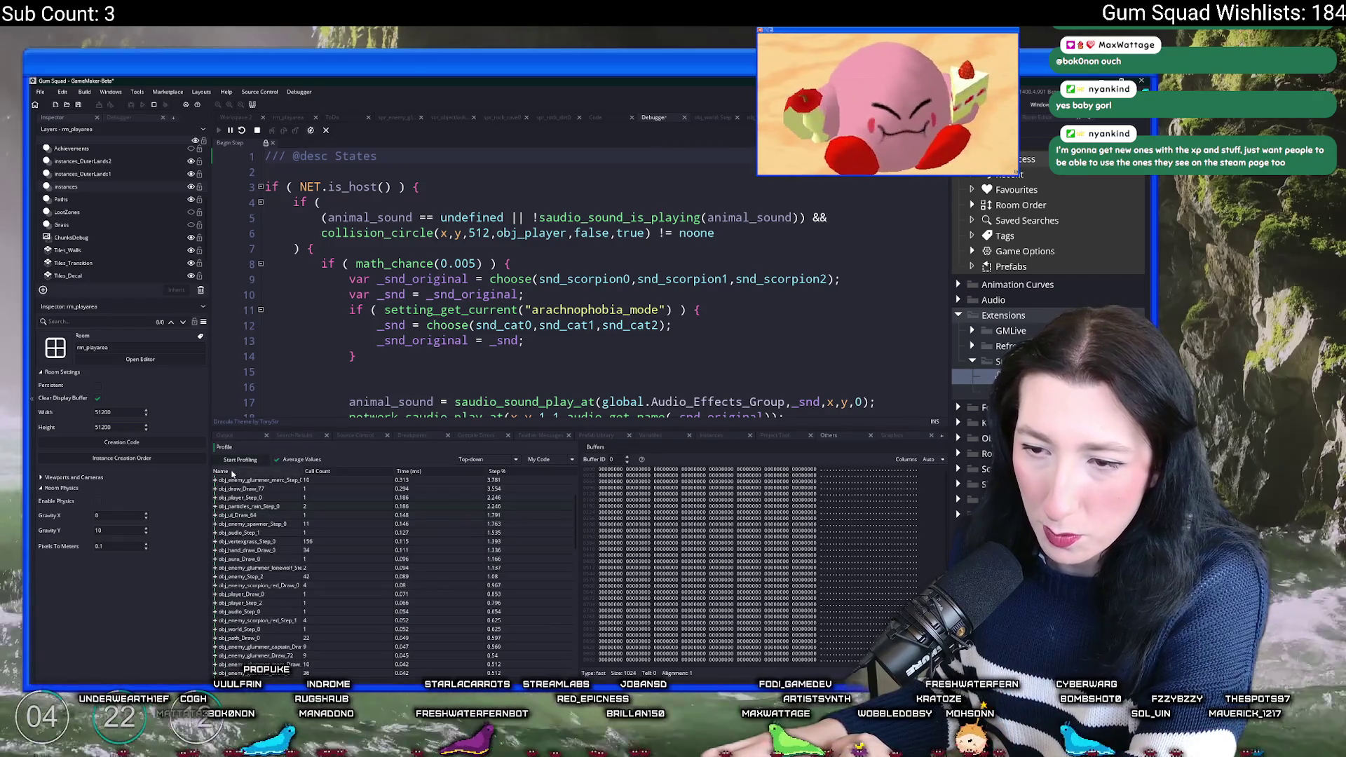
Step: Capture a new profile, inspect obj_enemy_glummer_Step_0's calls, then bring the game forward
{"action": "left_click", "coordinate": [233, 460]}
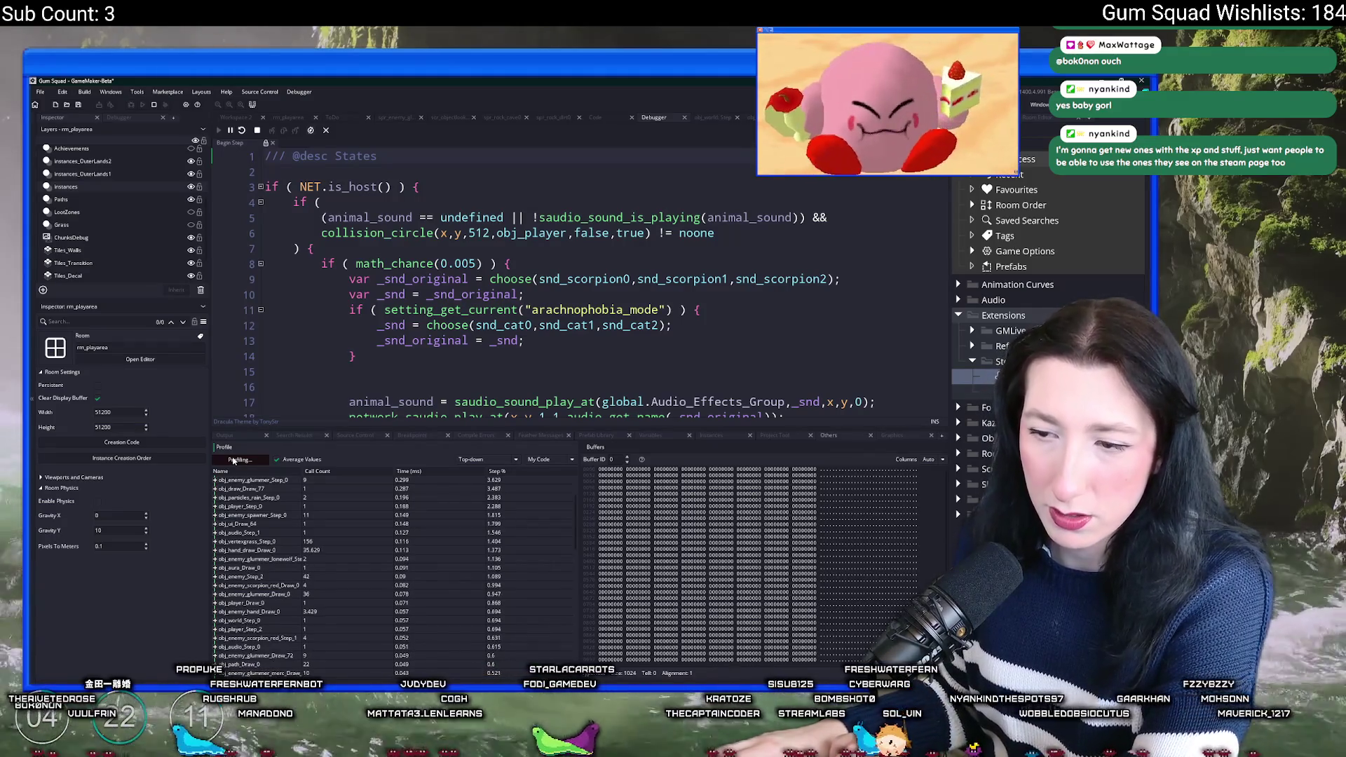
{"action": "left_click", "coordinate": [233, 460]}
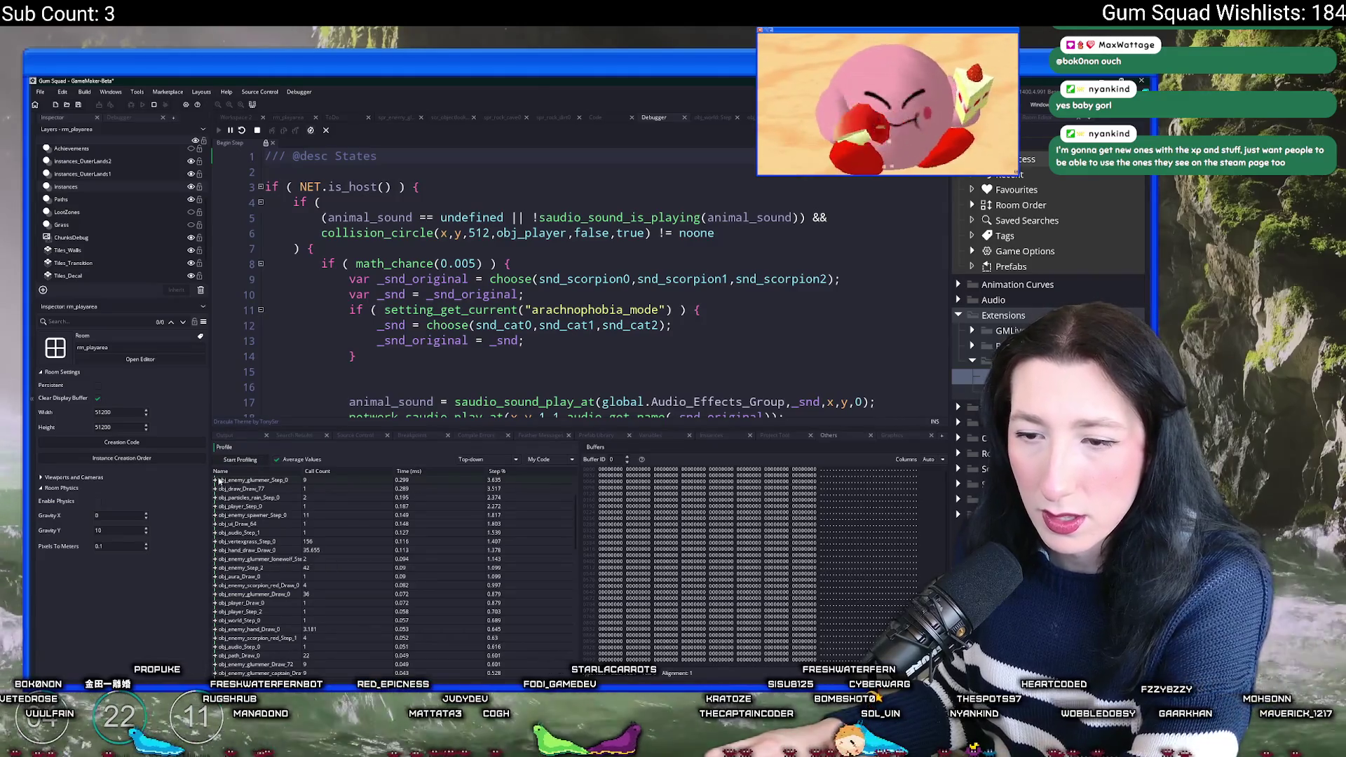
{"action": "left_click", "coordinate": [216, 480]}
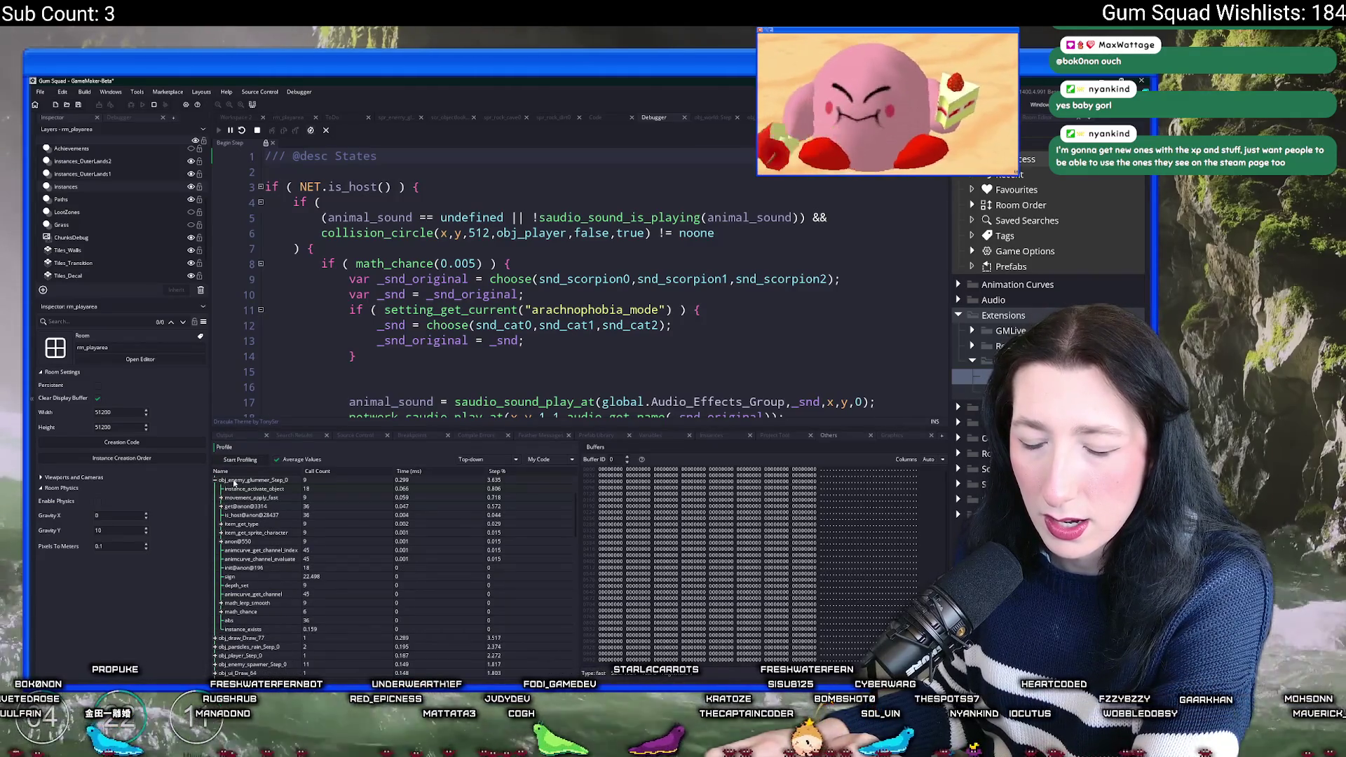
{"action": "key", "text": "alt+Tab"}
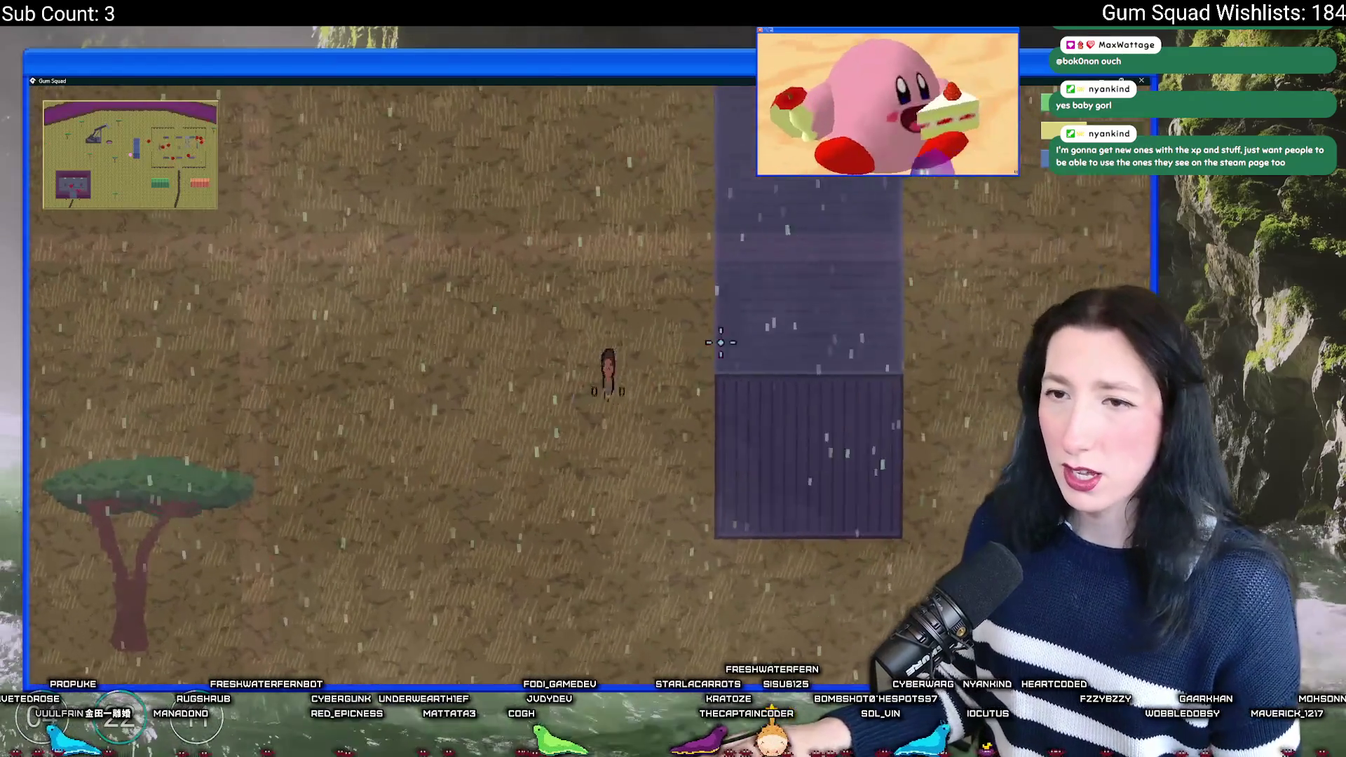
{"action": "key", "text": "alt+Tab"}
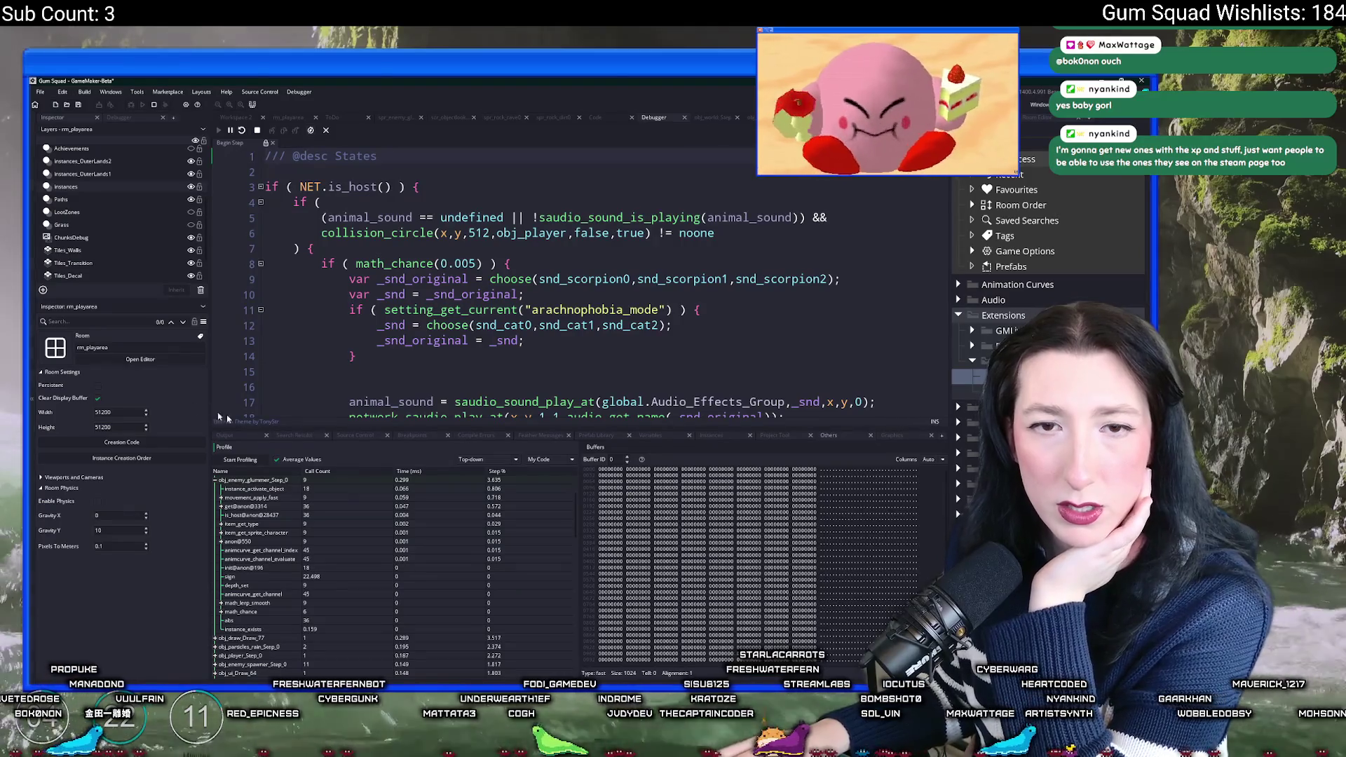
{"action": "left_click", "coordinate": [215, 480]}
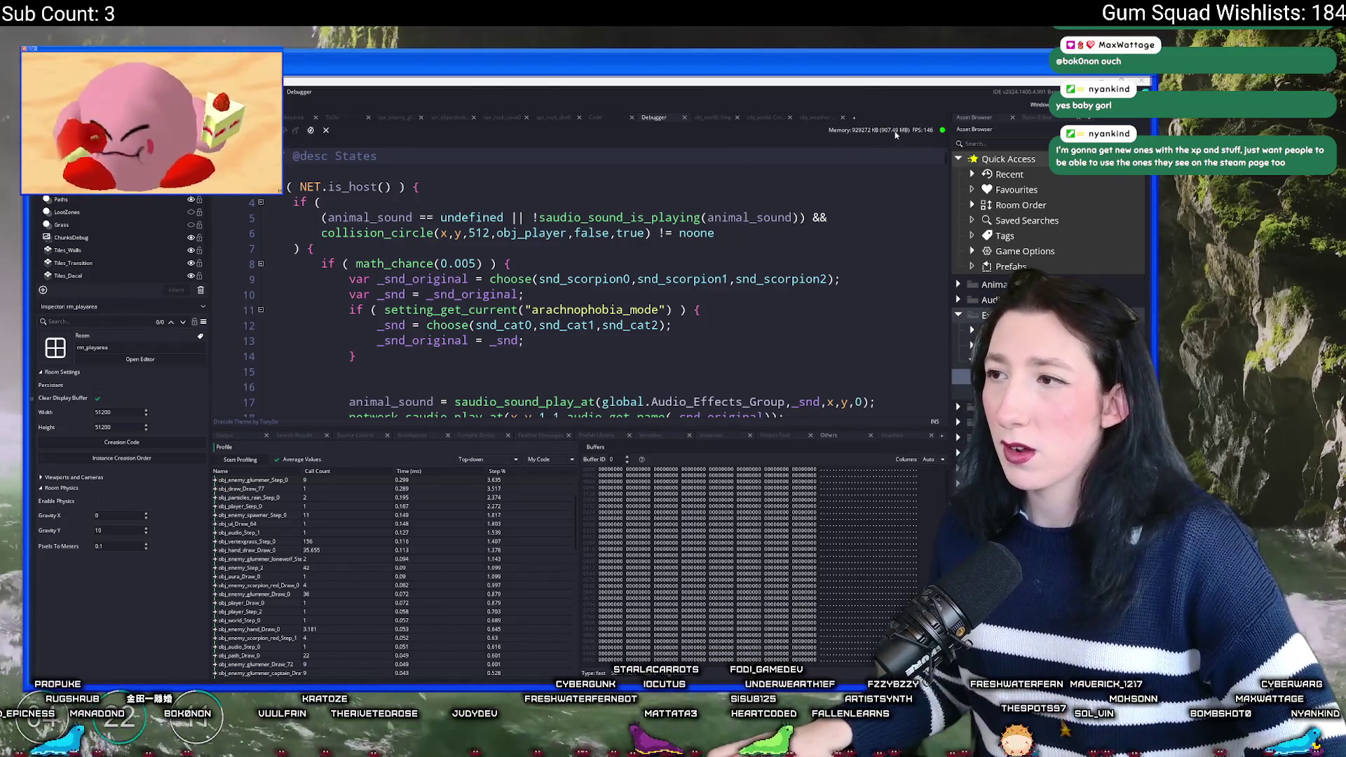
{"action": "key", "text": "alt+Tab"}
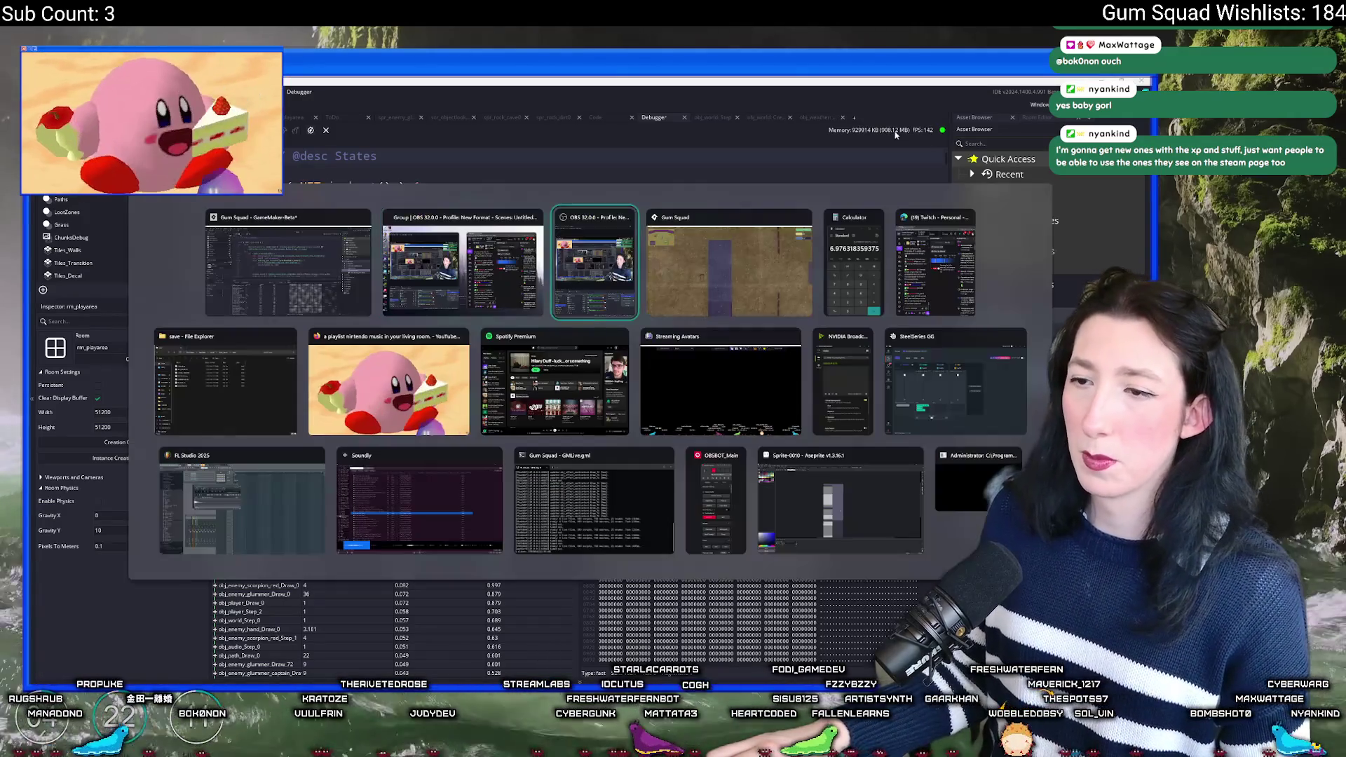
Step: Walk the character left past the pond and tree, then down along the wall
{"action": "key", "text": "a"}
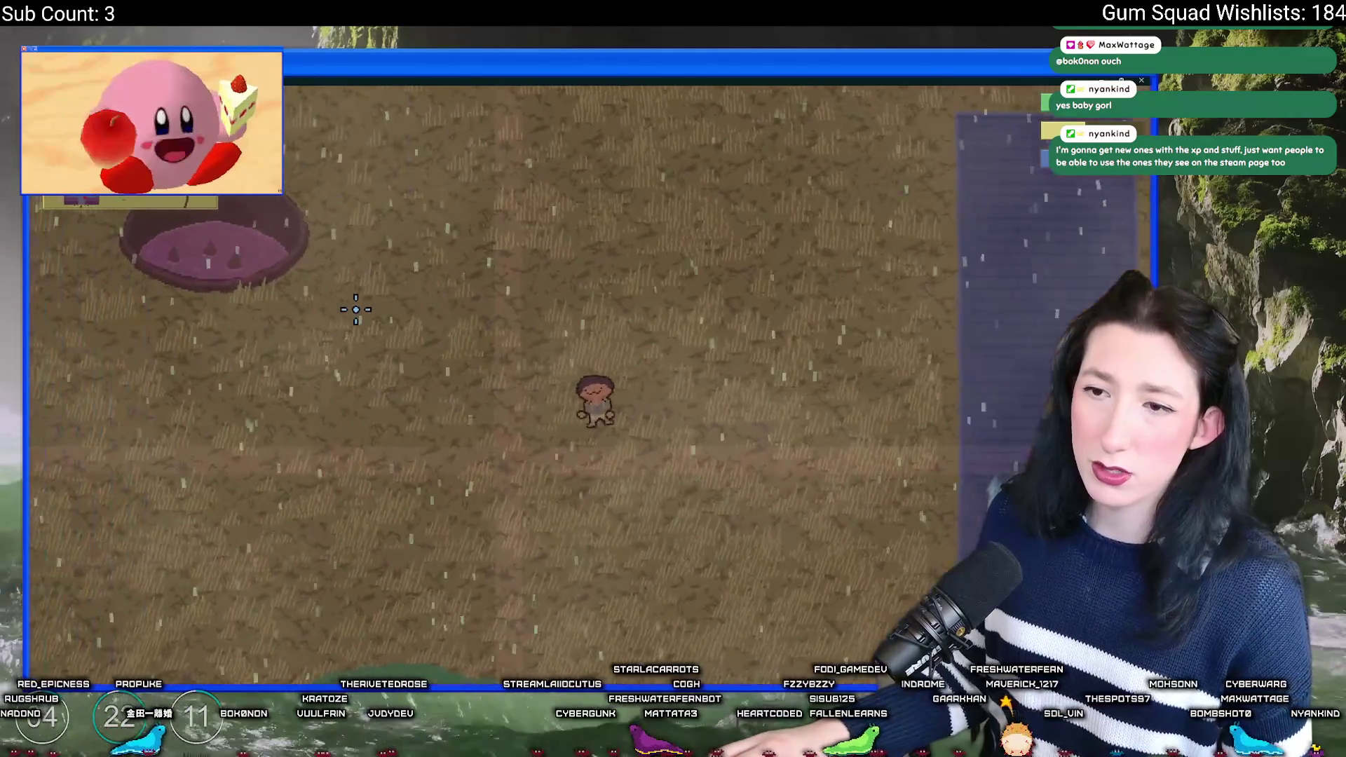
{"action": "key", "text": "a"}
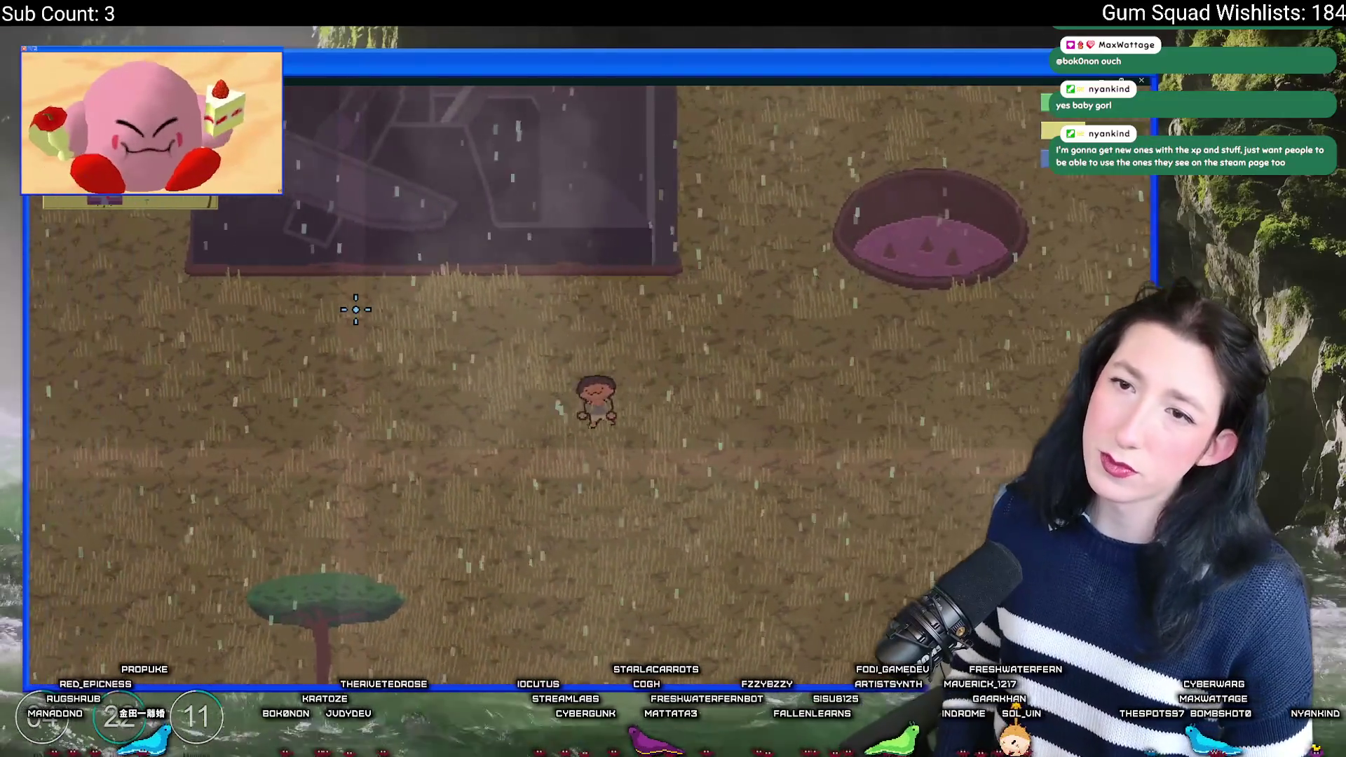
{"action": "key", "text": "s"}
{"action": "key", "text": "a"}
{"action": "key", "text": "s"}
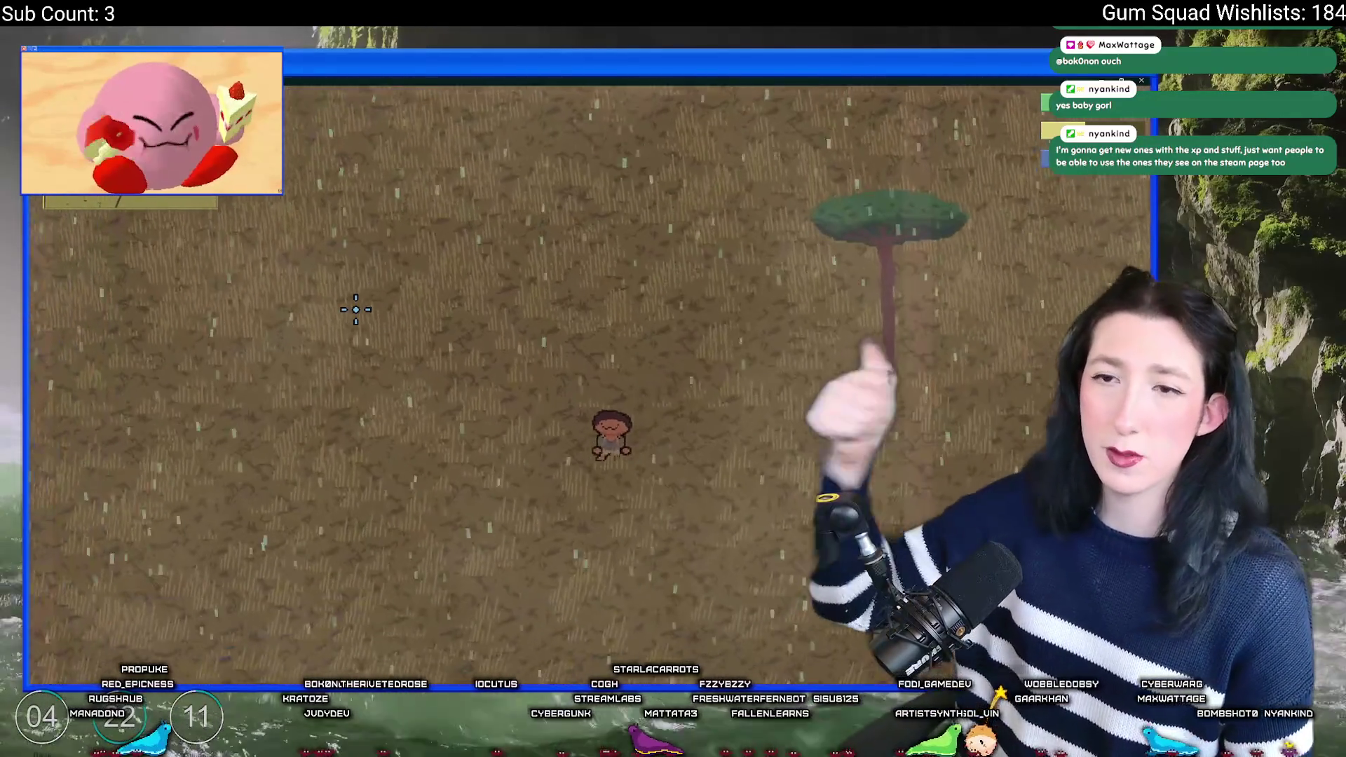
{"action": "key", "text": "a"}
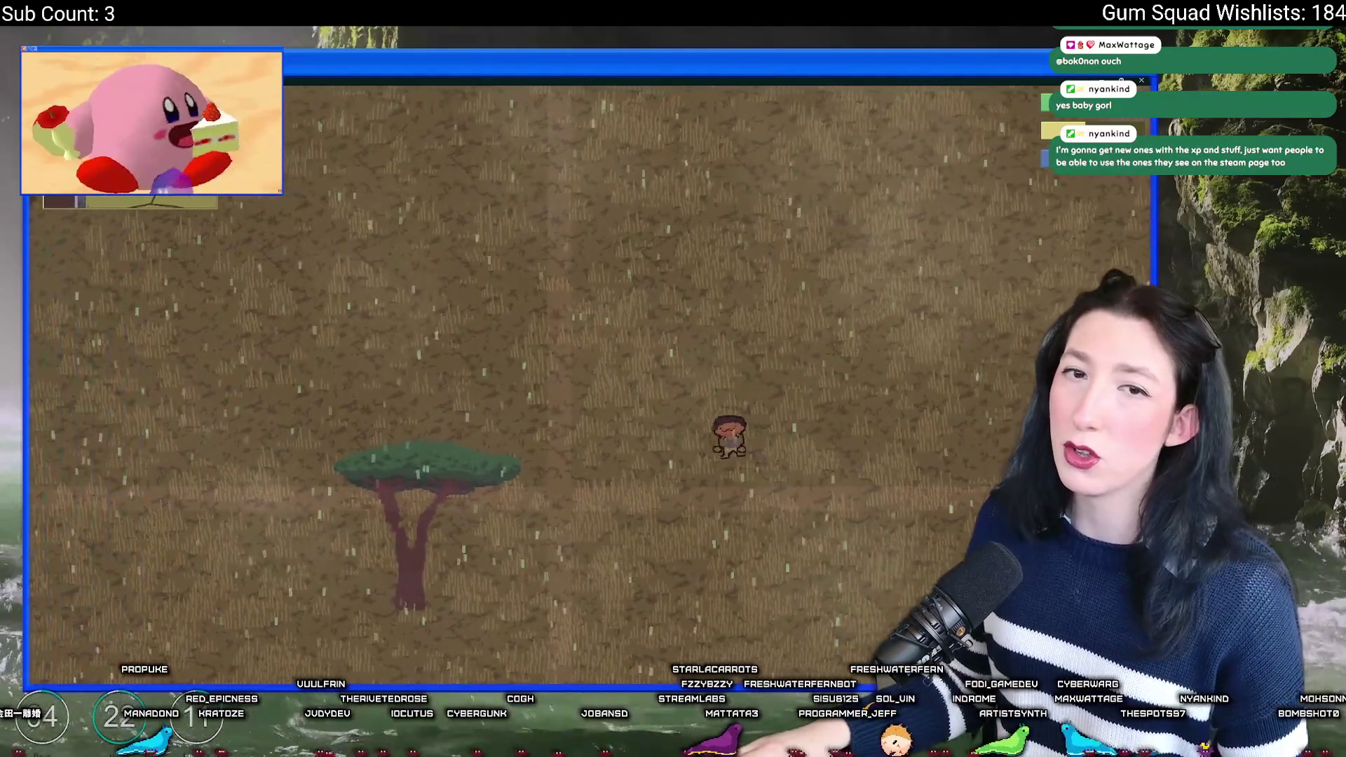
{"action": "key", "text": "a"}
{"action": "key", "text": "a"}
{"action": "key", "text": "s"}
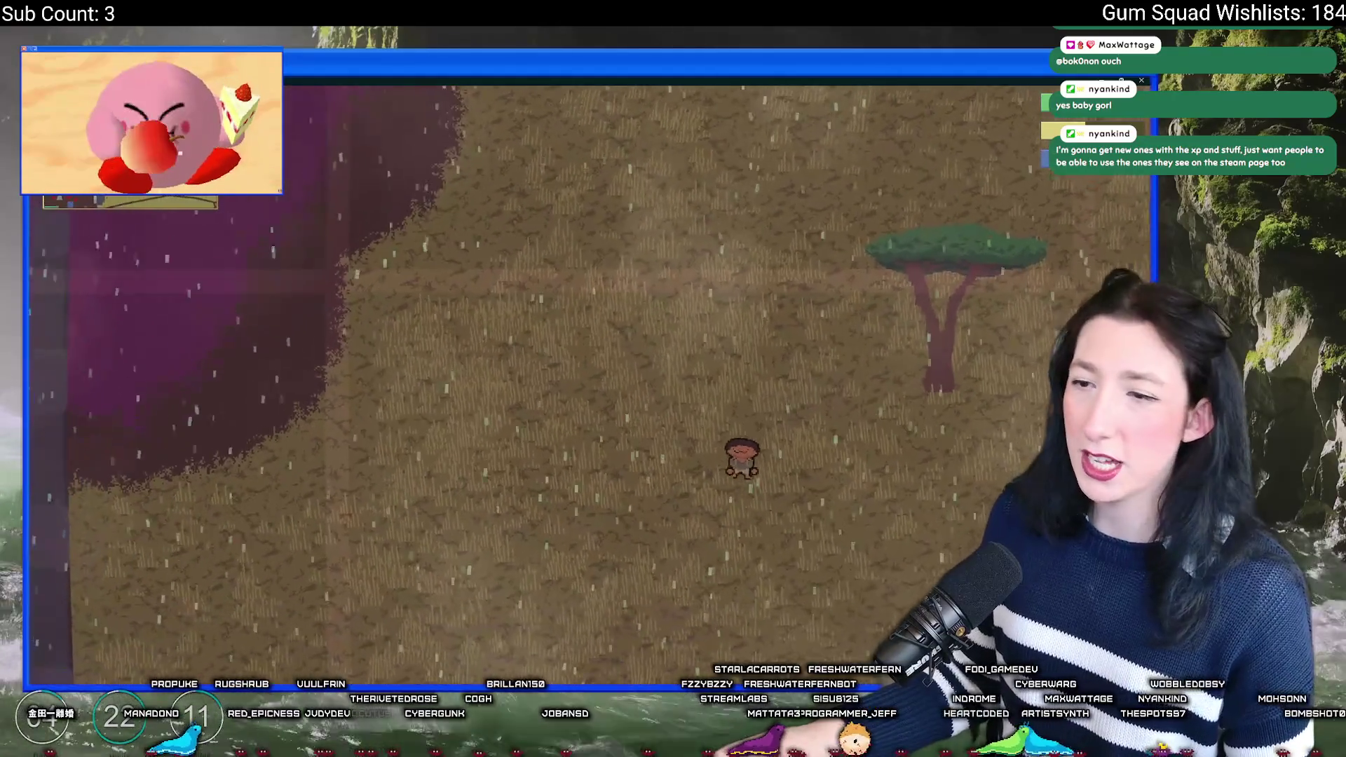
{"action": "key", "text": "a"}
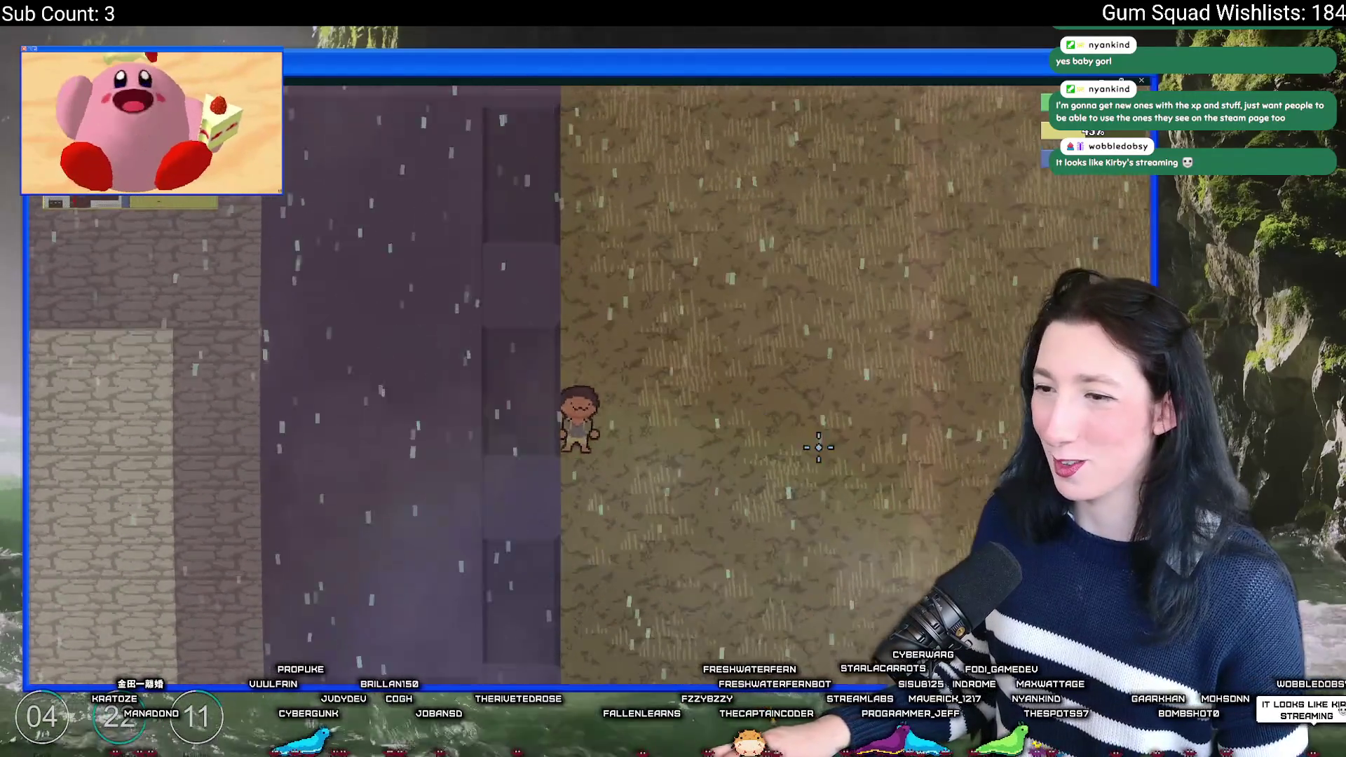
{"action": "key", "text": "s"}
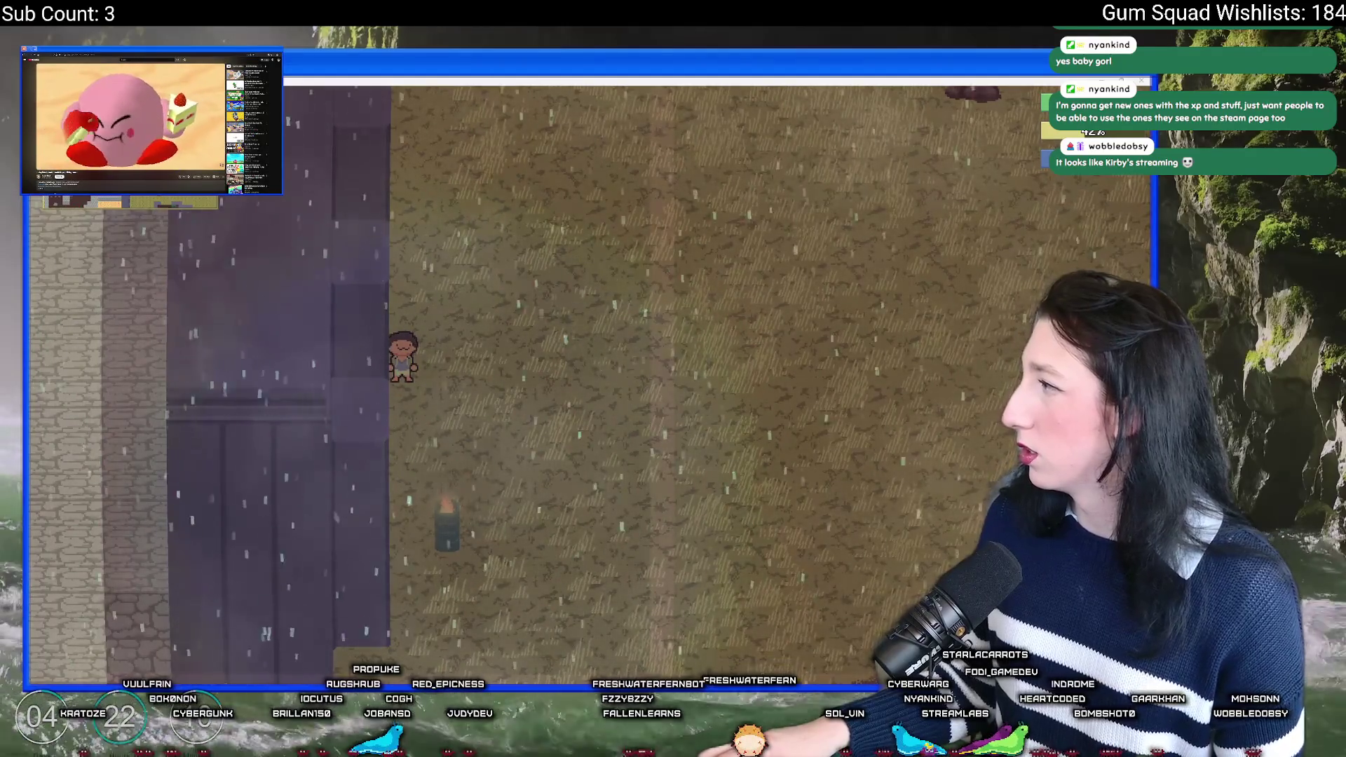
{"action": "scroll", "coordinate": [129, 122], "scroll_direction": "down", "scroll_amount": 3}
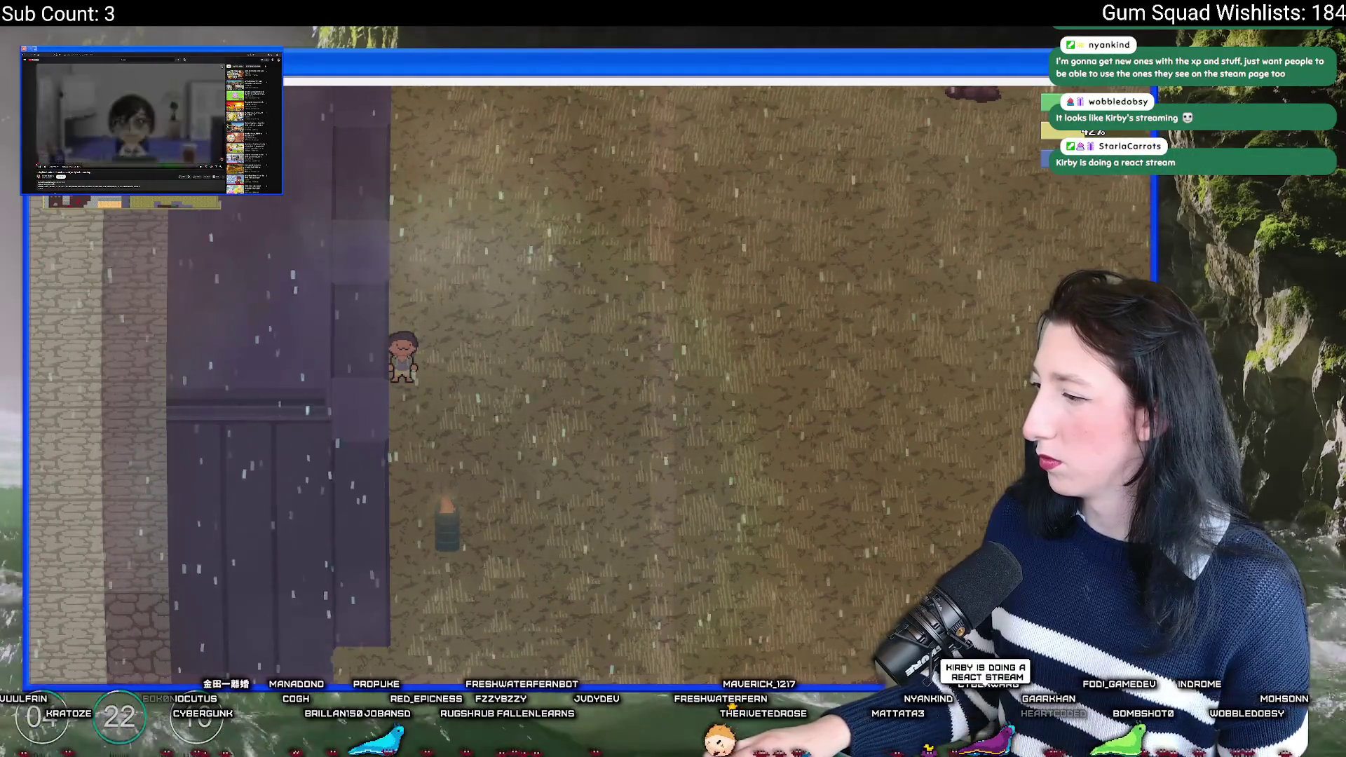
Step: Toggle the inventory and pause menu, then switch back to the GameMaker IDE
{"action": "key", "text": "Tab"}
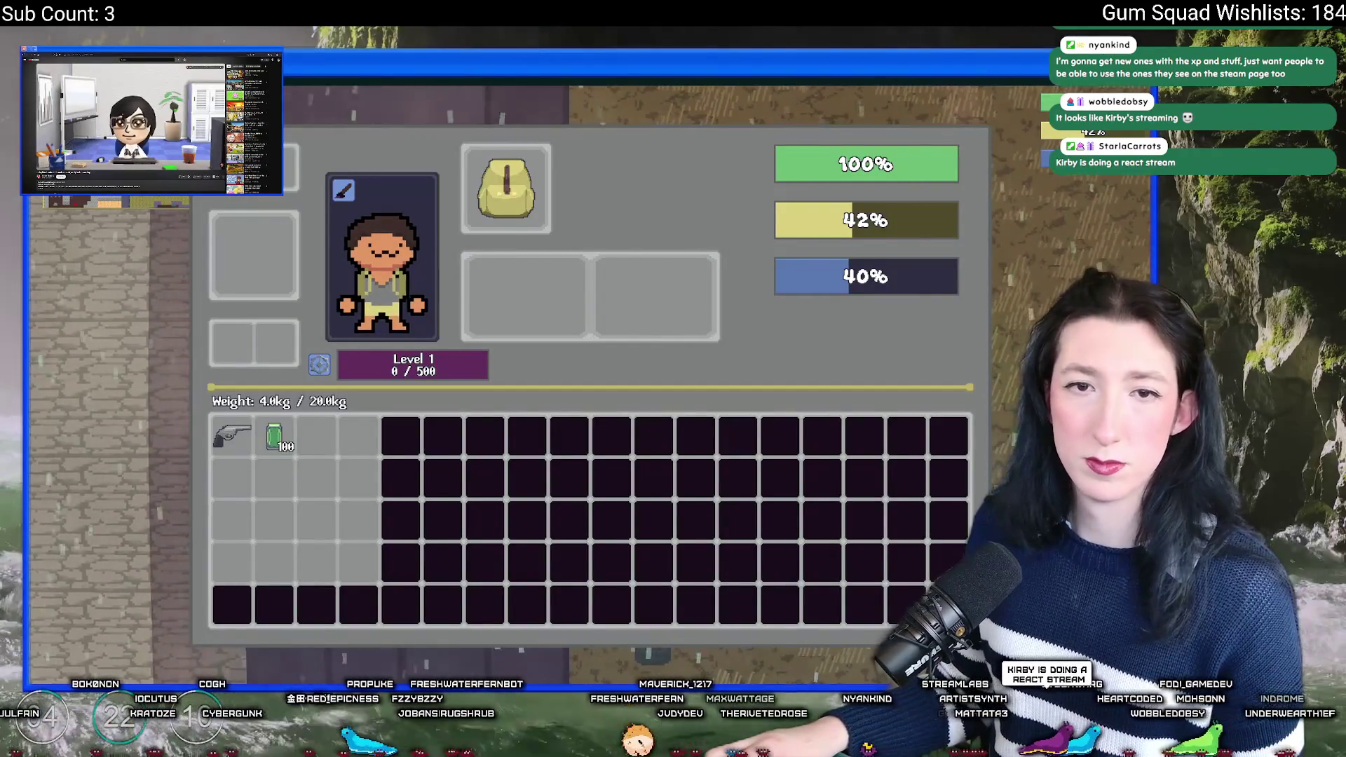
{"action": "key", "text": "Tab"}
{"action": "key", "text": "Escape"}
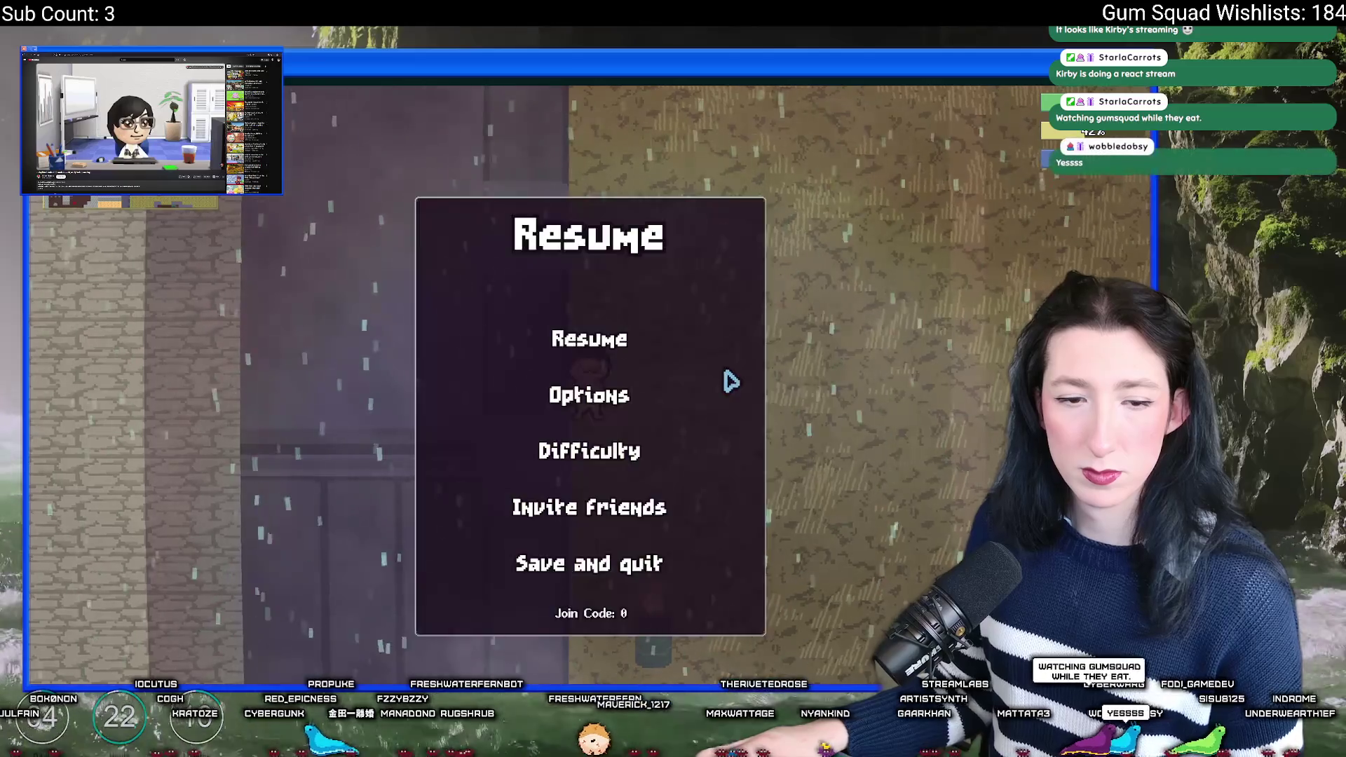
{"action": "key", "text": "Tab"}
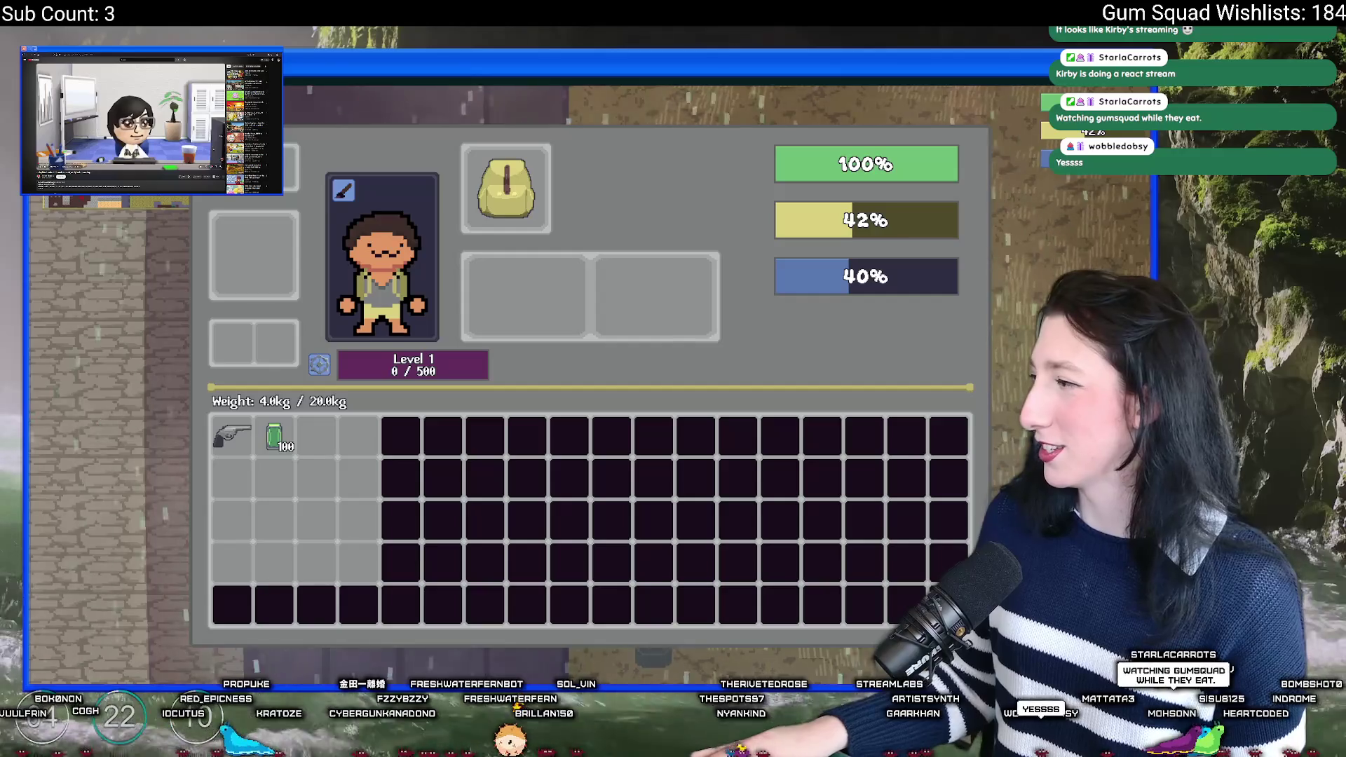
{"action": "key", "text": "f"}
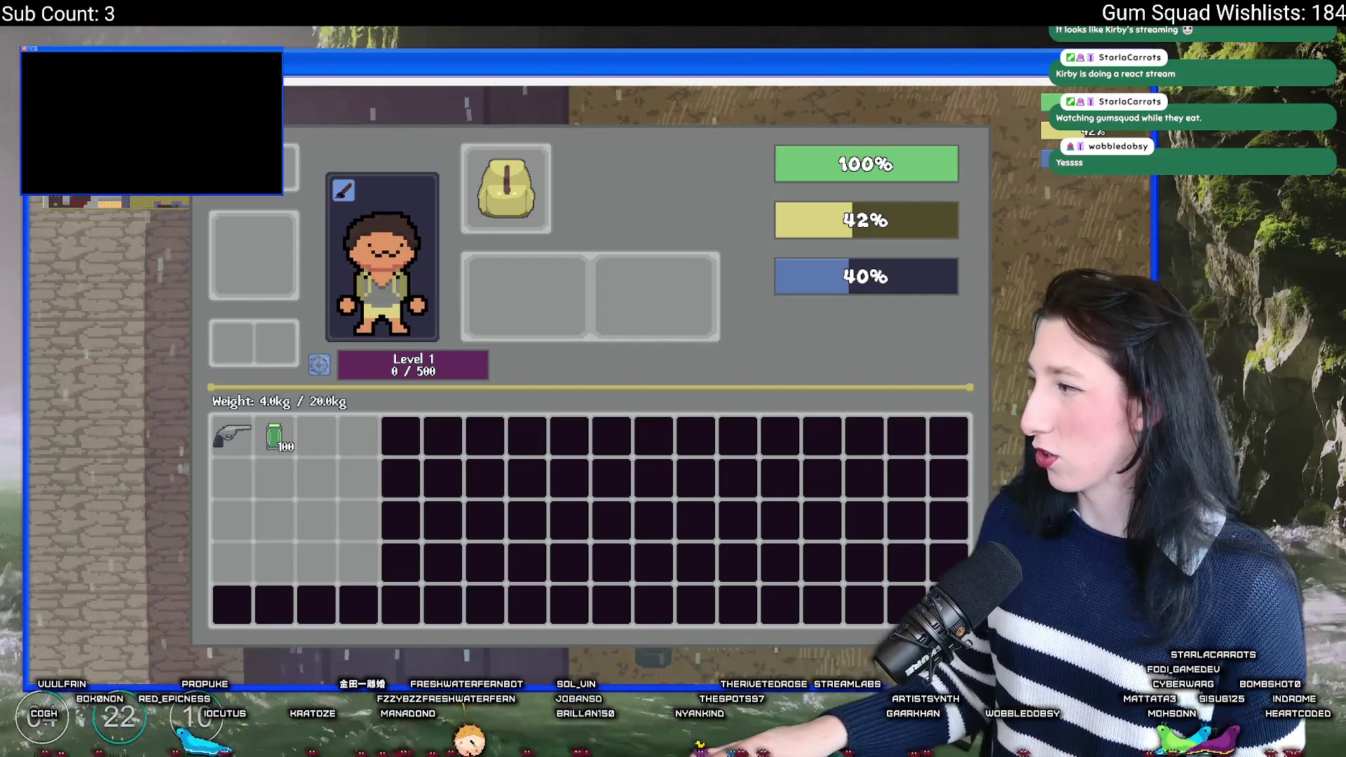
{"action": "key", "text": "Tab"}
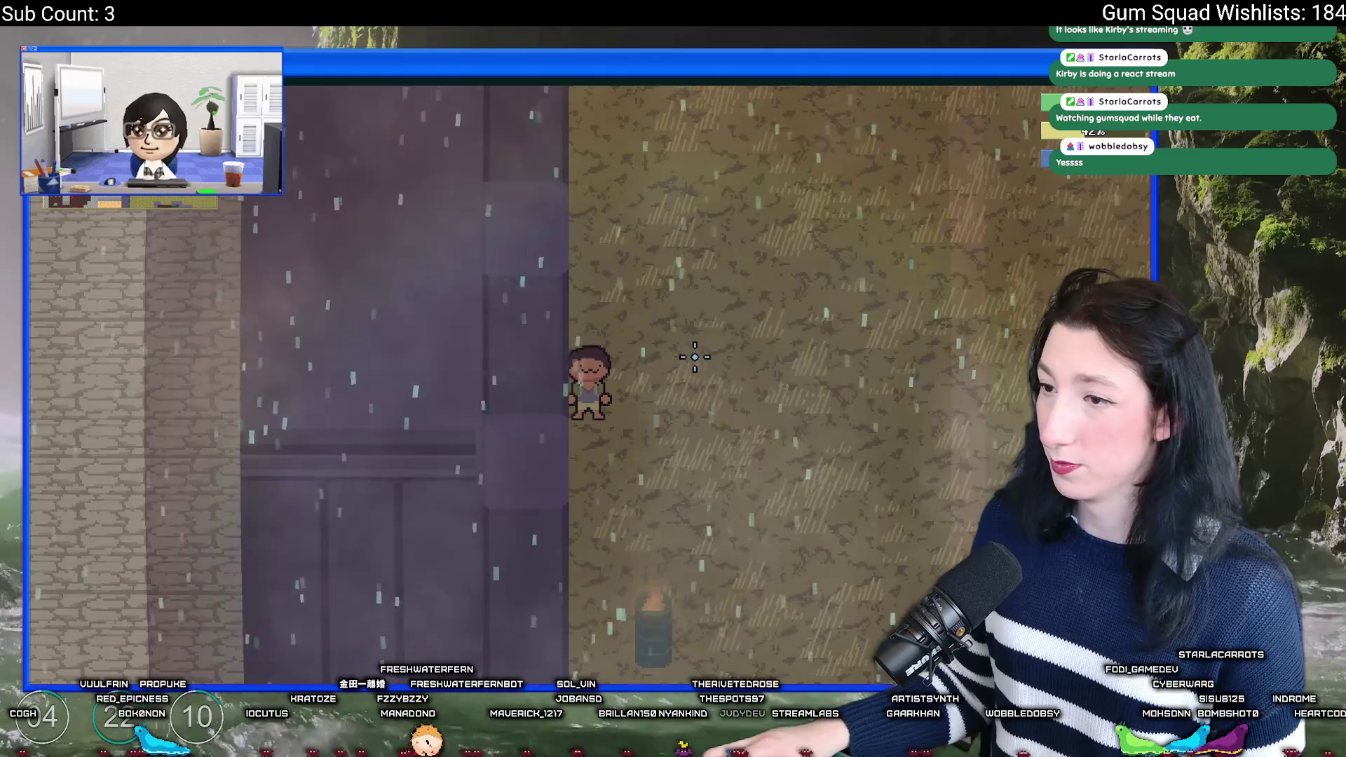
{"action": "key", "text": "Tab"}
{"action": "key", "text": "alt+Tab"}
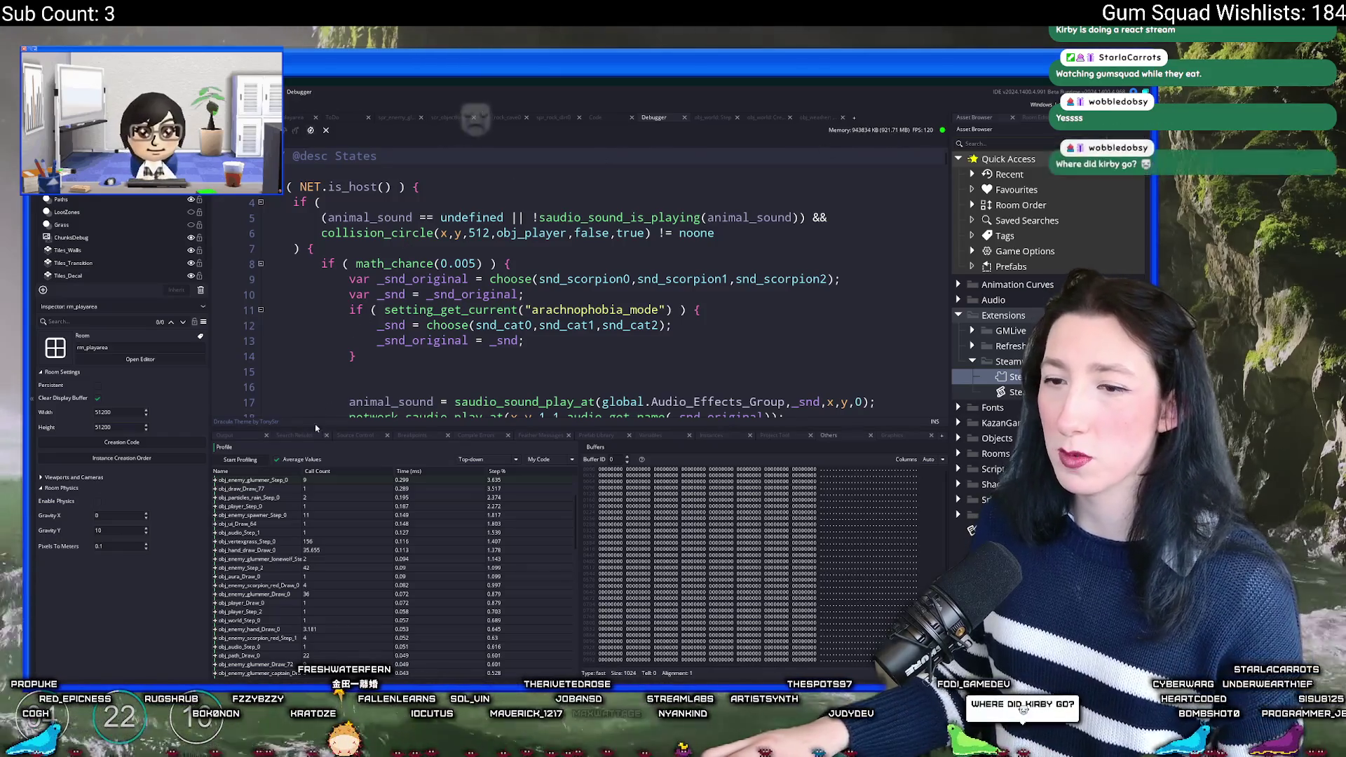
Step: Capture a fresh profile and expand obj_enemy_spawner_Step_0 to see its child calls
{"action": "left_click", "coordinate": [241, 459]}
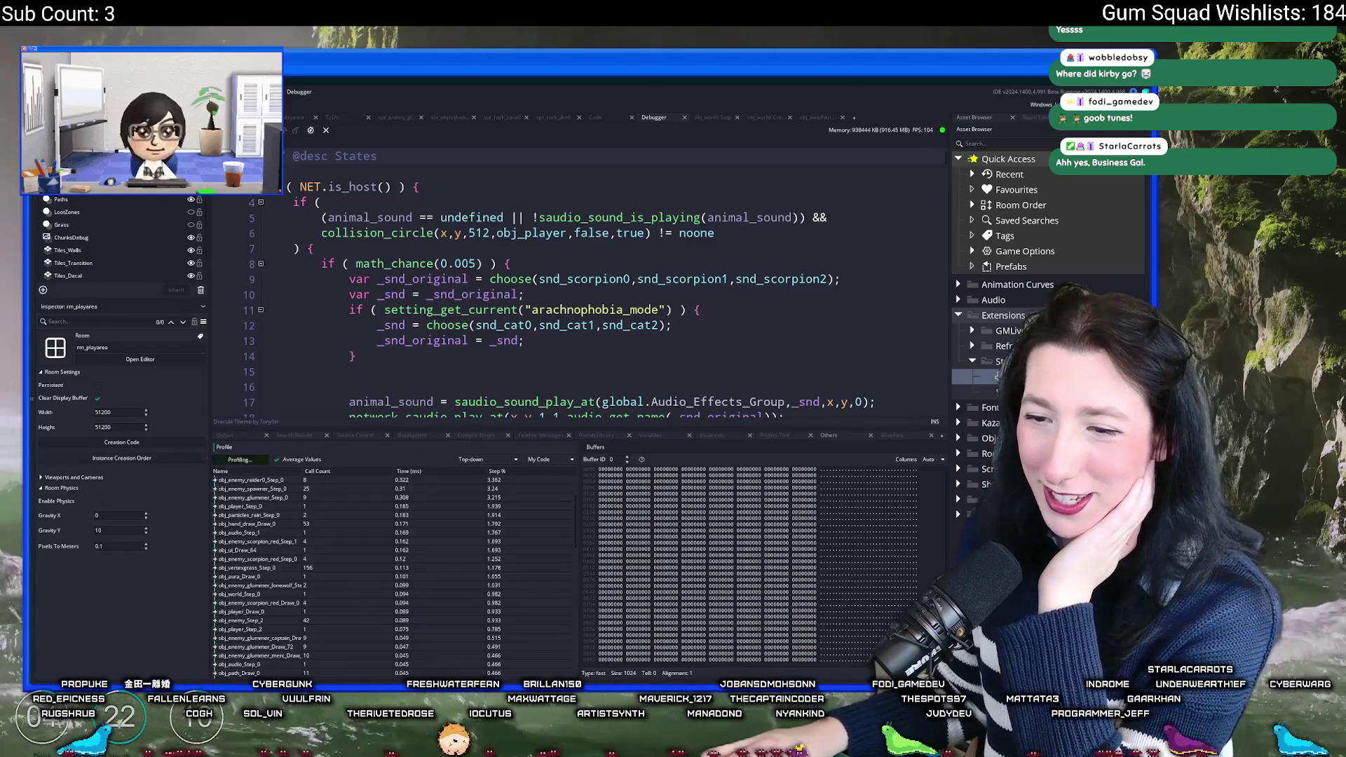
{"action": "left_click", "coordinate": [240, 460]}
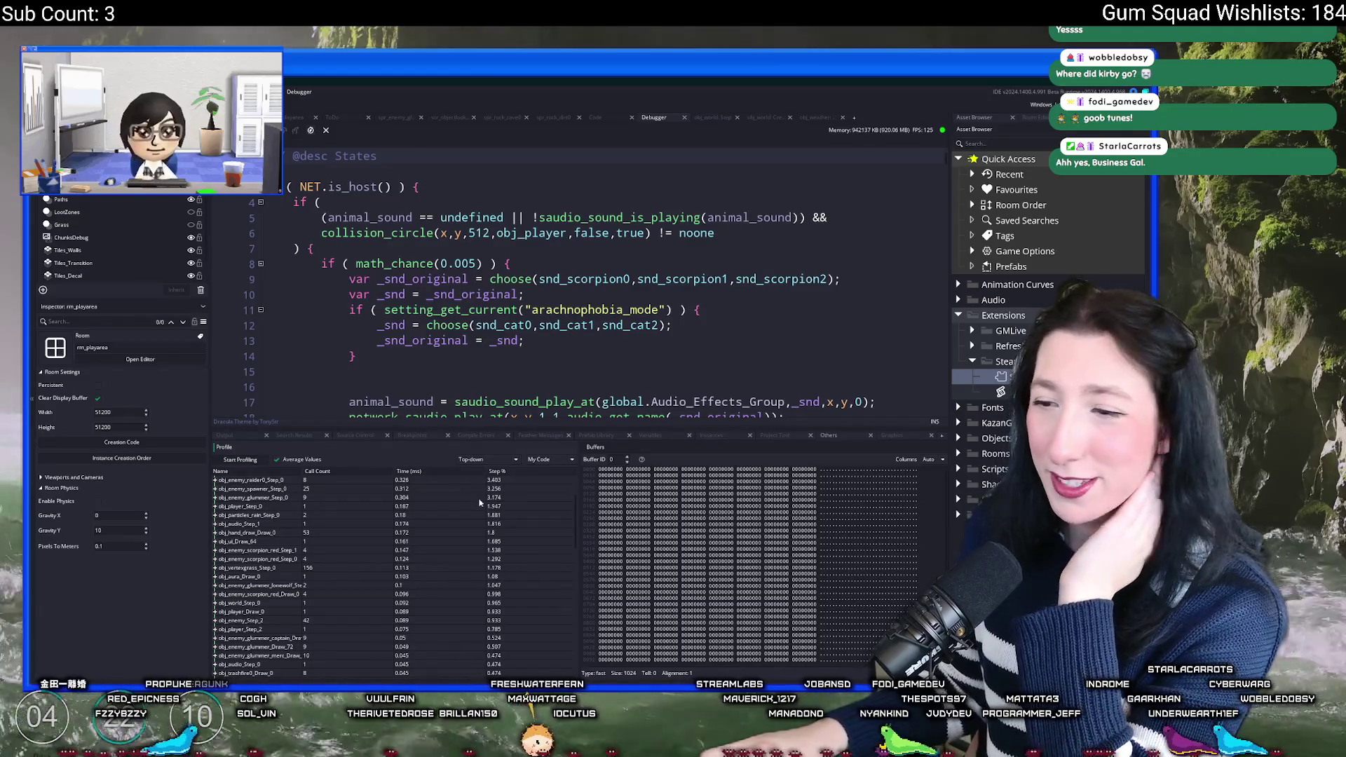
{"action": "left_click", "coordinate": [216, 490]}
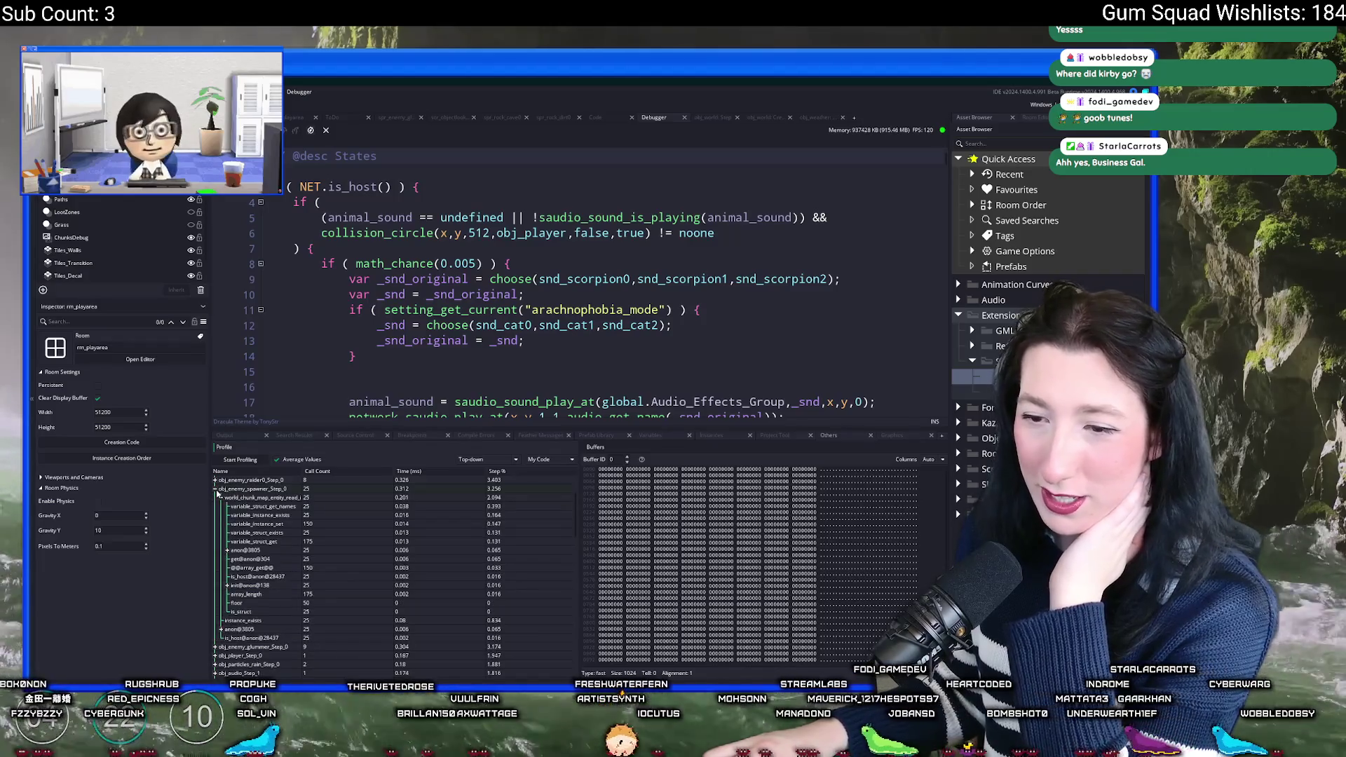
Step: Collapse the obj_enemy_spawner_Step_0 breakdown and return to the running game
{"action": "left_click", "coordinate": [220, 497]}
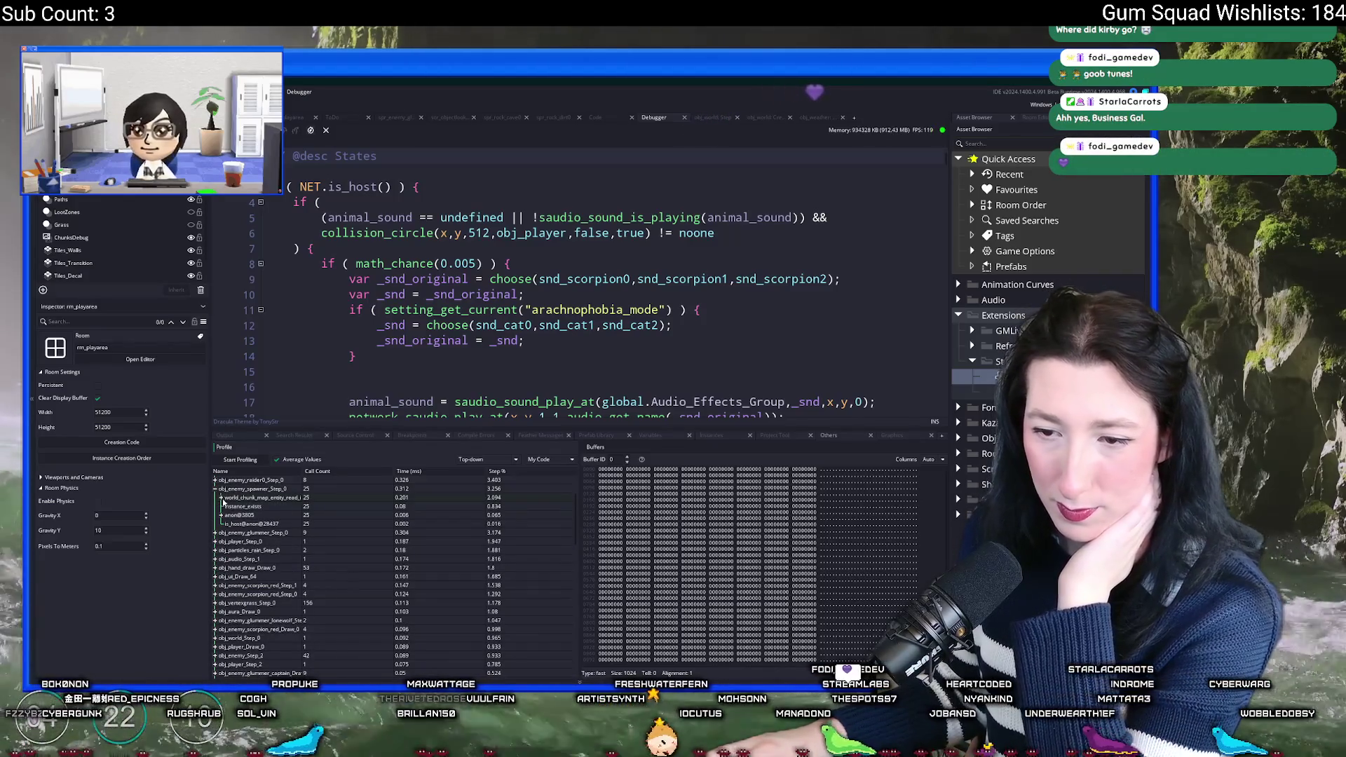
{"action": "left_click", "coordinate": [216, 489]}
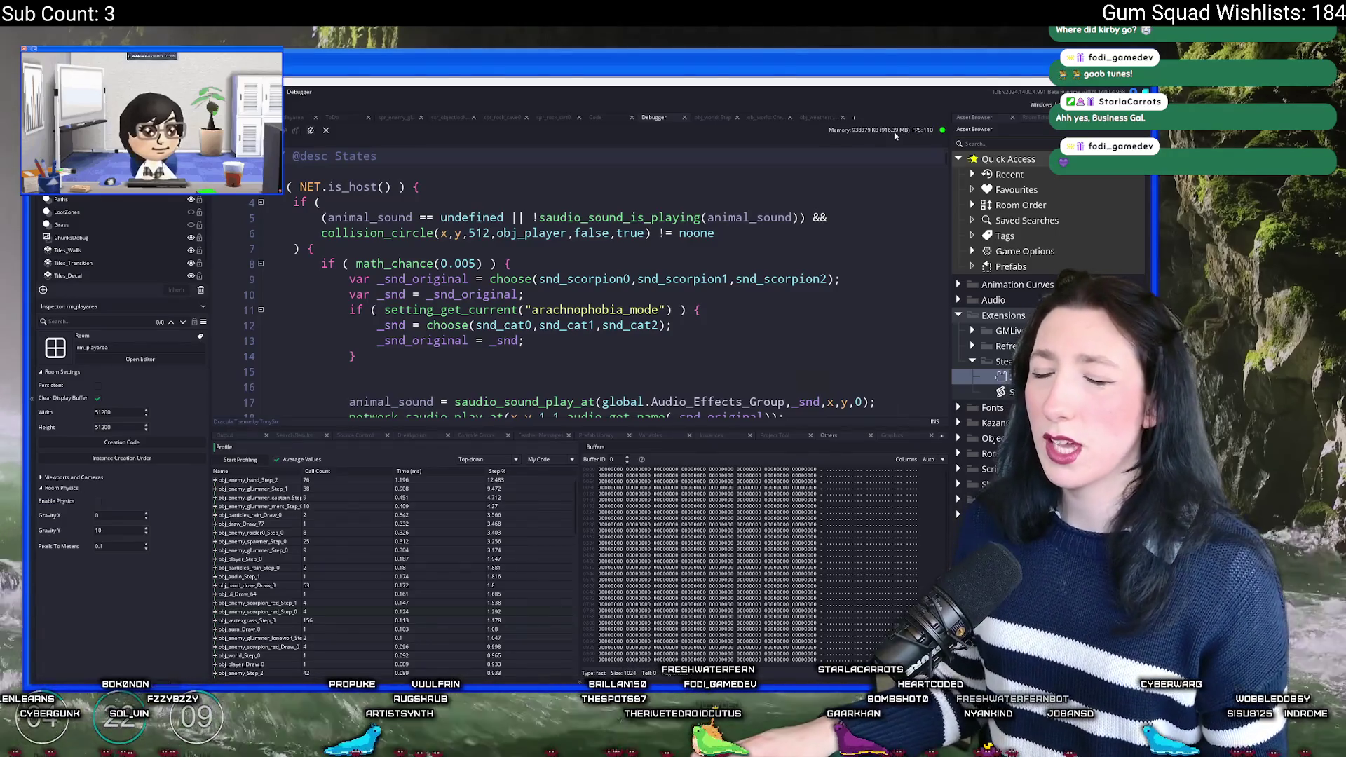
{"action": "key", "text": "alt+Tab"}
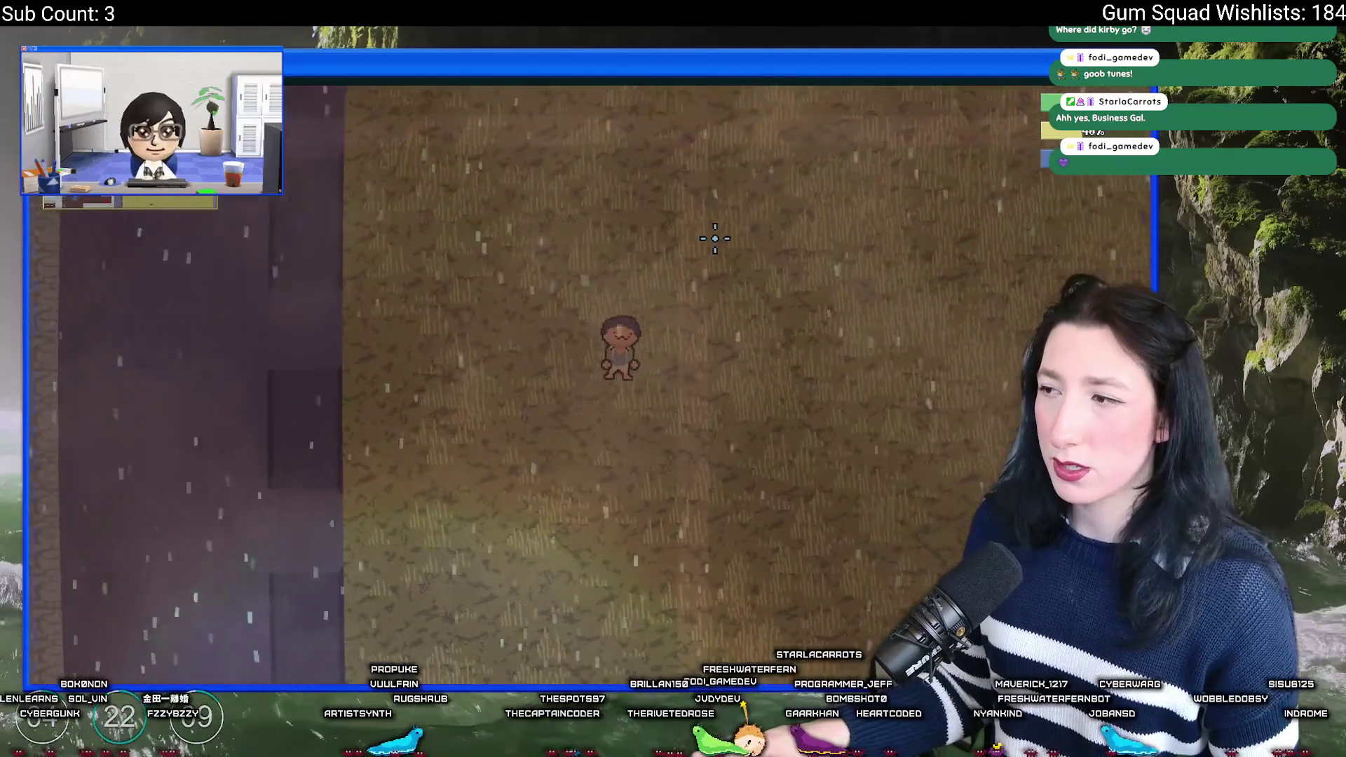
Step: Walk the character right and down until buffer_delete(grass_vb_cache[0]) crashes, then view the error in GameMaker
{"action": "key", "text": "d"}
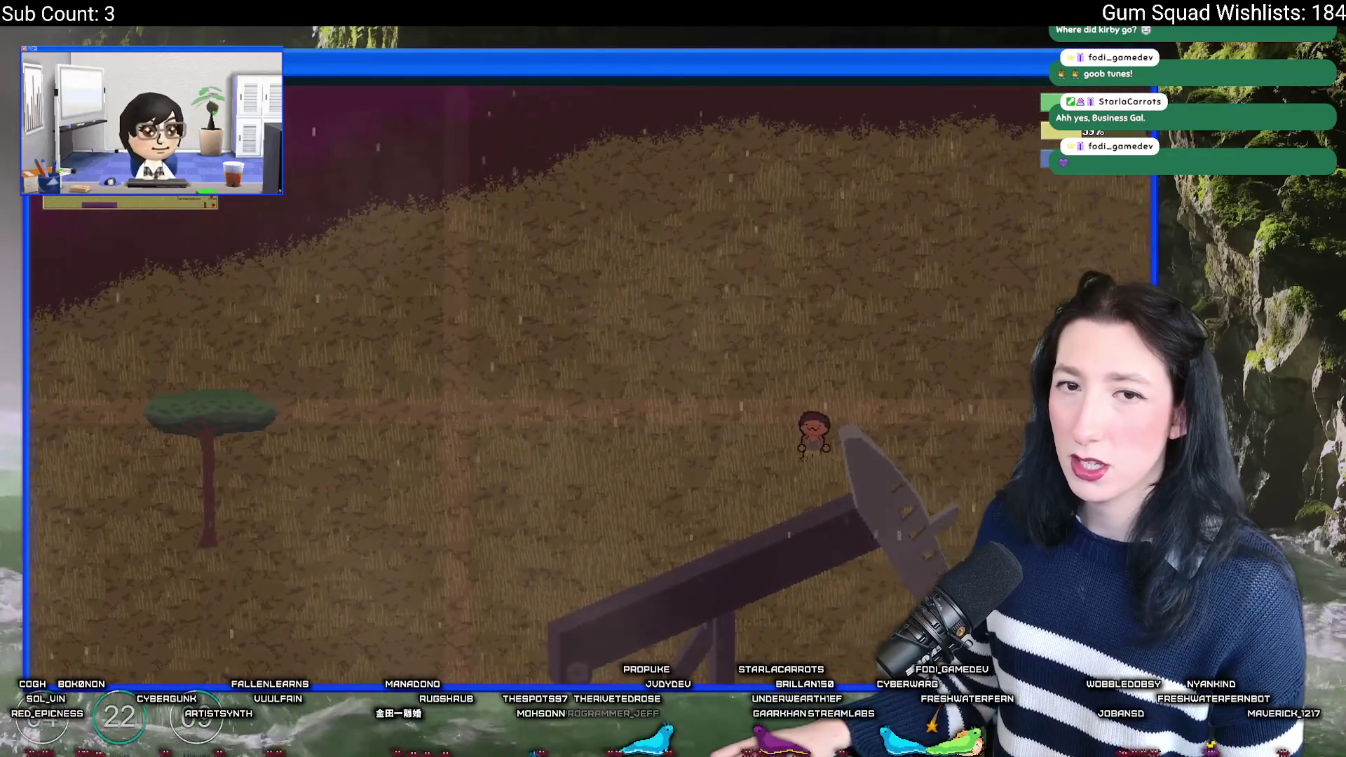
{"action": "key", "text": "d"}
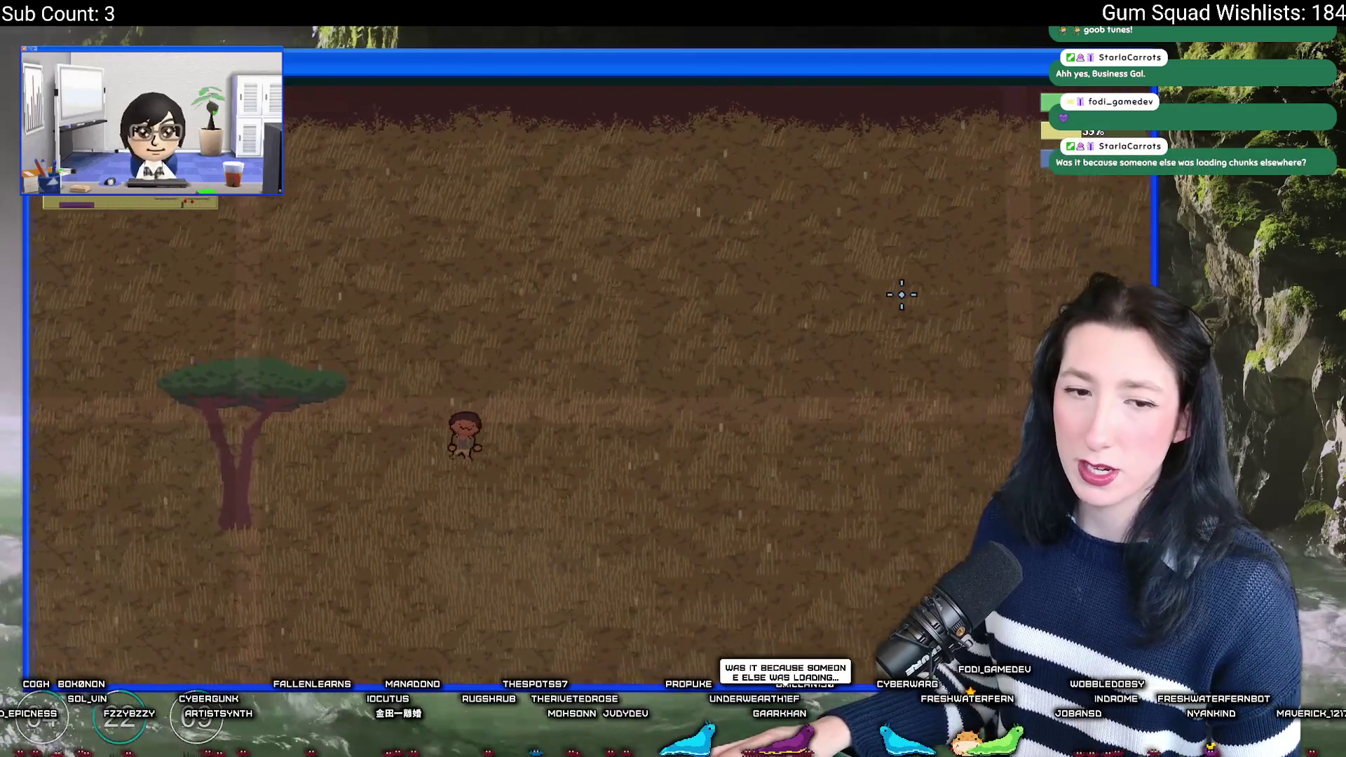
{"action": "key", "text": "s"}
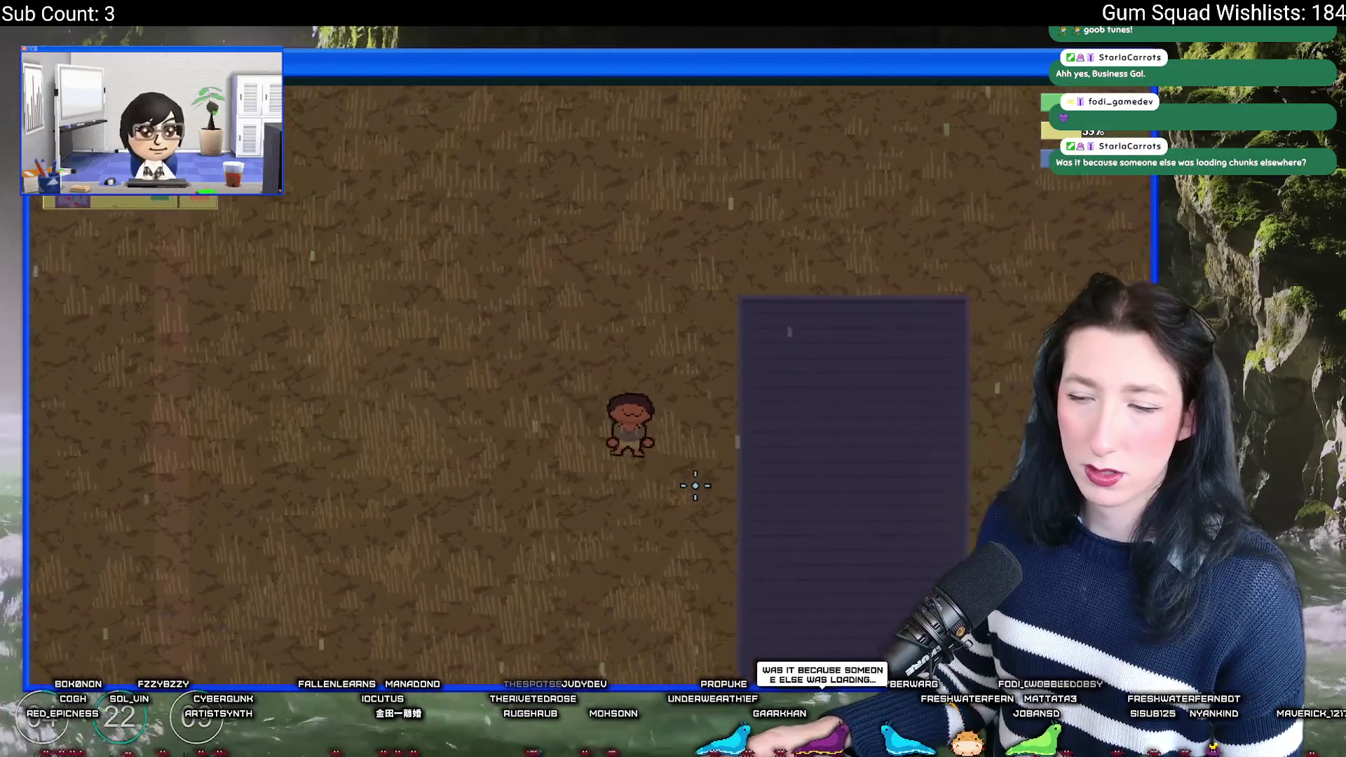
{"action": "key", "text": "s"}
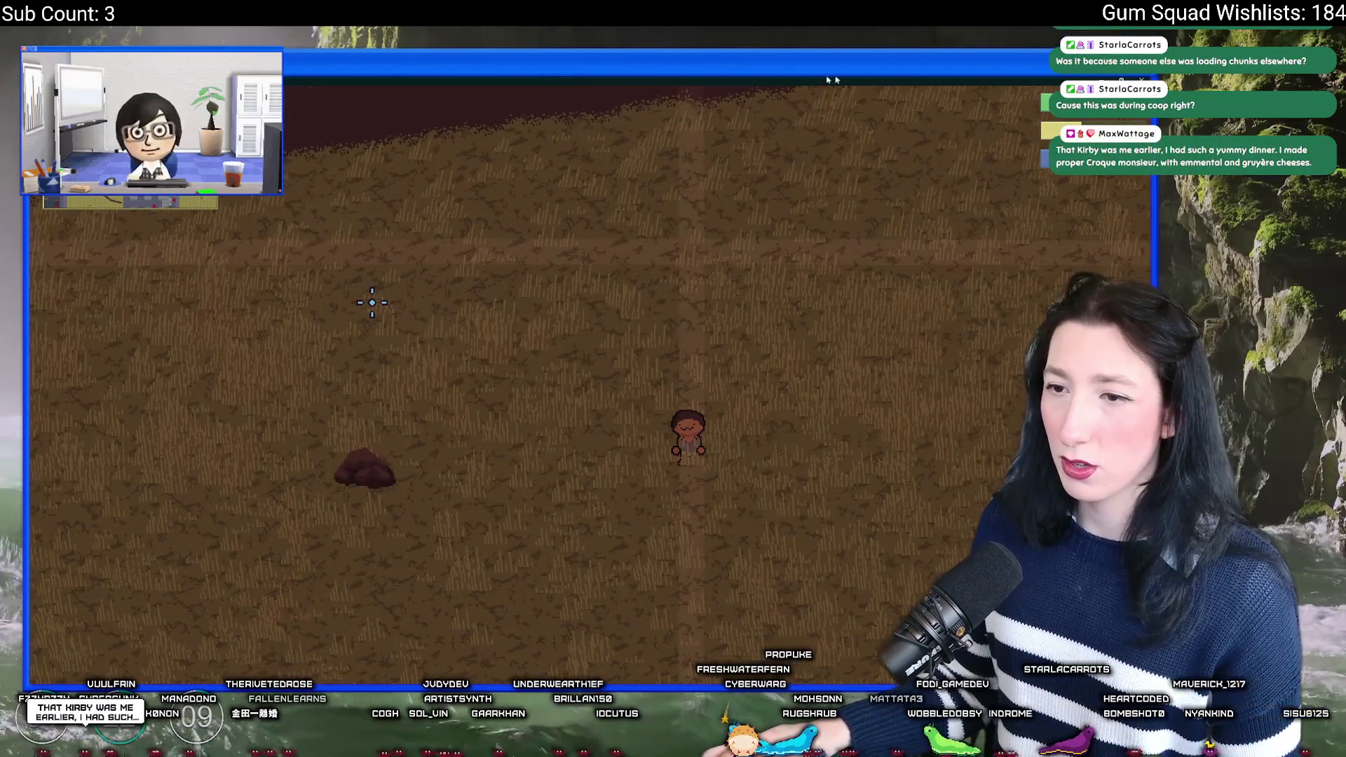
{"action": "key", "text": "alt+Tab"}
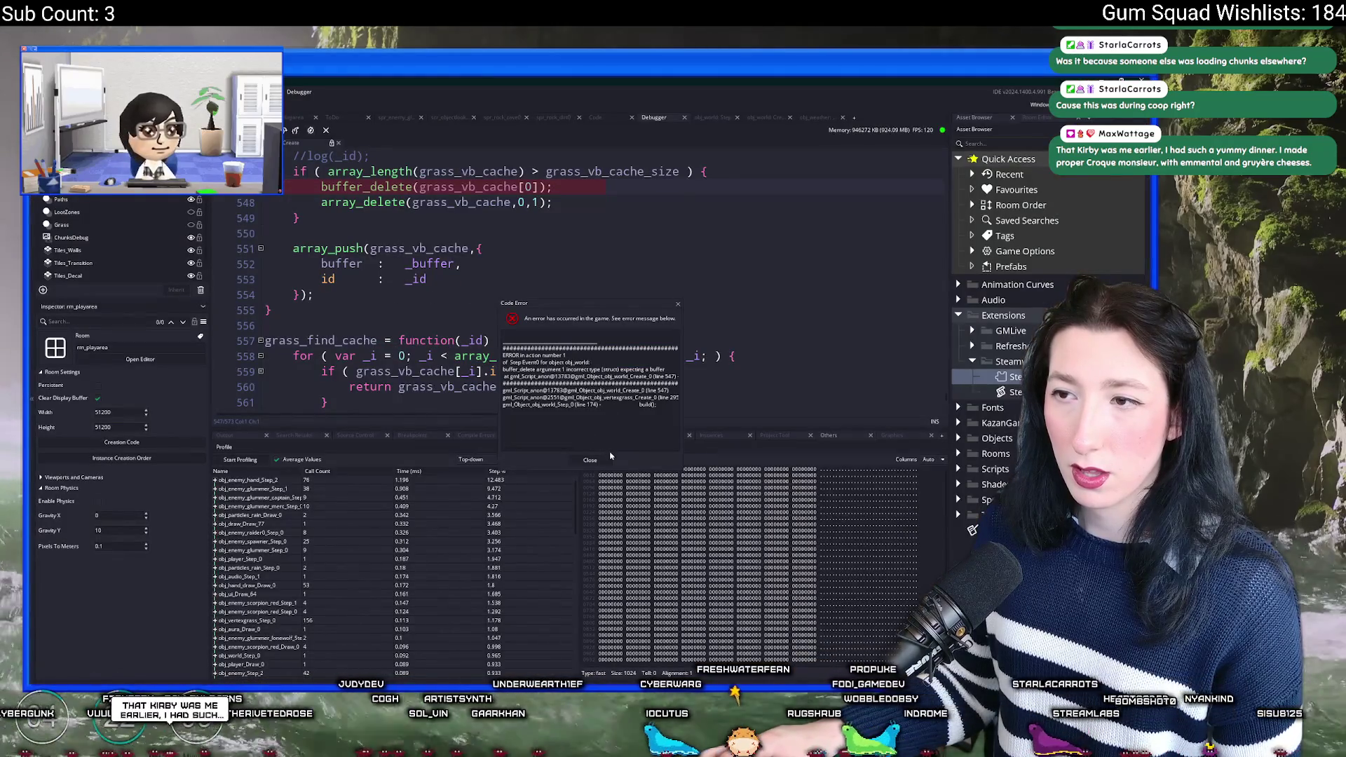
Step: Inspect the grass_vb_cache code on lines 546–551, then close the debugger to stop the game
{"action": "left_click", "coordinate": [452, 203]}
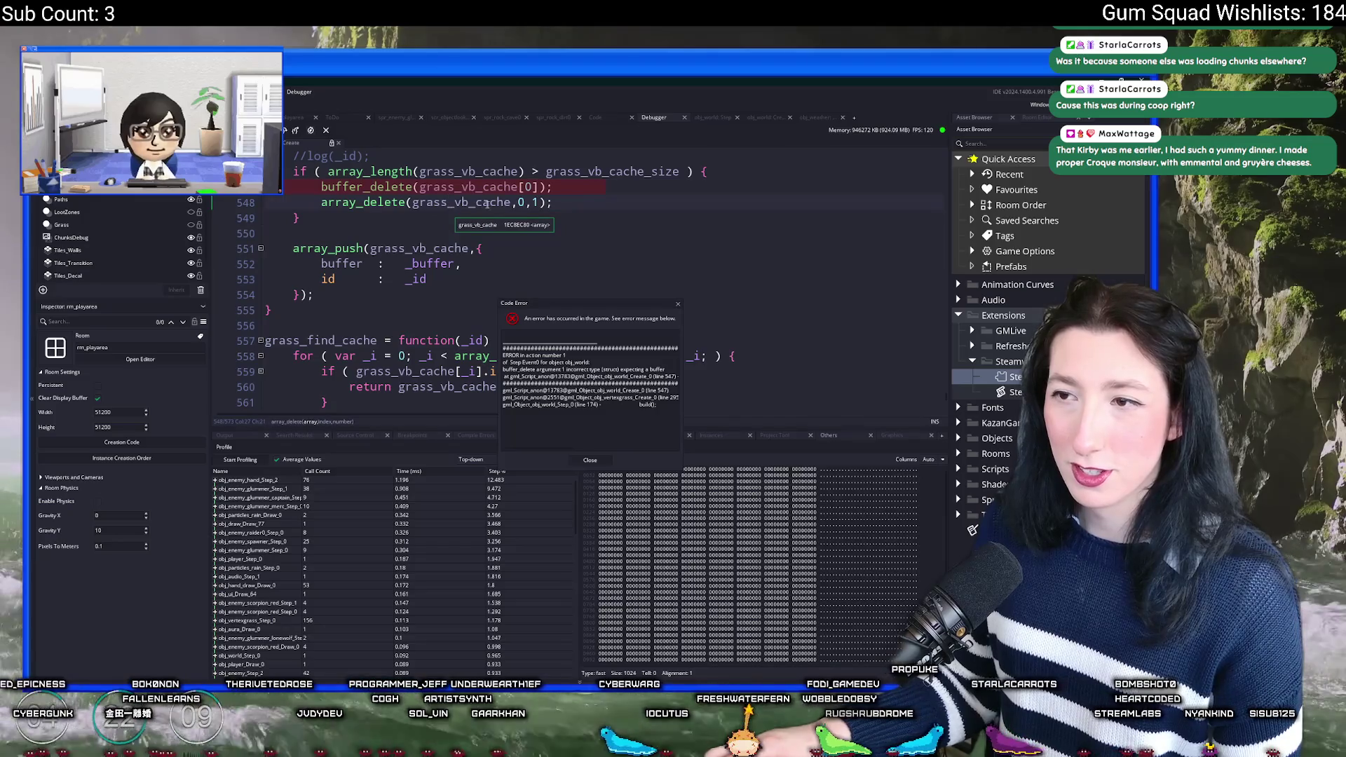
{"action": "key", "text": "Right"}
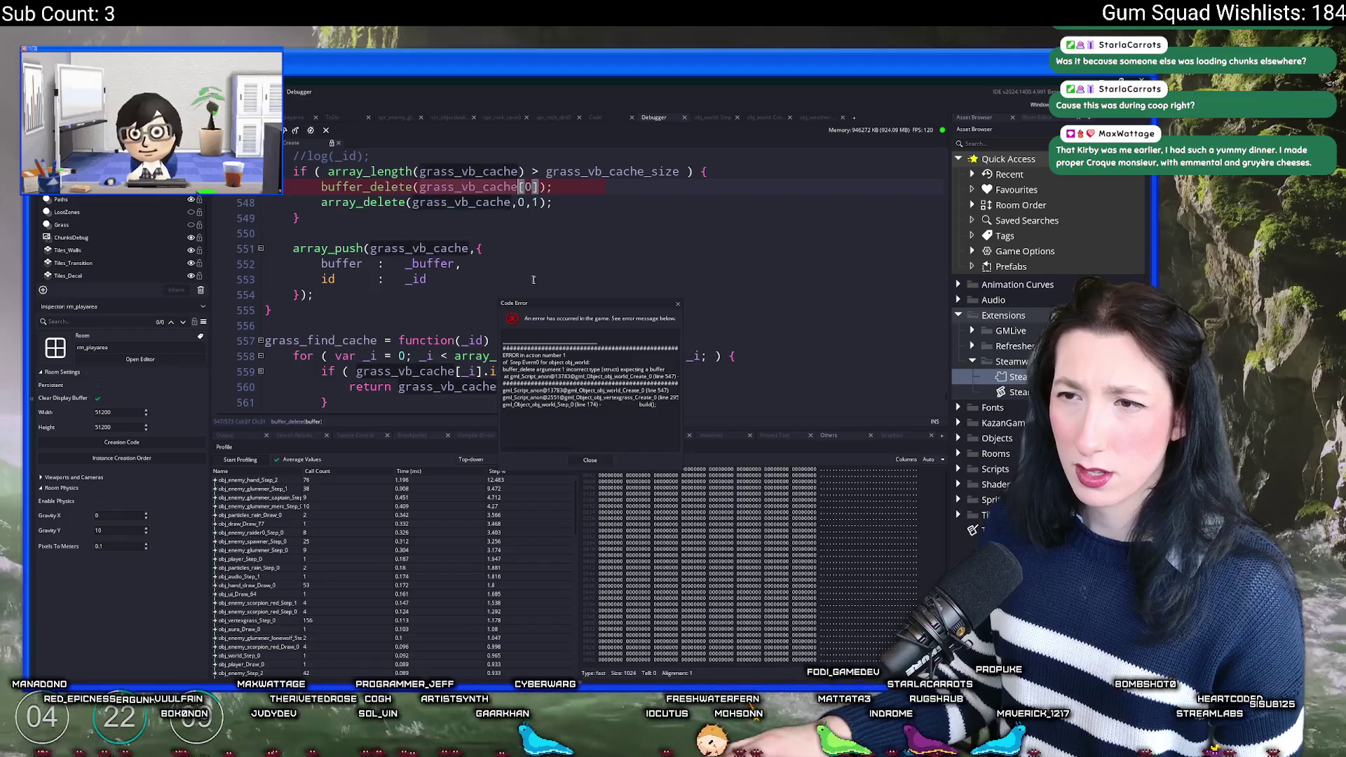
{"action": "key", "text": "Down"}
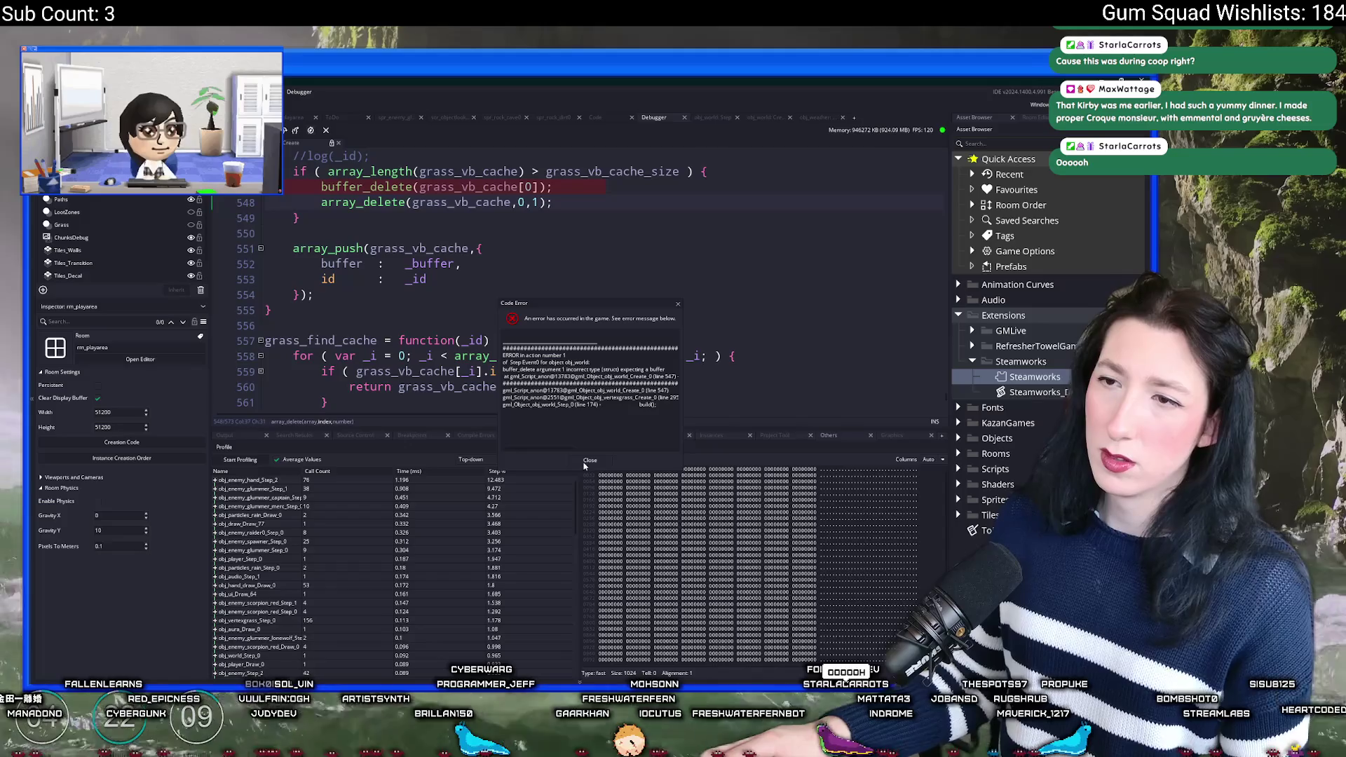
{"action": "mouse_move", "coordinate": [498, 190]}
{"action": "key", "text": "Left"}
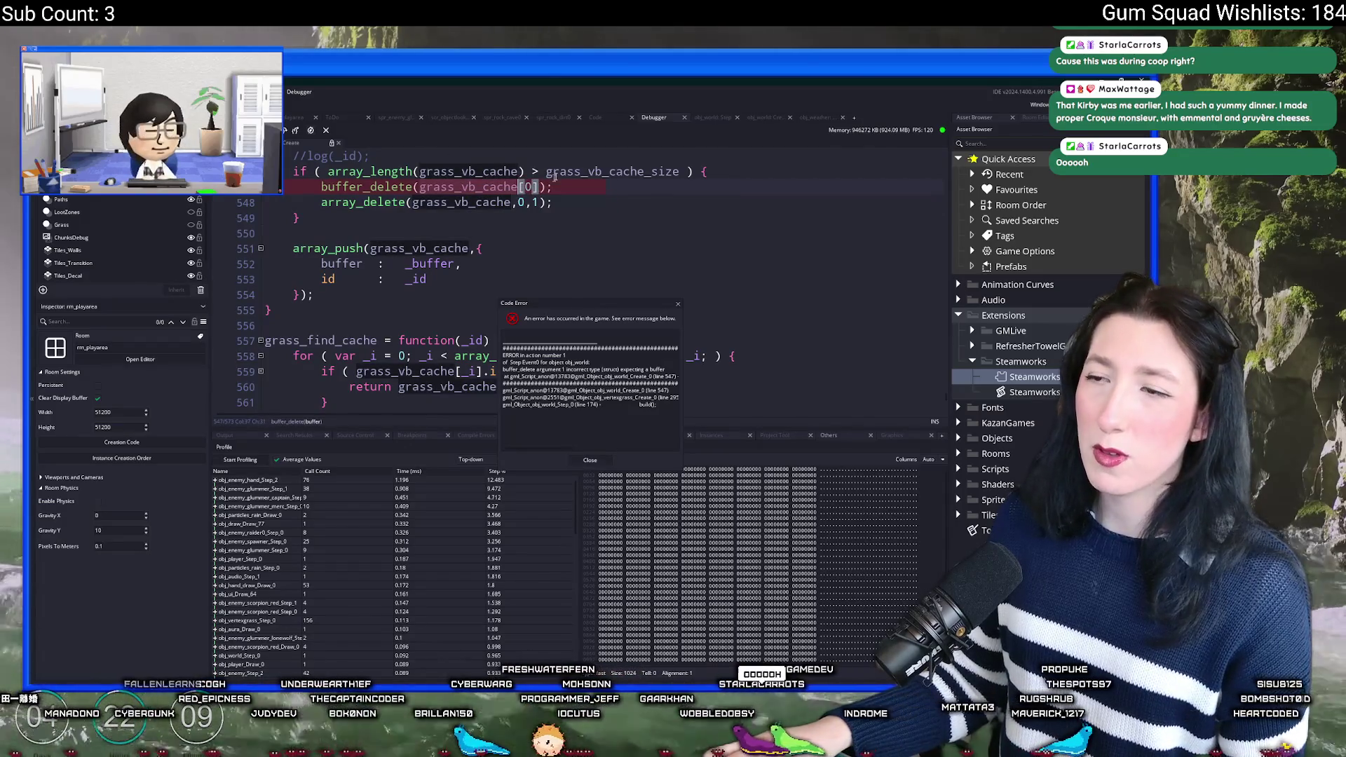
{"action": "key", "text": "Up"}
{"action": "key", "text": "ctrl+Right"}
{"action": "key", "text": "Down"}
{"action": "key", "text": "Down"}
{"action": "key", "text": "Down"}
{"action": "key", "text": "Left"}
{"action": "key", "text": "Left"}
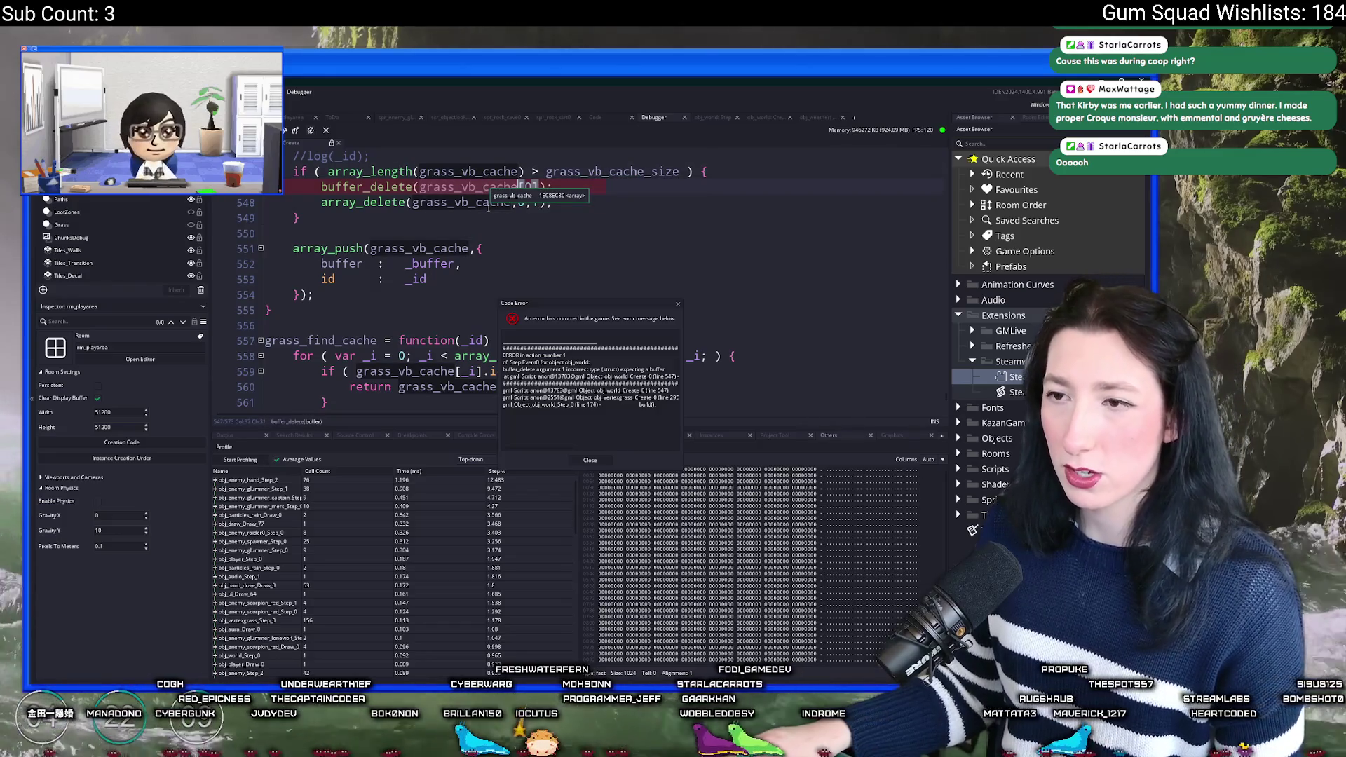
{"action": "left_click", "coordinate": [519, 187]}
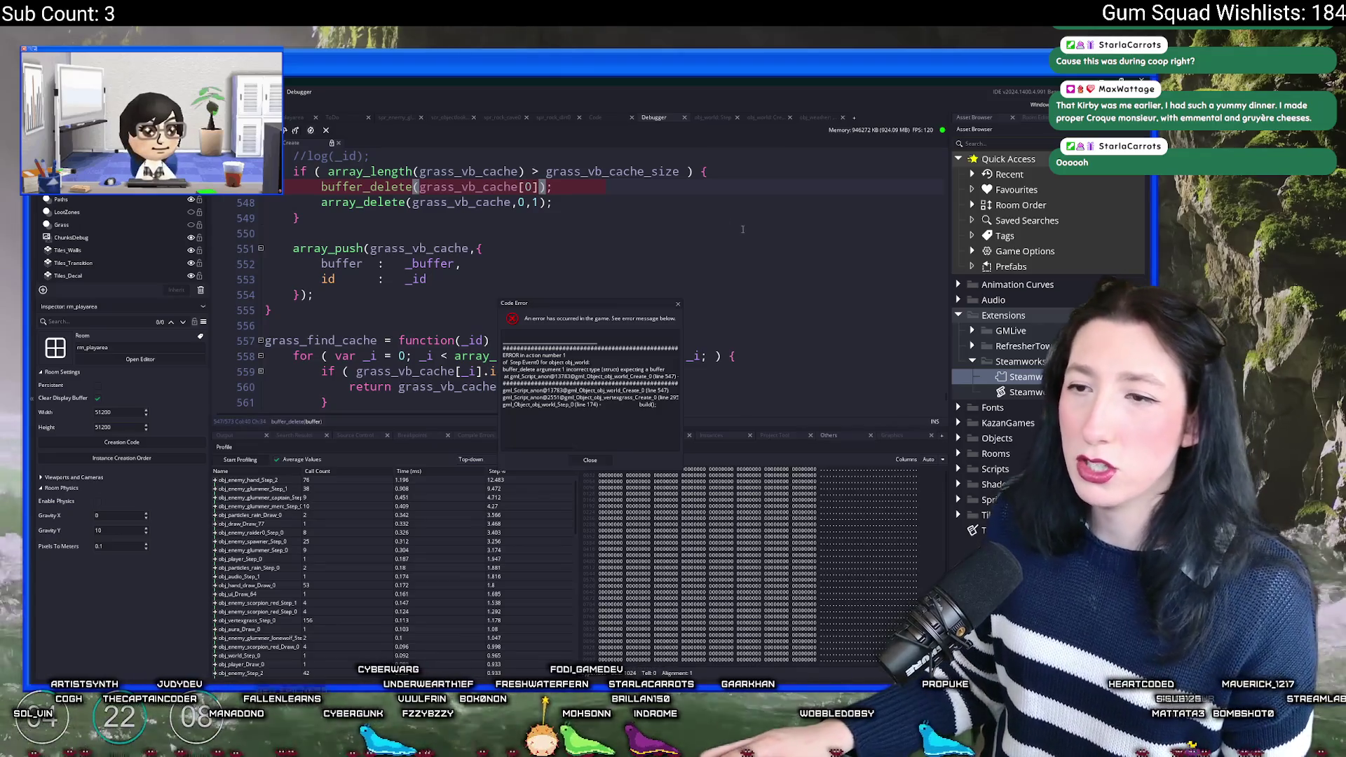
{"action": "middle_click", "coordinate": [670, 120]}
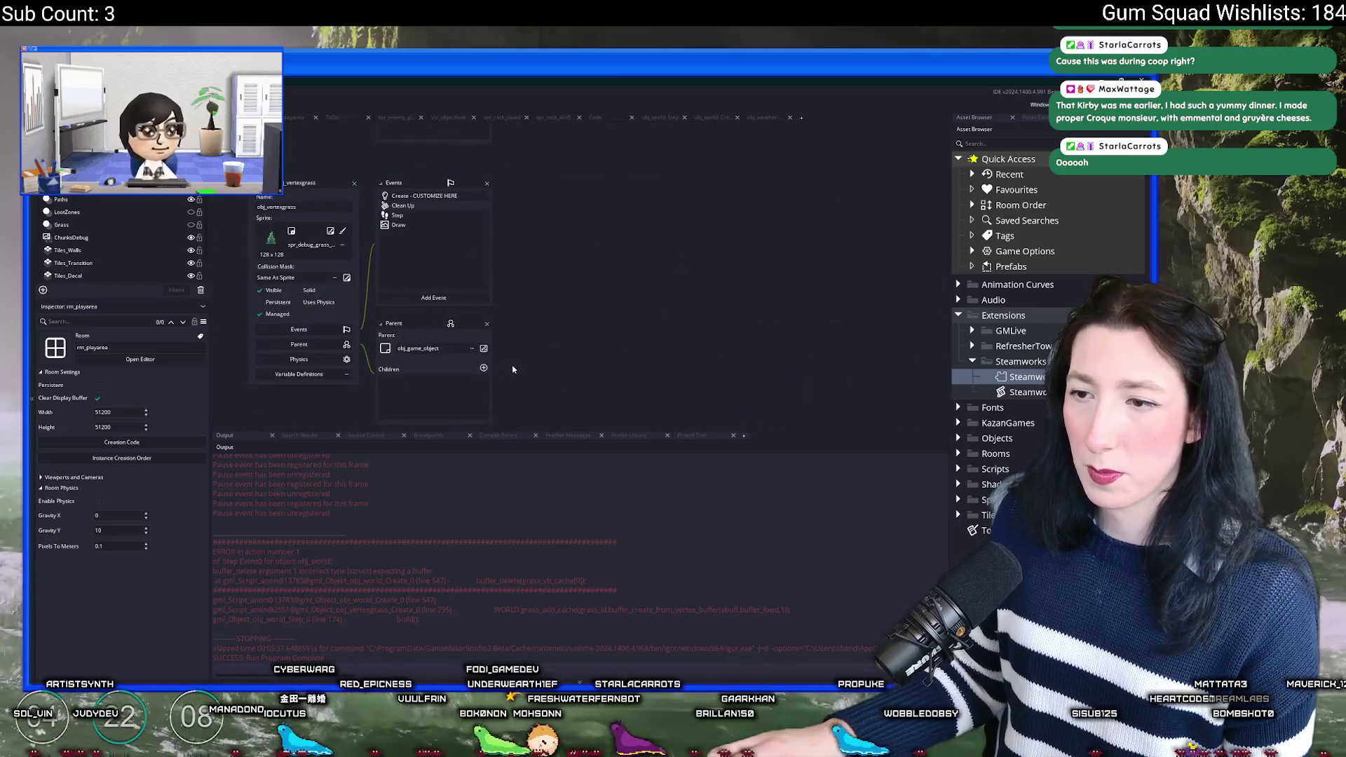
Step: Open the obj_world object via the asset search for 'world' and close find and replace
{"action": "key", "text": "ctrl+f"}
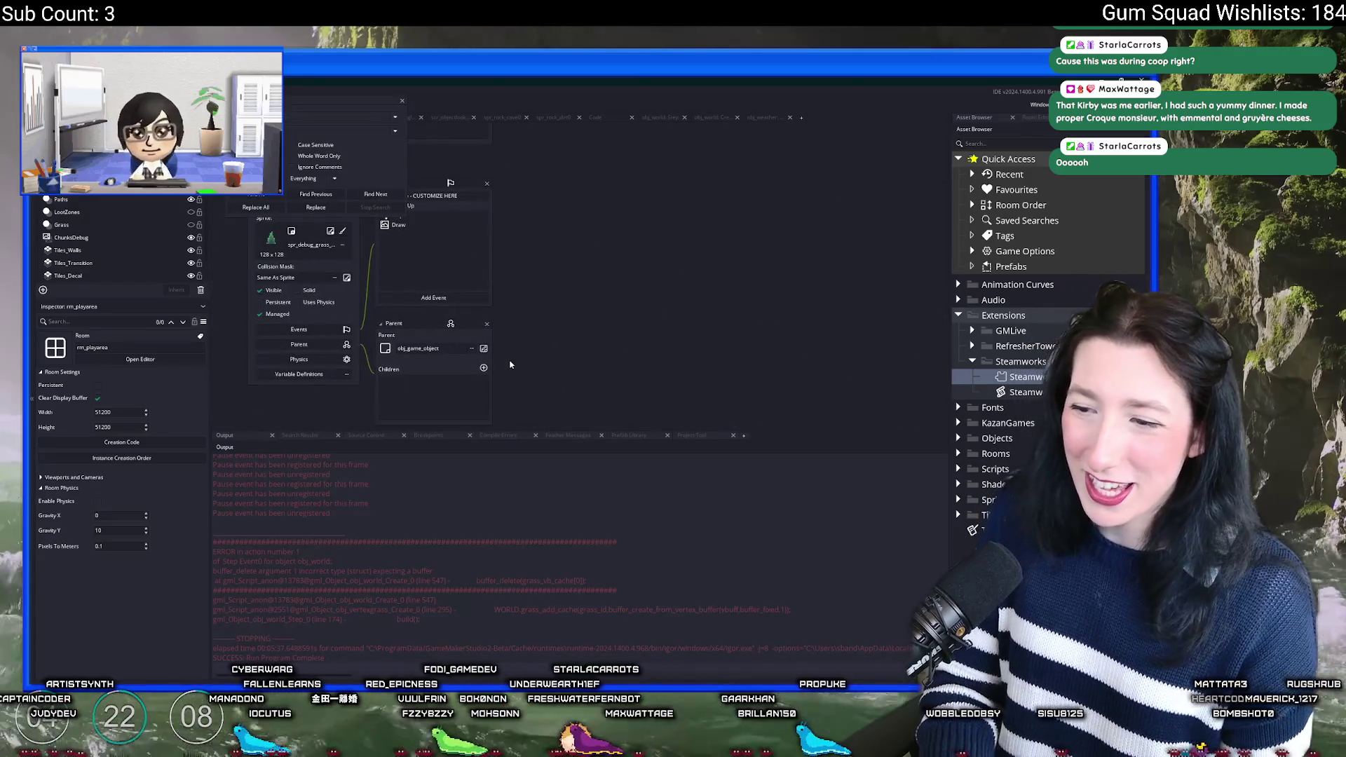
{"action": "key", "text": "ctrl+t"}
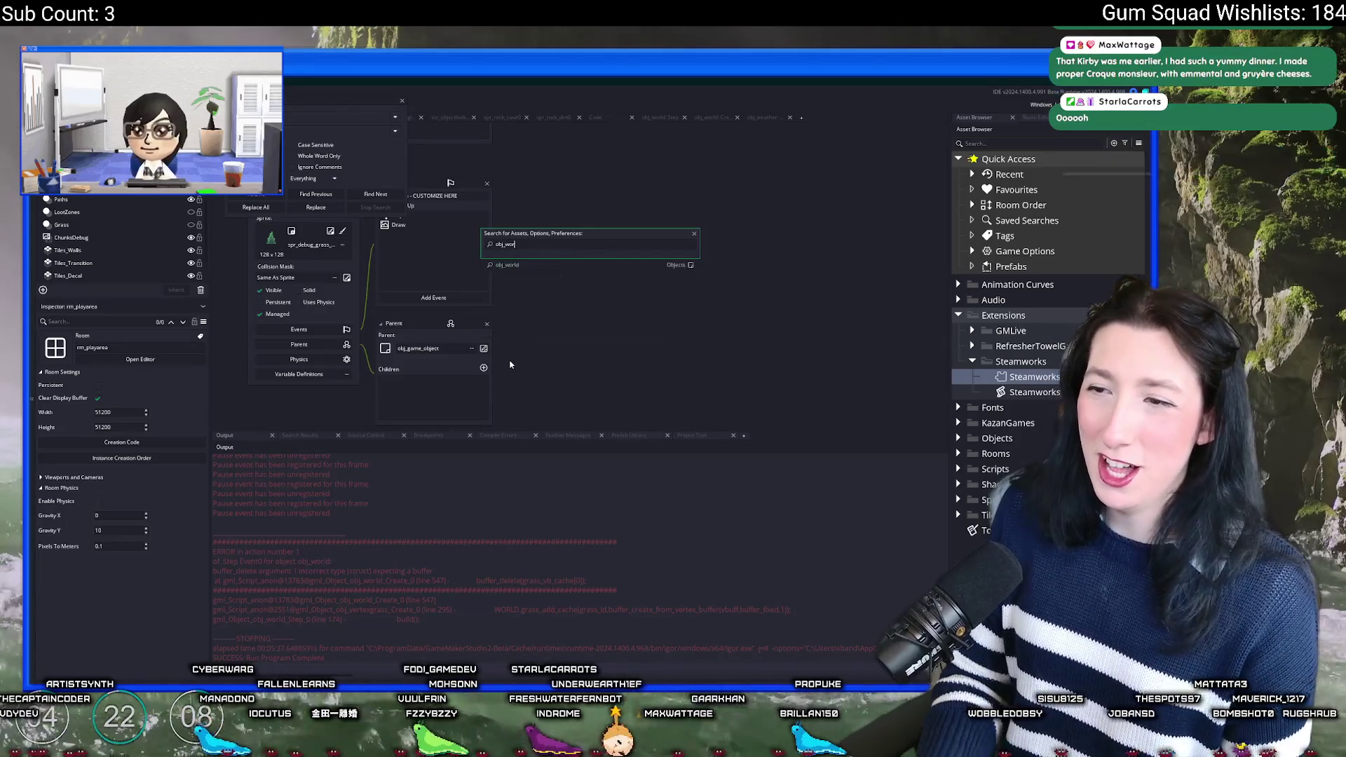
{"action": "type", "text": "world"}
{"action": "key", "text": "Return"}
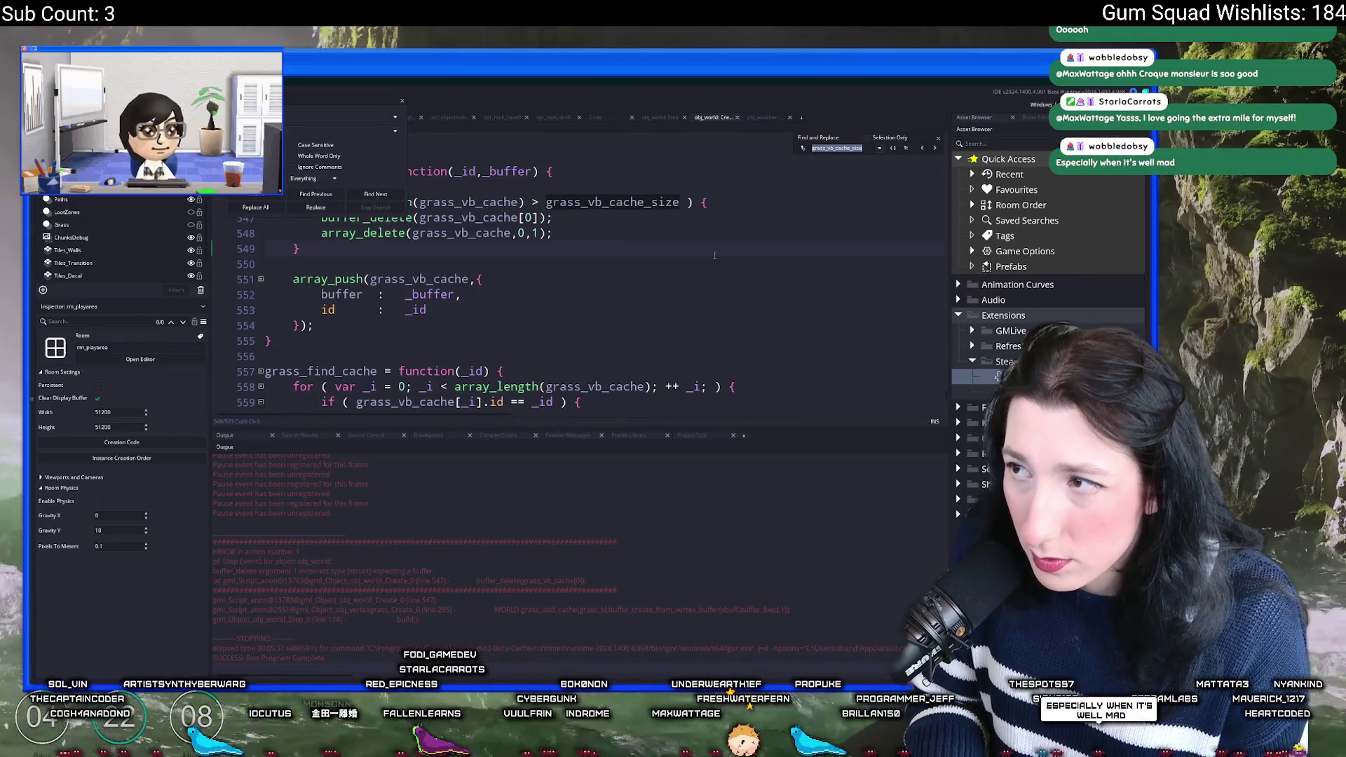
{"action": "left_click", "coordinate": [401, 104]}
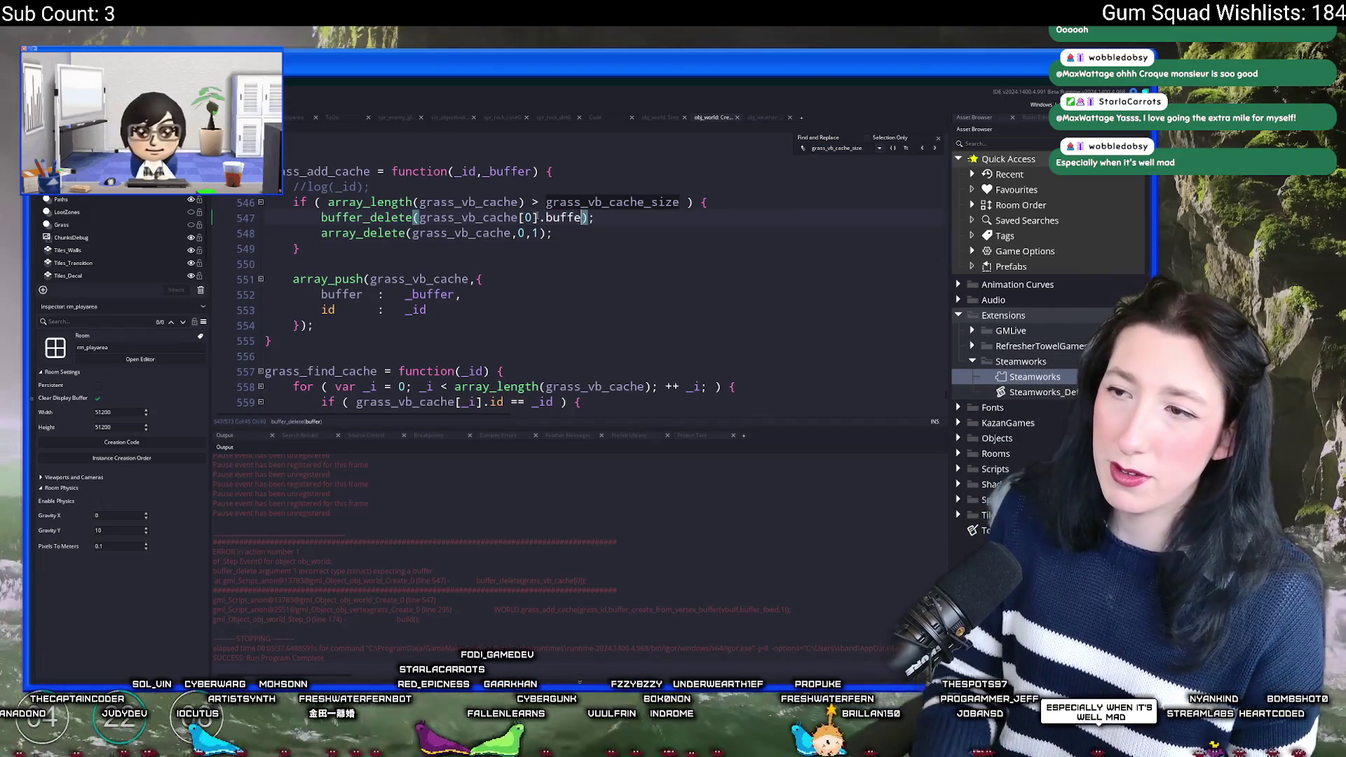
{"action": "type", "text": "r"}
{"action": "left_click", "coordinate": [937, 139]}
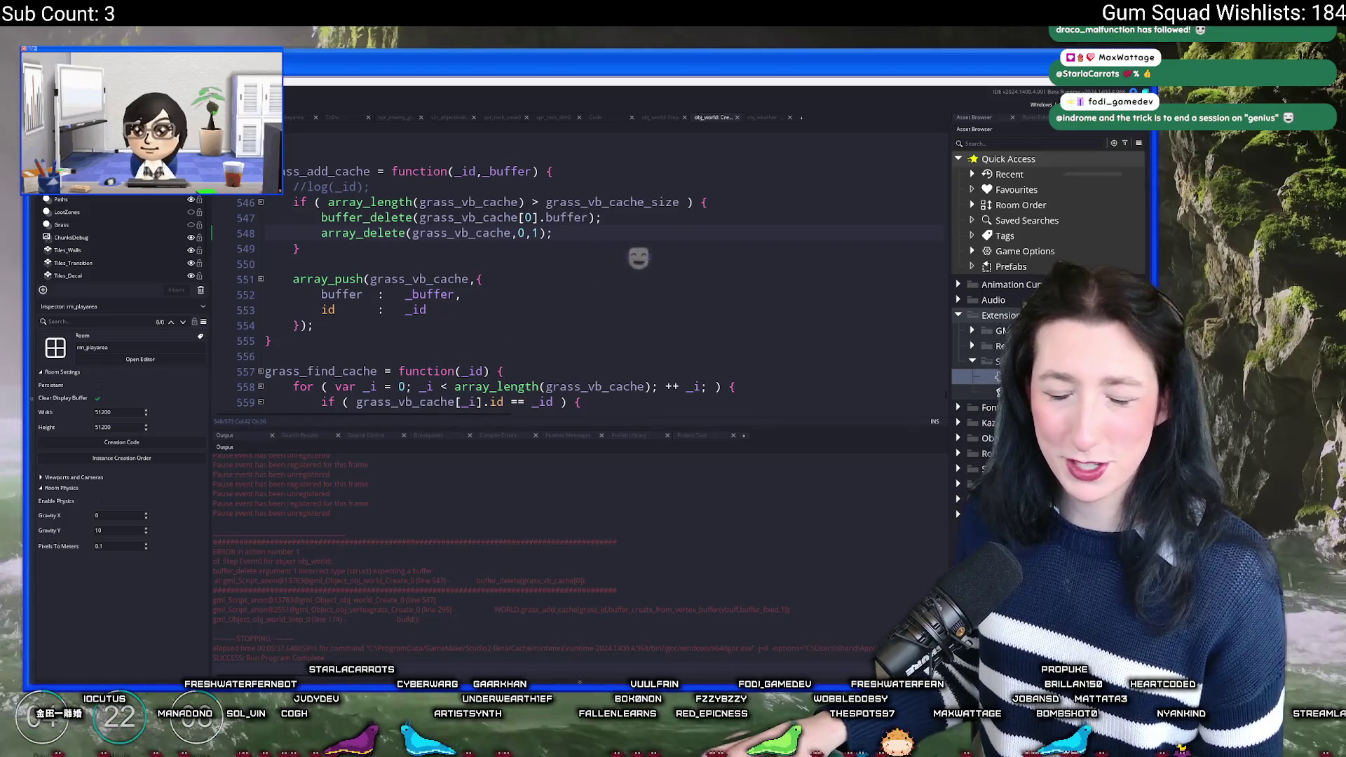
Step: Change line 547 to buffer_delete(grass_vb_cache[0].buffer); and delete the //log(_id); line
{"action": "left_click", "coordinate": [734, 216]}
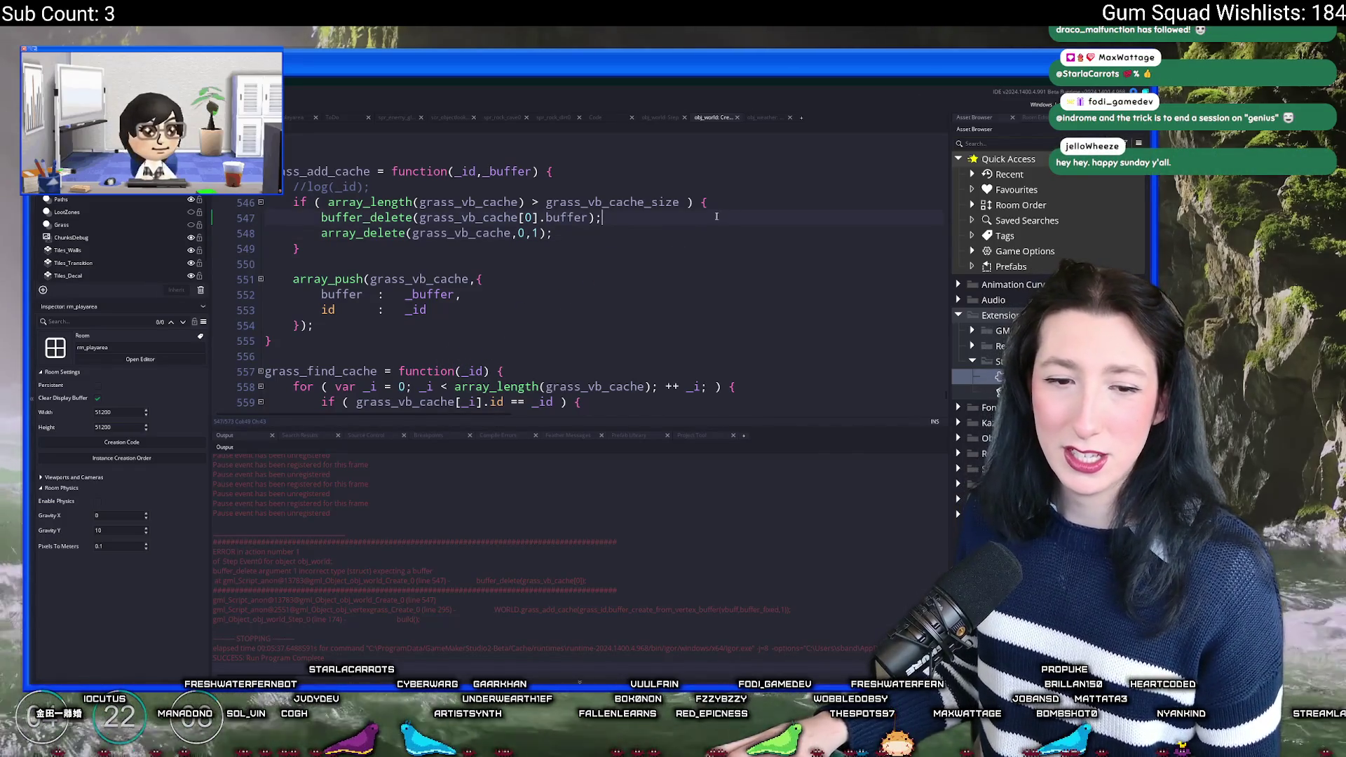
{"action": "scroll", "coordinate": [719, 217], "scroll_direction": "up", "scroll_amount": 2}
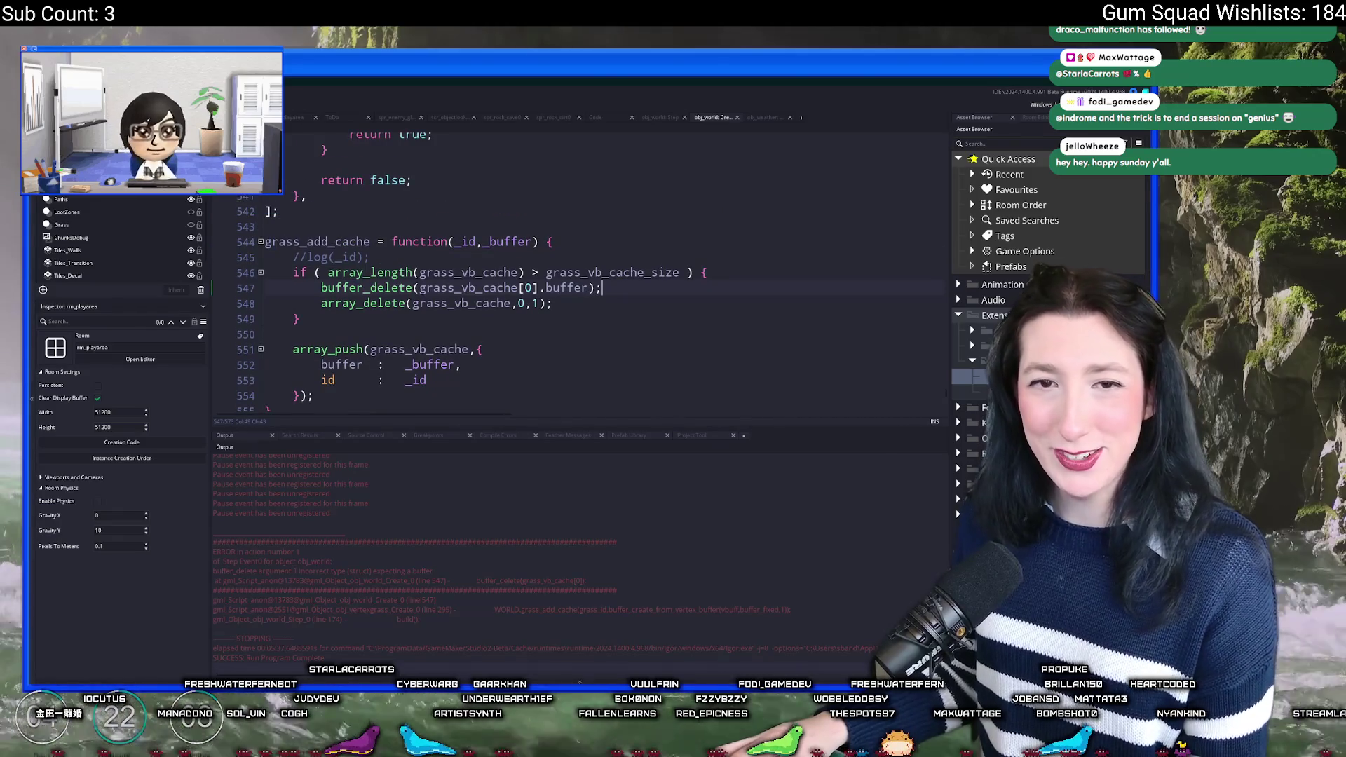
{"action": "scroll", "coordinate": [611, 296], "scroll_direction": "up", "scroll_amount": 1}
{"action": "left_click", "coordinate": [611, 297]}
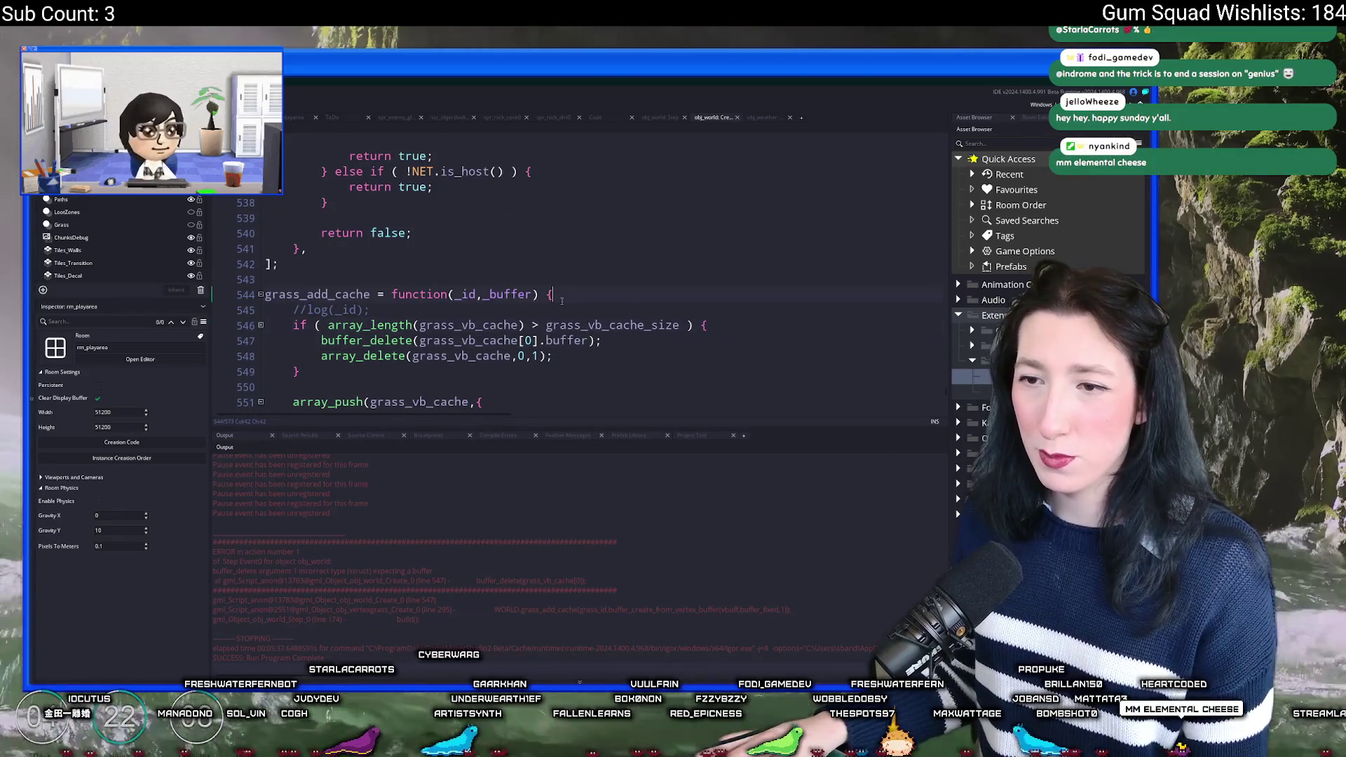
{"action": "key", "text": "Delete"}
{"action": "scroll", "coordinate": [621, 279], "scroll_direction": "down", "scroll_amount": 6}
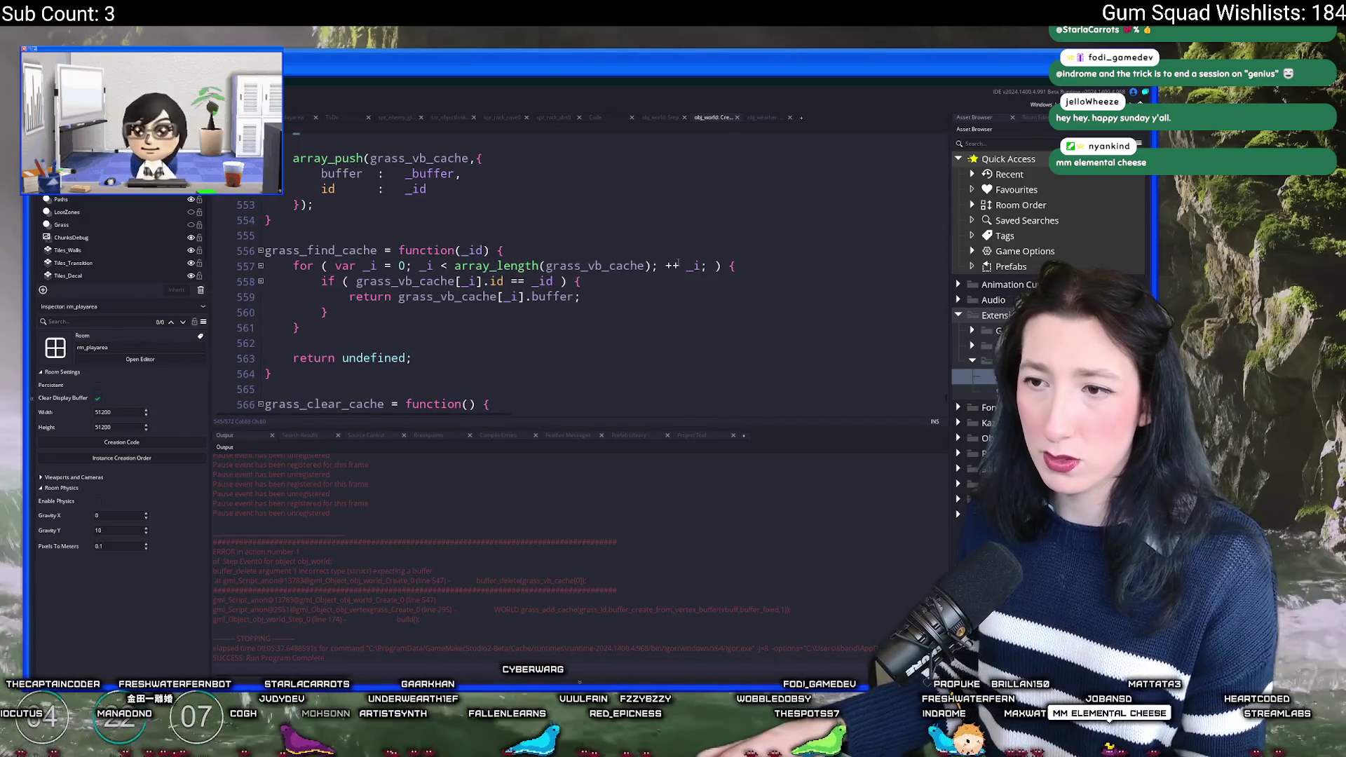
{"action": "left_click", "coordinate": [629, 281]}
{"action": "scroll", "coordinate": [629, 279], "scroll_direction": "down", "scroll_amount": 2}
{"action": "scroll", "coordinate": [624, 212], "scroll_direction": "up", "scroll_amount": 2}
{"action": "scroll", "coordinate": [610, 224], "scroll_direction": "down", "scroll_amount": 4}
{"action": "scroll", "coordinate": [598, 240], "scroll_direction": "up", "scroll_amount": 2}
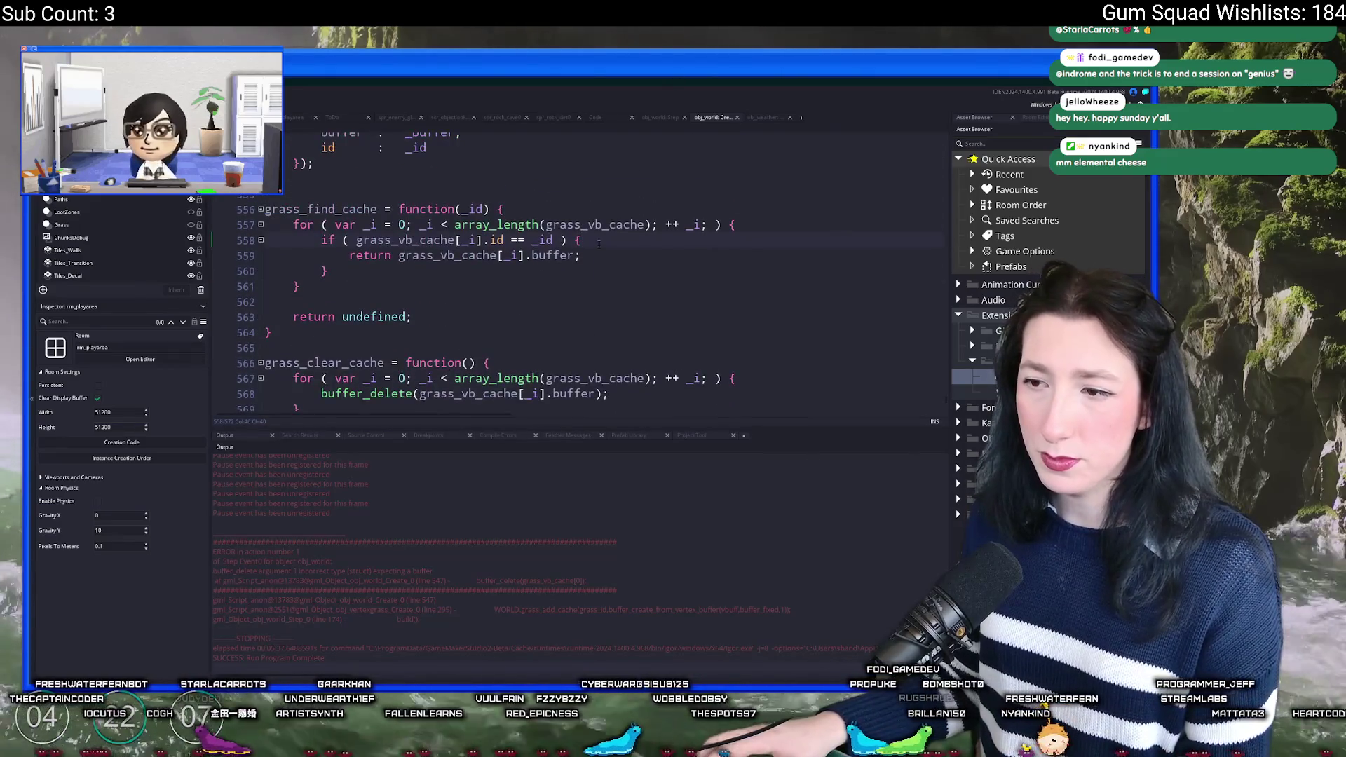
{"action": "scroll", "coordinate": [598, 243], "scroll_direction": "down", "scroll_amount": 2}
{"action": "scroll", "coordinate": [631, 211], "scroll_direction": "up", "scroll_amount": 8}
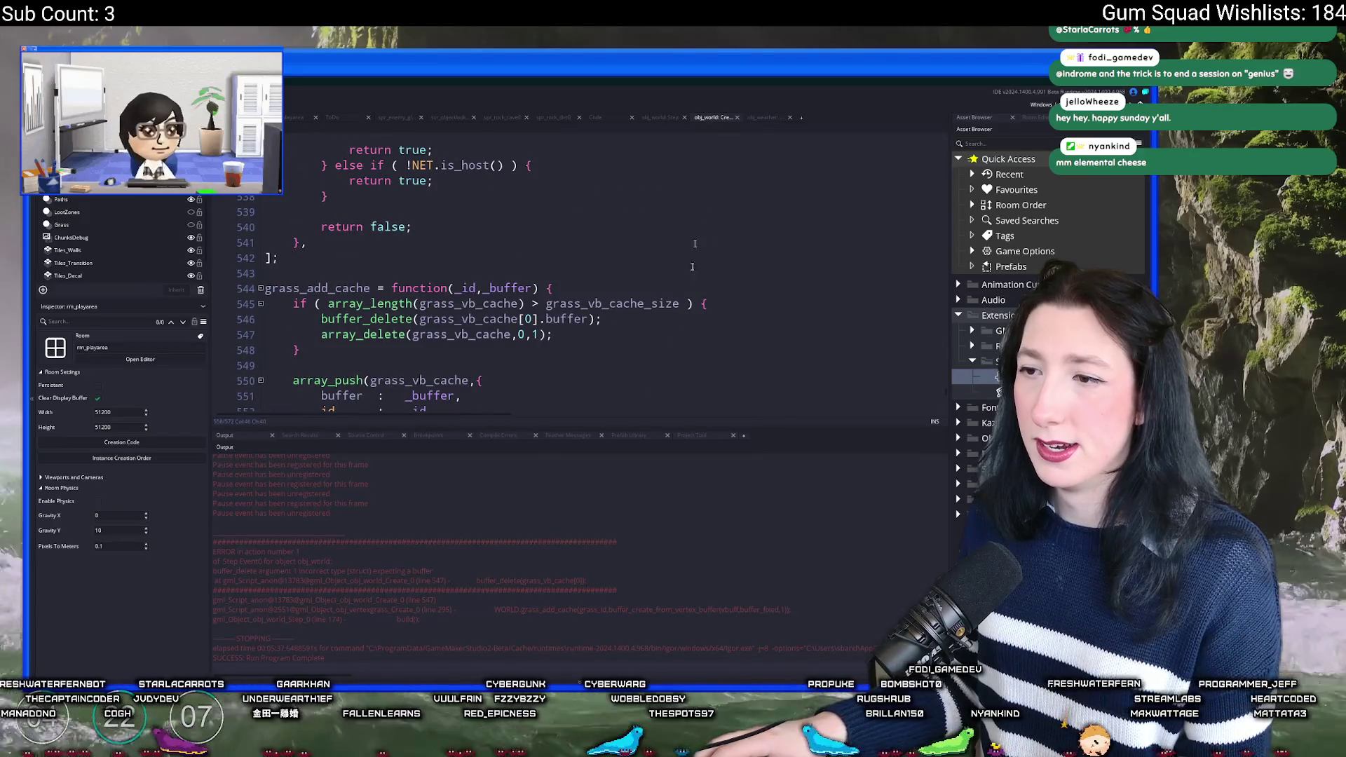
{"action": "left_click_drag", "start_coordinate": [711, 427], "coordinate": [695, 540]}
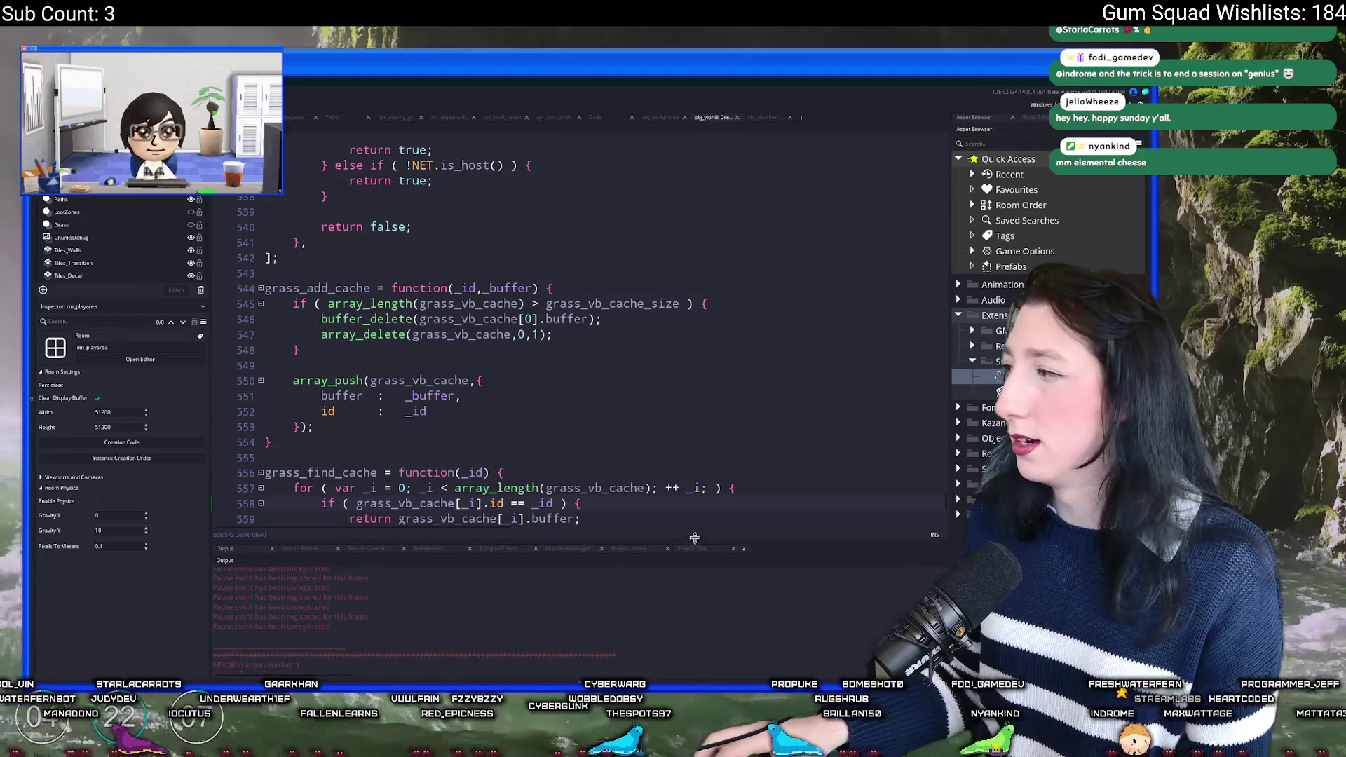
Step: Close the obj_world Create code tab and scroll the workspace through the enemy object editors
{"action": "left_click", "coordinate": [737, 117]}
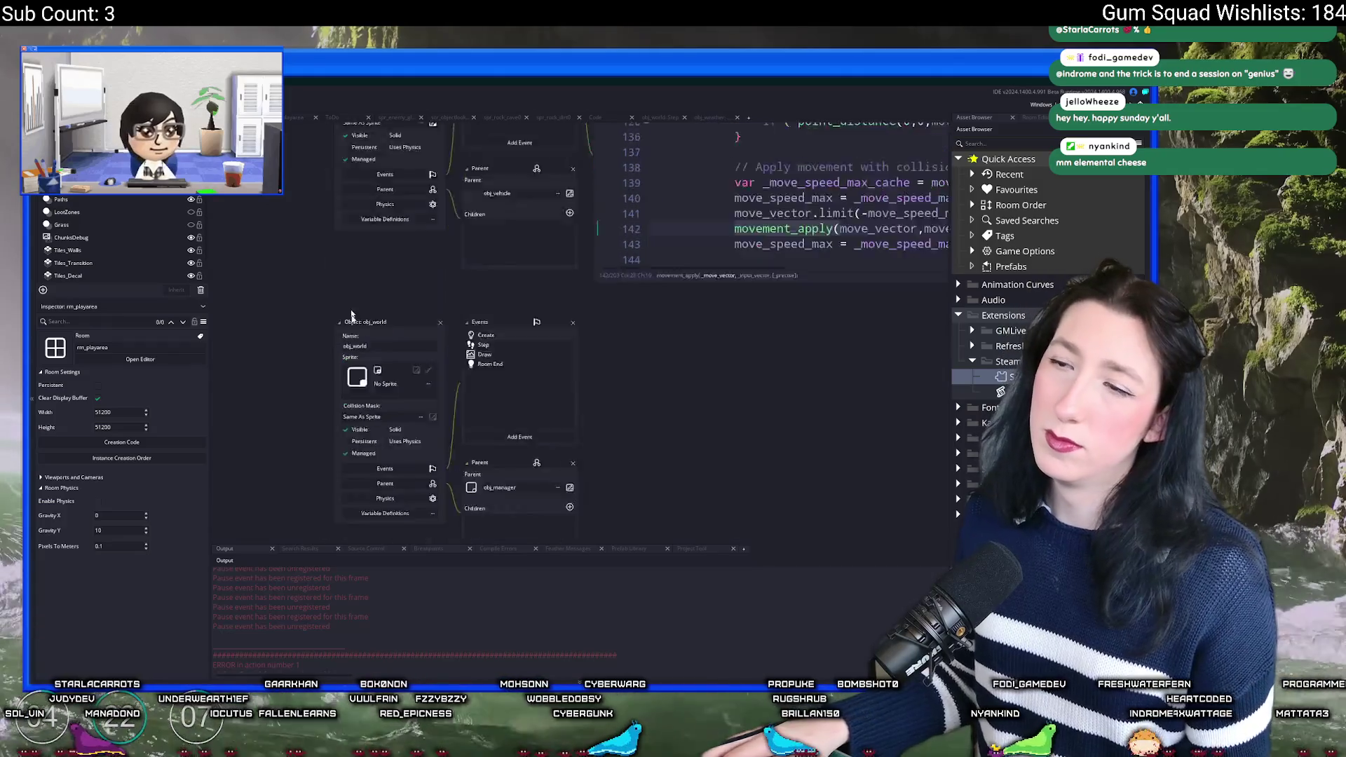
{"action": "scroll", "coordinate": [313, 262], "scroll_direction": "down", "scroll_amount": 10}
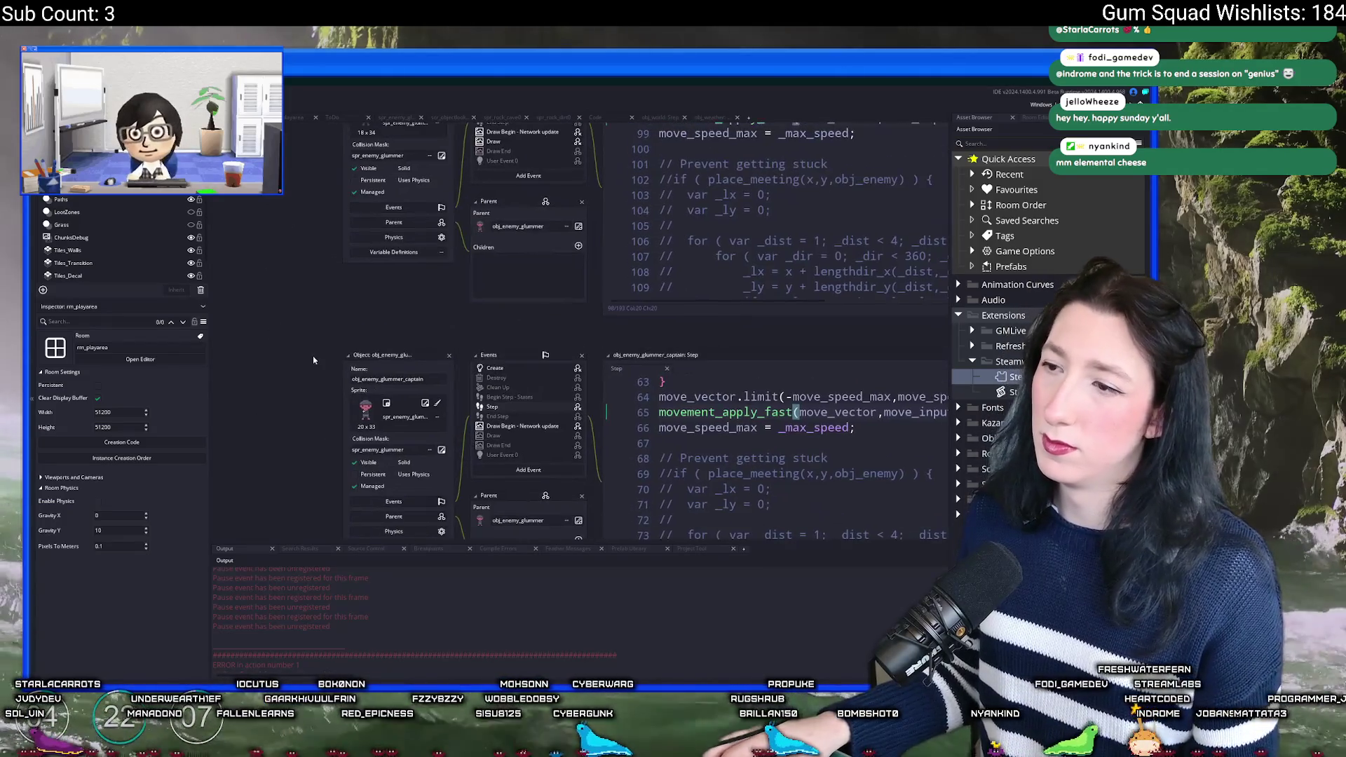
{"action": "scroll", "coordinate": [339, 339], "scroll_direction": "down", "scroll_amount": 5}
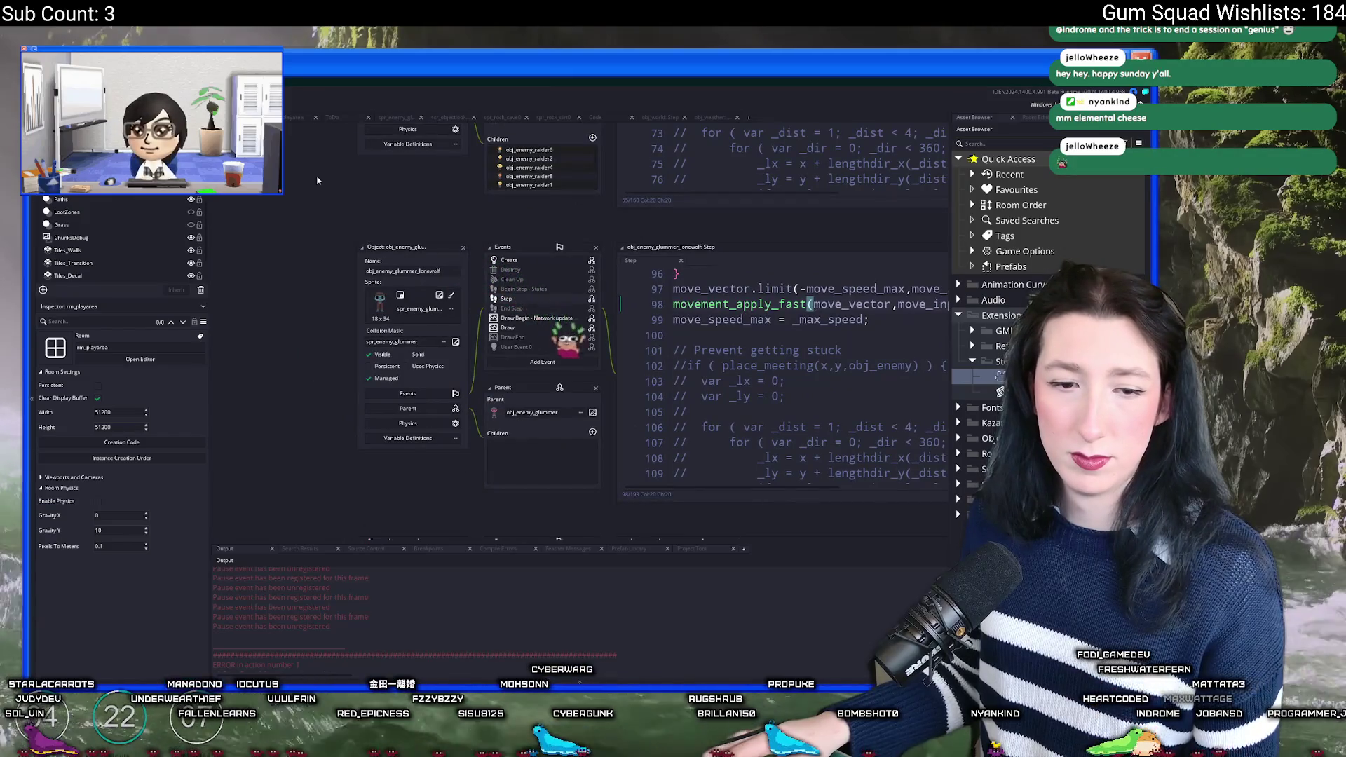
{"action": "scroll", "coordinate": [317, 349], "scroll_direction": "up", "scroll_amount": 3}
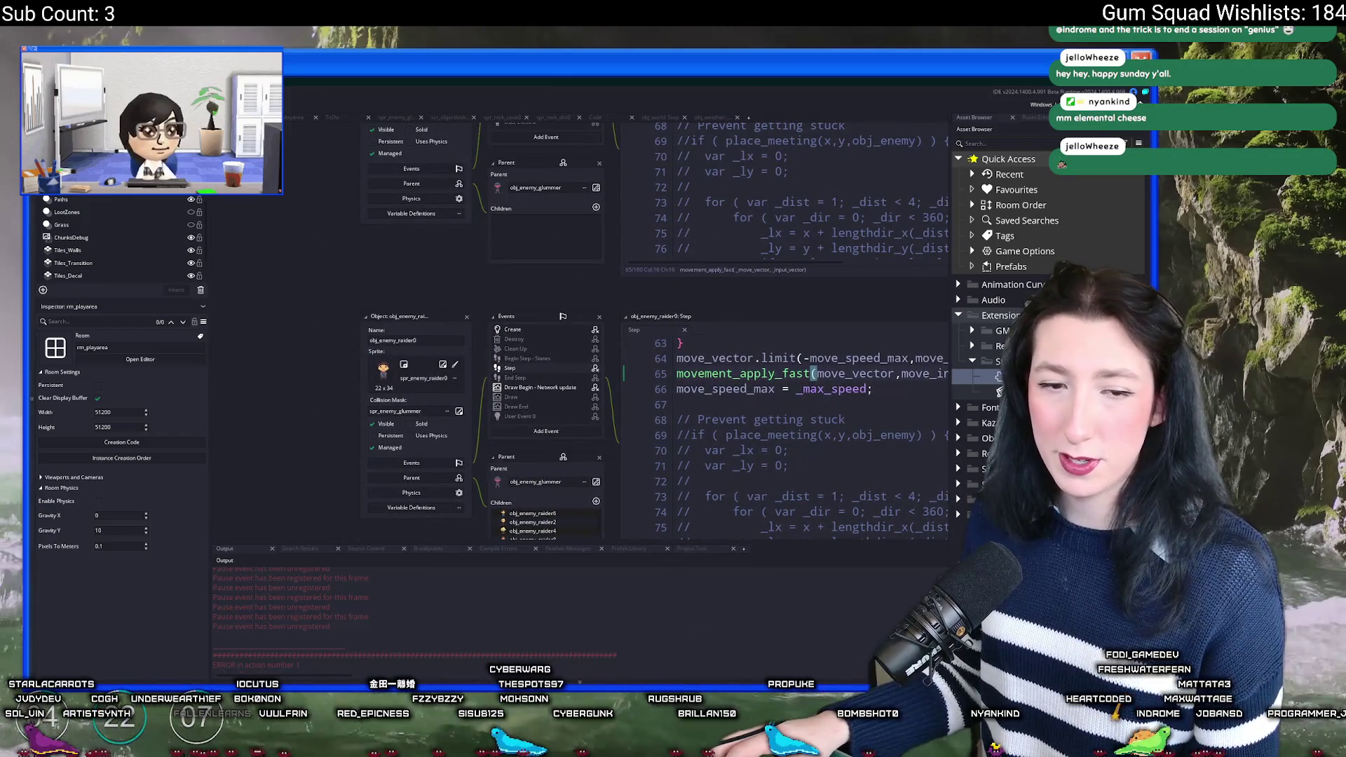
{"action": "scroll", "coordinate": [496, 285], "scroll_direction": "up", "scroll_amount": 2}
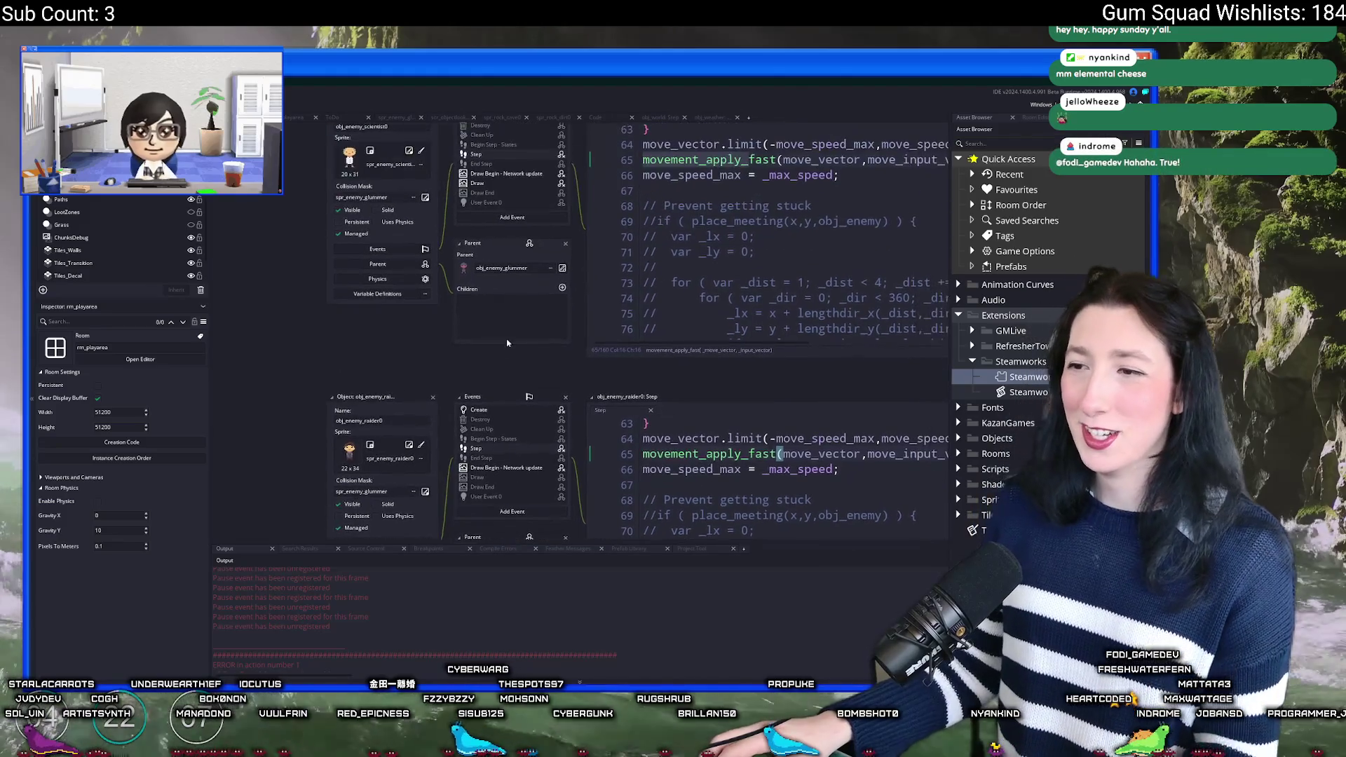
{"action": "scroll", "coordinate": [496, 284], "scroll_direction": "up", "scroll_amount": 4}
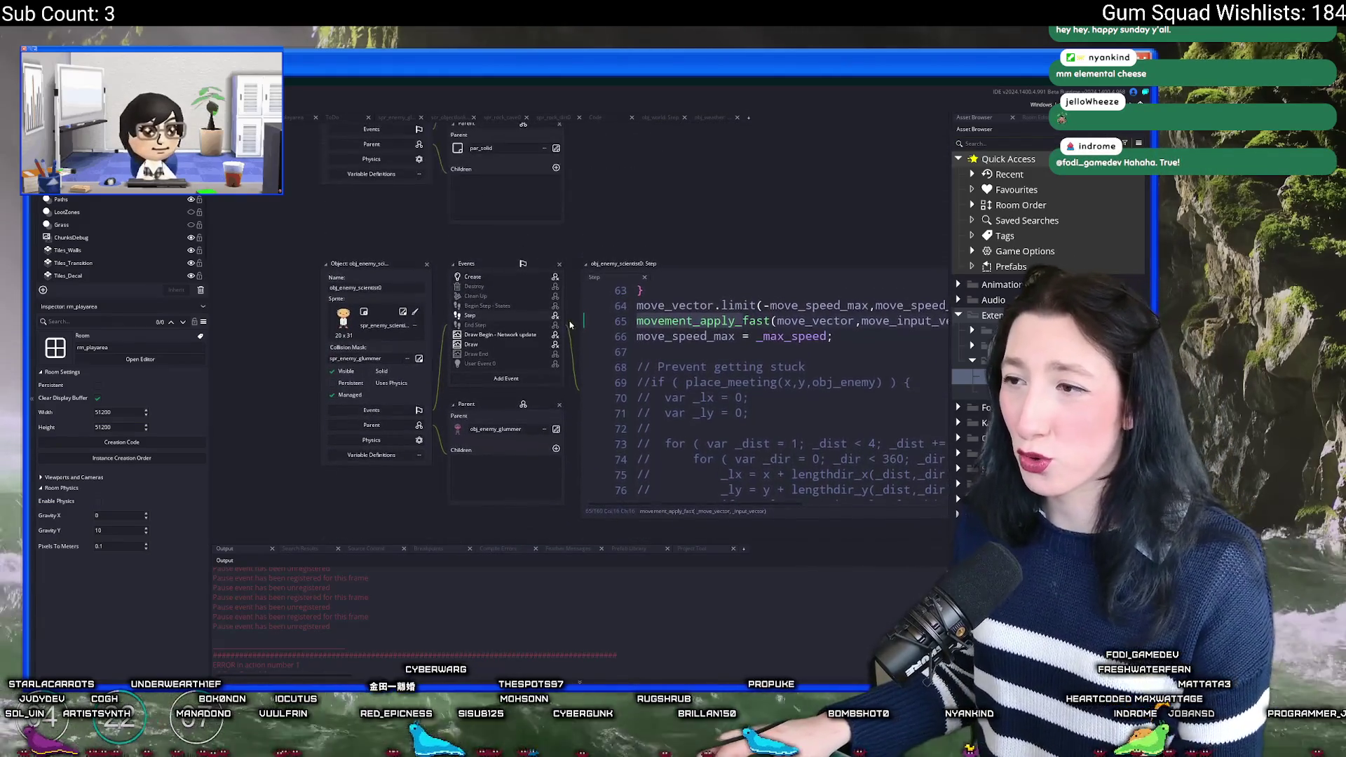
{"action": "scroll", "coordinate": [560, 320], "scroll_direction": "up", "scroll_amount": 3}
{"action": "scroll", "coordinate": [547, 330], "scroll_direction": "down", "scroll_amount": 3}
{"action": "scroll", "coordinate": [537, 338], "scroll_direction": "up", "scroll_amount": 2}
{"action": "scroll", "coordinate": [520, 317], "scroll_direction": "down", "scroll_amount": 3}
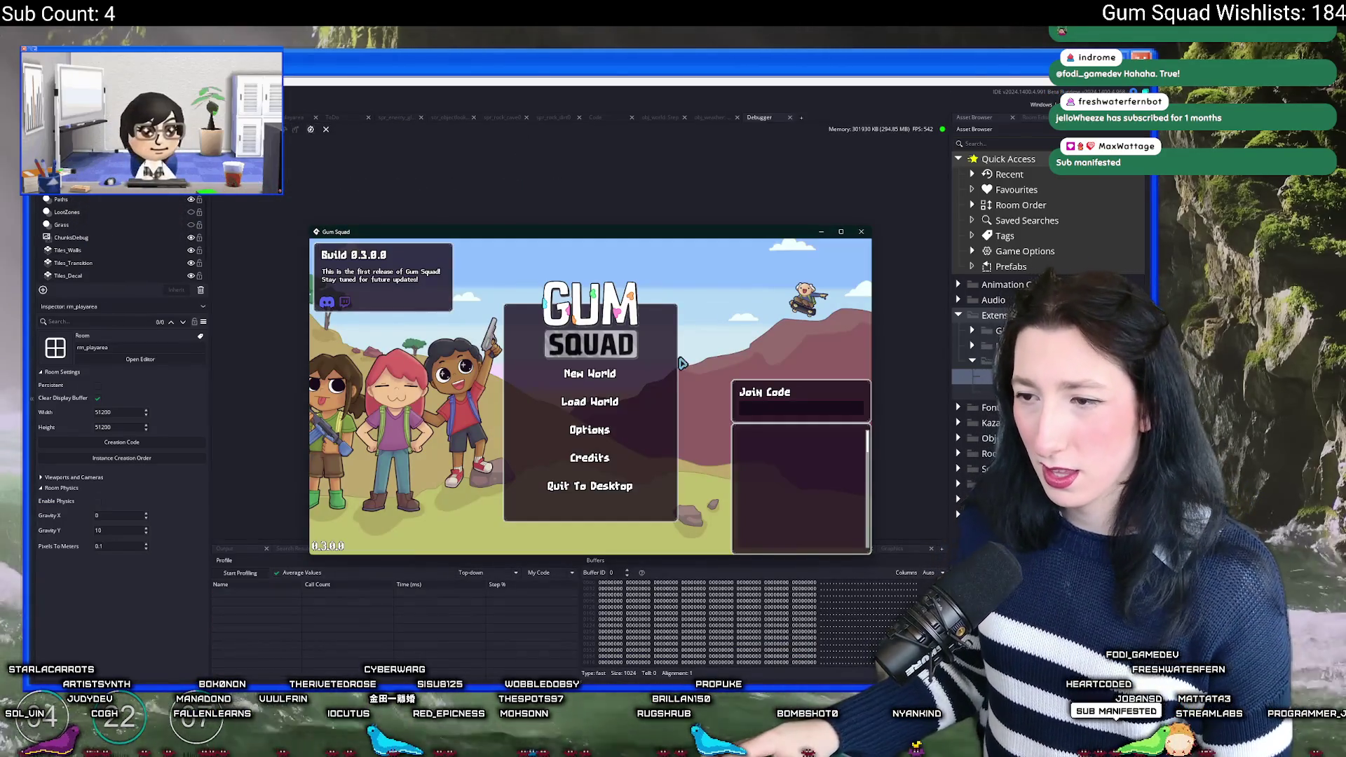
Step: Create a new world lobby in the game and capture a fresh profile
{"action": "left_click", "coordinate": [591, 411]}
{"action": "left_click", "coordinate": [592, 464]}
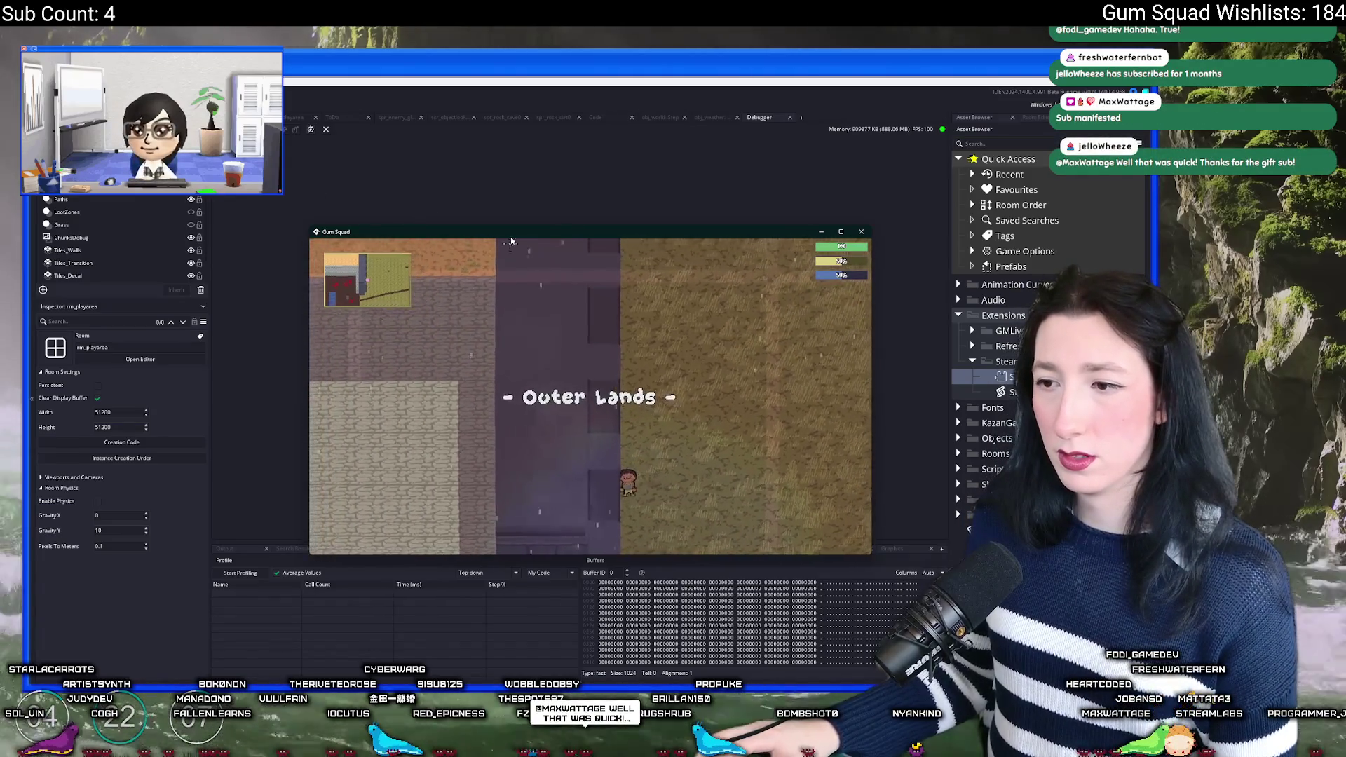
{"action": "left_click", "coordinate": [239, 572]}
{"action": "left_click", "coordinate": [624, 413]}
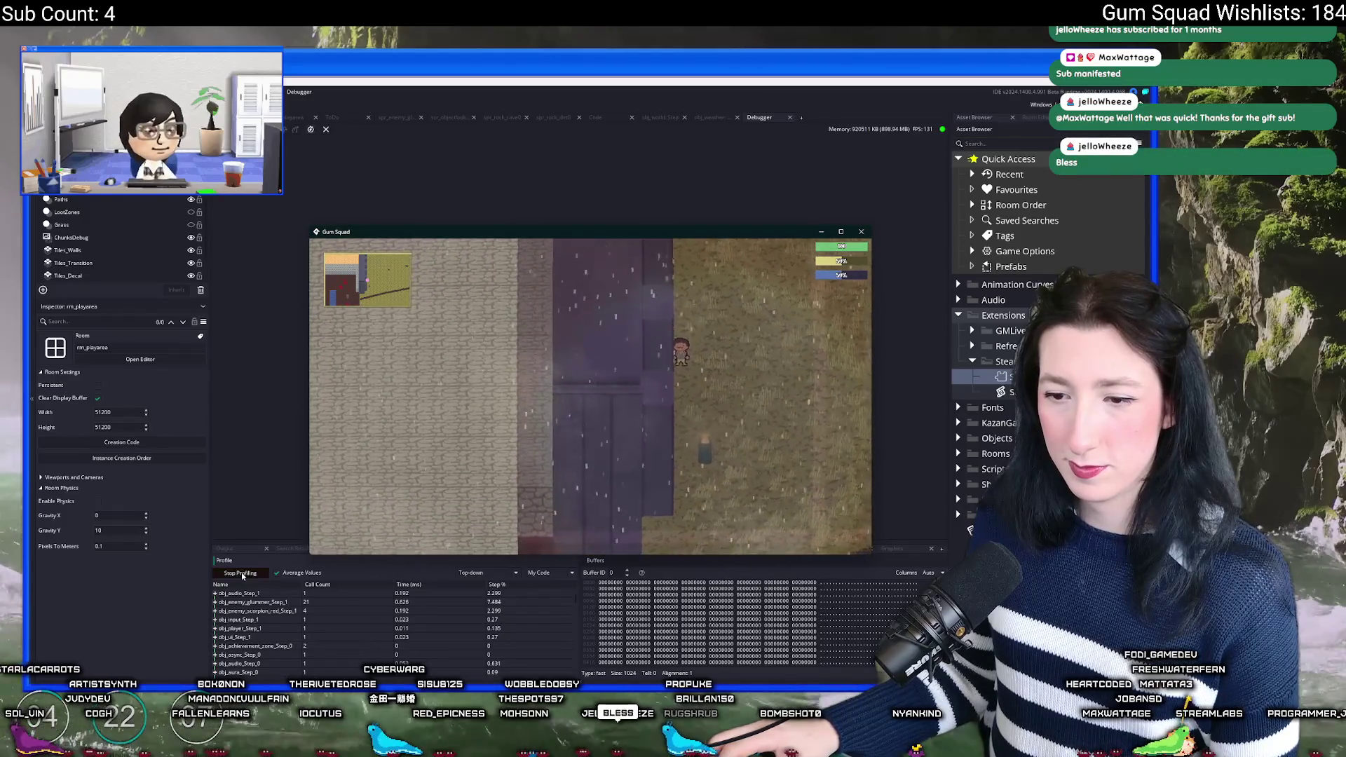
{"action": "left_click", "coordinate": [241, 572]}
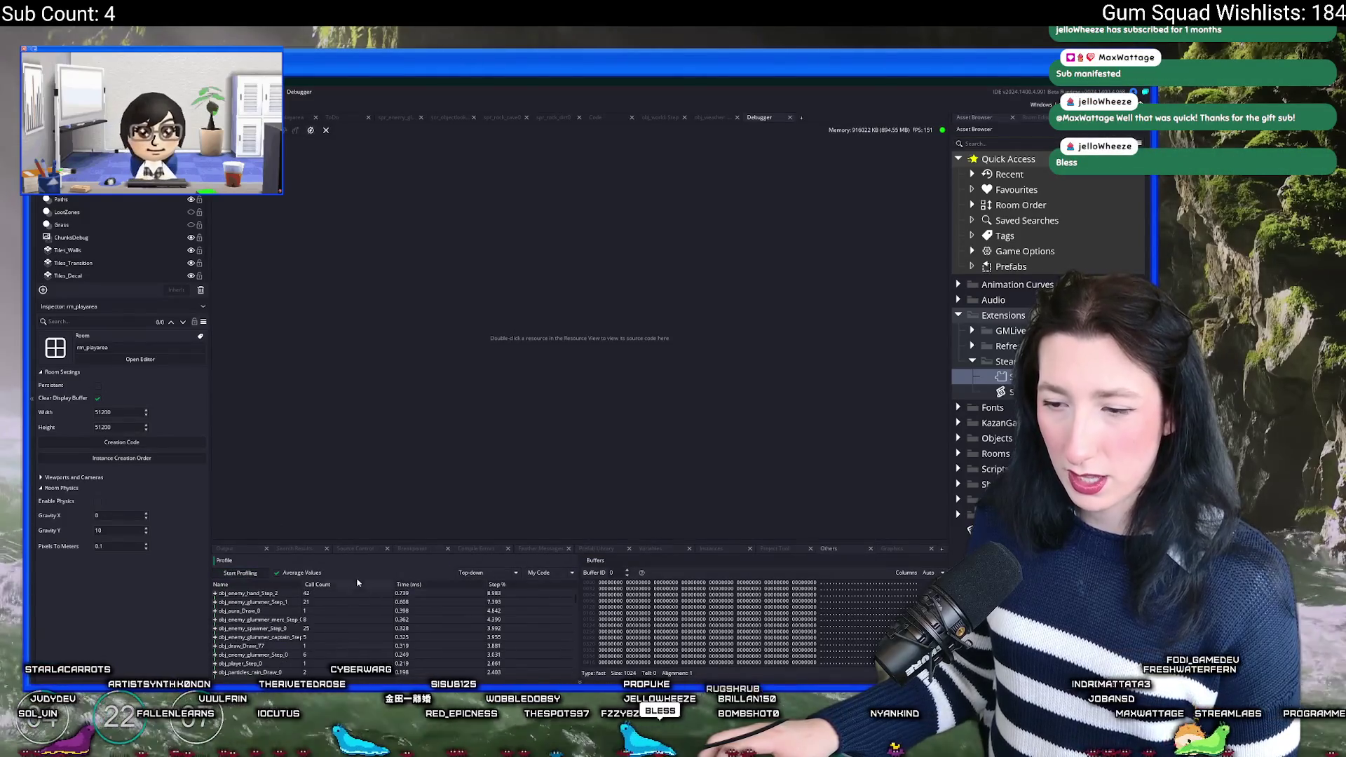
Step: Sort the profiler results by time and expand obj_enemy_hand_Step_2 to see its calls
{"action": "left_click", "coordinate": [403, 588]}
{"action": "left_click_drag", "start_coordinate": [395, 545], "coordinate": [414, 368]}
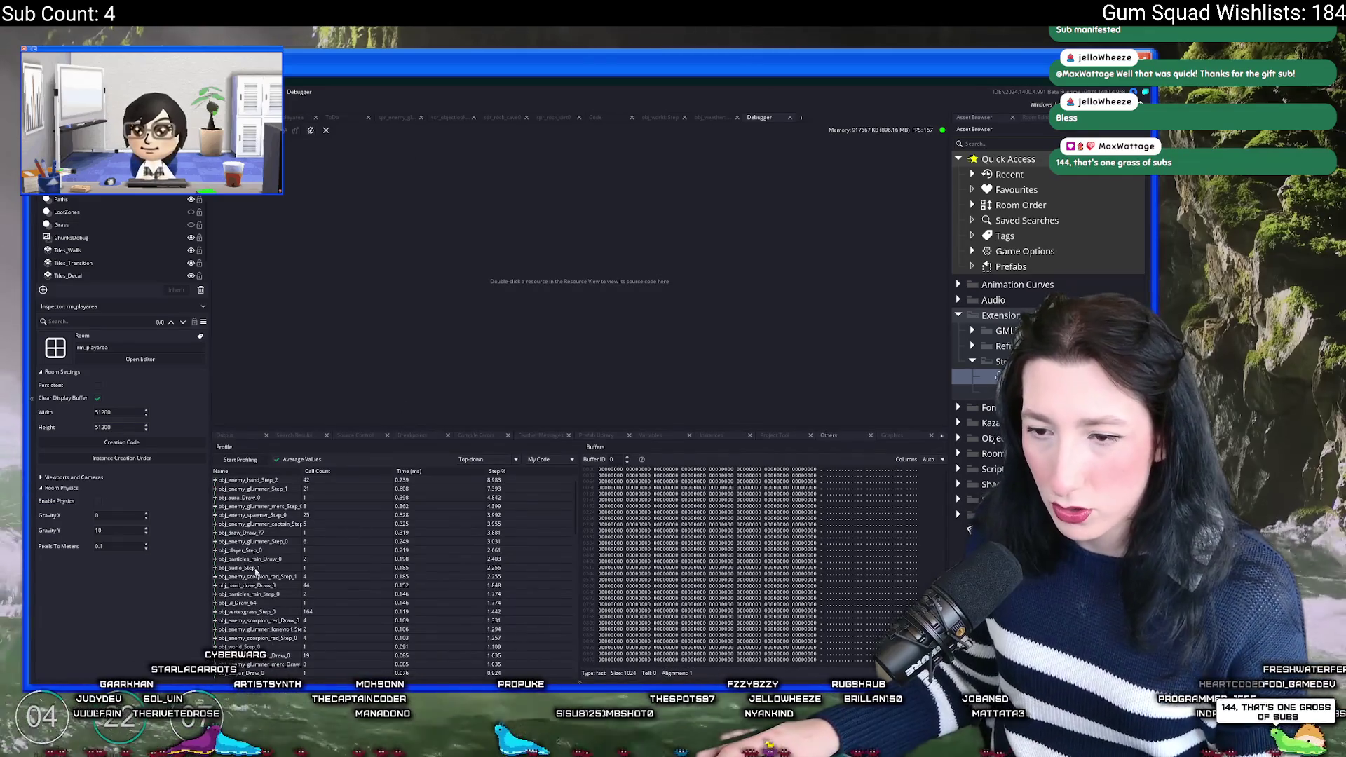
{"action": "left_click", "coordinate": [215, 480]}
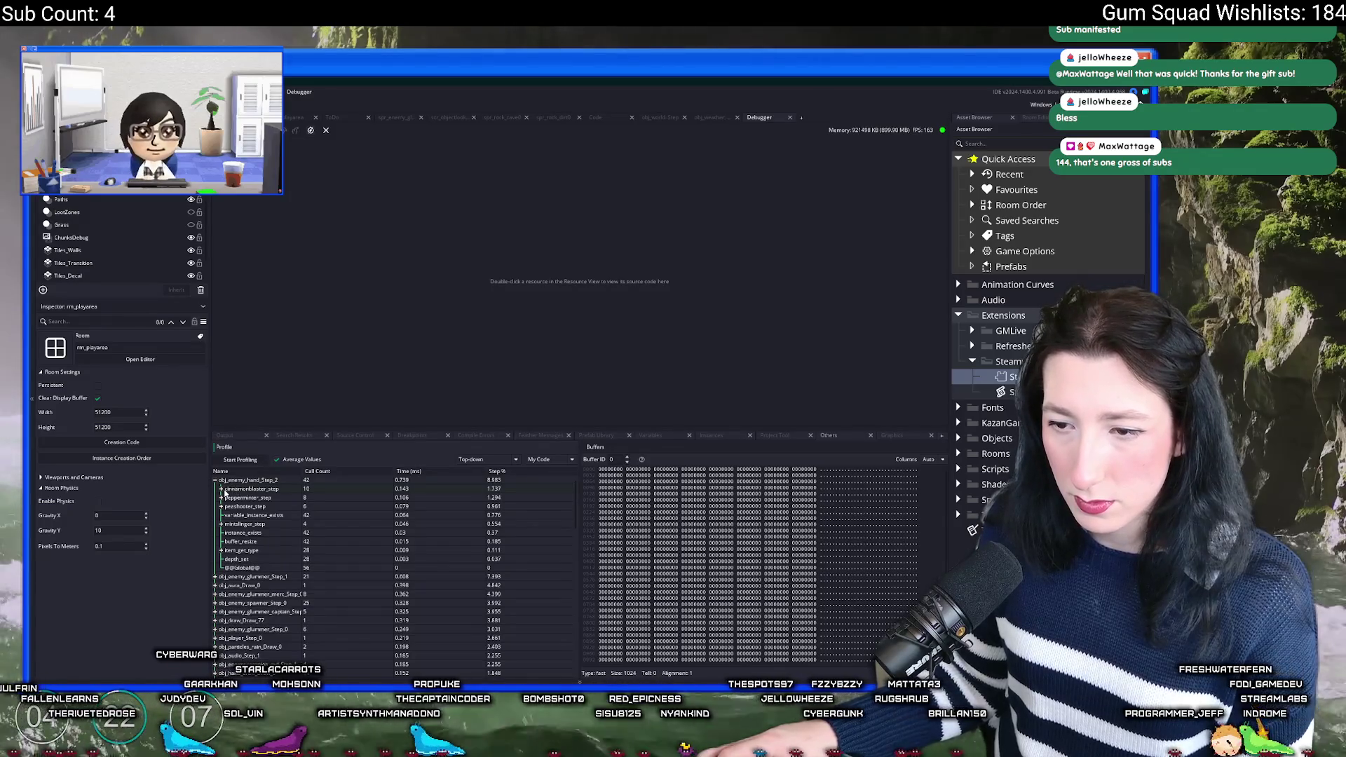
{"action": "left_click", "coordinate": [221, 489]}
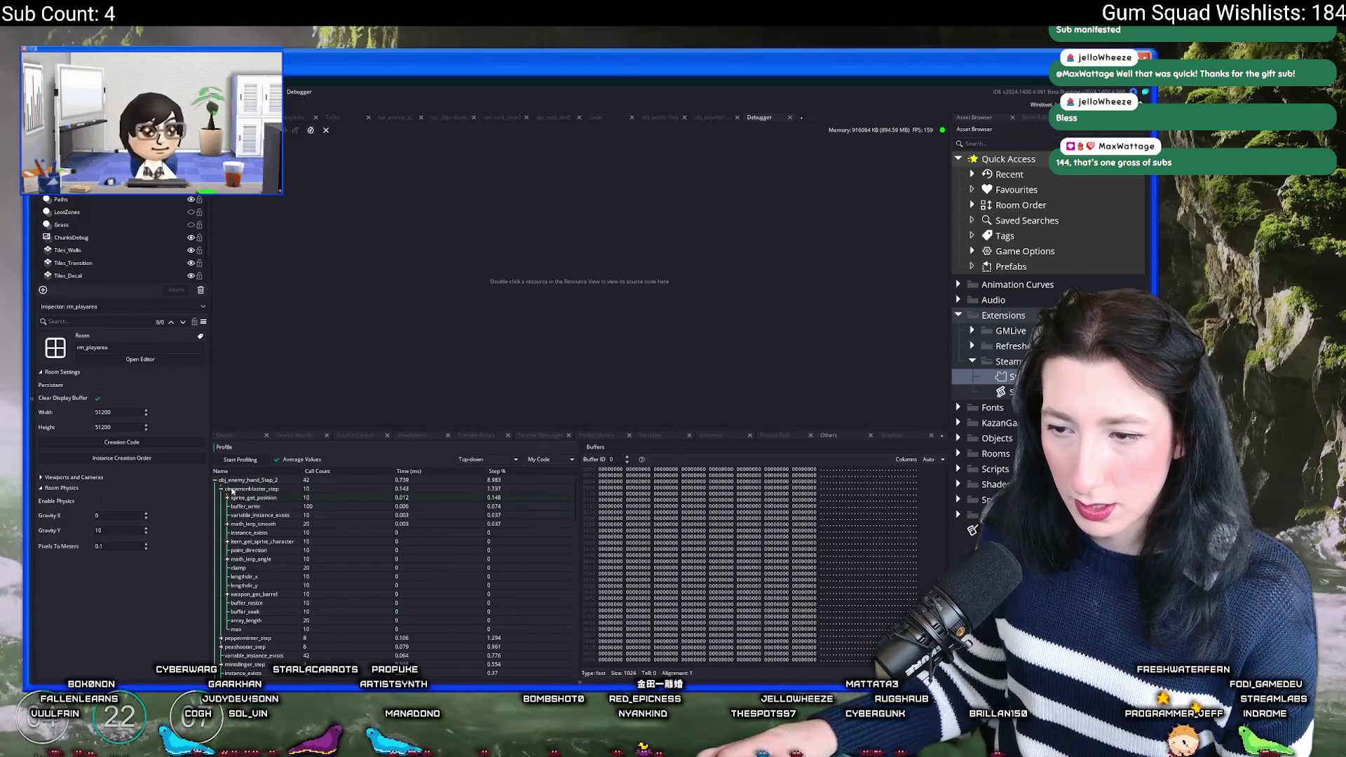
{"action": "left_click", "coordinate": [222, 489]}
Step: Open the obj_enemy_hand object editor from an asset search for 'lone'
{"action": "key", "text": "ctrl+t"}
{"action": "type", "text": "lone"}
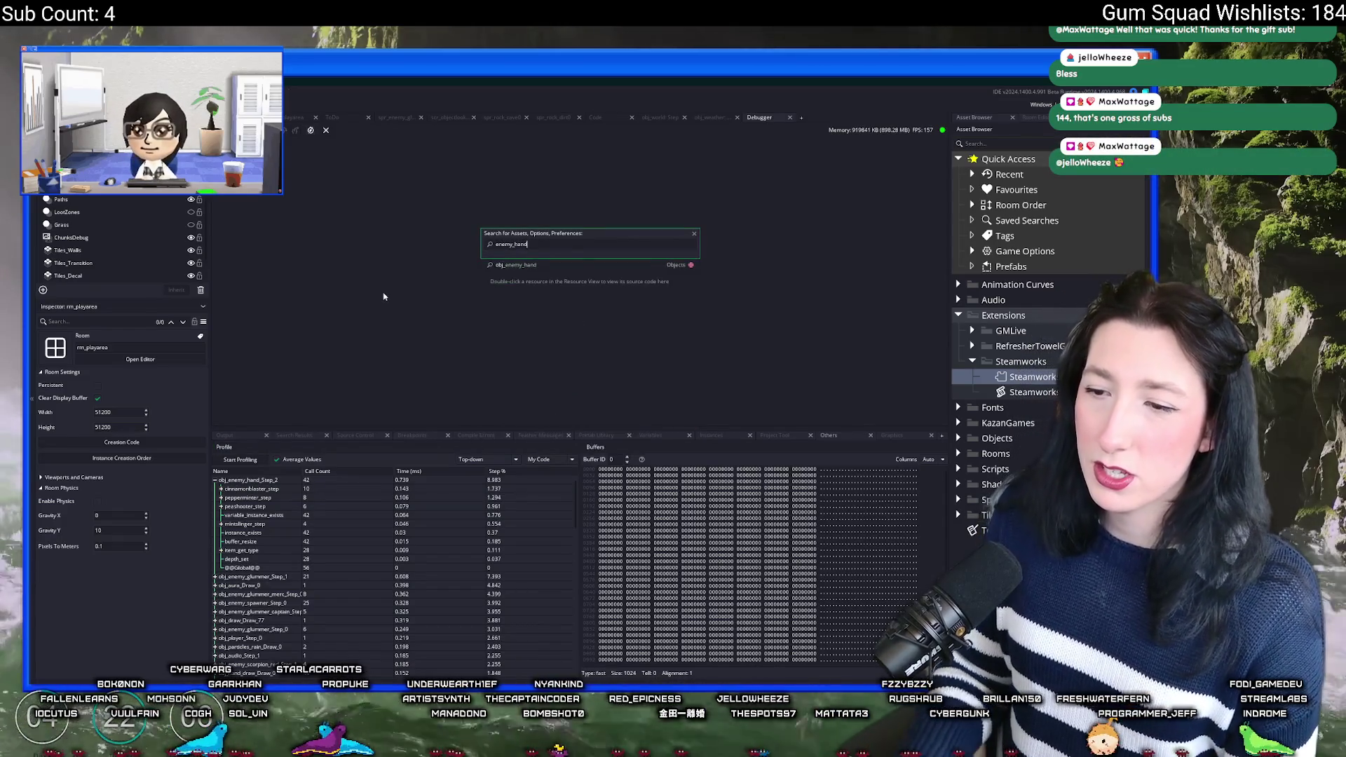
{"action": "key", "text": "Return"}
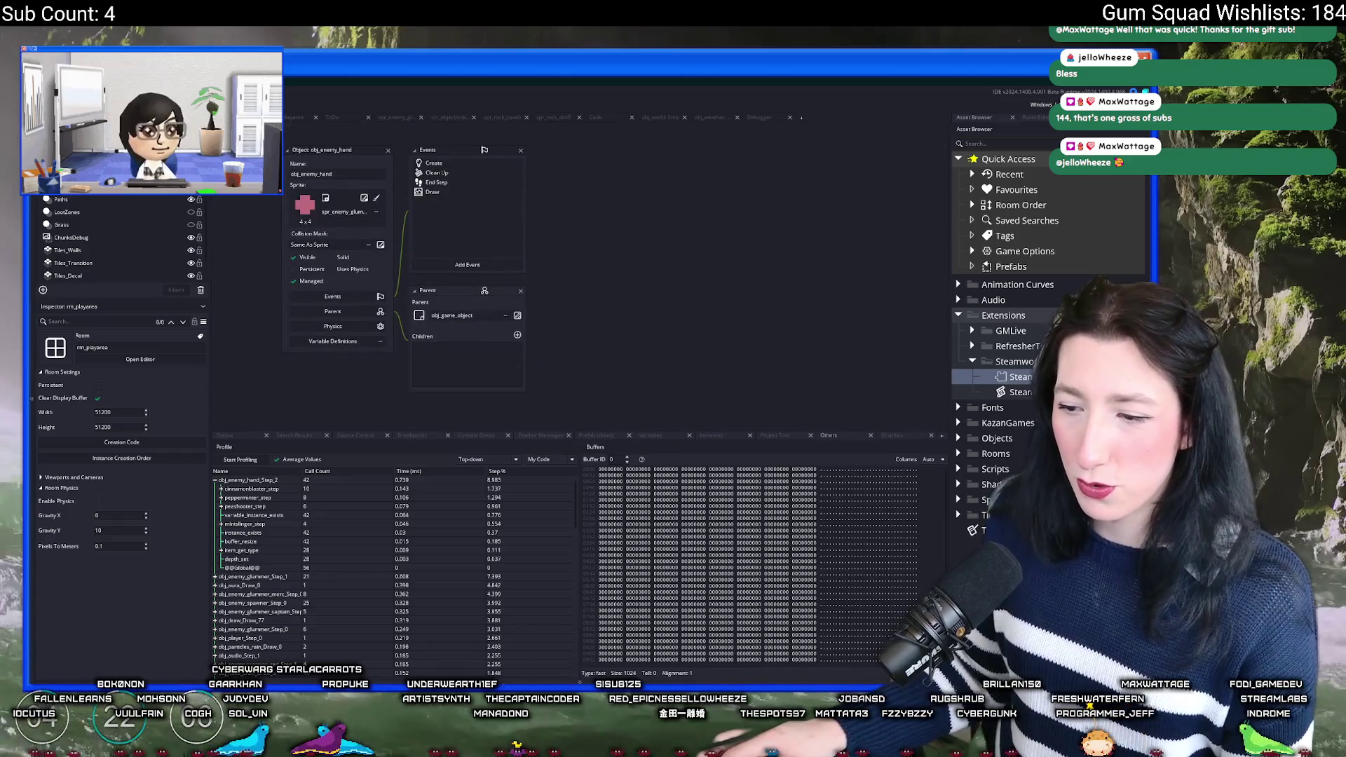
Step: Launch the Windows Calculator from the system search
{"action": "key", "text": "super"}
{"action": "type", "text": "calc"}
{"action": "key", "text": "Return"}
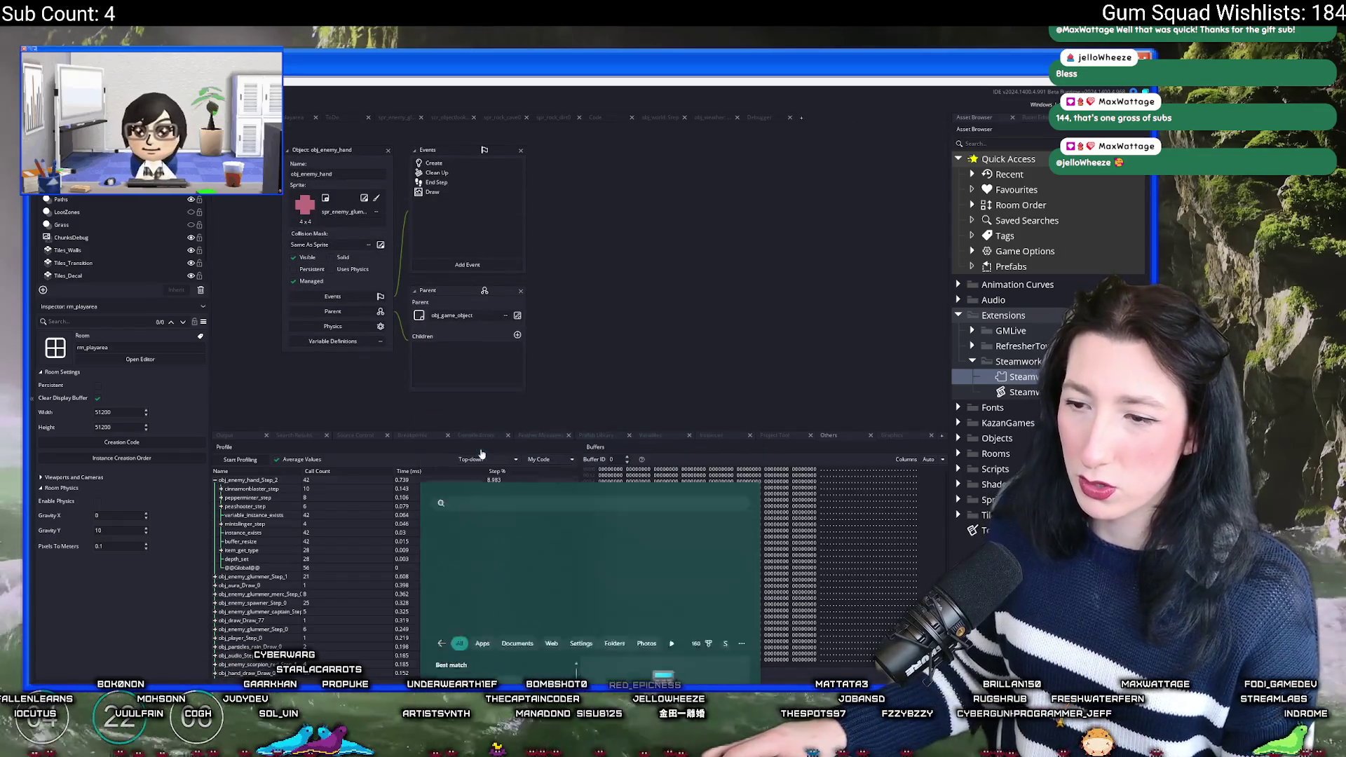
Step: Add up the profiler child-call timings in Calculator, reaching a total of 0.495
{"action": "type", "text": ".143 +"}
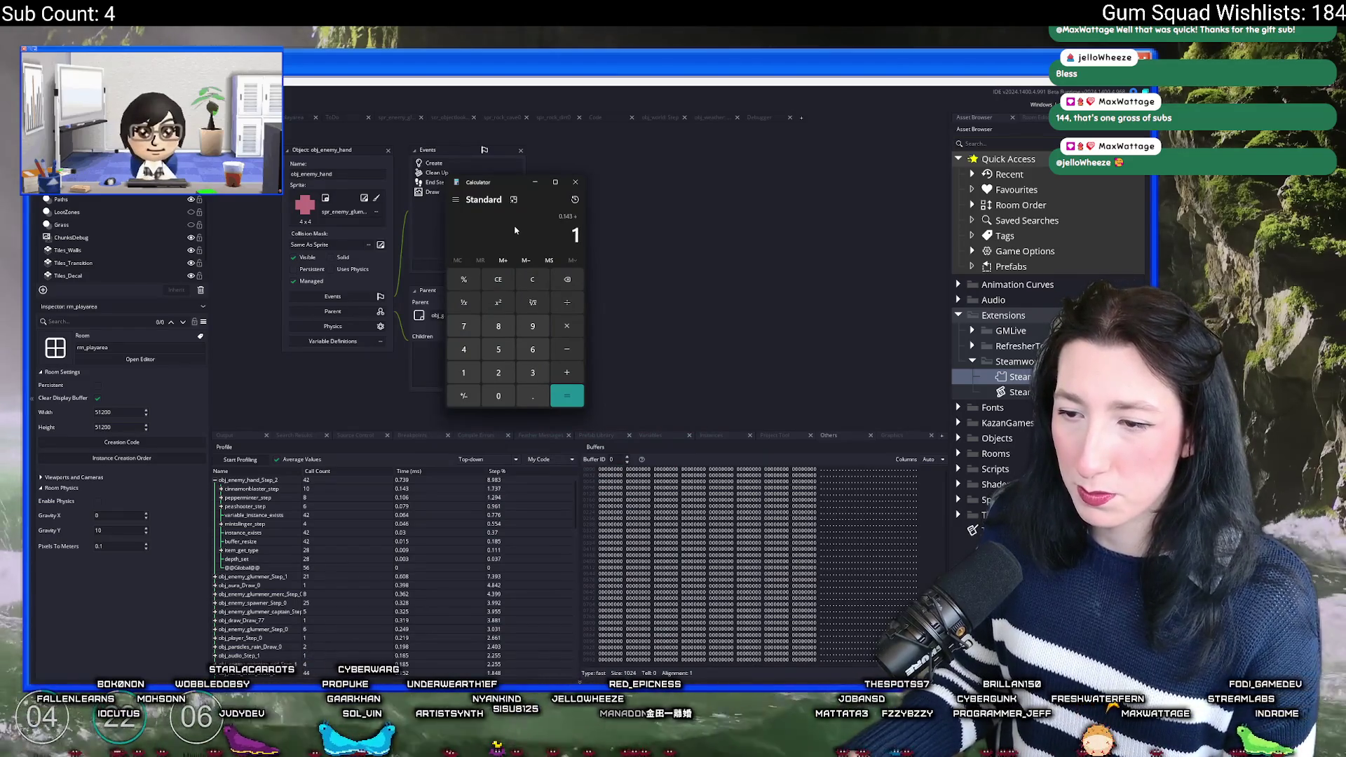
{"action": "type", "text": "106"}
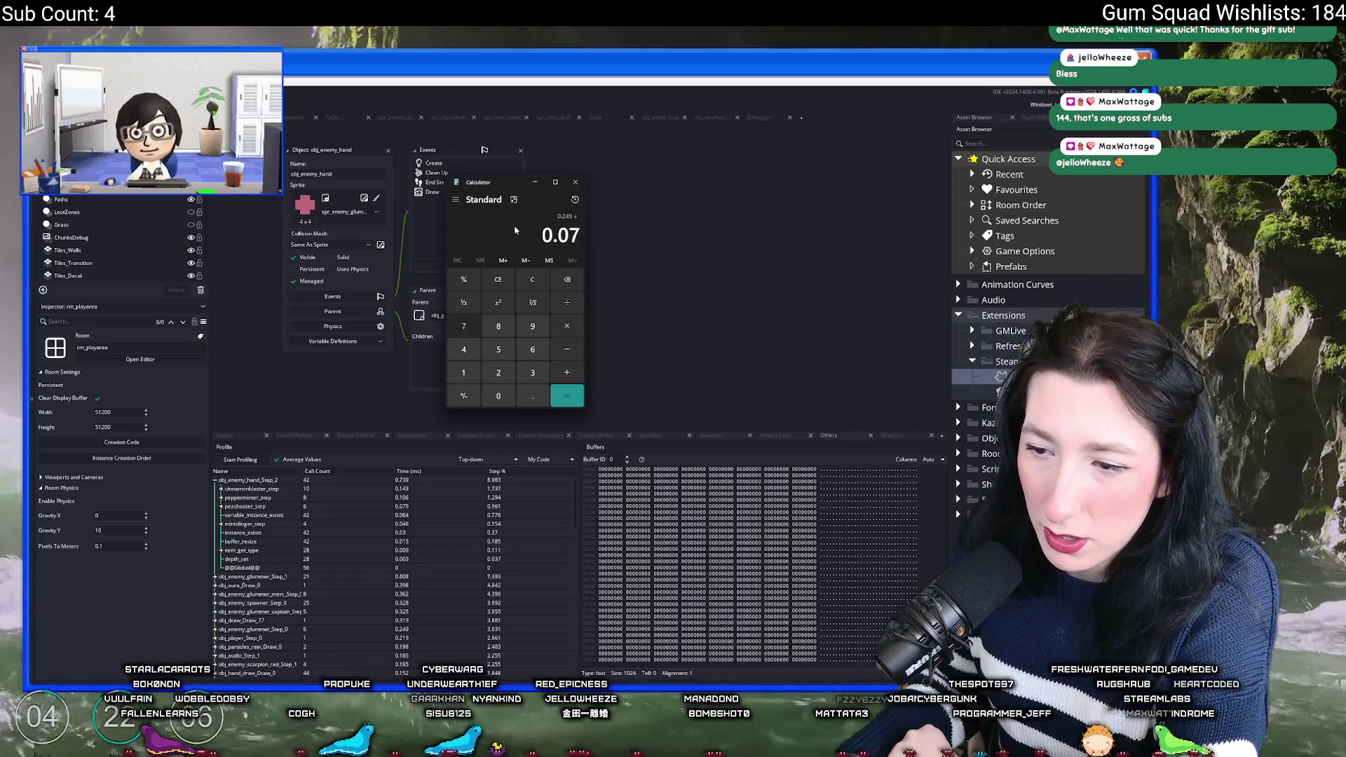
{"action": "type", "text": "."}
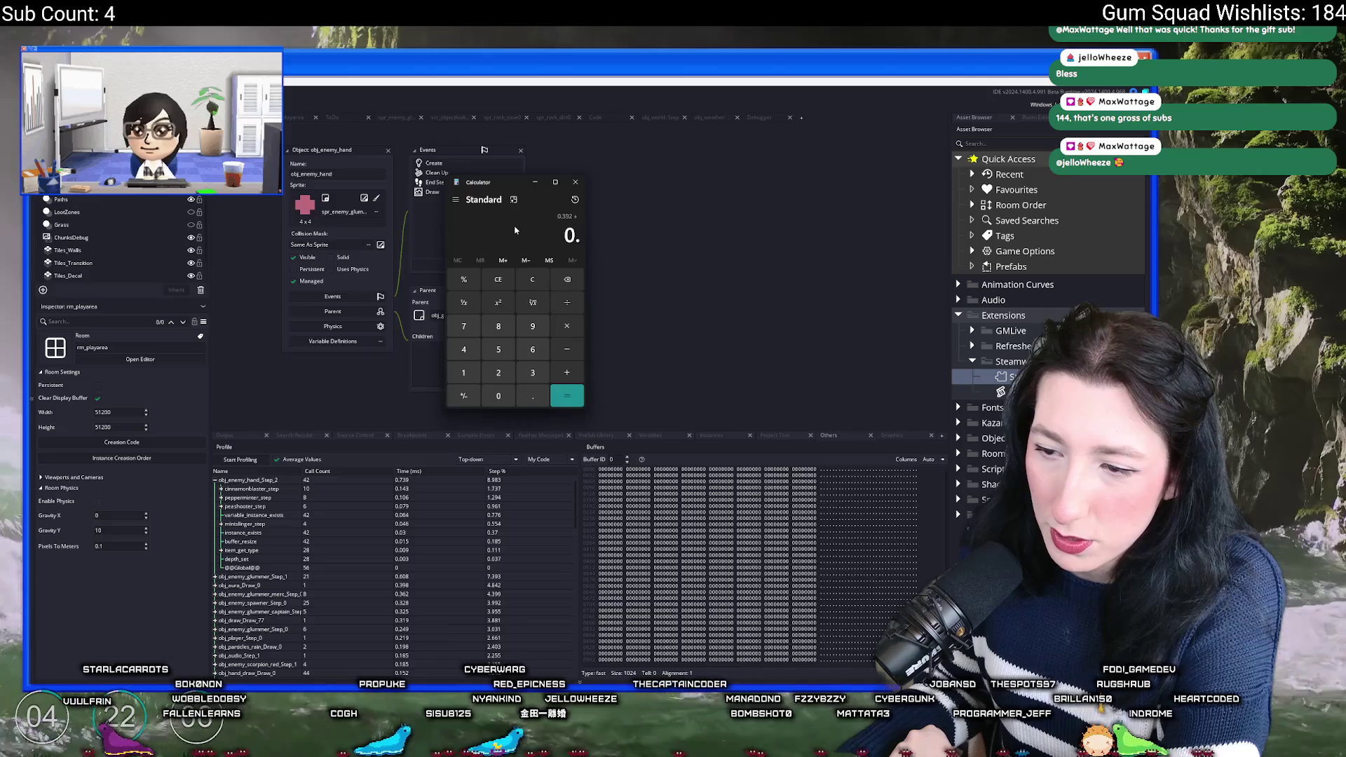
{"action": "type", "text": "046"}
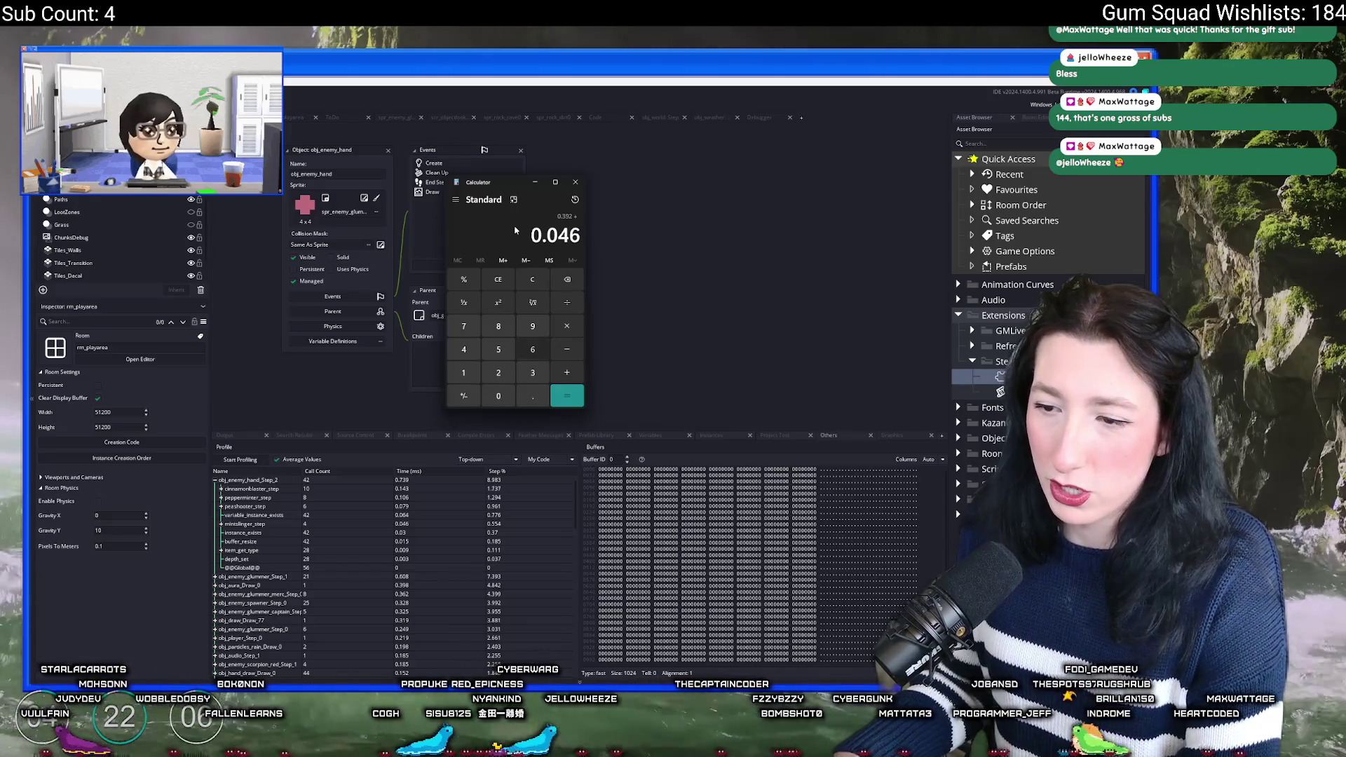
{"action": "type", "text": "."}
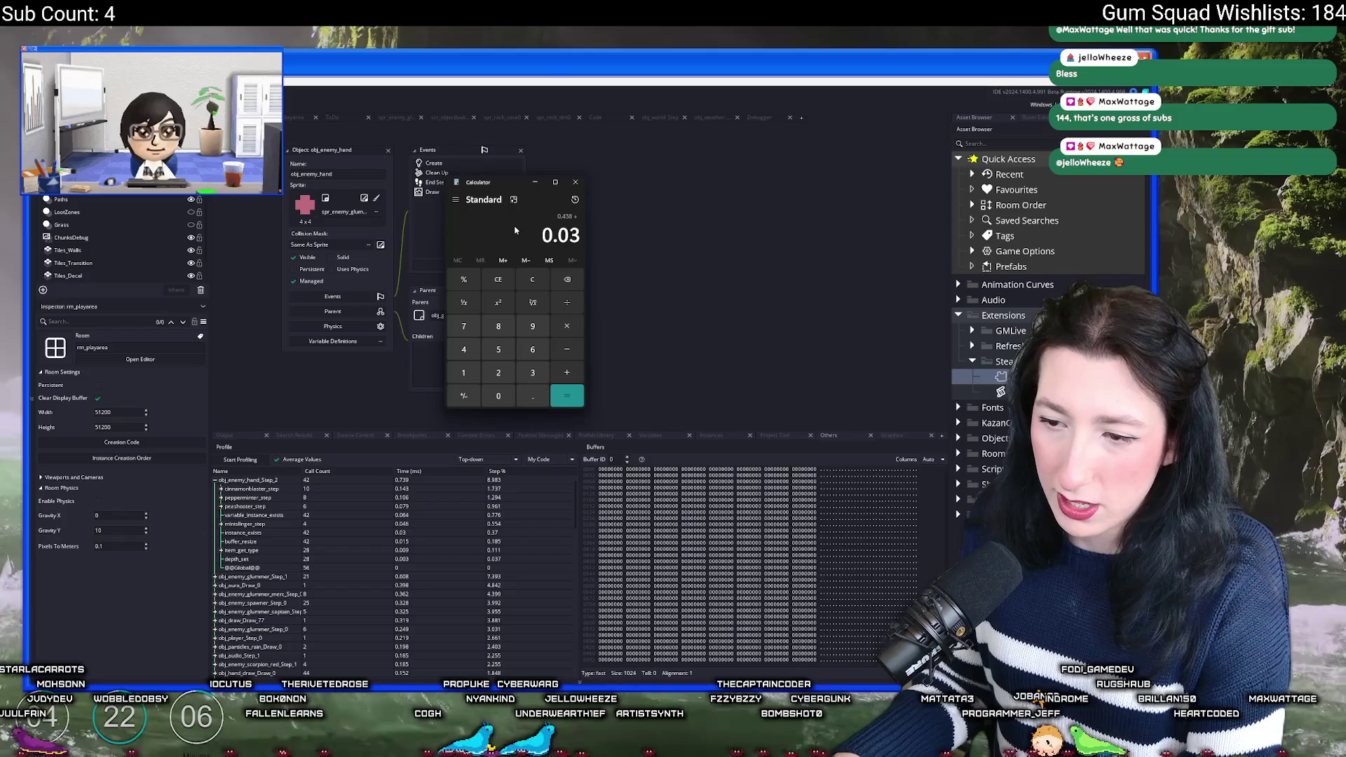
{"action": "type", "text": "014"}
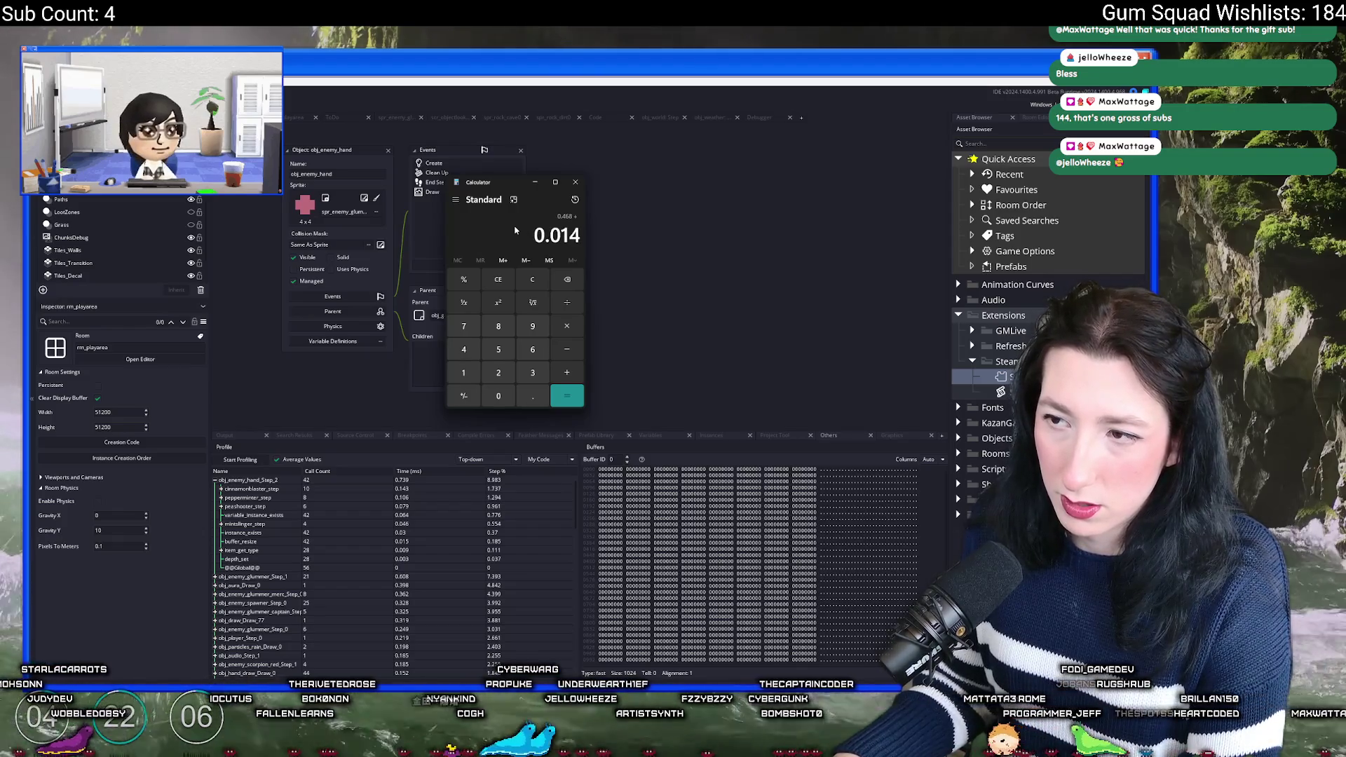
{"action": "type", "text": "009"}
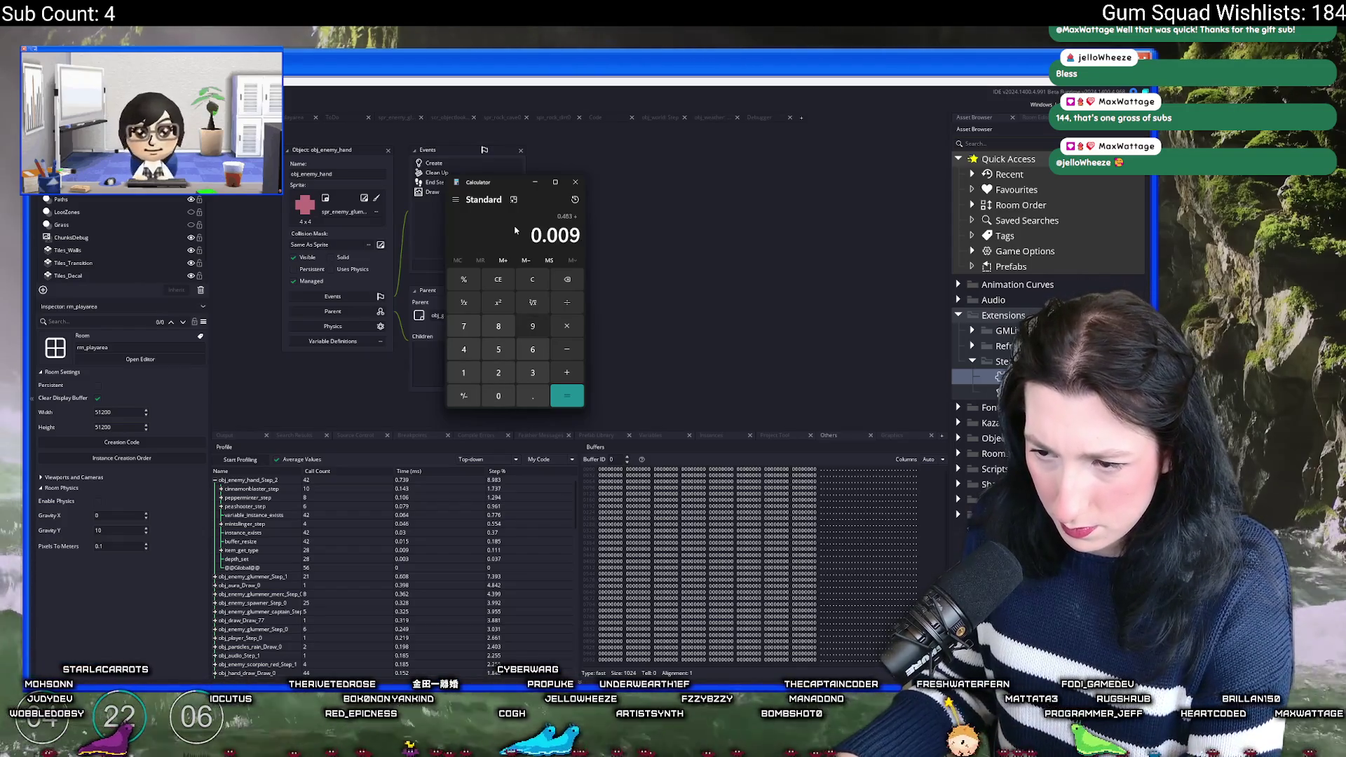
{"action": "type", "text": "0.003"}
{"action": "key", "text": "Return"}
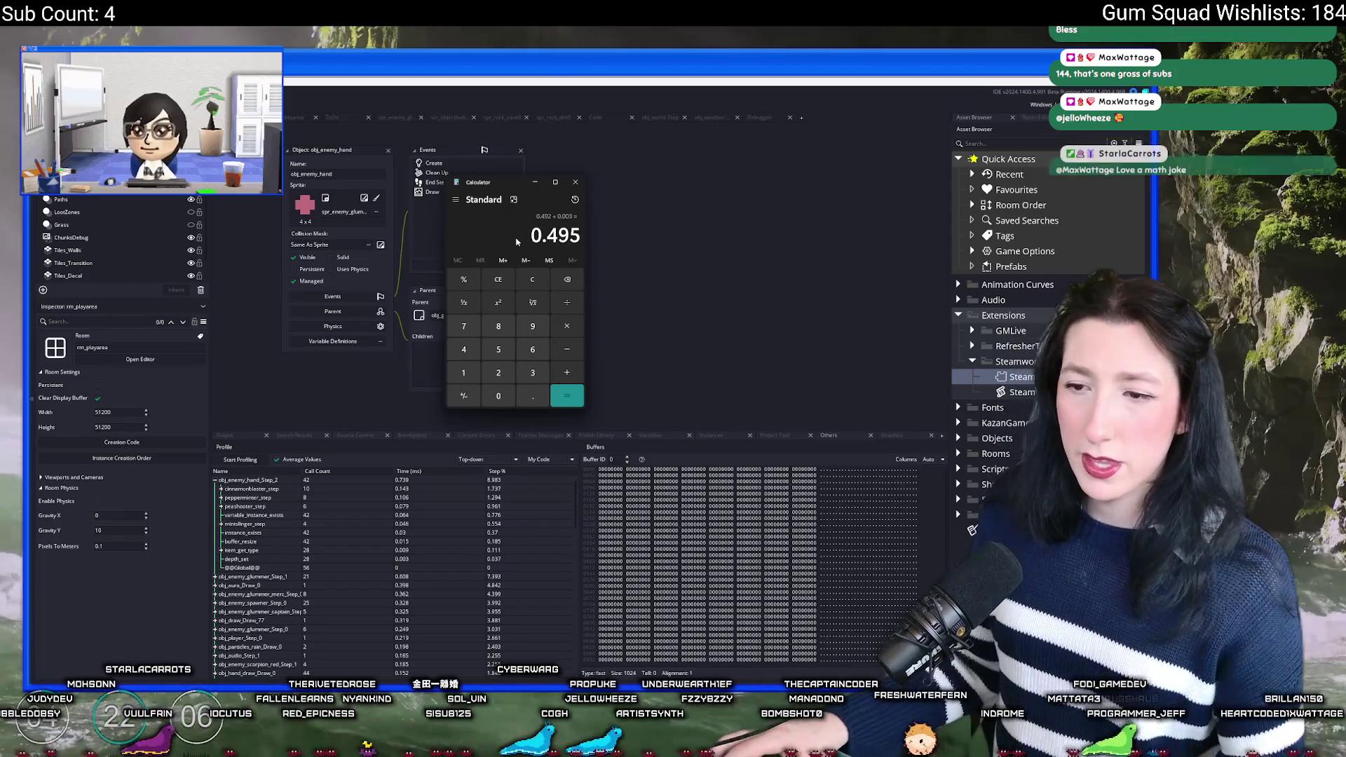
{"action": "left_click", "coordinate": [408, 486]}
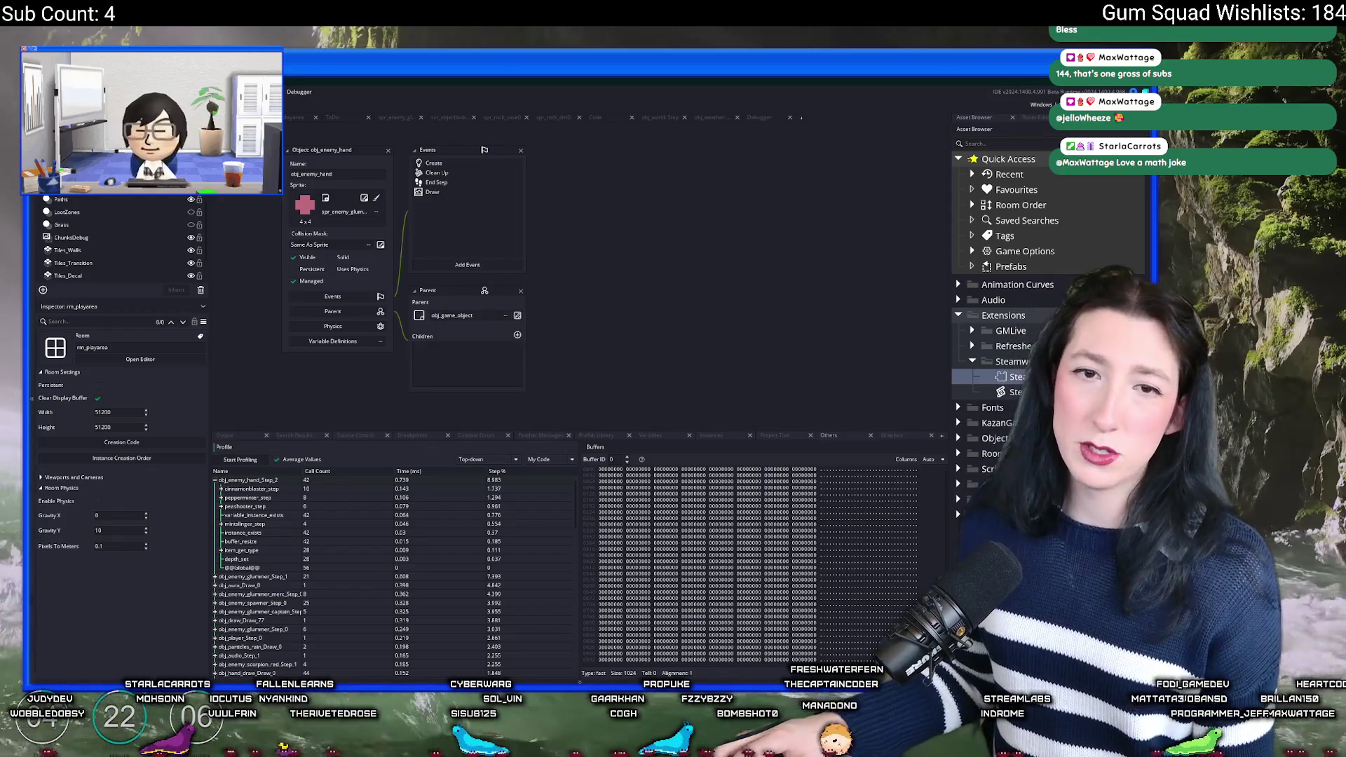
Step: Open obj_enemy_hand's End Step code and enlarge its editor
{"action": "scroll", "coordinate": [462, 300], "scroll_direction": "up", "scroll_amount": 2}
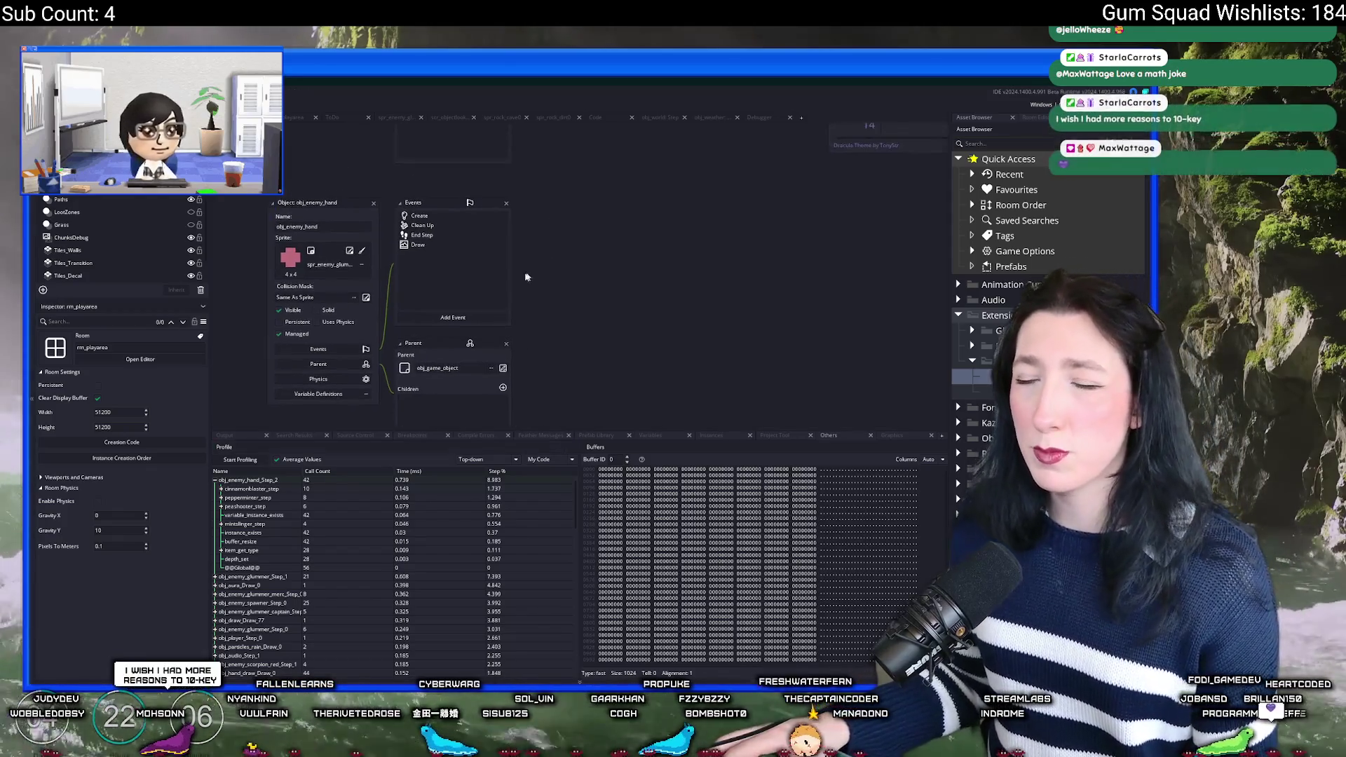
{"action": "double_click", "coordinate": [451, 240]}
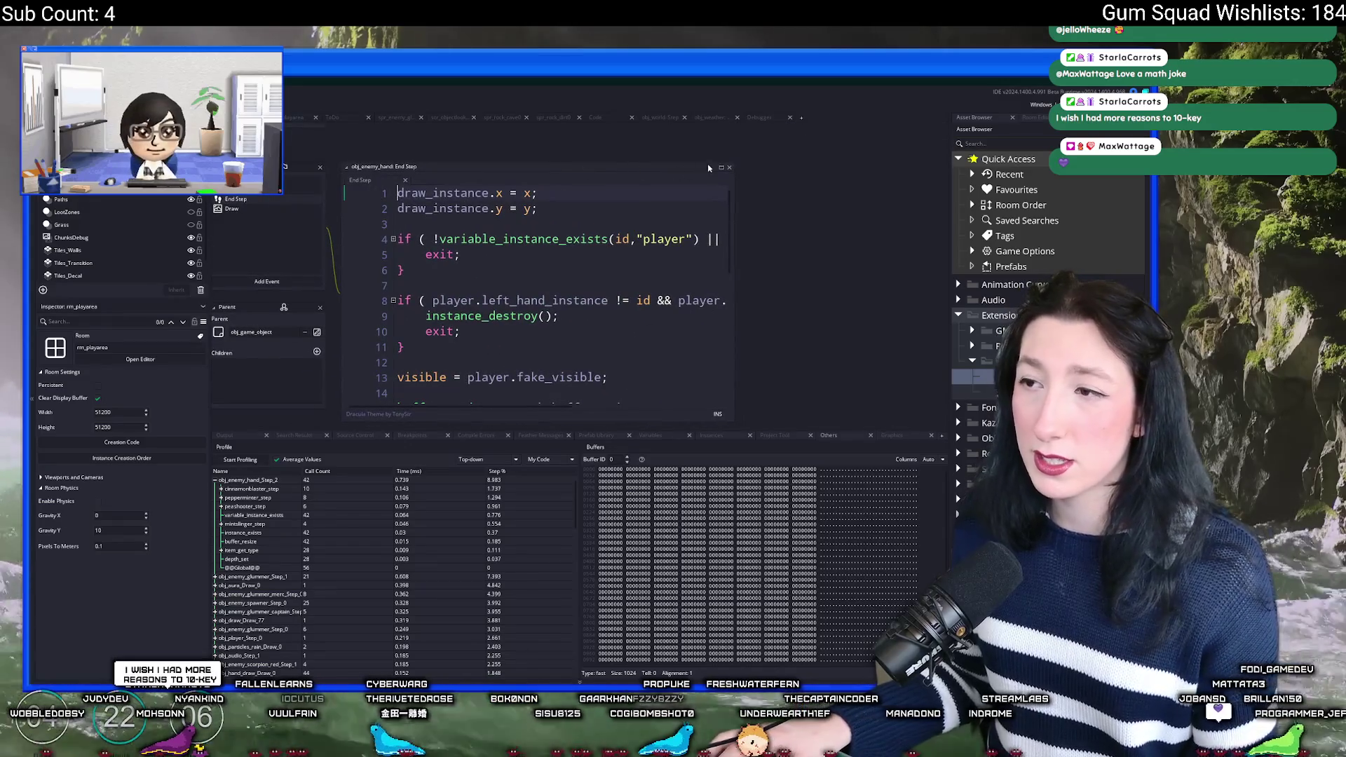
{"action": "scroll", "coordinate": [578, 325], "scroll_direction": "down", "scroll_amount": 2}
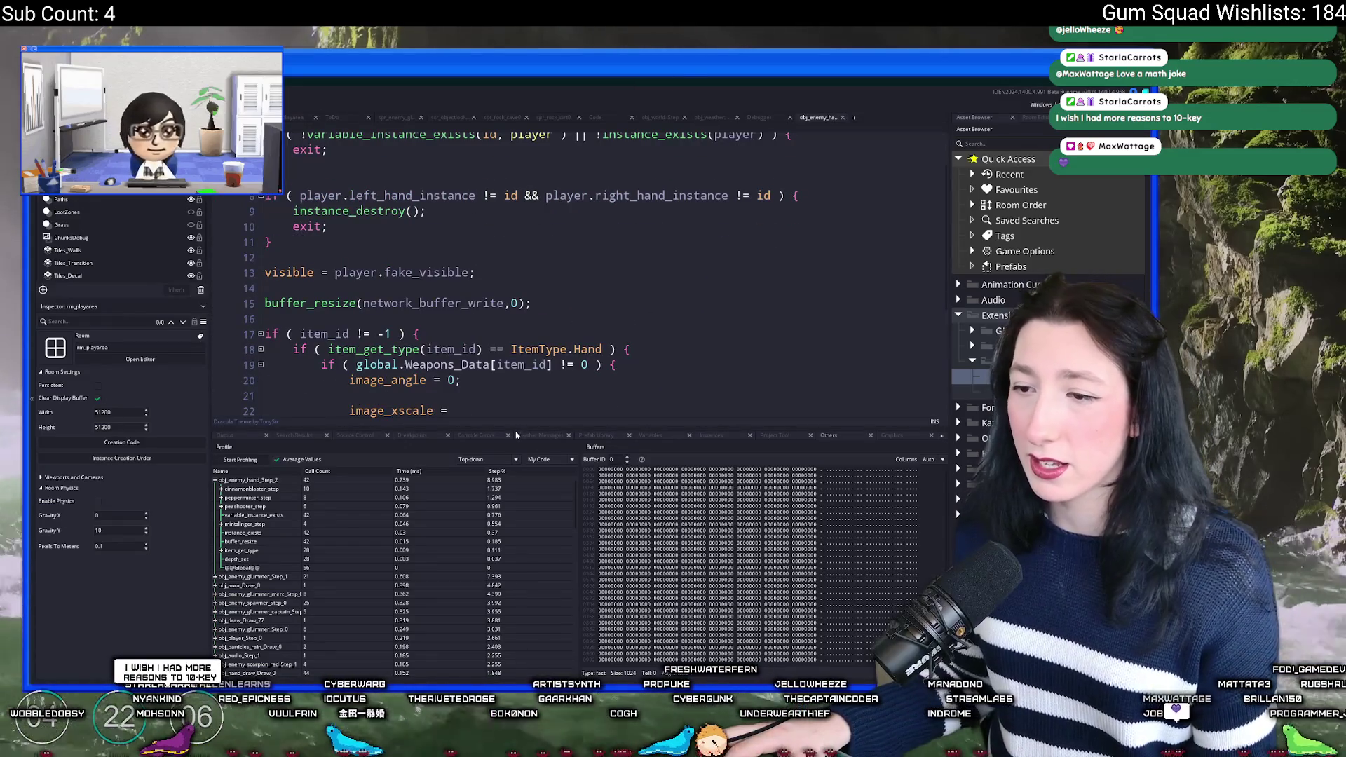
{"action": "left_click_drag", "start_coordinate": [516, 432], "coordinate": [517, 566]}
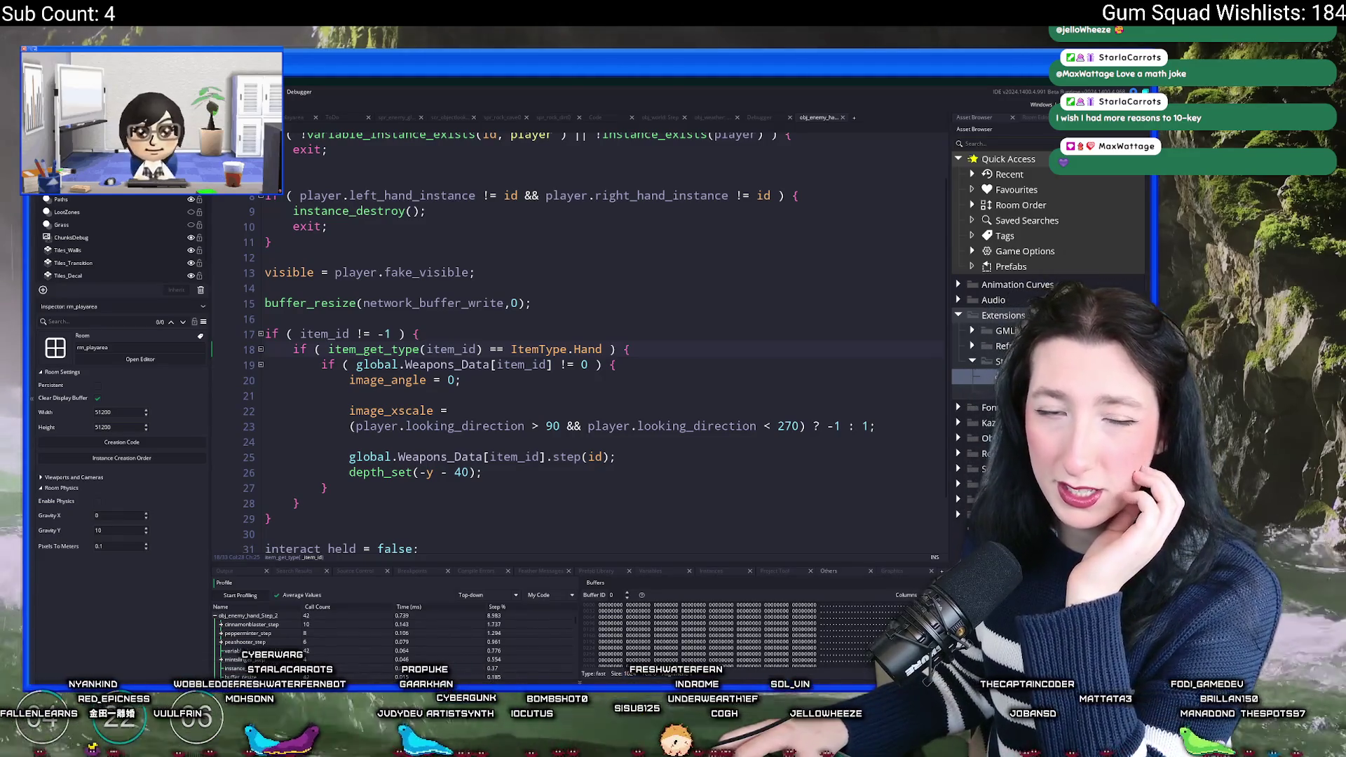
Step: Close Calculator and the running game window, and maximise the code editor
{"action": "key", "text": "alt+Tab"}
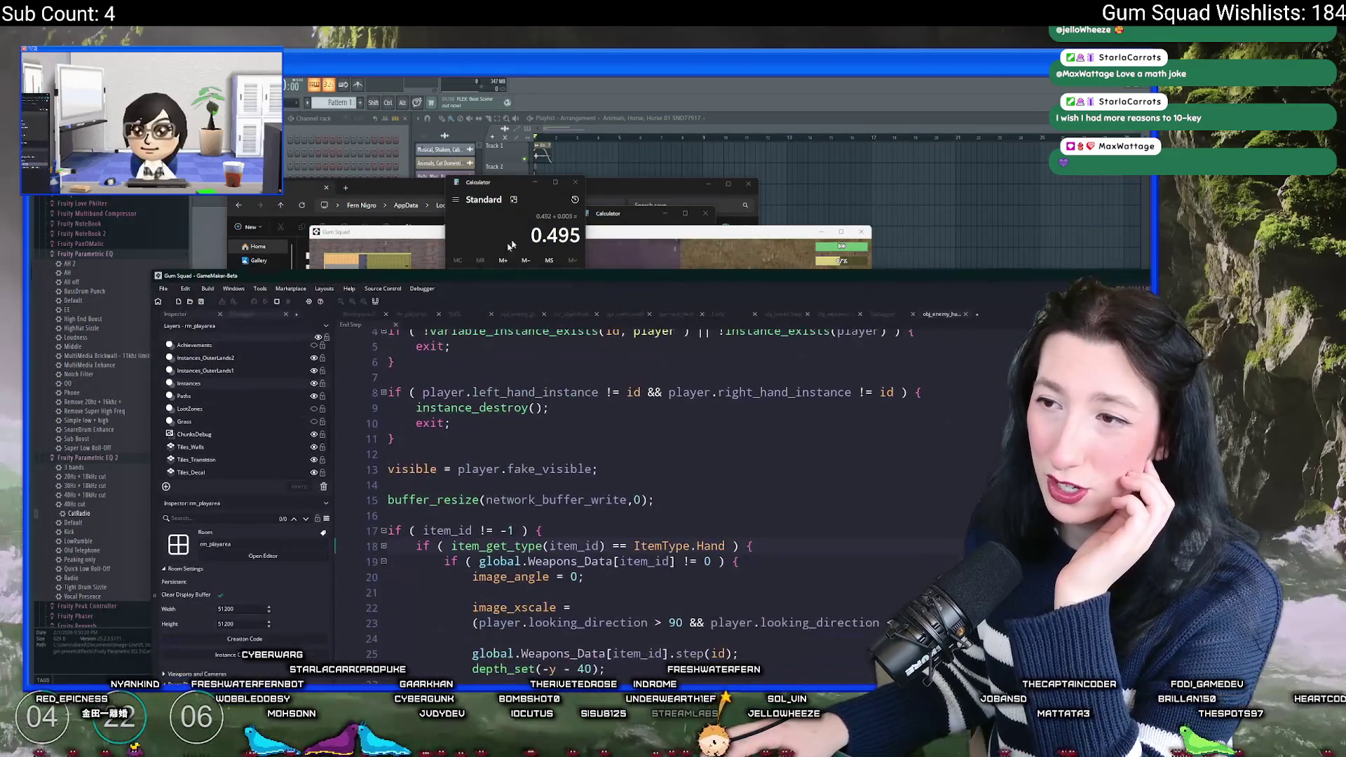
{"action": "left_click", "coordinate": [573, 183]}
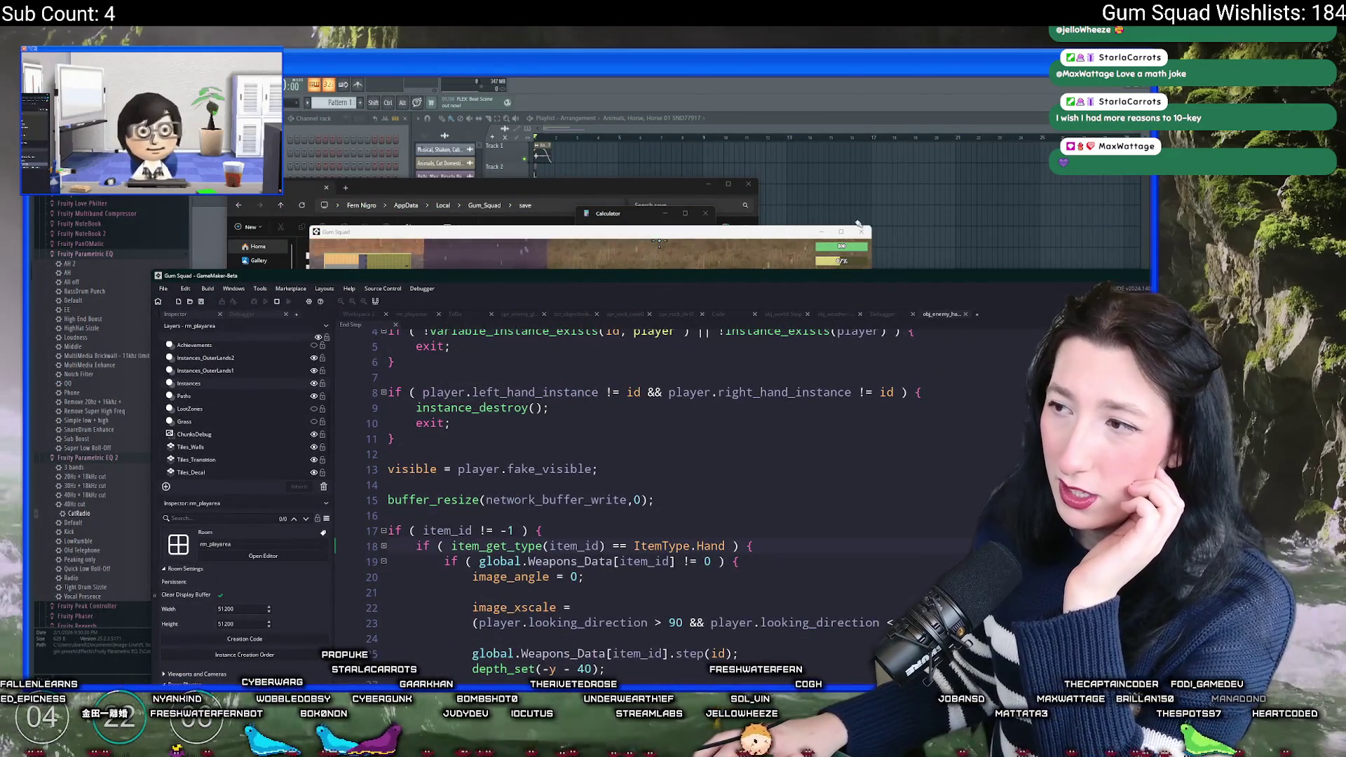
{"action": "left_click", "coordinate": [659, 242]}
{"action": "left_click", "coordinate": [862, 231]}
{"action": "double_click", "coordinate": [750, 74]}
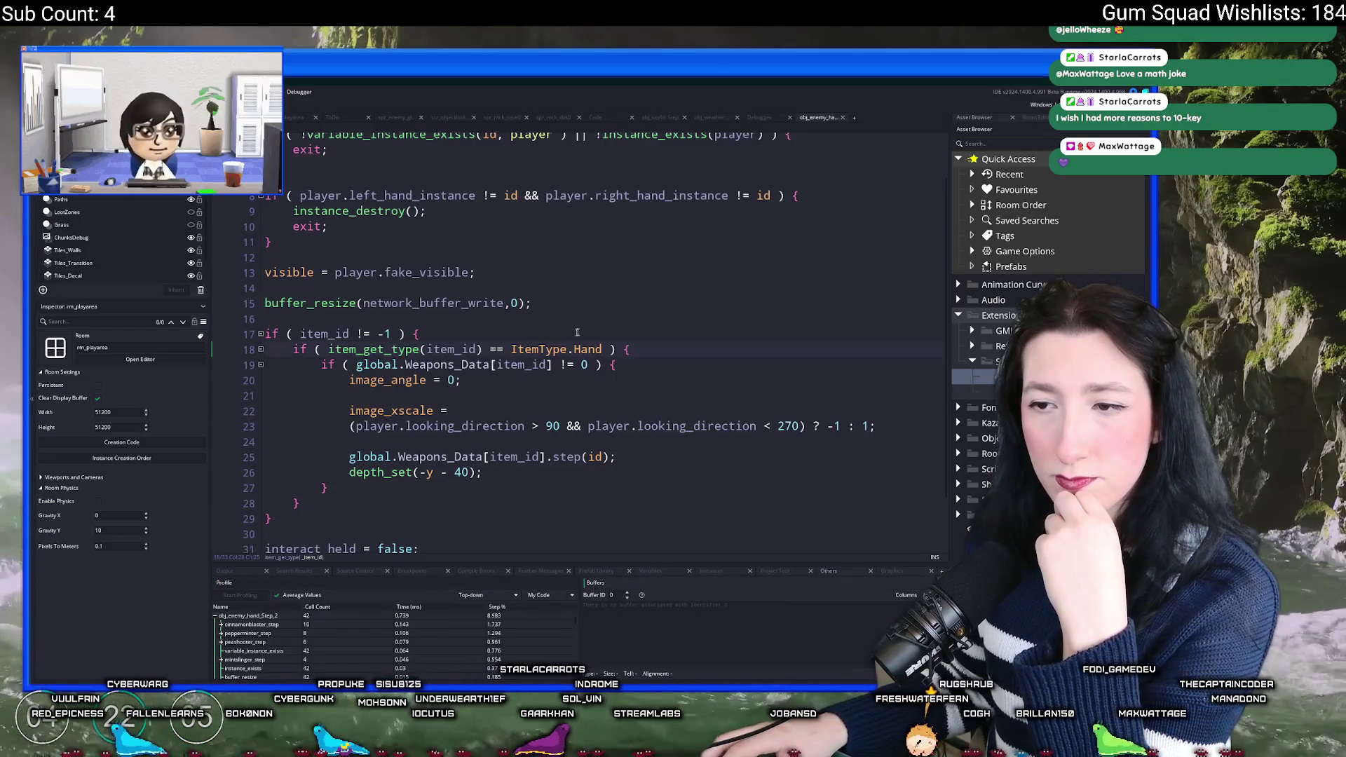
Step: Review the buffer_resize(network_buffer_write,0); line and the player existence check on line 4
{"action": "scroll", "coordinate": [596, 365], "scroll_direction": "up", "scroll_amount": 1}
{"action": "left_click", "coordinate": [588, 362]}
{"action": "left_click_drag", "start_coordinate": [588, 362], "coordinate": [256, 355]}
{"action": "left_click", "coordinate": [467, 326]}
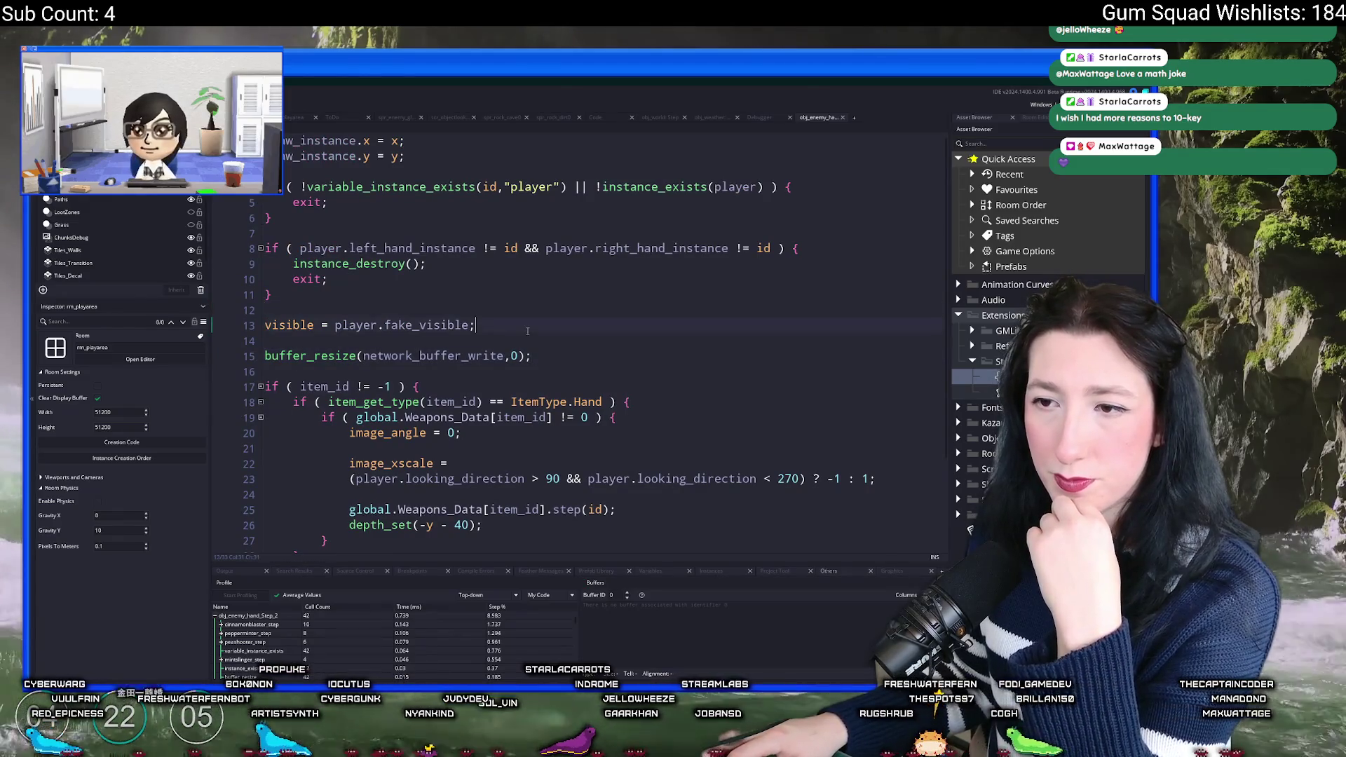
{"action": "left_click", "coordinate": [375, 208]}
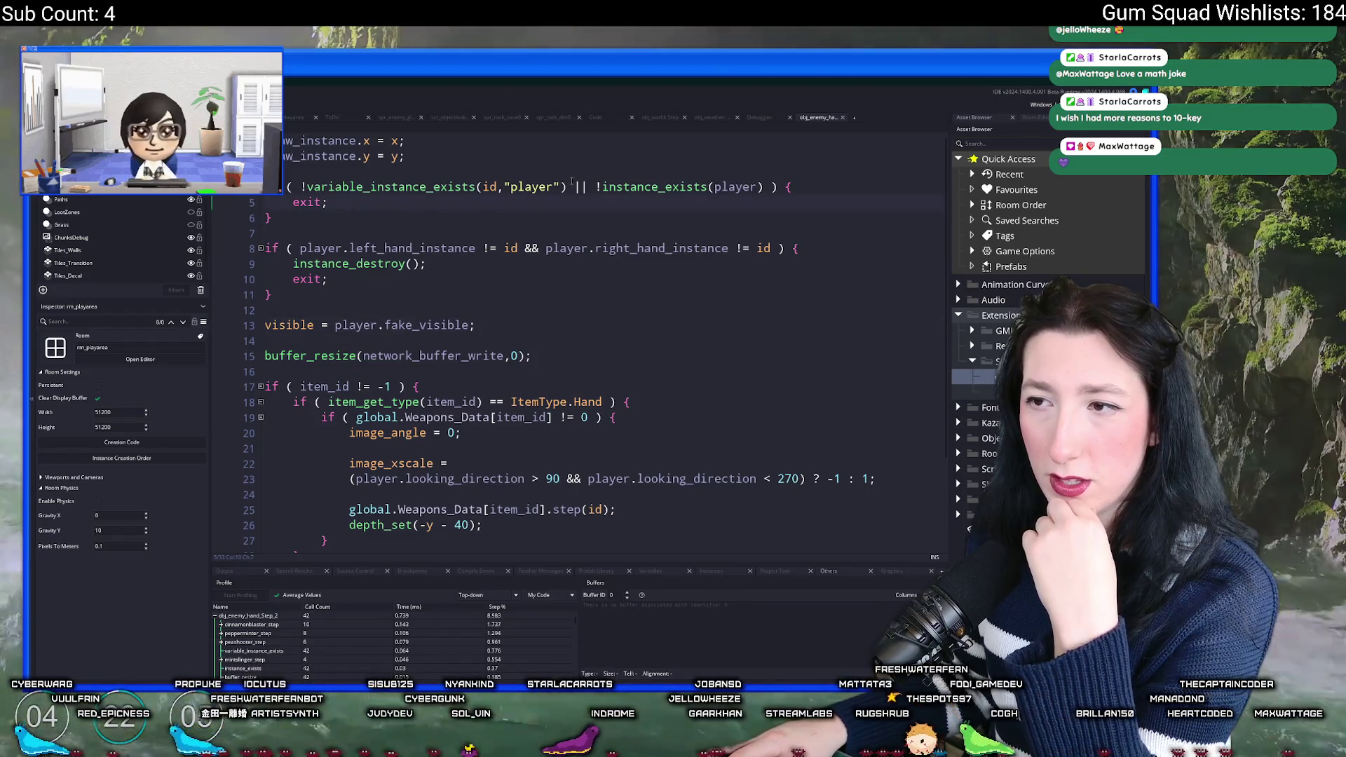
{"action": "left_click_drag", "start_coordinate": [565, 187], "coordinate": [300, 187]}
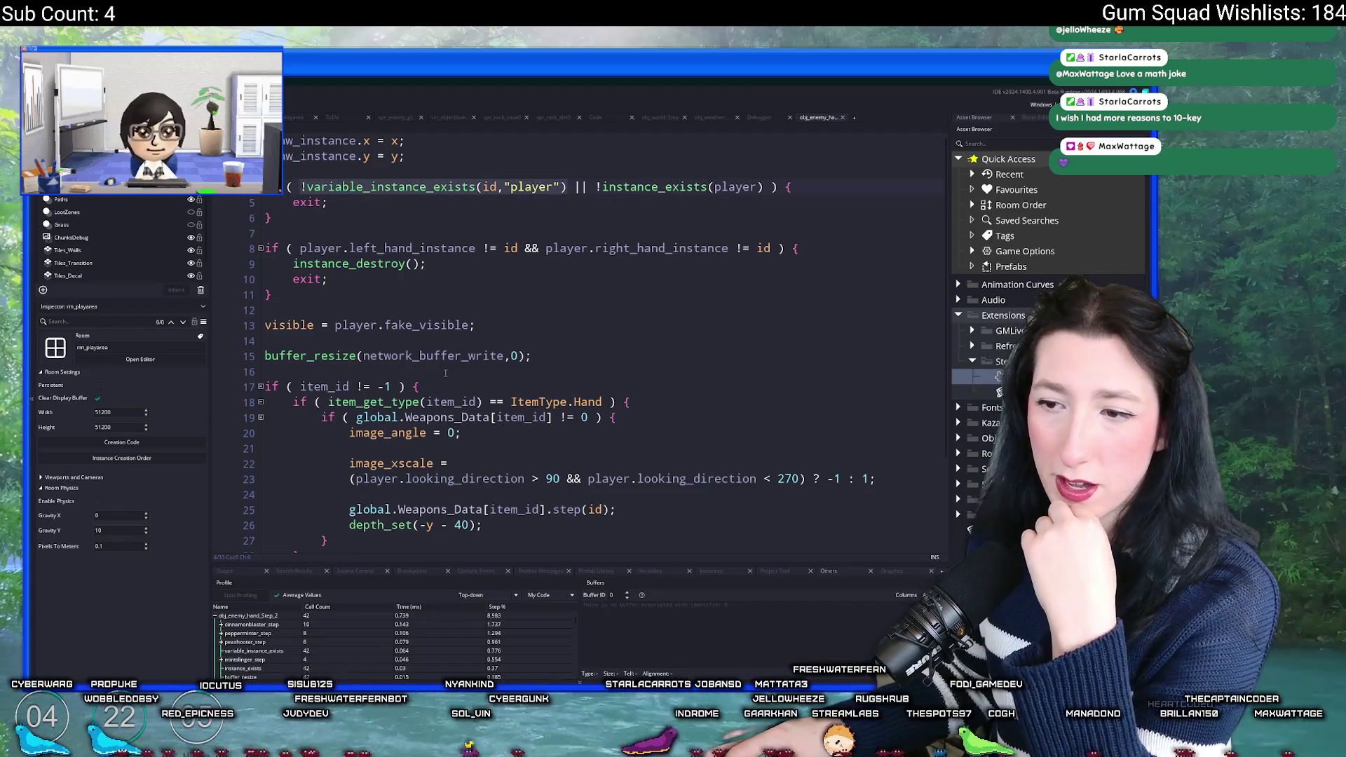
{"action": "scroll", "coordinate": [443, 362], "scroll_direction": "down", "scroll_amount": 2}
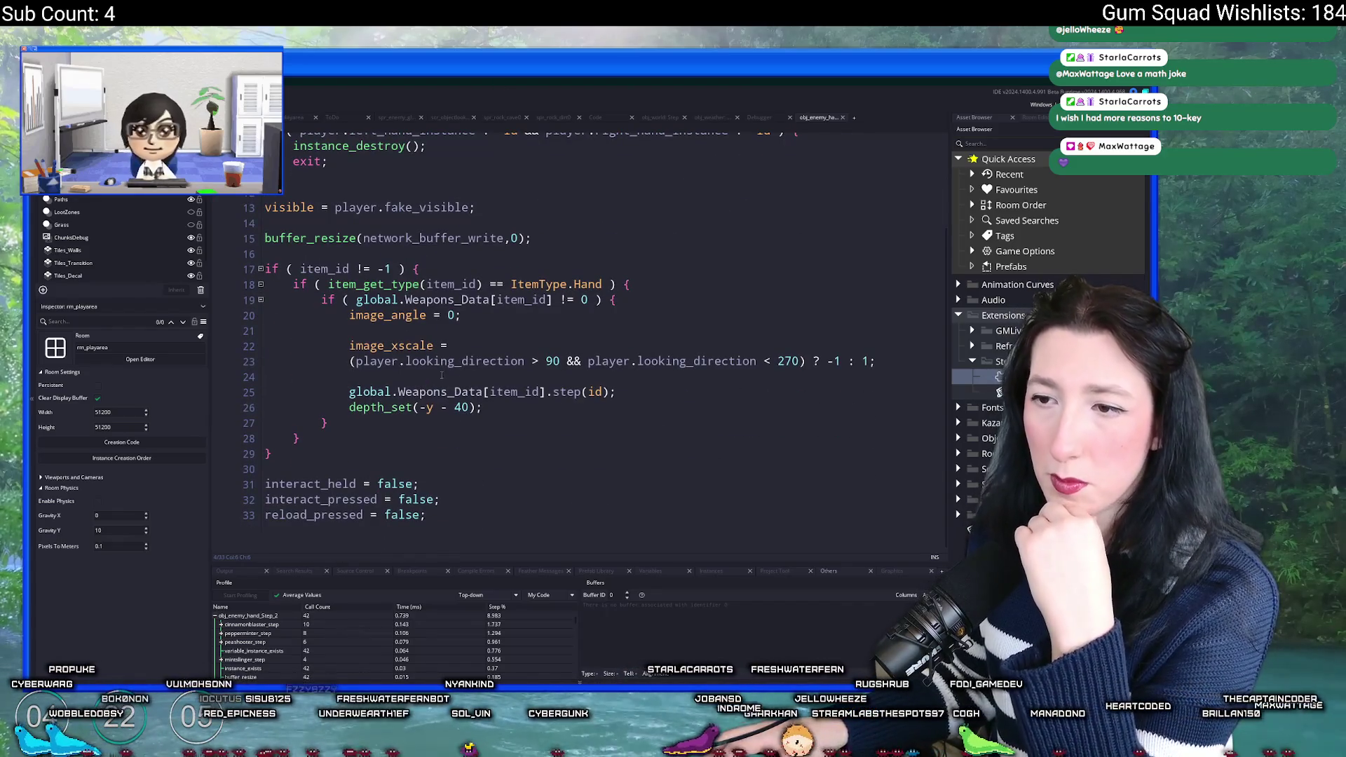
Step: Peek at the item_get_type definition, then inspect the Weapons_Data step call on line 25
{"action": "middle_click", "coordinate": [393, 284]}
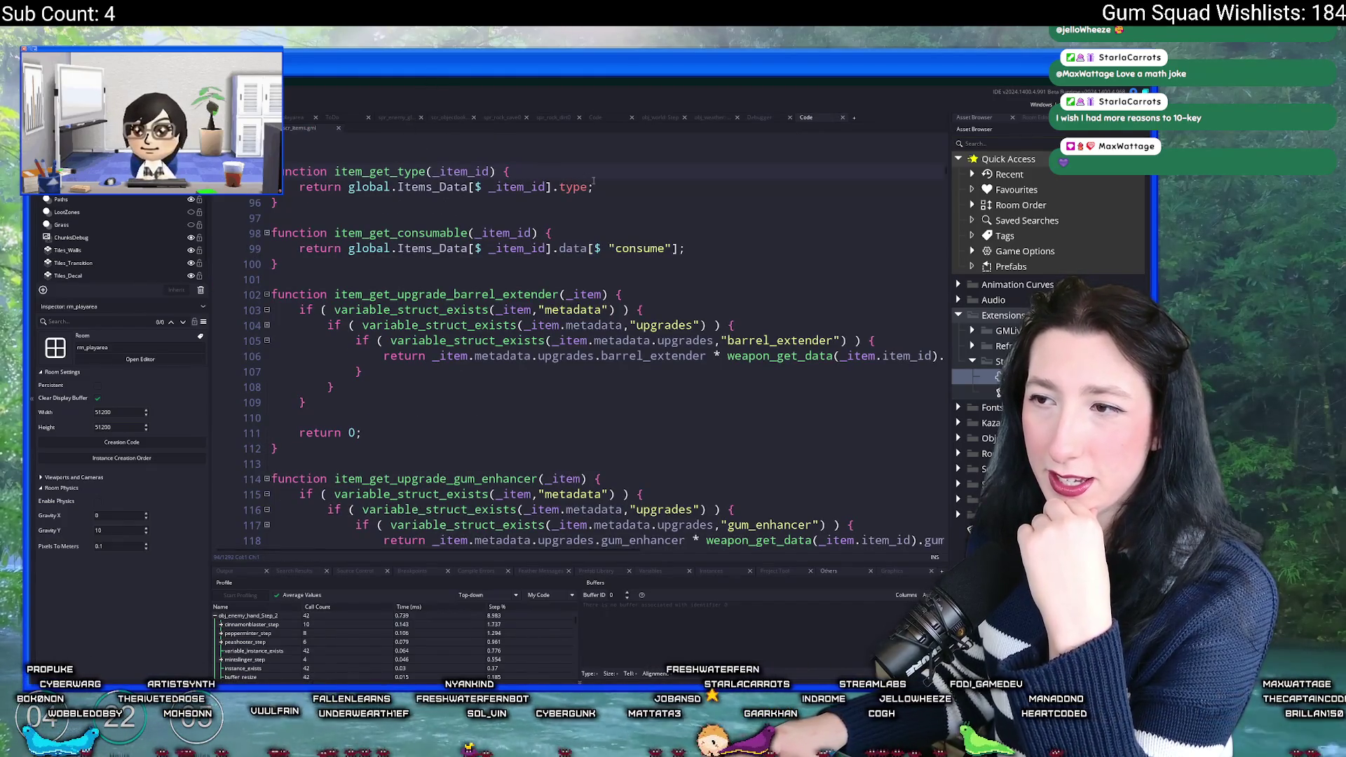
{"action": "middle_click", "coordinate": [313, 128]}
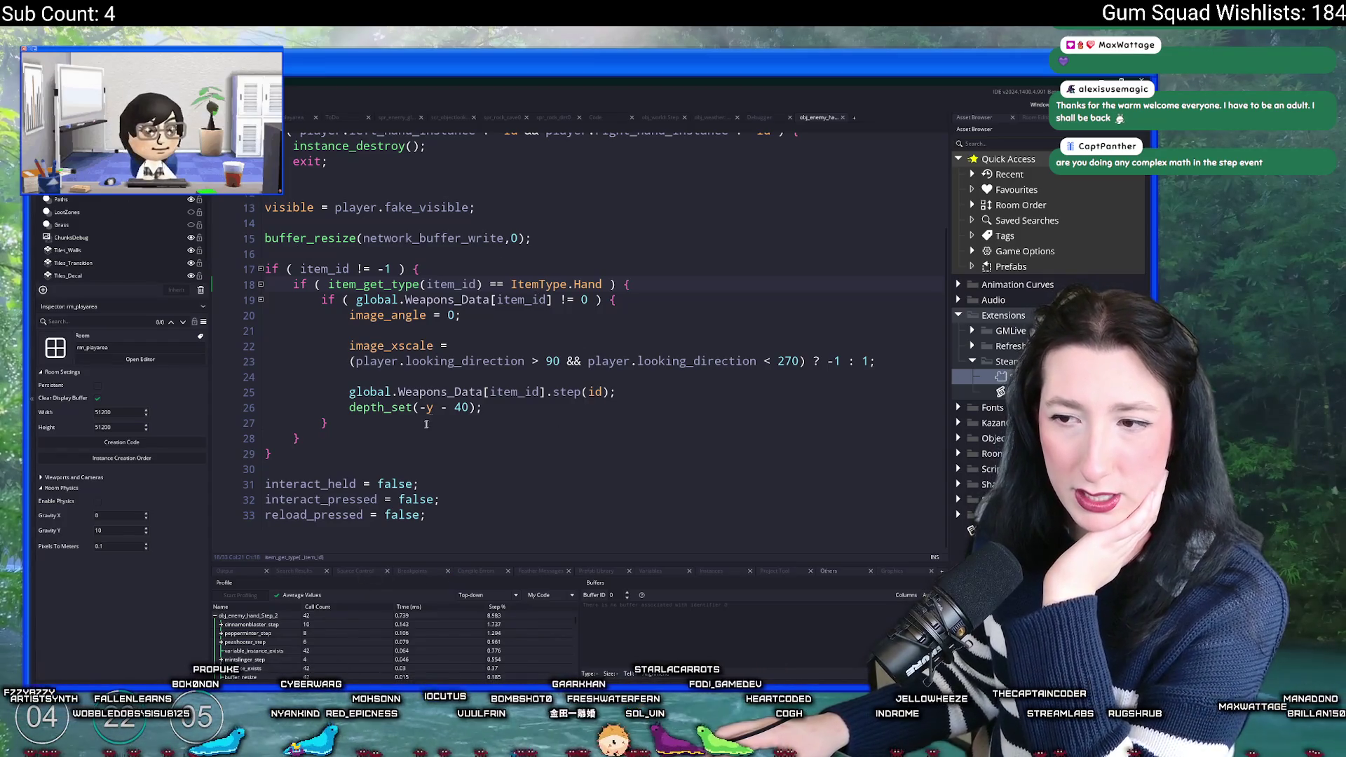
{"action": "left_click", "coordinate": [467, 395]}
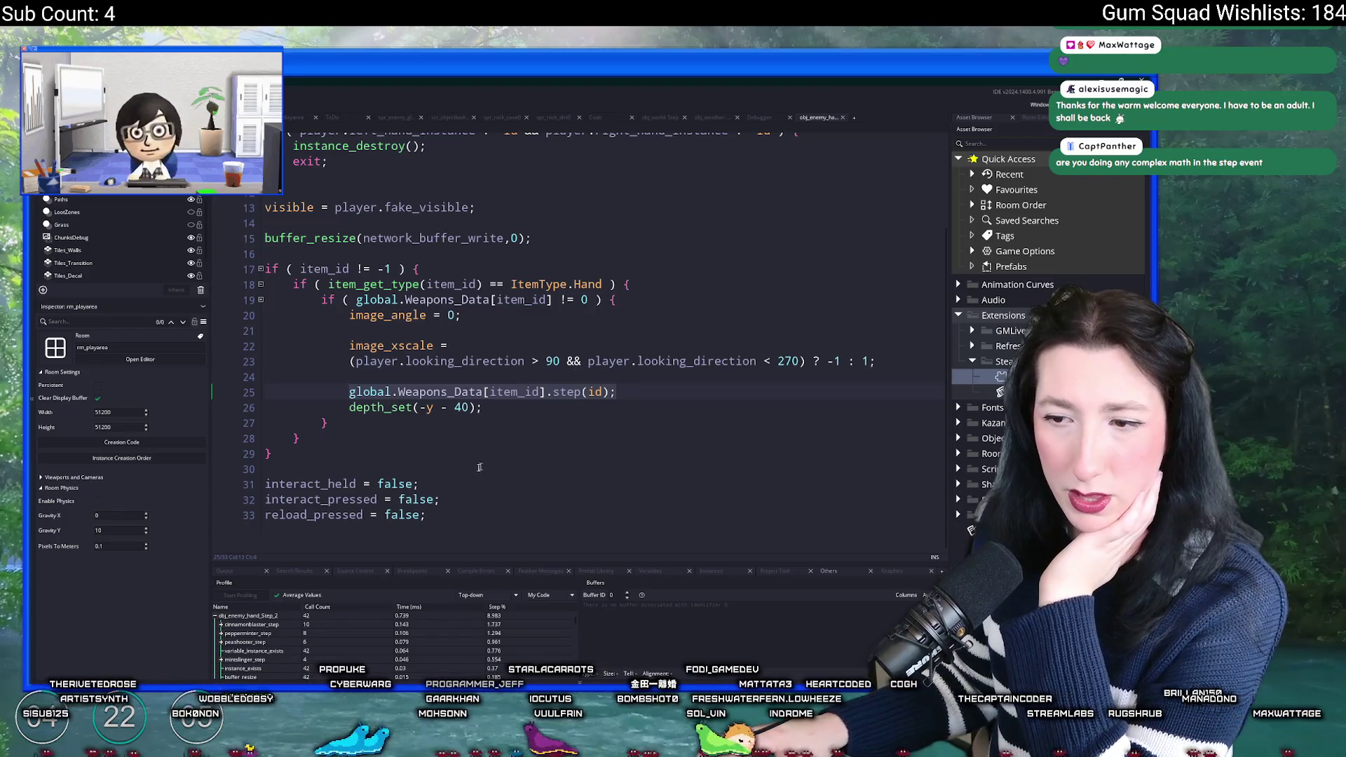
{"action": "scroll", "coordinate": [469, 401], "scroll_direction": "up", "scroll_amount": 3}
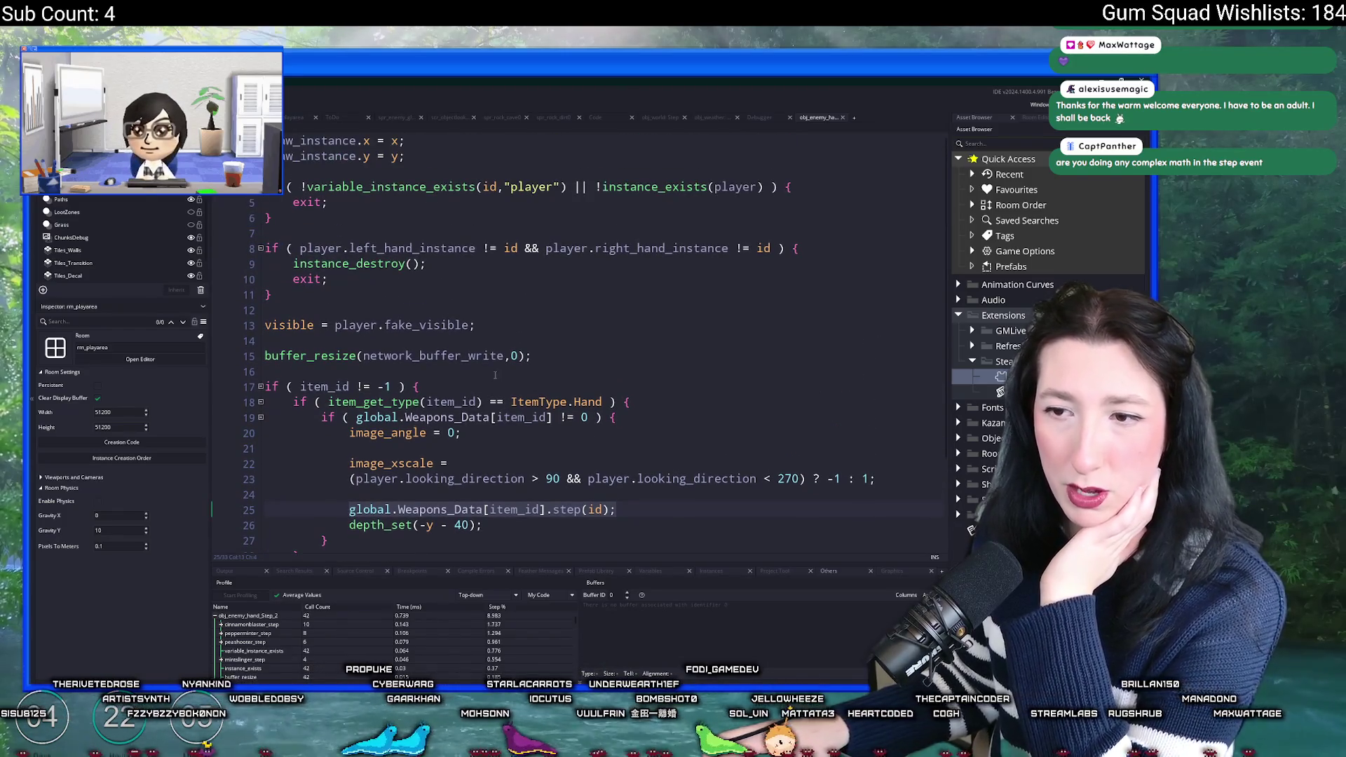
{"action": "left_click", "coordinate": [538, 355]}
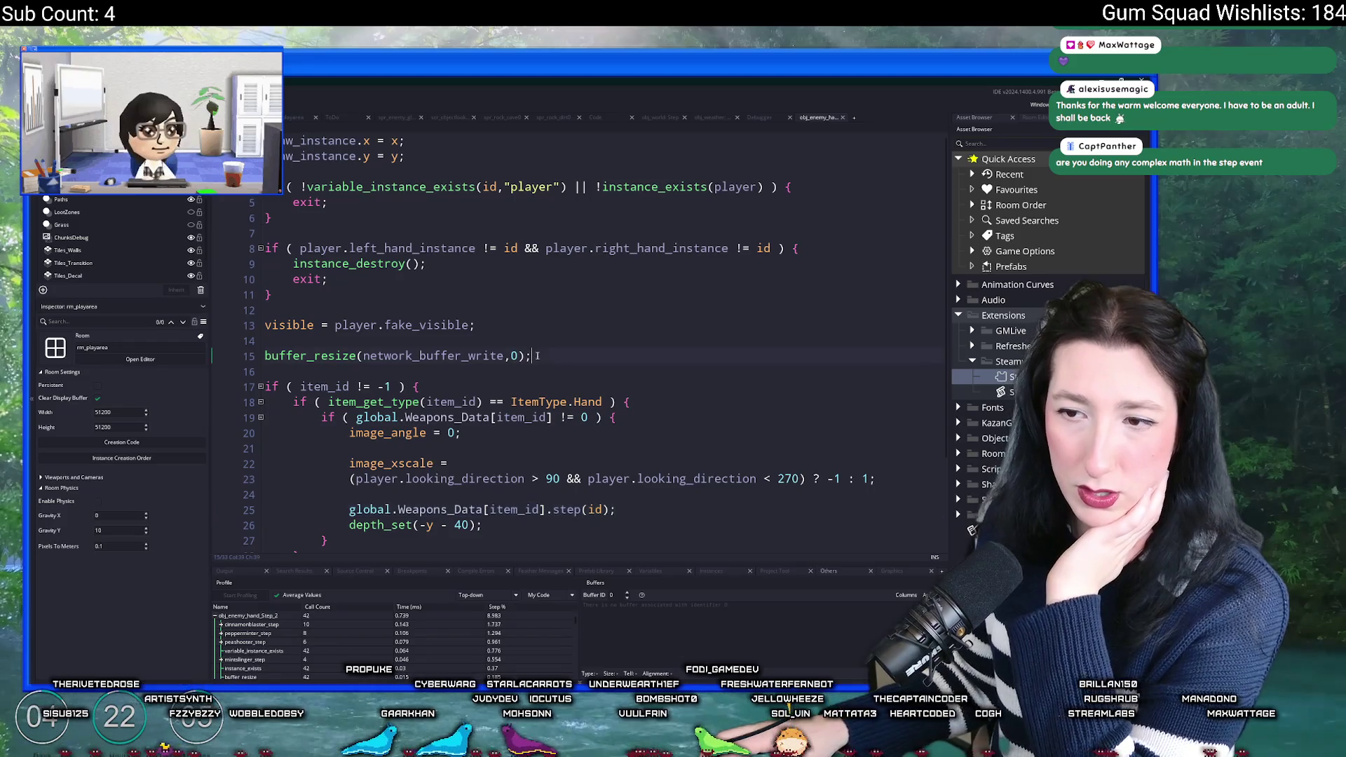
Step: Remove the buffer_resize(network_buffer_write,0); line from line 15
{"action": "left_click_drag", "start_coordinate": [551, 359], "coordinate": [239, 356]}
{"action": "key", "text": "ctrl+c"}
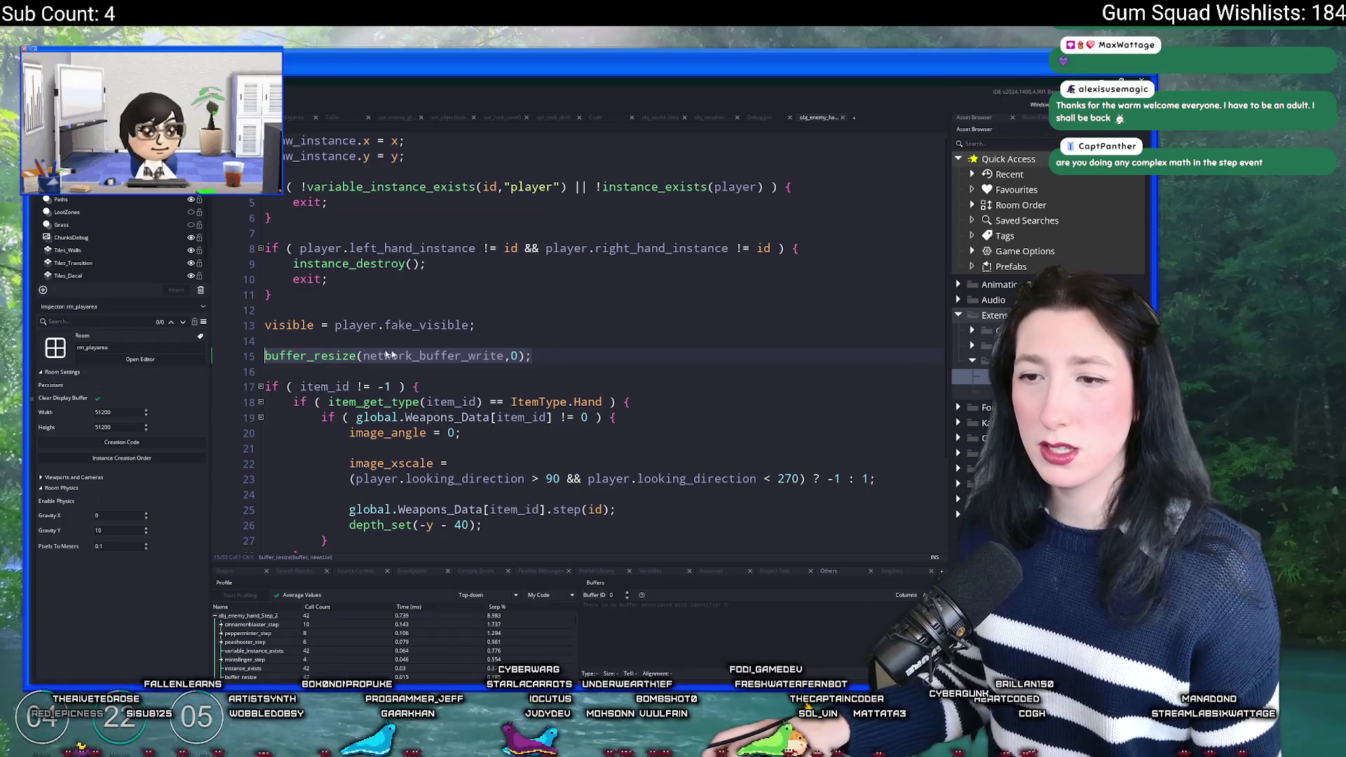
{"action": "key", "text": "BackSpace"}
{"action": "key", "text": "BackSpace"}
{"action": "key", "text": "Delete"}
Step: Paste buffer_resize on a new line above global.Weapons_Data[item_id].step(id) in the weapon branch
{"action": "scroll", "coordinate": [539, 284], "scroll_direction": "down", "scroll_amount": 3}
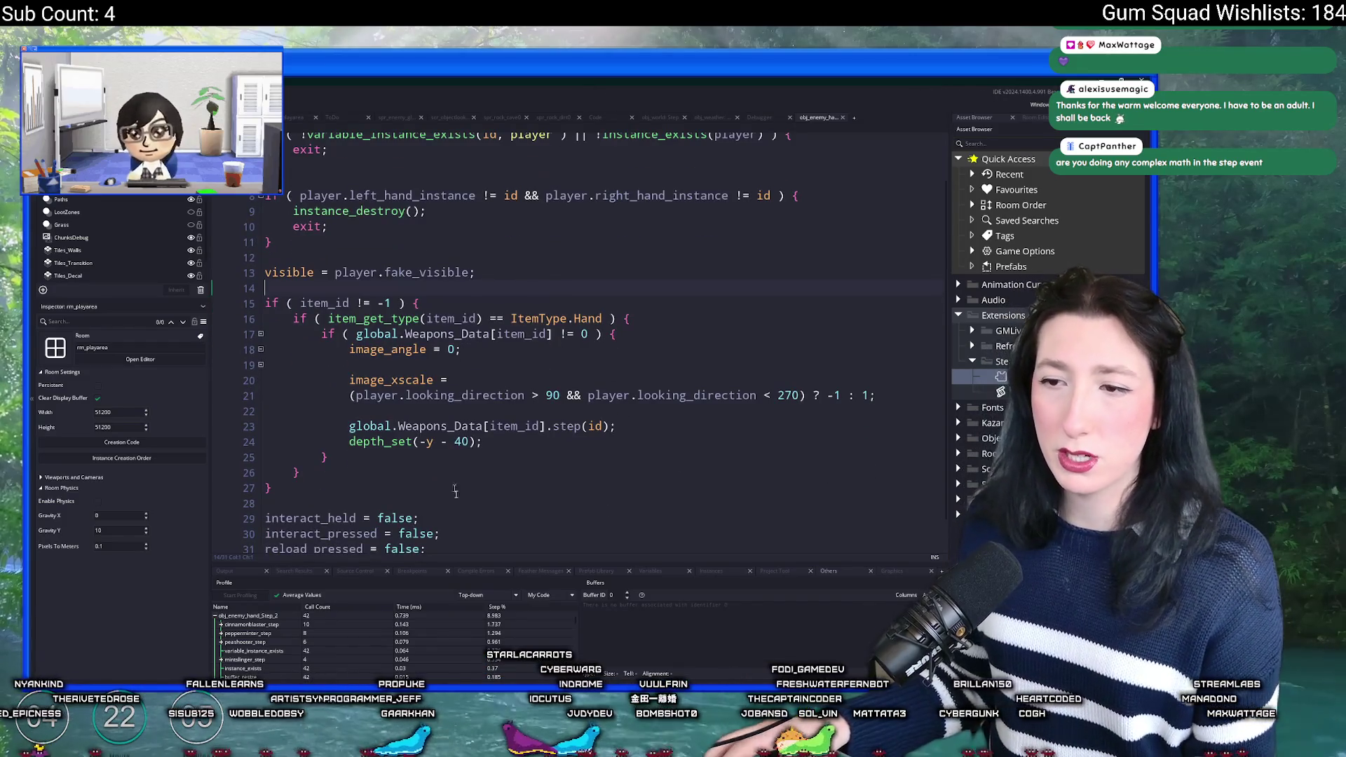
{"action": "left_click", "coordinate": [638, 334]}
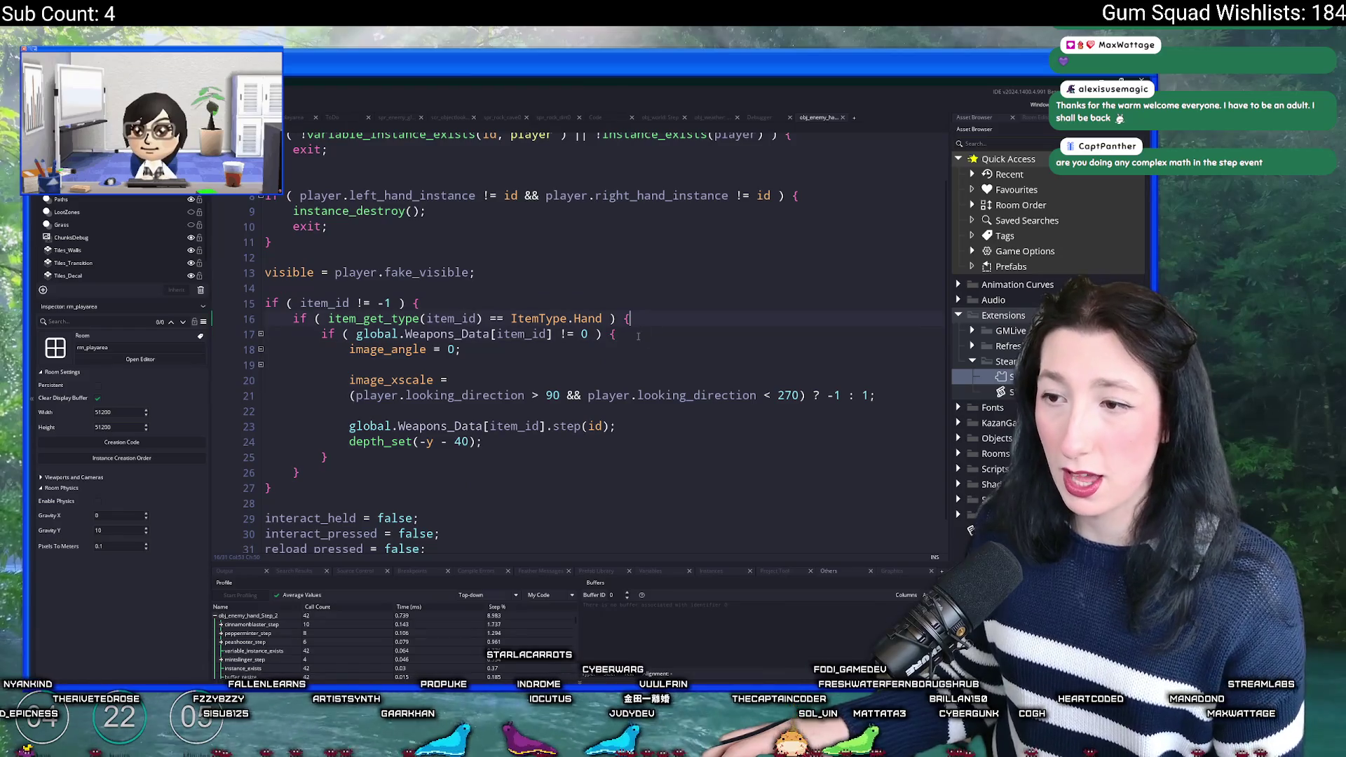
{"action": "left_click", "coordinate": [755, 413]}
{"action": "scroll", "coordinate": [755, 414], "scroll_direction": "down", "scroll_amount": 1}
{"action": "left_click", "coordinate": [769, 399]}
{"action": "key", "text": "Return"}
{"action": "key", "text": "ctrl+v"}
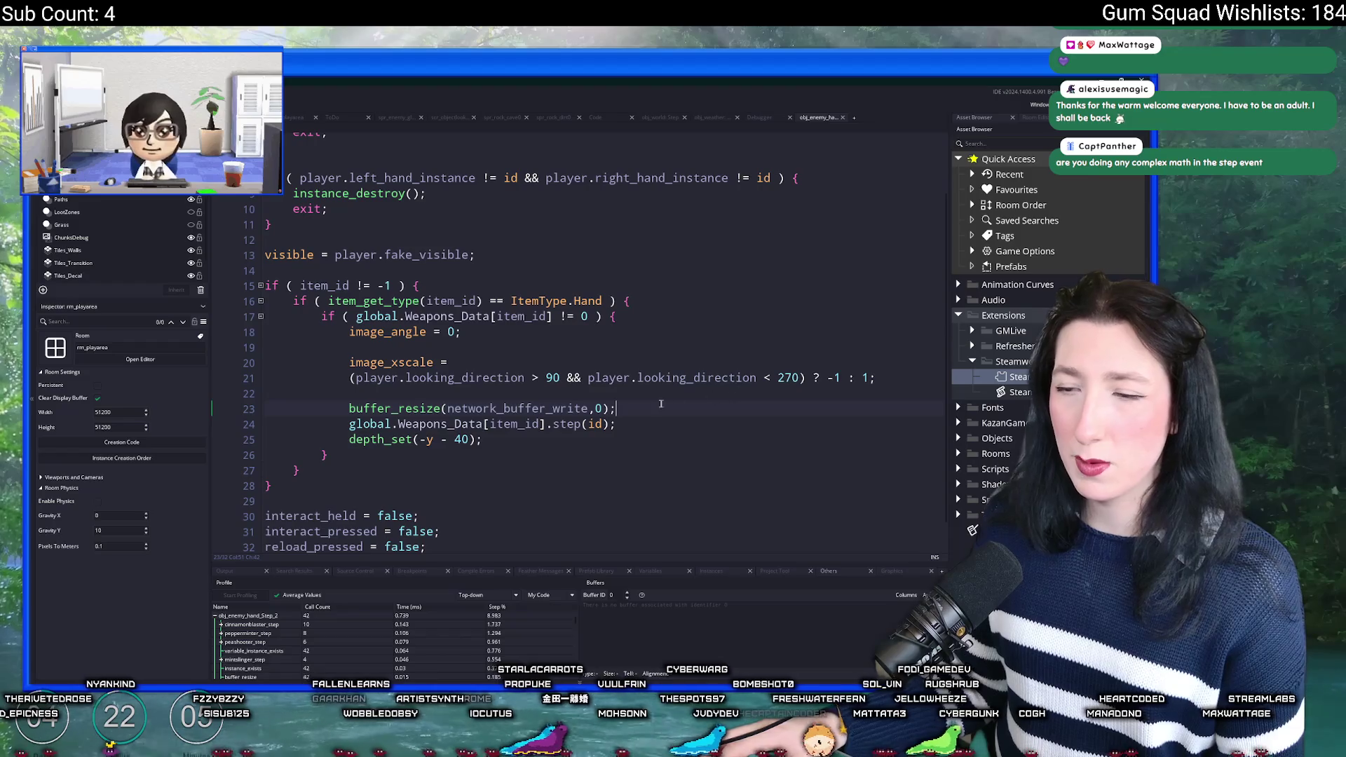
{"action": "scroll", "coordinate": [558, 388], "scroll_direction": "up", "scroll_amount": 2}
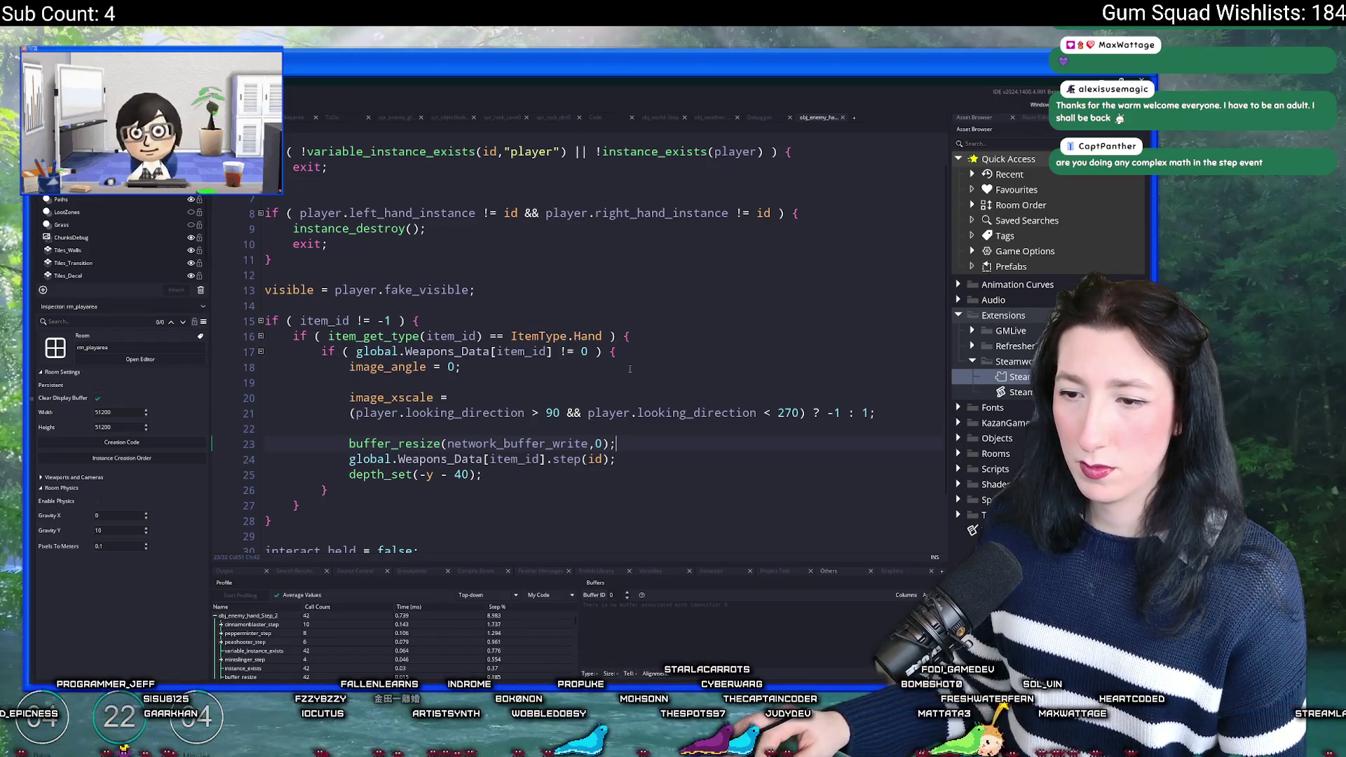
{"action": "scroll", "coordinate": [629, 369], "scroll_direction": "down", "scroll_amount": 3}
{"action": "scroll", "coordinate": [630, 377], "scroll_direction": "up", "scroll_amount": 5}
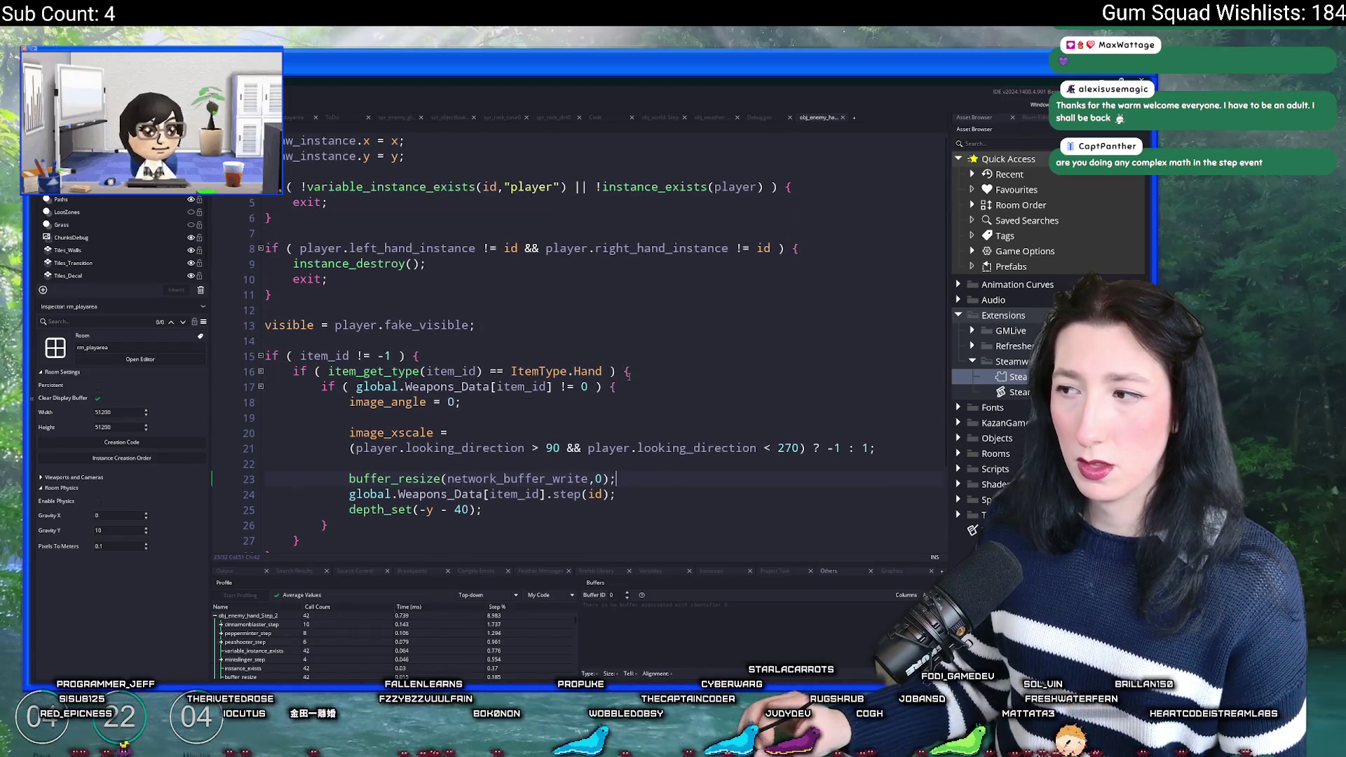
{"action": "left_click", "coordinate": [1031, 140]}
Step: Find obj_enemy_hand by searching the Asset Browser for 'enemy_ha', then clear the filter
{"action": "type", "text": "e"}
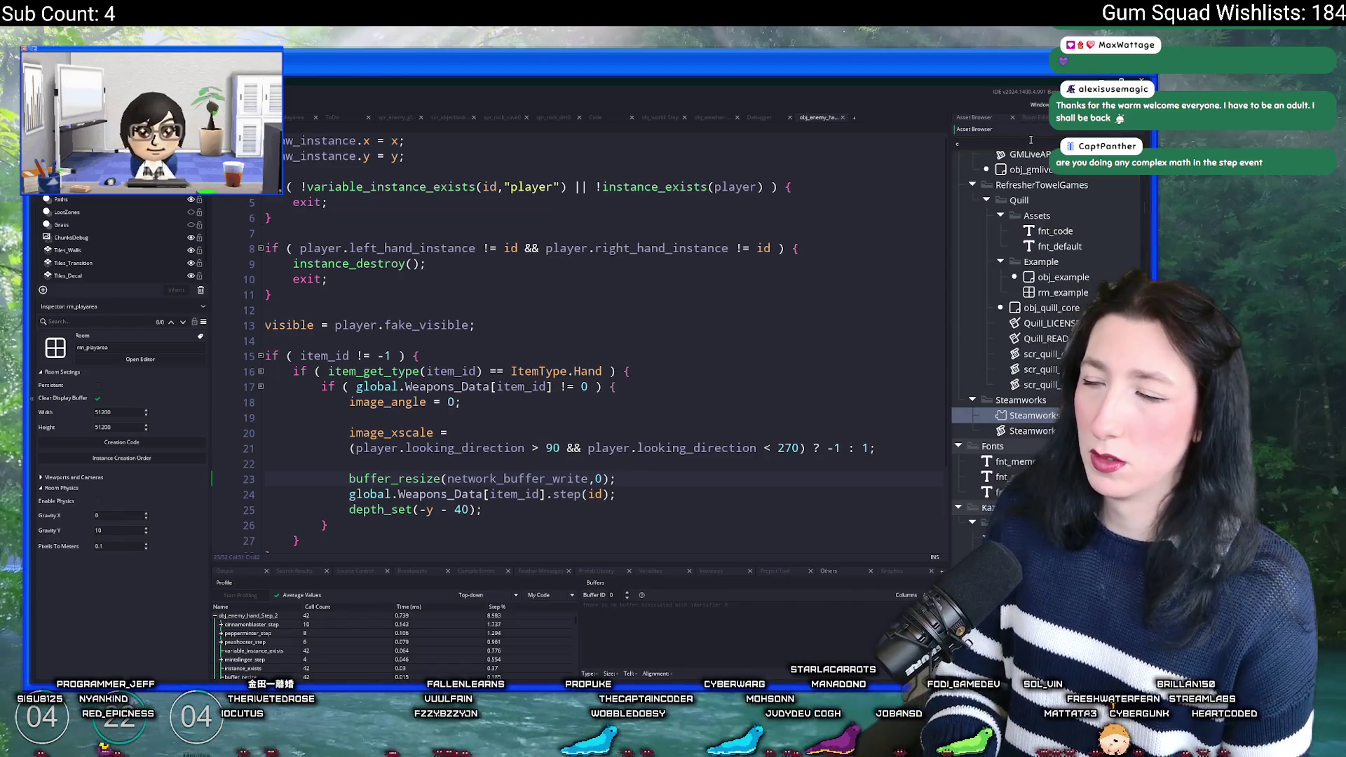
{"action": "type", "text": "nemy_ha"}
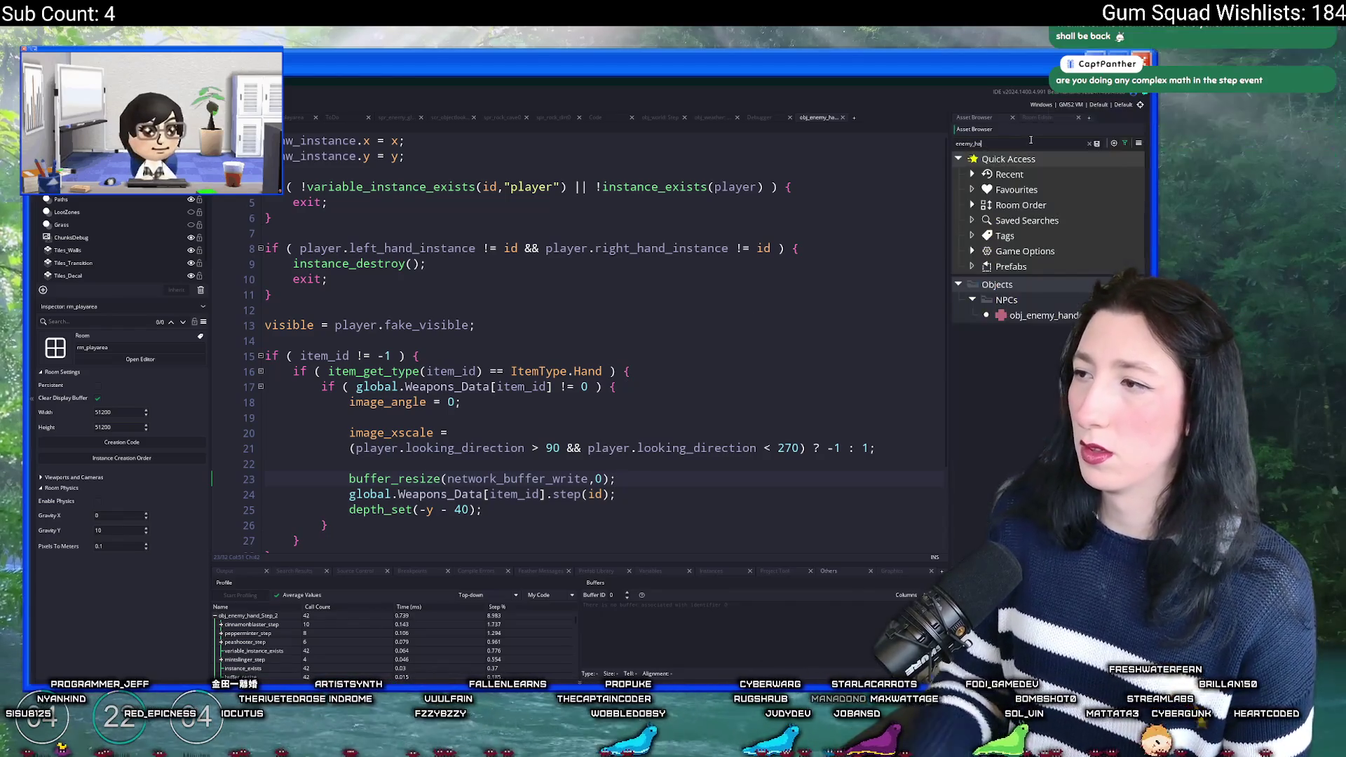
{"action": "left_click", "coordinate": [1020, 314]}
{"action": "key", "text": "Escape"}
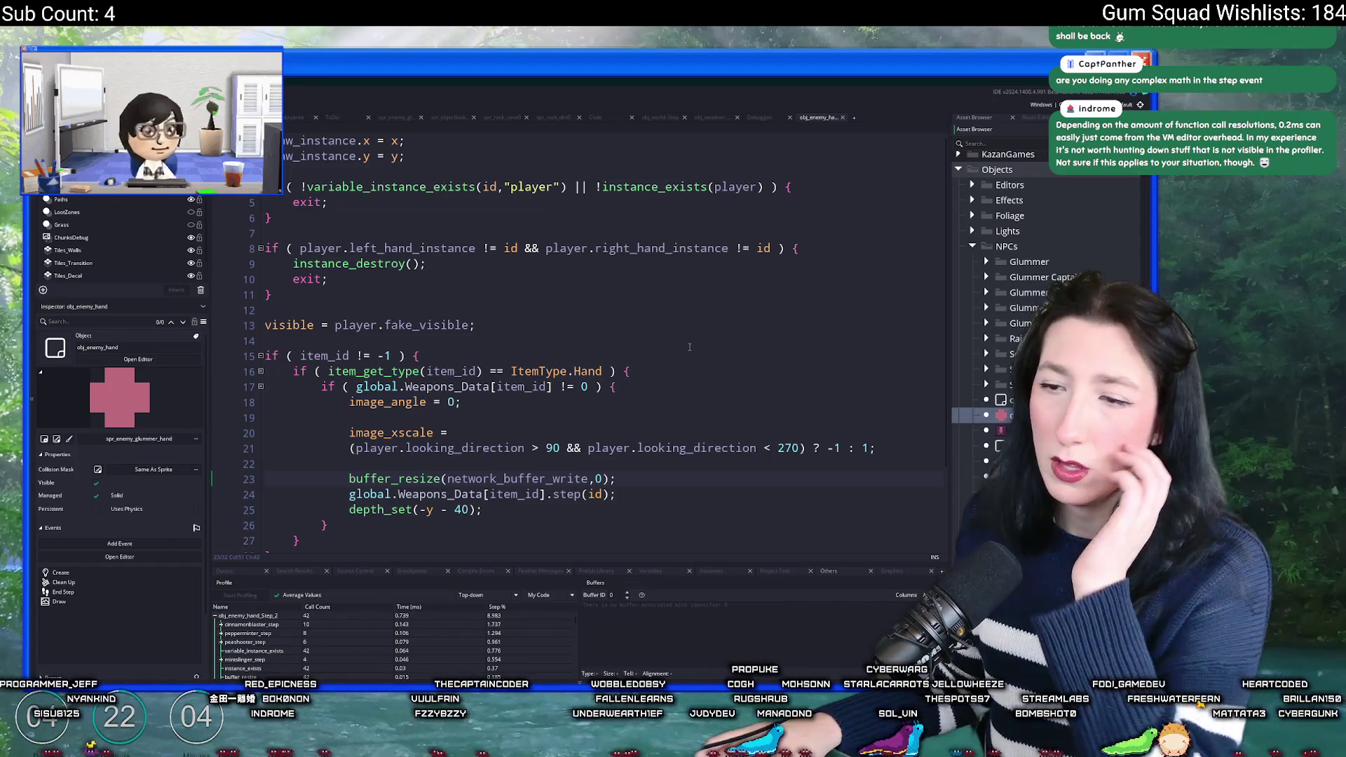
Step: Examine the early-exit checks on lines 5–11, including the variable_instance_exists player check
{"action": "left_click", "coordinate": [333, 202]}
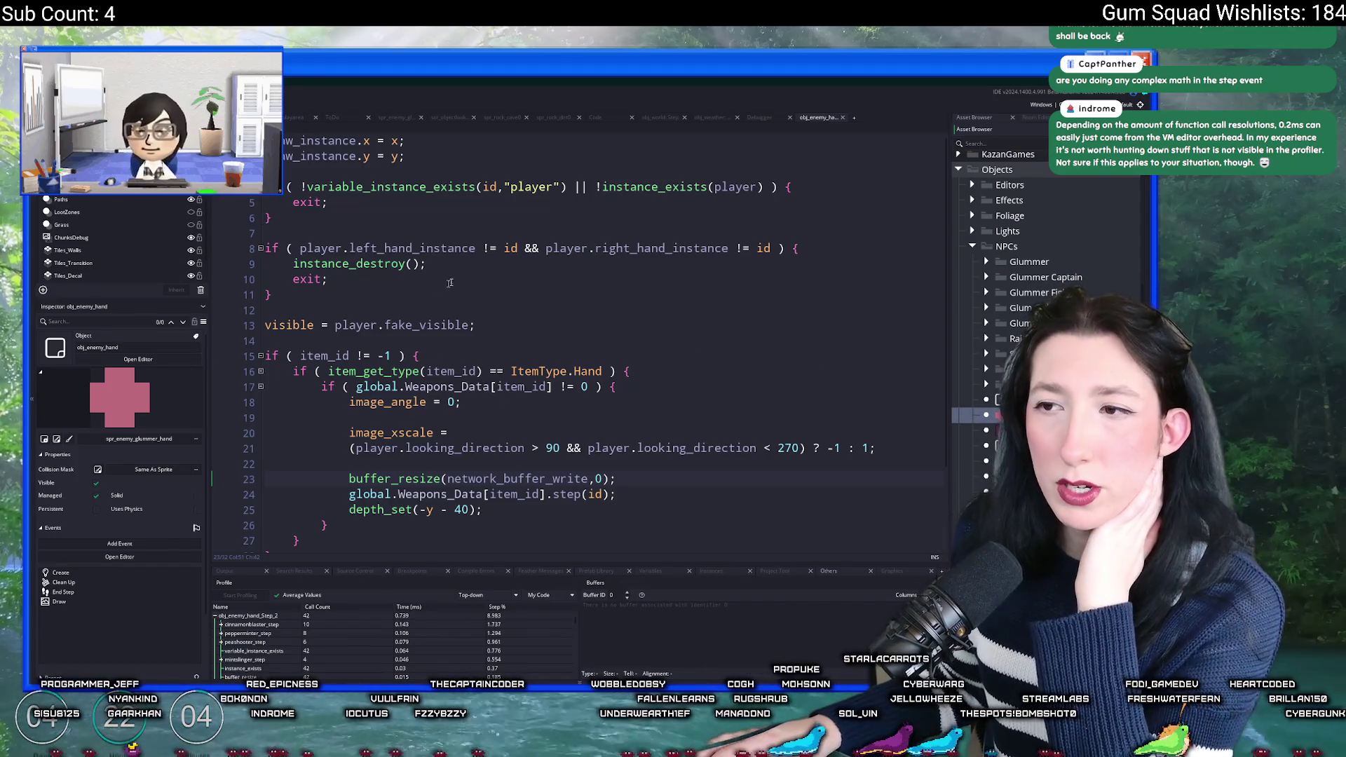
{"action": "mouse_move", "coordinate": [311, 266]}
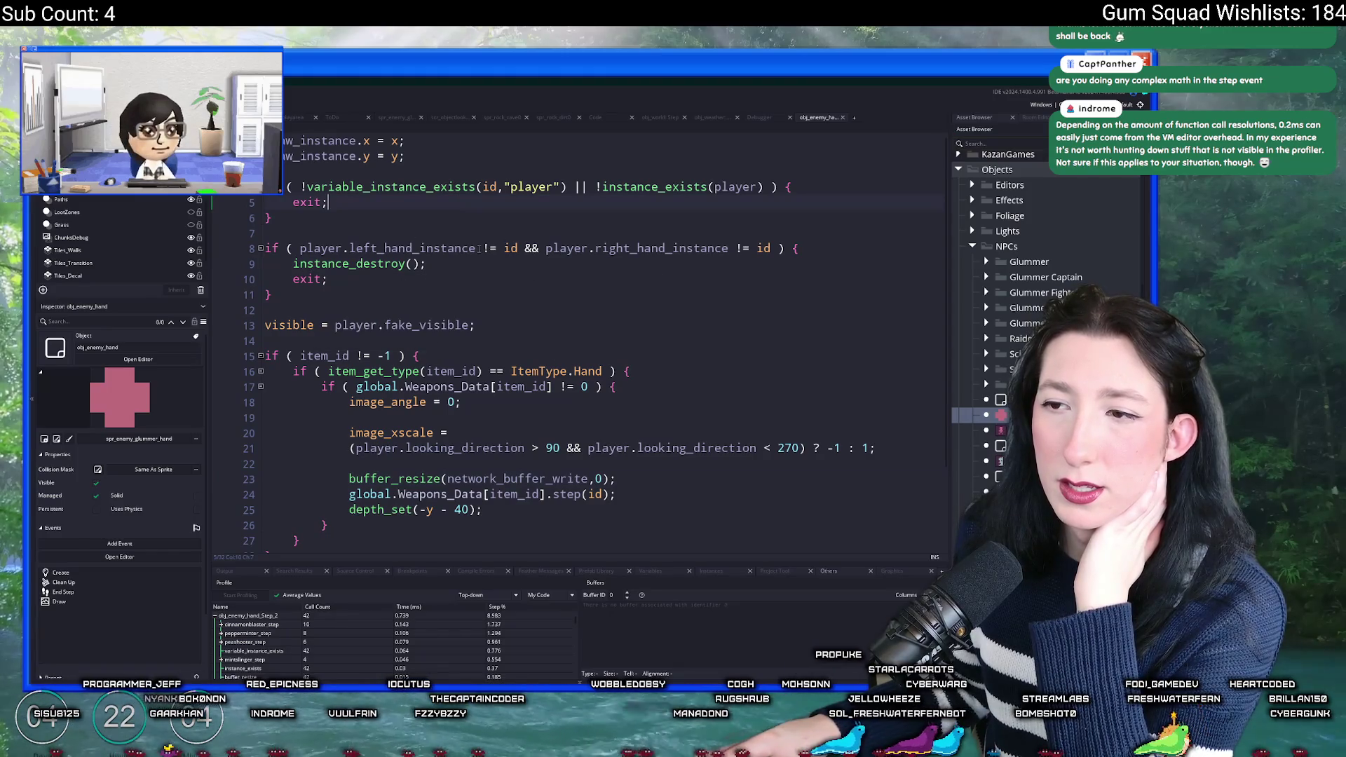
{"action": "left_click_drag", "start_coordinate": [272, 294], "coordinate": [257, 201]}
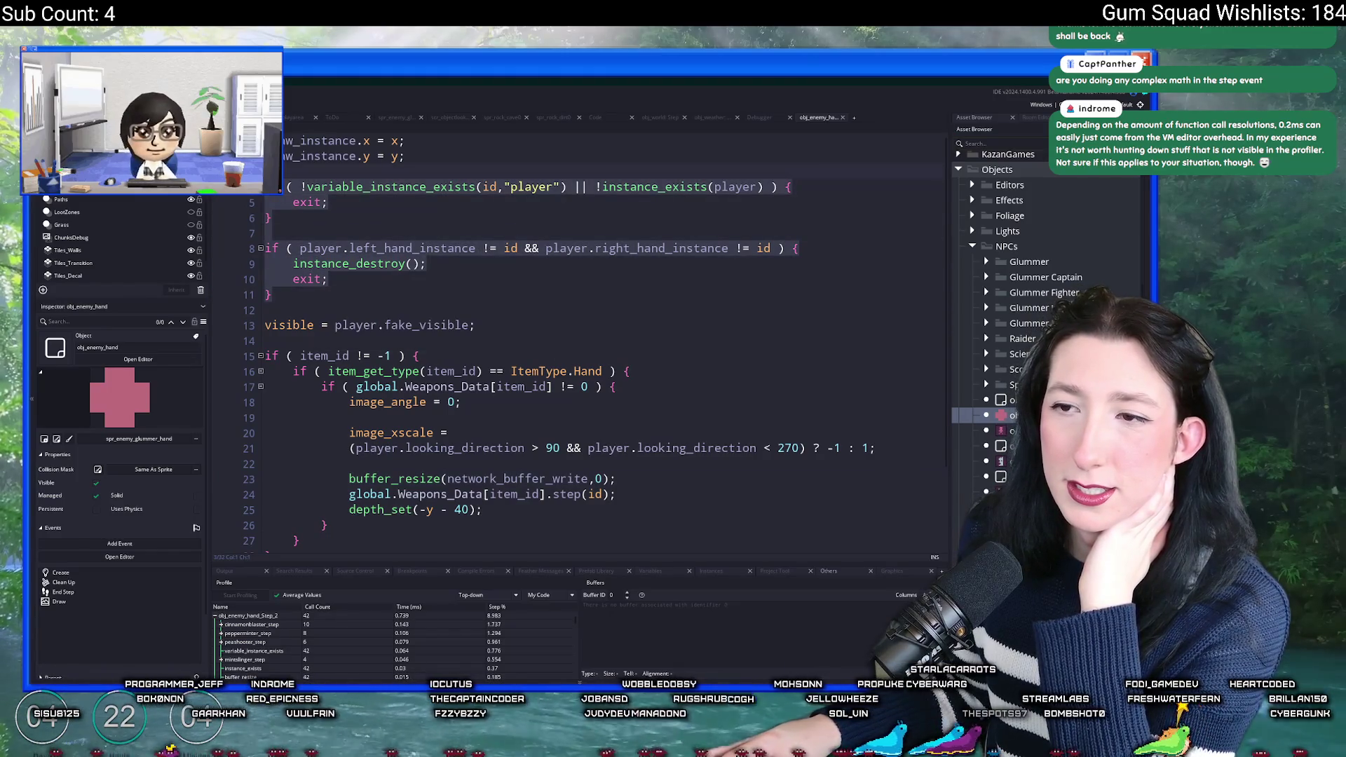
{"action": "left_click", "coordinate": [486, 187]}
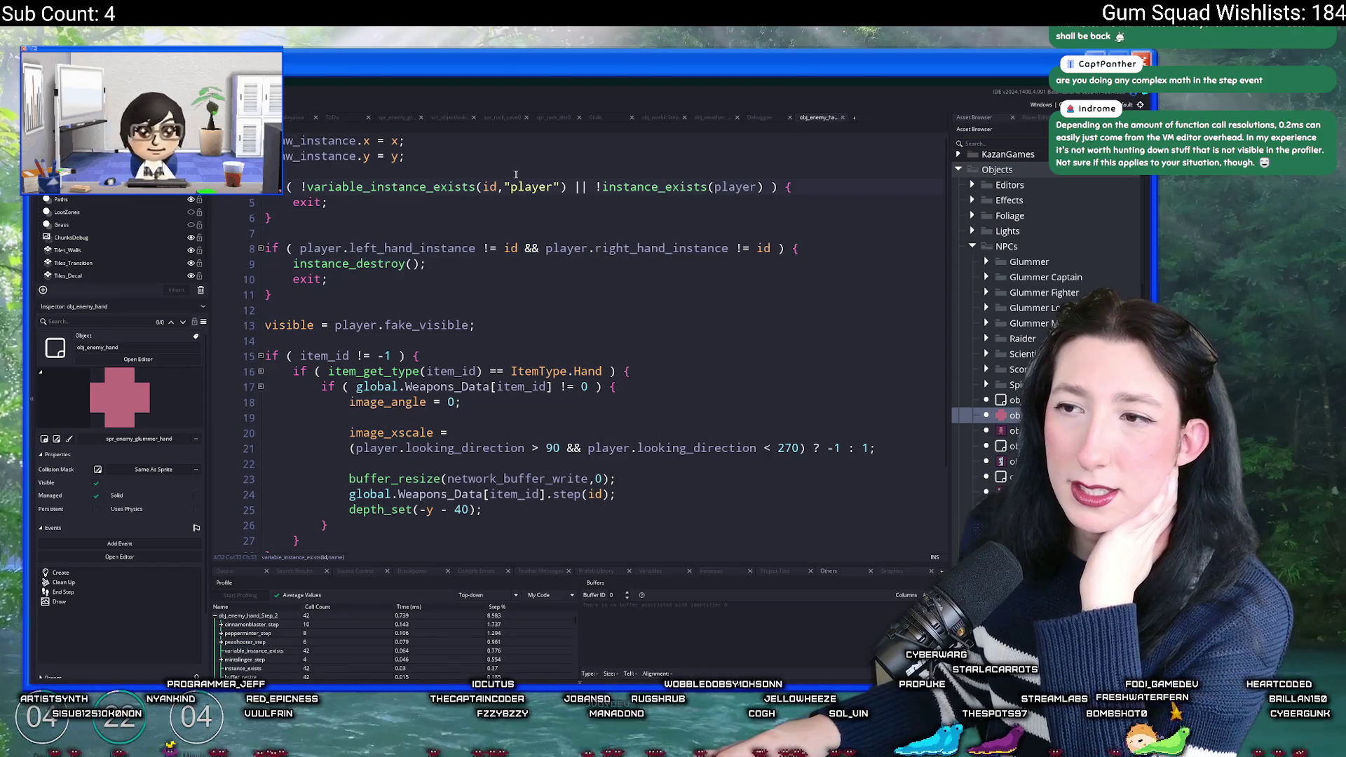
{"action": "key", "text": "Right"}
{"action": "key", "text": "Right"}
{"action": "key", "text": "Right"}
{"action": "left_click", "coordinate": [302, 186]}
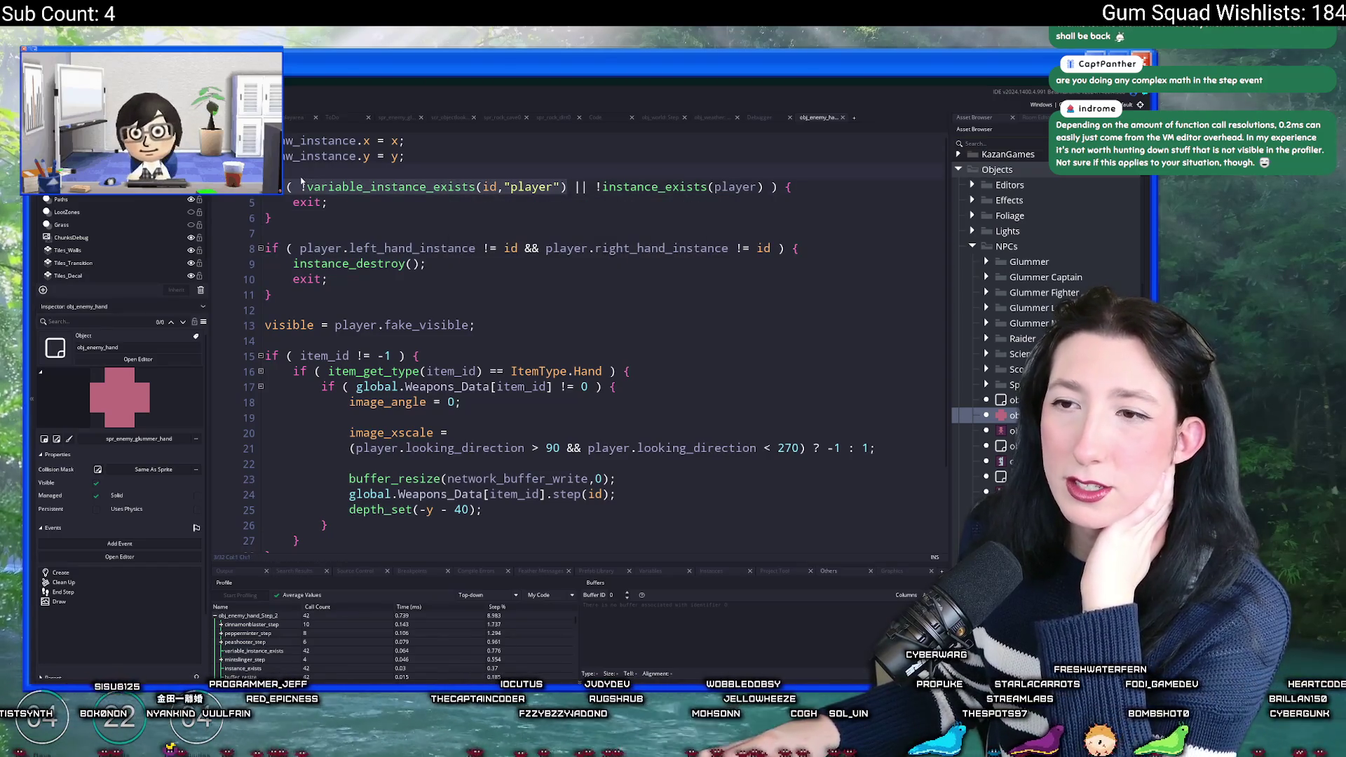
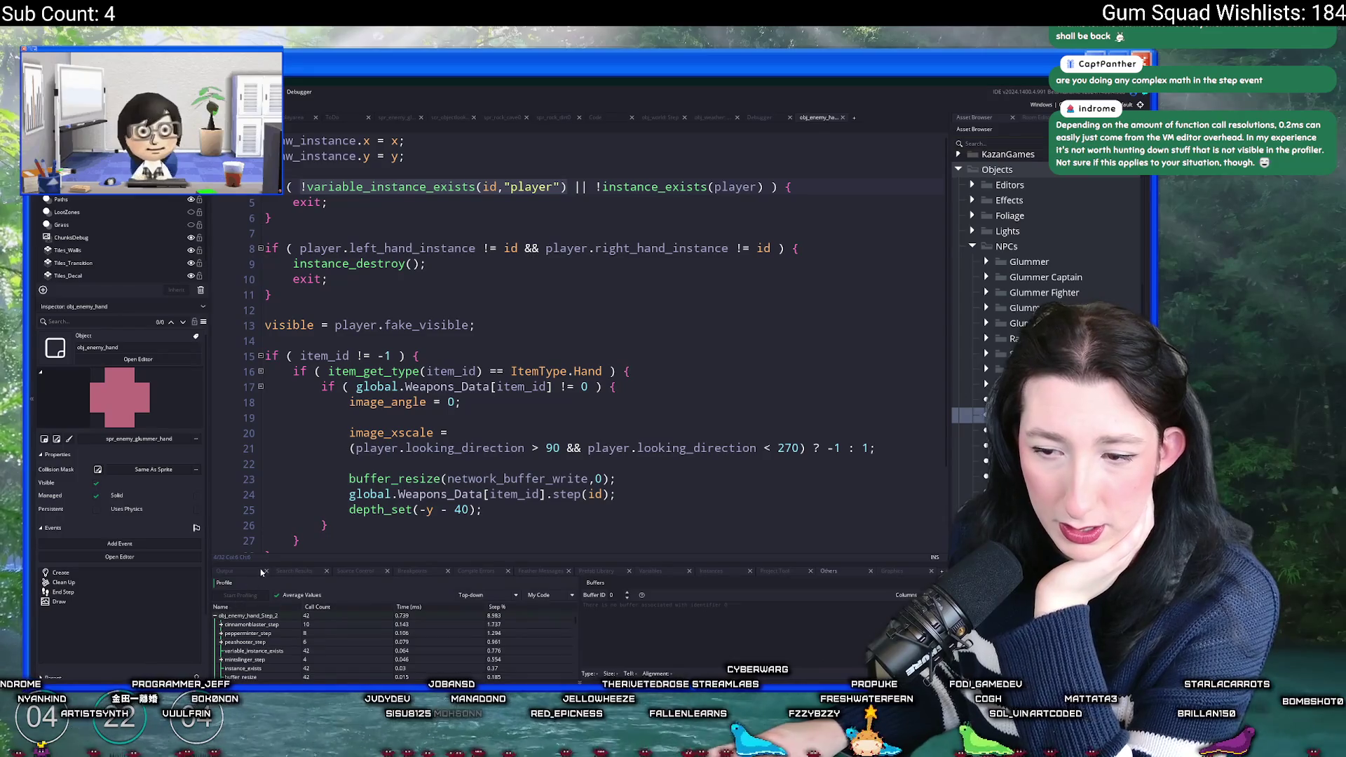
Step: Enlarge the profiler, collapse obj_enemy_hand_Step_2, and toggle Average Values off and back on
{"action": "left_click_drag", "start_coordinate": [260, 566], "coordinate": [260, 431]}
{"action": "left_click", "coordinate": [216, 480]}
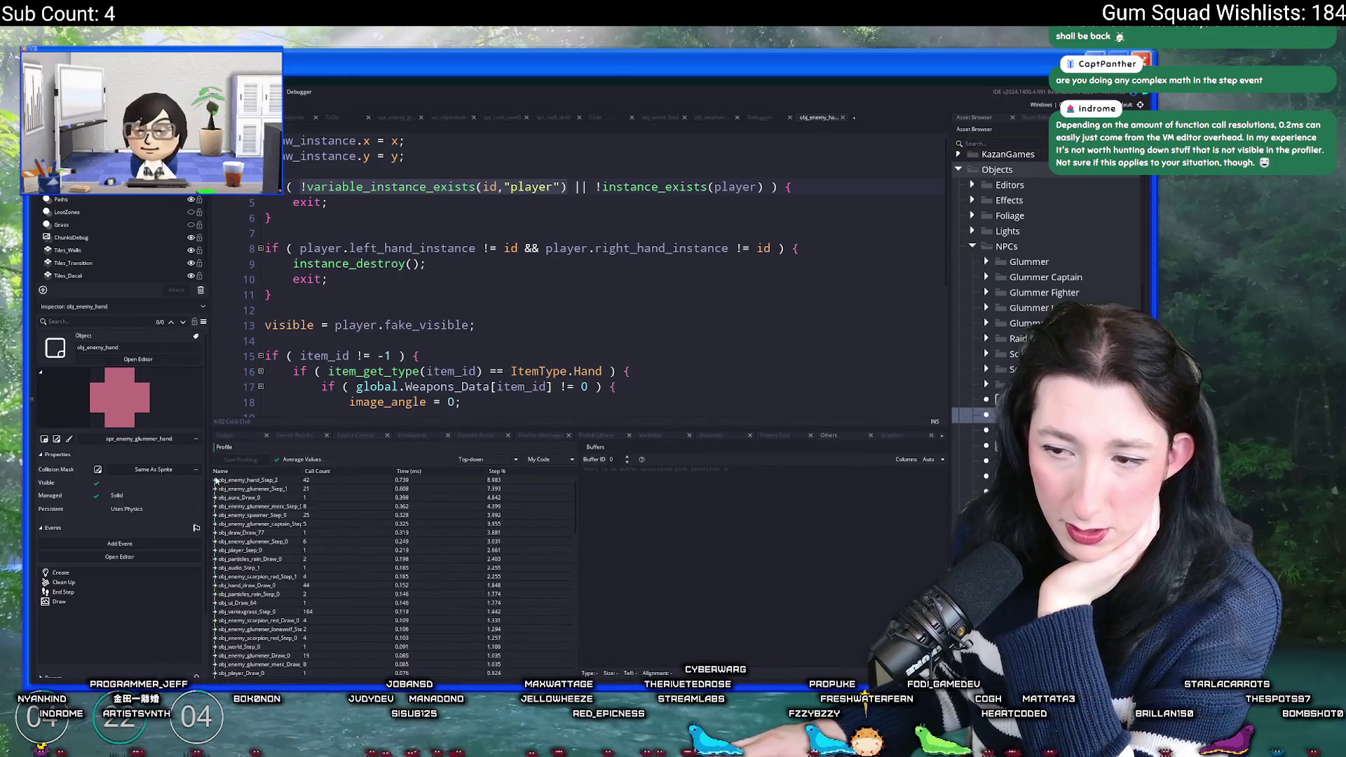
{"action": "left_click", "coordinate": [277, 459]}
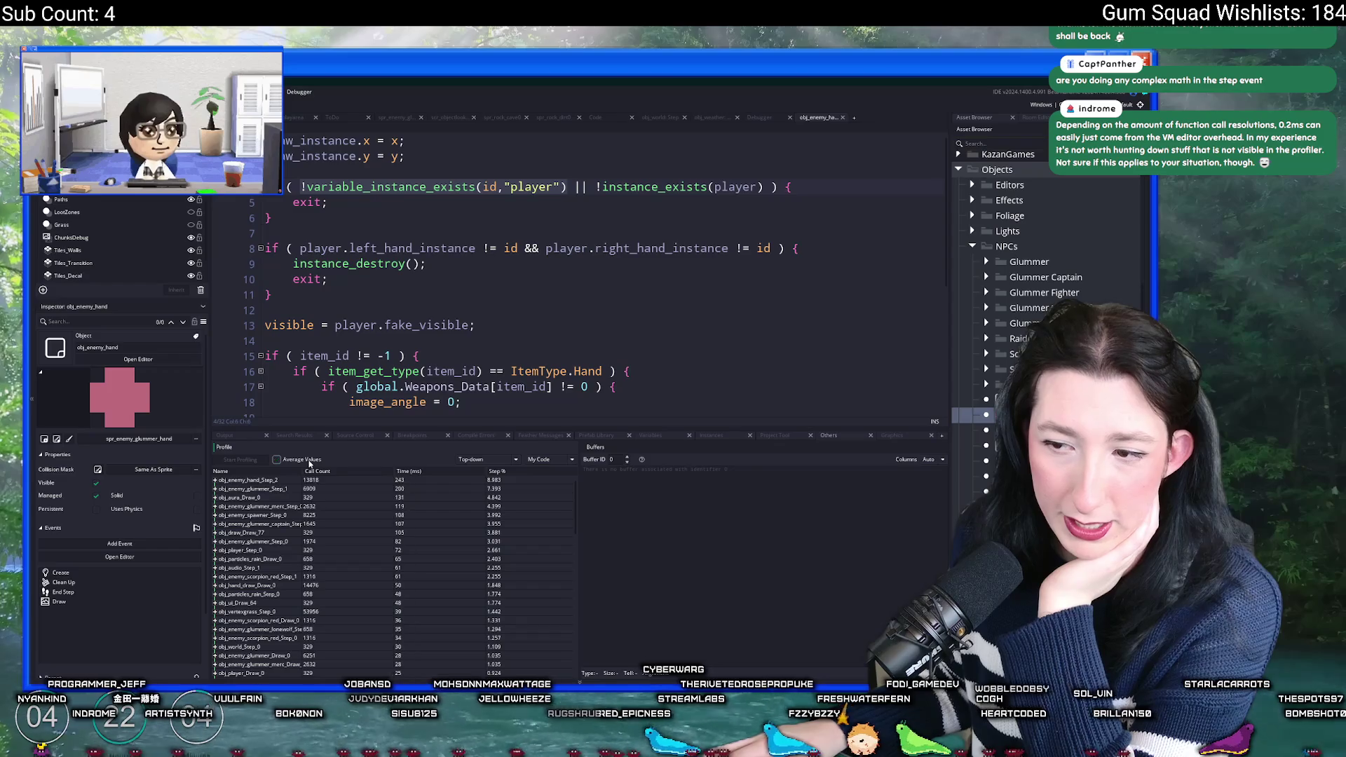
{"action": "left_click", "coordinate": [277, 459]}
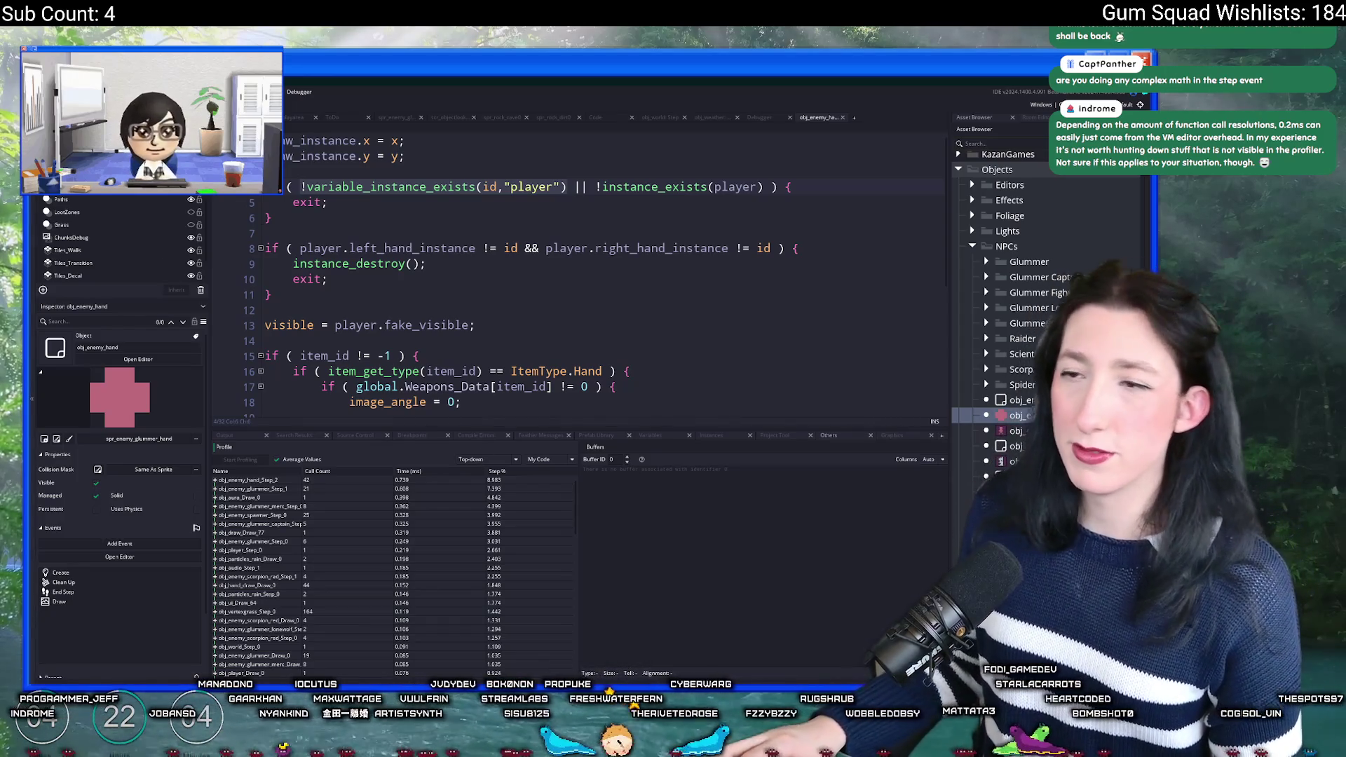
Step: Expand and collapse obj_enemy_hand_Step_2's call breakdown, then shrink the profiler to show more code
{"action": "left_click", "coordinate": [416, 233]}
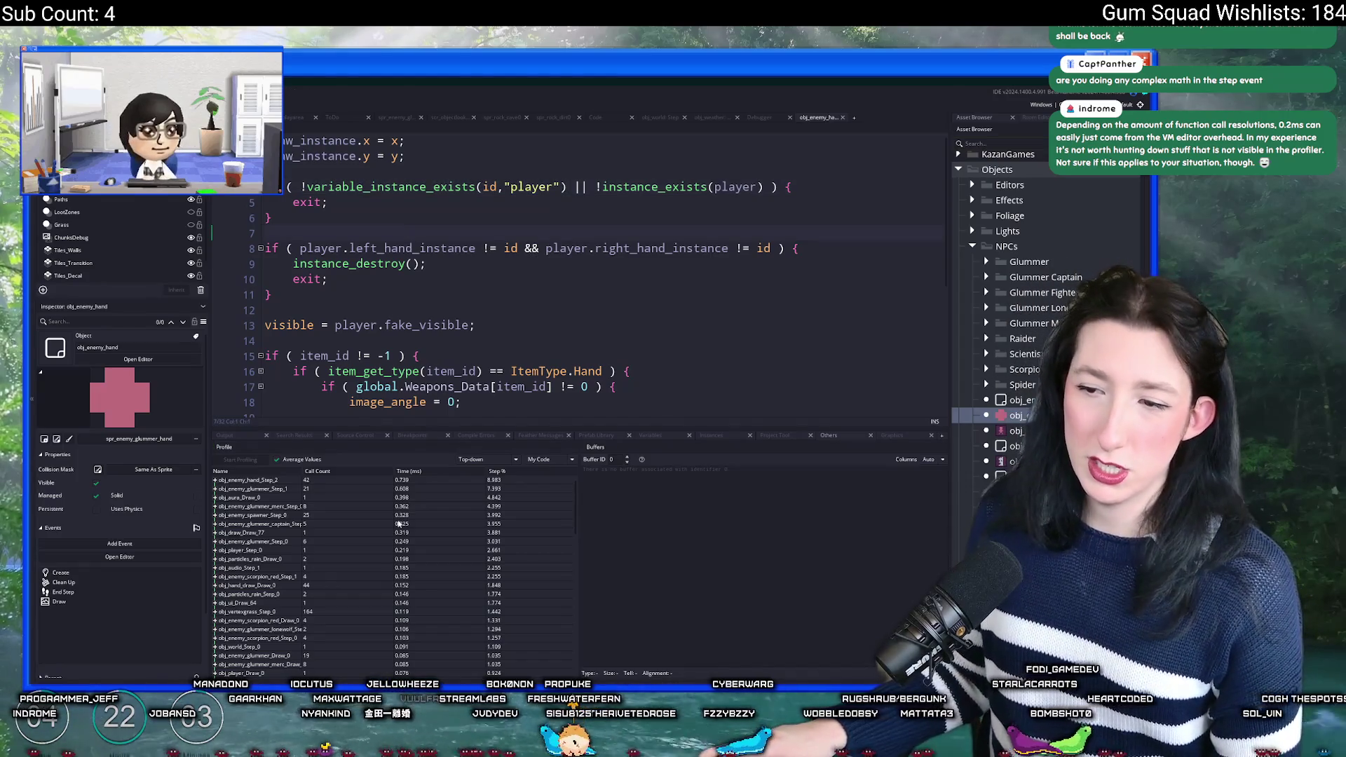
{"action": "left_click", "coordinate": [216, 481]}
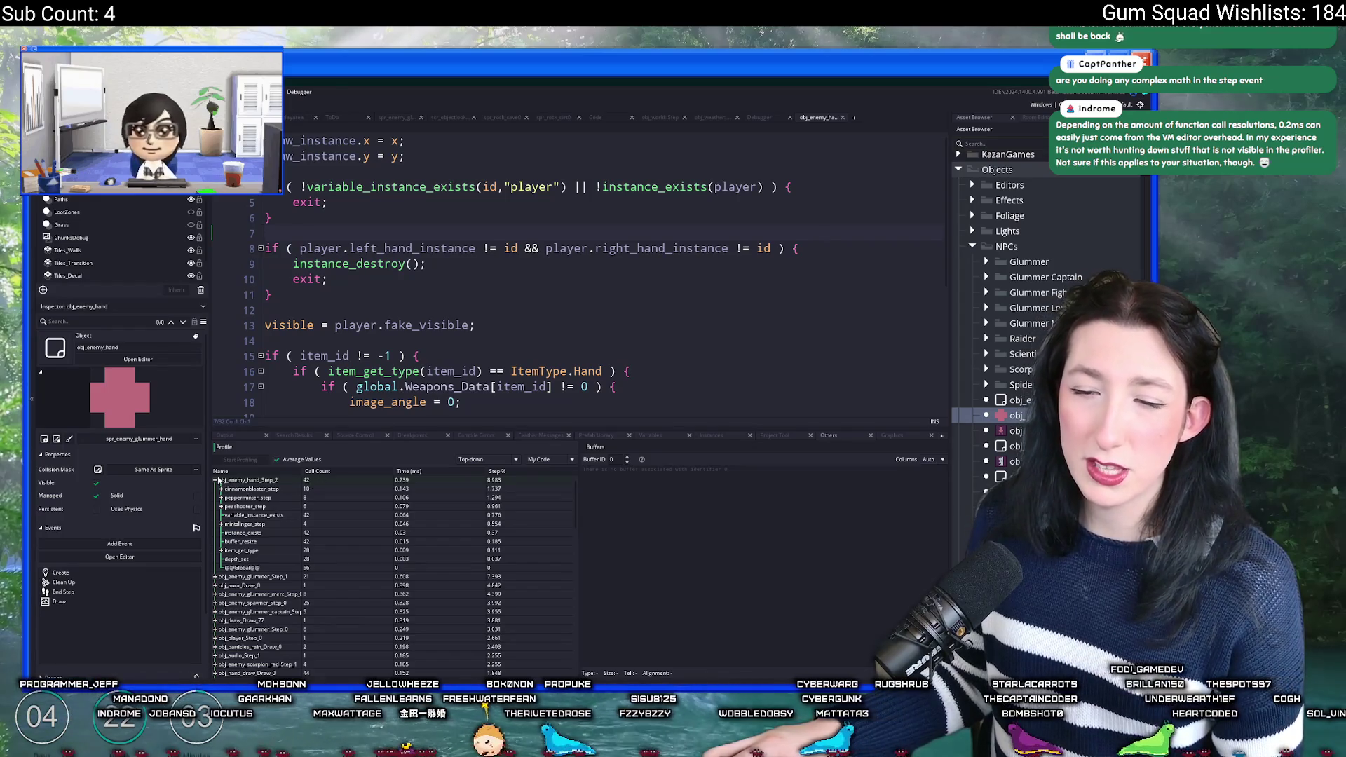
{"action": "left_click", "coordinate": [217, 481]}
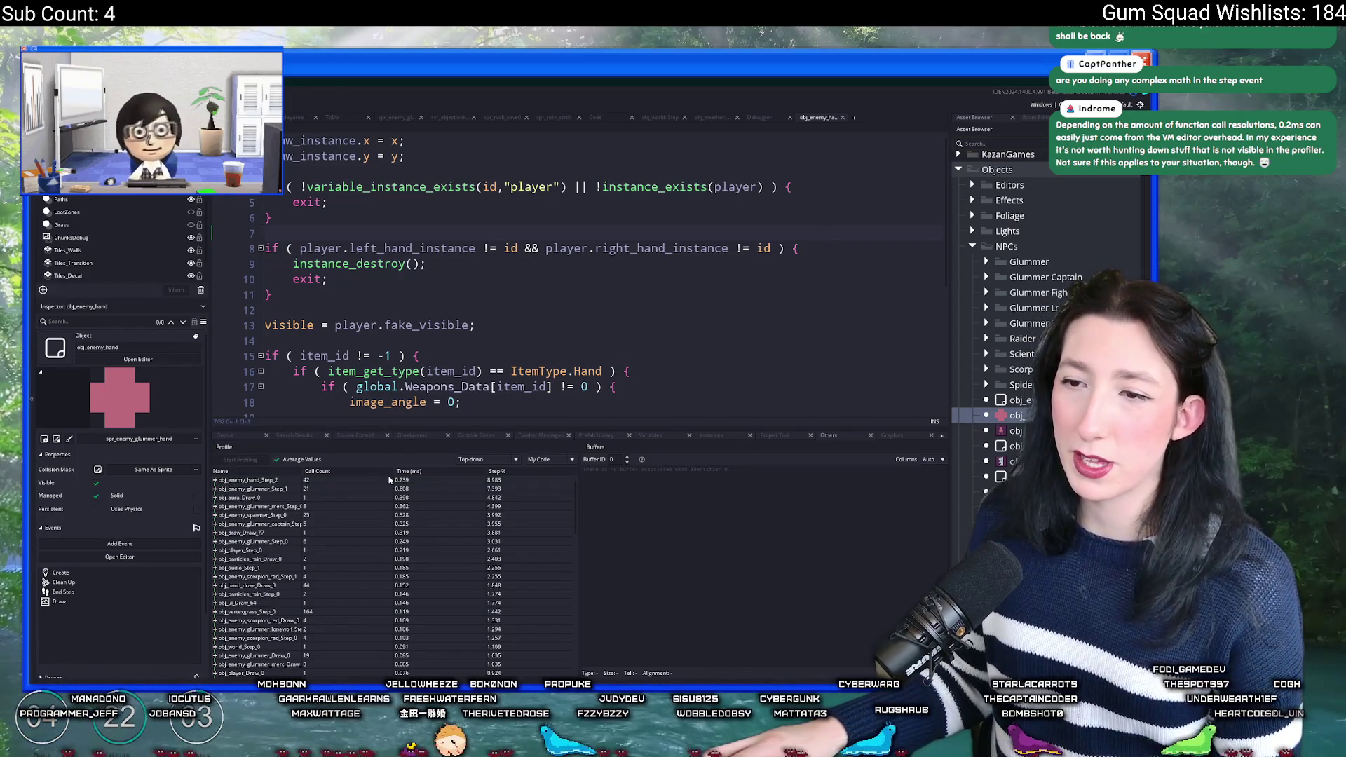
{"action": "left_click_drag", "start_coordinate": [423, 422], "coordinate": [425, 505]}
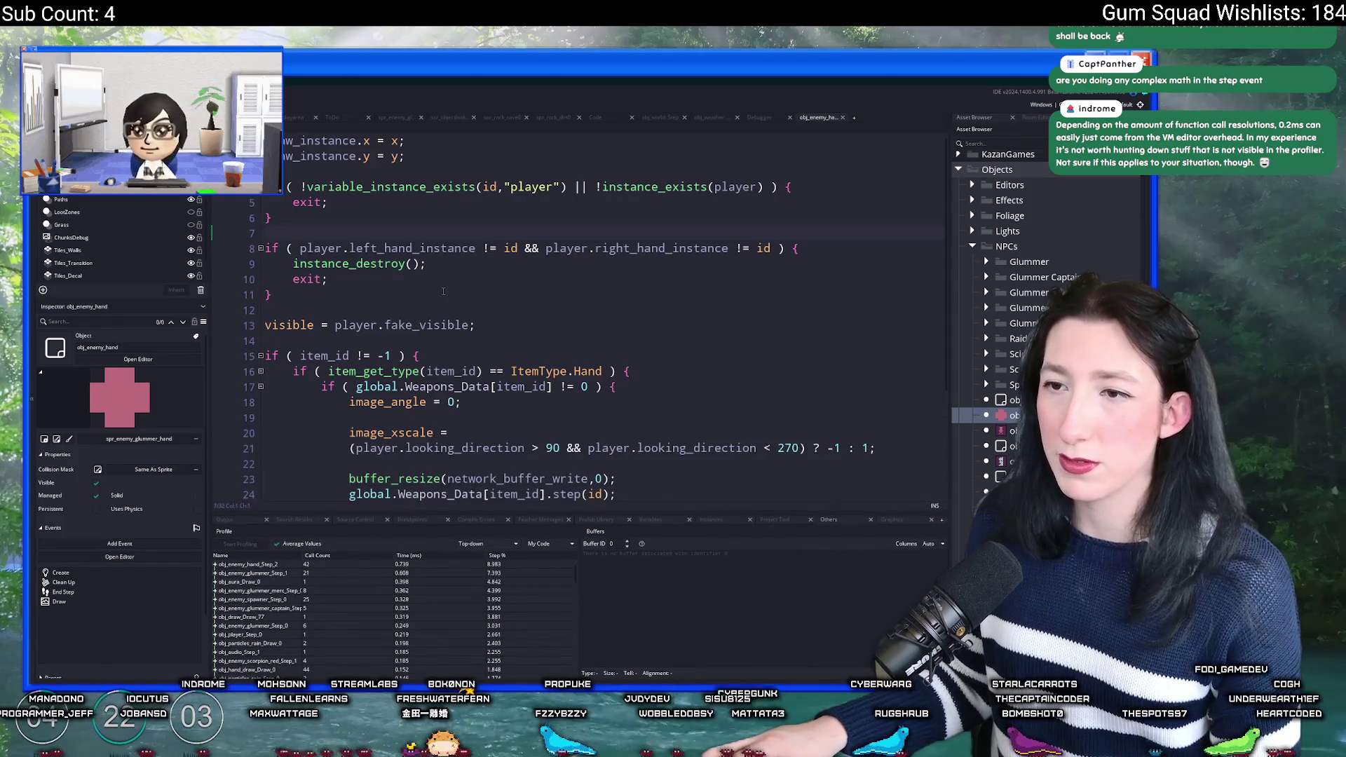
{"action": "left_click", "coordinate": [462, 294]}
{"action": "left_click", "coordinate": [540, 176]}
{"action": "left_click", "coordinate": [568, 187]}
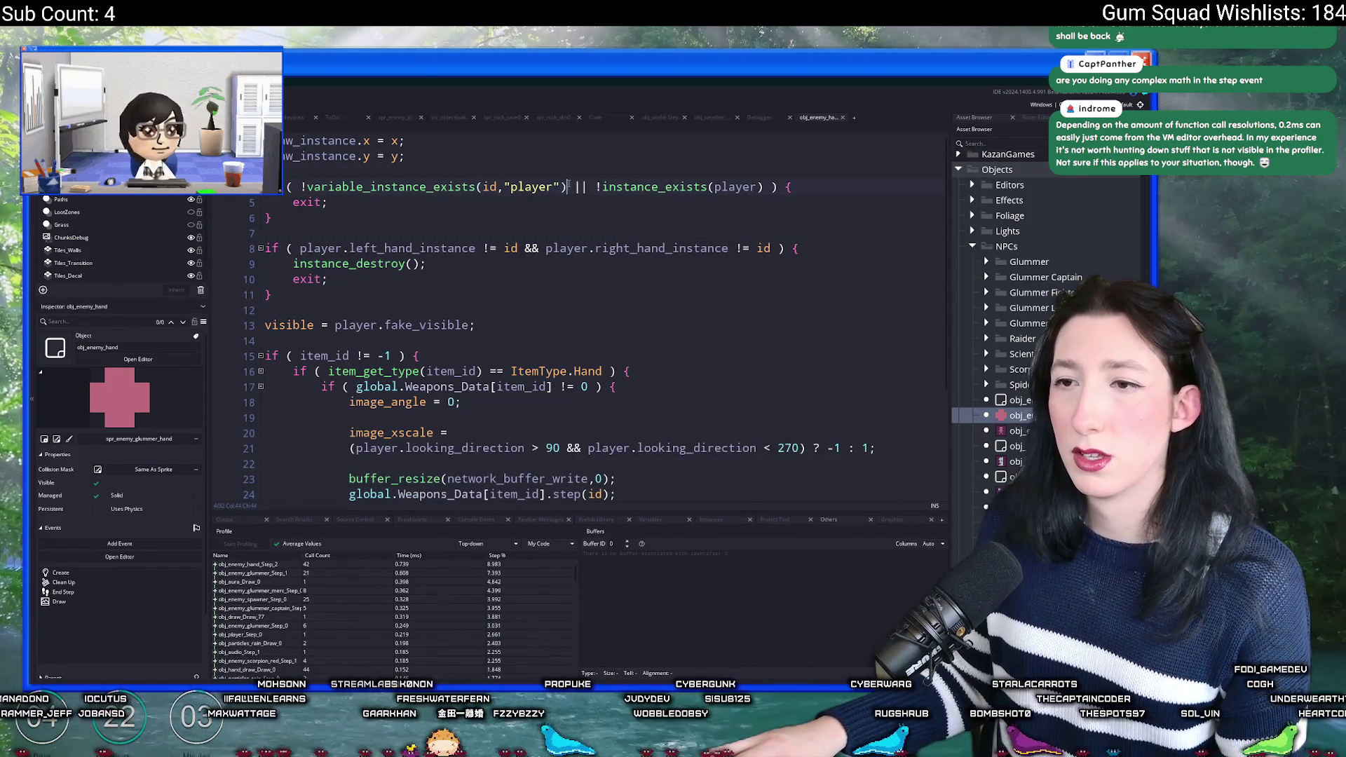
{"action": "left_click_drag", "start_coordinate": [569, 186], "coordinate": [300, 187]}
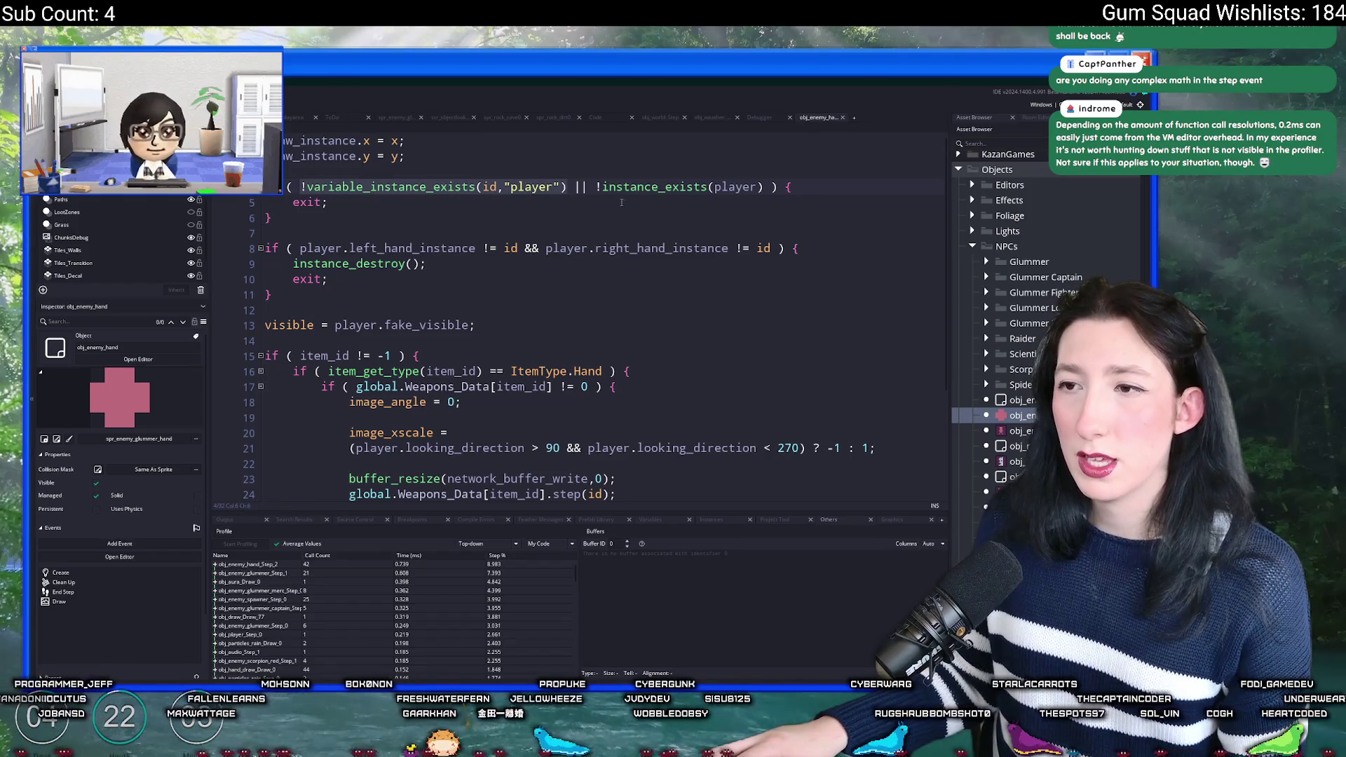
{"action": "left_click", "coordinate": [531, 187]}
{"action": "left_click_drag", "start_coordinate": [774, 248], "coordinate": [300, 248]}
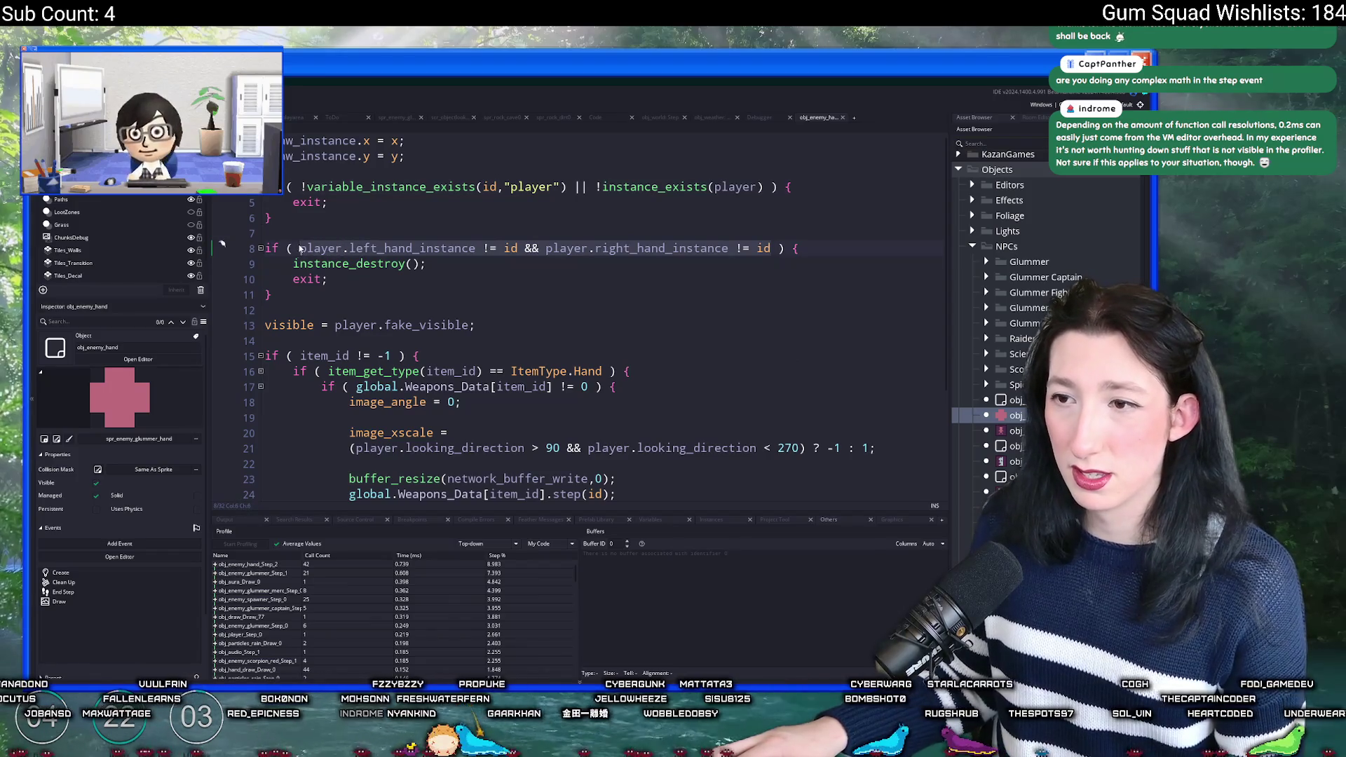
{"action": "left_click", "coordinate": [413, 277]}
{"action": "left_click_drag", "start_coordinate": [420, 270], "coordinate": [462, 253]}
{"action": "left_click", "coordinate": [463, 252]}
{"action": "left_click", "coordinate": [257, 254]}
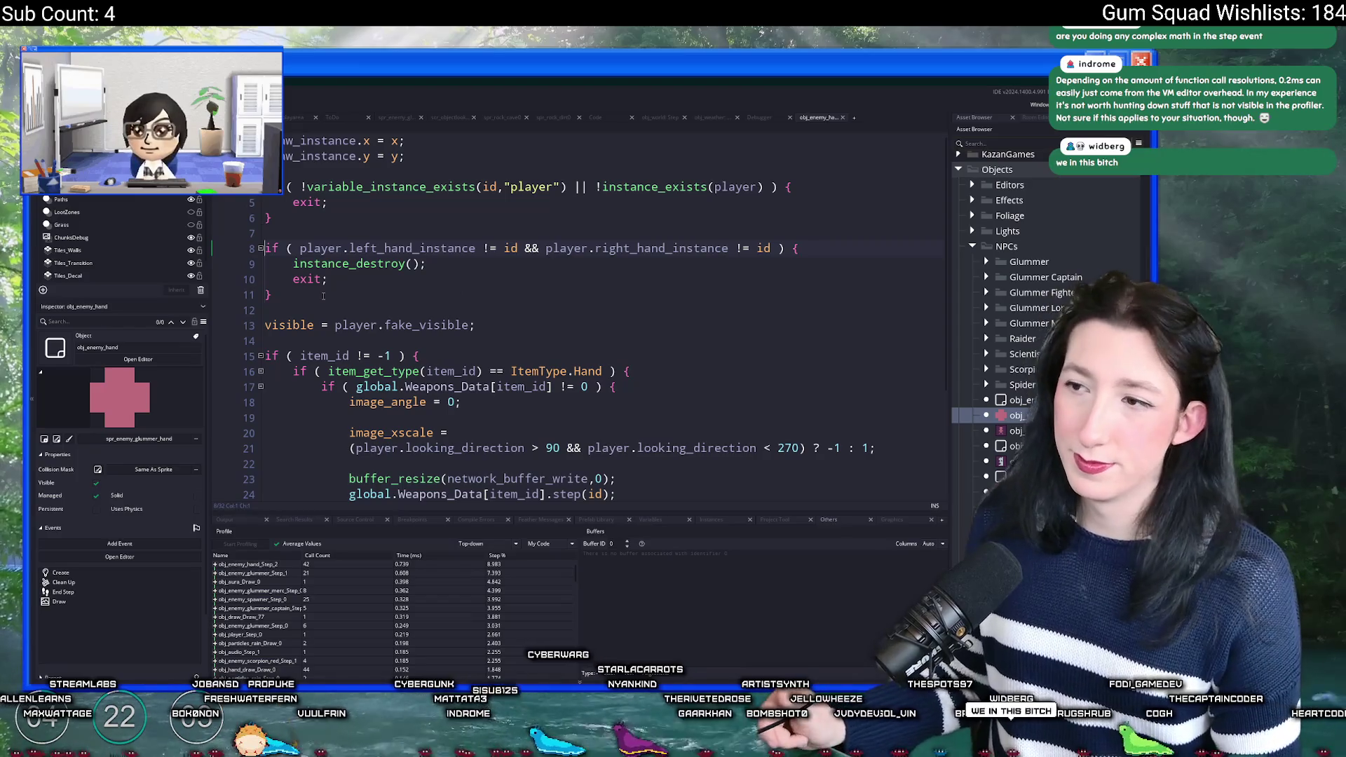
{"action": "left_click_drag", "start_coordinate": [324, 296], "coordinate": [268, 185]}
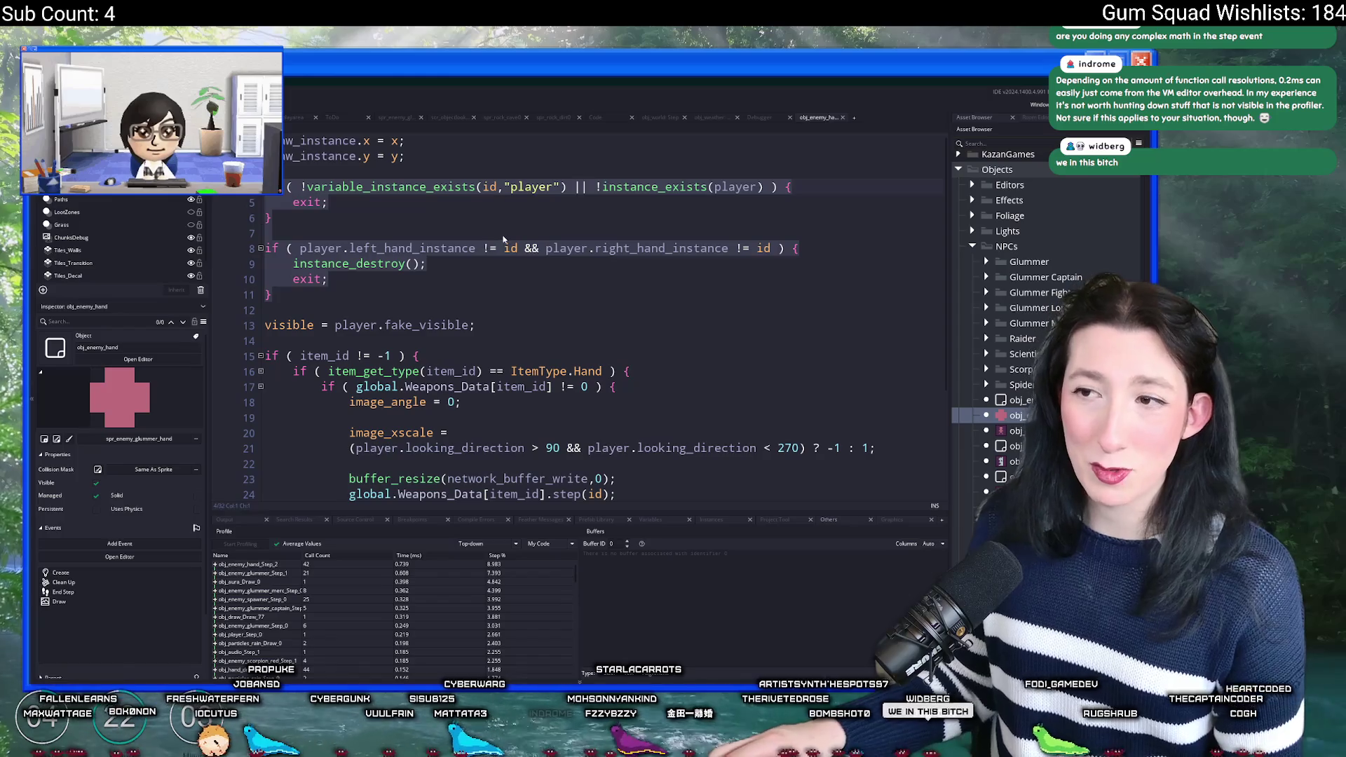
{"action": "left_click", "coordinate": [503, 238]}
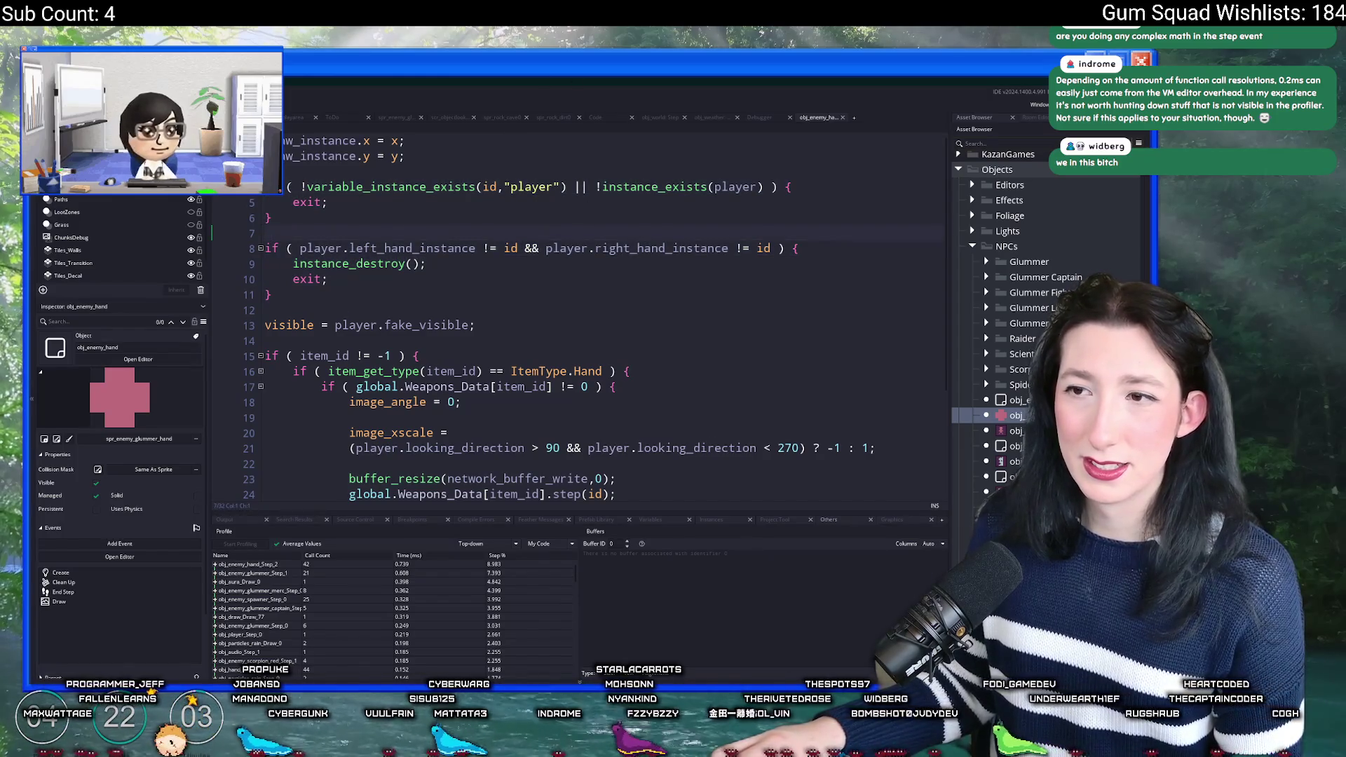
Step: Open the obj_enemy_hand object editor and search its Create code for 'player ='
{"action": "key", "text": "ctrl+w"}
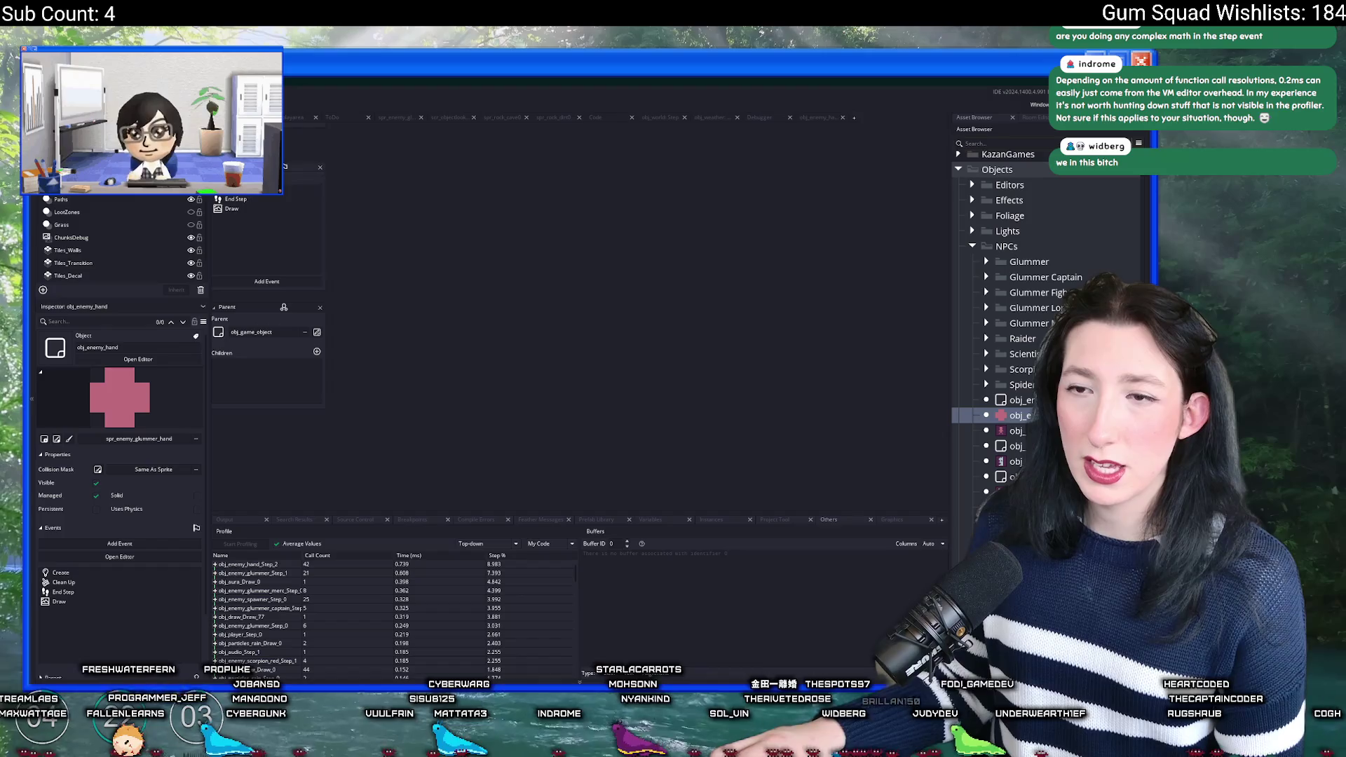
{"action": "scroll", "coordinate": [710, 329], "scroll_direction": "down", "scroll_amount": 5}
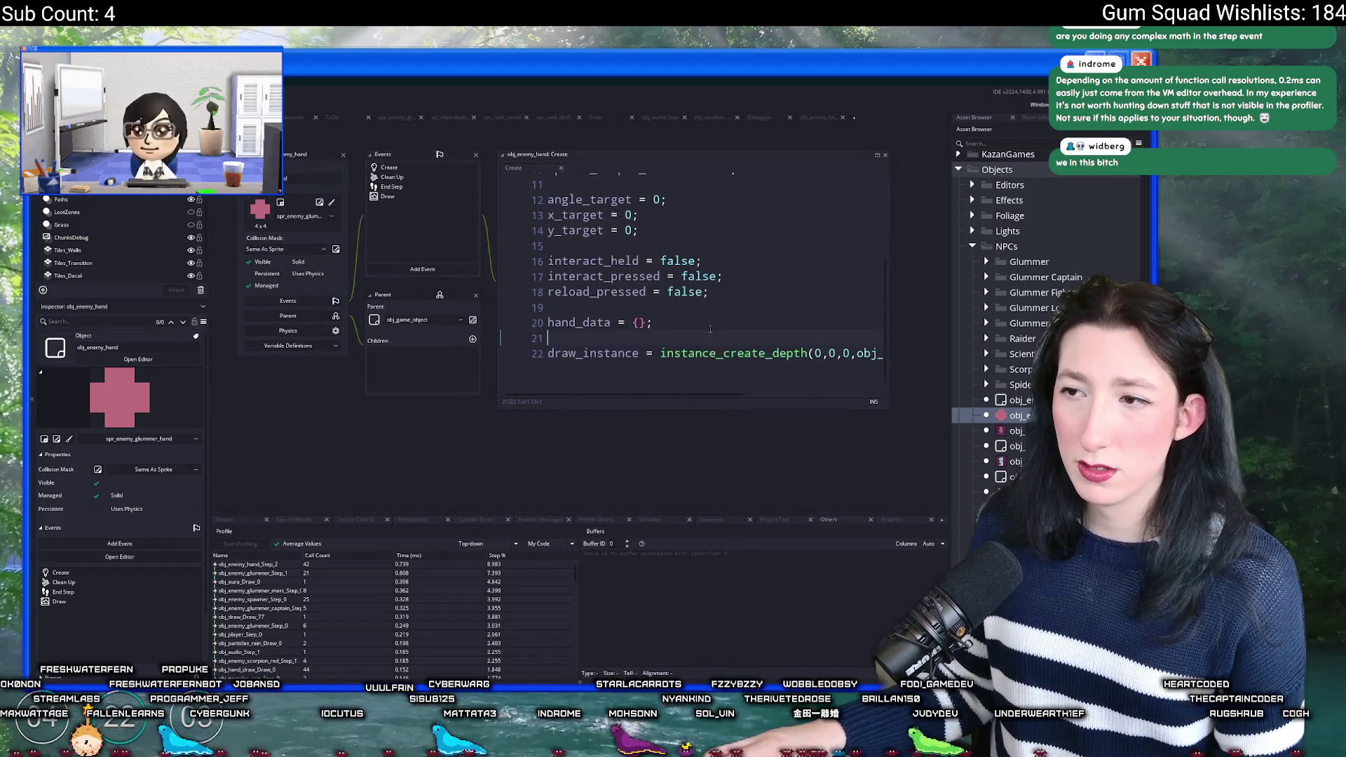
{"action": "key", "text": "ctrl+f"}
{"action": "type", "text": "player ="}
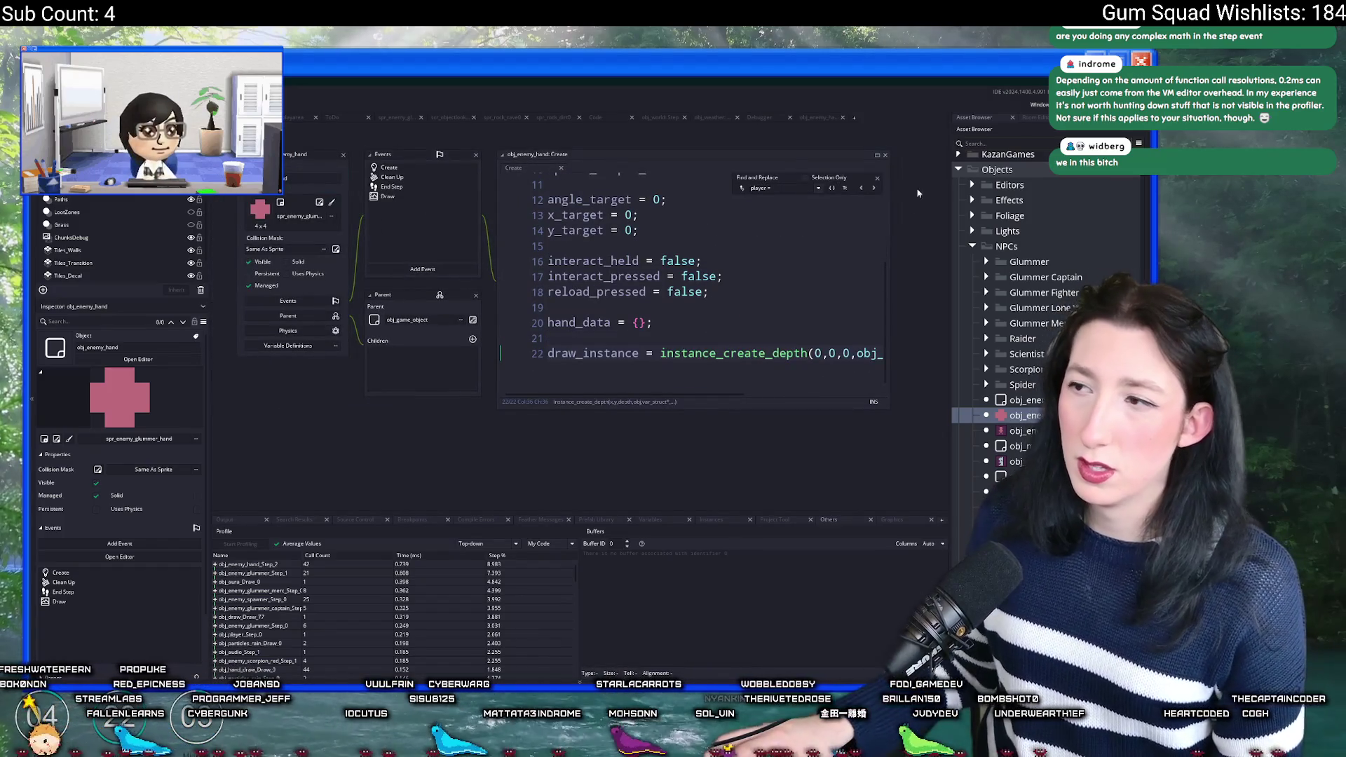
{"action": "key", "text": "Escape"}
Step: Add a variable definition 'player' of type Expression defaulting to noone, then return to the code
{"action": "left_click", "coordinate": [299, 346]}
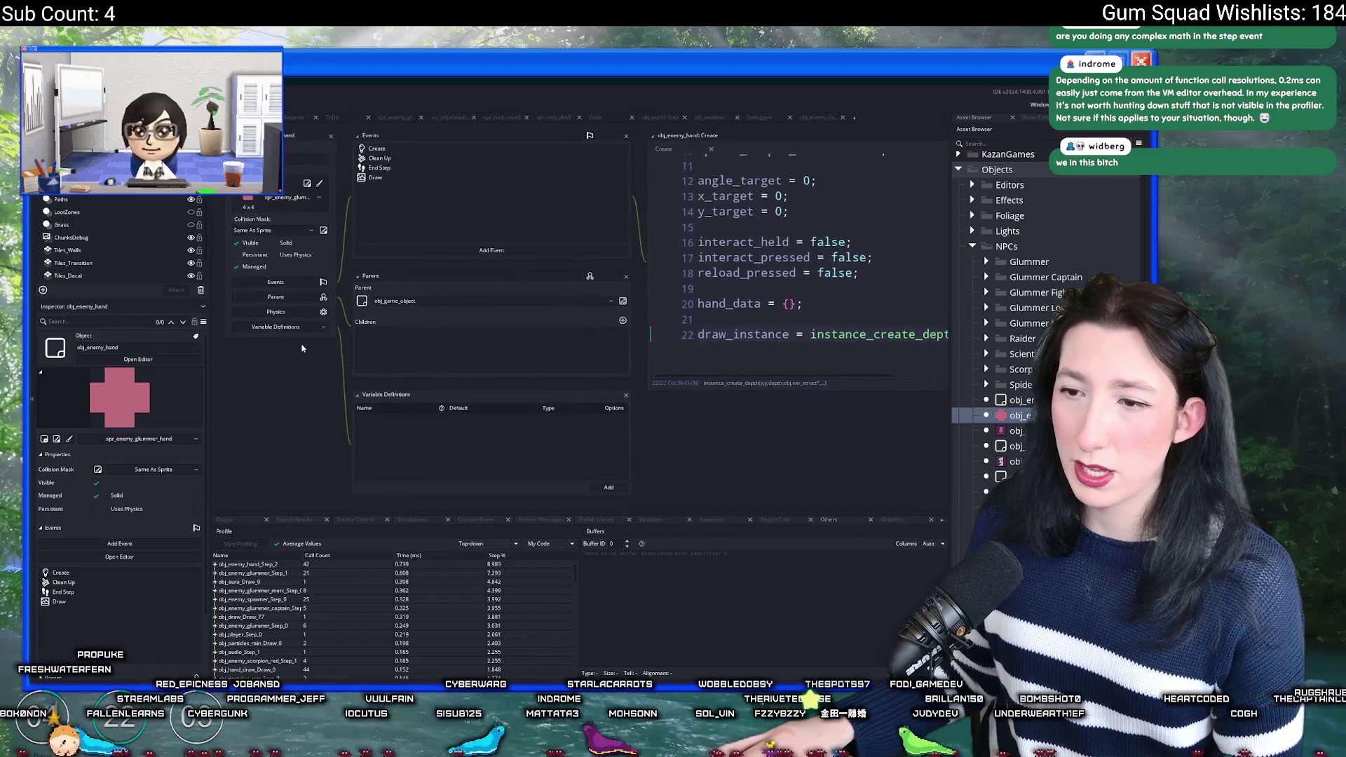
{"action": "left_click", "coordinate": [589, 482]}
{"action": "type", "text": "player"}
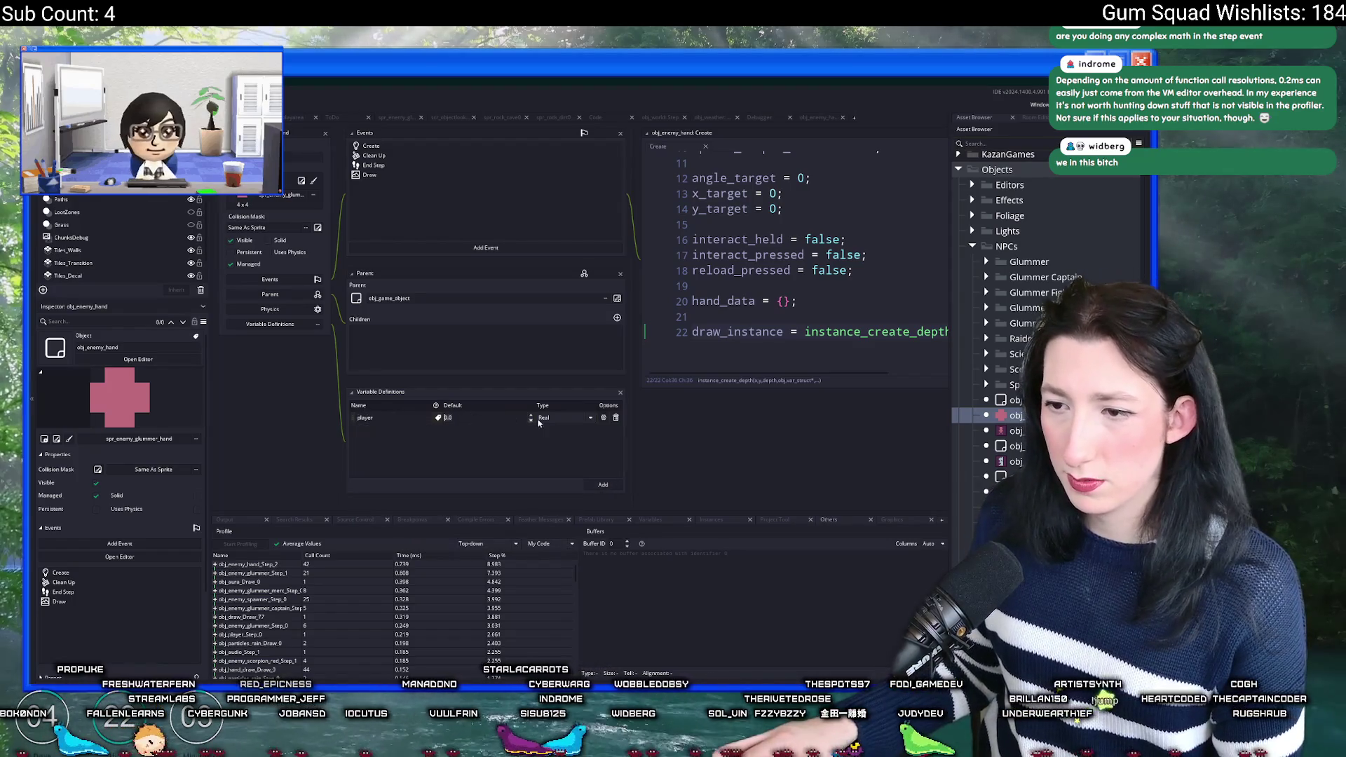
{"action": "left_click", "coordinate": [557, 418]}
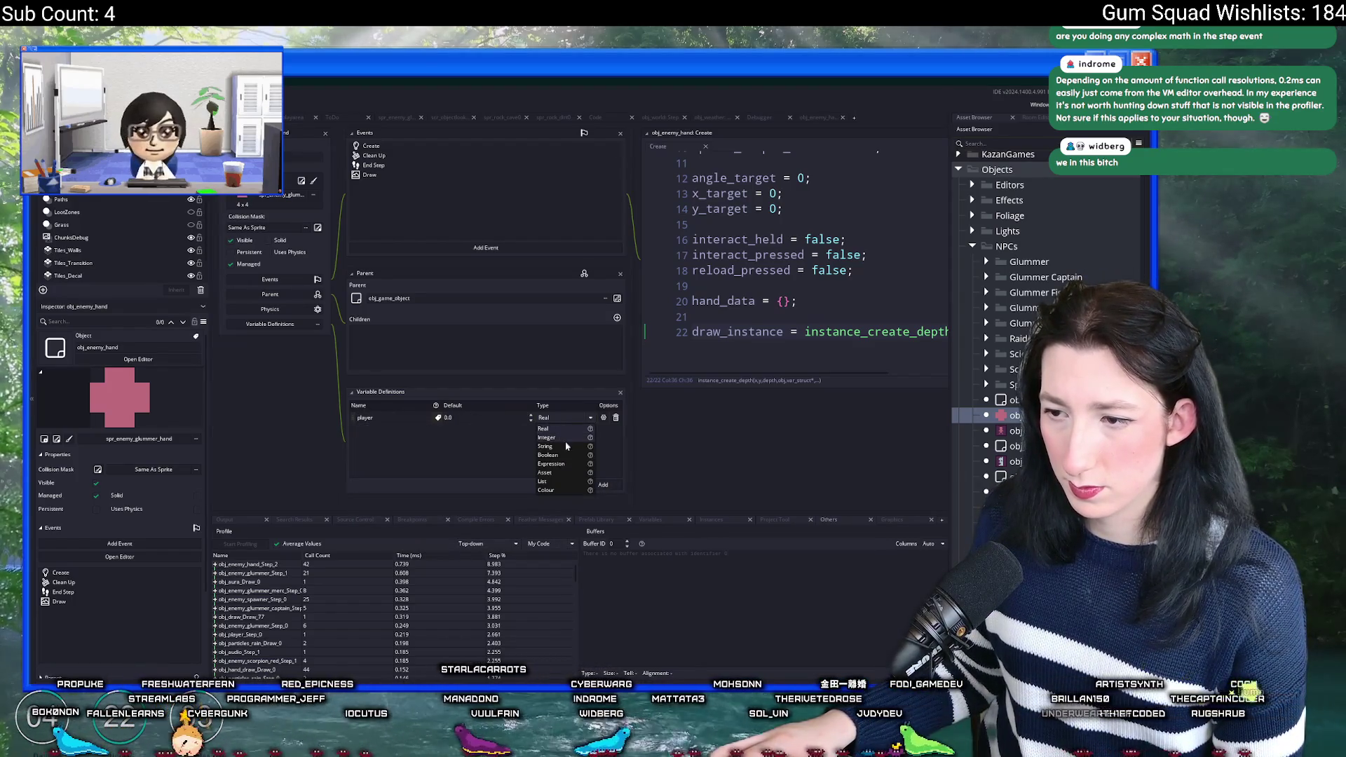
{"action": "left_click", "coordinate": [552, 464]}
{"action": "left_click", "coordinate": [505, 418]}
{"action": "type", "text": "noone"}
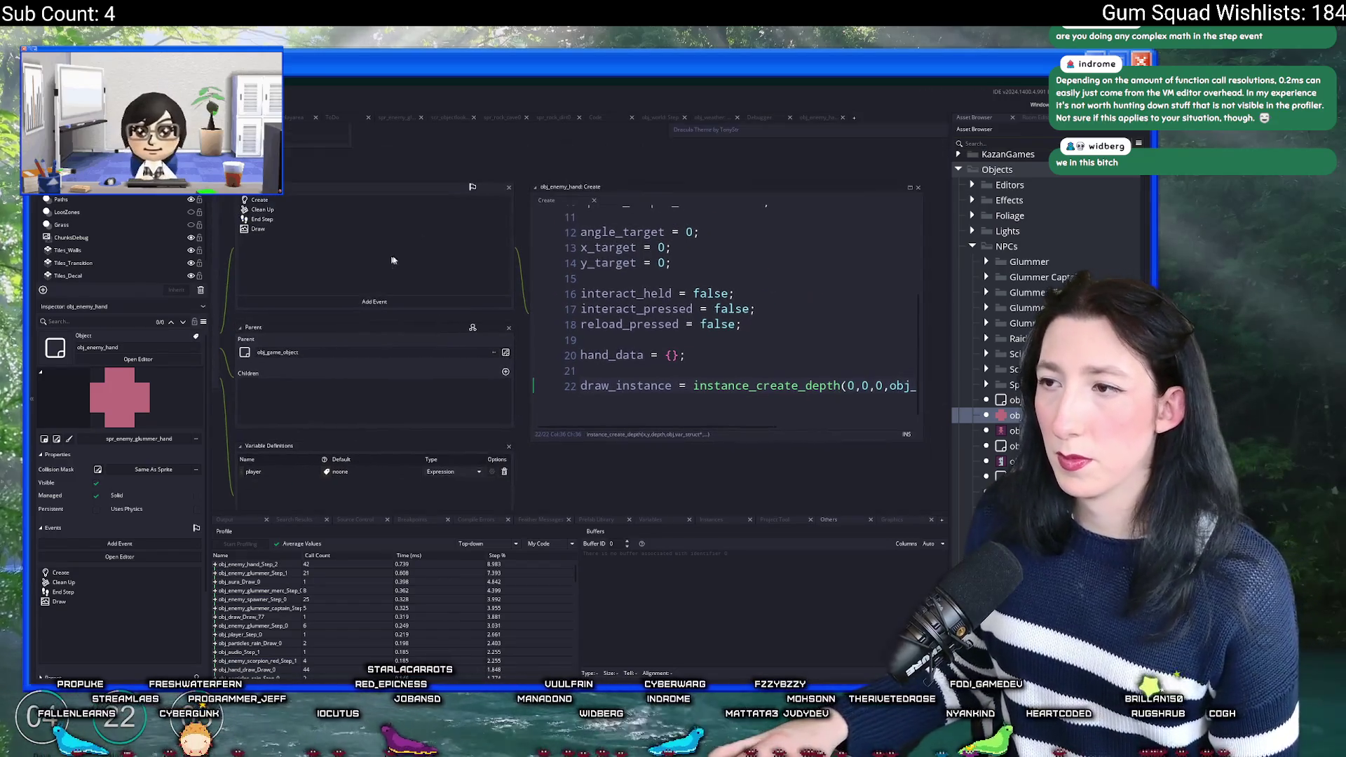
{"action": "left_click", "coordinate": [753, 263]}
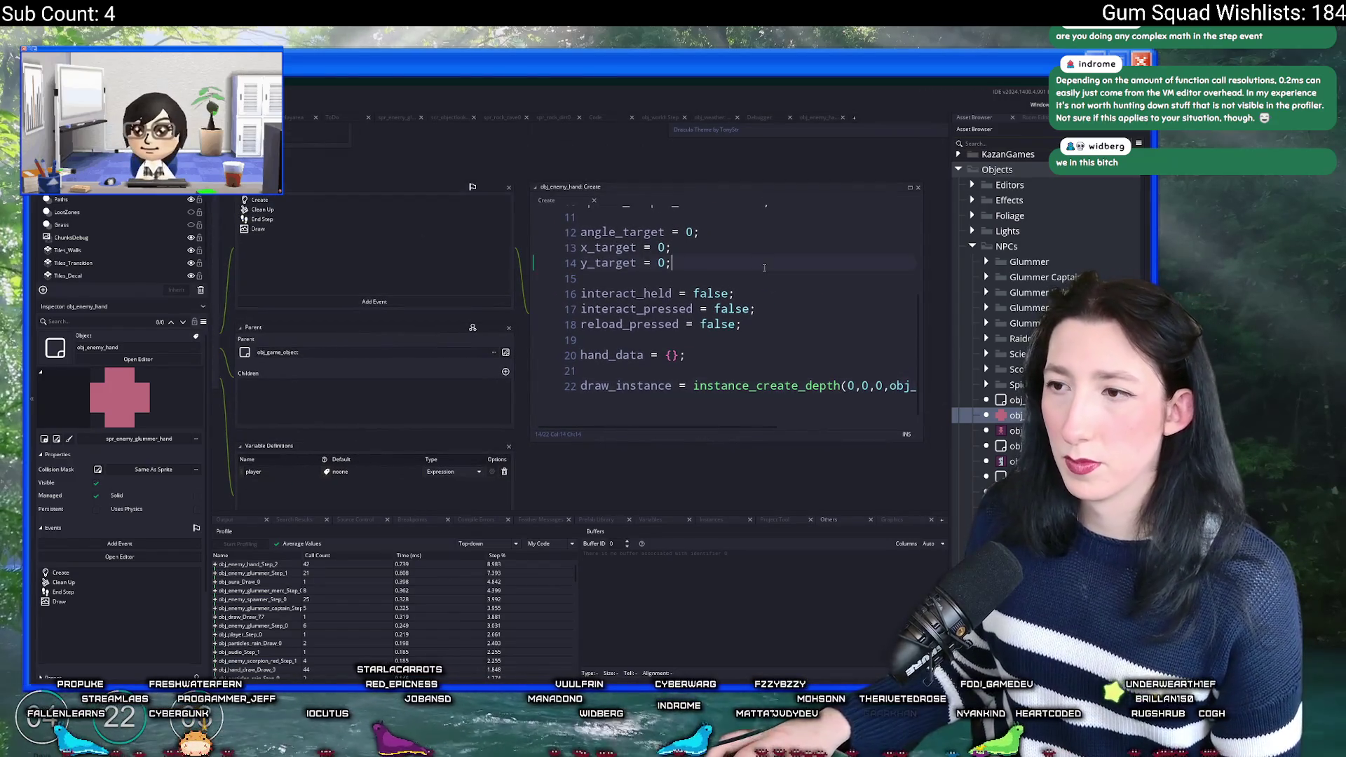
{"action": "scroll", "coordinate": [753, 263], "scroll_direction": "up", "scroll_amount": 3}
{"action": "double_click", "coordinate": [354, 219]}
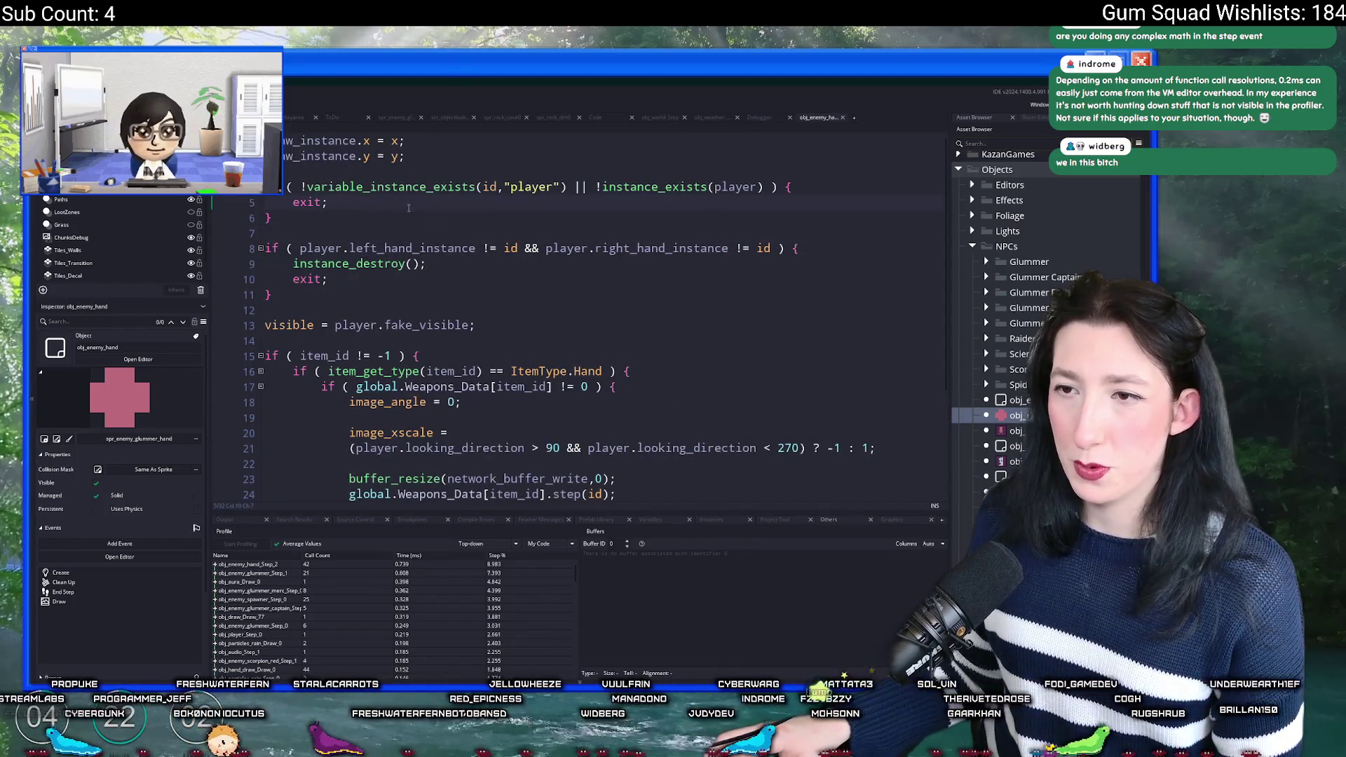
Step: Remove the variable_instance_exists check on line 4, leaving the instance_exists(player) exit
{"action": "left_click", "coordinate": [592, 188]}
{"action": "left_click_drag", "start_coordinate": [593, 188], "coordinate": [304, 189]}
{"action": "key", "text": "BackSpace"}
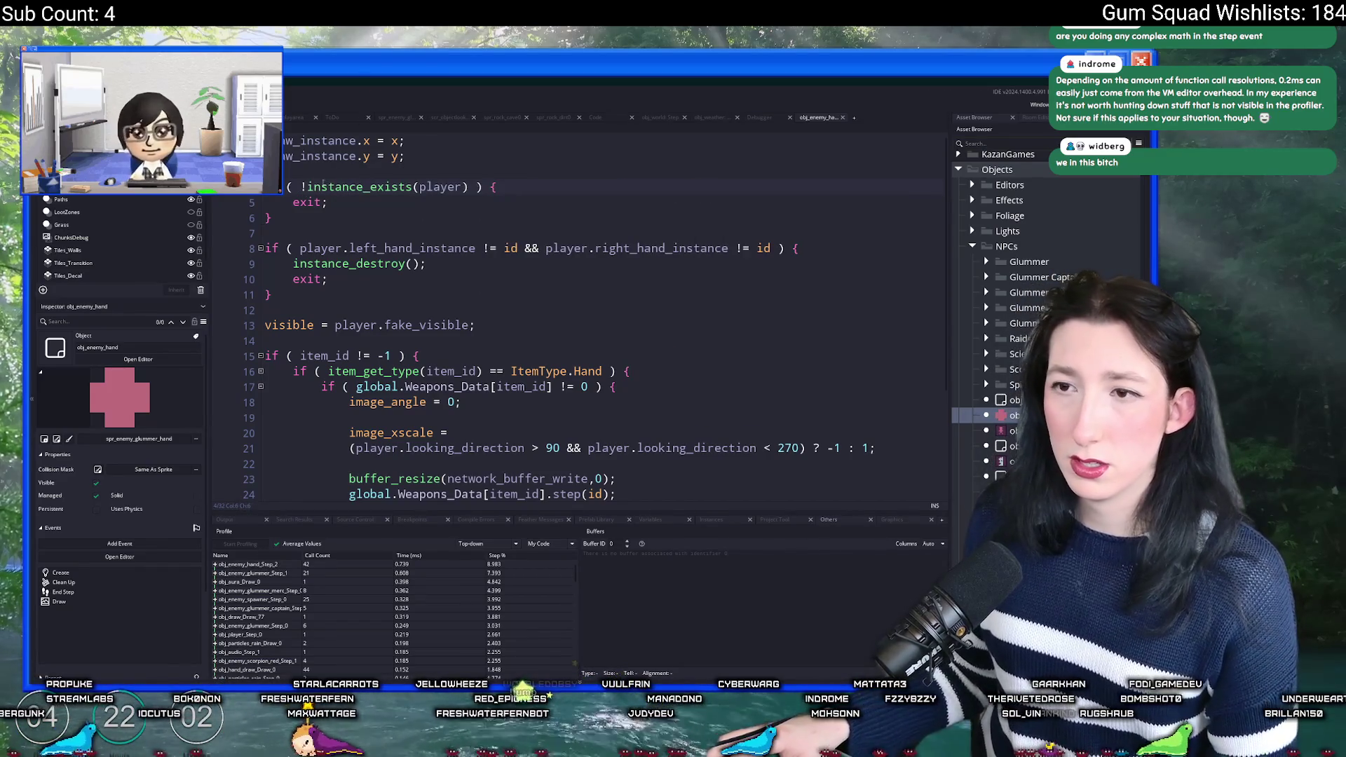
{"action": "key", "text": "ctrl+z"}
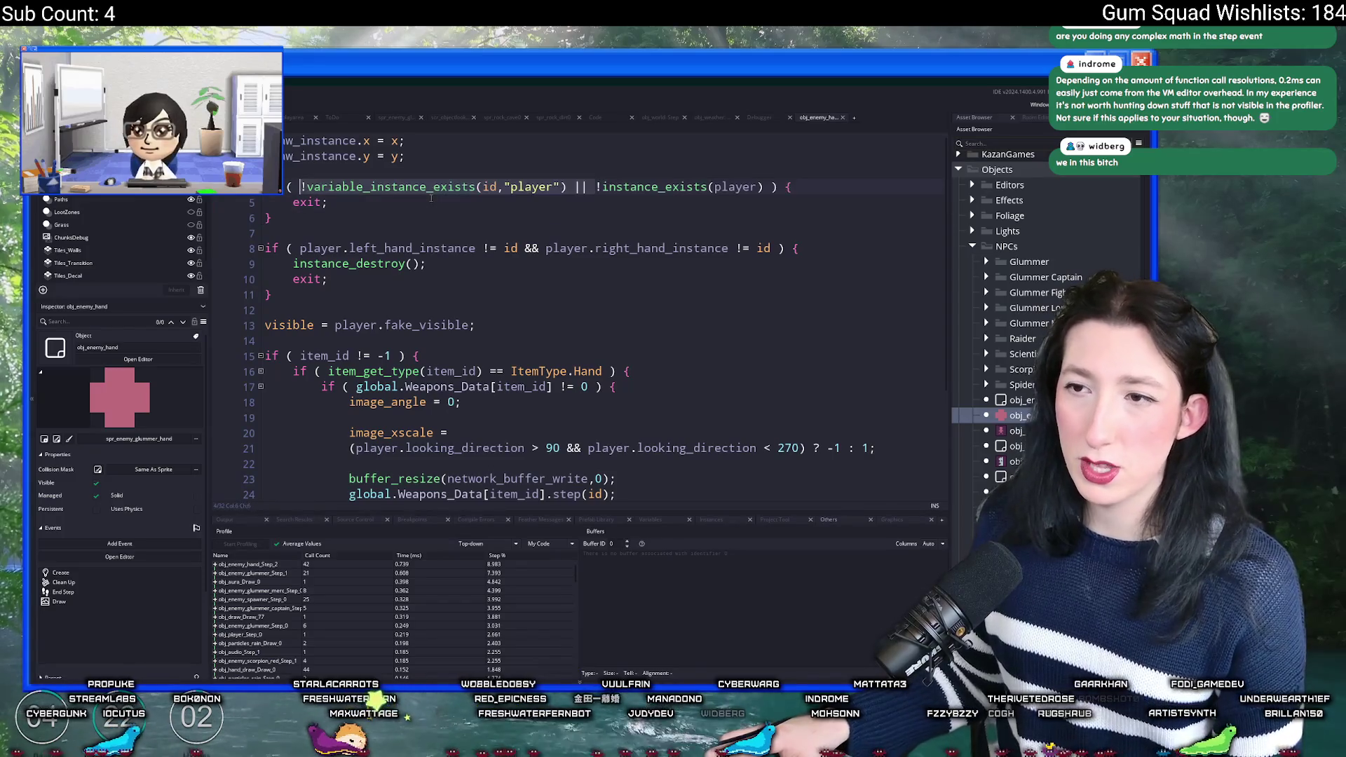
{"action": "left_click", "coordinate": [516, 189]}
{"action": "key", "text": "ctrl+y"}
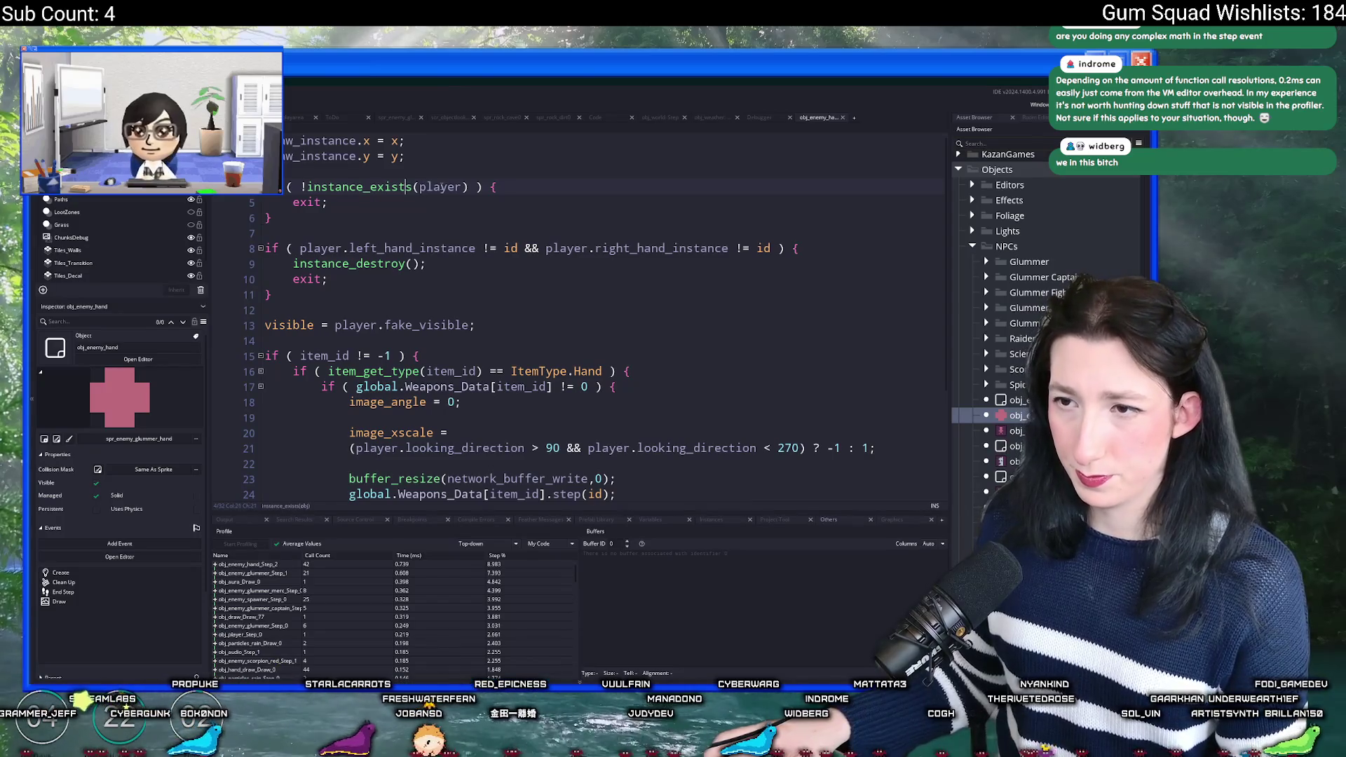
Step: Select player.left_hand_instance on line 8 and highlight every use of player
{"action": "left_click", "coordinate": [298, 248]}
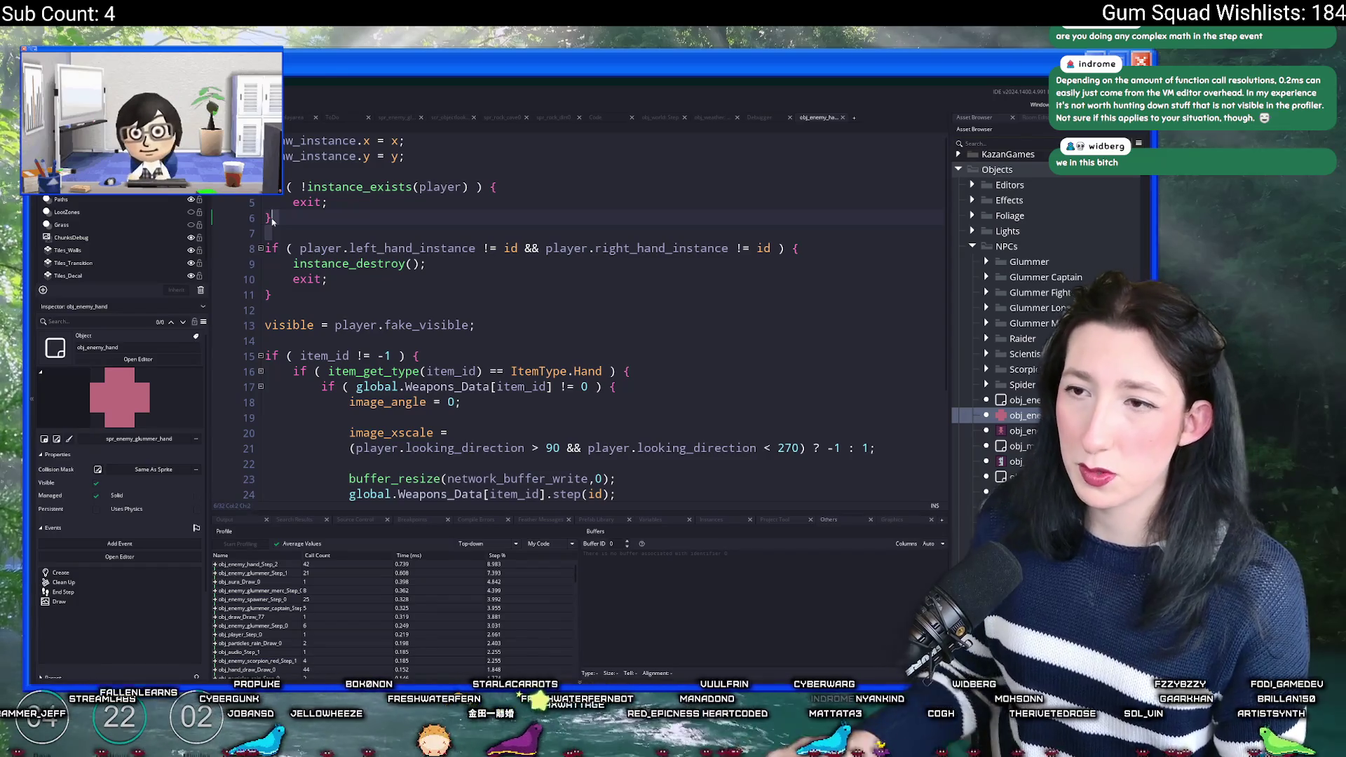
{"action": "left_click", "coordinate": [374, 238]}
{"action": "left_click_drag", "start_coordinate": [300, 248], "coordinate": [475, 253]}
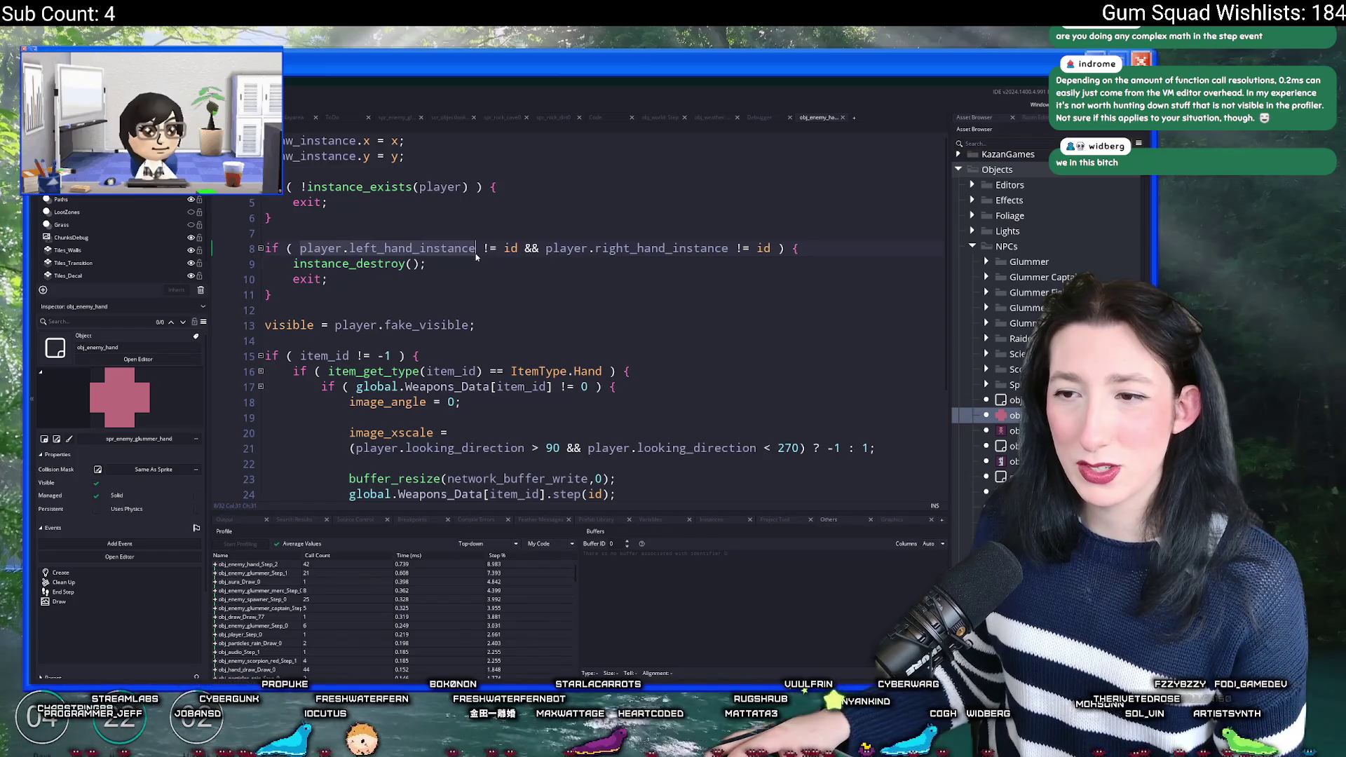
{"action": "scroll", "coordinate": [476, 254], "scroll_direction": "down", "scroll_amount": 1}
{"action": "double_click", "coordinate": [379, 395]}
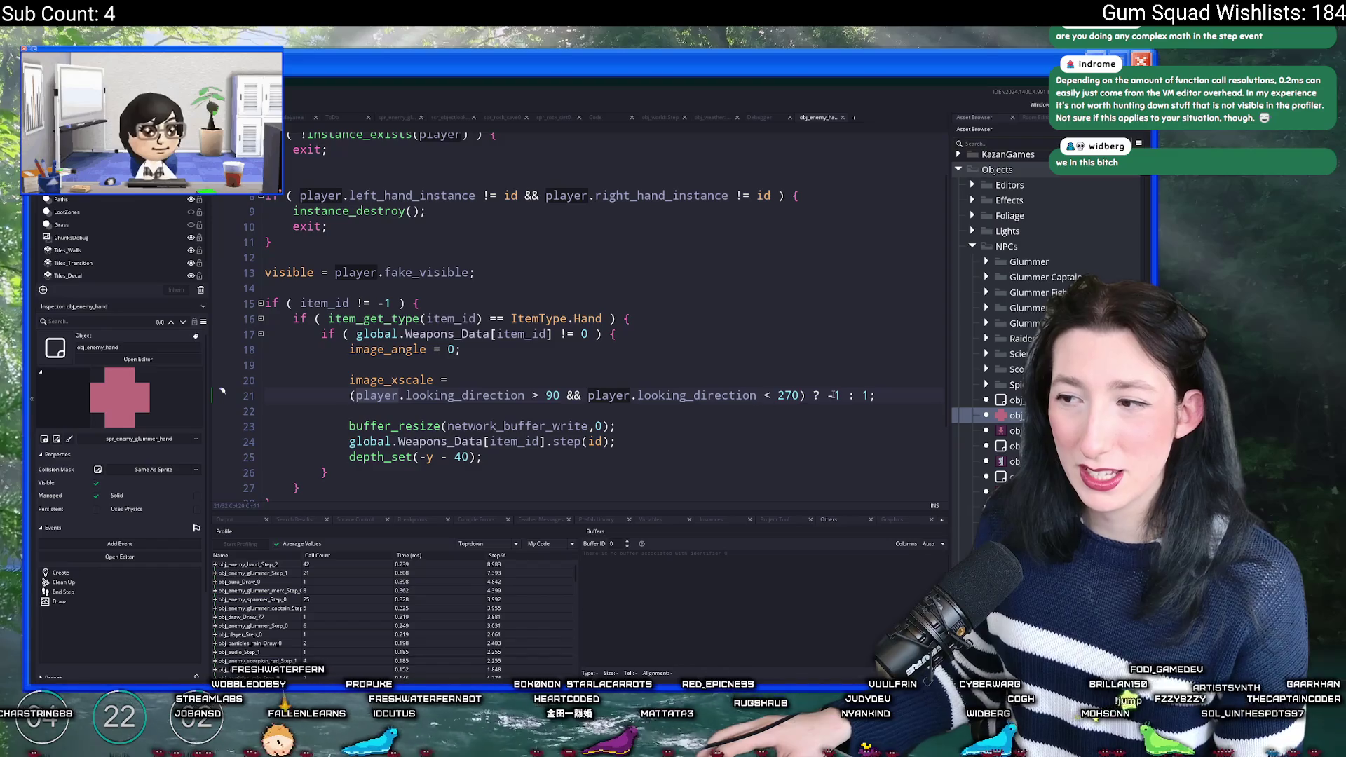
Step: Delete the interaction reset lines 30–32
{"action": "left_click", "coordinate": [615, 334]}
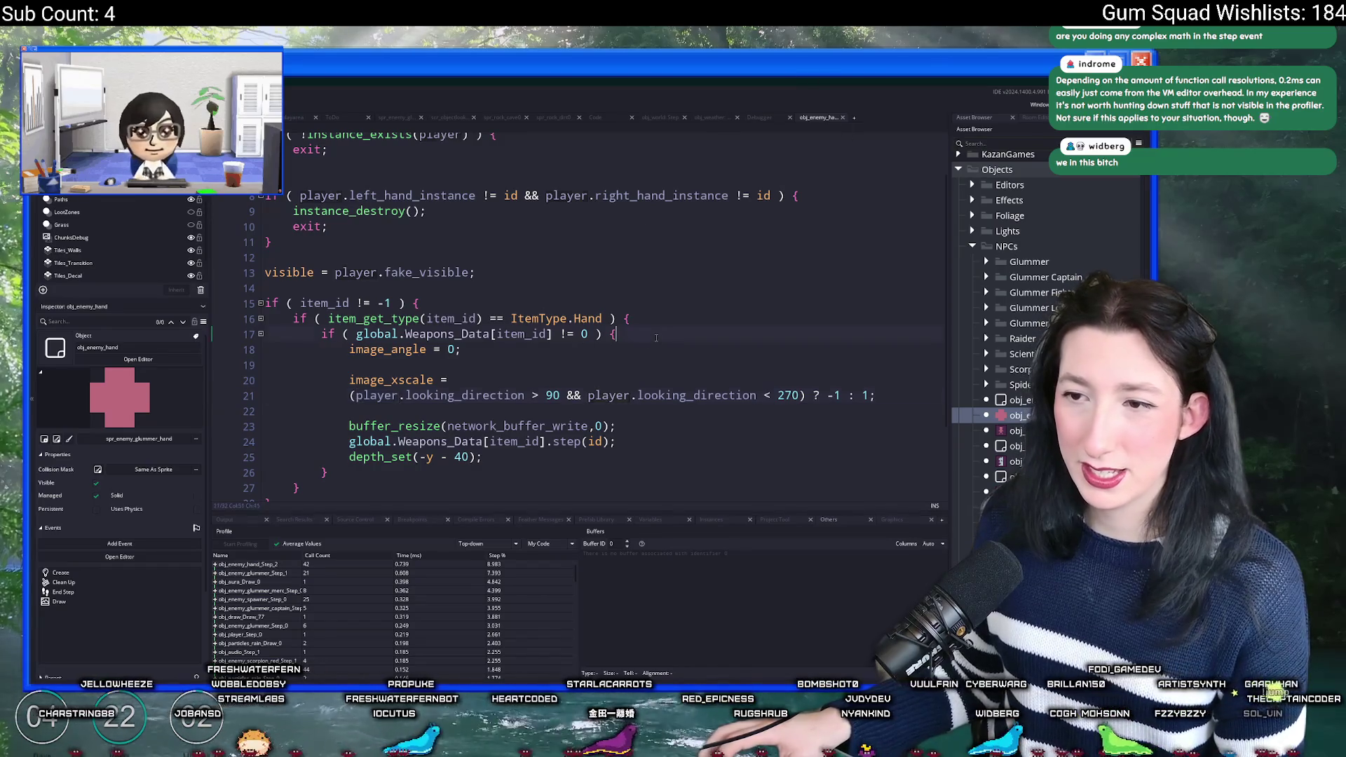
{"action": "scroll", "coordinate": [549, 428], "scroll_direction": "down", "scroll_amount": 2}
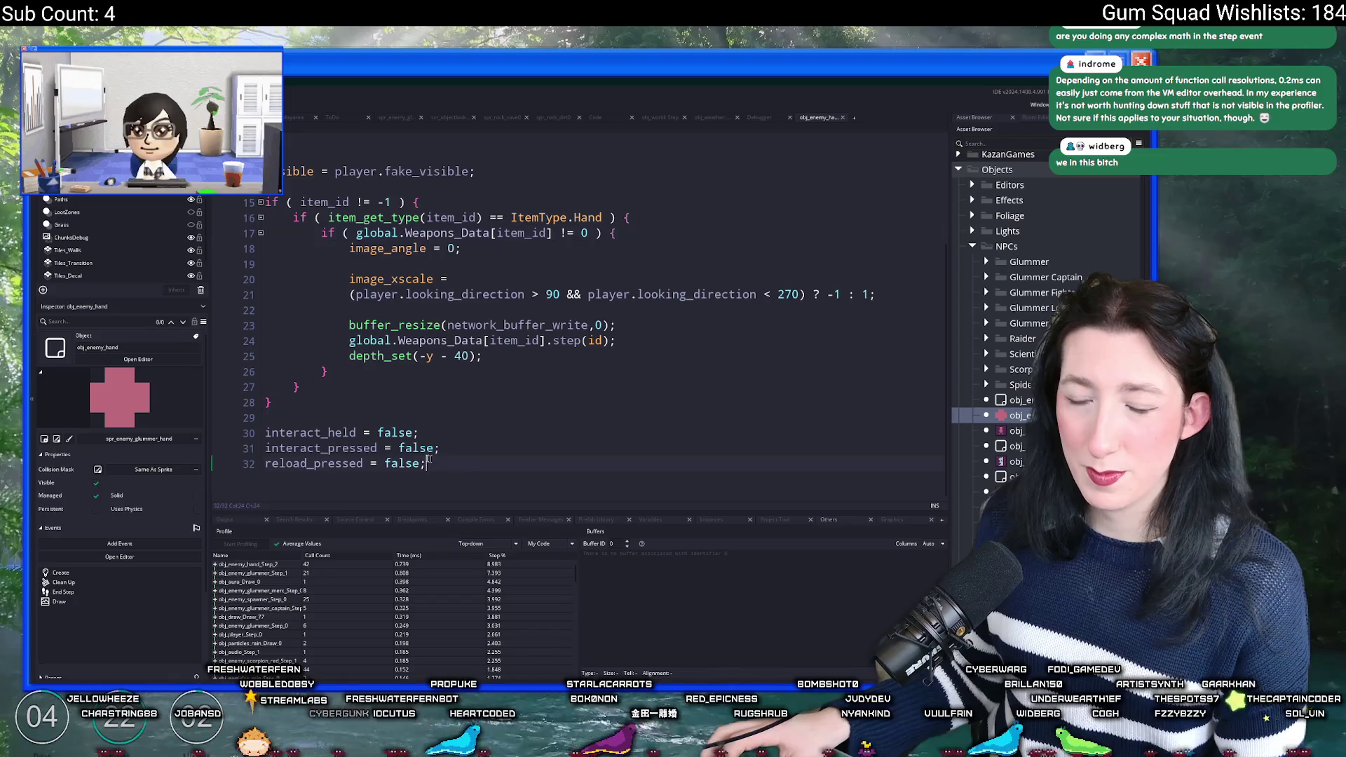
{"action": "left_click_drag", "start_coordinate": [440, 462], "coordinate": [258, 436]}
{"action": "scroll", "coordinate": [292, 410], "scroll_direction": "up", "scroll_amount": 1}
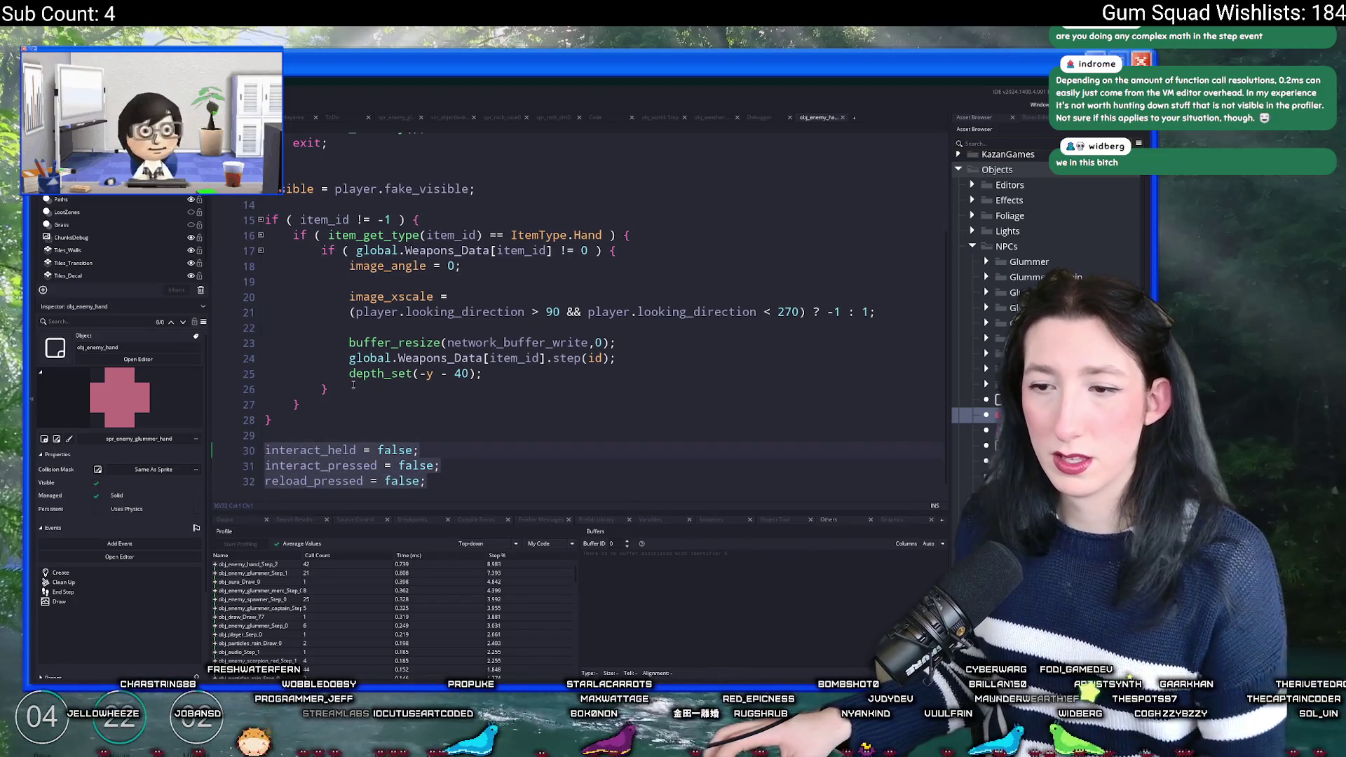
{"action": "key", "text": "BackSpace"}
{"action": "key", "text": "BackSpace"}
{"action": "key", "text": "BackSpace"}
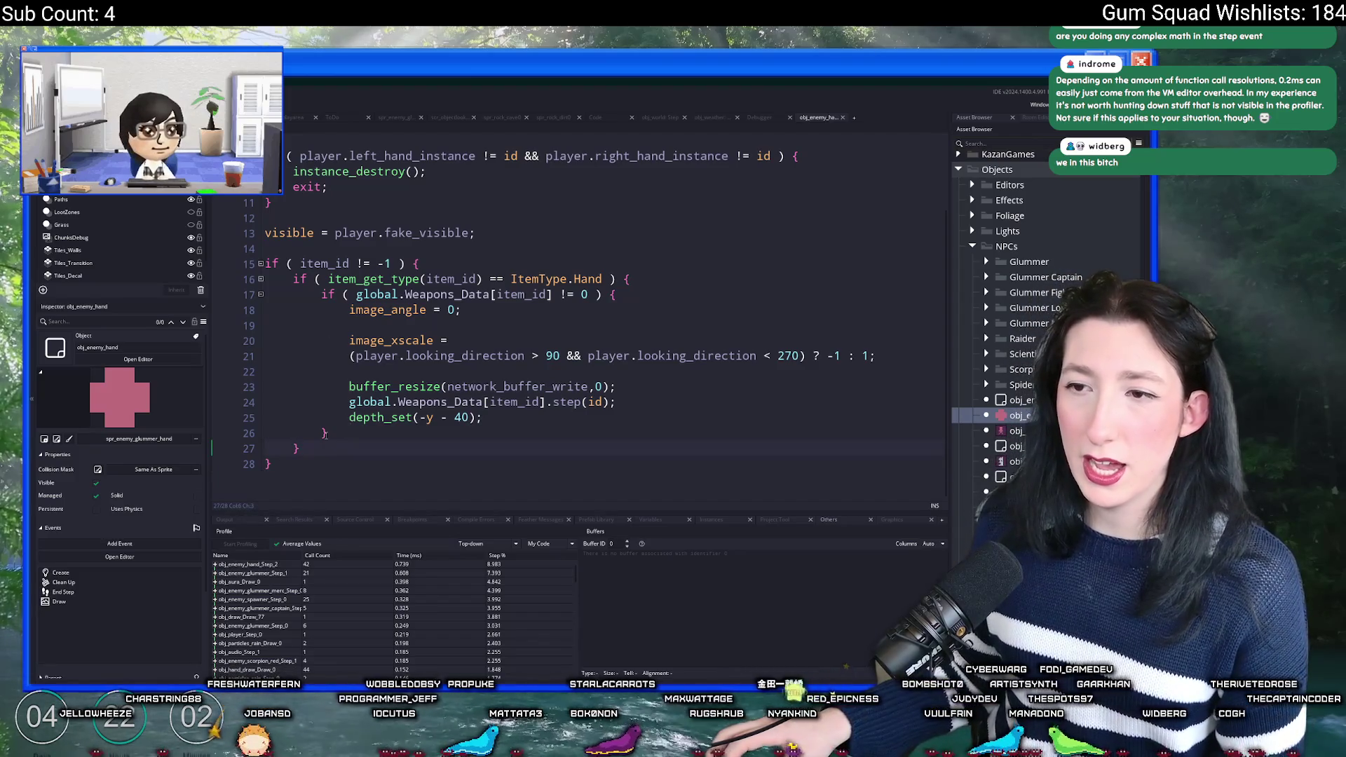
Step: Paste the interact_held, interact_pressed and reload_pressed '= false' resets after the item_id block on line 27
{"action": "left_click", "coordinate": [298, 469]}
{"action": "key", "text": "Return"}
{"action": "type", "text": "interact_held = false; interact_pressed = false; reload_pressed = false;"}
{"action": "key", "text": "ctrl+z"}
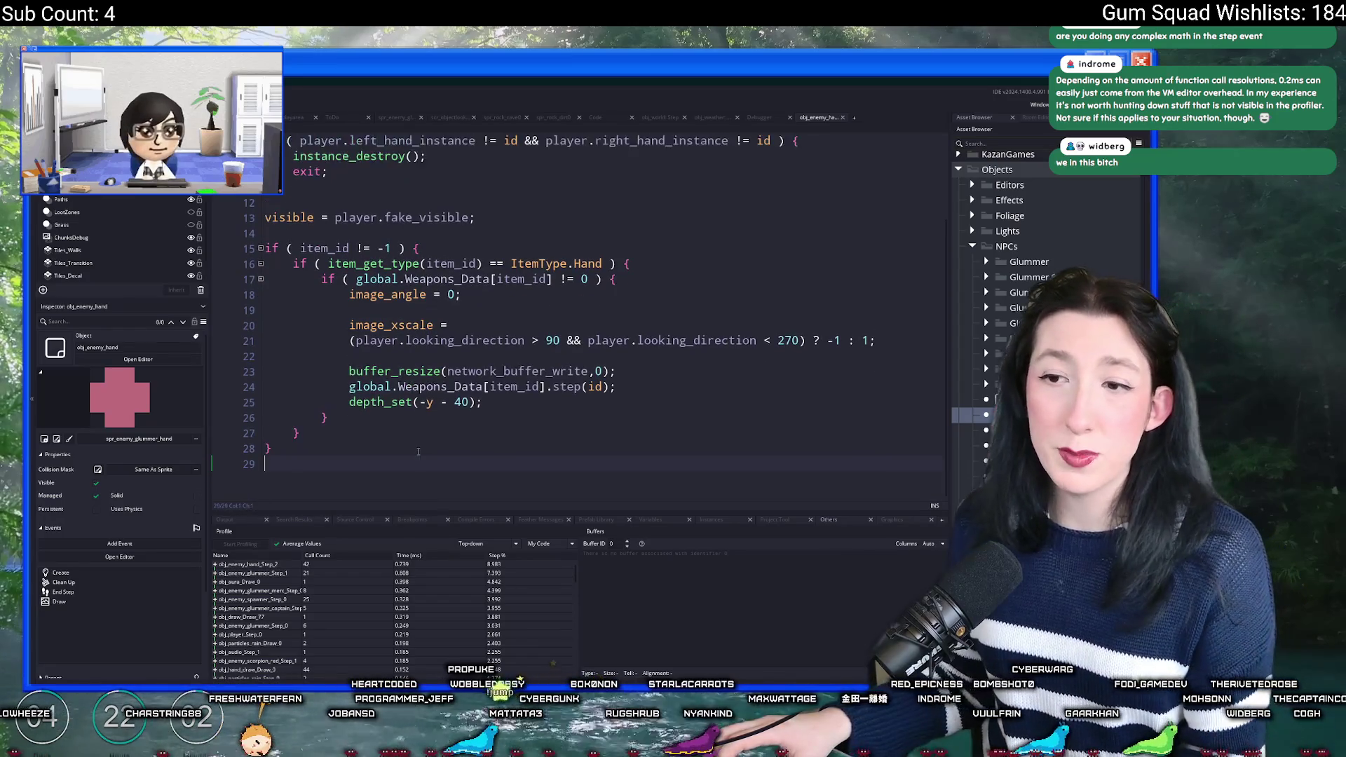
{"action": "key", "text": "BackSpace"}
{"action": "left_click", "coordinate": [411, 263]}
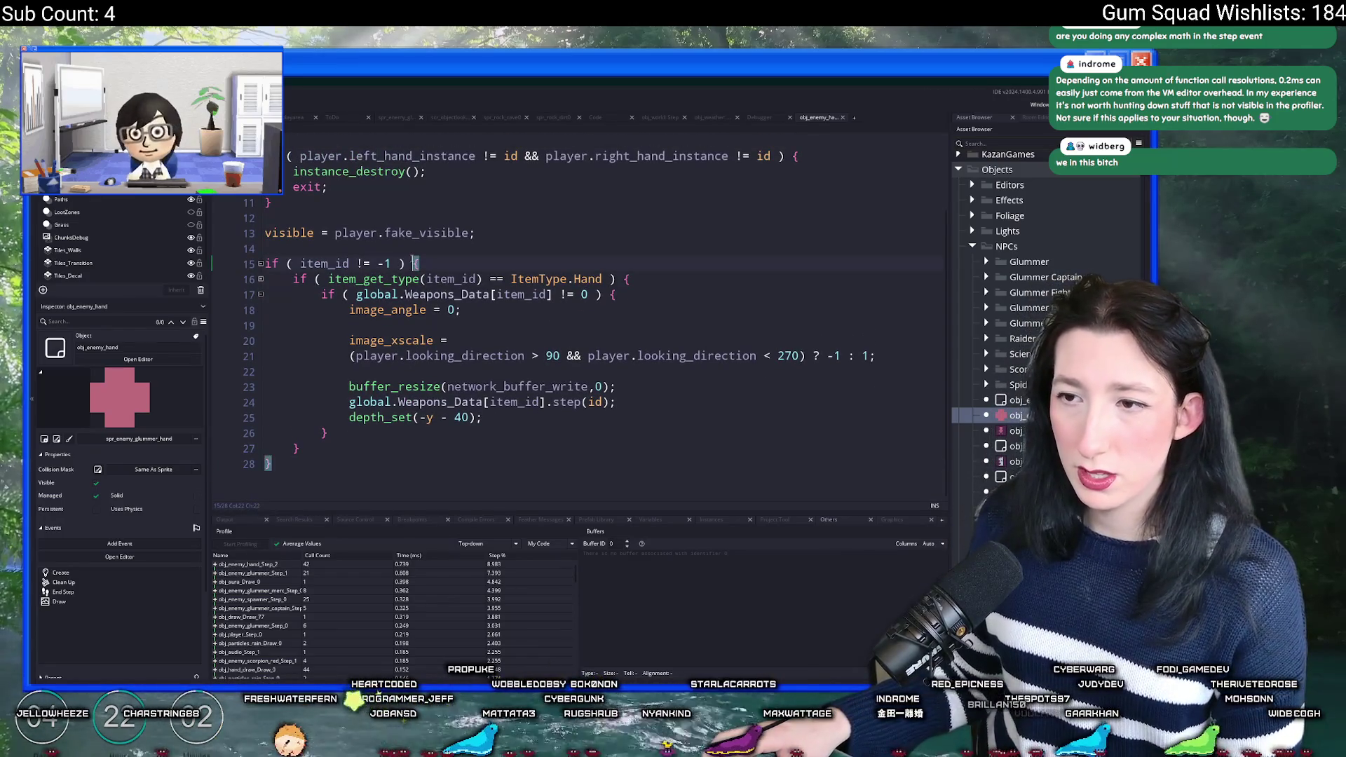
{"action": "left_click", "coordinate": [314, 449]}
{"action": "key", "text": "ctrl+v"}
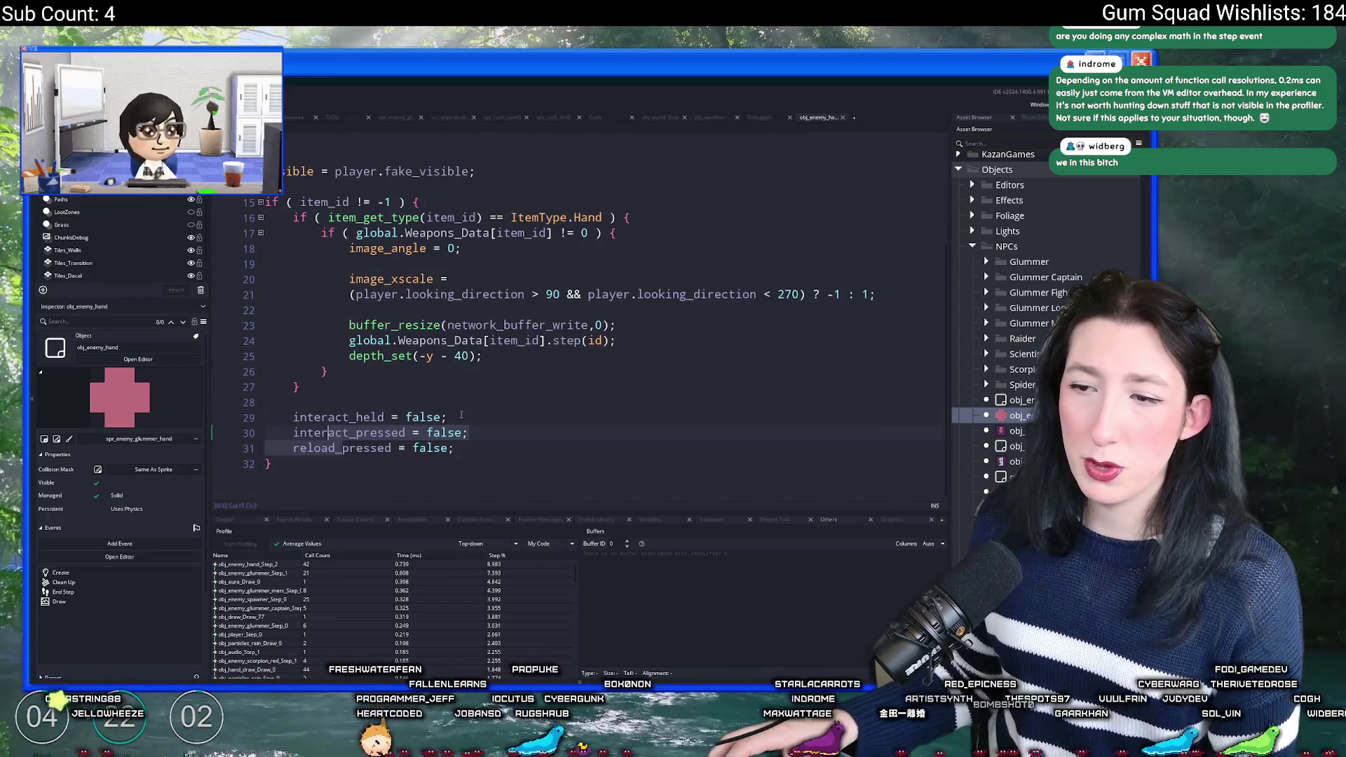
{"action": "scroll", "coordinate": [401, 313], "scroll_direction": "up", "scroll_amount": 3}
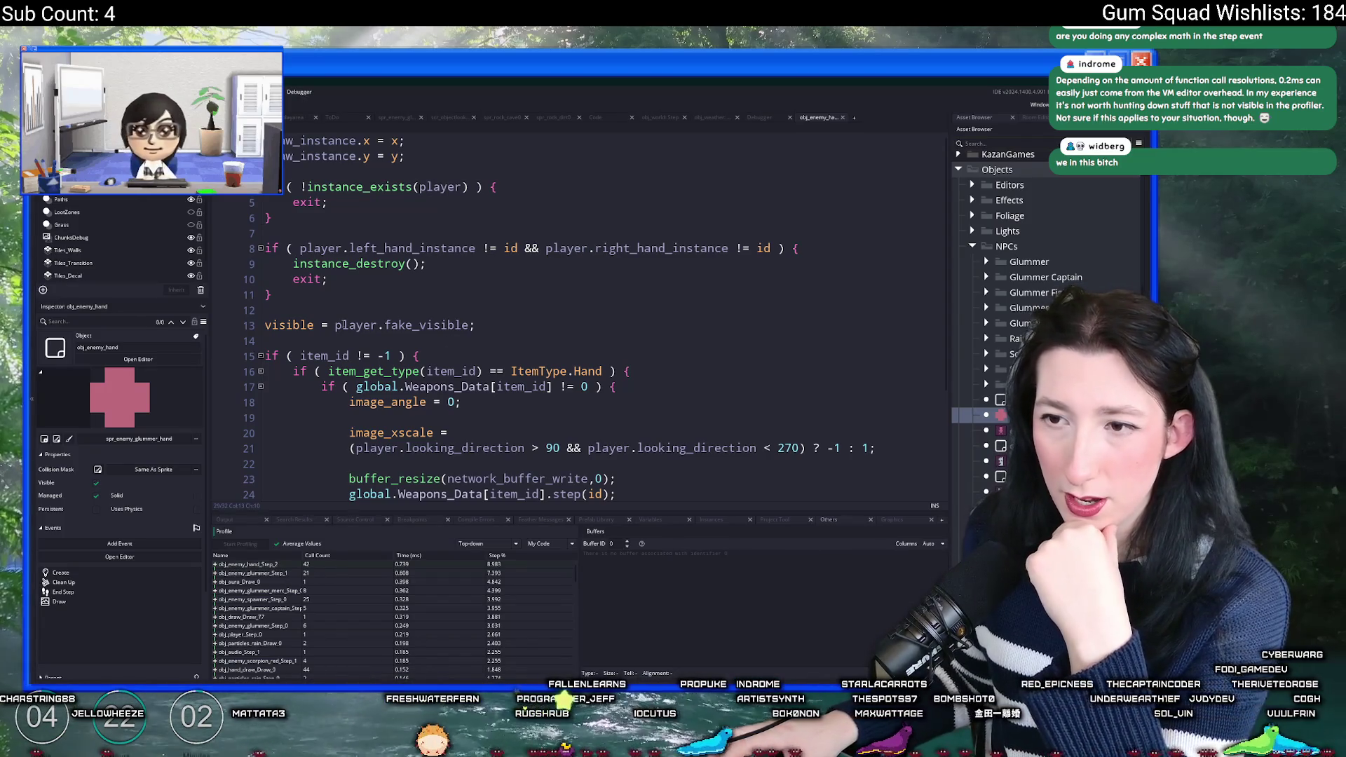
Step: Expand obj_aura_Draw_0, aura_update and aura_light_draw in the profiler to inspect their calls
{"action": "left_click", "coordinate": [367, 298]}
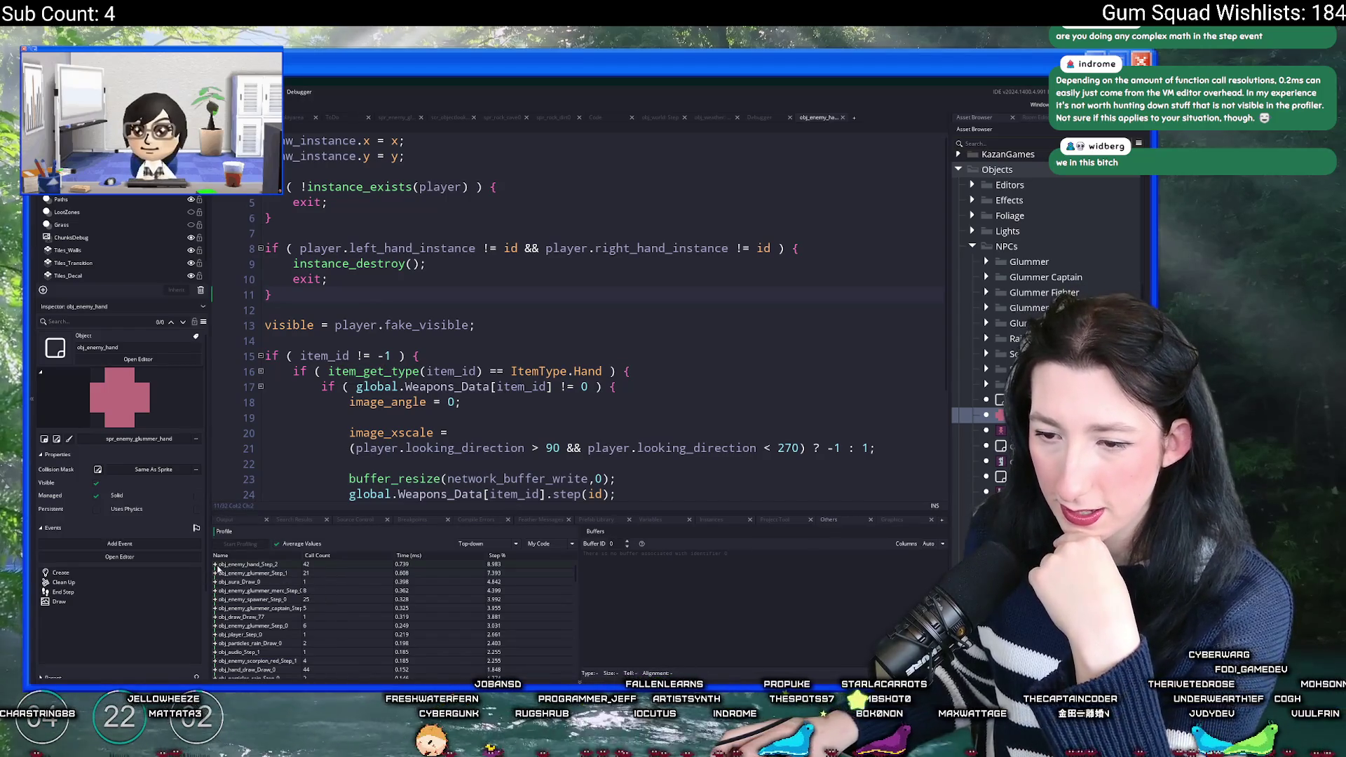
{"action": "left_click", "coordinate": [215, 583]}
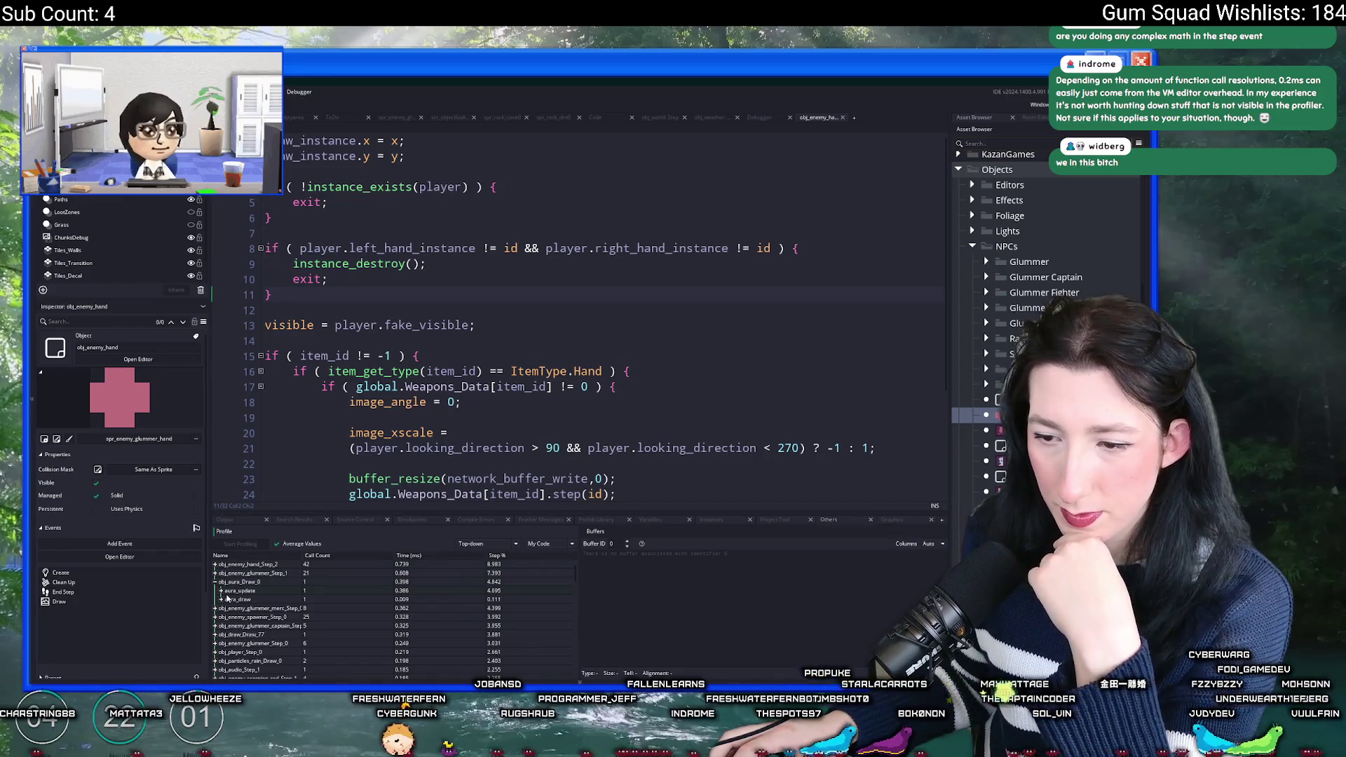
{"action": "left_click", "coordinate": [221, 591]}
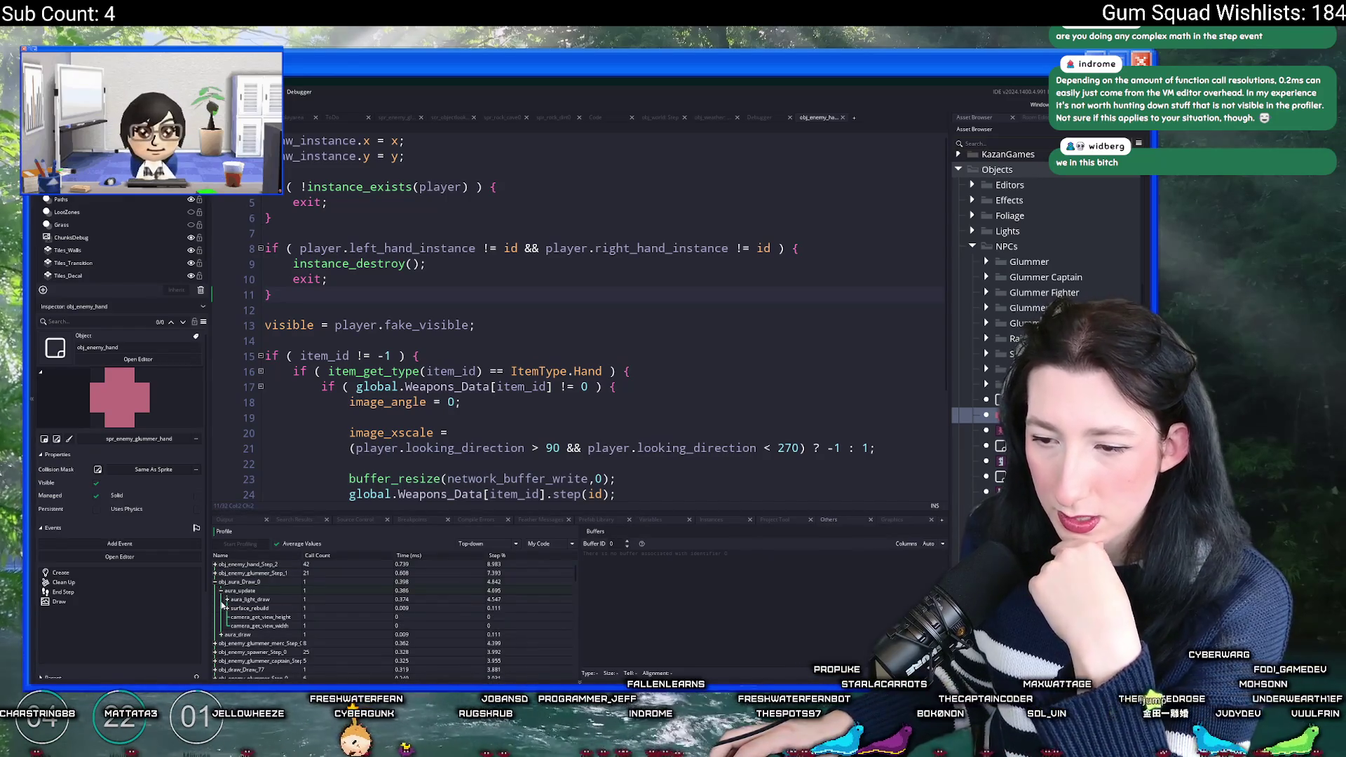
{"action": "left_click", "coordinate": [227, 600]}
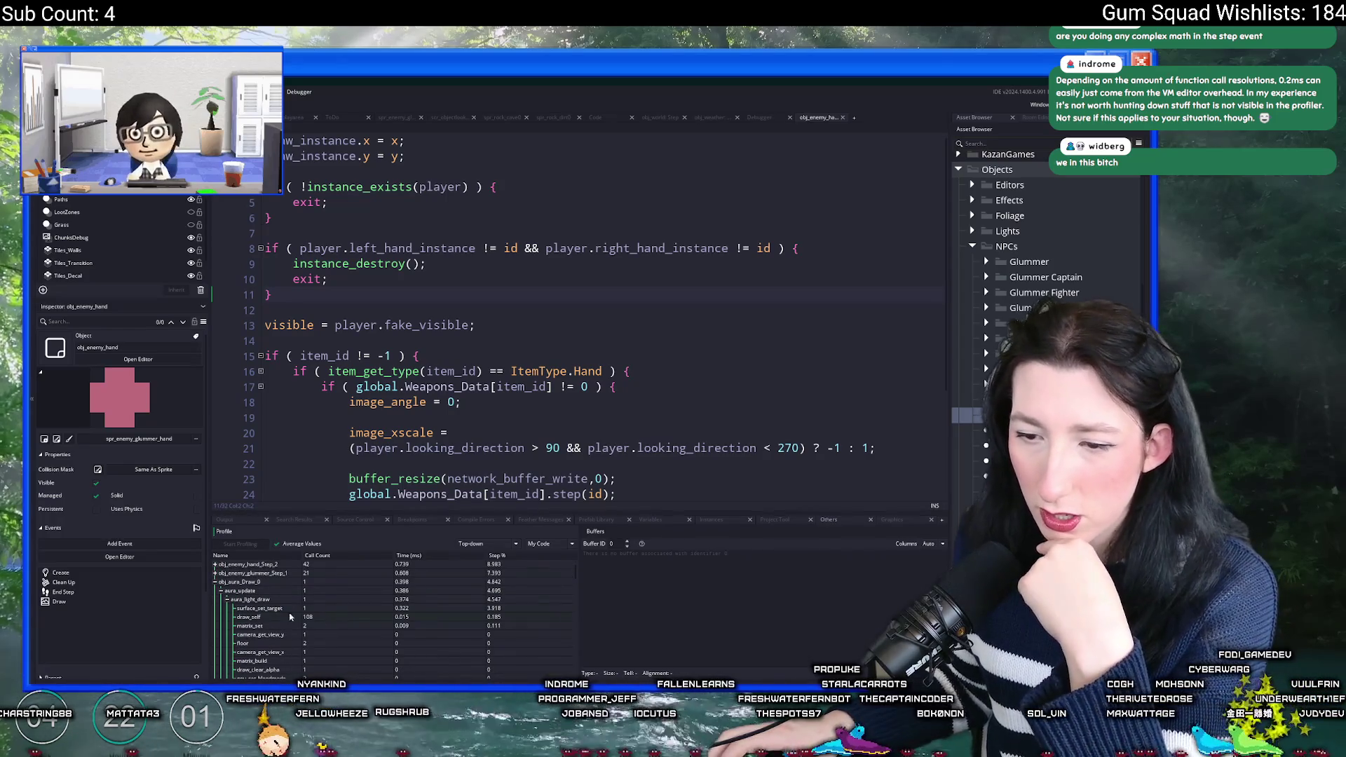
Step: Collapse the obj_aura_Draw_0 breakdown and rebuild and run the game
{"action": "left_click", "coordinate": [216, 582]}
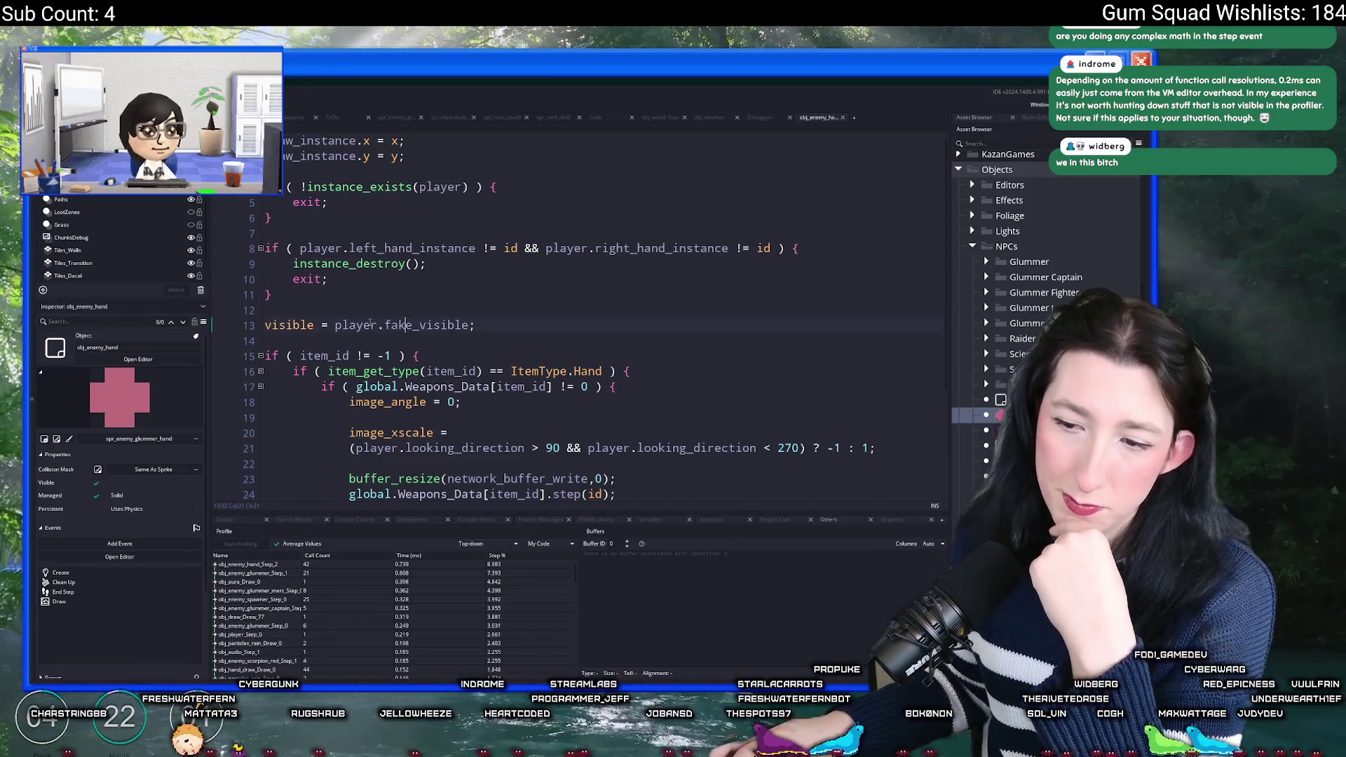
{"action": "left_click", "coordinate": [428, 263]}
{"action": "key", "text": "F6"}
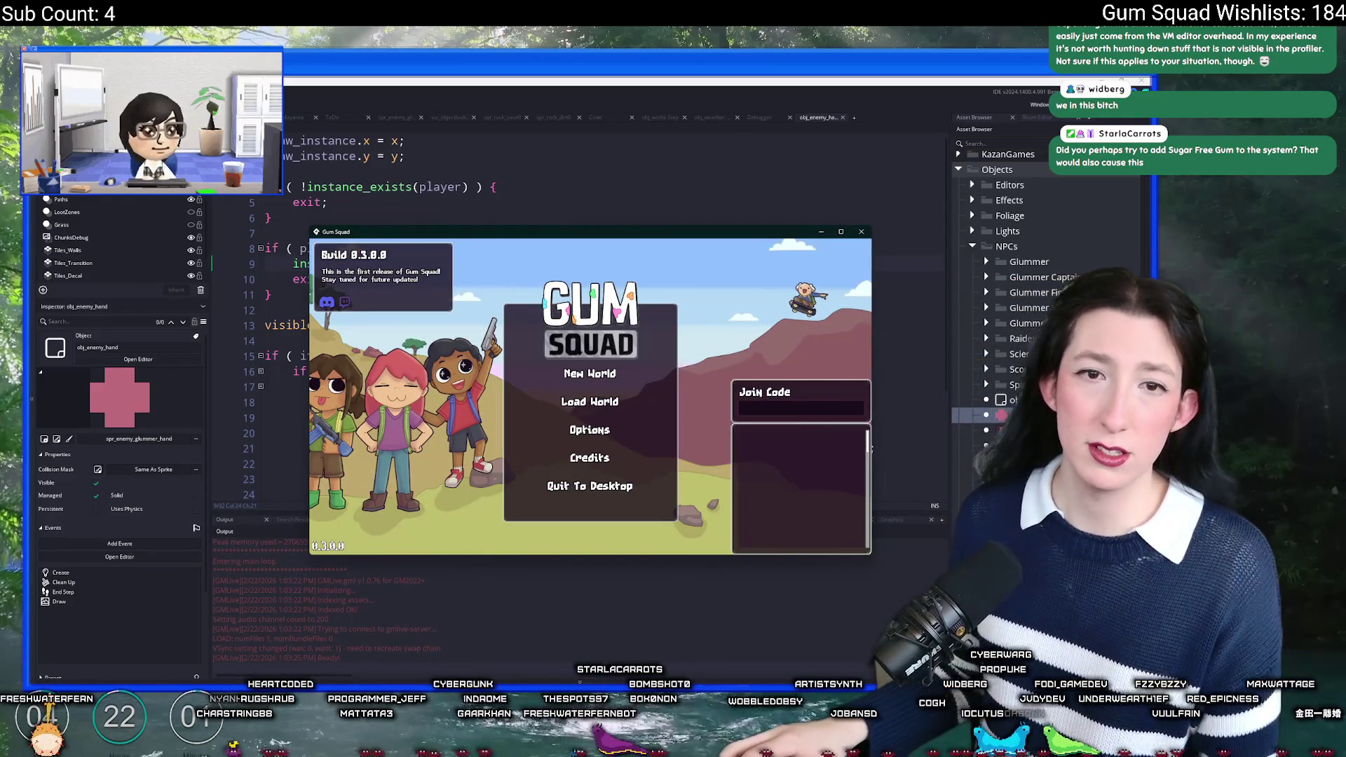
Step: Host a new world via New World and Create Lobby, then restore the game window
{"action": "double_click", "coordinate": [670, 233]}
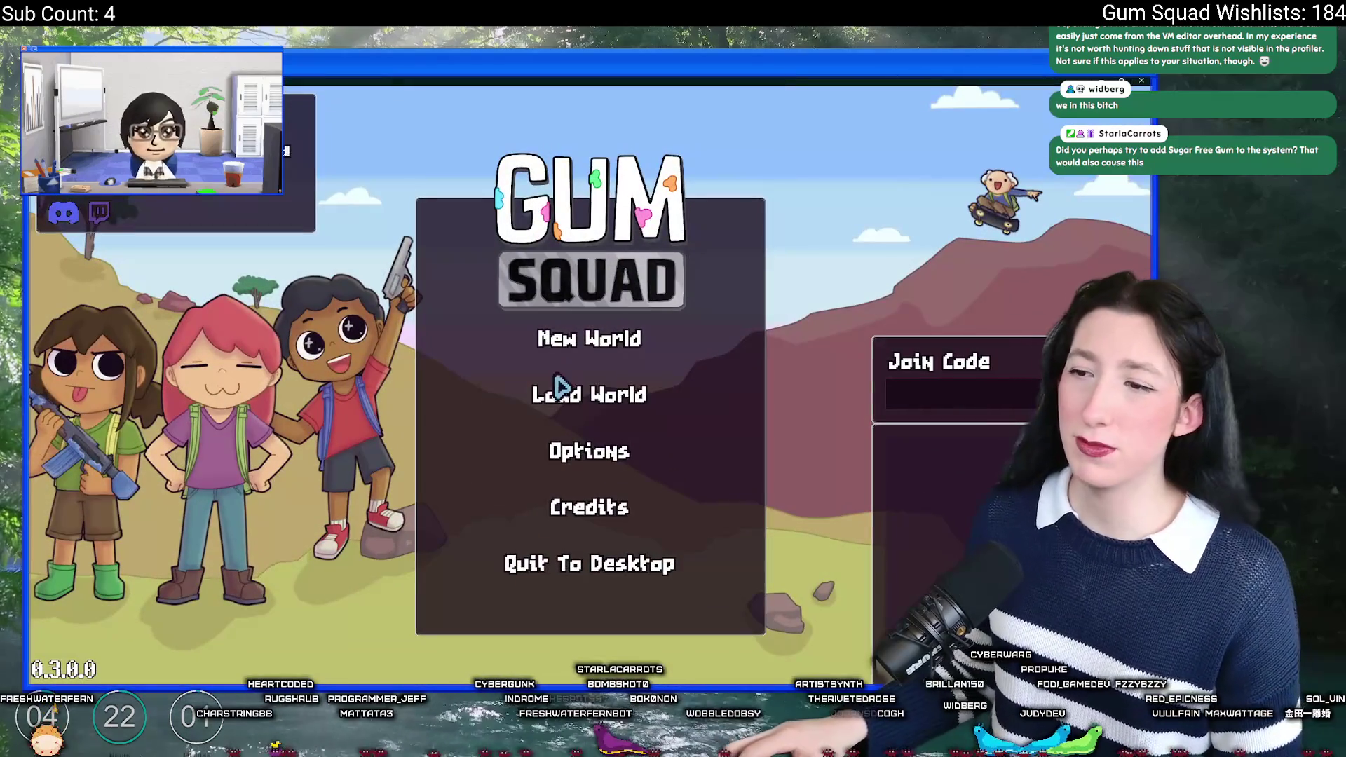
{"action": "left_click", "coordinate": [583, 348]}
{"action": "left_click", "coordinate": [555, 519]}
{"action": "double_click", "coordinate": [603, 116]}
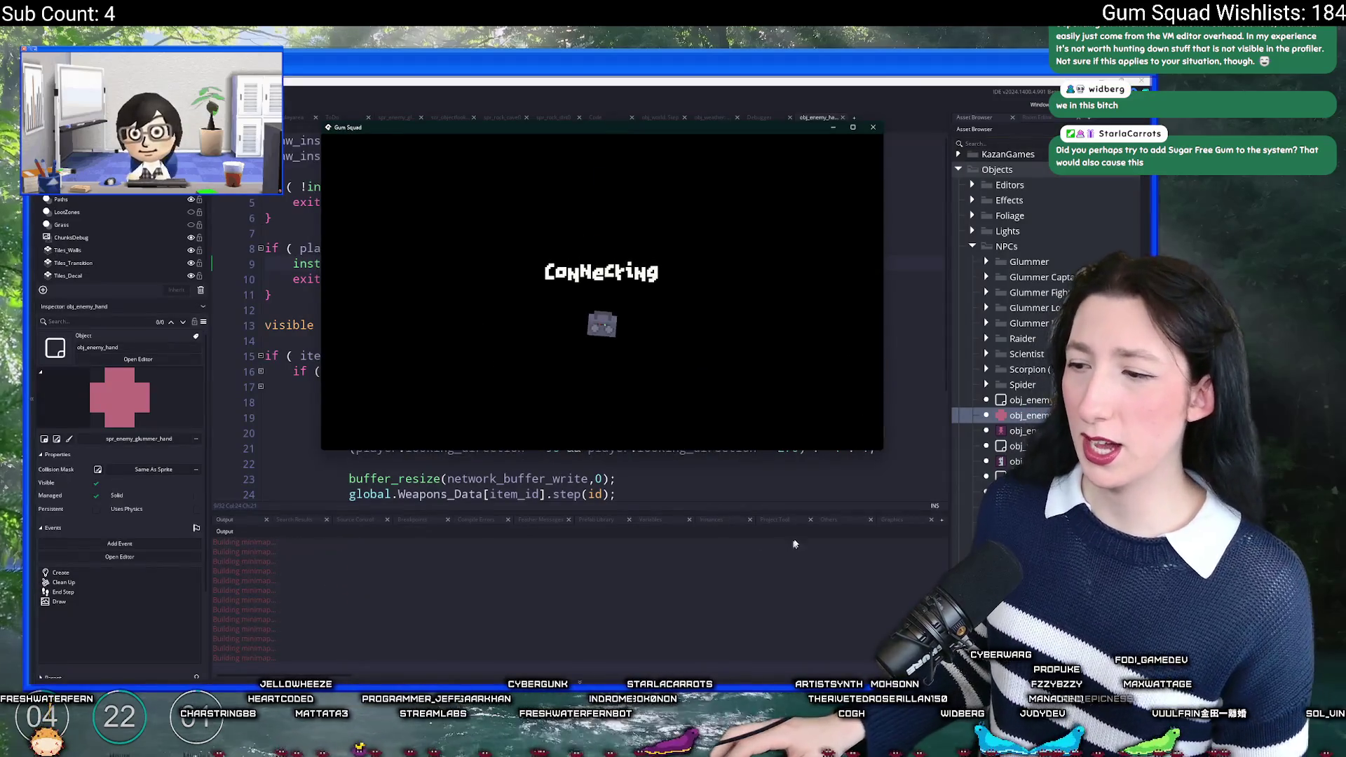
Step: Capture a profiling session of the running game with Start and Stop Profiling
{"action": "left_click", "coordinate": [827, 519]}
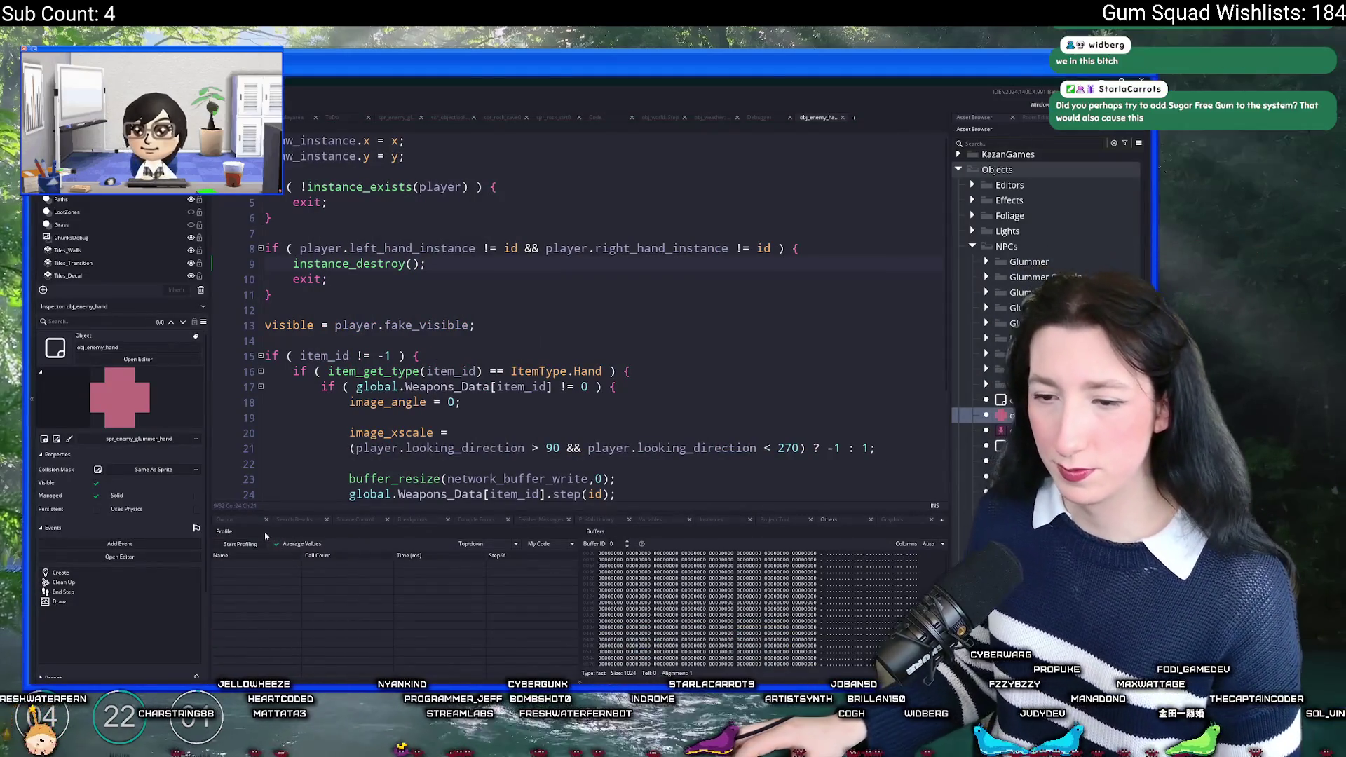
{"action": "left_click", "coordinate": [240, 544]}
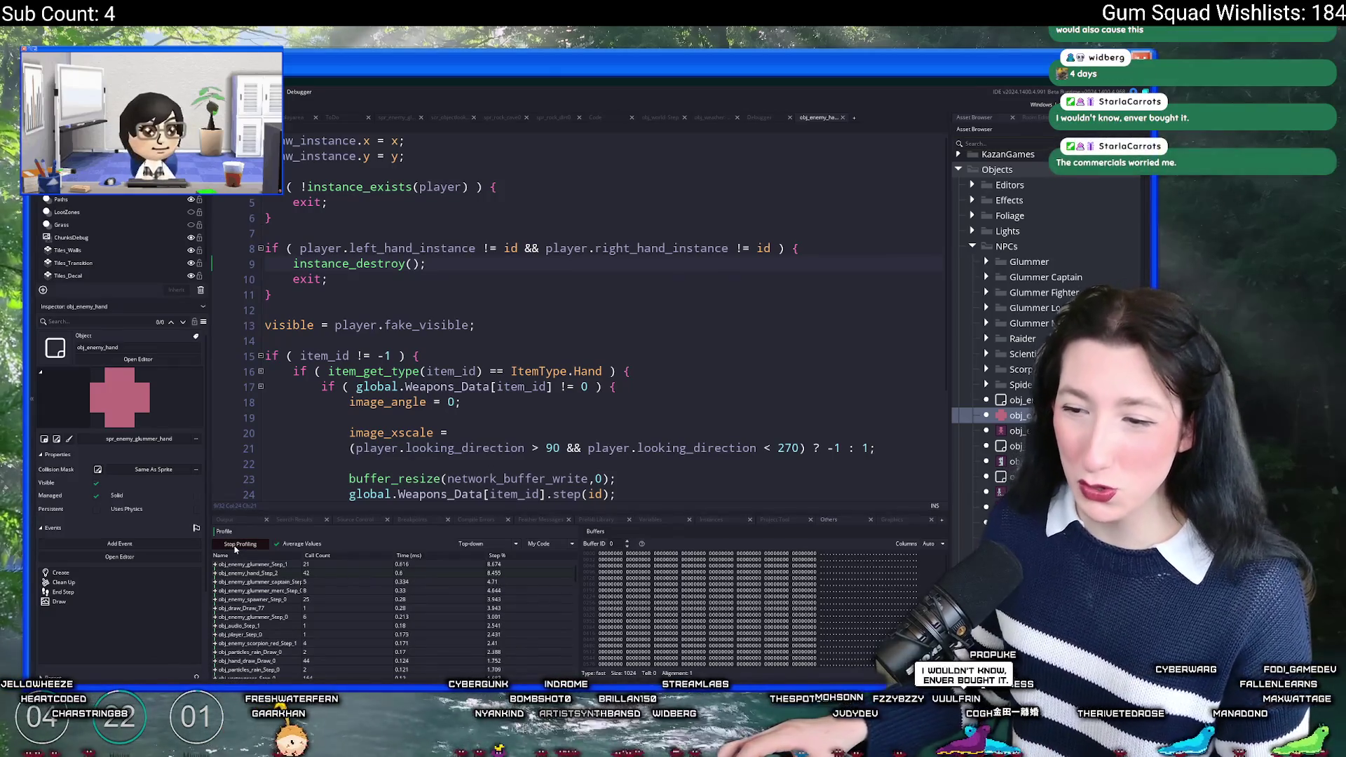
{"action": "left_click", "coordinate": [239, 545]}
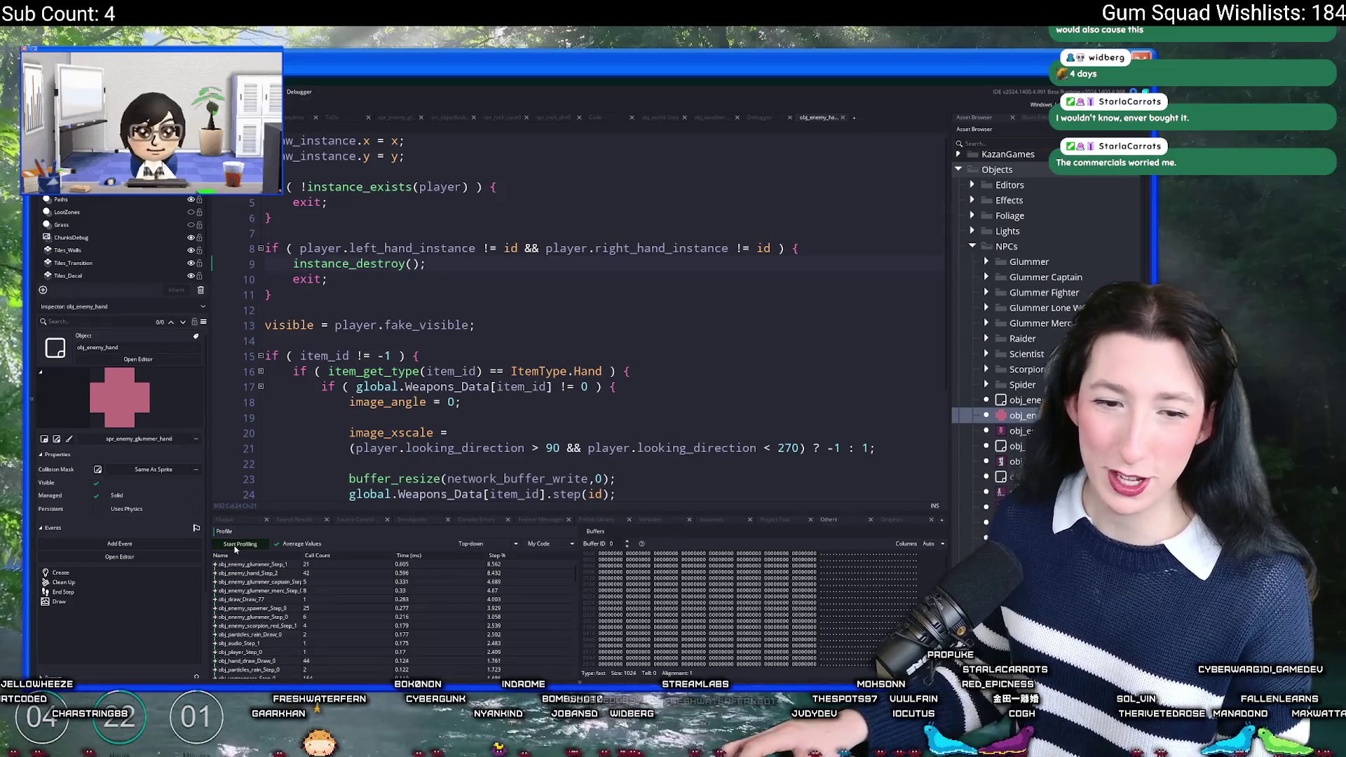
Step: Expand obj_enemy_hand_Step_2 in the profiler, walk the character around with WASD, then pause
{"action": "left_click", "coordinate": [216, 573]}
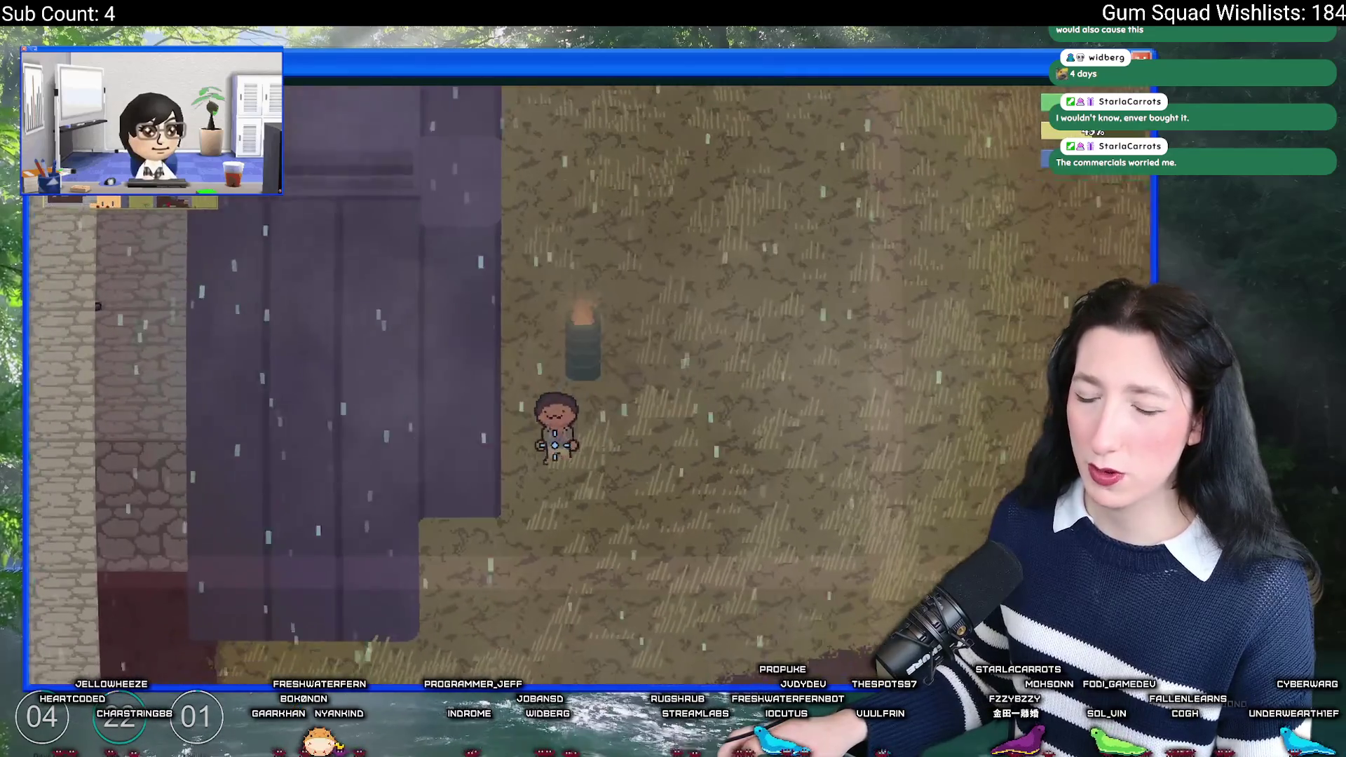
{"action": "key", "text": "s"}
{"action": "key", "text": "a"}
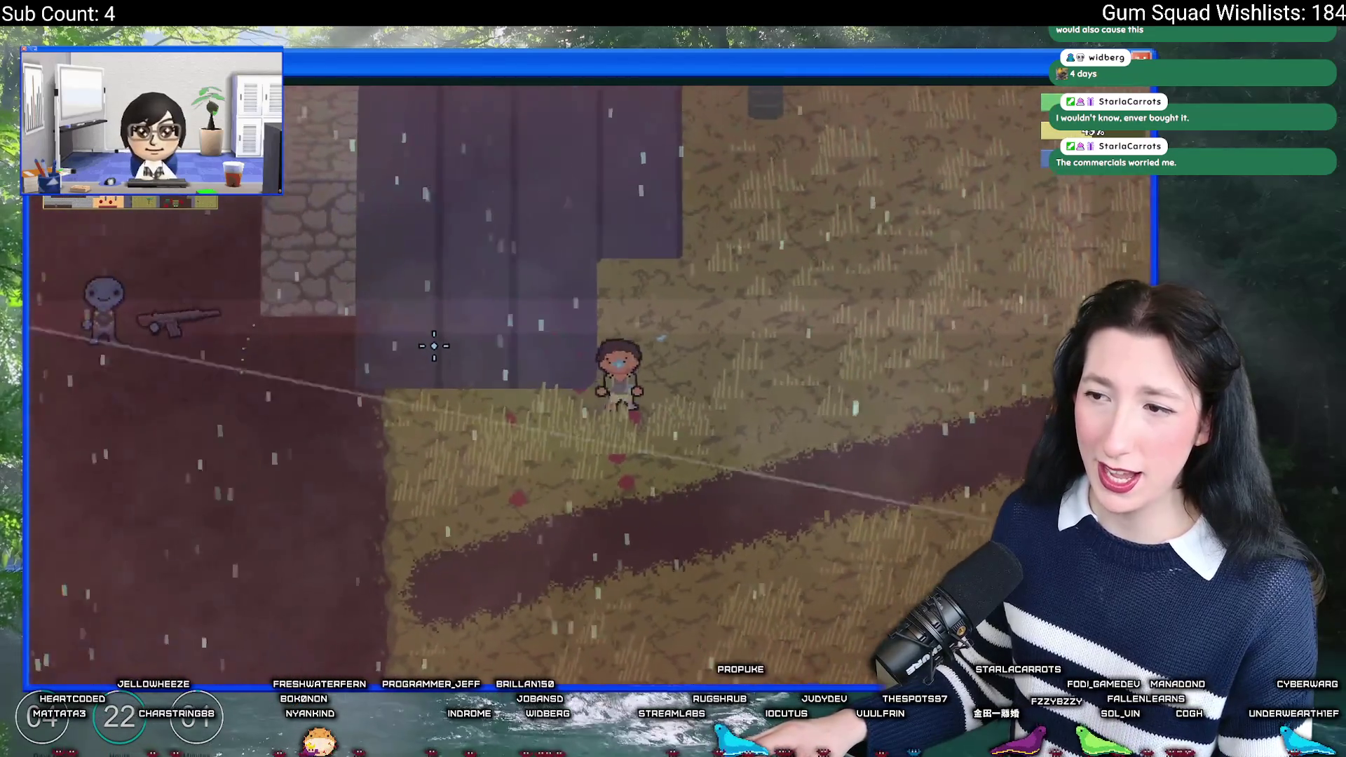
{"action": "key", "text": "w"}
{"action": "key", "text": "d"}
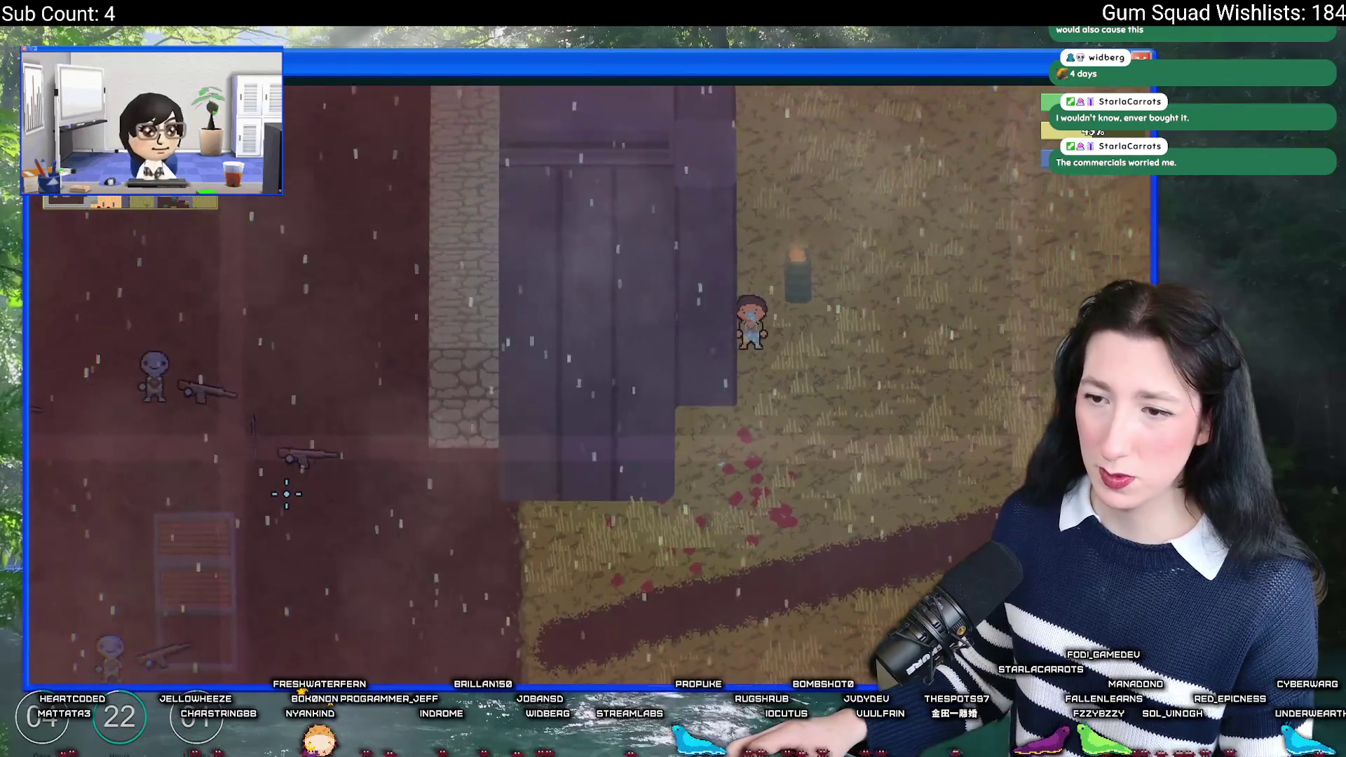
{"action": "key", "text": "w"}
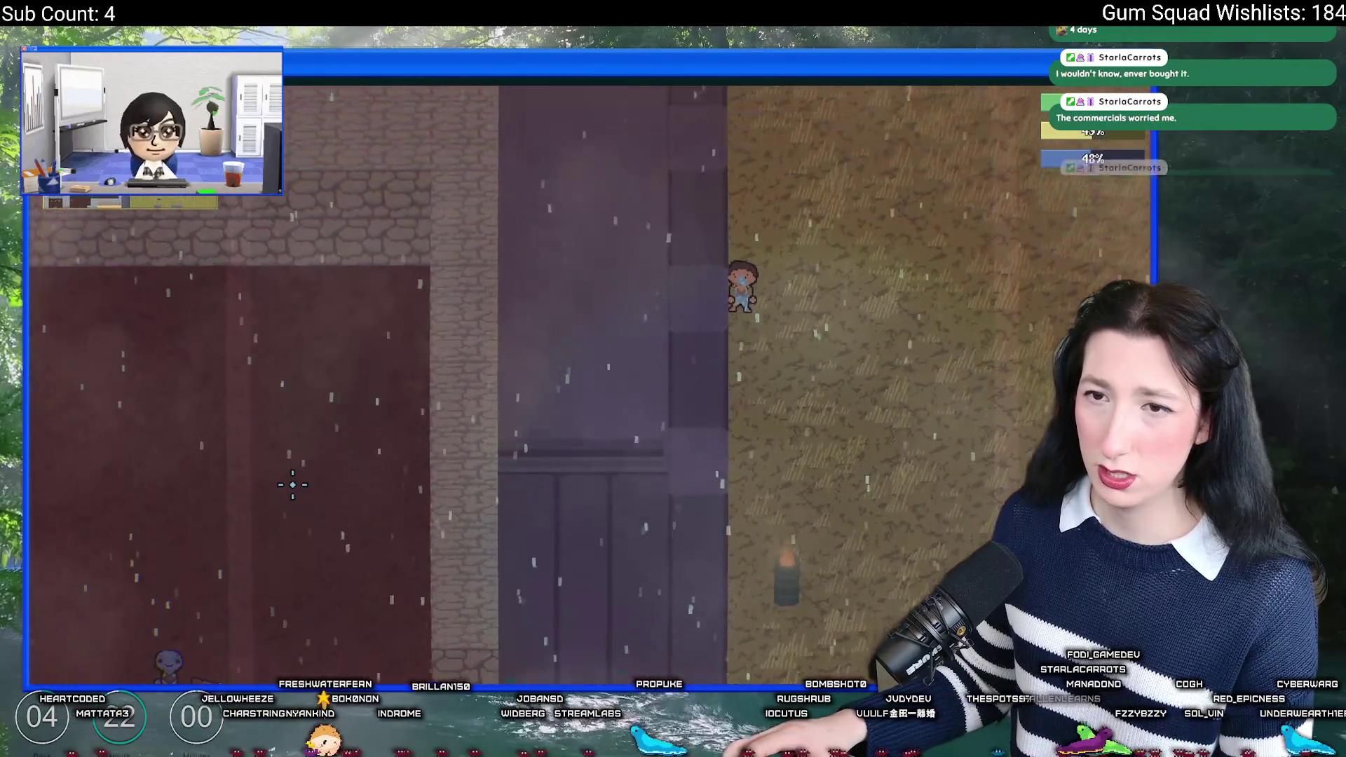
{"action": "key", "text": "d"}
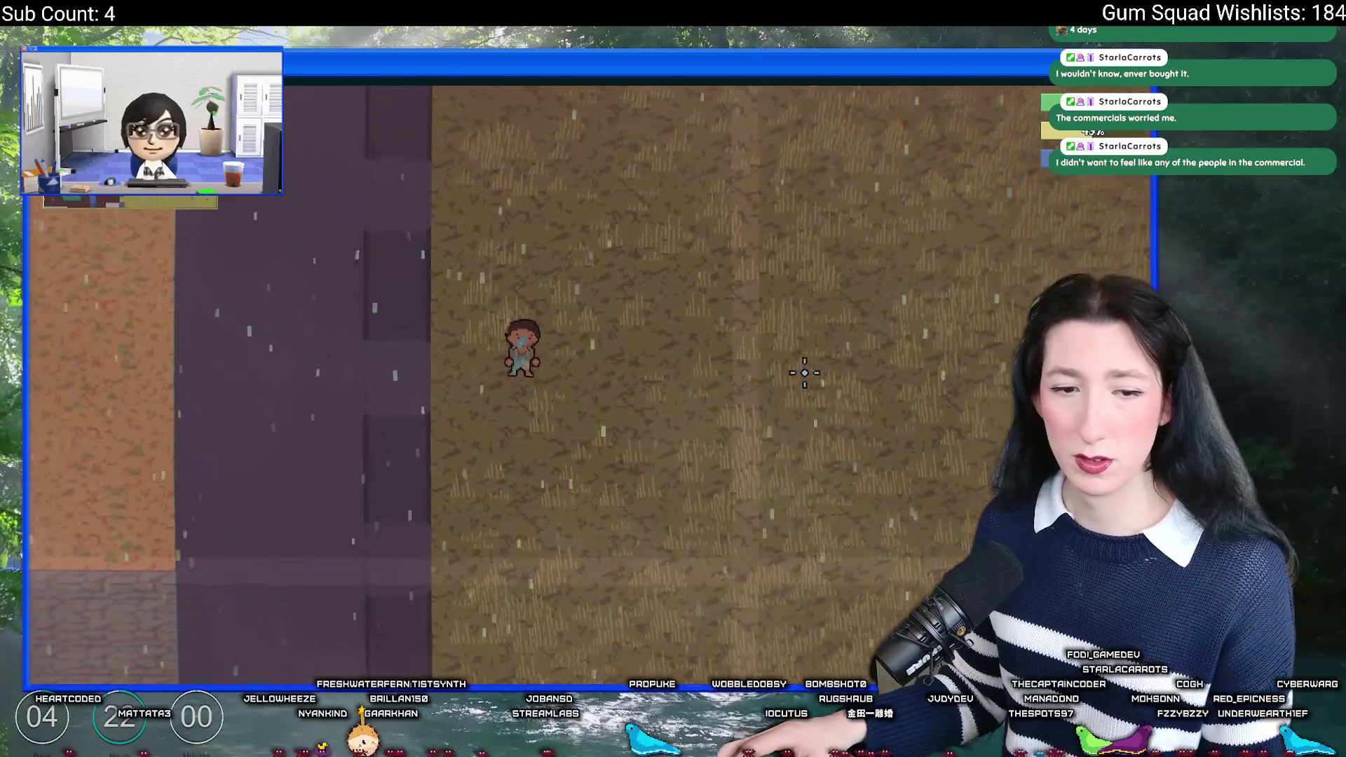
{"action": "key", "text": "w"}
{"action": "key", "text": "Escape"}
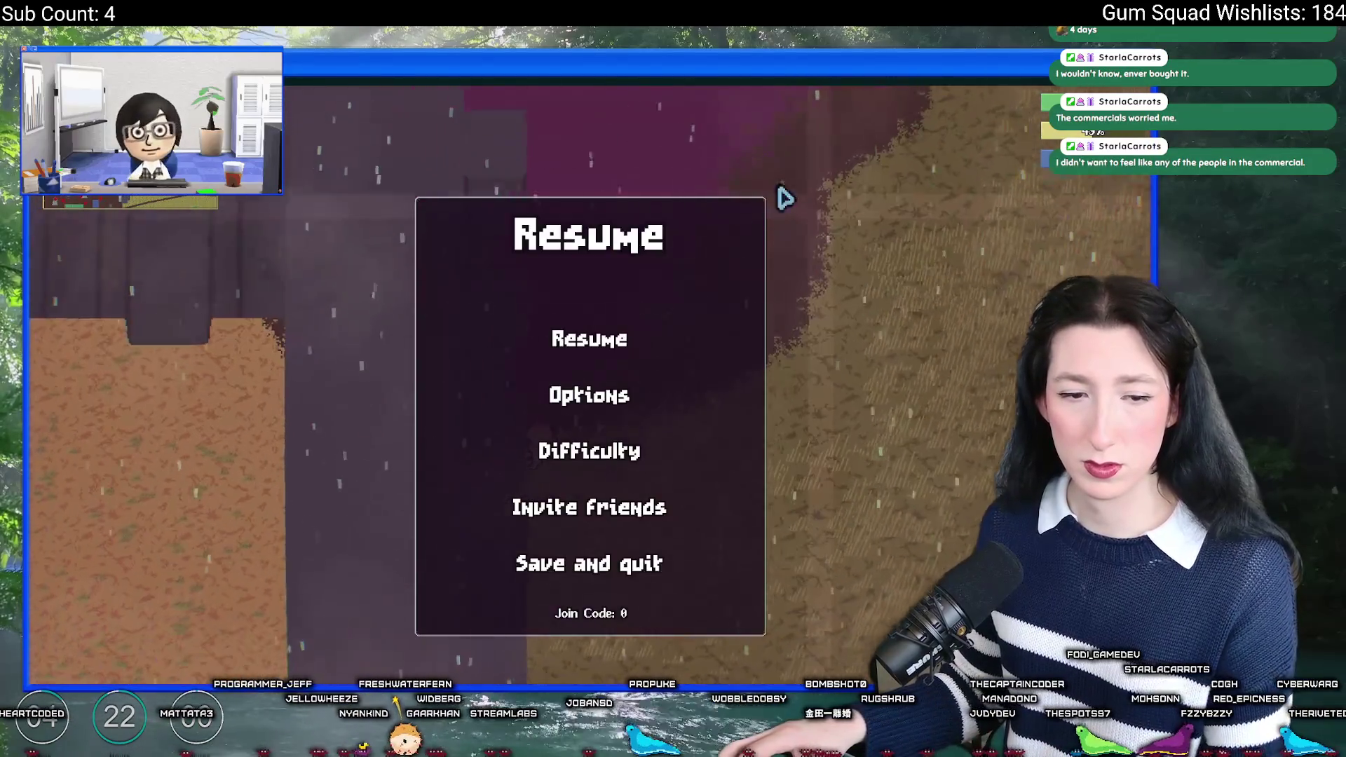
Step: Quit Gum Squad to desktop and delete all nine .sav files from its save folder
{"action": "left_click", "coordinate": [590, 567]}
{"action": "left_click", "coordinate": [561, 567]}
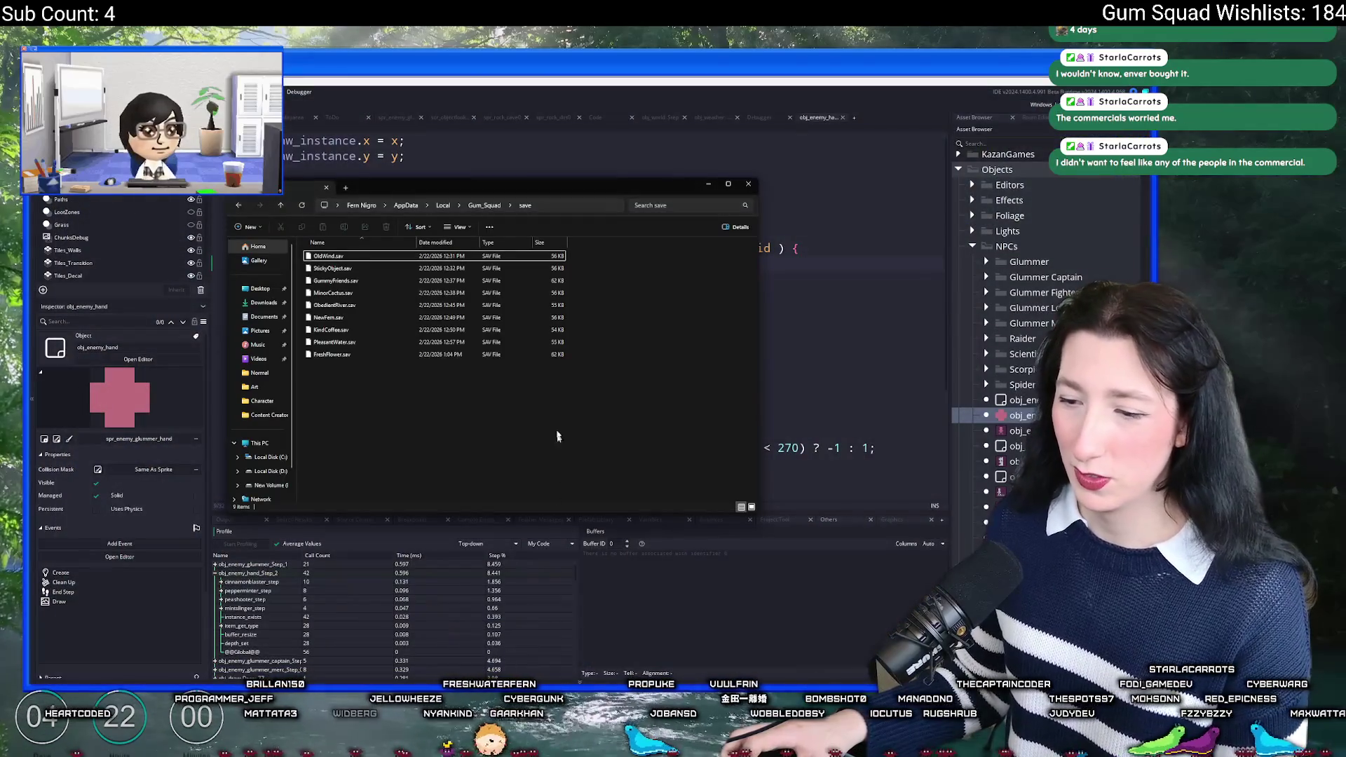
{"action": "left_click_drag", "start_coordinate": [559, 457], "coordinate": [459, 243]}
{"action": "key", "text": "Delete"}
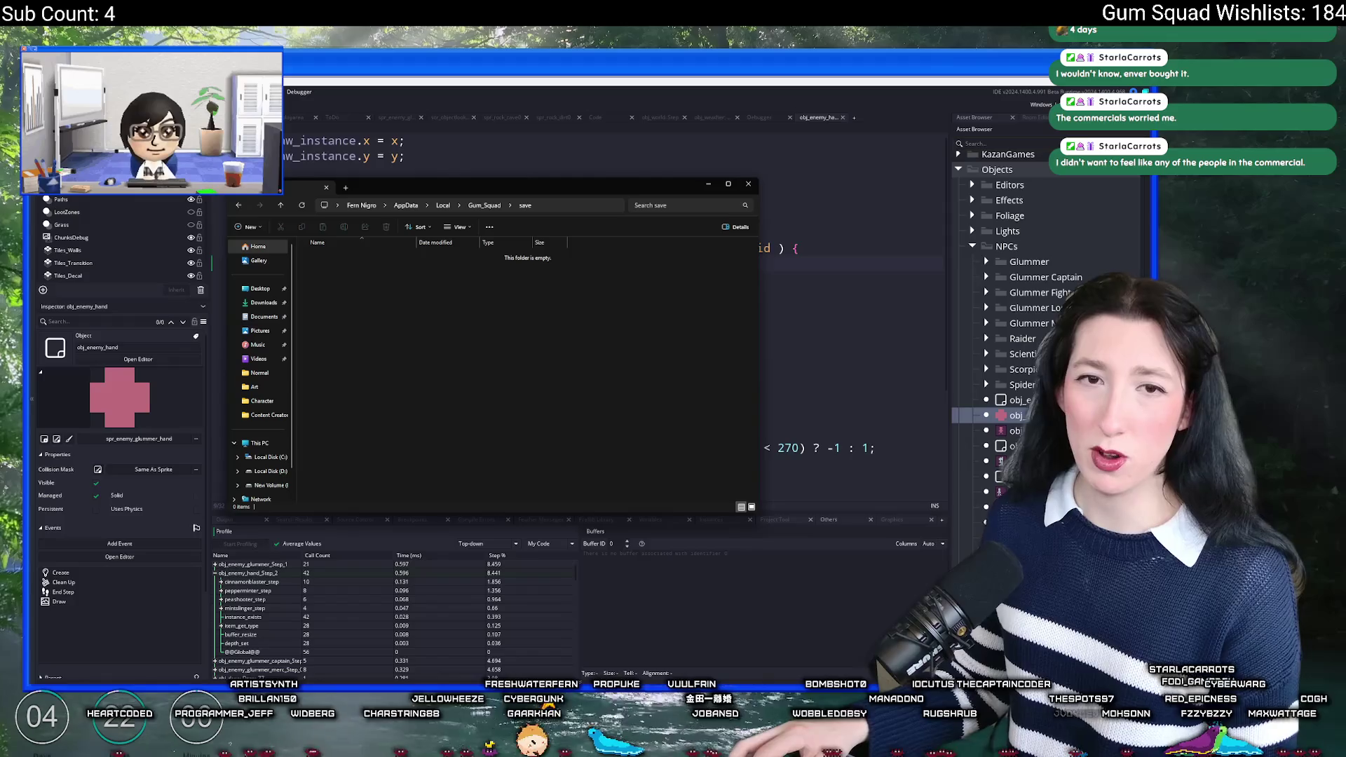
{"action": "left_click", "coordinate": [315, 102]}
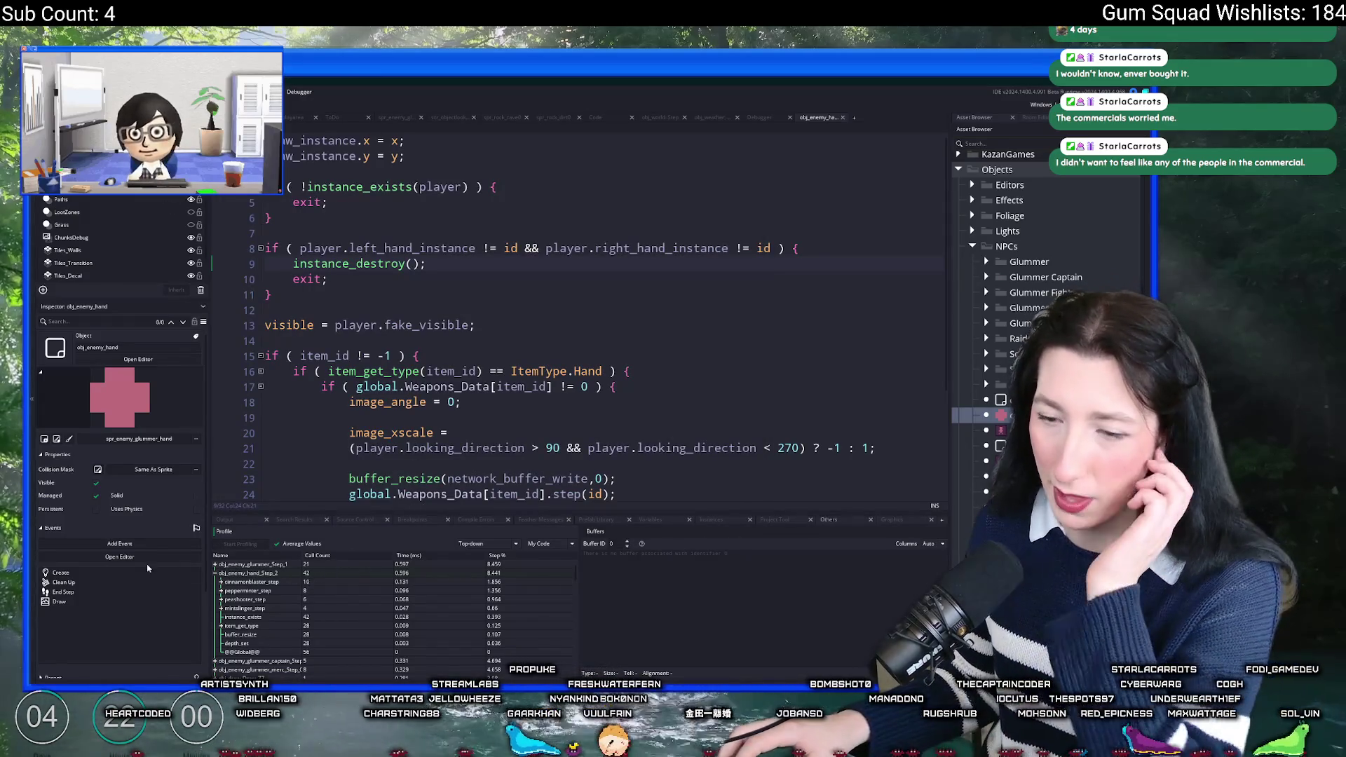
{"action": "left_click", "coordinate": [216, 573]}
{"action": "left_click", "coordinate": [215, 565]}
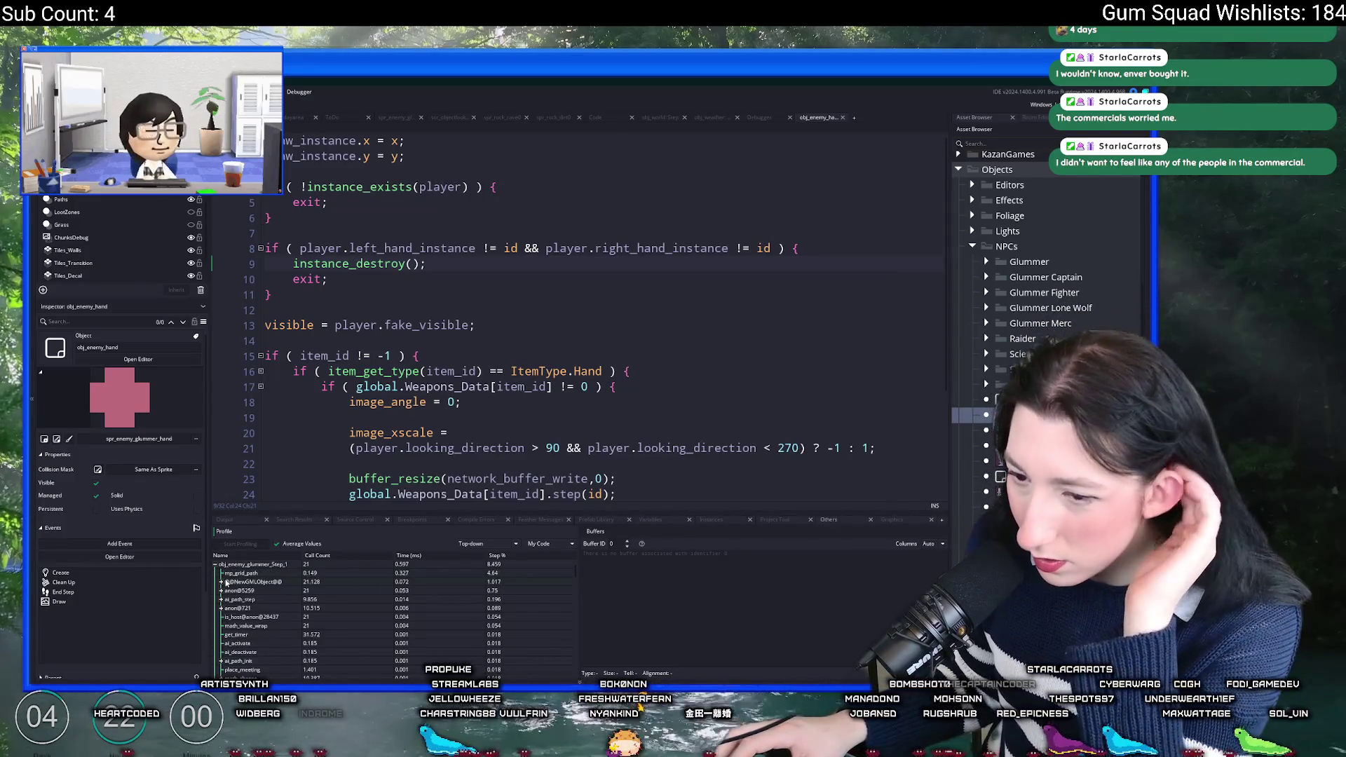
{"action": "left_click", "coordinate": [221, 582]}
{"action": "left_click", "coordinate": [227, 591]}
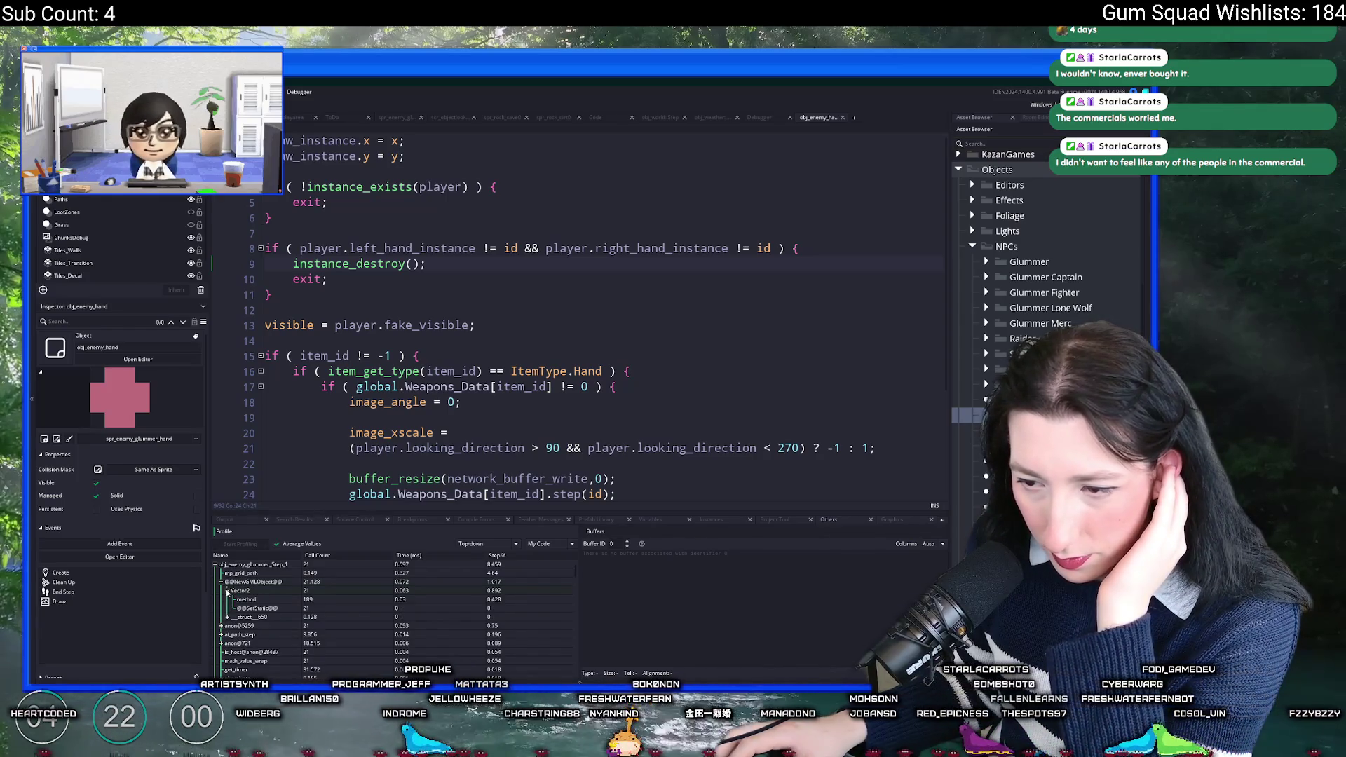
{"action": "left_click", "coordinate": [227, 591]}
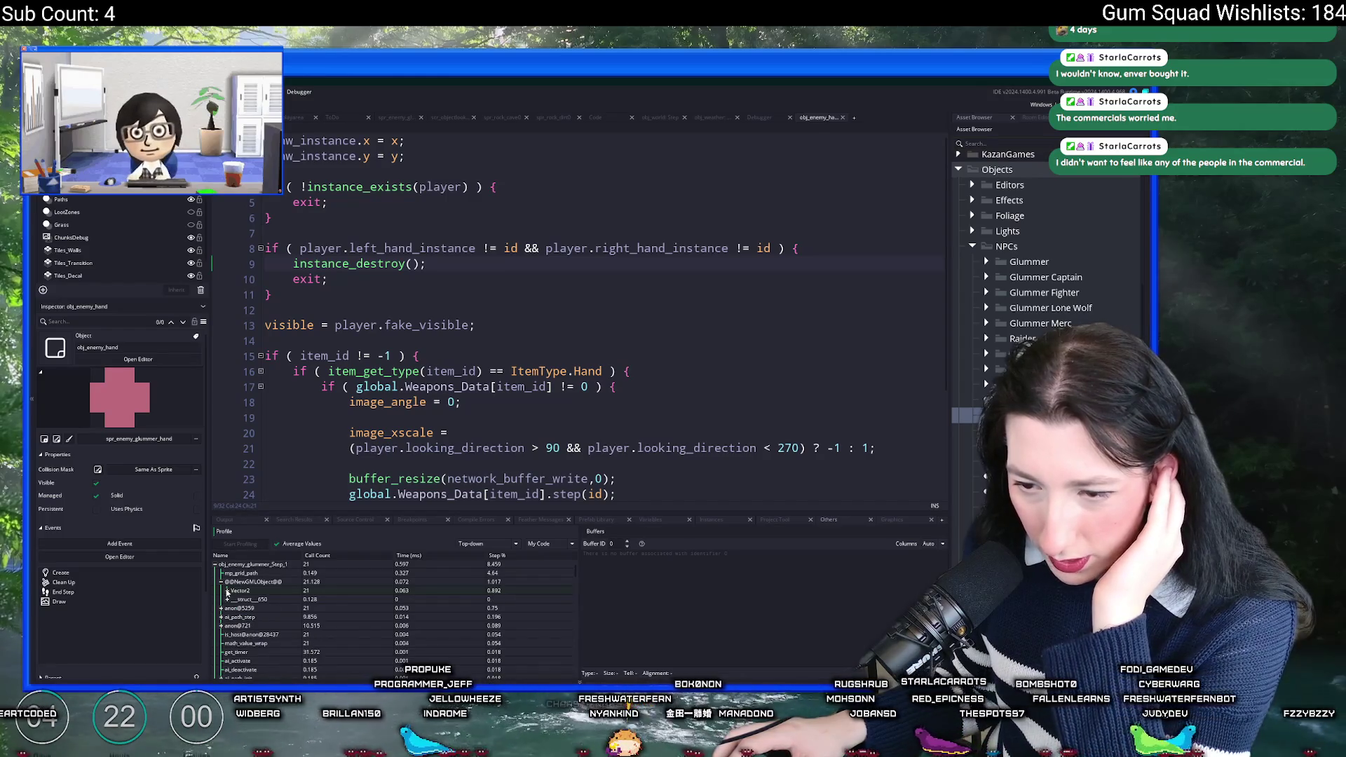
{"action": "left_click", "coordinate": [221, 583]}
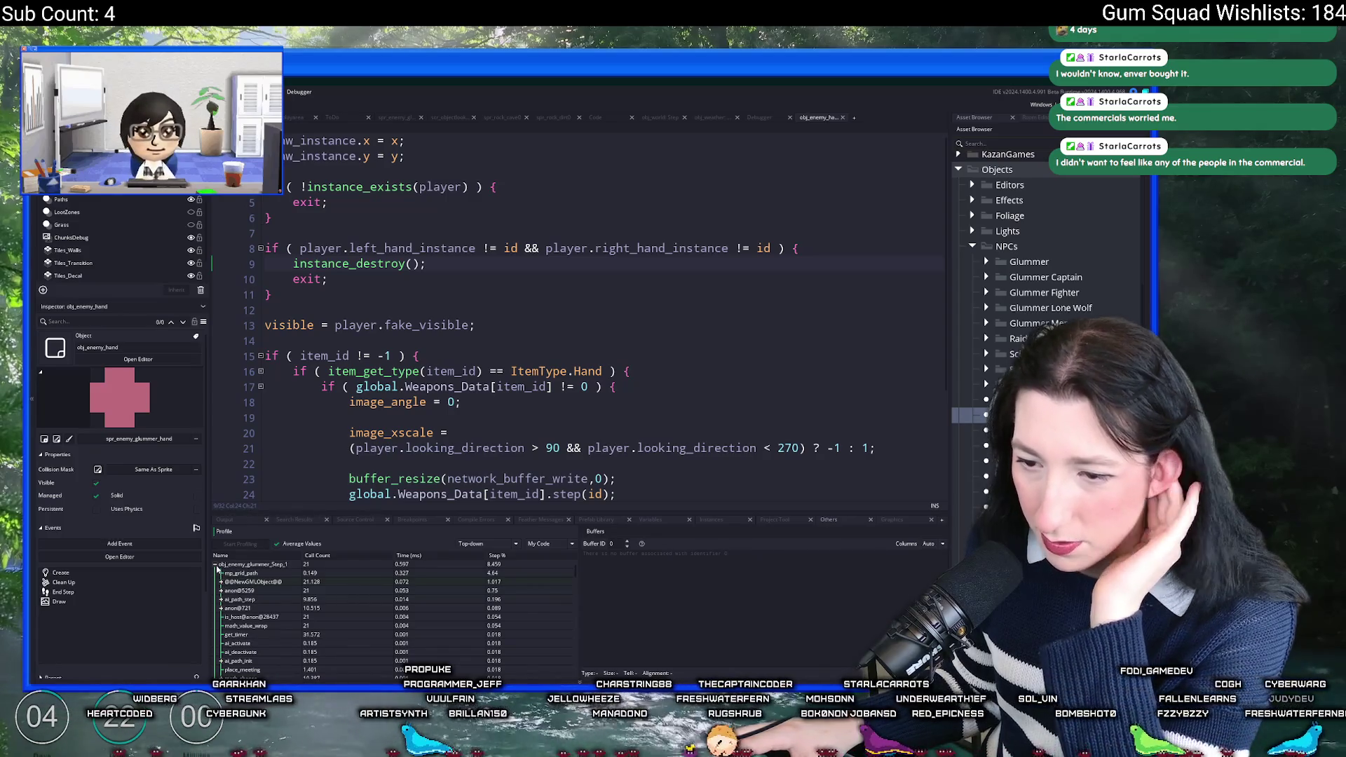
{"action": "left_click", "coordinate": [215, 565]}
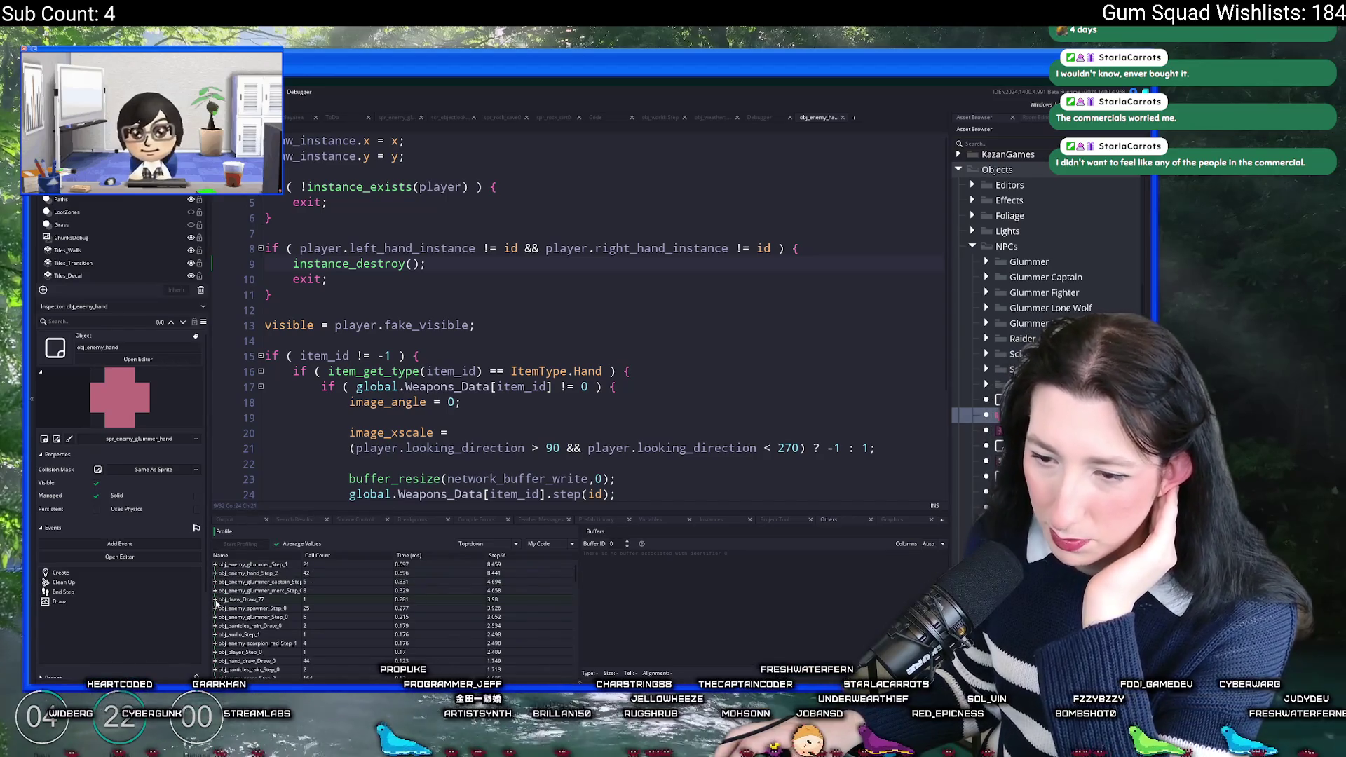
{"action": "left_click", "coordinate": [216, 600]}
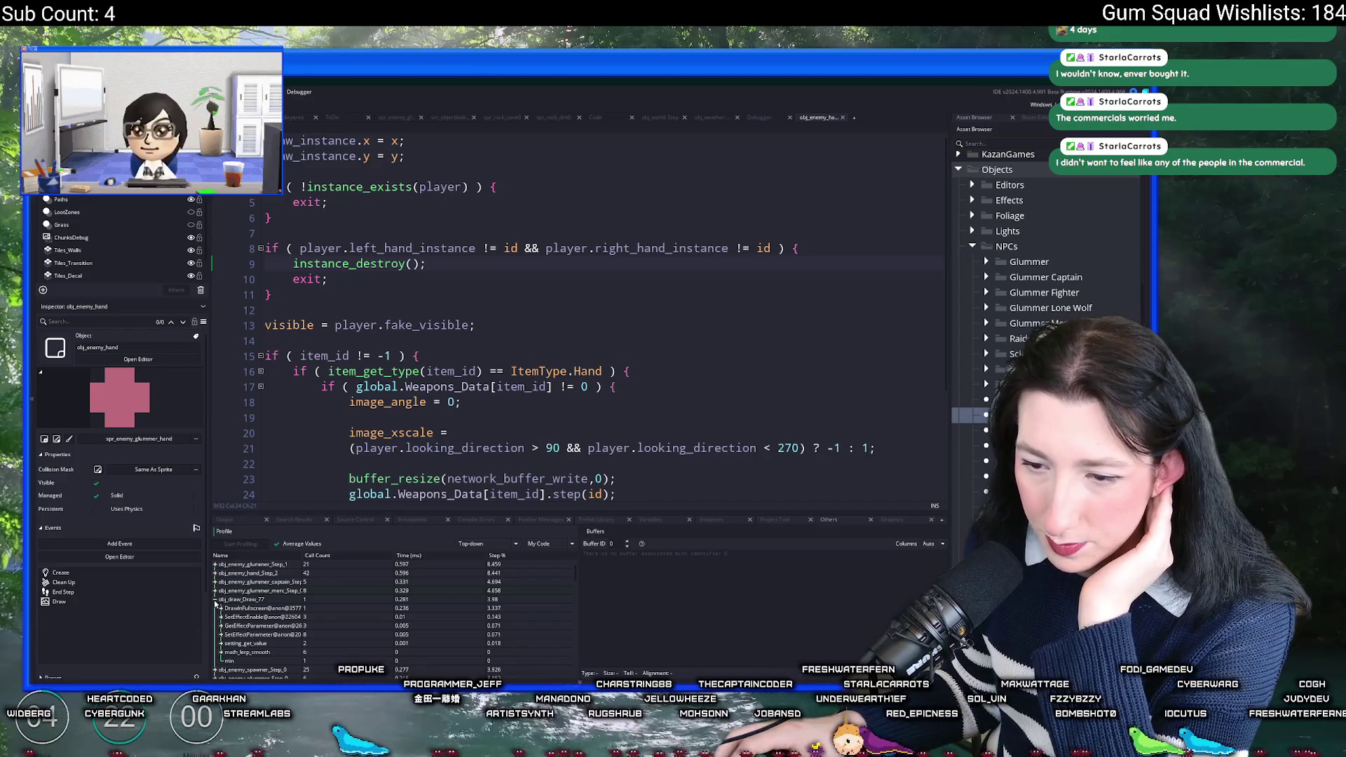
{"action": "left_click", "coordinate": [216, 600]}
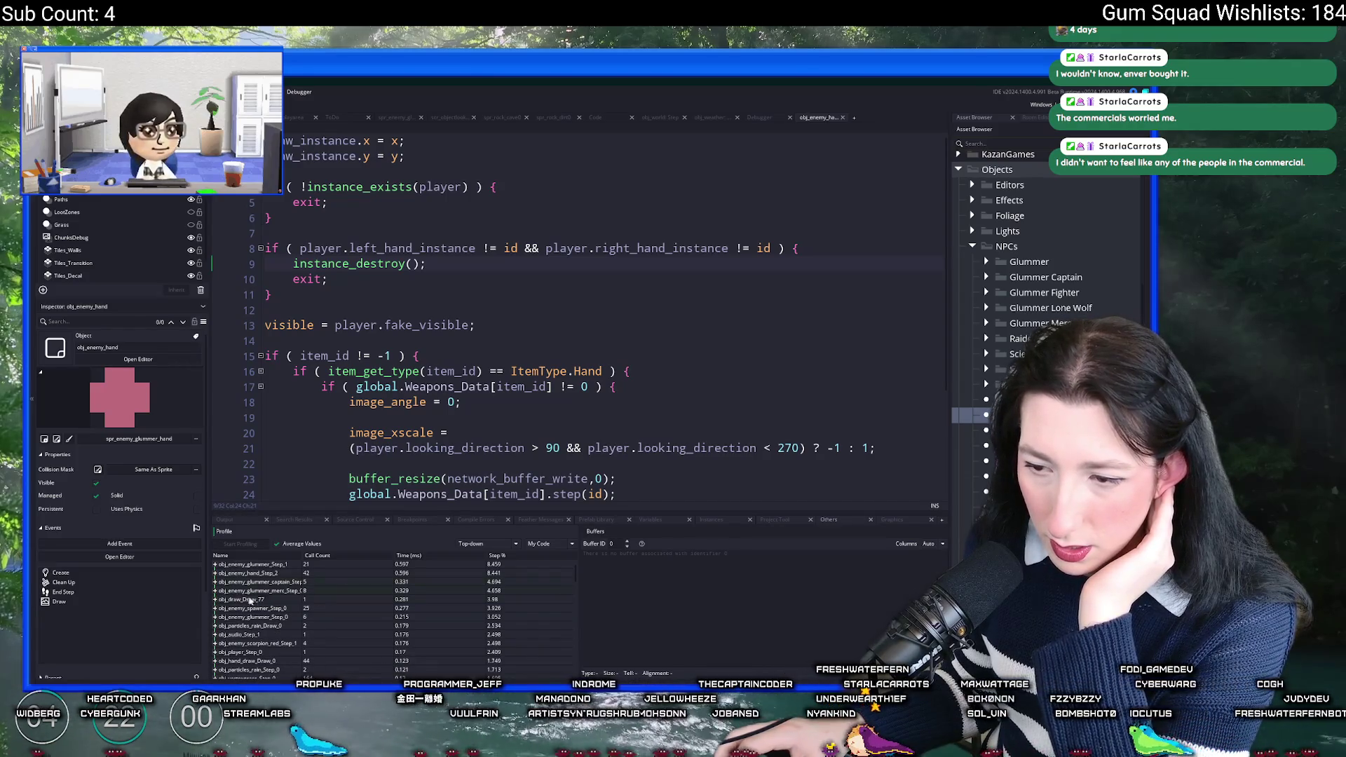
{"action": "scroll", "coordinate": [298, 599], "scroll_direction": "down", "scroll_amount": 2}
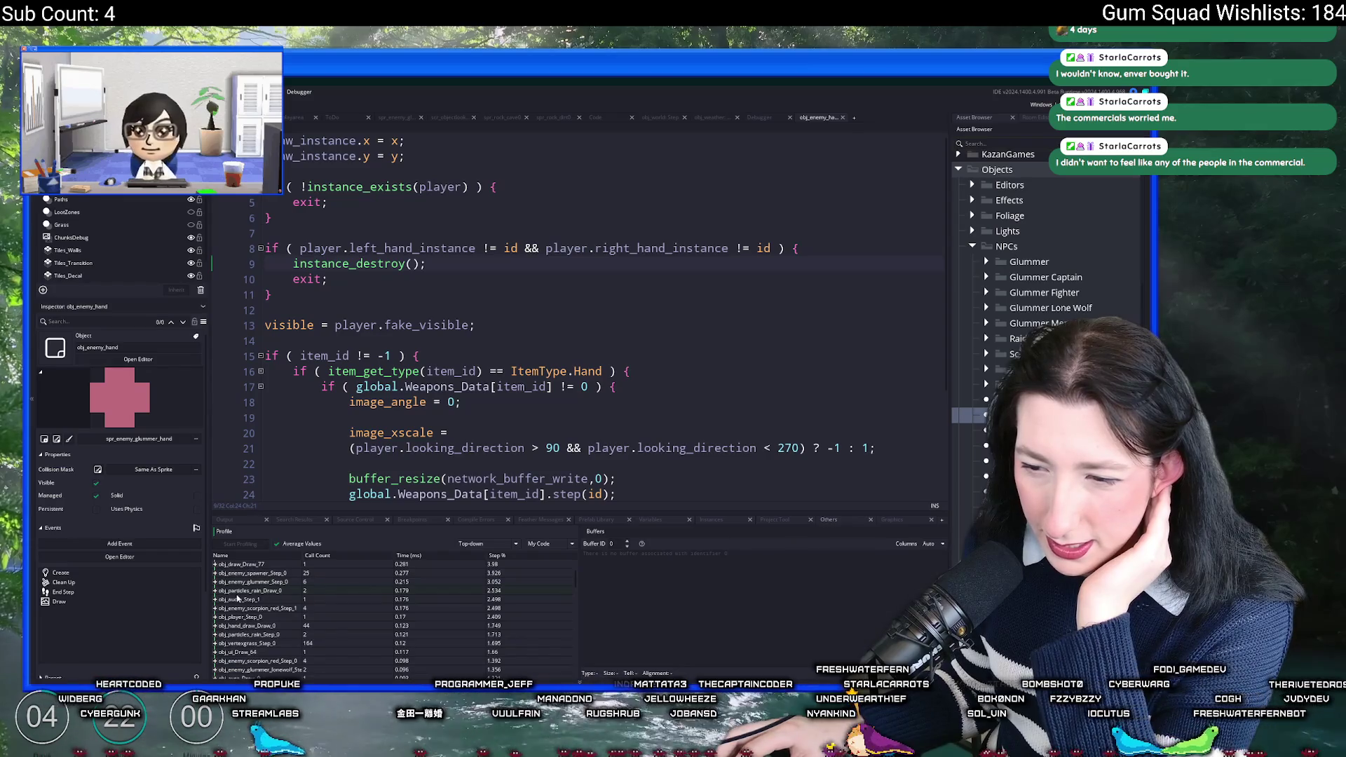
{"action": "scroll", "coordinate": [243, 610], "scroll_direction": "up", "scroll_amount": 2}
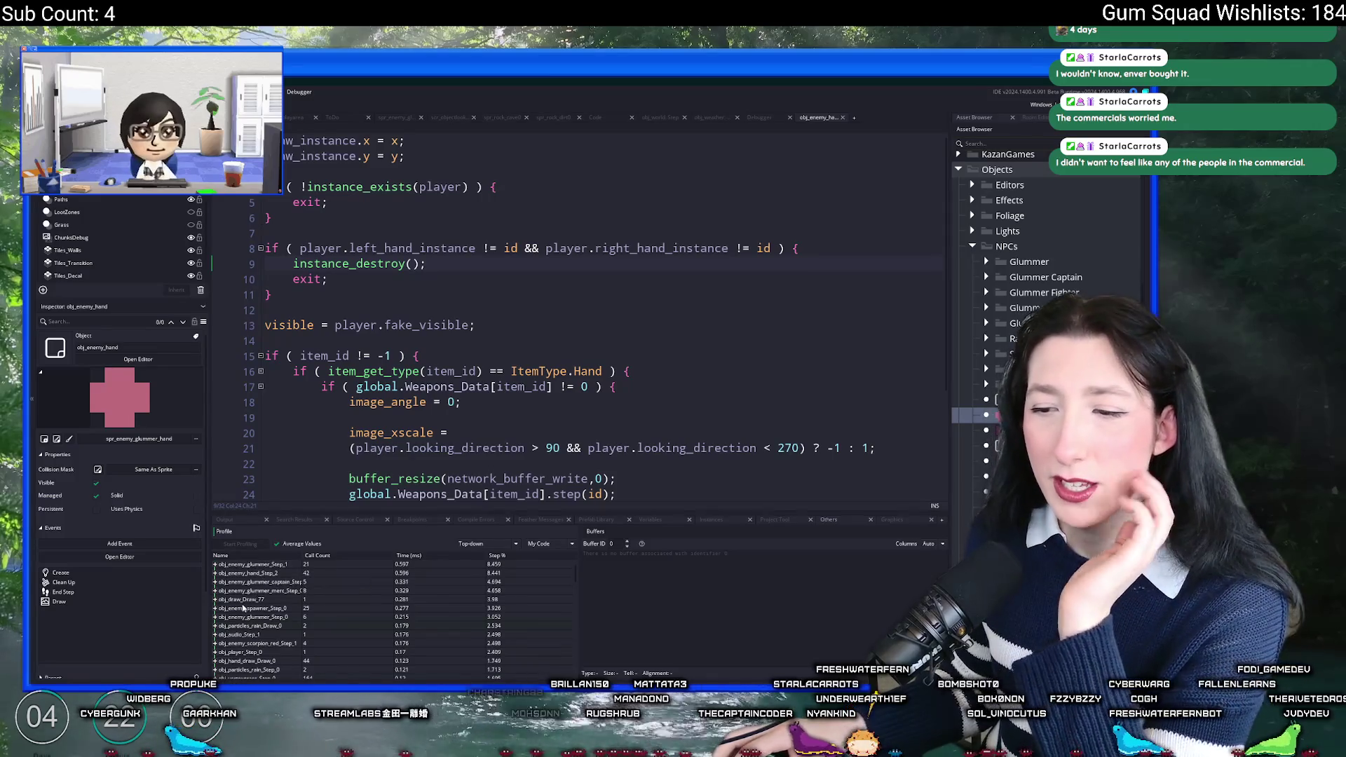
Step: Expand obj_enemy_glummer_captain_Step and its movement_apply_fast child calls
{"action": "left_click", "coordinate": [215, 582]}
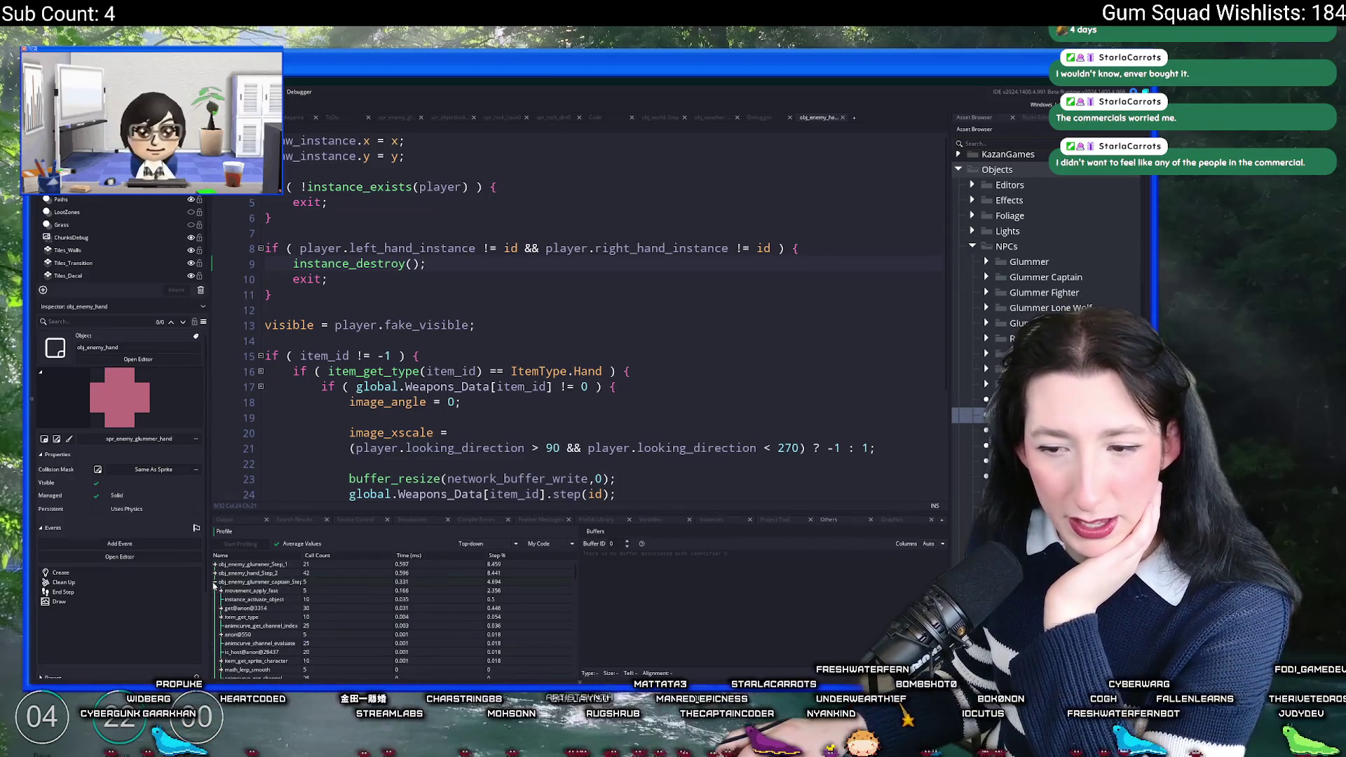
{"action": "left_click", "coordinate": [220, 591]}
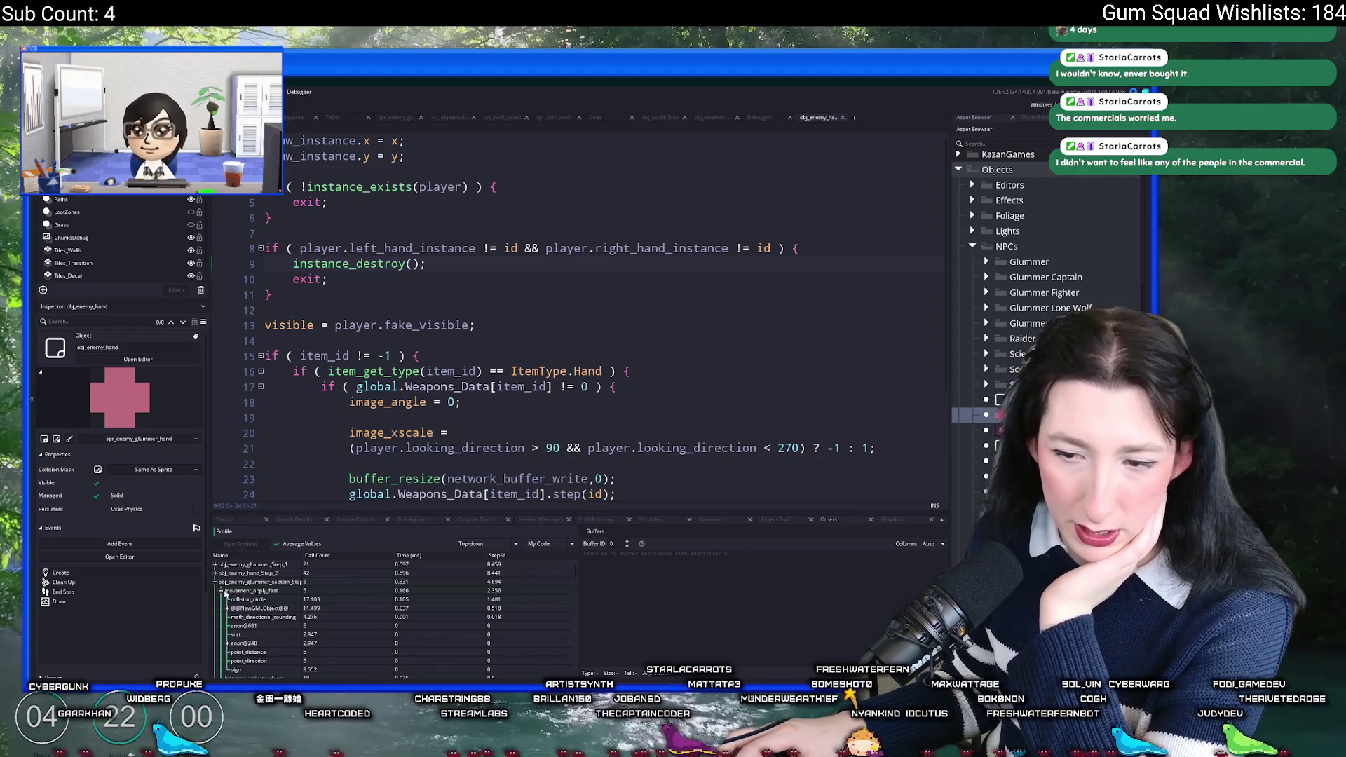
{"action": "left_click", "coordinate": [215, 583]}
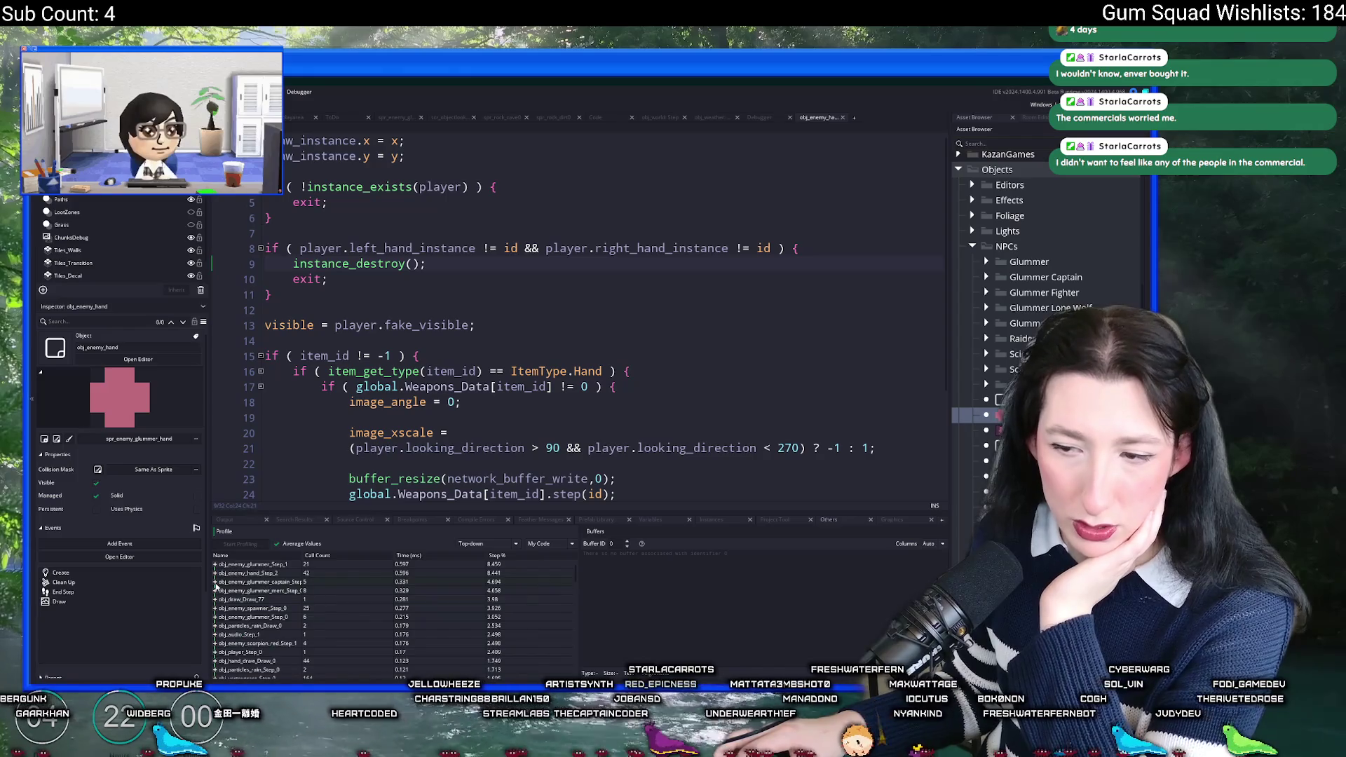
{"action": "left_click", "coordinate": [216, 583]}
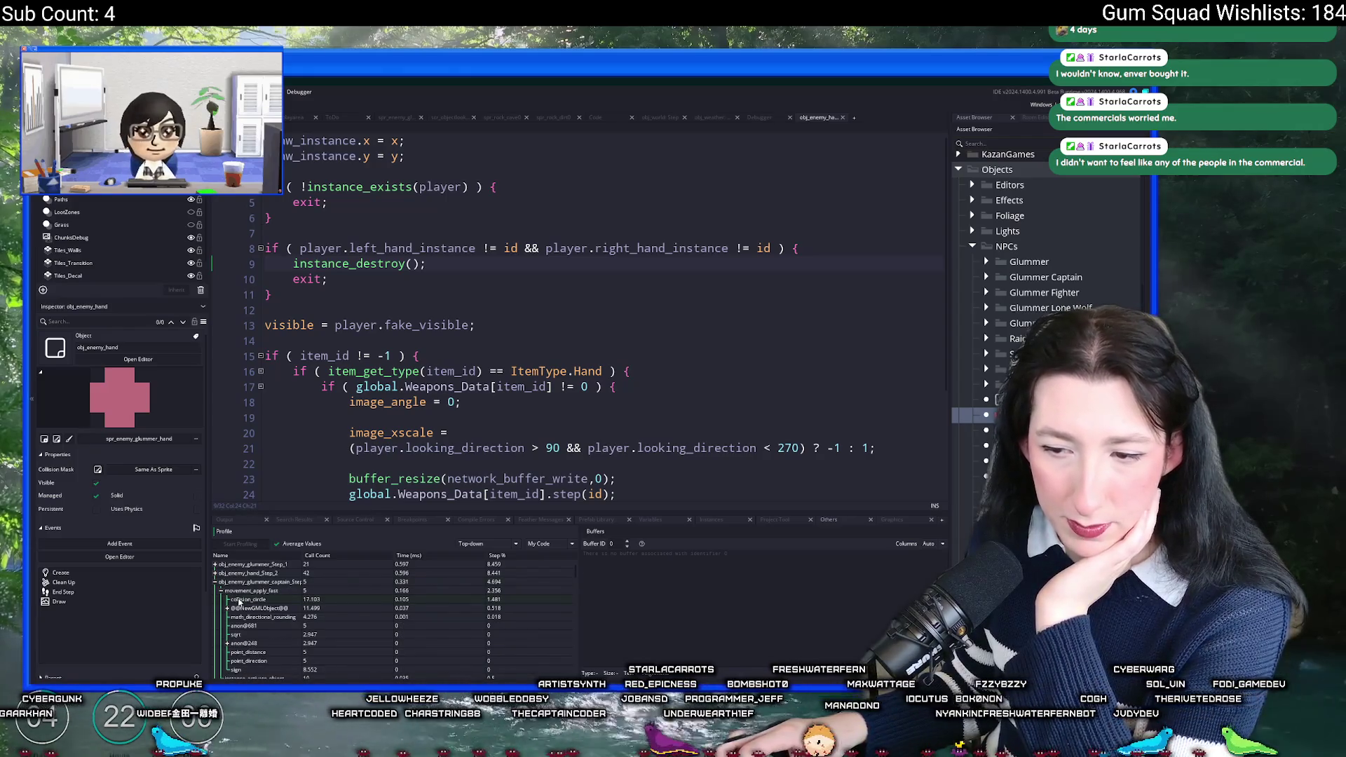
Step: Search the assets for 'movement_apply_fa'
{"action": "left_click", "coordinate": [461, 371]}
{"action": "key", "text": "ctrl+t"}
{"action": "type", "text": "movement_apply_fa"}
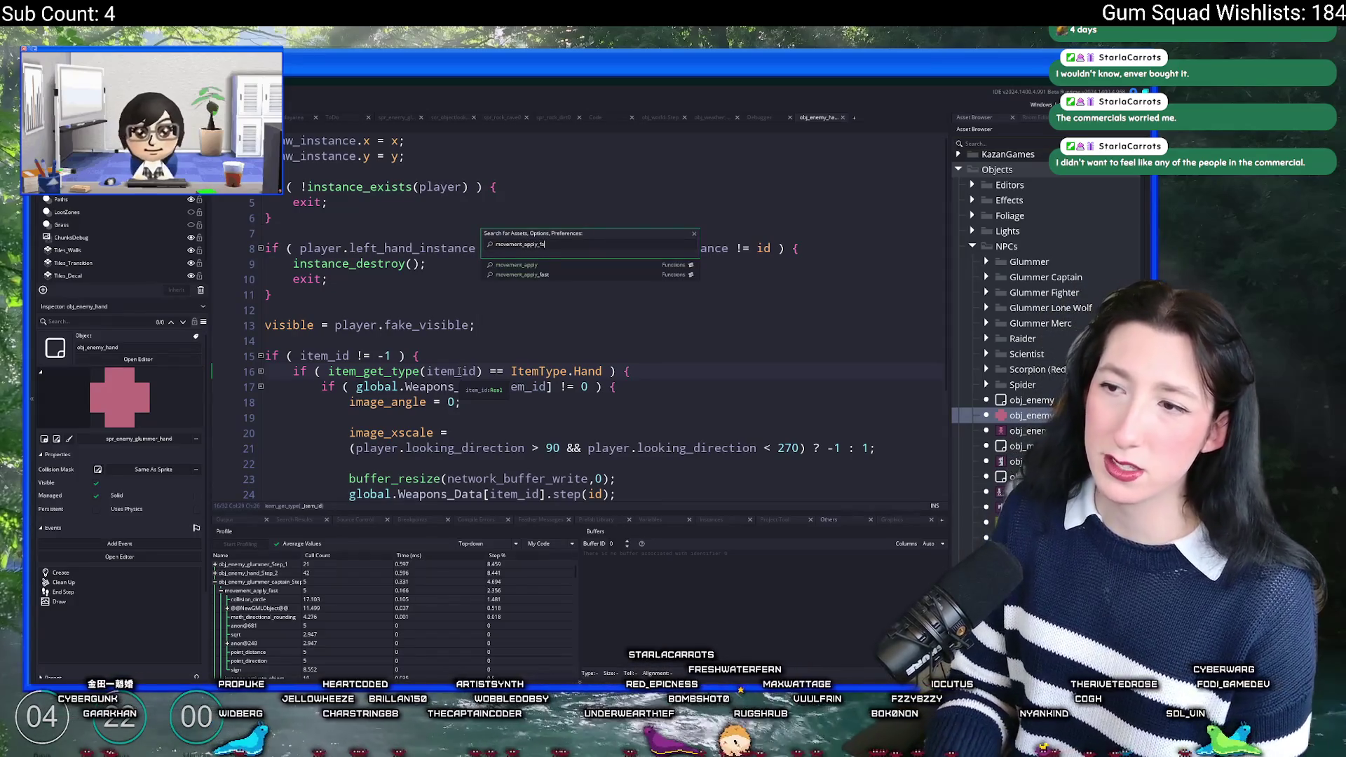
Step: Open movement_apply_fast and maximise the editor at the collision_circle call on line 132
{"action": "key", "text": "Return"}
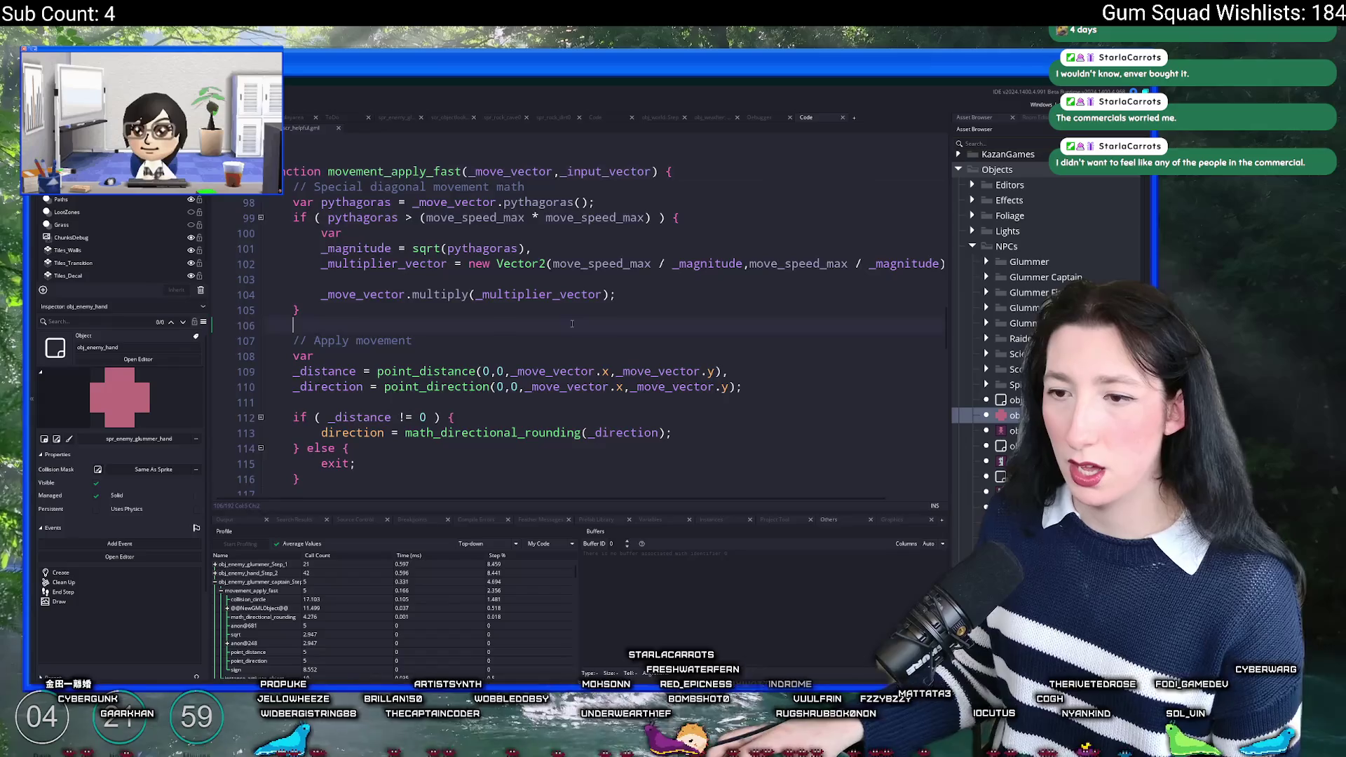
{"action": "scroll", "coordinate": [572, 323], "scroll_direction": "down", "scroll_amount": 9}
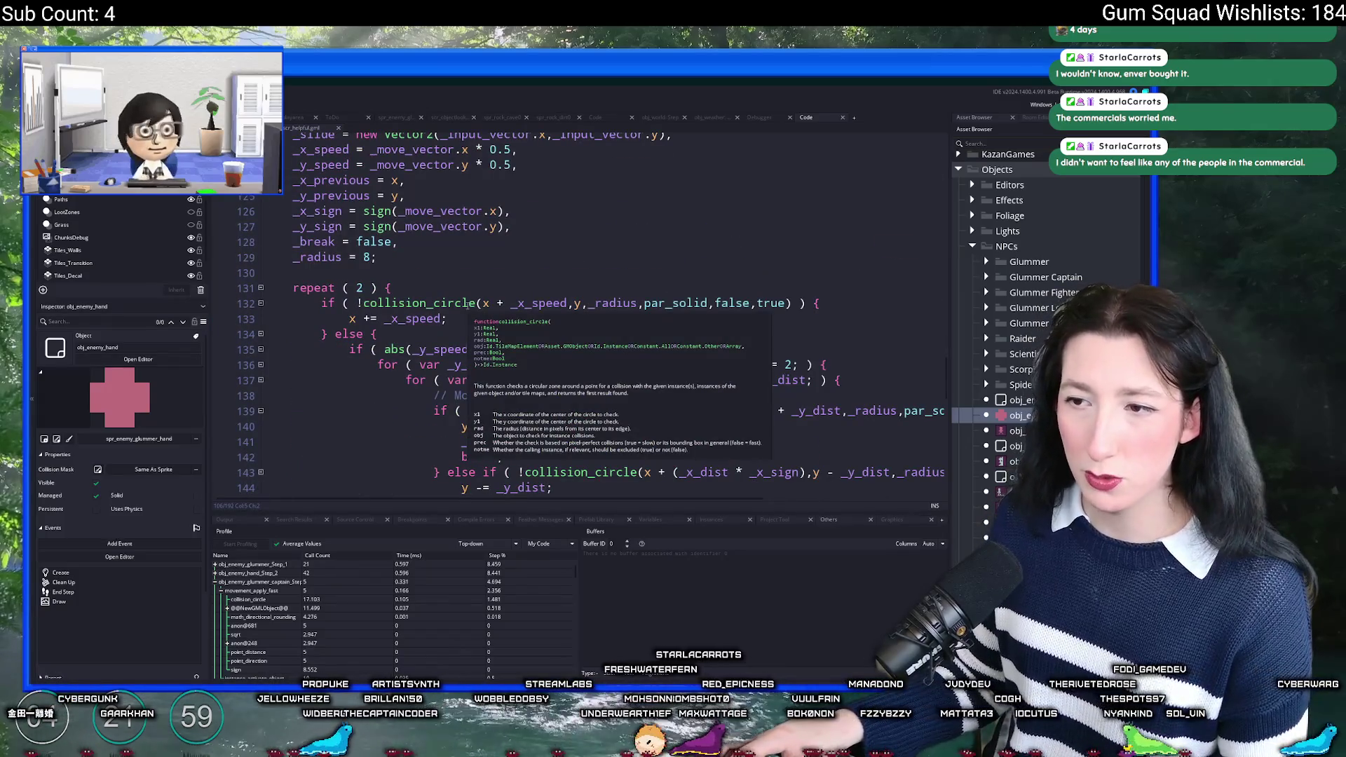
{"action": "left_click", "coordinate": [441, 305]}
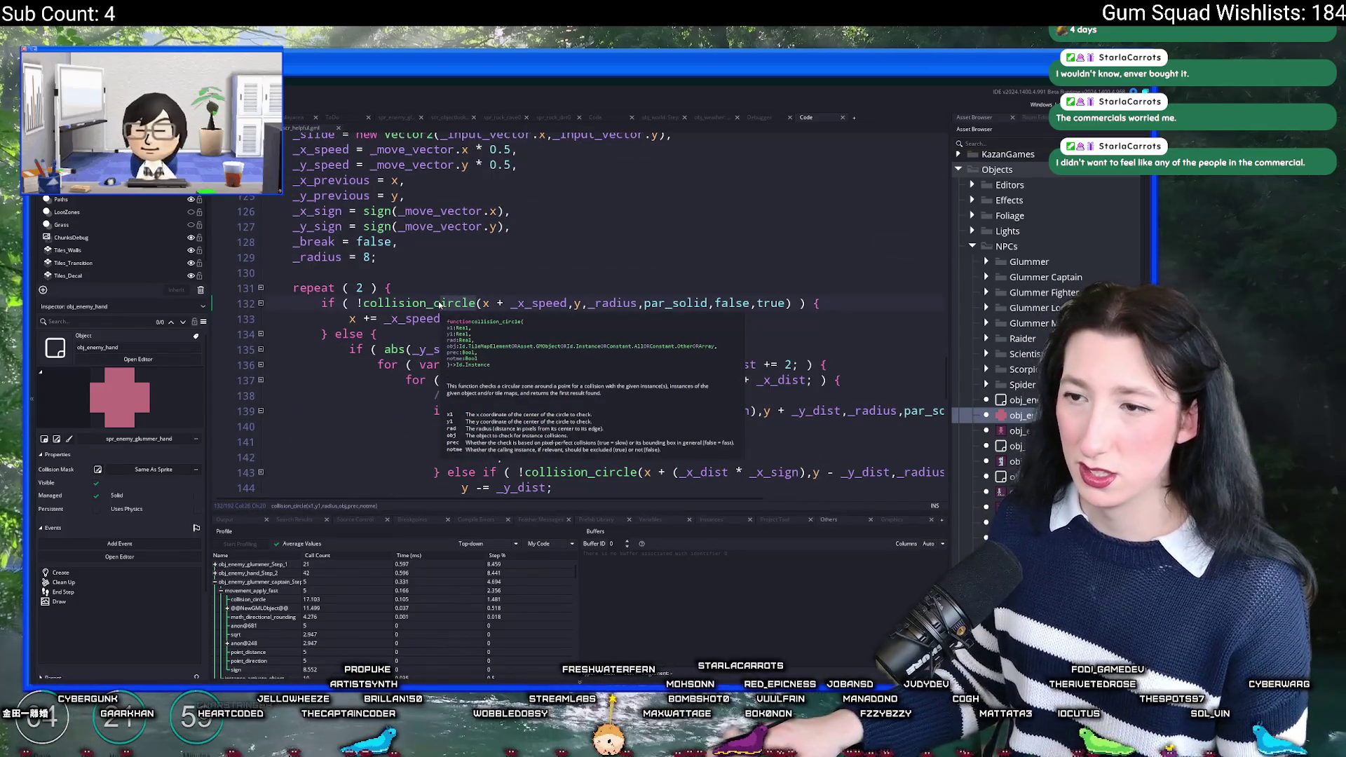
{"action": "left_click", "coordinate": [435, 304]}
{"action": "key", "text": "F12"}
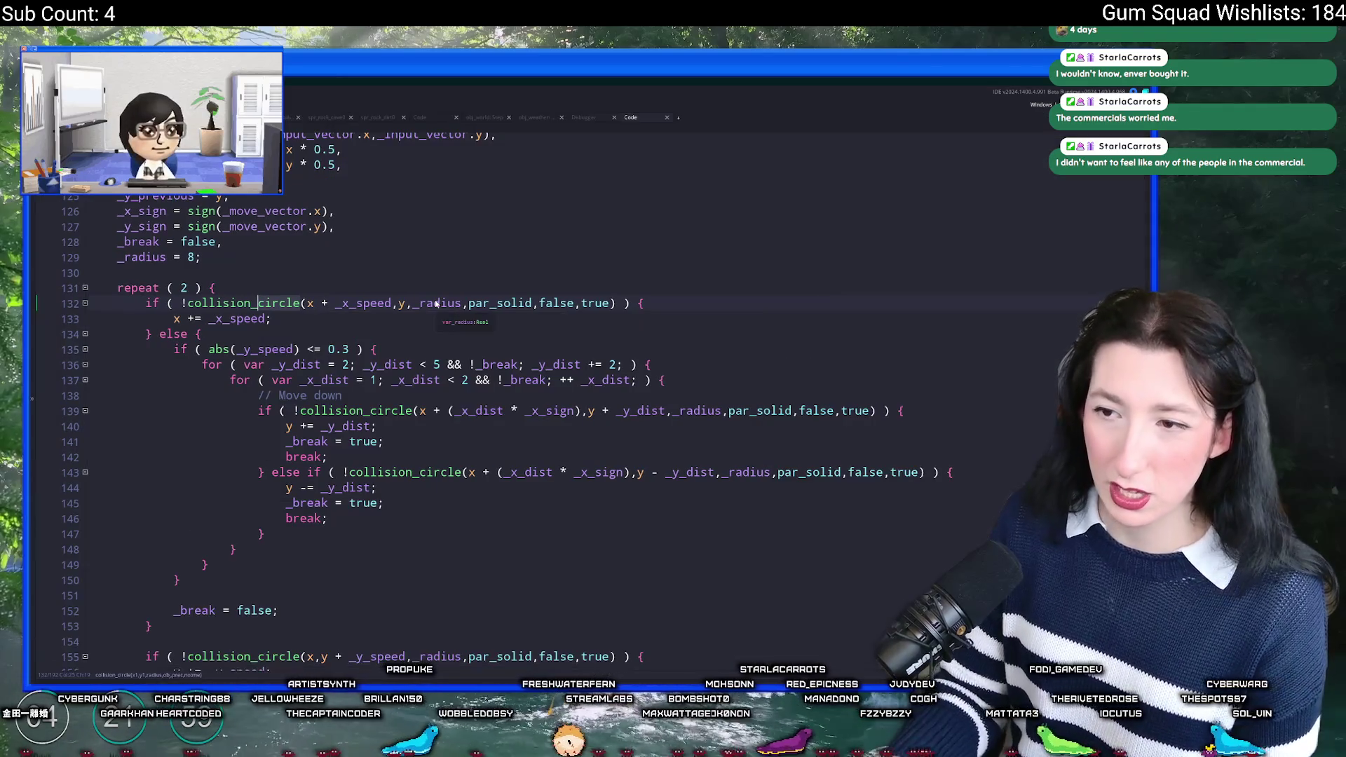
Step: Review collision_circle's argument list and its documentation tooltip
{"action": "left_click", "coordinate": [303, 304]}
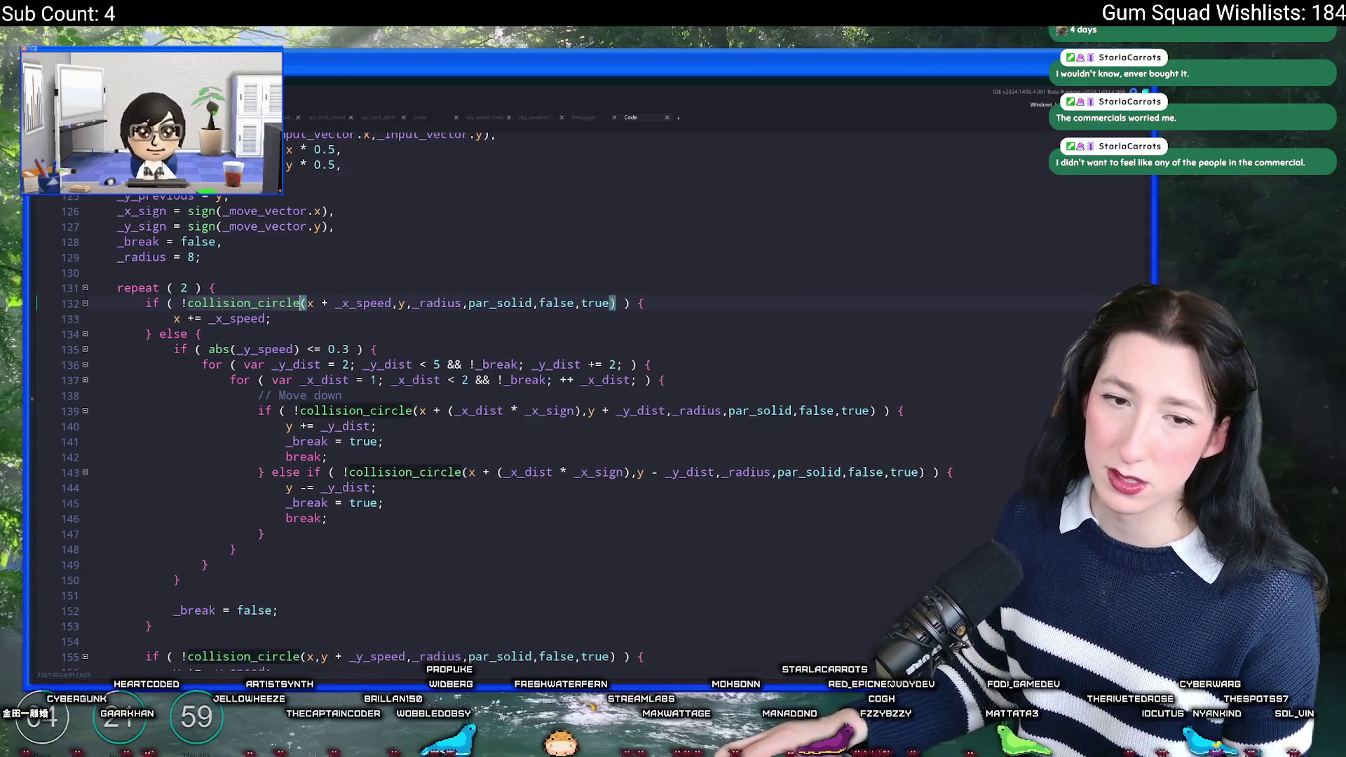
{"action": "left_click", "coordinate": [259, 304]}
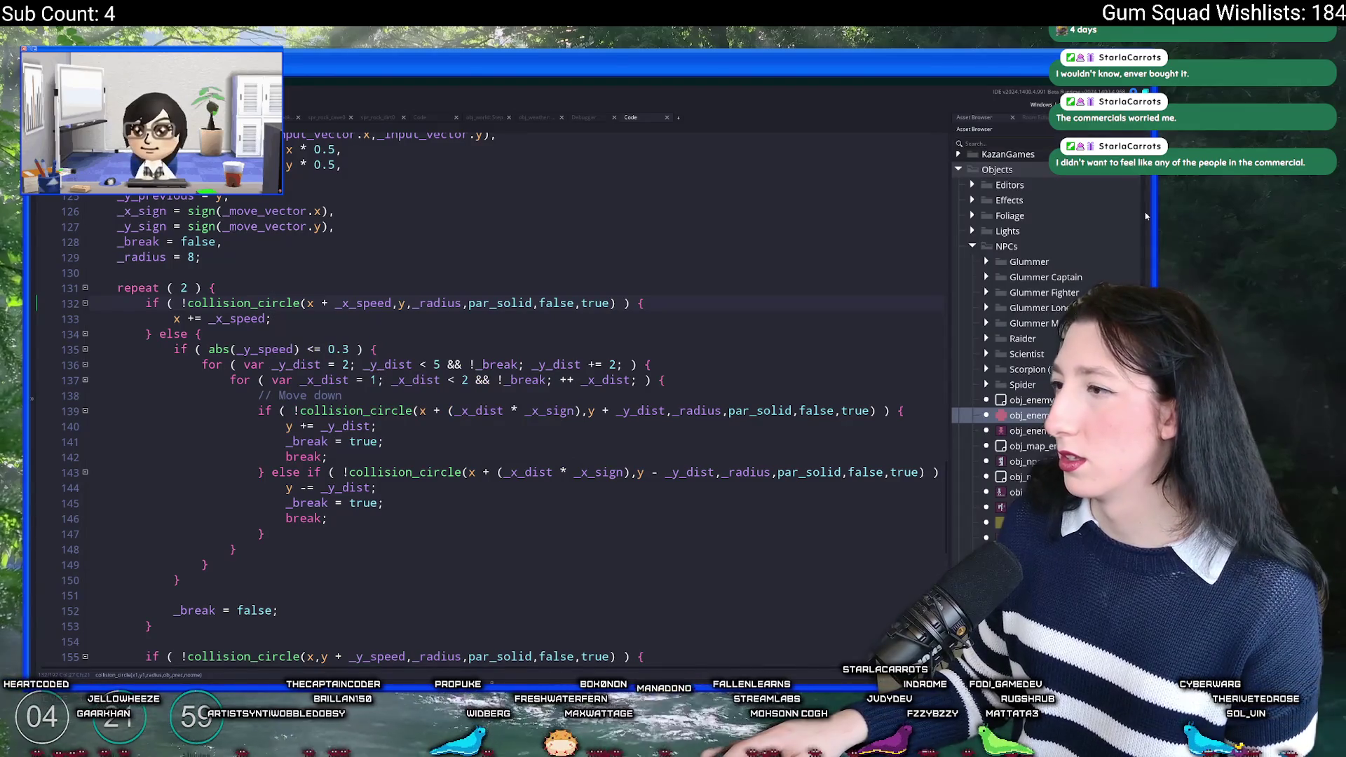
{"action": "left_click", "coordinate": [303, 304]}
{"action": "left_click", "coordinate": [273, 304]}
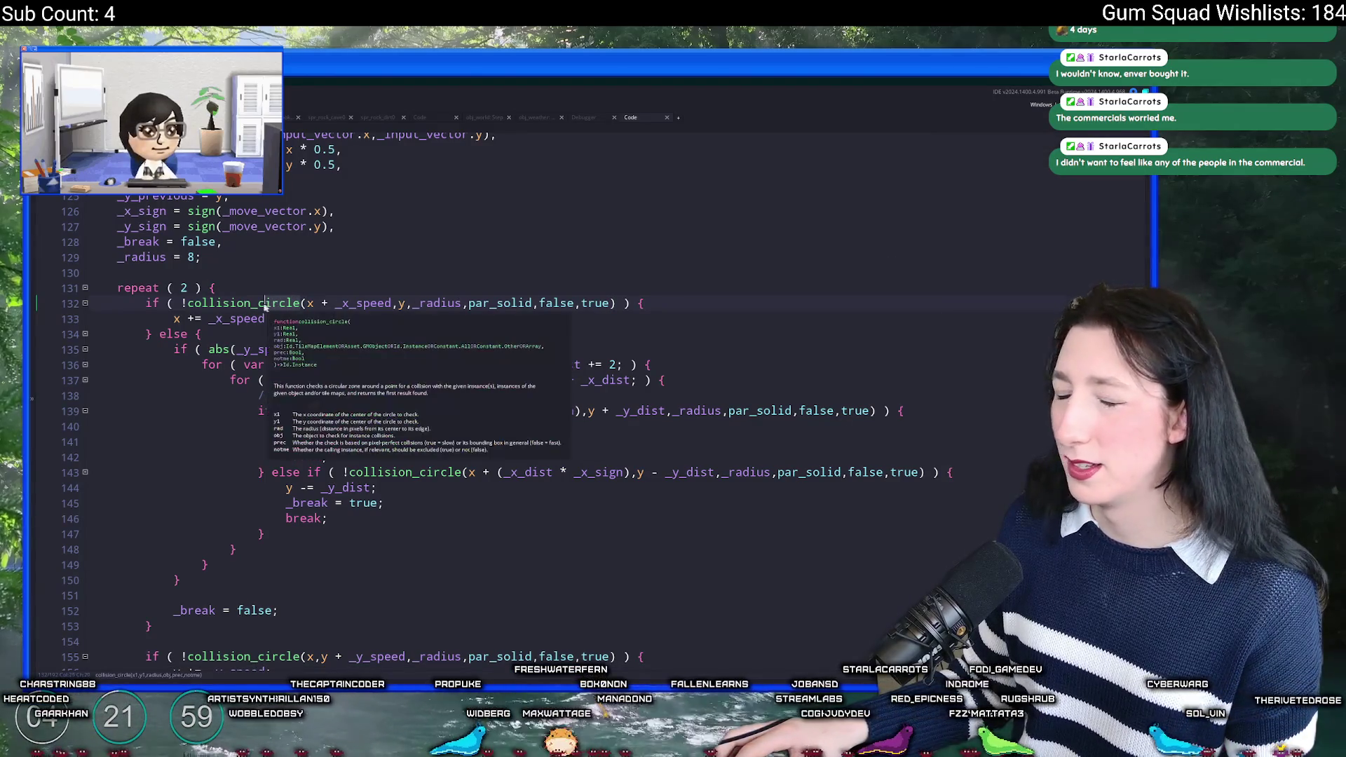
{"action": "left_click", "coordinate": [252, 303]}
{"action": "scroll", "coordinate": [373, 248], "scroll_direction": "down", "scroll_amount": 5}
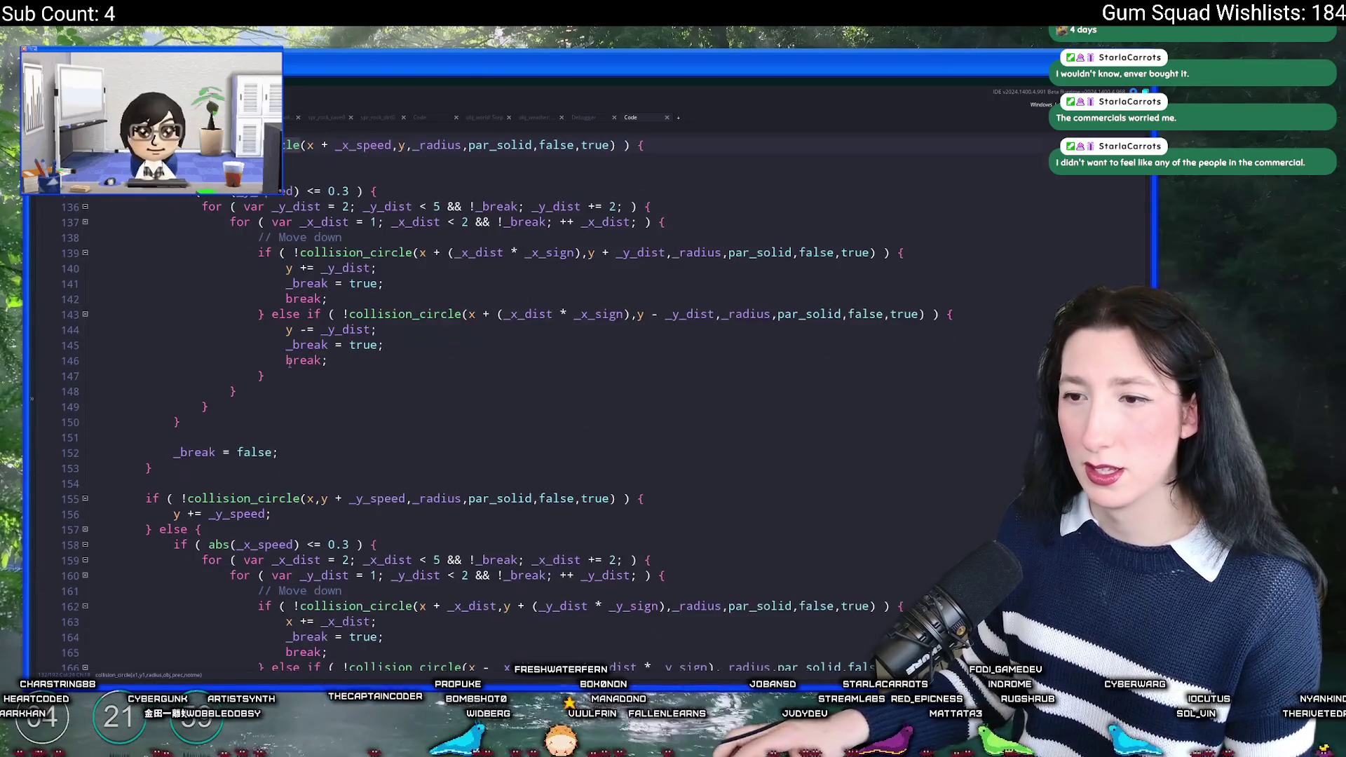
{"action": "scroll", "coordinate": [373, 249], "scroll_direction": "up", "scroll_amount": 5}
{"action": "scroll", "coordinate": [373, 249], "scroll_direction": "up", "scroll_amount": 2}
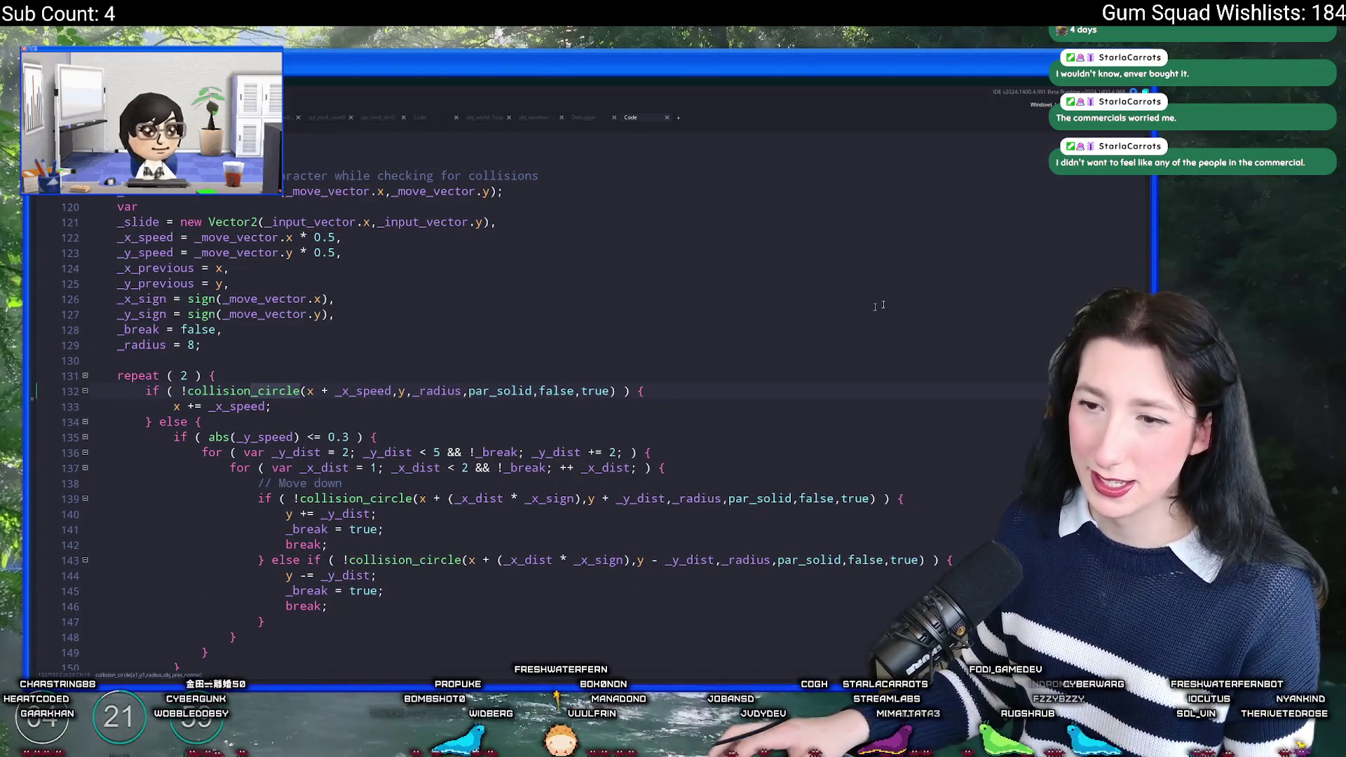
Step: Bring back the asset browser and try an asset search for 'sc', then dismiss it
{"action": "left_click", "coordinate": [1150, 234]}
{"action": "left_click", "coordinate": [831, 249]}
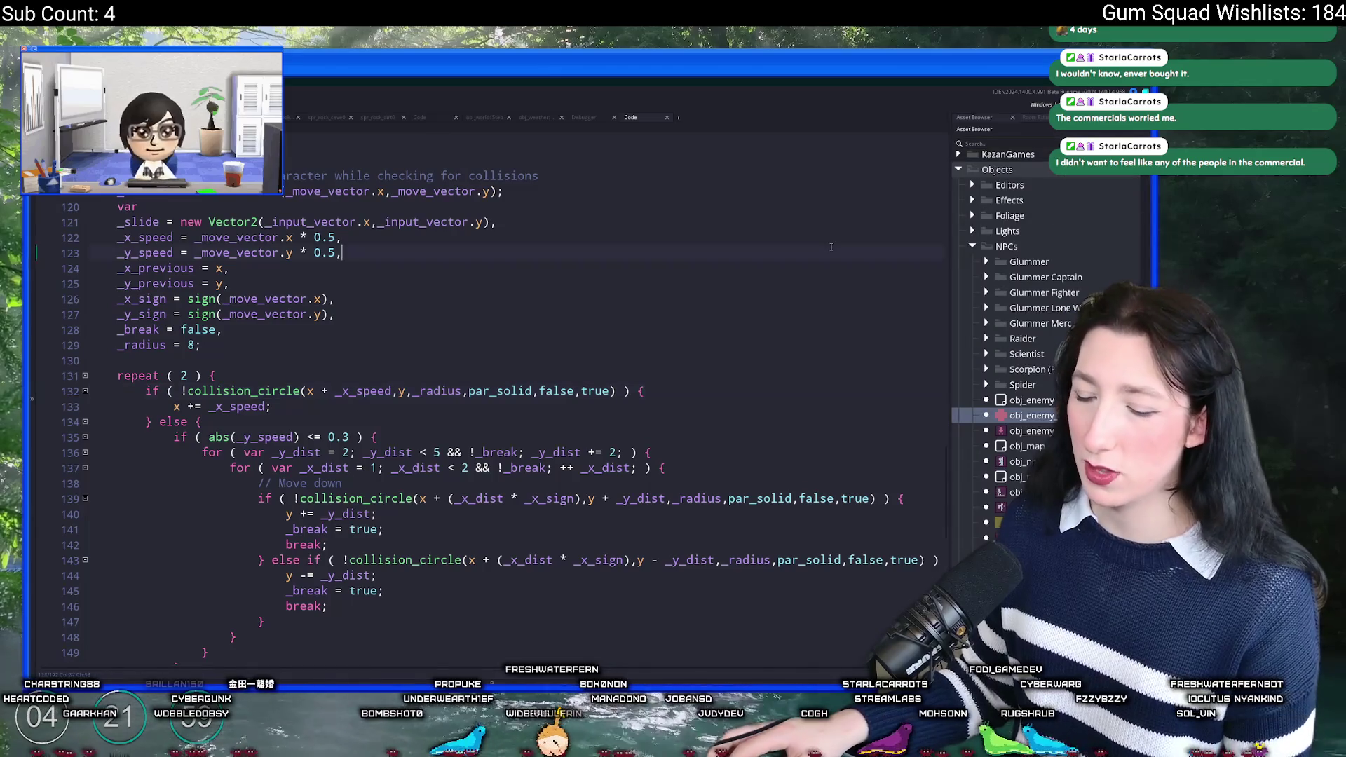
{"action": "key", "text": "ctrl+t"}
{"action": "type", "text": "sc"}
{"action": "key", "text": "BackSpace"}
{"action": "key", "text": "BackSpace"}
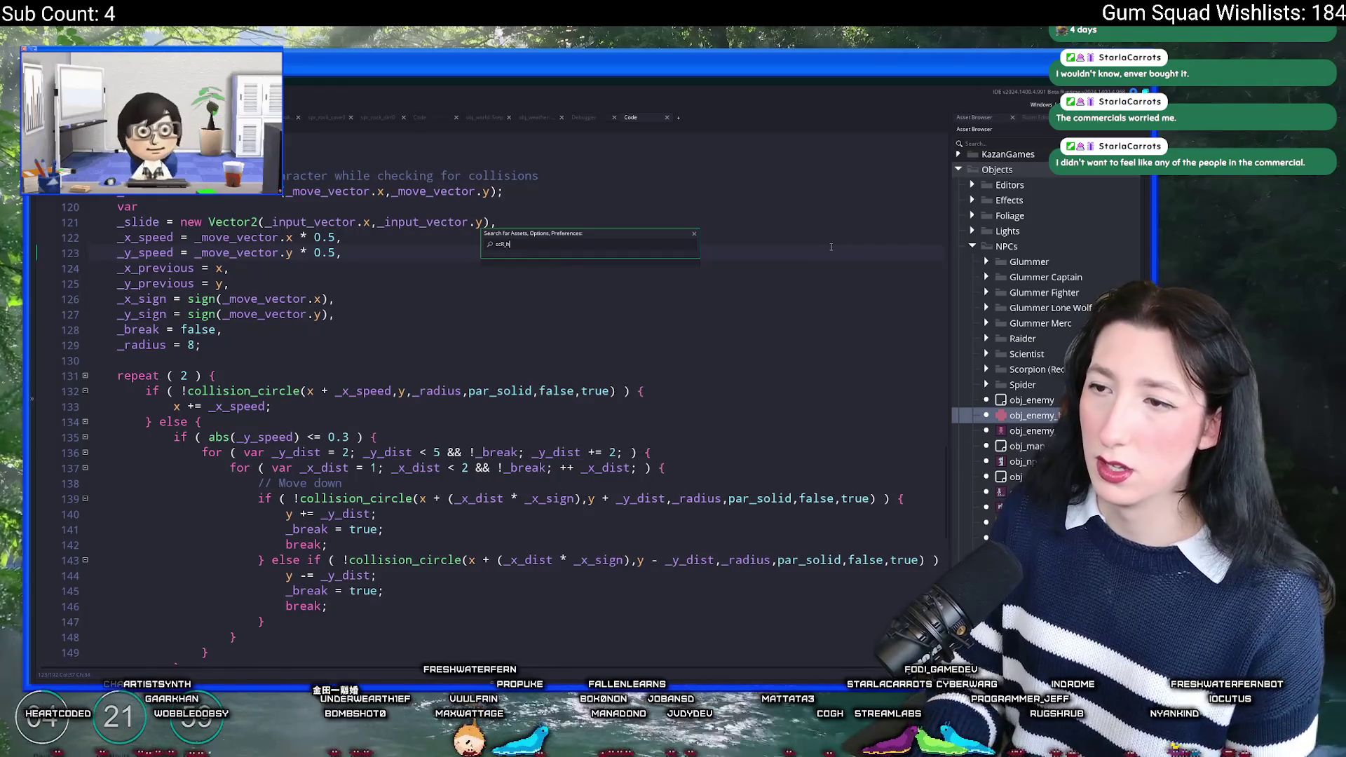
{"action": "key", "text": "Escape"}
{"action": "scroll", "coordinate": [518, 422], "scroll_direction": "down", "scroll_amount": 10}
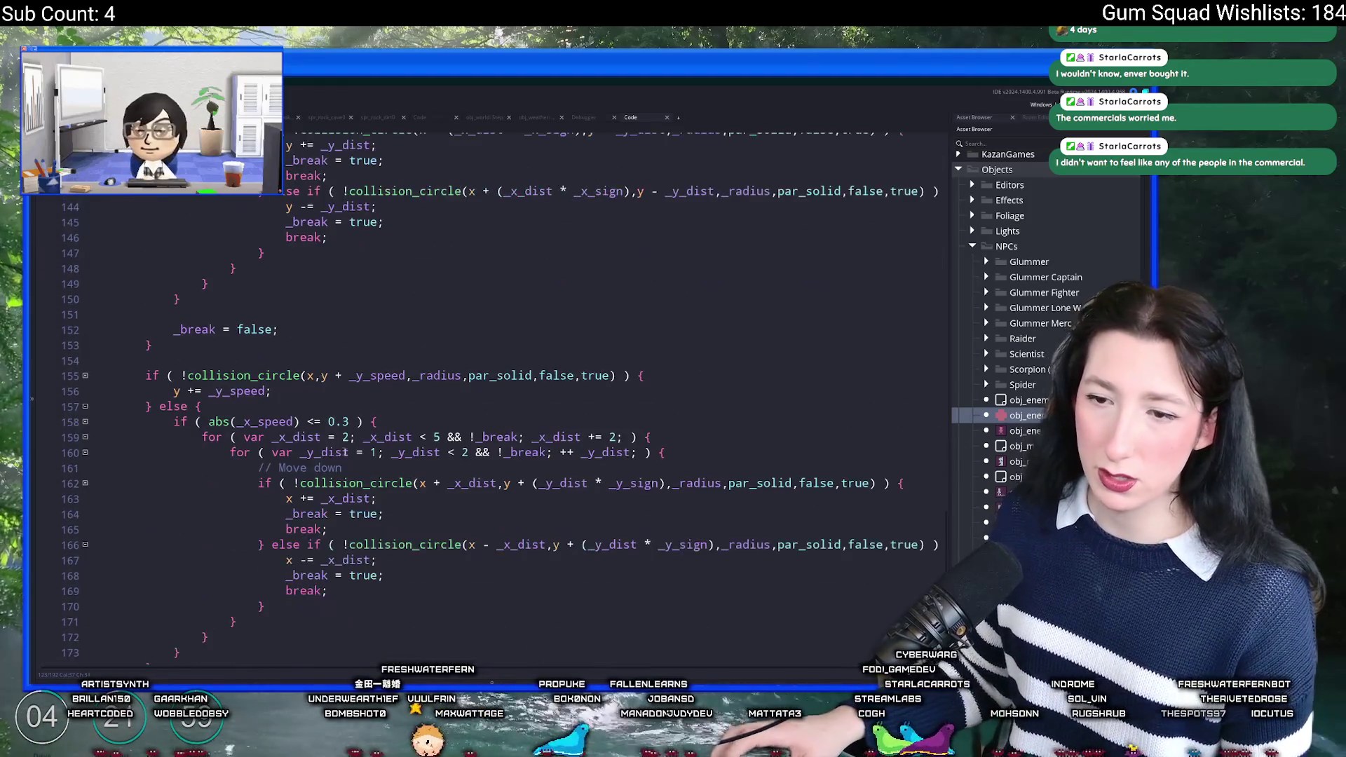
Step: Add an empty function collision_rectangle_radius(_x,_y,_radius) below the collision code
{"action": "left_click", "coordinate": [301, 380]}
{"action": "scroll", "coordinate": [301, 422], "scroll_direction": "down", "scroll_amount": 1}
{"action": "left_click", "coordinate": [299, 421]}
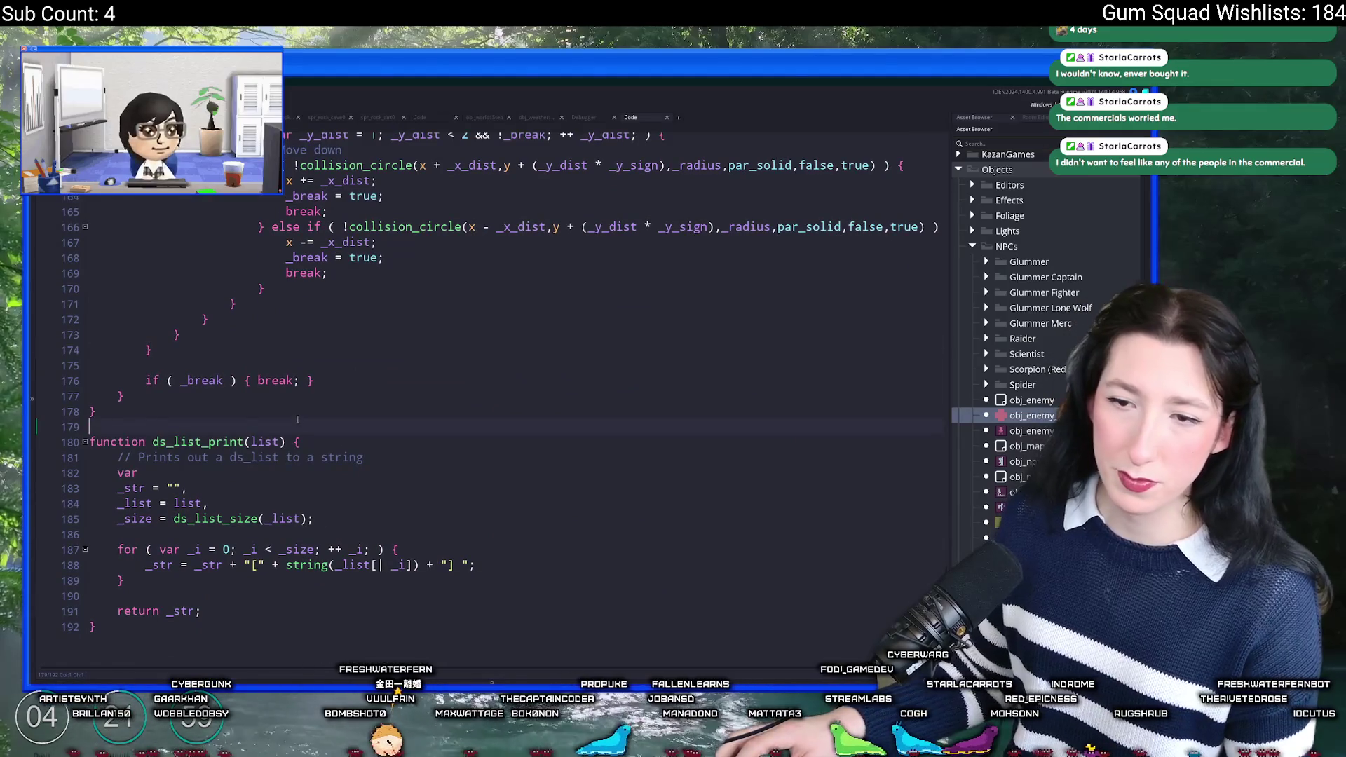
{"action": "key", "text": "Return"}
{"action": "key", "text": "Return"}
{"action": "type", "text": "function "}
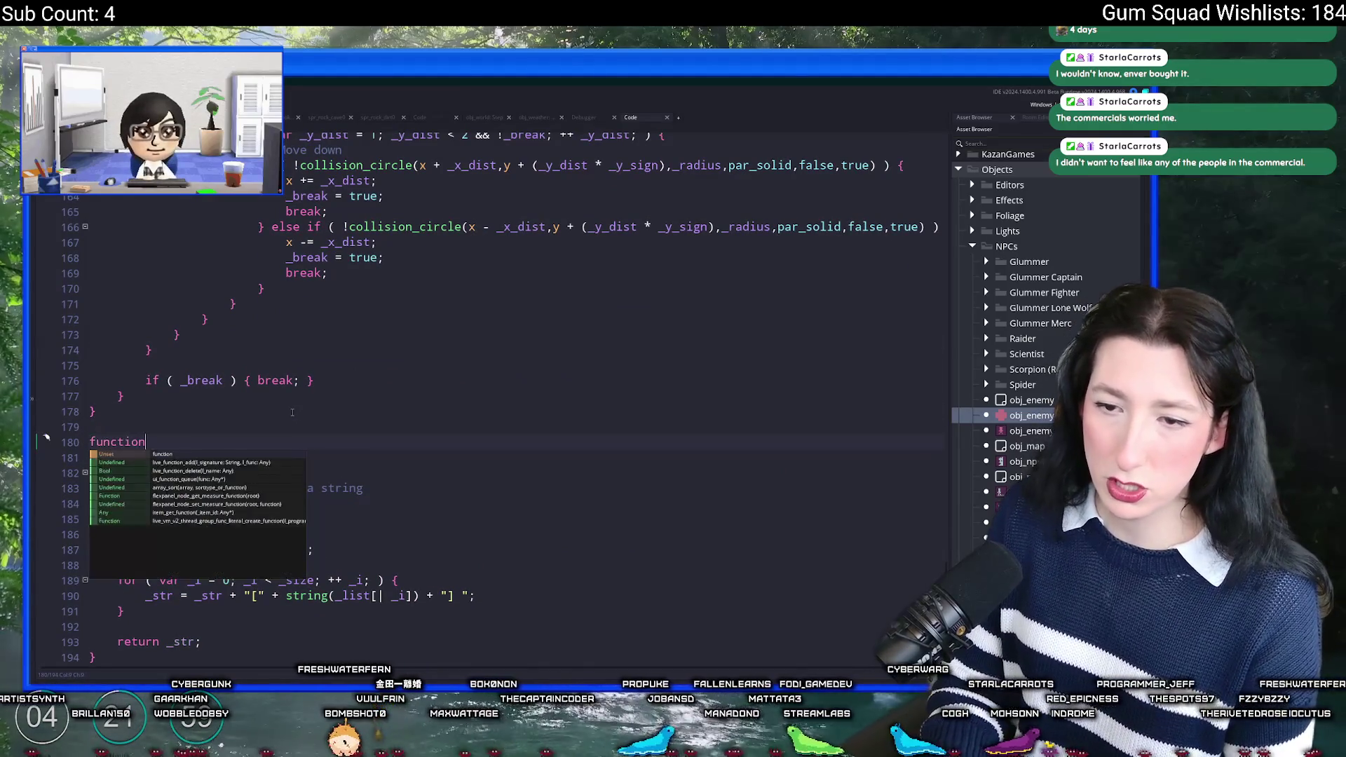
{"action": "type", "text": "collision_"}
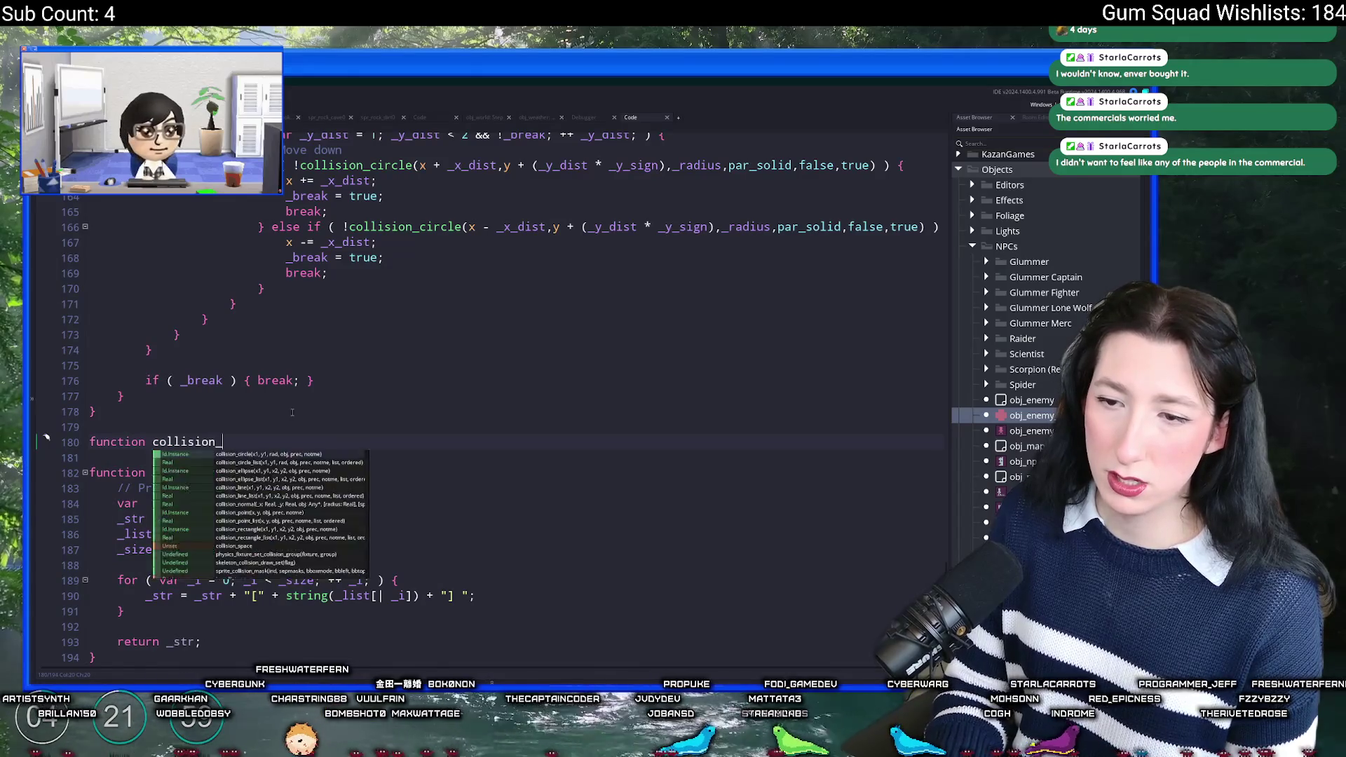
{"action": "type", "text": "rectangle"}
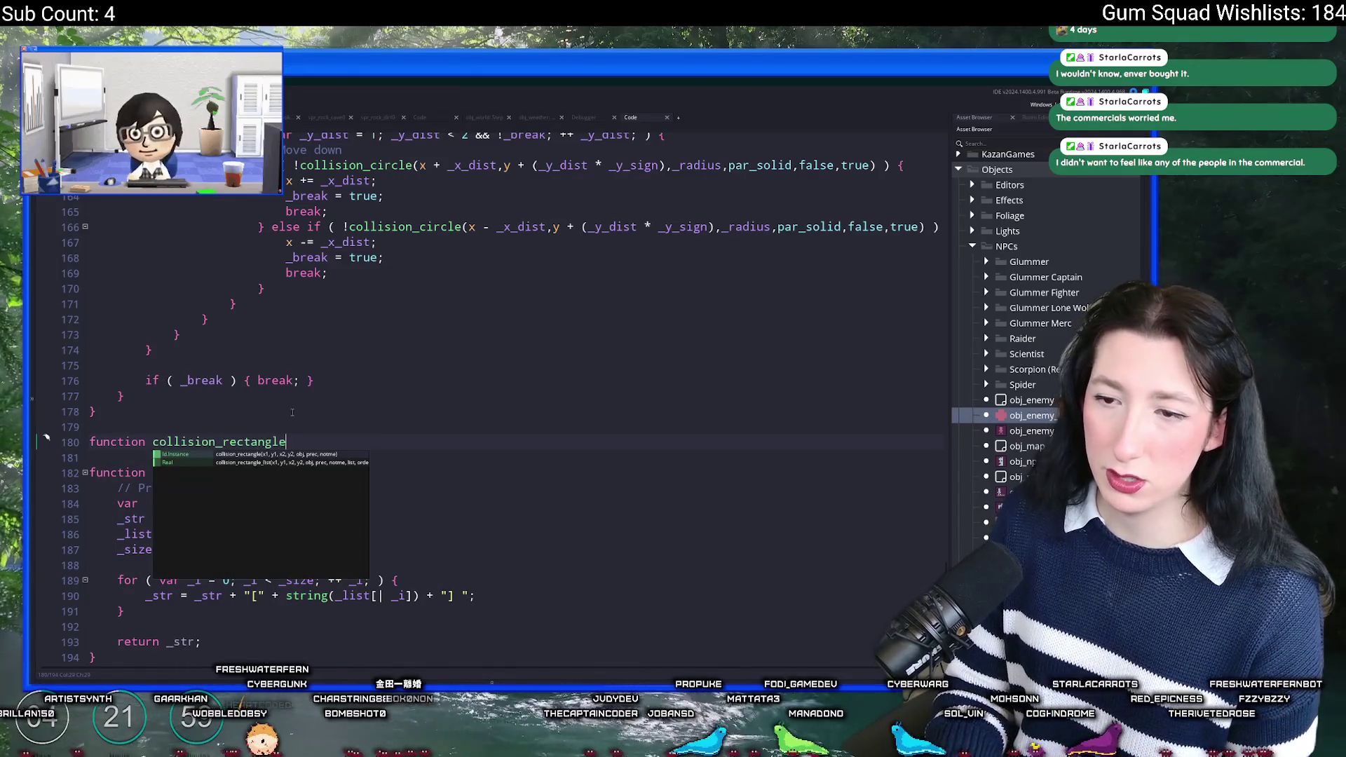
{"action": "type", "text": "_rad"}
{"action": "type", "text": "ius(_x,"}
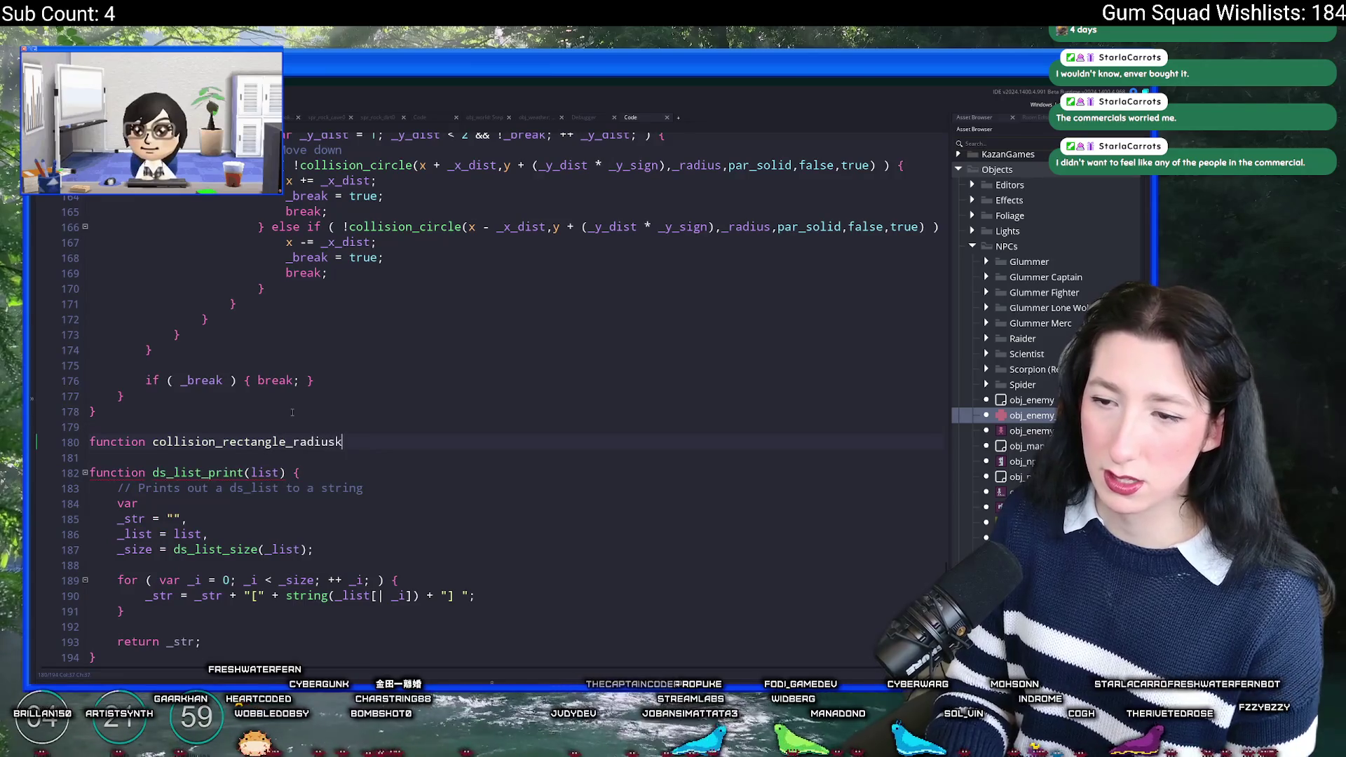
{"action": "type", "text": "_y,_radiusk"}
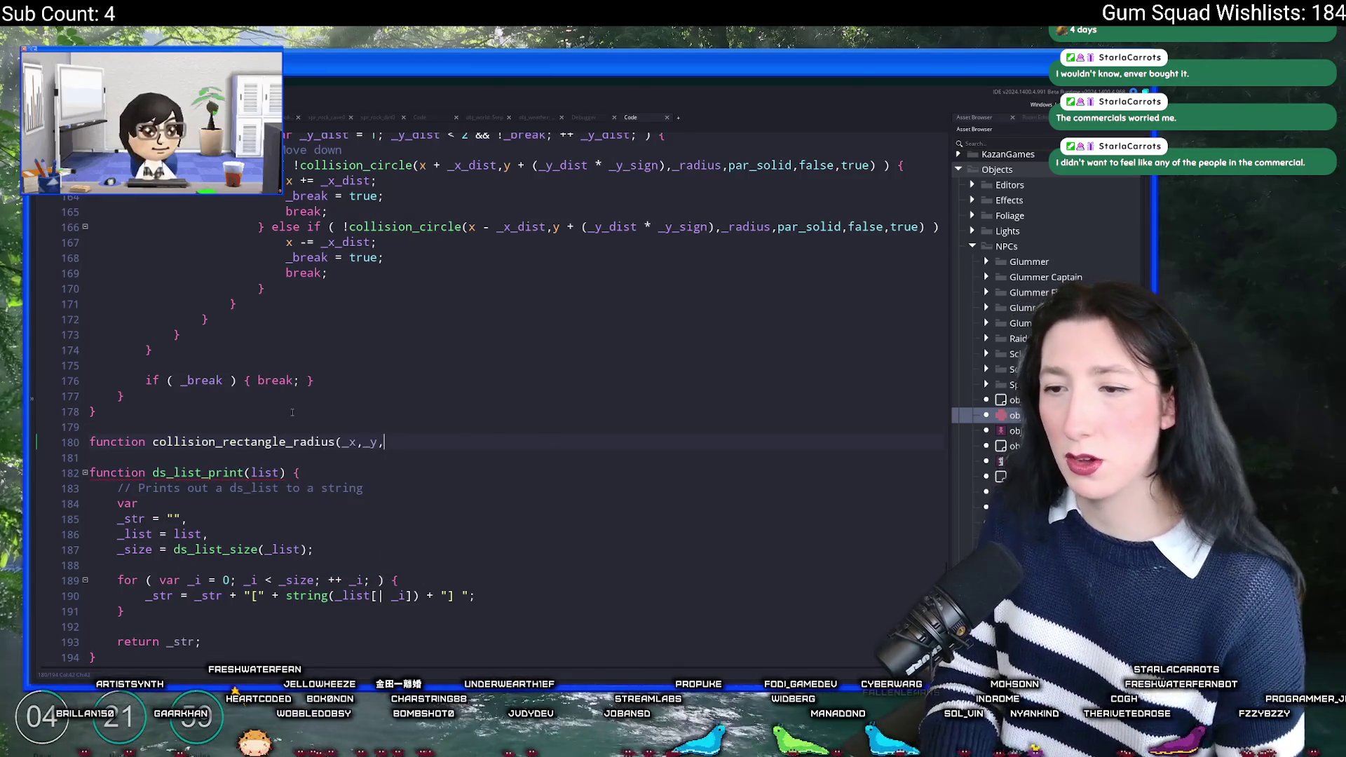
{"action": "key", "text": "BackSpace"}
{"action": "type", "text": ") {"}
{"action": "key", "text": "Return"}
{"action": "type", "text": "}"}
Step: Check collision_circle's par_solid argument and add an _object parameter to the new function
{"action": "scroll", "coordinate": [441, 390], "scroll_direction": "up", "scroll_amount": 6}
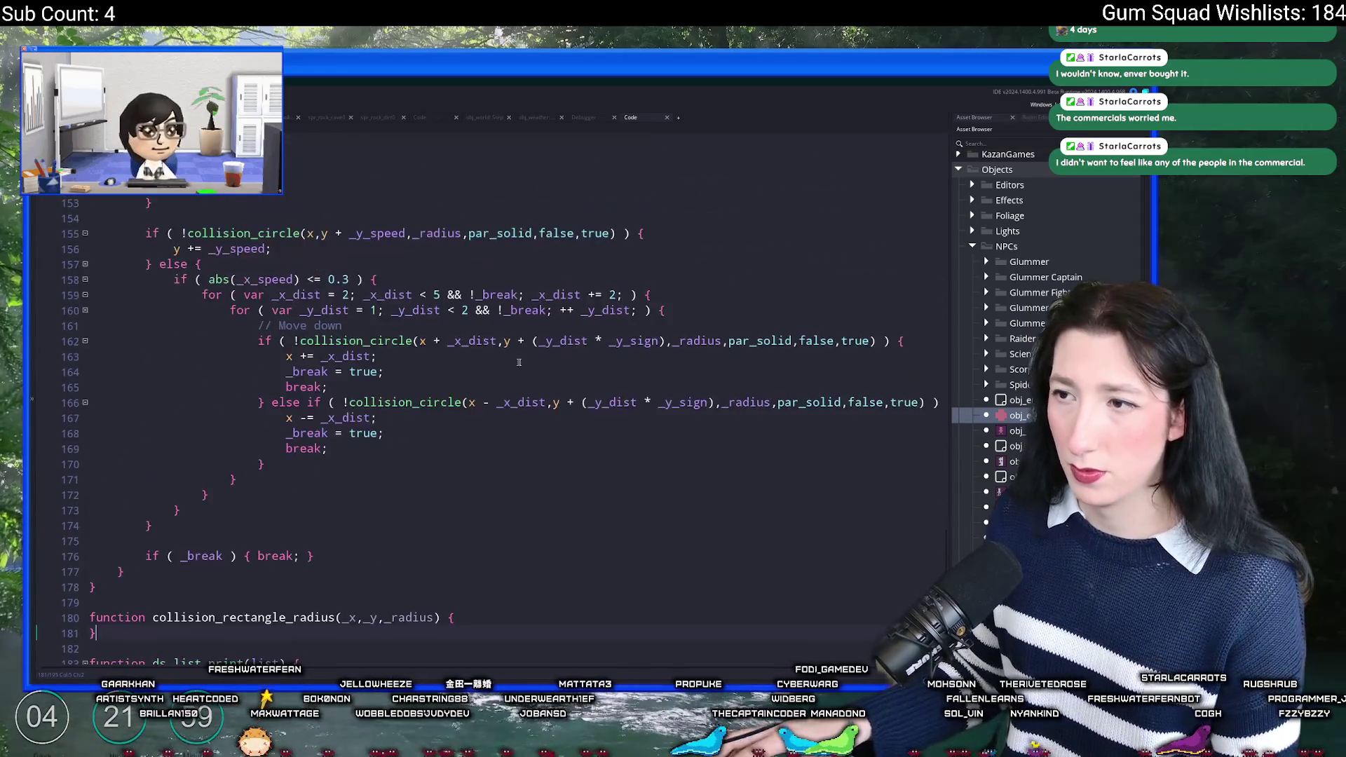
{"action": "left_click", "coordinate": [542, 321]}
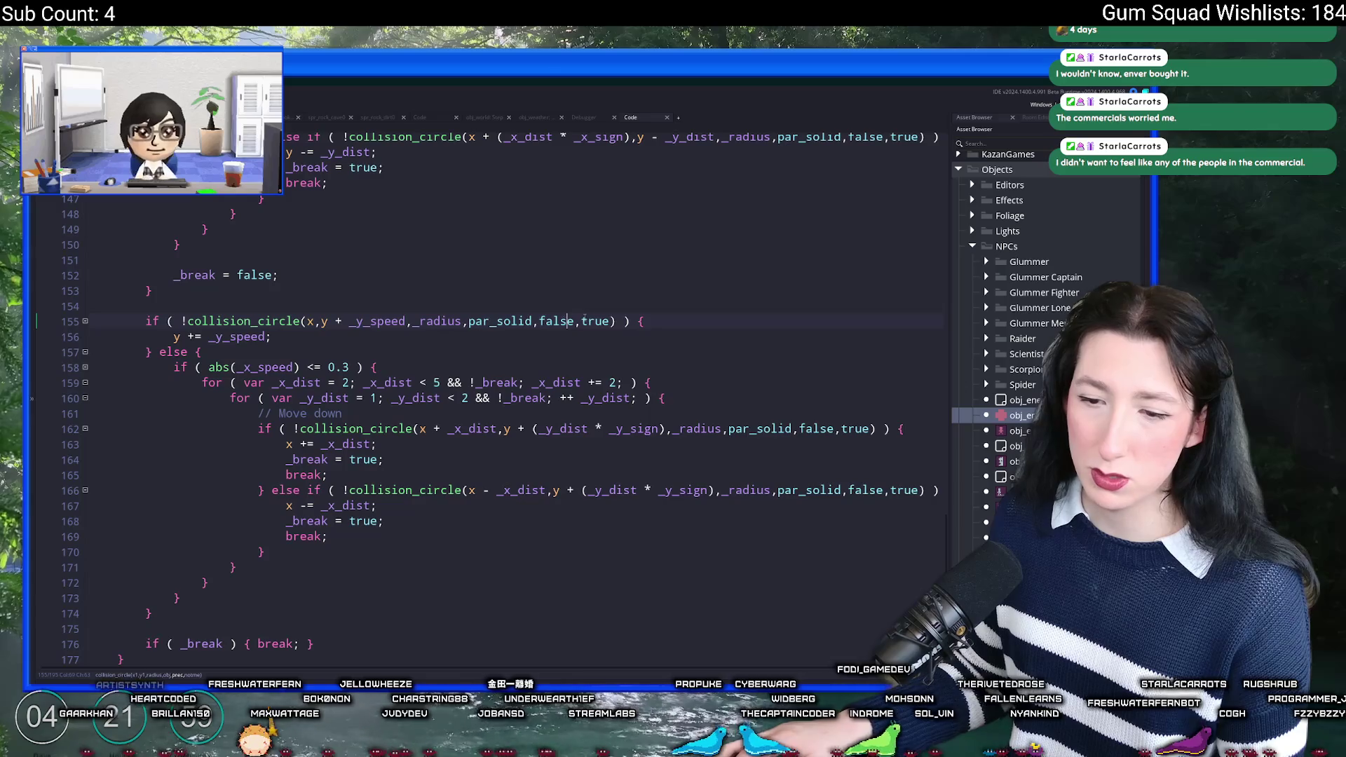
{"action": "left_click", "coordinate": [512, 321]}
{"action": "scroll", "coordinate": [418, 498], "scroll_direction": "down", "scroll_amount": 4}
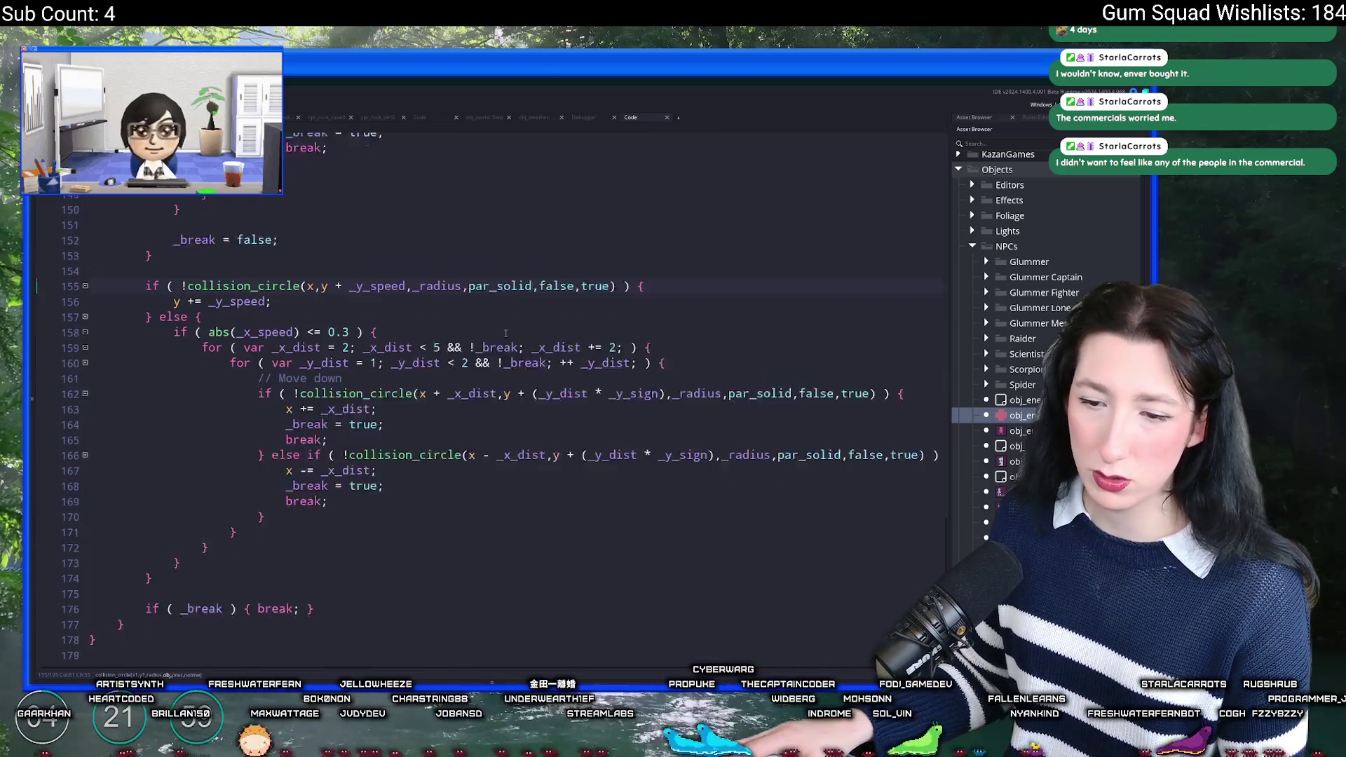
{"action": "left_click", "coordinate": [435, 530]}
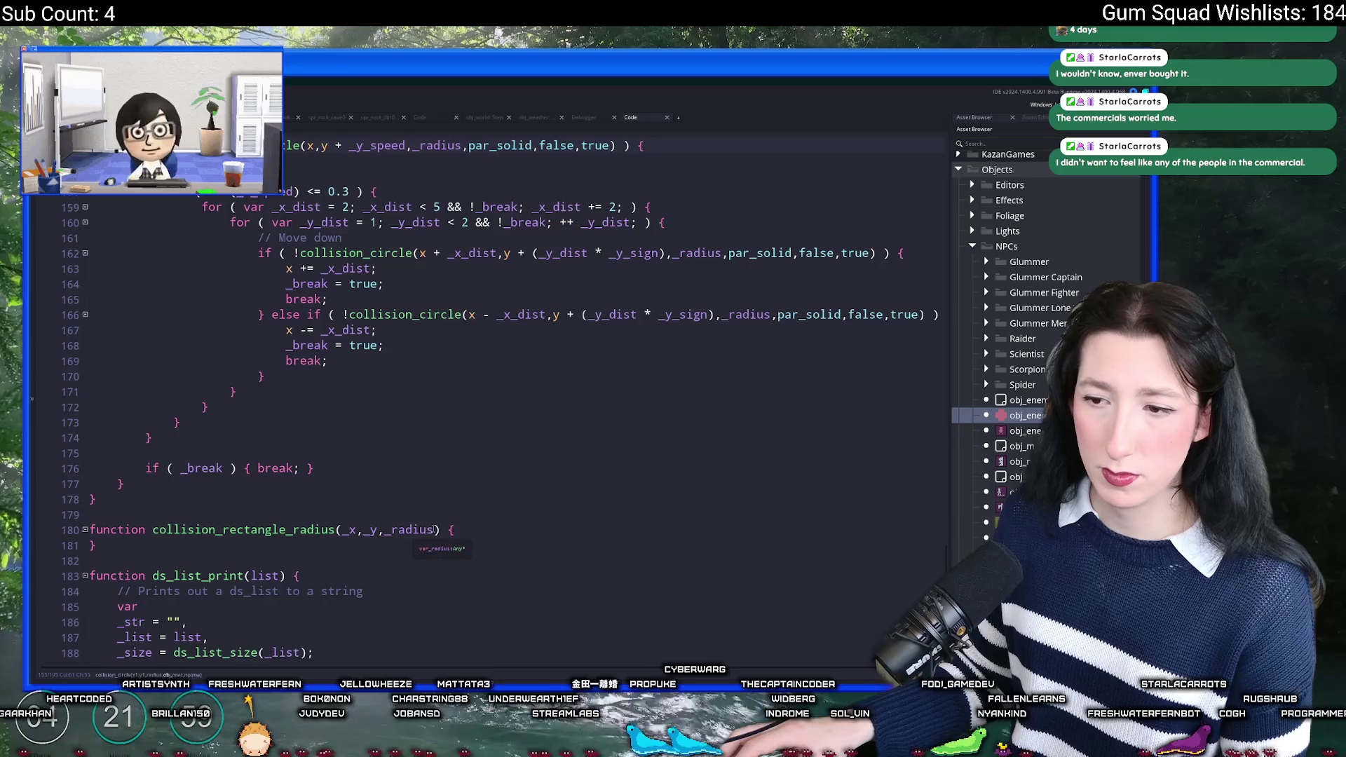
{"action": "type", "text": ",_object"}
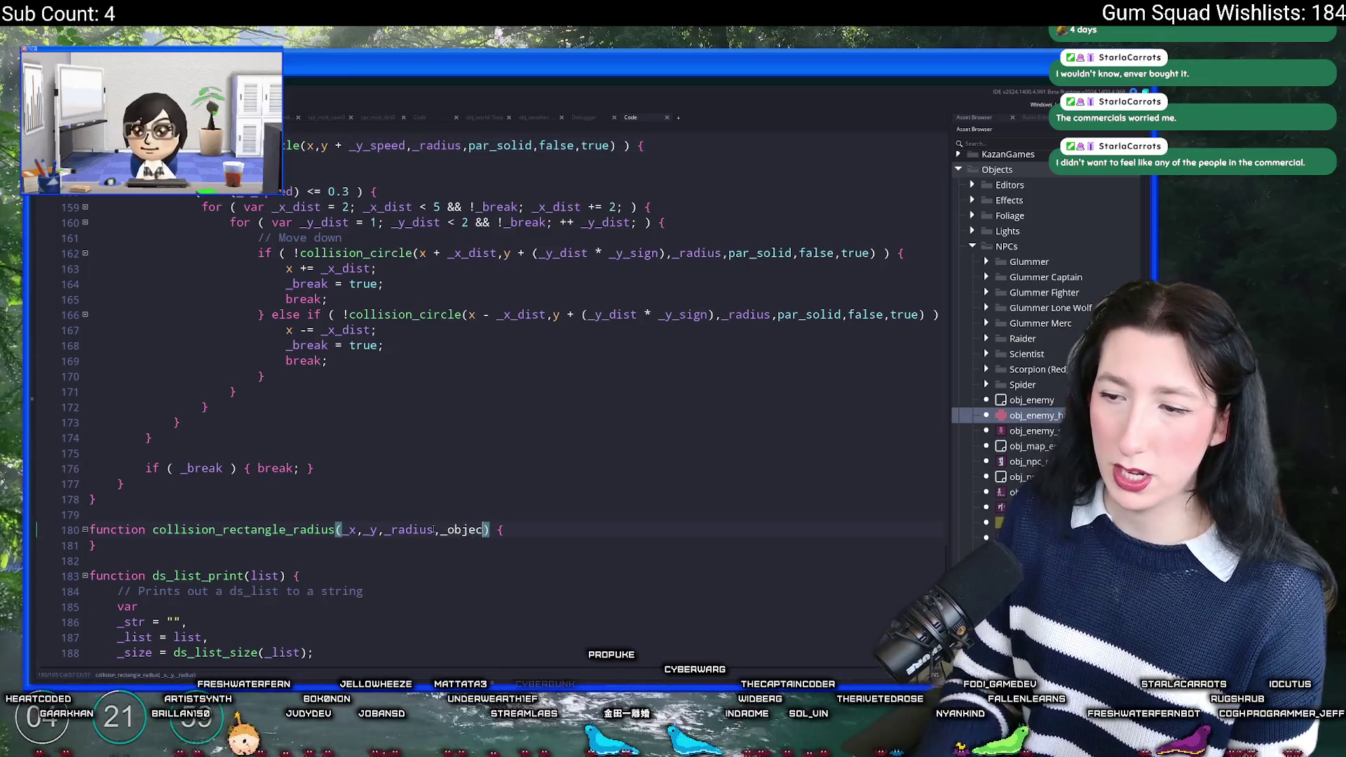
Step: Write the body: return collision_rectangle(_x - _radius,_y - _radius,_x + _radius,_y + _radius,_object,false,true);
{"action": "left_click", "coordinate": [529, 525]}
{"action": "key", "text": "Return"}
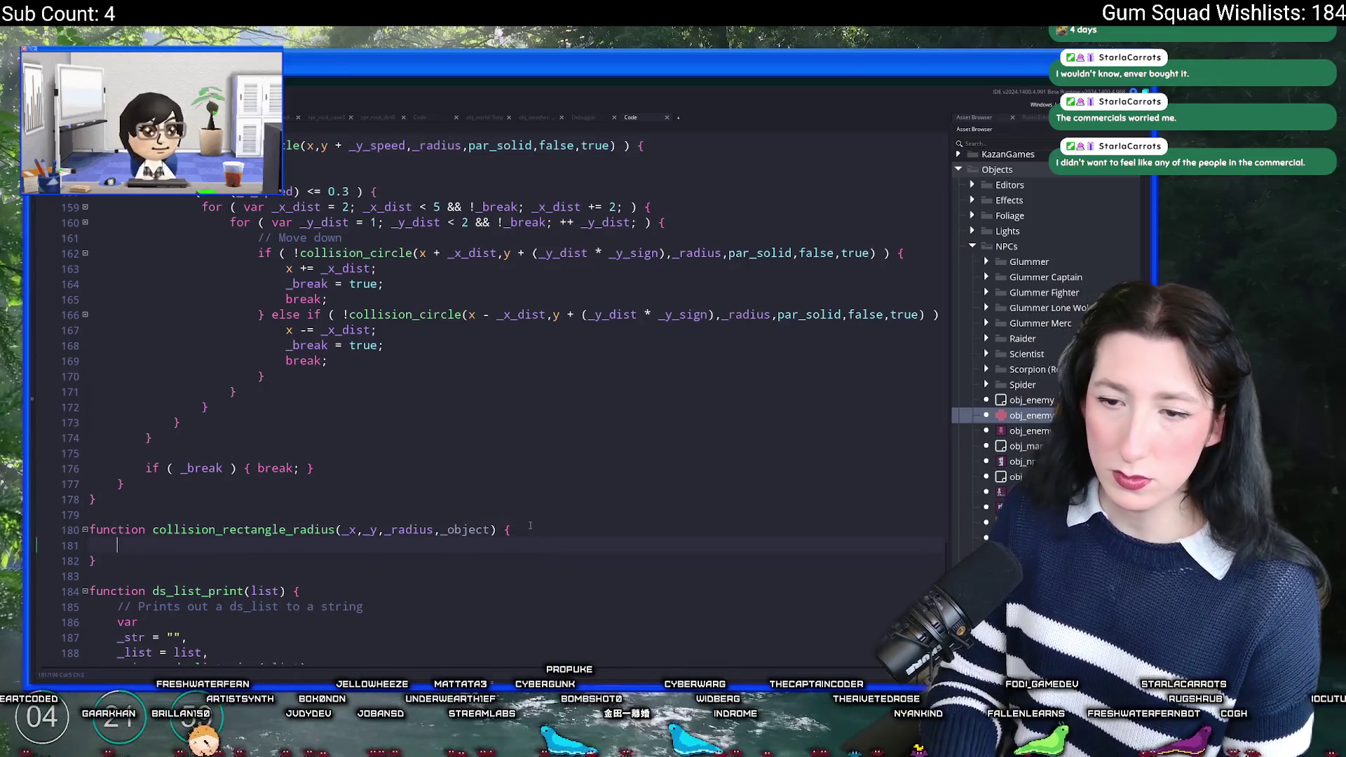
{"action": "type", "text": "return collision_rectangle("}
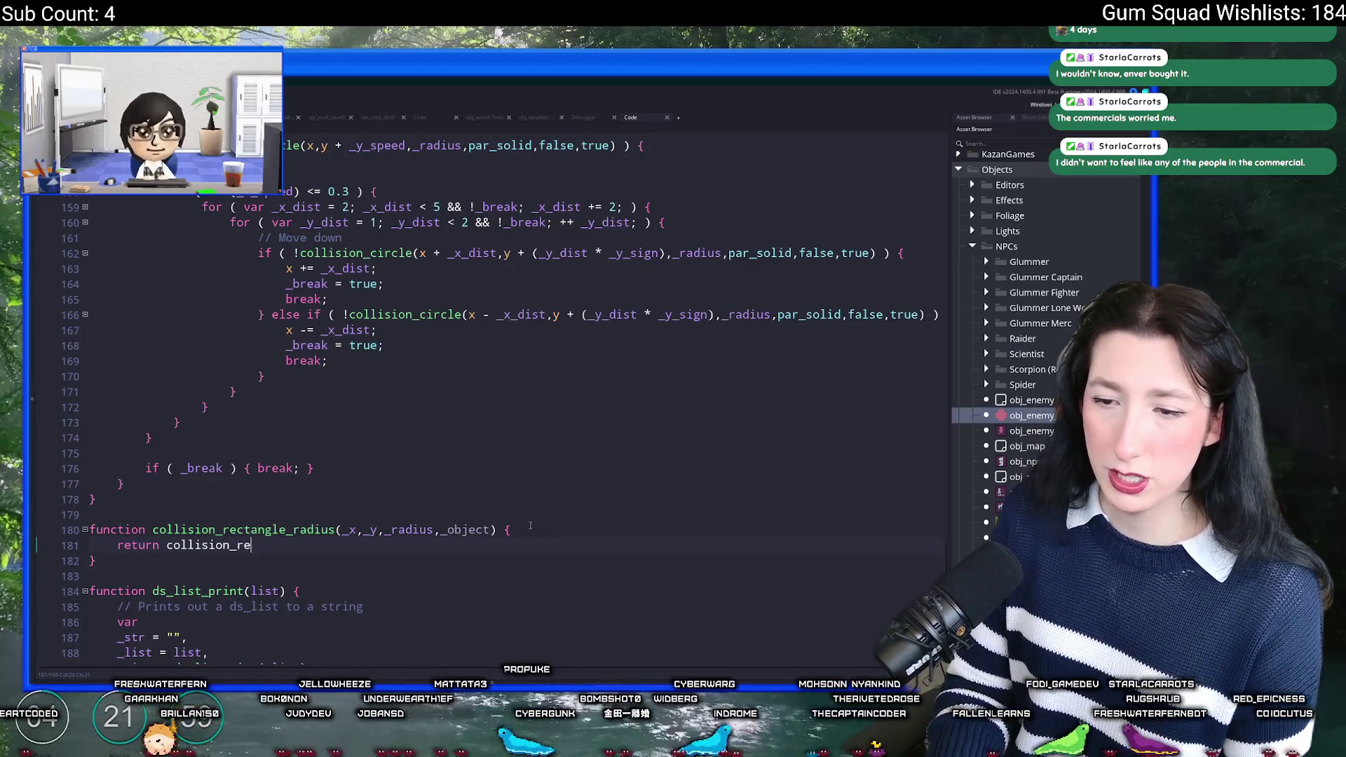
{"action": "type", "text": "_x"}
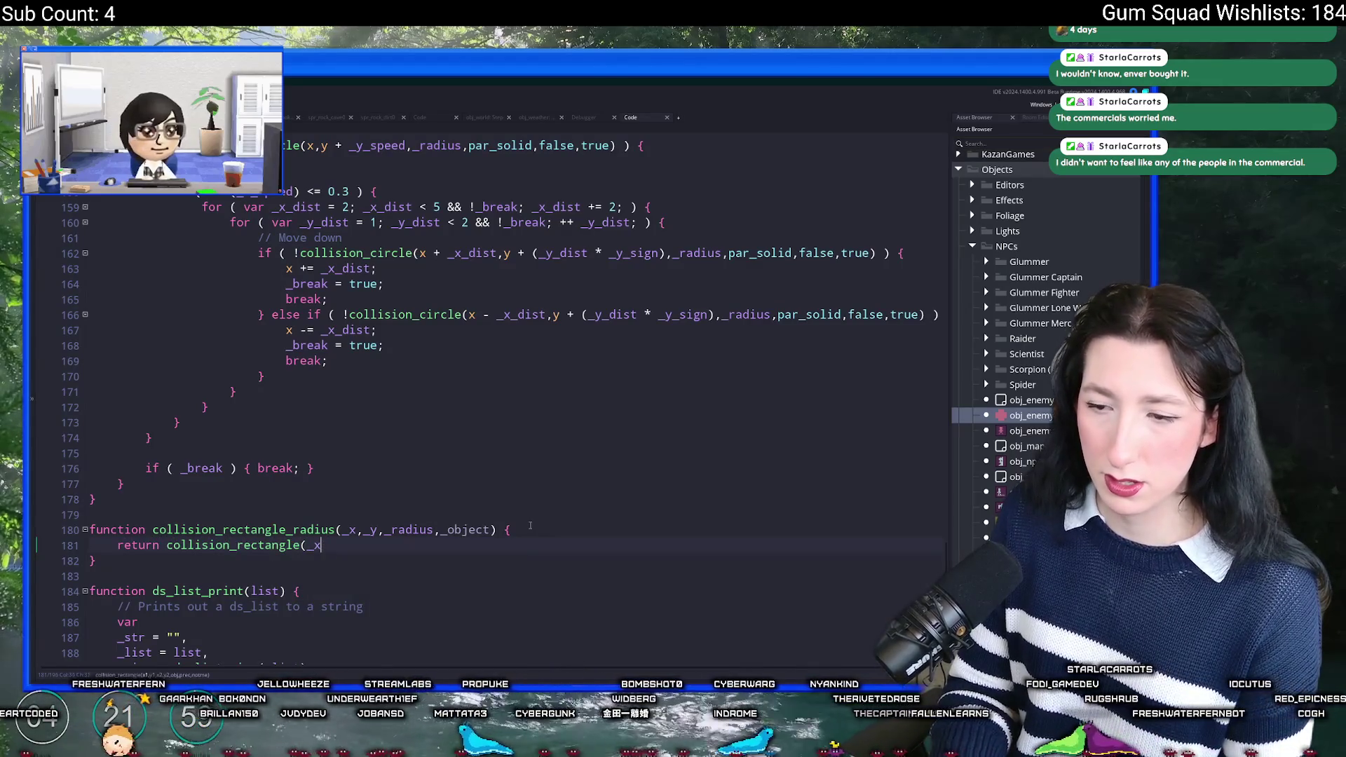
{"action": "type", "text": " - _radius"}
{"action": "key", "text": "BackSpace"}
{"action": "key", "text": "BackSpace"}
{"action": "key", "text": "BackSpace"}
{"action": "type", "text": "ius"}
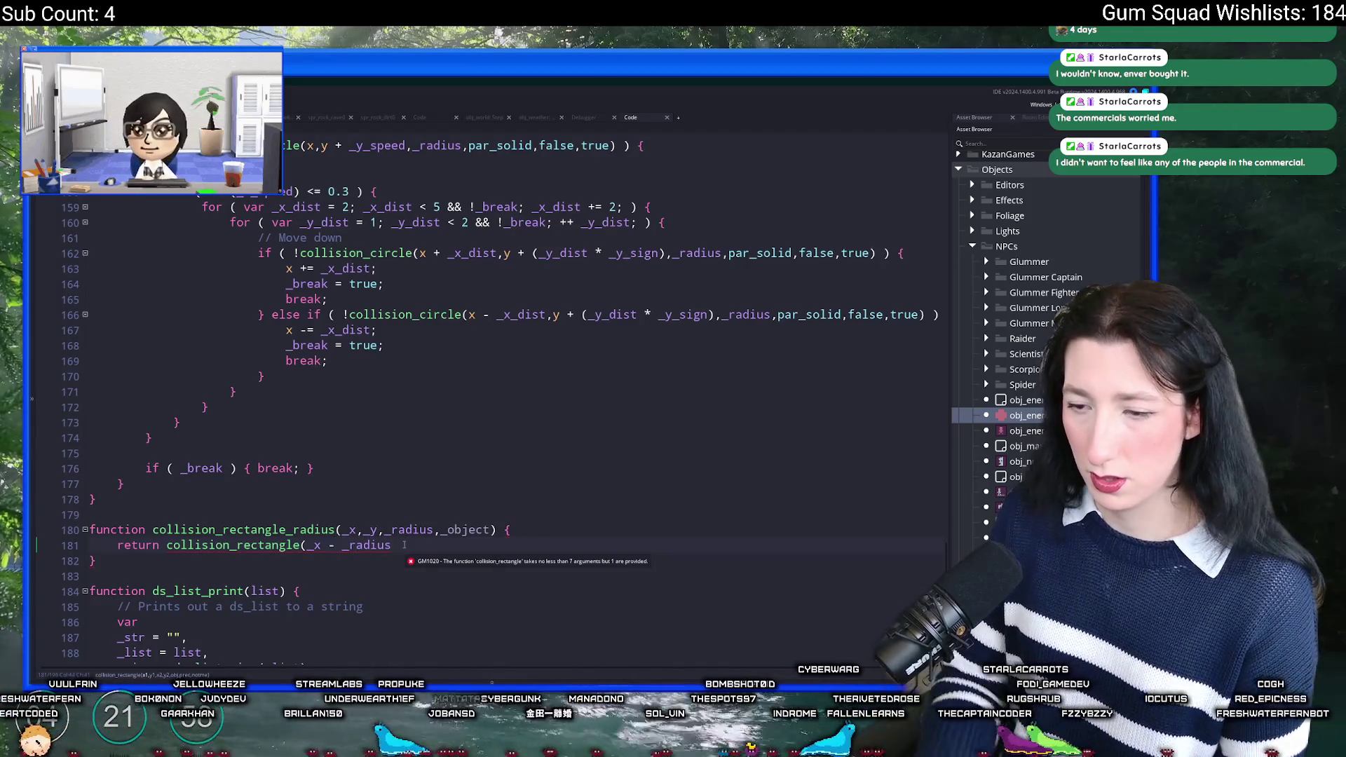
{"action": "type", "text": ",_y - _raiudk"}
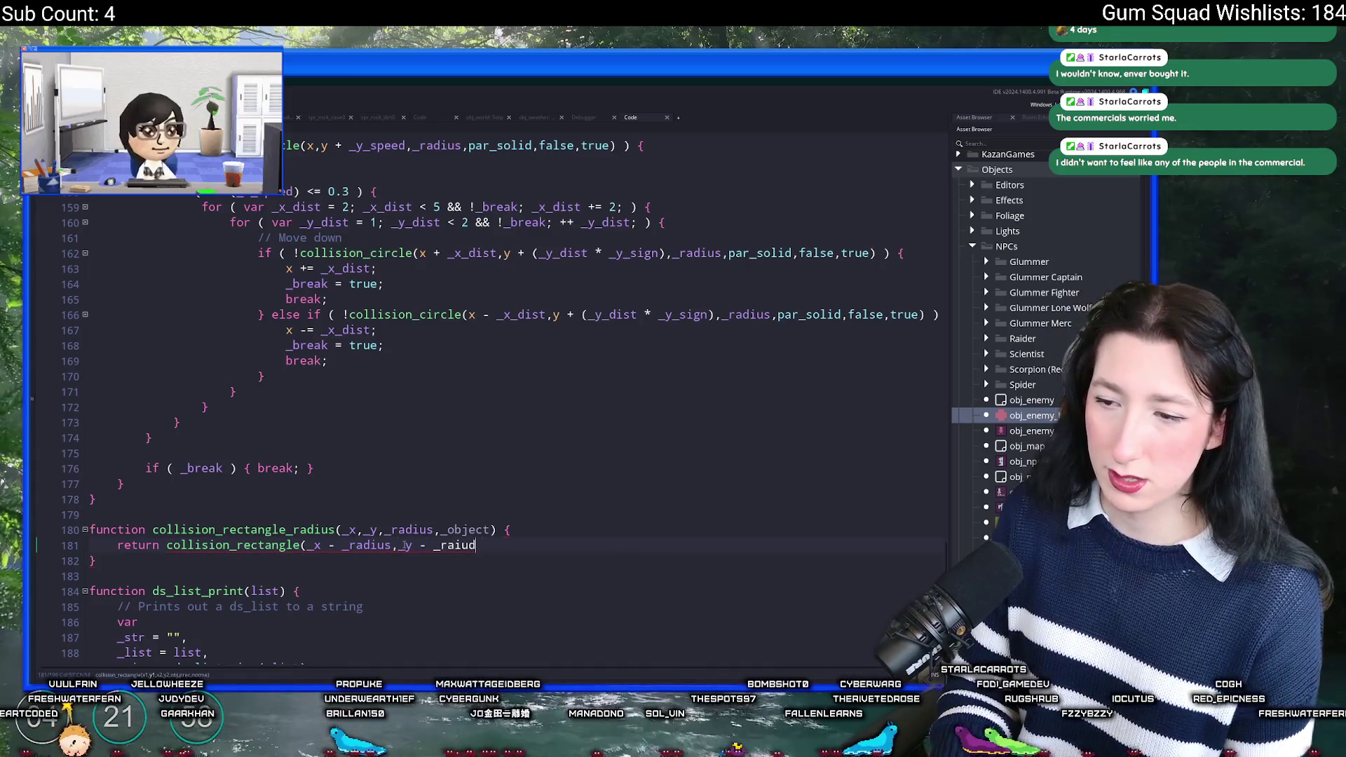
{"action": "key", "text": "BackSpace"}
{"action": "key", "text": "BackSpace"}
{"action": "key", "text": "BackSpace"}
{"action": "type", "text": "dius,_x + _radius,_y + _radius"}
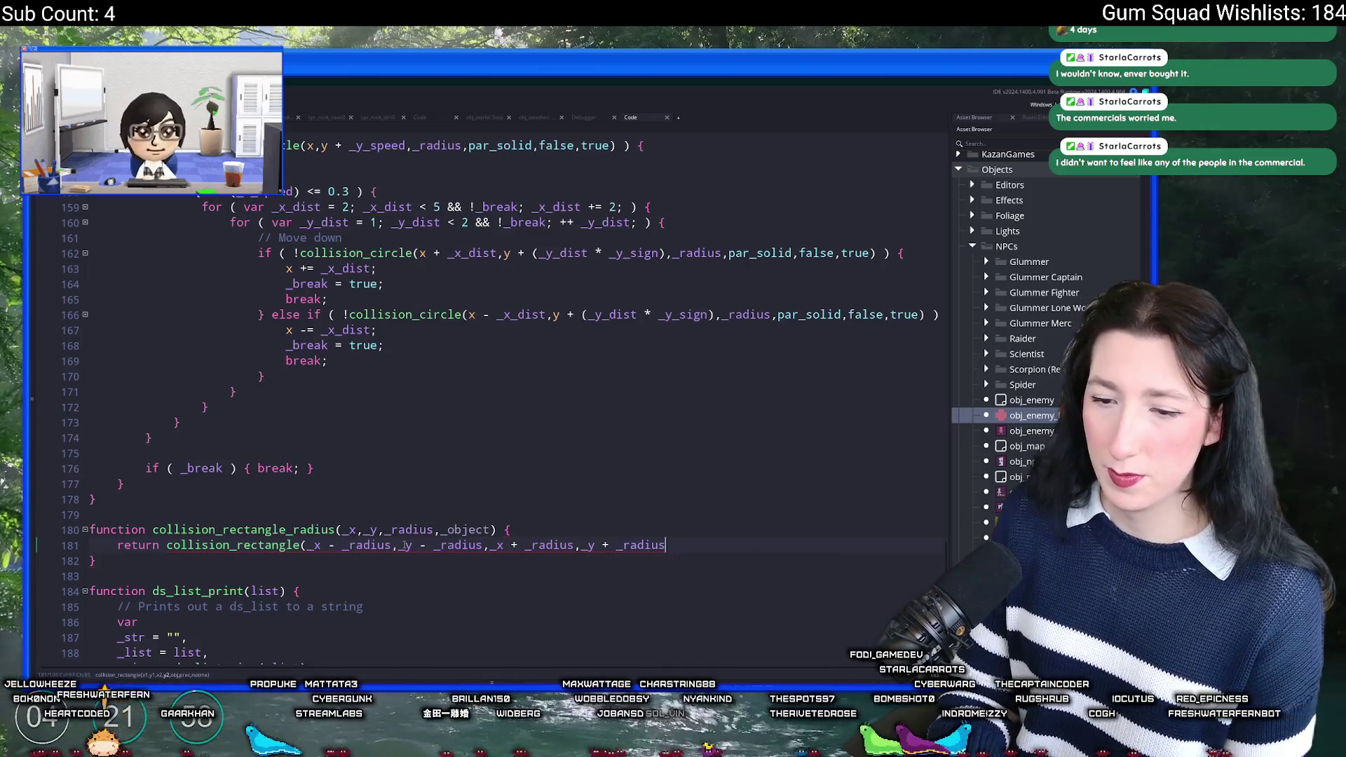
{"action": "type", "text": ",_boejct"}
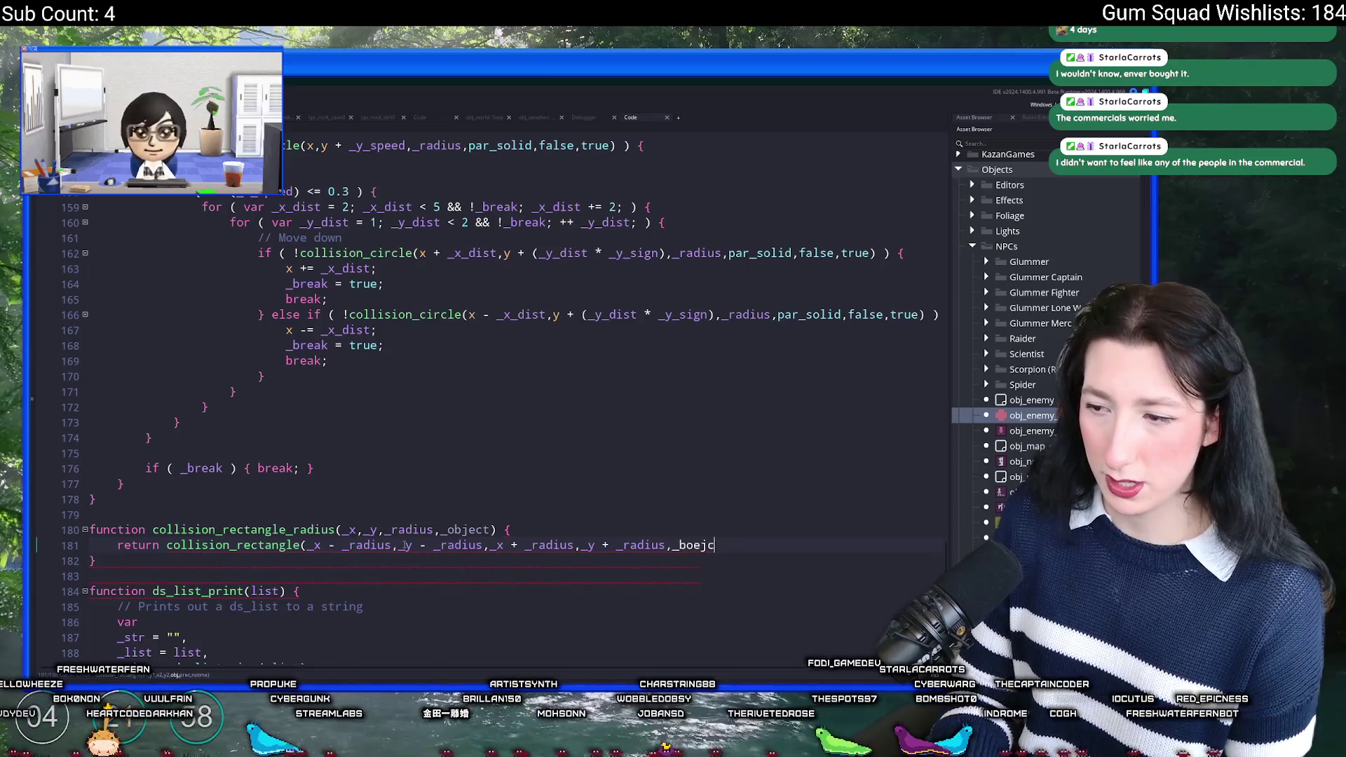
{"action": "key", "text": "BackSpace"}
{"action": "key", "text": "BackSpace"}
{"action": "key", "text": "BackSpace"}
{"action": "type", "text": "object,false,true);"}
{"action": "left_click", "coordinate": [514, 683]}
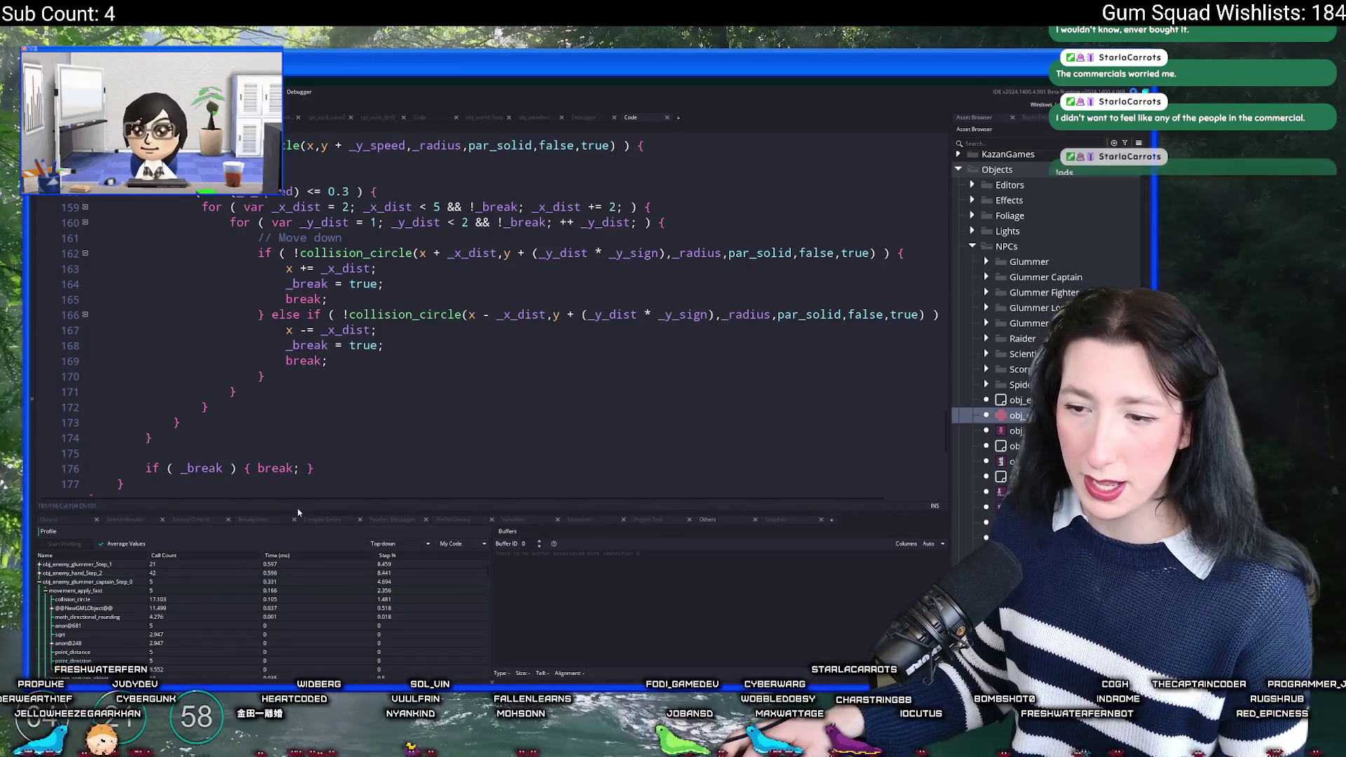
Step: Give the code editor more room above the profiler and dismiss the par_solid info card
{"action": "left_click_drag", "start_coordinate": [94, 512], "coordinate": [93, 544]}
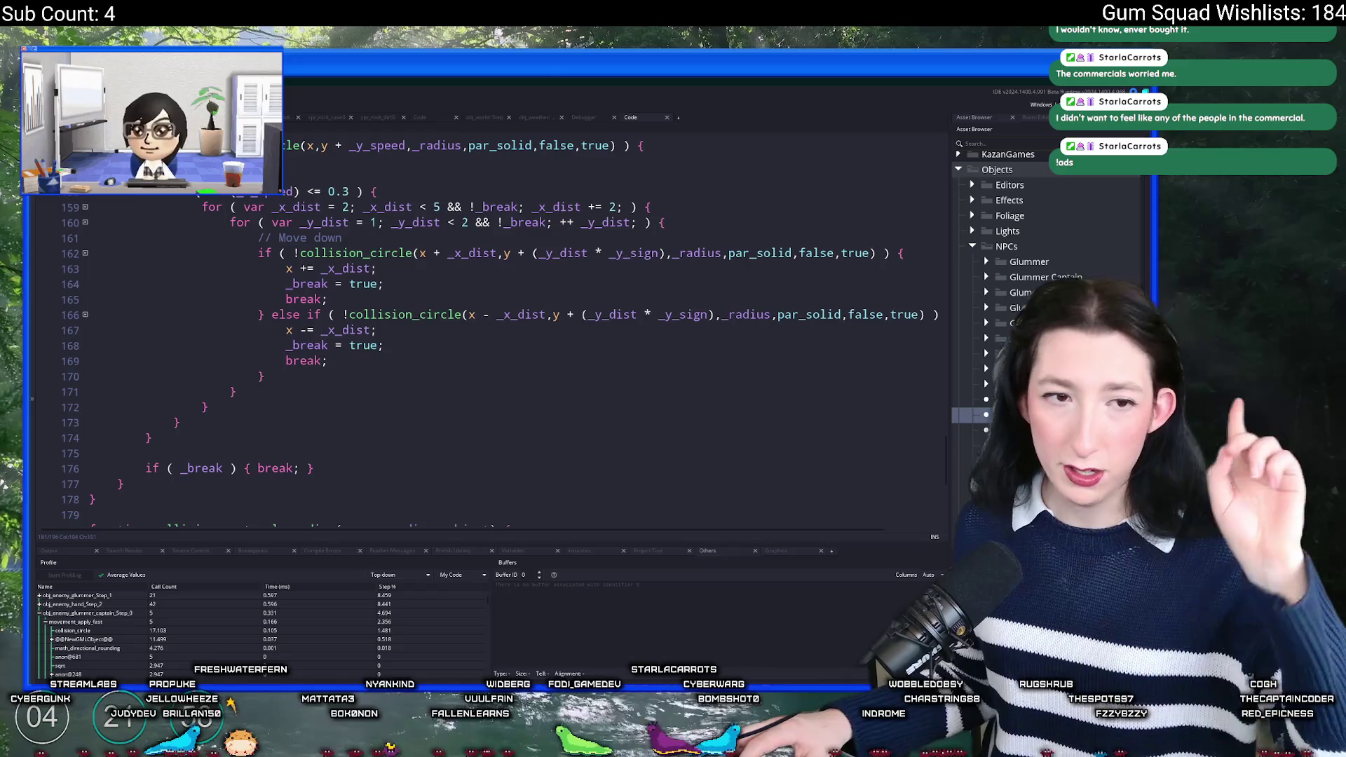
{"action": "mouse_move", "coordinate": [764, 314]}
{"action": "left_click", "coordinate": [648, 284]}
{"action": "scroll", "coordinate": [647, 240], "scroll_direction": "up", "scroll_amount": 1}
{"action": "scroll", "coordinate": [648, 239], "scroll_direction": "up", "scroll_amount": 3}
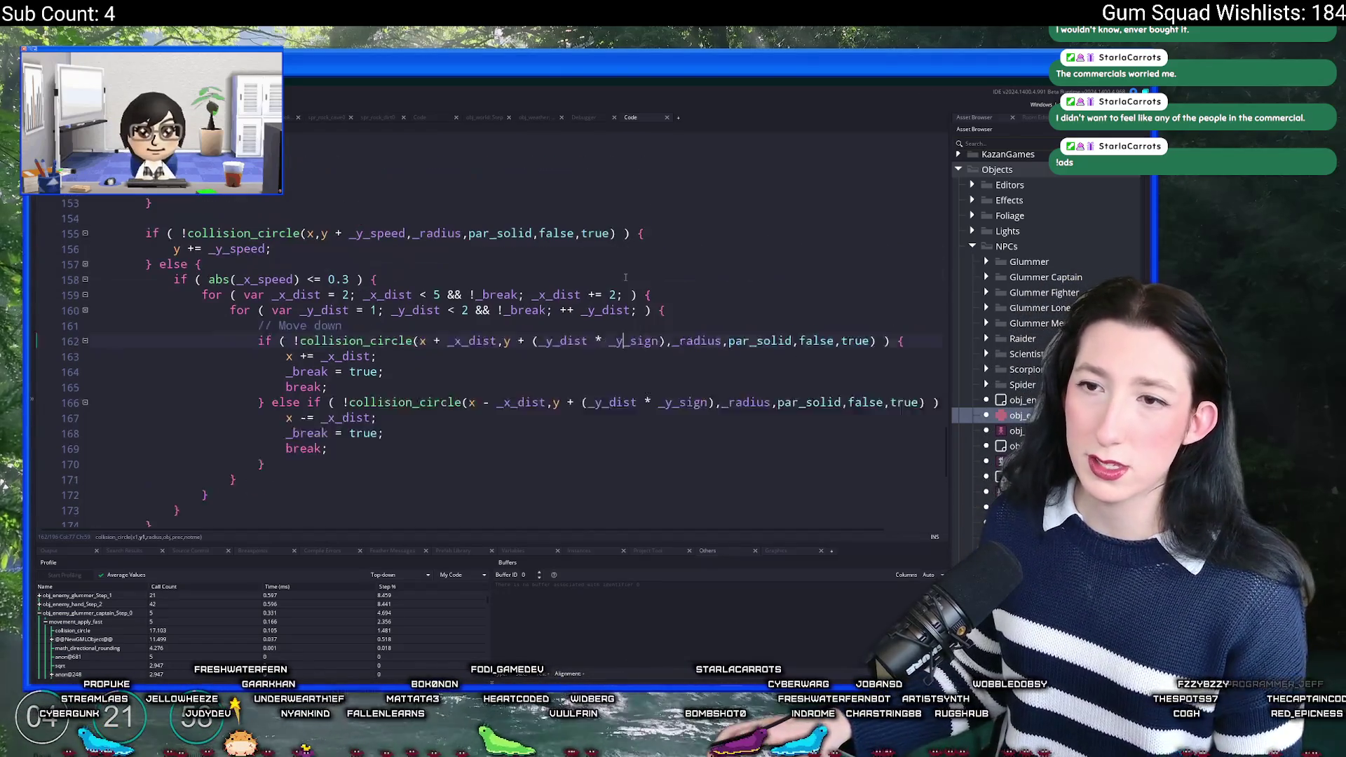
Step: Review the collision check code around lines 158–162
{"action": "left_click", "coordinate": [624, 411]}
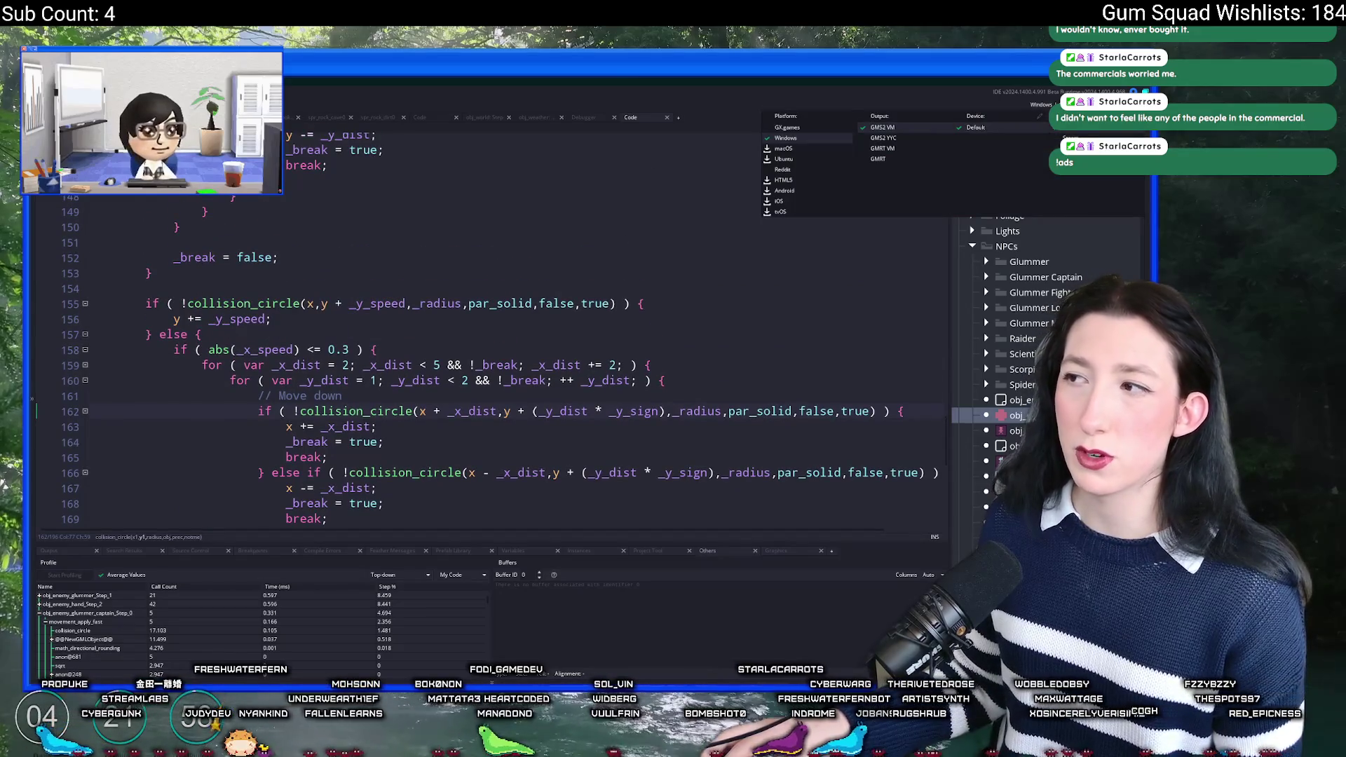
{"action": "left_click", "coordinate": [729, 349]}
{"action": "scroll", "coordinate": [729, 366], "scroll_direction": "down", "scroll_amount": 2}
{"action": "scroll", "coordinate": [729, 366], "scroll_direction": "down", "scroll_amount": 1}
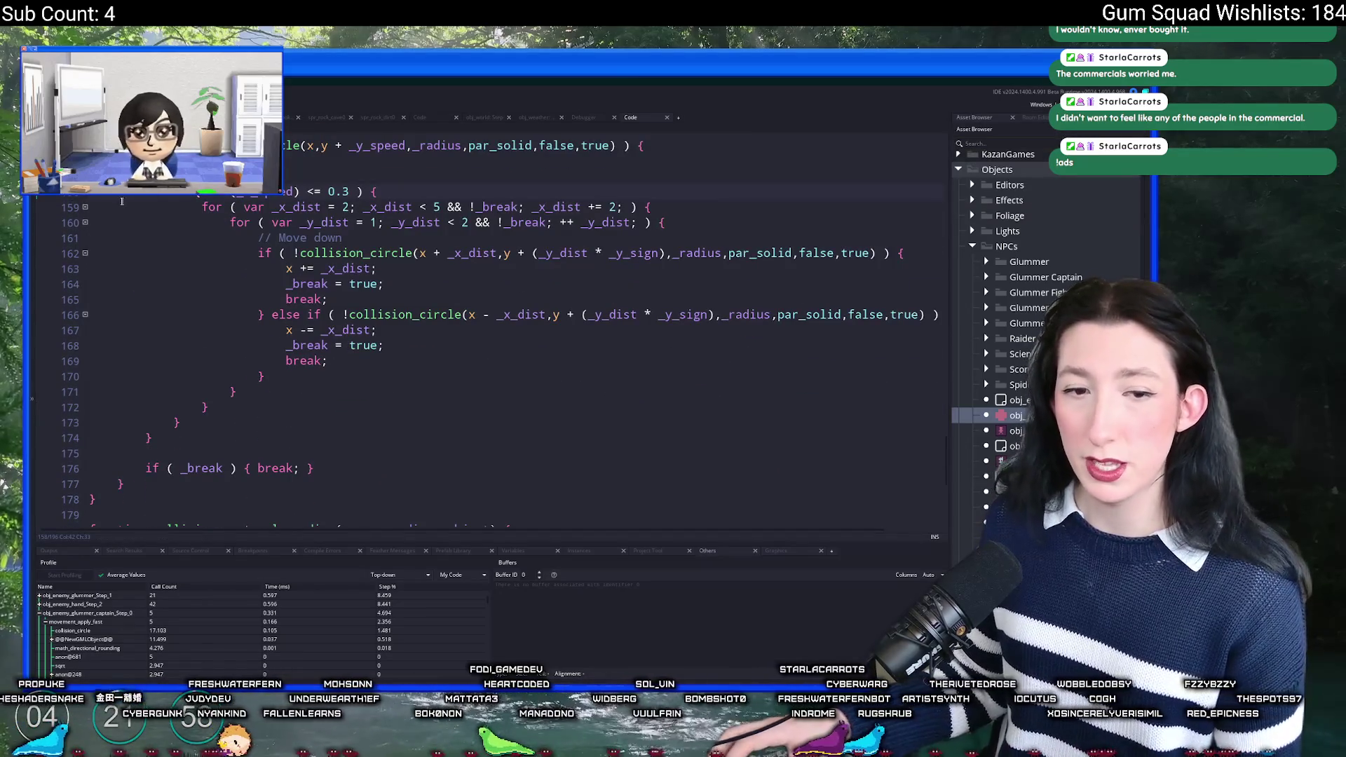
{"action": "scroll", "coordinate": [358, 279], "scroll_direction": "up", "scroll_amount": 3}
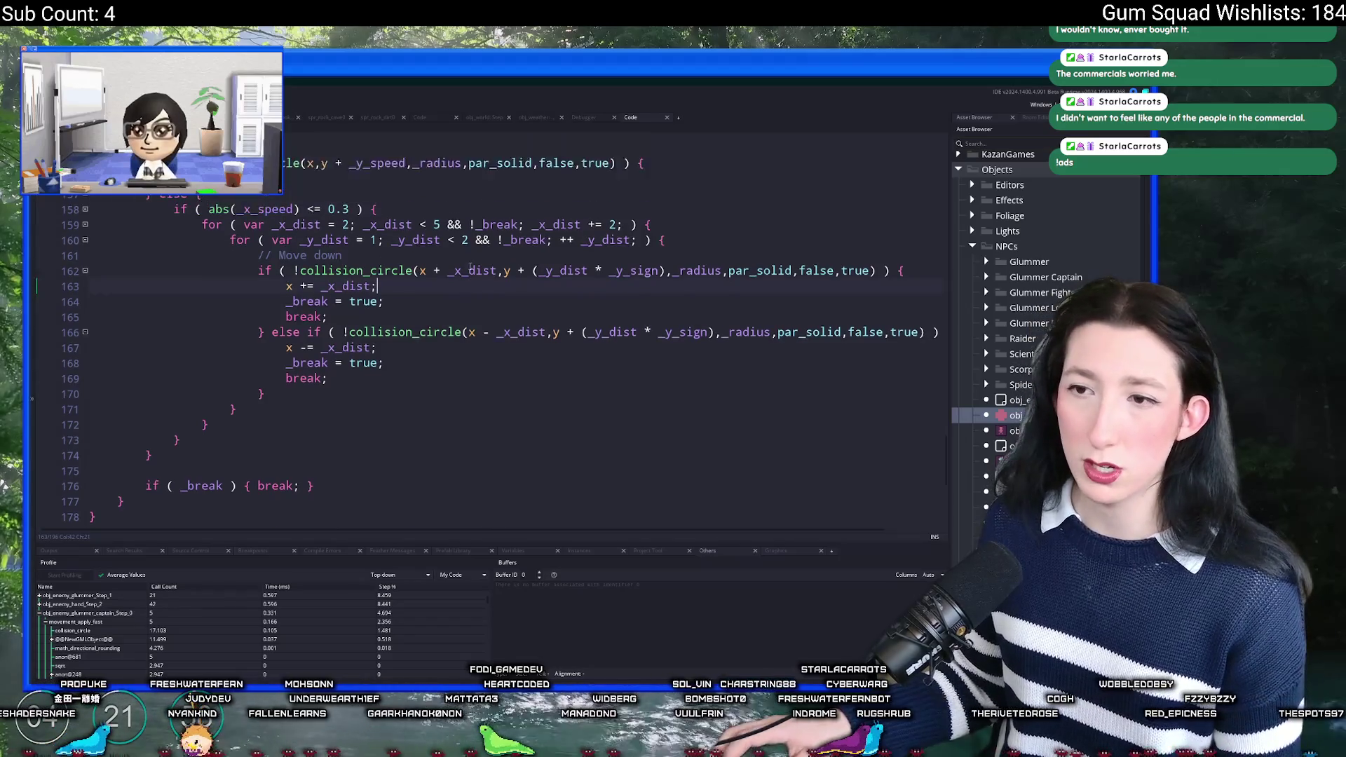
{"action": "scroll", "coordinate": [354, 350], "scroll_direction": "down", "scroll_amount": 2}
{"action": "key", "text": "Down"}
{"action": "key", "text": "Down"}
{"action": "key", "text": "Down"}
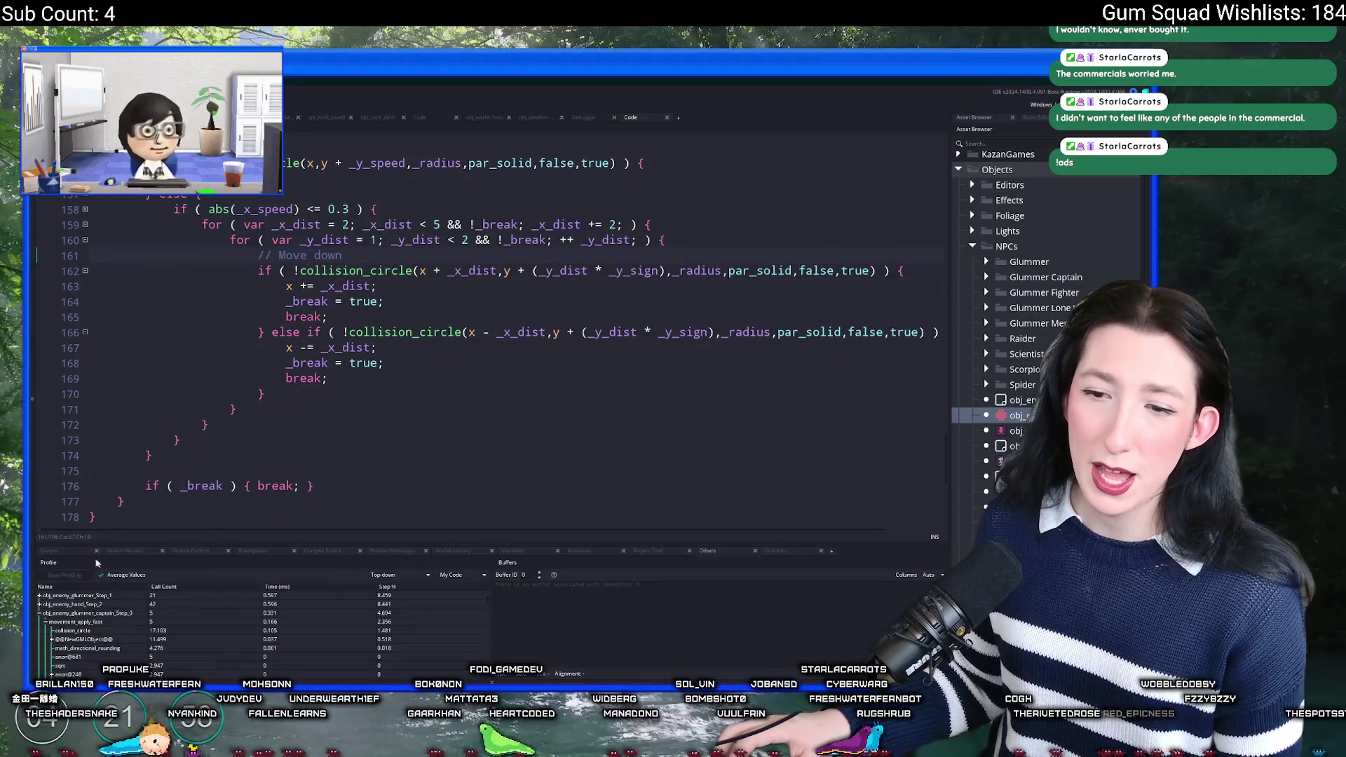
{"action": "scroll", "coordinate": [349, 463], "scroll_direction": "down", "scroll_amount": 7}
Step: Check the Profile and Buffers views, then return to output and inspect collision_rectangle_radius
{"action": "left_click", "coordinate": [696, 554]}
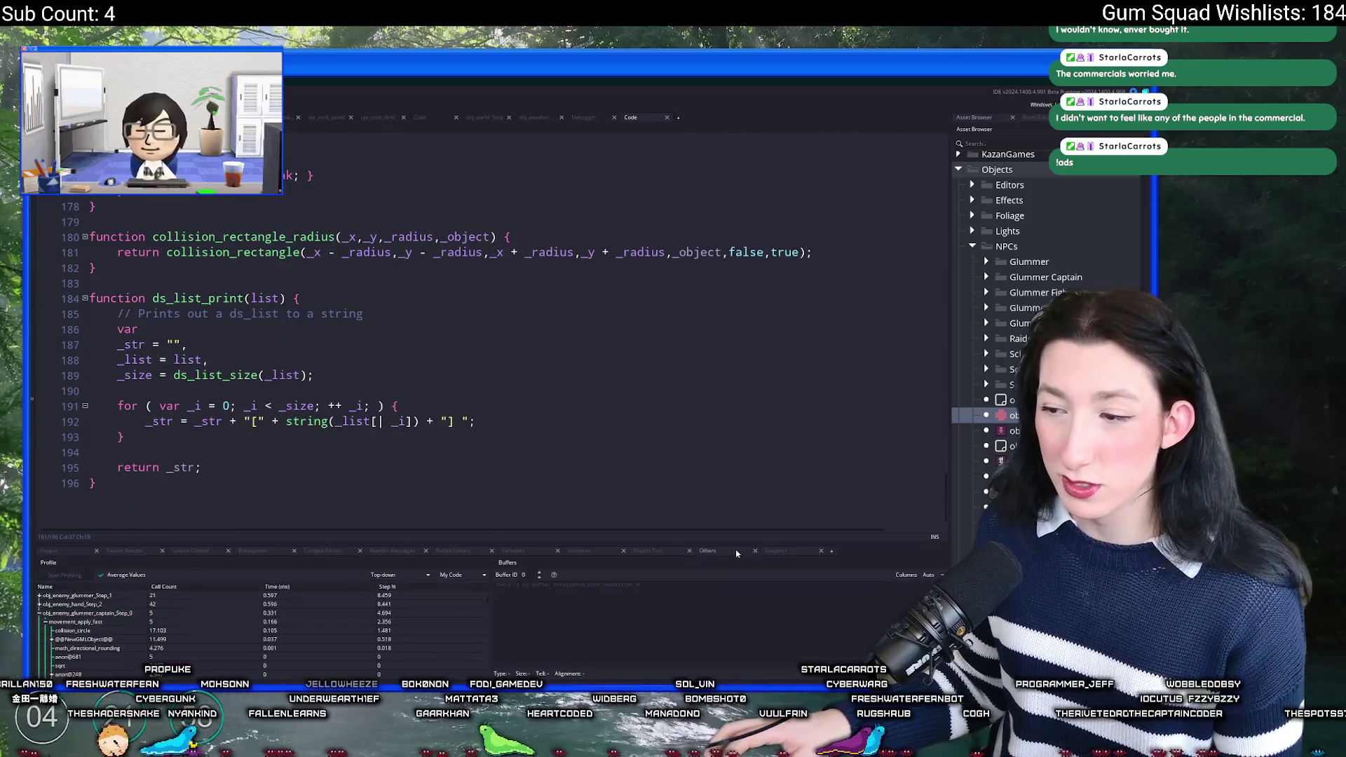
{"action": "left_click", "coordinate": [50, 550]}
{"action": "left_click", "coordinate": [314, 241]}
{"action": "left_click", "coordinate": [265, 258]}
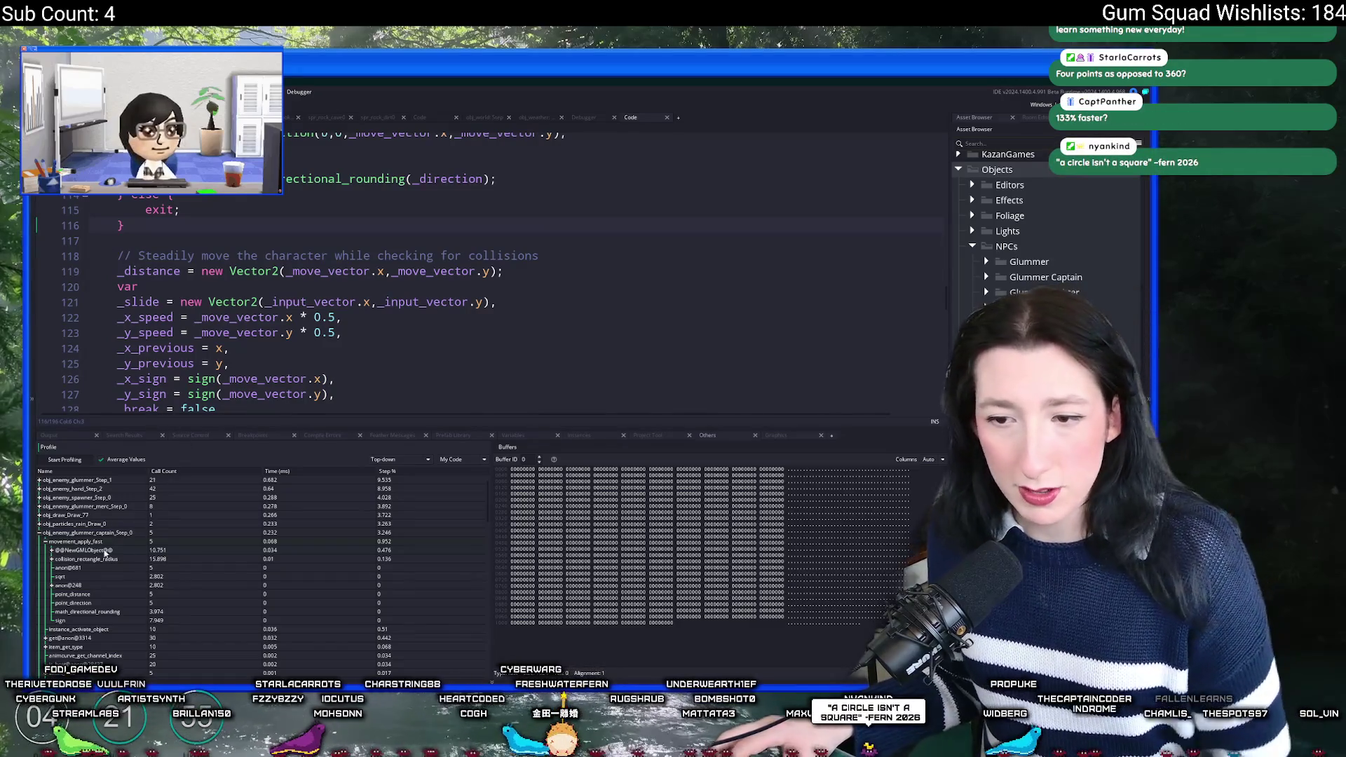
Step: Collapse the obj_enemy_glummer_captain_Step_0 row and show the layers and inspector dock with Ctrl+Alt+1
{"action": "left_click", "coordinate": [40, 533]}
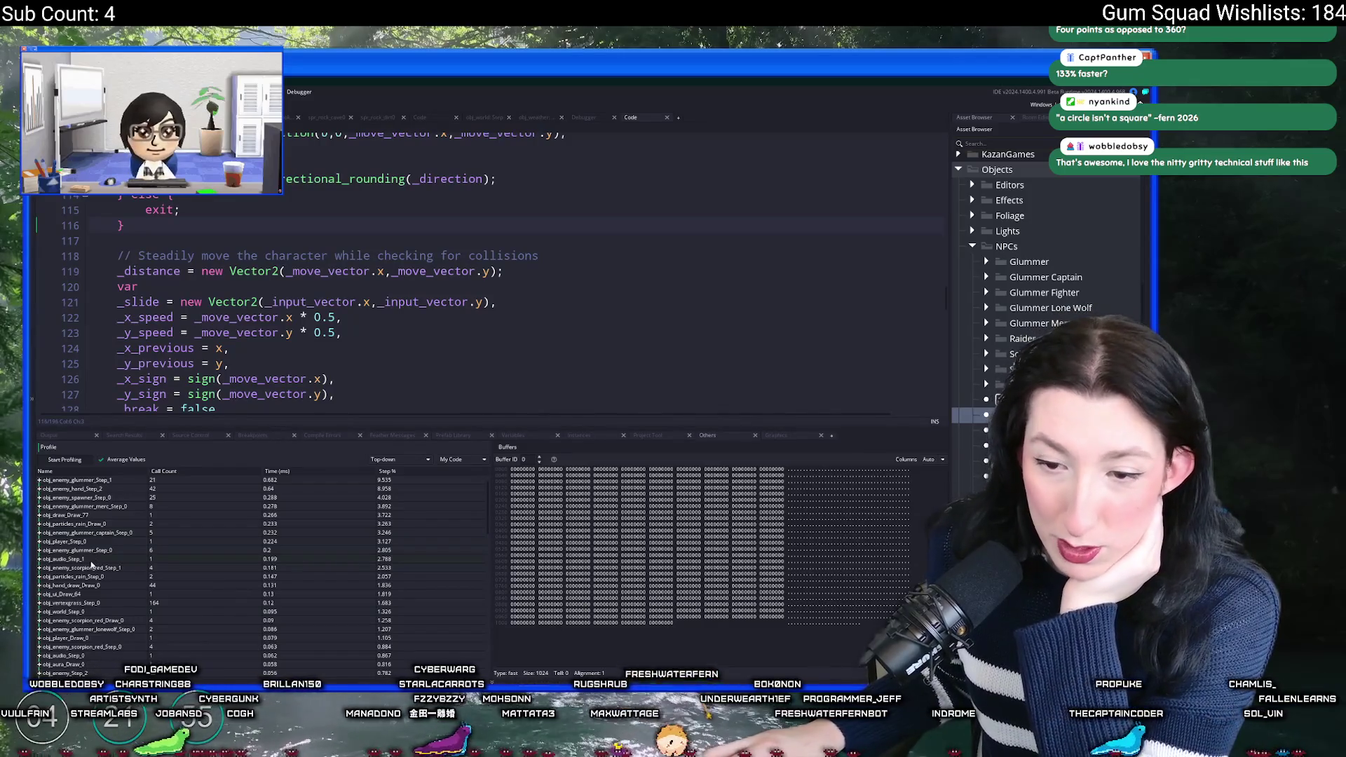
{"action": "key", "text": "ctrl+alt+1"}
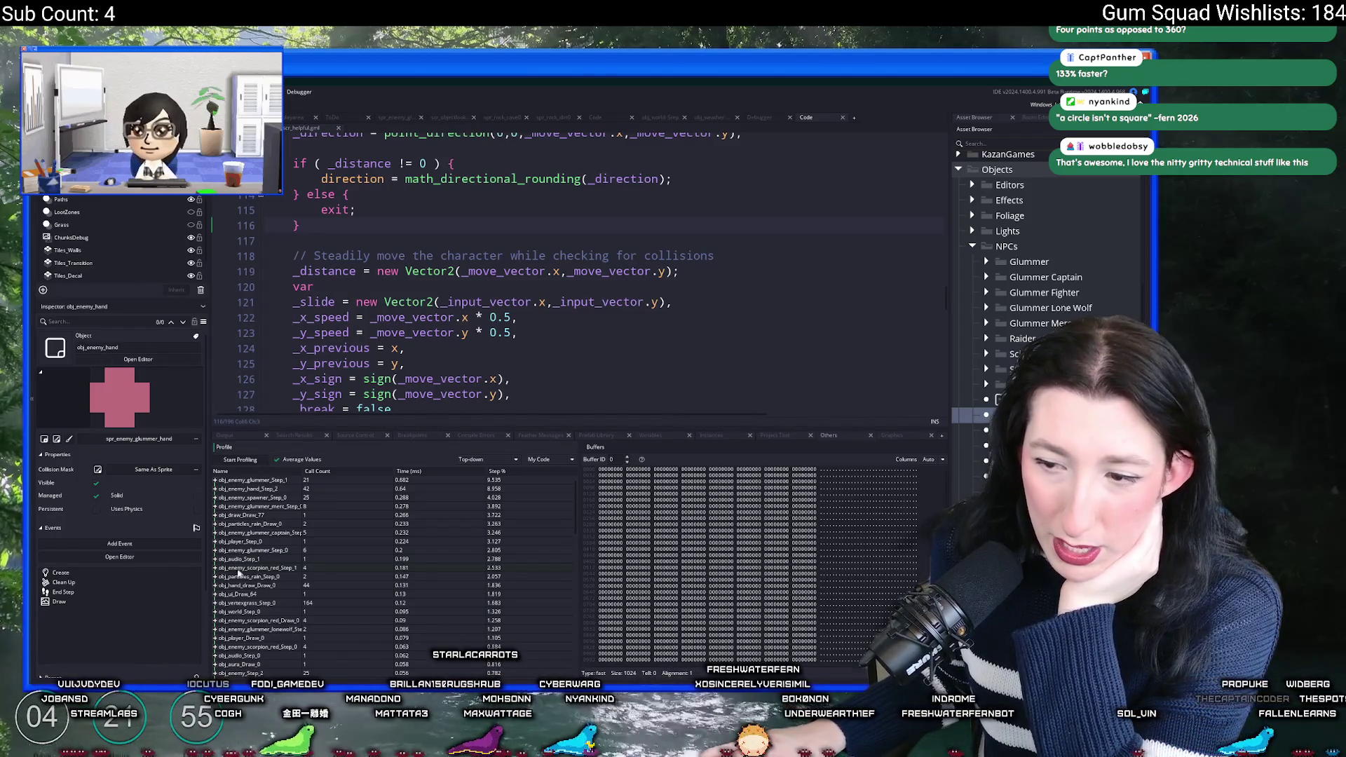
Step: Inspect, then collapse, the obj_enemy_scorpion_red_Step_1 and ai_path_step rows, then expand obj_draw_Draw_77
{"action": "left_click", "coordinate": [217, 568]}
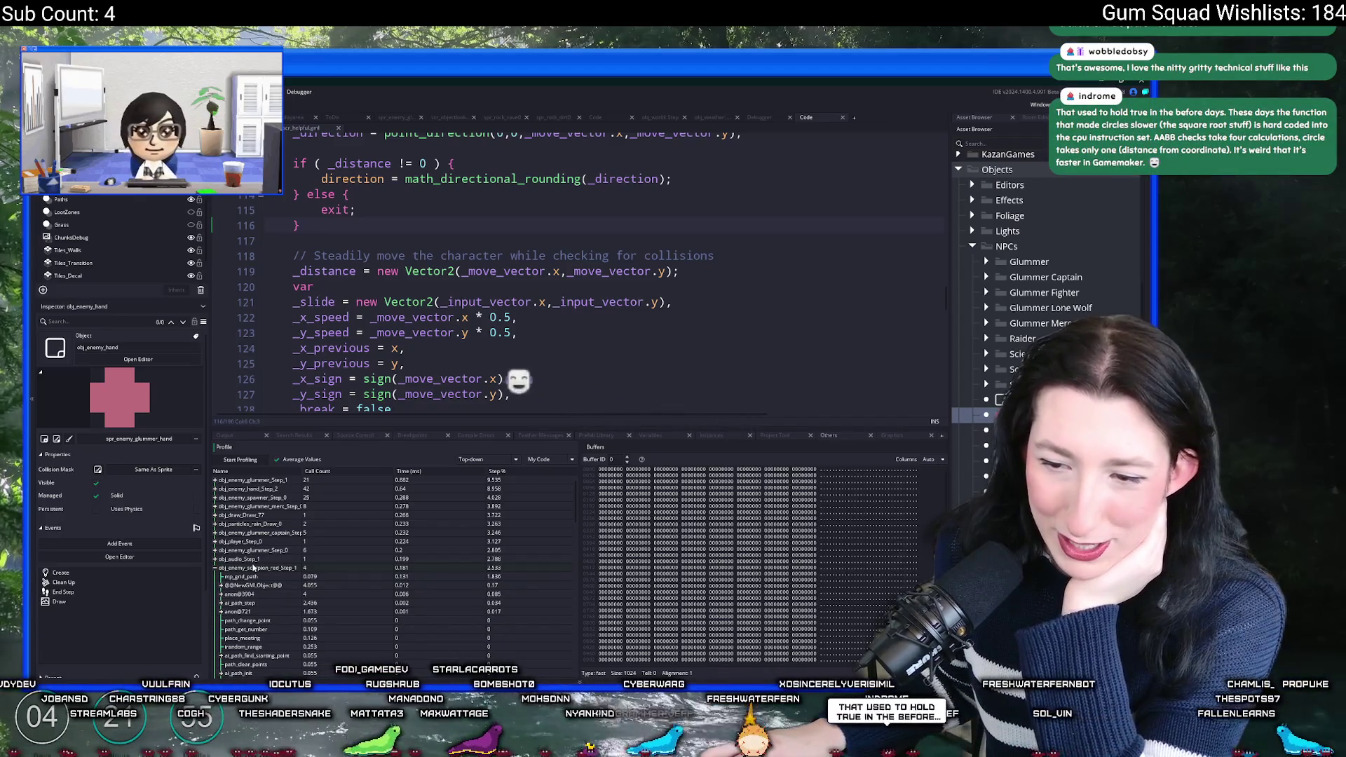
{"action": "left_click", "coordinate": [222, 604]}
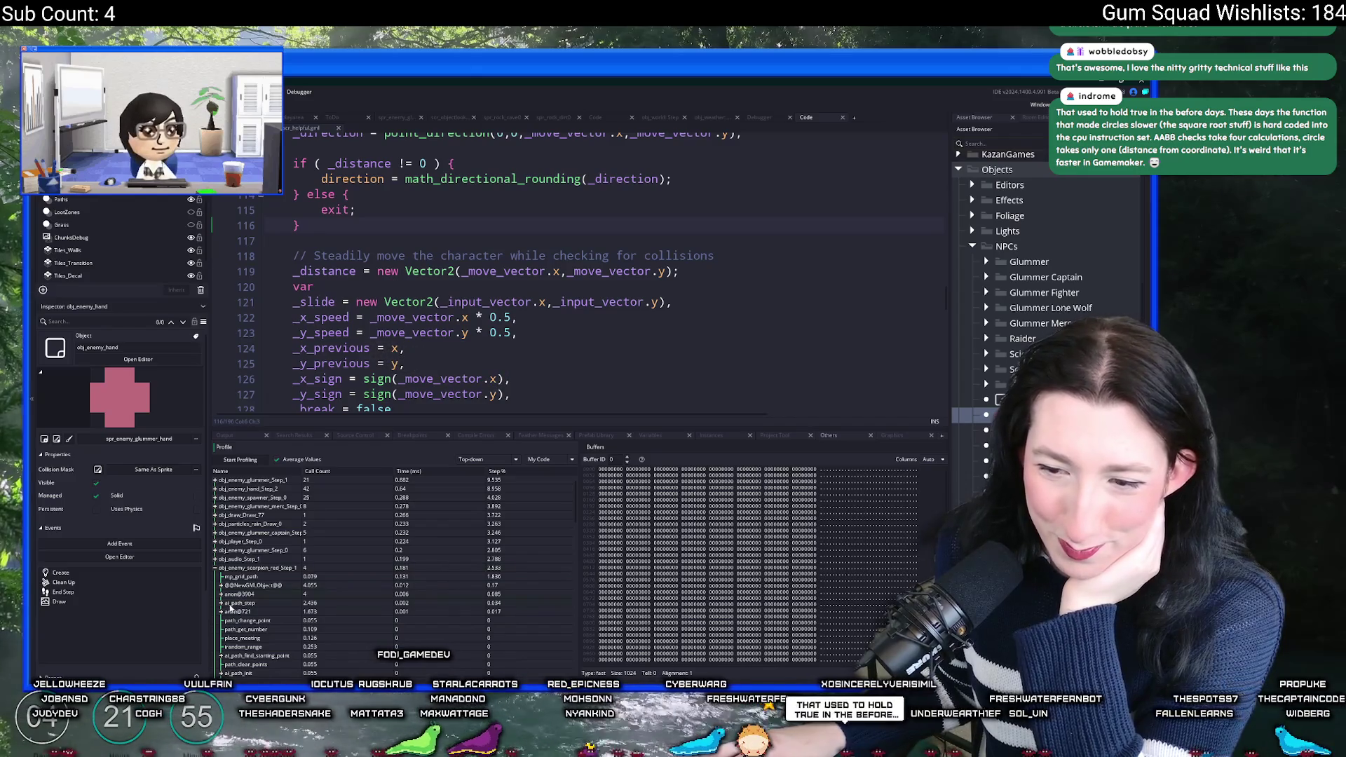
{"action": "left_click", "coordinate": [221, 602]}
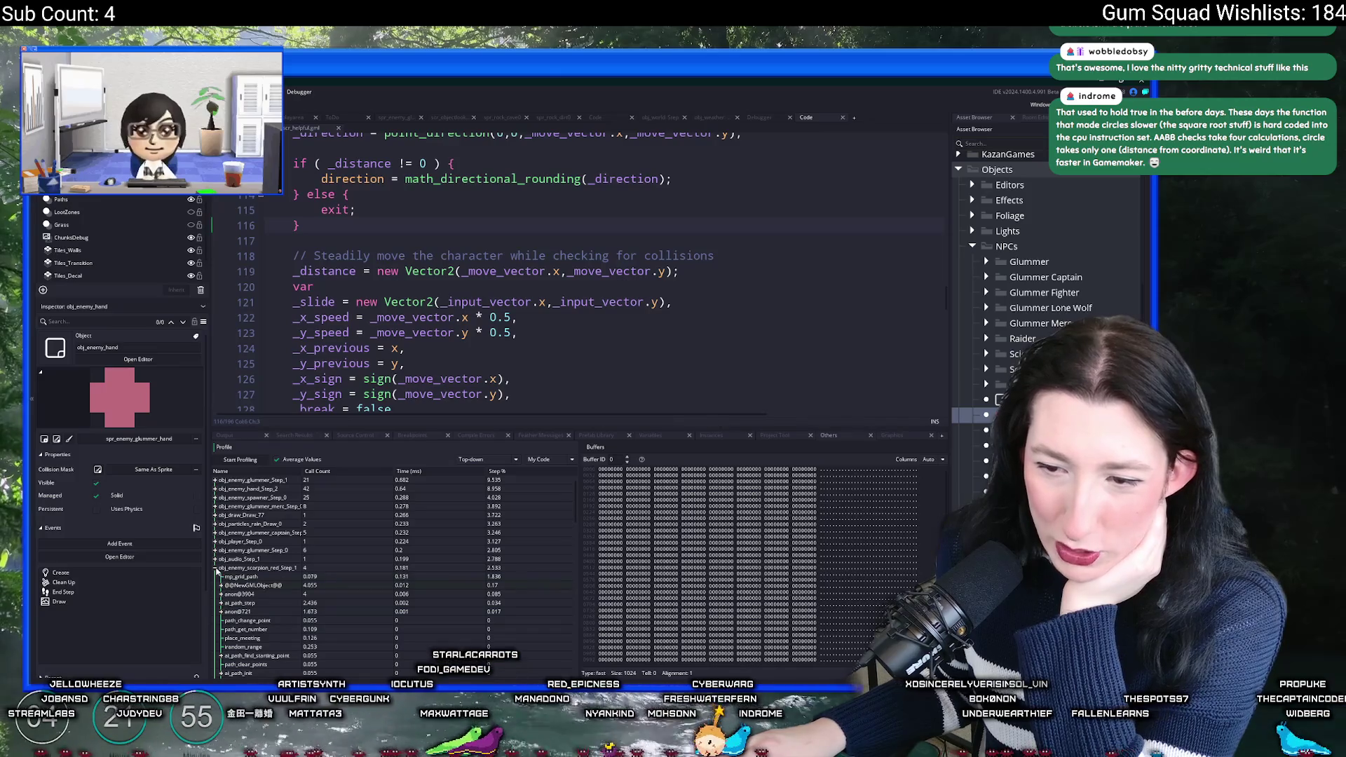
{"action": "left_click", "coordinate": [217, 568]}
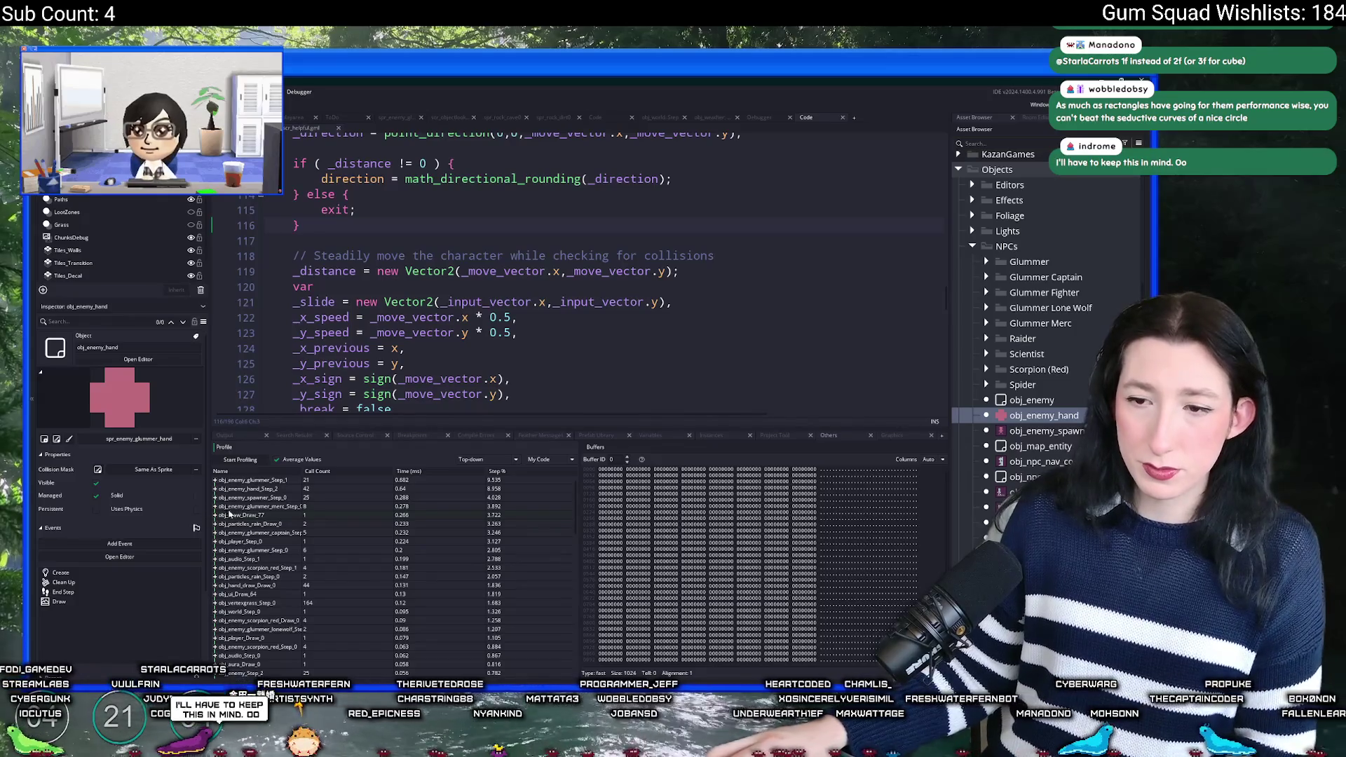
{"action": "left_click", "coordinate": [216, 516]}
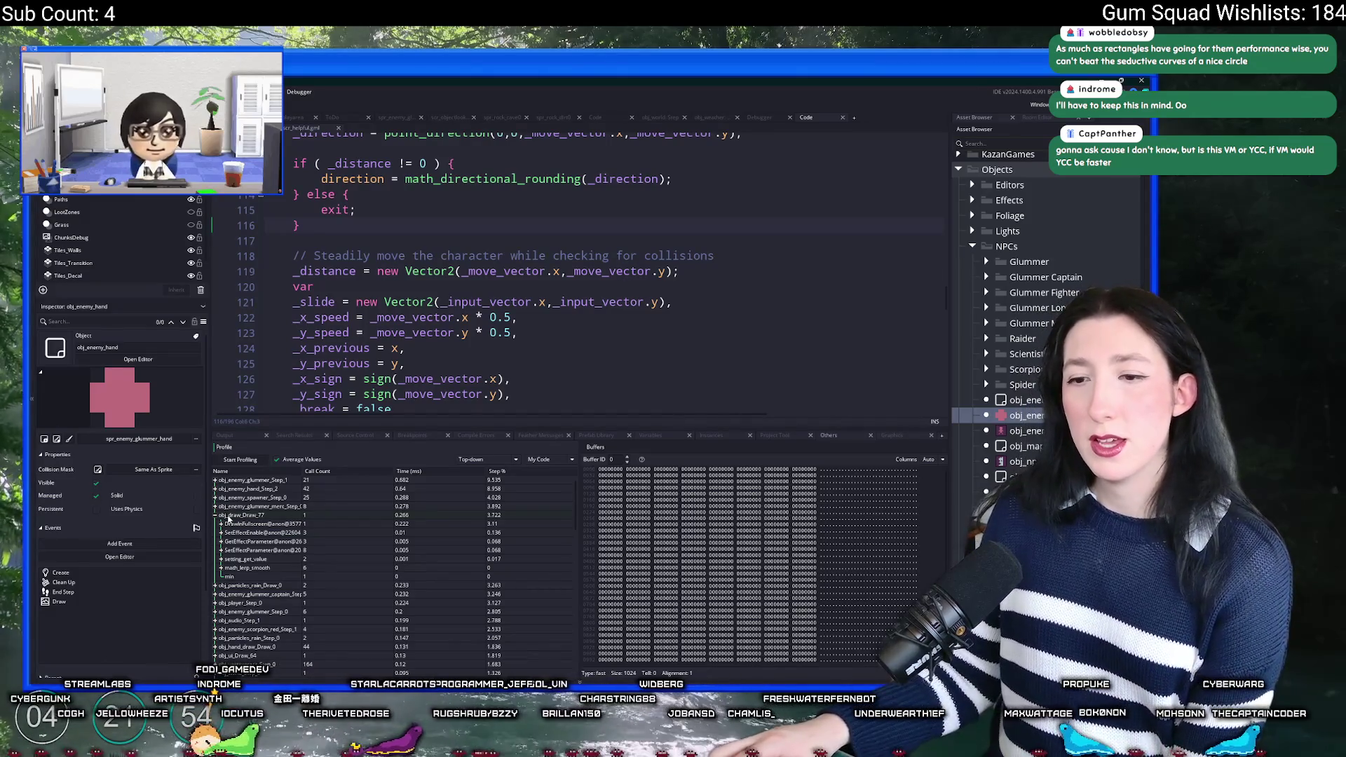
Step: Collapse obj_draw_Draw_77, peek into obj_enemy_spawner_Step_0, then start an asset search from the code
{"action": "left_click", "coordinate": [215, 516]}
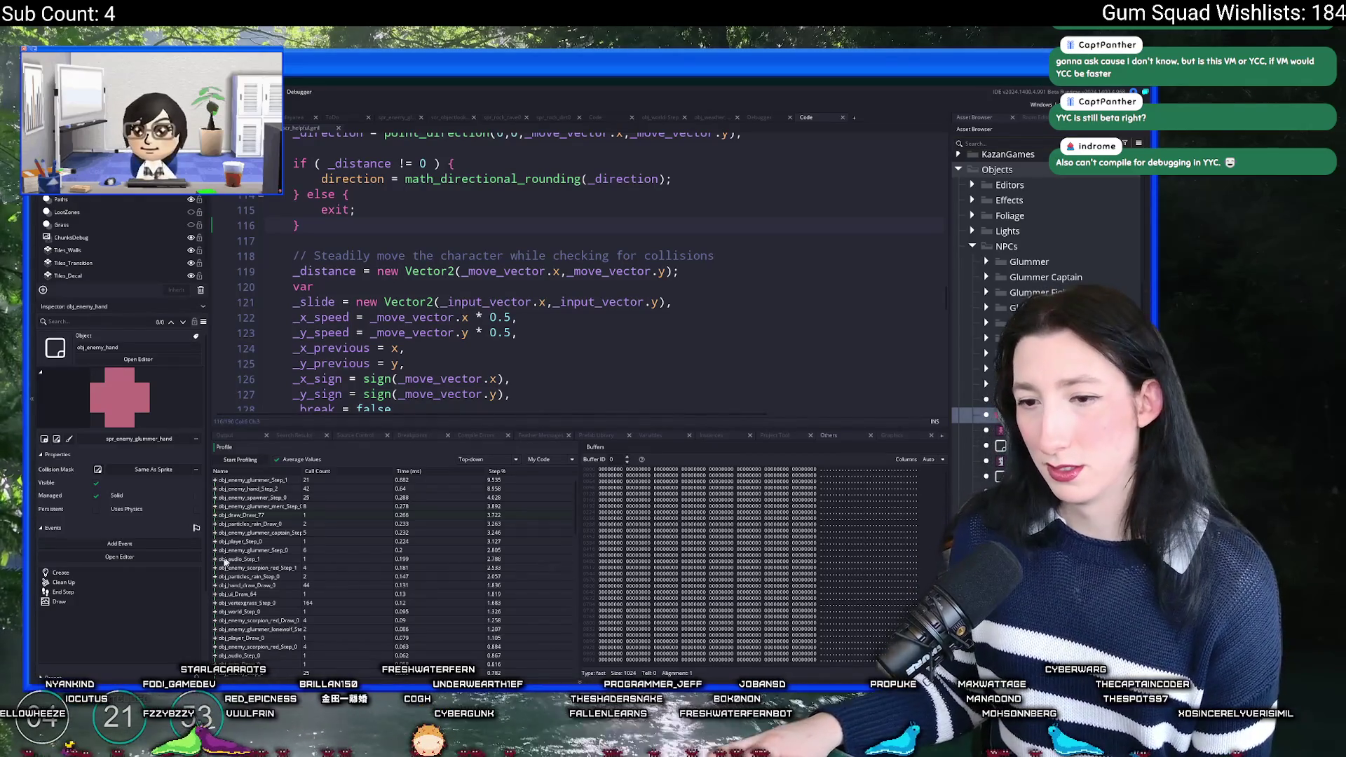
{"action": "left_click", "coordinate": [215, 497]}
{"action": "left_click", "coordinate": [216, 498]}
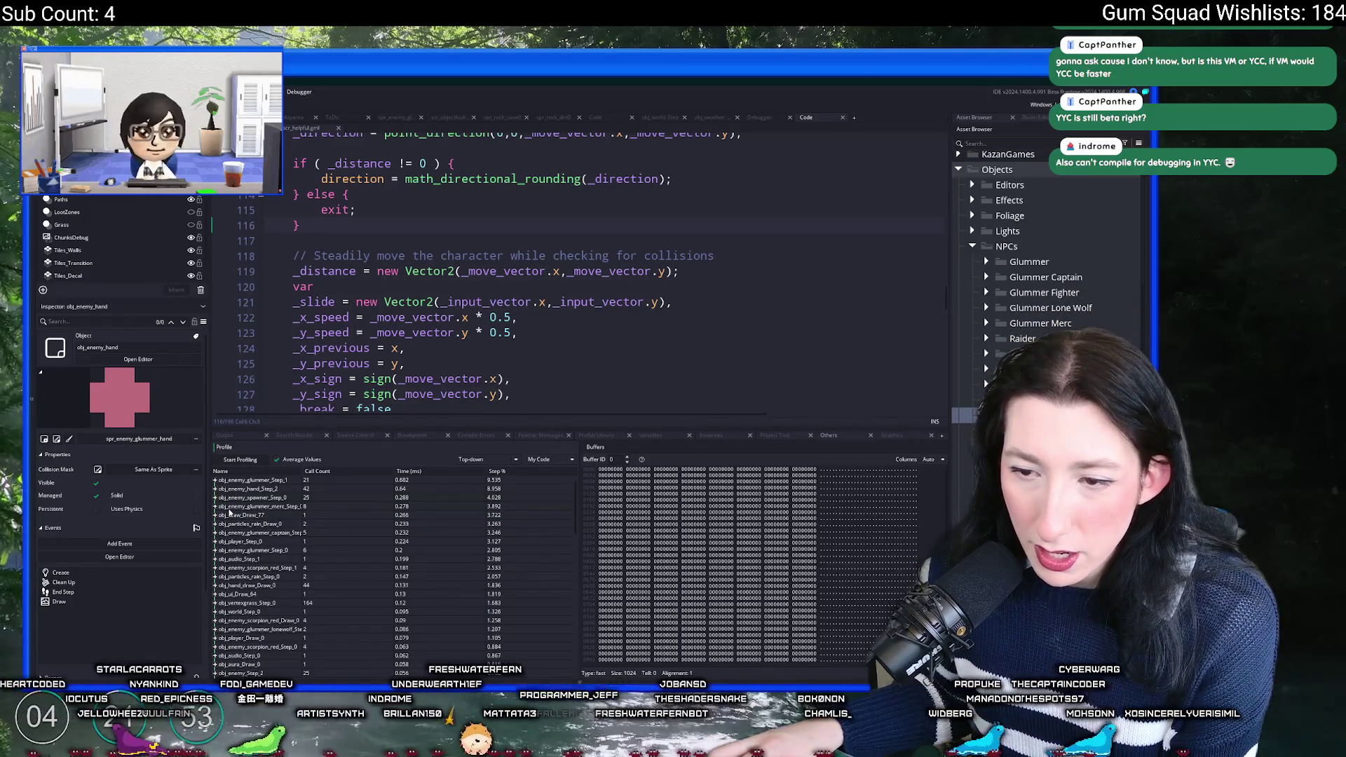
{"action": "left_click", "coordinate": [407, 332]}
{"action": "key", "text": "ctrl+t"}
Step: Search 'enemy_spaw' to open obj_enemy_spawner and its Step event code
{"action": "type", "text": "enemy_spaw"}
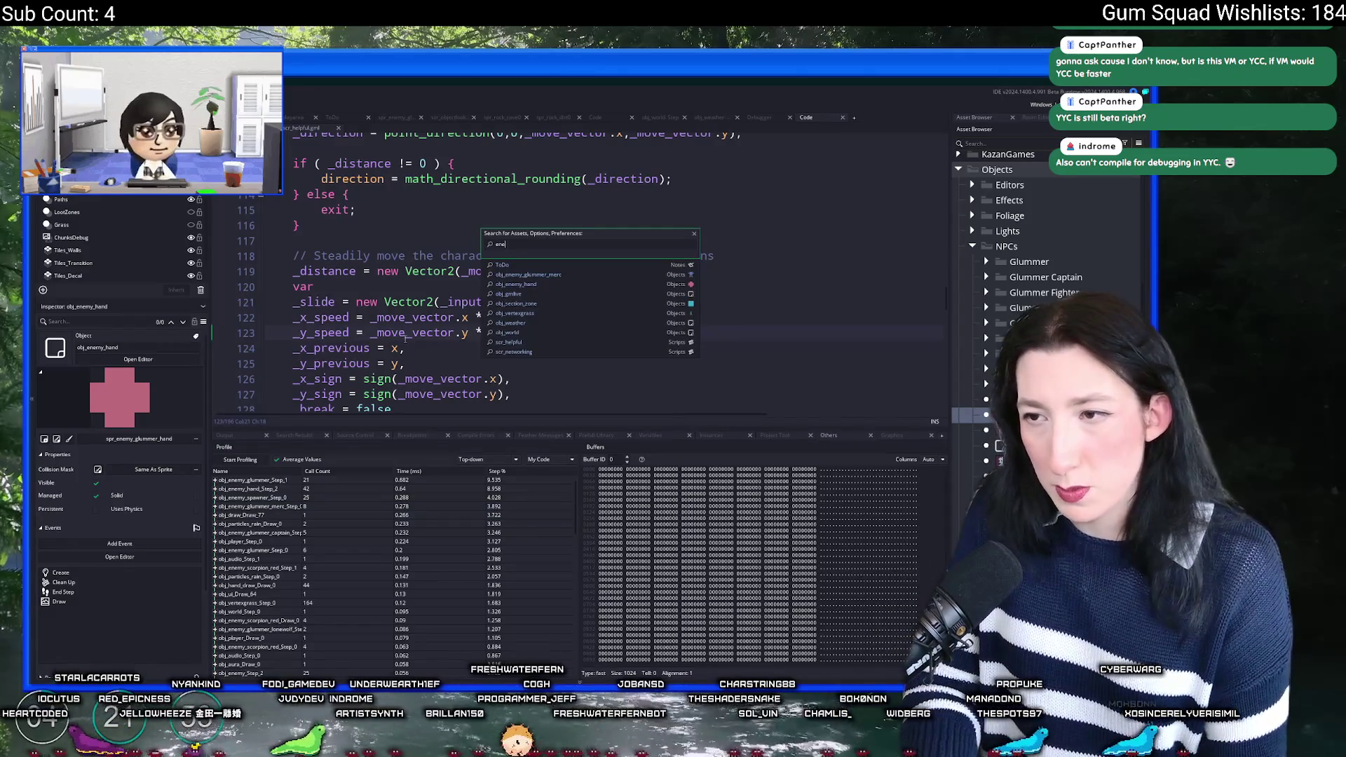
{"action": "key", "text": "Return"}
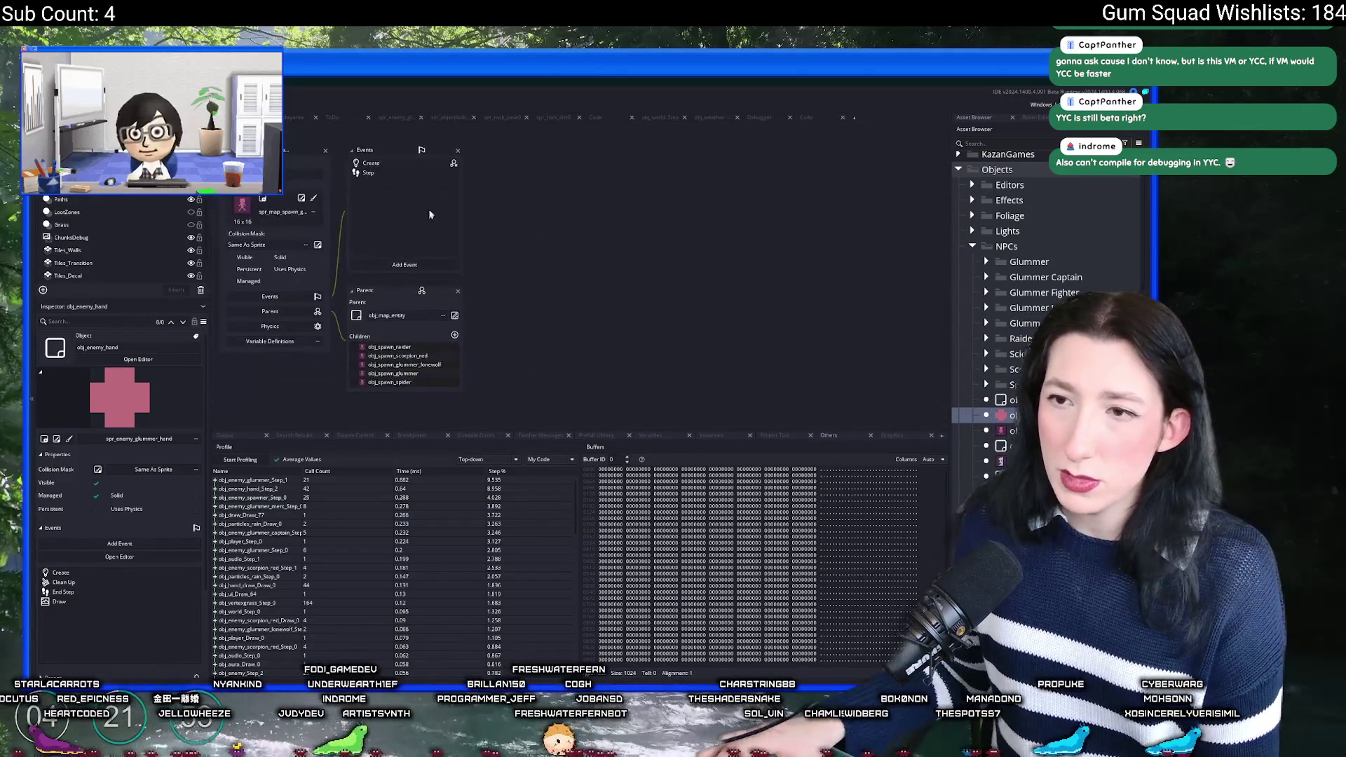
{"action": "left_click", "coordinate": [563, 220]}
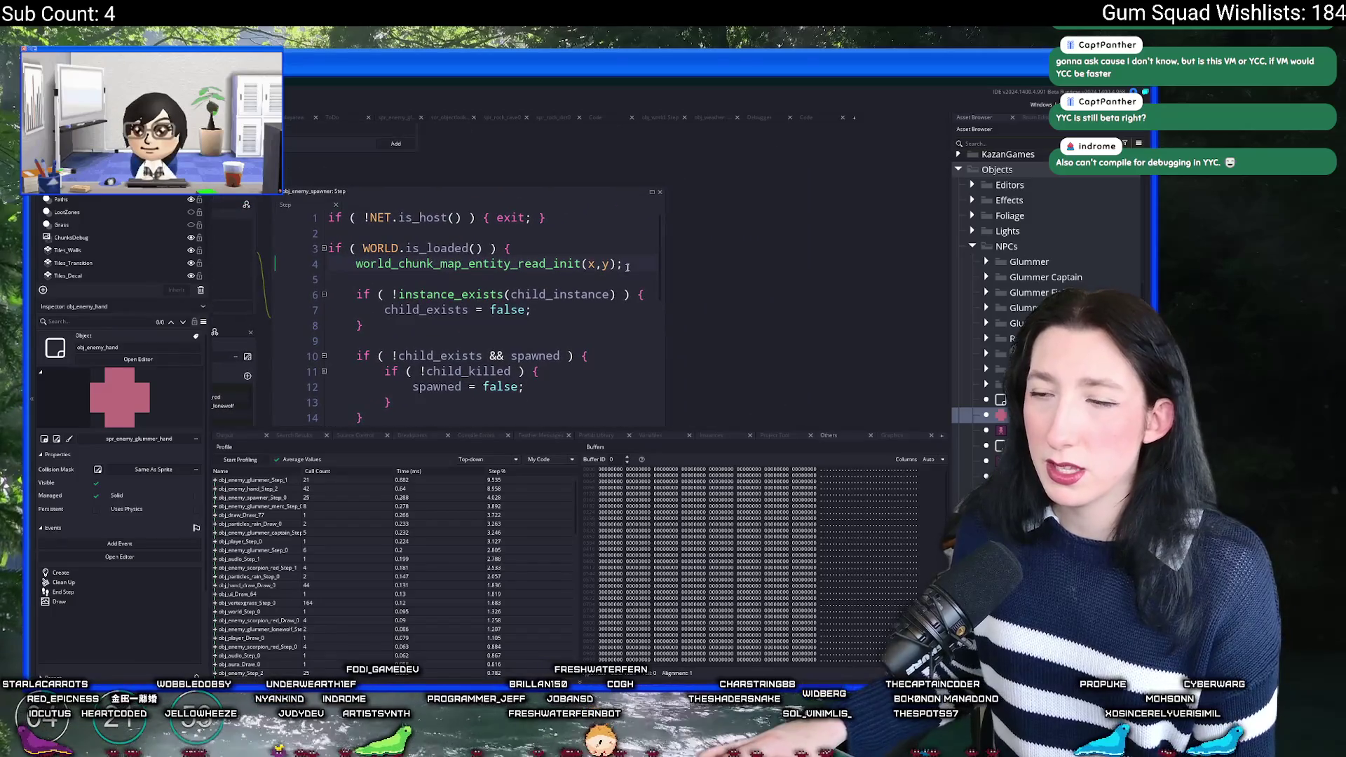
Step: Delete the world_chunk_map_entity_read_init line in the Step code, then restore it with undo
{"action": "left_click_drag", "start_coordinate": [822, 240], "coordinate": [827, 240]}
{"action": "left_click", "coordinate": [700, 265]}
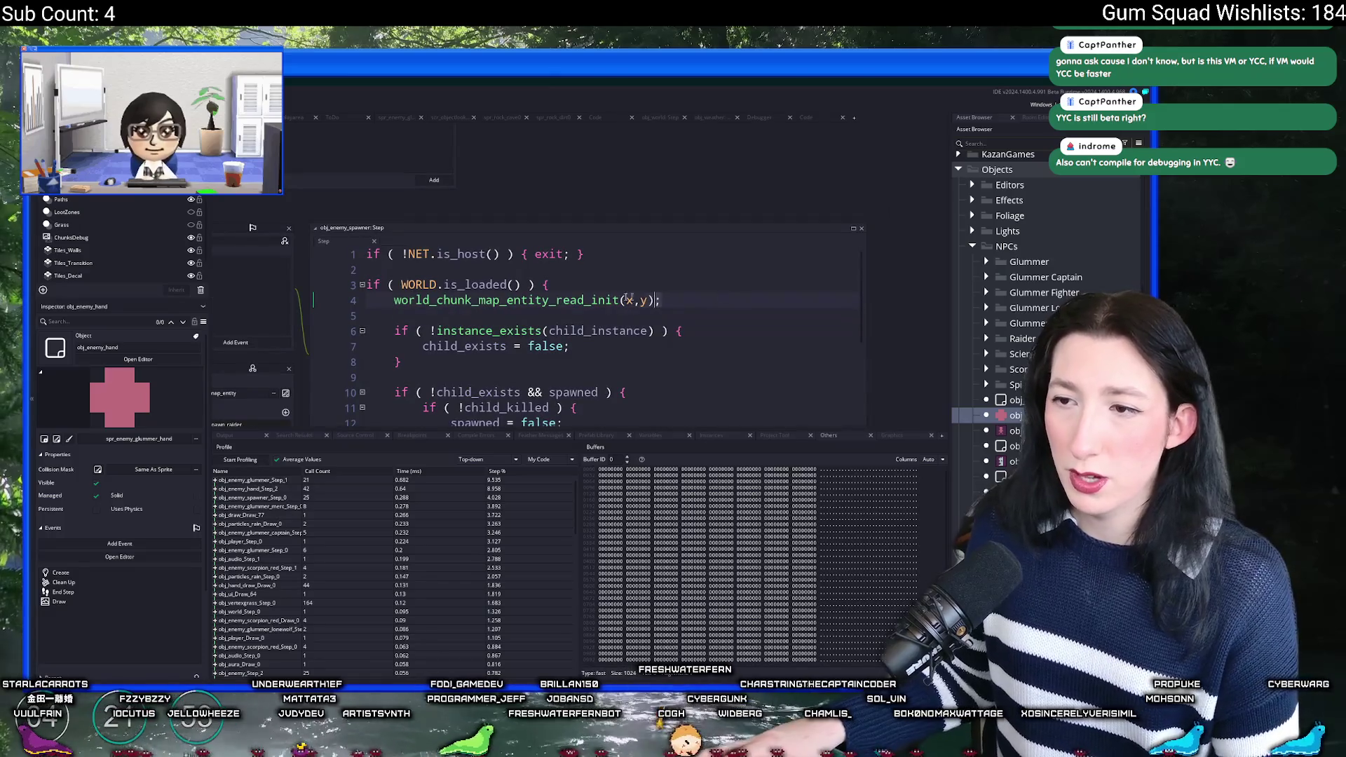
{"action": "left_click", "coordinate": [395, 300]}
{"action": "key", "text": "shift+End"}
{"action": "key", "text": "ctrl+c"}
{"action": "key", "text": "BackSpace"}
{"action": "key", "text": "Delete"}
{"action": "key", "text": "Delete"}
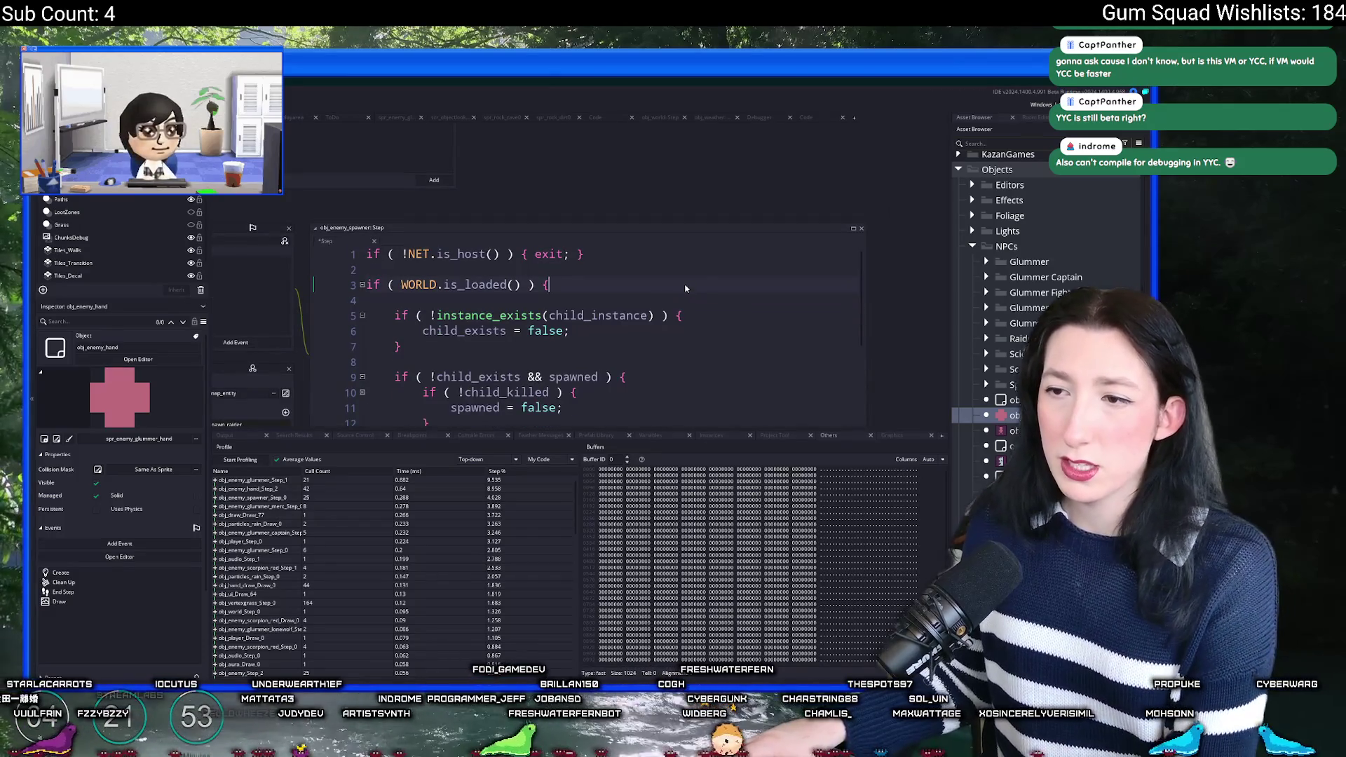
{"action": "key", "text": "ctrl+z"}
{"action": "key", "text": "ctrl+z"}
{"action": "key", "text": "ctrl+z"}
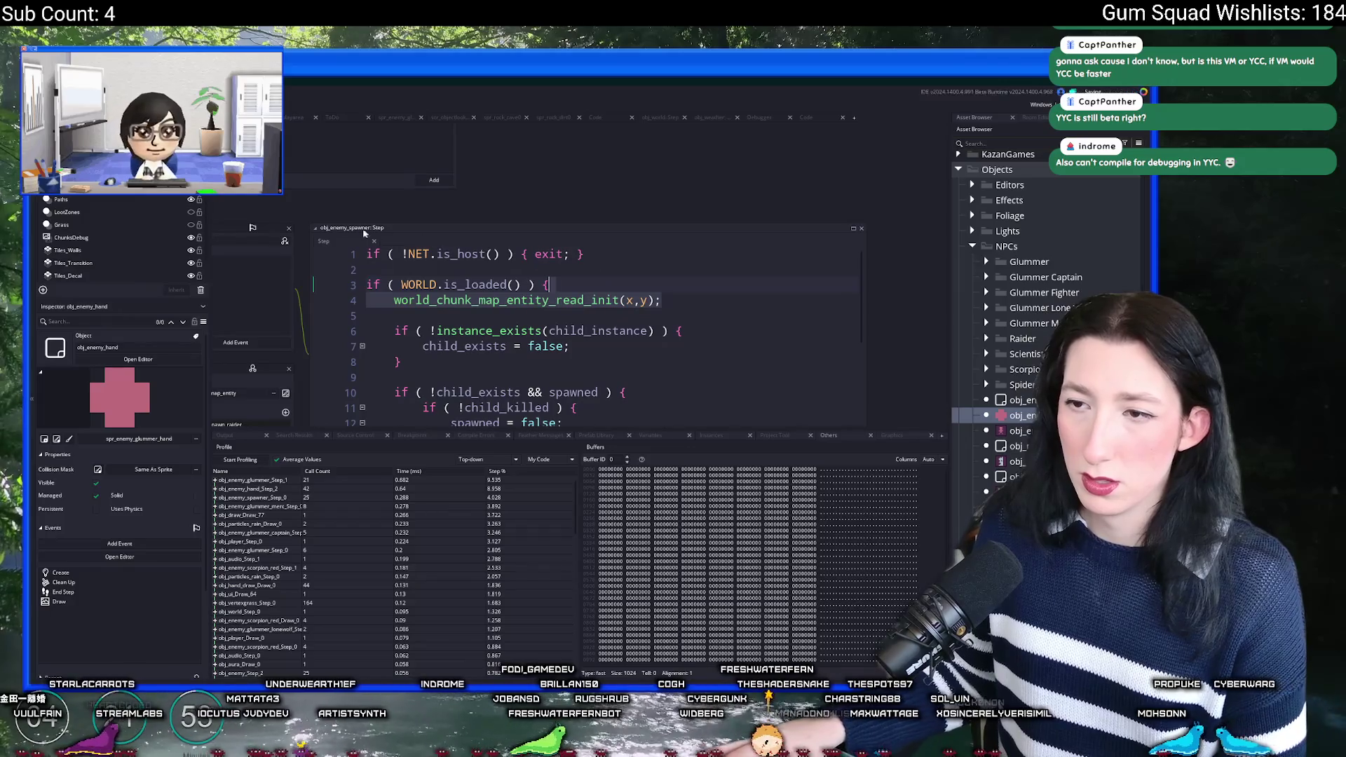
{"action": "left_click", "coordinate": [533, 265]}
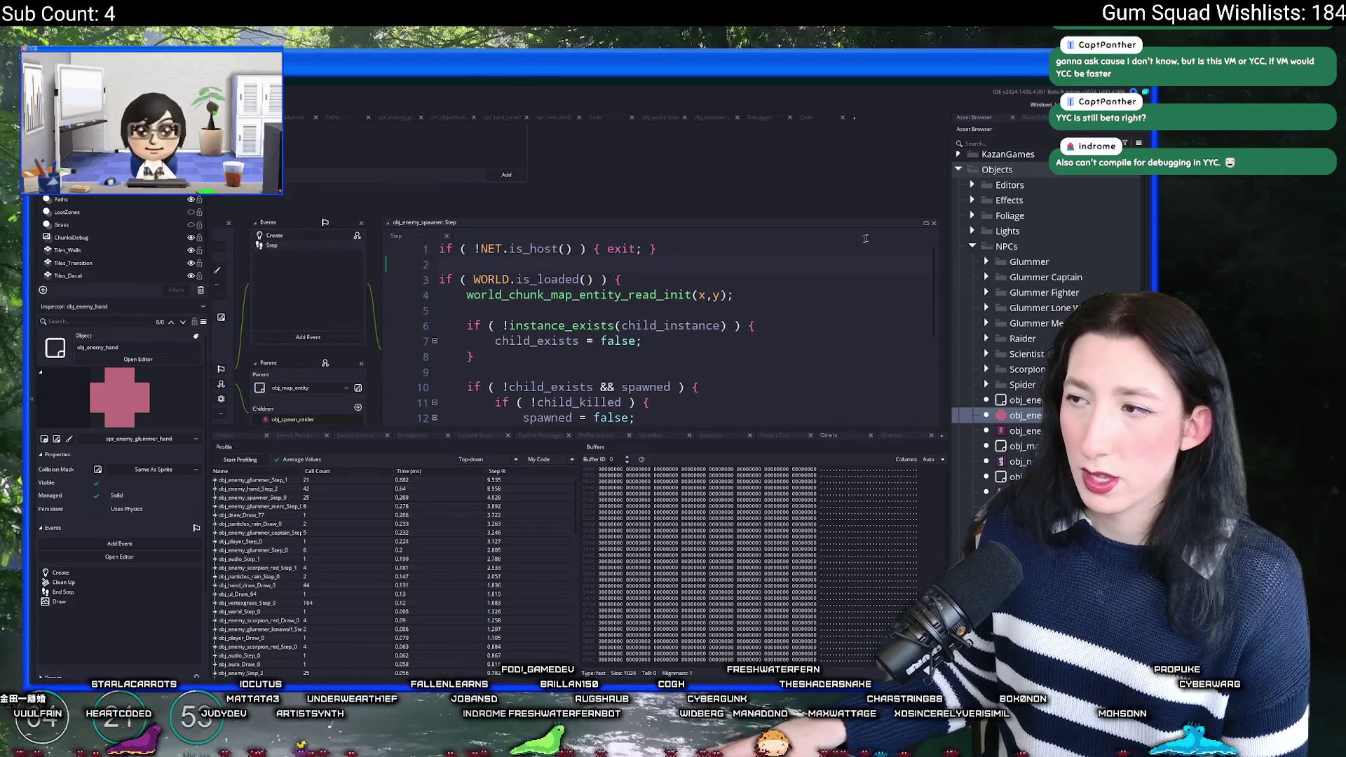
{"action": "left_click_drag", "start_coordinate": [870, 426], "coordinate": [855, 551]}
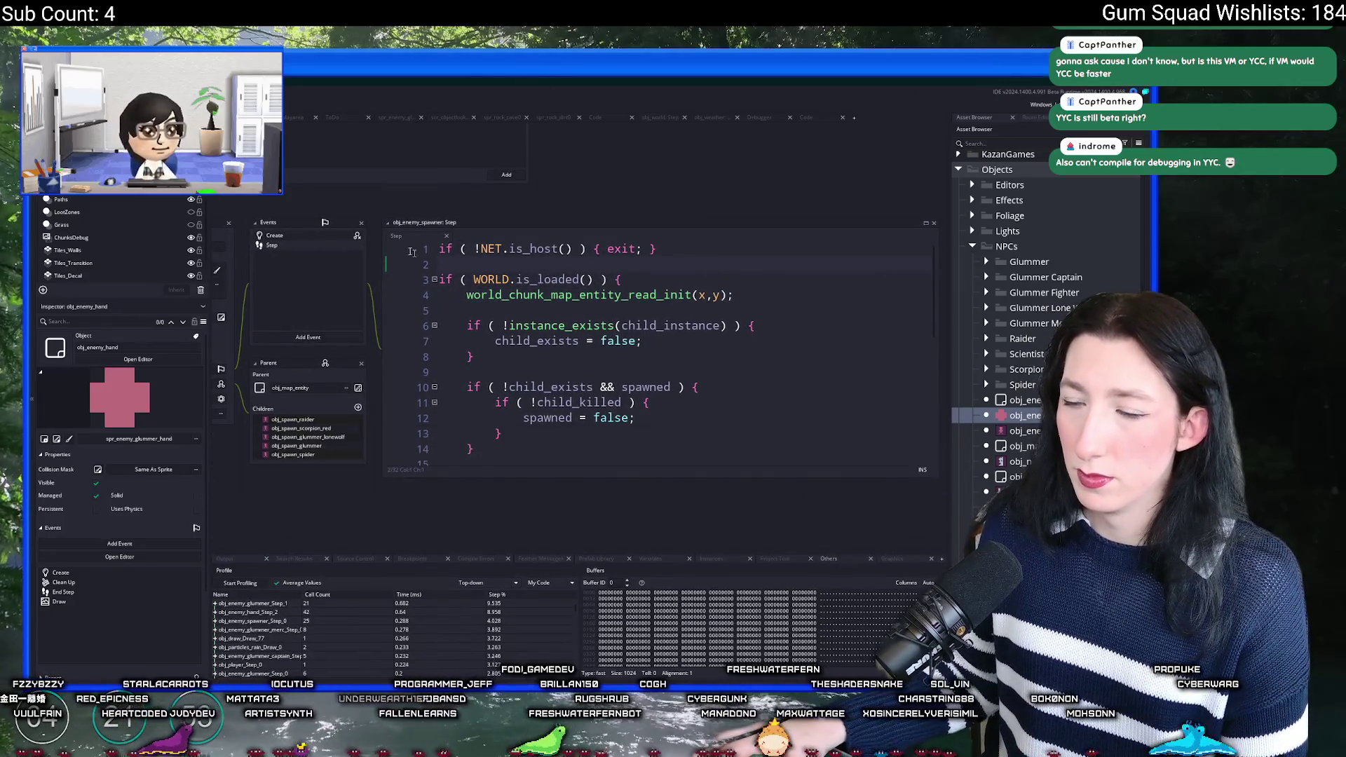
Step: In the spawner's Create event, paste a read_init call below the map entity write call
{"action": "left_click", "coordinate": [349, 236]}
{"action": "scroll", "coordinate": [619, 329], "scroll_direction": "down", "scroll_amount": 6}
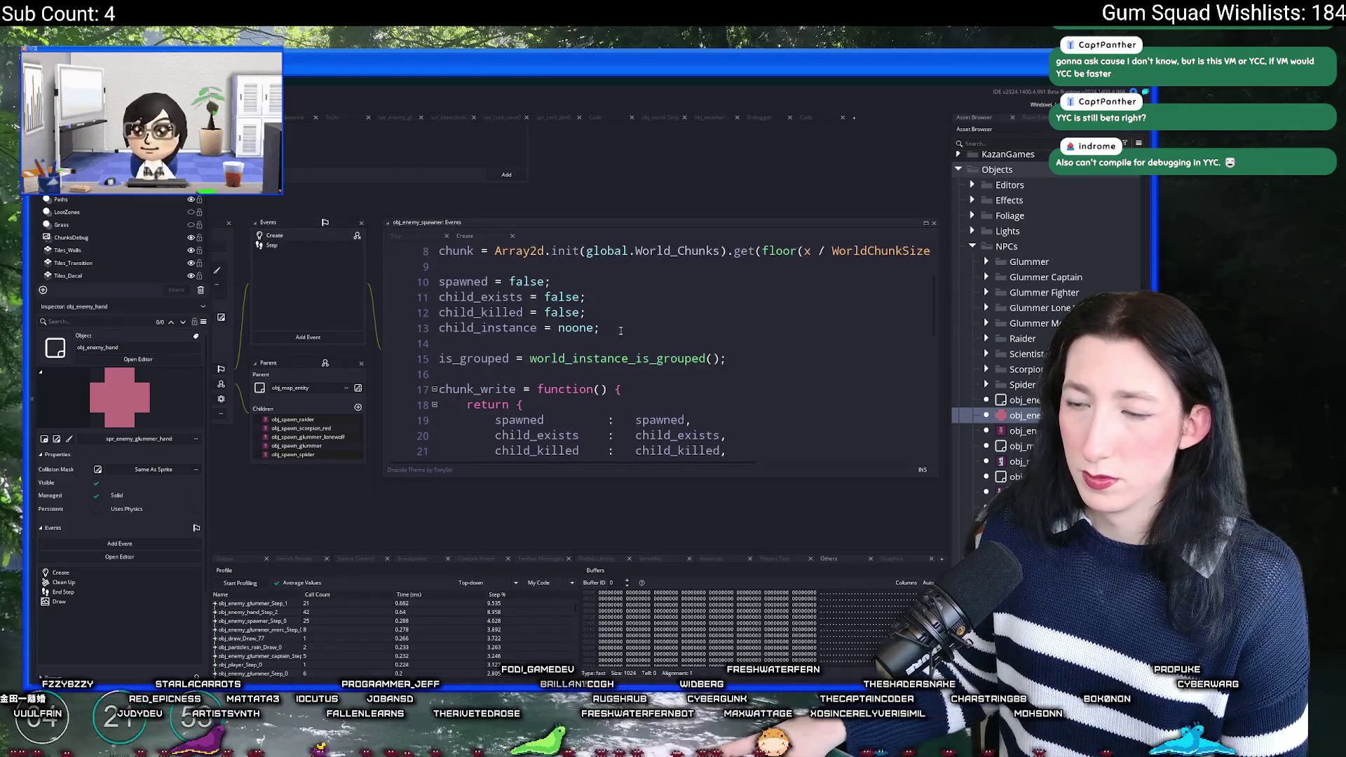
{"action": "scroll", "coordinate": [619, 329], "scroll_direction": "down", "scroll_amount": 3}
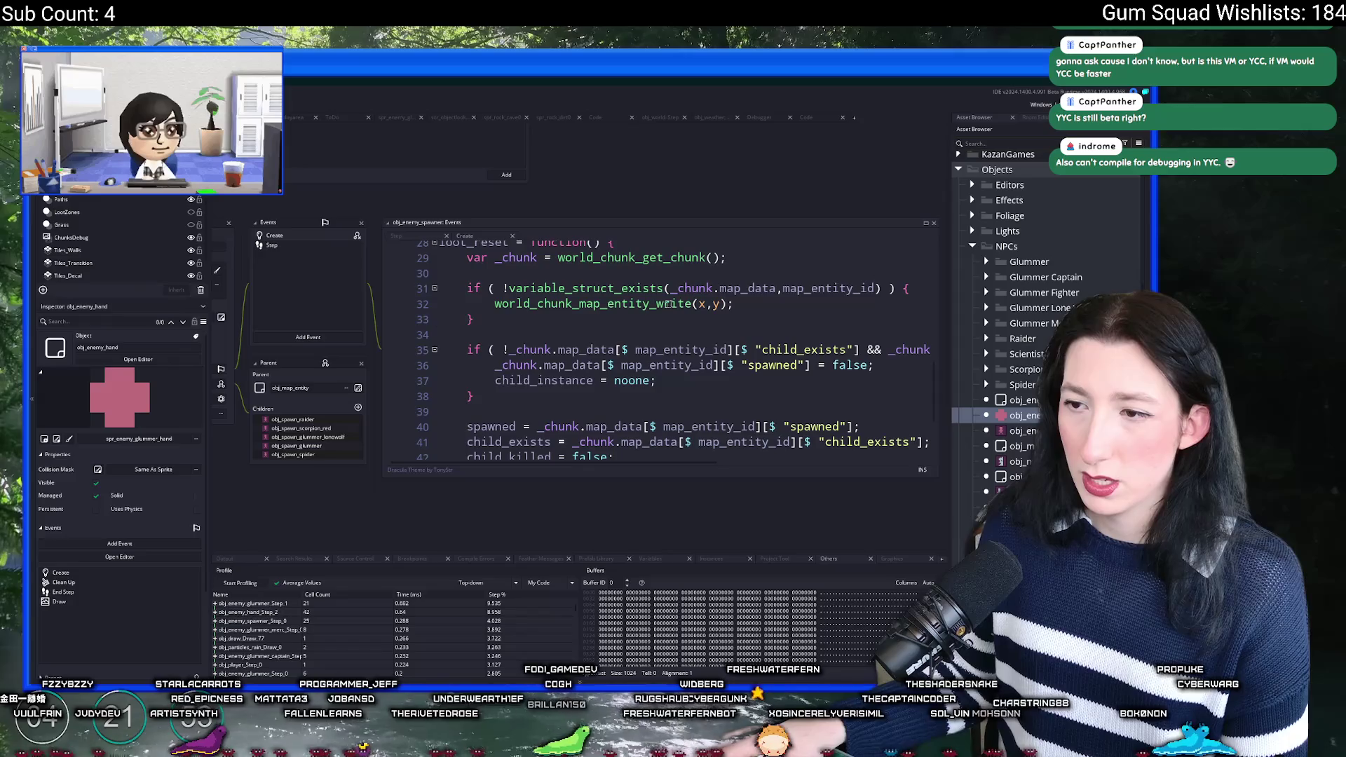
{"action": "scroll", "coordinate": [669, 303], "scroll_direction": "down", "scroll_amount": 3}
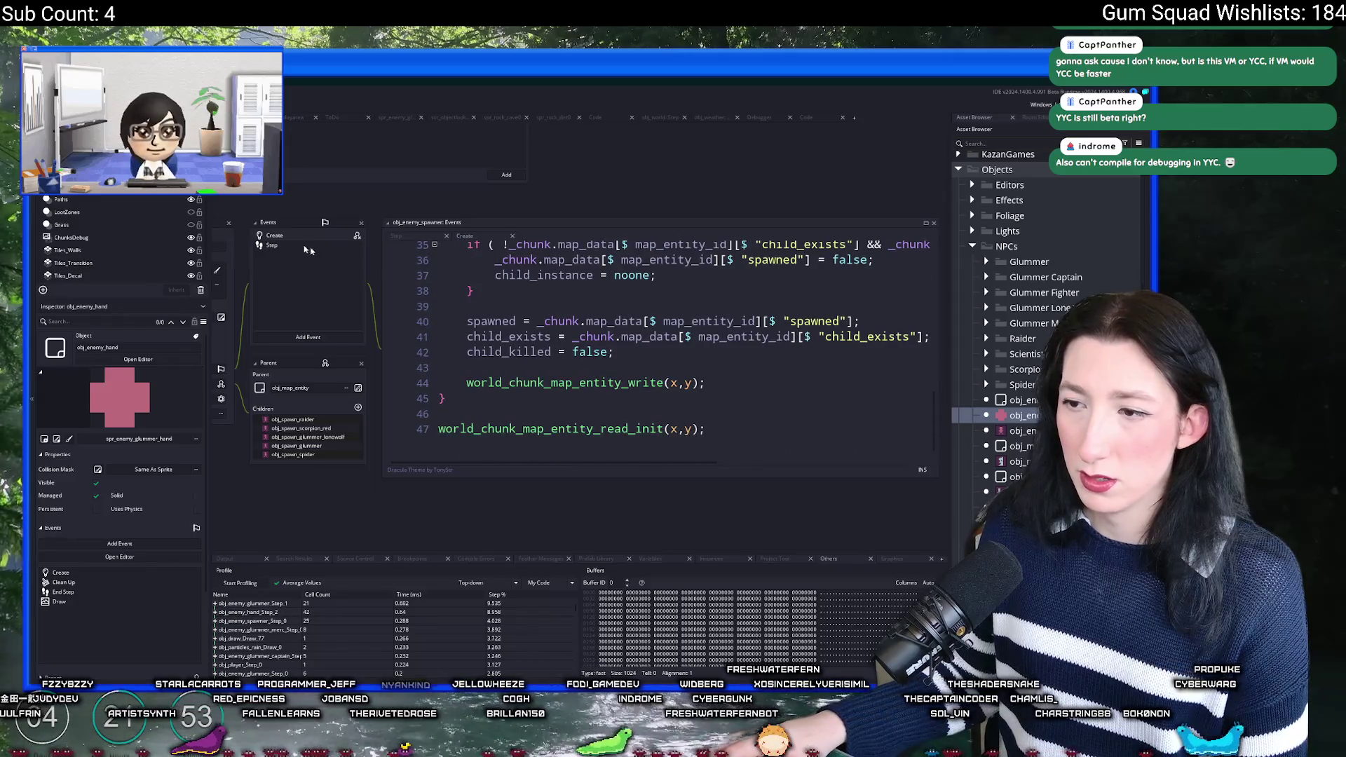
{"action": "scroll", "coordinate": [596, 351], "scroll_direction": "up", "scroll_amount": 1}
{"action": "left_click", "coordinate": [706, 435]}
{"action": "key", "text": "Return"}
{"action": "key", "text": "ctrl+v"}
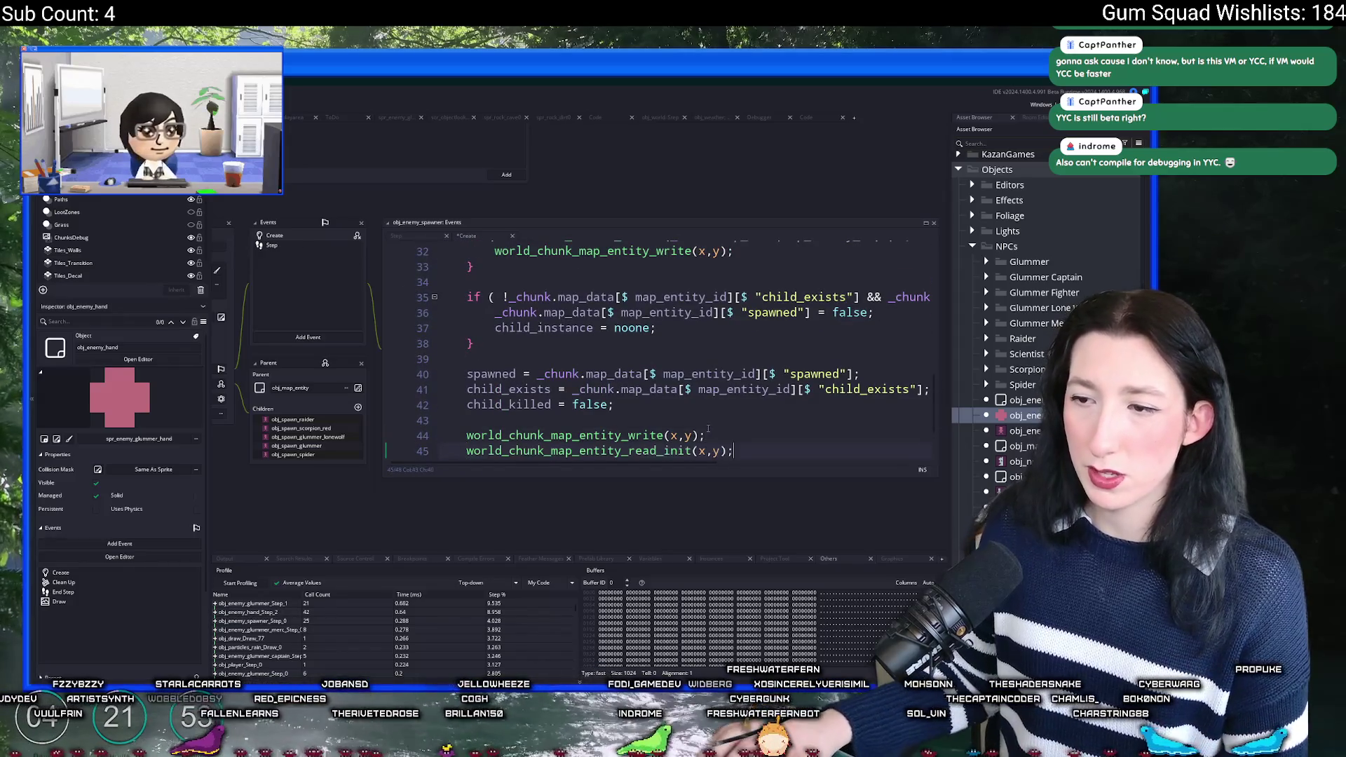
{"action": "scroll", "coordinate": [603, 362], "scroll_direction": "up", "scroll_amount": 4}
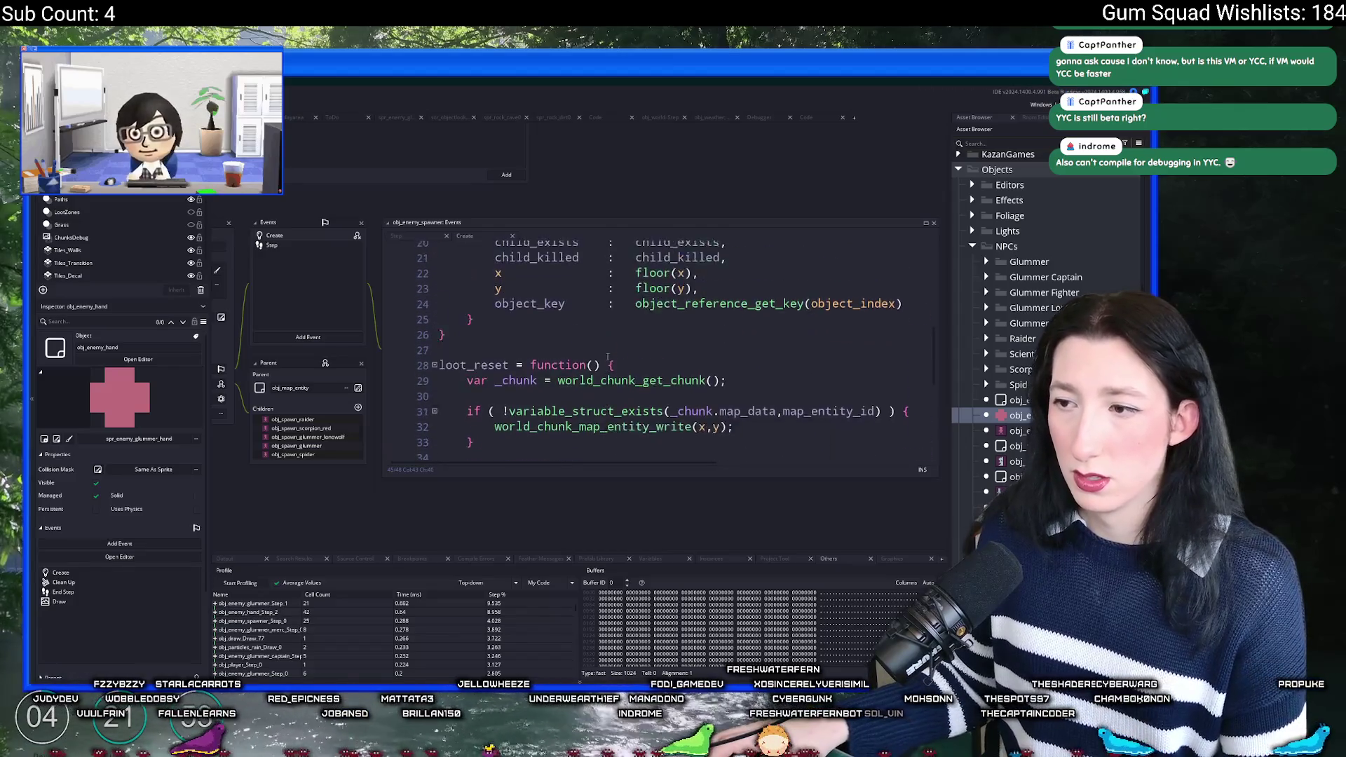
{"action": "scroll", "coordinate": [448, 323], "scroll_direction": "down", "scroll_amount": 2}
Step: Compare the Step and Create code, then go to the world_chunk_map_entity_read_init definition
{"action": "left_click", "coordinate": [320, 250]}
{"action": "left_click", "coordinate": [754, 294]}
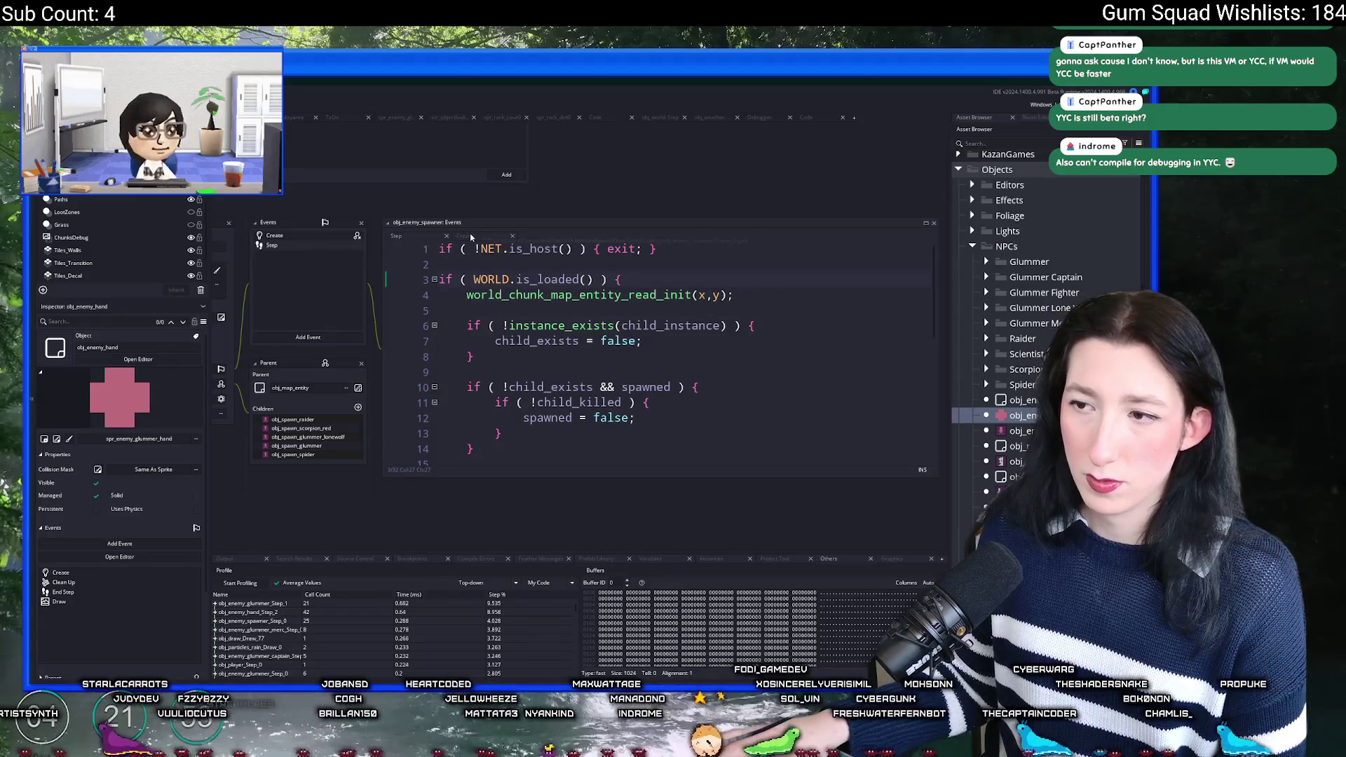
{"action": "mouse_move", "coordinate": [746, 296]}
{"action": "left_mouse_down"}
{"action": "mouse_move", "coordinate": [466, 294]}
{"action": "mouse_move", "coordinate": [733, 295]}
{"action": "left_mouse_up"}
{"action": "left_click", "coordinate": [461, 287]}
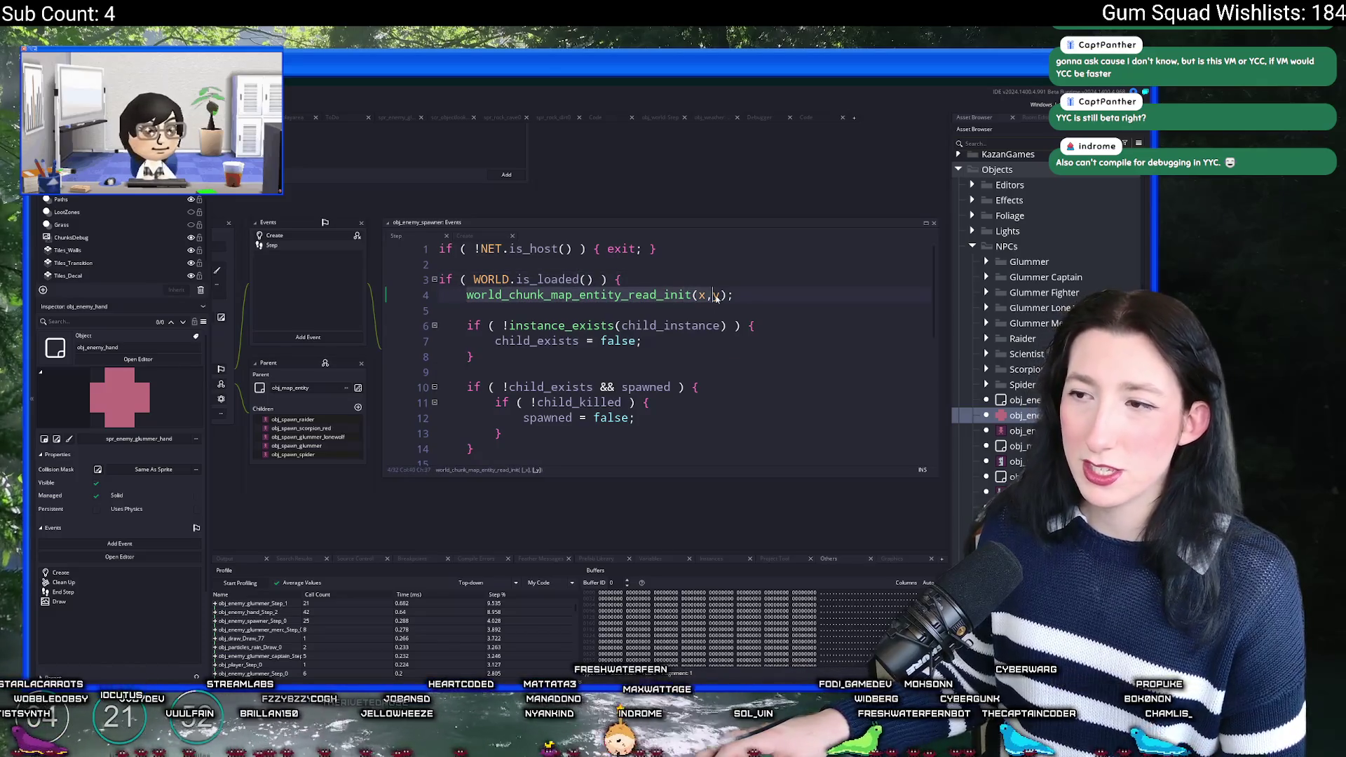
{"action": "key", "text": "Down"}
{"action": "key", "text": "ctrl+Tab"}
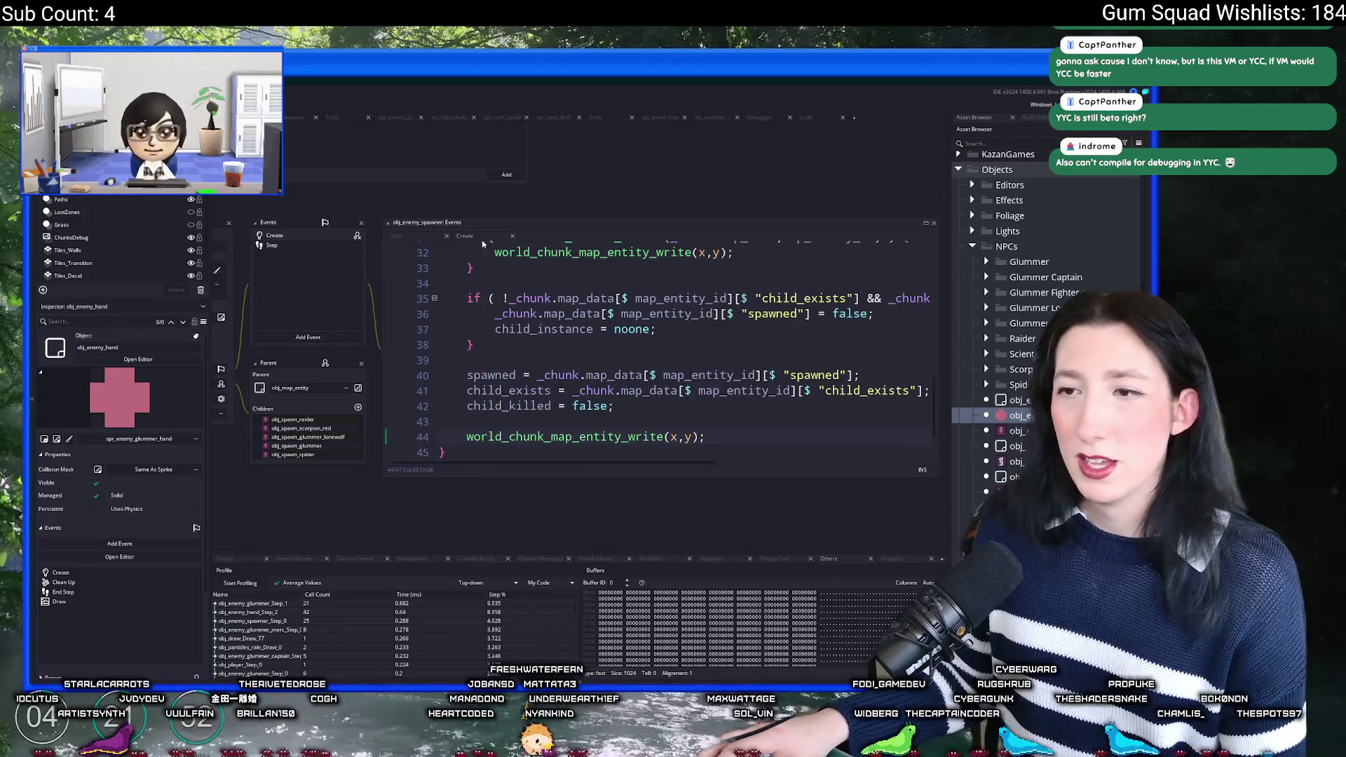
{"action": "scroll", "coordinate": [536, 336], "scroll_direction": "up", "scroll_amount": 7}
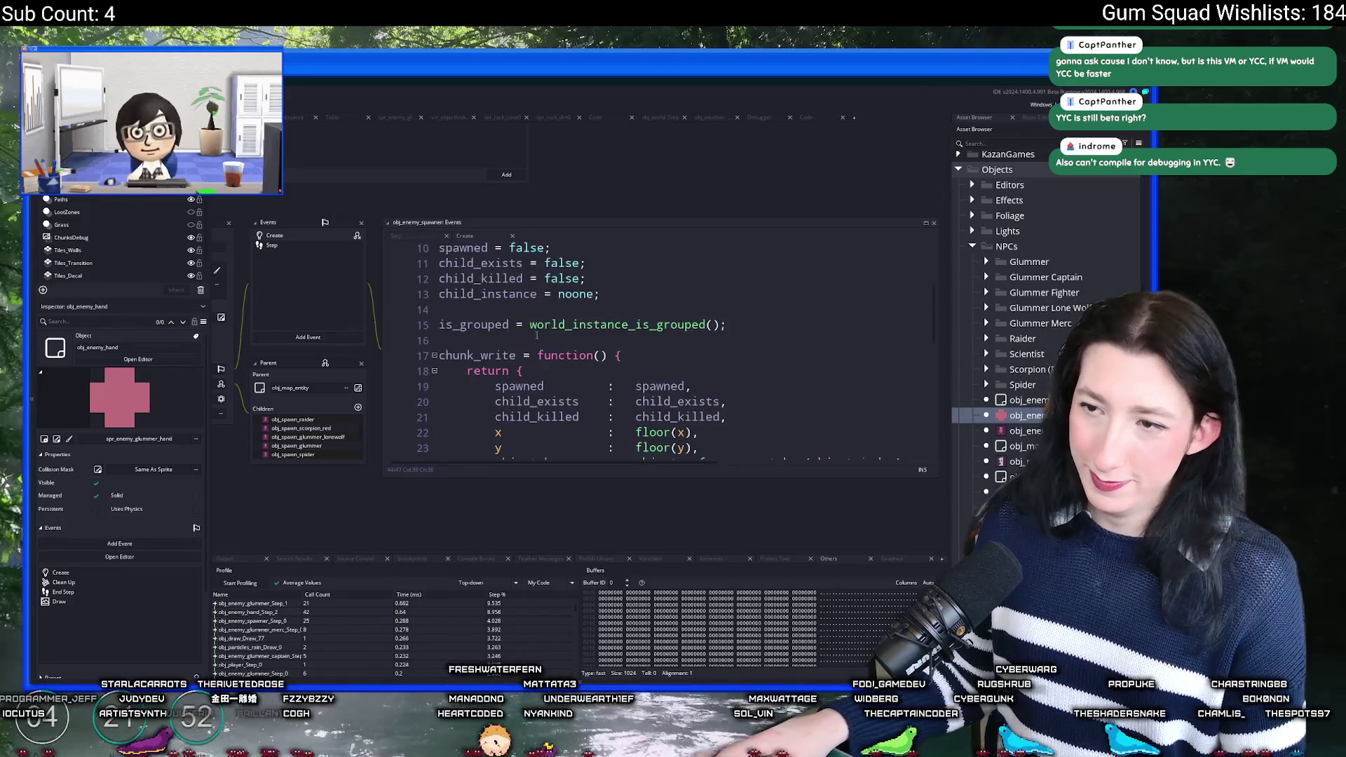
{"action": "scroll", "coordinate": [536, 336], "scroll_direction": "up", "scroll_amount": 3}
{"action": "key", "text": "ctrl+Tab"}
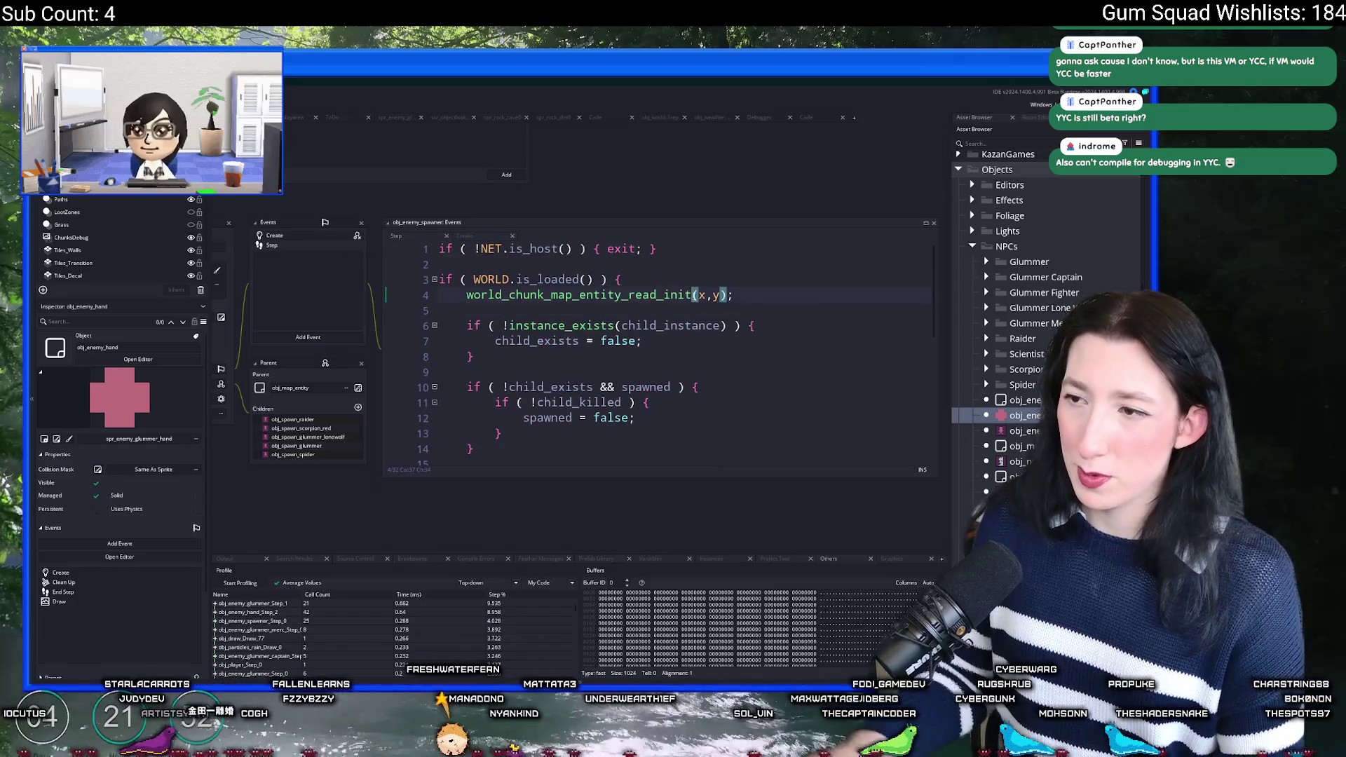
{"action": "key", "text": "BackSpace"}
{"action": "type", "text": ")"}
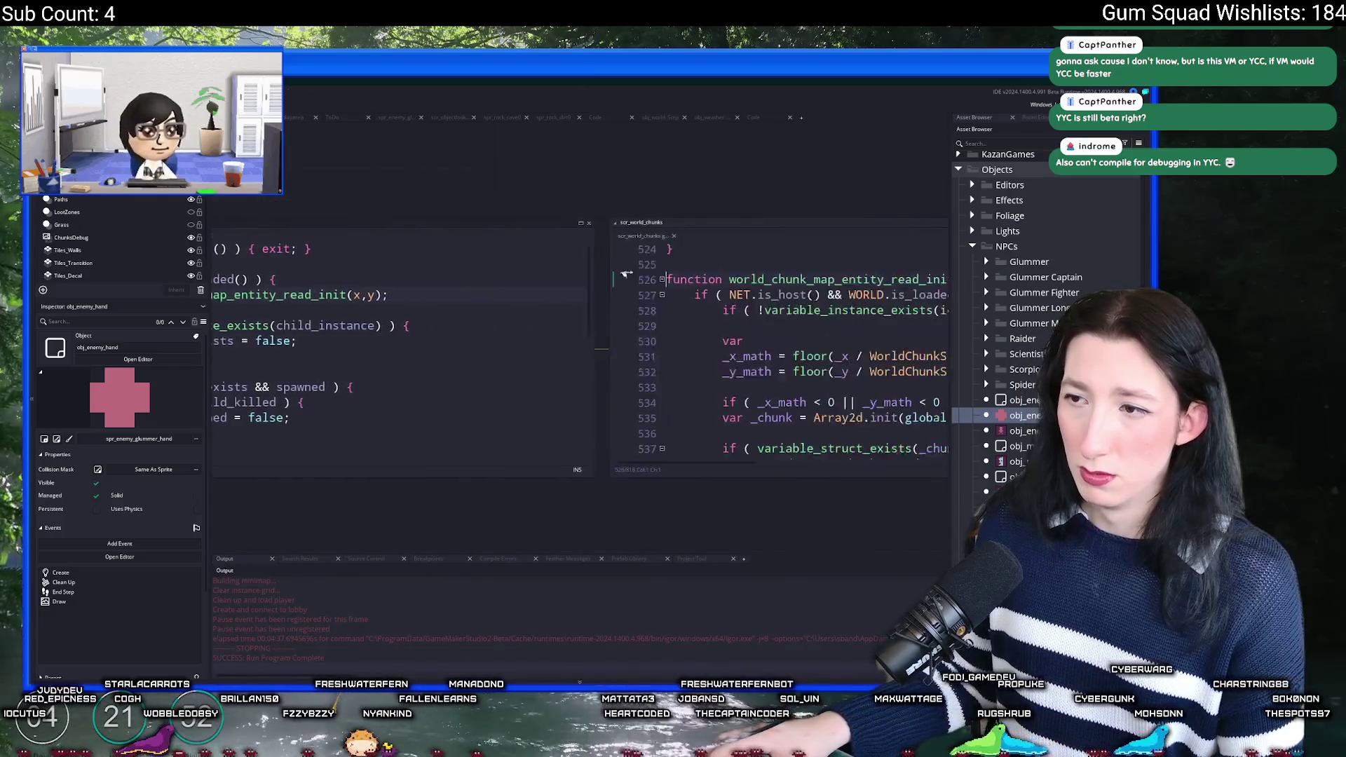
Step: Expand scr_world_chunks to a full tab and select the read_init function, undoing a stray paste
{"action": "left_click", "coordinate": [565, 295]}
{"action": "left_click", "coordinate": [763, 225]}
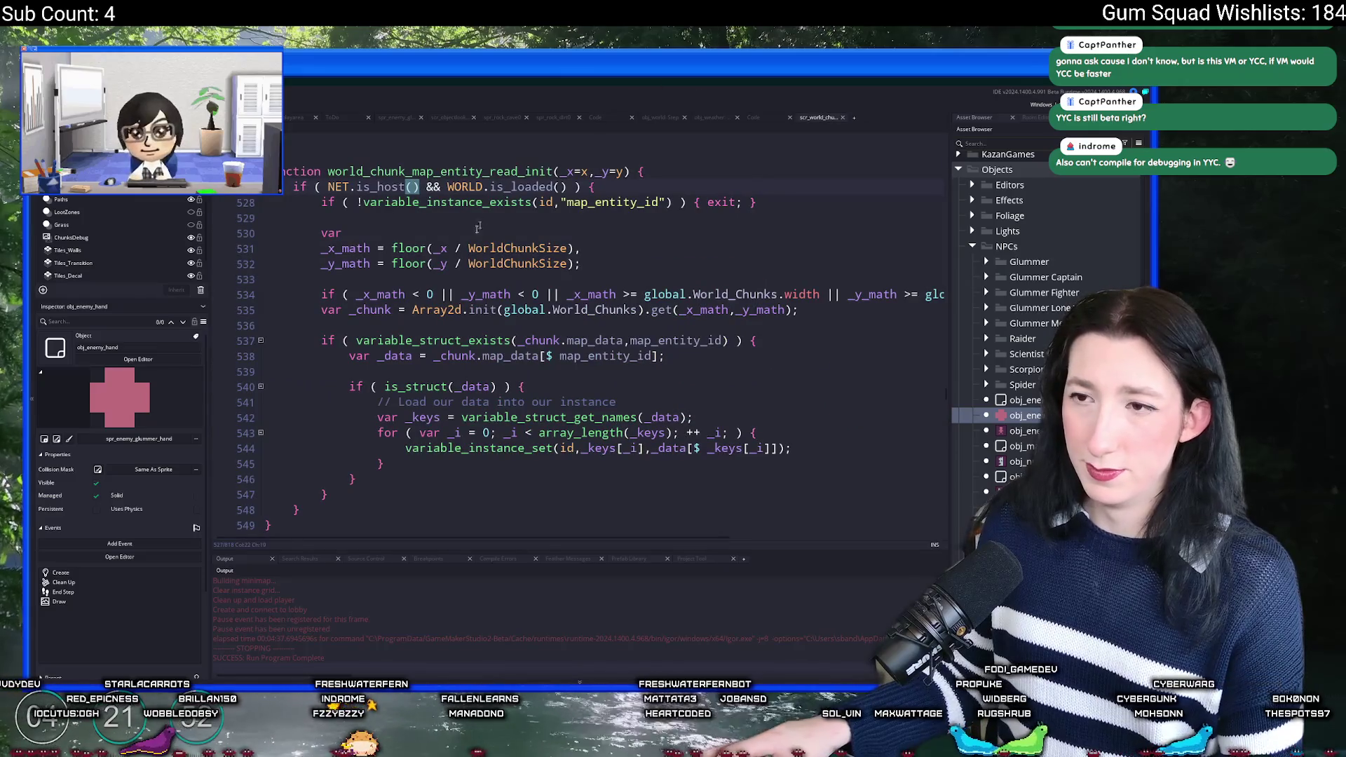
{"action": "left_click", "coordinate": [447, 264]}
{"action": "scroll", "coordinate": [427, 296], "scroll_direction": "down", "scroll_amount": 2}
{"action": "left_click_drag", "start_coordinate": [277, 449], "coordinate": [300, 183]}
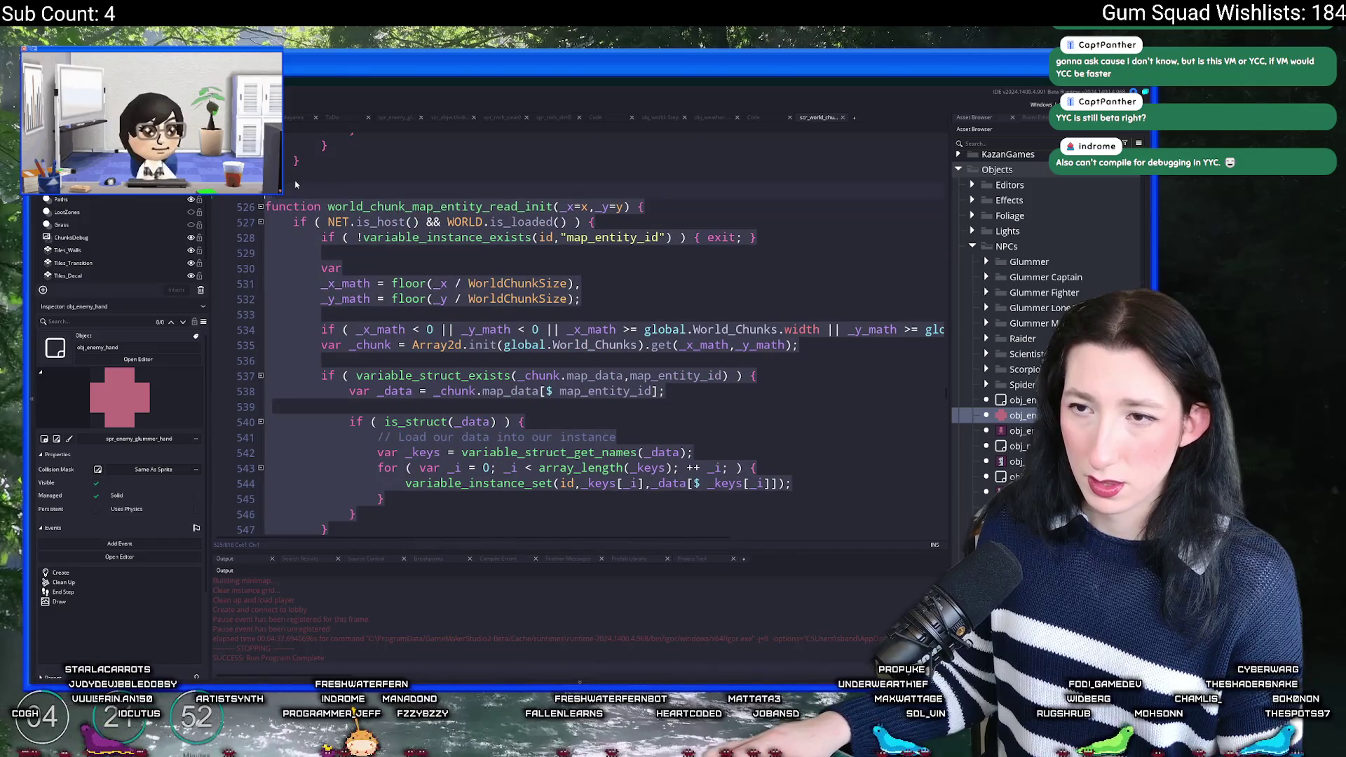
{"action": "scroll", "coordinate": [384, 288], "scroll_direction": "down", "scroll_amount": 10}
{"action": "scroll", "coordinate": [384, 289], "scroll_direction": "up", "scroll_amount": 4}
{"action": "key", "text": "Left"}
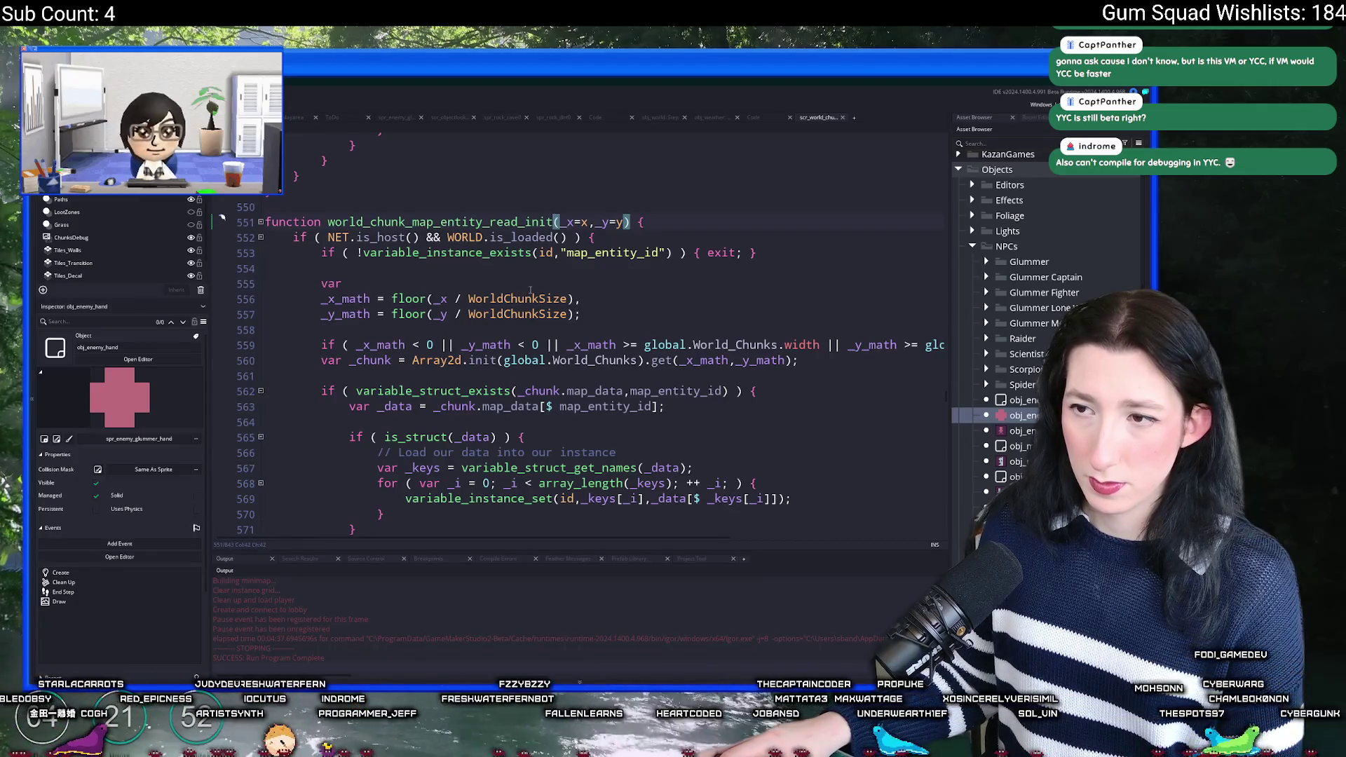
{"action": "key", "text": "ctrl+z"}
Step: Search the script for 'entity_read' to locate the entity_read functions
{"action": "left_click", "coordinate": [531, 290]}
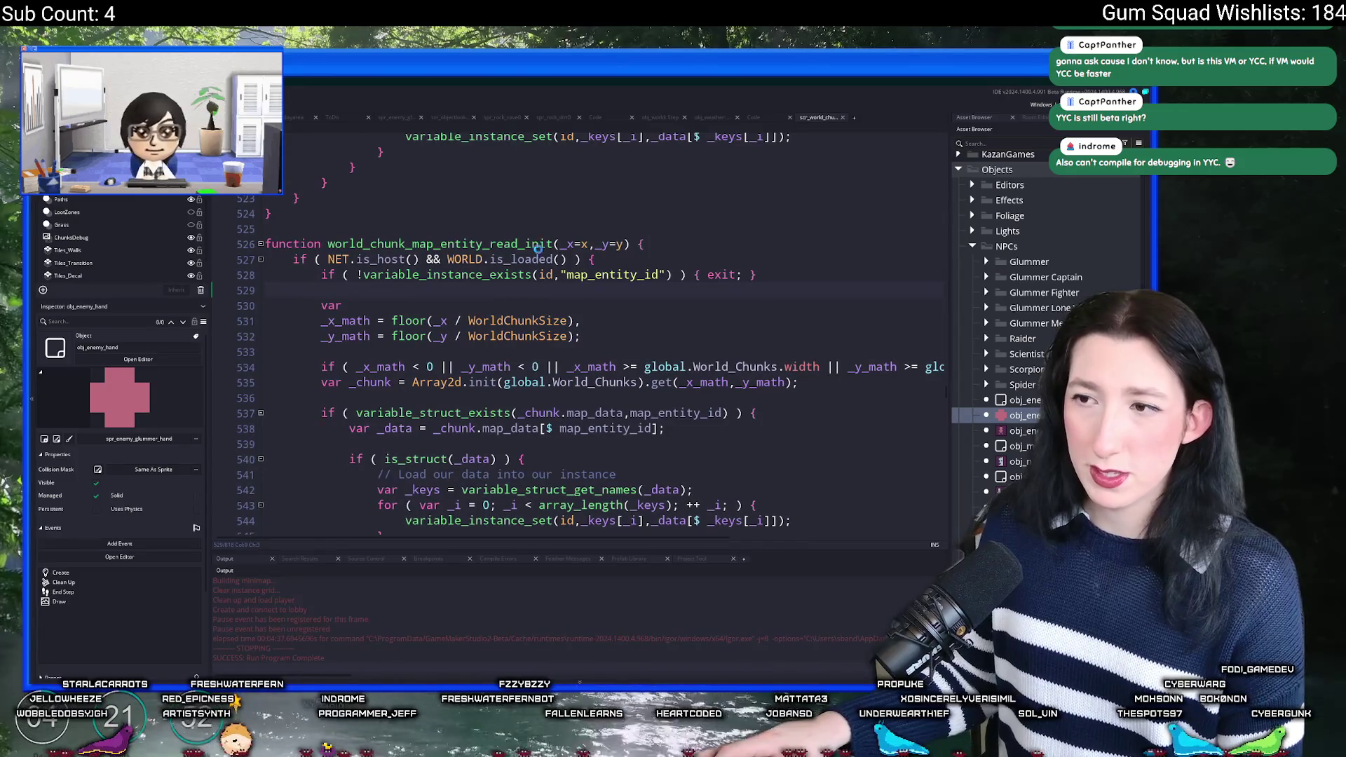
{"action": "scroll", "coordinate": [538, 249], "scroll_direction": "down", "scroll_amount": 1}
{"action": "left_click", "coordinate": [540, 242]}
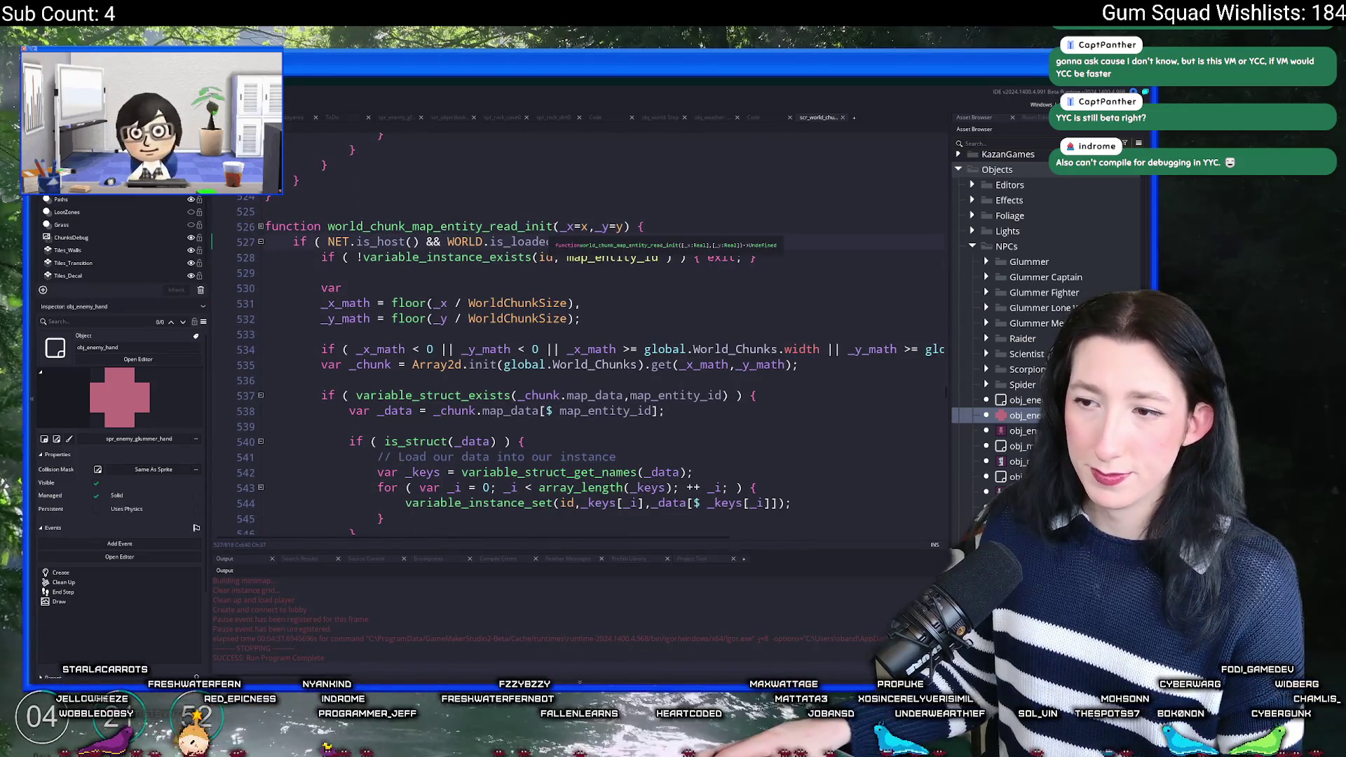
{"action": "scroll", "coordinate": [539, 243], "scroll_direction": "down", "scroll_amount": 1}
{"action": "left_click", "coordinate": [547, 209]}
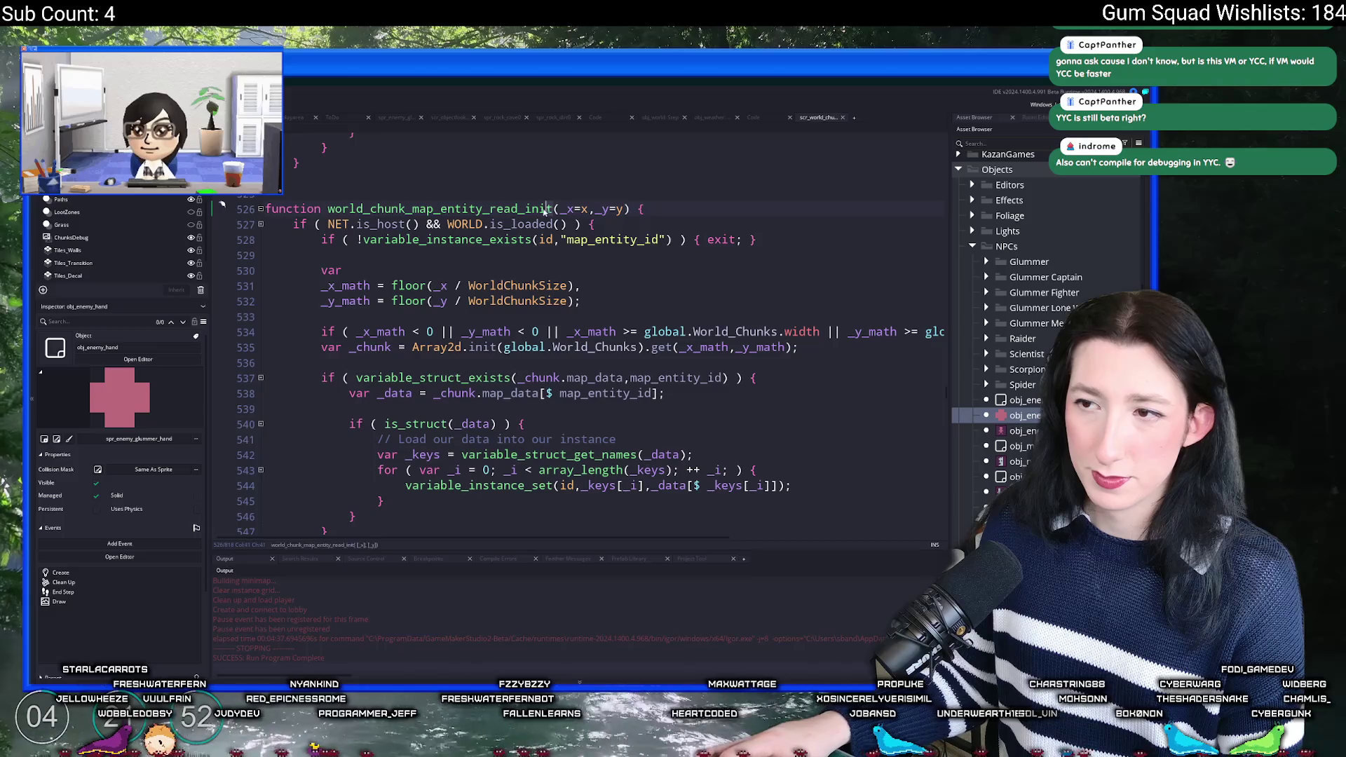
{"action": "key", "text": "ctrl+f"}
{"action": "type", "text": "re"}
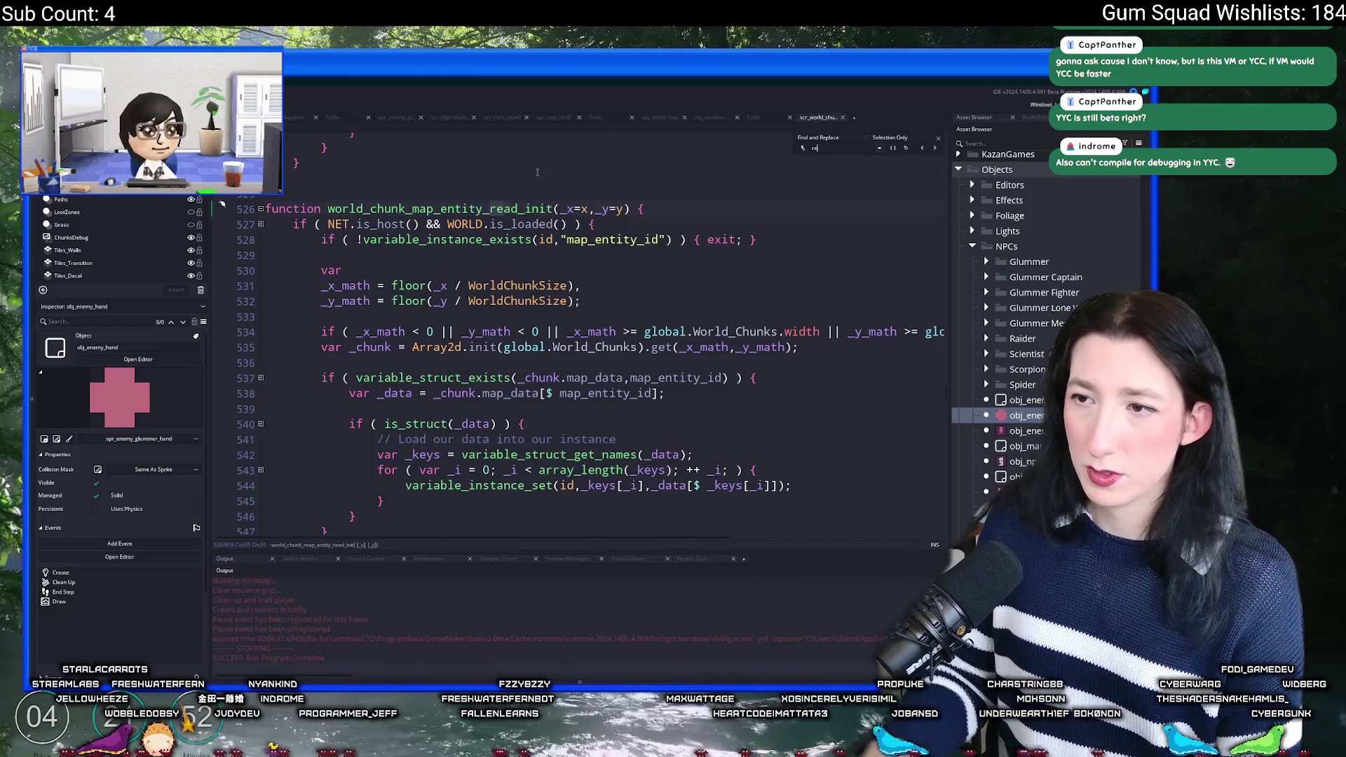
{"action": "key", "text": "BackSpace"}
{"action": "key", "text": "BackSpace"}
{"action": "key", "text": "BackSpace"}
{"action": "type", "text": "entity_read"}
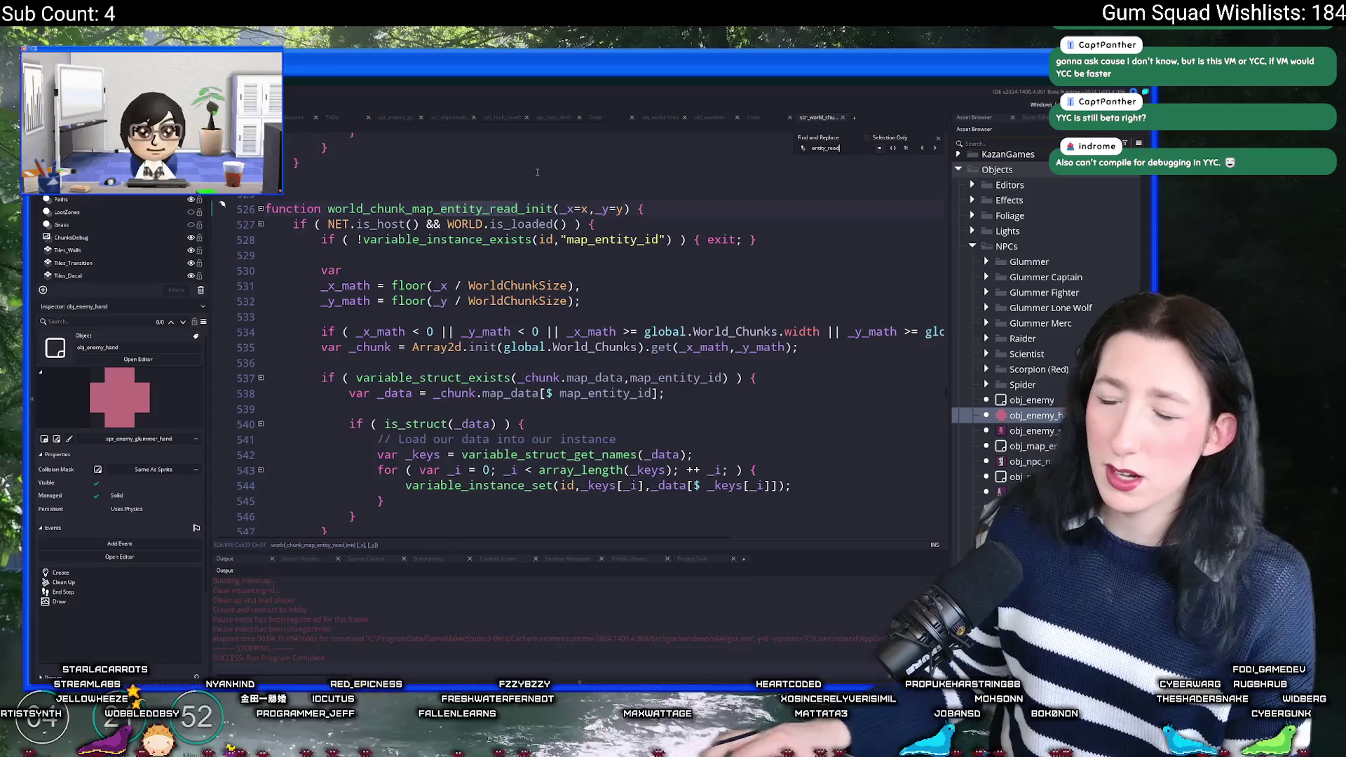
{"action": "left_click", "coordinate": [922, 149]}
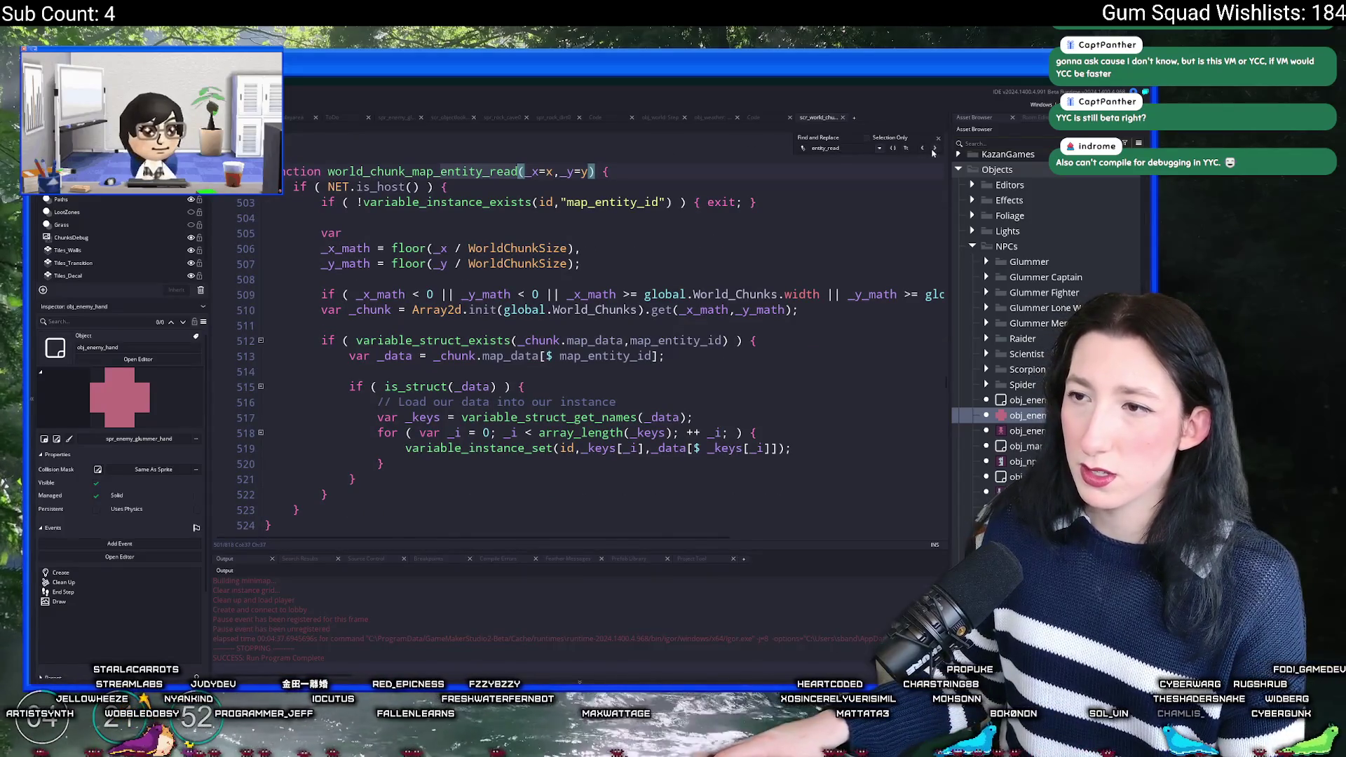
{"action": "left_click", "coordinate": [933, 150]}
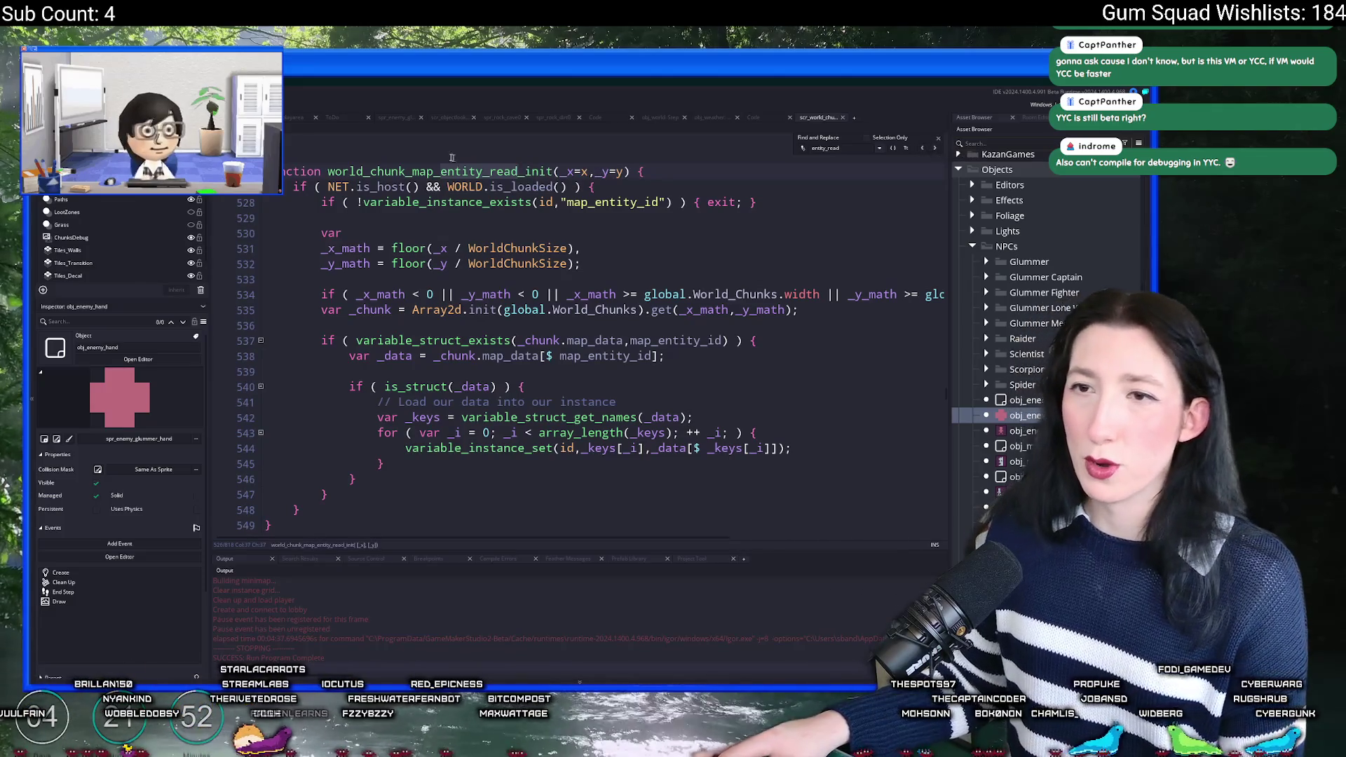
Step: Step through the 'entity_read' matches to reach the world_chunk_map_entity_read definition
{"action": "left_click", "coordinate": [554, 187]}
{"action": "scroll", "coordinate": [672, 180], "scroll_direction": "up", "scroll_amount": 2}
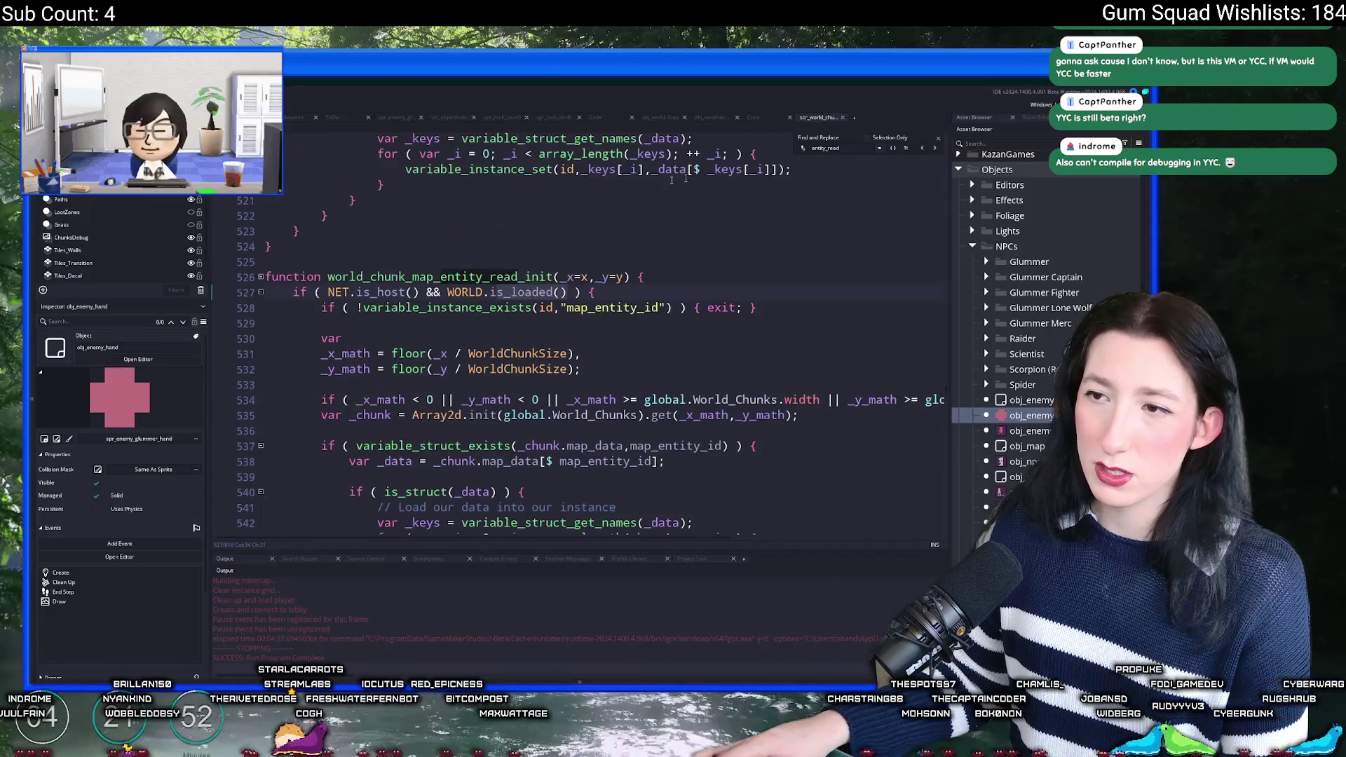
{"action": "left_click", "coordinate": [922, 150]}
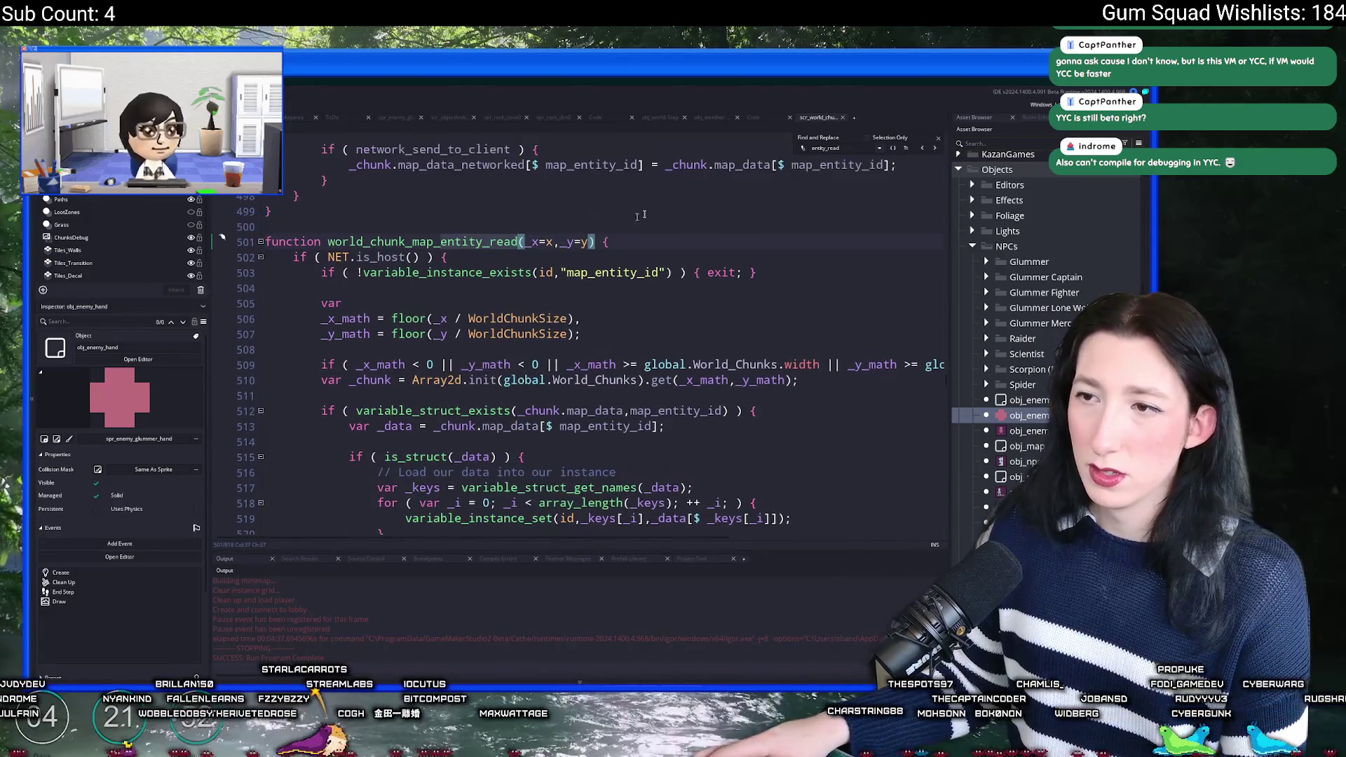
{"action": "left_click", "coordinate": [924, 149]}
{"action": "left_click", "coordinate": [924, 149]}
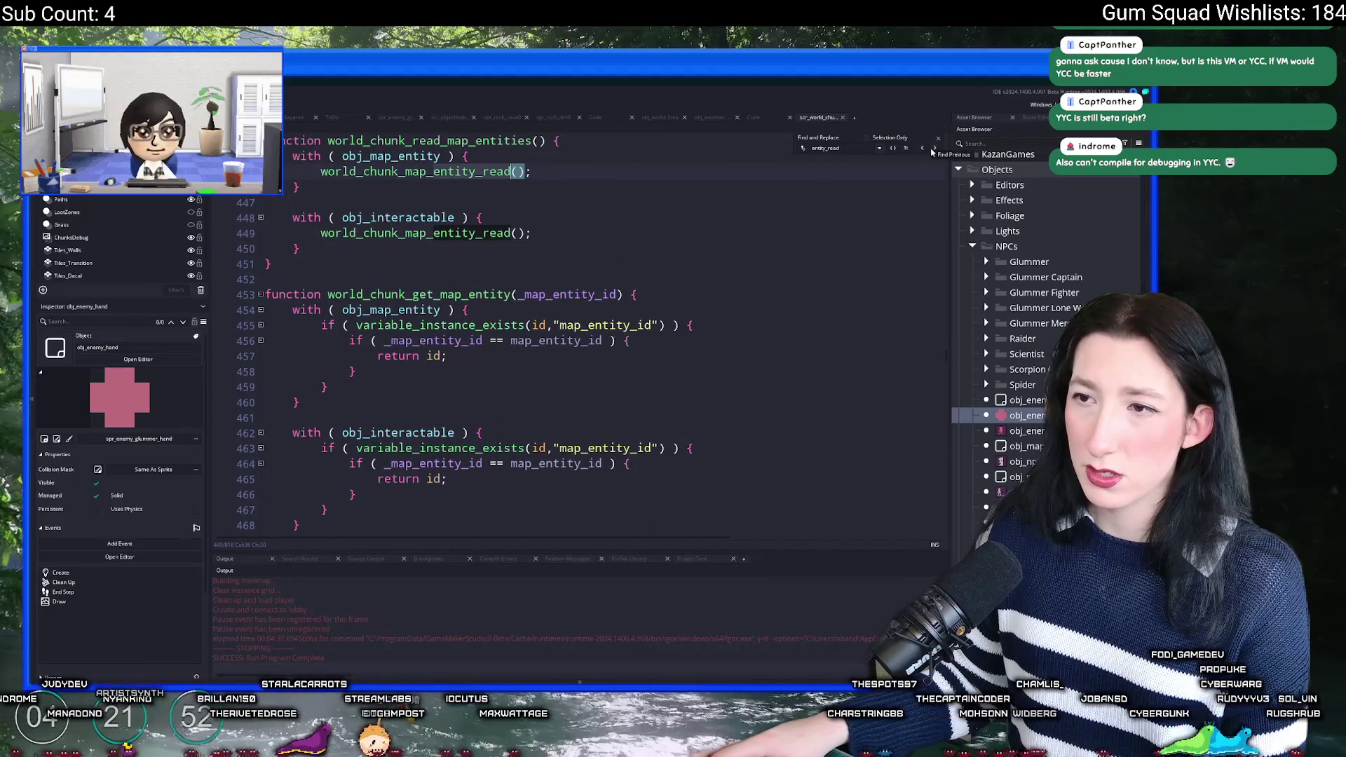
{"action": "left_click", "coordinate": [933, 150]}
{"action": "left_click", "coordinate": [933, 150]}
{"action": "left_click", "coordinate": [924, 149]}
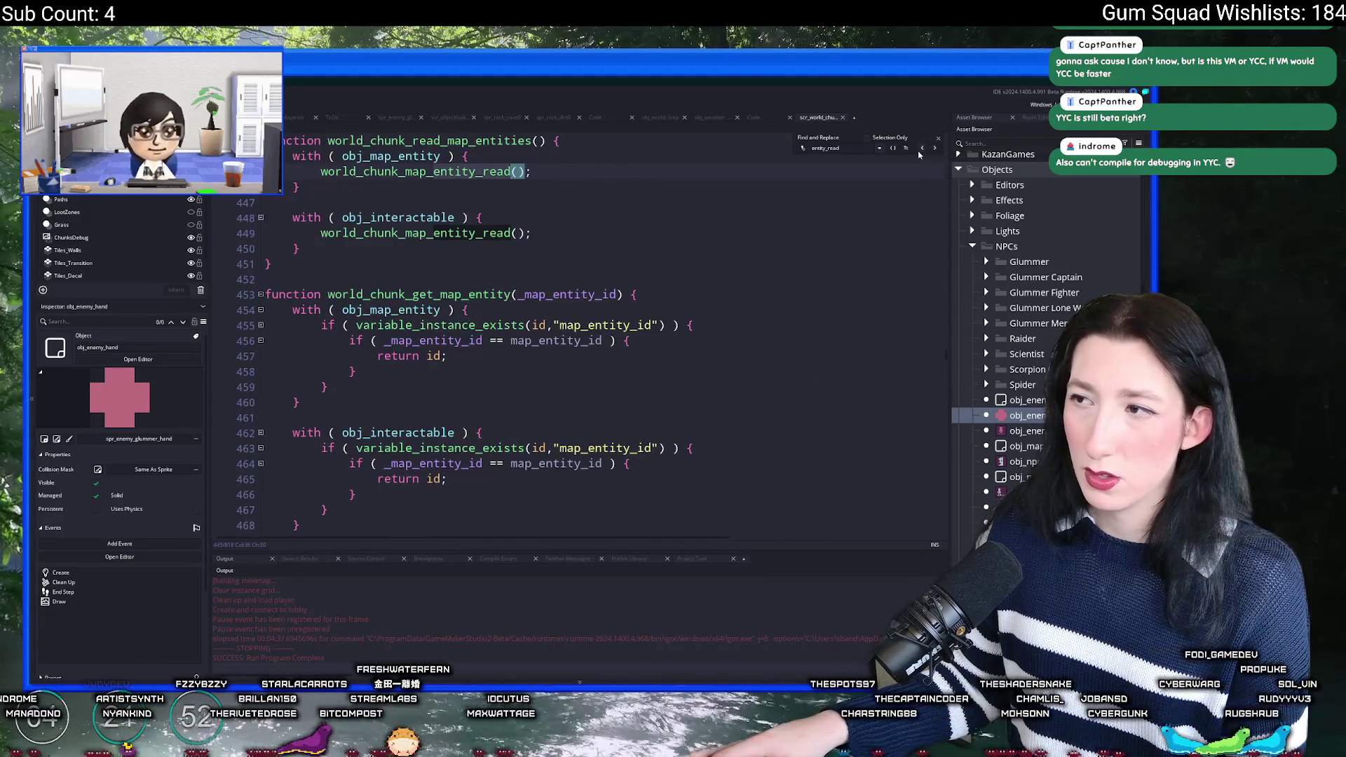
{"action": "left_click", "coordinate": [922, 150]}
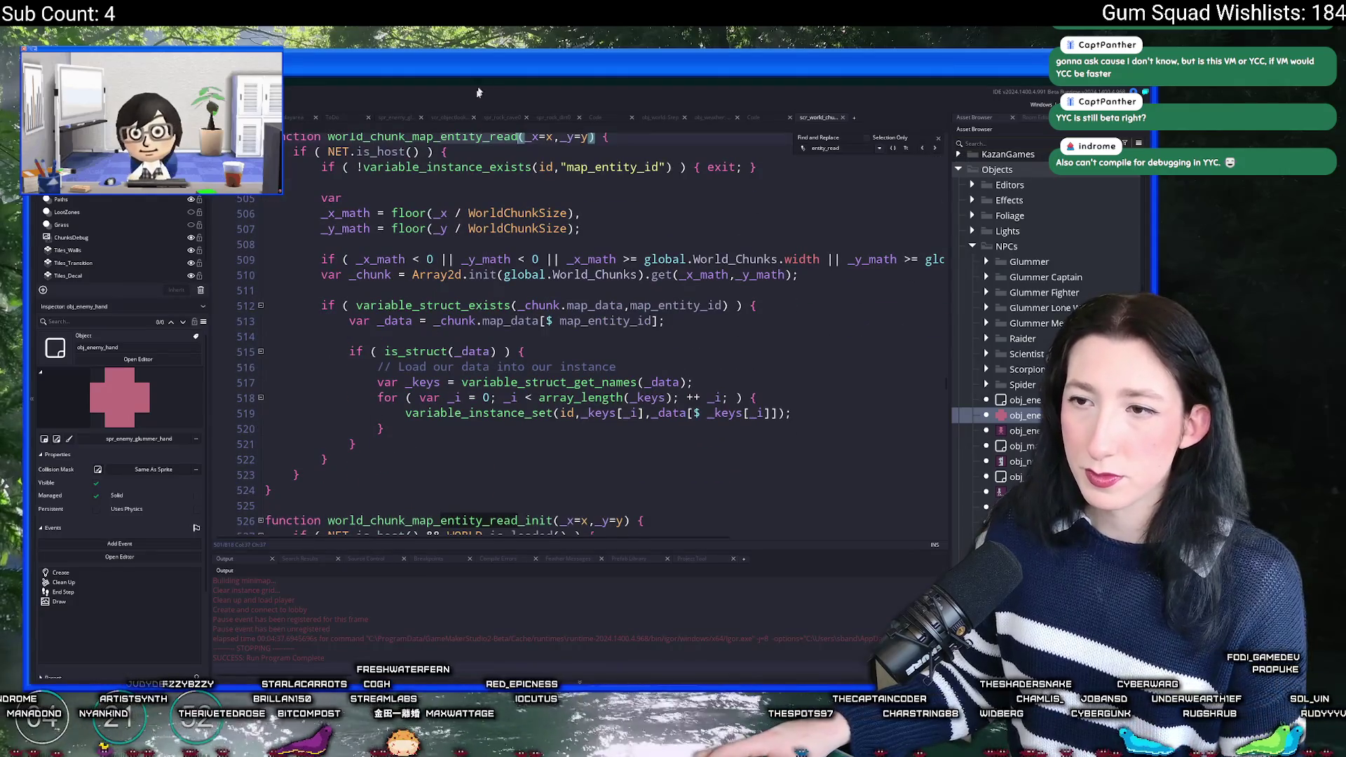
Step: Paste a duplicate of world_chunk_map_entity_read just above read_init
{"action": "scroll", "coordinate": [300, 432], "scroll_direction": "down", "scroll_amount": 1}
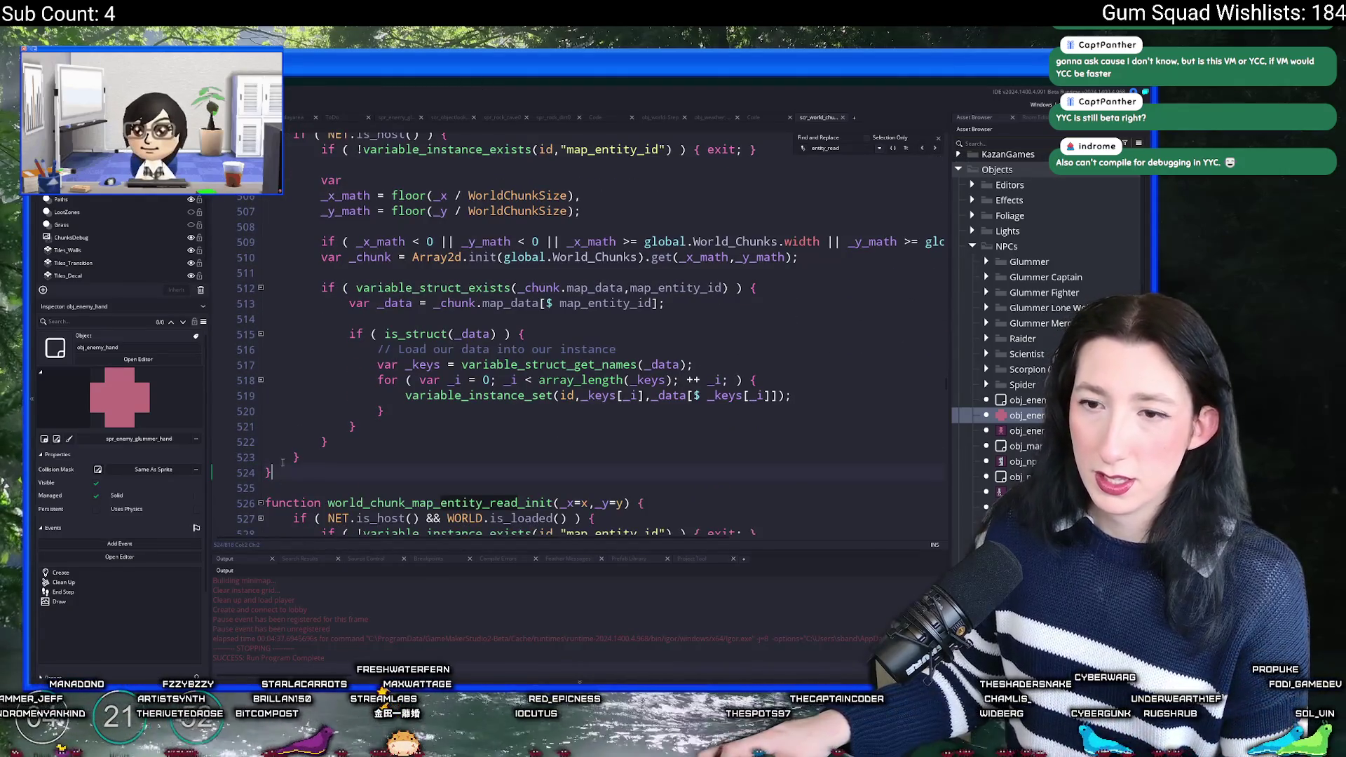
{"action": "key", "text": "ctrl+v"}
{"action": "scroll", "coordinate": [481, 226], "scroll_direction": "up", "scroll_amount": 3}
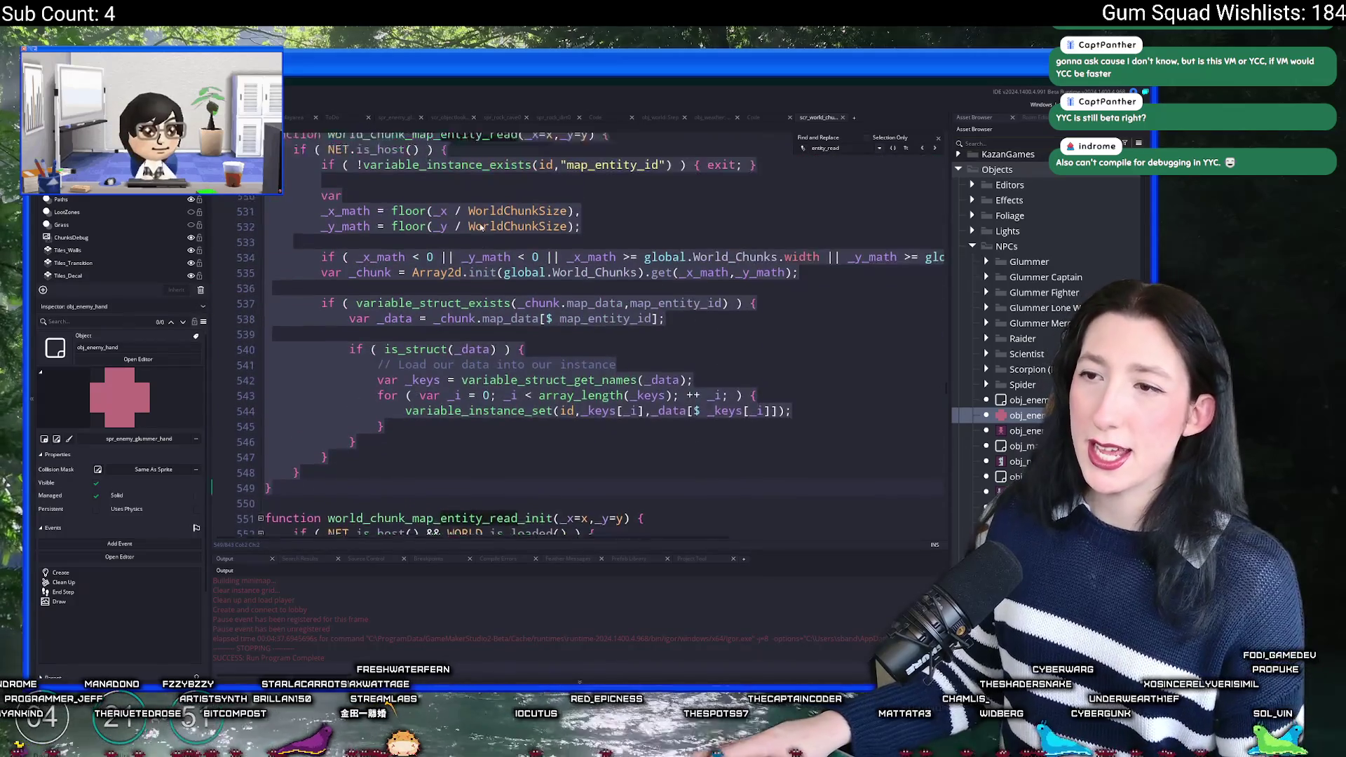
{"action": "scroll", "coordinate": [481, 225], "scroll_direction": "up", "scroll_amount": 3}
{"action": "left_click", "coordinate": [502, 229]}
Step: Rename the copied function to world_chunk_map_entity_read_fast and close the find panel
{"action": "left_click", "coordinate": [518, 258]}
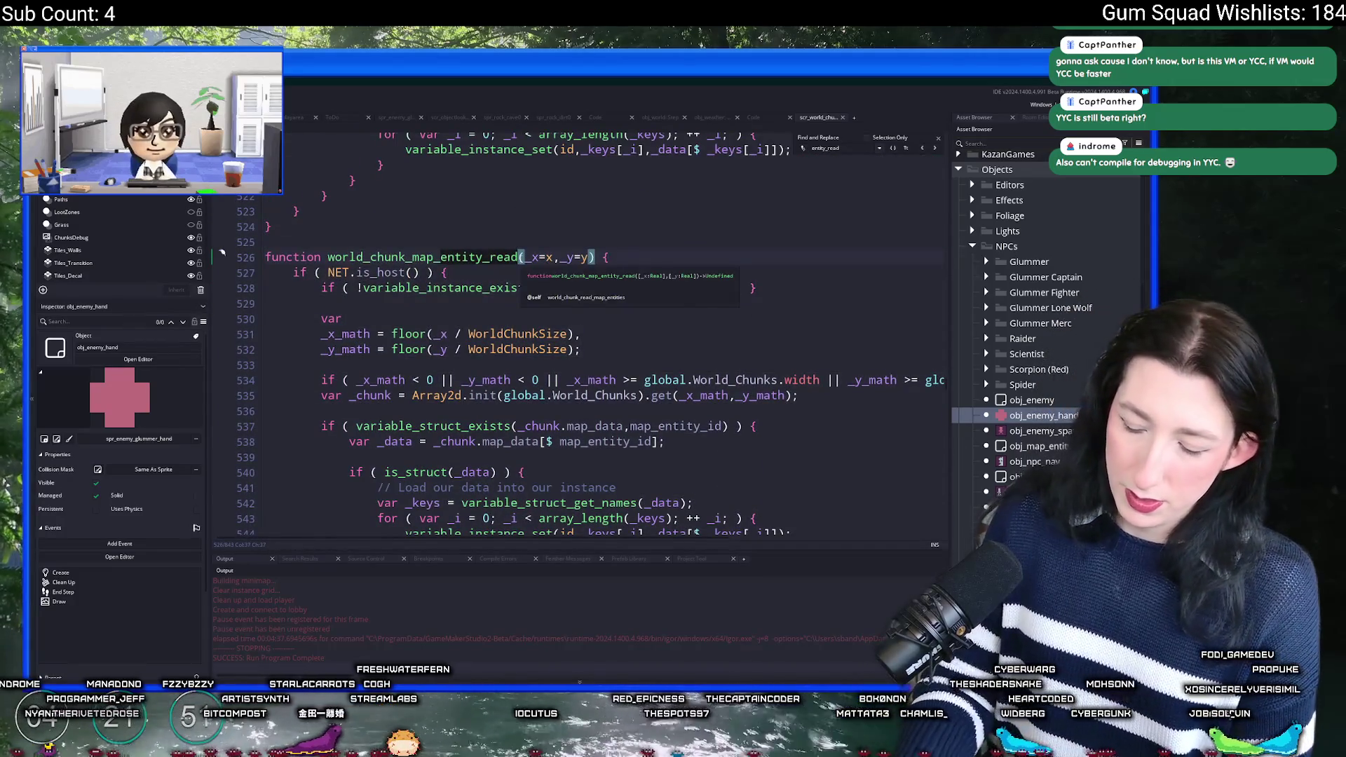
{"action": "type", "text": "_fast"}
{"action": "left_click", "coordinate": [941, 145]}
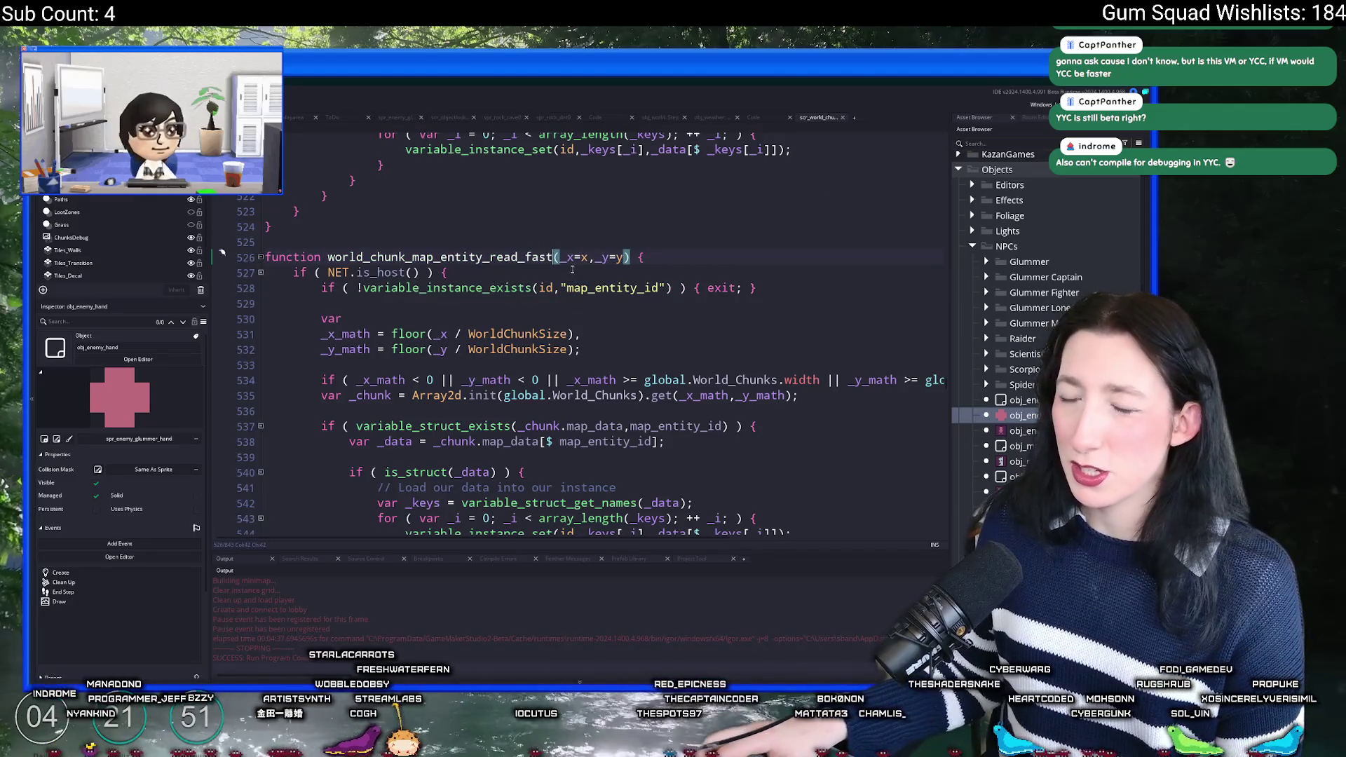
Step: Delete the var/floor chunk coordinate lines 529–532 from the _fast copy
{"action": "left_click", "coordinate": [567, 333]}
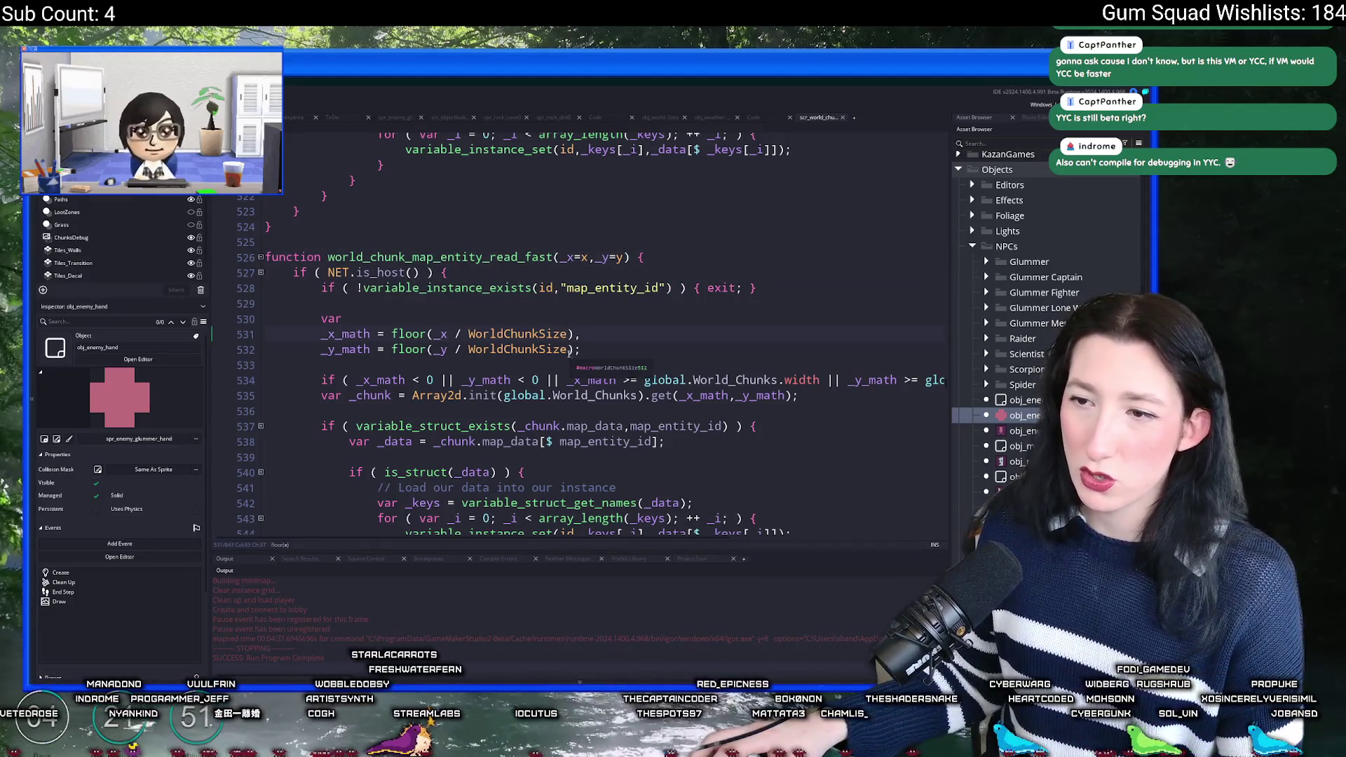
{"action": "mouse_move", "coordinate": [579, 349]}
{"action": "left_mouse_down"}
{"action": "mouse_move", "coordinate": [274, 336]}
{"action": "mouse_move", "coordinate": [231, 297]}
{"action": "left_mouse_up"}
{"action": "left_click", "coordinate": [399, 333]}
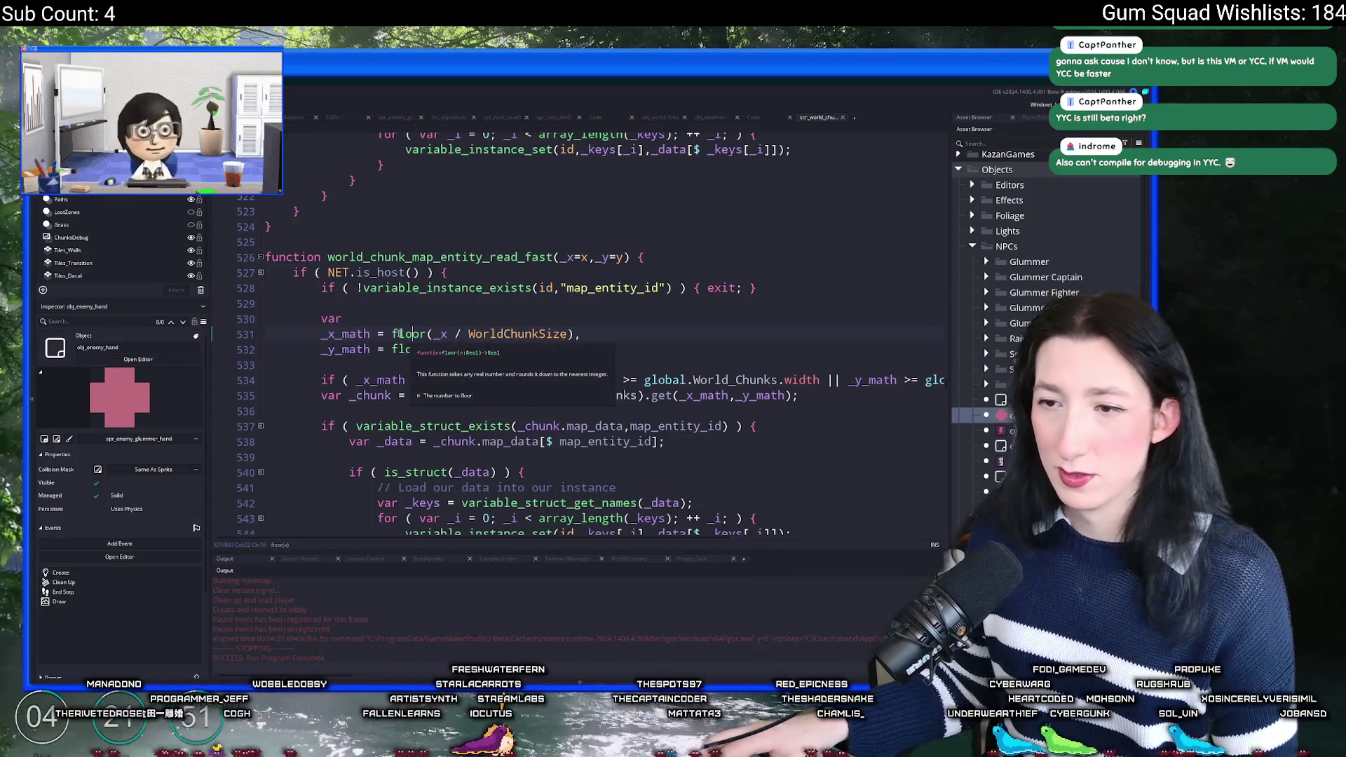
{"action": "left_click", "coordinate": [571, 257]}
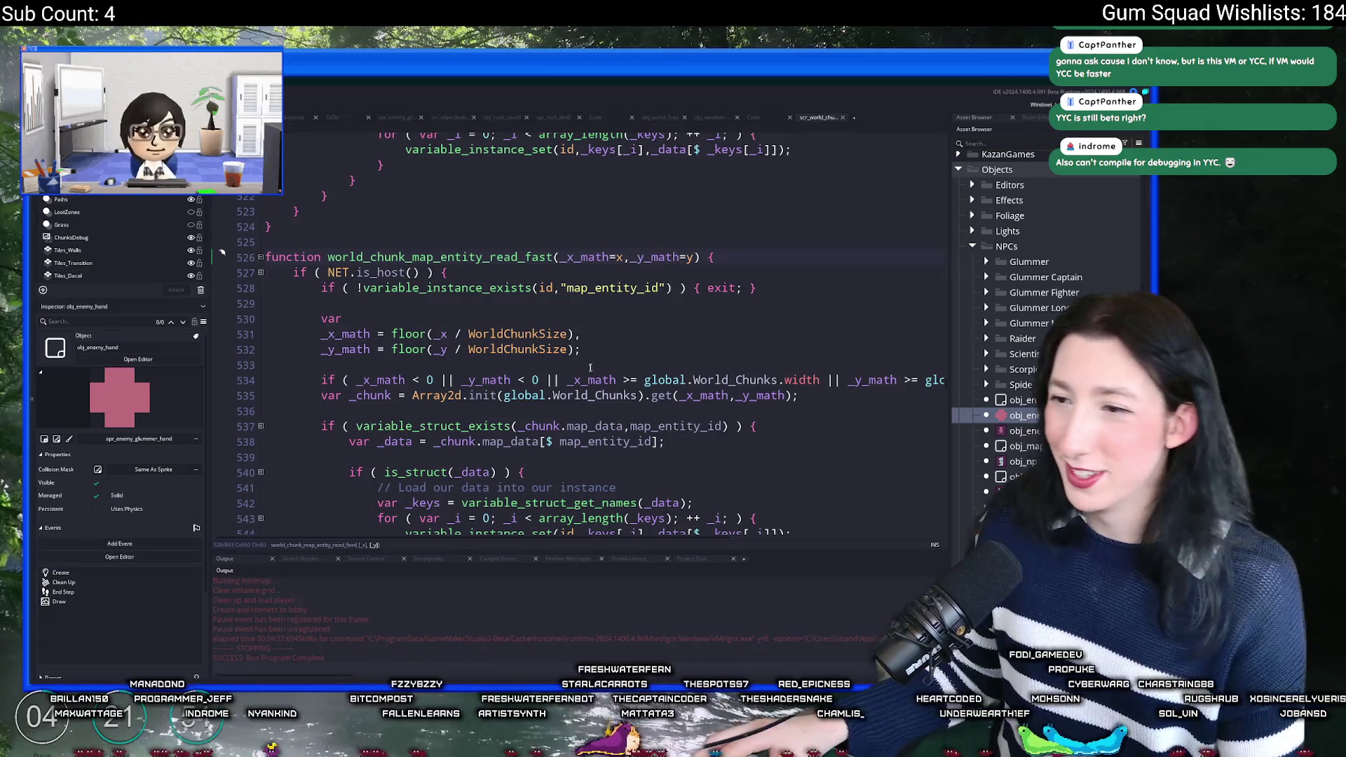
{"action": "left_click", "coordinate": [421, 334]}
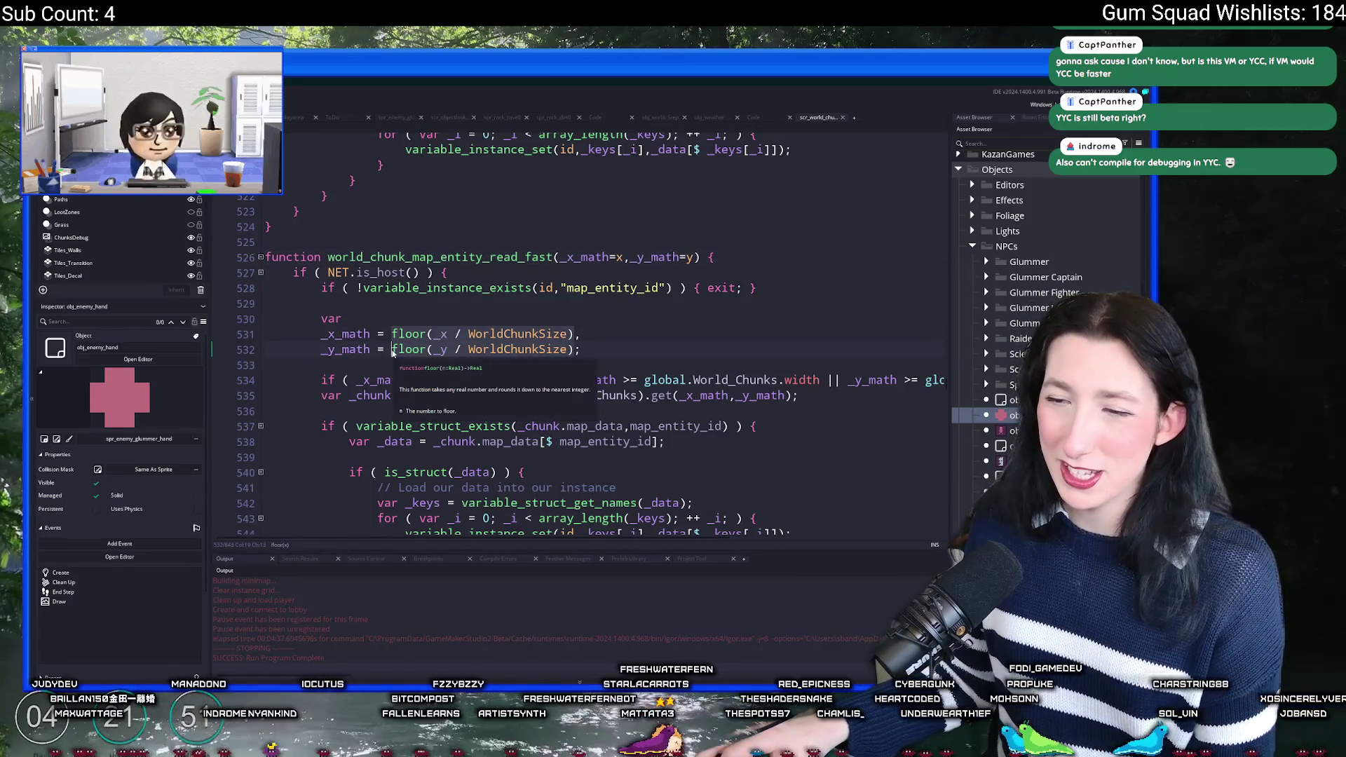
{"action": "left_click_drag", "start_coordinate": [424, 330], "coordinate": [267, 303]}
{"action": "key", "text": "BackSpace"}
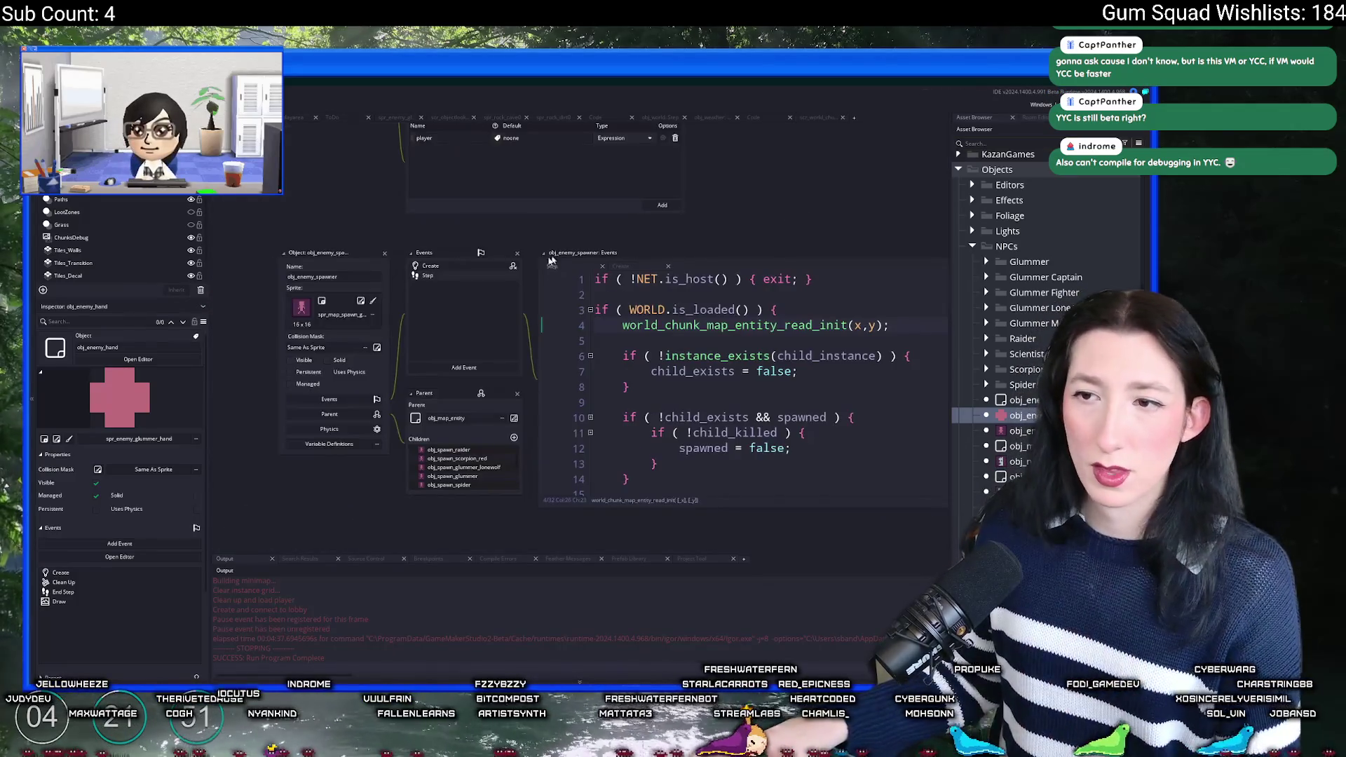
Step: In the spawner's Create event, add chunk_x and chunk_y lines set to the floor chunk coordinates
{"action": "left_click", "coordinate": [484, 267]}
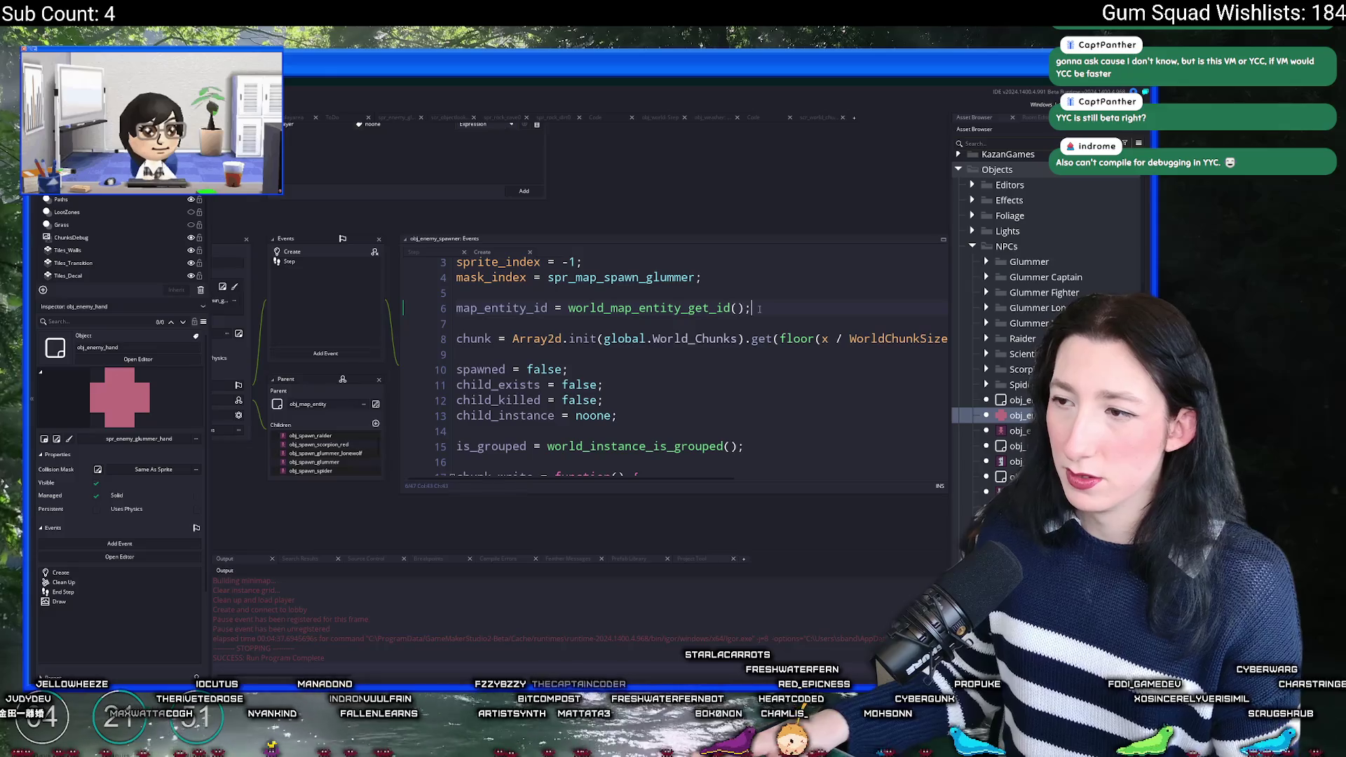
{"action": "key", "text": "Return"}
{"action": "key", "text": "Return"}
{"action": "type", "text": "chunk_"}
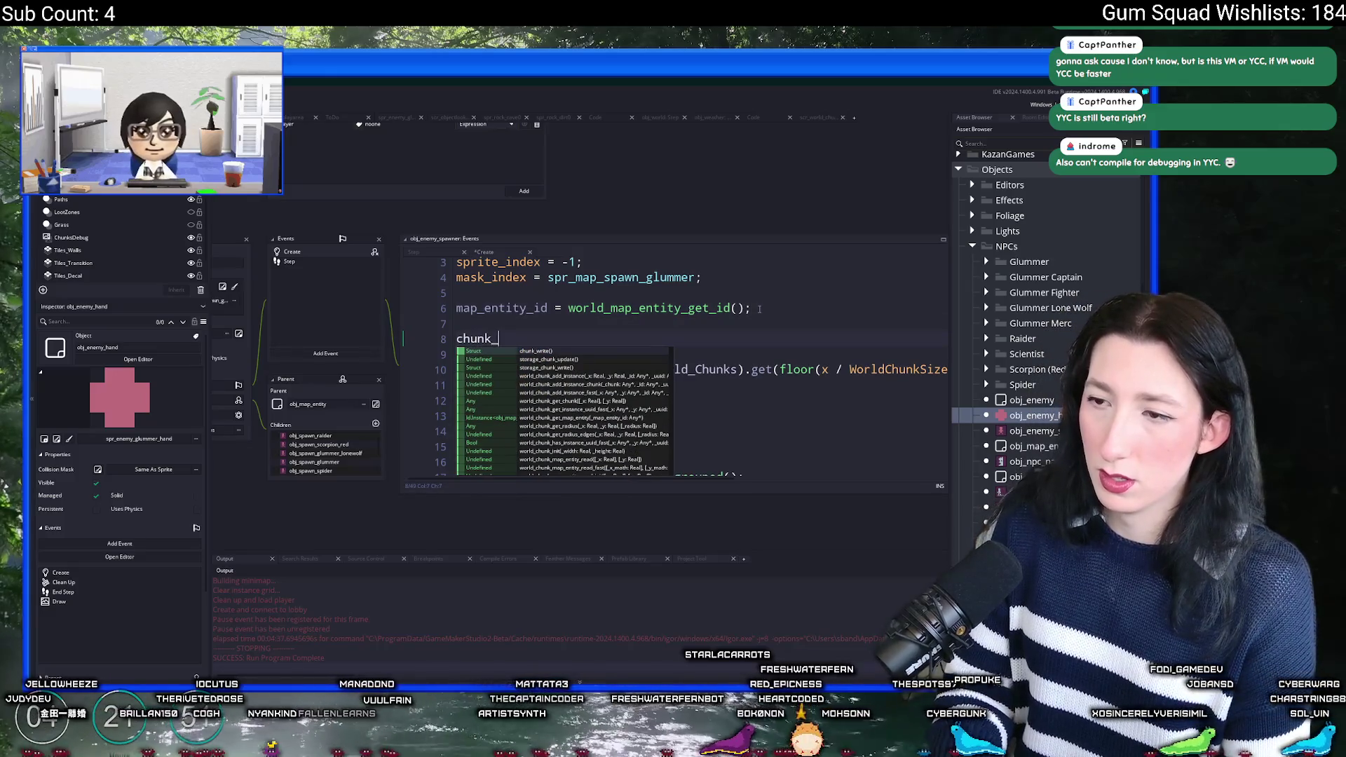
{"action": "type", "text": "x ="}
{"action": "key", "text": "ctrl+v"}
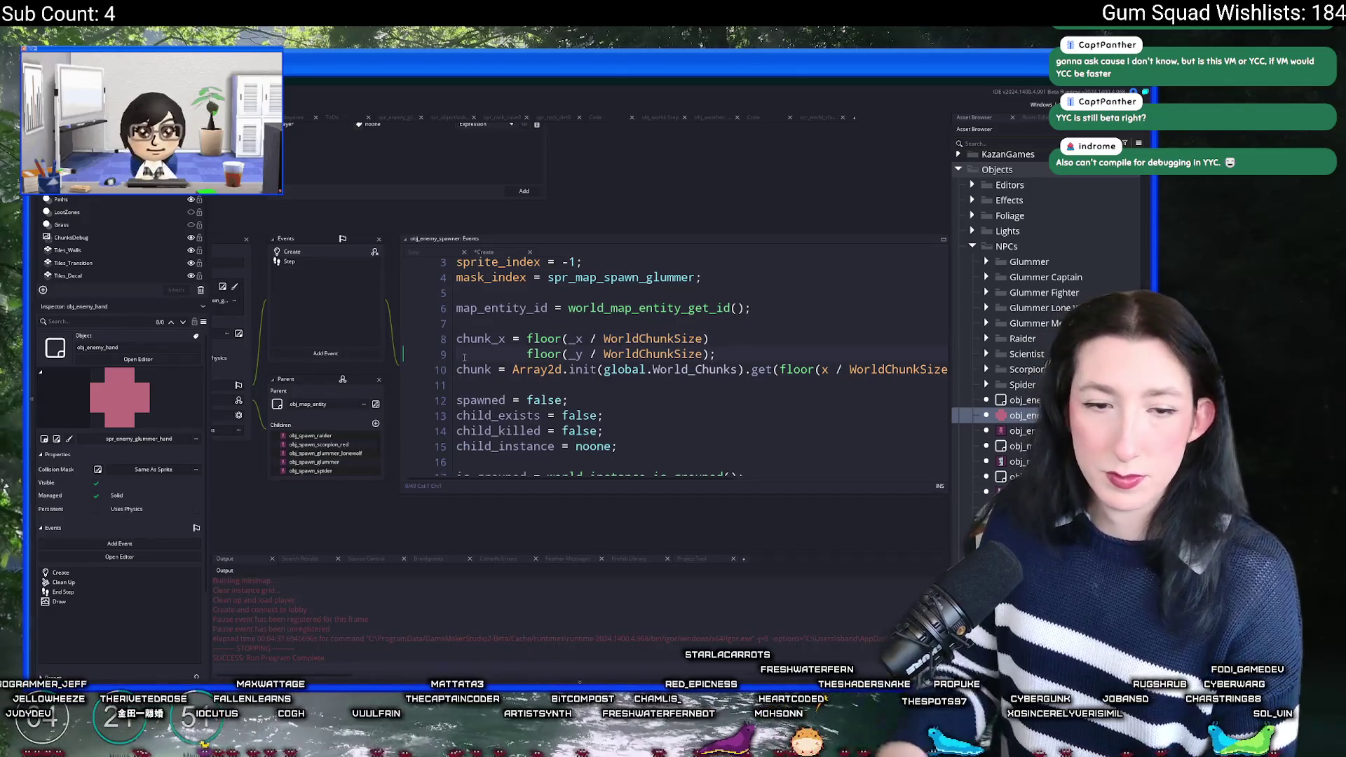
{"action": "type", "text": "chunk-y ="}
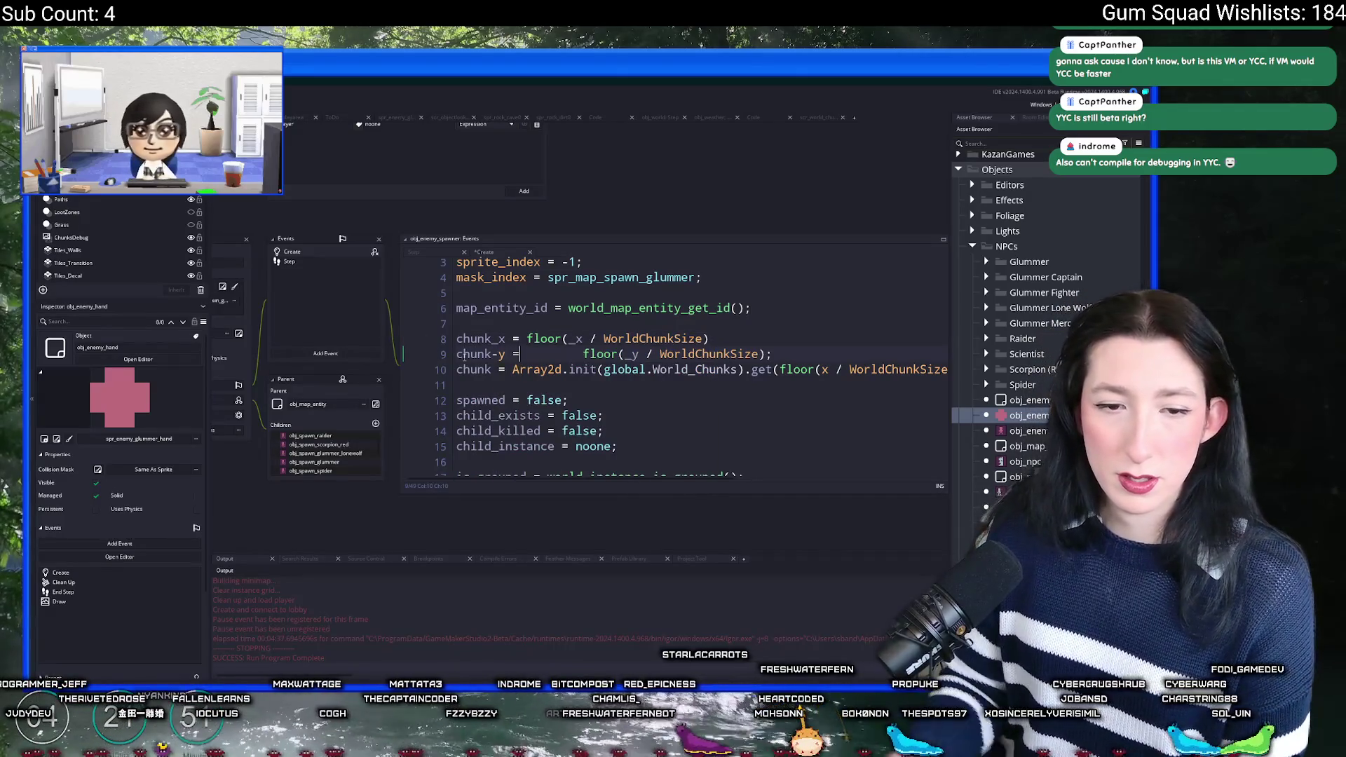
{"action": "key", "text": "Delete"}
{"action": "key", "text": "Delete"}
{"action": "key", "text": "Delete"}
{"action": "left_click", "coordinate": [498, 354]}
{"action": "key", "text": "BackSpace"}
{"action": "type", "text": "_"}
{"action": "left_click", "coordinate": [527, 354]}
{"action": "key", "text": "Delete"}
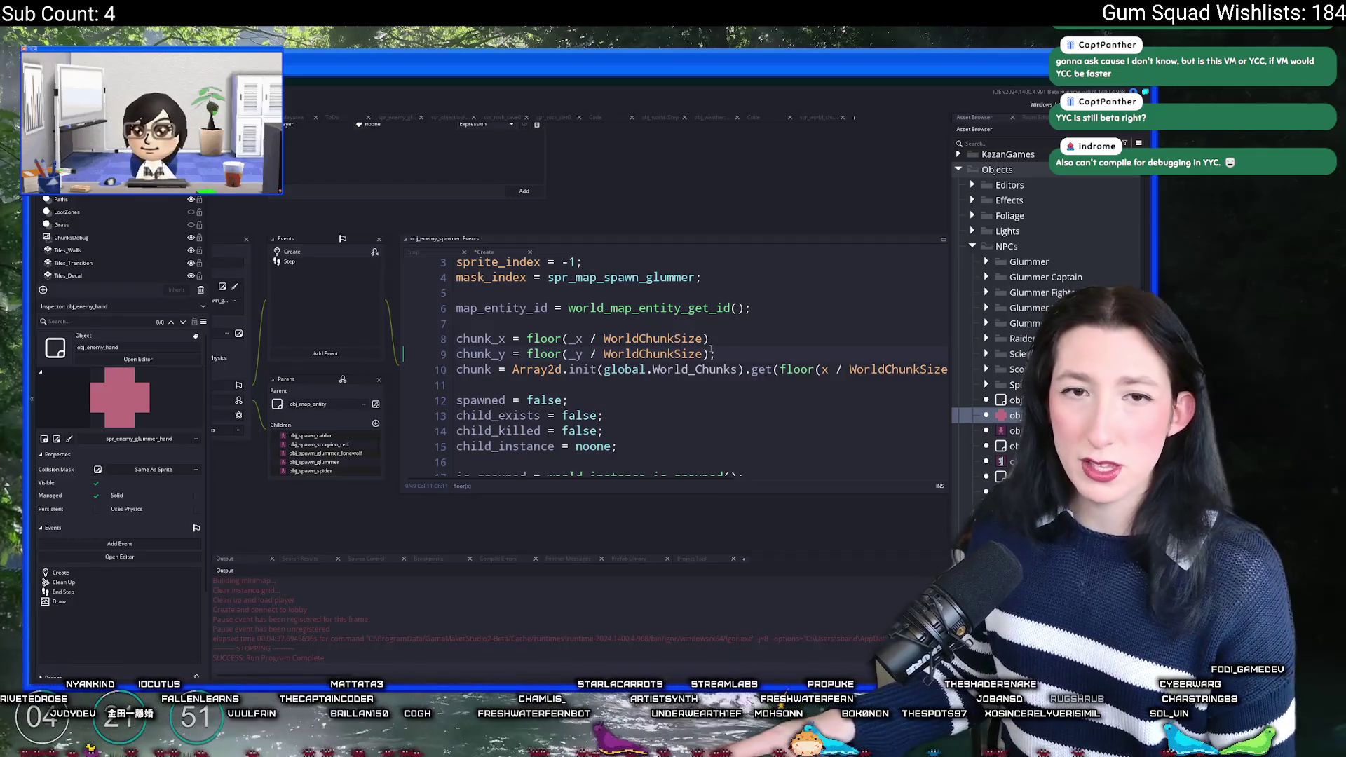
Step: Replace the floor expressions in the get() call with chunk_x,chunk_y
{"action": "scroll", "coordinate": [627, 456], "scroll_direction": "right", "scroll_amount": 5}
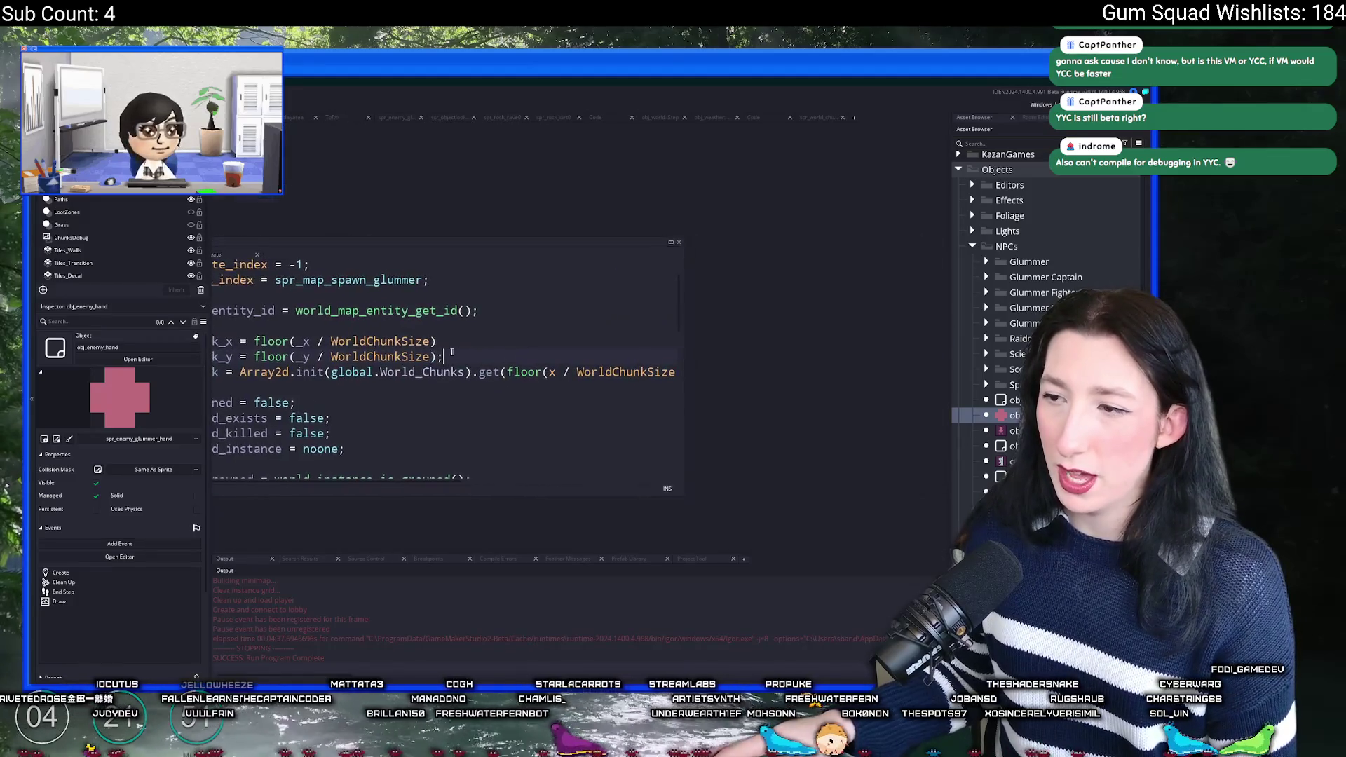
{"action": "left_click_drag", "start_coordinate": [631, 493], "coordinate": [755, 501]}
{"action": "left_click_drag", "start_coordinate": [631, 367], "coordinate": [461, 369]}
{"action": "type", "text": "chunk_x,"}
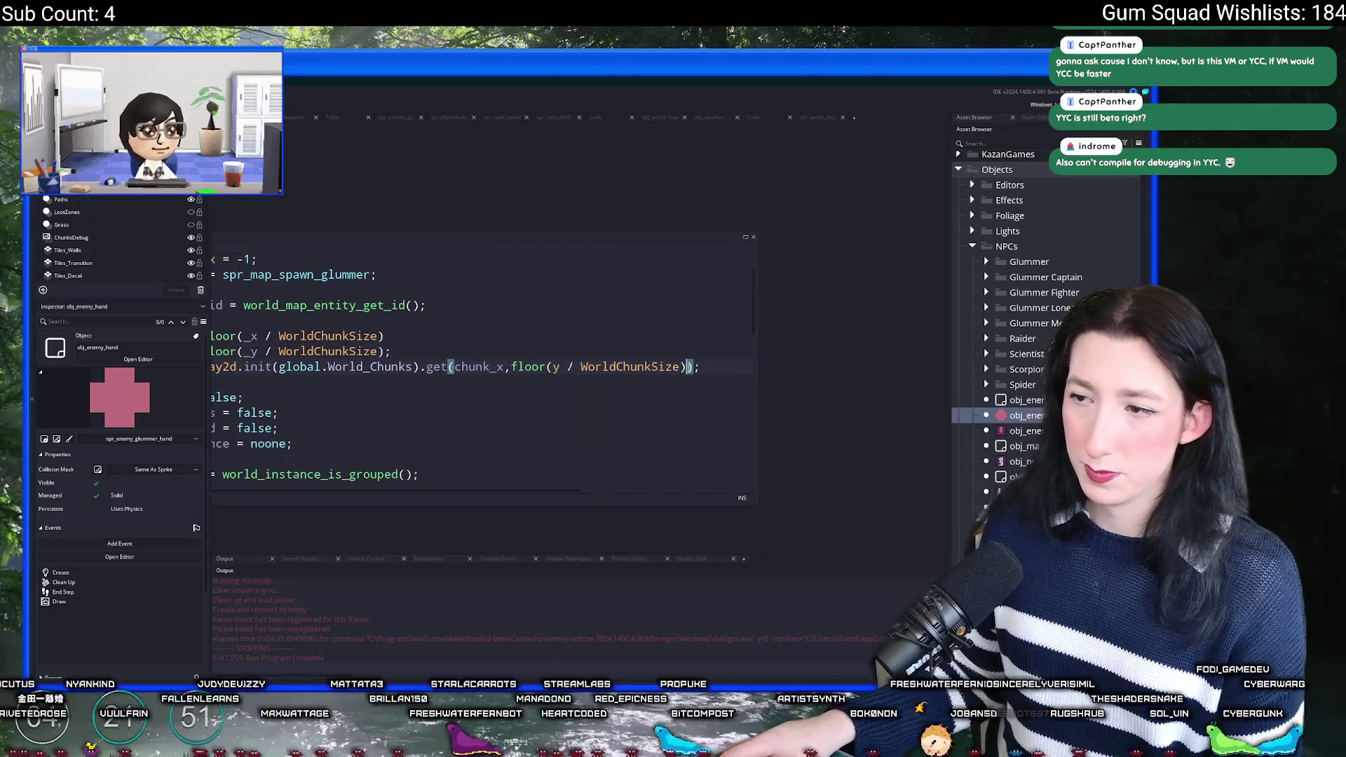
{"action": "left_click_drag", "start_coordinate": [688, 366], "coordinate": [511, 367]}
{"action": "type", "text": "chunk_x,chunk_y"}
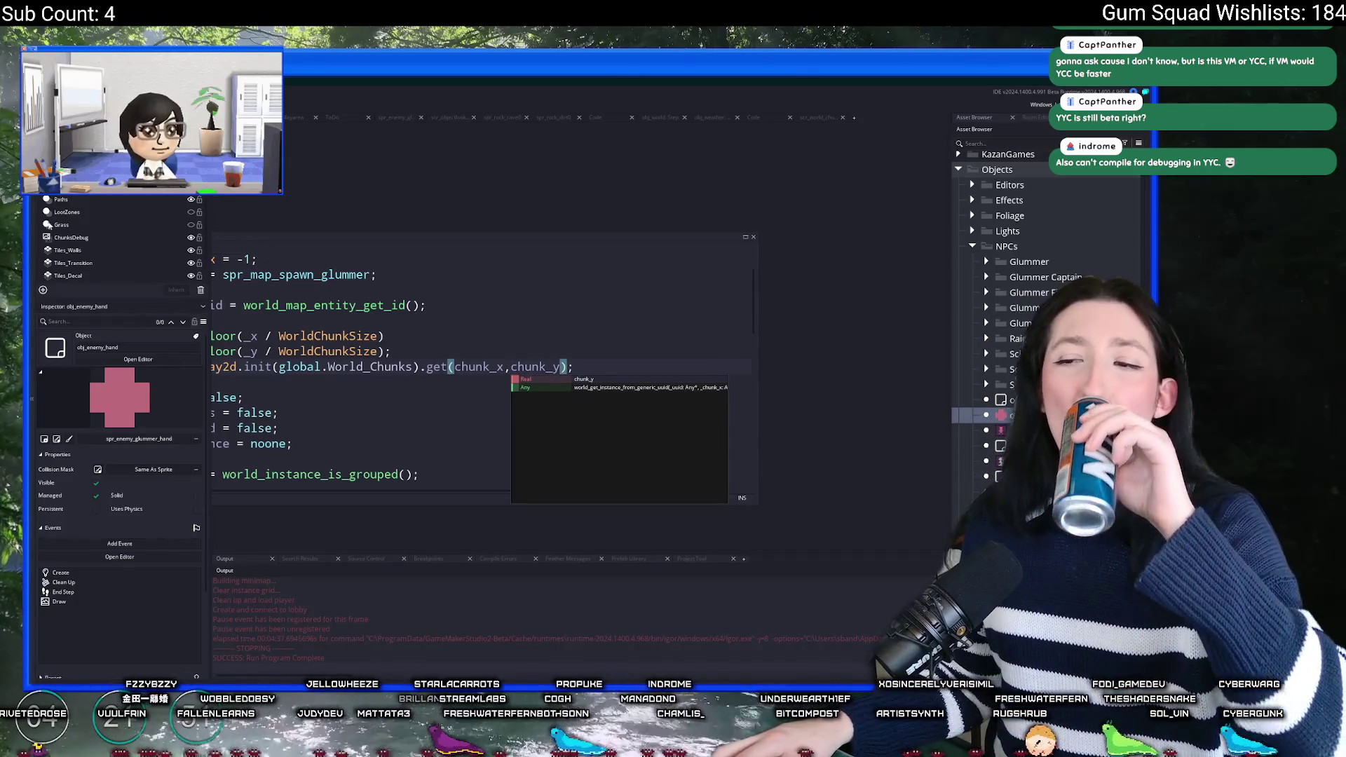
{"action": "left_click", "coordinate": [383, 393]}
{"action": "left_click", "coordinate": [477, 366]}
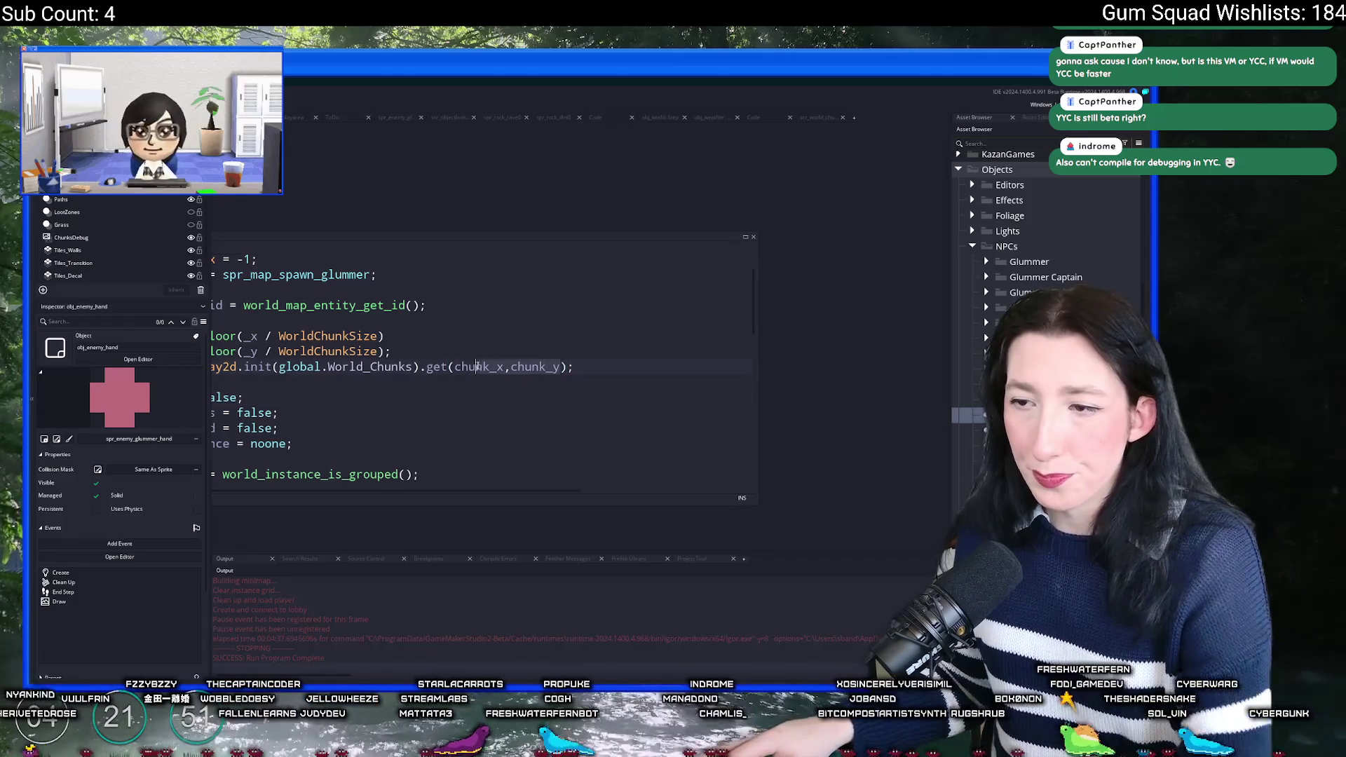
{"action": "mouse_move", "coordinate": [457, 366]}
{"action": "left_mouse_down"}
{"action": "mouse_move", "coordinate": [561, 367]}
{"action": "mouse_move", "coordinate": [455, 366]}
{"action": "left_mouse_up"}
{"action": "key", "text": "Up"}
{"action": "key", "text": "Up"}
{"action": "key", "text": "Up"}
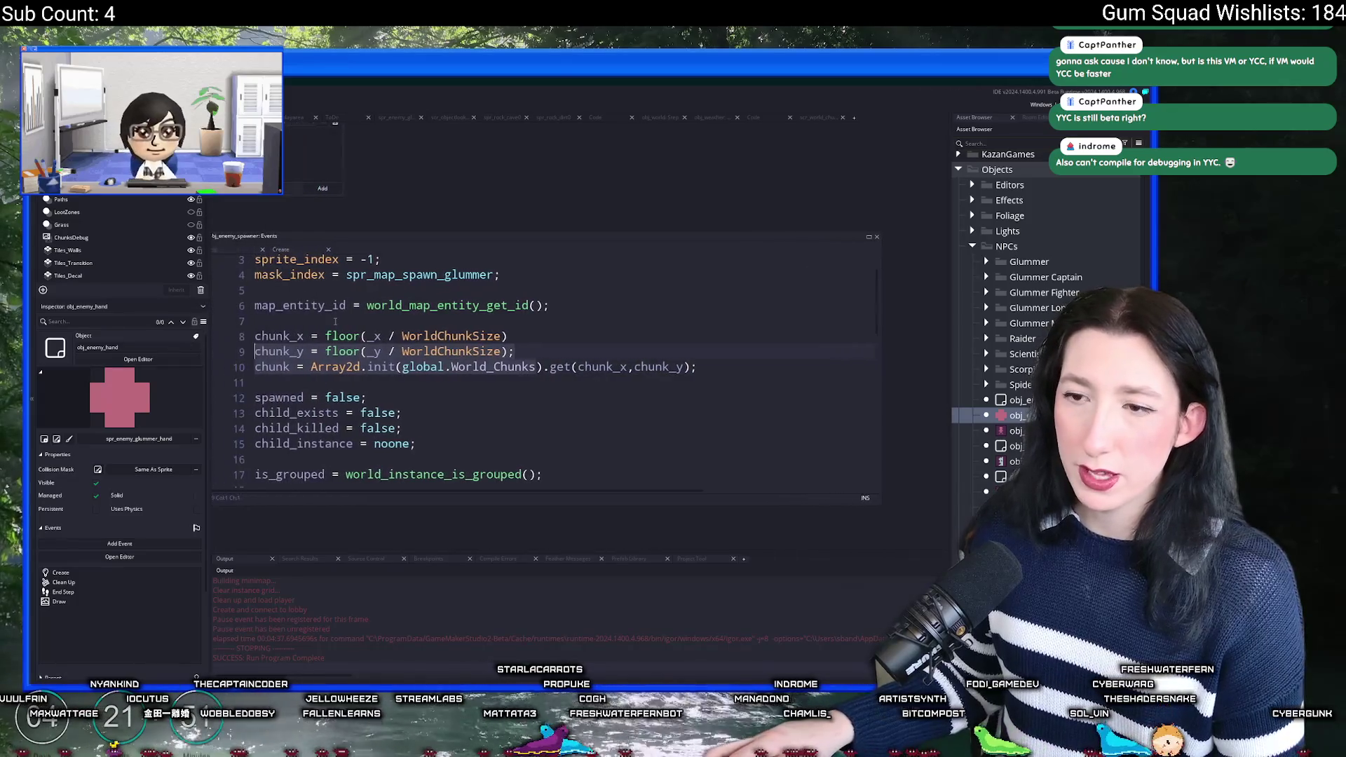
{"action": "left_click", "coordinate": [240, 251]}
{"action": "left_click", "coordinate": [482, 309]}
Step: Replace world_chunk_map_entity_read_init(x,y) with world_chunk_map_entity_read_fast(chunk_x,chunk_y) via autocomplete
{"action": "key", "text": "Delete"}
{"action": "key", "text": "Delete"}
{"action": "key", "text": "Delete"}
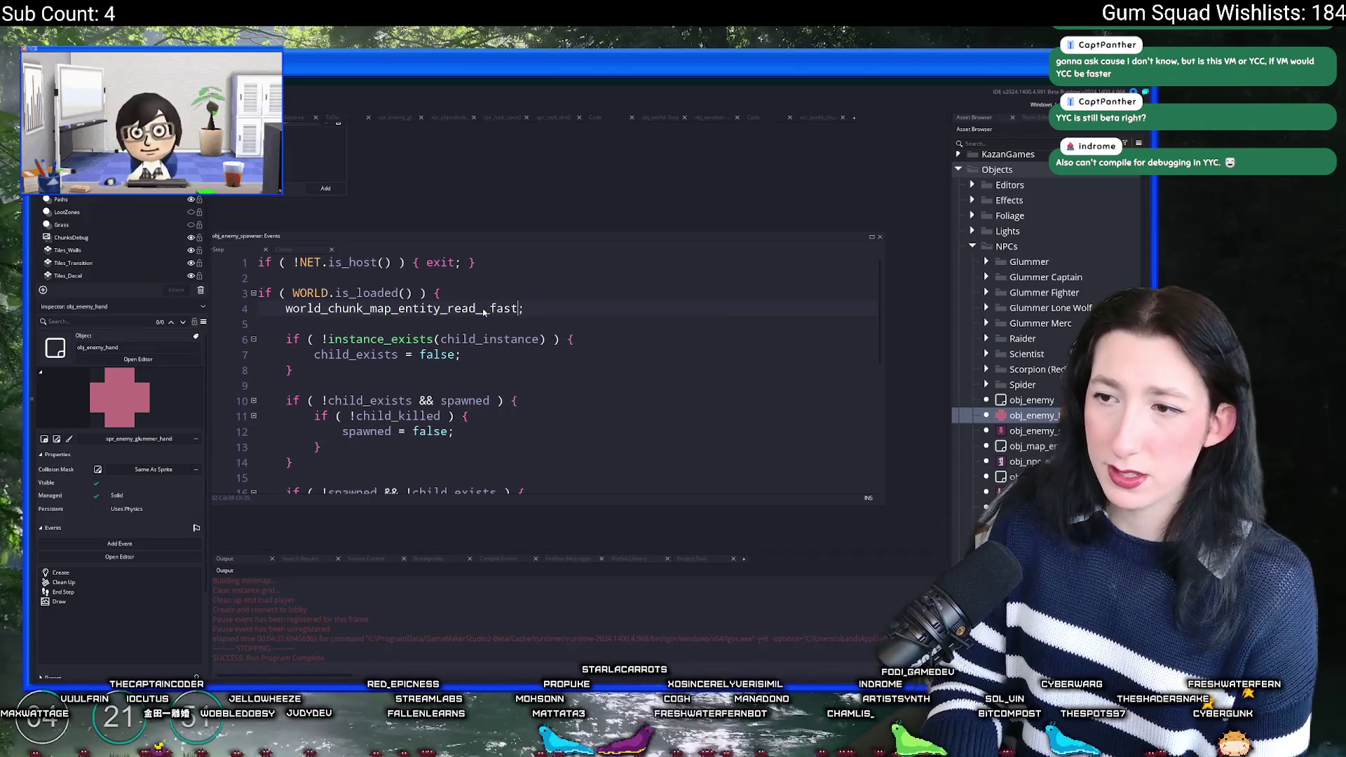
{"action": "type", "text": "fa"}
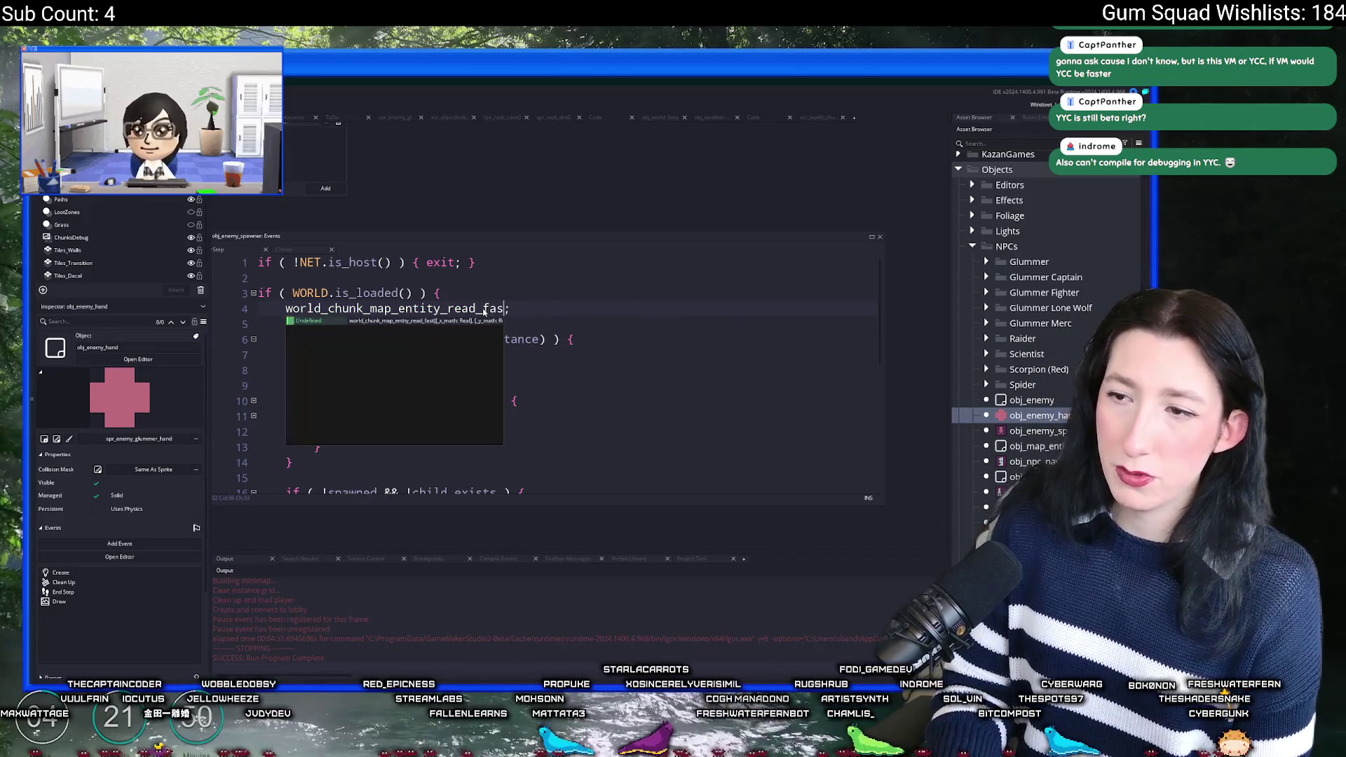
{"action": "key", "text": "Return"}
{"action": "scroll", "coordinate": [468, 315], "scroll_direction": "down", "scroll_amount": 2}
{"action": "scroll", "coordinate": [468, 316], "scroll_direction": "up", "scroll_amount": 2}
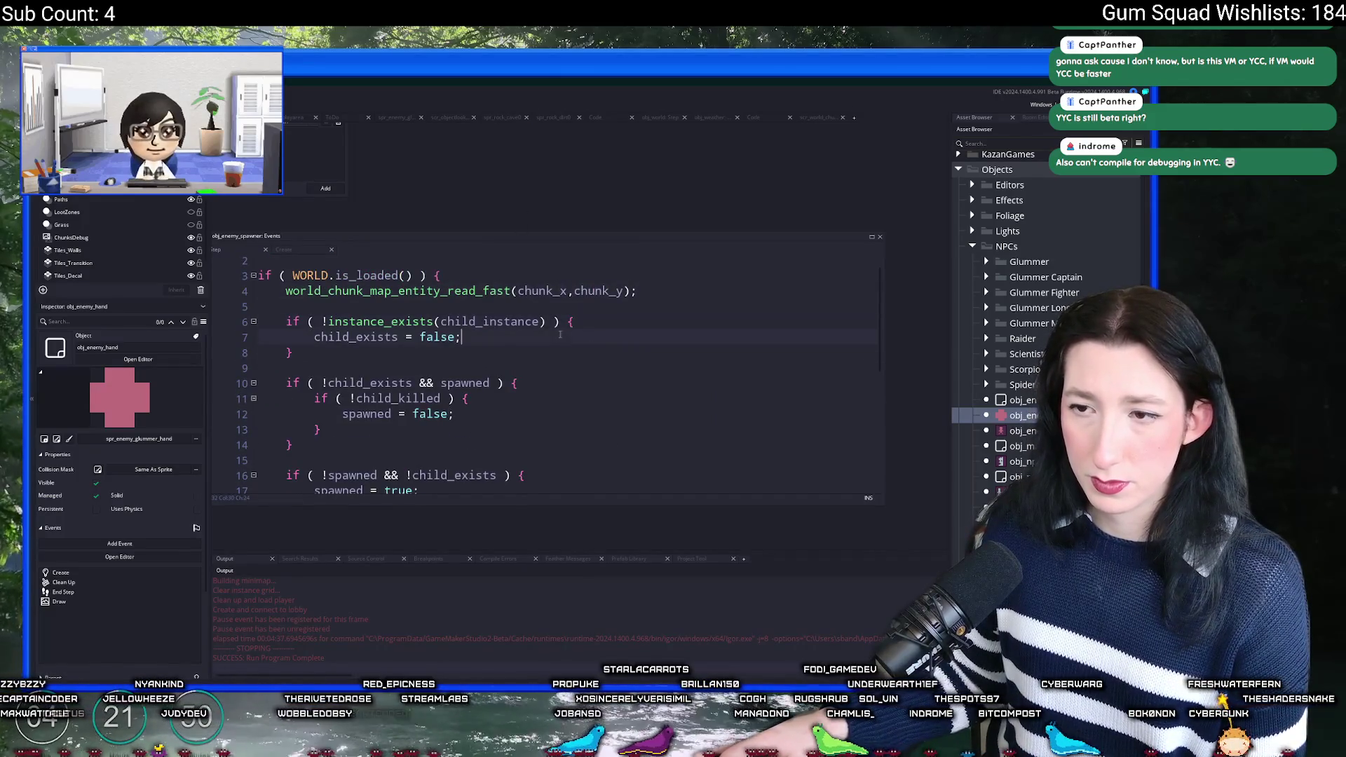
{"action": "scroll", "coordinate": [560, 335], "scroll_direction": "down", "scroll_amount": 3}
{"action": "scroll", "coordinate": [551, 338], "scroll_direction": "down", "scroll_amount": 2}
{"action": "scroll", "coordinate": [545, 345], "scroll_direction": "up", "scroll_amount": 4}
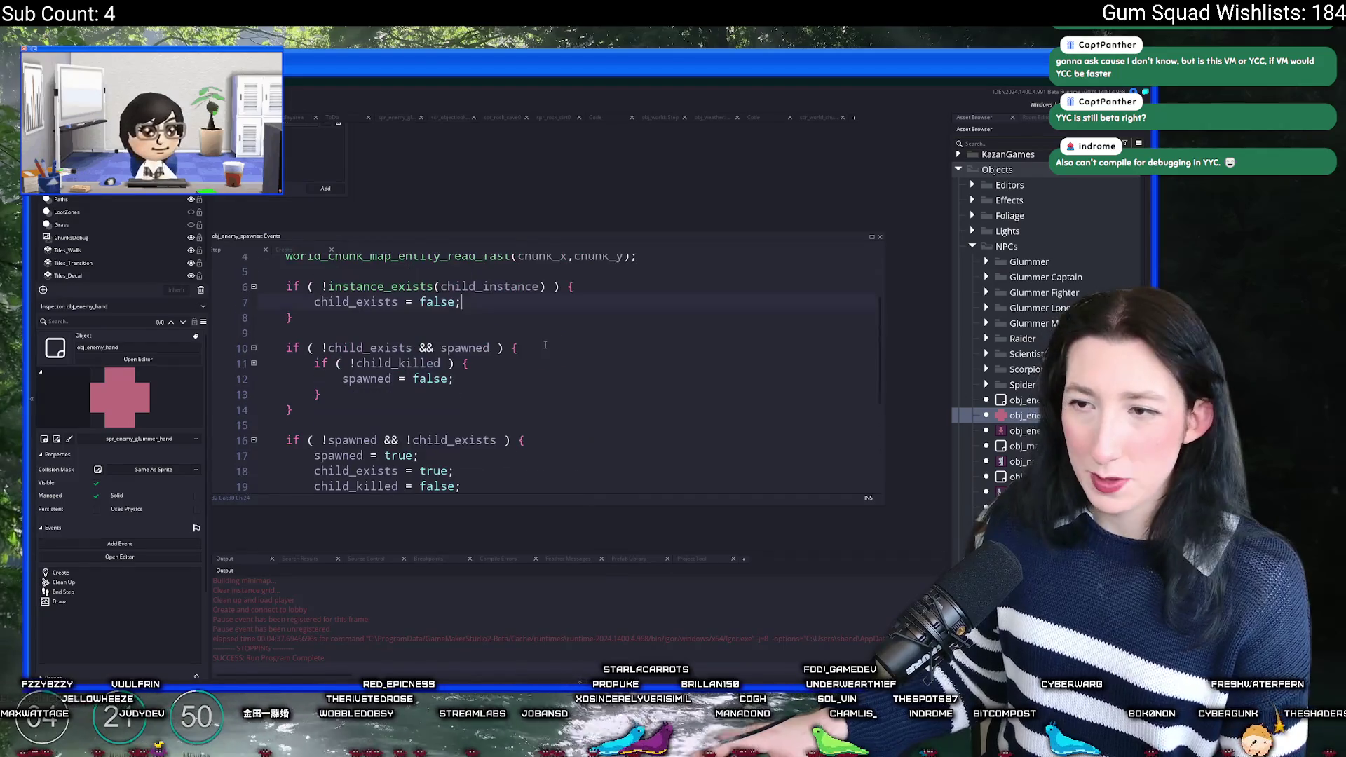
{"action": "scroll", "coordinate": [532, 356], "scroll_direction": "up", "scroll_amount": 1}
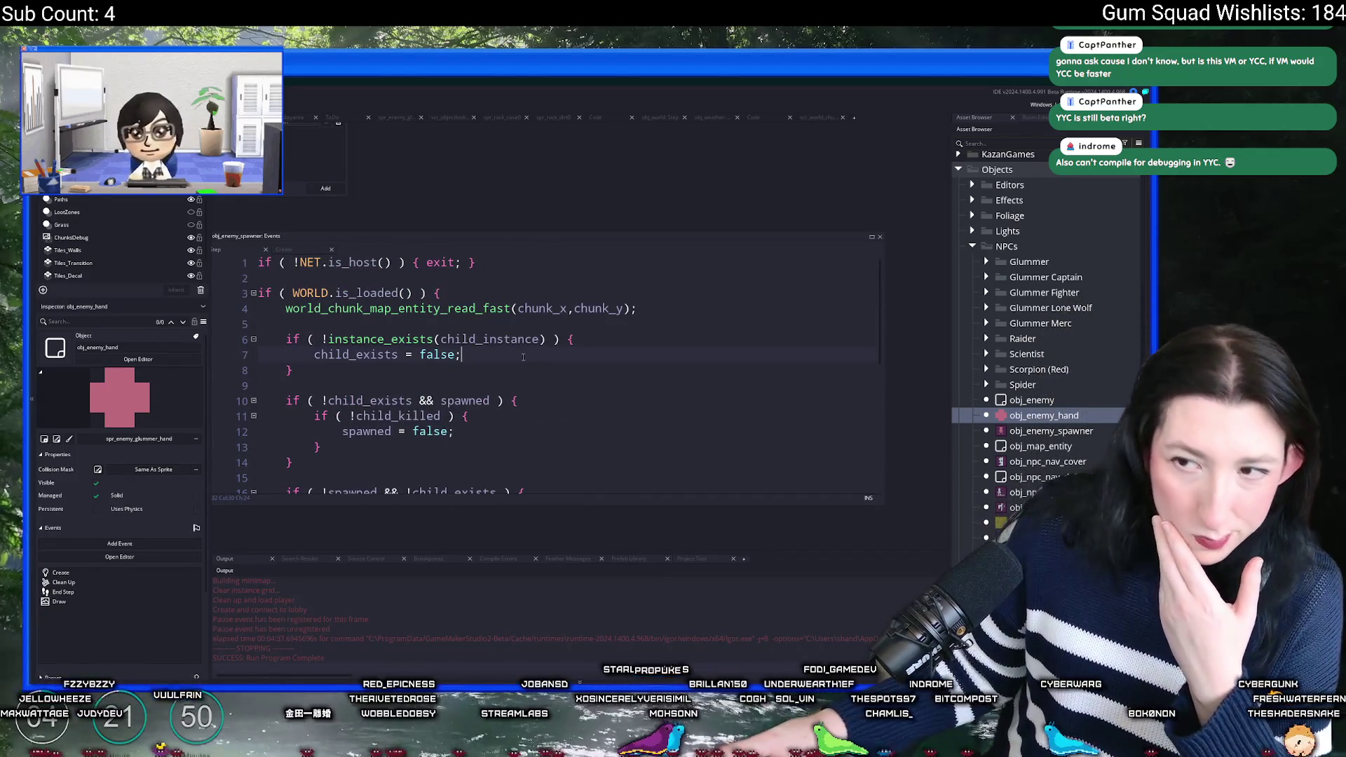
{"action": "scroll", "coordinate": [533, 351], "scroll_direction": "down", "scroll_amount": 3}
{"action": "scroll", "coordinate": [588, 323], "scroll_direction": "up", "scroll_amount": 4}
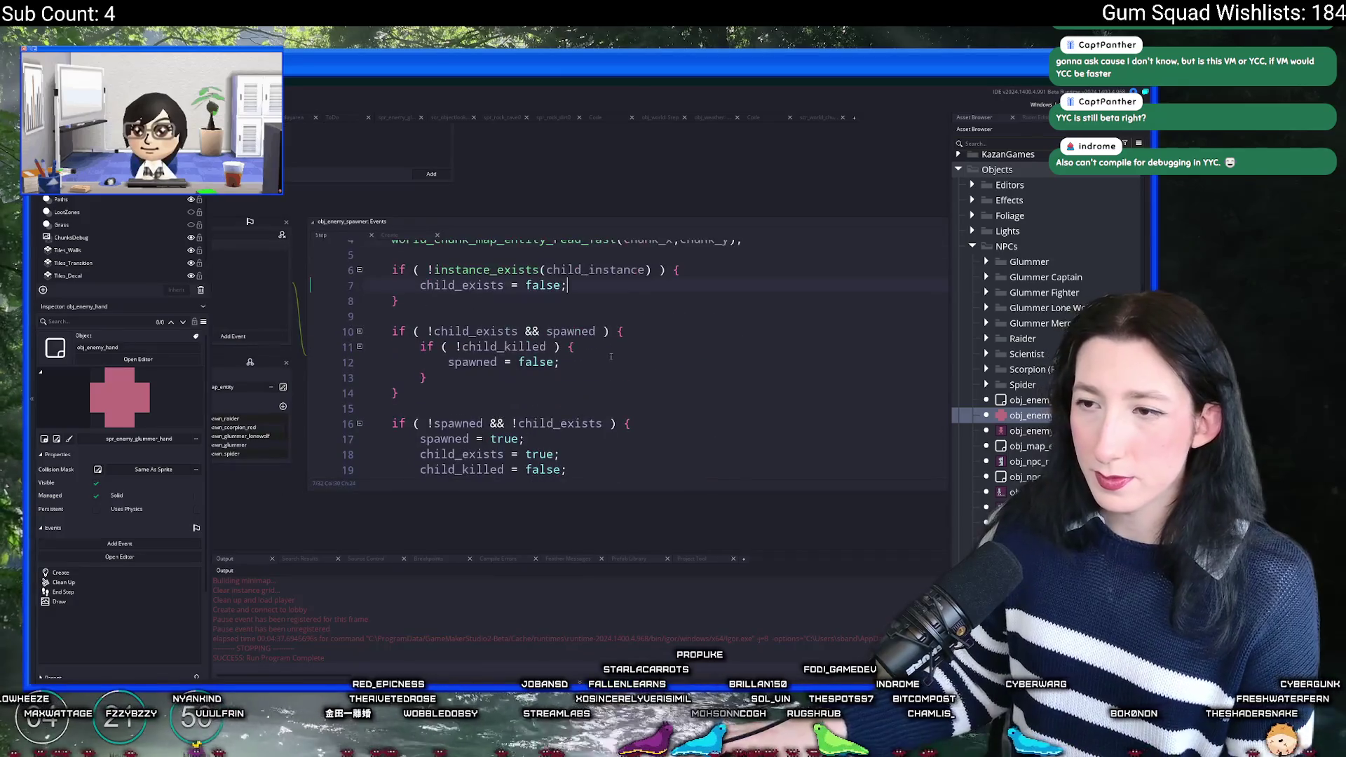
Step: Delete the host-check line at the top of the spawner's Step event
{"action": "left_click", "coordinate": [589, 282]}
{"action": "mouse_move", "coordinate": [589, 282]}
{"action": "left_mouse_down"}
{"action": "mouse_move", "coordinate": [727, 320]}
{"action": "mouse_move", "coordinate": [673, 286]}
{"action": "mouse_move", "coordinate": [501, 285]}
{"action": "left_mouse_up"}
{"action": "key", "text": "BackSpace"}
{"action": "key", "text": "Delete"}
{"action": "key", "text": "Delete"}
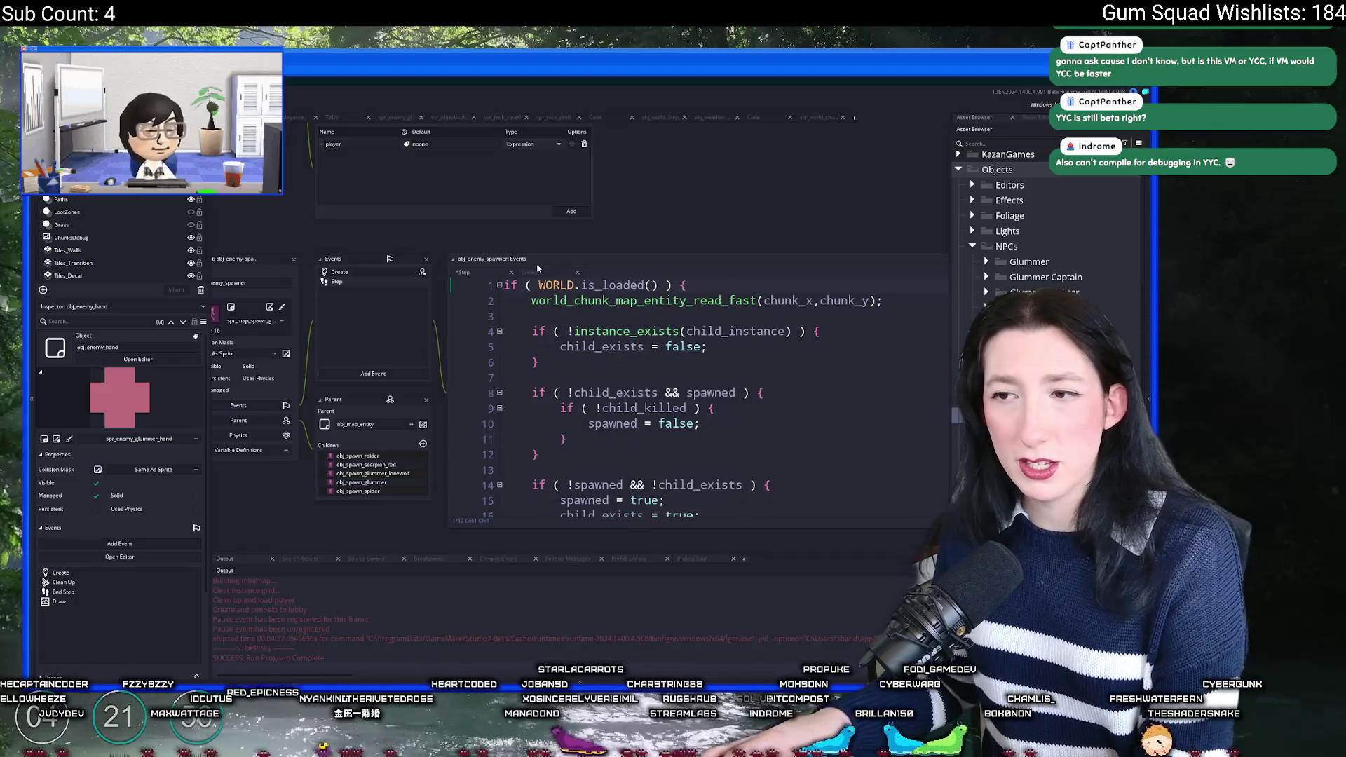
Step: Compare the Step code against the Create event code, then build and run the game
{"action": "left_click", "coordinate": [529, 273]}
{"action": "scroll", "coordinate": [687, 434], "scroll_direction": "down", "scroll_amount": 10}
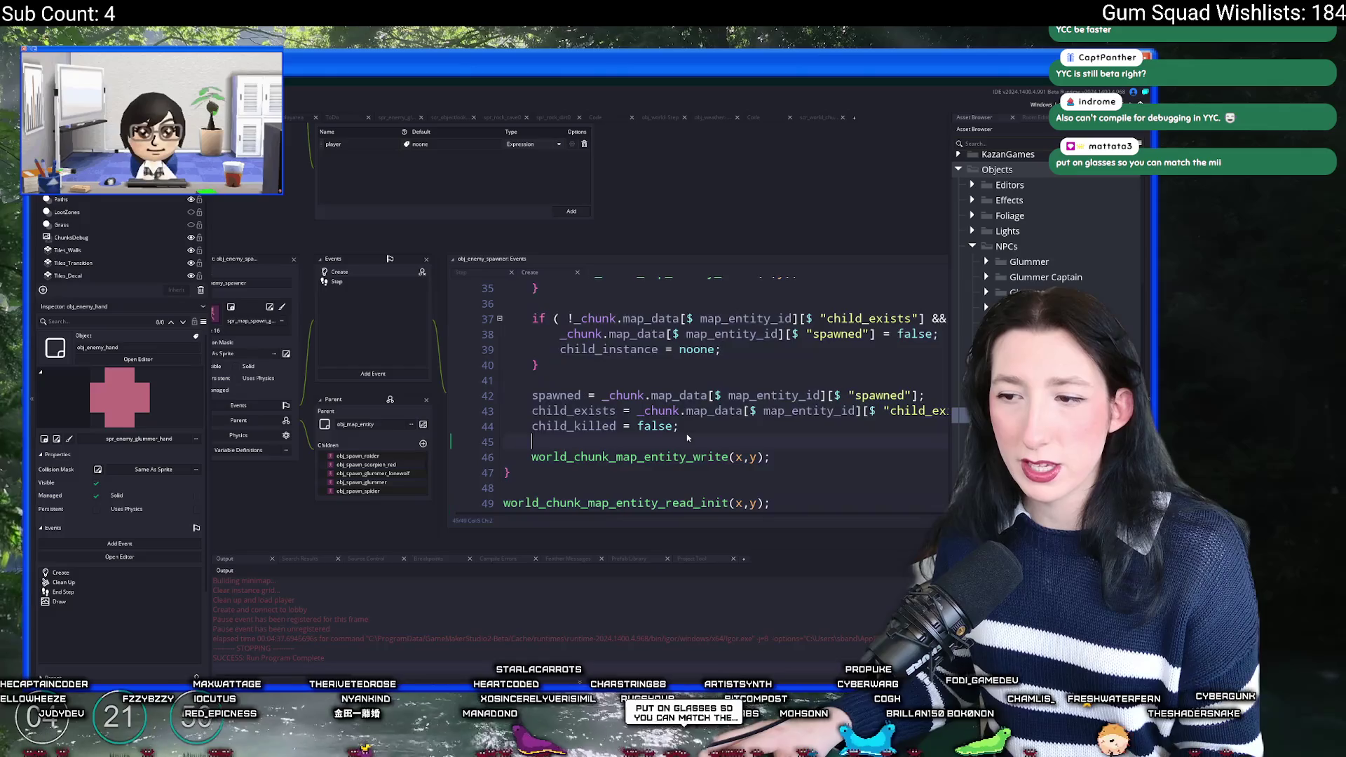
{"action": "scroll", "coordinate": [687, 434], "scroll_direction": "up", "scroll_amount": 2}
{"action": "scroll", "coordinate": [687, 434], "scroll_direction": "up", "scroll_amount": 6}
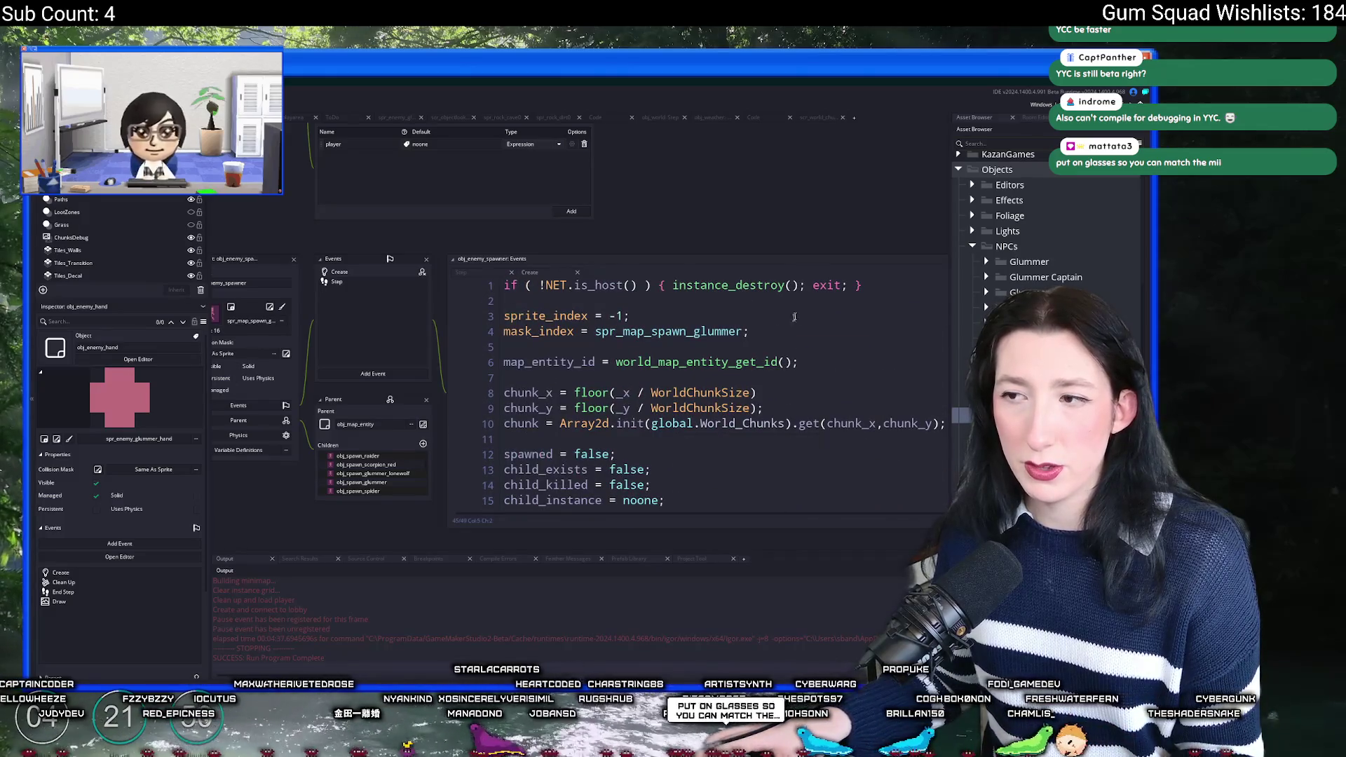
{"action": "left_click", "coordinate": [476, 277]}
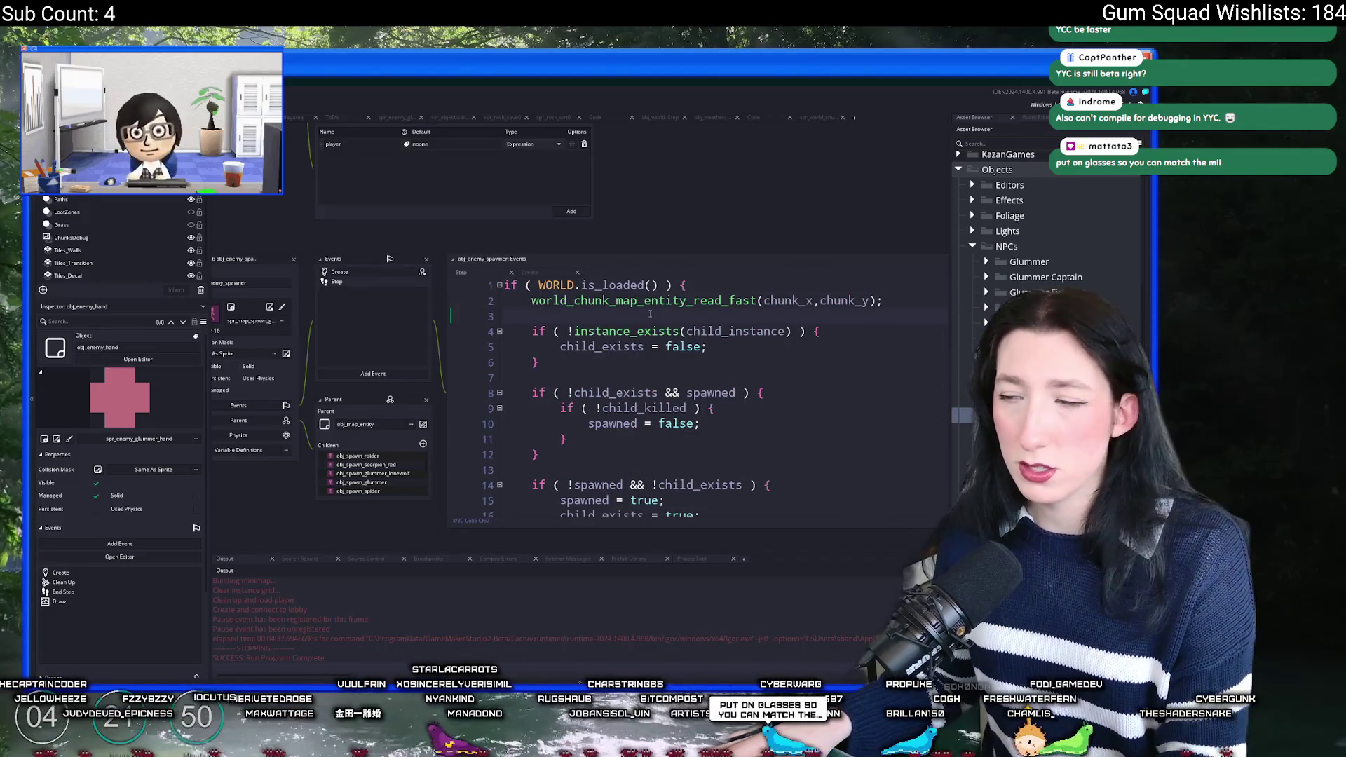
{"action": "left_click", "coordinate": [530, 272]}
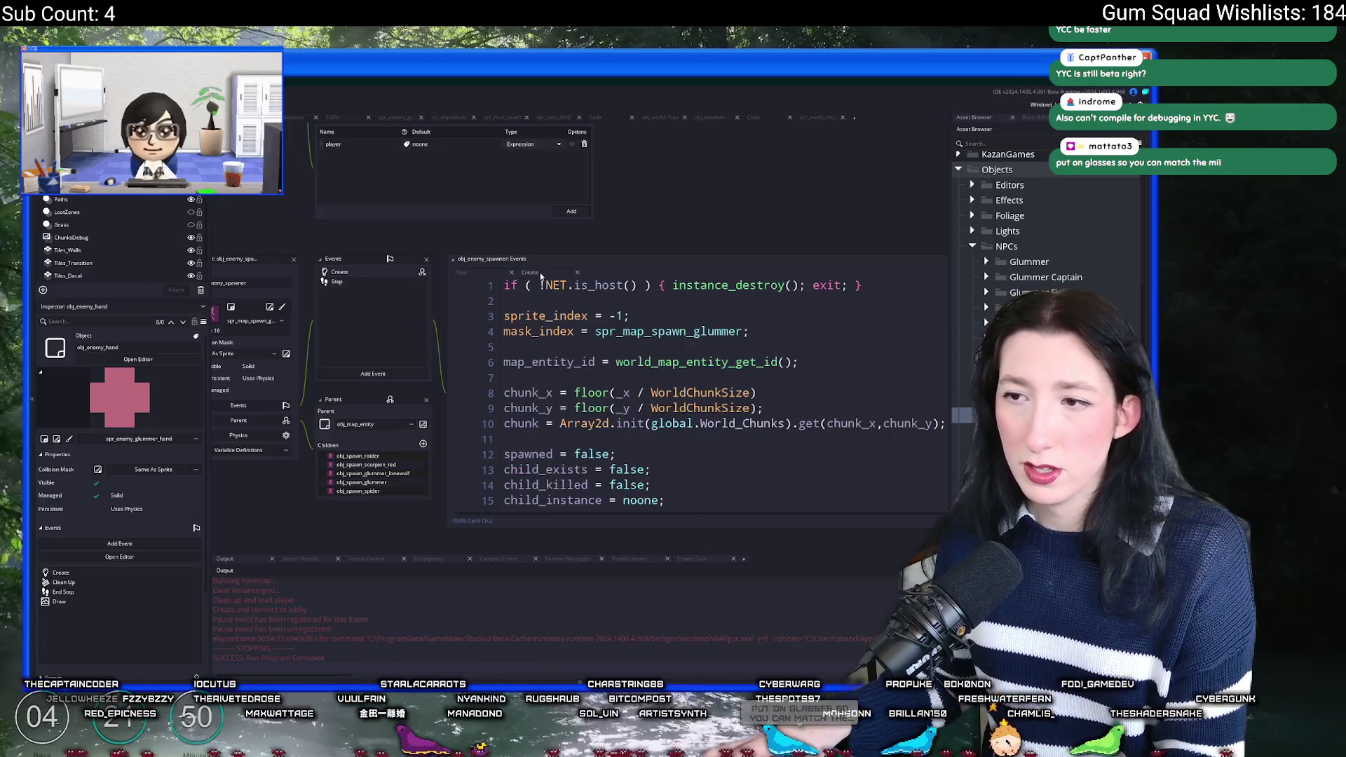
{"action": "left_click", "coordinate": [467, 273]}
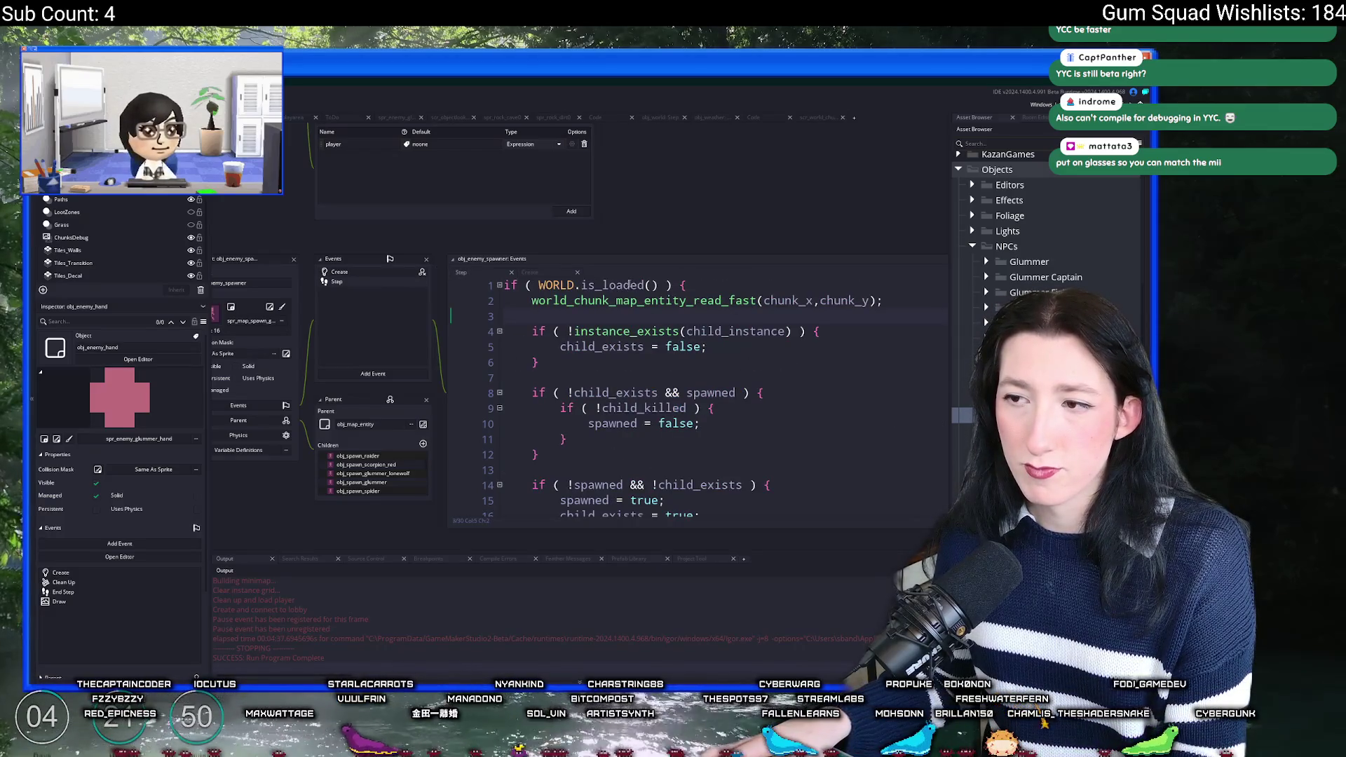
{"action": "left_click", "coordinate": [629, 284]}
{"action": "left_click", "coordinate": [722, 280]}
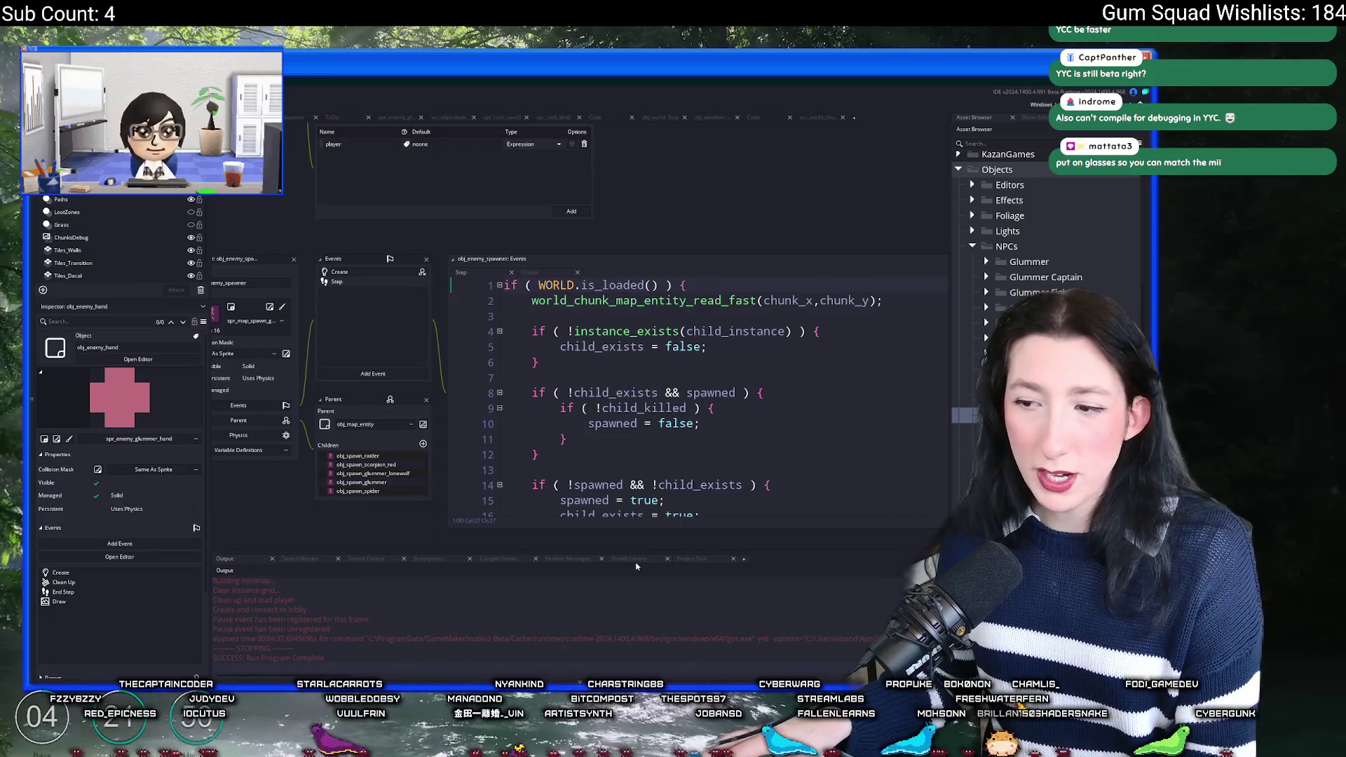
{"action": "key", "text": "F5"}
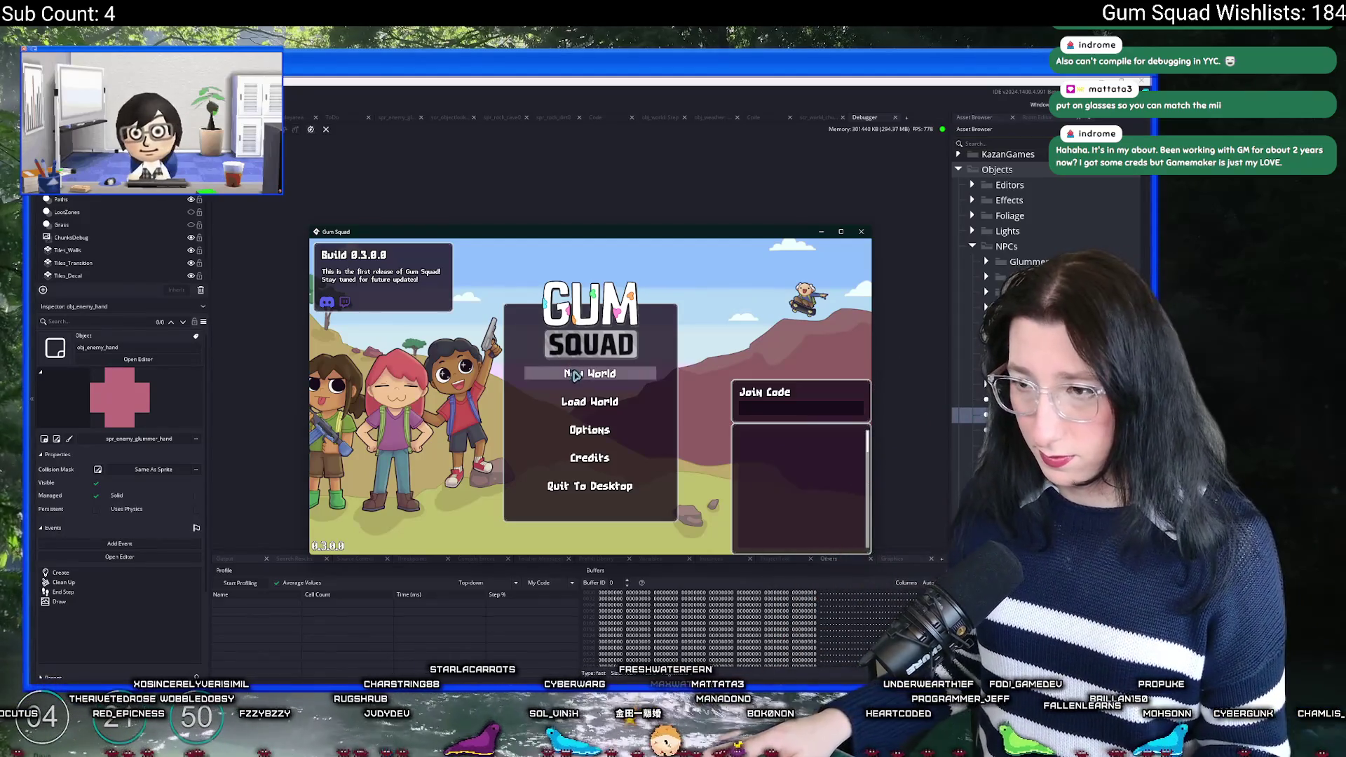
Step: Host a new world, inspect the Create-event error on the chunk_x line, and close the error report
{"action": "left_click", "coordinate": [589, 374]}
{"action": "left_click", "coordinate": [582, 463]}
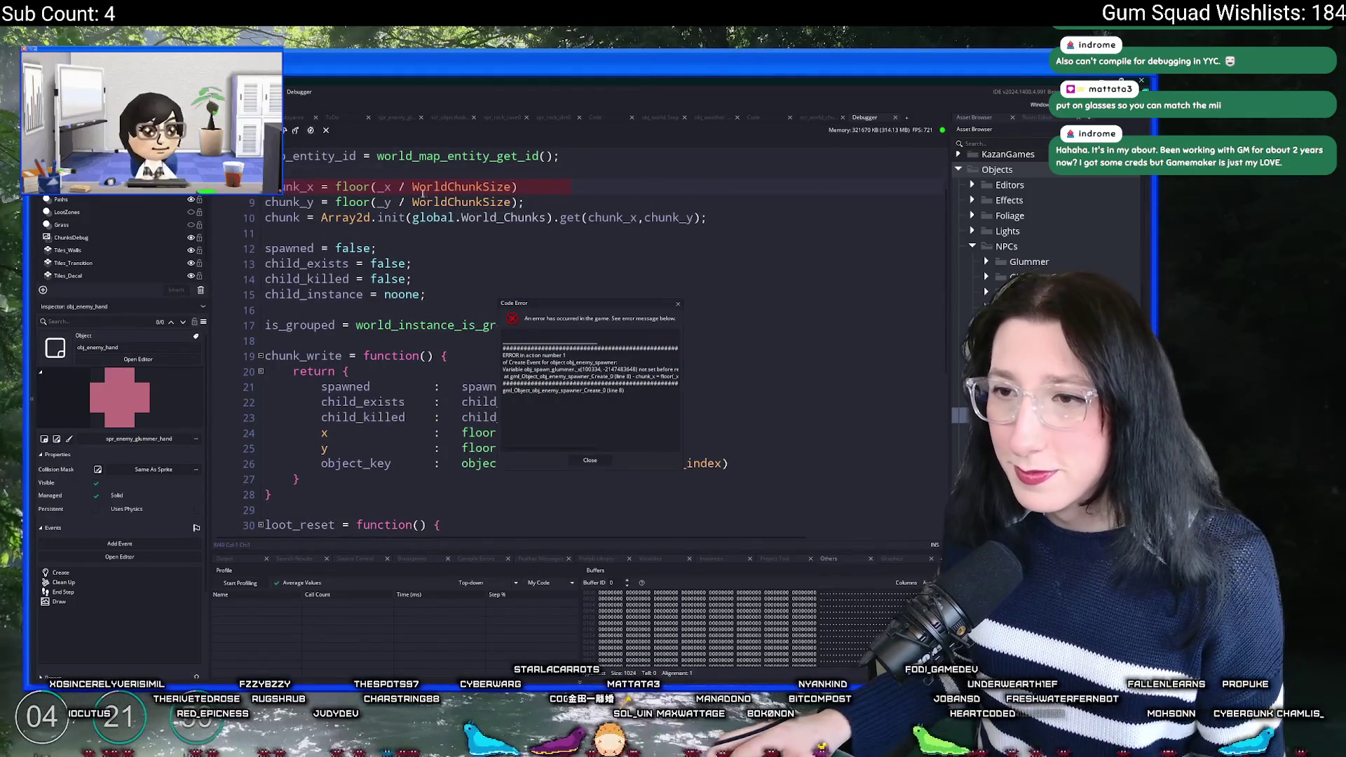
{"action": "left_click", "coordinate": [391, 187]}
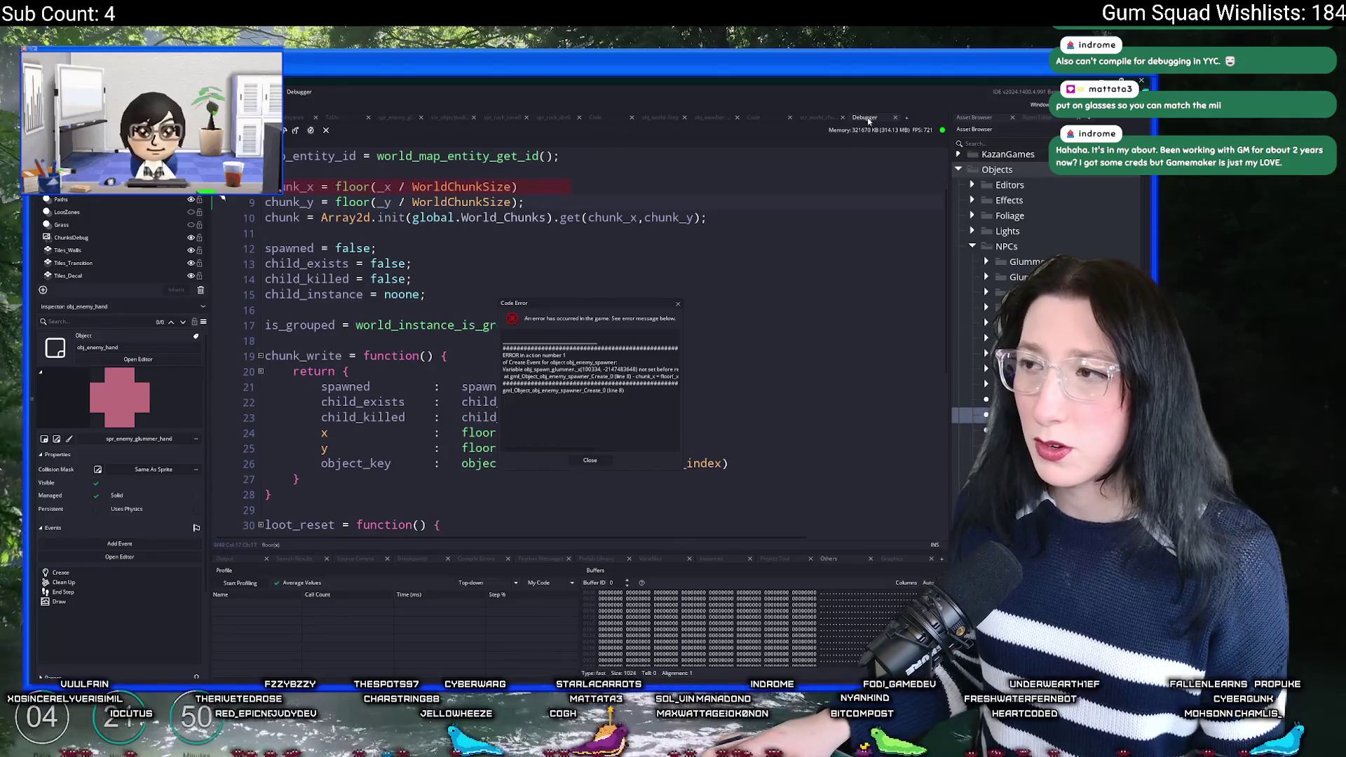
{"action": "left_click", "coordinate": [589, 460]}
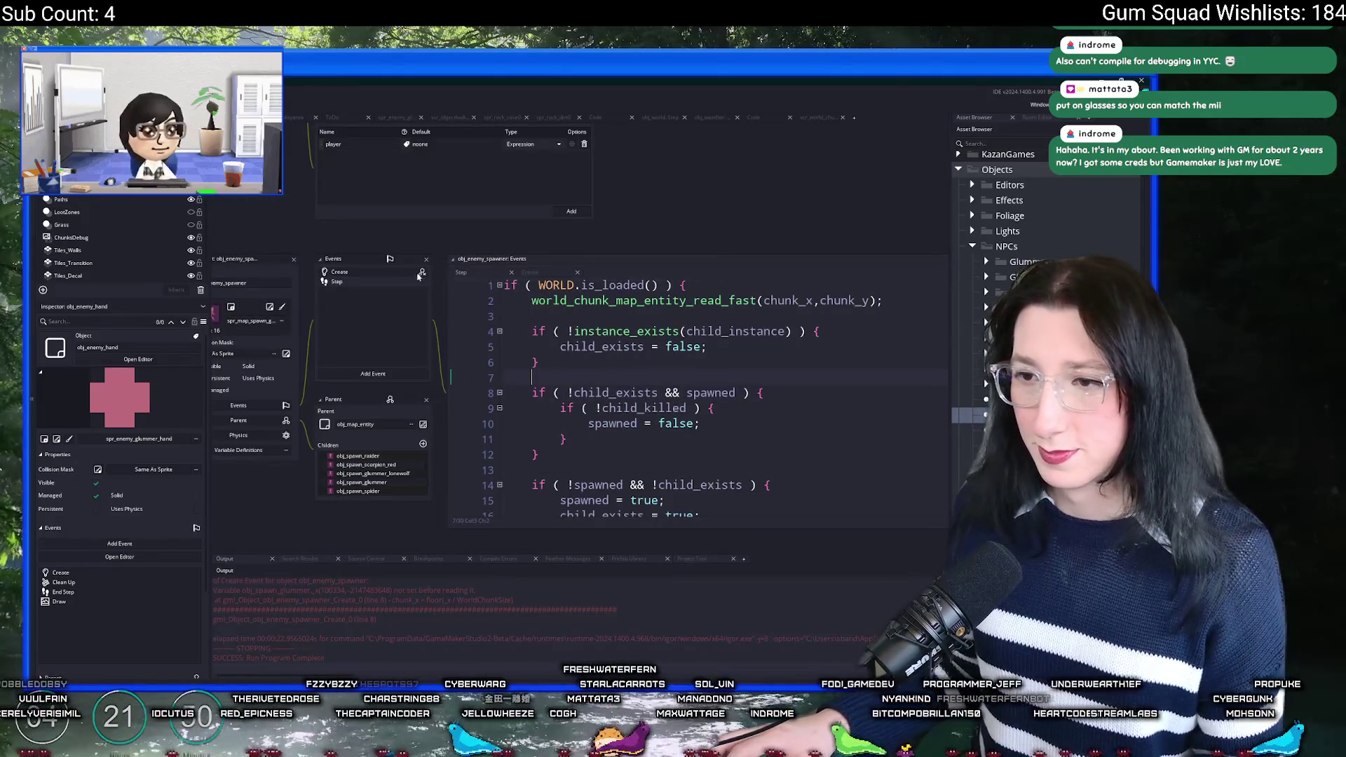
Step: In the Create event, change _x to x and _y to y on lines 8–9, then rebuild
{"action": "key", "text": "ctrl+Tab"}
{"action": "key", "text": "BackSpace"}
{"action": "key", "text": "BackSpace"}
{"action": "type", "text": "x"}
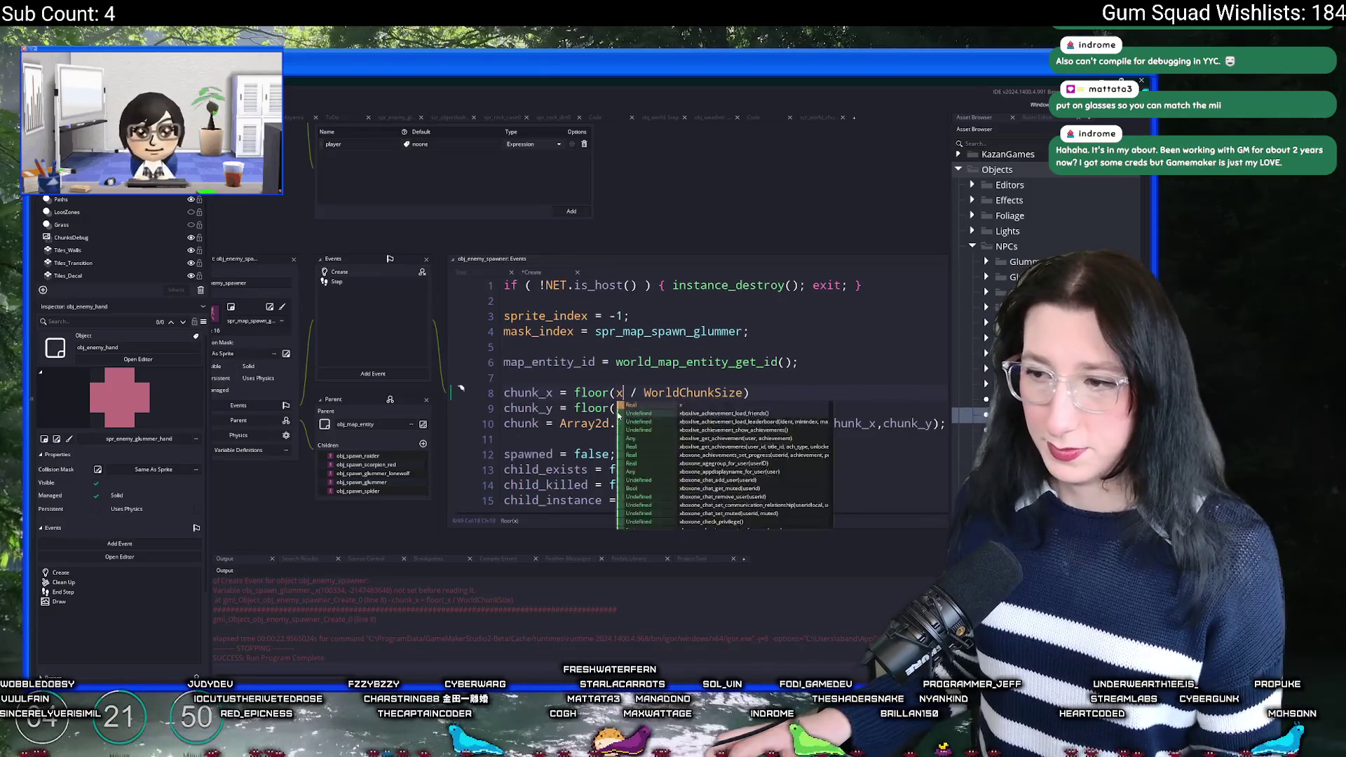
{"action": "left_click", "coordinate": [637, 348]}
{"action": "left_click", "coordinate": [619, 408]}
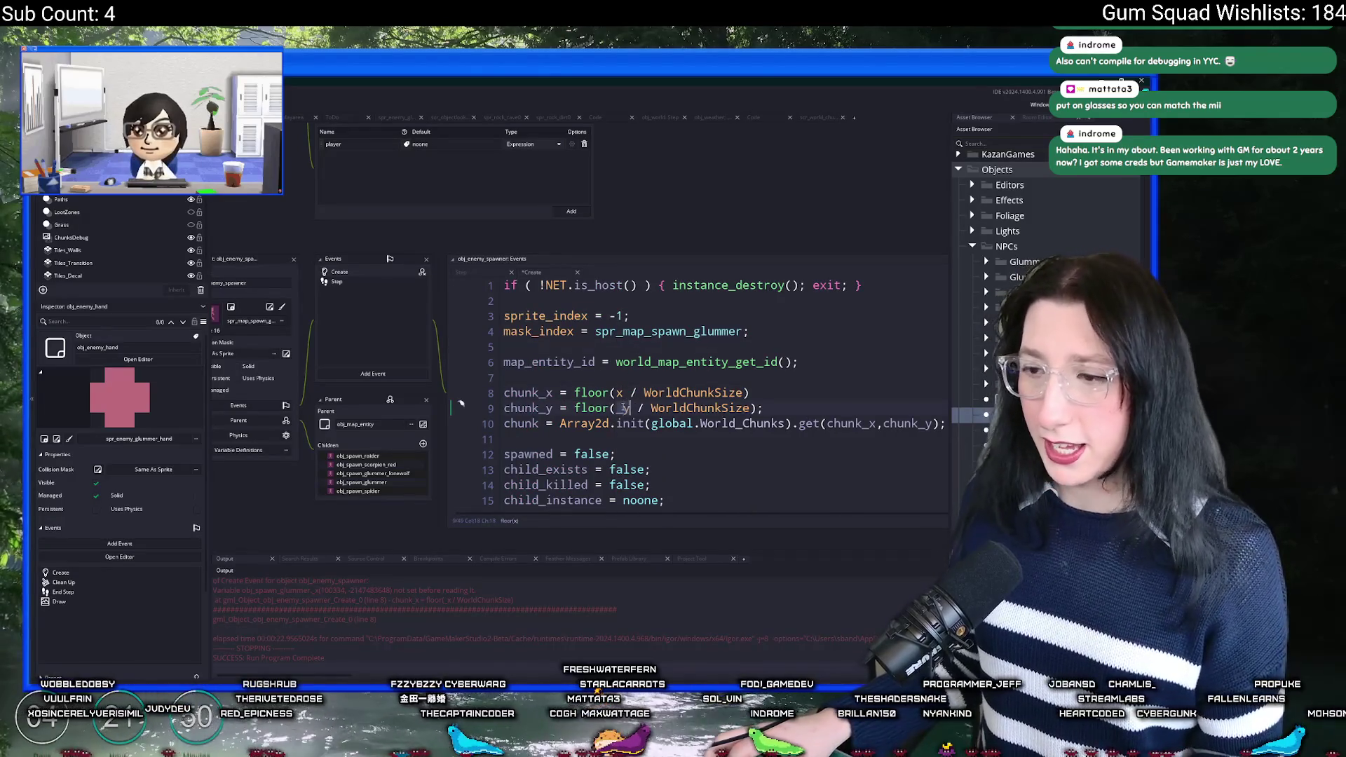
{"action": "key", "text": "BackSpace"}
{"action": "key", "text": "BackSpace"}
{"action": "type", "text": "y"}
{"action": "left_click", "coordinate": [627, 382]}
{"action": "key", "text": "F5"}
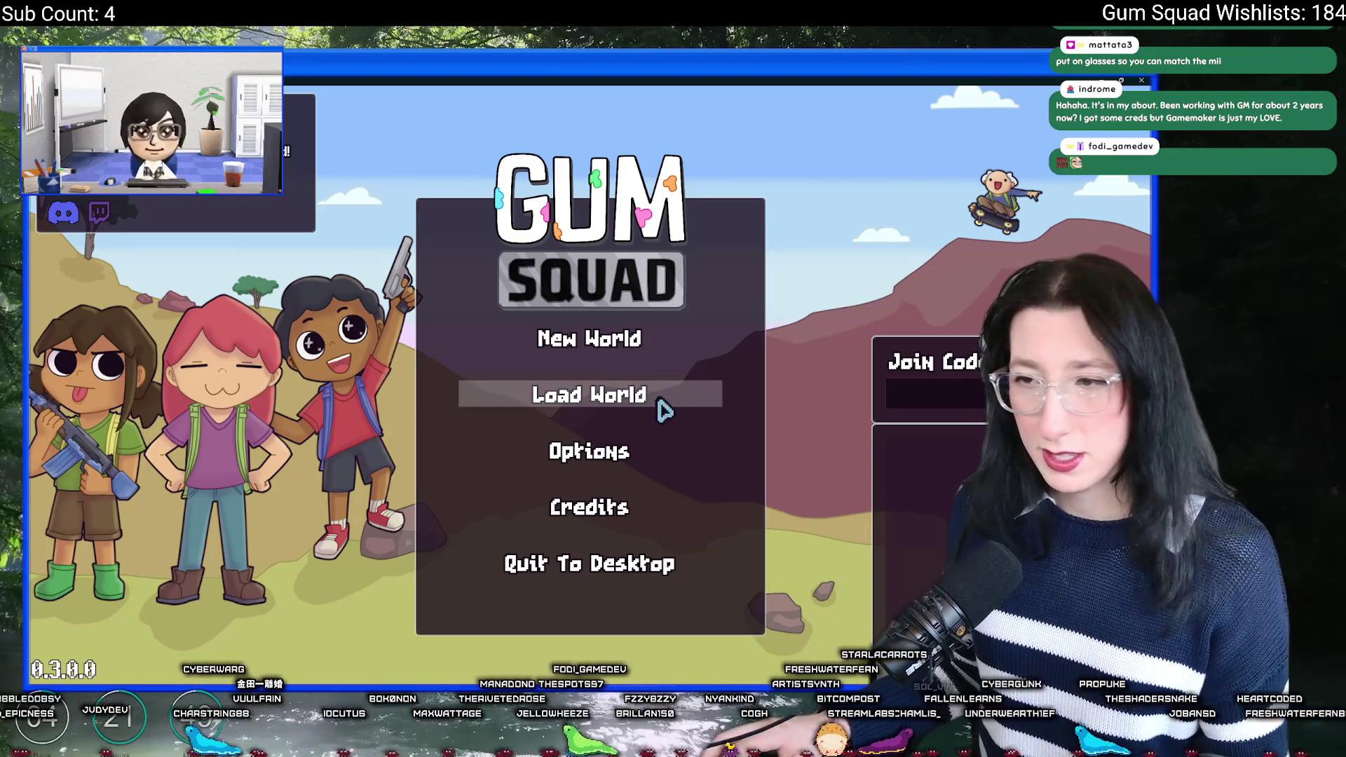
Step: Host a new world, sort the profiler by Time (ms), and expand the chunk-read row before closing the debugger
{"action": "left_click", "coordinate": [616, 350]}
{"action": "left_click", "coordinate": [526, 517]}
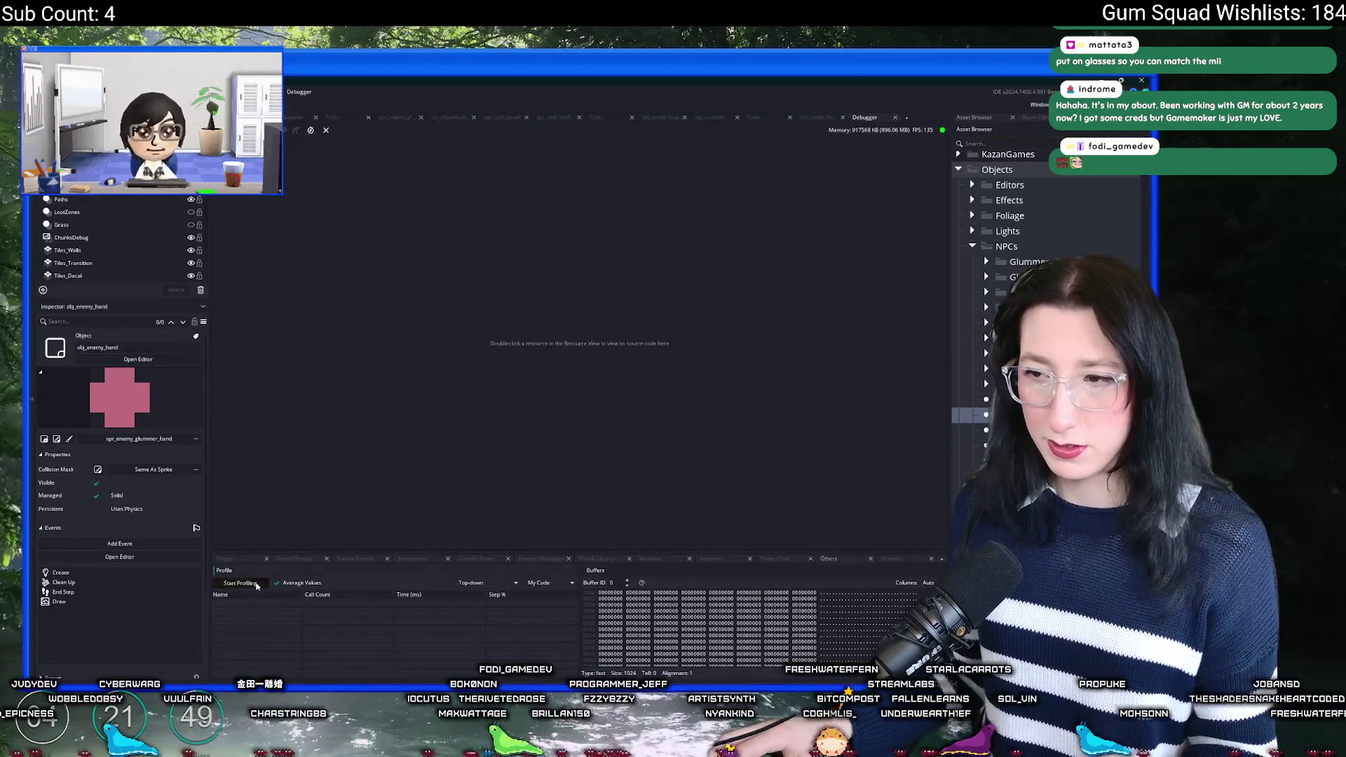
{"action": "left_click", "coordinate": [394, 594]}
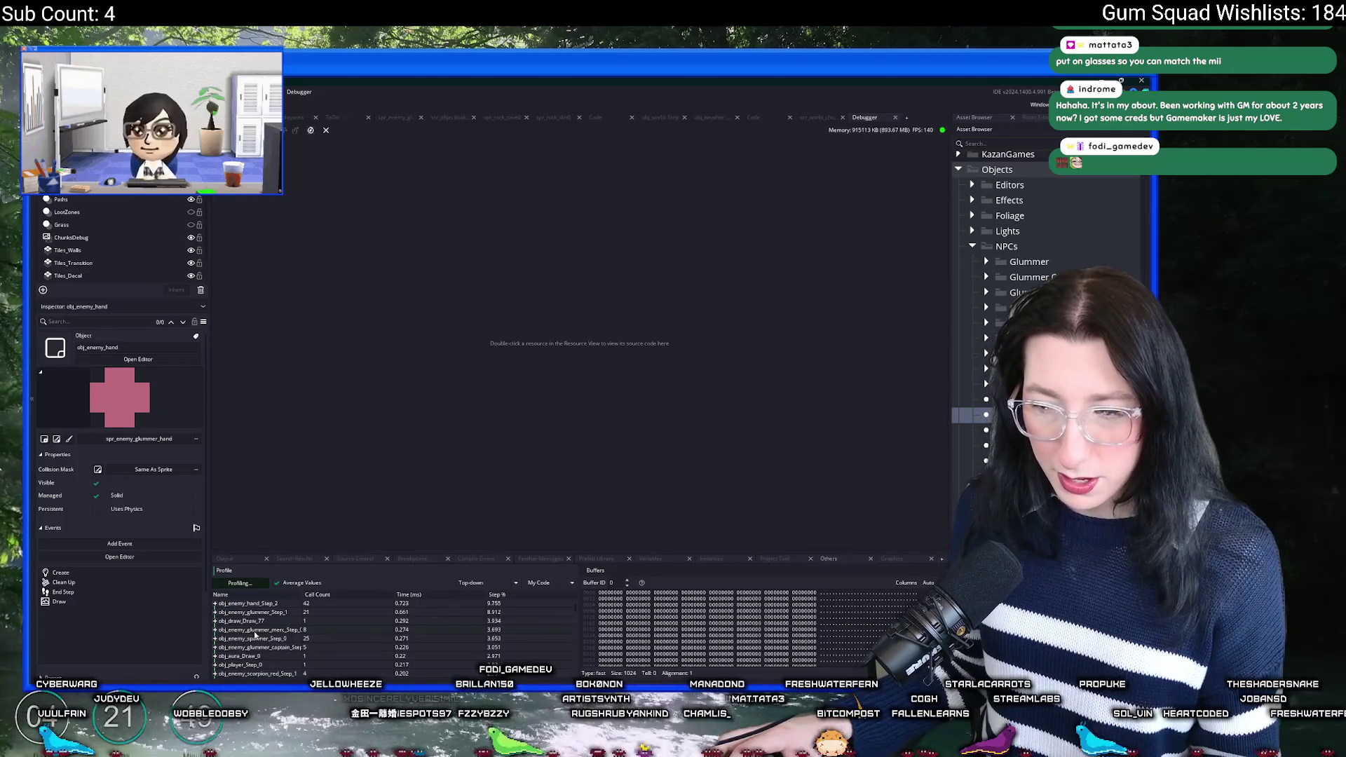
{"action": "scroll", "coordinate": [232, 634], "scroll_direction": "down", "scroll_amount": 1}
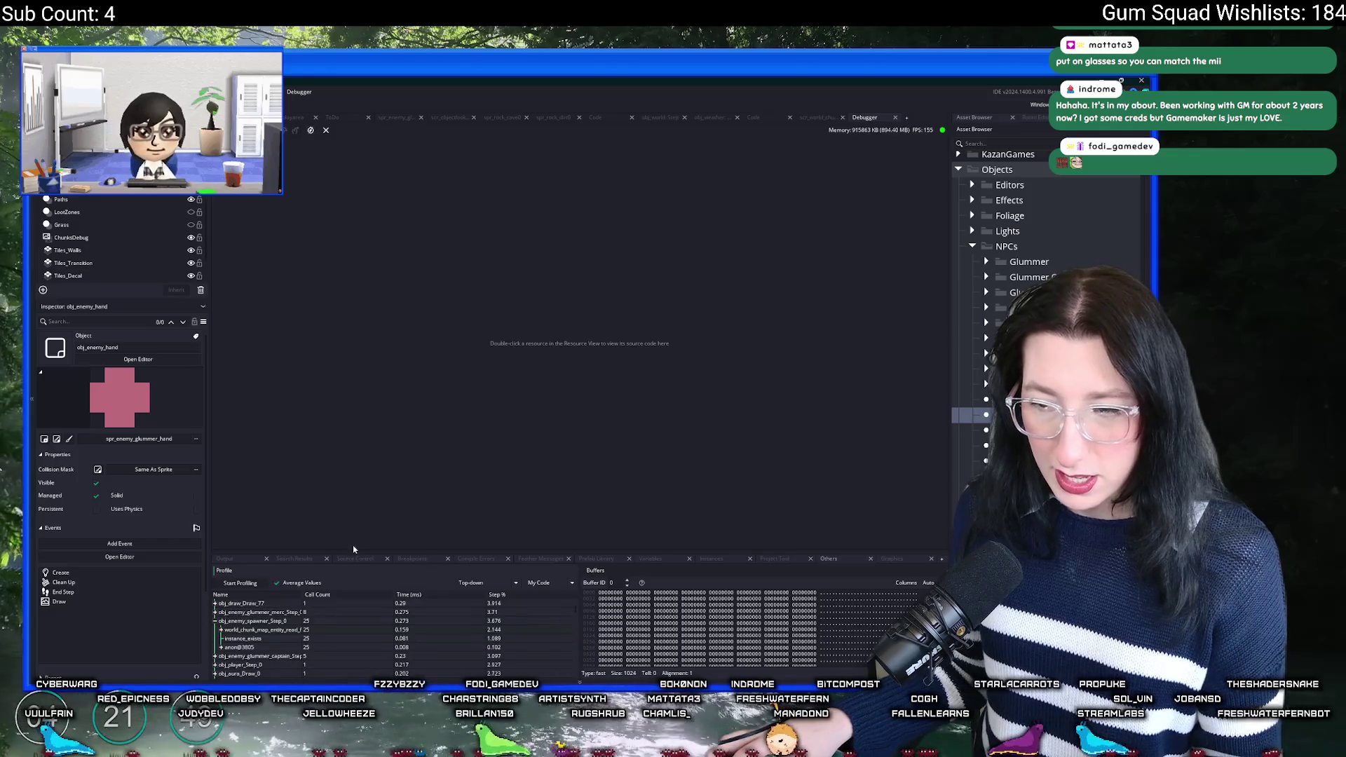
{"action": "left_click_drag", "start_coordinate": [349, 549], "coordinate": [324, 432]}
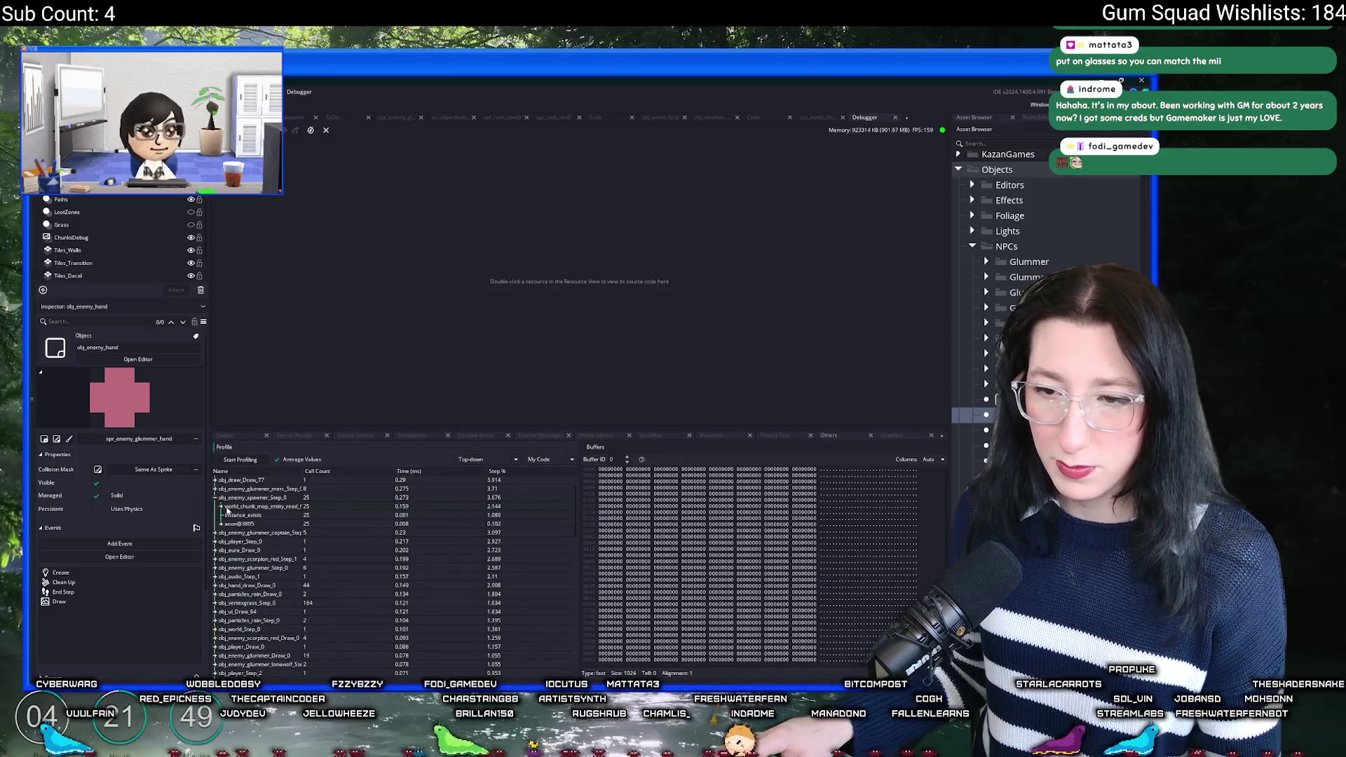
{"action": "left_click", "coordinate": [221, 507]}
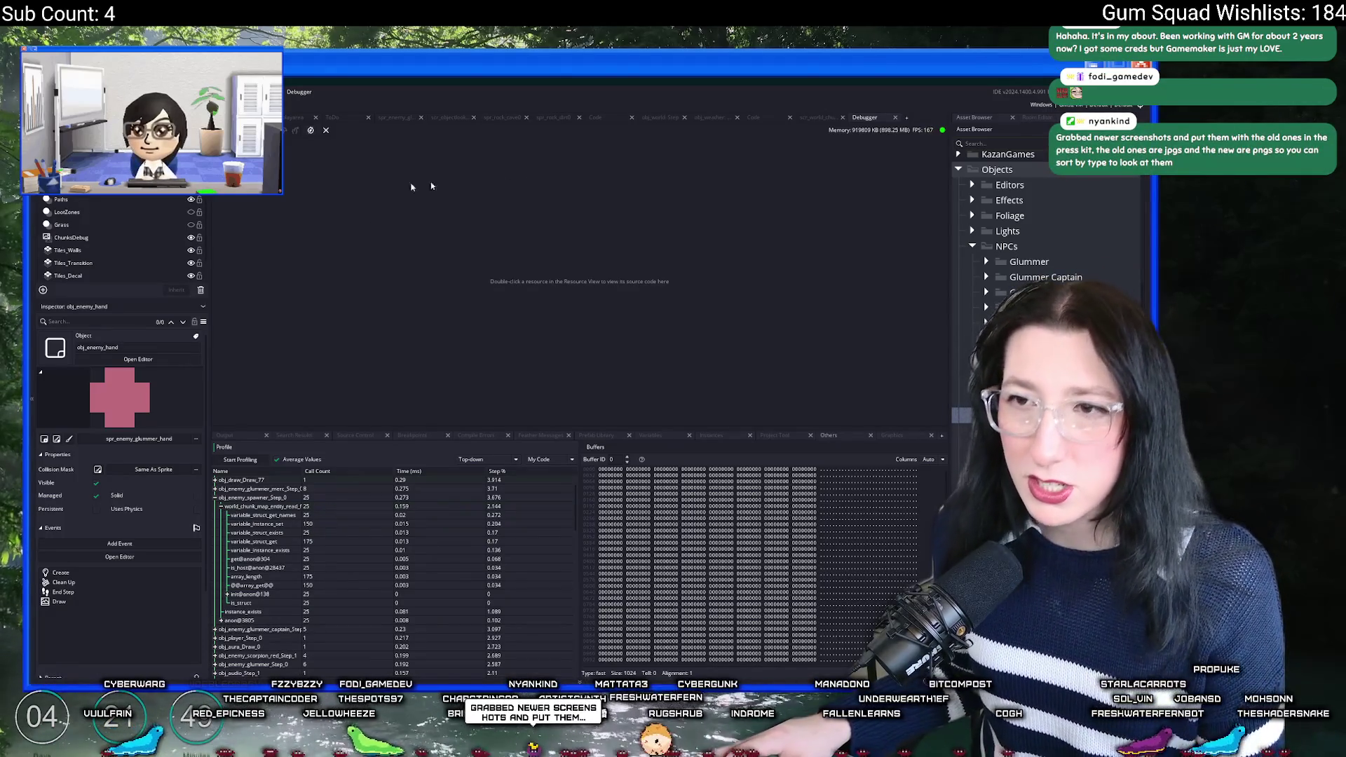
{"action": "middle_click", "coordinate": [863, 121]}
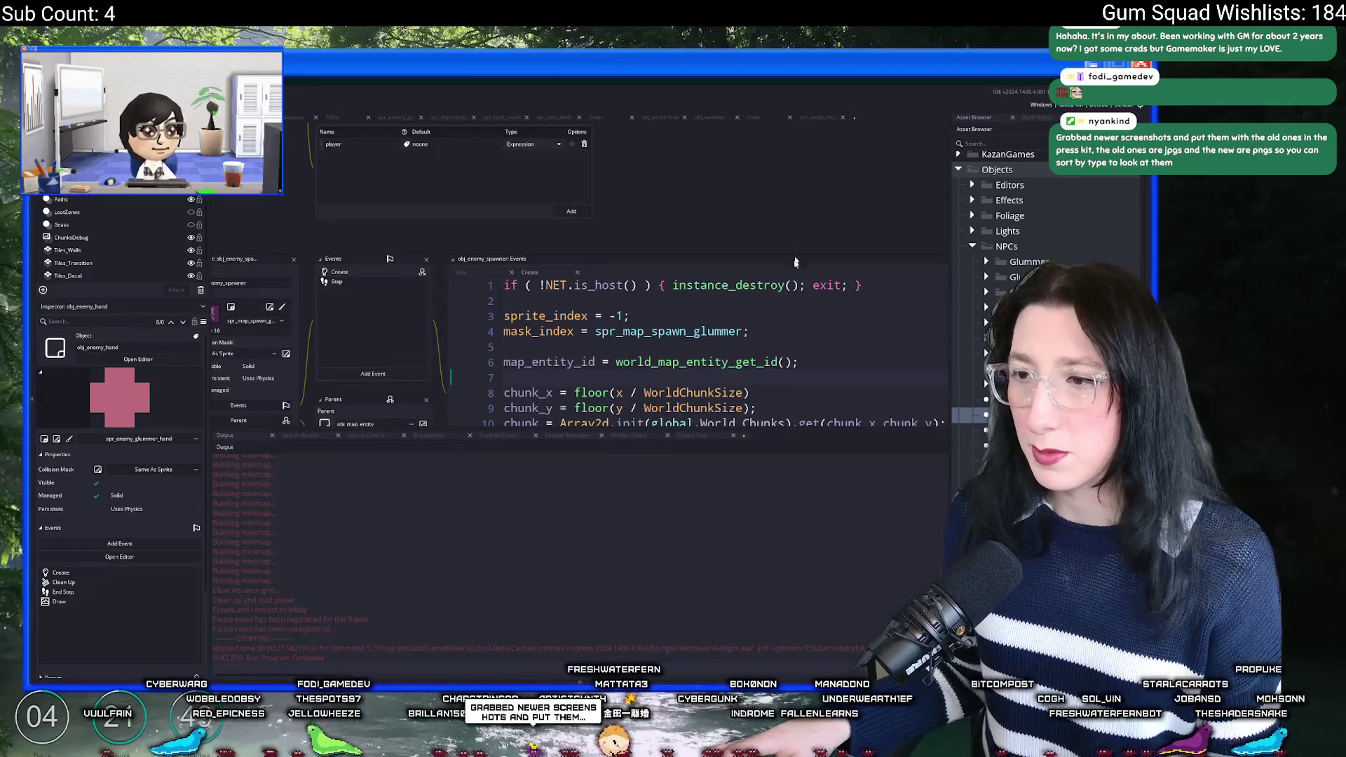
Step: Enlarge the code editor, comment out the read_fast call on Step line 2, and run
{"action": "scroll", "coordinate": [623, 304], "scroll_direction": "down", "scroll_amount": 1}
{"action": "left_click", "coordinate": [739, 373]}
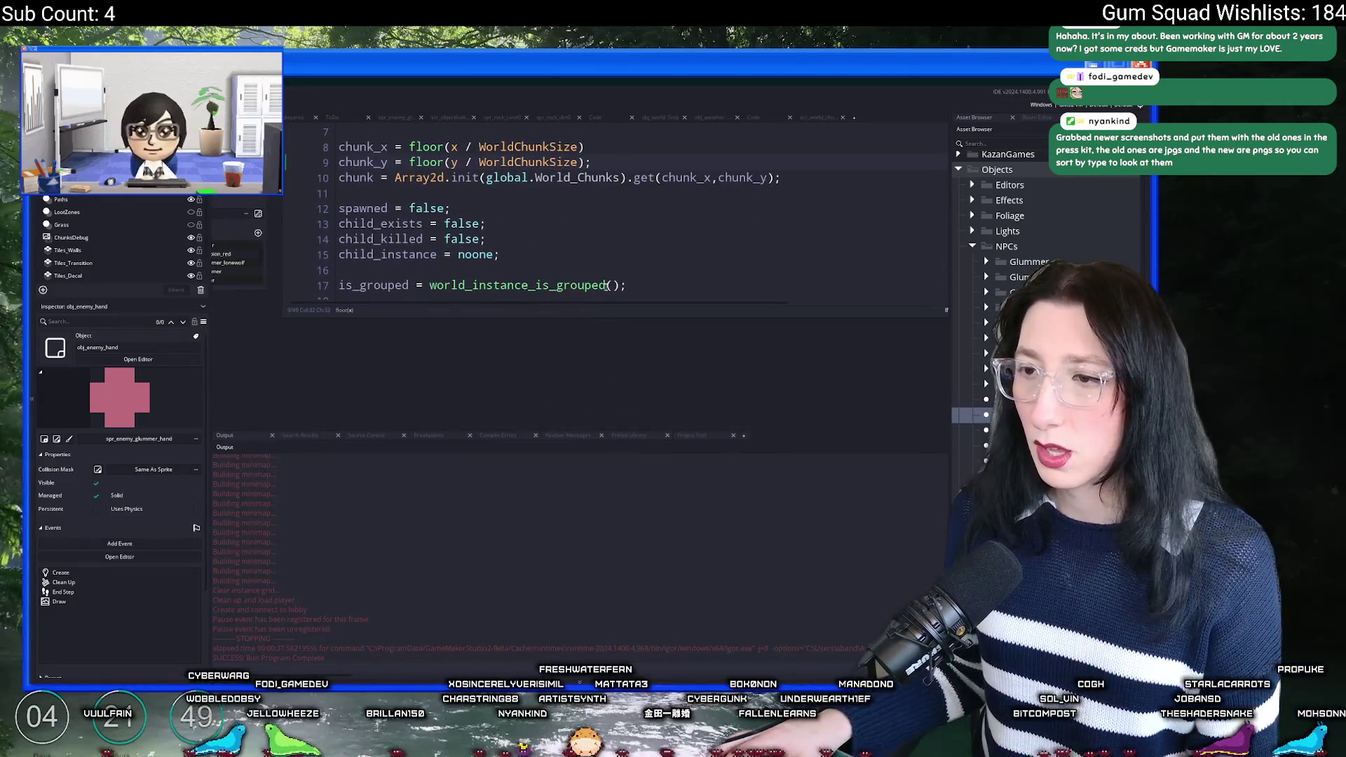
{"action": "left_click_drag", "start_coordinate": [610, 428], "coordinate": [610, 569]}
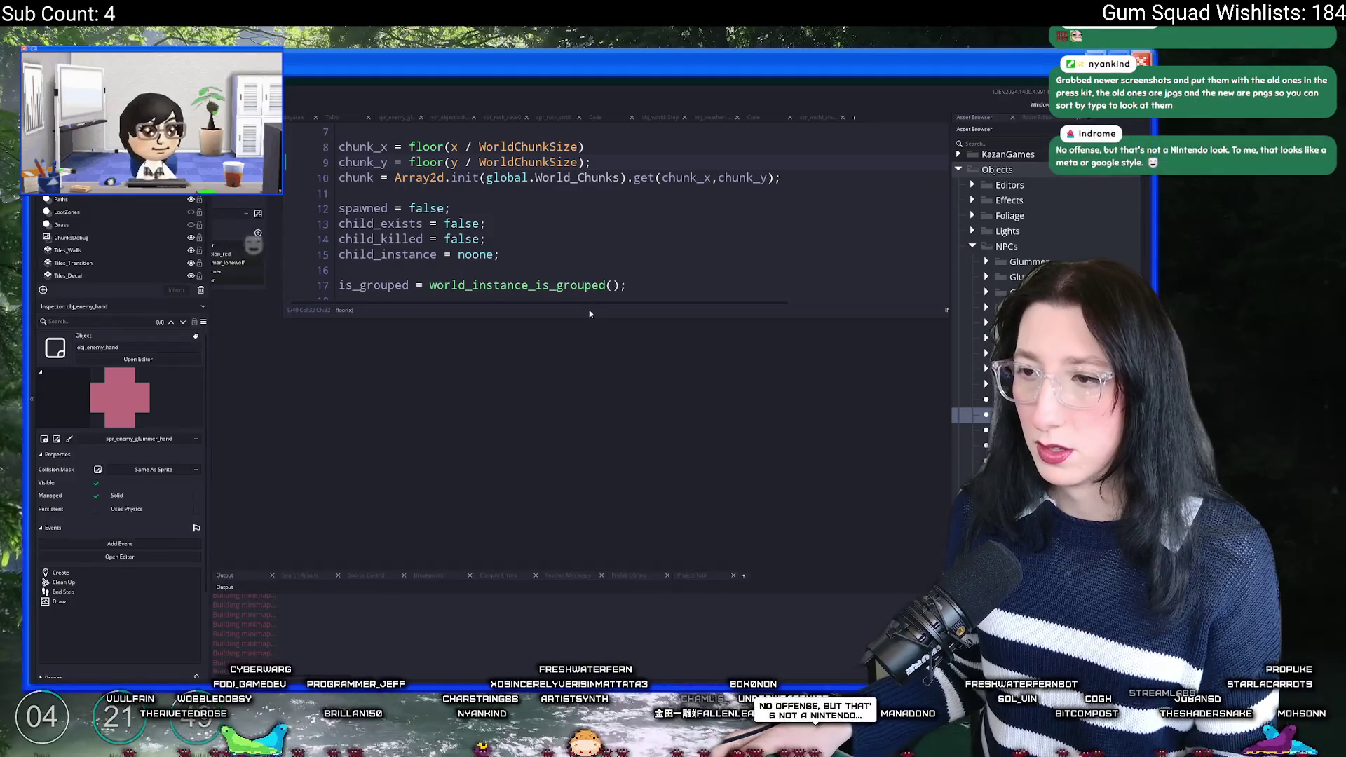
{"action": "left_click_drag", "start_coordinate": [583, 312], "coordinate": [583, 497]}
{"action": "scroll", "coordinate": [520, 235], "scroll_direction": "up", "scroll_amount": 3}
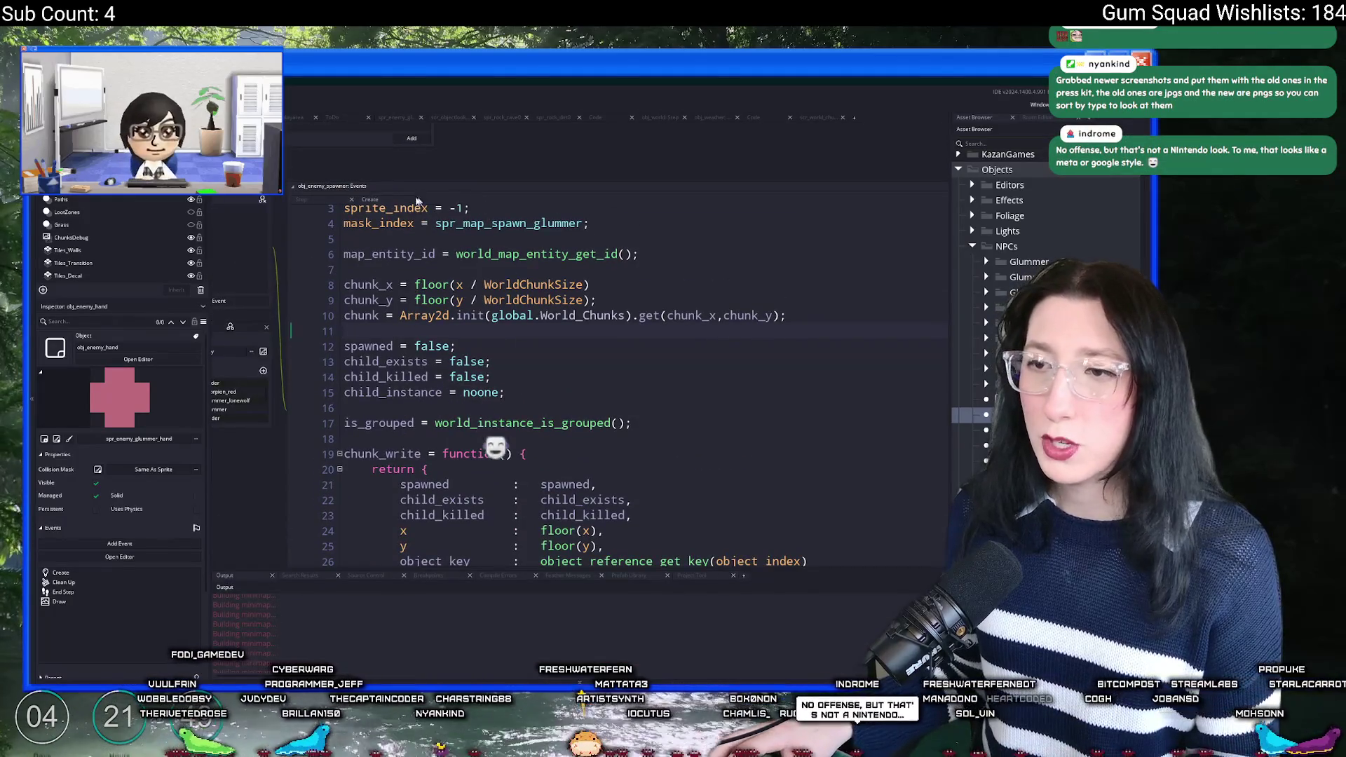
{"action": "left_click", "coordinate": [337, 202]}
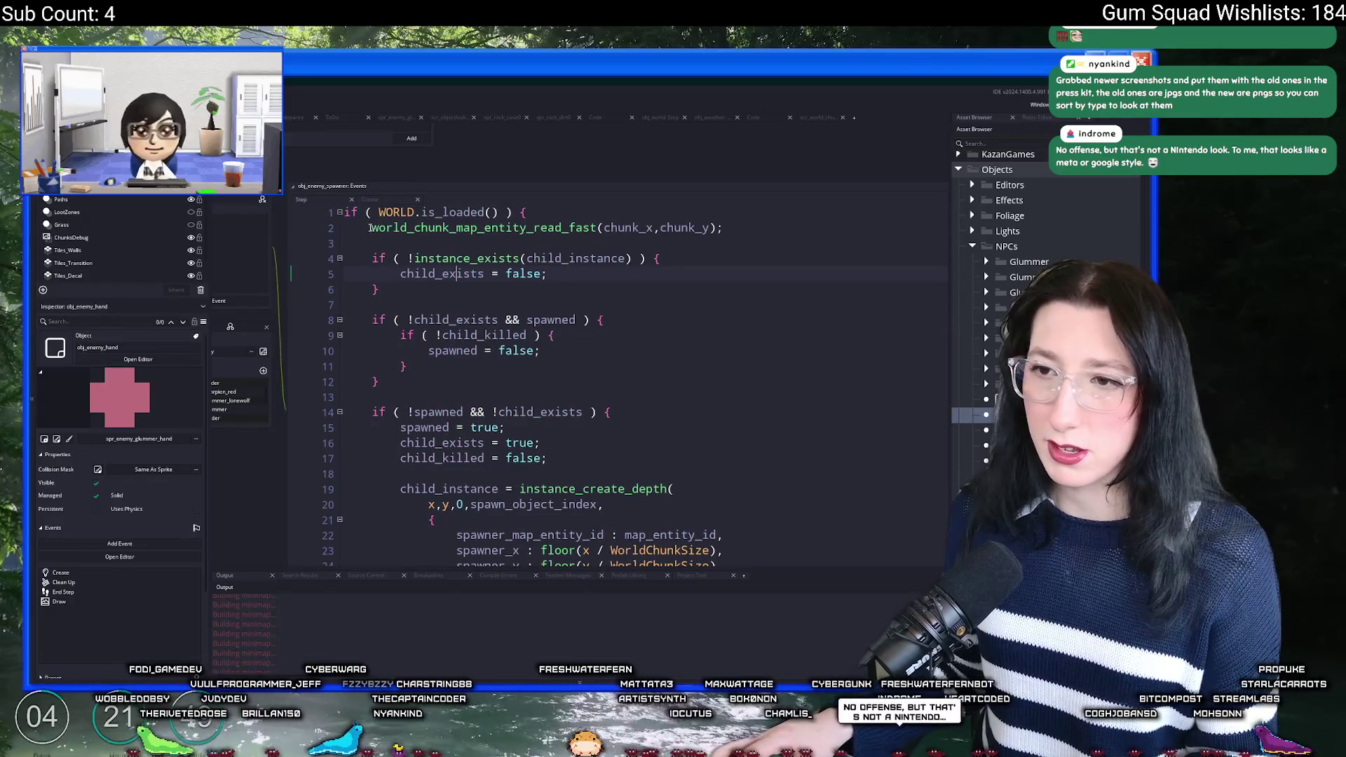
{"action": "type", "text": "//"}
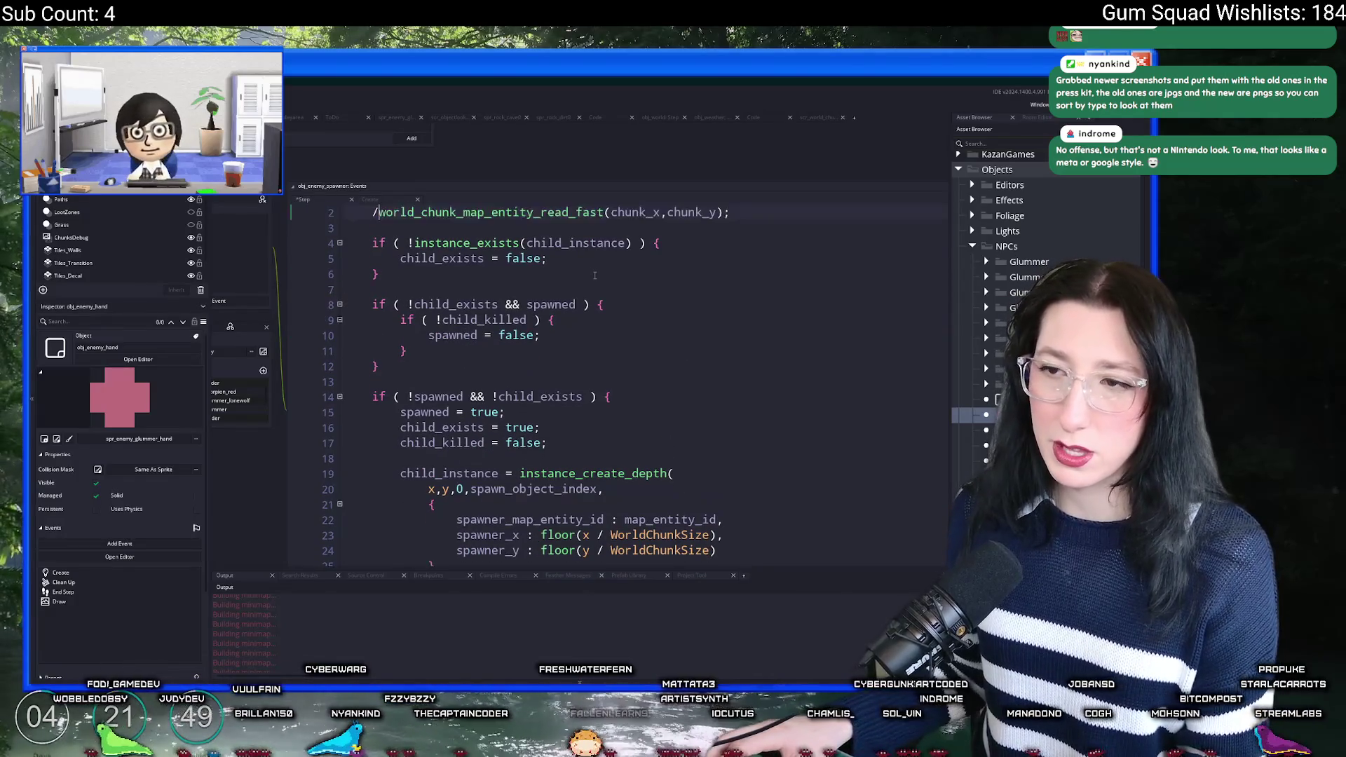
{"action": "key", "text": "F5"}
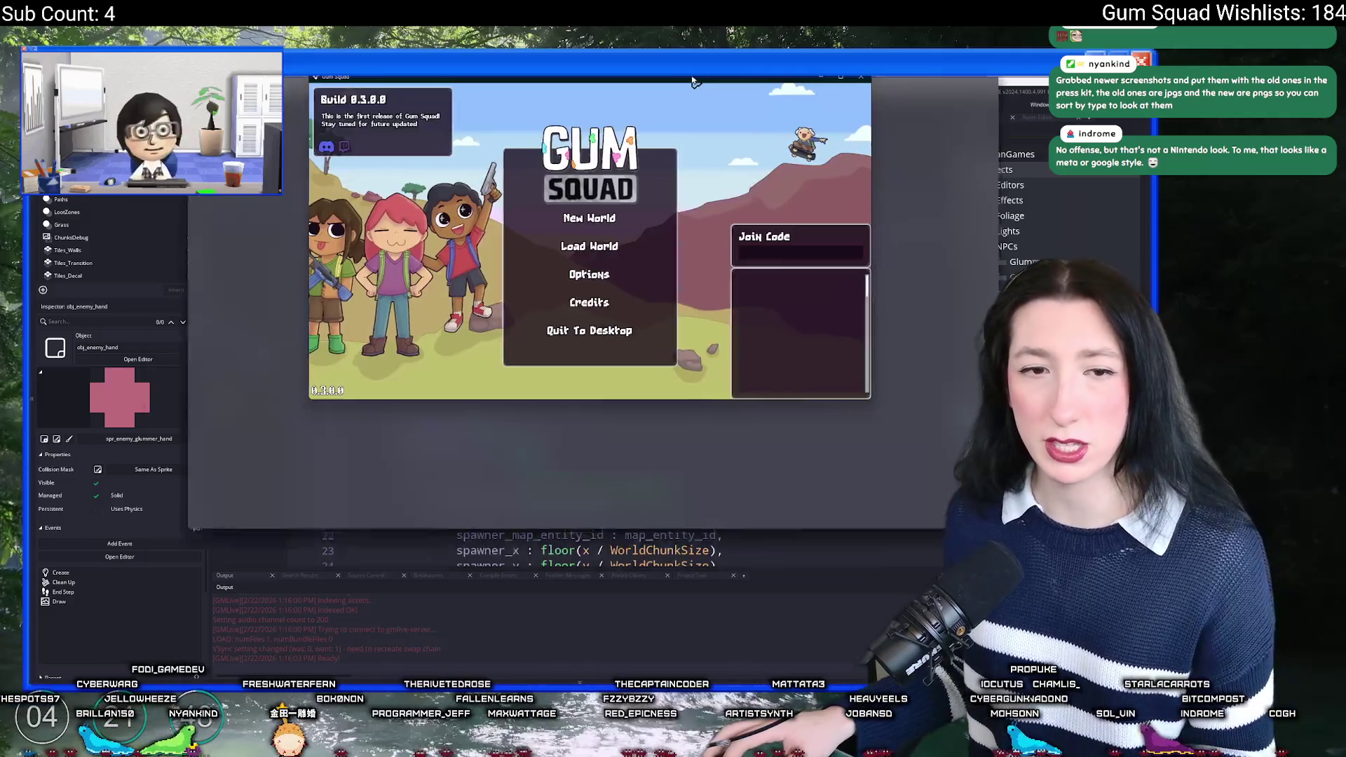
Step: Maximize the game window and host a new world via New World and Create Lobby
{"action": "double_click", "coordinate": [691, 231]}
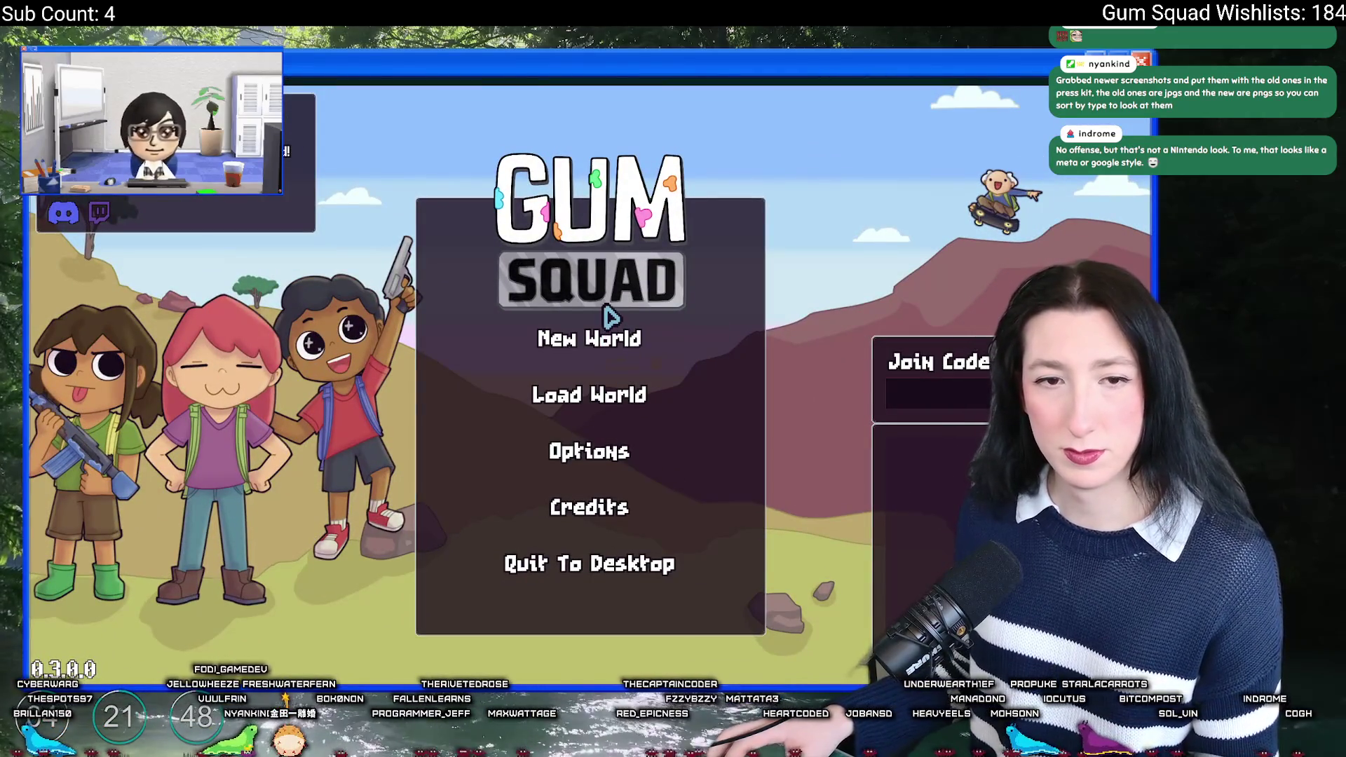
{"action": "left_click", "coordinate": [621, 350]}
{"action": "left_click", "coordinate": [582, 516]}
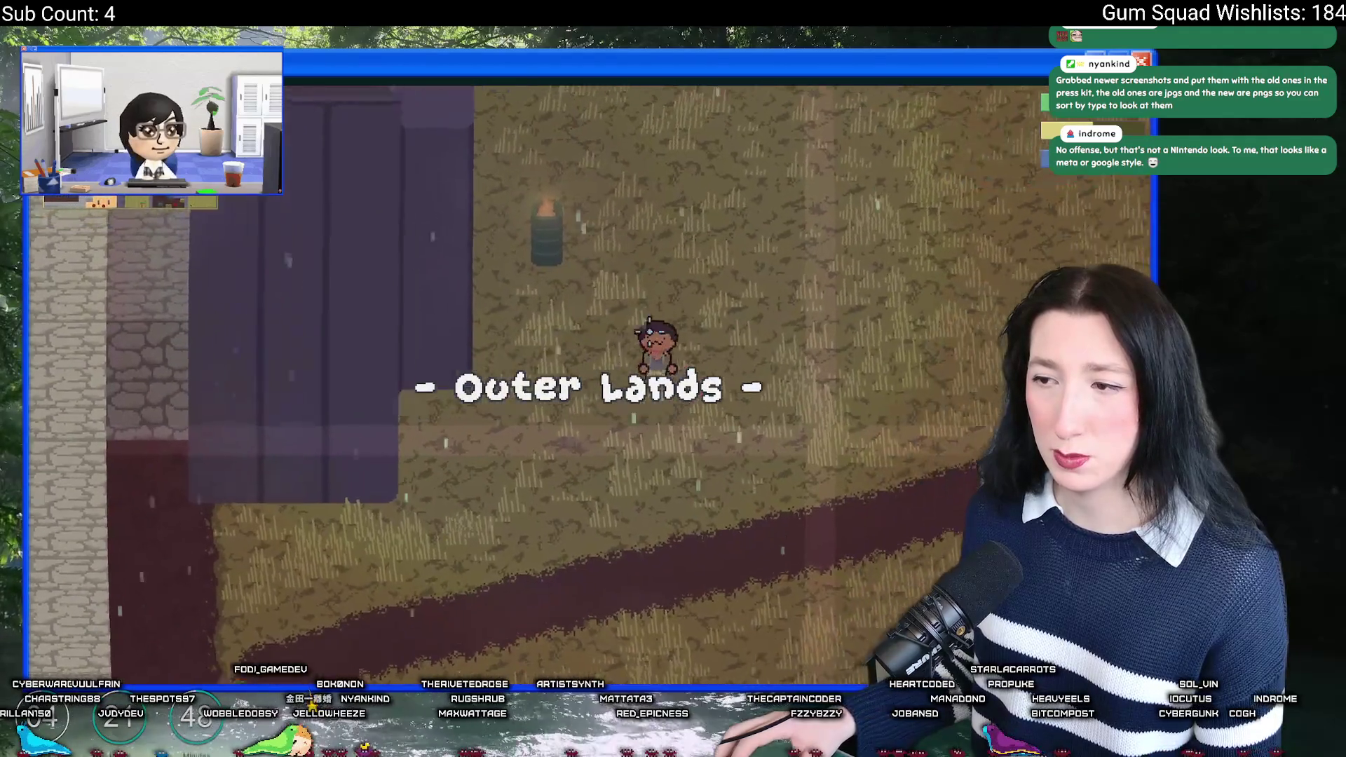
Step: Walk around, check the inventory, and review the Difficulty settings from the pause menu
{"action": "key", "text": "w"}
{"action": "key", "text": "d"}
{"action": "key", "text": "Tab"}
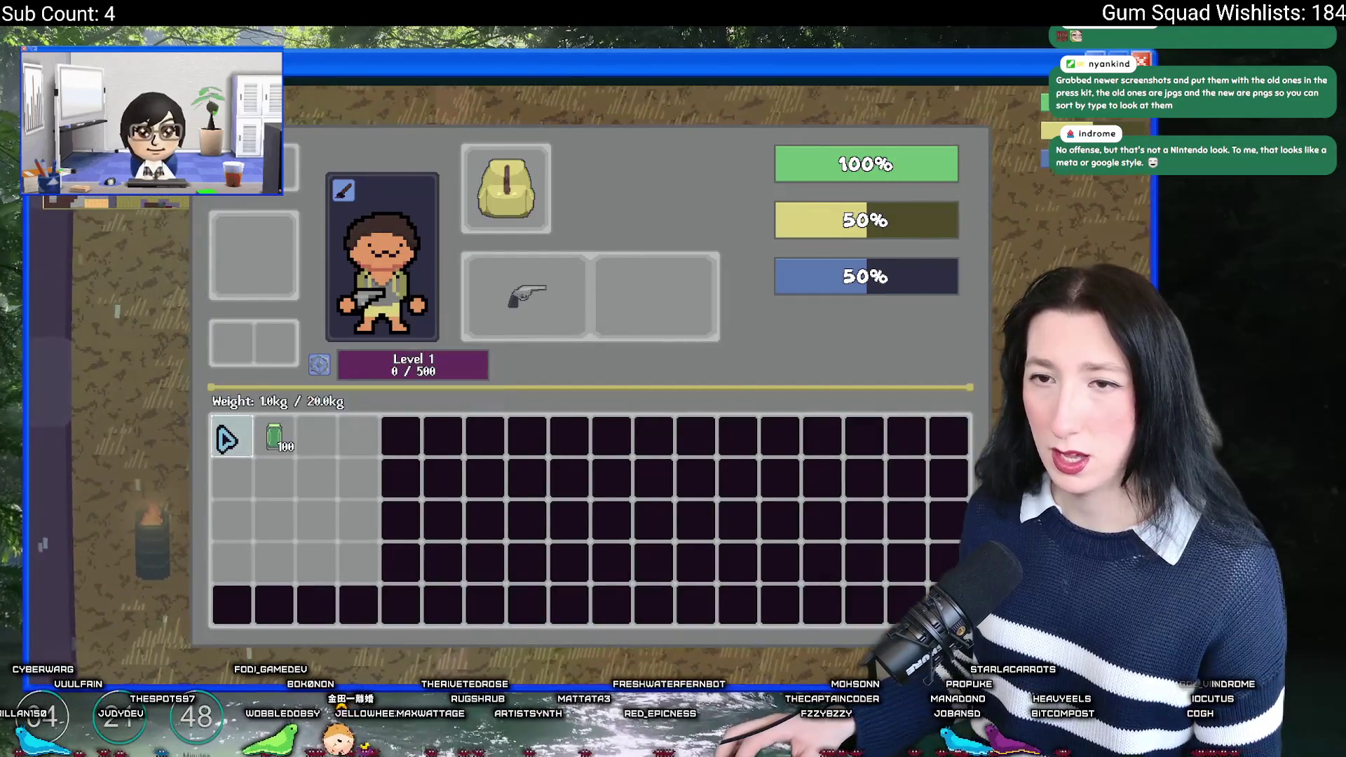
{"action": "key", "text": "Tab"}
{"action": "key", "text": "Escape"}
{"action": "left_click", "coordinate": [554, 449]}
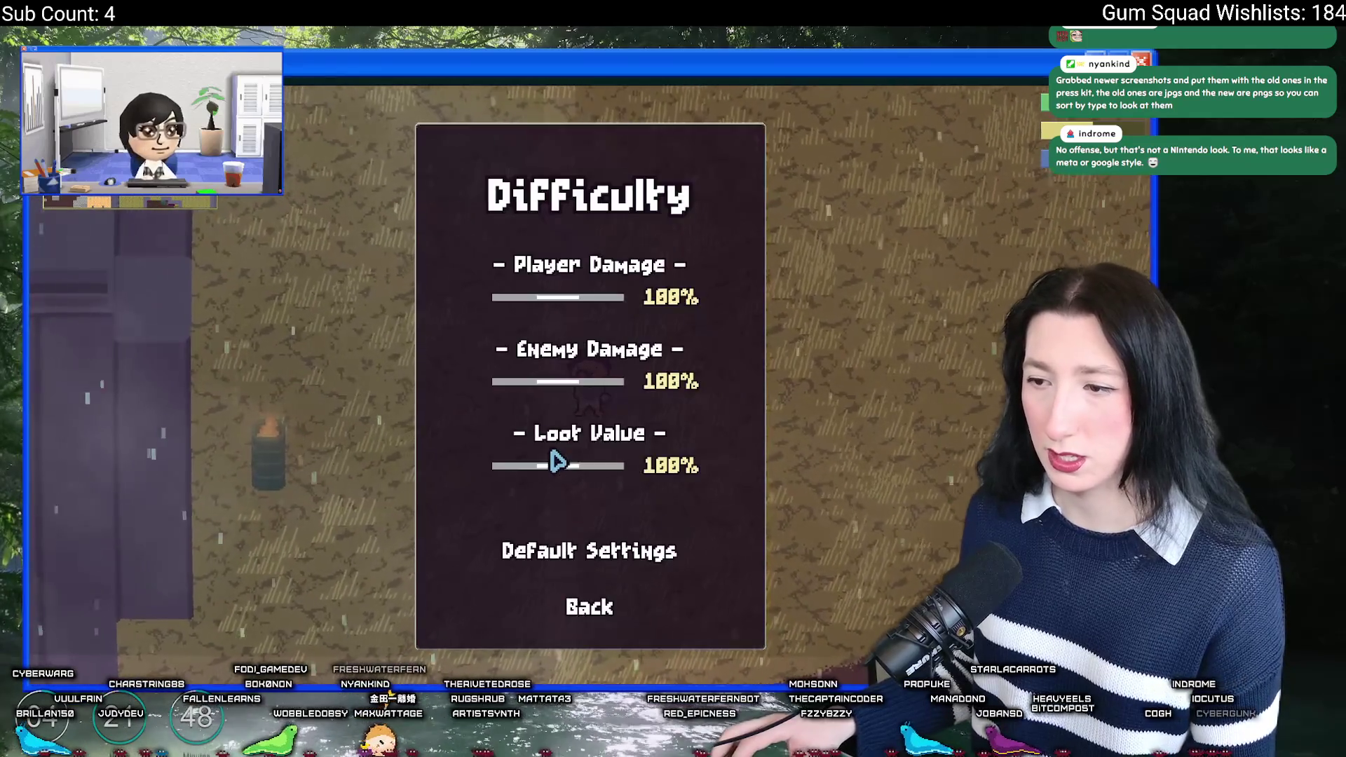
{"action": "left_click", "coordinate": [591, 601]}
Step: Walk the character down and left into the dark area with enemies
{"action": "key", "text": "w"}
{"action": "key", "text": "a"}
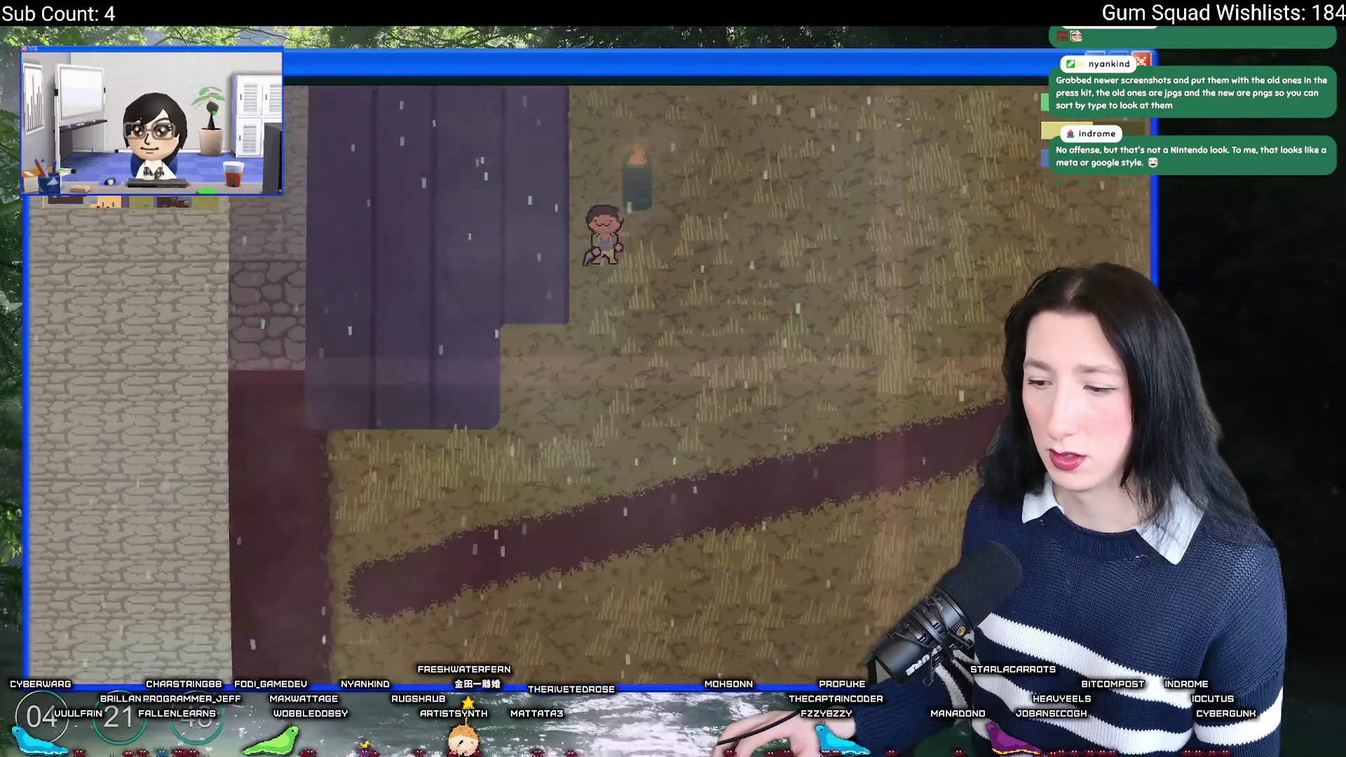
{"action": "key", "text": "s"}
{"action": "key", "text": "alt+Tab"}
{"action": "key", "text": "alt+Tab"}
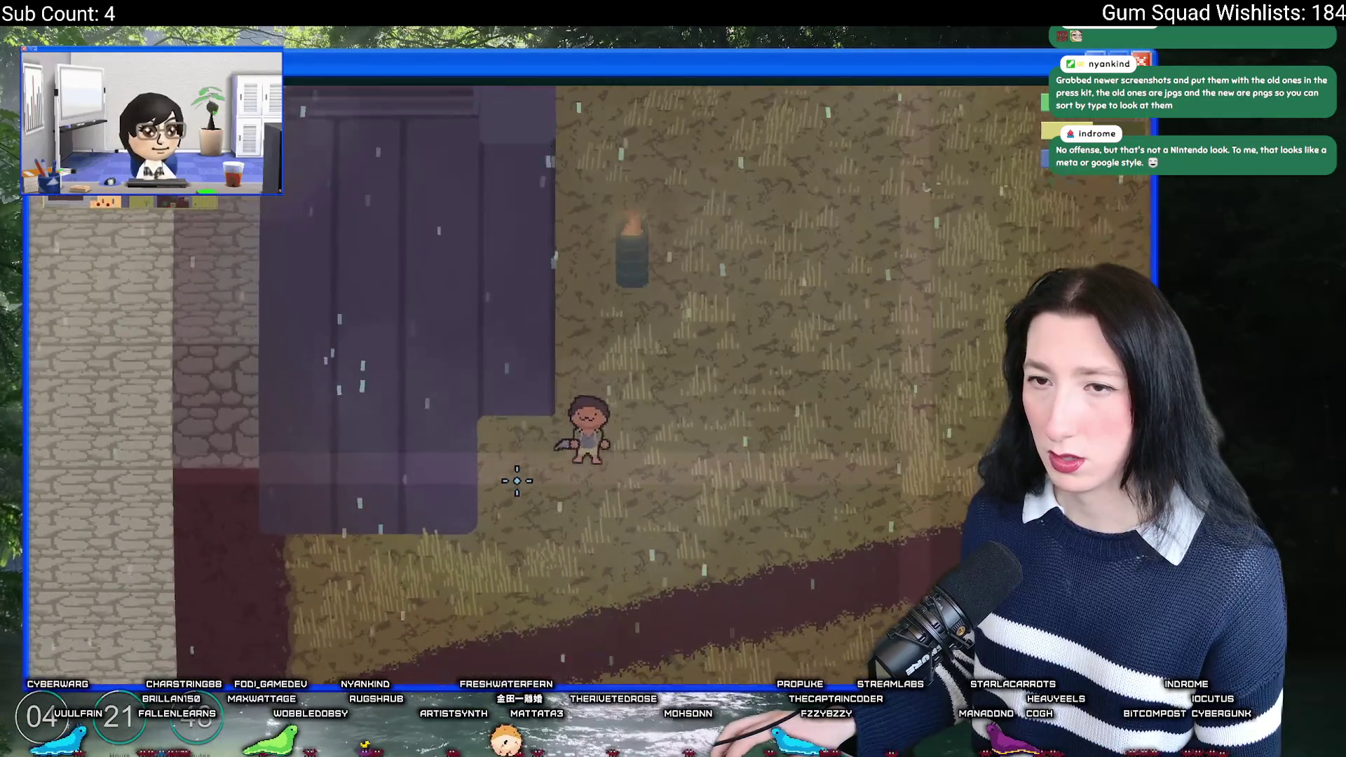
{"action": "key", "text": "s"}
{"action": "key", "text": "a"}
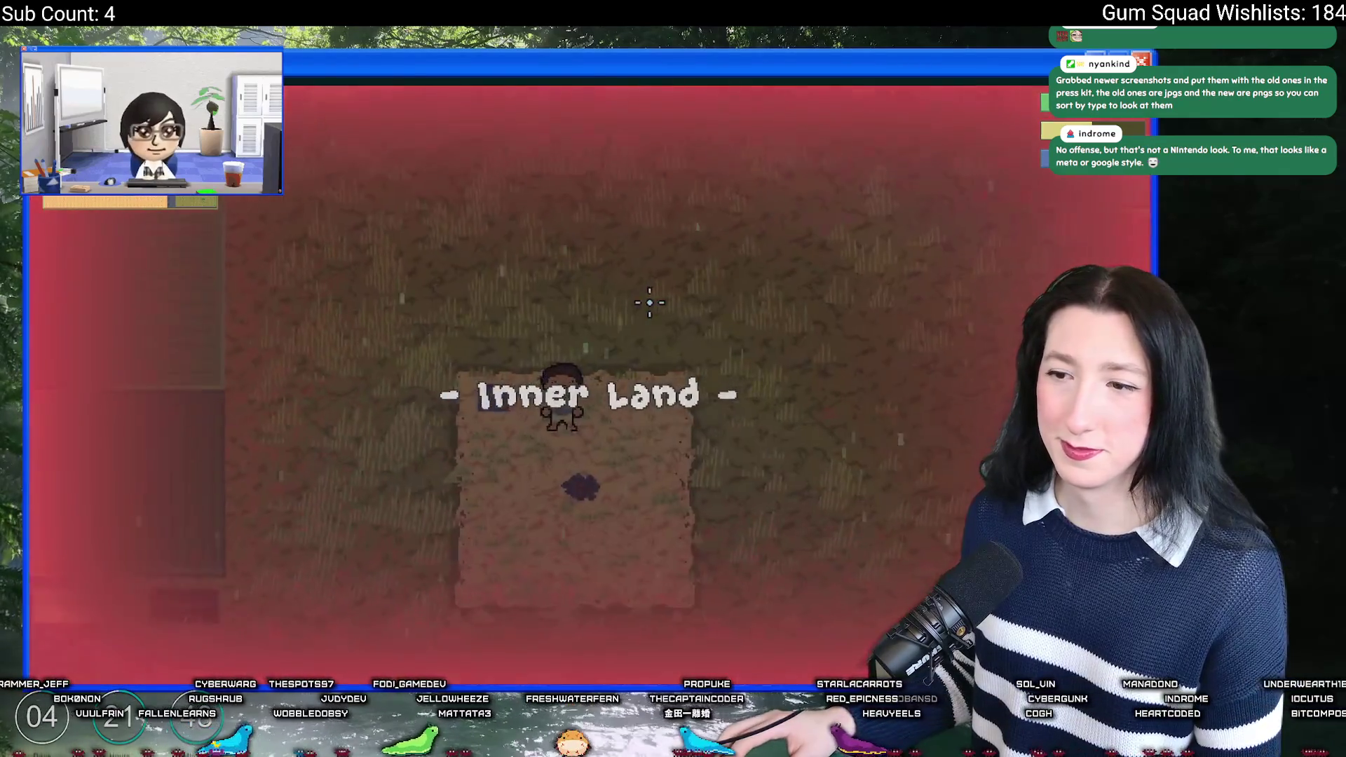
Step: Save and quit to the main menu and delete all the old save files
{"action": "key", "text": "Escape"}
{"action": "left_click", "coordinate": [602, 563]}
{"action": "left_click", "coordinate": [593, 392]}
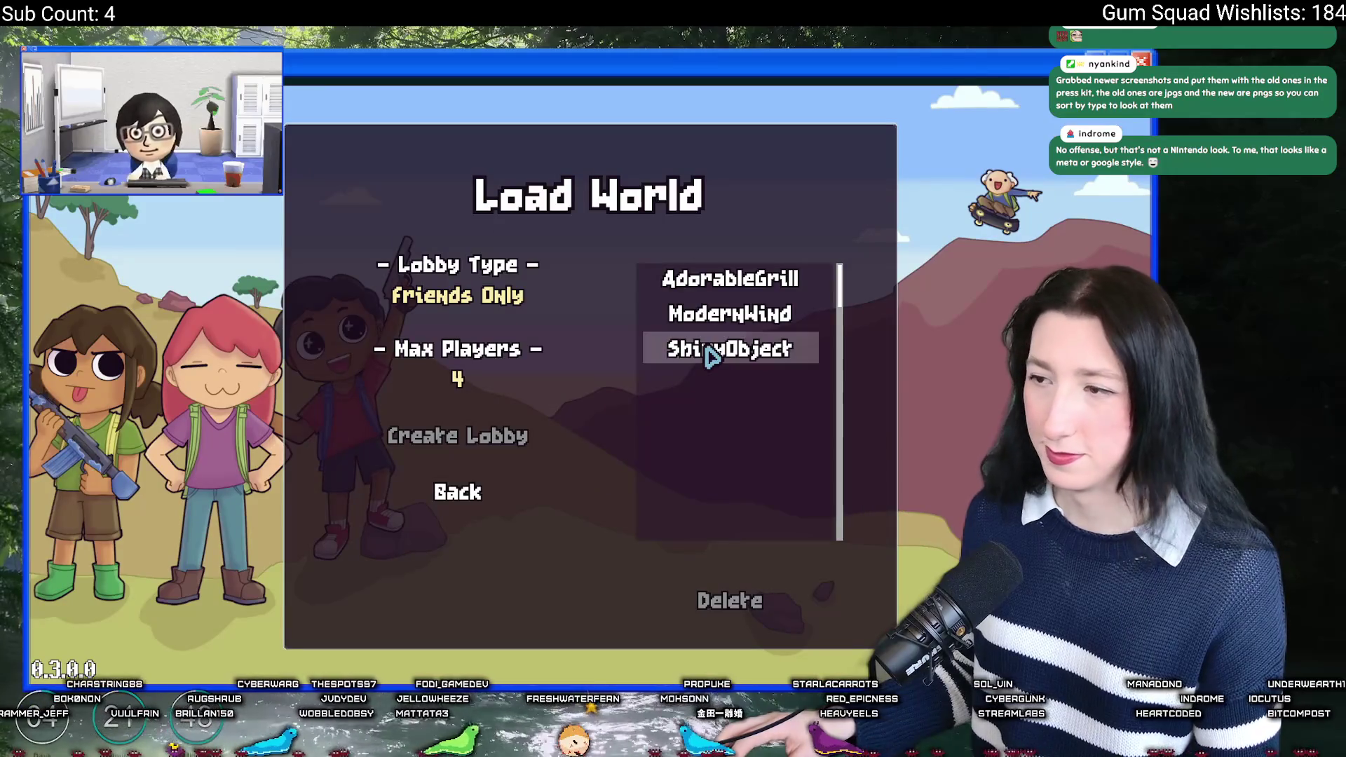
{"action": "left_click_drag", "start_coordinate": [574, 385], "coordinate": [465, 246]}
{"action": "key", "text": "Delete"}
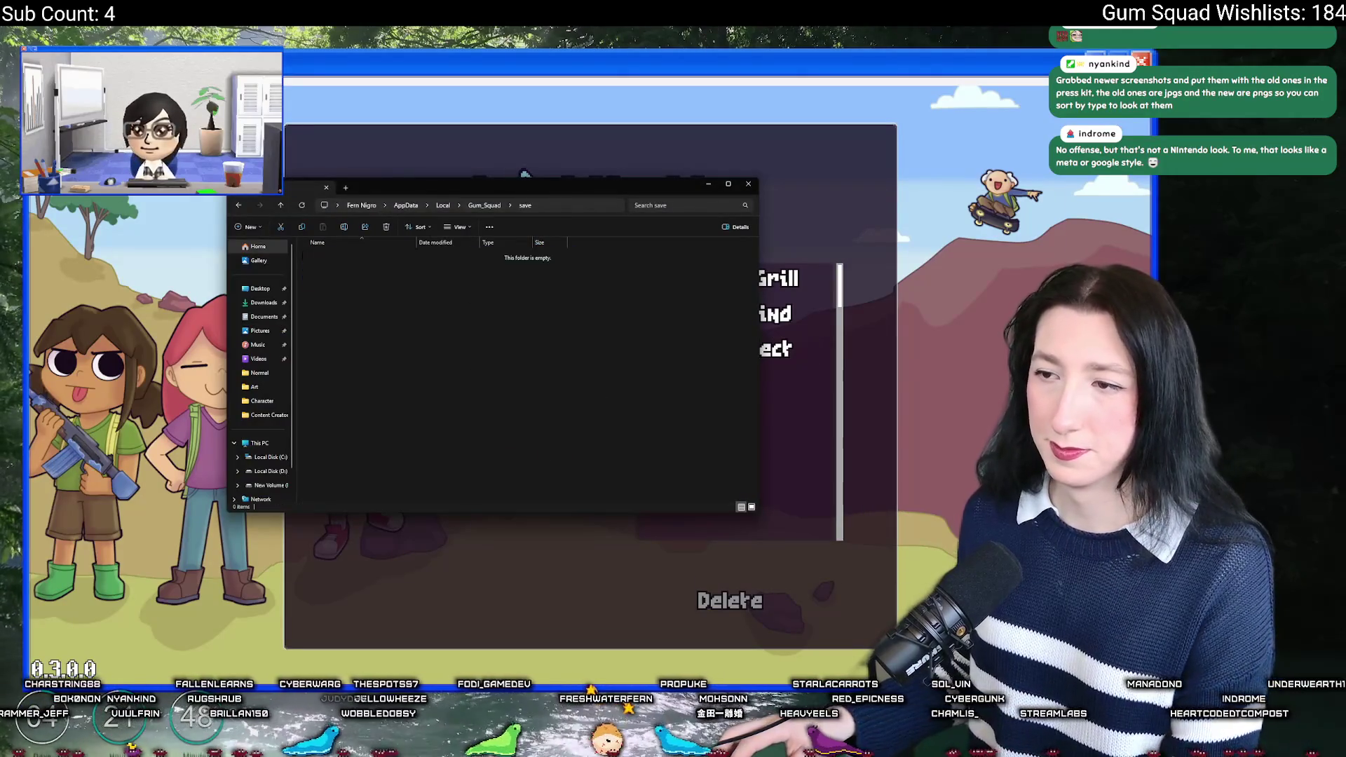
{"action": "left_click", "coordinate": [505, 499]}
Step: Create a new world with Player Damage raised to 200%, walk into the dark interior, and pause
{"action": "left_click", "coordinate": [590, 338]}
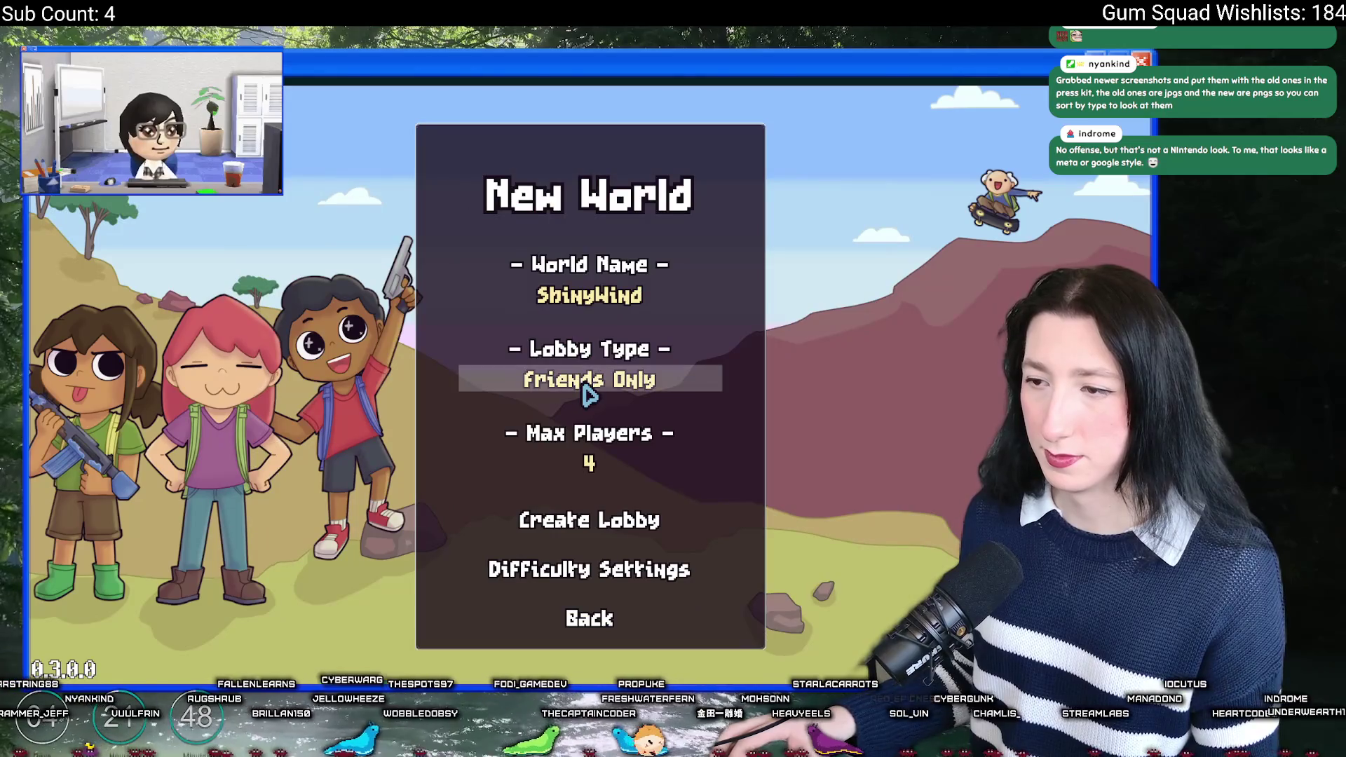
{"action": "left_click", "coordinate": [590, 568]}
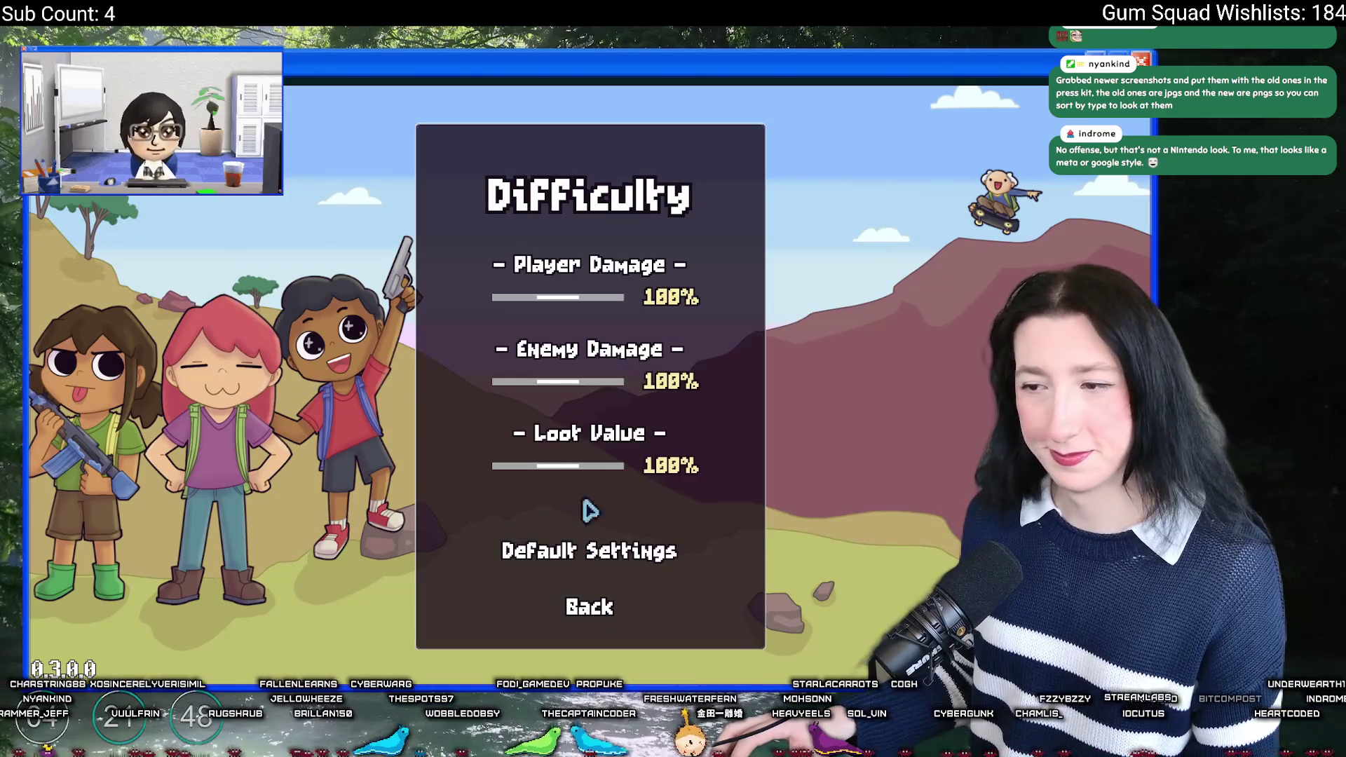
{"action": "left_click_drag", "start_coordinate": [558, 297], "coordinate": [654, 293]}
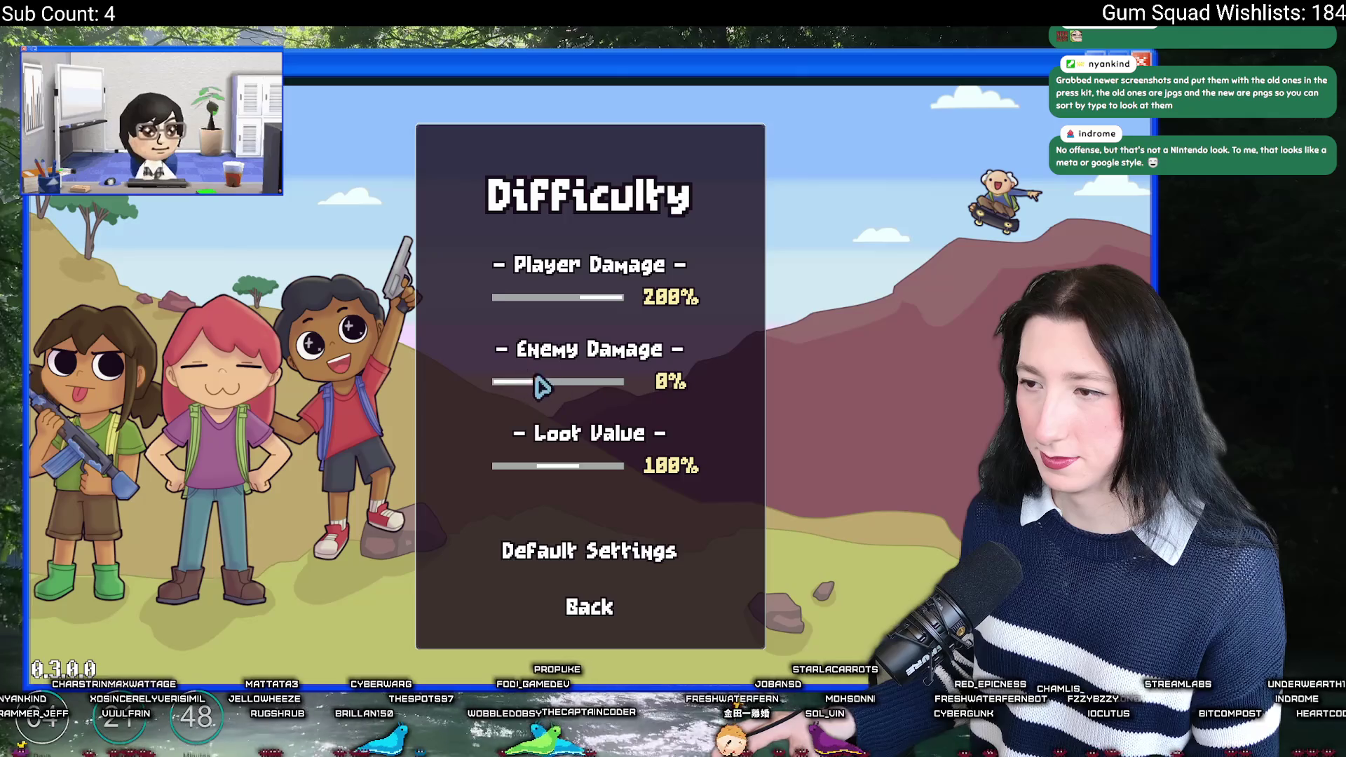
{"action": "left_click", "coordinate": [594, 604]}
{"action": "left_click", "coordinate": [615, 518]}
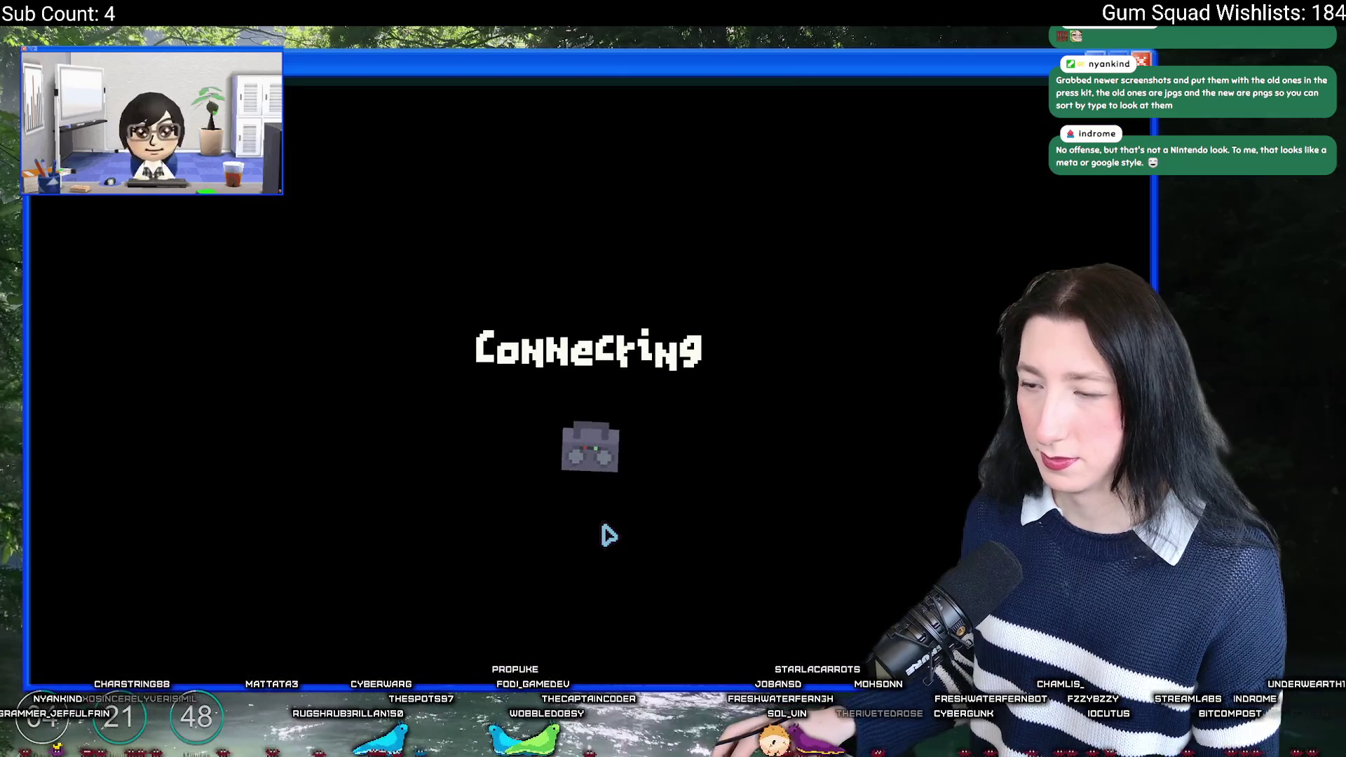
{"action": "key", "text": "Tab"}
{"action": "key", "text": "Tab"}
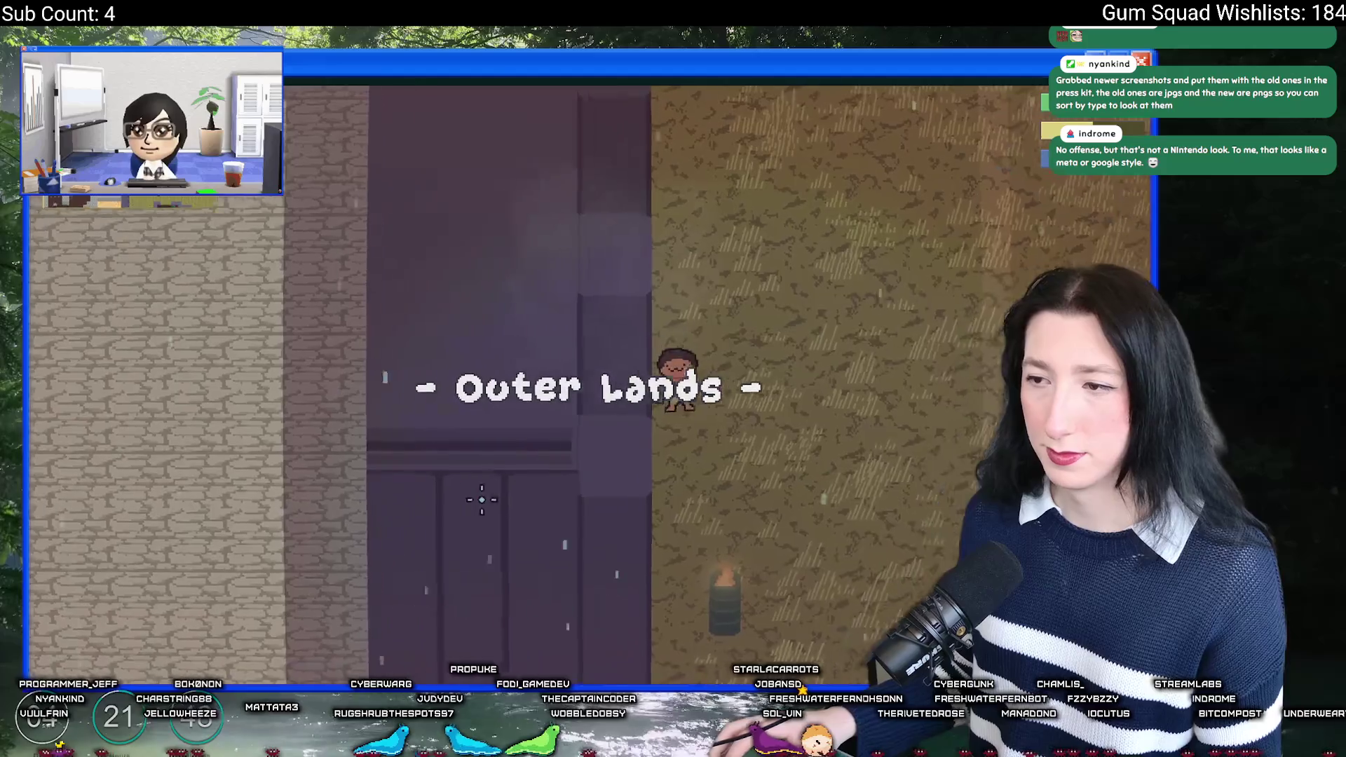
{"action": "key", "text": "a"}
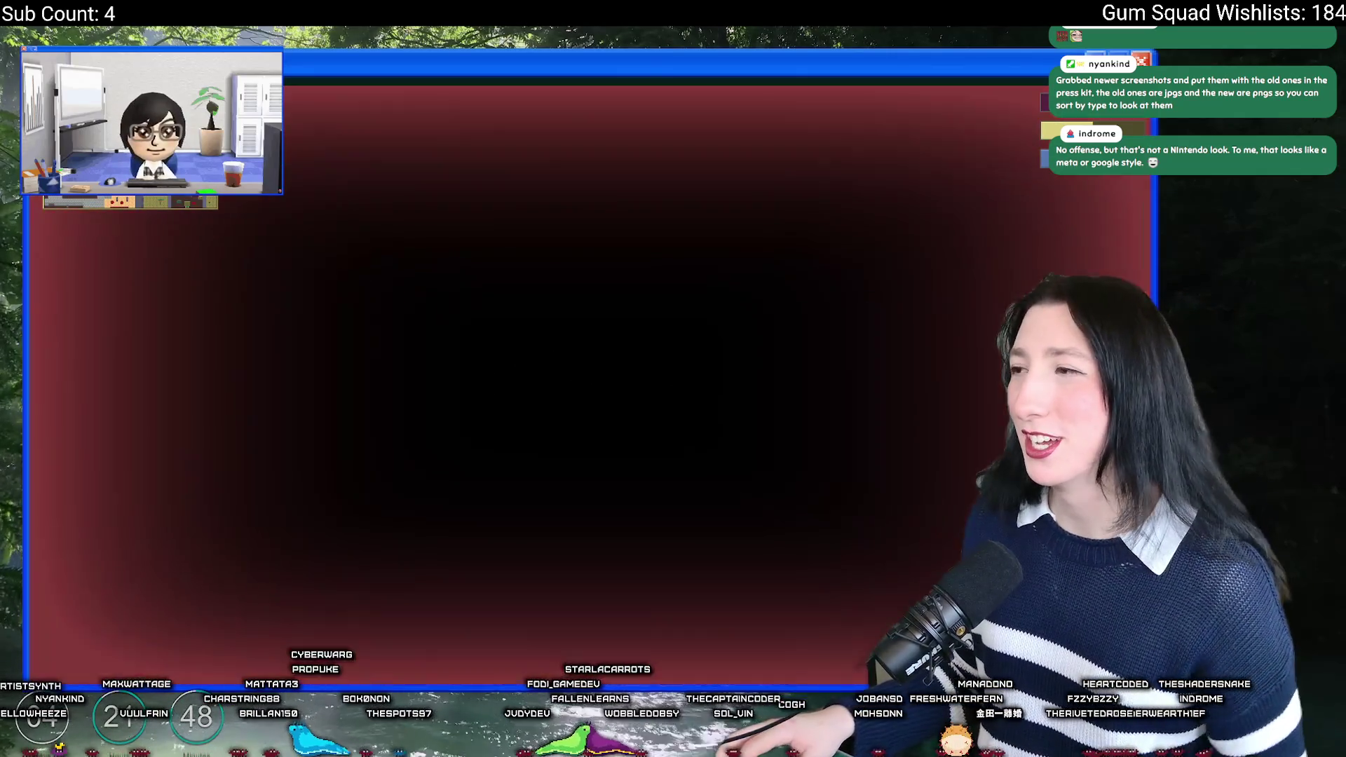
{"action": "key", "text": "Escape"}
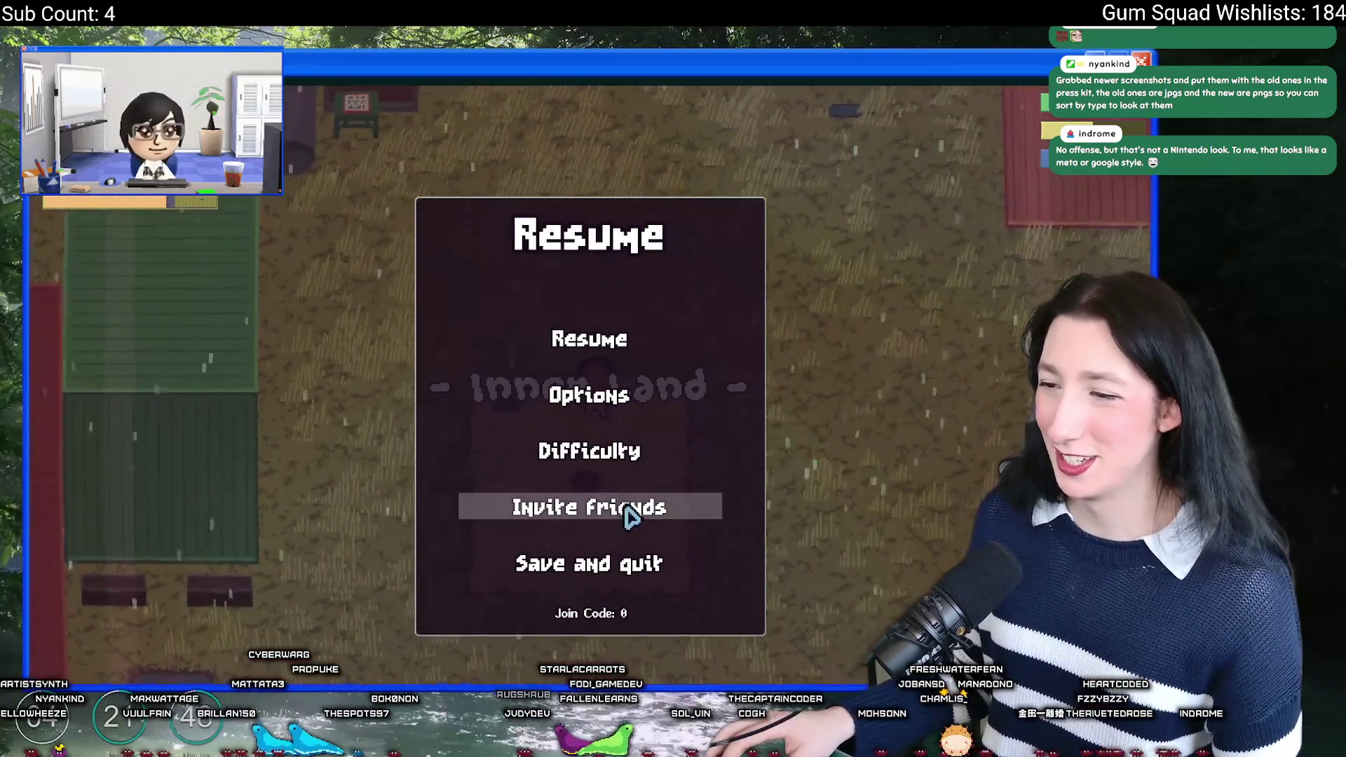
Step: Save and quit, then create a new world after checking its difficulty settings
{"action": "left_click", "coordinate": [592, 566]}
{"action": "left_click", "coordinate": [591, 339]}
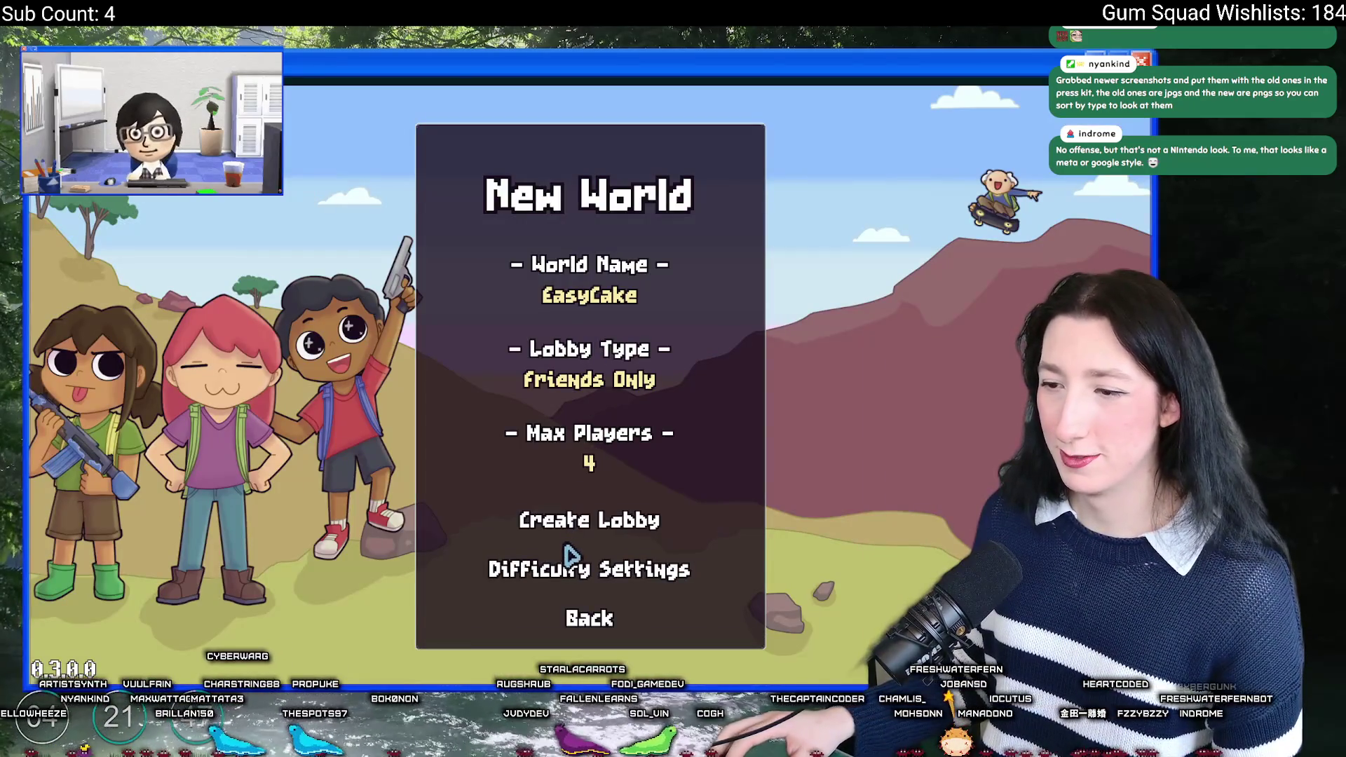
{"action": "left_click", "coordinate": [579, 557]}
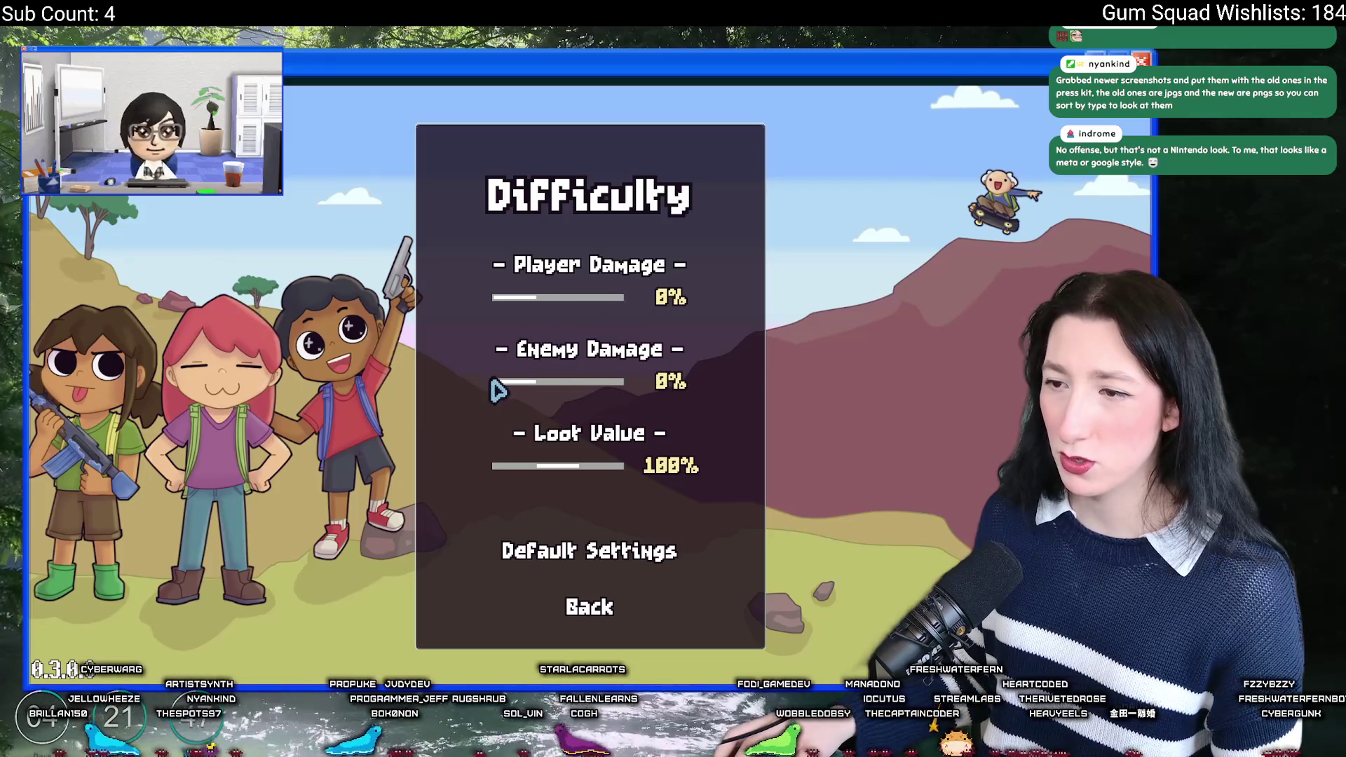
{"action": "left_click", "coordinate": [599, 608]}
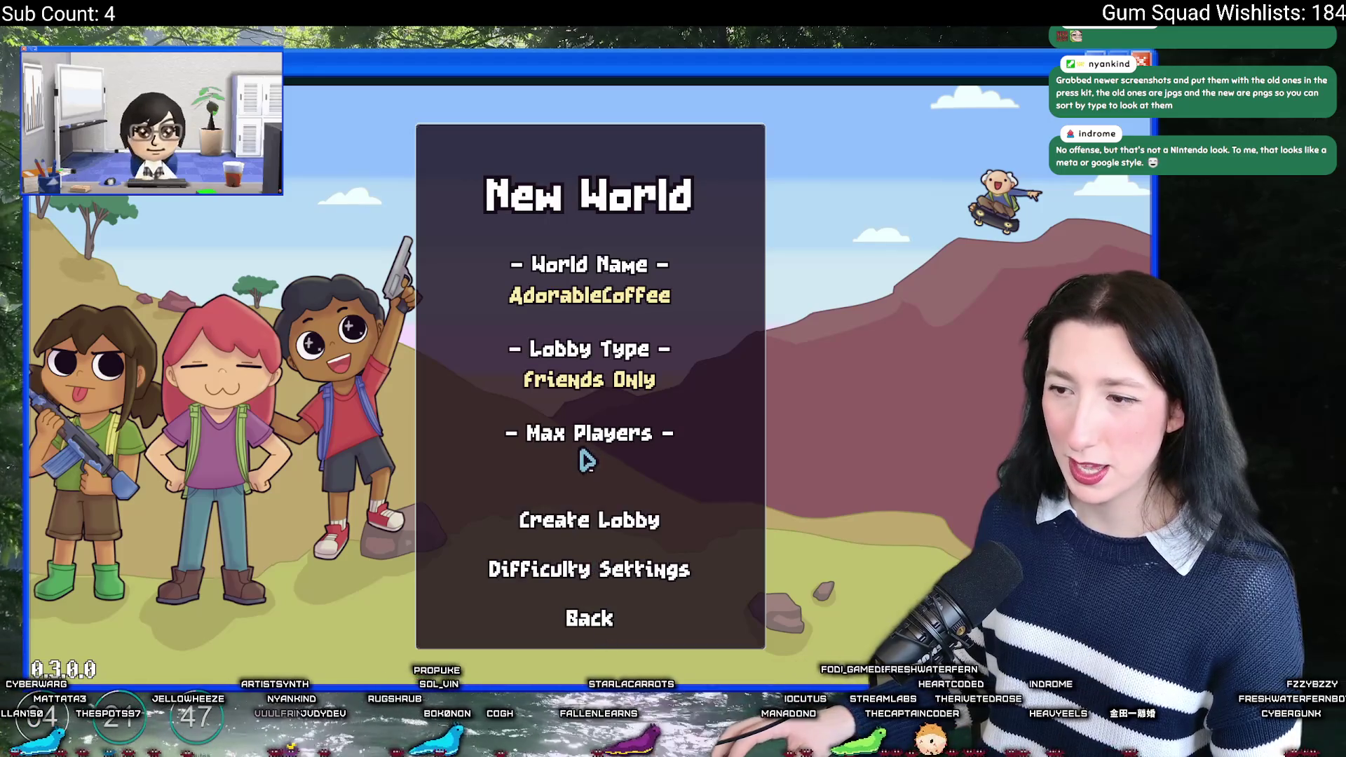
{"action": "left_click", "coordinate": [577, 519]}
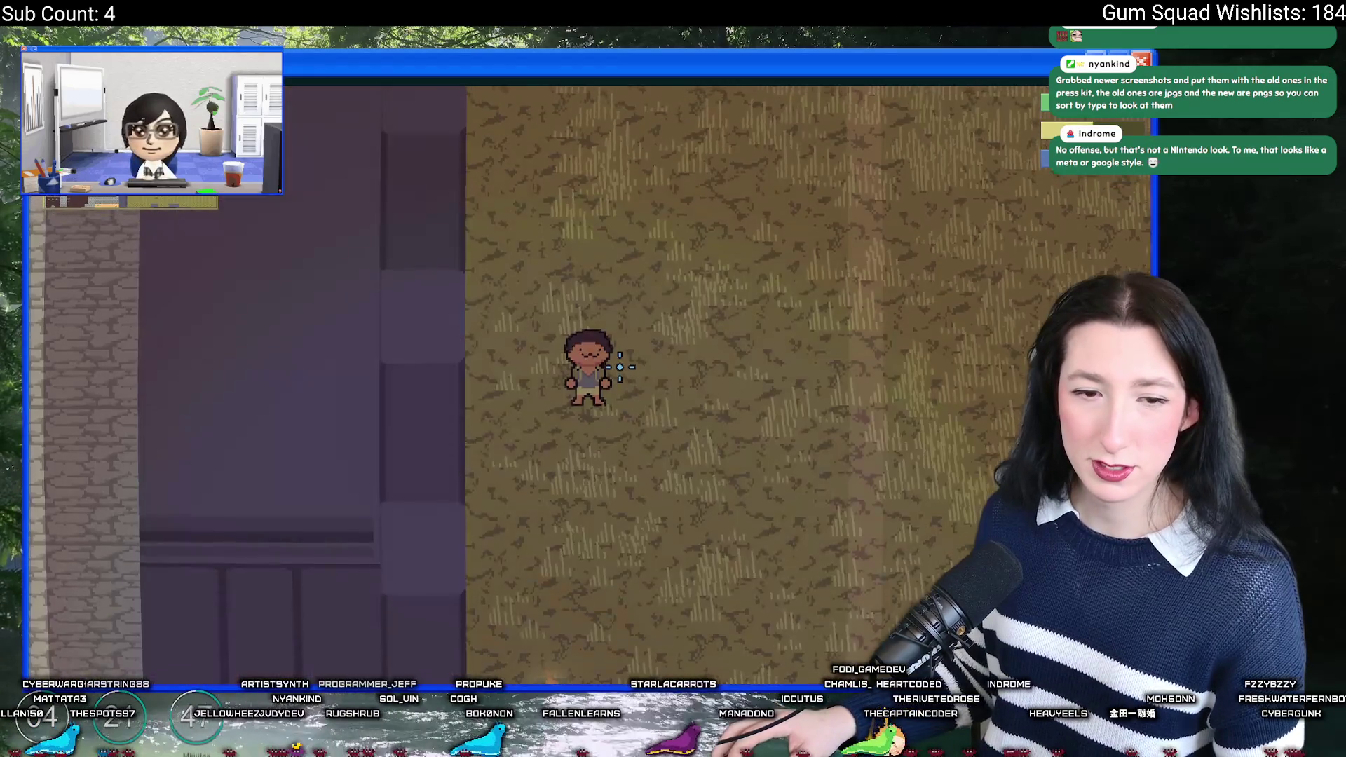
Step: Equip the Pea Shooter, walk south, and check the difficulty options during play
{"action": "key", "text": "Tab"}
{"action": "left_click", "coordinate": [239, 445]}
{"action": "key", "text": "Tab"}
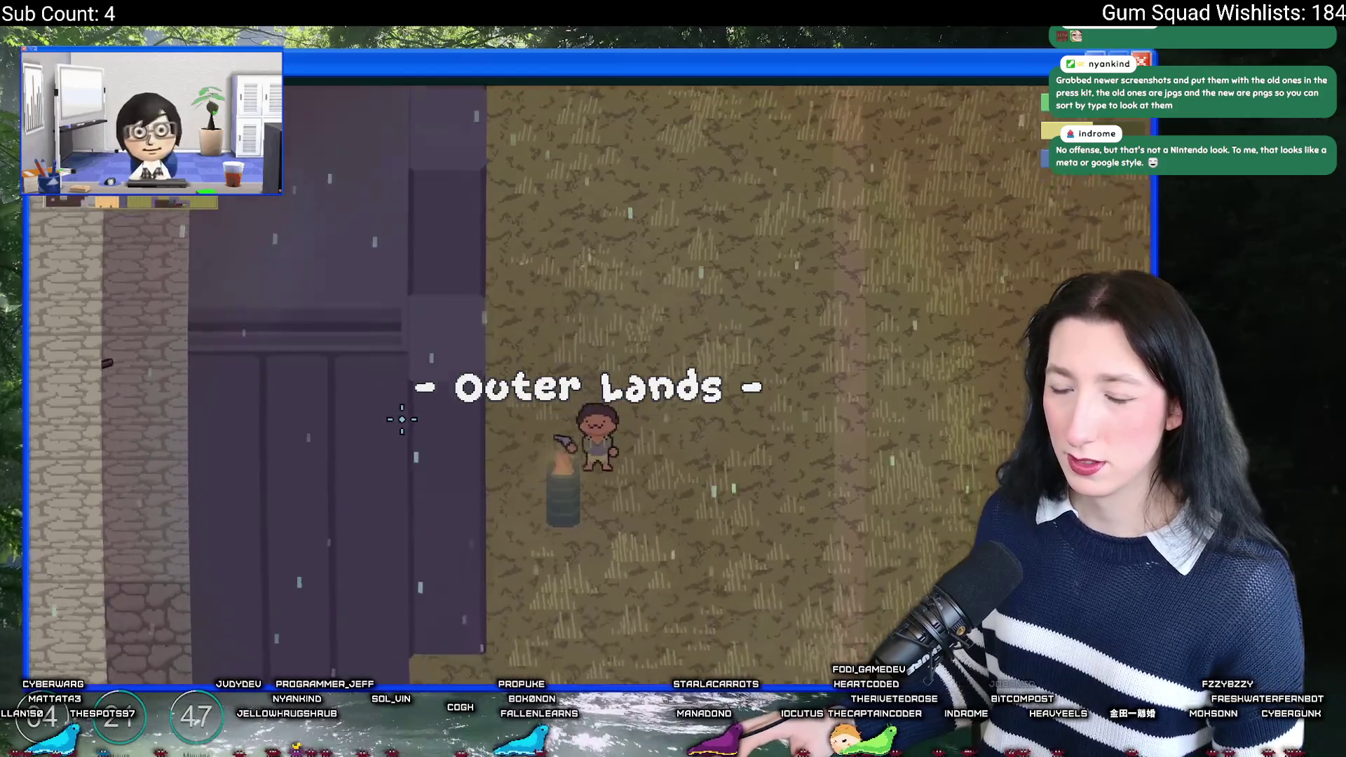
{"action": "key", "text": "s"}
{"action": "key", "text": "Escape"}
{"action": "left_click", "coordinate": [603, 449]}
{"action": "key", "text": "Escape"}
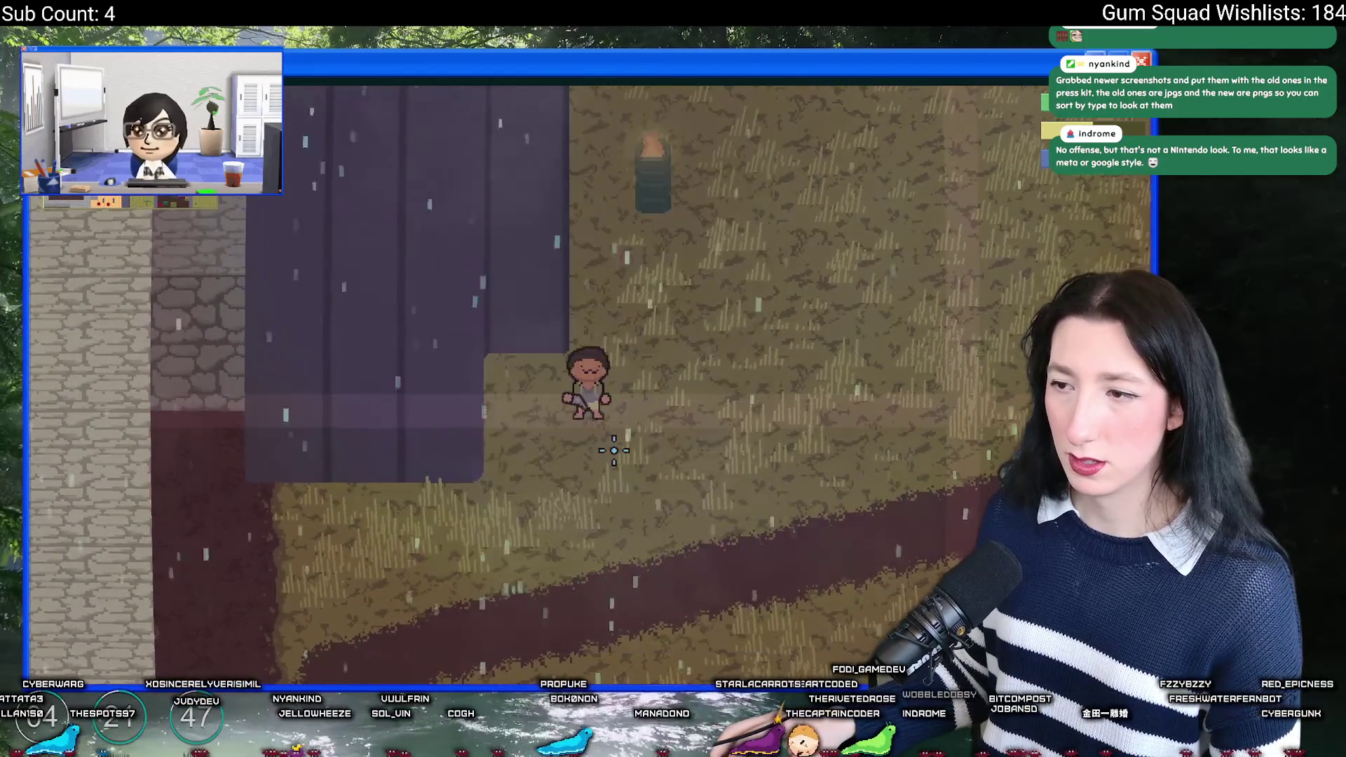
{"action": "key", "text": "s"}
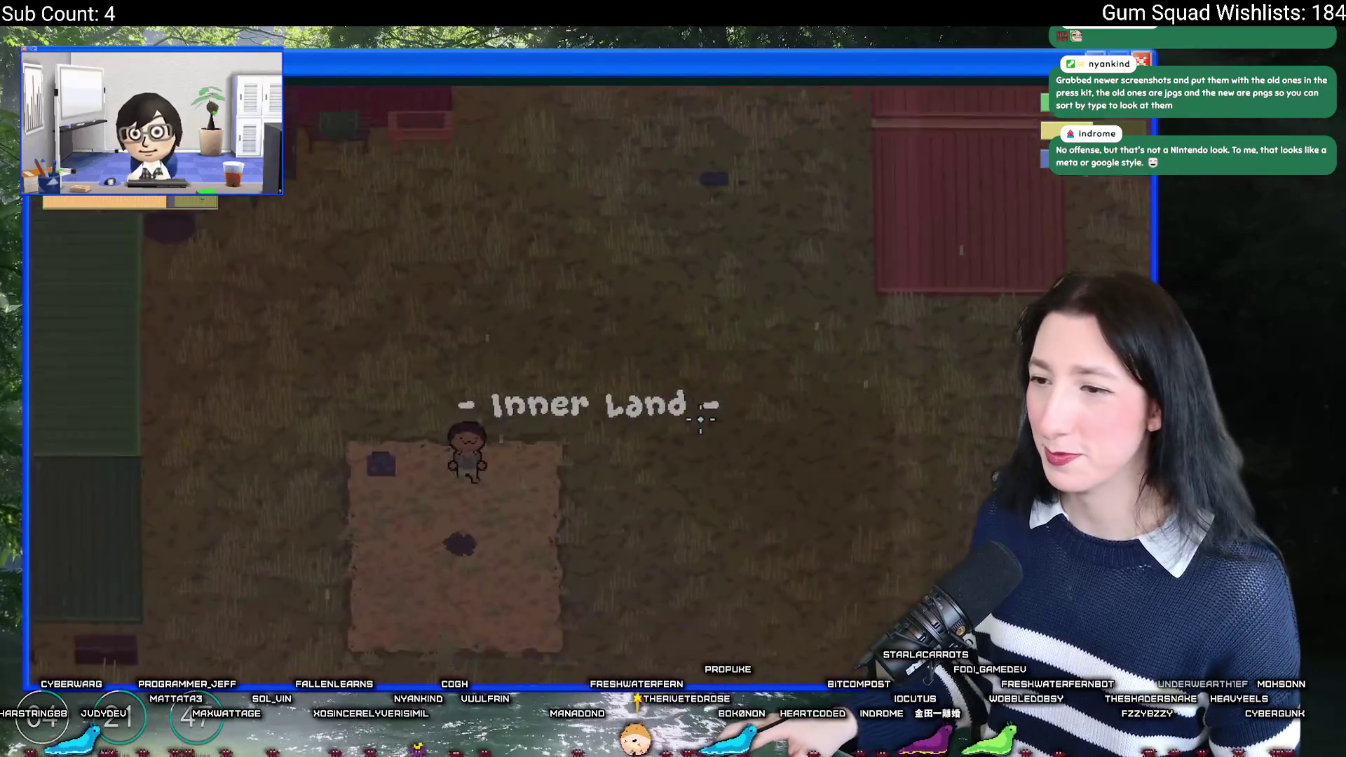
Step: Save and quit, check the save folder, and create the new world PleasantCake
{"action": "key", "text": "Escape"}
{"action": "left_click", "coordinate": [582, 561]}
{"action": "left_click", "coordinate": [596, 335]}
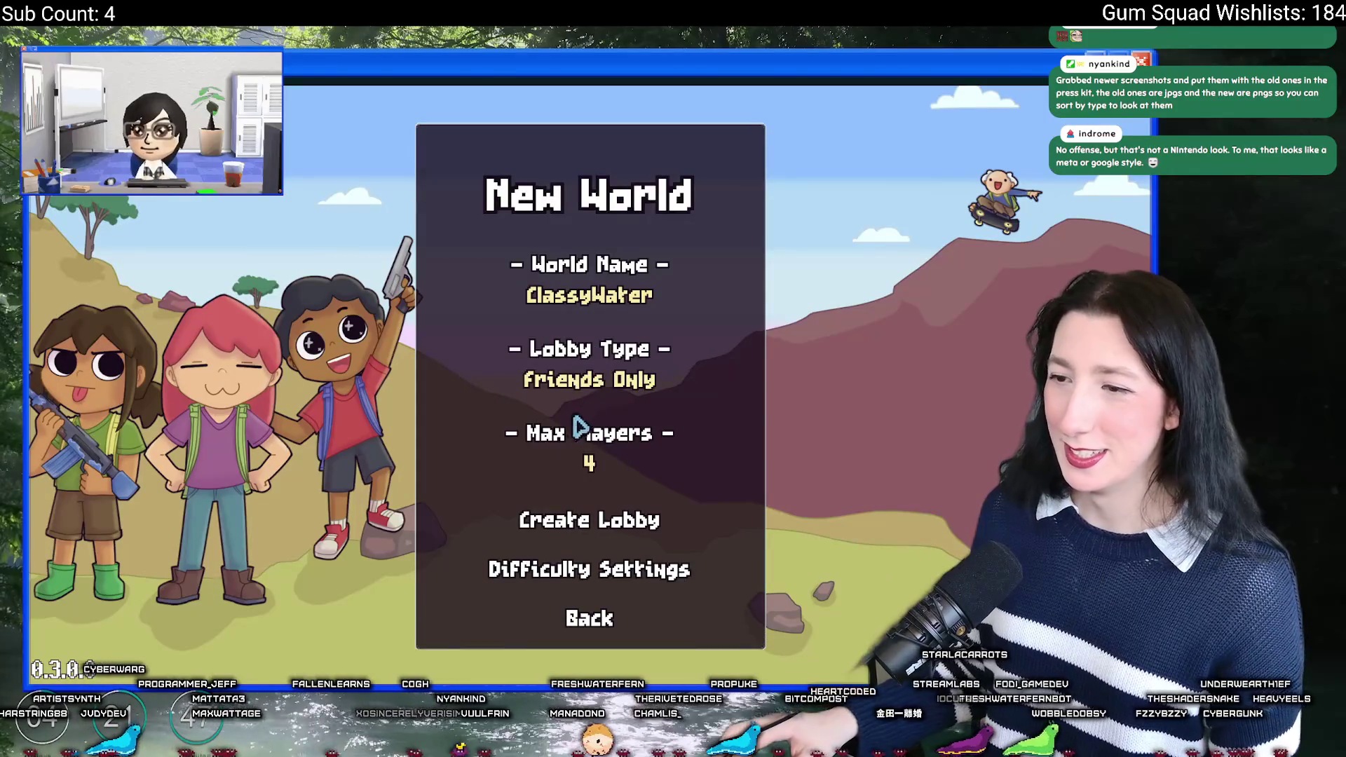
{"action": "key", "text": "super+Tab"}
{"action": "left_click", "coordinate": [675, 353]}
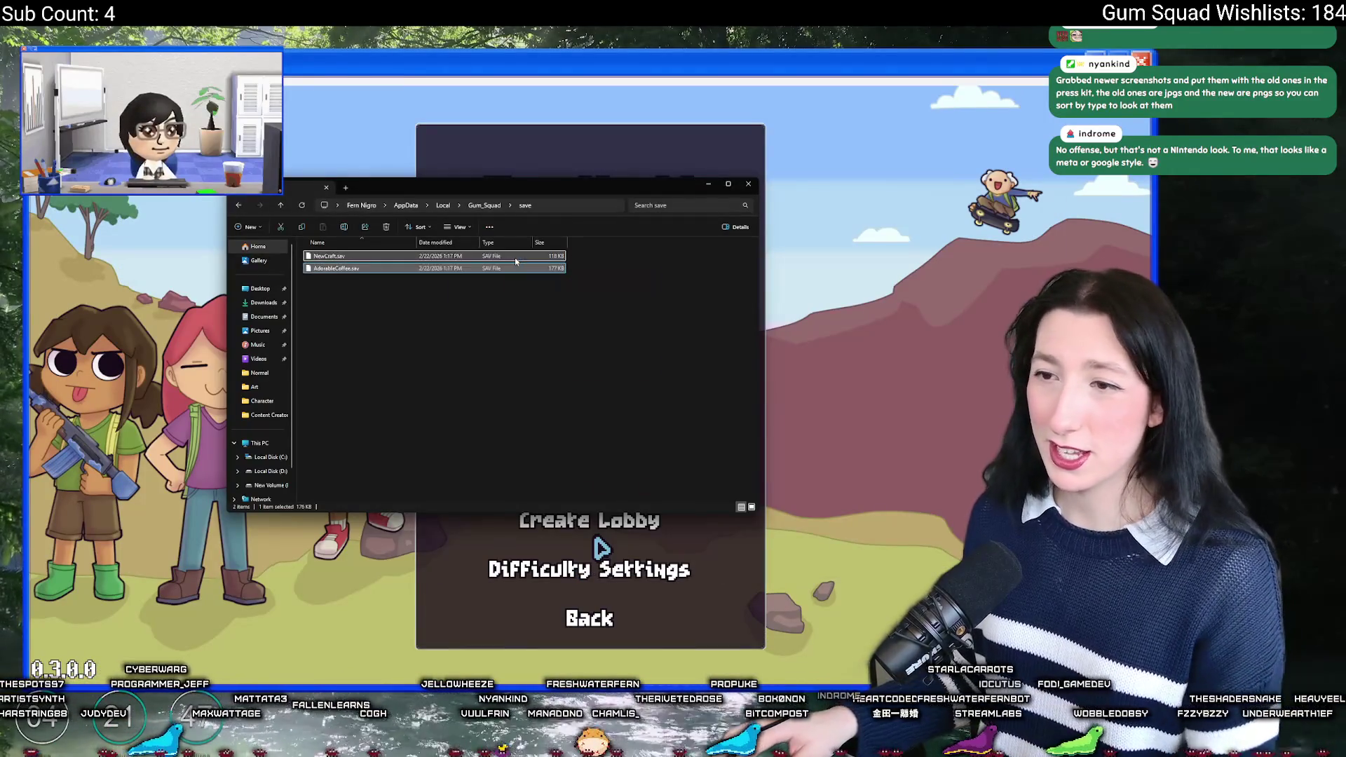
{"action": "left_click", "coordinate": [564, 131]}
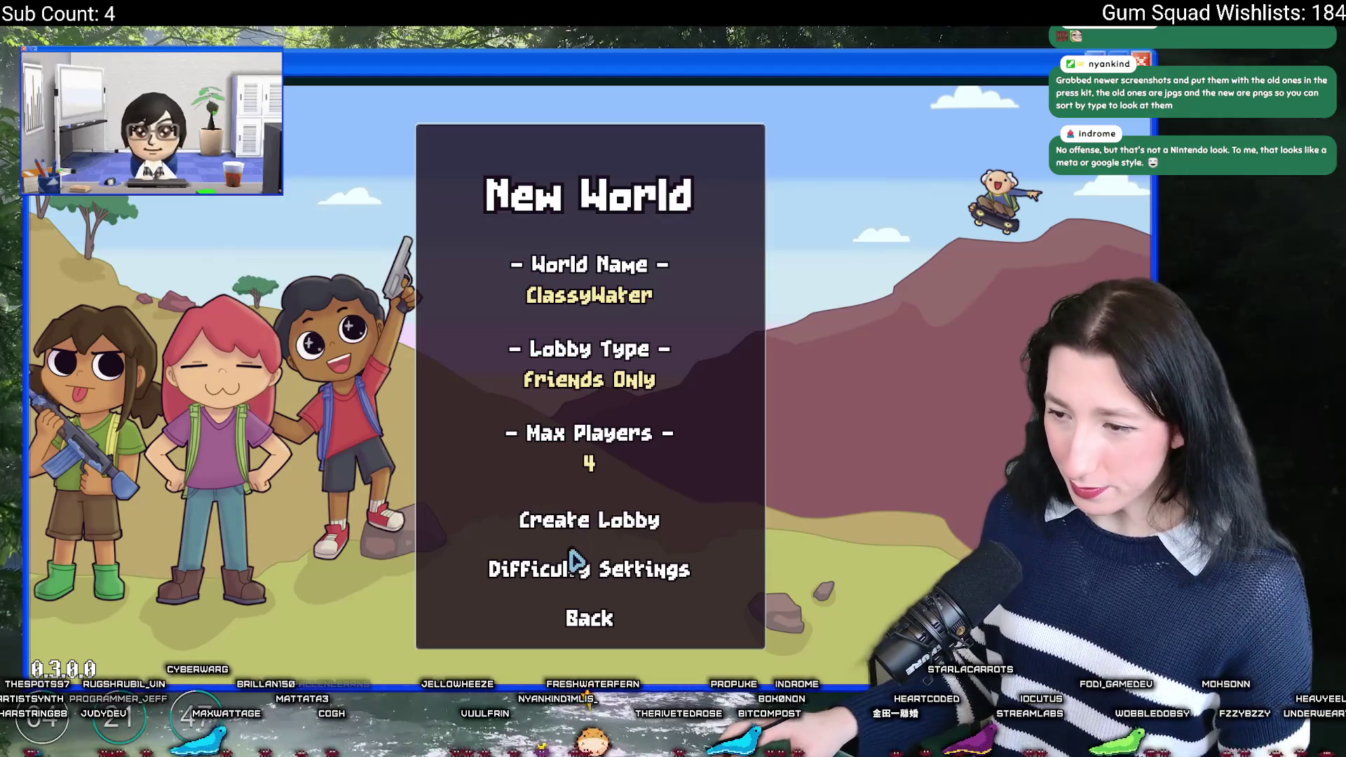
{"action": "left_click", "coordinate": [577, 568]}
{"action": "left_click", "coordinate": [585, 610]}
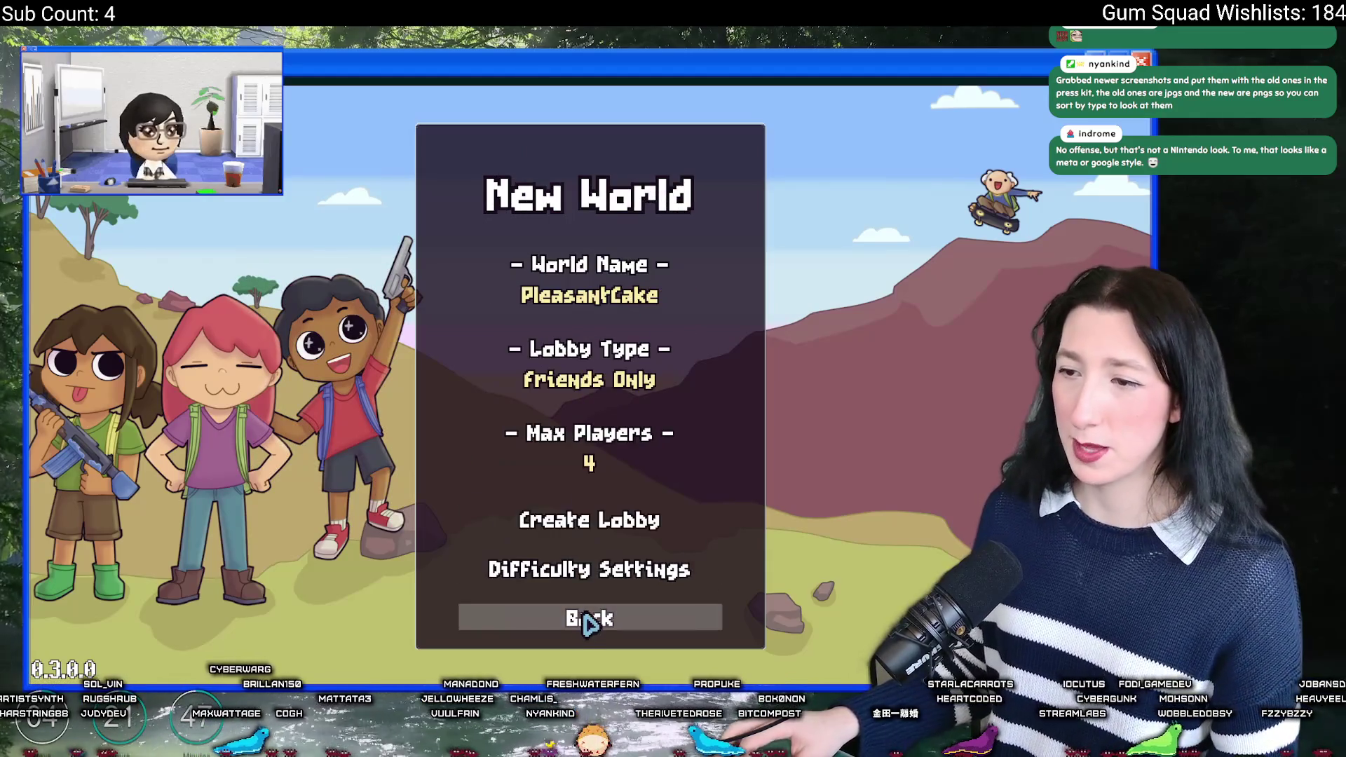
{"action": "left_click", "coordinate": [563, 522]}
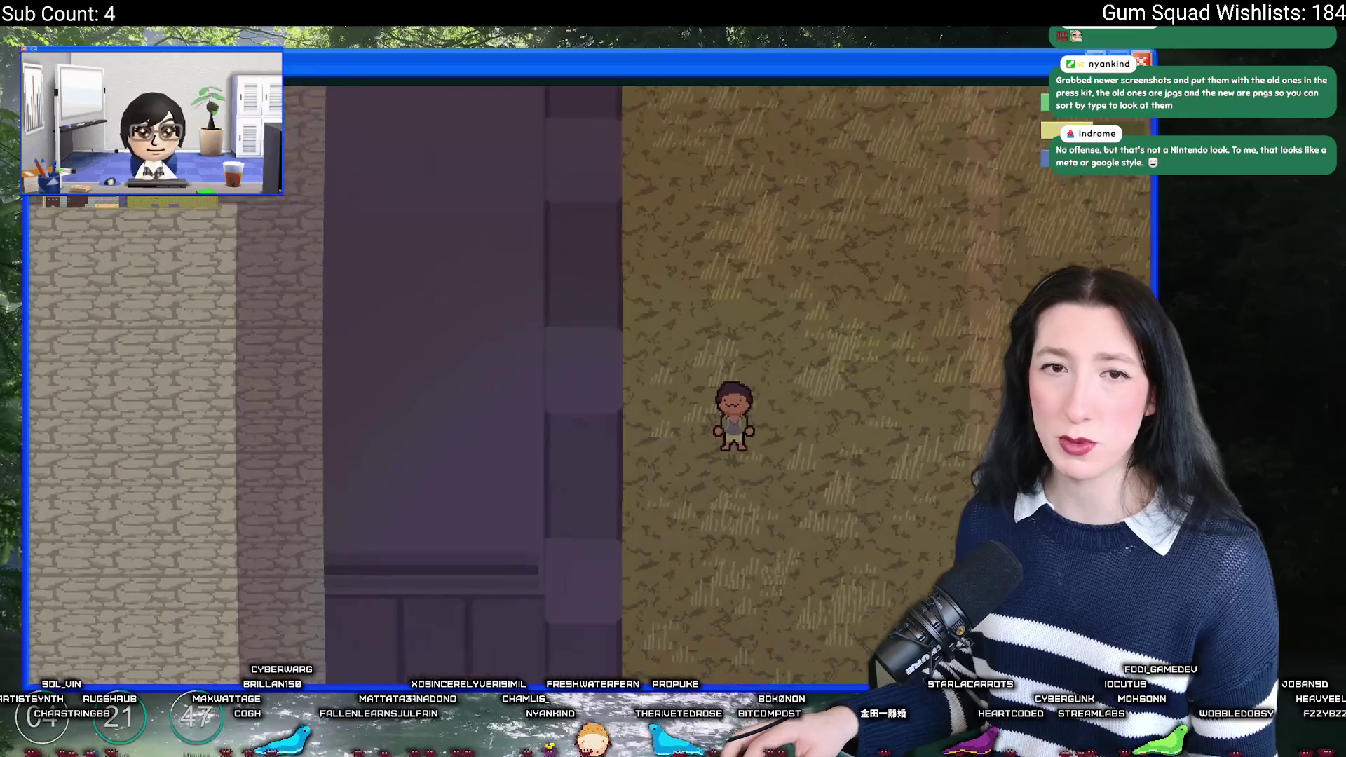
Step: Walk into the dark room and shoot the blue enemy and those up-right
{"action": "key", "text": "Tab"}
{"action": "key", "text": "Tab"}
{"action": "key", "text": "a"}
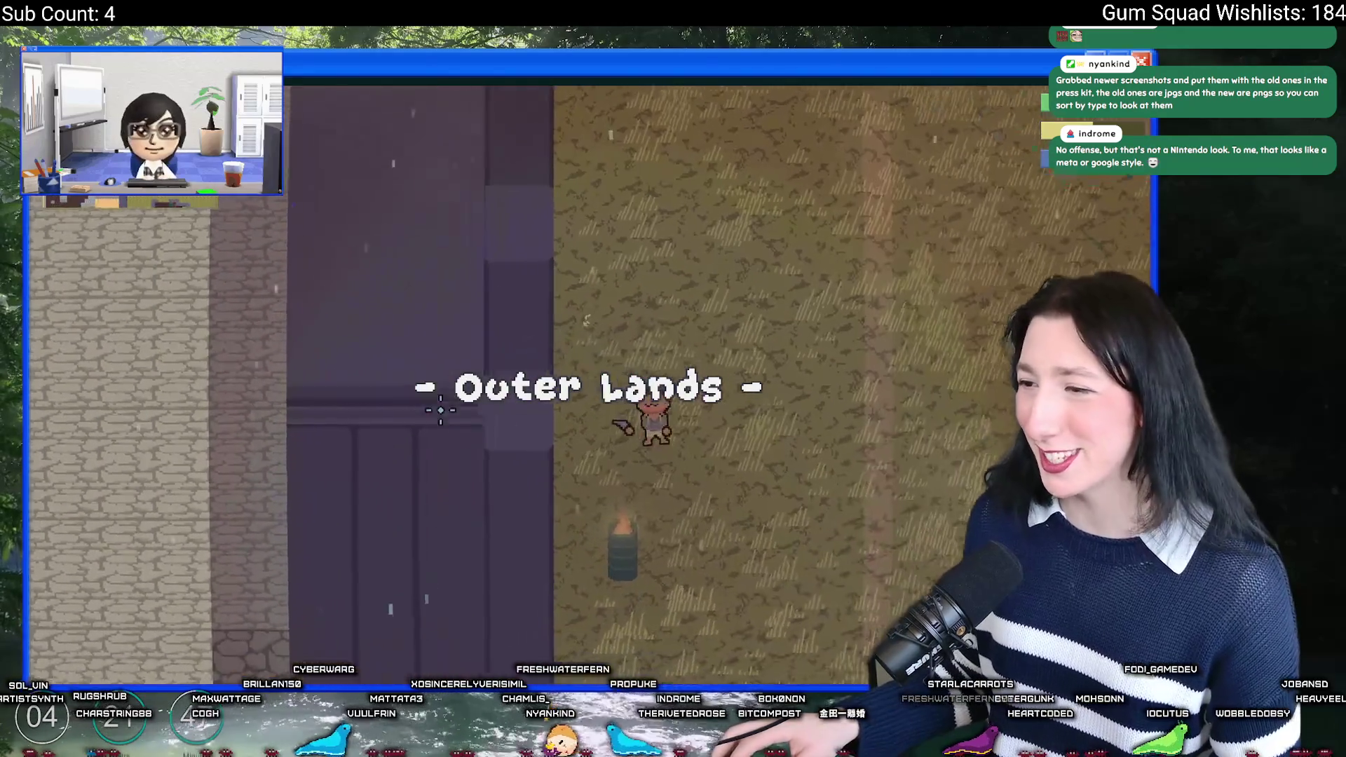
{"action": "key", "text": "s"}
{"action": "key", "text": "a"}
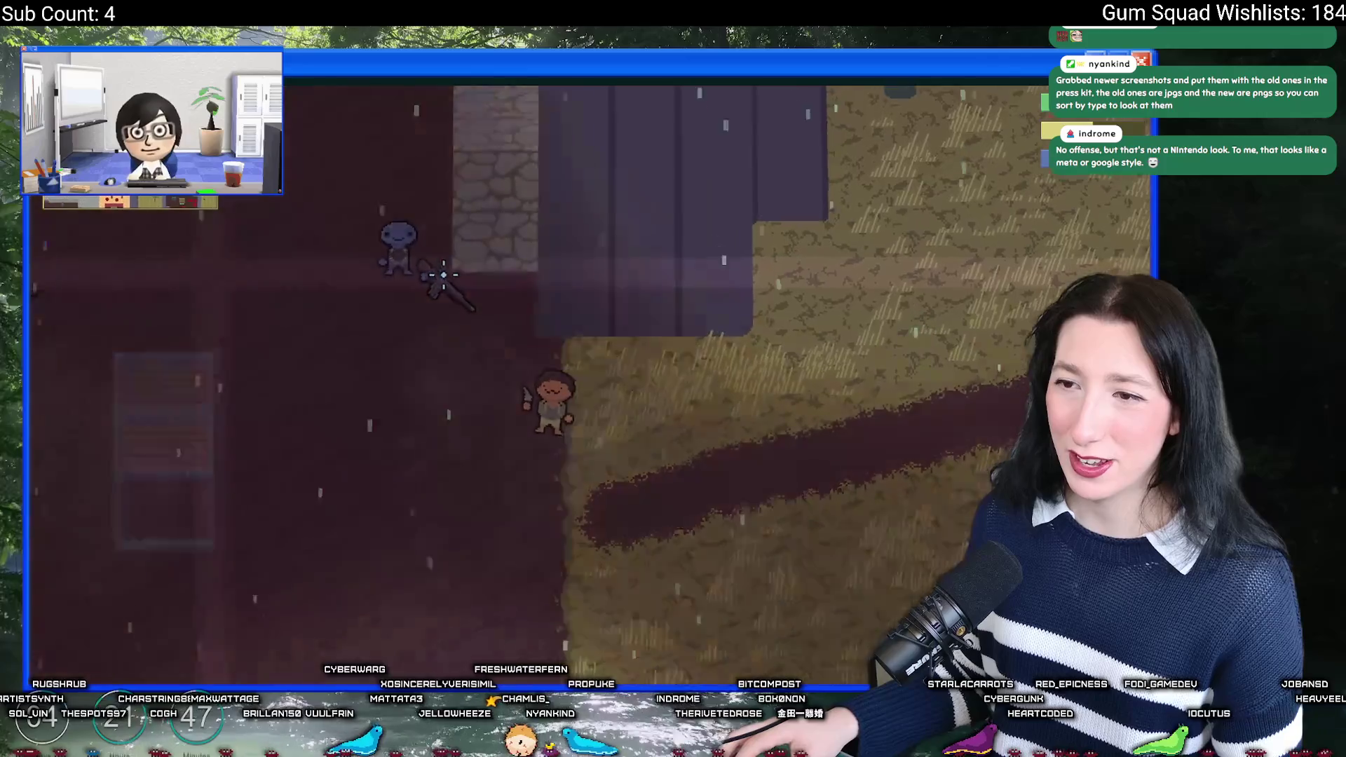
{"action": "key", "text": "w"}
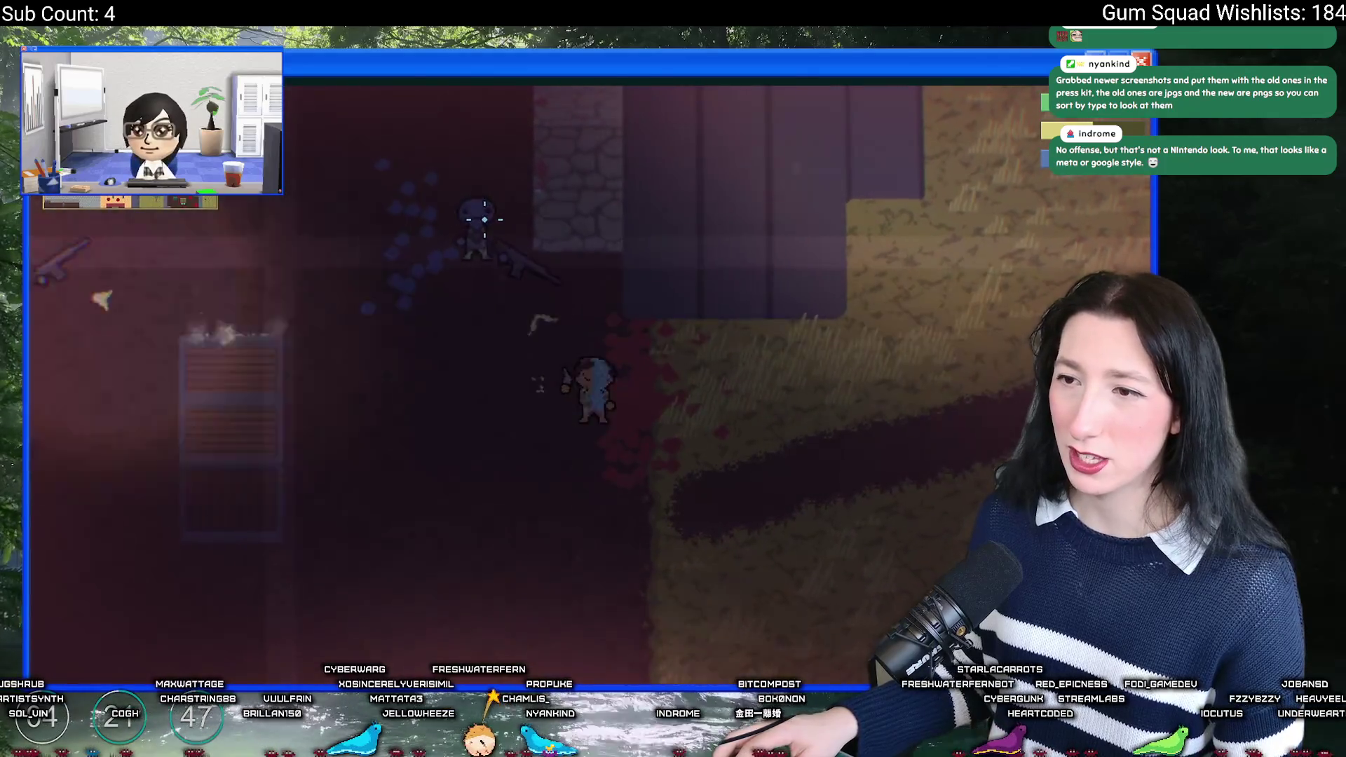
{"action": "left_click", "coordinate": [465, 241]}
{"action": "key", "text": "a"}
{"action": "key", "text": "w"}
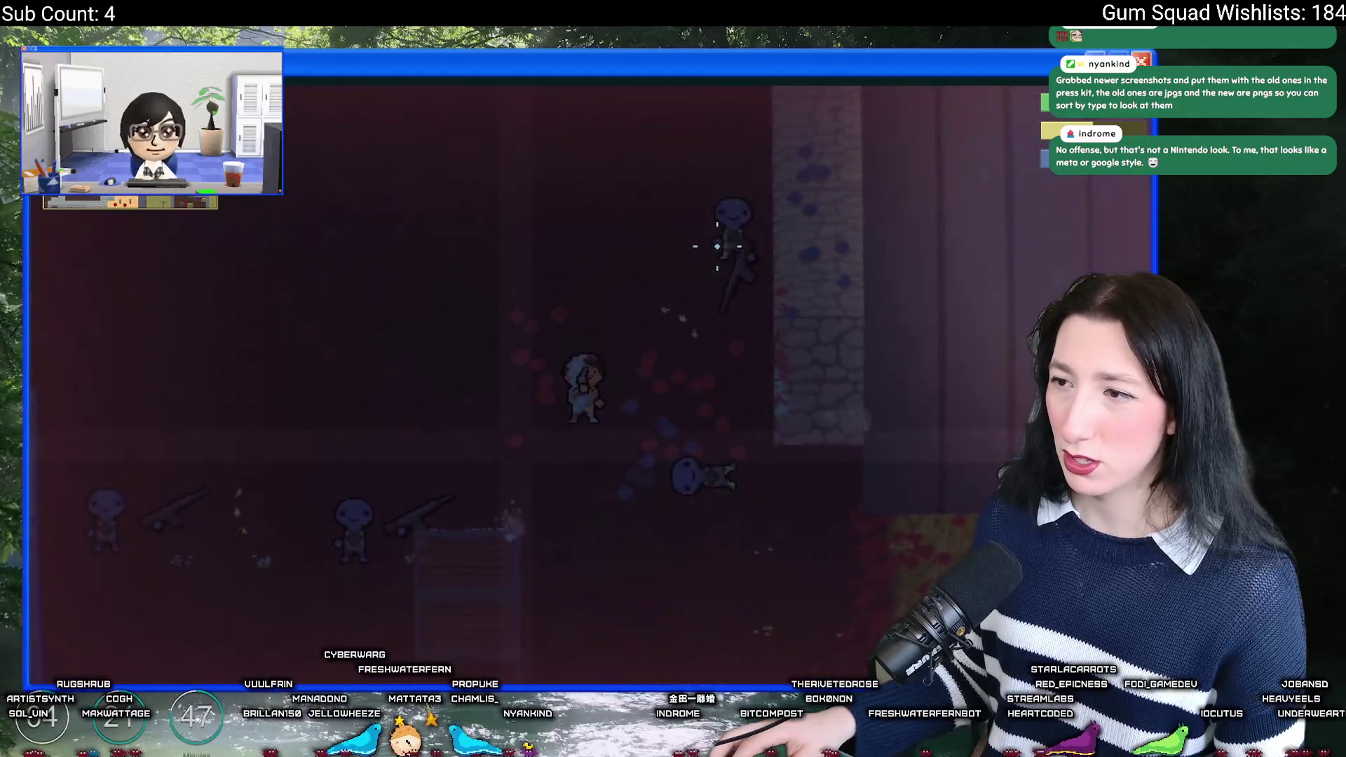
{"action": "left_click", "coordinate": [676, 300]}
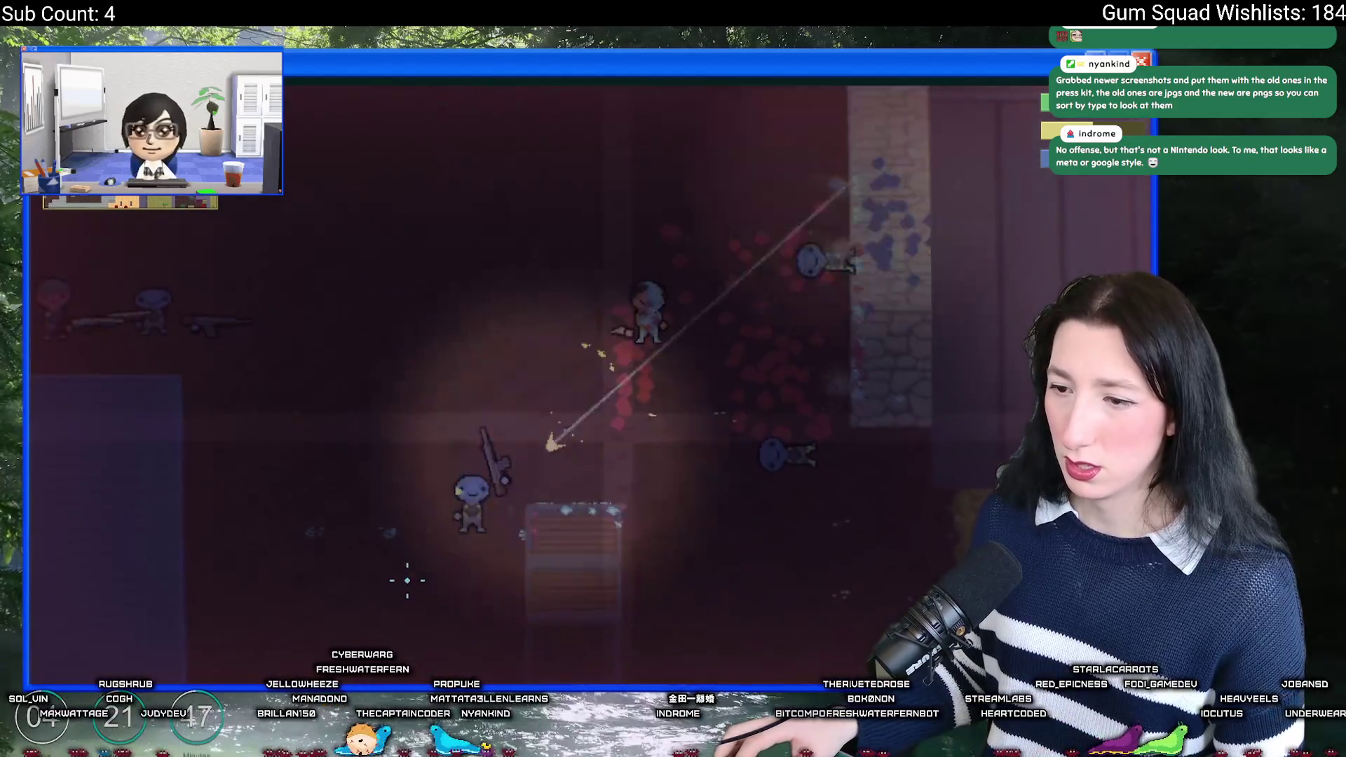
{"action": "key", "text": "s"}
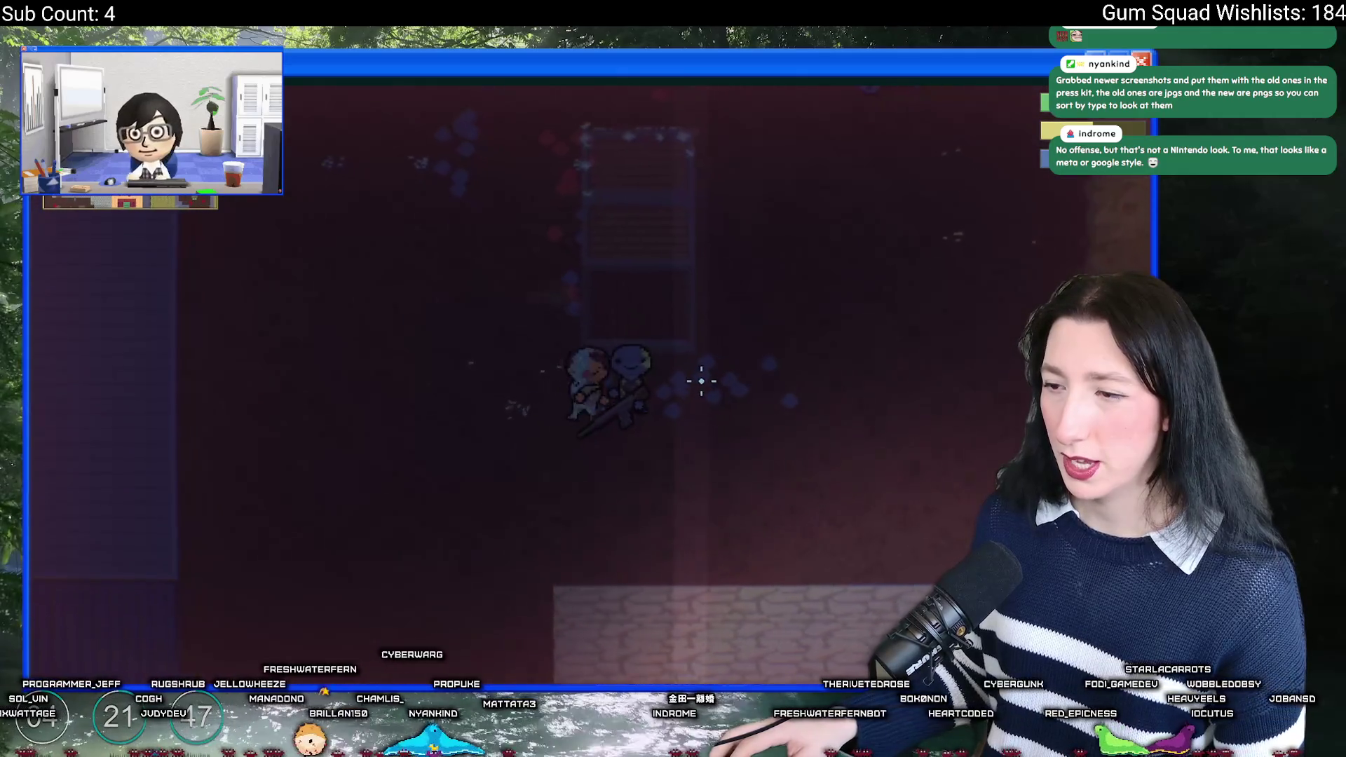
Step: Shoot the remaining nearby enemies, then walk past the pillar out into the bright field
{"action": "left_click", "coordinate": [704, 380]}
{"action": "key", "text": "a"}
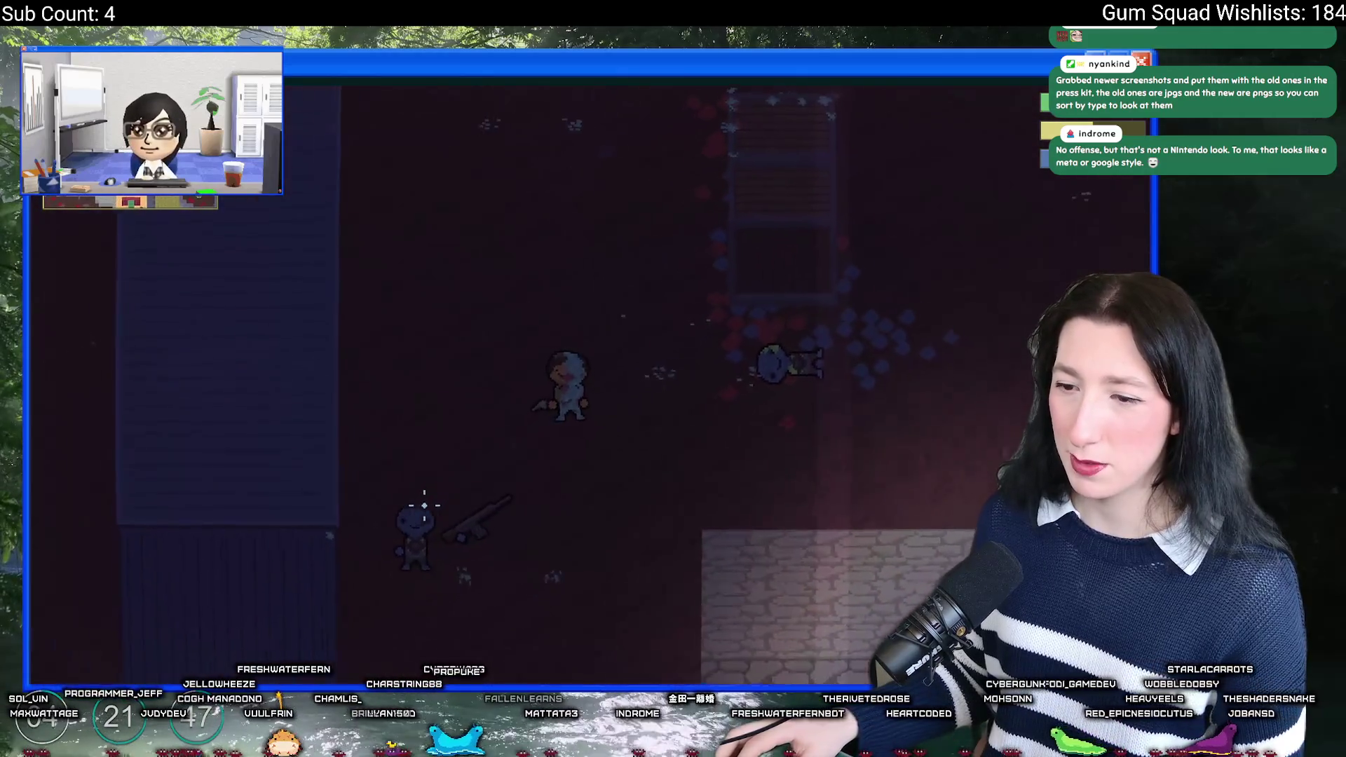
{"action": "left_click", "coordinate": [490, 484]}
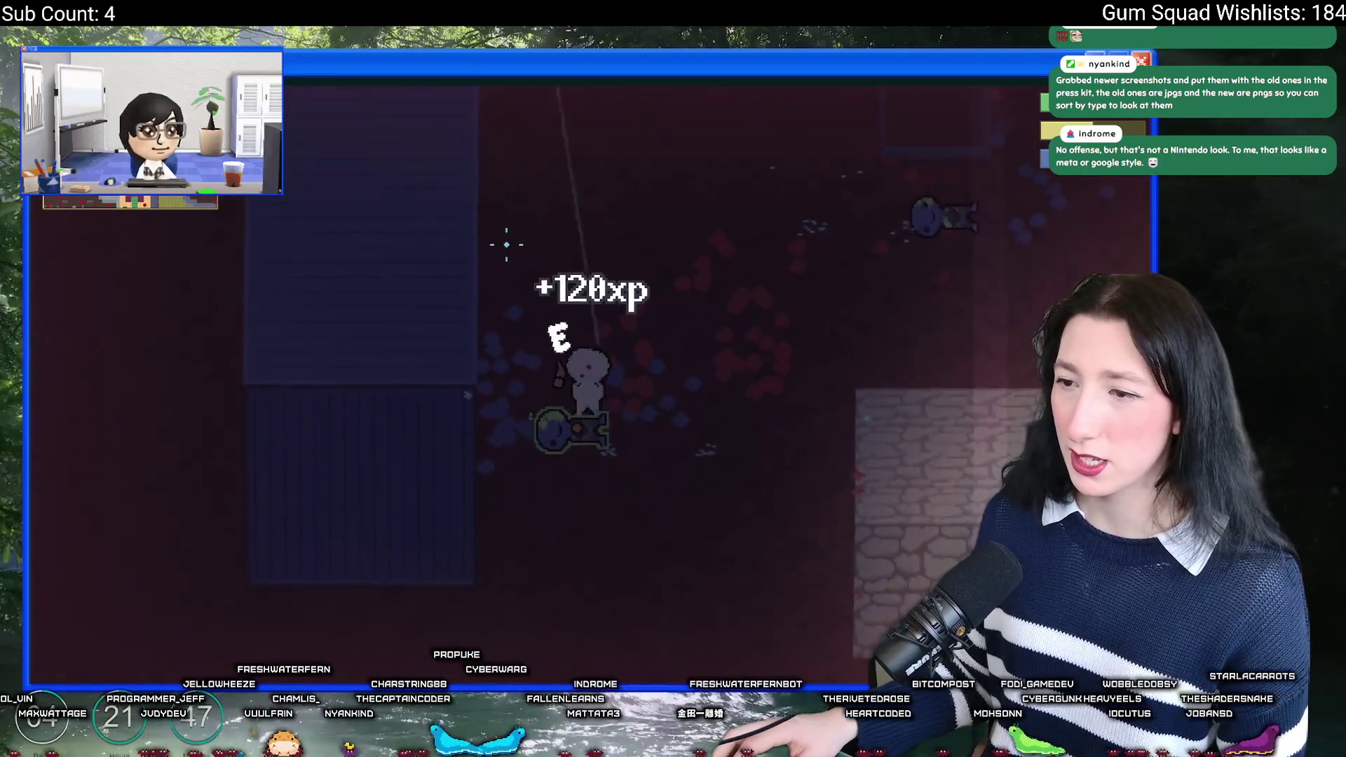
{"action": "key", "text": "w"}
{"action": "left_click", "coordinate": [496, 233]}
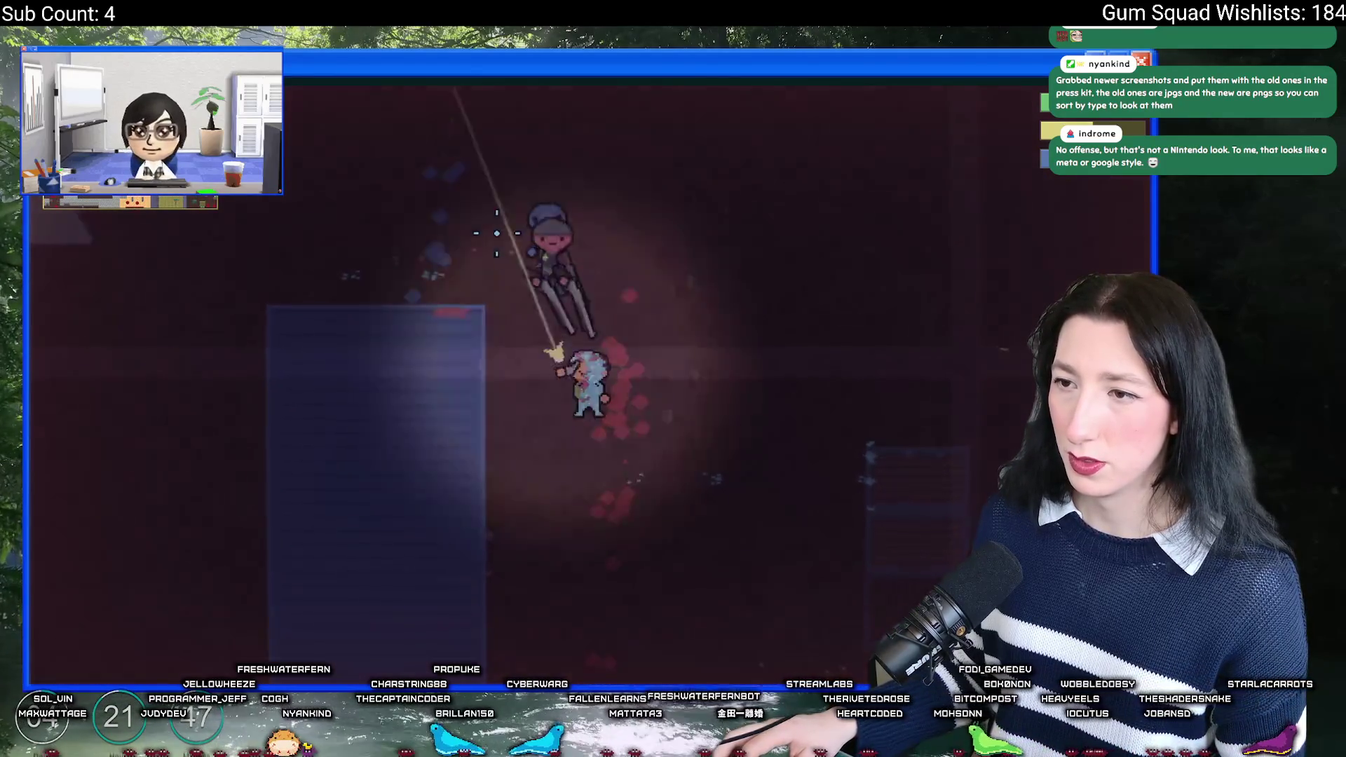
{"action": "key", "text": "s"}
{"action": "key", "text": "a"}
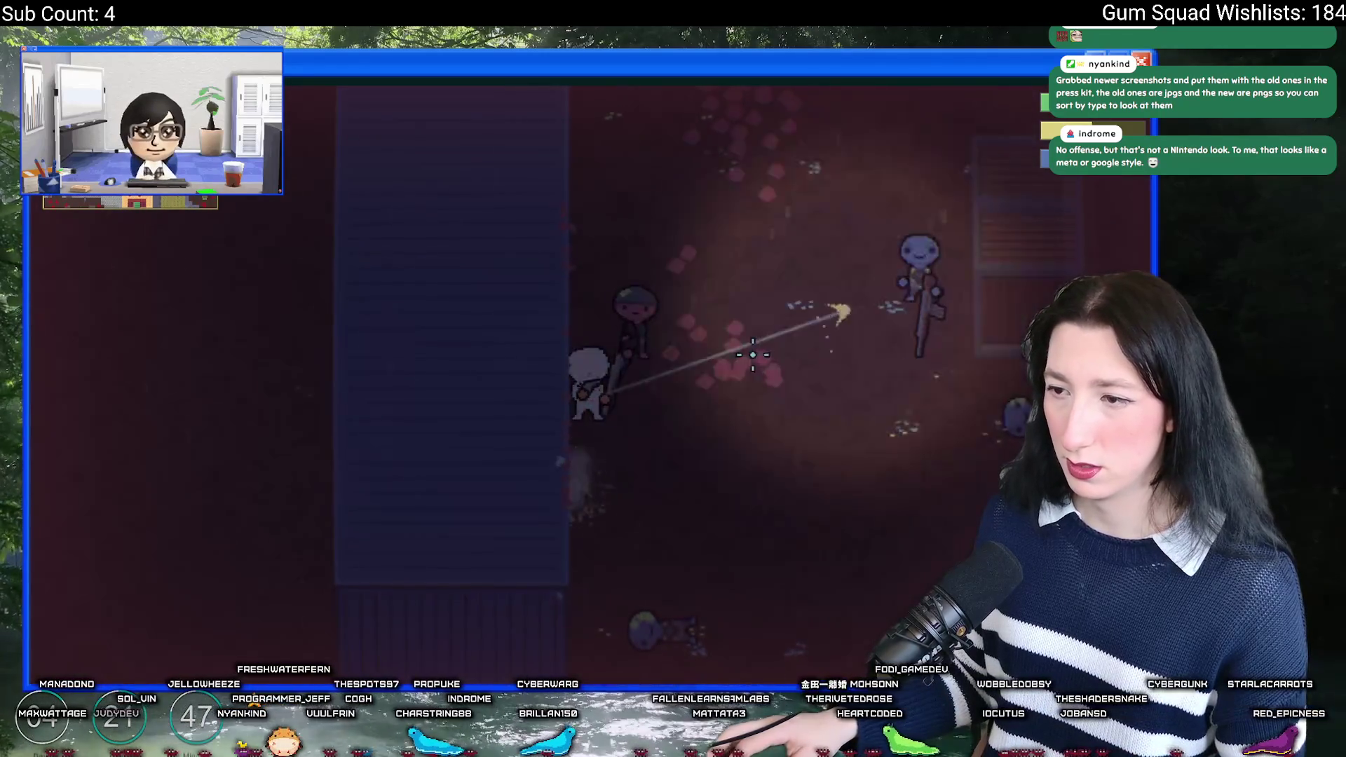
{"action": "key", "text": "w"}
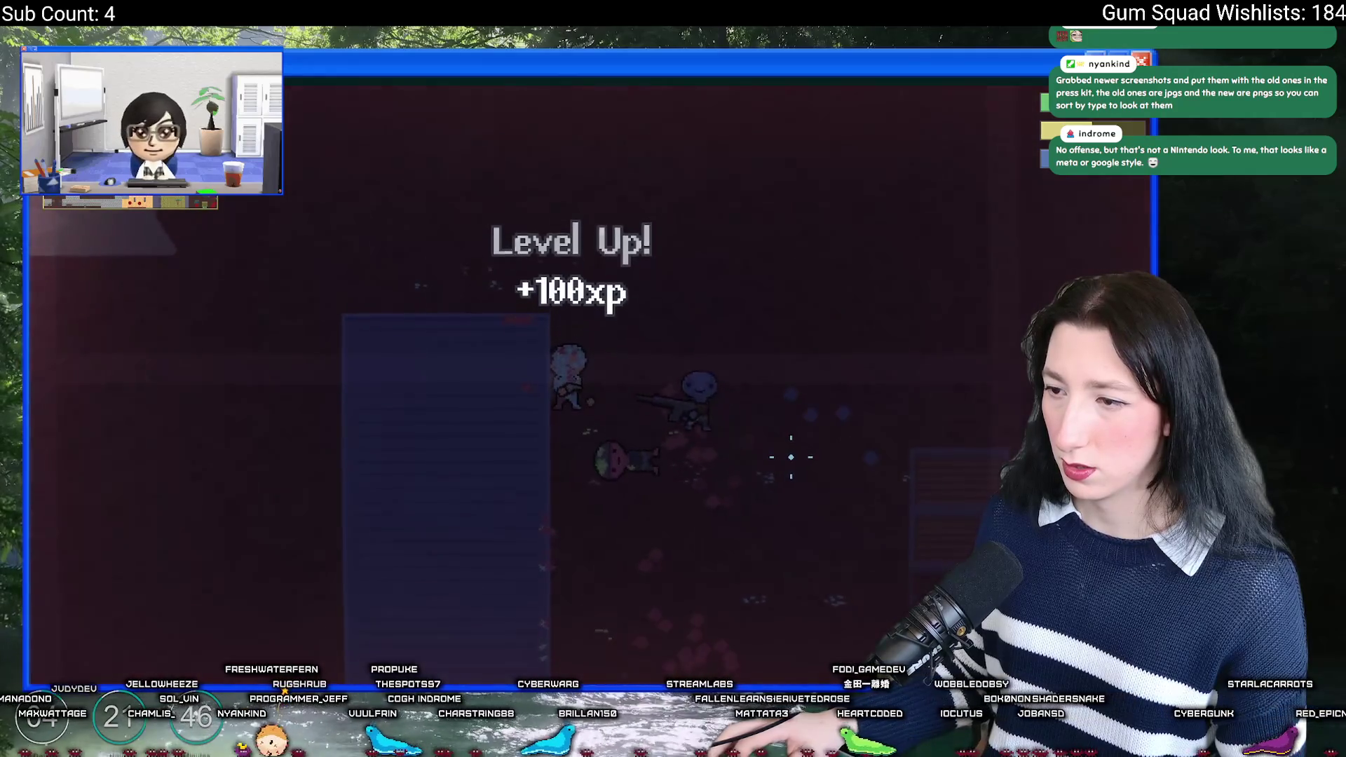
{"action": "key", "text": "d"}
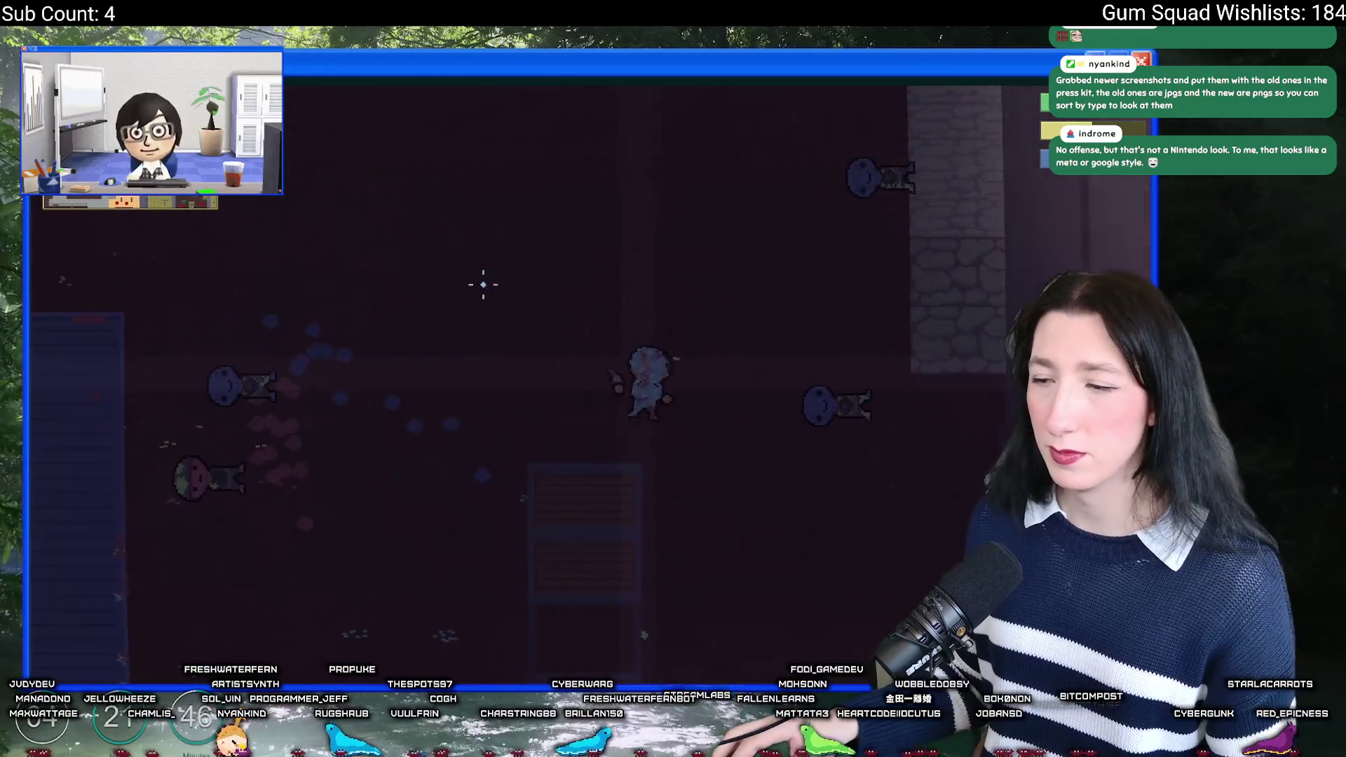
{"action": "key", "text": "d"}
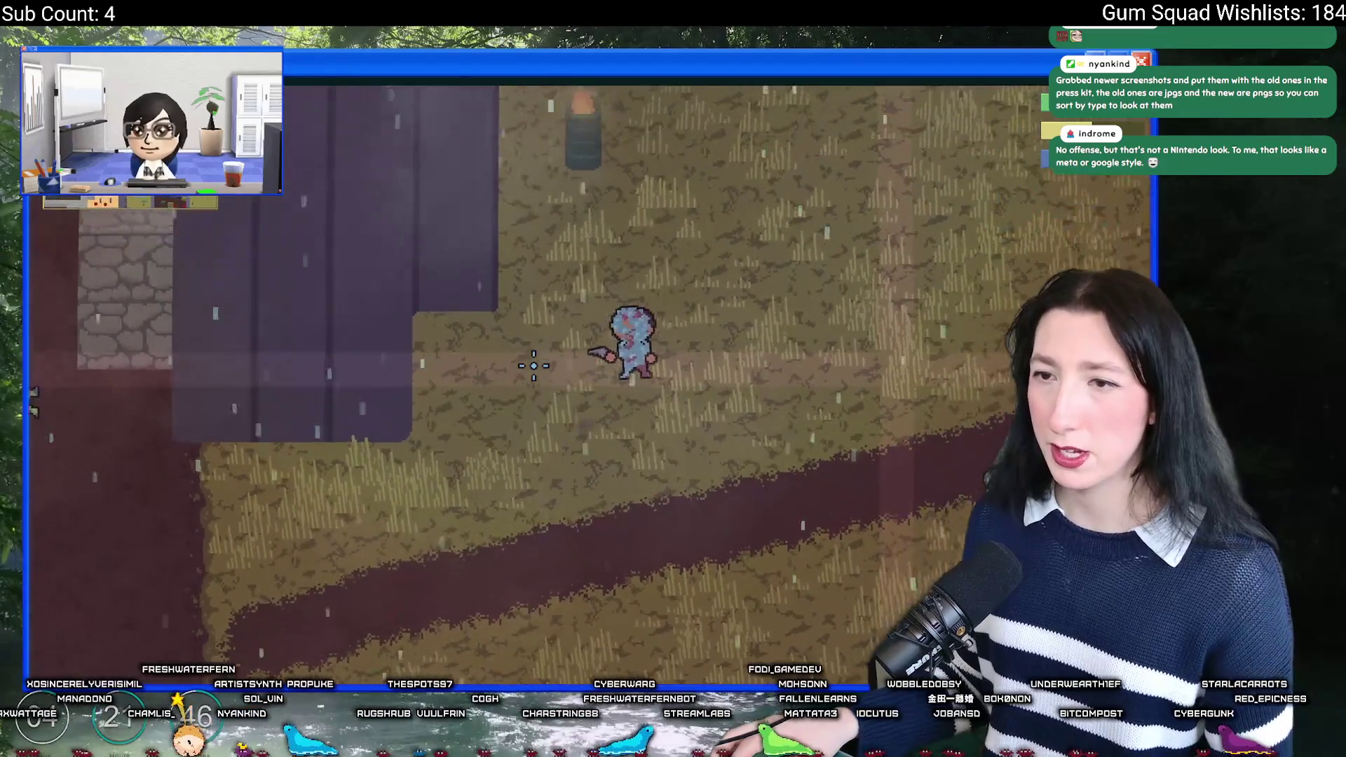
{"action": "key", "text": "w"}
Step: Save and quit, reload the PleasantCake world, and pause the game again
{"action": "key", "text": "Escape"}
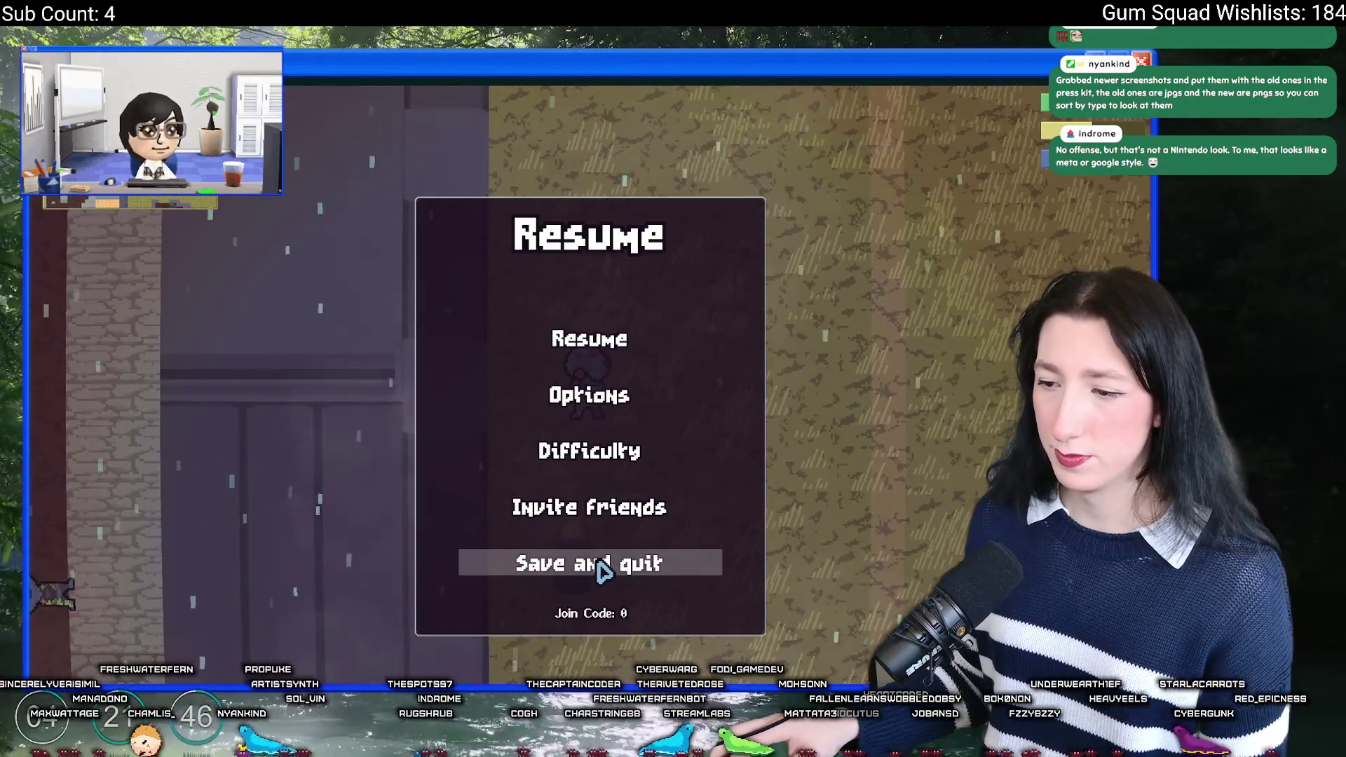
{"action": "left_click", "coordinate": [603, 571]}
{"action": "left_click", "coordinate": [628, 400]}
{"action": "left_click", "coordinate": [769, 309]}
{"action": "left_click", "coordinate": [524, 440]}
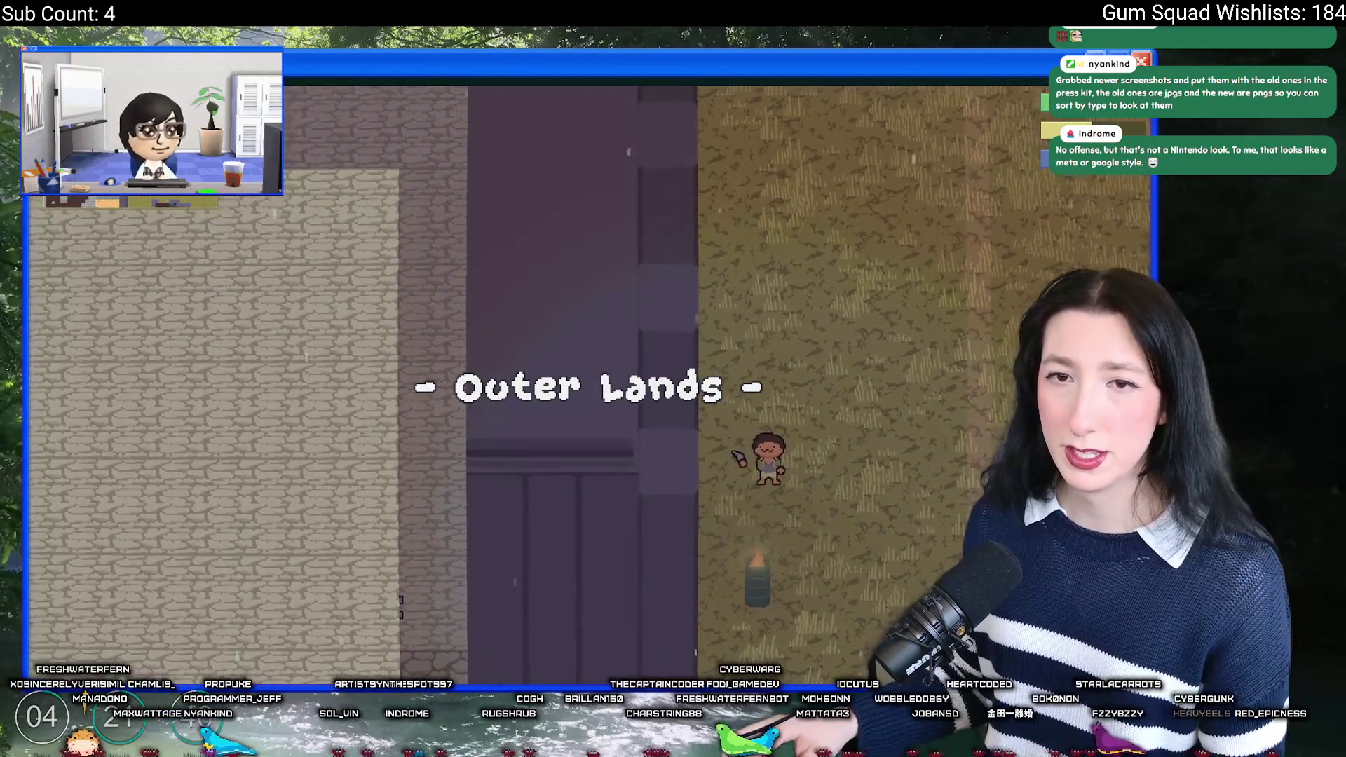
{"action": "key", "text": "Escape"}
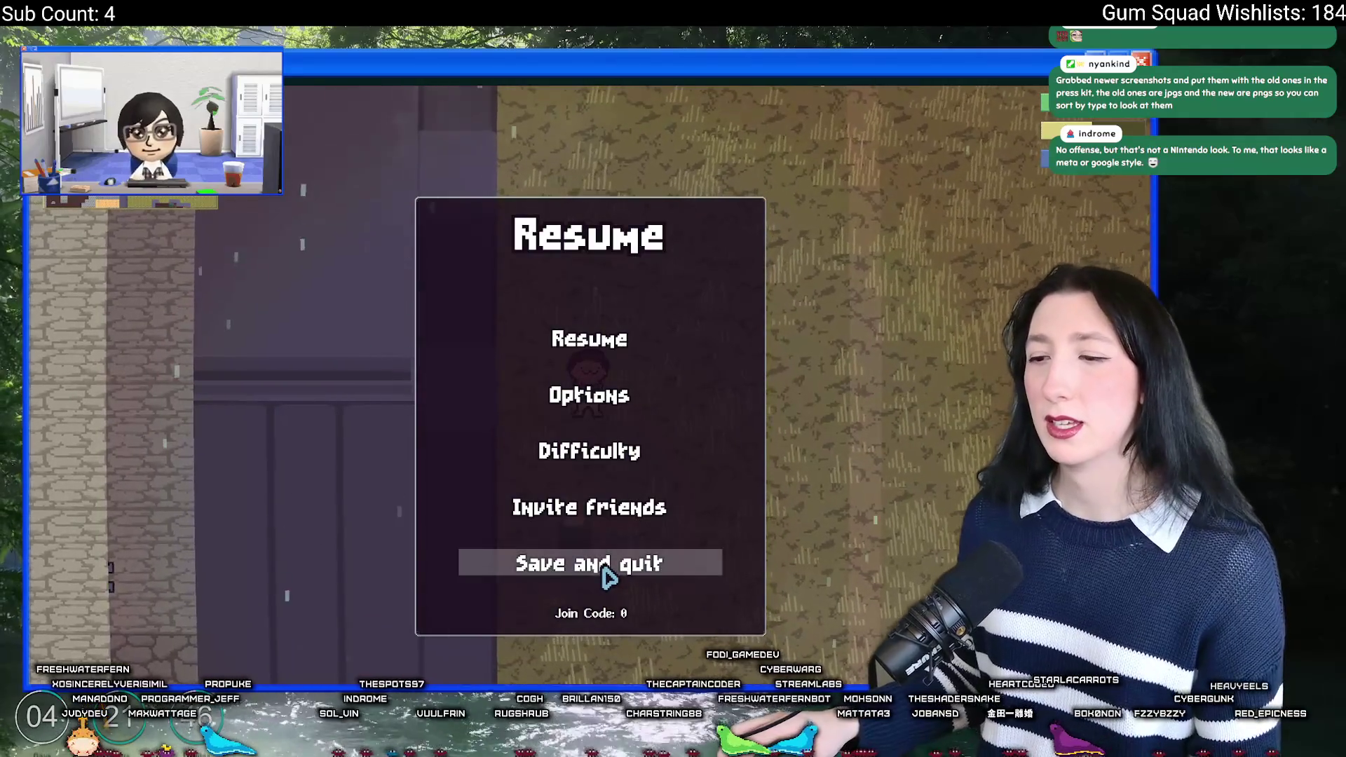
Step: Quit Gum Squad to desktop, rerun it, load the PleasantCake world via Create Lobby, and start profiling
{"action": "left_click", "coordinate": [592, 569]}
{"action": "left_click", "coordinate": [591, 577]}
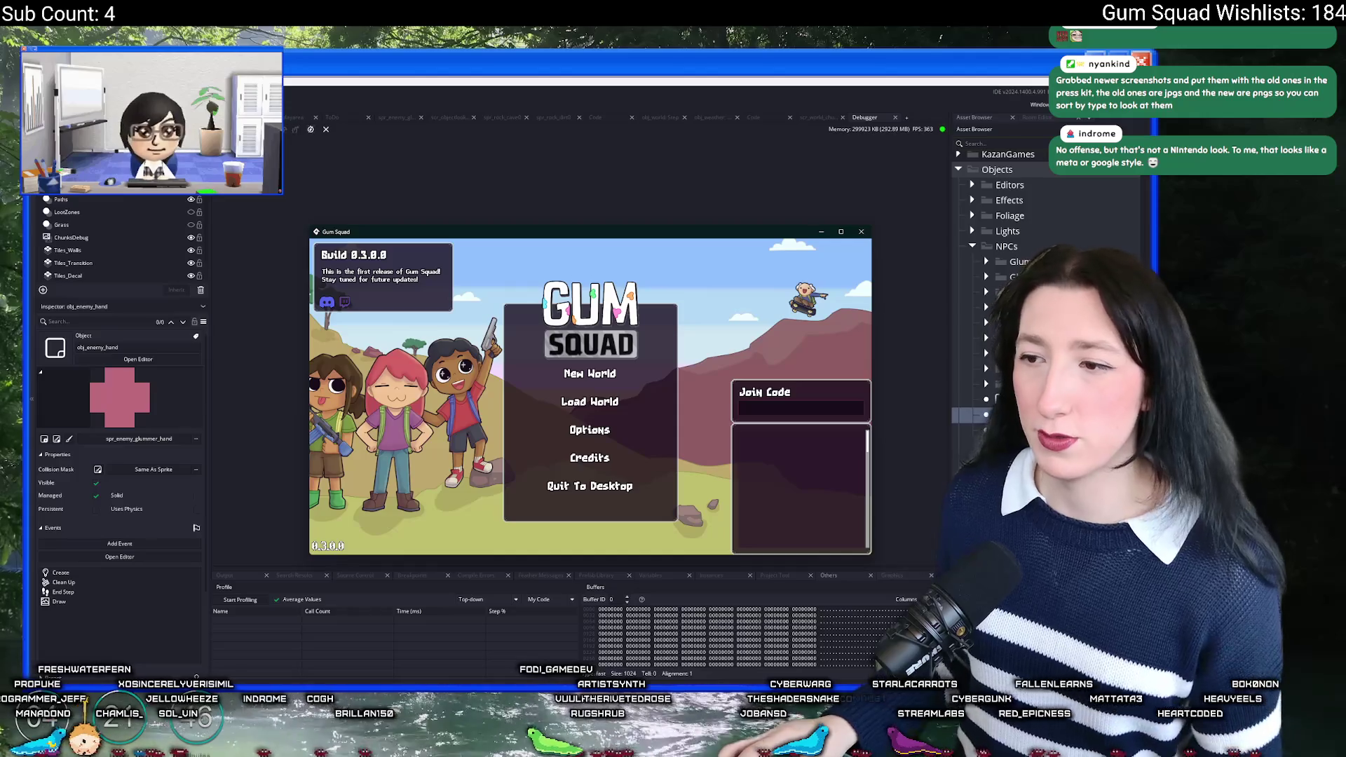
{"action": "left_click", "coordinate": [595, 405]}
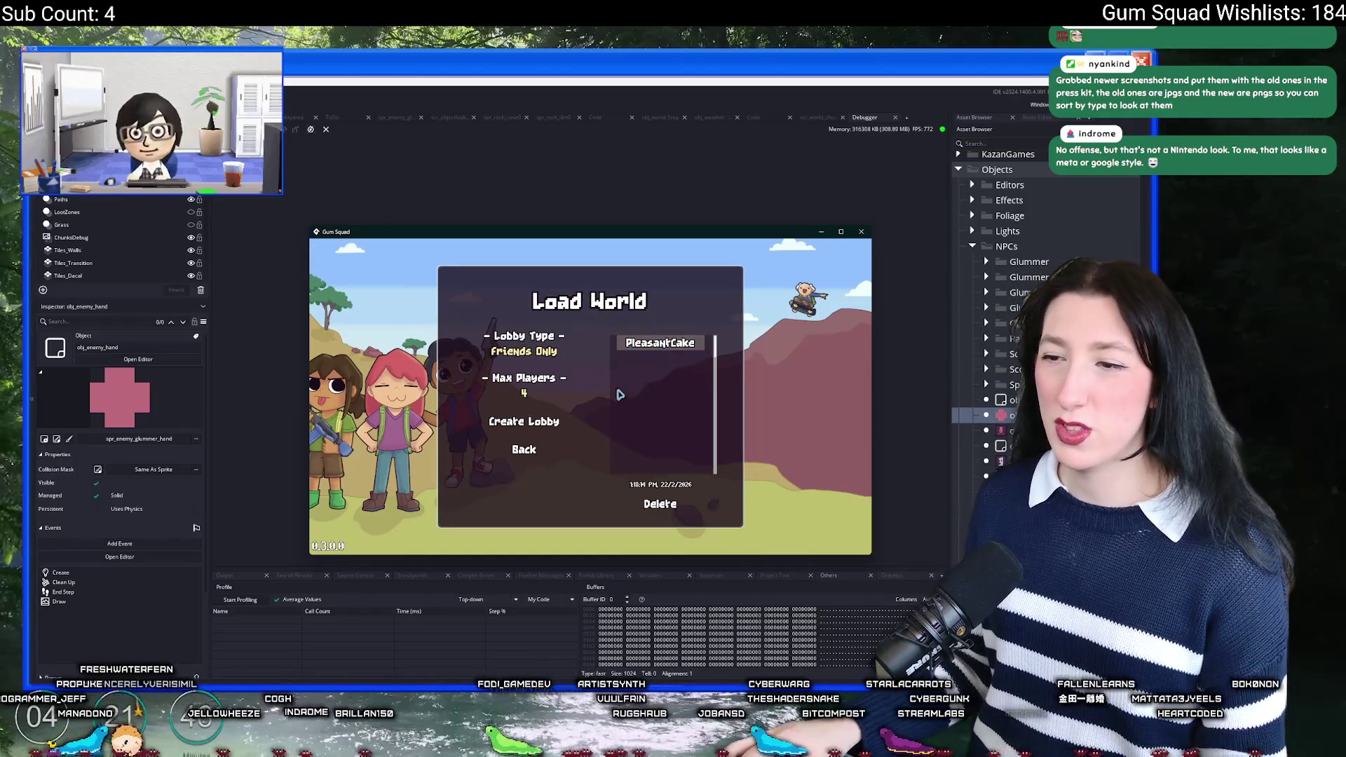
{"action": "left_click", "coordinate": [570, 426]}
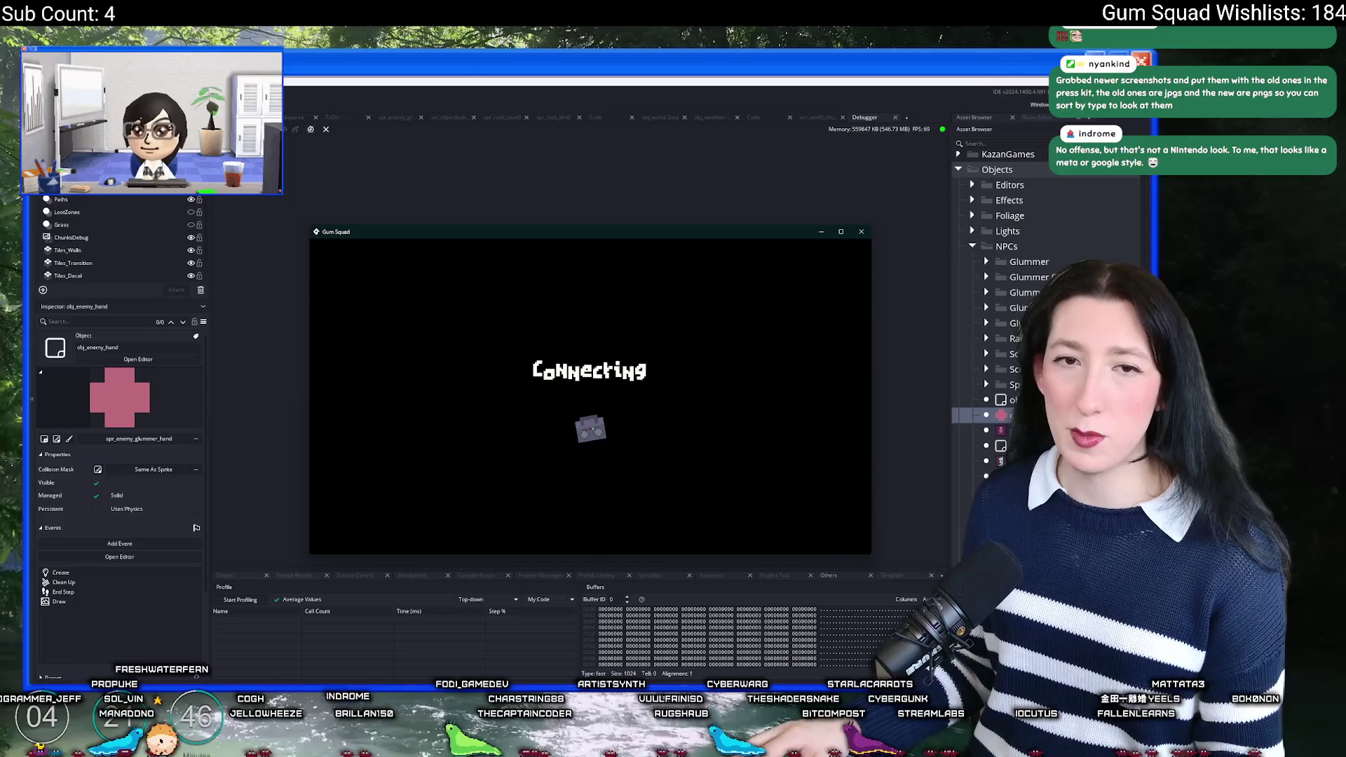
{"action": "left_click", "coordinate": [240, 599]}
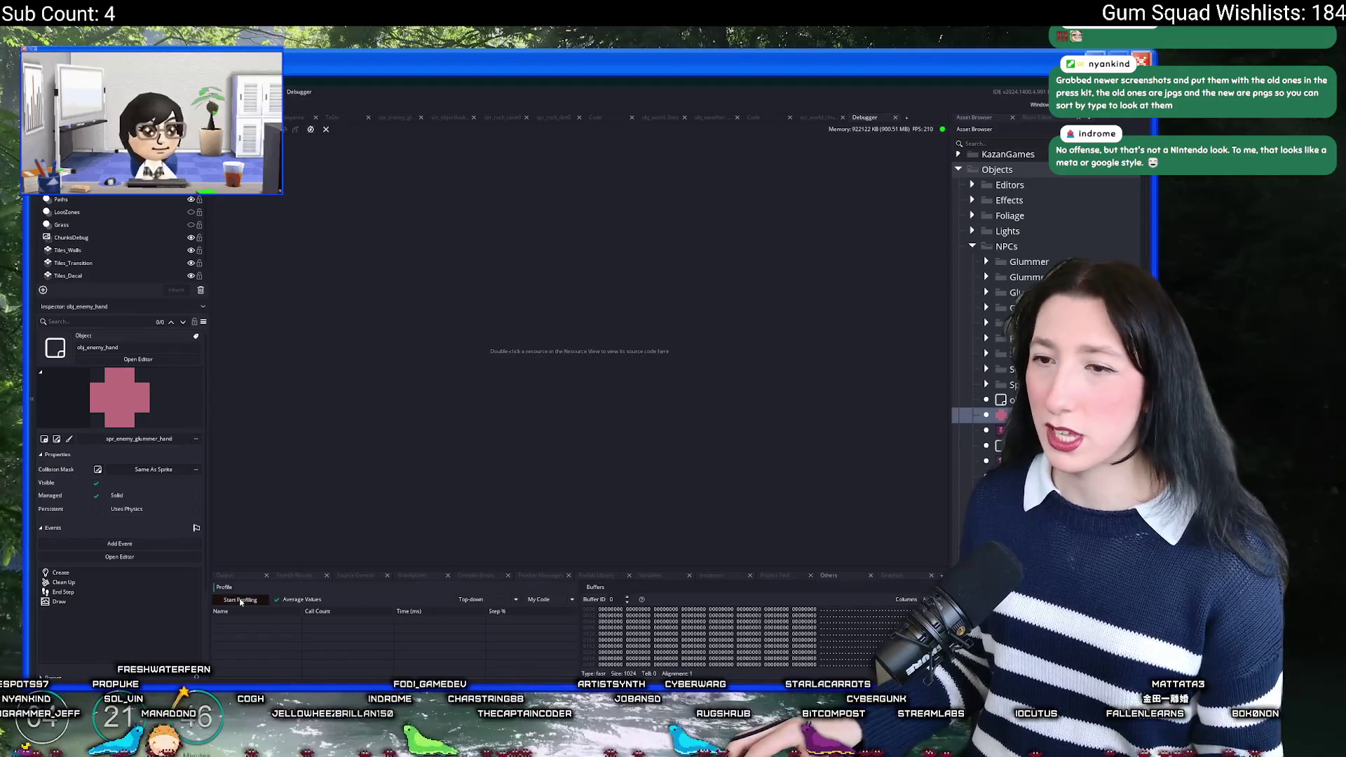
Step: Walk the character down-left and left in-game, then close the game to end the profiling run
{"action": "key", "text": "s"}
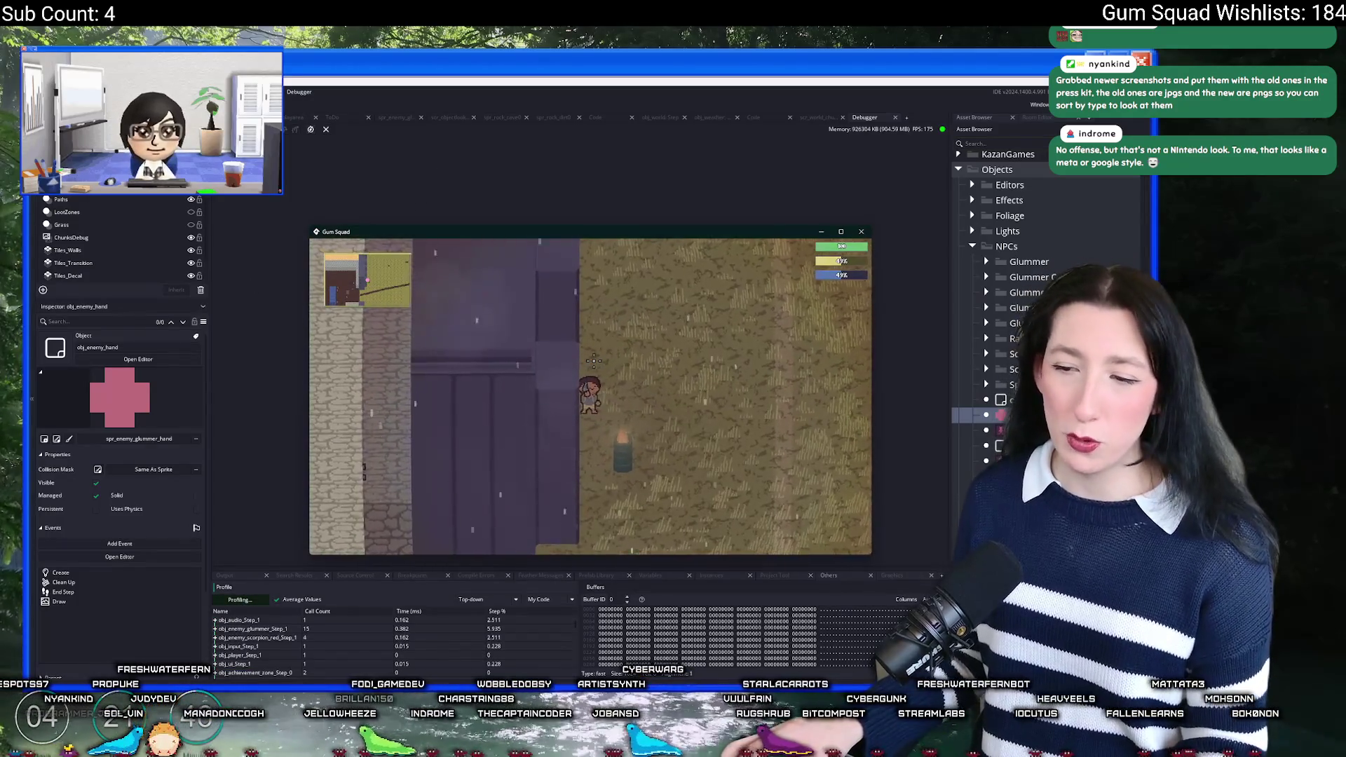
{"action": "key", "text": "a"}
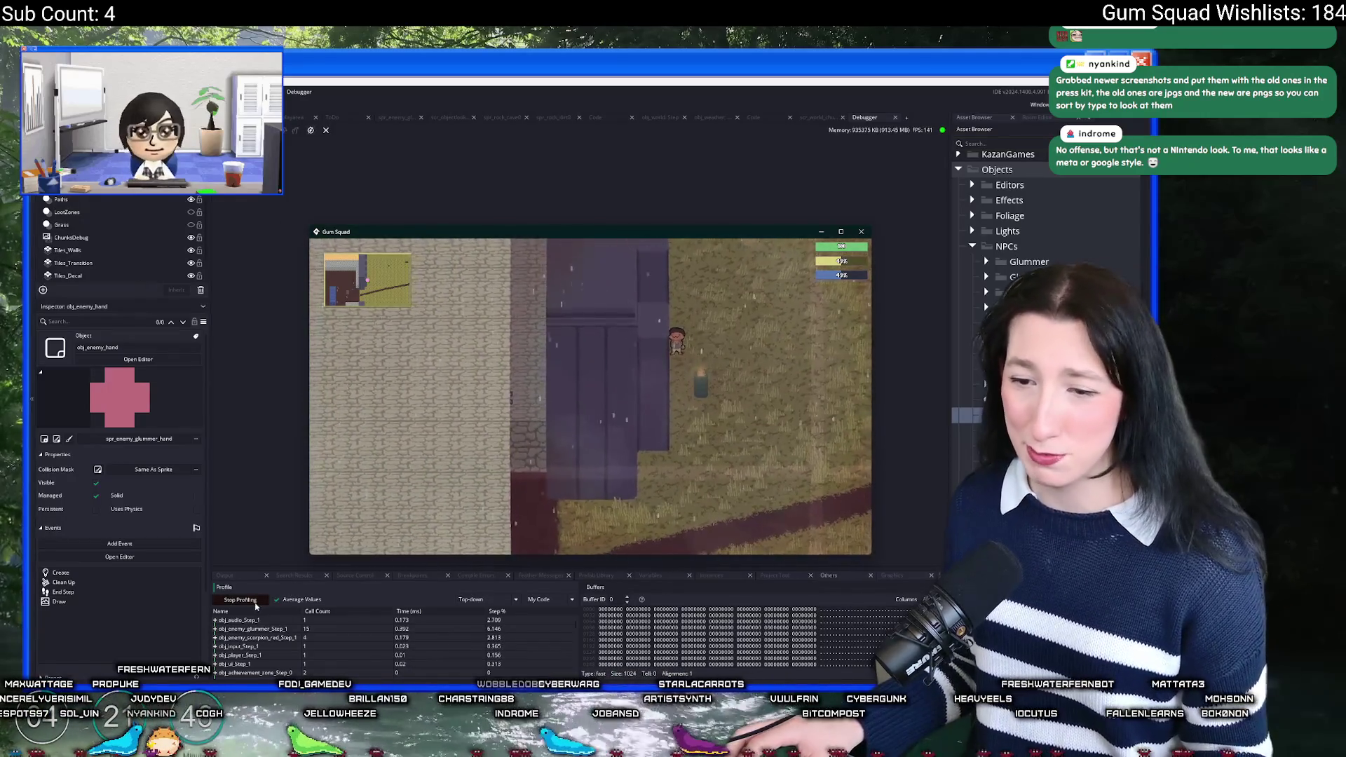
{"action": "key", "text": "Escape"}
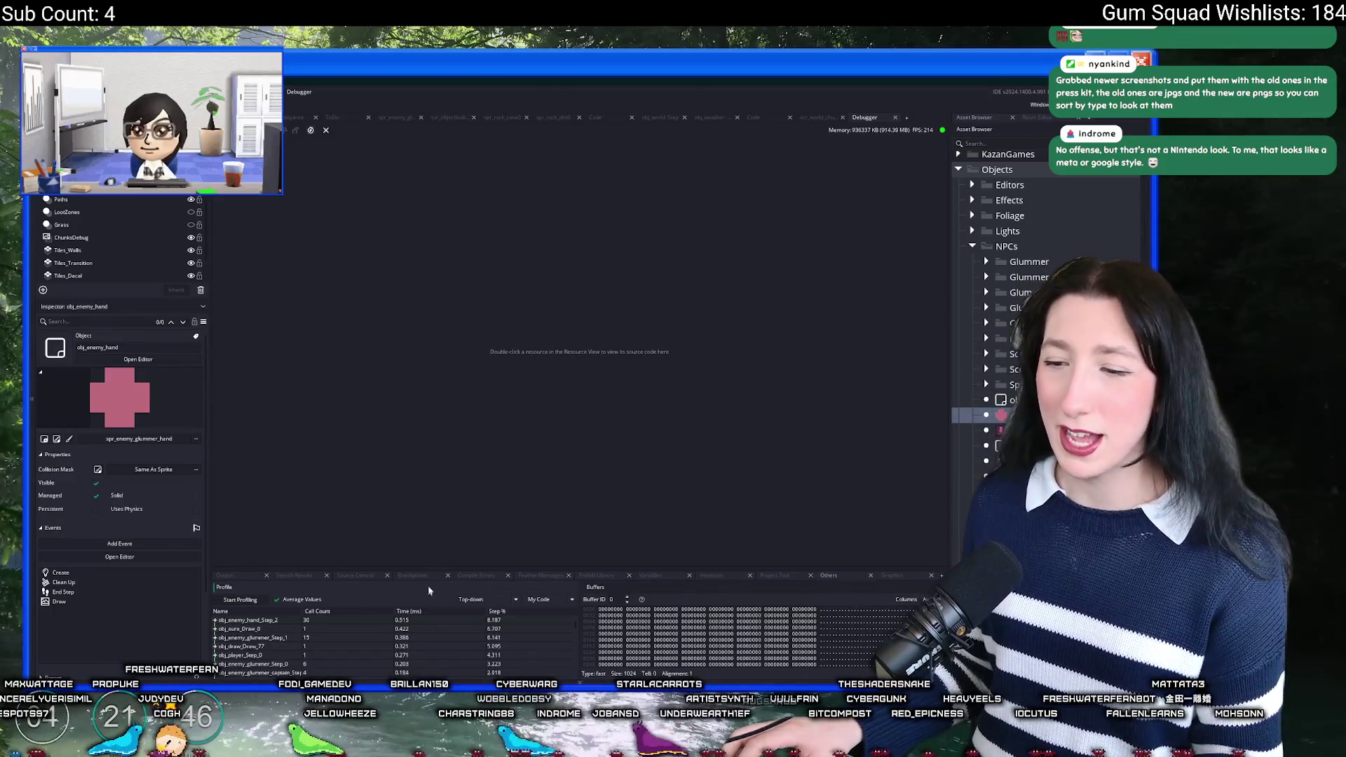
Step: Enlarge the profiler panel, review the Step/Draw timings, and close the Debugger tab
{"action": "left_click_drag", "start_coordinate": [446, 561], "coordinate": [428, 421]}
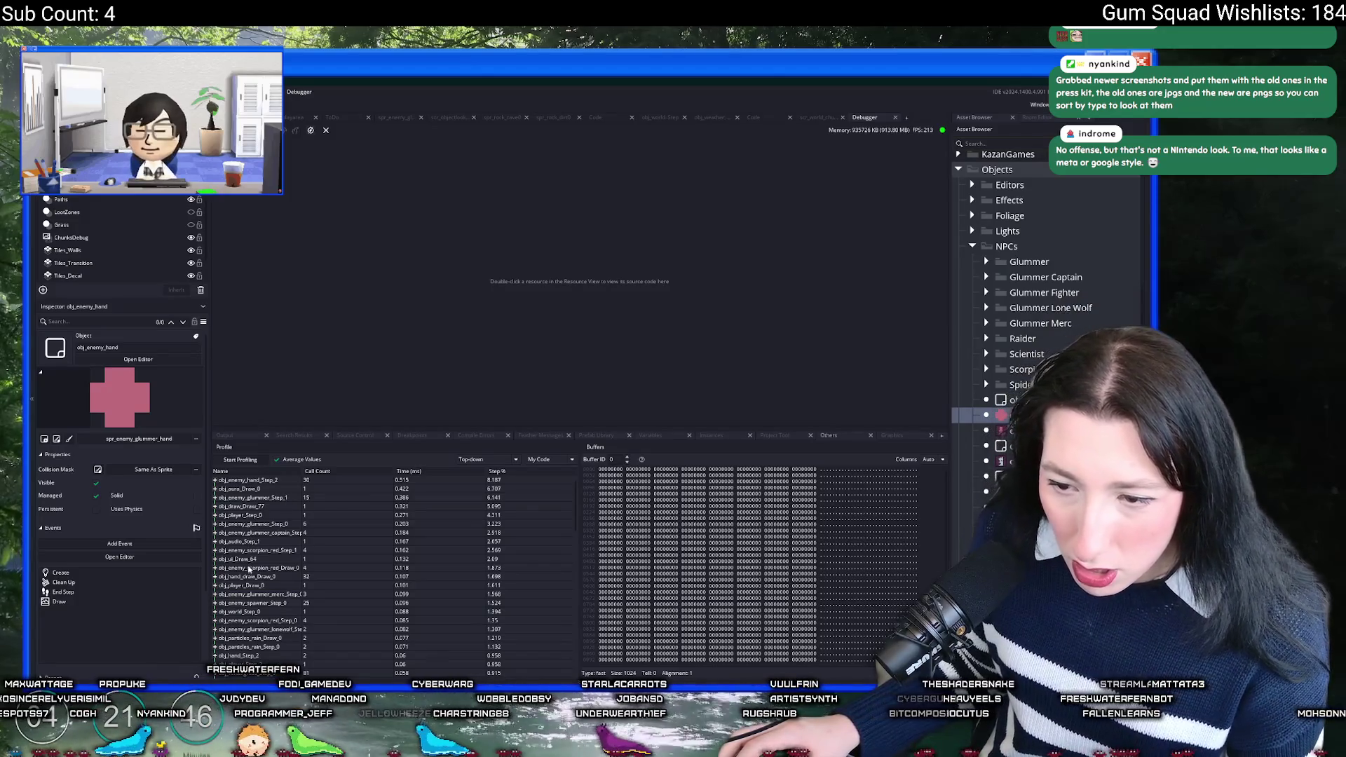
{"action": "scroll", "coordinate": [241, 646], "scroll_direction": "down", "scroll_amount": 1}
{"action": "scroll", "coordinate": [241, 646], "scroll_direction": "up", "scroll_amount": 4}
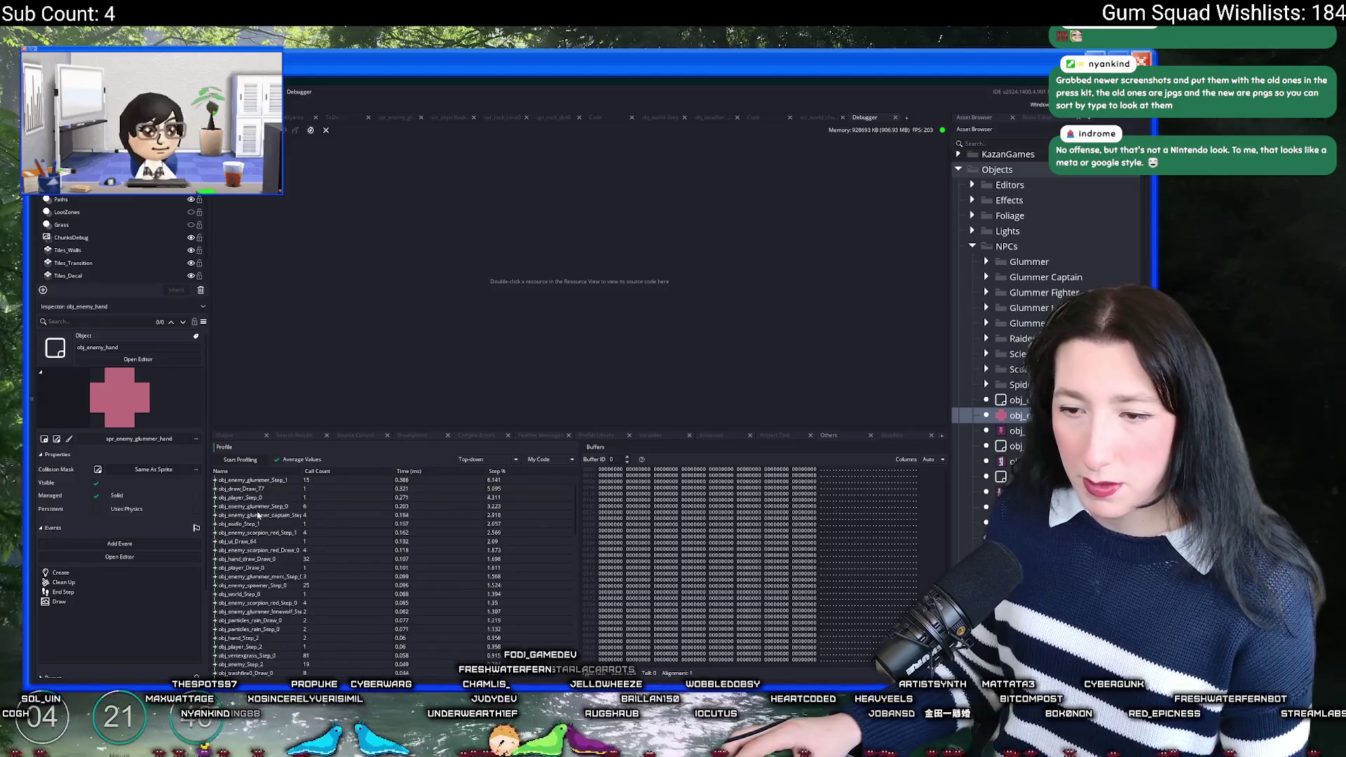
{"action": "scroll", "coordinate": [260, 529], "scroll_direction": "up", "scroll_amount": 1}
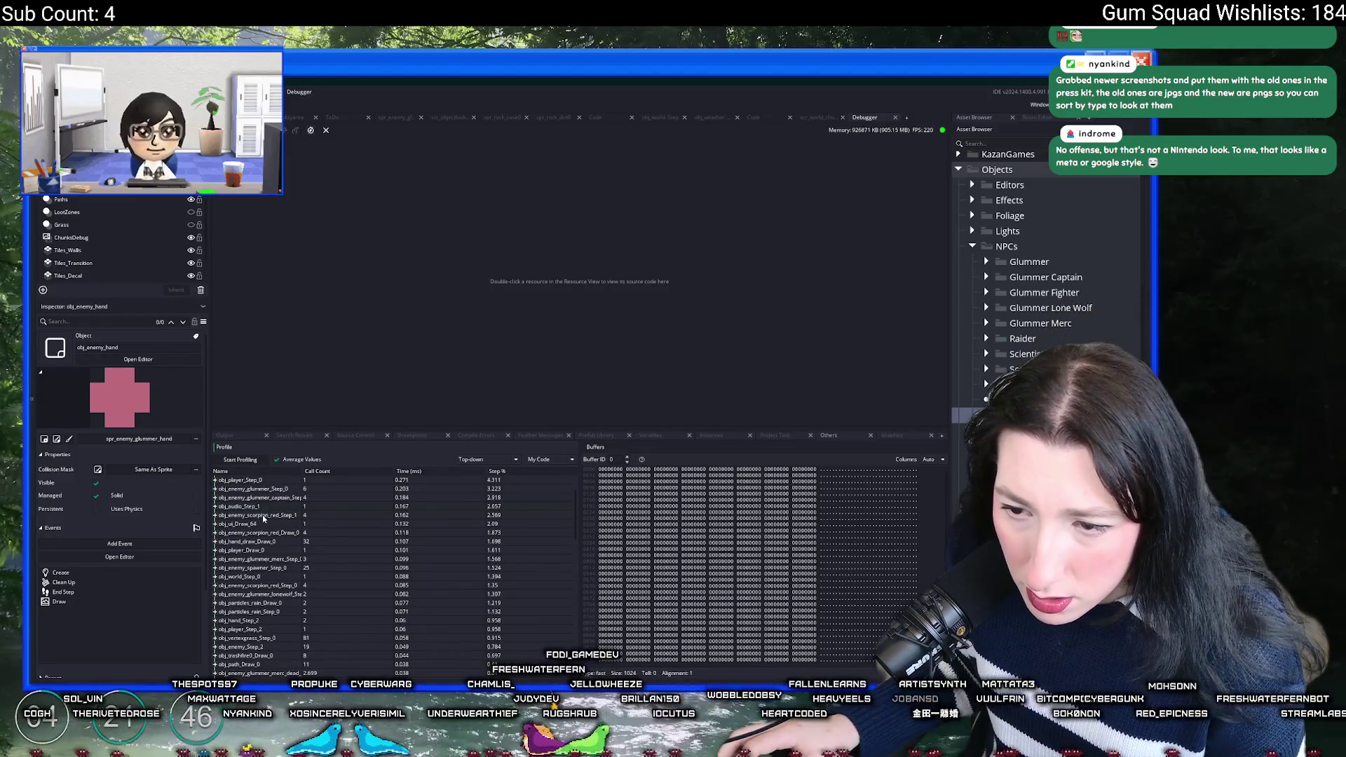
{"action": "scroll", "coordinate": [267, 527], "scroll_direction": "down", "scroll_amount": 2}
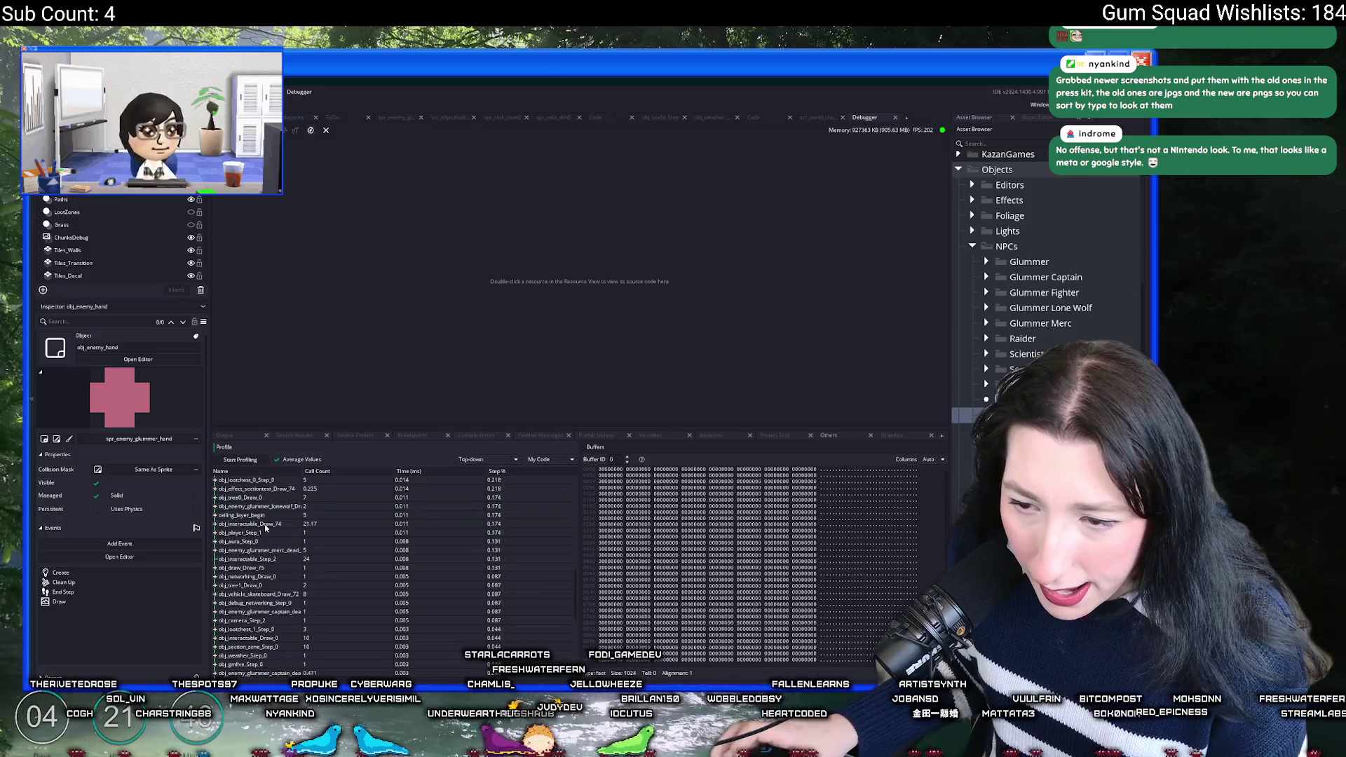
{"action": "scroll", "coordinate": [266, 529], "scroll_direction": "down", "scroll_amount": 4}
{"action": "scroll", "coordinate": [284, 526], "scroll_direction": "up", "scroll_amount": 10}
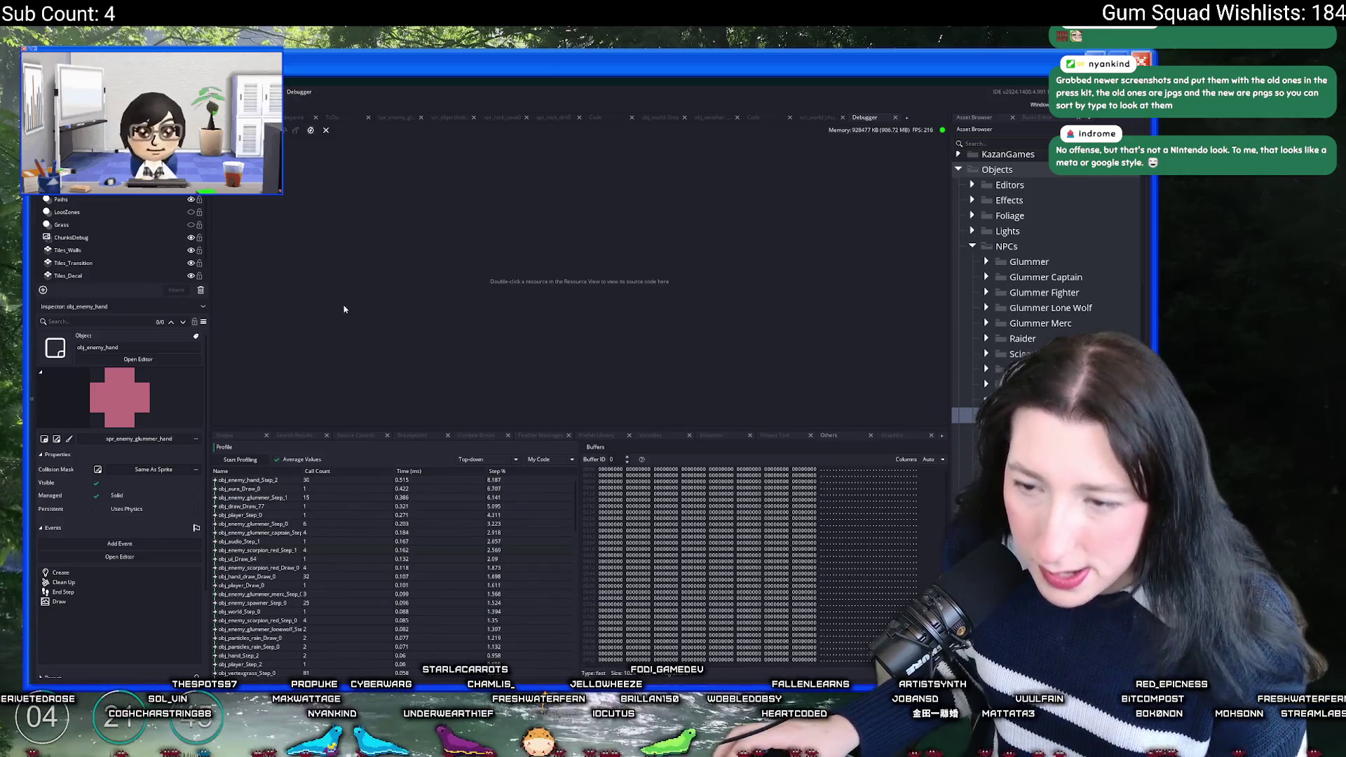
{"action": "left_click", "coordinate": [895, 117]}
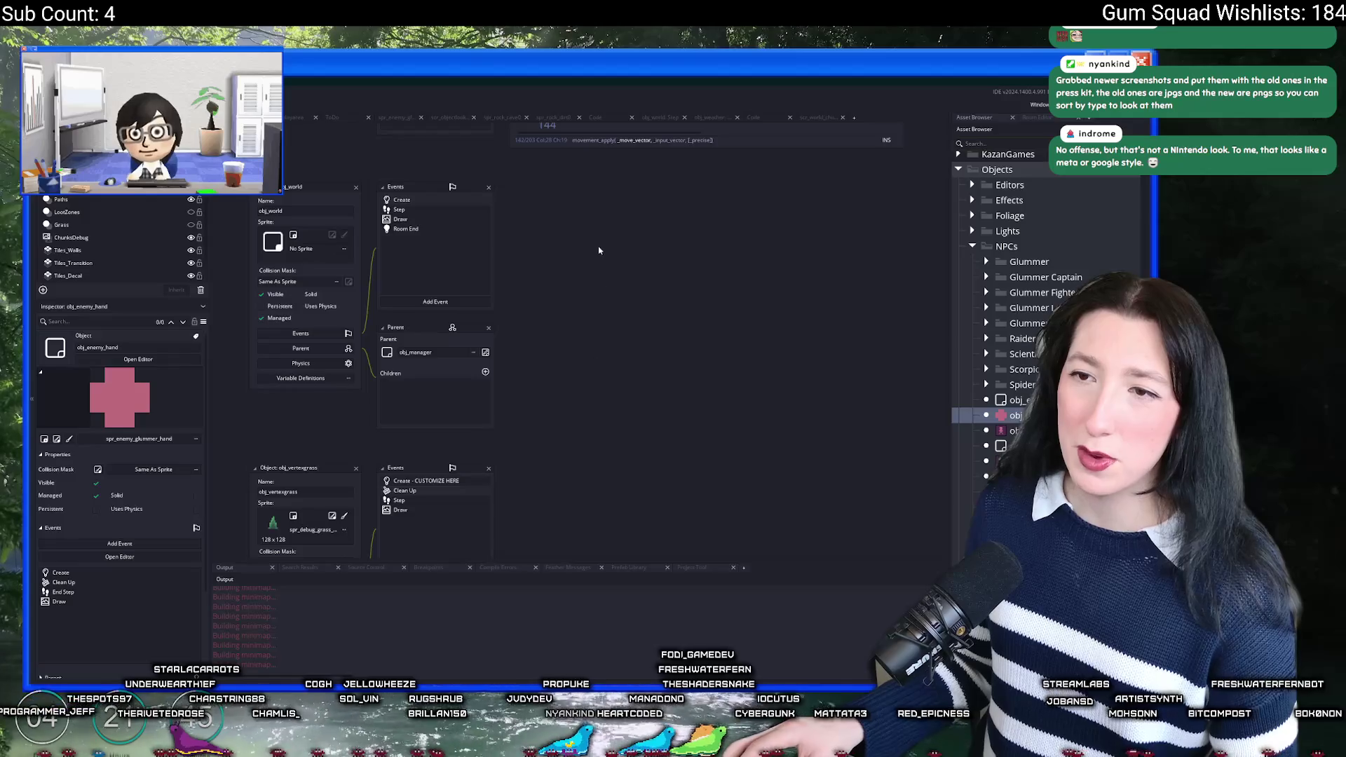
Step: Jump to obj_ui through the Ctrl+T asset search and open its Draw GUI code
{"action": "key", "text": "ctrl+t"}
{"action": "type", "text": "obj_ui"}
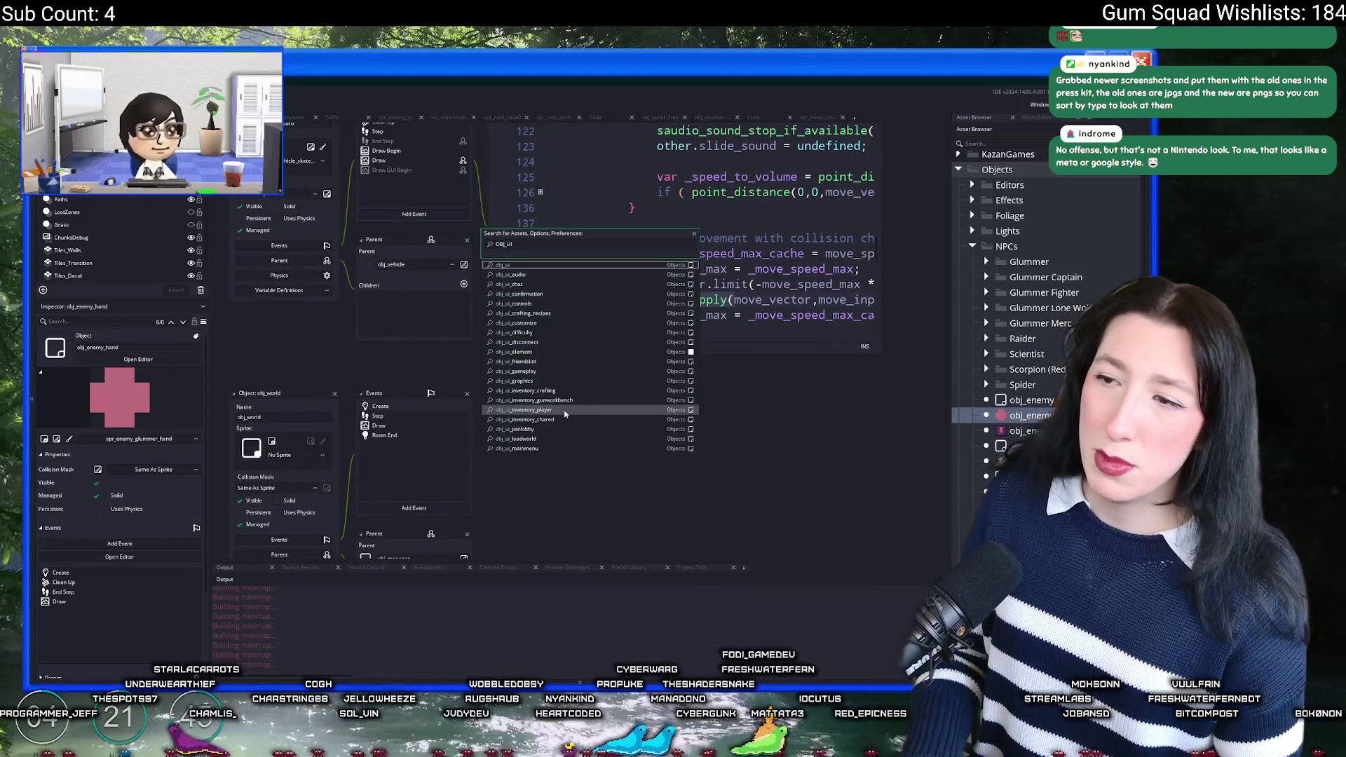
{"action": "key", "text": "Return"}
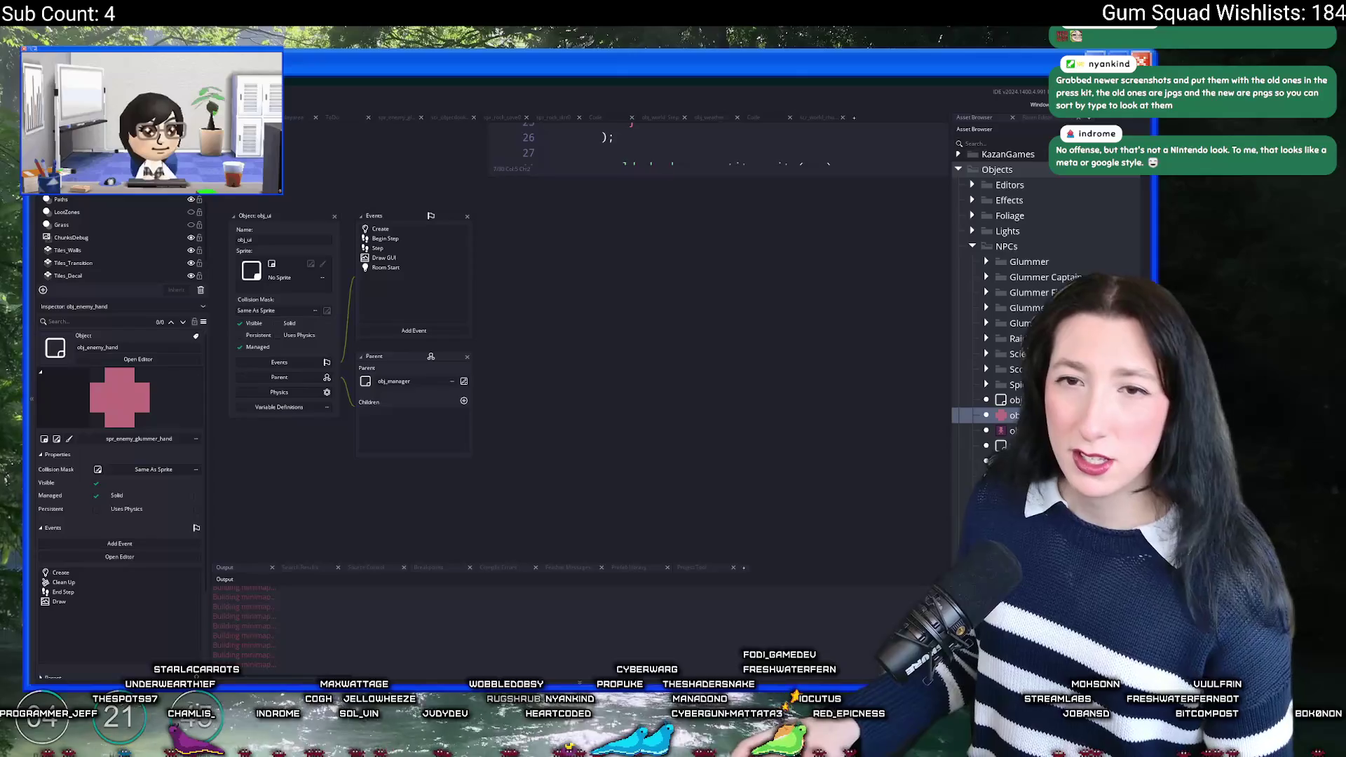
{"action": "left_click", "coordinate": [414, 331]}
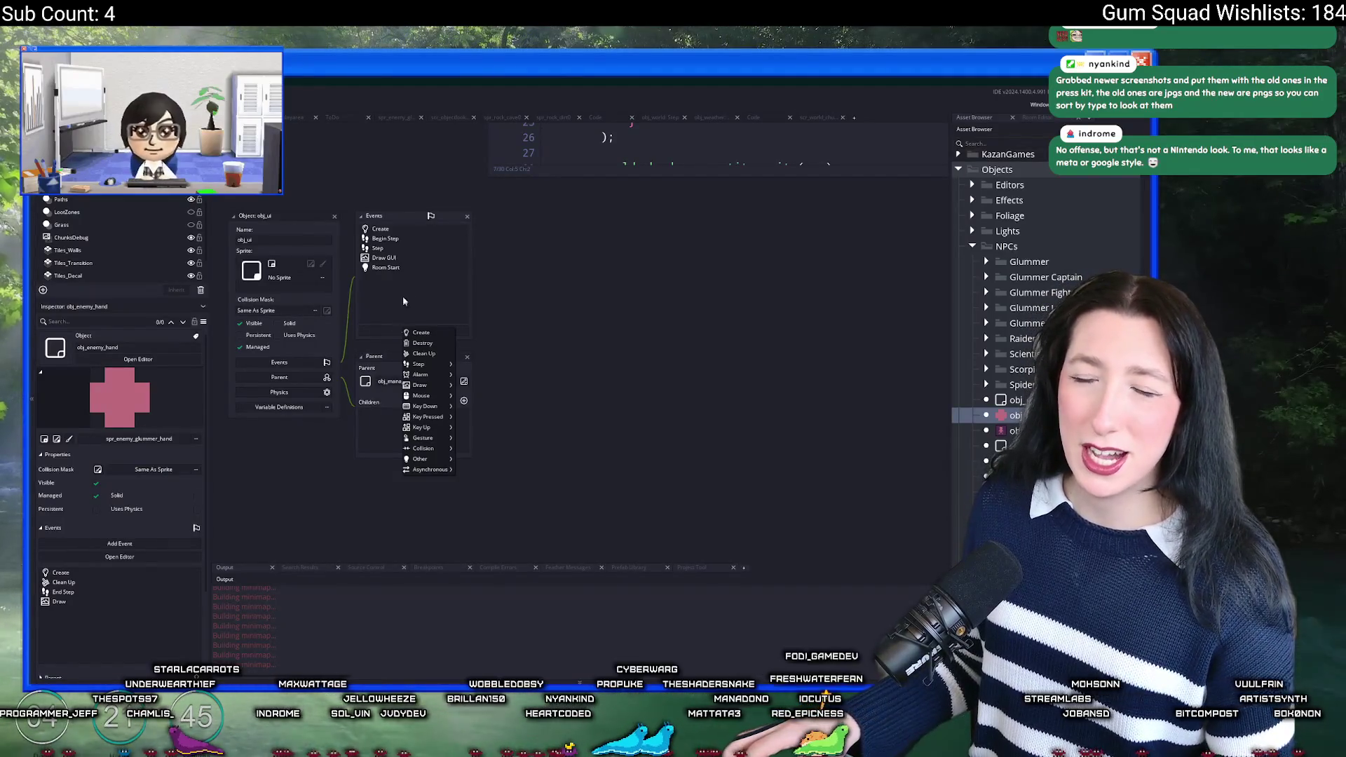
{"action": "left_click", "coordinate": [400, 258]}
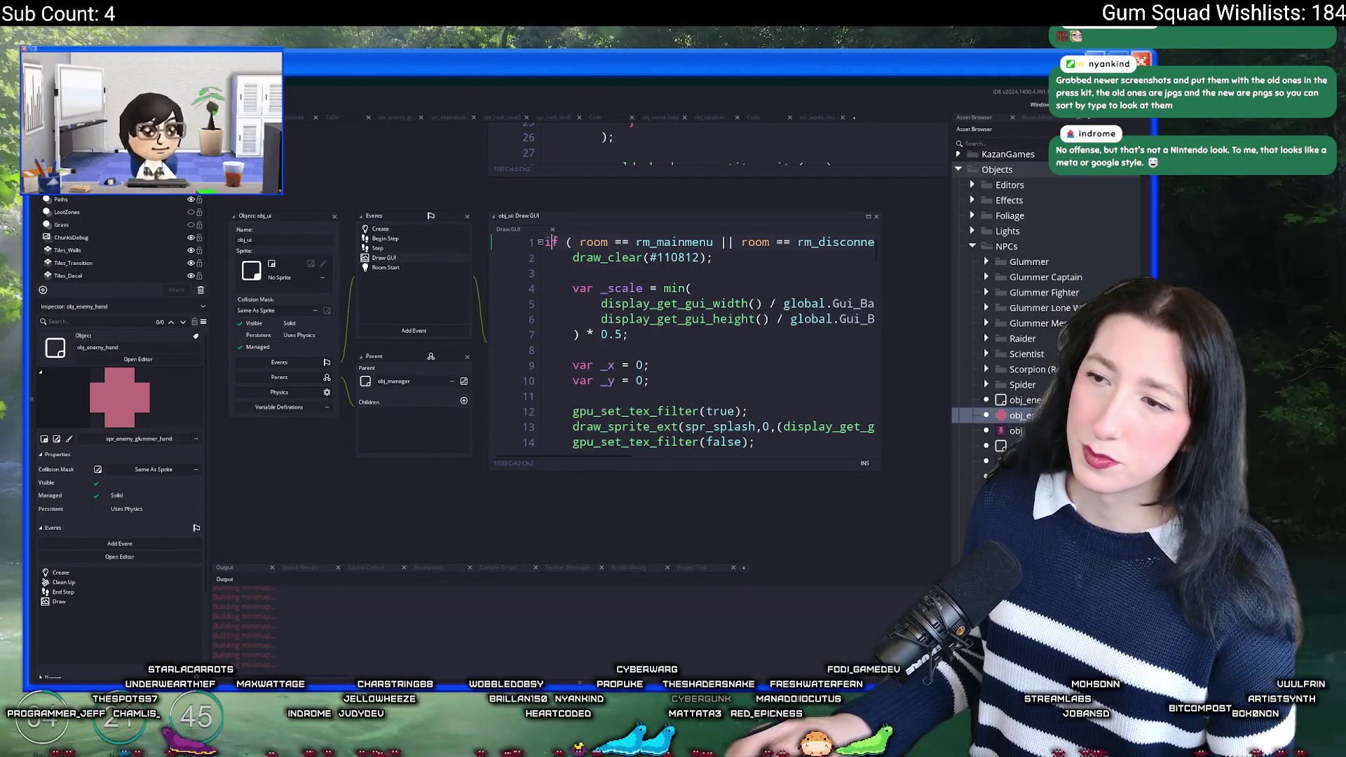
Step: Insert a blank first line above the room check in the Draw GUI code
{"action": "key", "text": "Return"}
{"action": "key", "text": "Return"}
{"action": "key", "text": "Up"}
{"action": "key", "text": "Return"}
{"action": "key", "text": "BackSpace"}
{"action": "key", "text": "Up"}
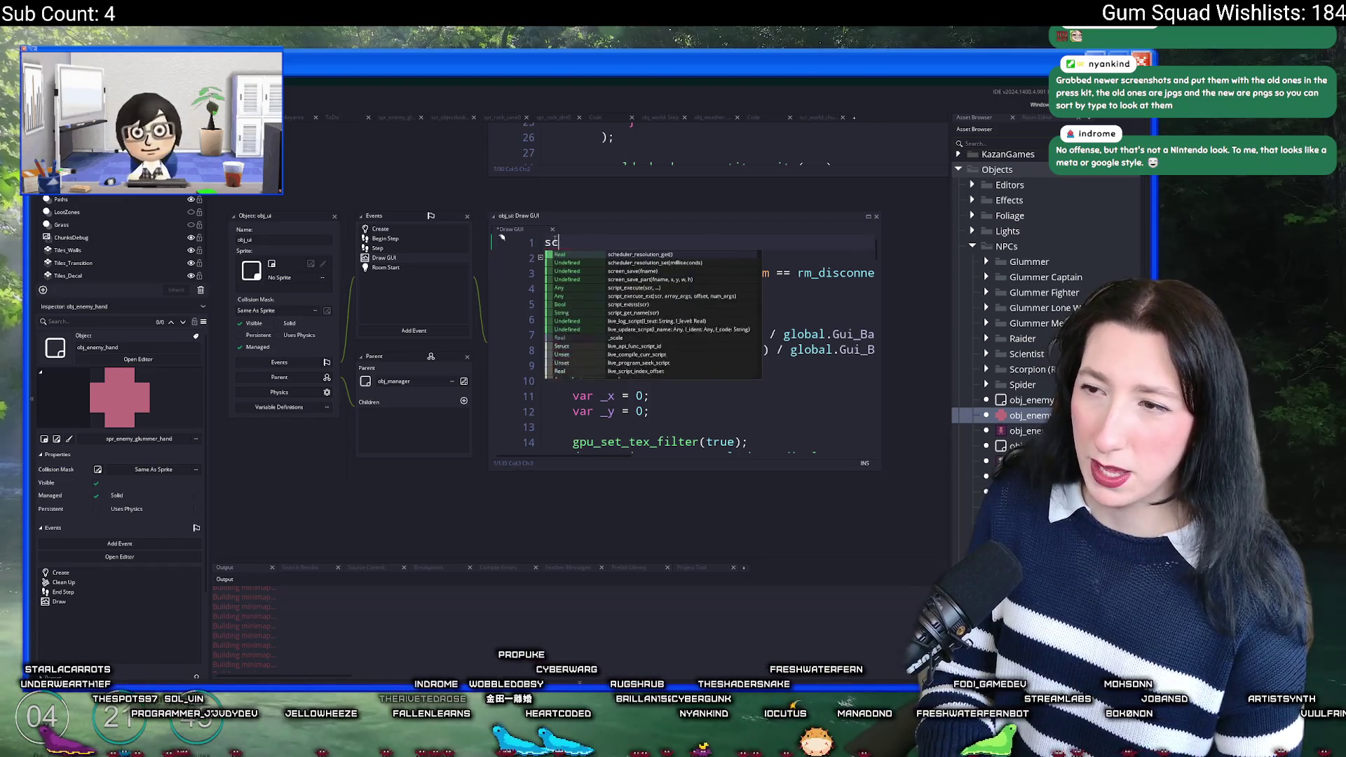
Step: Search autocomplete for pixel functions by trying draw_get_ and get_pi prefixes on line 1
{"action": "key", "text": "BackSpace"}
{"action": "key", "text": "BackSpace"}
{"action": "type", "text": "pixel"}
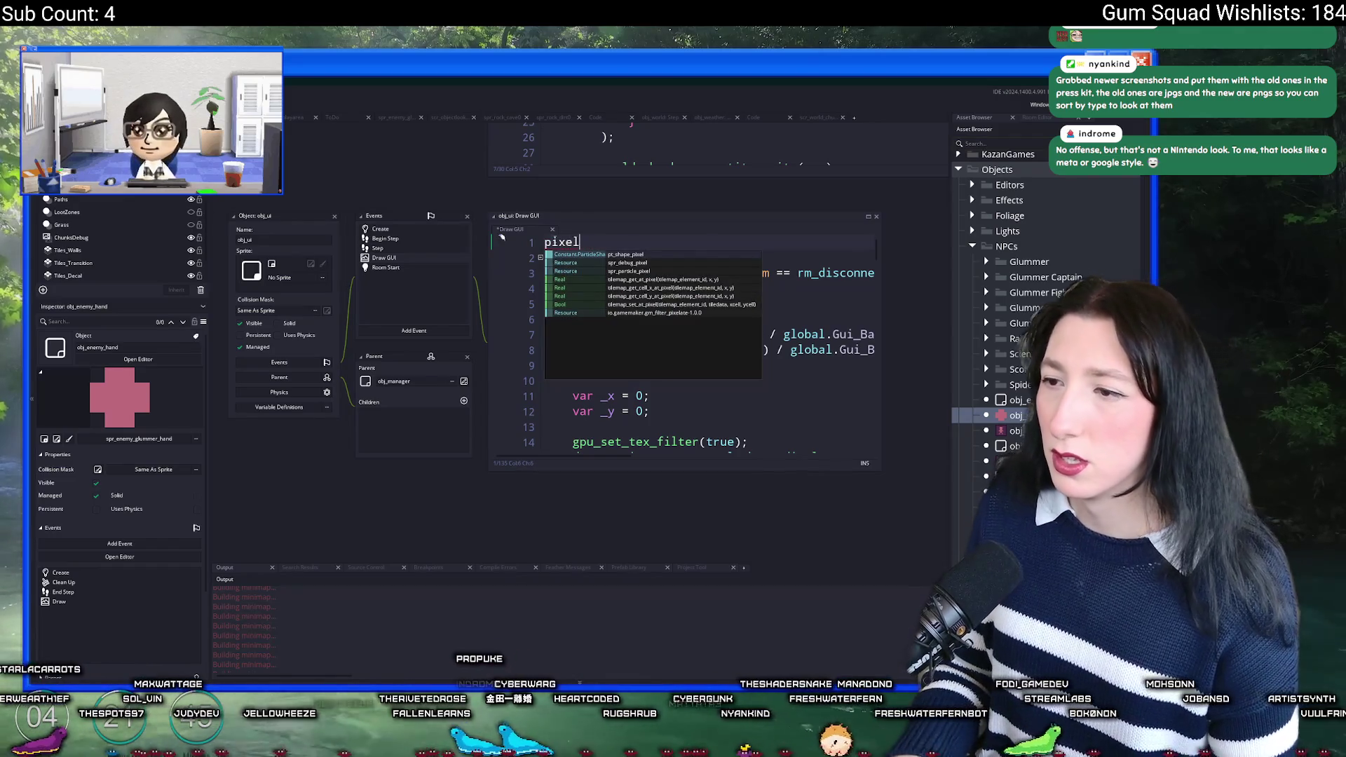
{"action": "key", "text": "BackSpace"}
{"action": "key", "text": "BackSpace"}
{"action": "key", "text": "BackSpace"}
{"action": "type", "text": "draw_get_"}
{"action": "key", "text": "BackSpace"}
{"action": "key", "text": "BackSpace"}
{"action": "key", "text": "BackSpace"}
{"action": "type", "text": "p"}
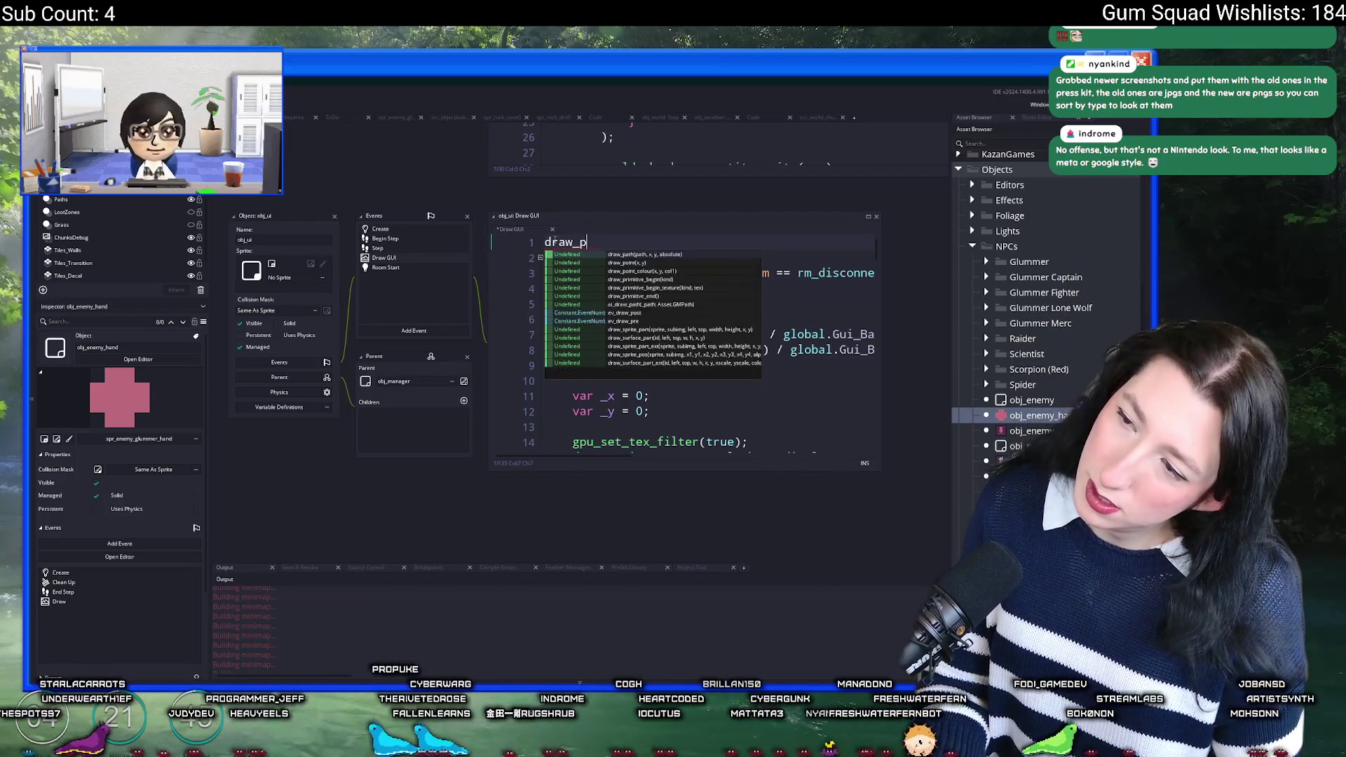
{"action": "key", "text": "BackSpace"}
{"action": "key", "text": "BackSpace"}
{"action": "key", "text": "BackSpace"}
{"action": "key", "text": "BackSpace"}
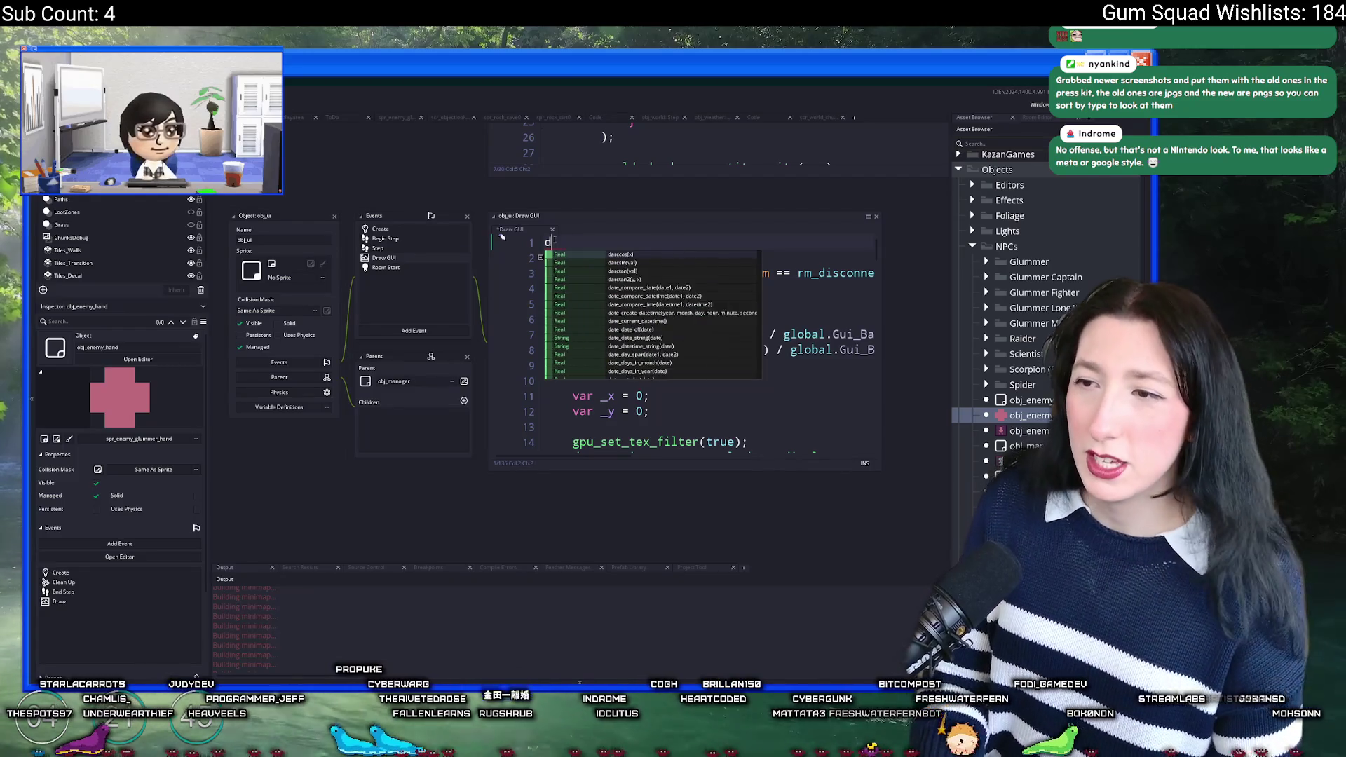
{"action": "type", "text": "get_pi"}
{"action": "key", "text": "BackSpace"}
{"action": "key", "text": "BackSpace"}
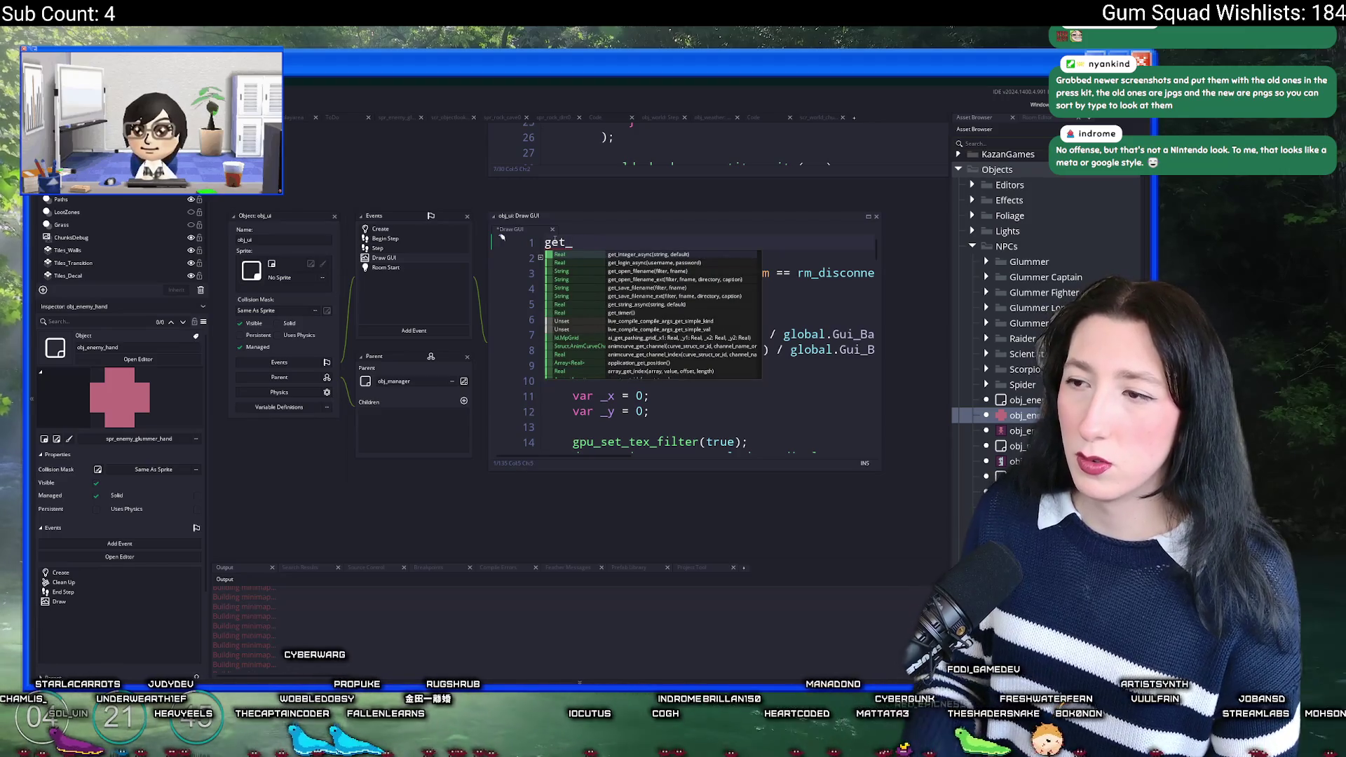
{"action": "scroll", "coordinate": [638, 337], "scroll_direction": "down", "scroll_amount": 8}
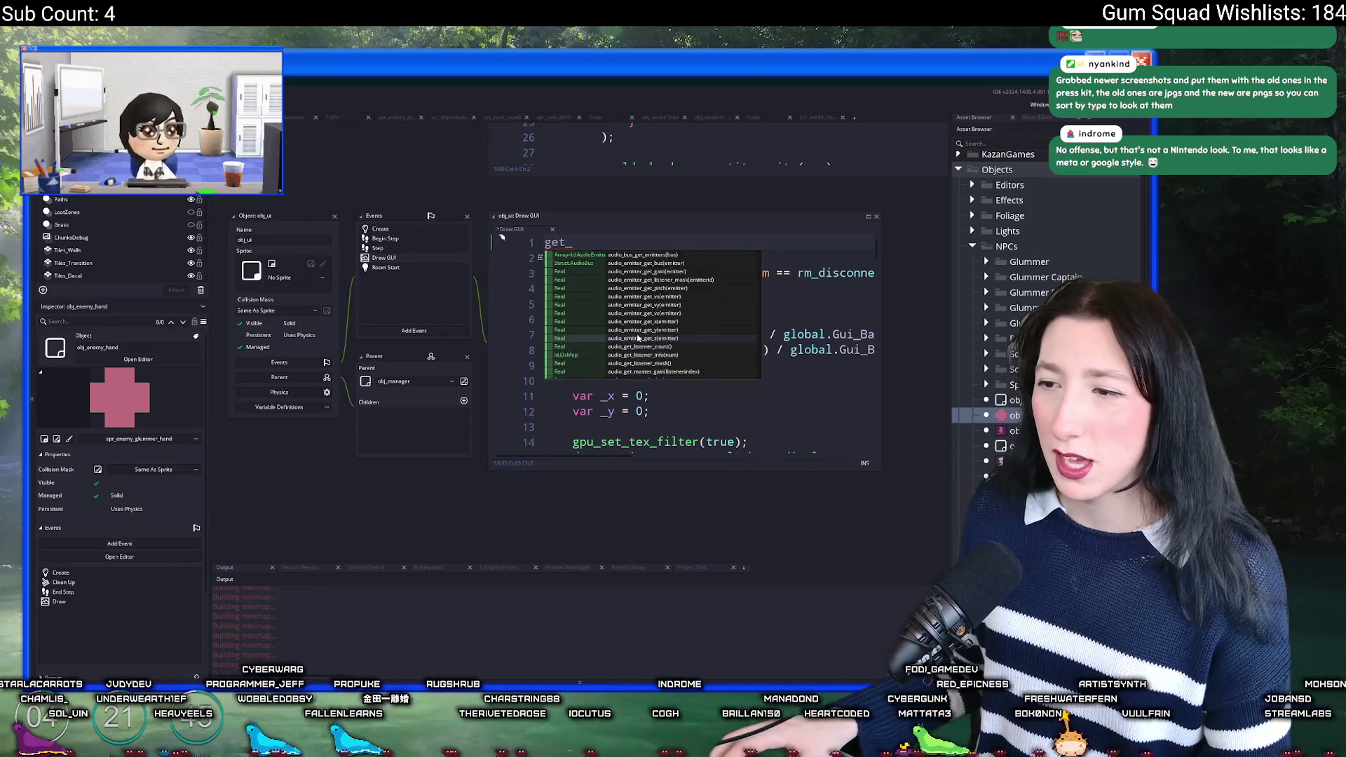
{"action": "scroll", "coordinate": [638, 338], "scroll_direction": "down", "scroll_amount": 3}
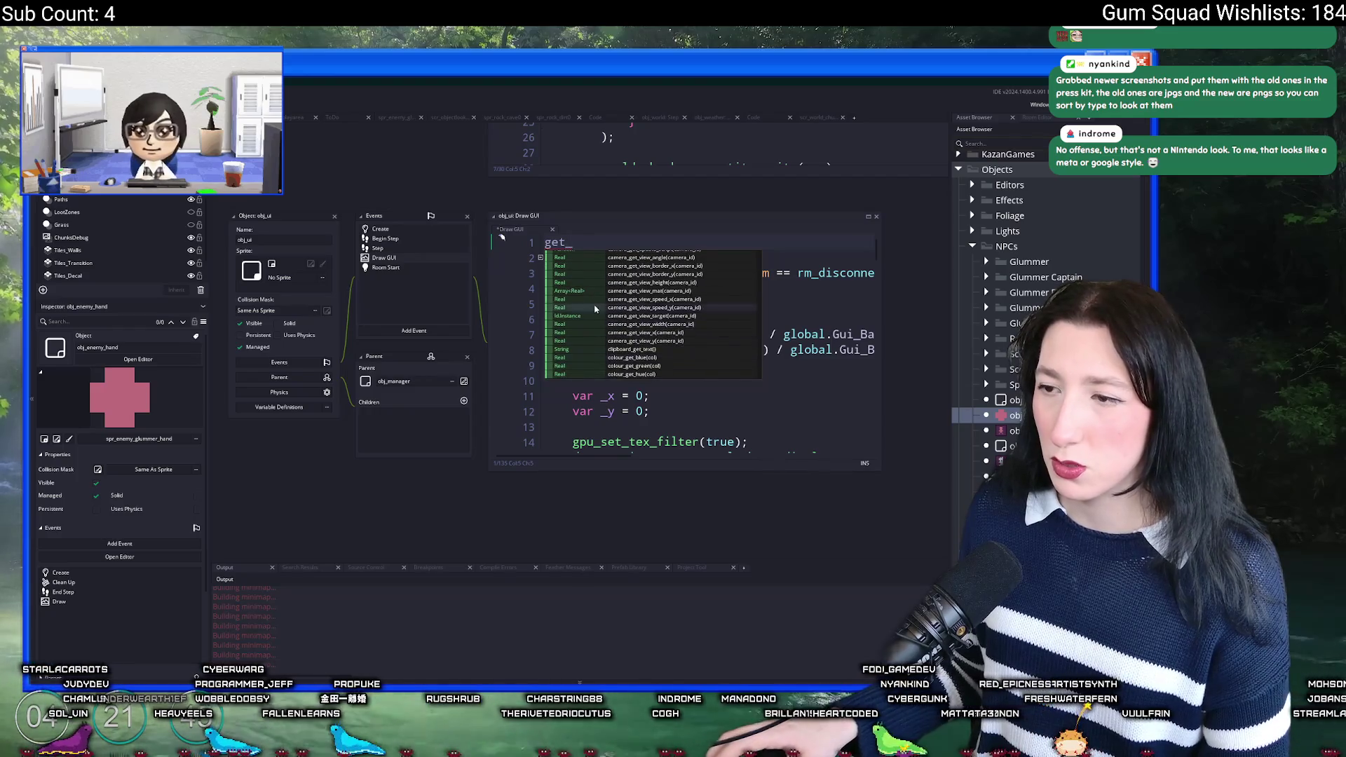
{"action": "scroll", "coordinate": [633, 312], "scroll_direction": "up", "scroll_amount": 10}
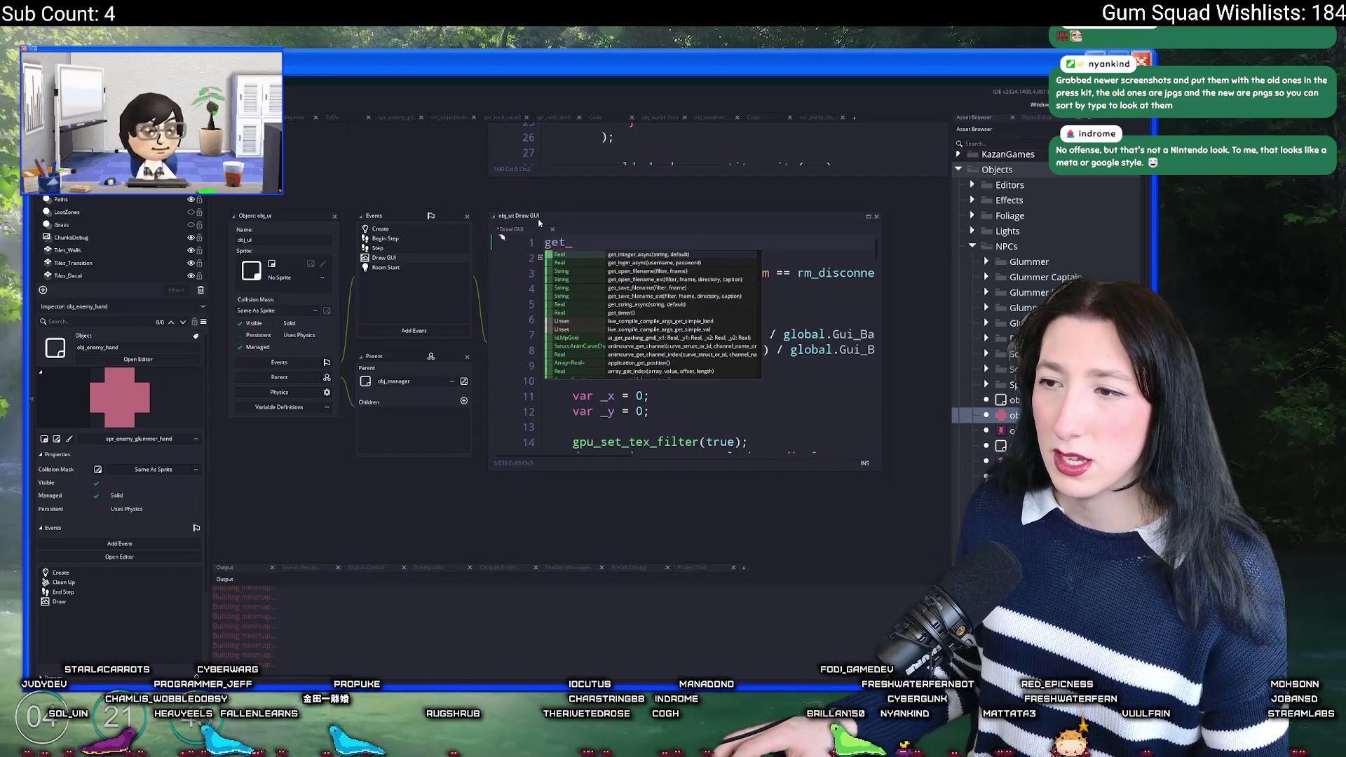
Step: Try surface_get_, pixel and screen searches, inserting screen_save_part from the suggestions
{"action": "left_click", "coordinate": [546, 247]}
{"action": "type", "text": "sur"}
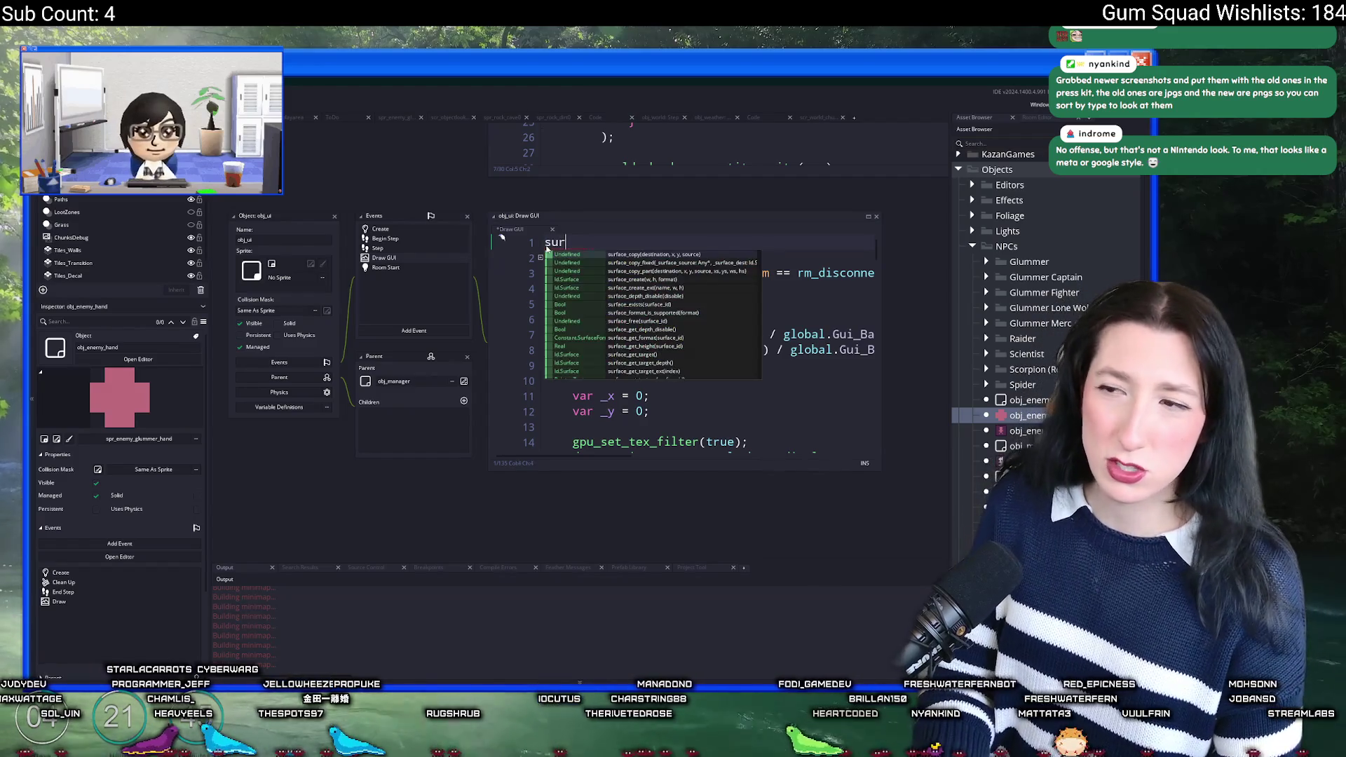
{"action": "type", "text": "face_get_"}
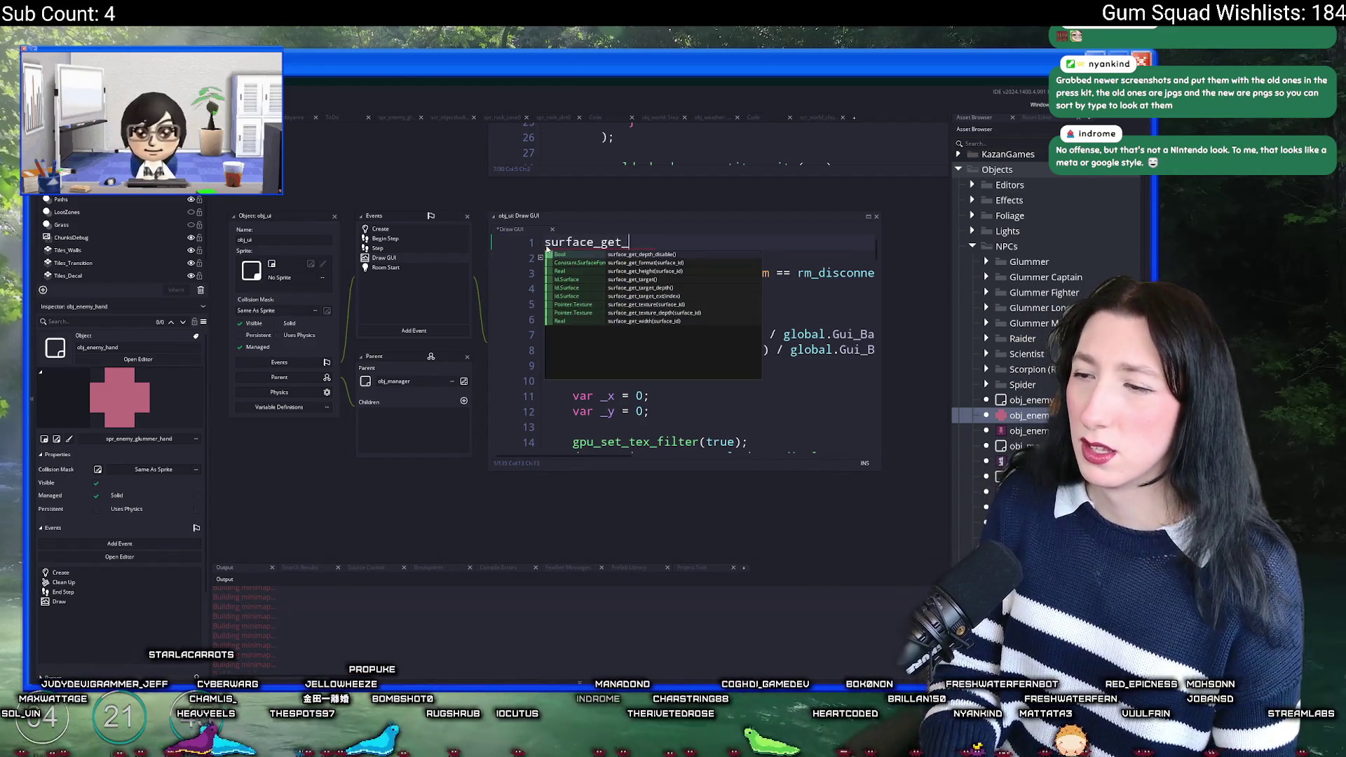
{"action": "key", "text": "BackSpace"}
{"action": "key", "text": "BackSpace"}
{"action": "key", "text": "BackSpace"}
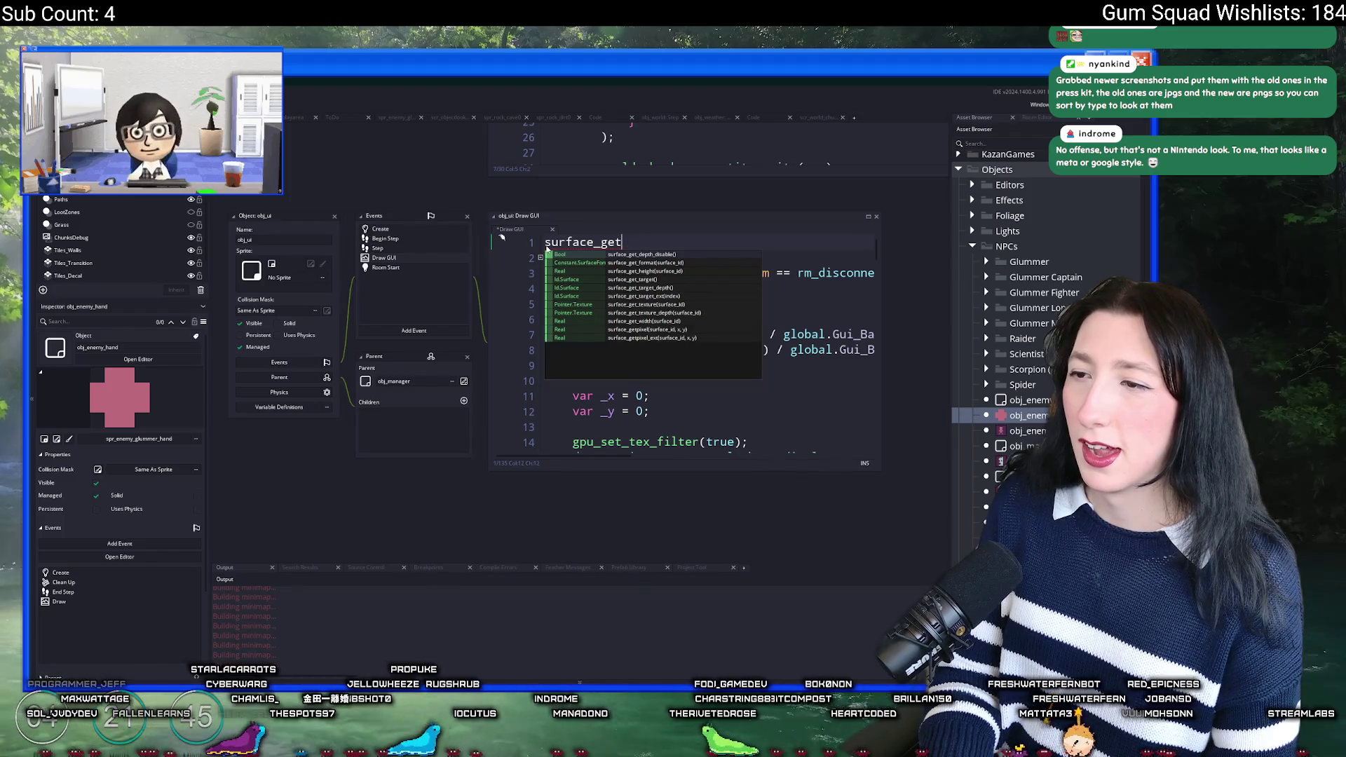
{"action": "type", "text": "p"}
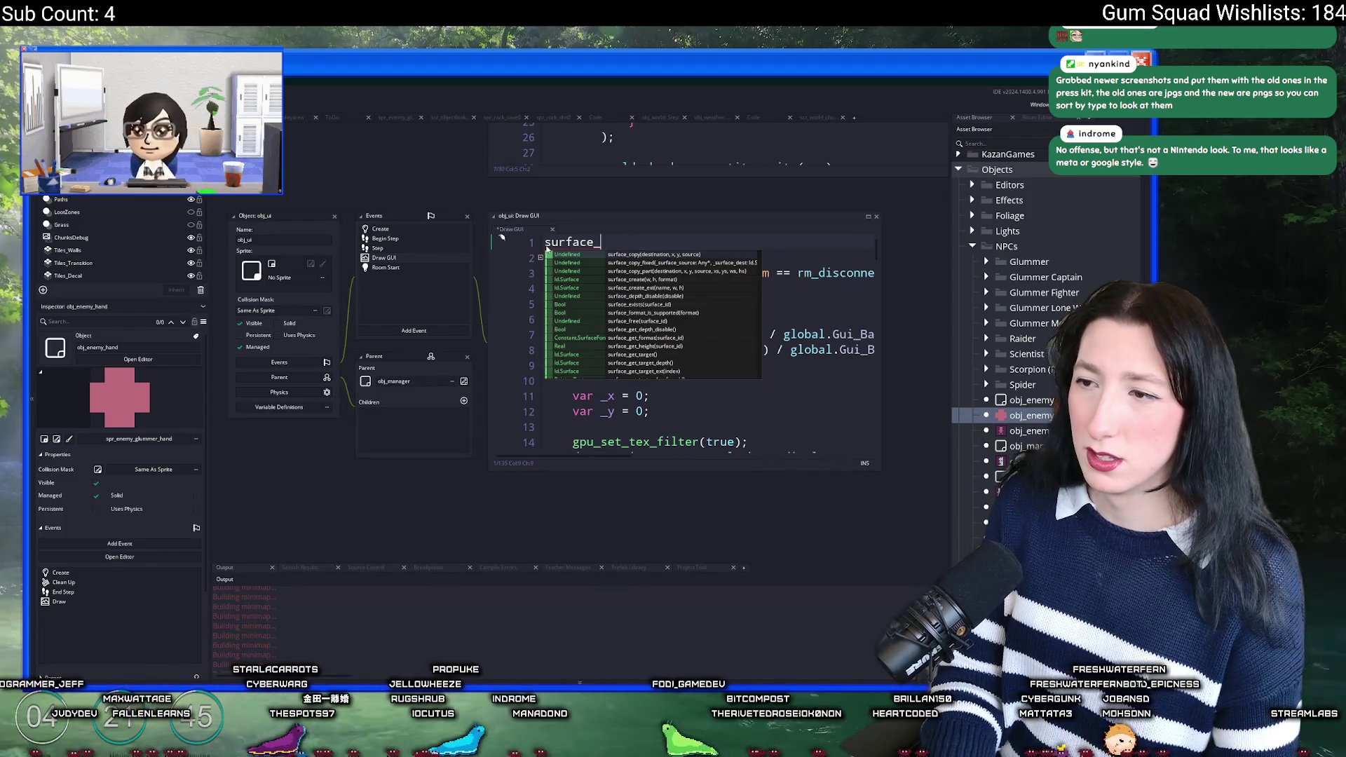
{"action": "key", "text": "BackSpace"}
{"action": "key", "text": "BackSpace"}
{"action": "key", "text": "BackSpace"}
{"action": "type", "text": "pixel"}
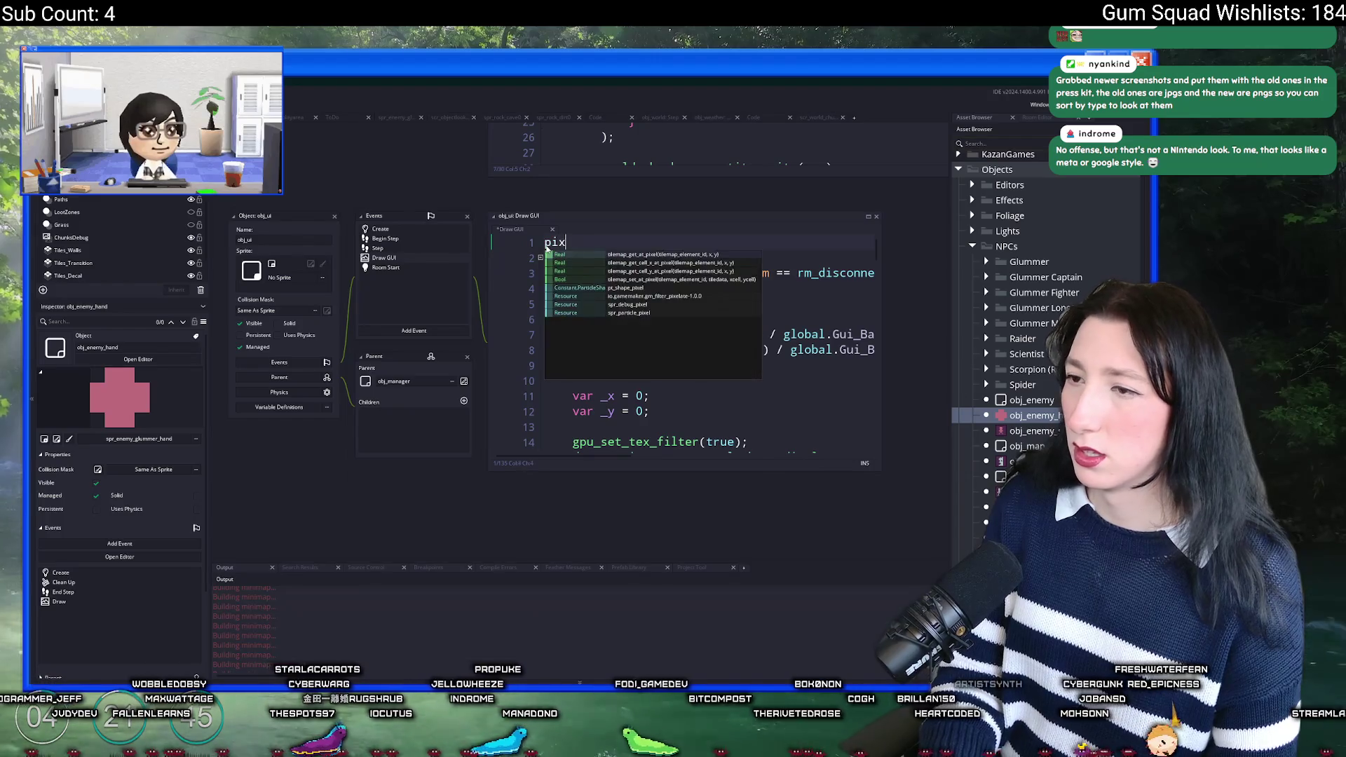
{"action": "key", "text": "BackSpace"}
{"action": "key", "text": "BackSpace"}
{"action": "key", "text": "BackSpace"}
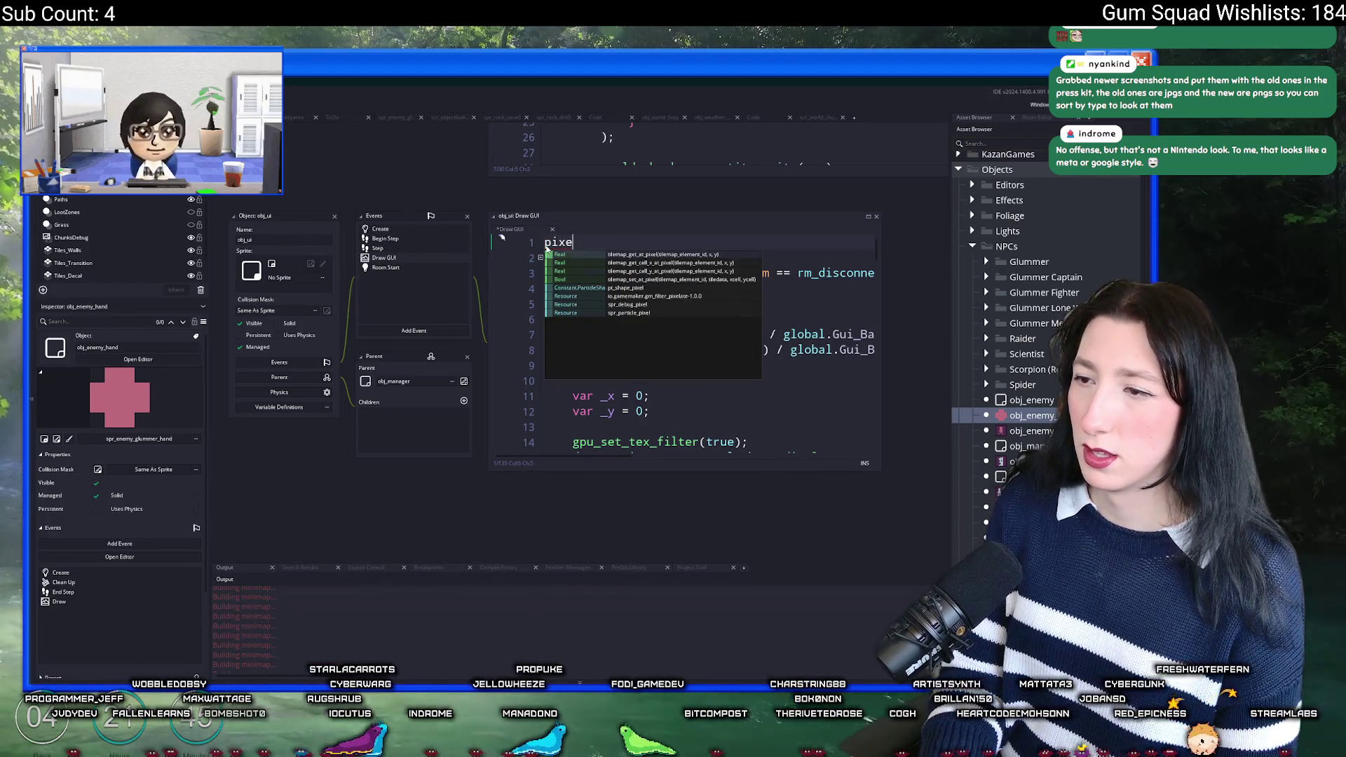
{"action": "type", "text": "screen"}
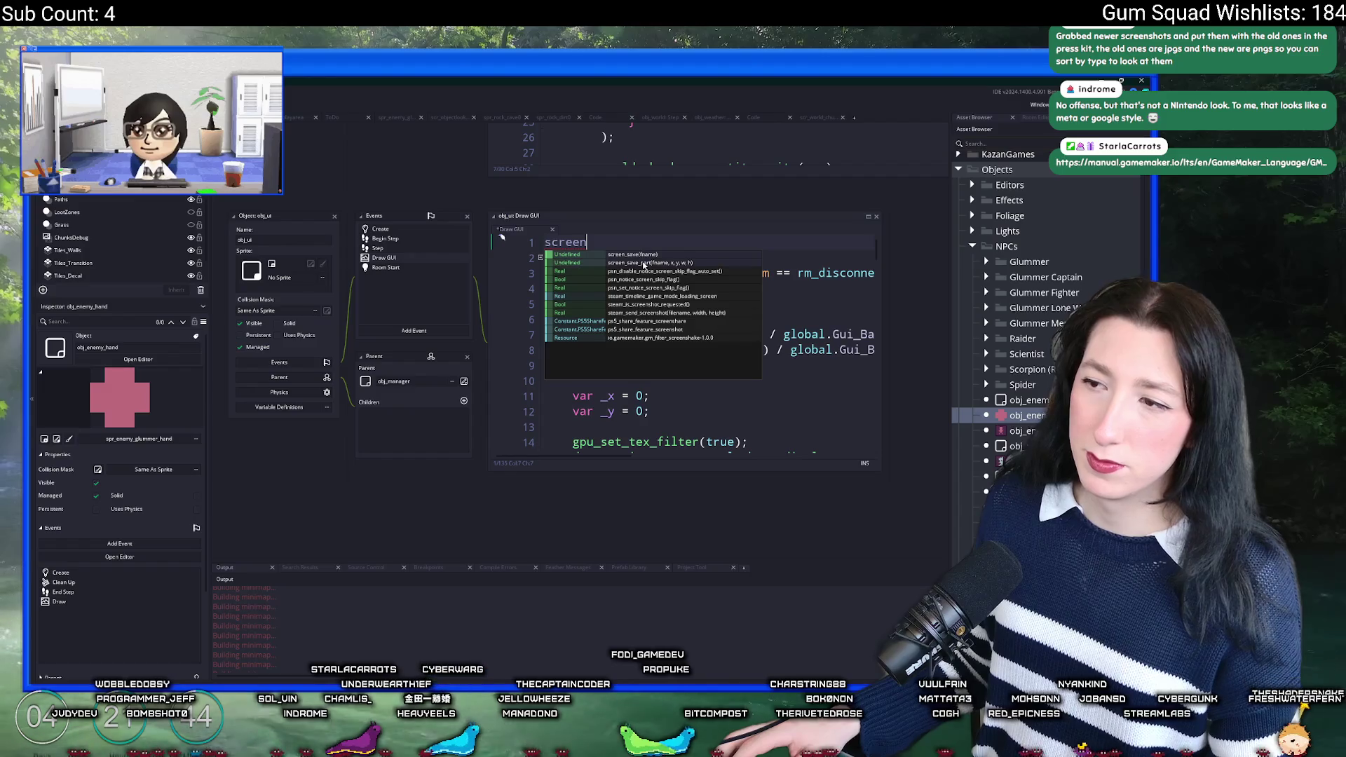
{"action": "left_click", "coordinate": [642, 264]}
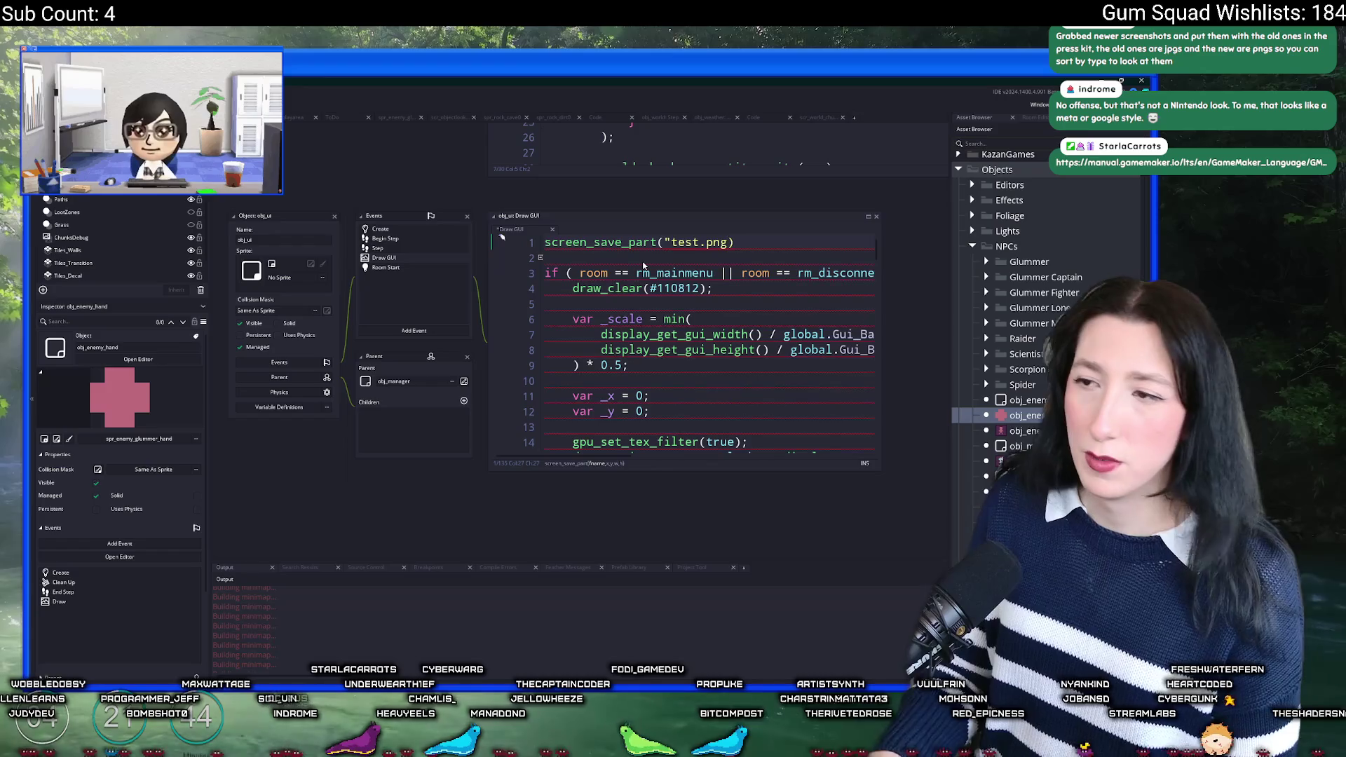
Step: Replace the trial lines with draw_getpixel, deleting the screen_save_part and surface_getpixel lines
{"action": "key", "text": "Return"}
{"action": "type", "text": "surface"}
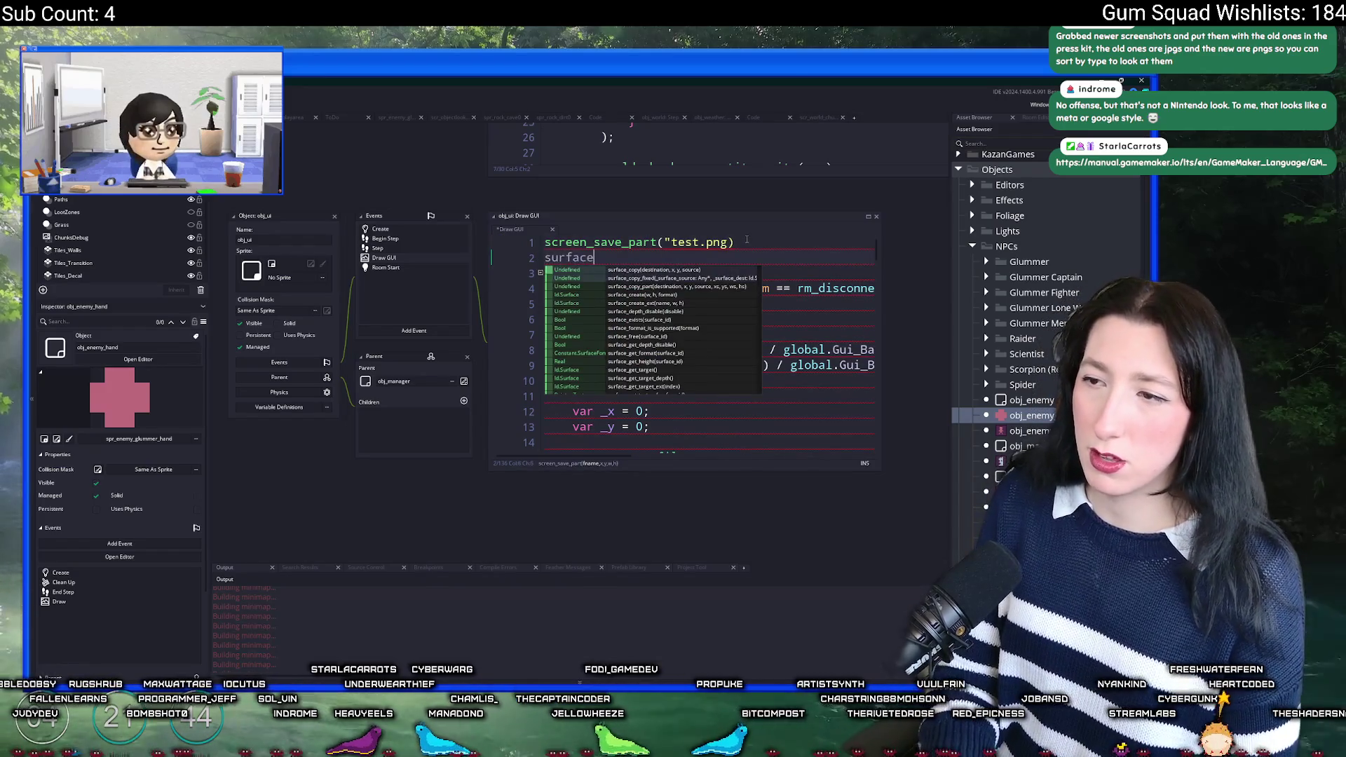
{"action": "type", "text": "_getpixel"}
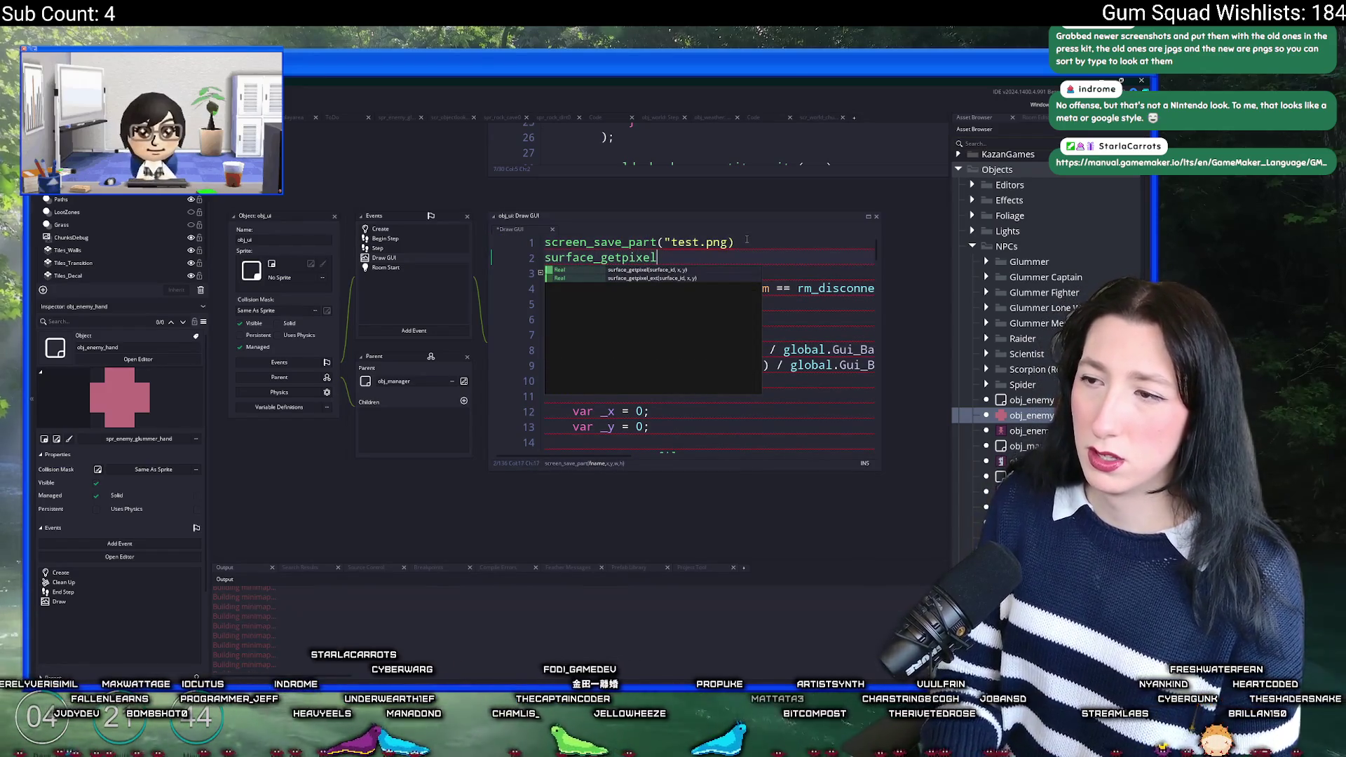
{"action": "left_click_drag", "start_coordinate": [747, 240], "coordinate": [501, 242]}
{"action": "key", "text": "BackSpace"}
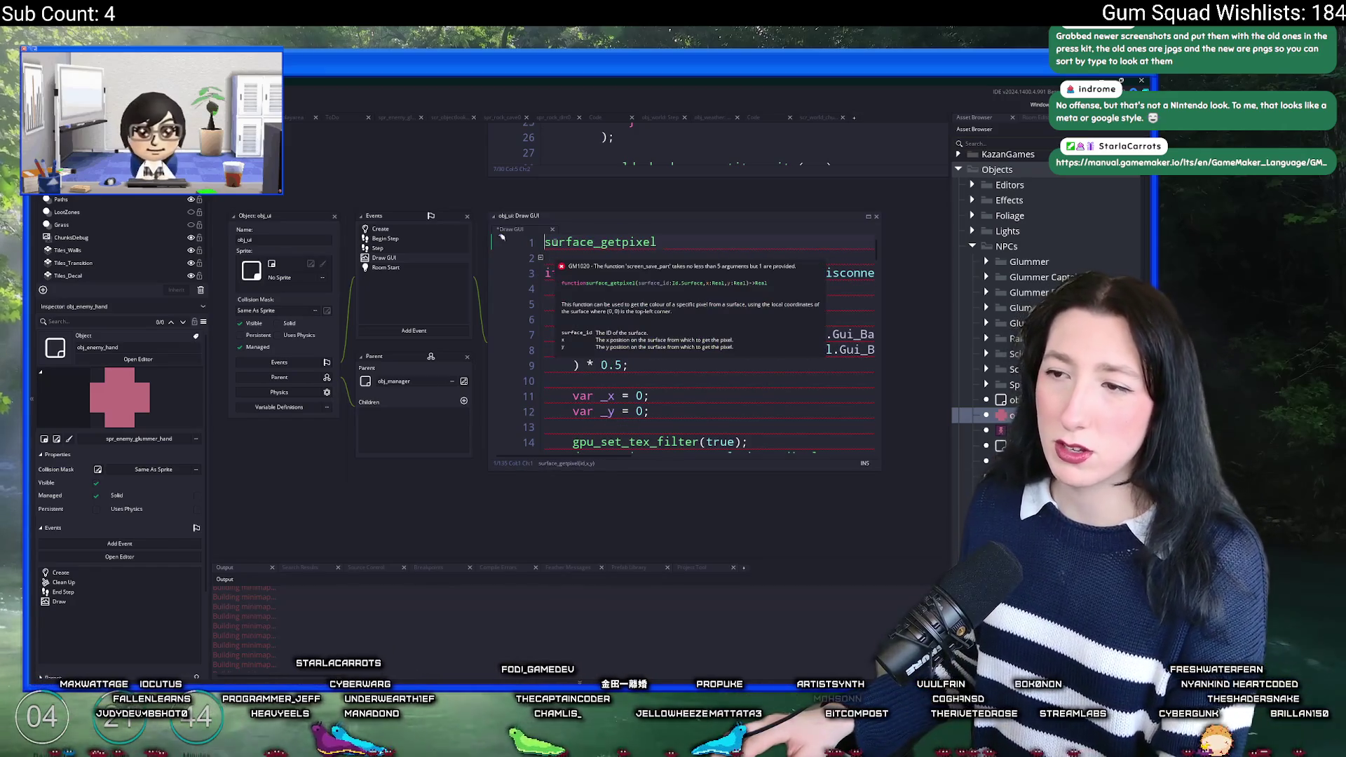
{"action": "left_click", "coordinate": [694, 246]}
{"action": "key", "text": "Return"}
{"action": "type", "text": "get"}
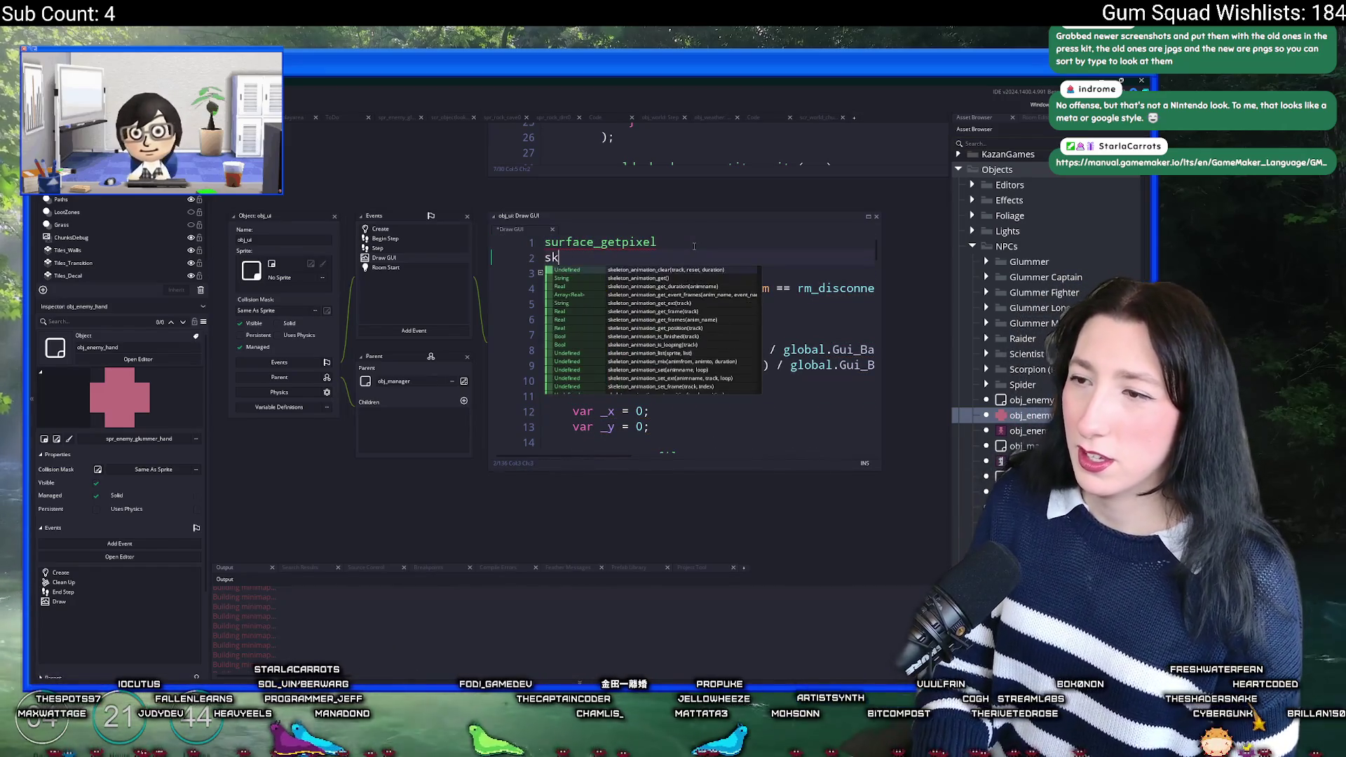
{"action": "type", "text": "pixel"}
{"action": "key", "text": "Return"}
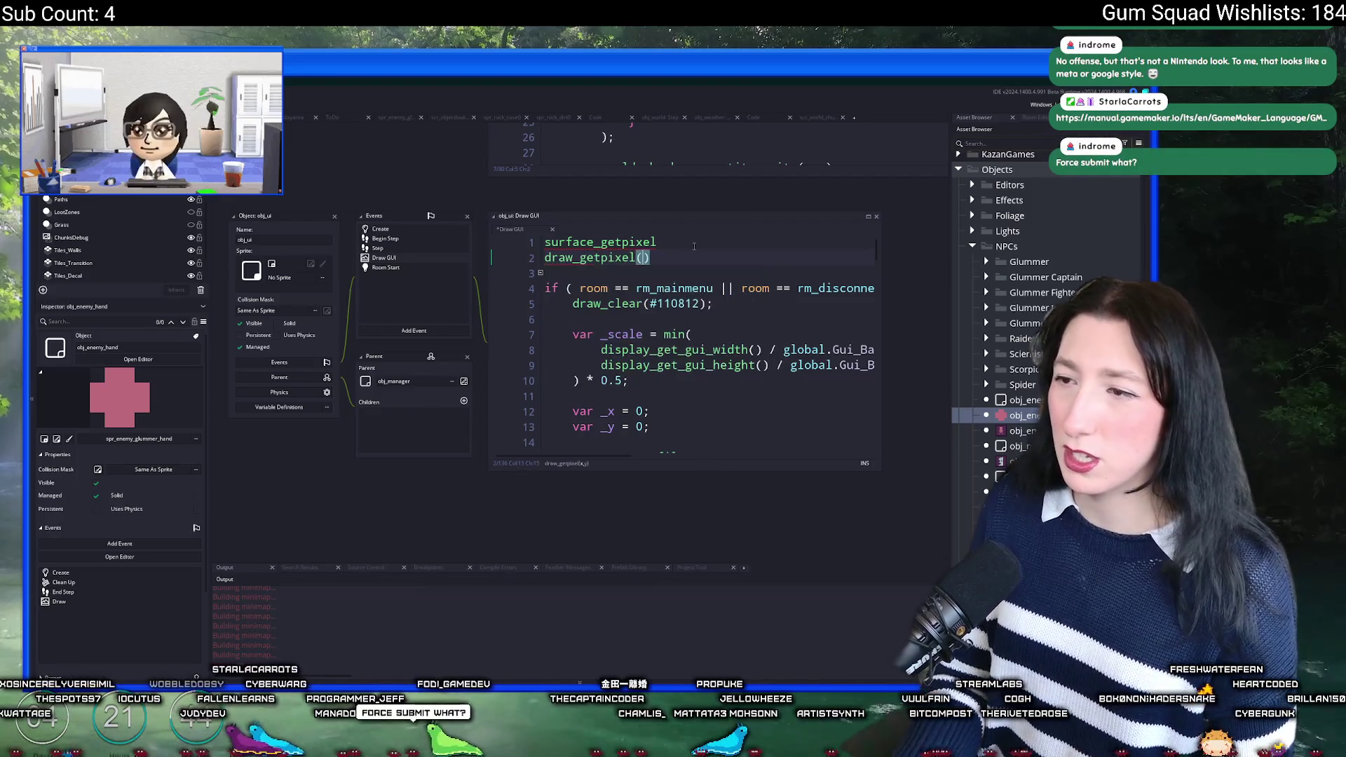
{"action": "key", "text": "Up"}
{"action": "key", "text": "ctrl+d"}
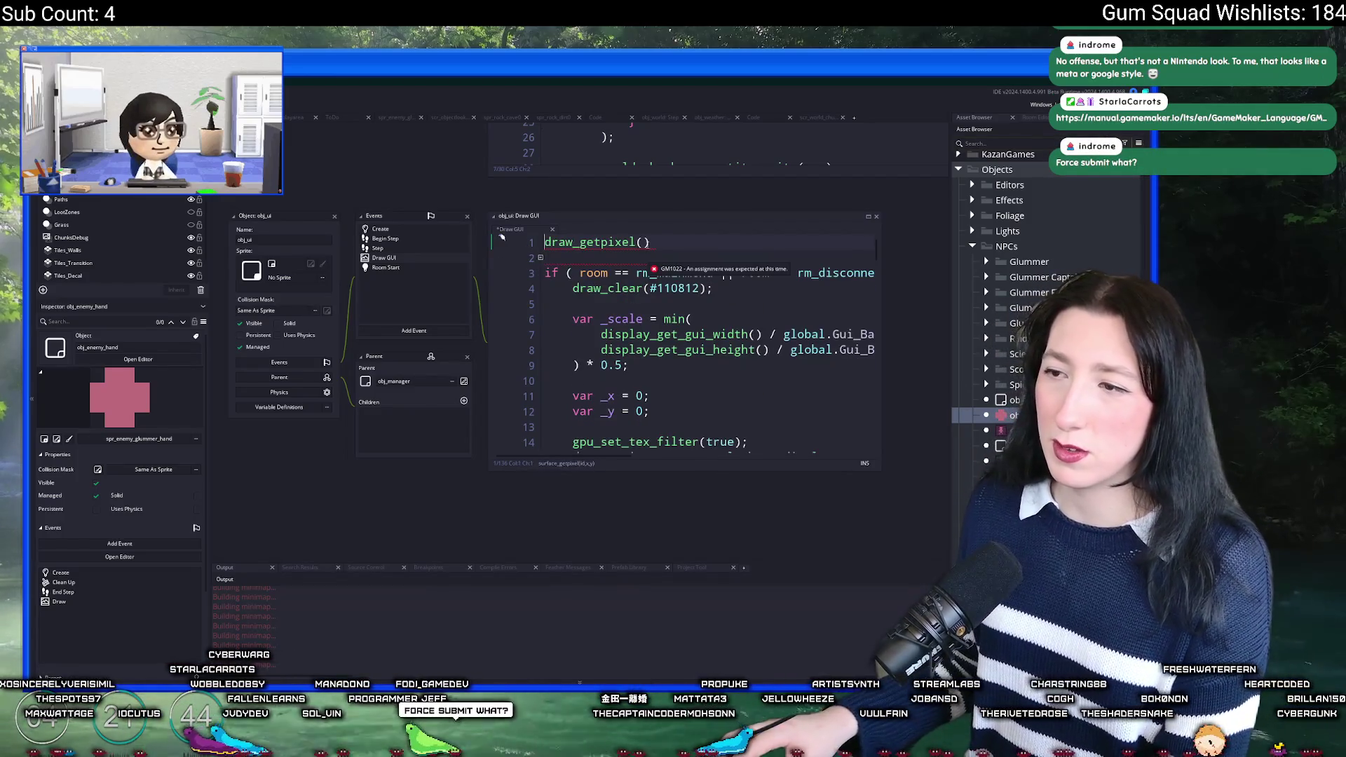
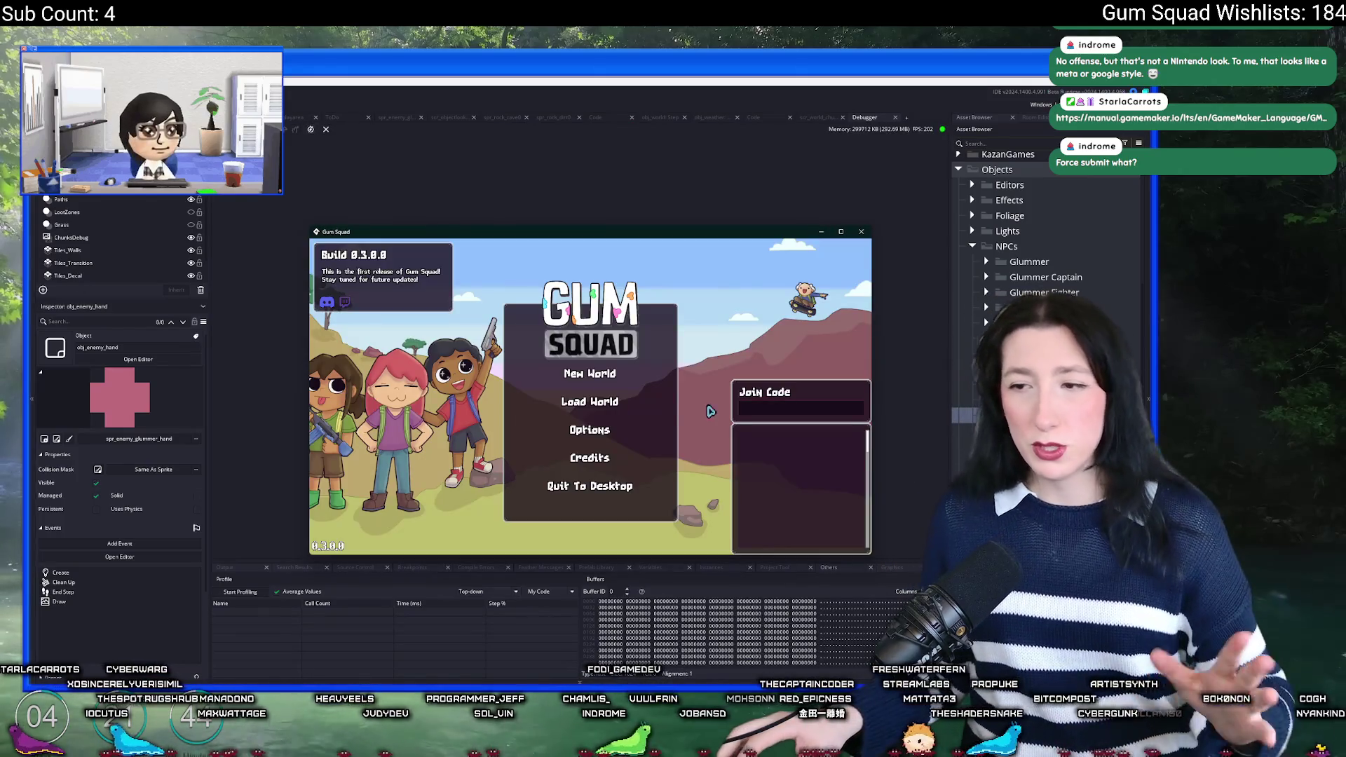
Step: Create a new world lobby, start profiling, and walk the player up-left across the field
{"action": "left_click", "coordinate": [589, 370]}
{"action": "left_click", "coordinate": [588, 463]}
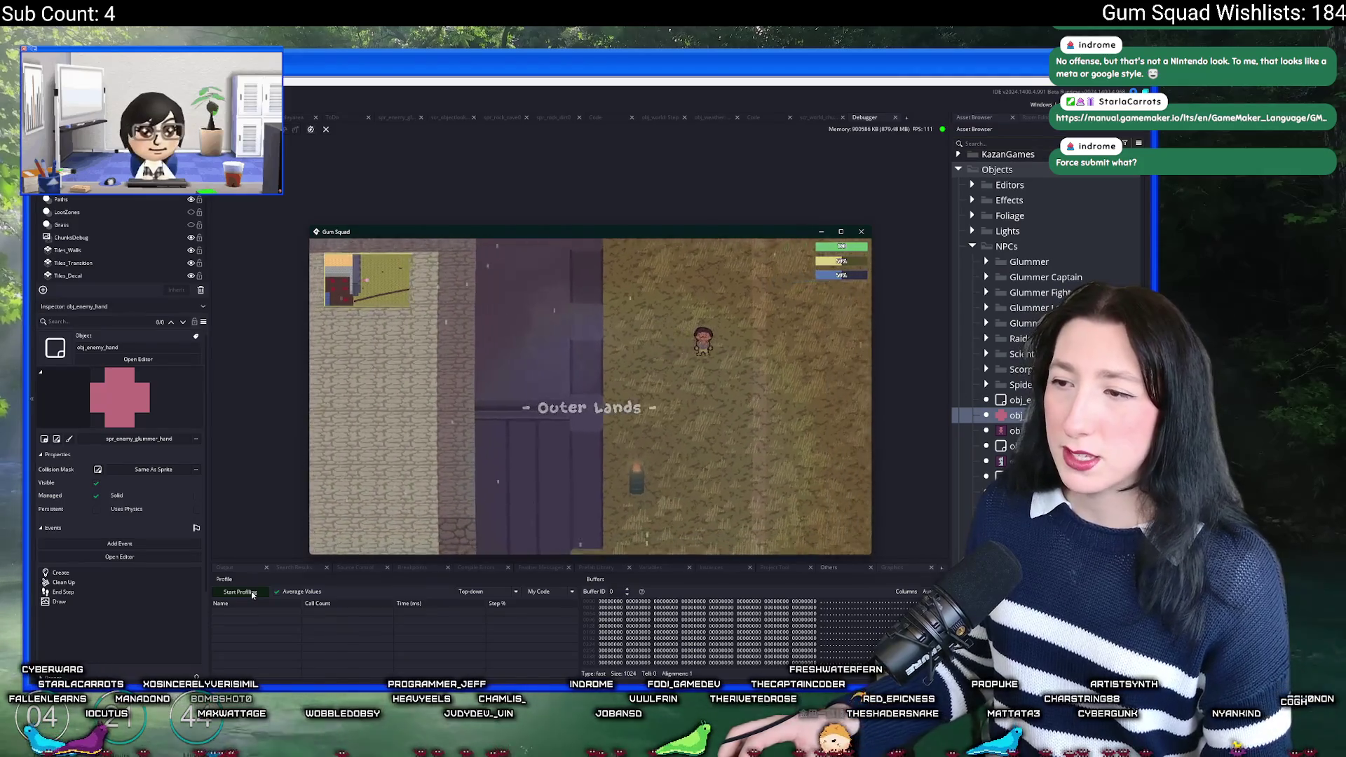
{"action": "left_click", "coordinate": [253, 594]}
{"action": "key", "text": "alt+Tab"}
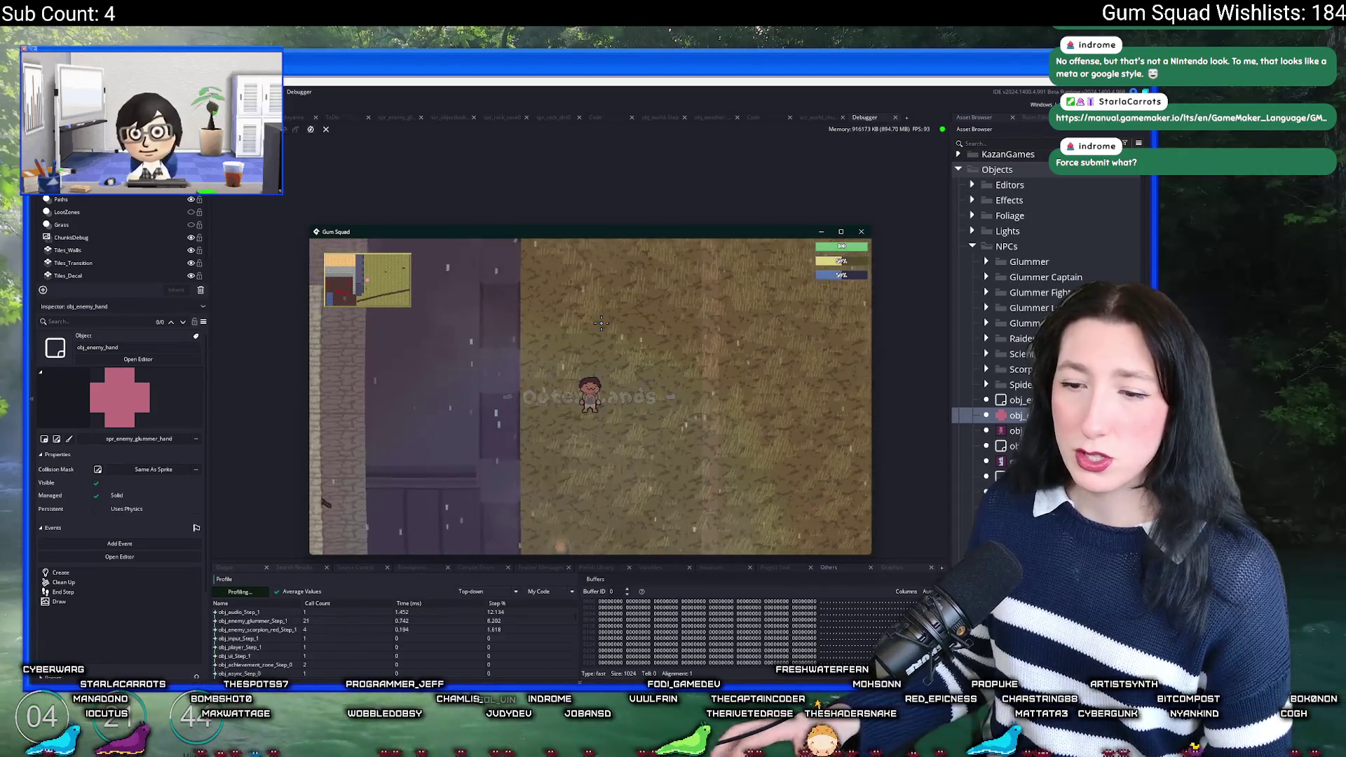
{"action": "key", "text": "w"}
{"action": "key", "text": "a"}
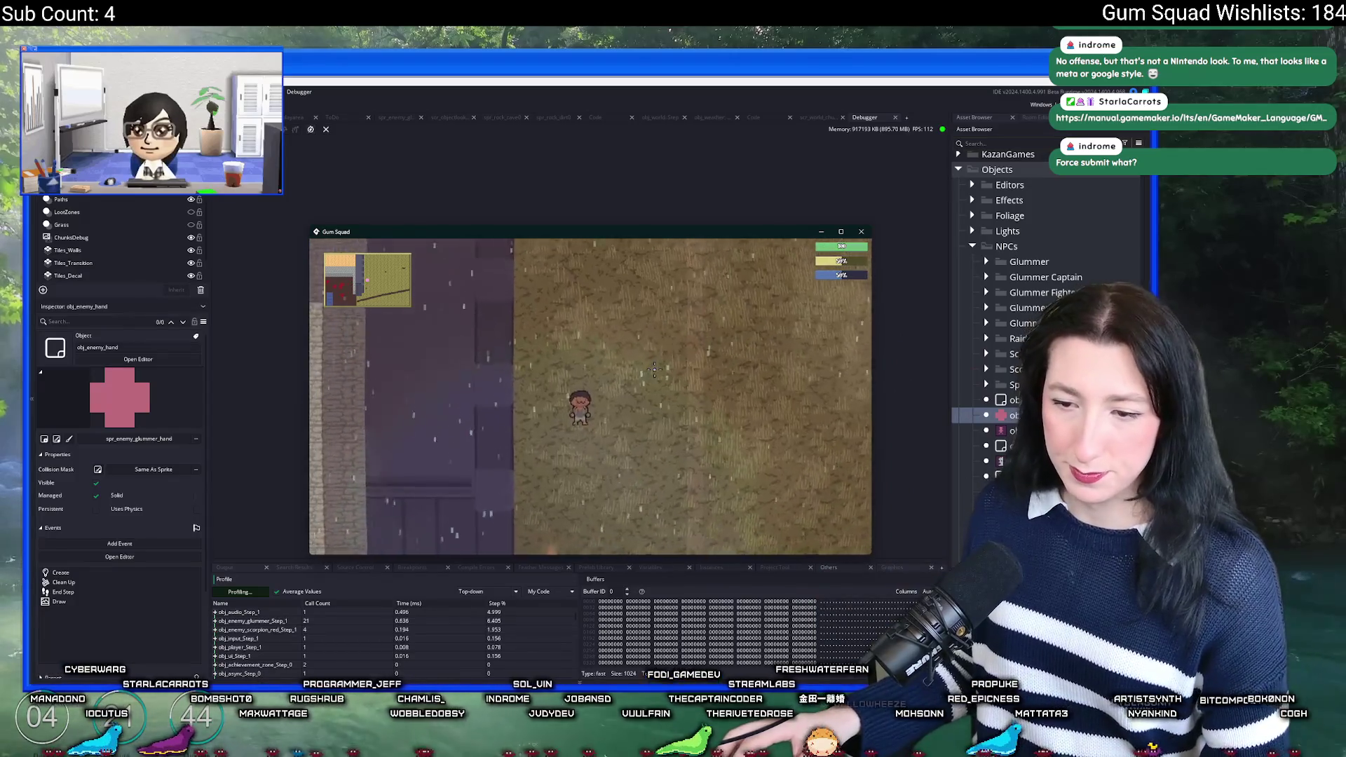
{"action": "key", "text": "w"}
{"action": "key", "text": "a"}
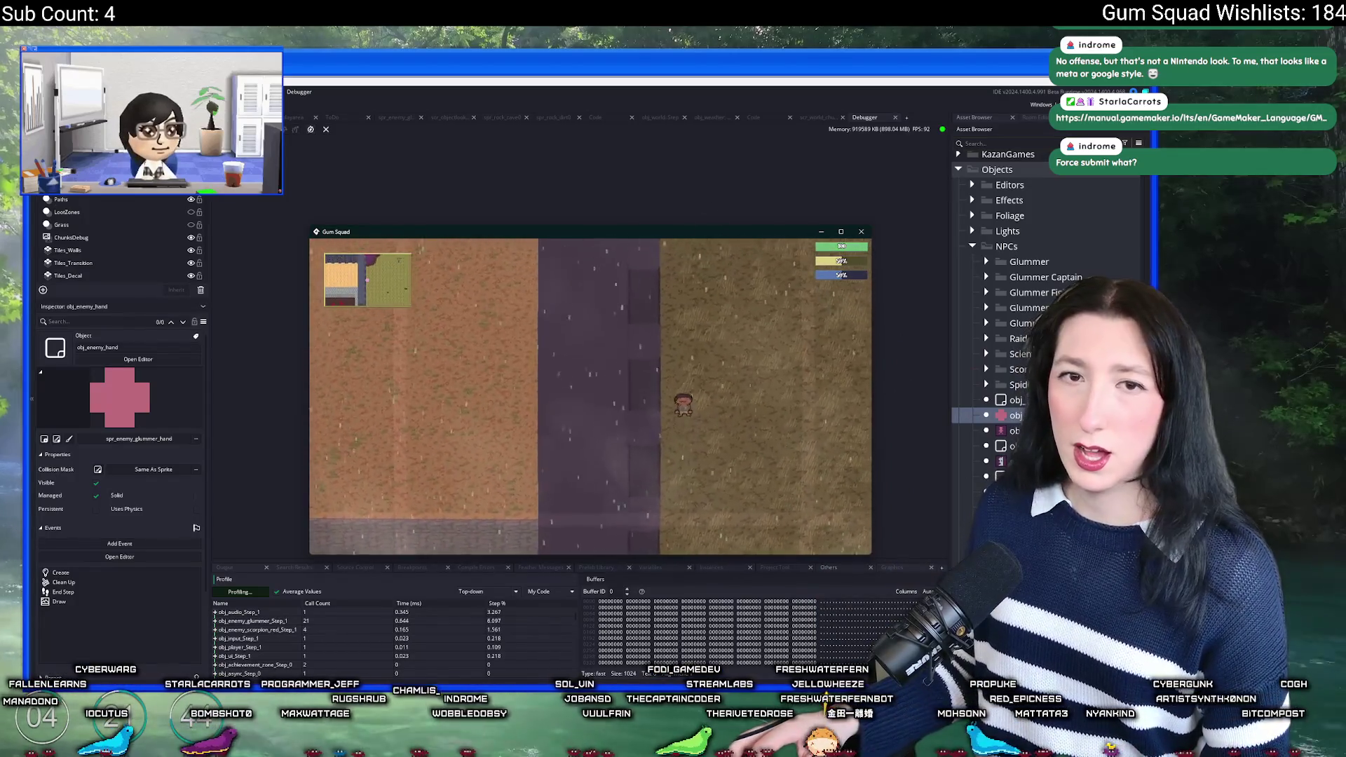
Step: Stop profiling, enlarge the profiler panel, sort by Time and expand obj_enemy_hand_Step_2
{"action": "left_click", "coordinate": [302, 565]}
{"action": "mouse_move", "coordinate": [302, 566]}
{"action": "left_mouse_down"}
{"action": "mouse_move", "coordinate": [339, 369]}
{"action": "mouse_move", "coordinate": [324, 280]}
{"action": "left_mouse_up"}
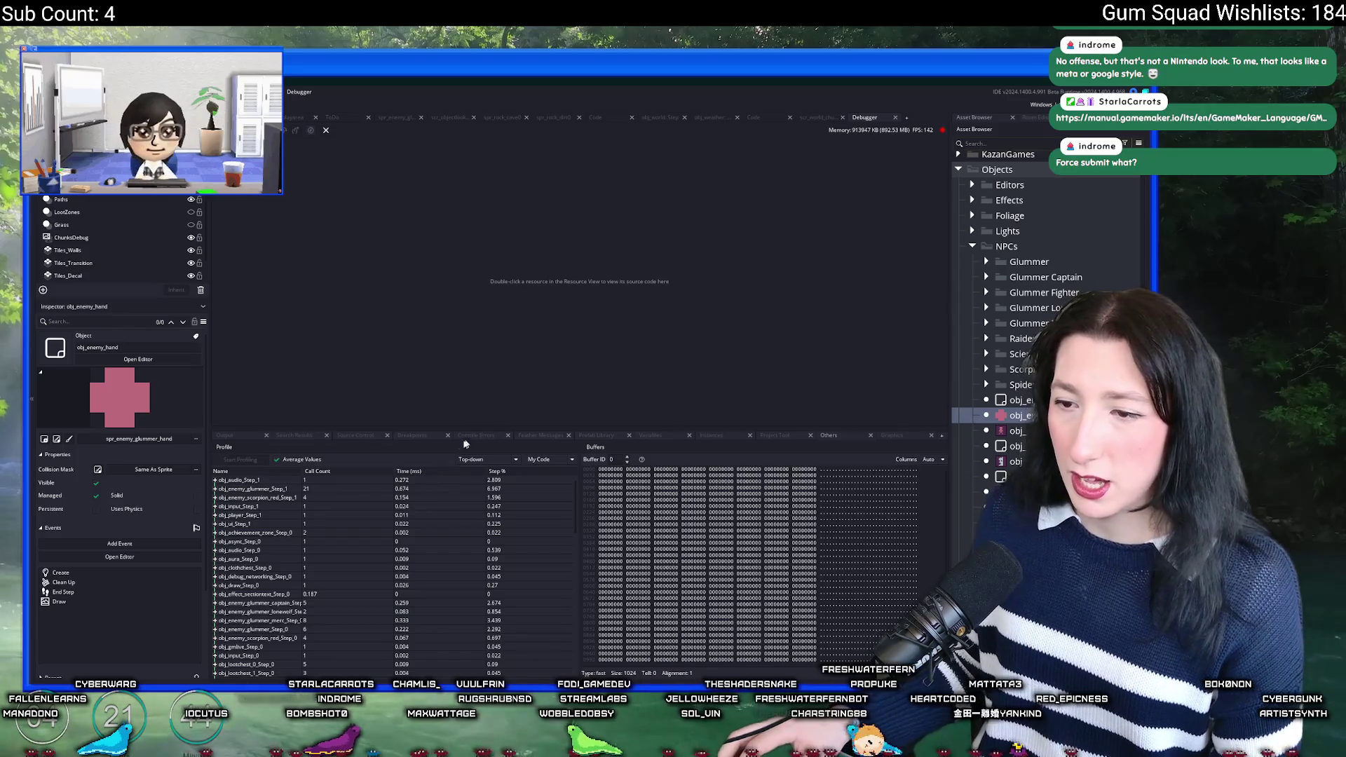
{"action": "left_click", "coordinate": [409, 471]}
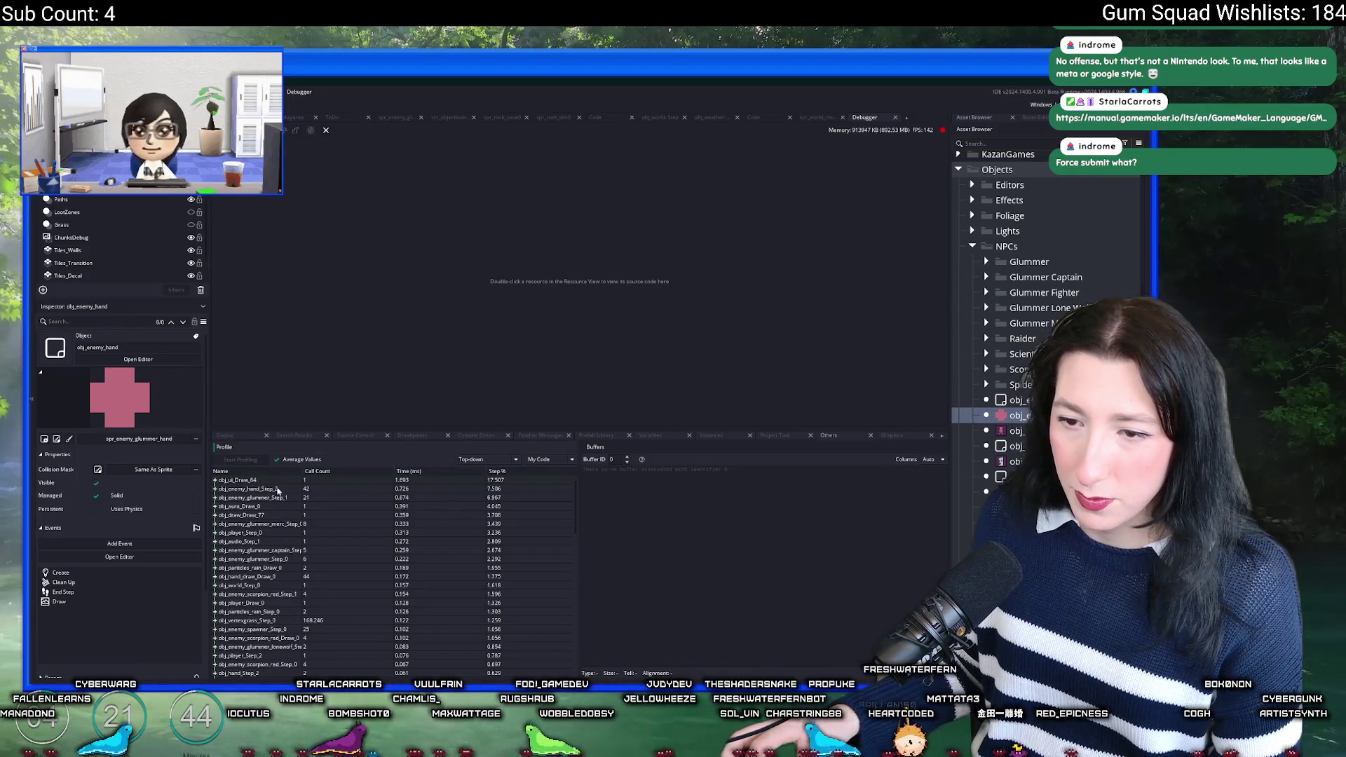
{"action": "left_click", "coordinate": [215, 481]}
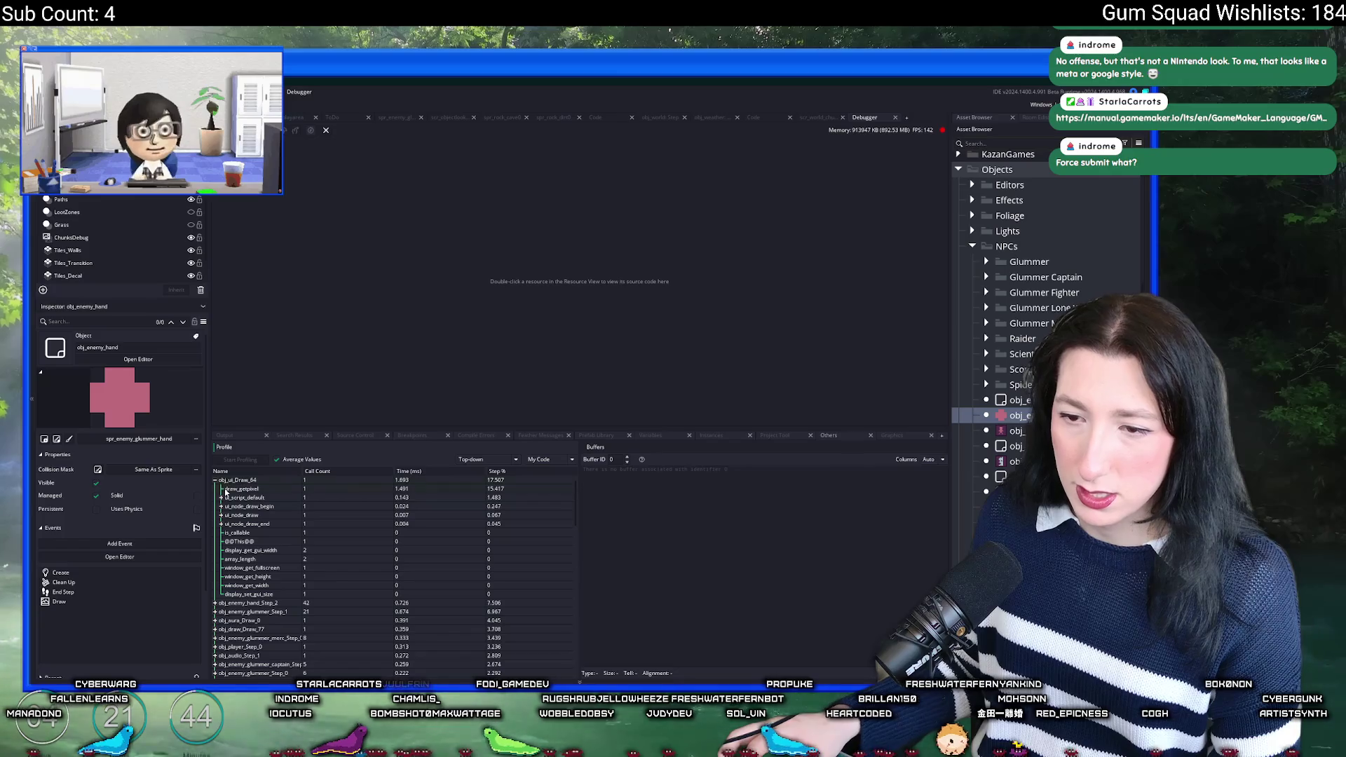
{"action": "left_click", "coordinate": [215, 481]}
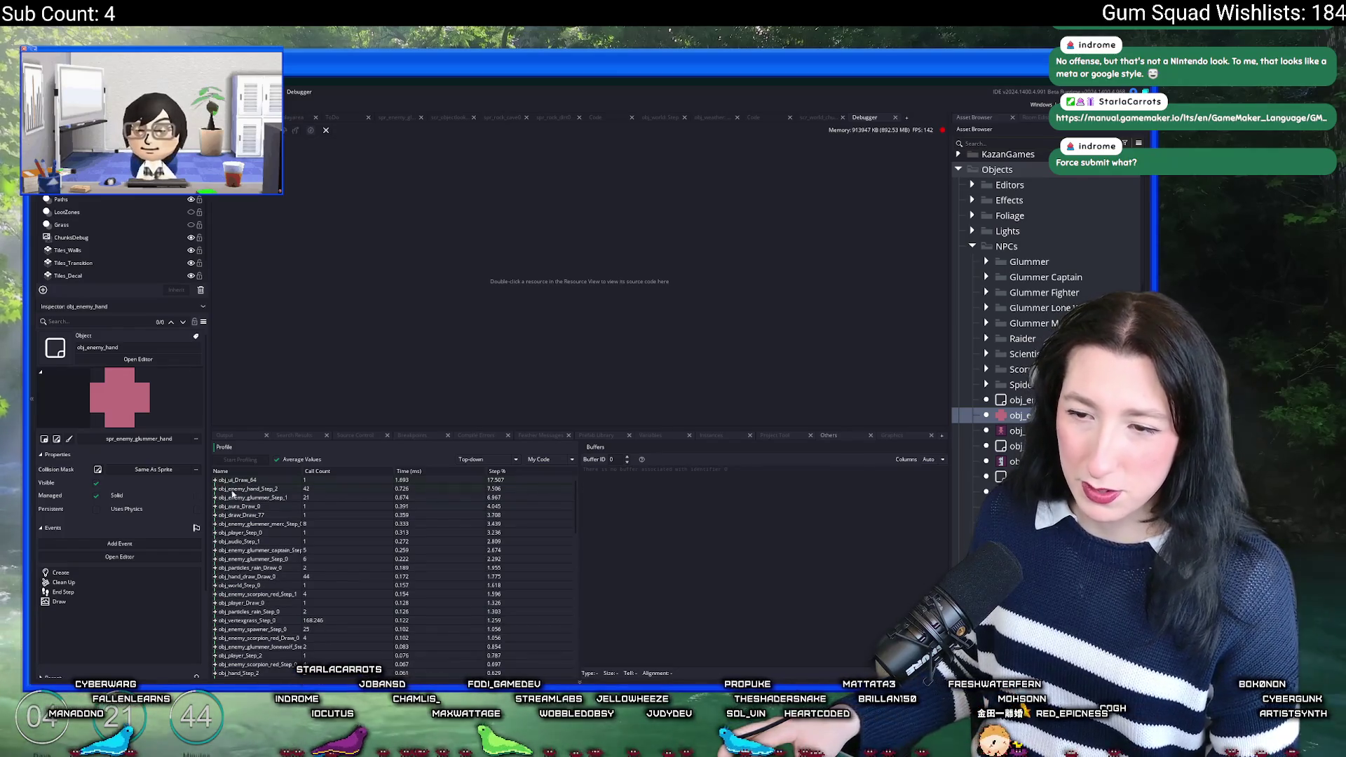
{"action": "left_click", "coordinate": [215, 489]}
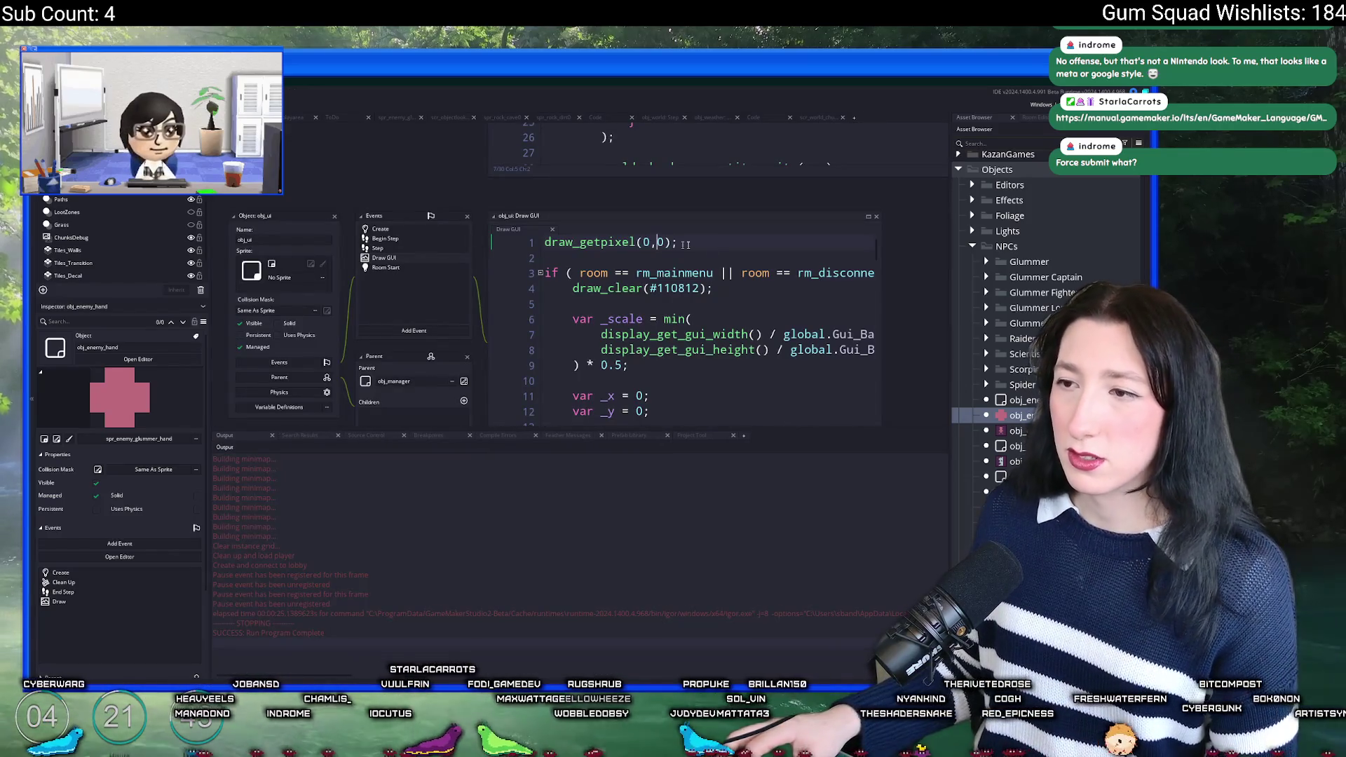
Step: Delete the draw_getpixel(0,0) line from obj_ui's Draw GUI code and close its editors
{"action": "left_click_drag", "start_coordinate": [686, 244], "coordinate": [544, 242]}
{"action": "key", "text": "Delete"}
{"action": "key", "text": "Delete"}
{"action": "key", "text": "Delete"}
{"action": "left_click", "coordinate": [333, 216]}
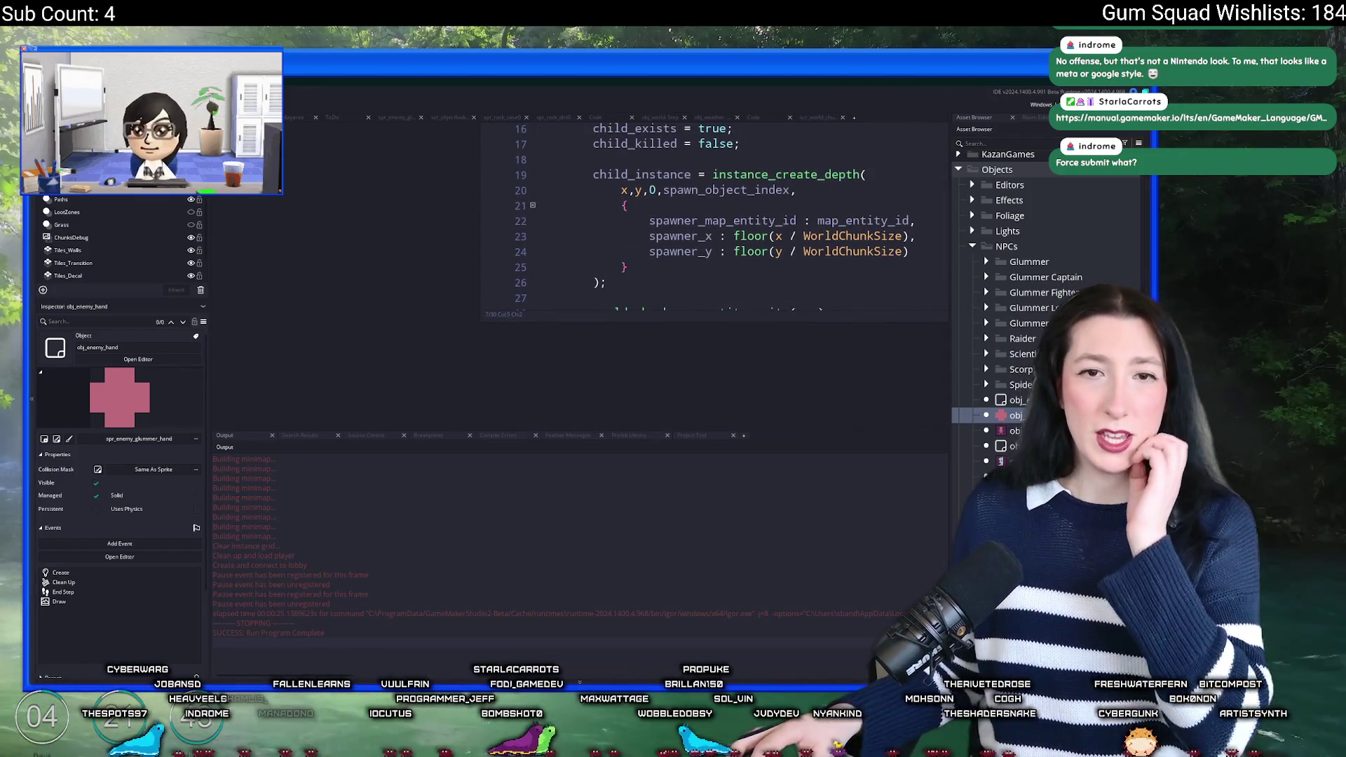
{"action": "left_click_drag", "start_coordinate": [339, 198], "coordinate": [368, 523]}
{"action": "scroll", "coordinate": [430, 286], "scroll_direction": "up", "scroll_amount": 5}
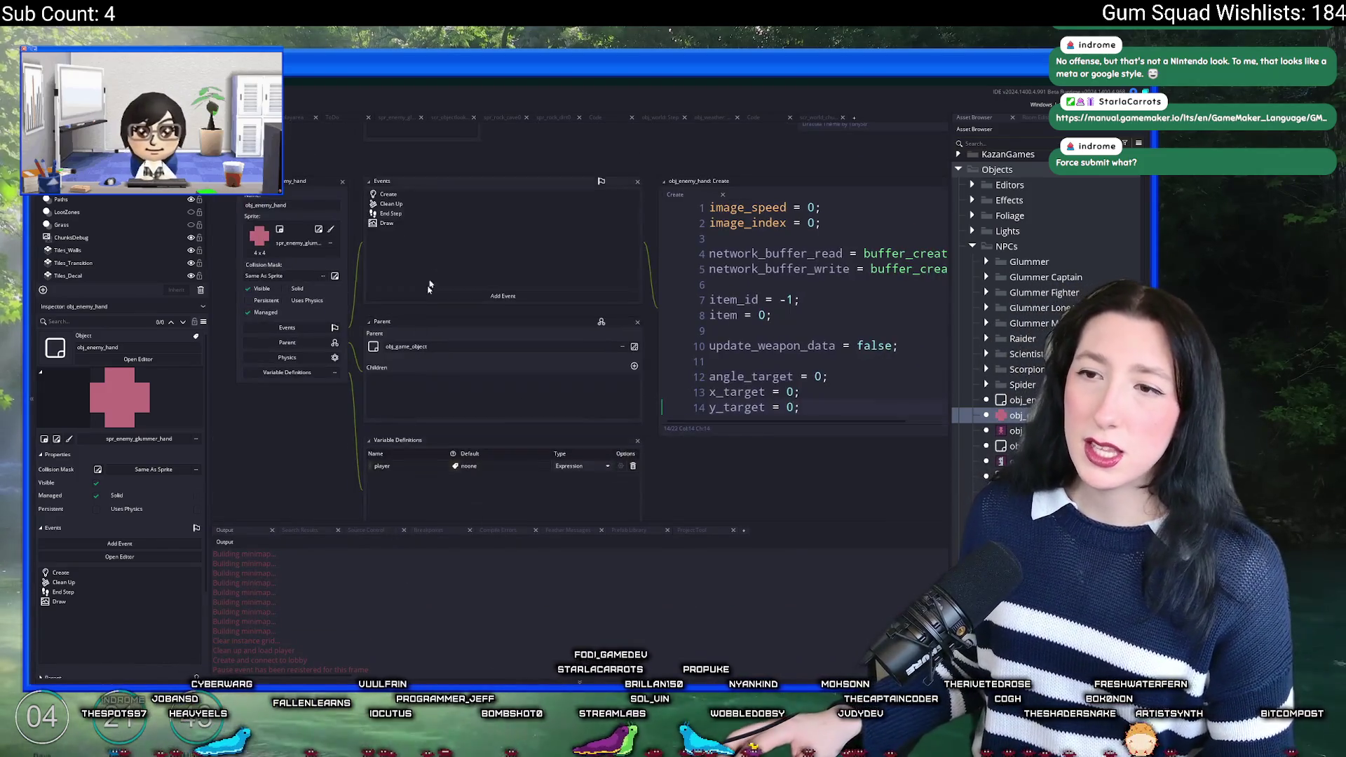
{"action": "scroll", "coordinate": [430, 286], "scroll_direction": "up", "scroll_amount": 10}
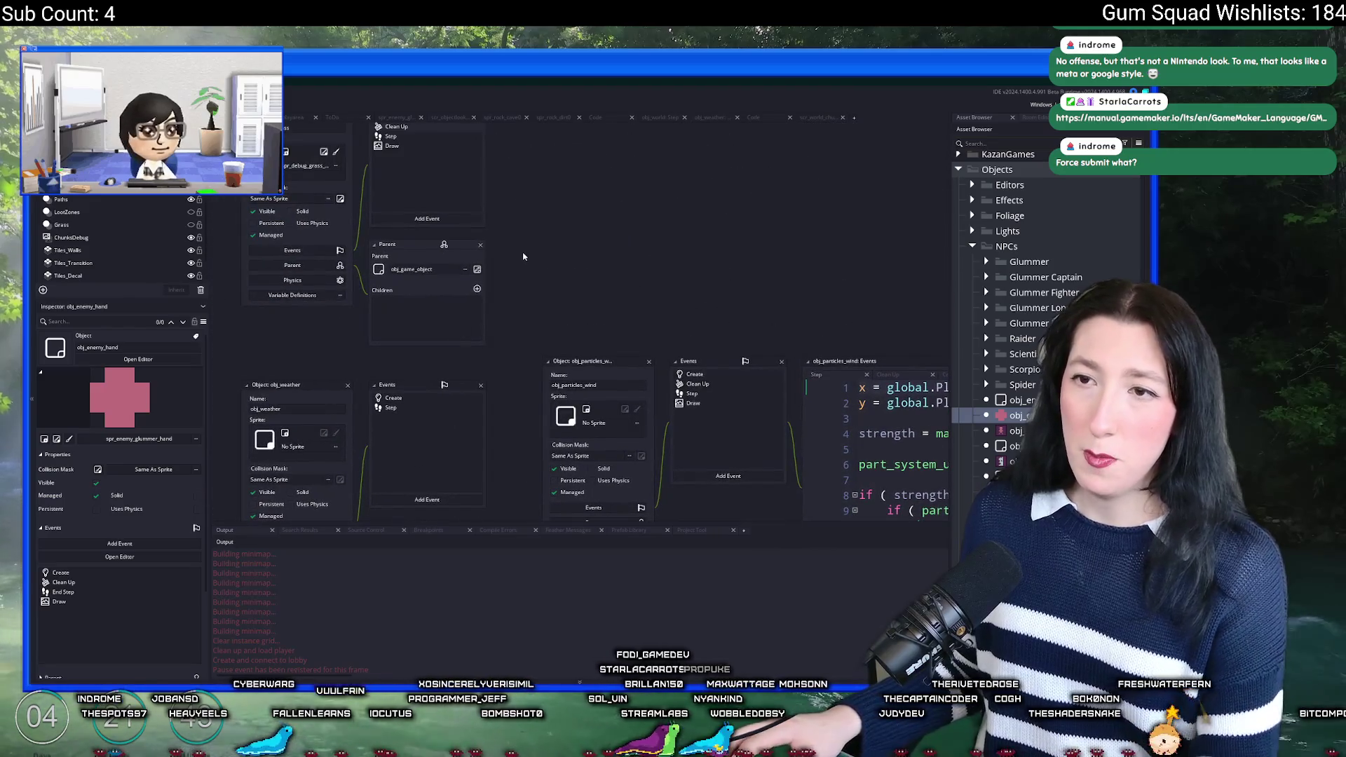
Step: Find show_debug_overlay project-wide, uncomment it in obj_debug's Create code, and run from rm_playarea
{"action": "key", "text": "ctrl+shift+f"}
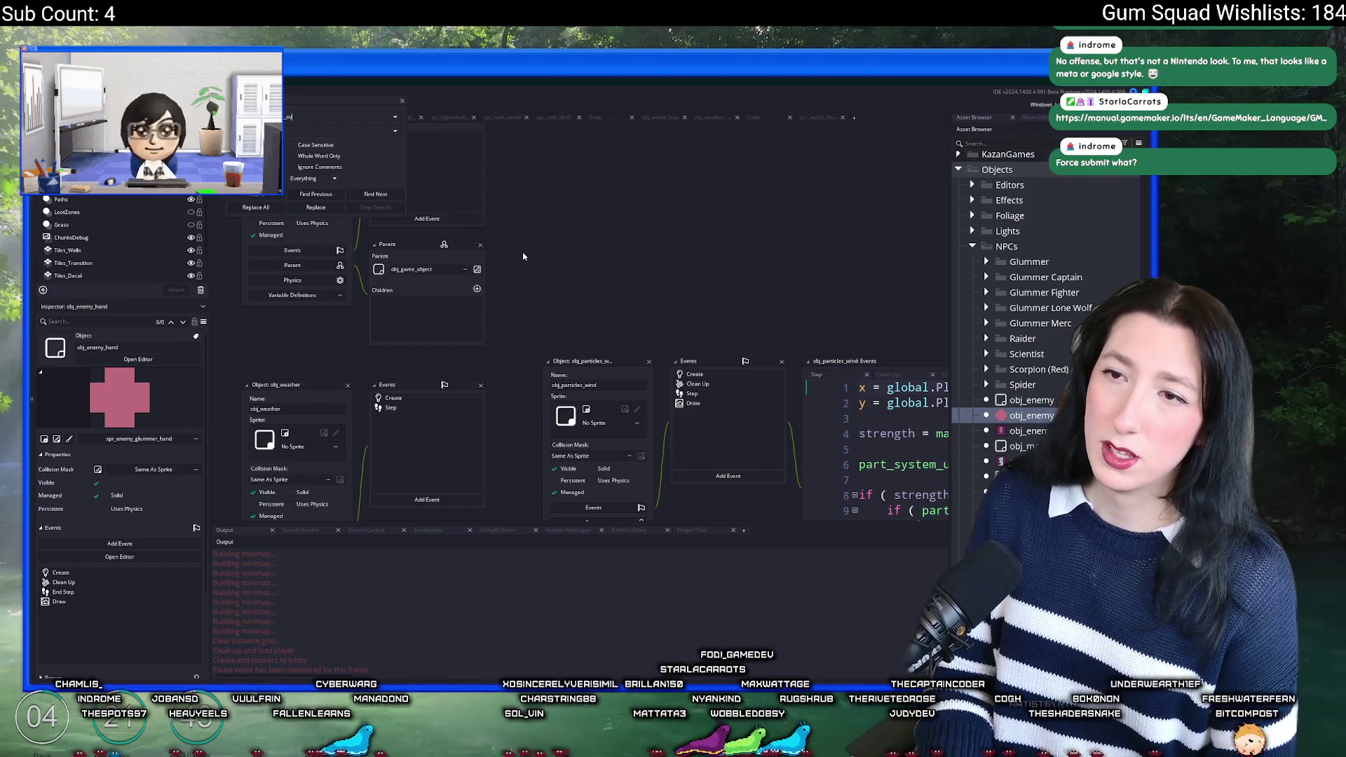
{"action": "key", "text": "Return"}
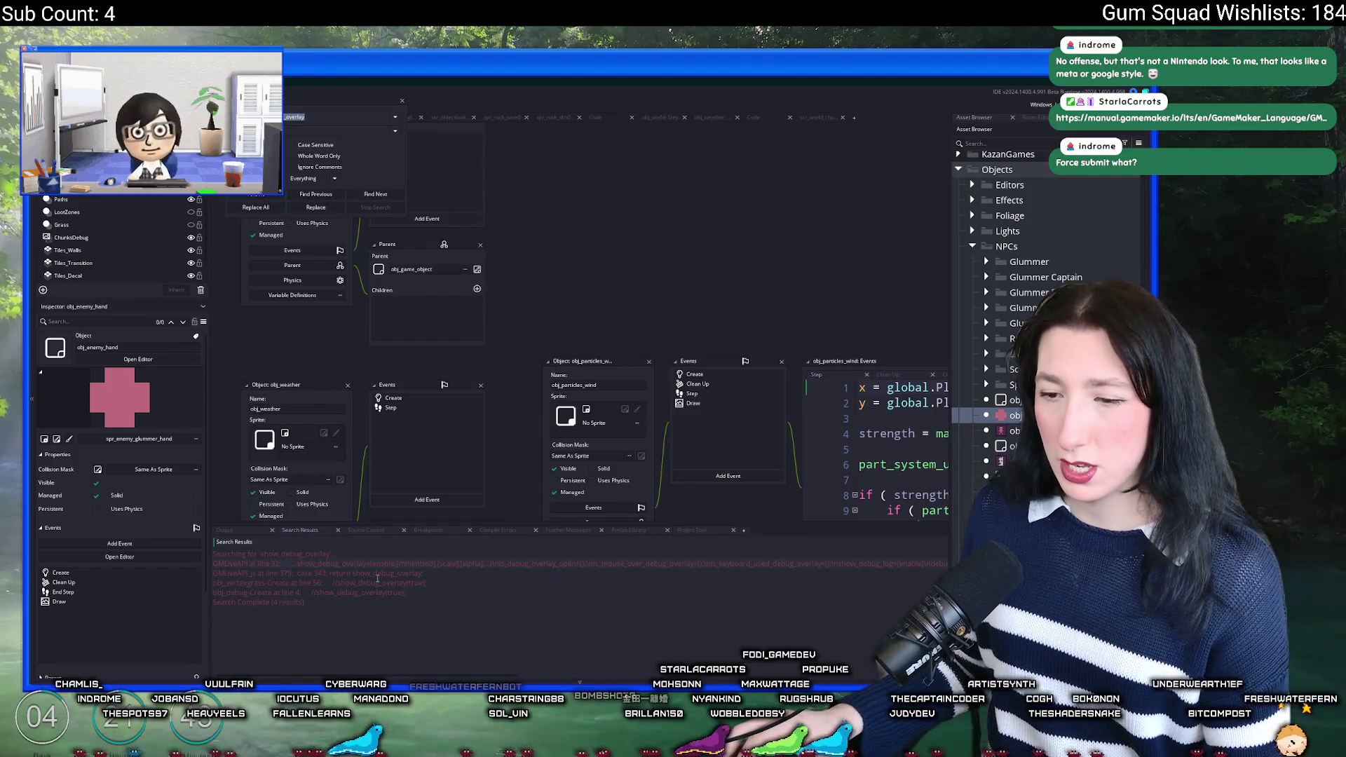
{"action": "double_click", "coordinate": [370, 589]}
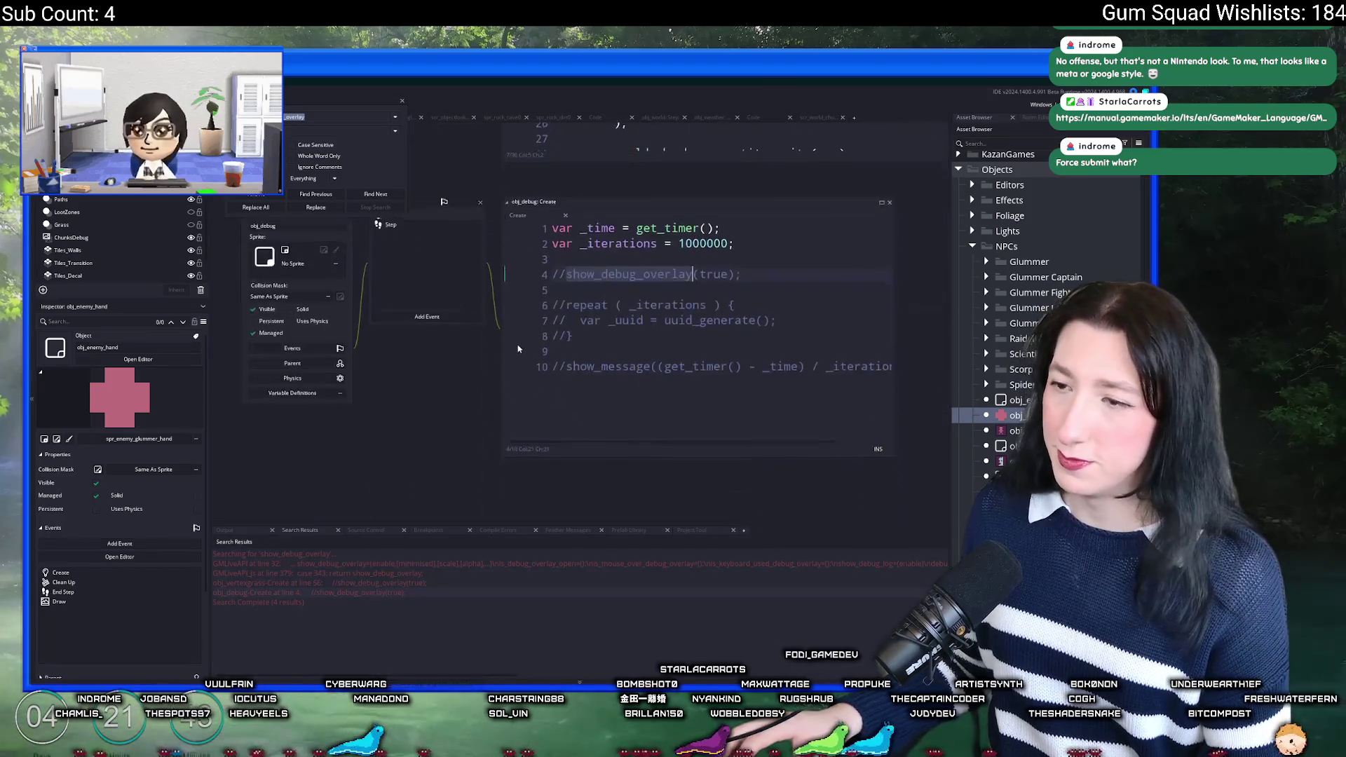
{"action": "left_click", "coordinate": [564, 264]}
{"action": "key", "text": "BackSpace"}
{"action": "key", "text": "BackSpace"}
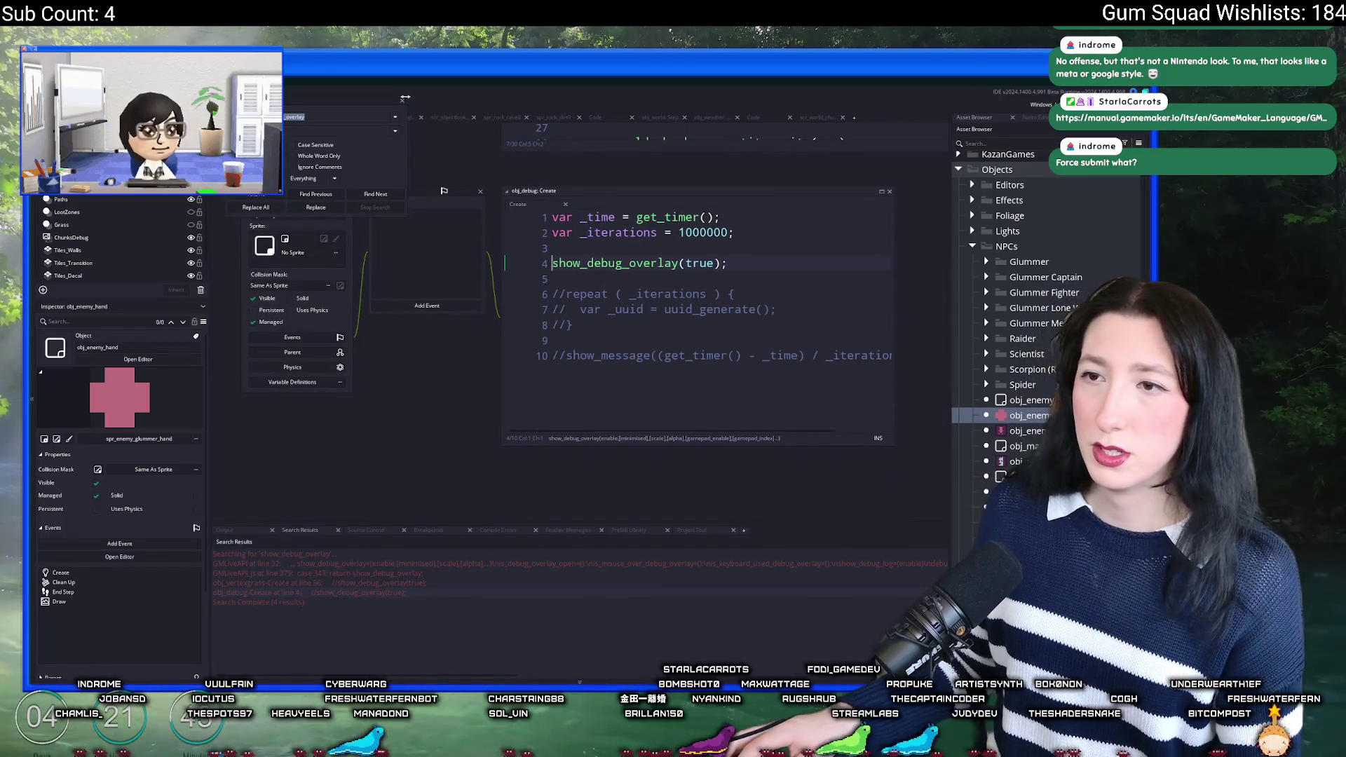
{"action": "left_click", "coordinate": [401, 102]}
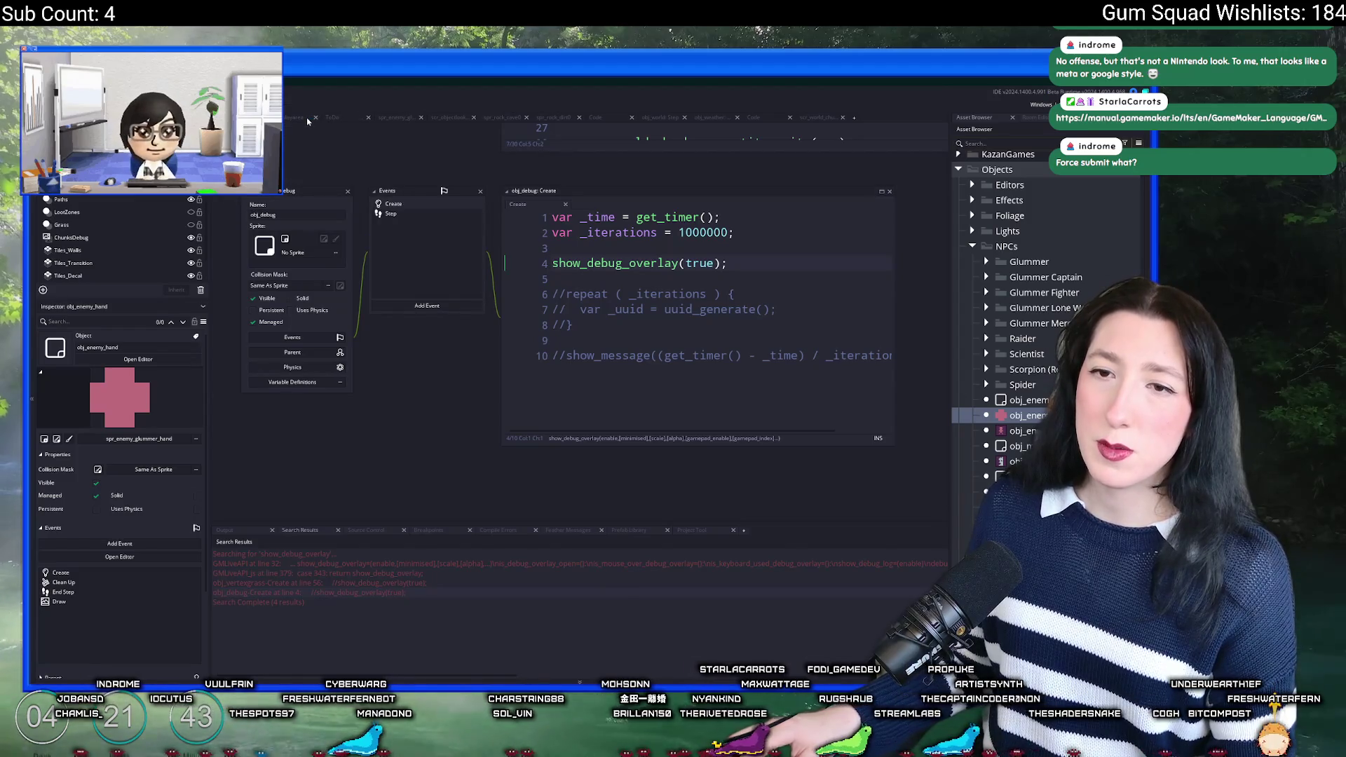
{"action": "left_click", "coordinate": [307, 119]}
{"action": "key", "text": "F5"}
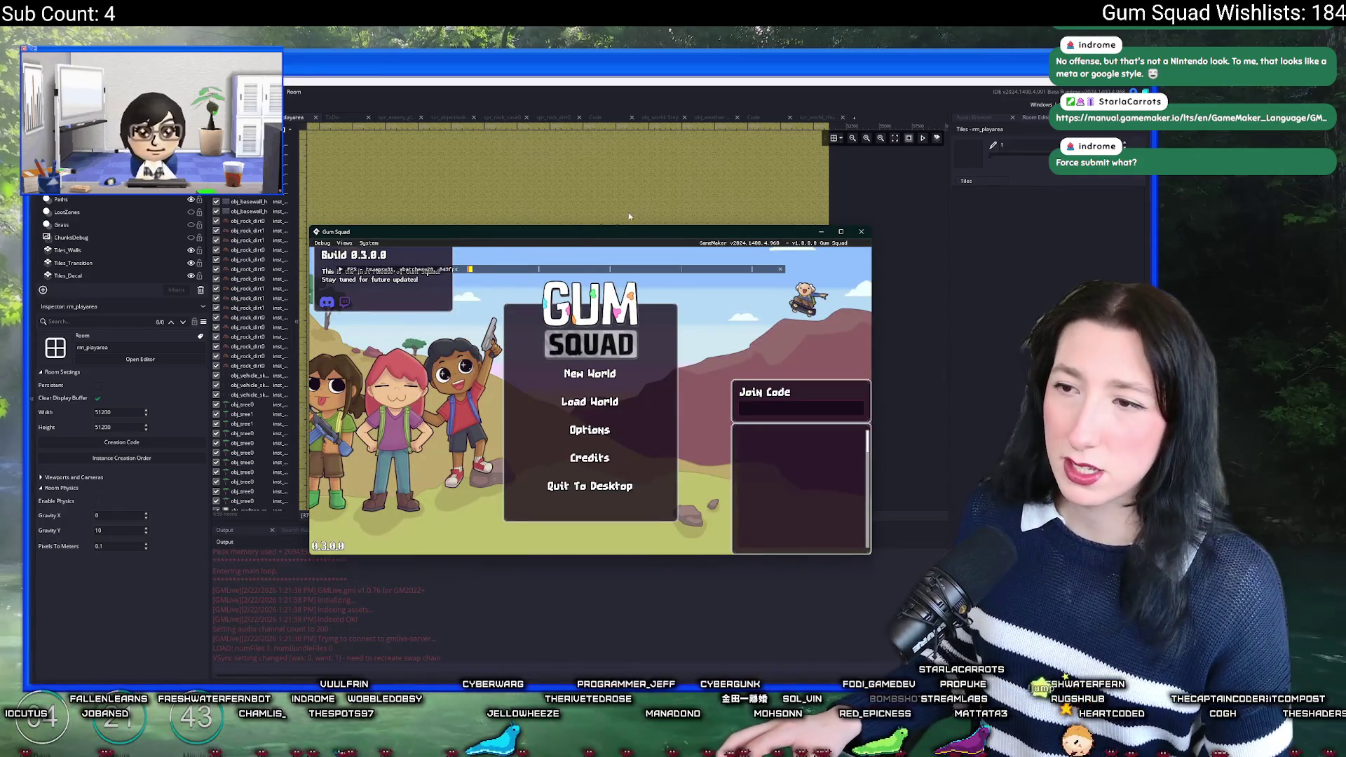
Step: Maximise the game window, move the FPS overlay bar to the top, and create a new world lobby
{"action": "double_click", "coordinate": [602, 234]}
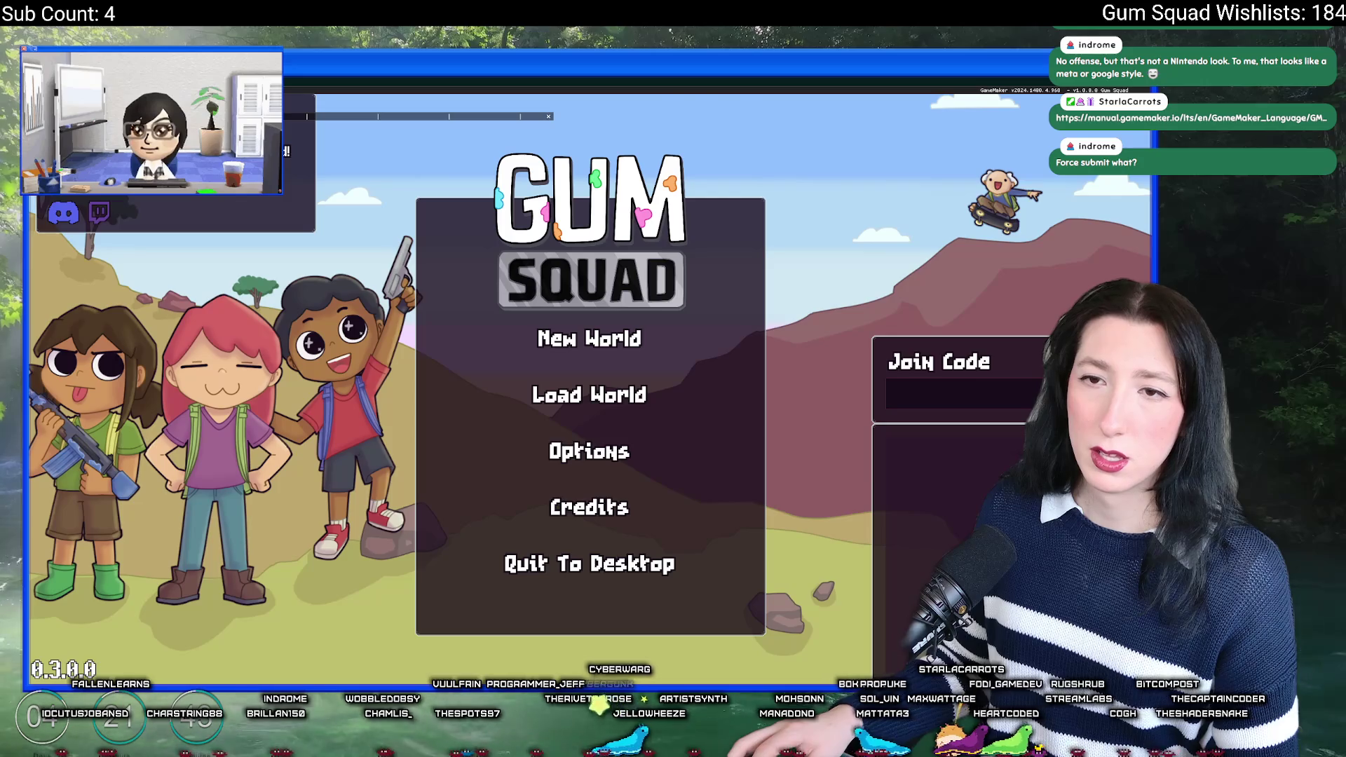
{"action": "mouse_move", "coordinate": [393, 198]}
{"action": "left_mouse_down"}
{"action": "mouse_move", "coordinate": [252, 213]}
{"action": "mouse_move", "coordinate": [147, 305]}
{"action": "mouse_move", "coordinate": [190, 309]}
{"action": "left_mouse_up"}
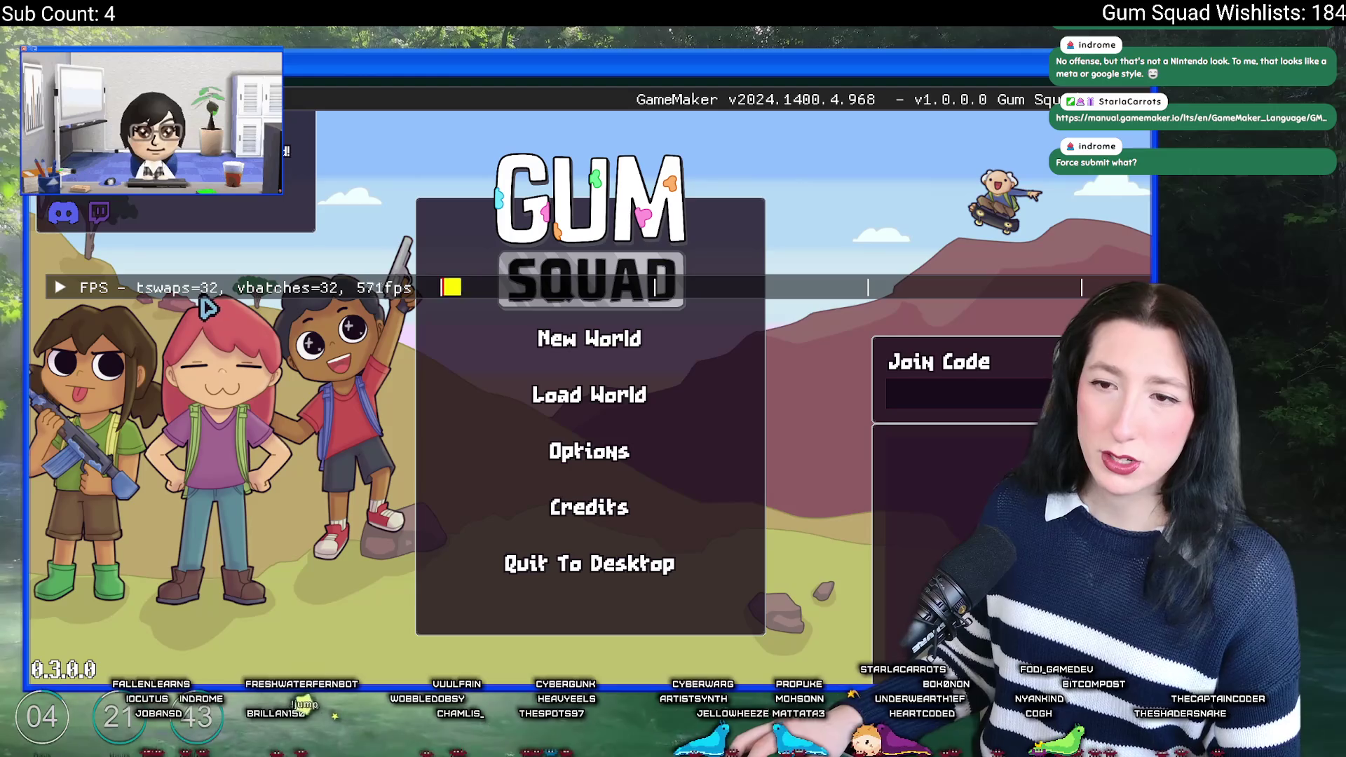
{"action": "left_click", "coordinate": [61, 291]}
{"action": "left_click", "coordinate": [62, 291]}
{"action": "mouse_move", "coordinate": [241, 292]}
{"action": "left_mouse_down"}
{"action": "mouse_move", "coordinate": [294, 196]}
{"action": "mouse_move", "coordinate": [294, 152]}
{"action": "left_mouse_up"}
{"action": "left_click", "coordinate": [545, 356]}
{"action": "left_click", "coordinate": [634, 517]}
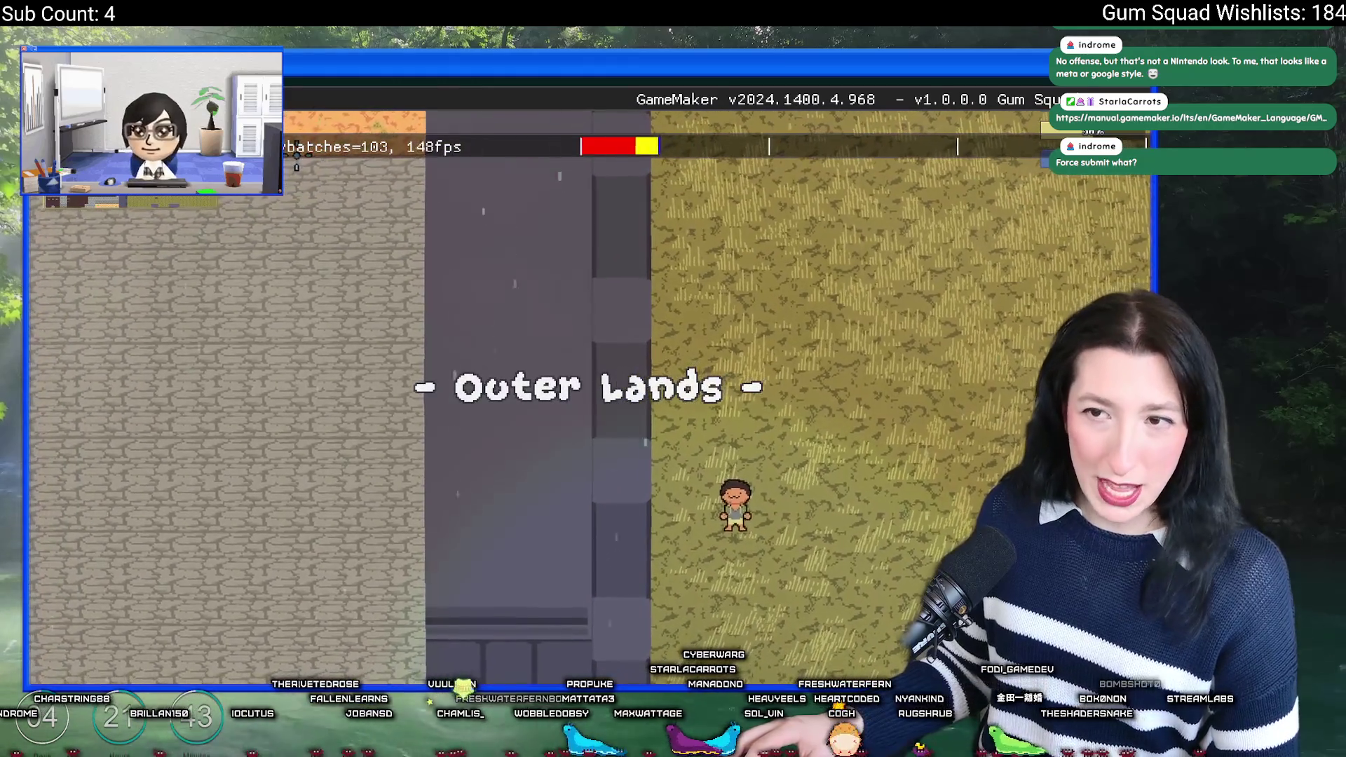
Step: Walk the player up and down the Outer Lands field, toggling the frame-time graph, then quit with Escape
{"action": "key", "text": "w"}
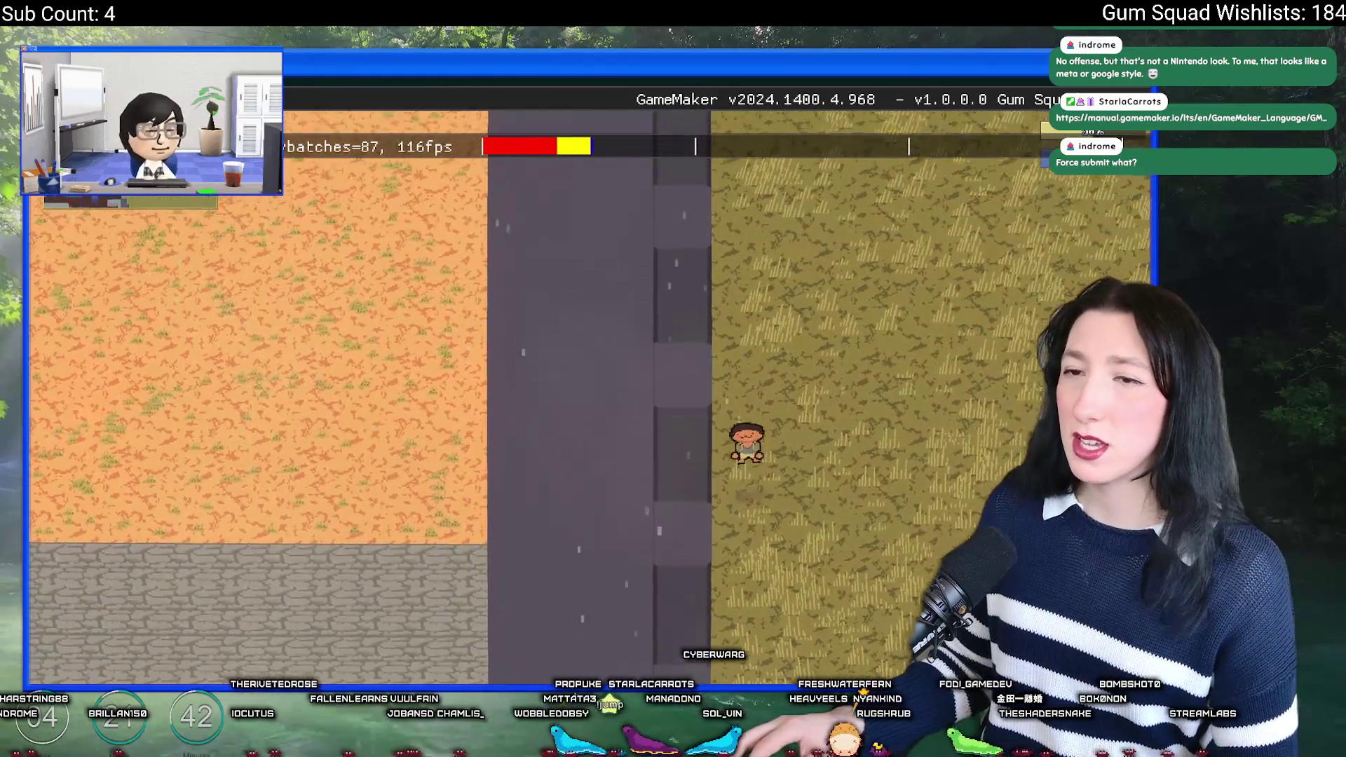
{"action": "key", "text": "w"}
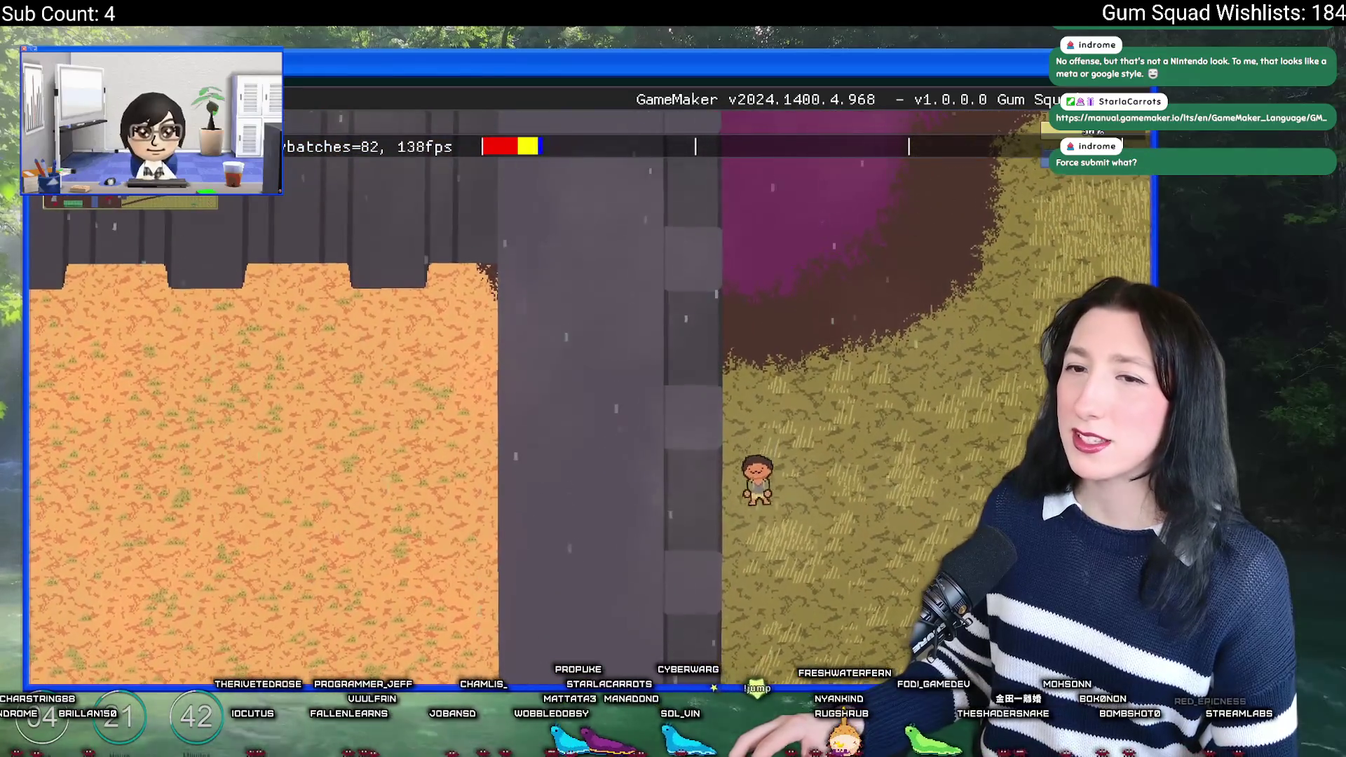
{"action": "key", "text": "s"}
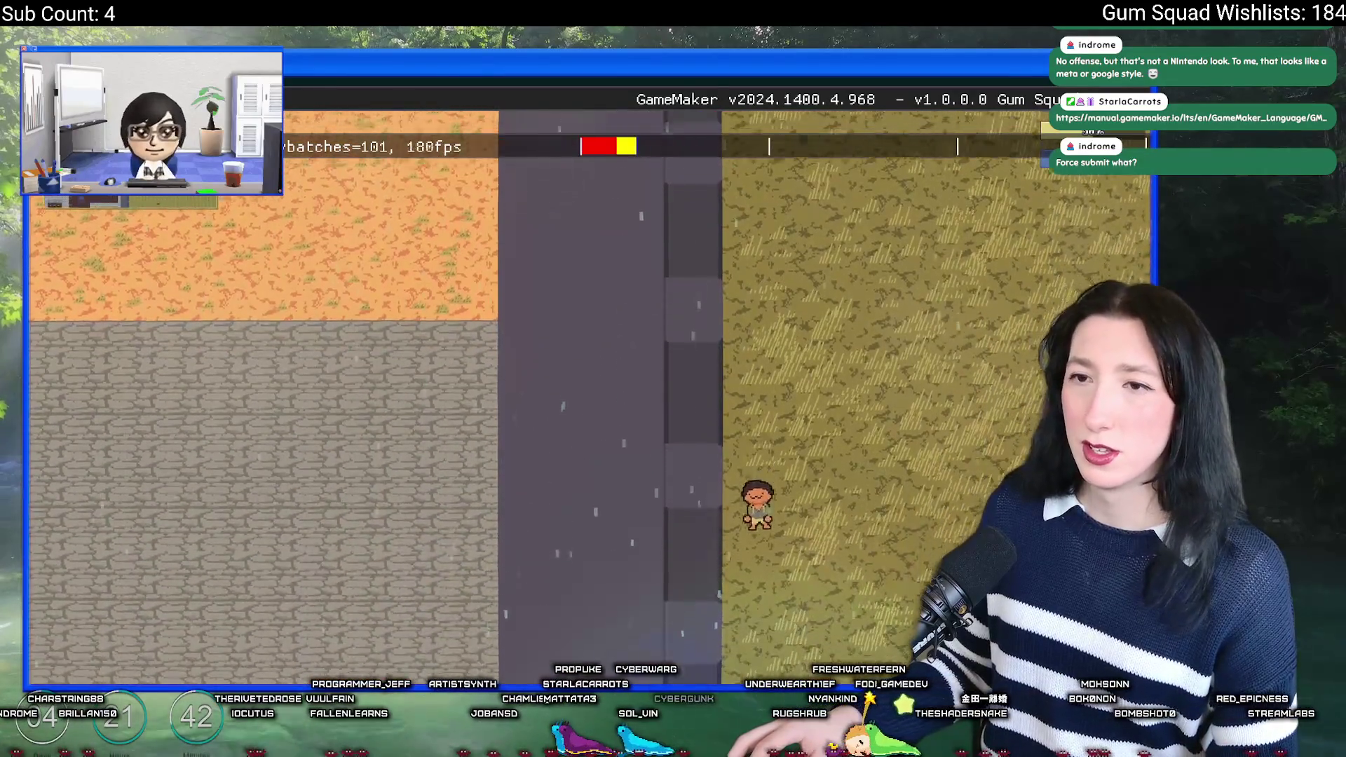
{"action": "key", "text": "s"}
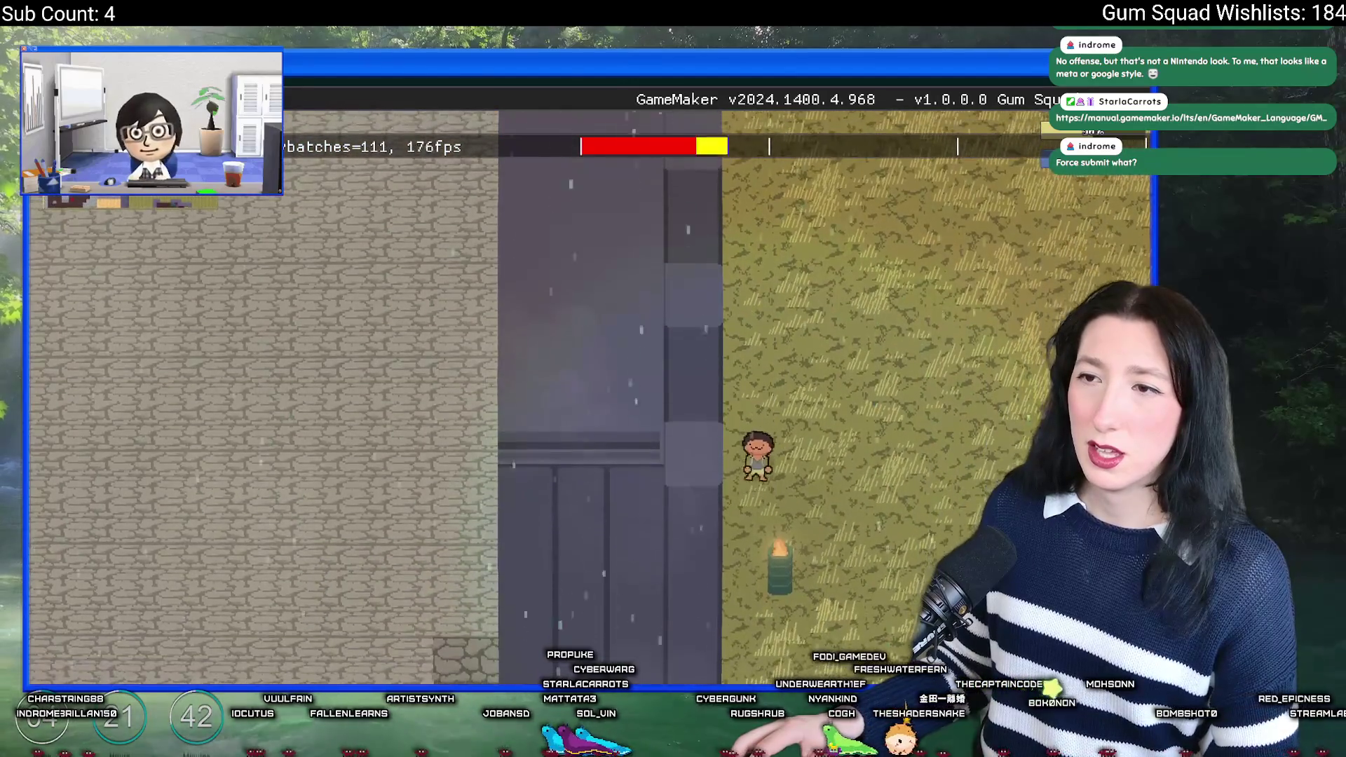
{"action": "key", "text": "s"}
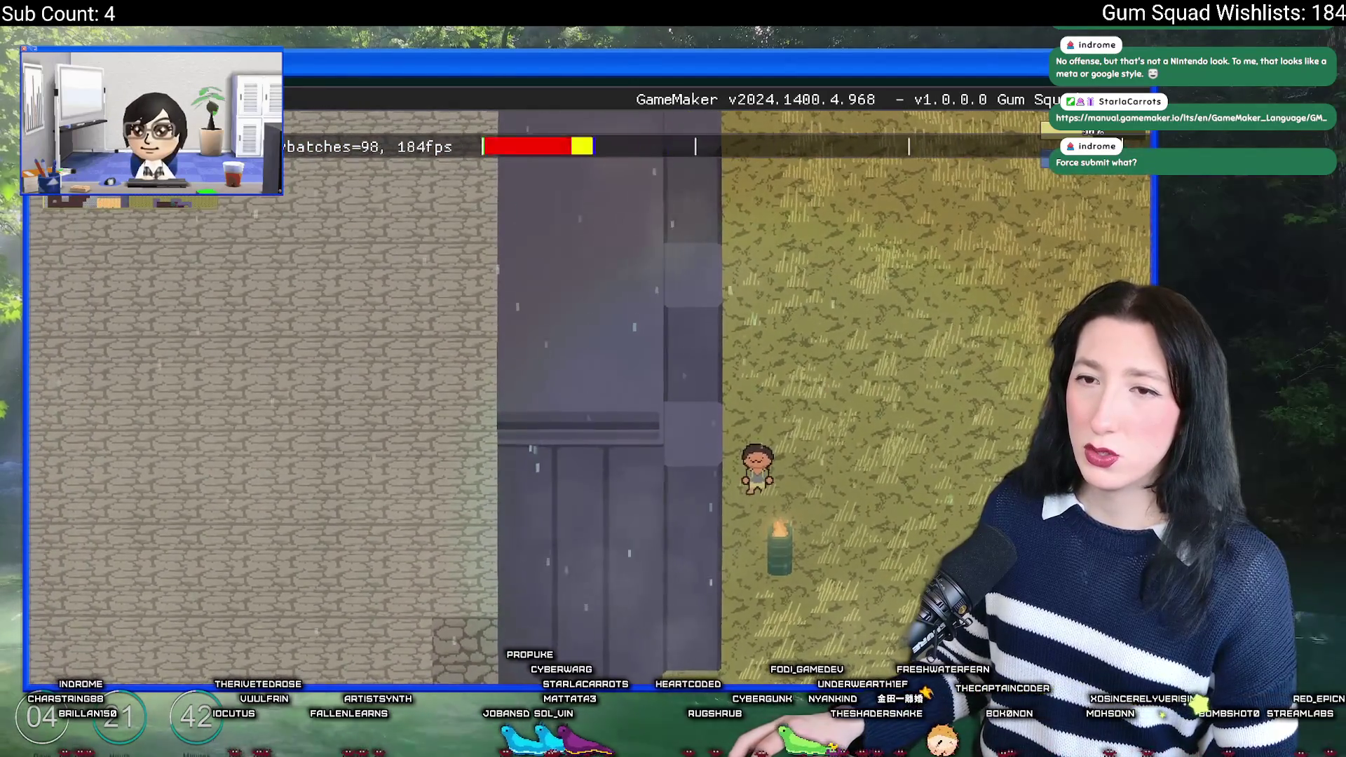
{"action": "key", "text": "s"}
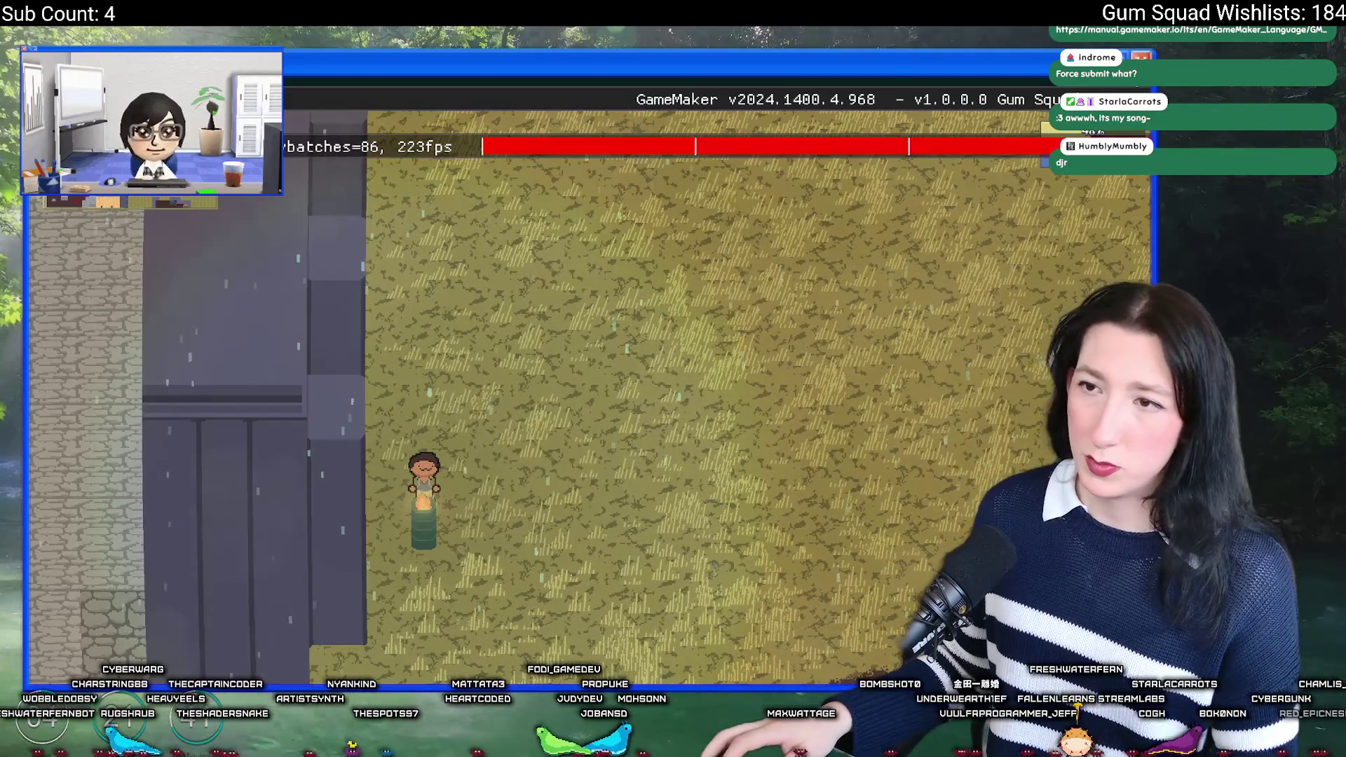
{"action": "key", "text": "Escape"}
Step: Open npc_character_draw in scr_character from the asset search and maximise the code editor
{"action": "key", "text": "ctrl+t"}
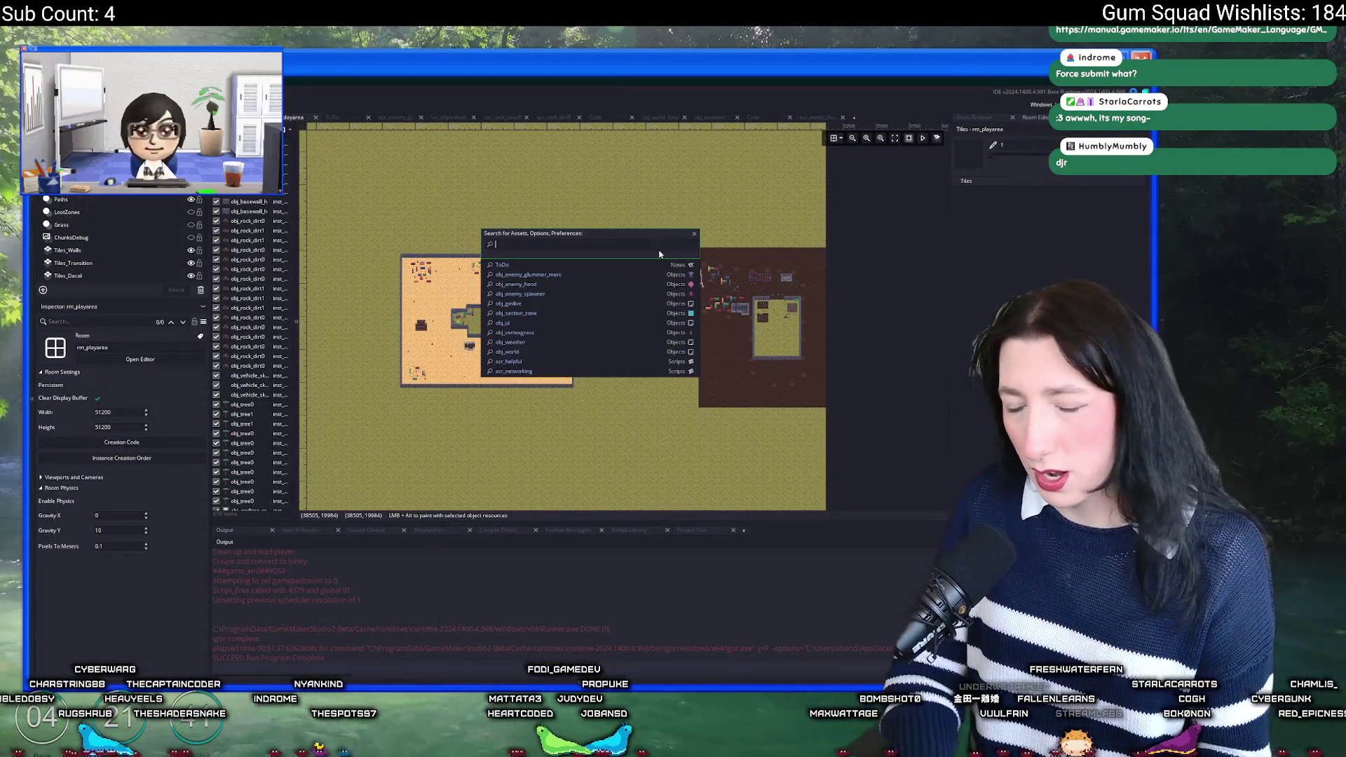
{"action": "type", "text": "npc_al"}
{"action": "key", "text": "BackSpace"}
{"action": "key", "text": "BackSpace"}
{"action": "type", "text": "ch"}
{"action": "key", "text": "Return"}
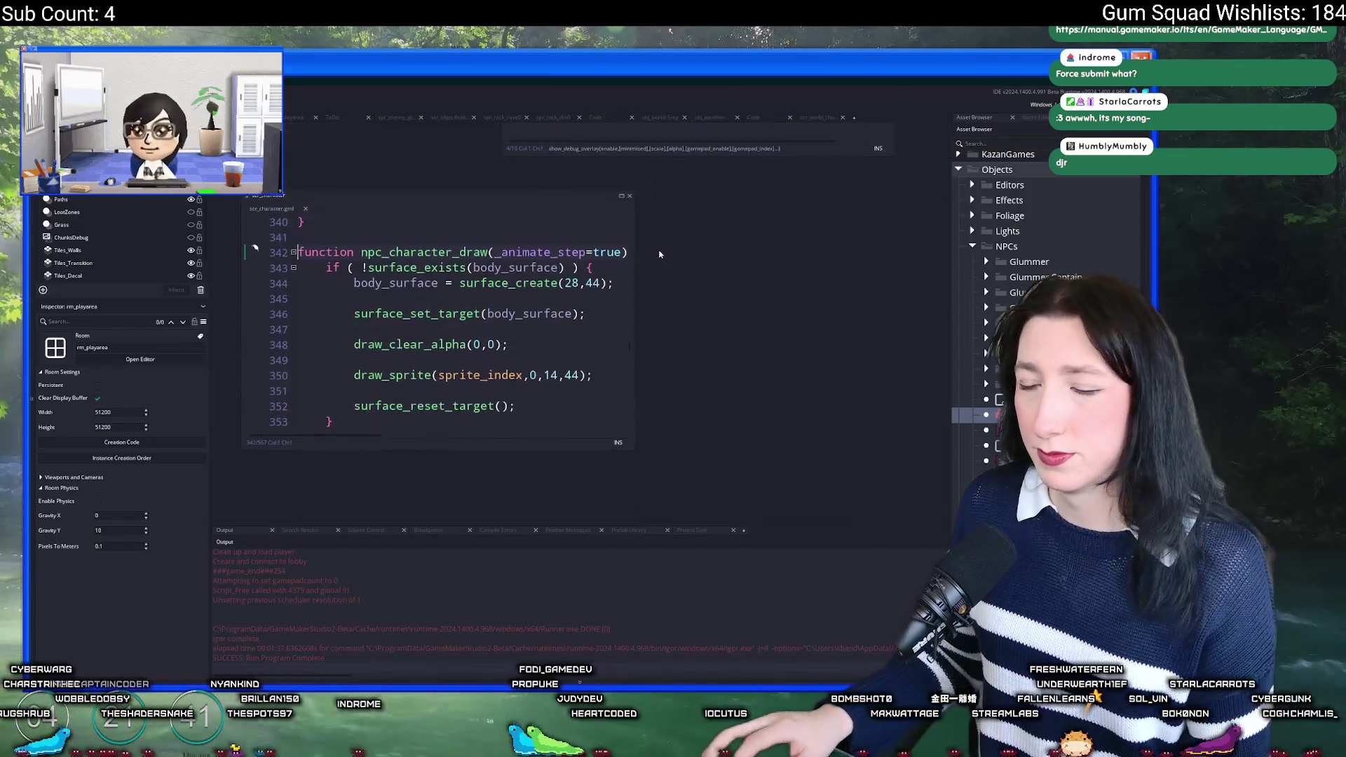
{"action": "key", "text": "F12"}
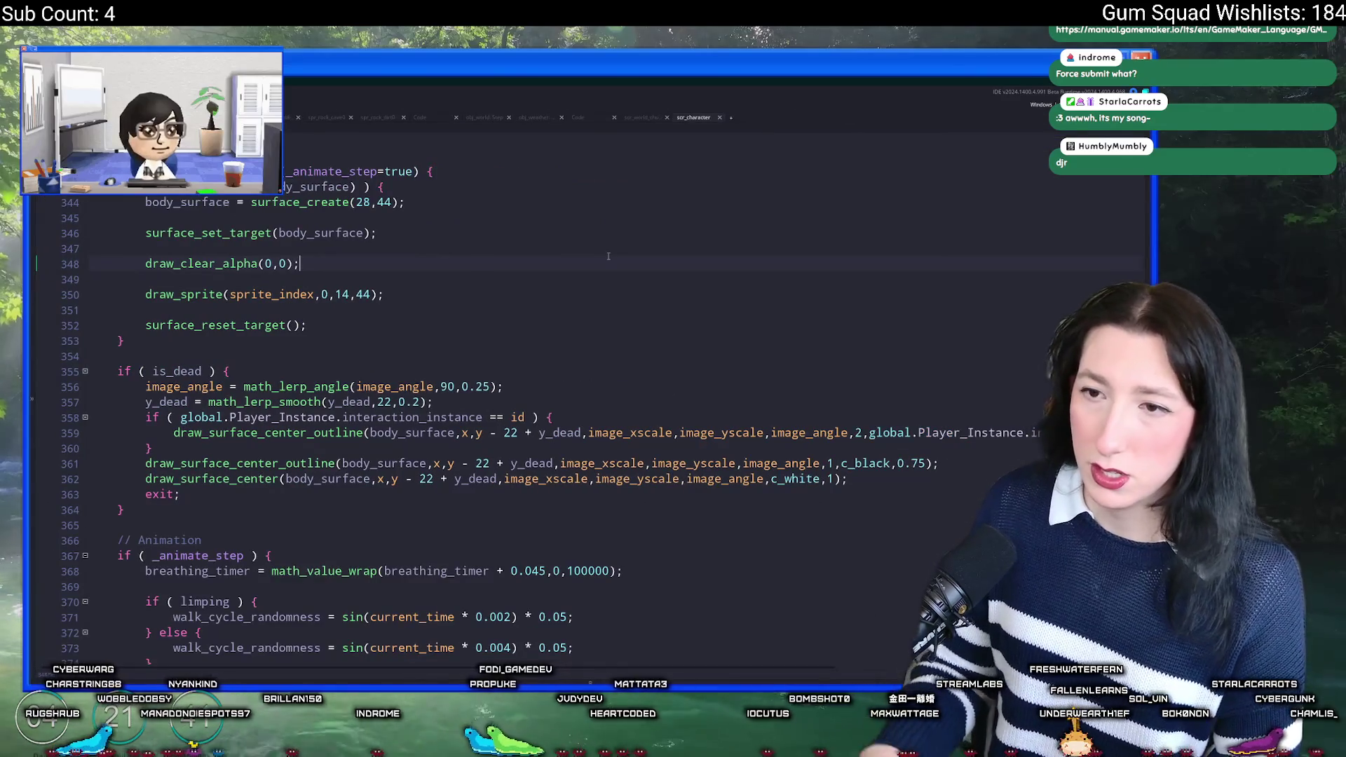
Step: Browse the outline drawing calls around lines 346–359 of npc_character_draw
{"action": "left_click", "coordinate": [365, 233]}
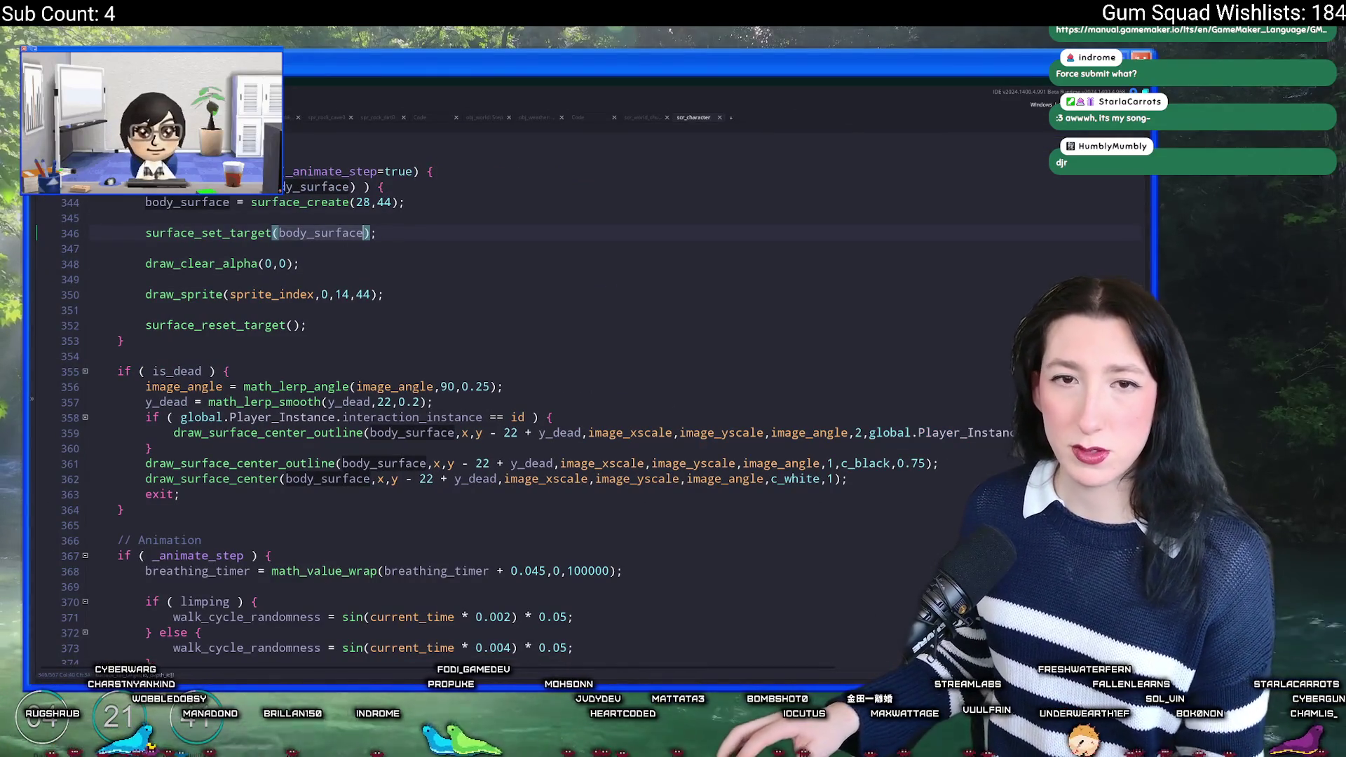
{"action": "scroll", "coordinate": [329, 321], "scroll_direction": "down", "scroll_amount": 2}
{"action": "scroll", "coordinate": [329, 322], "scroll_direction": "down", "scroll_amount": 3}
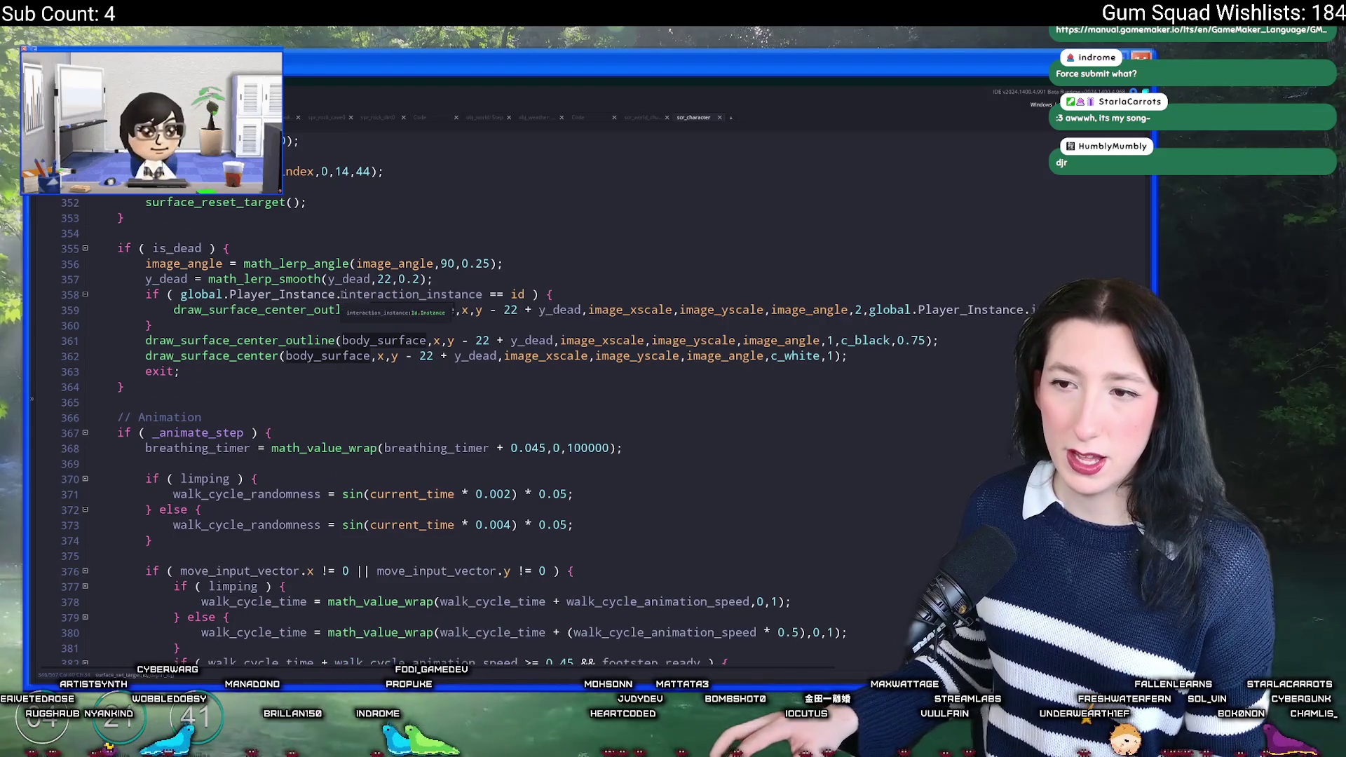
{"action": "scroll", "coordinate": [351, 308], "scroll_direction": "up", "scroll_amount": 2}
{"action": "left_click", "coordinate": [372, 292]}
{"action": "left_click", "coordinate": [201, 278]}
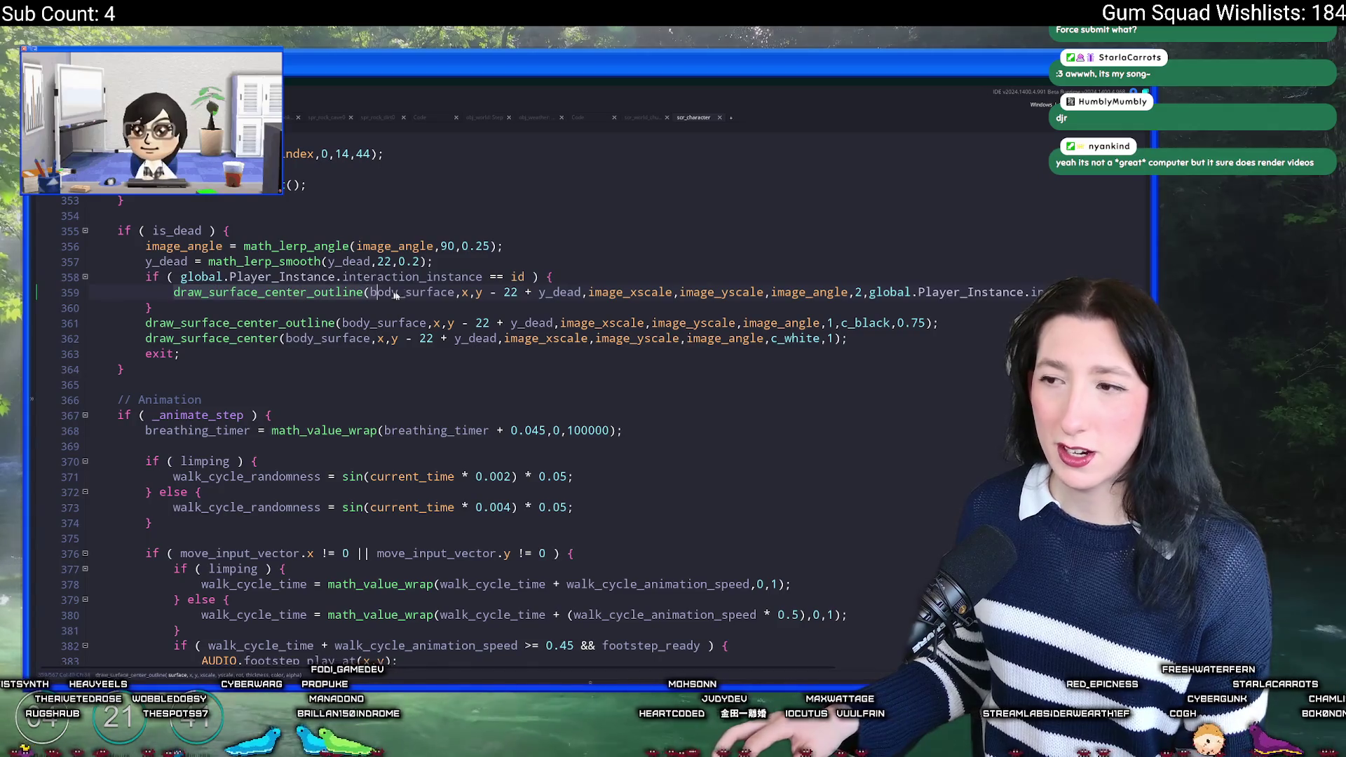
{"action": "key", "text": "ctrl+z"}
{"action": "scroll", "coordinate": [421, 302], "scroll_direction": "down", "scroll_amount": 5}
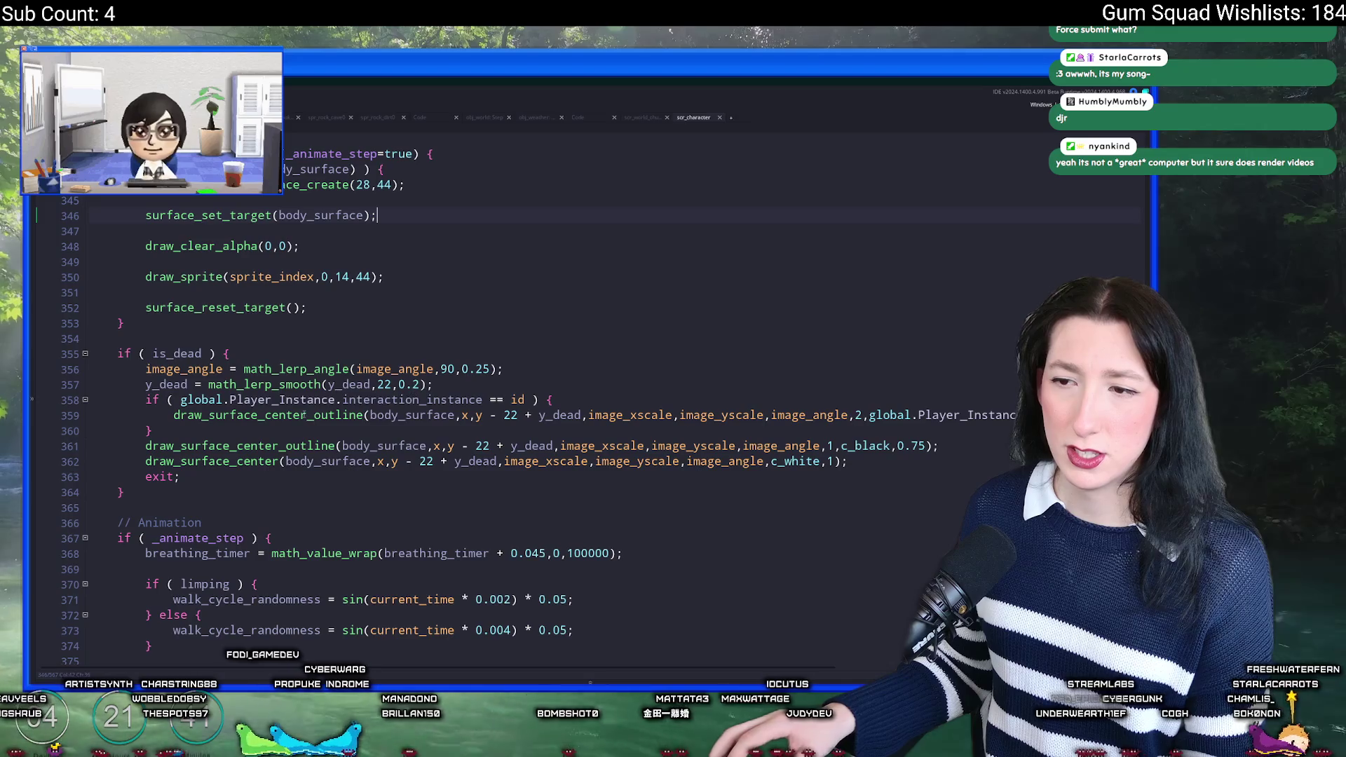
{"action": "scroll", "coordinate": [303, 415], "scroll_direction": "up", "scroll_amount": 1}
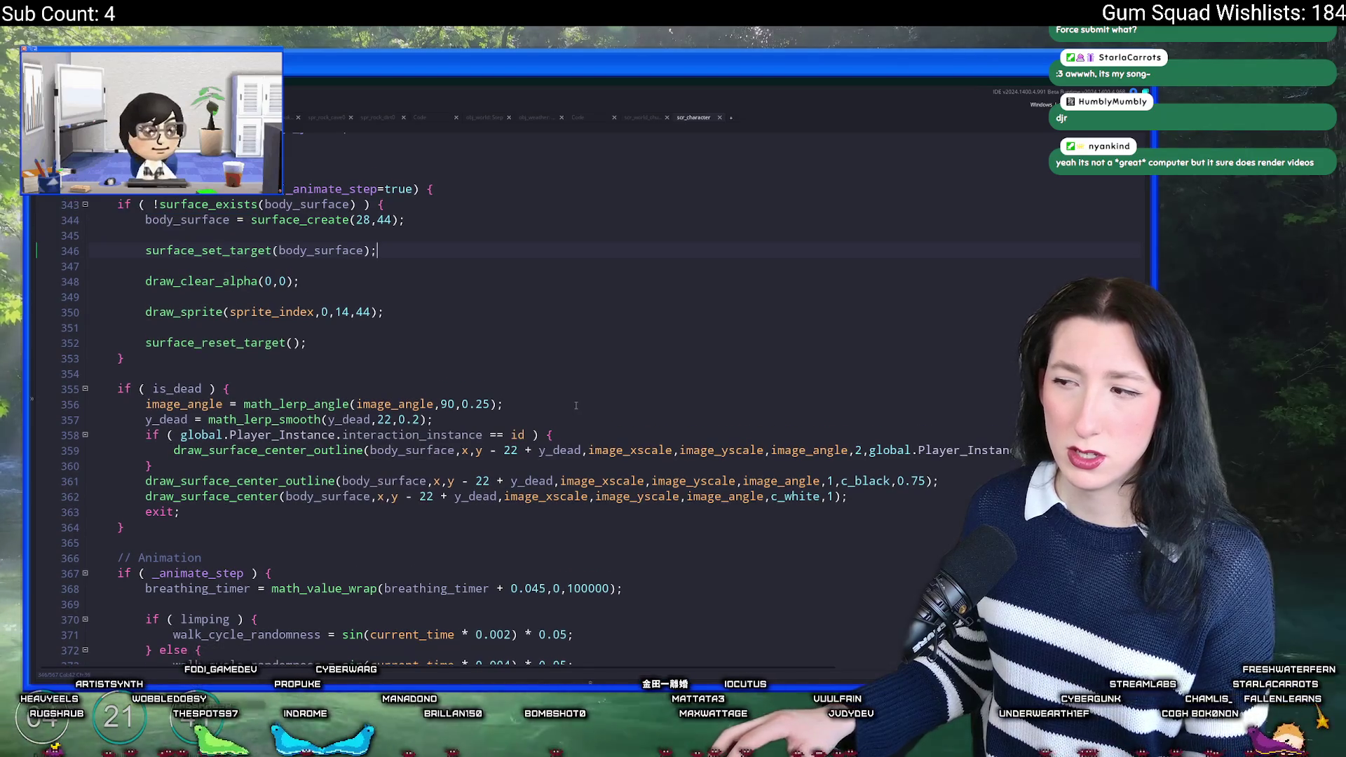
{"action": "scroll", "coordinate": [575, 406], "scroll_direction": "down", "scroll_amount": 1}
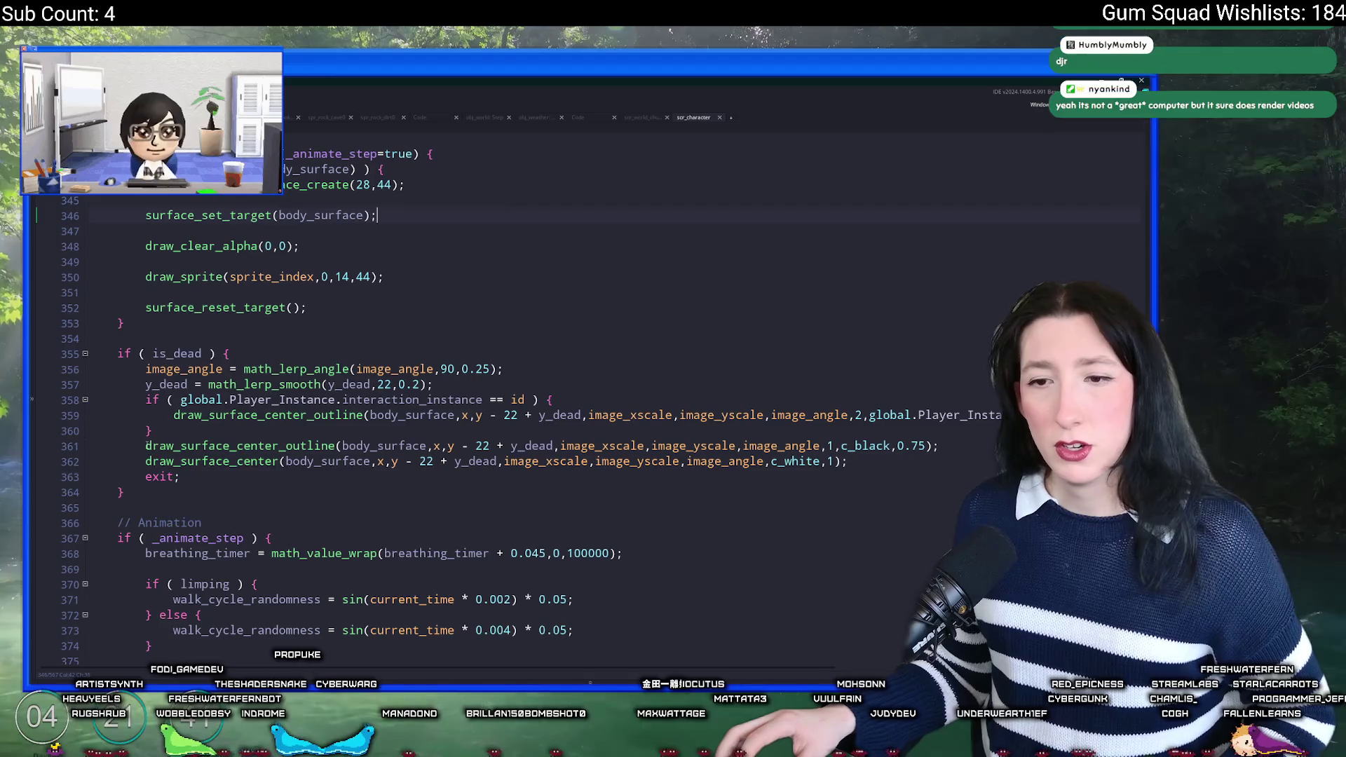
Step: Jump to the definition of draw_surface_center_outline from its call on line 361
{"action": "left_click", "coordinate": [631, 434]}
{"action": "left_click", "coordinate": [981, 447]}
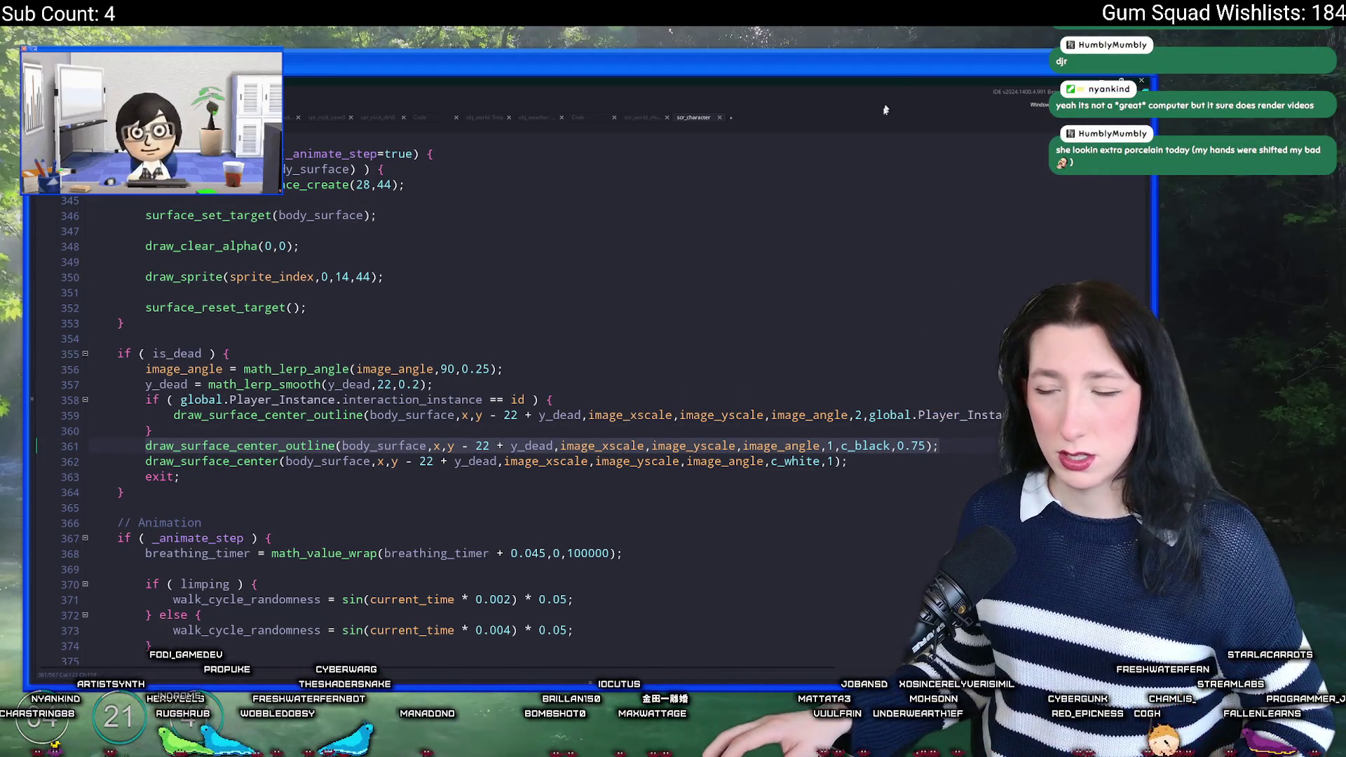
{"action": "left_click", "coordinate": [340, 446]}
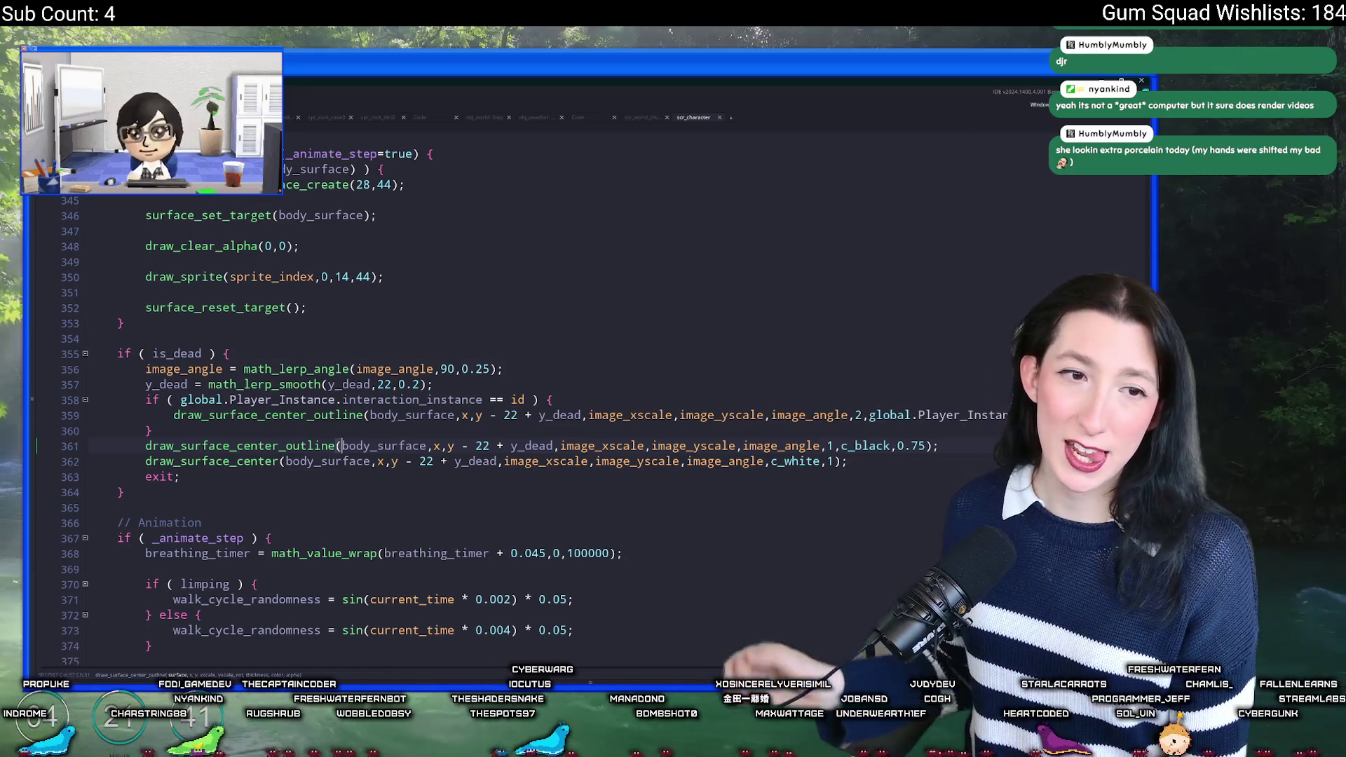
{"action": "left_click", "coordinate": [258, 446]}
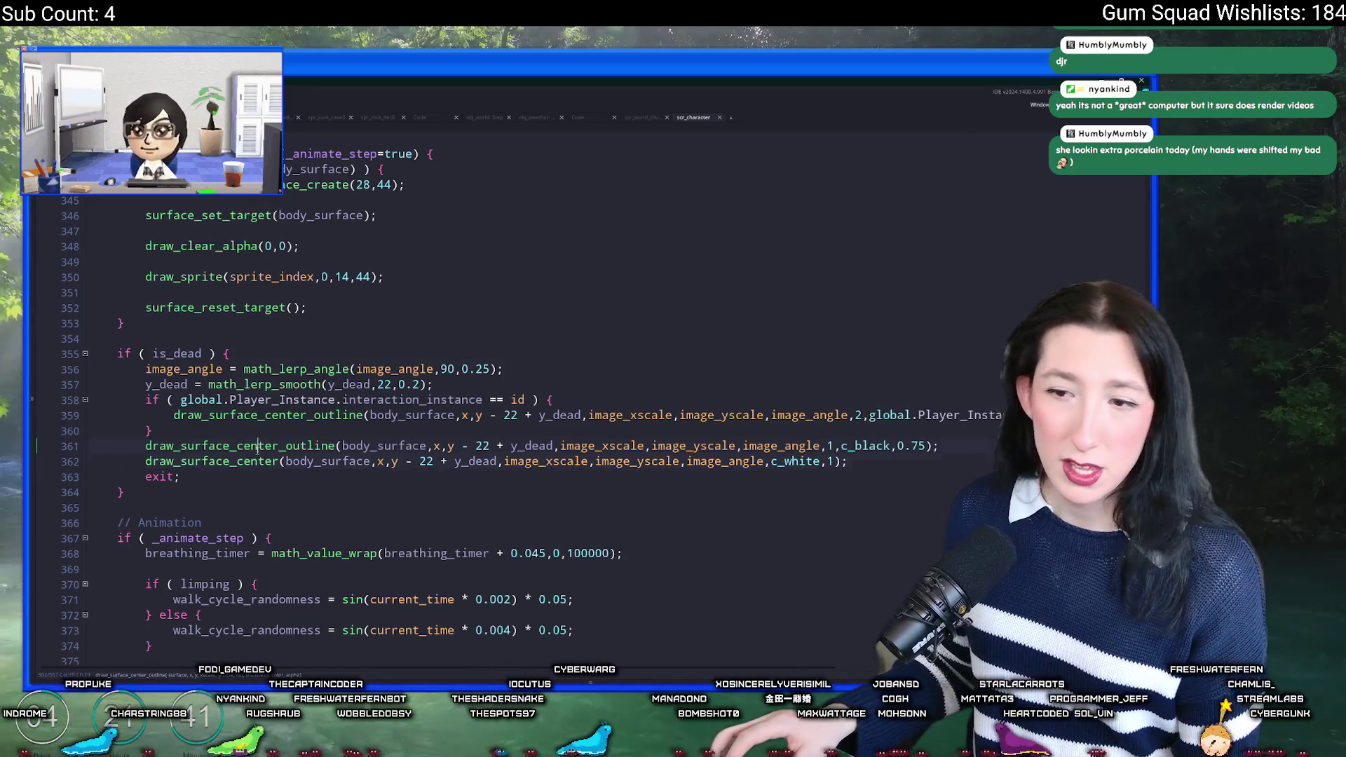
{"action": "mouse_move", "coordinate": [256, 446]}
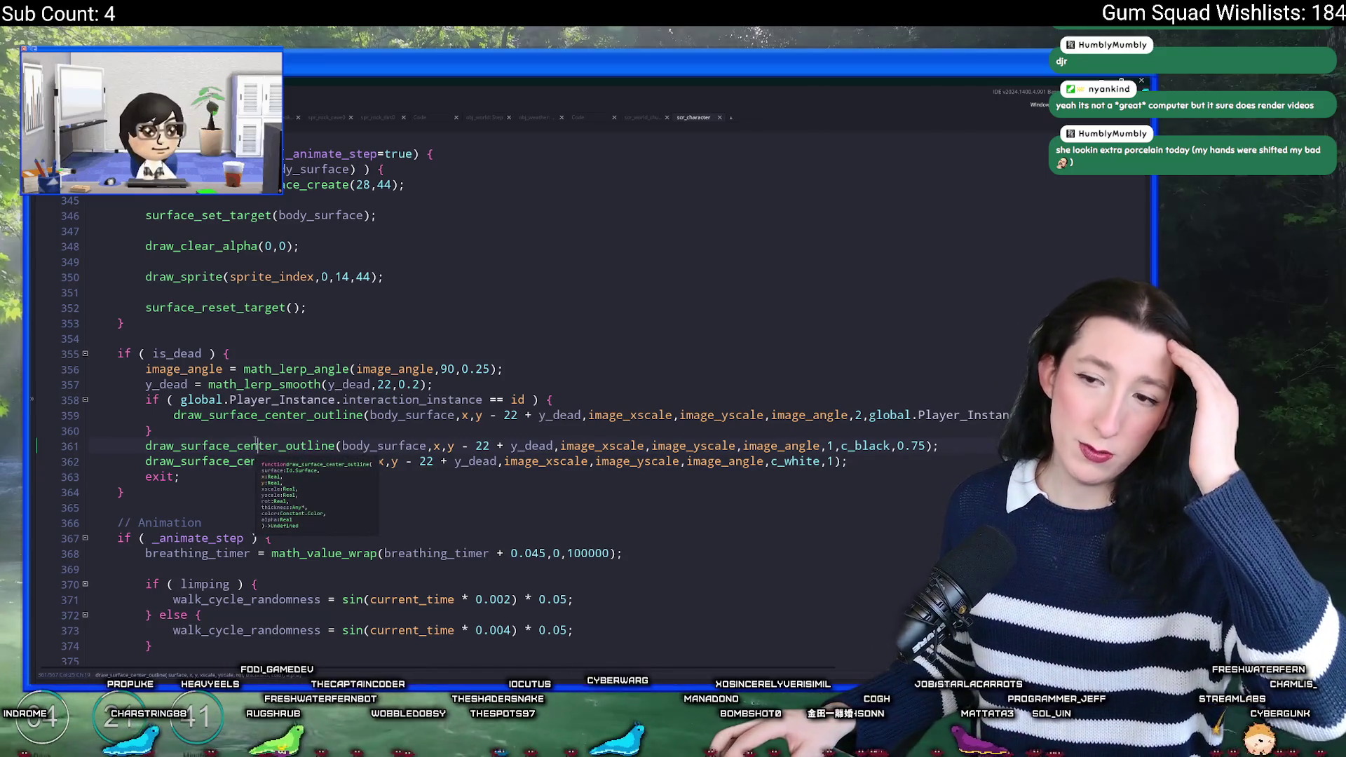
{"action": "key", "text": "Right"}
{"action": "key", "text": "Right"}
{"action": "key", "text": "Right"}
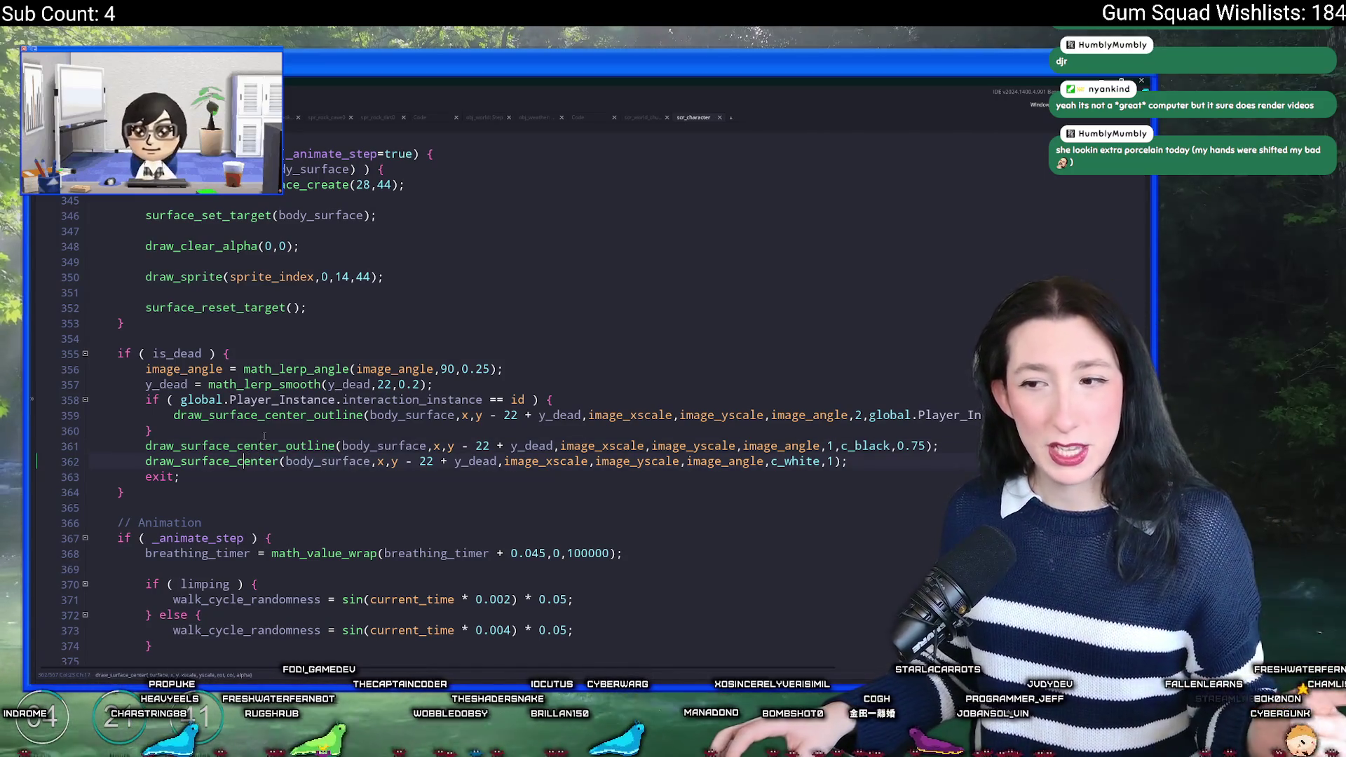
{"action": "key", "text": "F12"}
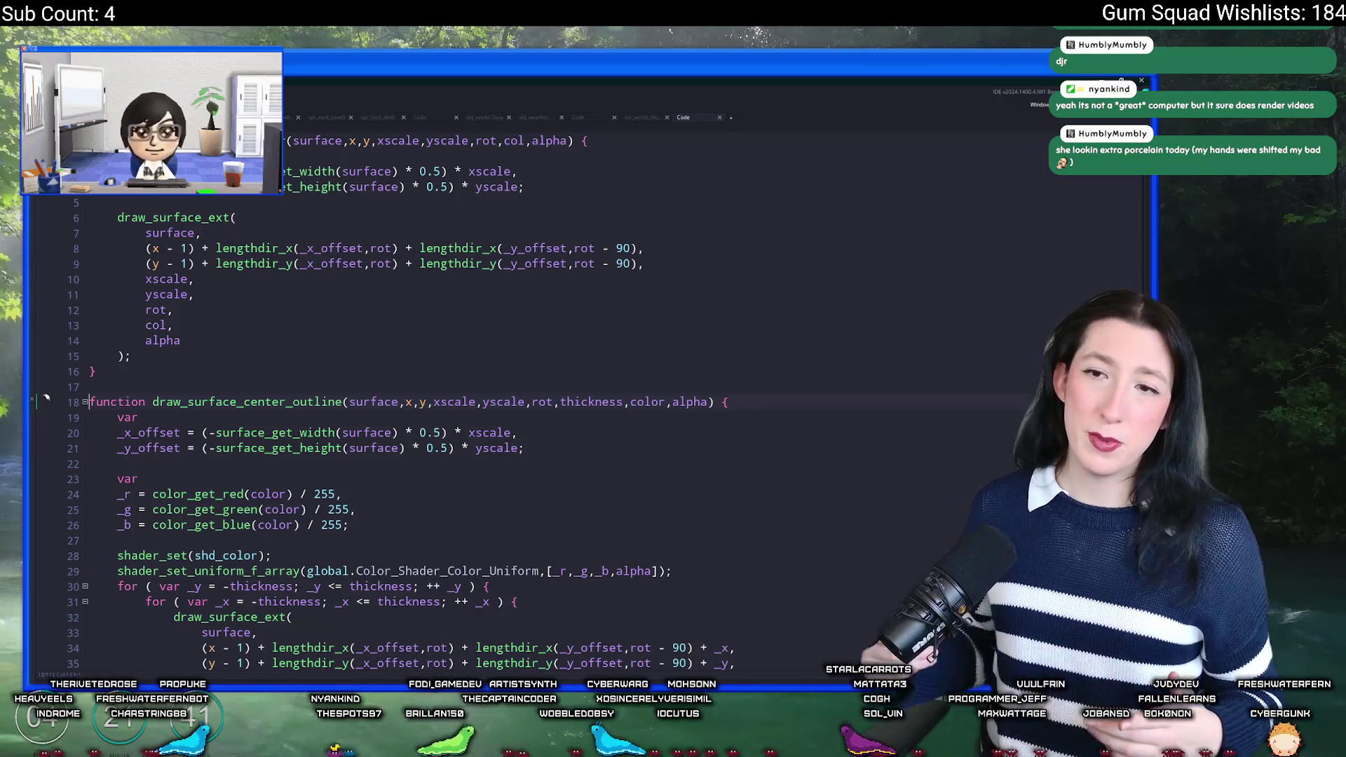
Step: Read through draw_surface_center_outline, selecting its draw_surface_ext arguments on lines 33–40, then go back
{"action": "scroll", "coordinate": [288, 321], "scroll_direction": "down", "scroll_amount": 5}
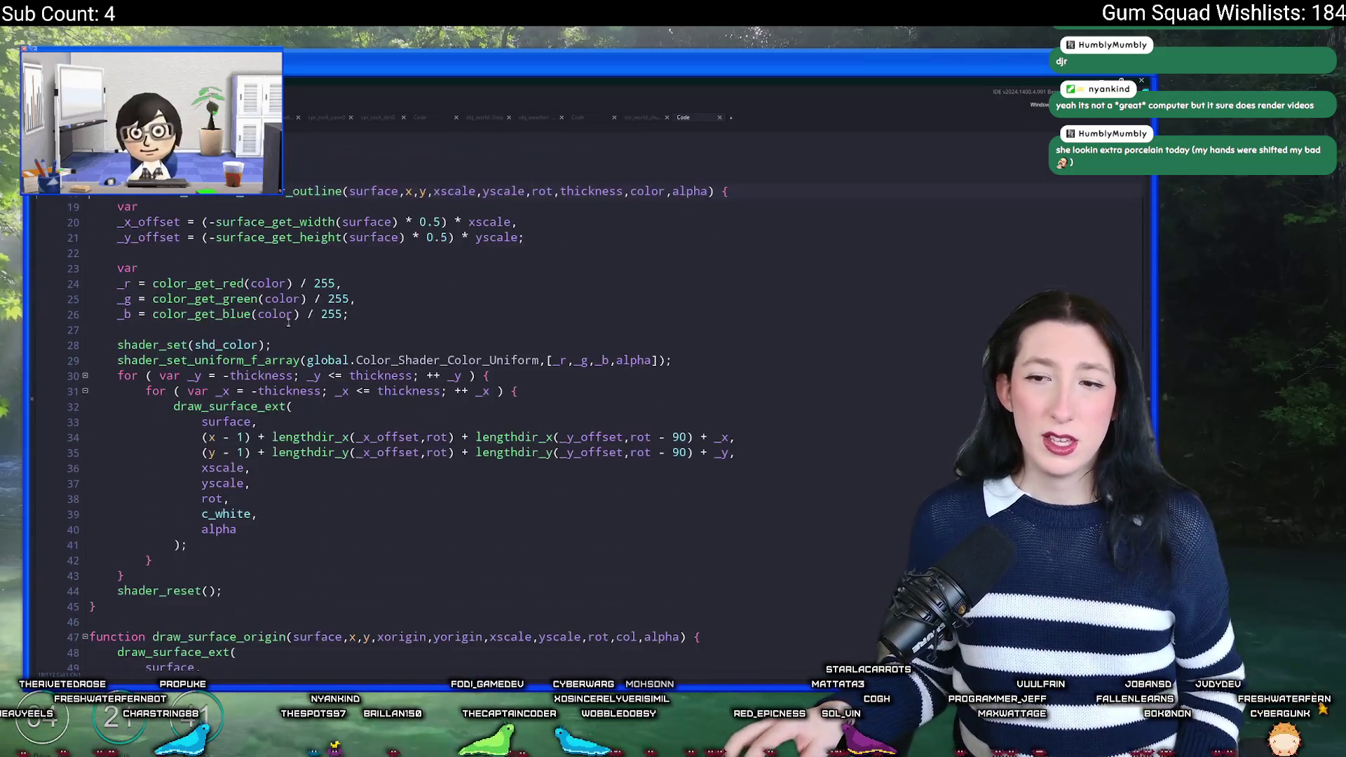
{"action": "scroll", "coordinate": [288, 321], "scroll_direction": "down", "scroll_amount": 3}
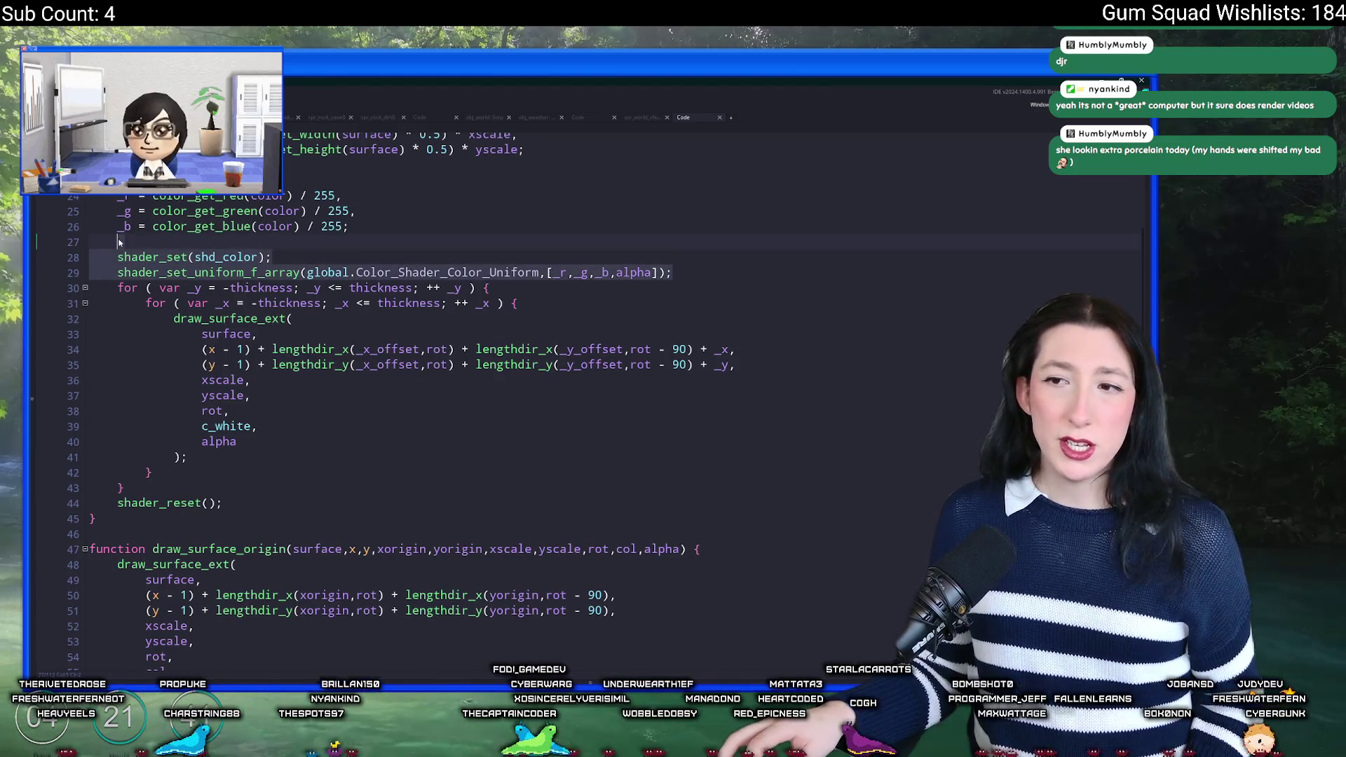
{"action": "left_click", "coordinate": [327, 272]}
{"action": "left_click_drag", "start_coordinate": [259, 440], "coordinate": [188, 331]}
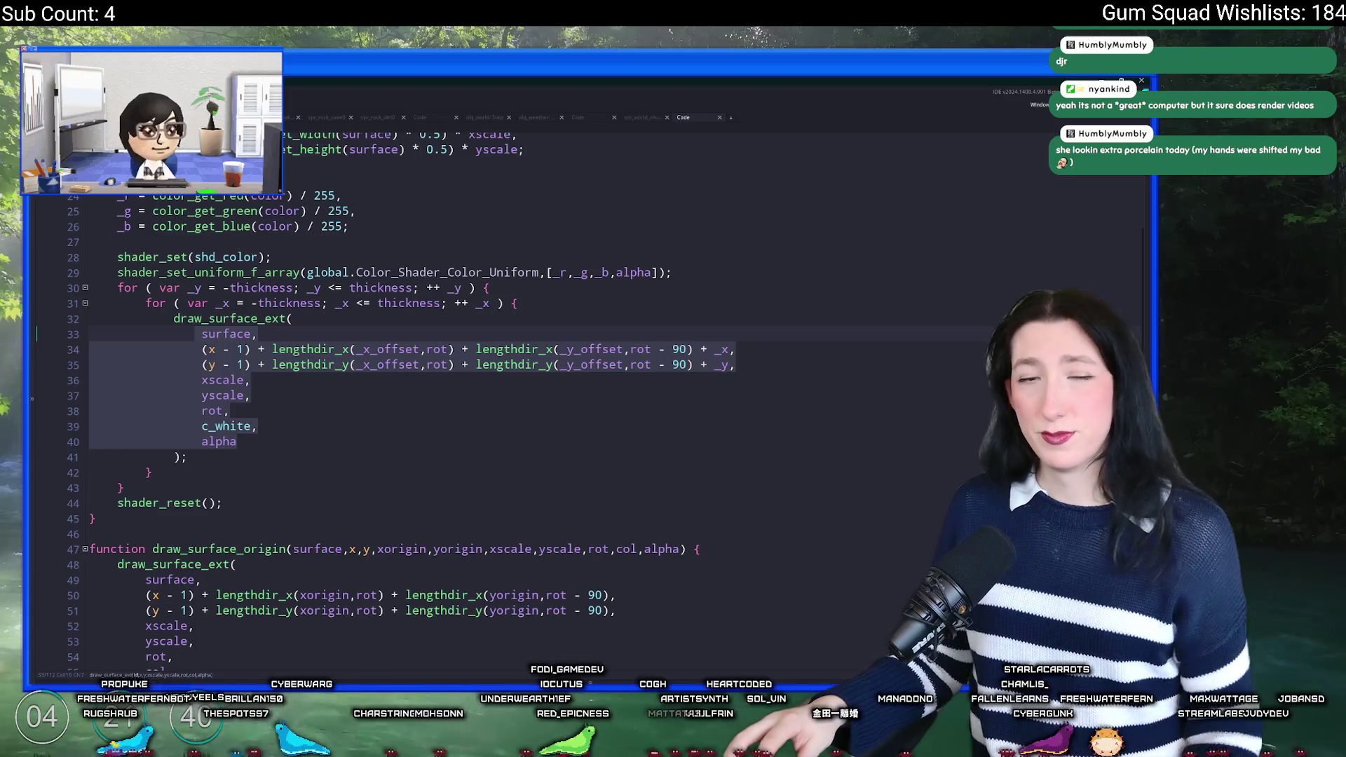
{"action": "left_click", "coordinate": [752, 350]}
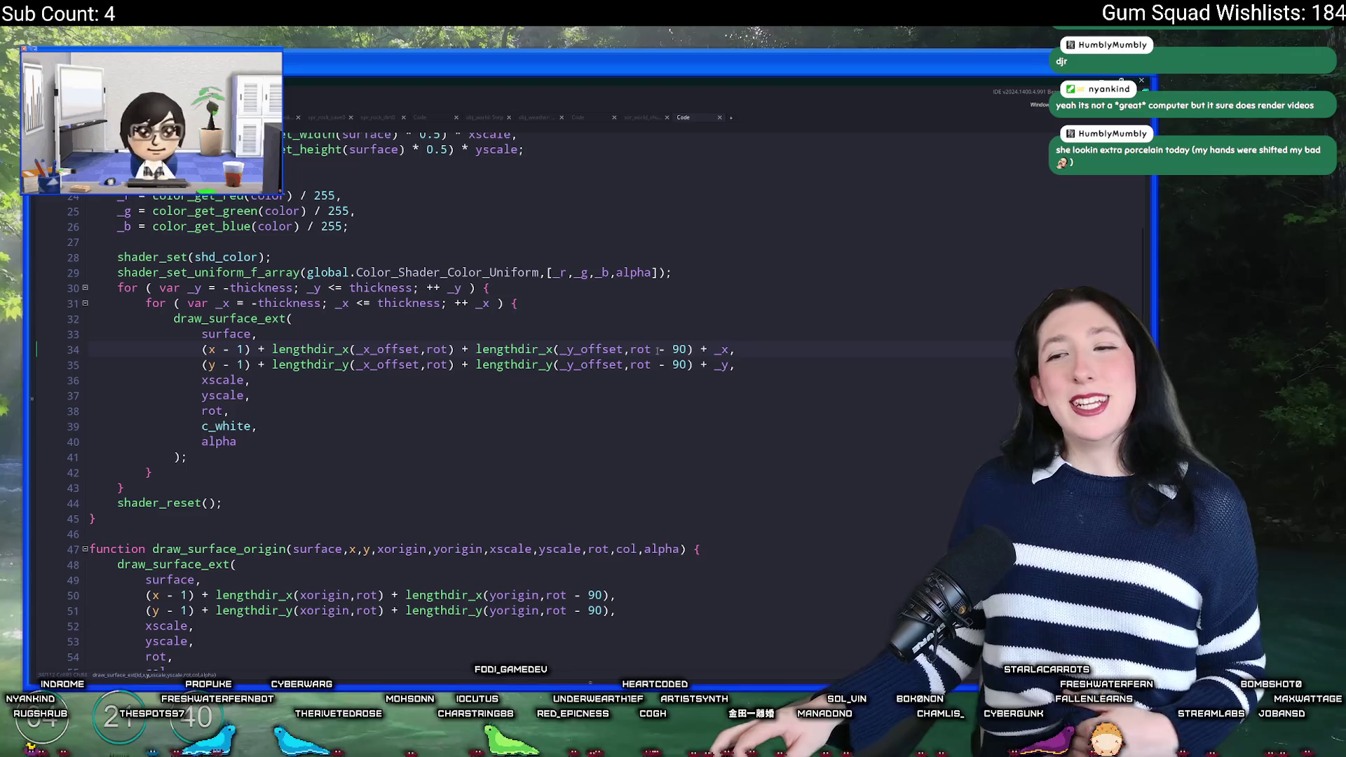
{"action": "scroll", "coordinate": [652, 350], "scroll_direction": "down", "scroll_amount": 3}
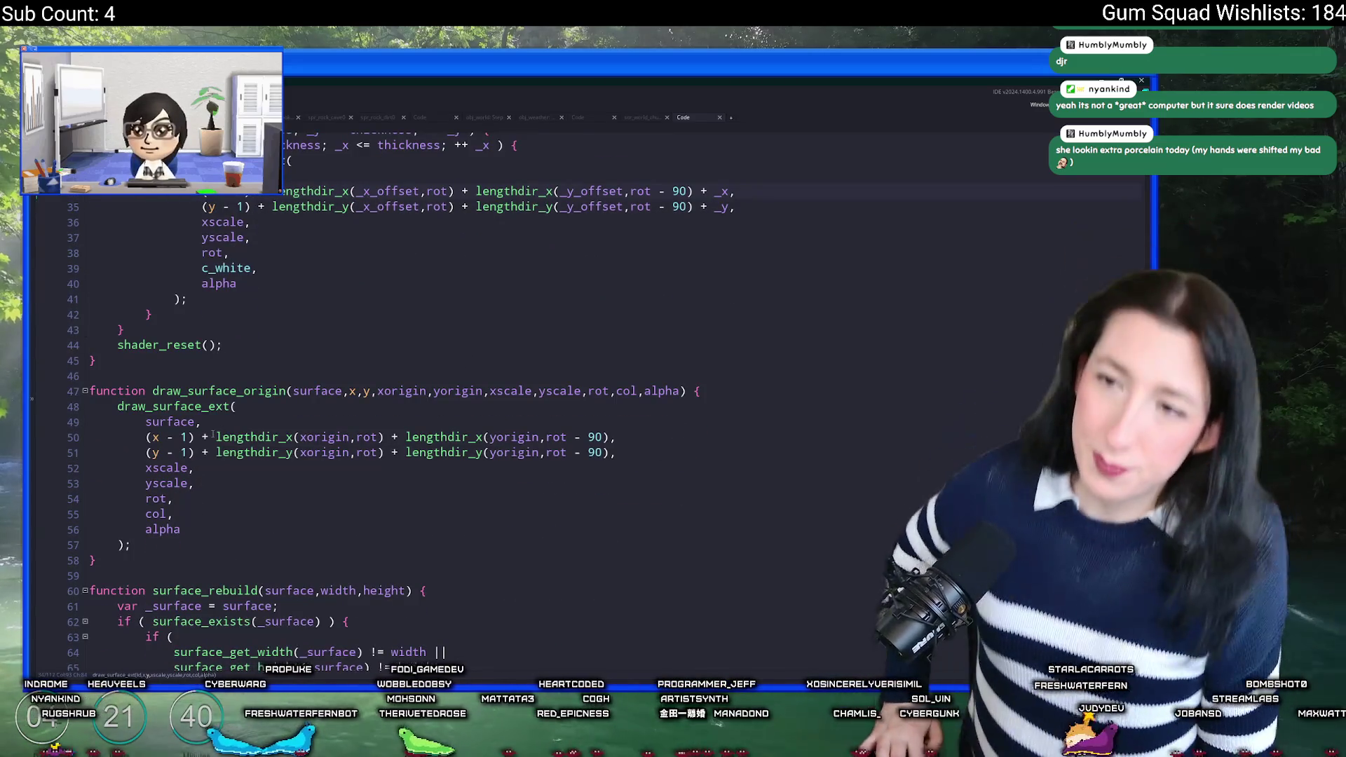
{"action": "scroll", "coordinate": [396, 214], "scroll_direction": "up", "scroll_amount": 2}
{"action": "scroll", "coordinate": [396, 214], "scroll_direction": "up", "scroll_amount": 1}
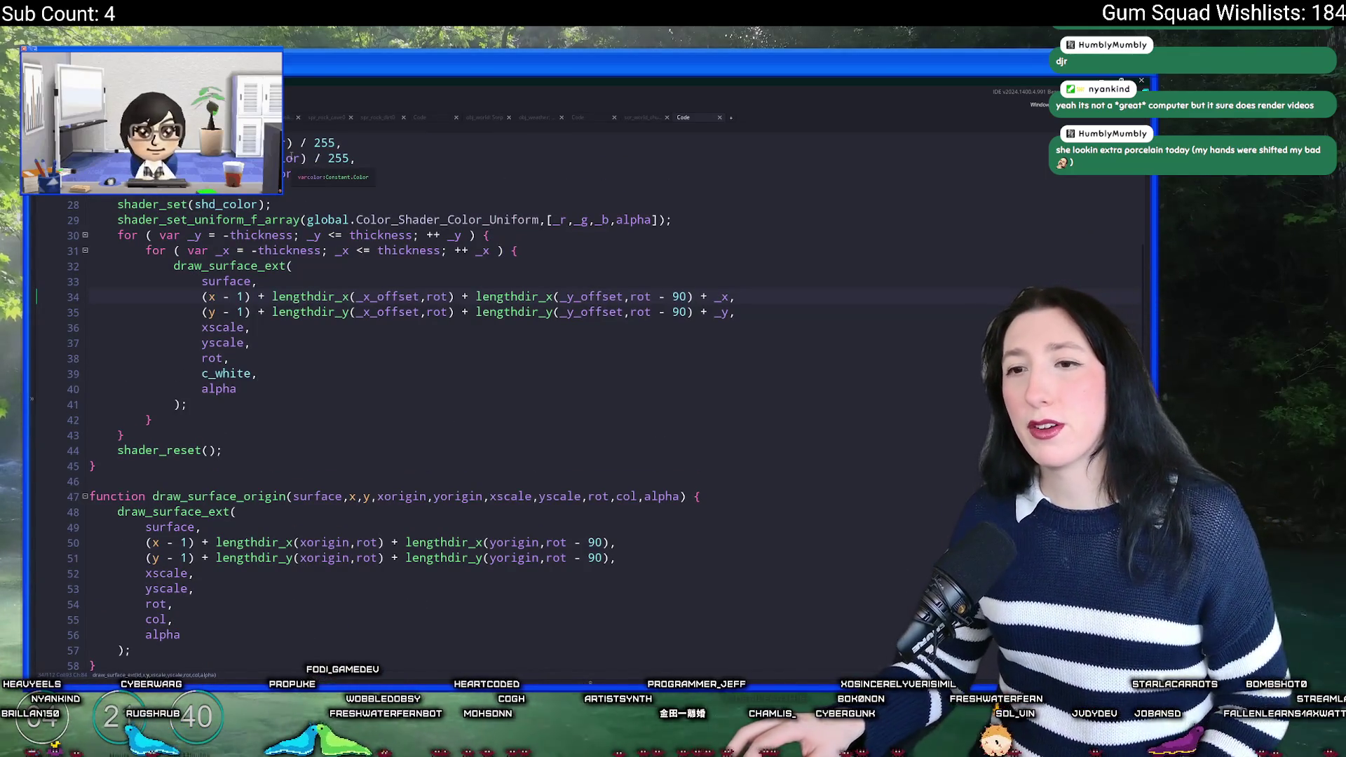
{"action": "key", "text": "alt+Left"}
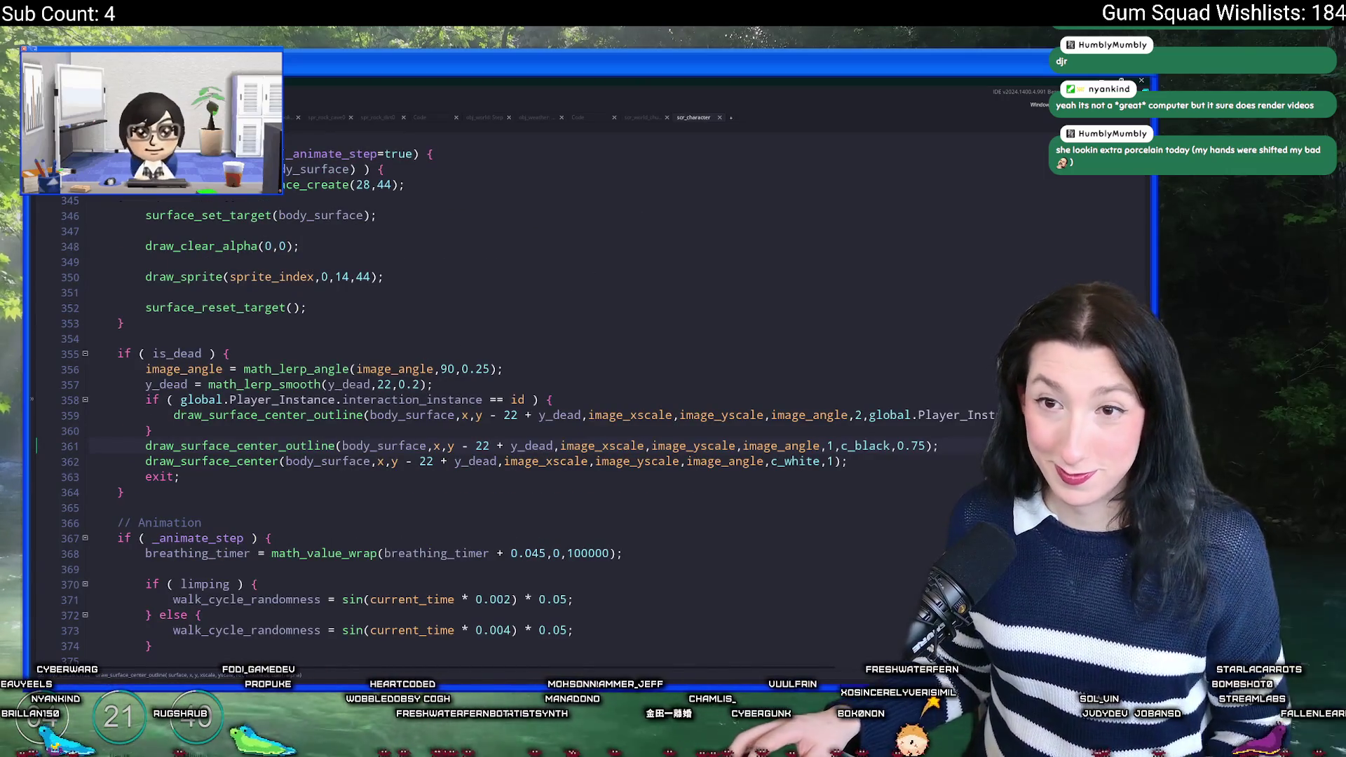
Step: Return to the obj_debug workspace and open obj_enemy by searching assets for '_ene'
{"action": "scroll", "coordinate": [329, 221], "scroll_direction": "up", "scroll_amount": 2}
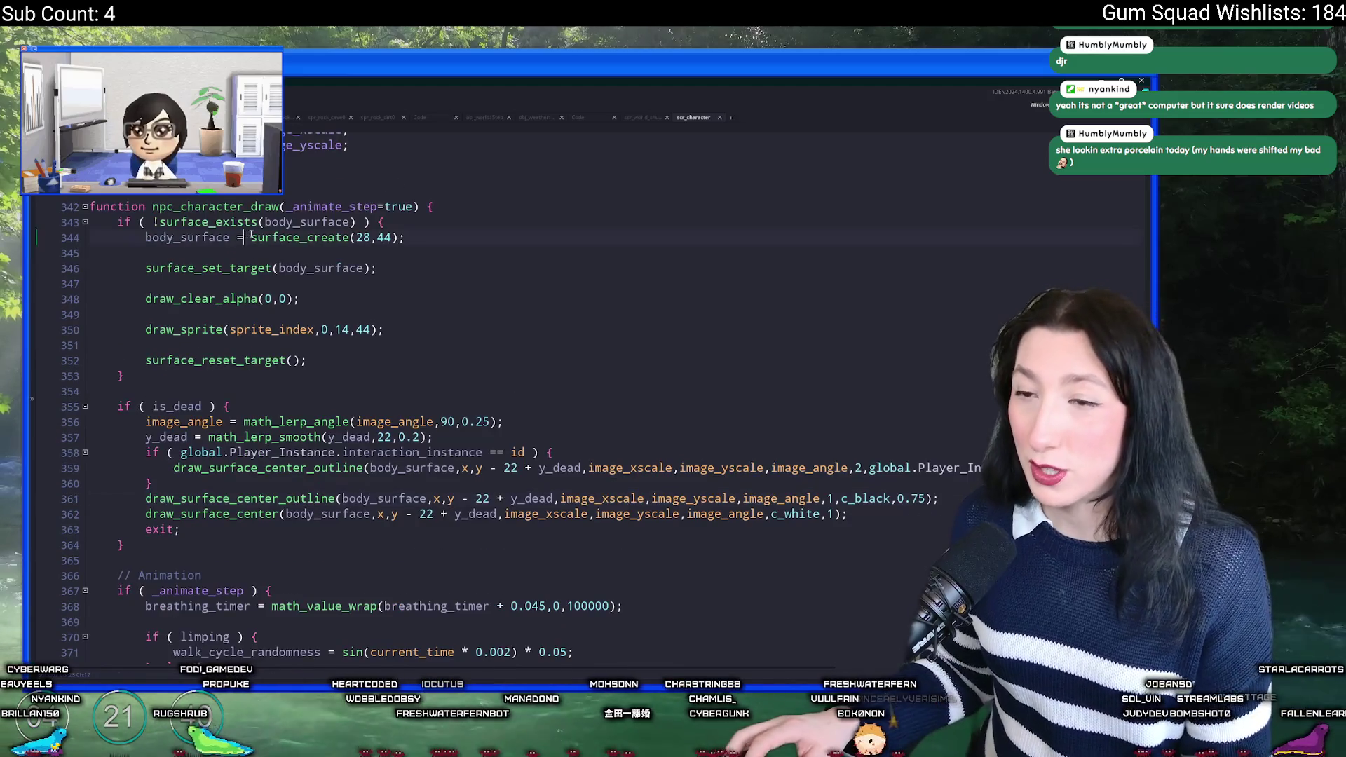
{"action": "left_click", "coordinate": [392, 275]}
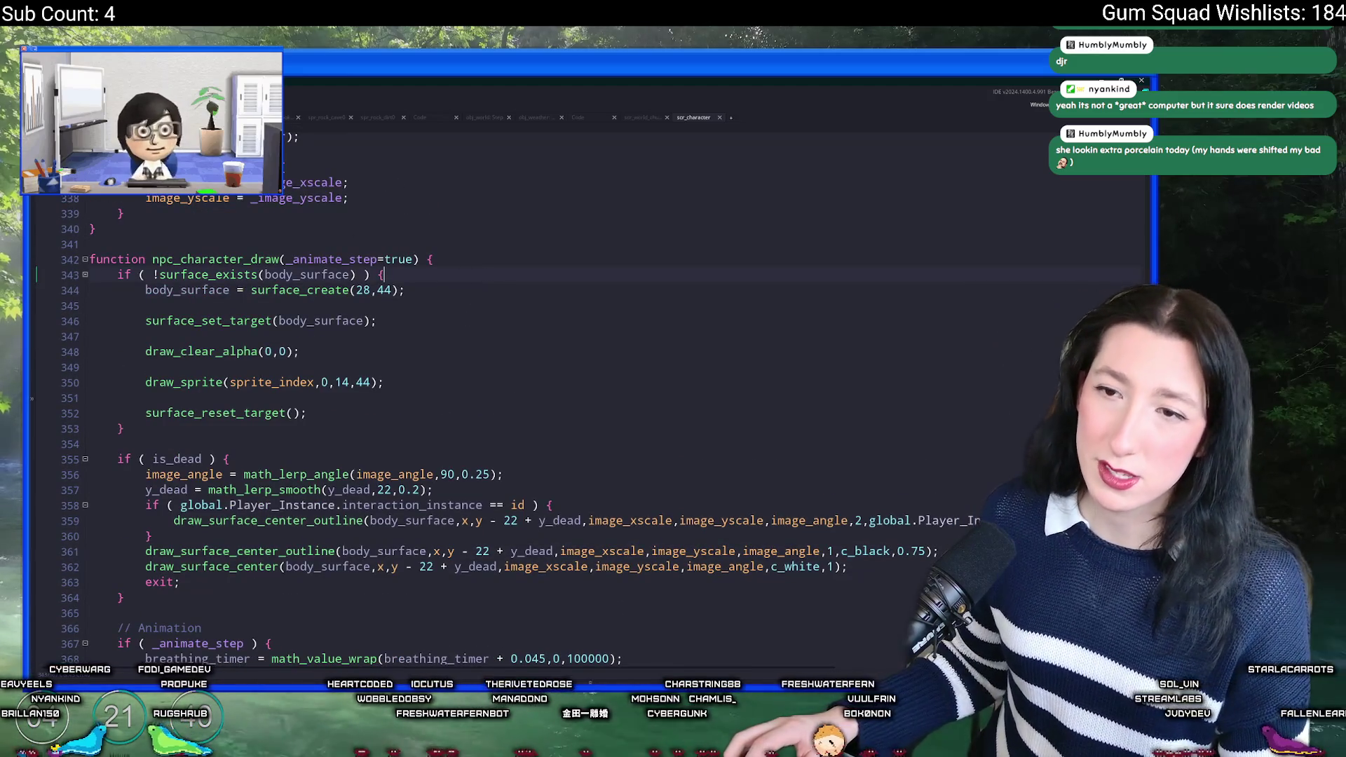
{"action": "key", "text": "alt+Left"}
{"action": "key", "text": "ctrl+t"}
{"action": "type", "text": "_ene"}
{"action": "key", "text": "Return"}
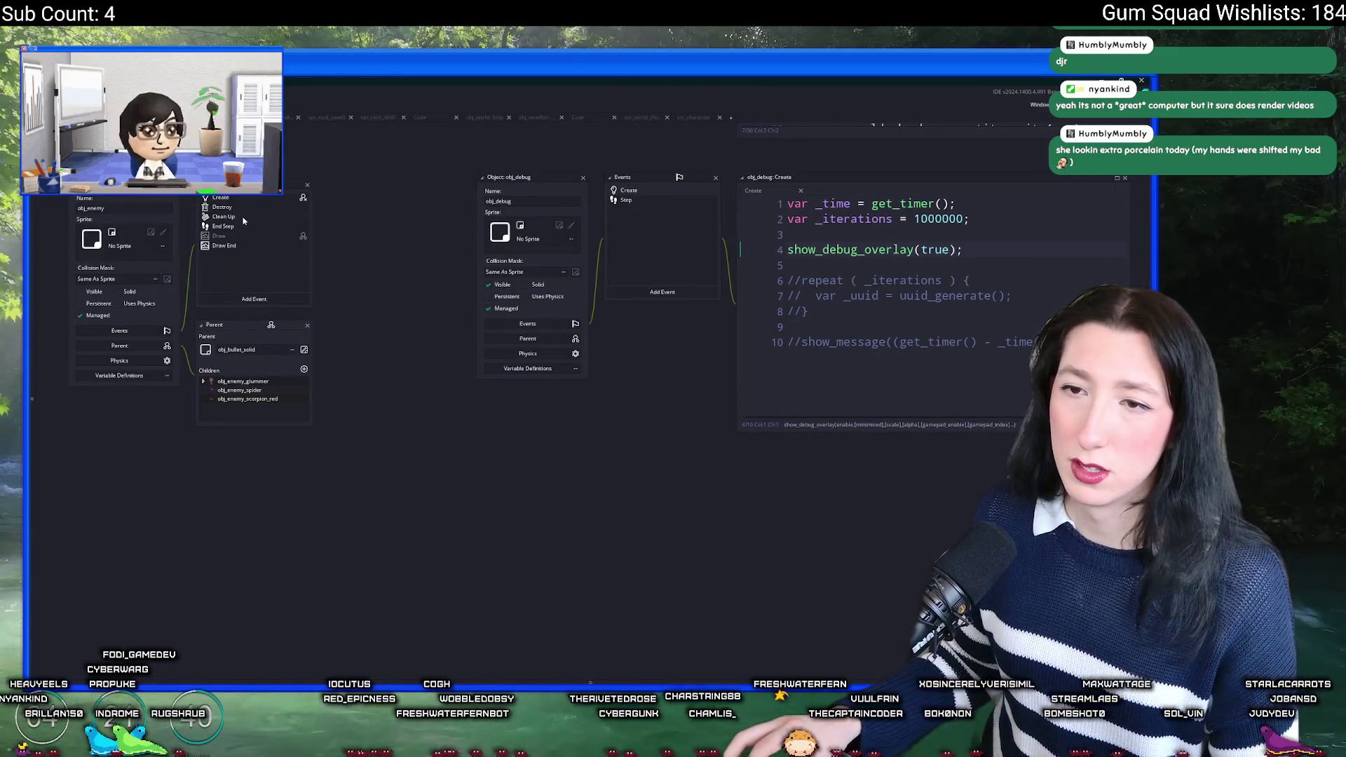
Step: Add surface_free(character_surface); to obj_enemy's Clean Up event and save
{"action": "double_click", "coordinate": [242, 217]}
{"action": "key", "text": "Return"}
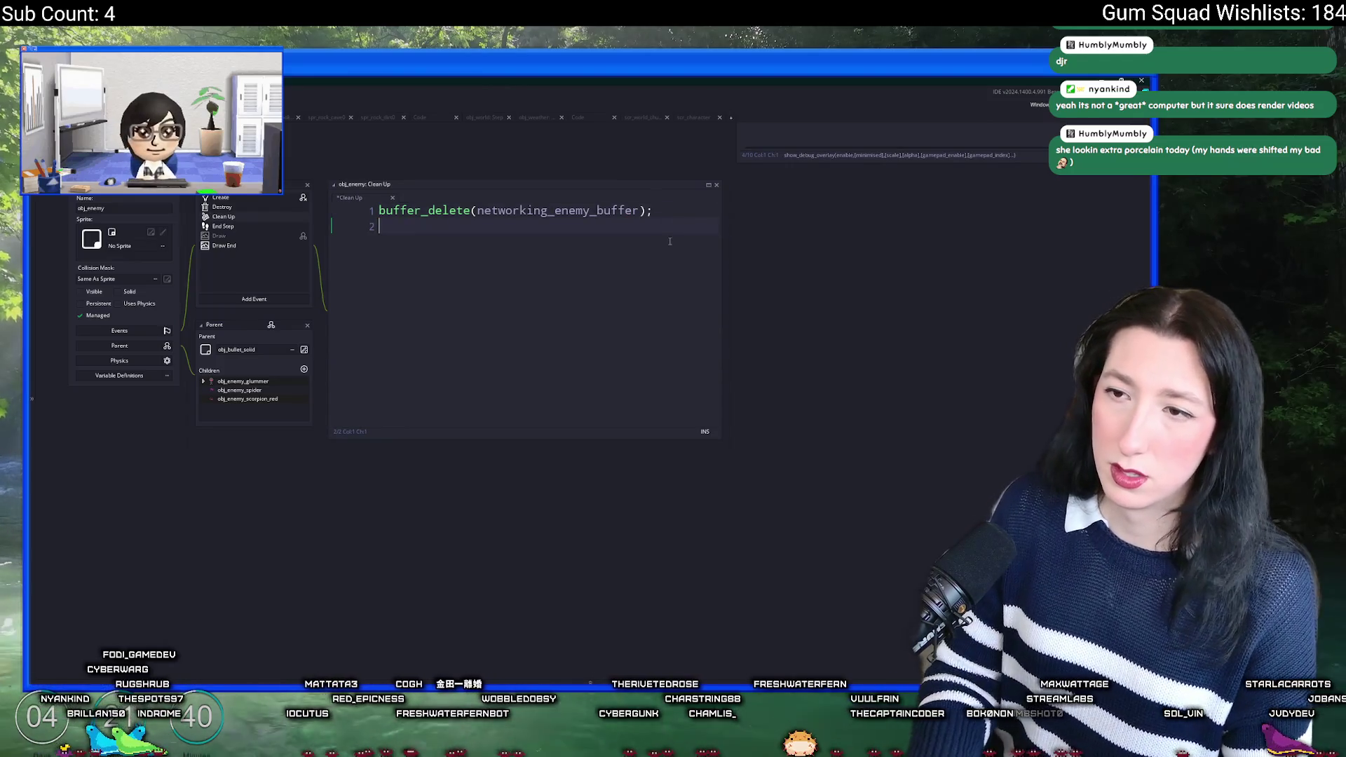
{"action": "type", "text": "i"}
{"action": "key", "text": "BackSpace"}
{"action": "type", "text": "draw_c"}
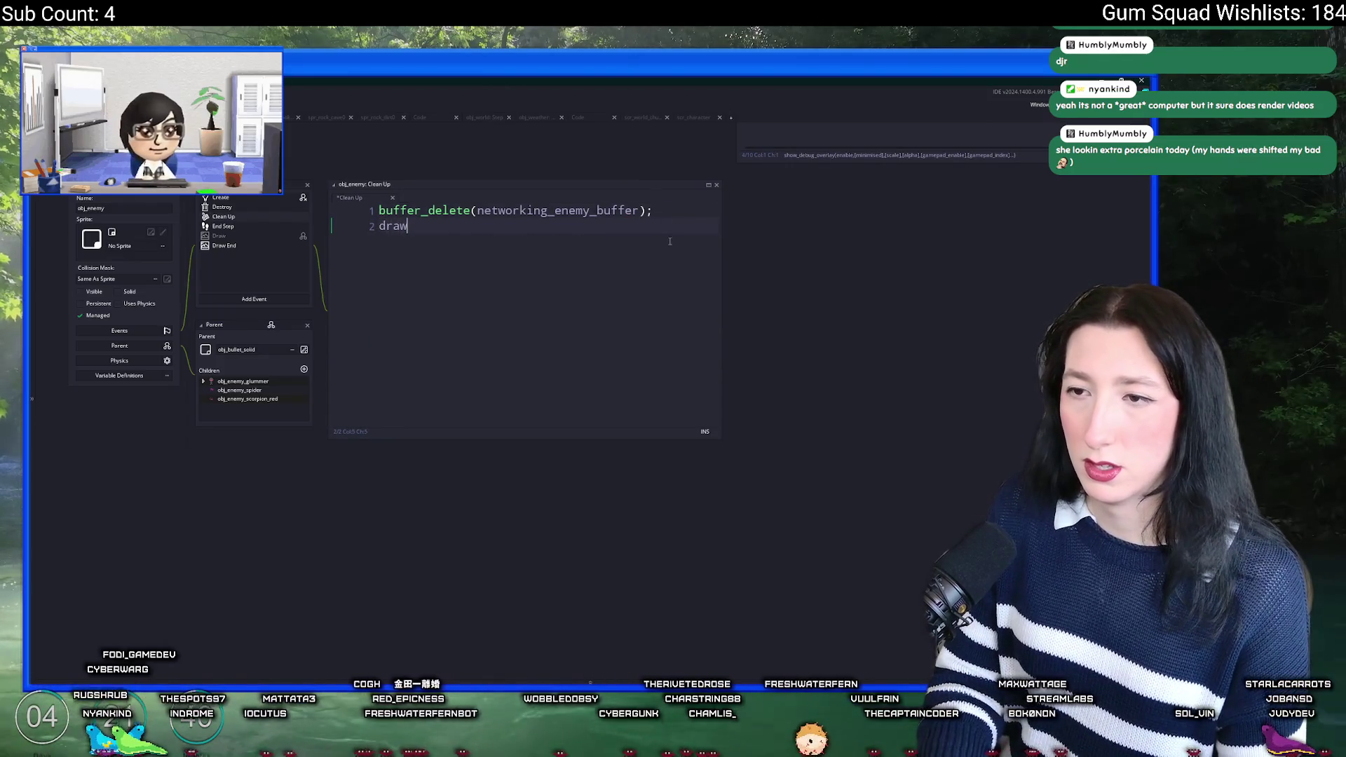
{"action": "key", "text": "BackSpace"}
{"action": "key", "text": "BackSpace"}
{"action": "key", "text": "BackSpace"}
{"action": "type", "text": "character_surface = kd"}
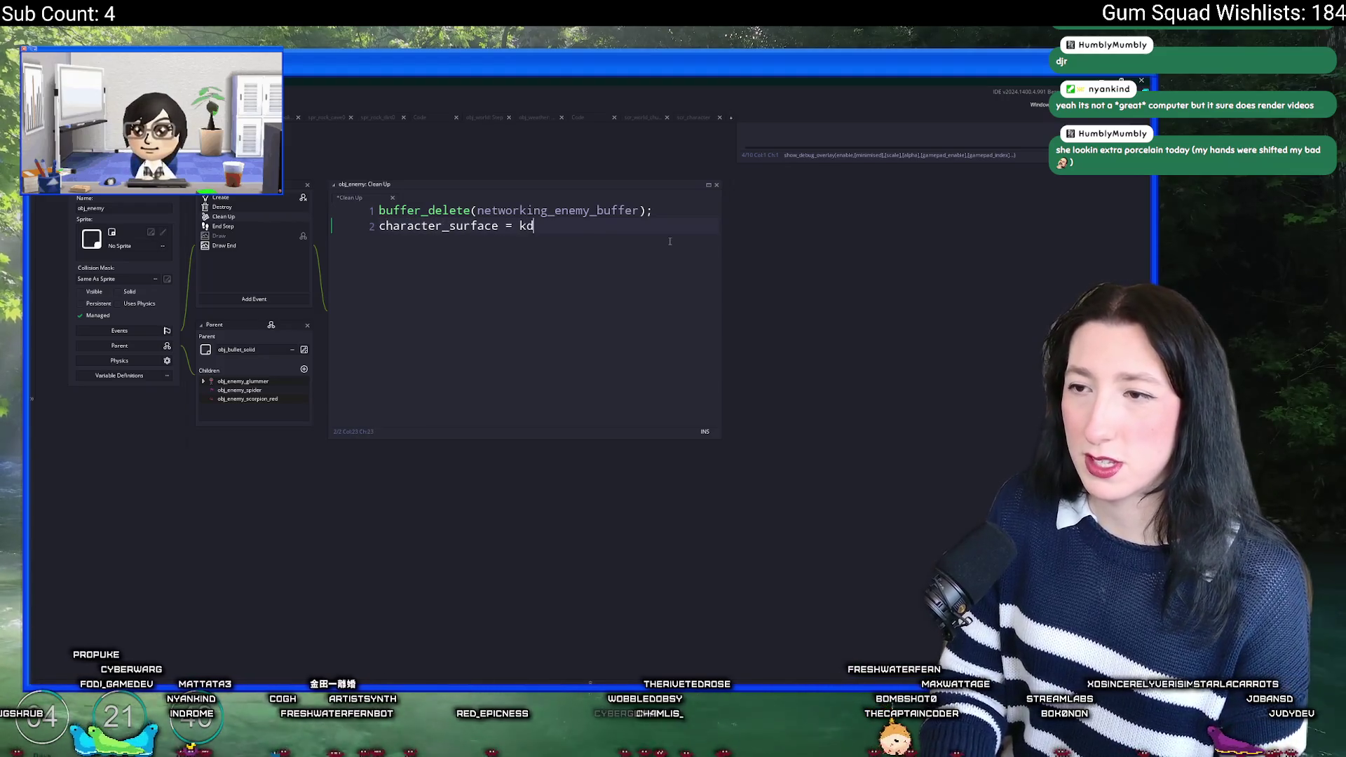
{"action": "type", "text": "s"}
{"action": "key", "text": "BackSpace"}
{"action": "key", "text": "BackSpace"}
{"action": "key", "text": "BackSpace"}
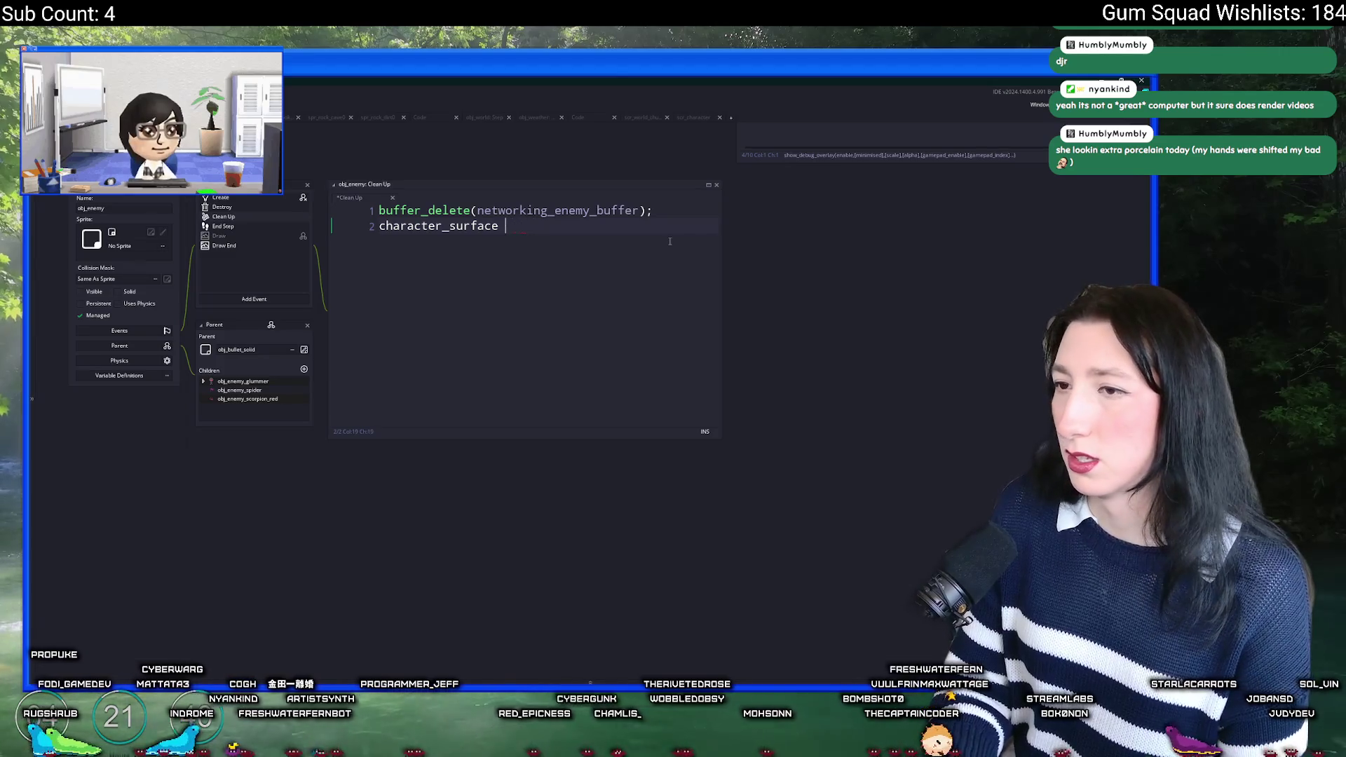
{"action": "double_click", "coordinate": [457, 226]}
{"action": "type", "text": "sur"}
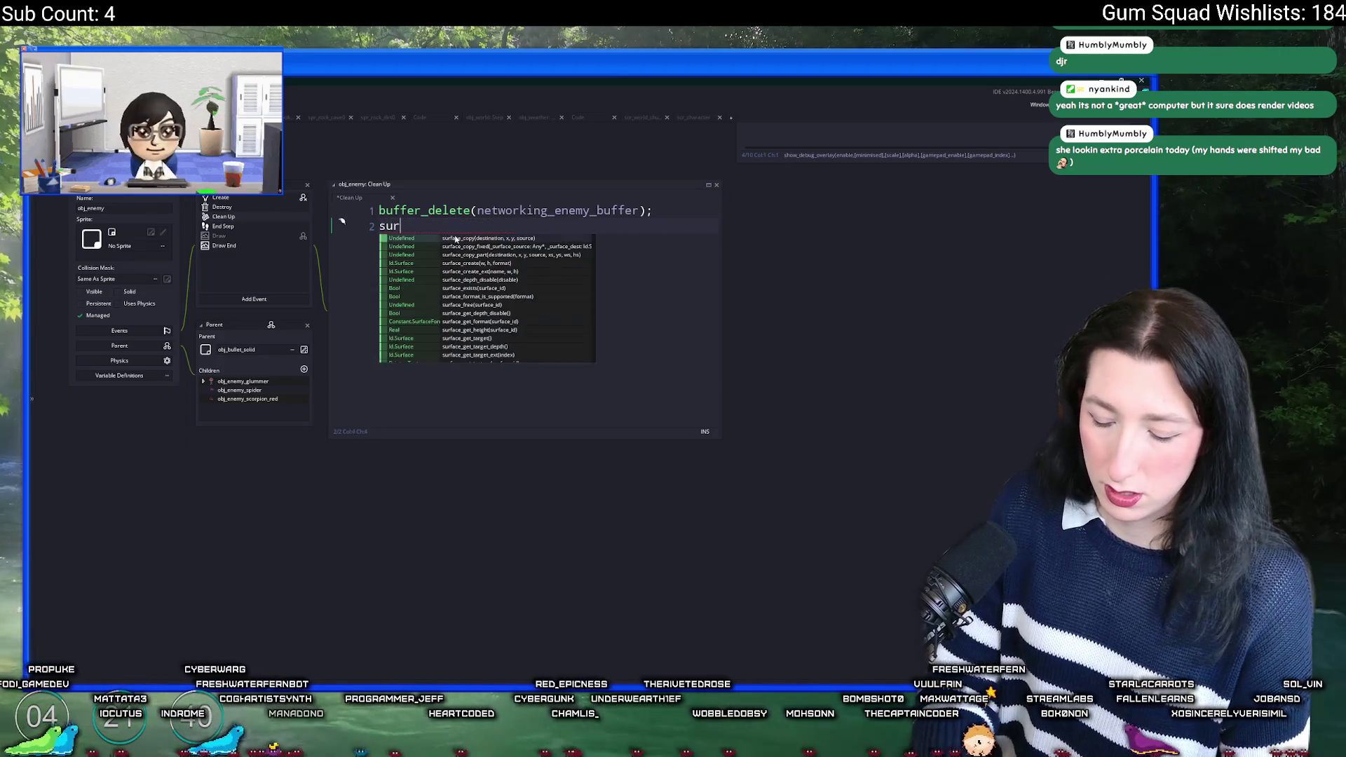
{"action": "type", "text": "face_free(character_surface);"}
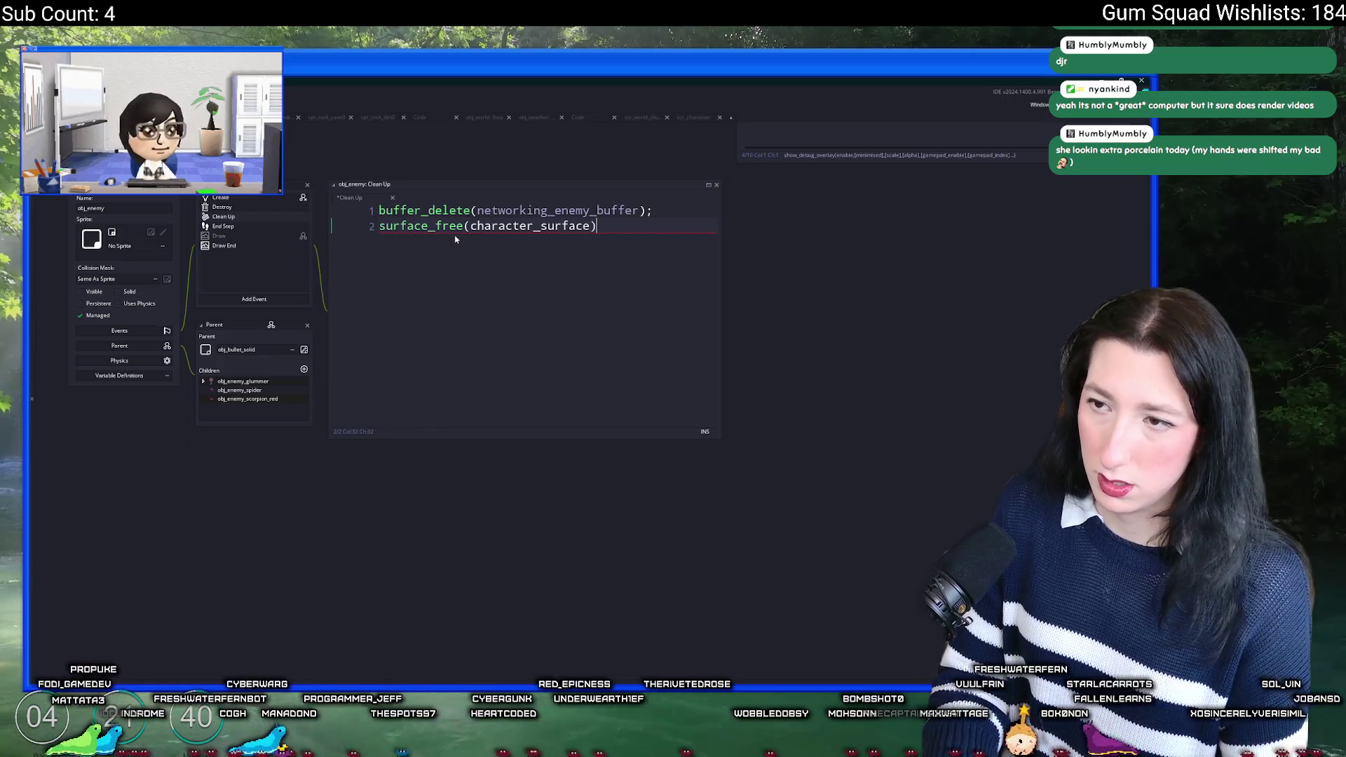
{"action": "key", "text": "ctrl+s"}
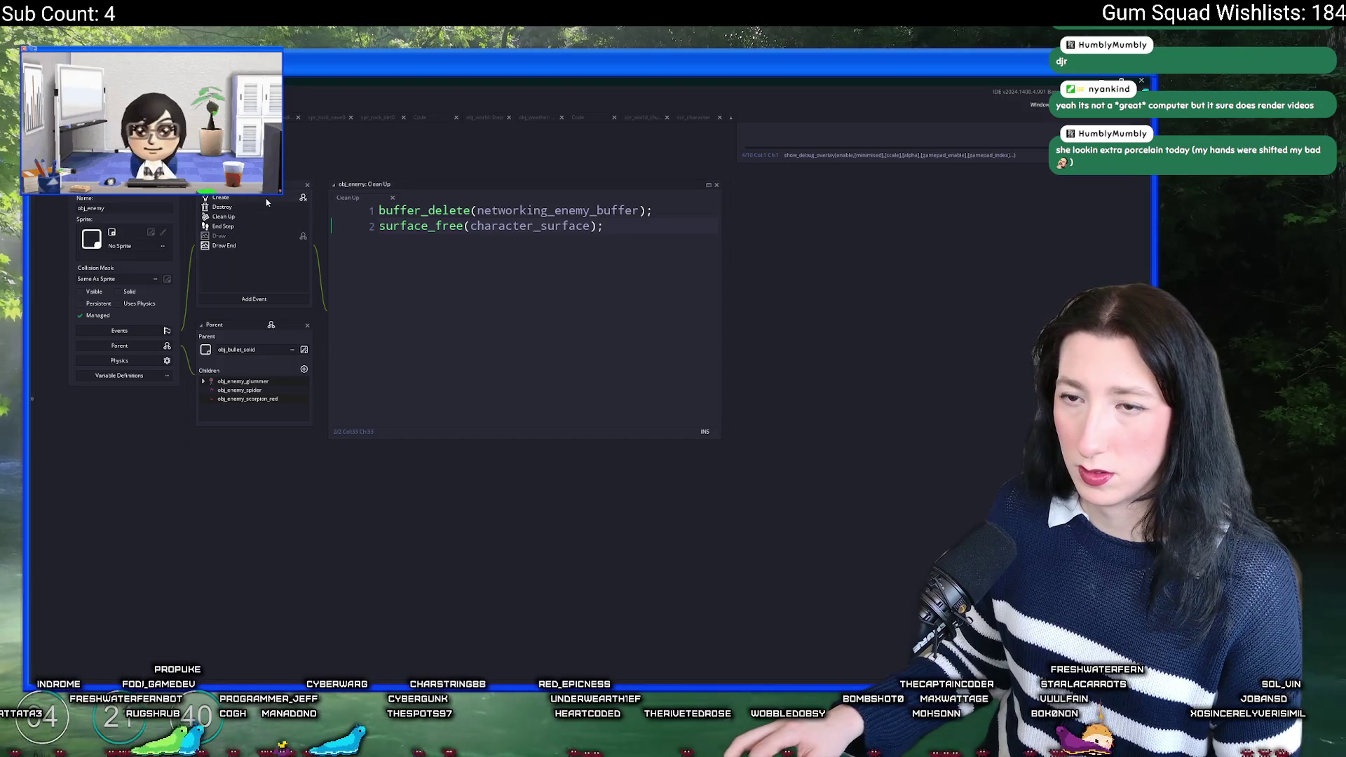
Step: Look over obj_enemy's Create event code
{"action": "left_click", "coordinate": [220, 198]}
{"action": "scroll", "coordinate": [433, 243], "scroll_direction": "down", "scroll_amount": 2}
{"action": "left_click", "coordinate": [548, 274]}
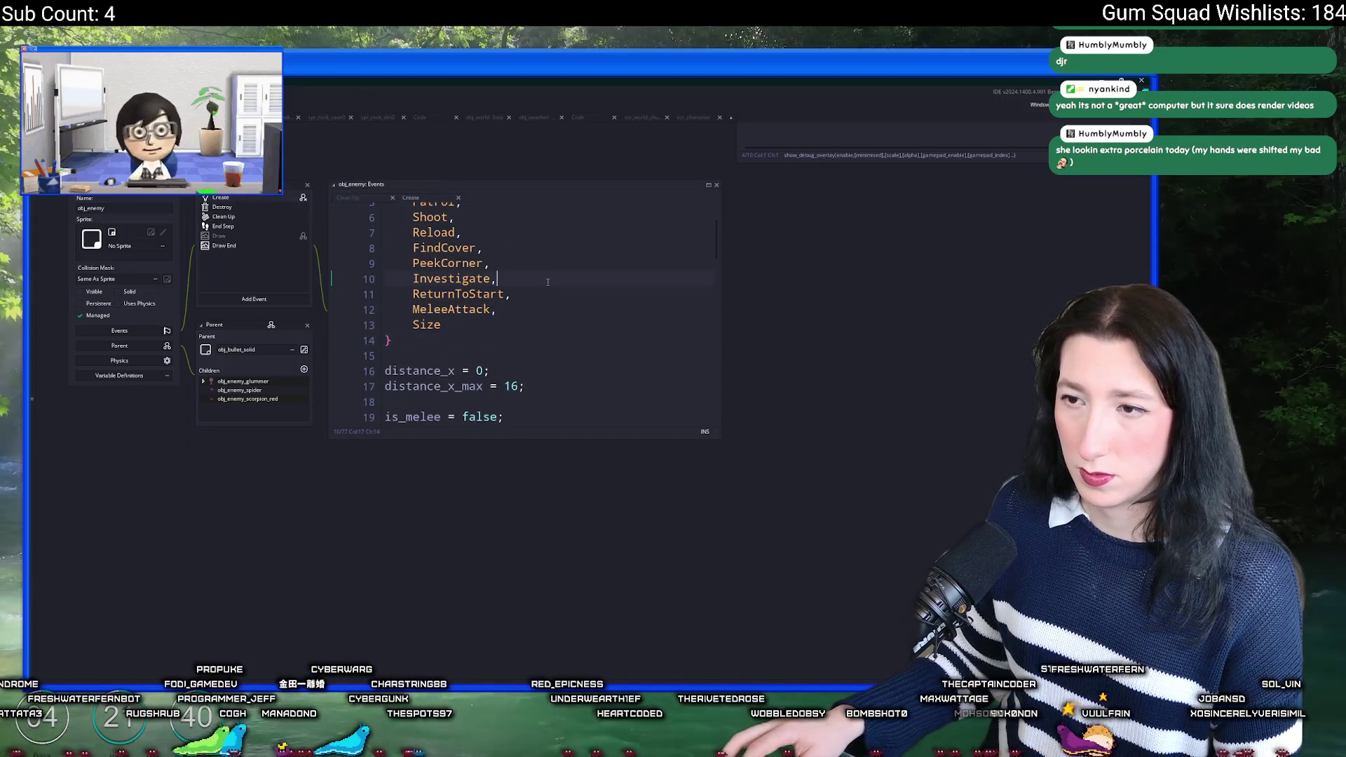
{"action": "scroll", "coordinate": [547, 282], "scroll_direction": "up", "scroll_amount": 1}
{"action": "scroll", "coordinate": [547, 282], "scroll_direction": "down", "scroll_amount": 1}
{"action": "left_click", "coordinate": [548, 283]}
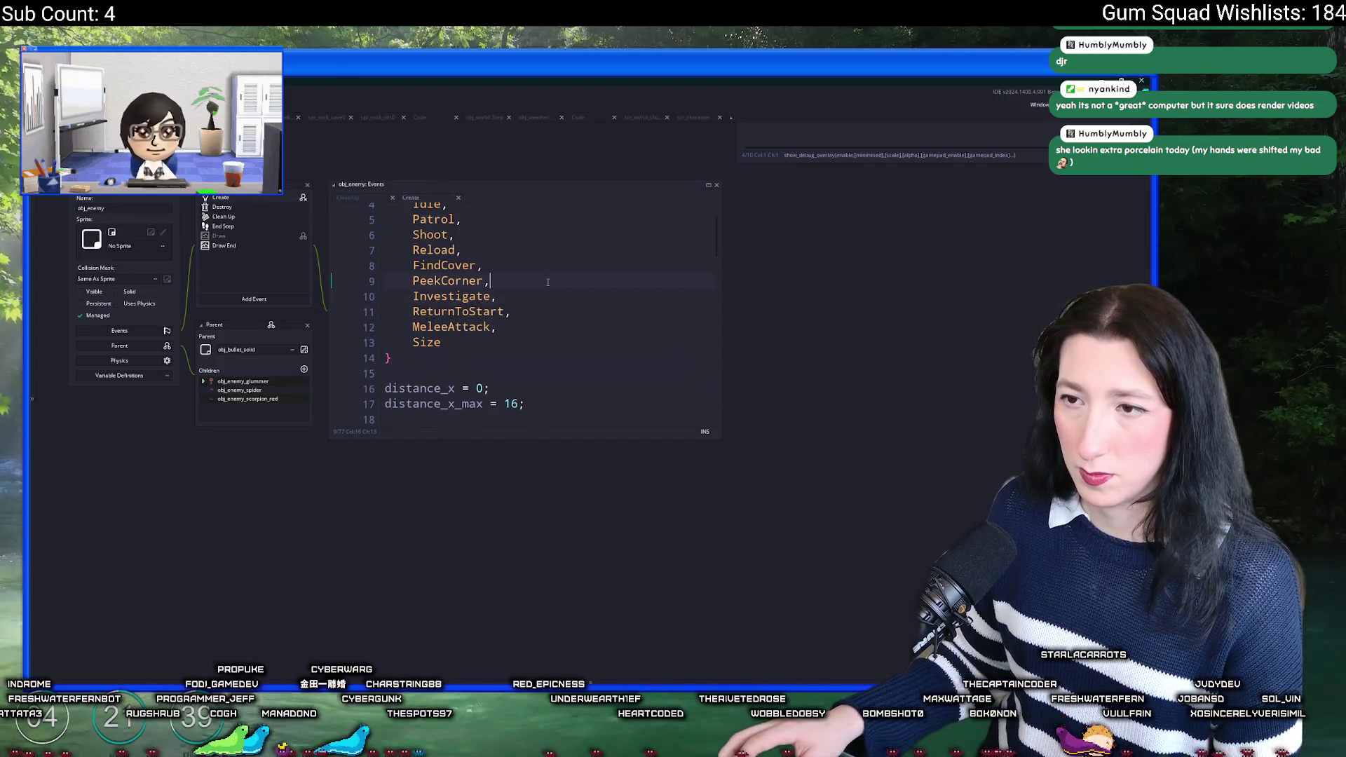
Step: Wrap surface_free in an if ( surface_exists(character_surface) ) { } block with indentation
{"action": "left_click", "coordinate": [242, 215]}
{"action": "key", "text": "Return"}
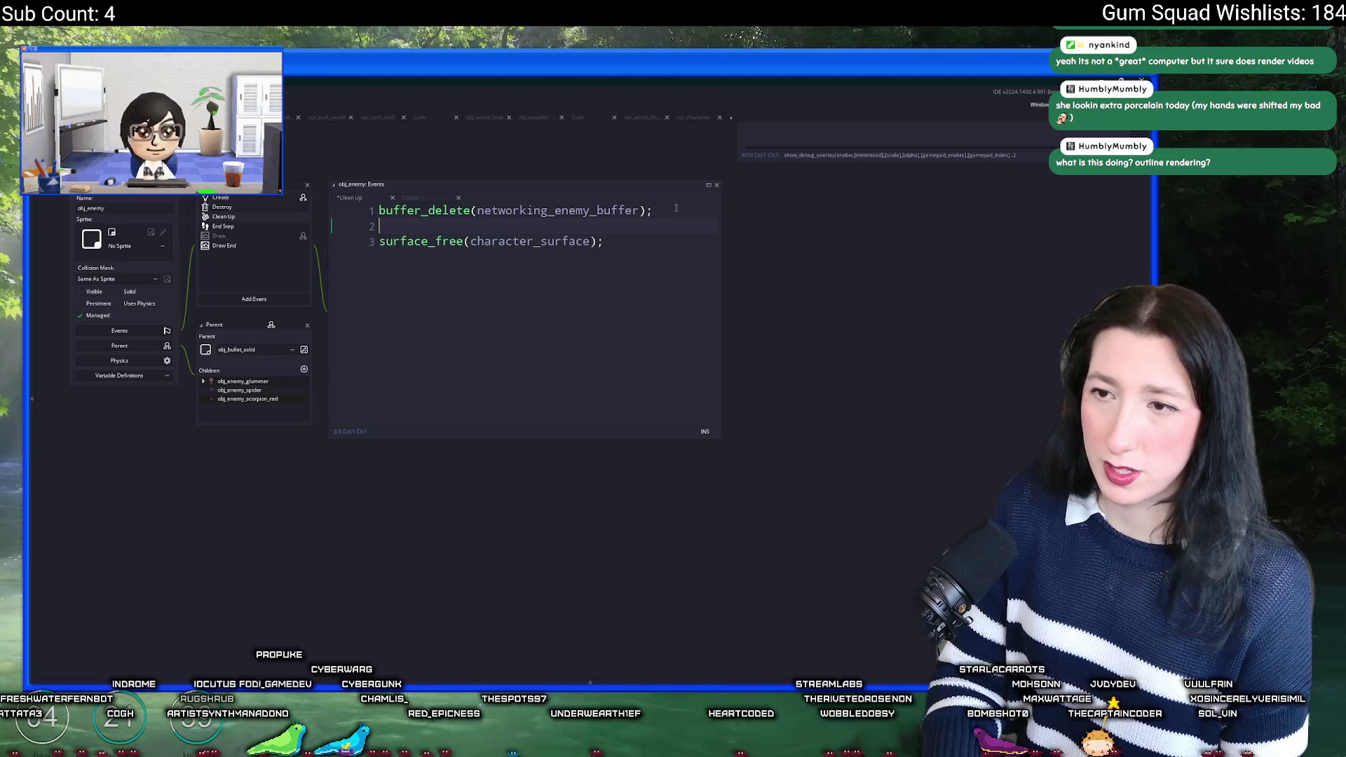
{"action": "type", "text": "if ( surface_Exists"}
{"action": "key", "text": "Return"}
{"action": "type", "text": "character_surface) ) {"}
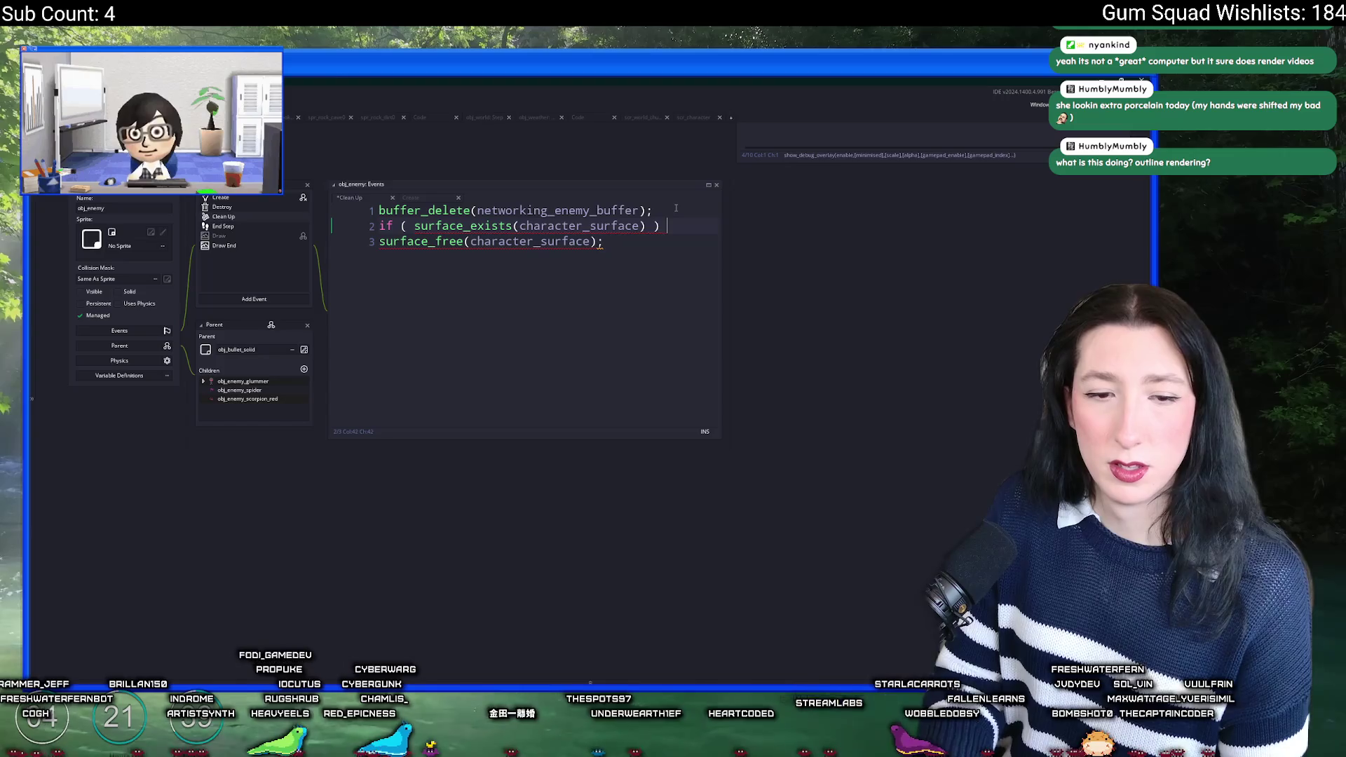
{"action": "key", "text": "Down"}
{"action": "key", "text": "End"}
{"action": "key", "text": "Return"}
{"action": "type", "text": "}"}
{"action": "key", "text": "Up"}
{"action": "key", "text": "Home"}
{"action": "key", "text": "Tab"}
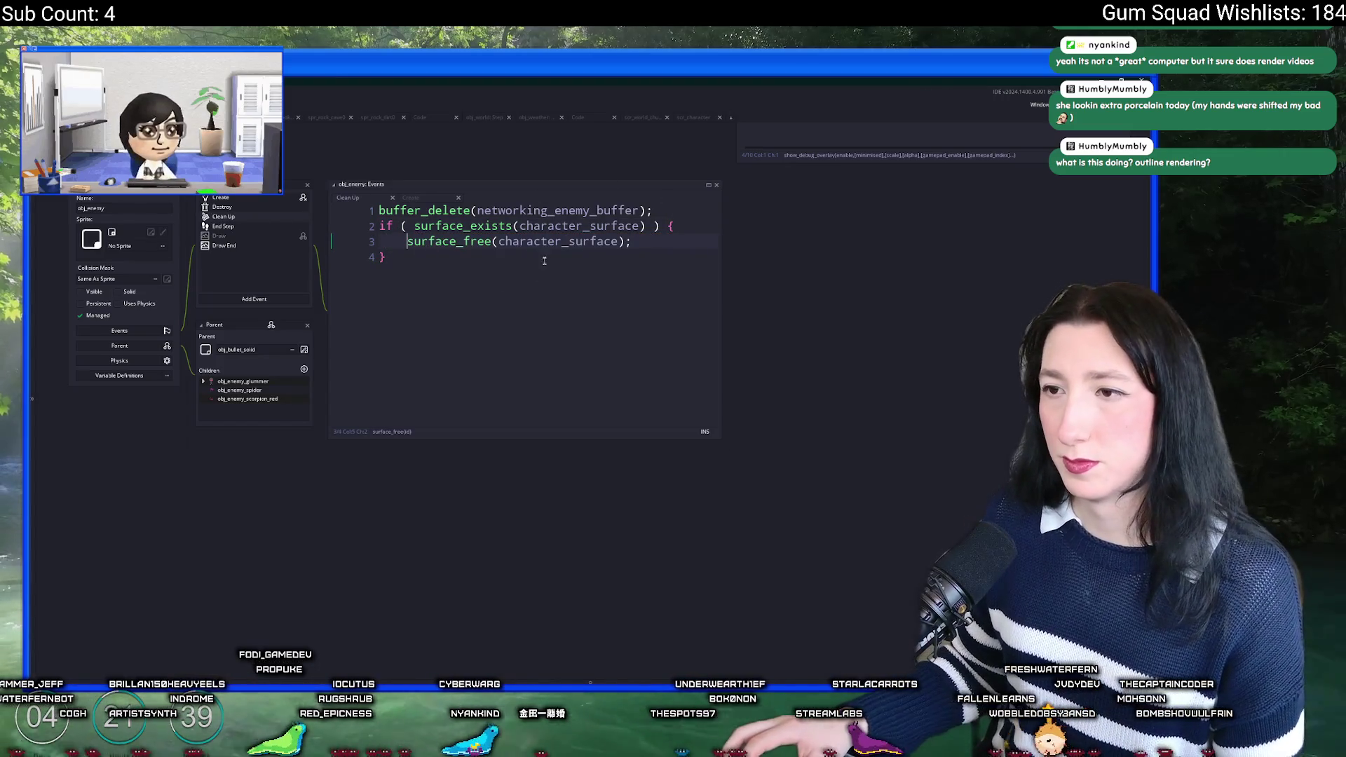
{"action": "left_click", "coordinate": [693, 117]}
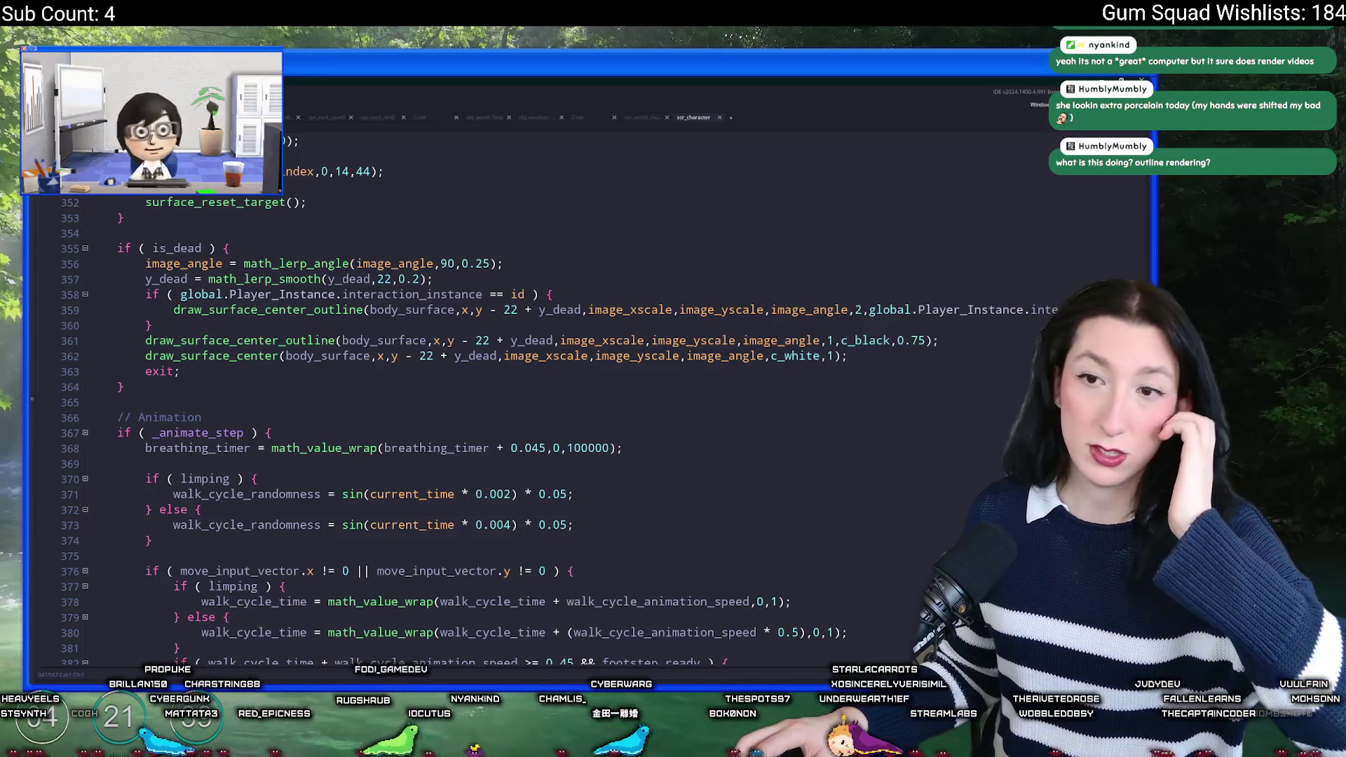
{"action": "scroll", "coordinate": [403, 511], "scroll_direction": "up", "scroll_amount": 3}
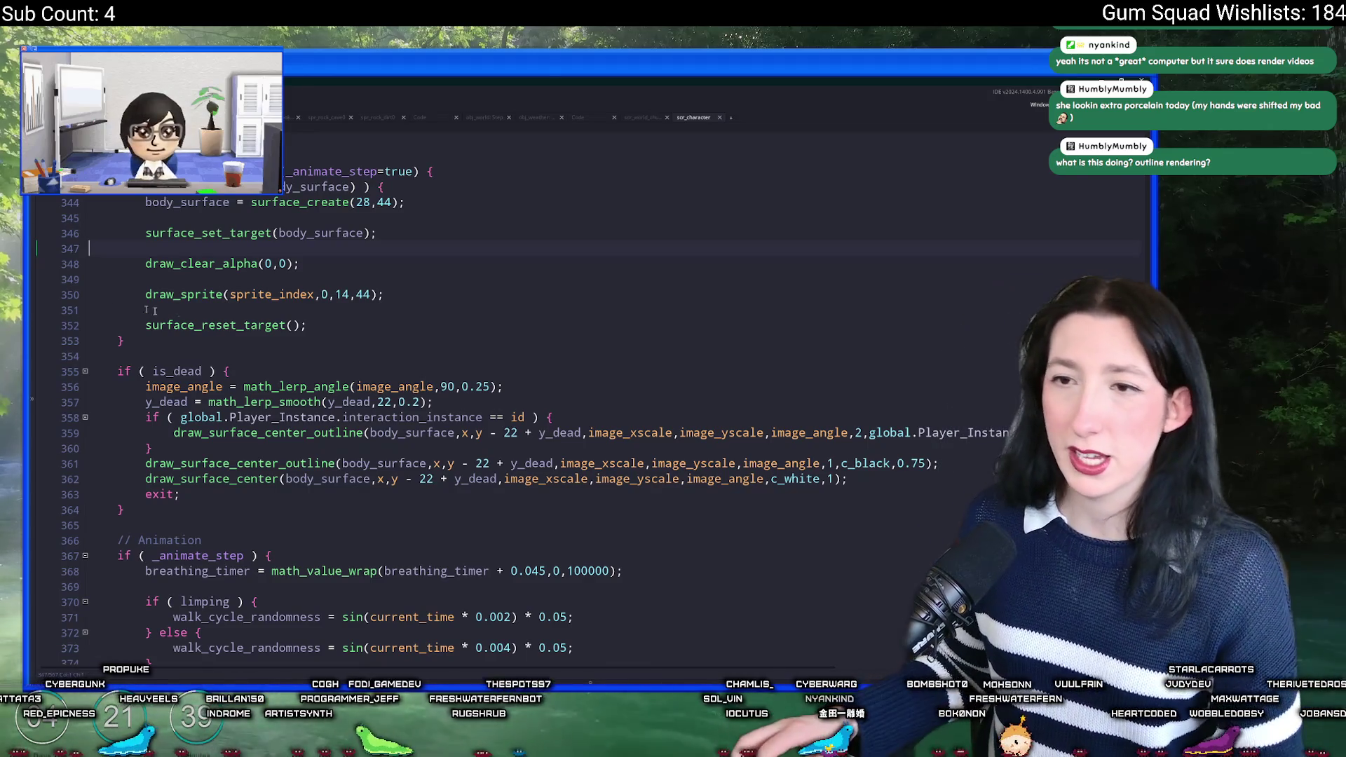
{"action": "scroll", "coordinate": [105, 306], "scroll_direction": "down", "scroll_amount": 5}
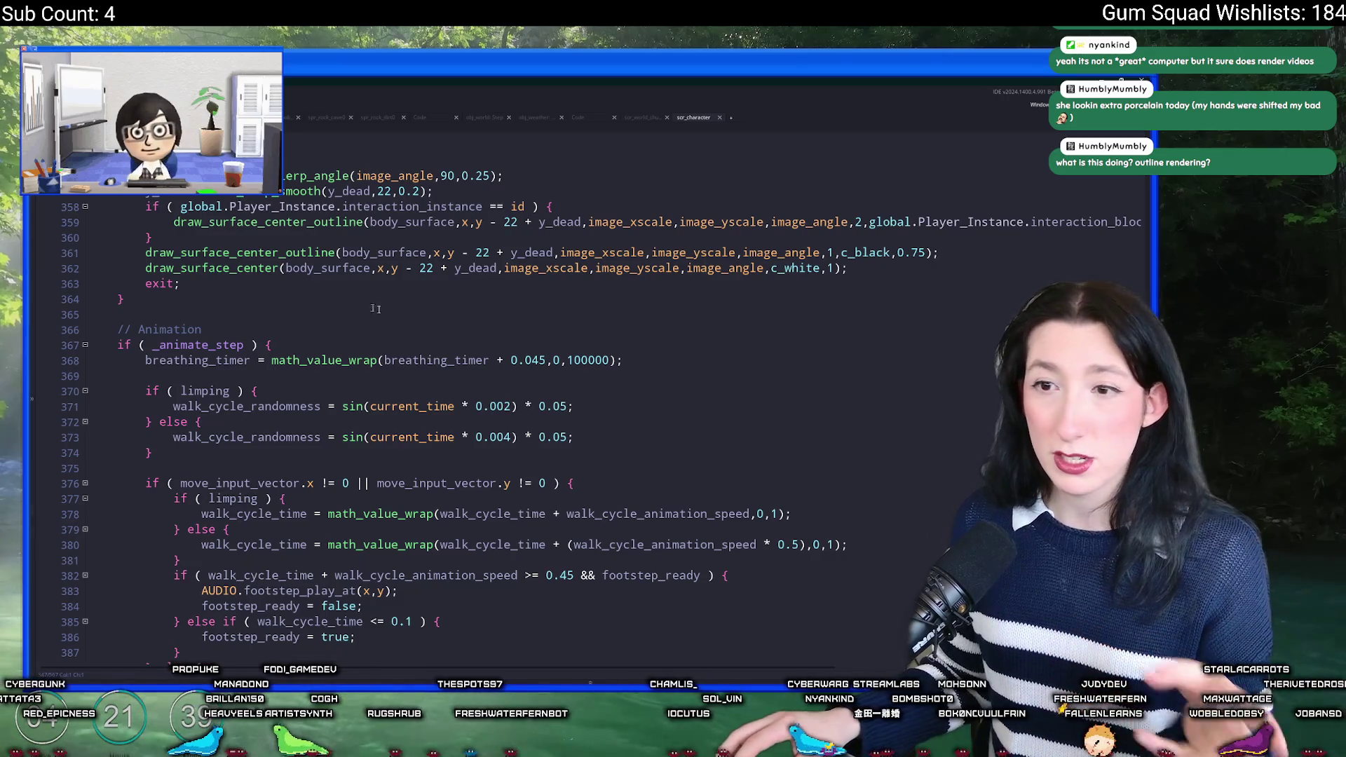
{"action": "scroll", "coordinate": [351, 300], "scroll_direction": "down", "scroll_amount": 13}
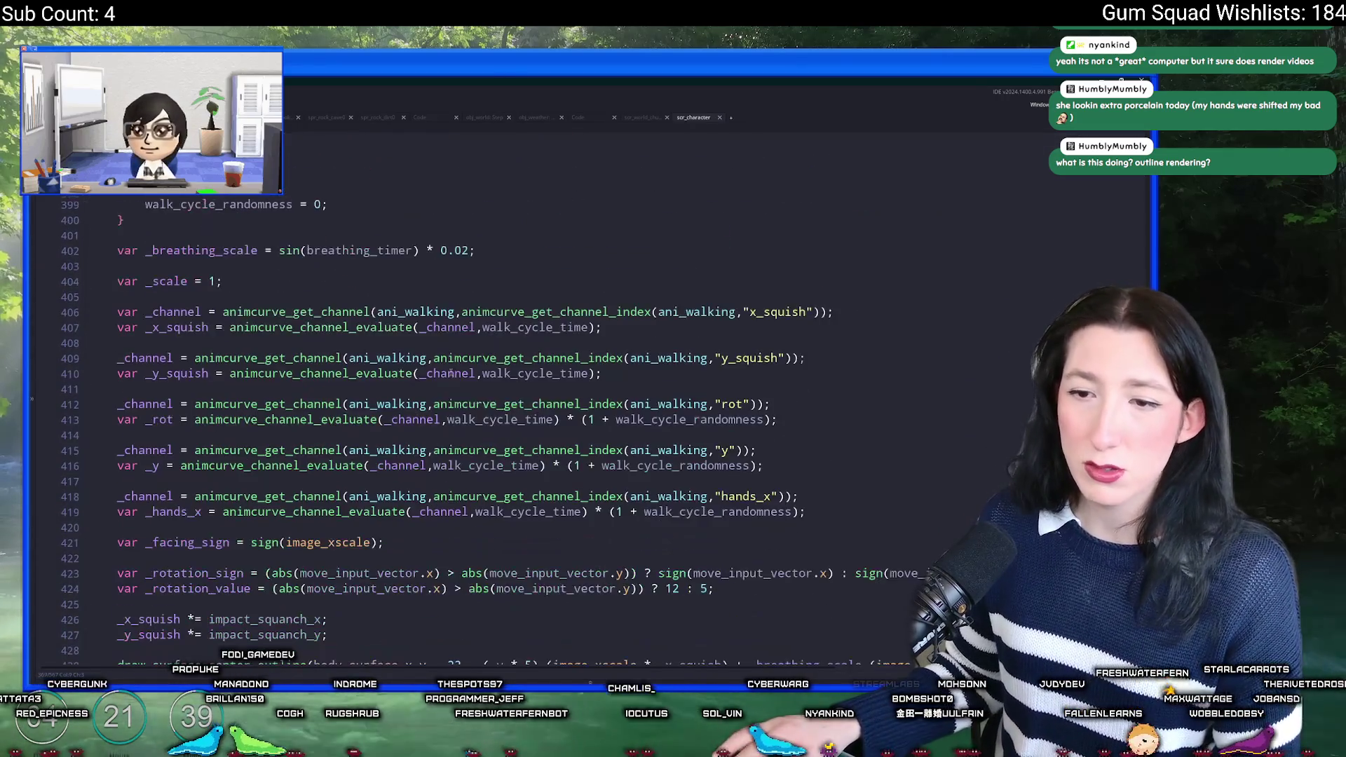
{"action": "scroll", "coordinate": [451, 371], "scroll_direction": "down", "scroll_amount": 8}
{"action": "scroll", "coordinate": [469, 369], "scroll_direction": "up", "scroll_amount": 20}
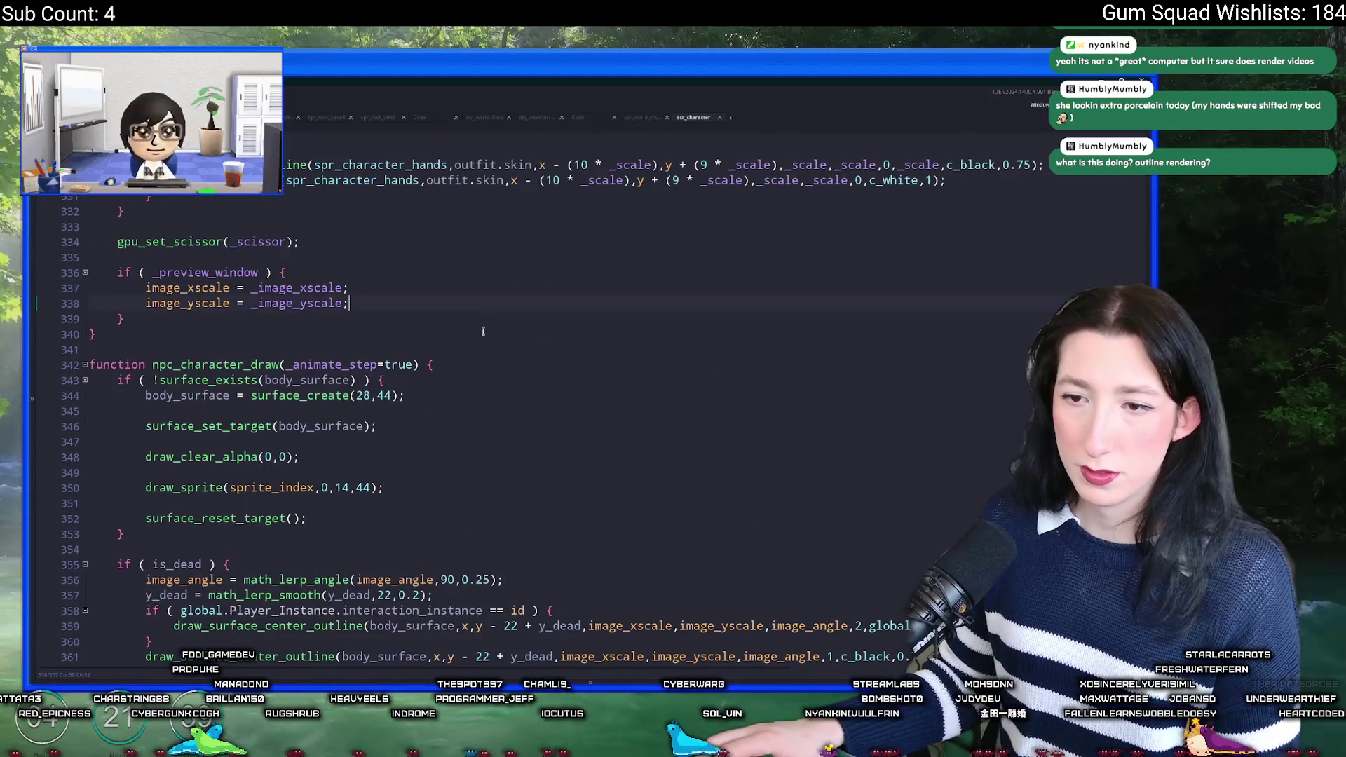
{"action": "scroll", "coordinate": [490, 307], "scroll_direction": "down", "scroll_amount": 5}
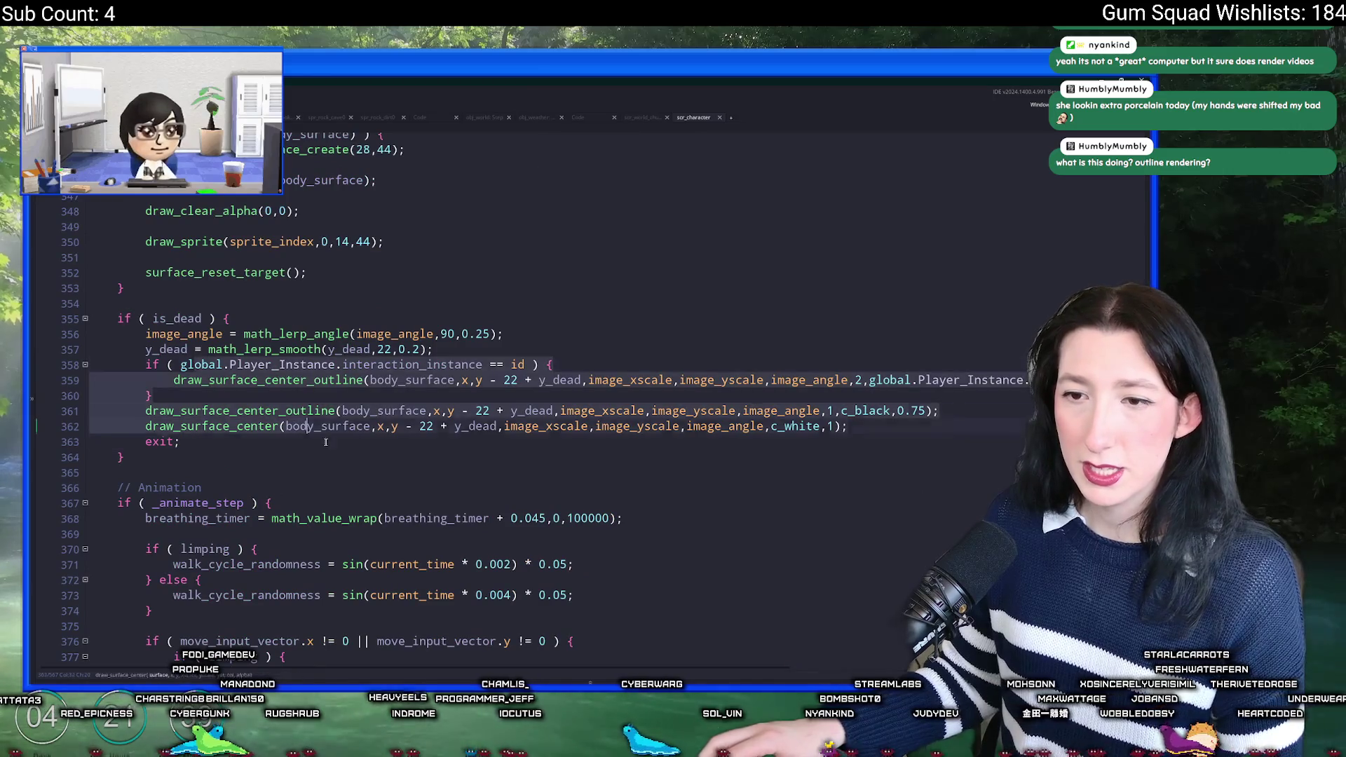
{"action": "scroll", "coordinate": [510, 342], "scroll_direction": "down", "scroll_amount": 5}
{"action": "scroll", "coordinate": [510, 343], "scroll_direction": "down", "scroll_amount": 20}
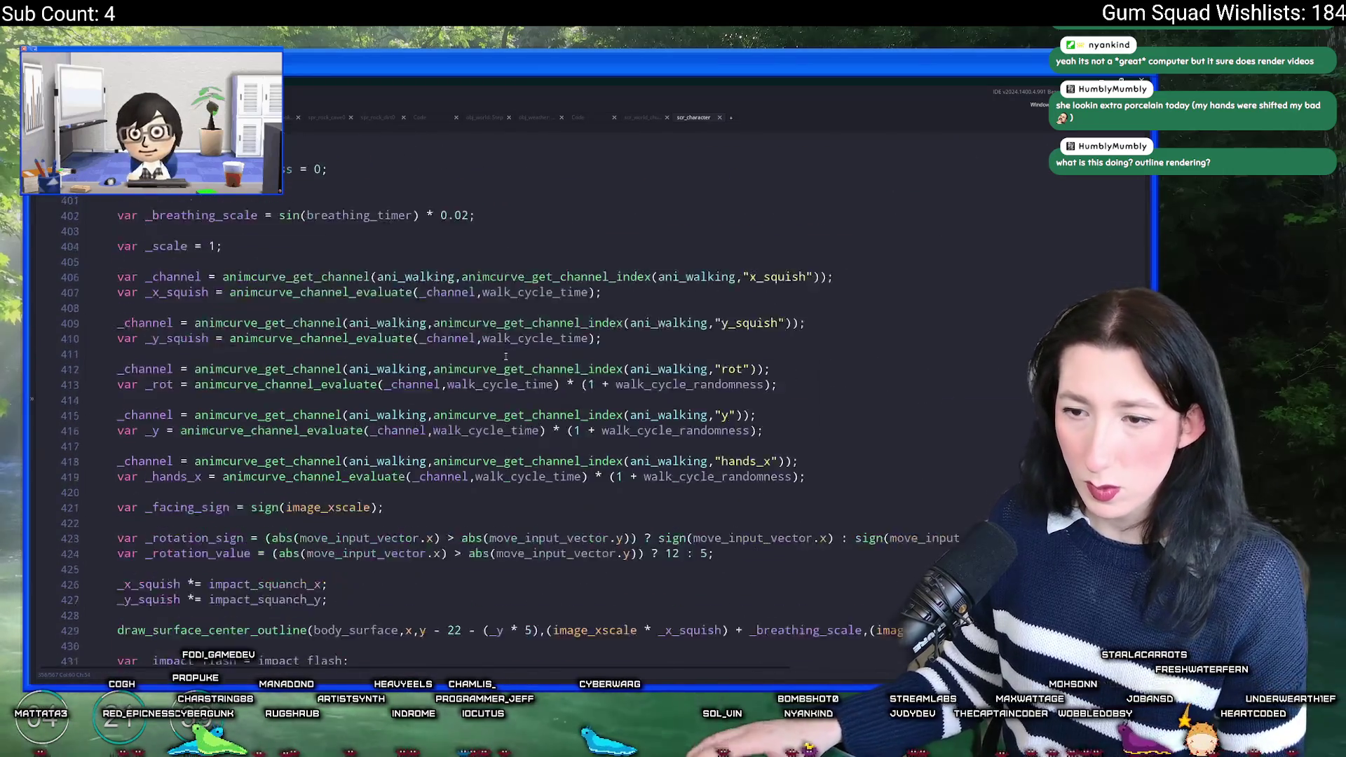
{"action": "scroll", "coordinate": [498, 367], "scroll_direction": "down", "scroll_amount": 10}
{"action": "scroll", "coordinate": [370, 410], "scroll_direction": "up", "scroll_amount": 7}
{"action": "scroll", "coordinate": [371, 410], "scroll_direction": "up", "scroll_amount": 9}
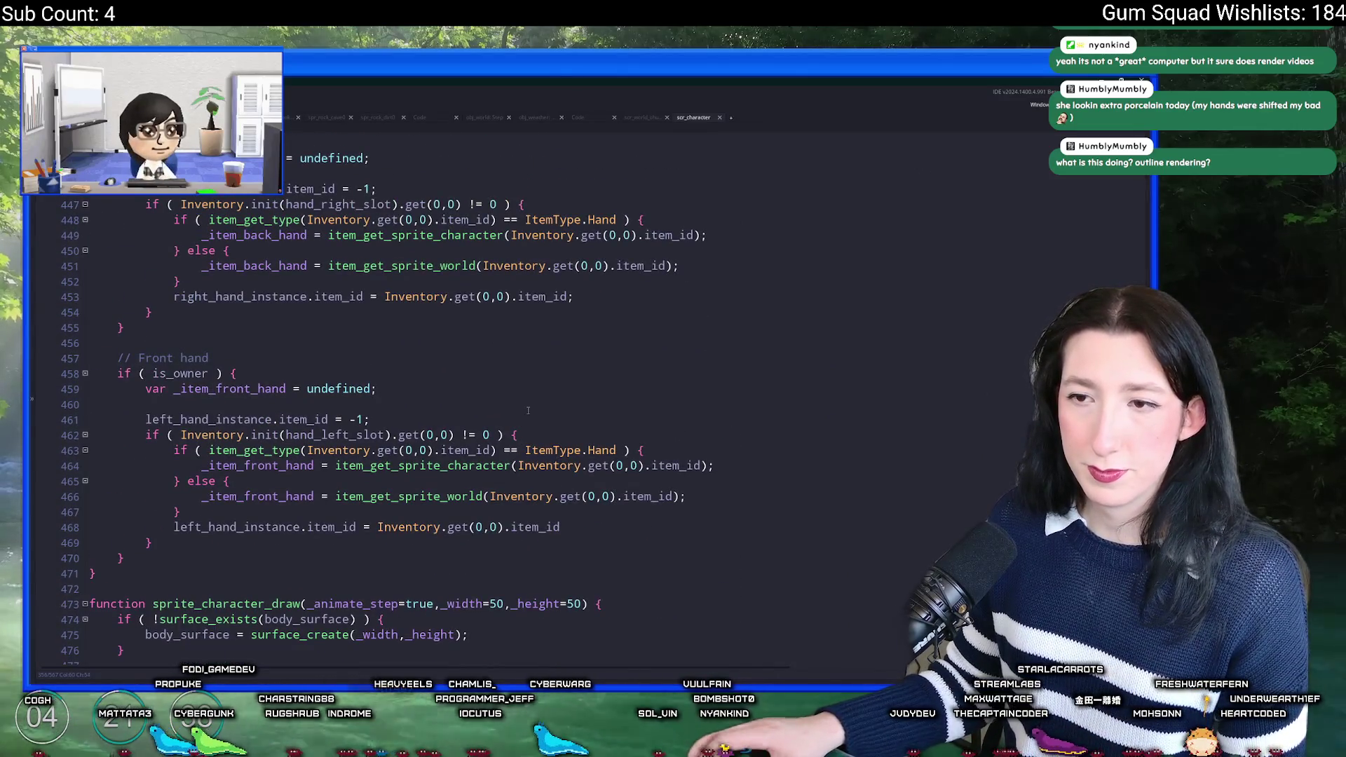
{"action": "scroll", "coordinate": [490, 393], "scroll_direction": "up", "scroll_amount": 2}
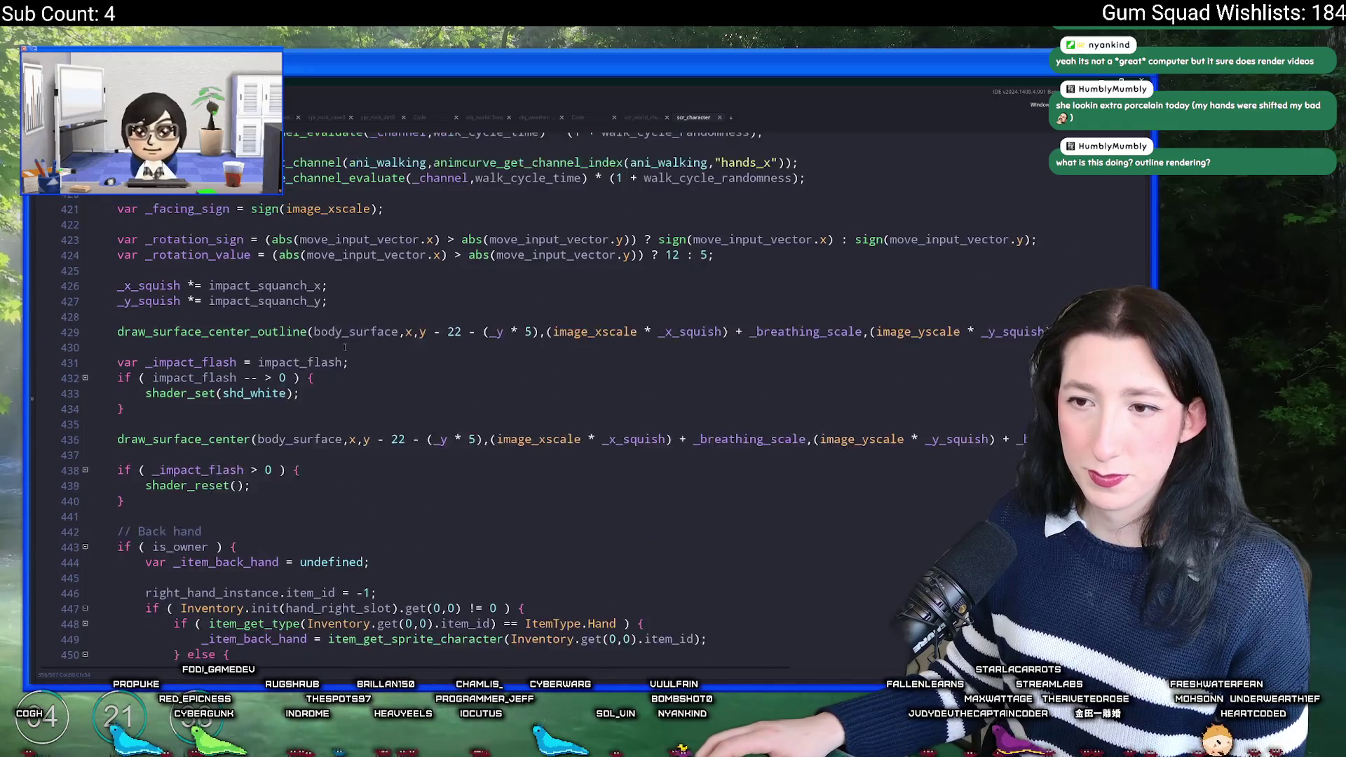
{"action": "left_click", "coordinate": [413, 321]}
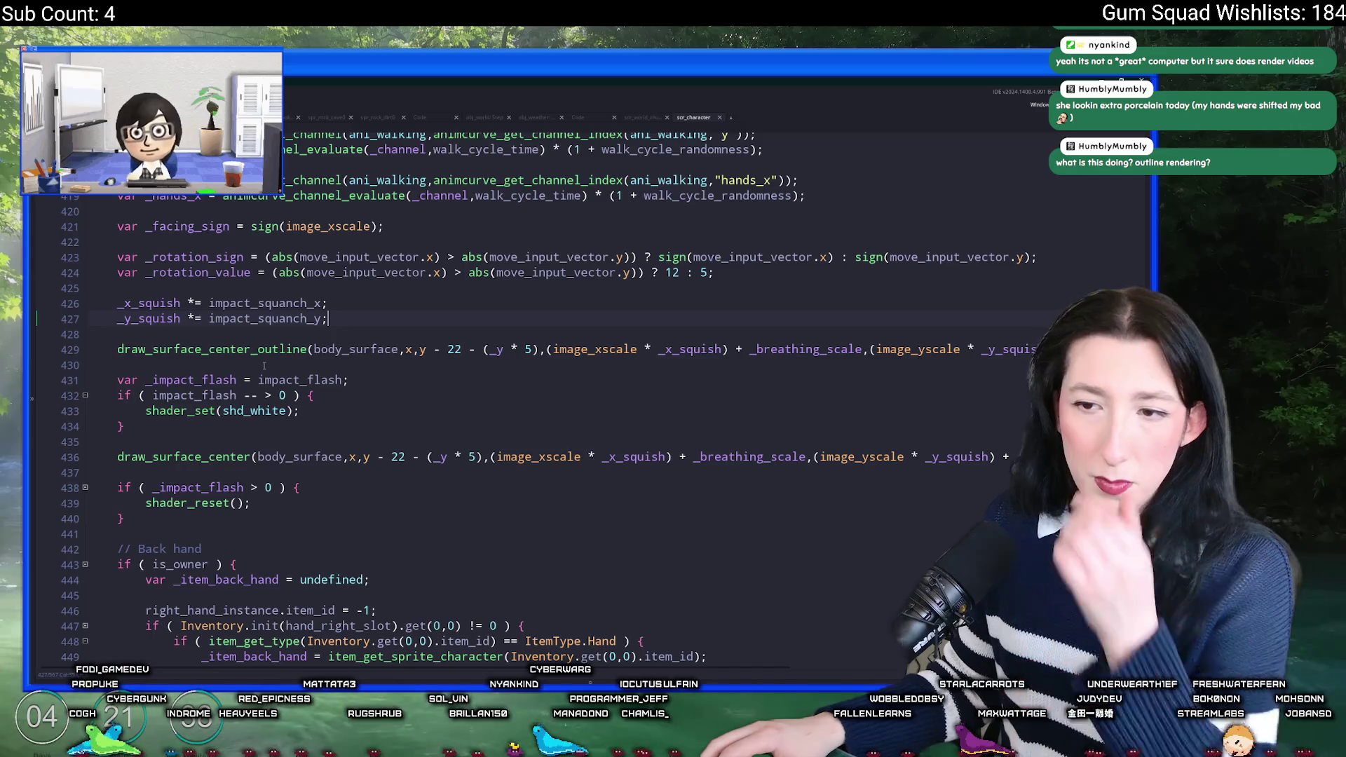
Step: Add an if ( !surface_exists(character_surface) ) { block after the squash assignments
{"action": "key", "text": "Return"}
{"action": "key", "text": "Return"}
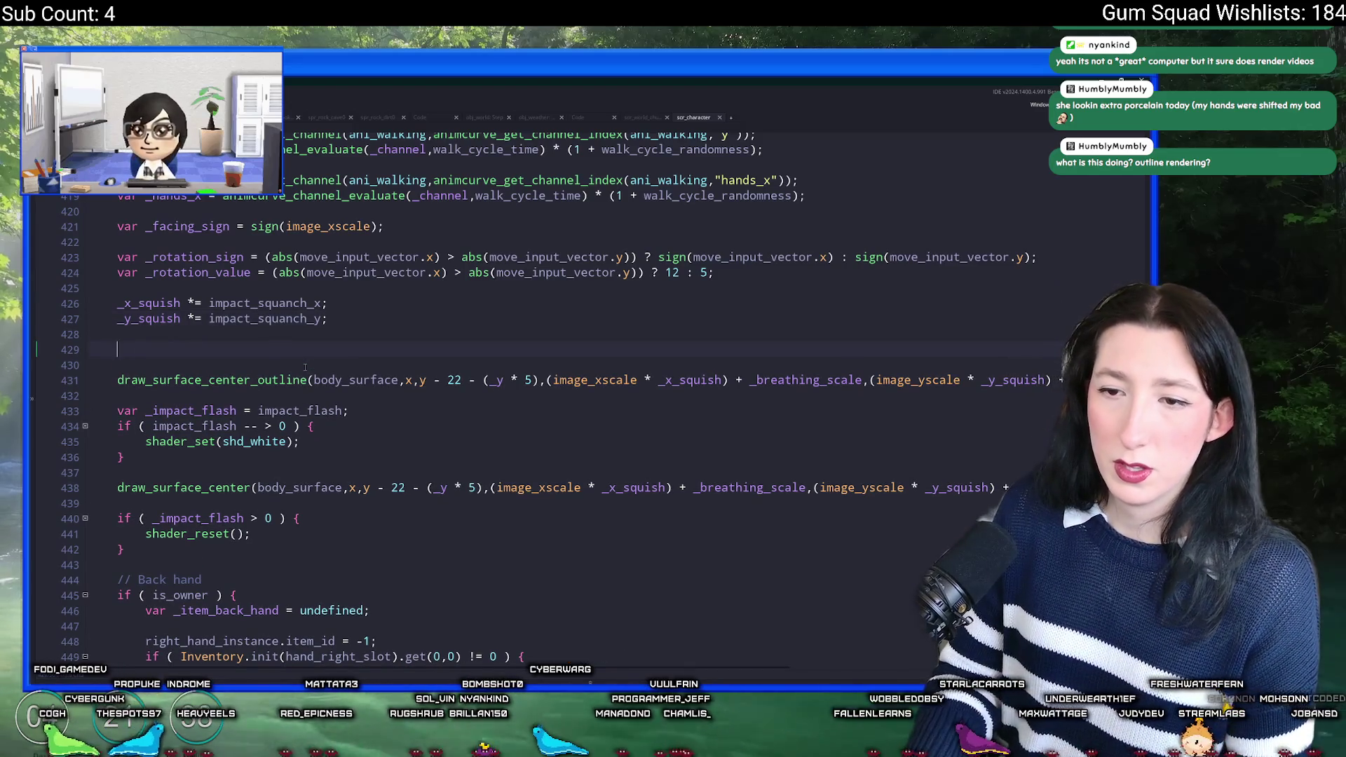
{"action": "type", "text": "if ( !surface_exists(character_surface) ) {"}
{"action": "key", "text": "Return"}
{"action": "left_click", "coordinate": [152, 350]}
{"action": "type", "text": "!"}
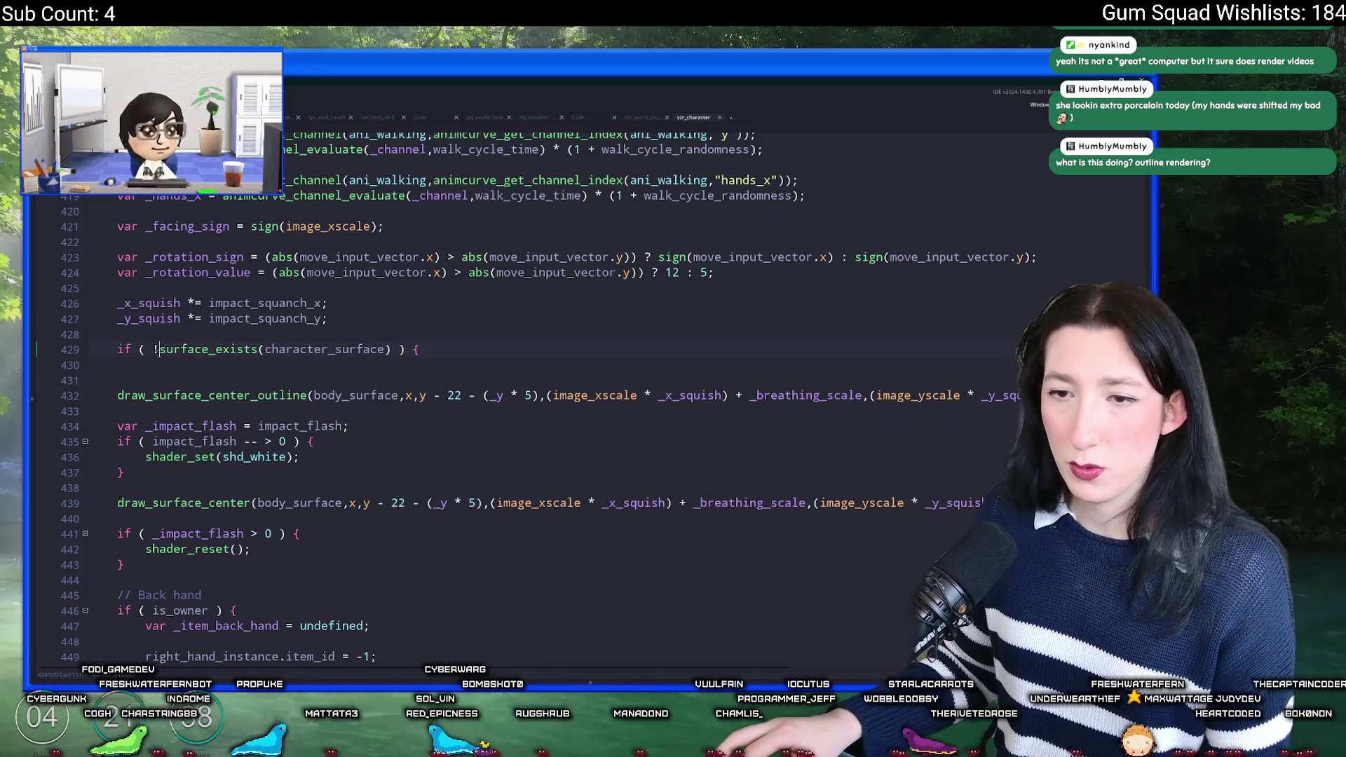
{"action": "left_click", "coordinate": [165, 361]}
Step: Inside it, set character_surface = surface_create(body_surface width + 2, height + 2) and close with }
{"action": "type", "text": "surface_create"}
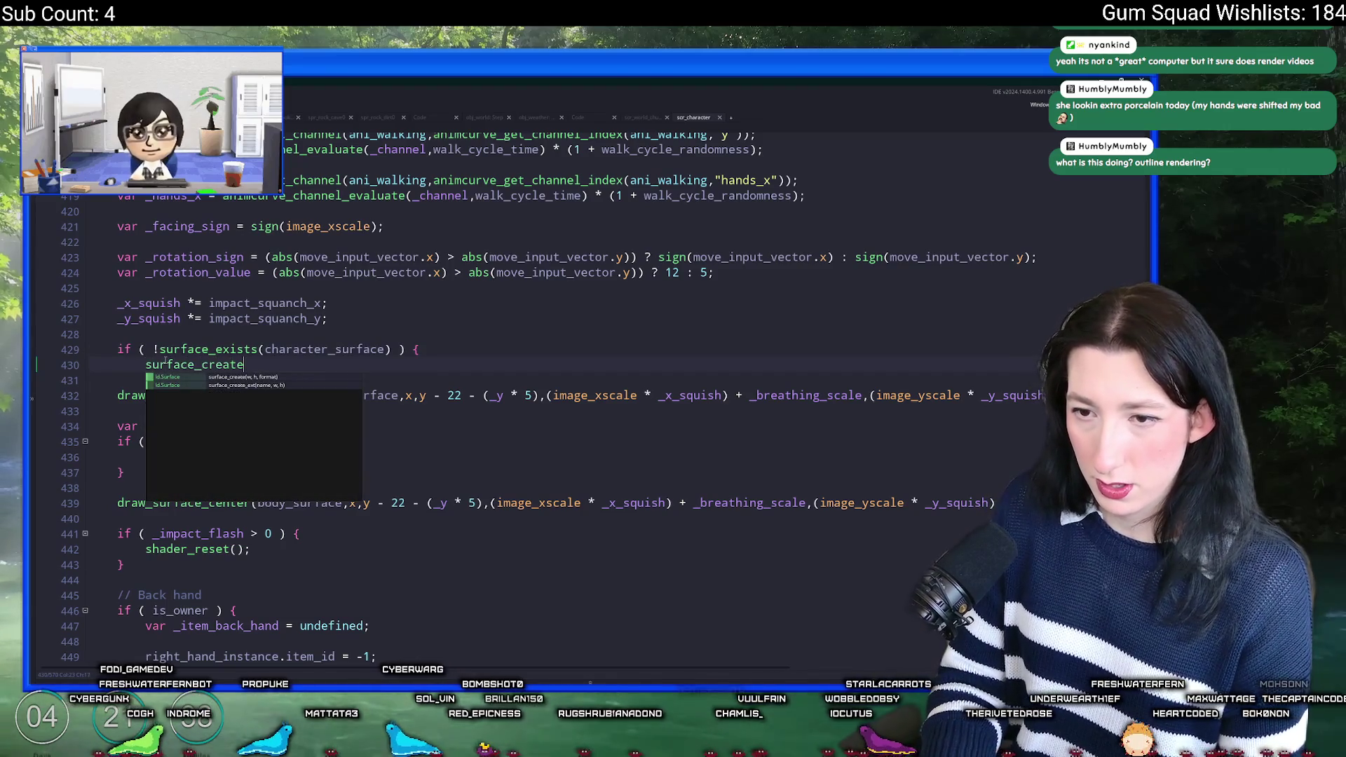
{"action": "type", "text": "(surface_geT_w"}
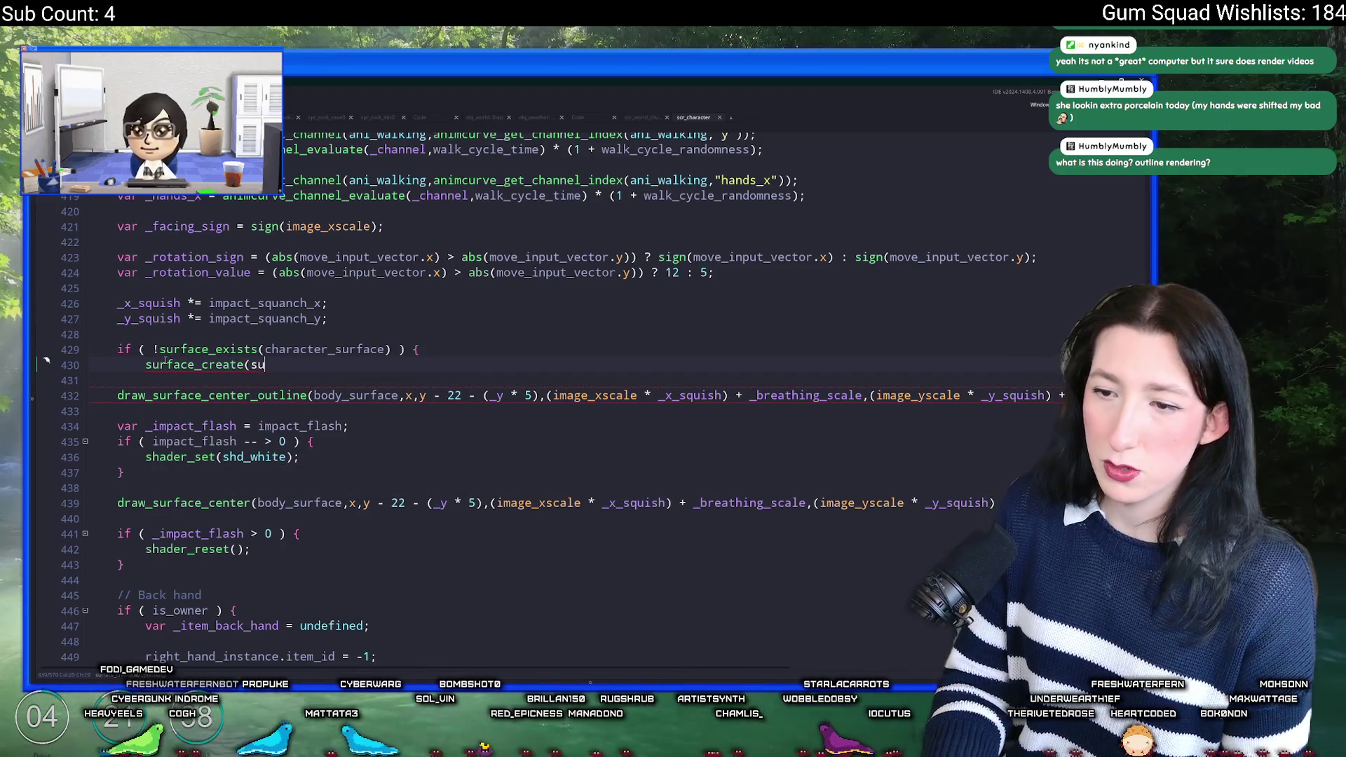
{"action": "key", "text": "BackSpace"}
{"action": "key", "text": "BackSpace"}
{"action": "key", "text": "BackSpace"}
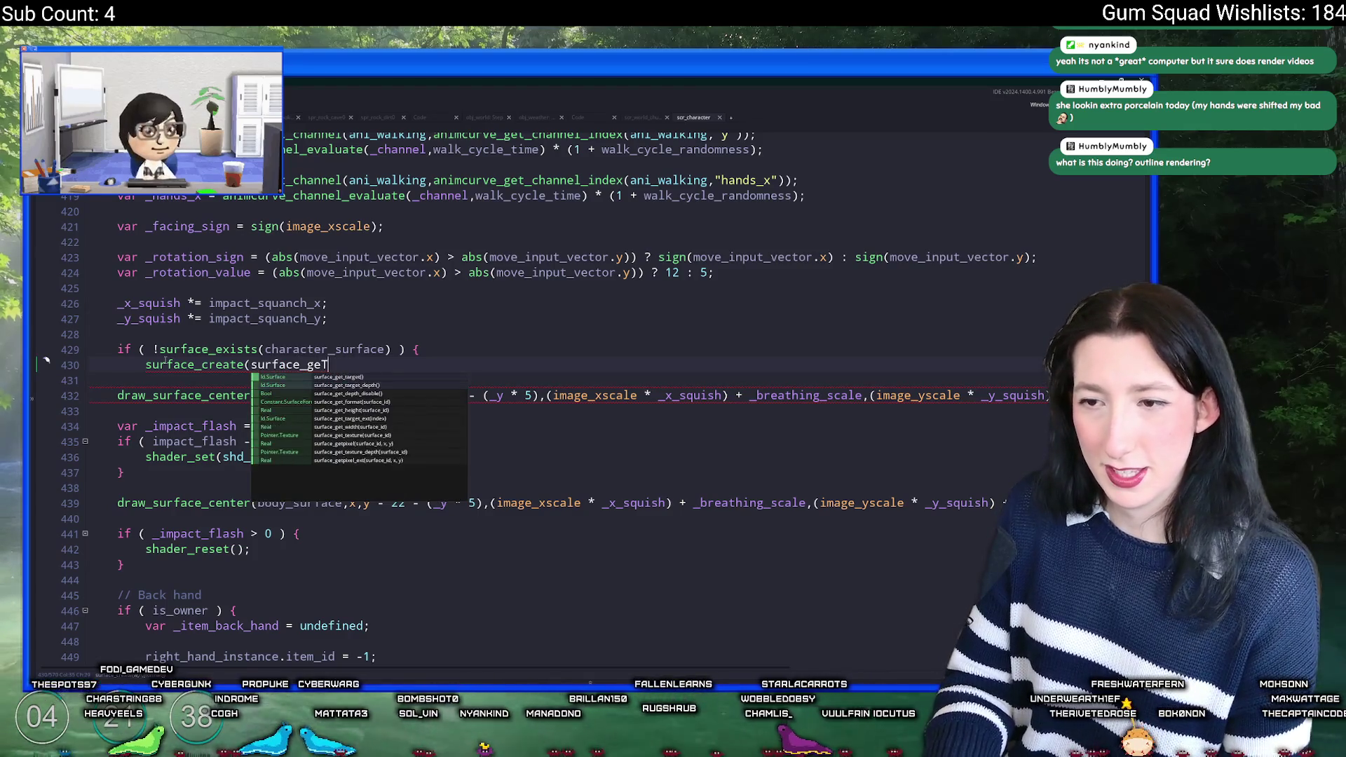
{"action": "type", "text": "t_width"}
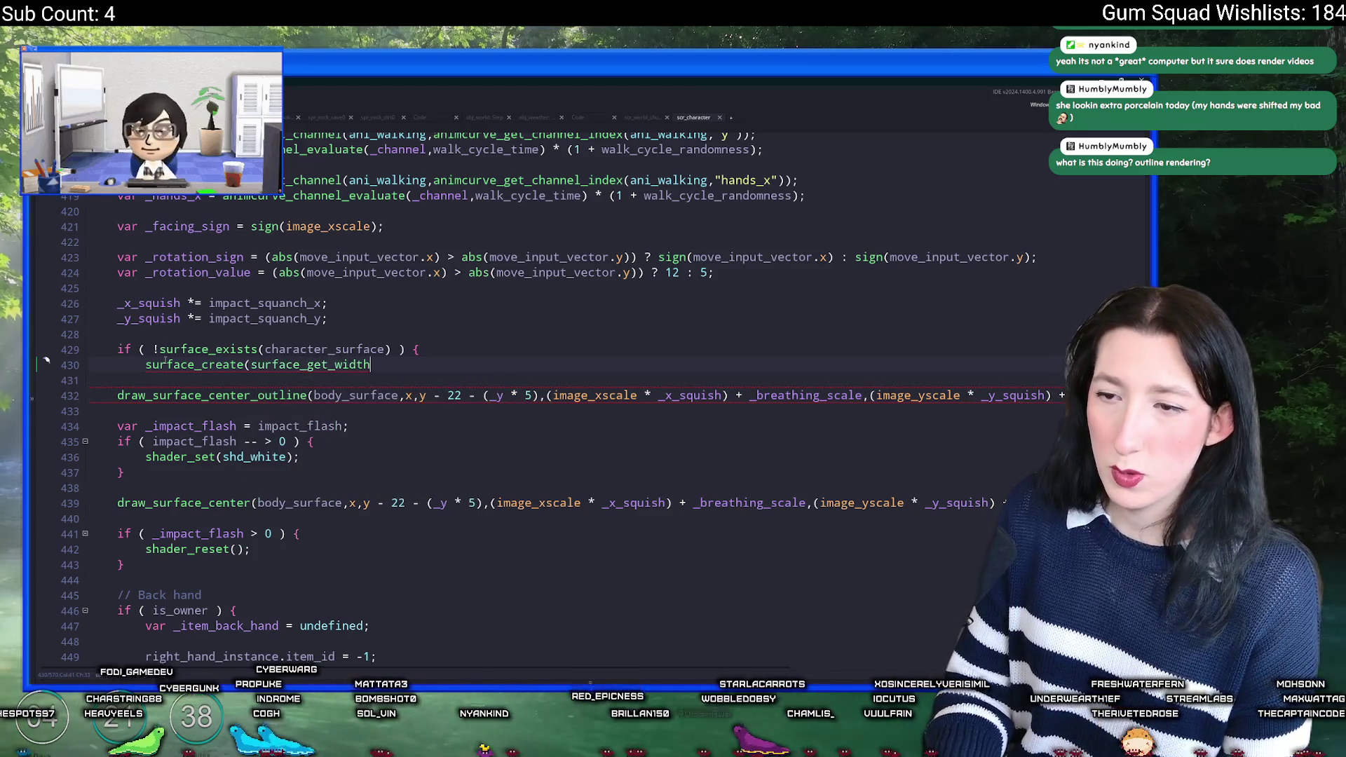
{"action": "type", "text": "(body_surface) + "}
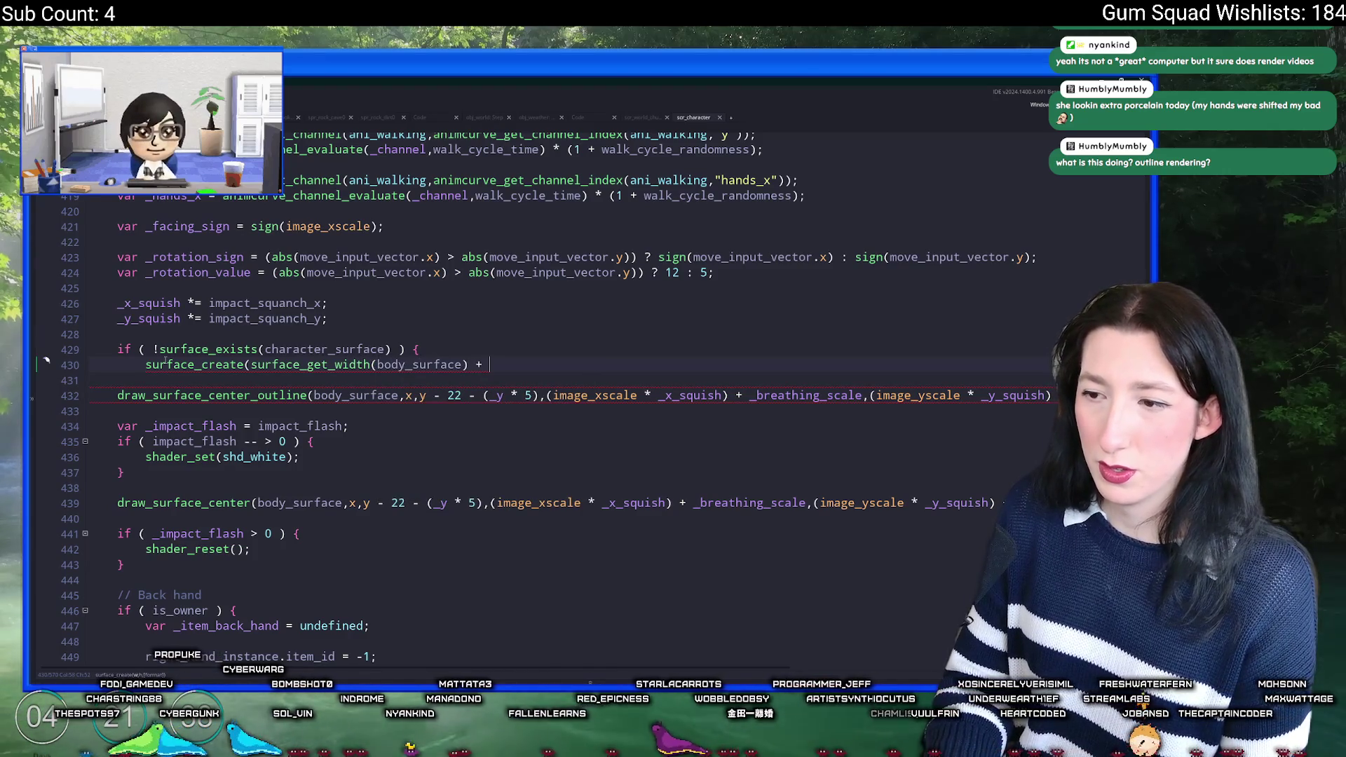
{"action": "type", "text": "2"}
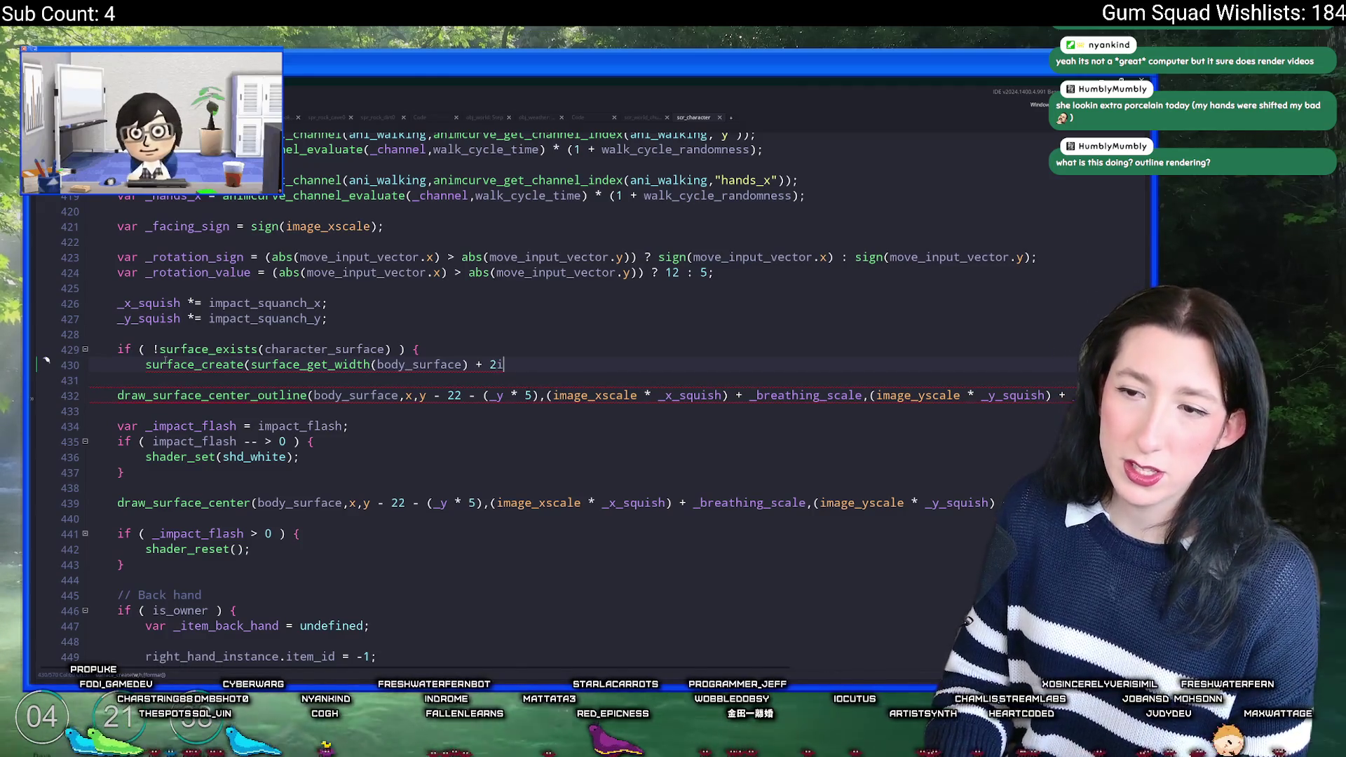
{"action": "type", "text": ",surface_get_he"}
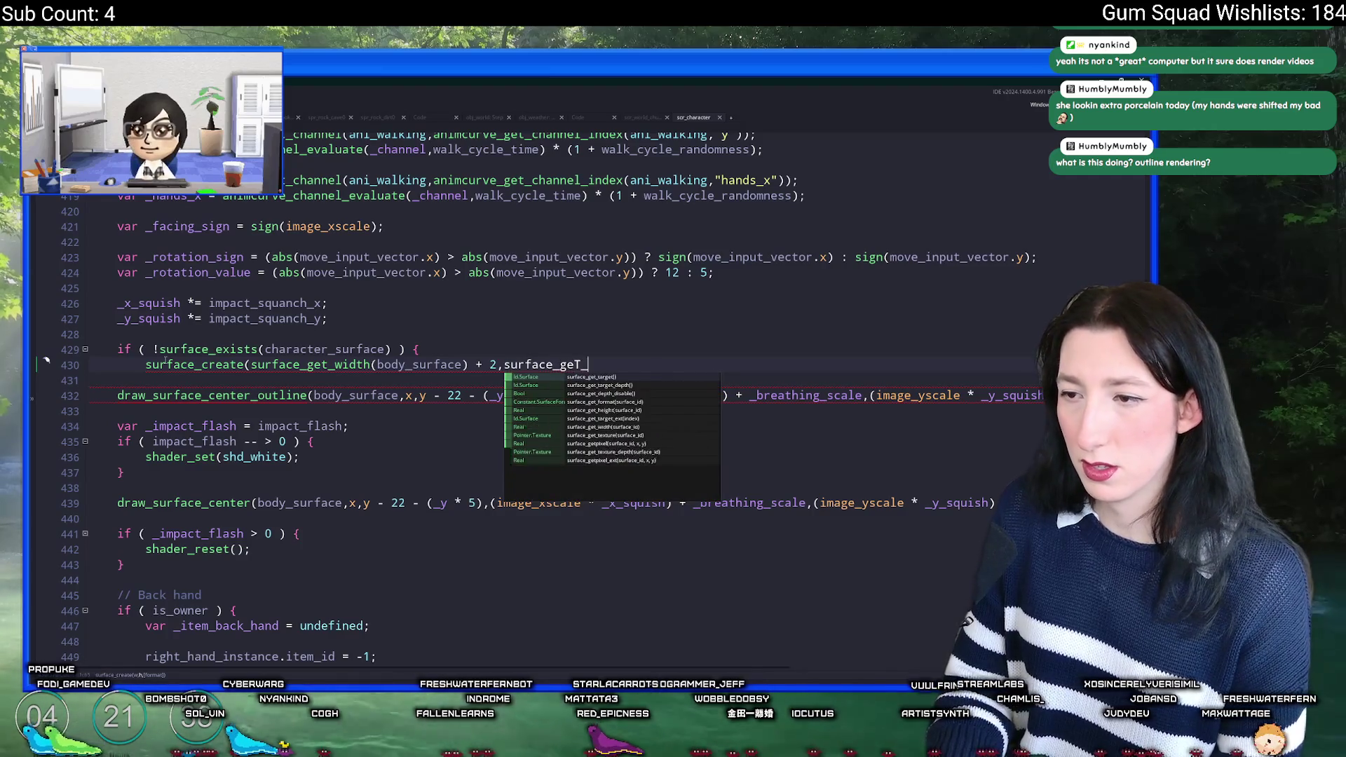
{"action": "key", "text": "Return"}
{"action": "type", "text": "body_surface)"}
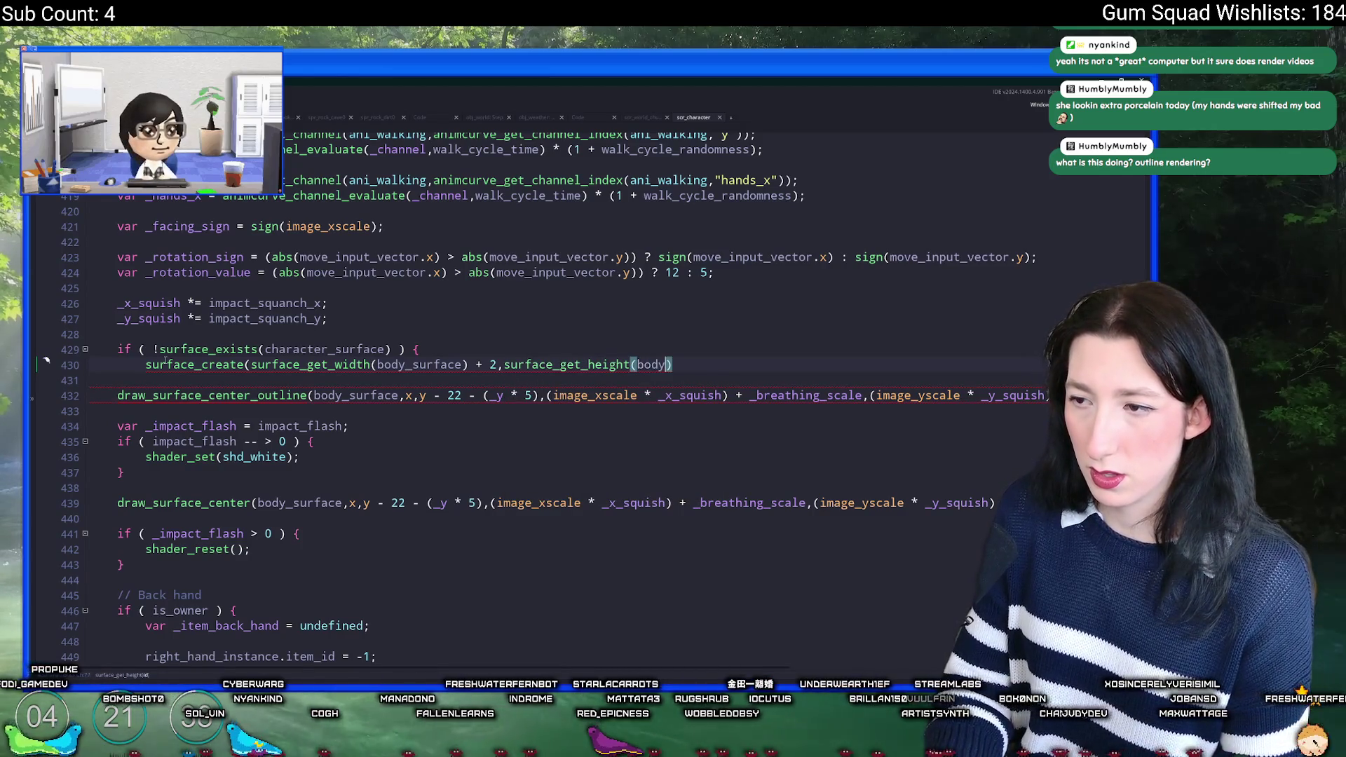
{"action": "type", "text": " + 2);"}
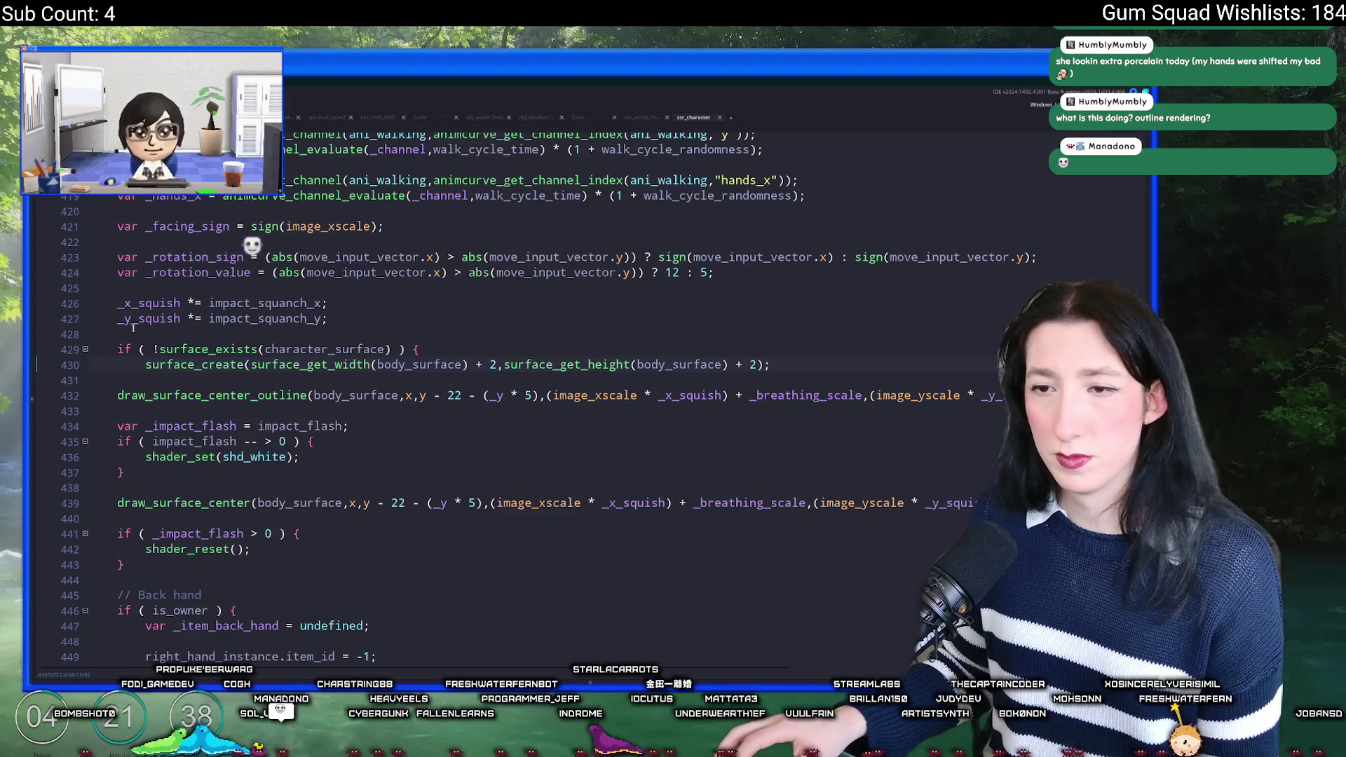
{"action": "left_click", "coordinate": [146, 364]}
{"action": "type", "text": "character_surface ="}
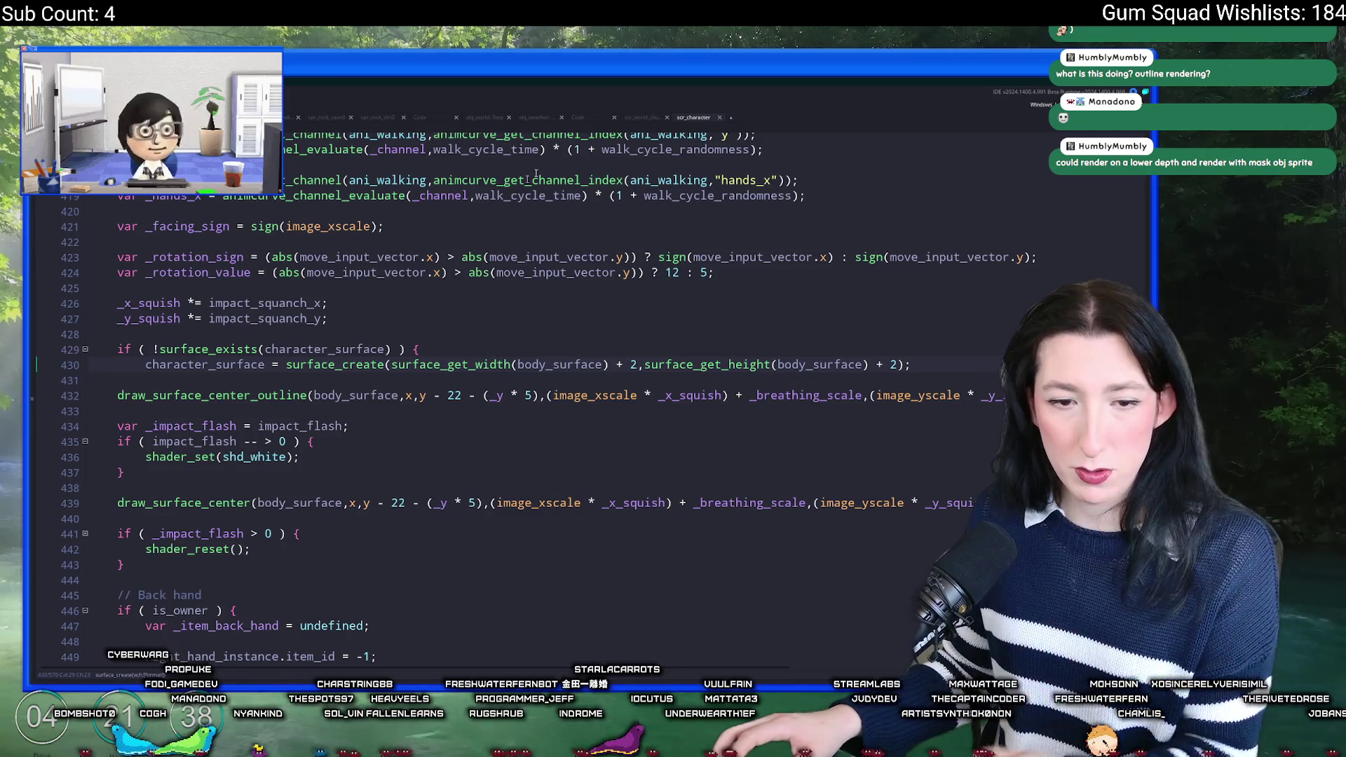
{"action": "left_click", "coordinate": [965, 364]}
{"action": "key", "text": "Return"}
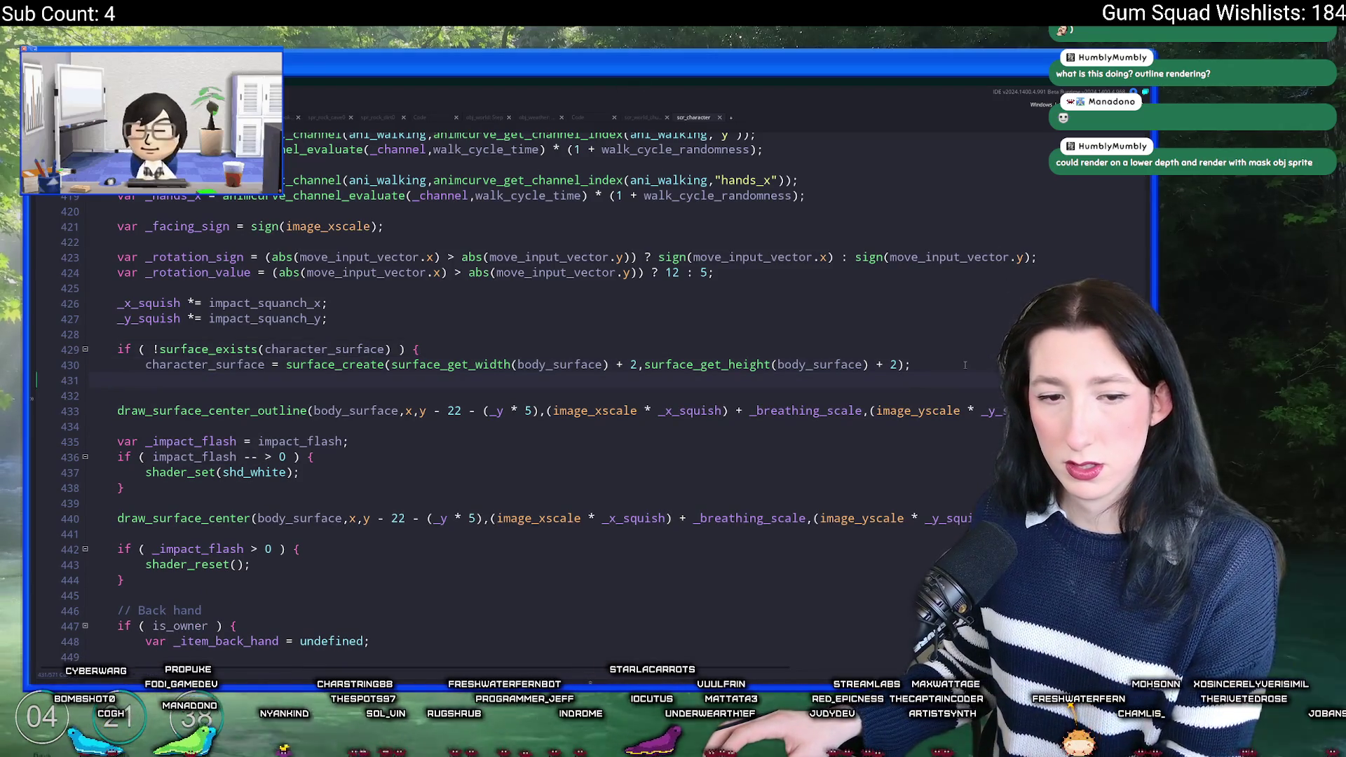
{"action": "type", "text": "}"}
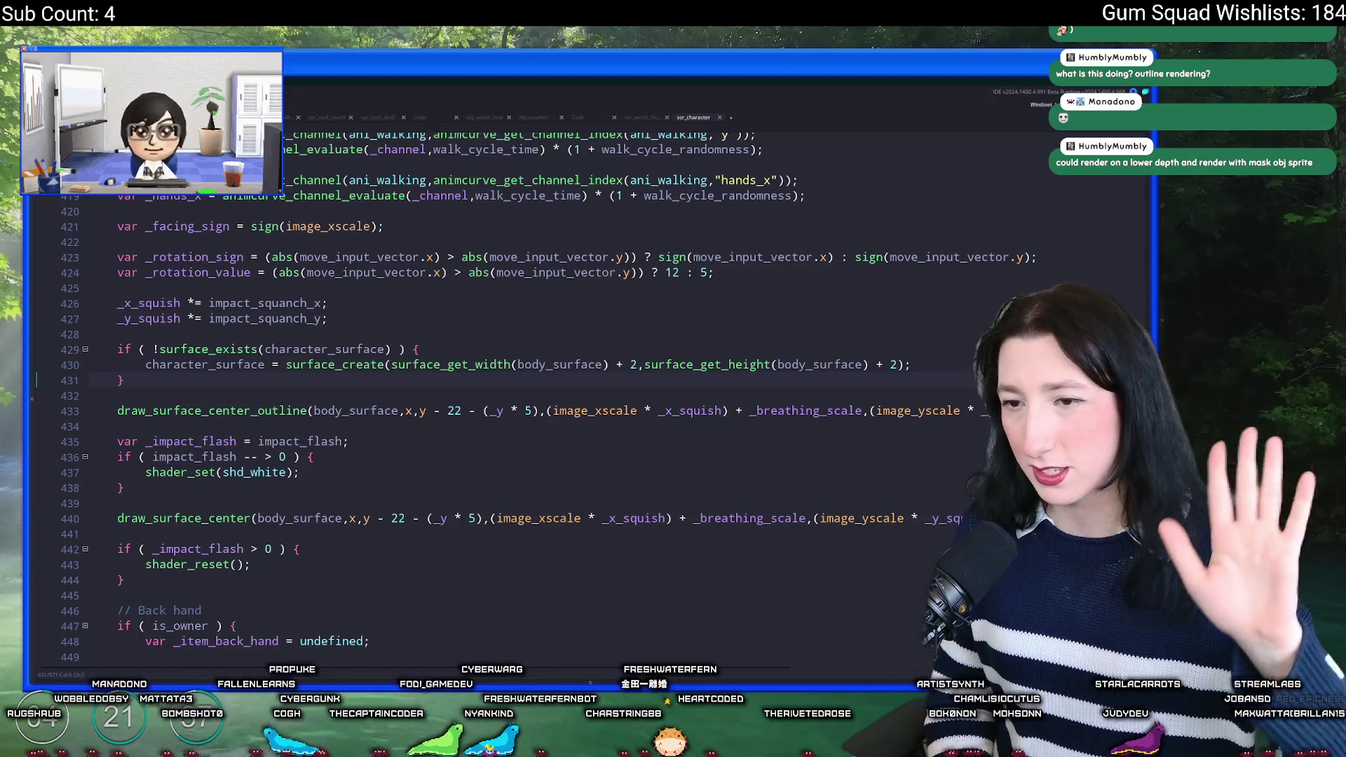
Step: Start a new line after the character_surface creation line inside the if block
{"action": "left_click", "coordinate": [910, 366]}
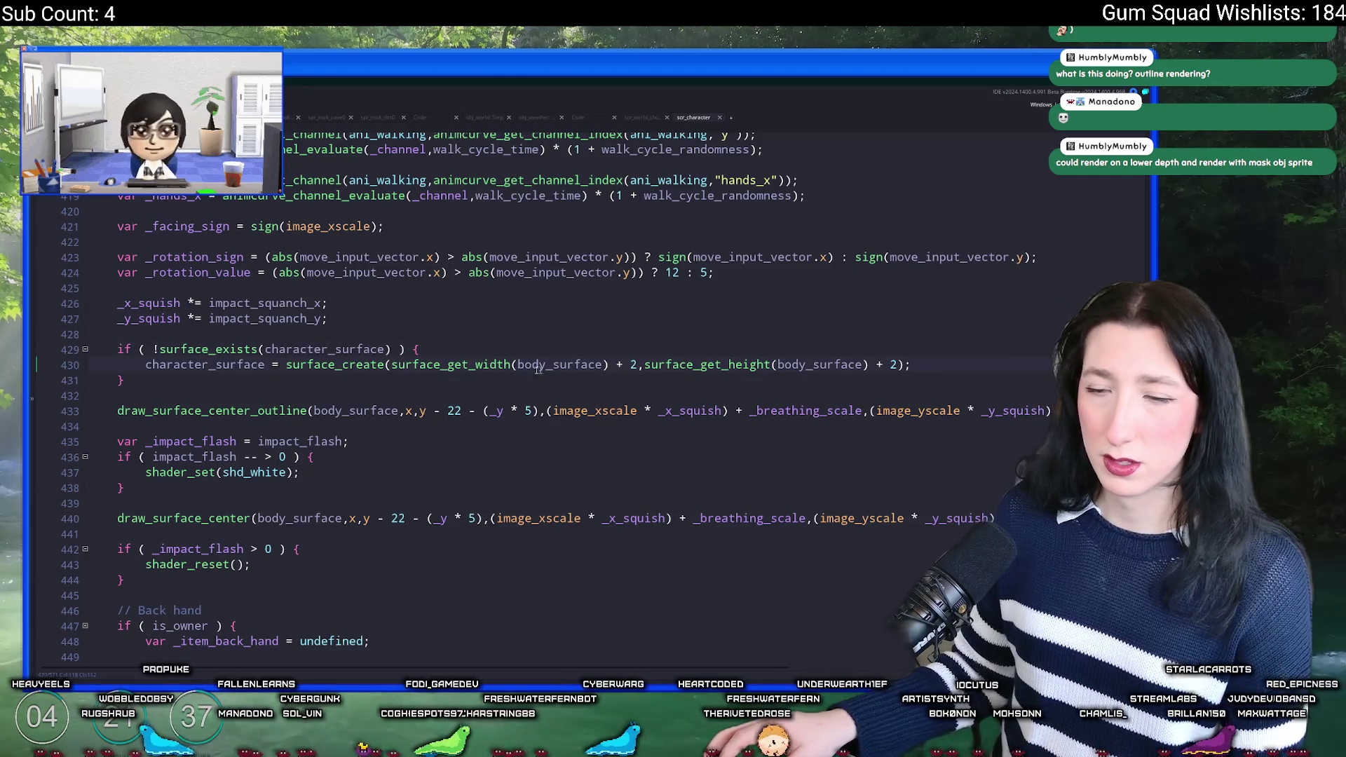
{"action": "key", "text": "Return"}
Step: Add surface_set_target(character_surface), draw_clear_alpha(0,0) and surface_reset_target() to the block
{"action": "type", "text": "surface_set_target(character_surface)"}
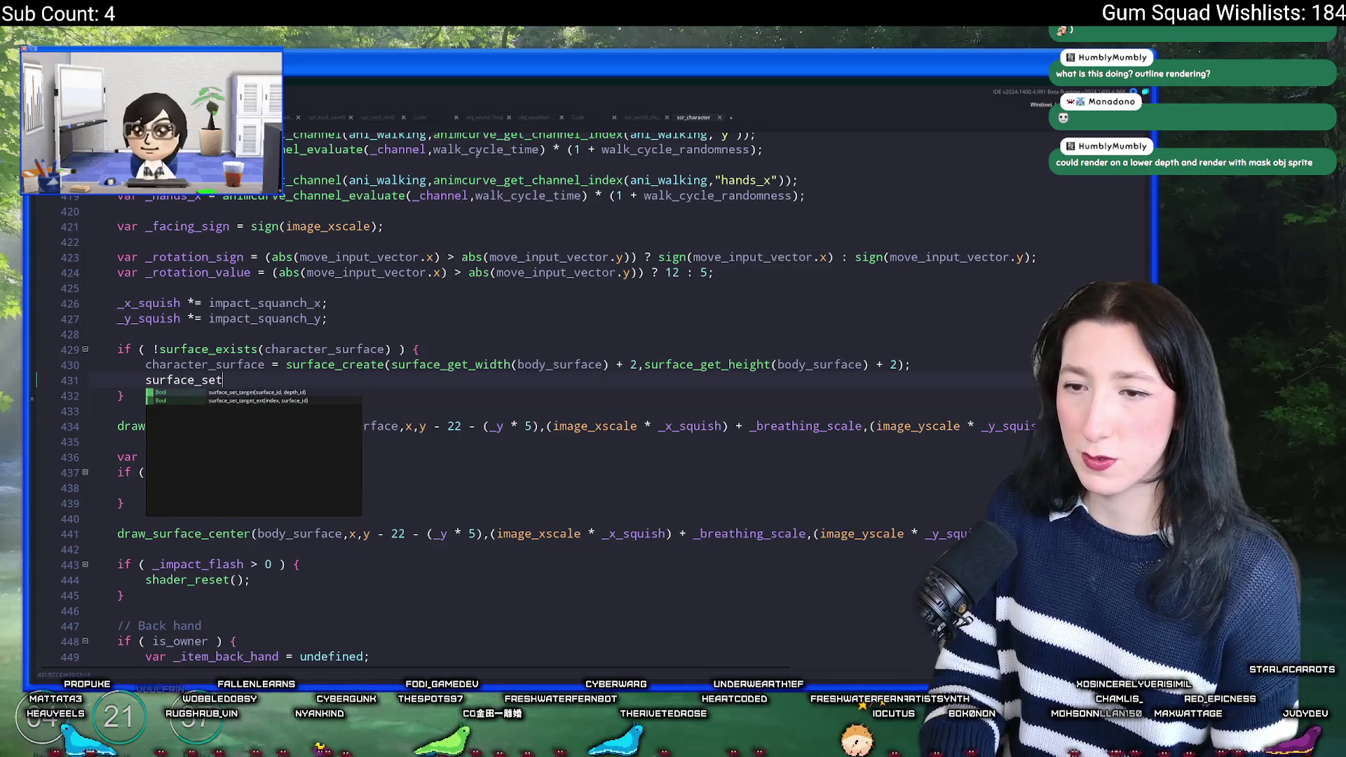
{"action": "type", "text": ";"}
{"action": "key", "text": "Return"}
{"action": "key", "text": "Return"}
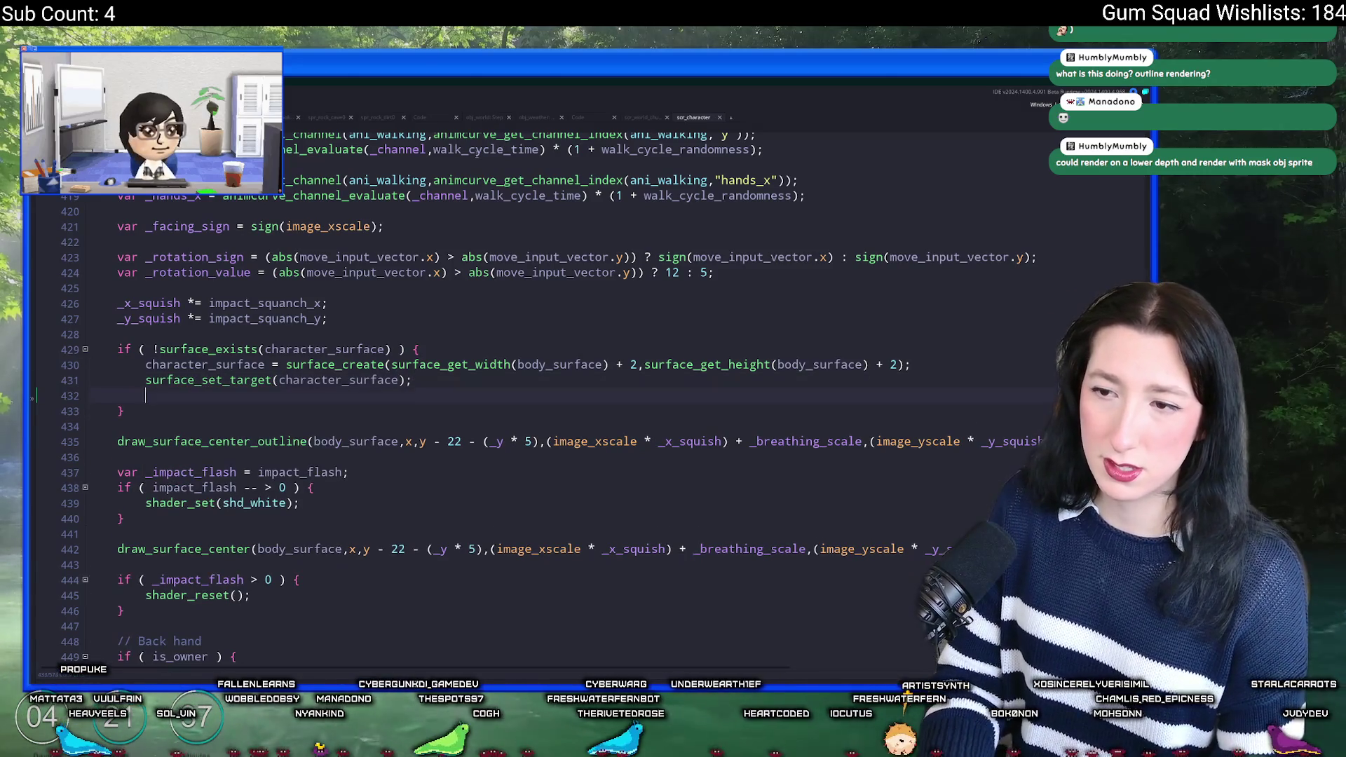
{"action": "type", "text": "surface_reset"}
{"action": "key", "text": "Return"}
{"action": "type", "text": ";"}
{"action": "key", "text": "Up"}
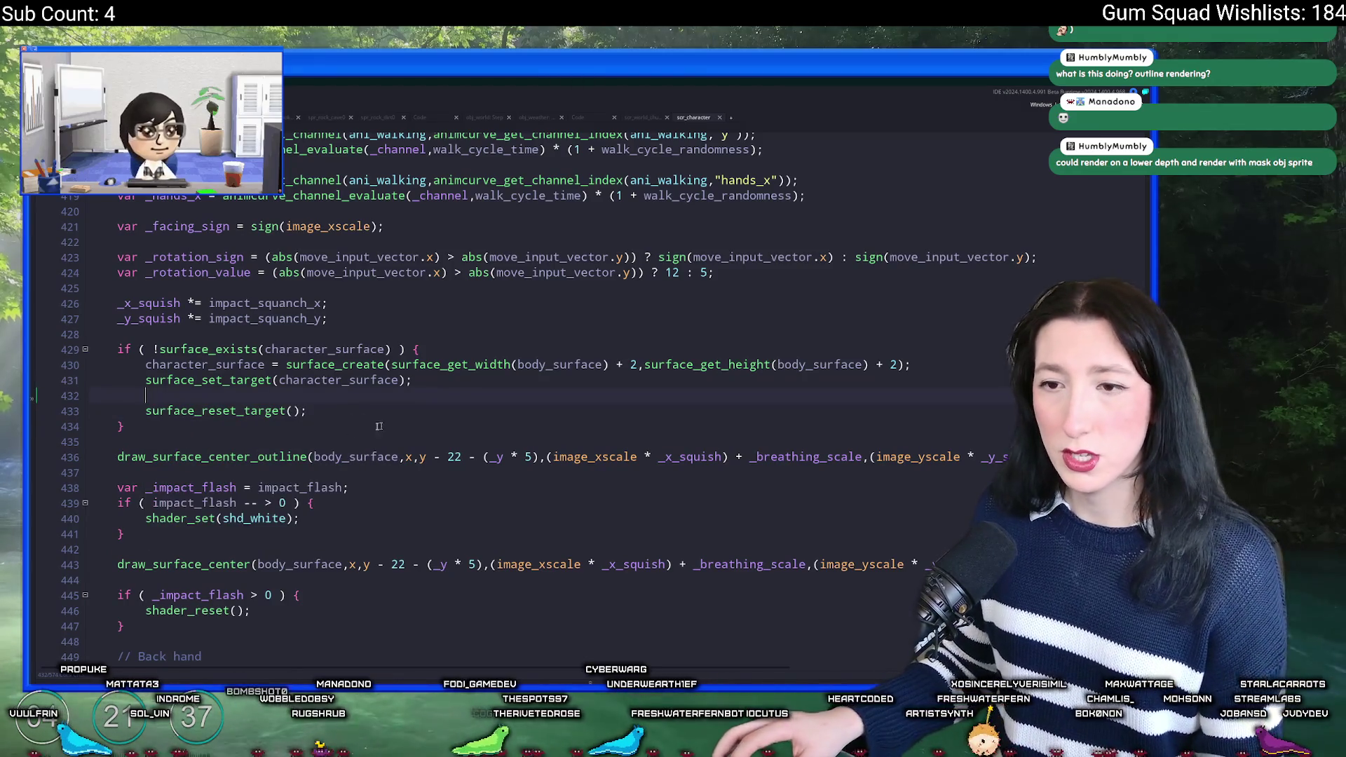
{"action": "type", "text": "draw_clear"}
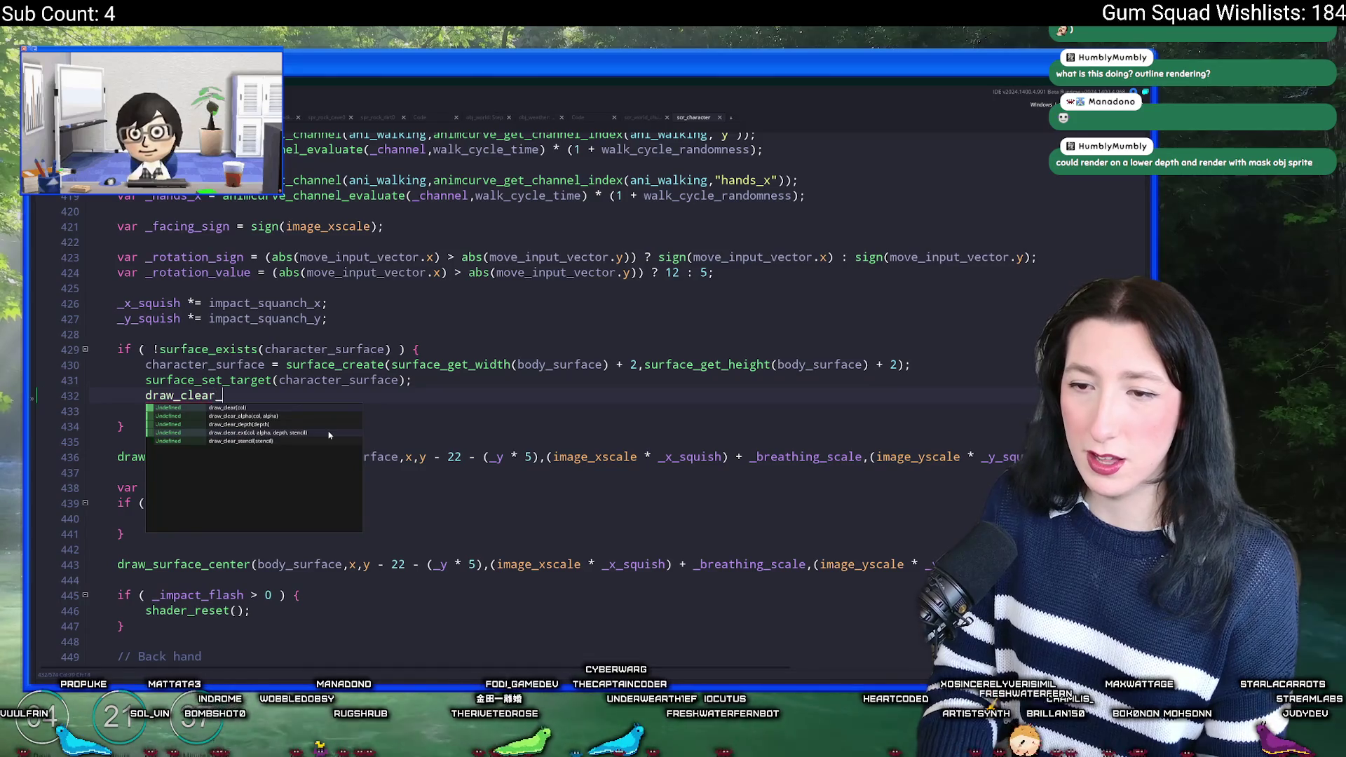
{"action": "type", "text": "_alpha(0,0);"}
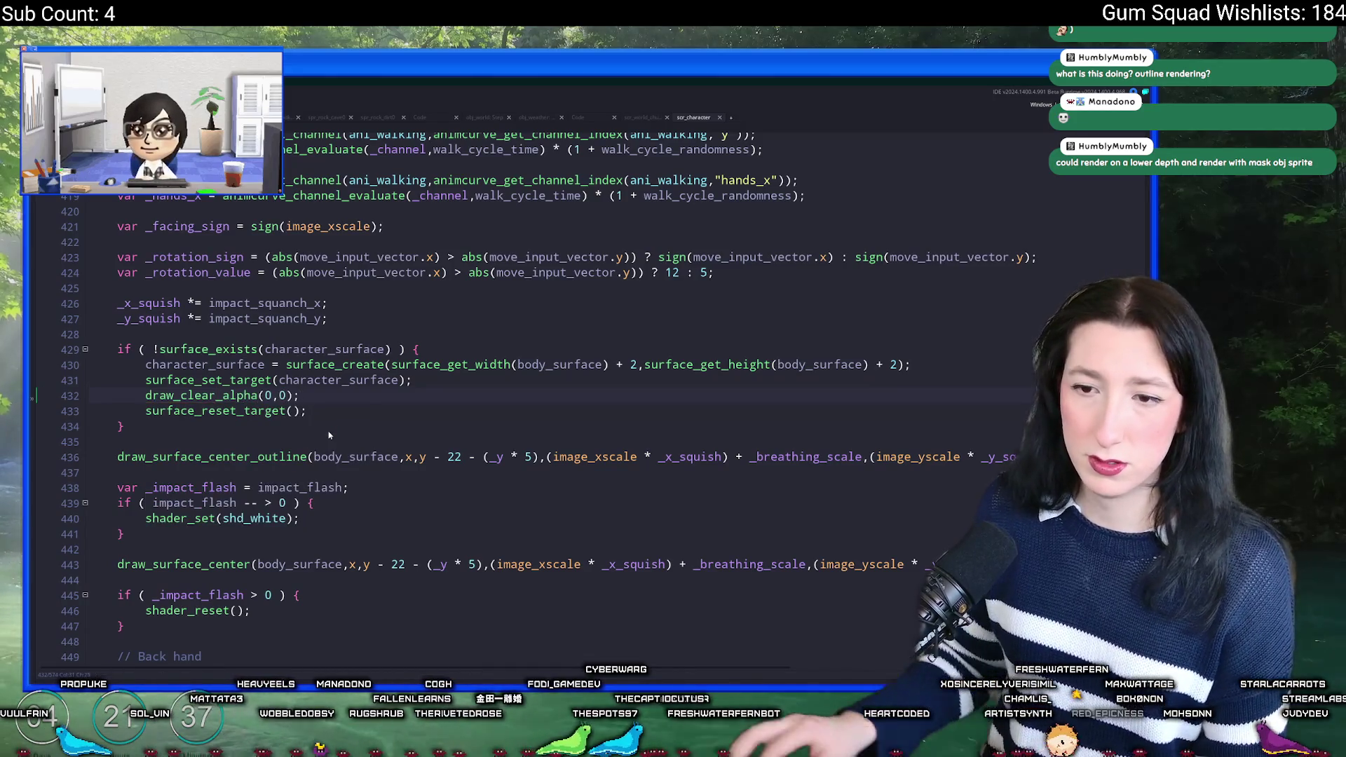
Step: Paste the draw_surface_center_outline call inside the target block and change its x argument to 0
{"action": "mouse_move", "coordinate": [117, 456]}
{"action": "left_mouse_down"}
{"action": "mouse_move", "coordinate": [982, 456]}
{"action": "mouse_move", "coordinate": [120, 442]}
{"action": "left_mouse_up"}
{"action": "left_click", "coordinate": [764, 382]}
{"action": "key", "text": "Return"}
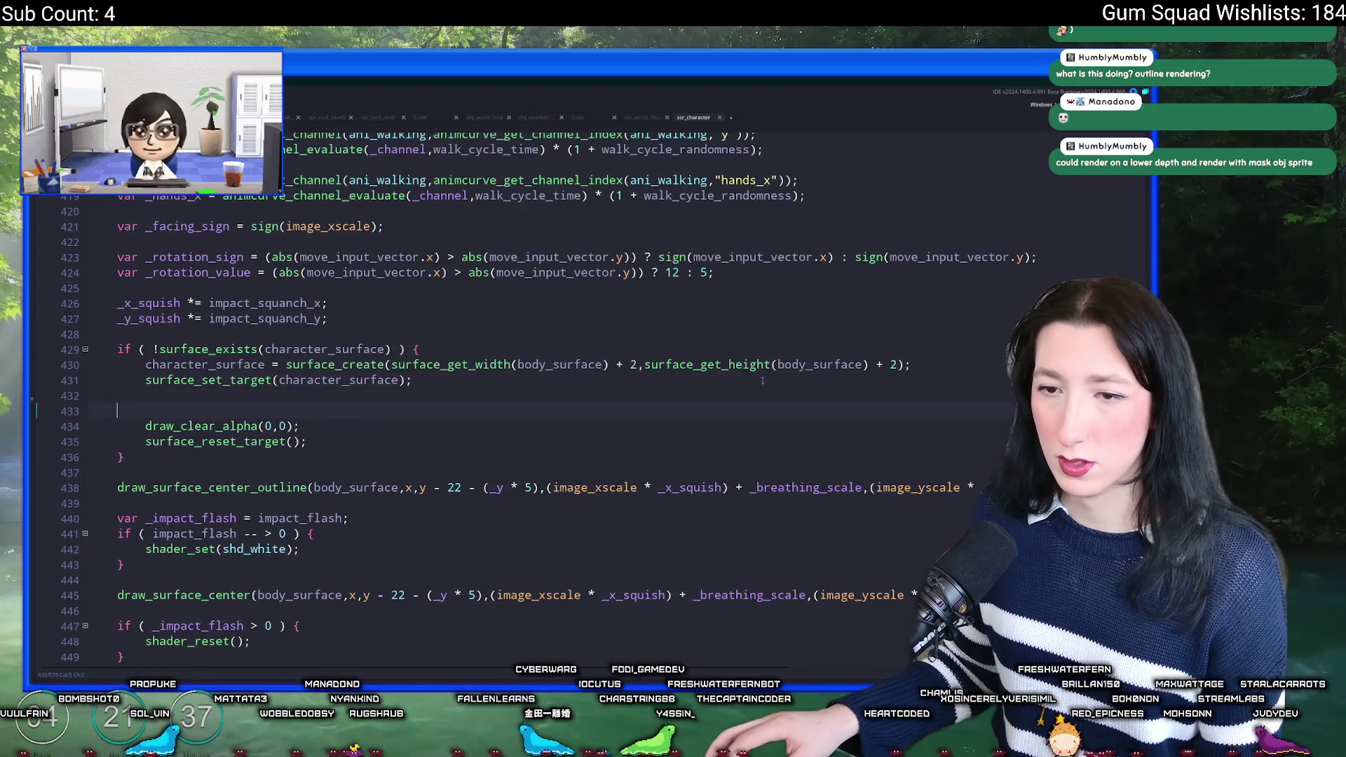
{"action": "mouse_move", "coordinate": [117, 472]}
{"action": "left_mouse_down"}
{"action": "mouse_move", "coordinate": [119, 488]}
{"action": "mouse_move", "coordinate": [995, 477]}
{"action": "left_mouse_up"}
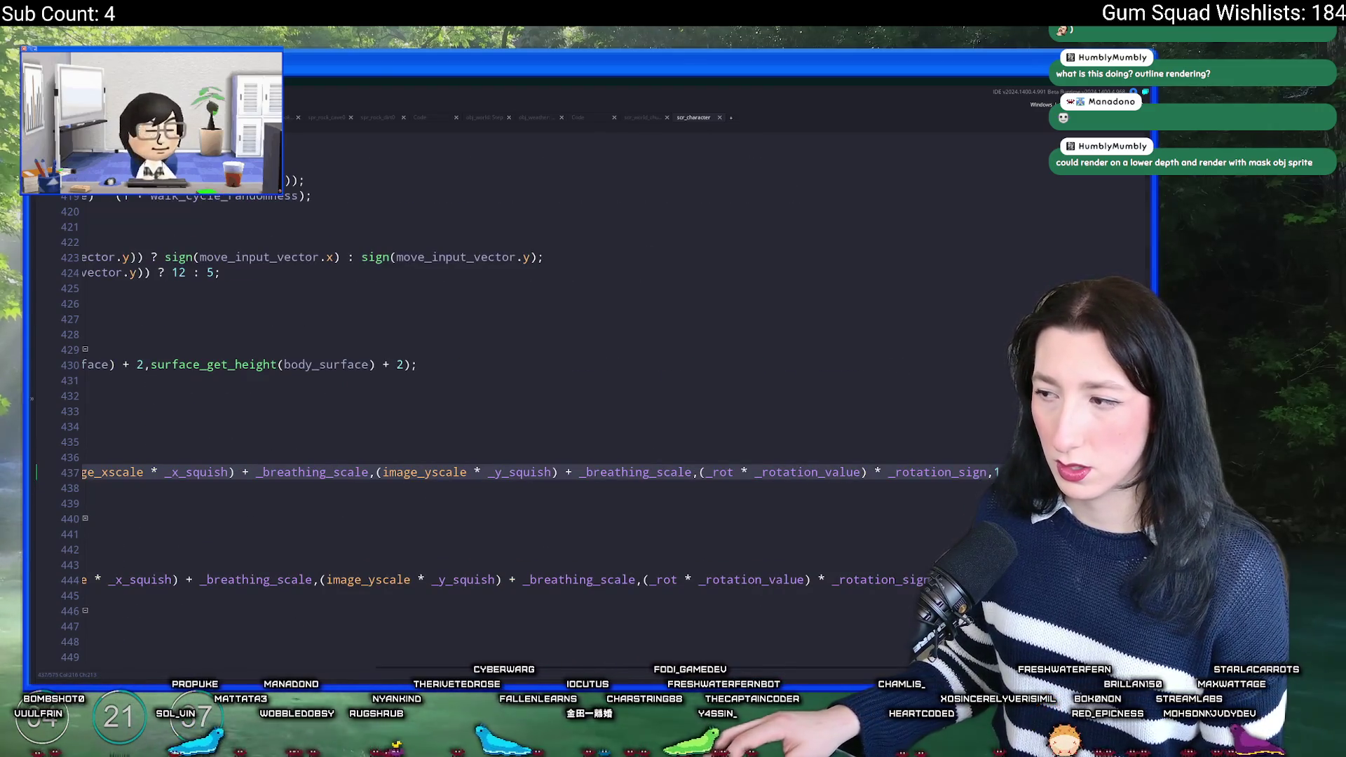
{"action": "left_click", "coordinate": [541, 401]}
{"action": "key", "text": "ctrl+v"}
{"action": "left_click", "coordinate": [328, 379]}
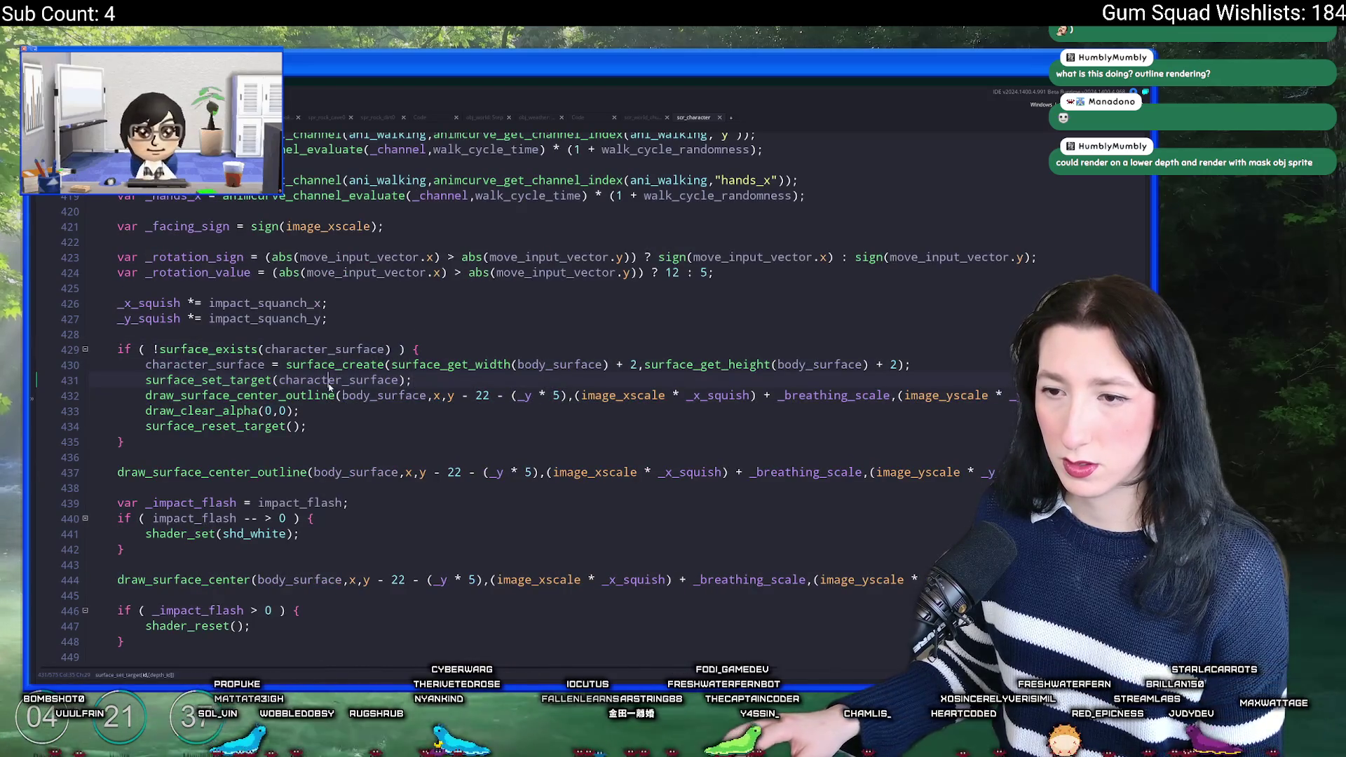
{"action": "double_click", "coordinate": [436, 395]}
{"action": "type", "text": "0"}
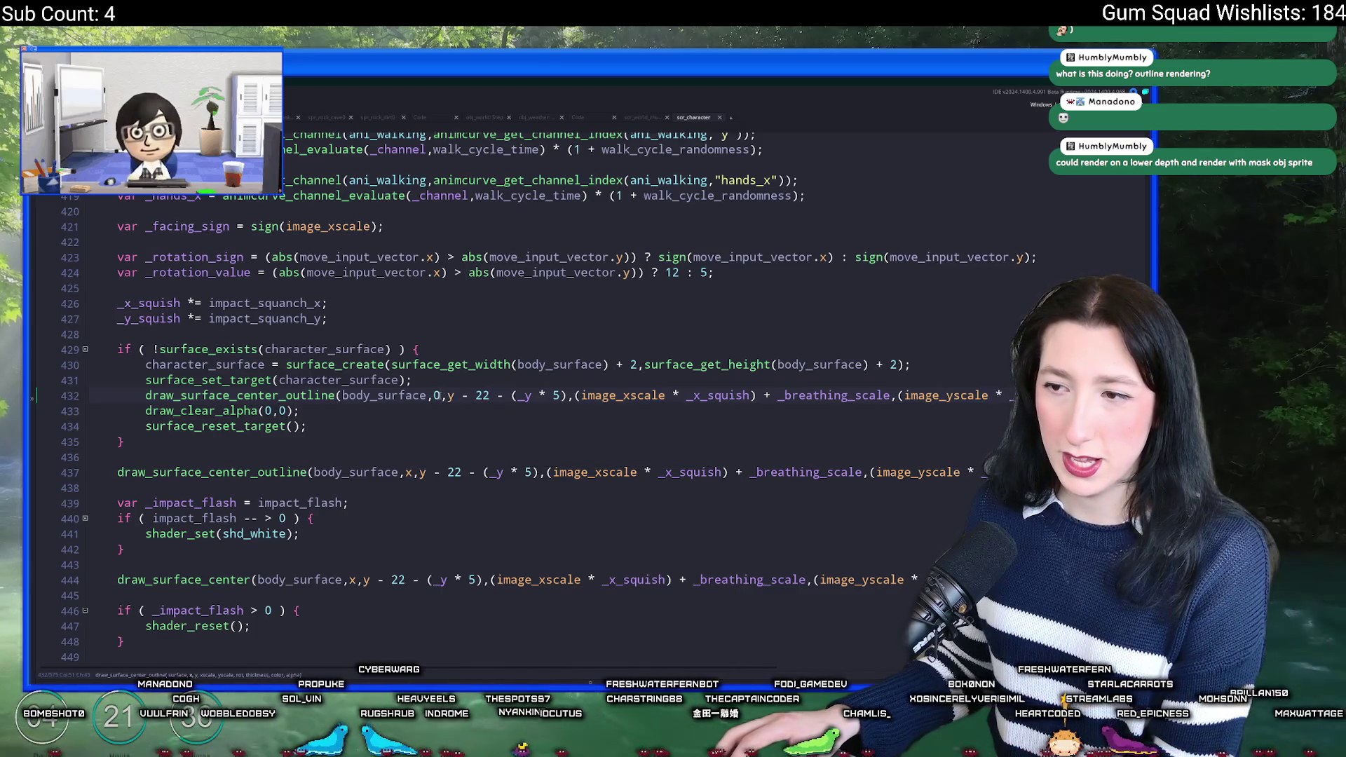
{"action": "left_click", "coordinate": [462, 350]}
{"action": "type", "text": "V"}
{"action": "key", "text": "Return"}
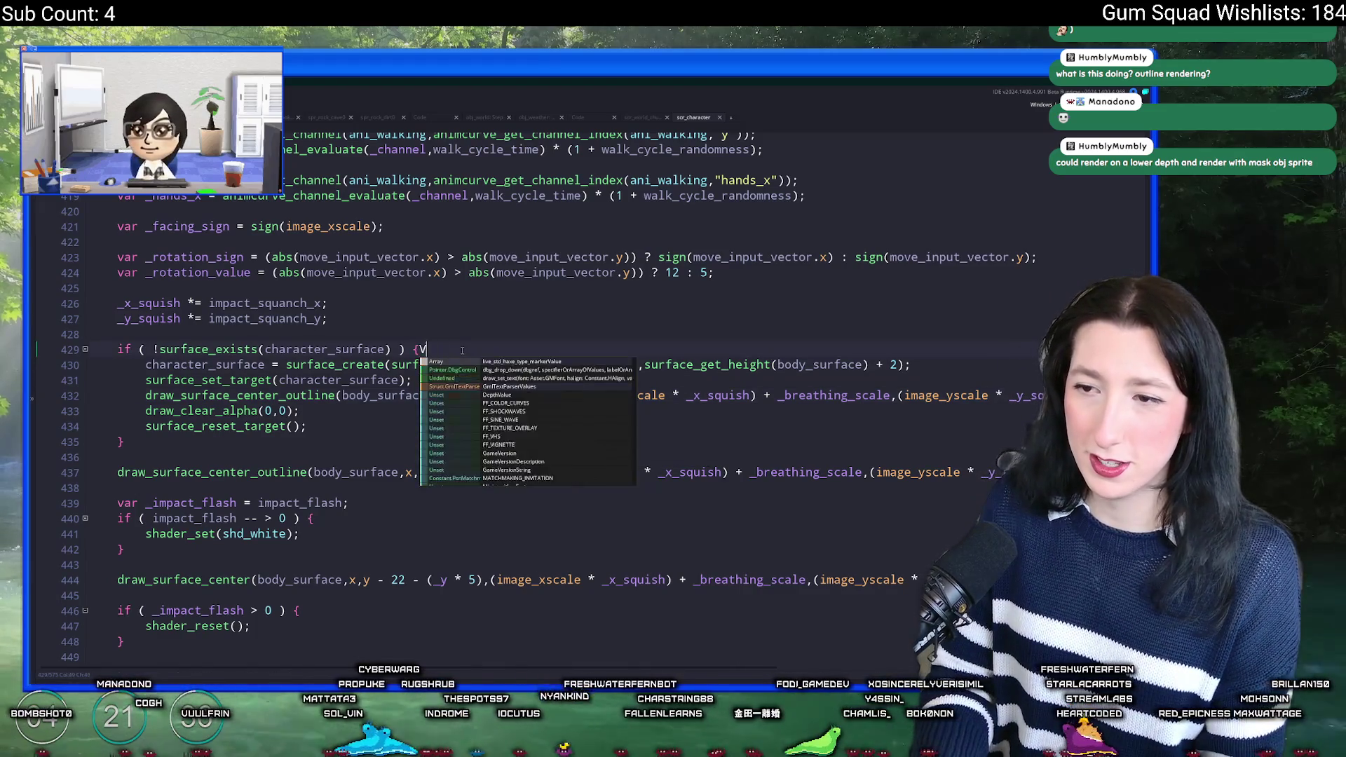
Step: Declare var _padding = 2 and use _padding for both + 2 in surface_create
{"action": "type", "text": "var _padding = 2;"}
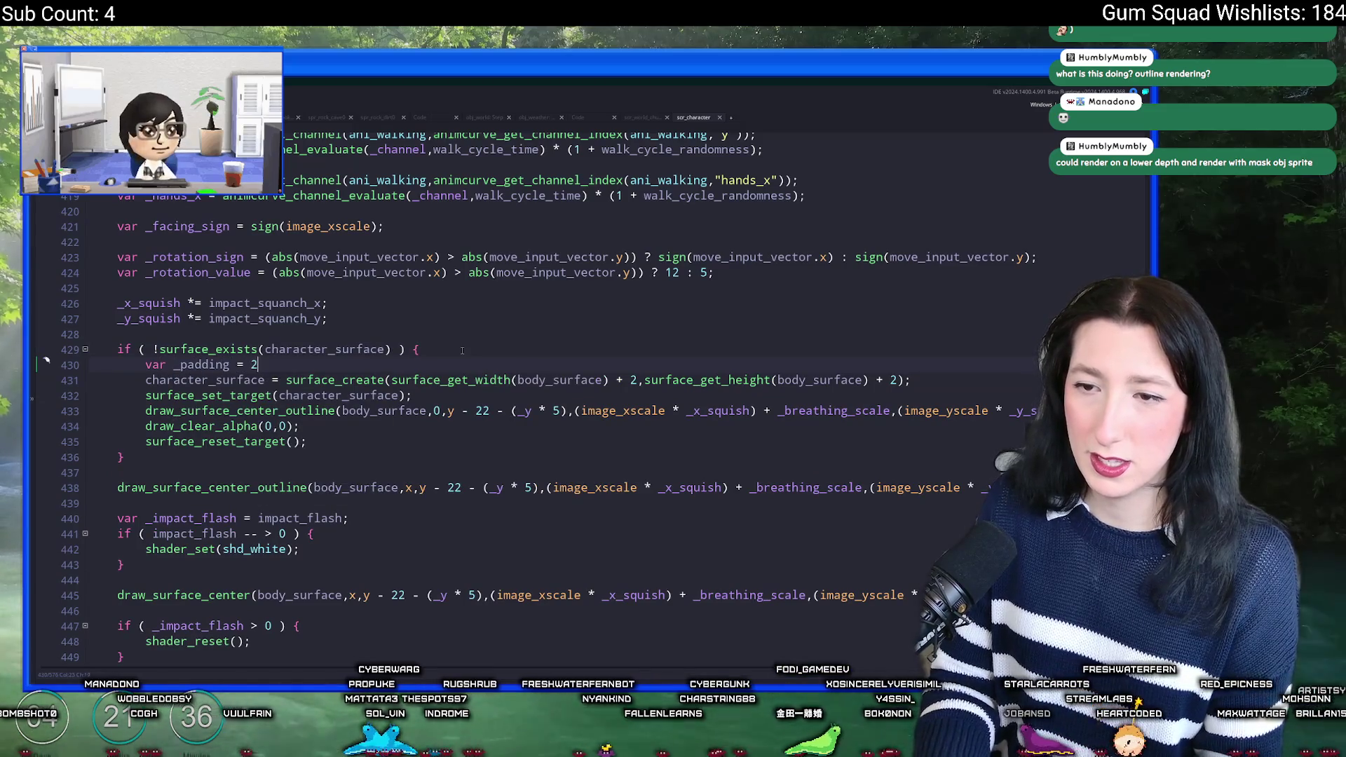
{"action": "double_click", "coordinate": [221, 364]}
{"action": "key", "text": "ctrl+c"}
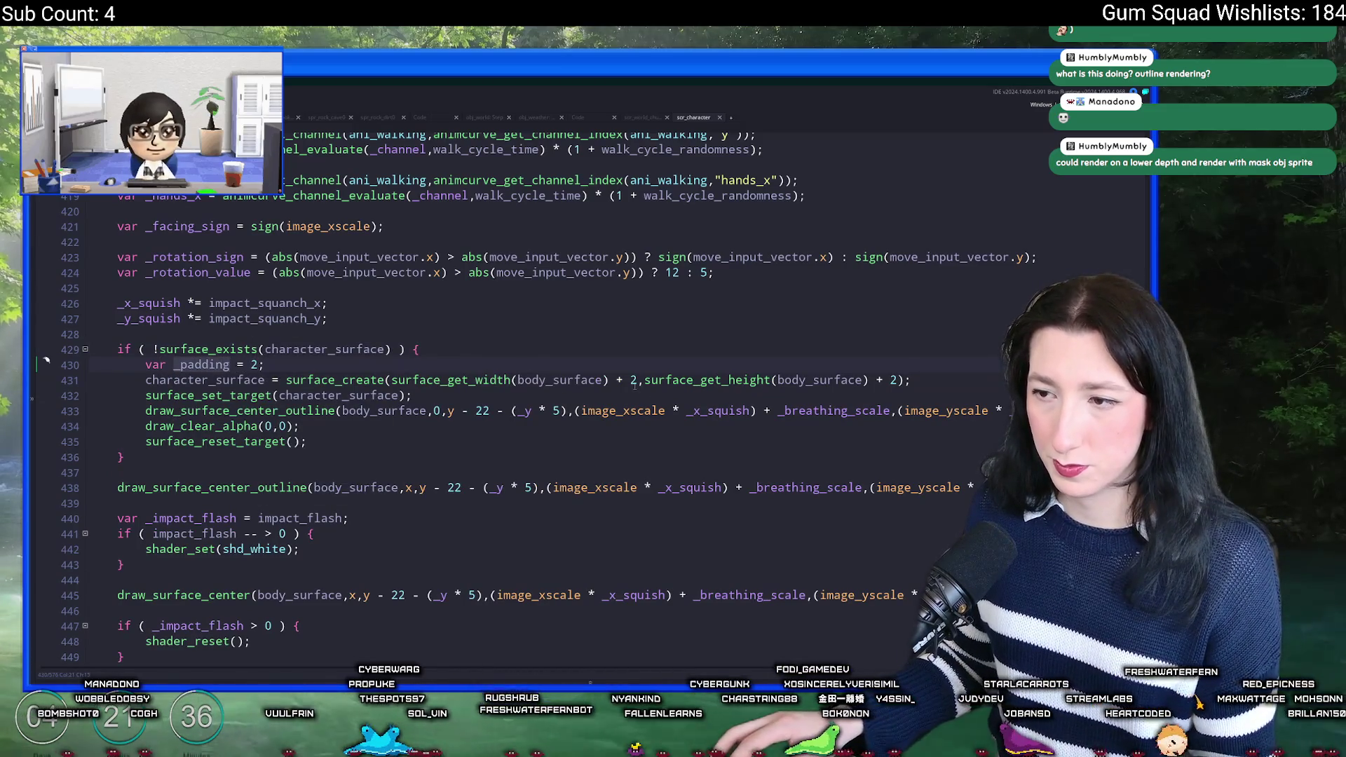
{"action": "double_click", "coordinate": [634, 381]}
{"action": "key", "text": "ctrl+v"}
{"action": "double_click", "coordinate": [943, 380]}
{"action": "key", "text": "ctrl+v"}
Step: Add var _padding_h = 1 and redefine _padding as _padding_h * 2
{"action": "key", "text": "Up"}
{"action": "key", "text": "End"}
{"action": "key", "text": "ctrl+d"}
{"action": "left_click", "coordinate": [230, 364]}
{"action": "type", "text": "_h"}
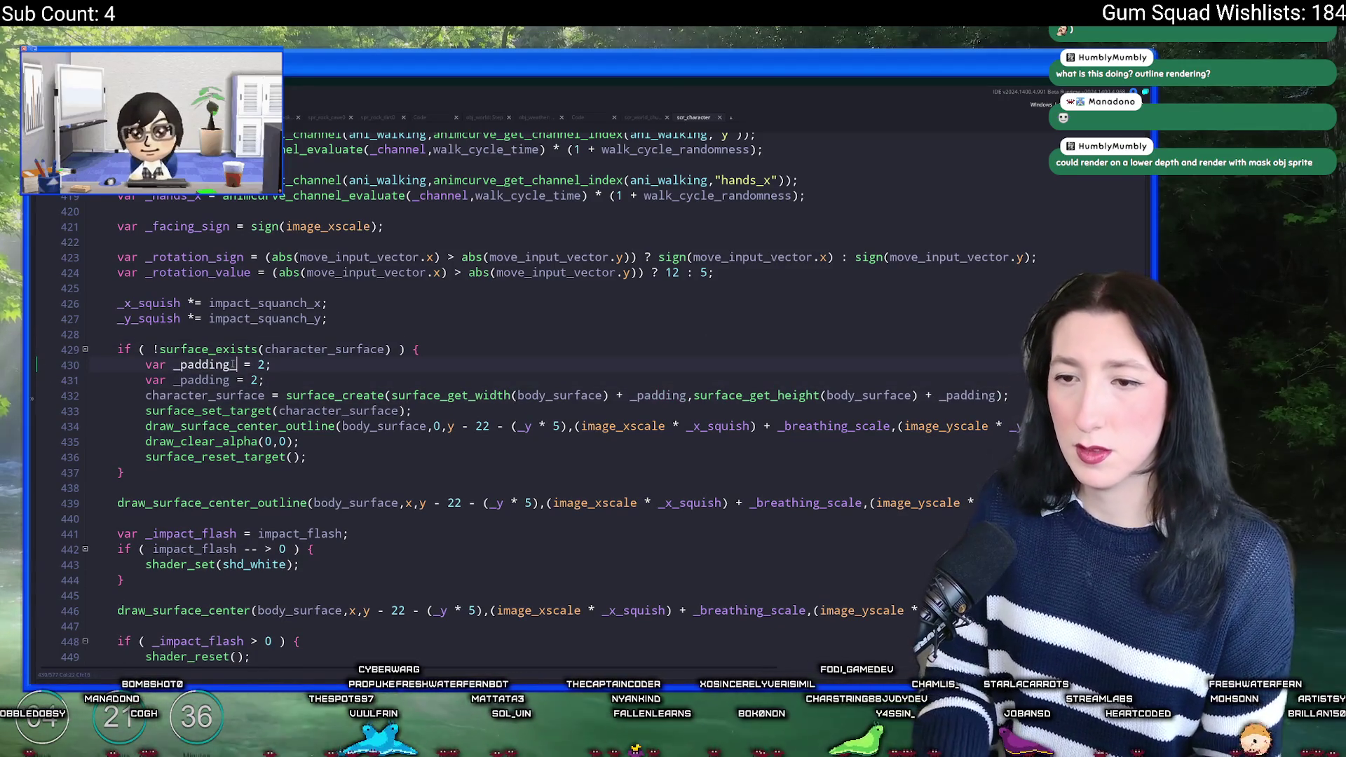
{"action": "double_click", "coordinate": [268, 364]}
{"action": "type", "text": "1"}
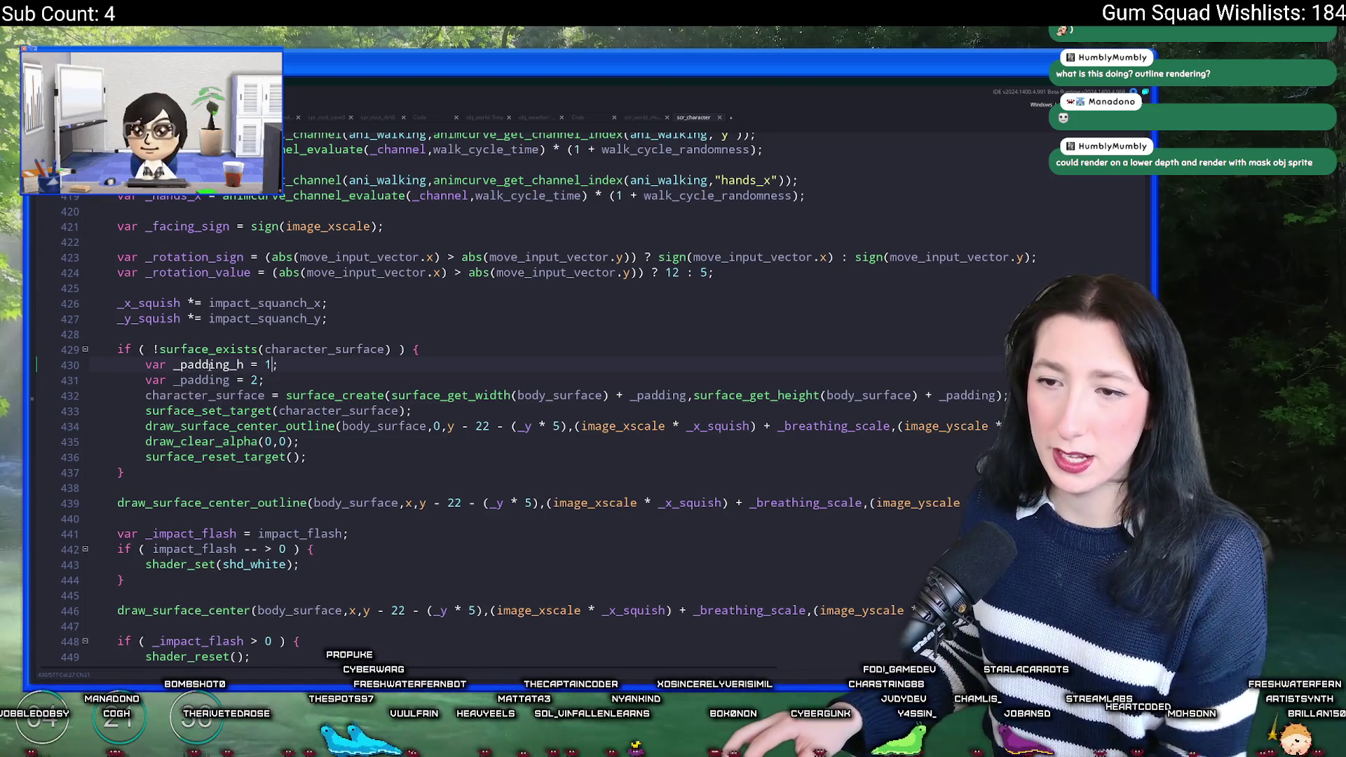
{"action": "double_click", "coordinate": [255, 380]}
{"action": "type", "text": "_padding_h 9 2"}
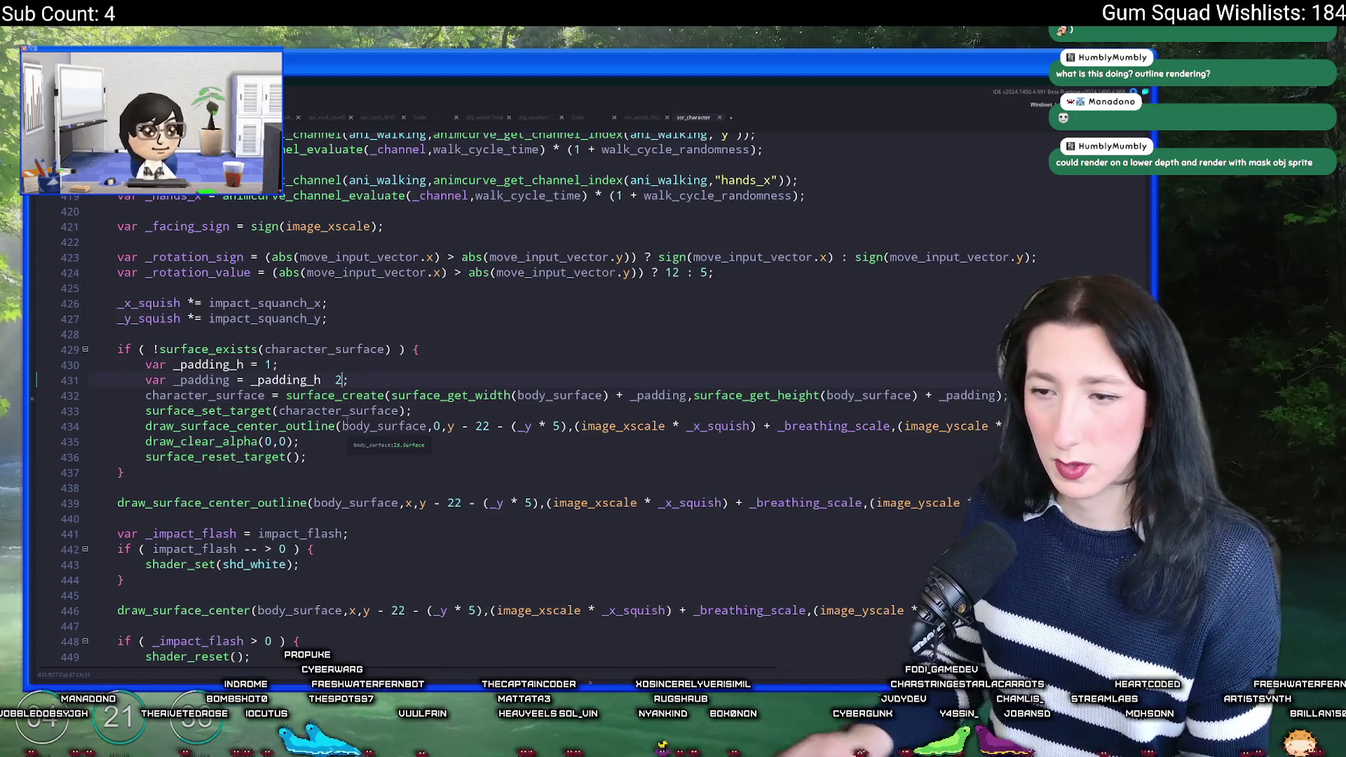
{"action": "key", "text": "BackSpace"}
{"action": "key", "text": "BackSpace"}
{"action": "key", "text": "BackSpace"}
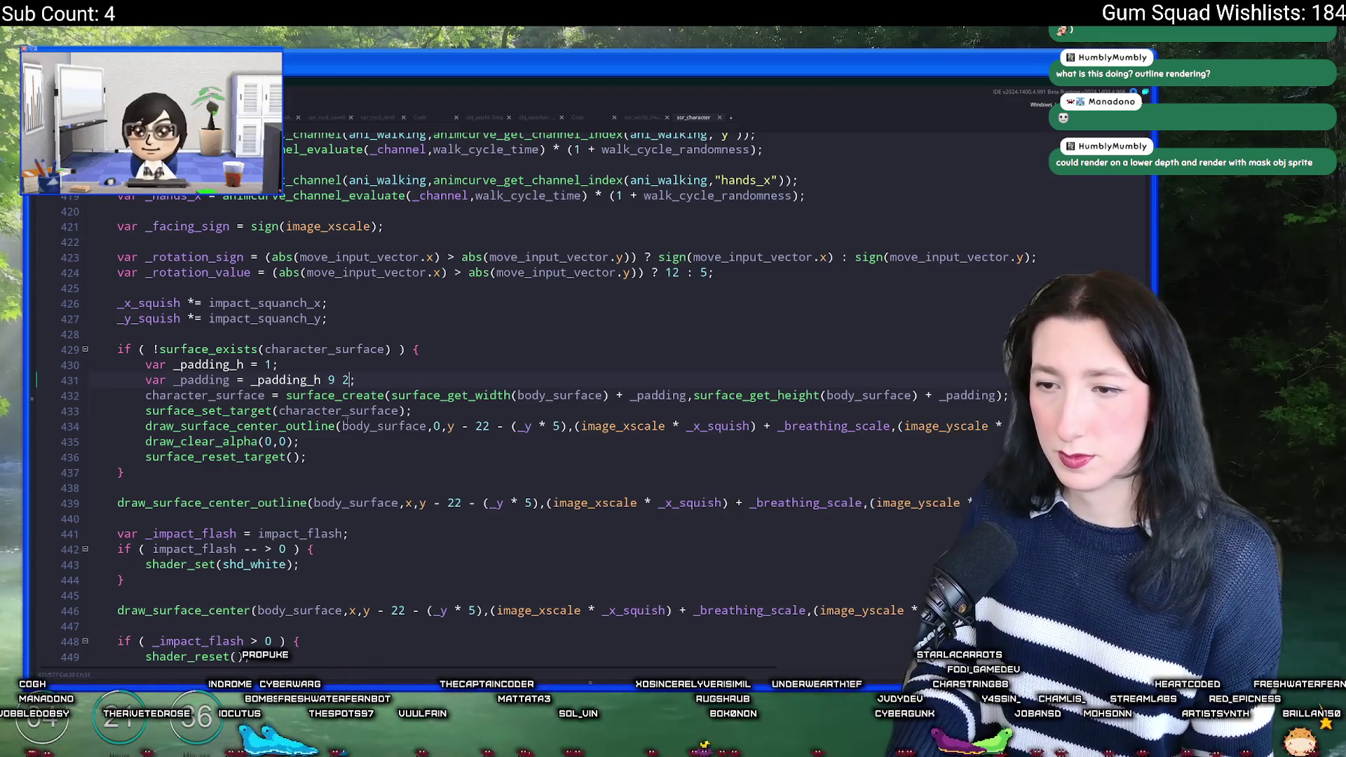
{"action": "type", "text": "* 2"}
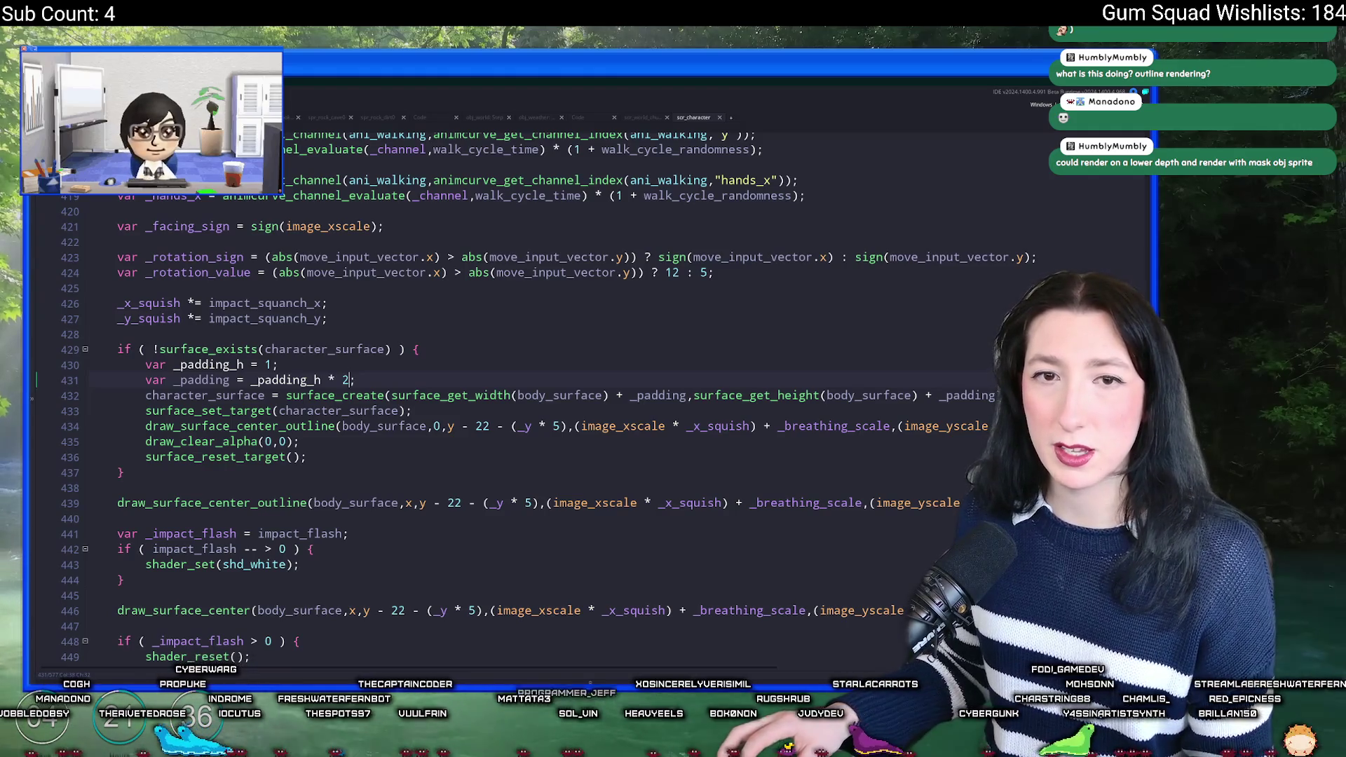
Step: Remove the outline call's x argument 0 so _padding_h can replace it
{"action": "left_click", "coordinate": [202, 365]}
{"action": "double_click", "coordinate": [202, 365]}
{"action": "left_click", "coordinate": [444, 426]}
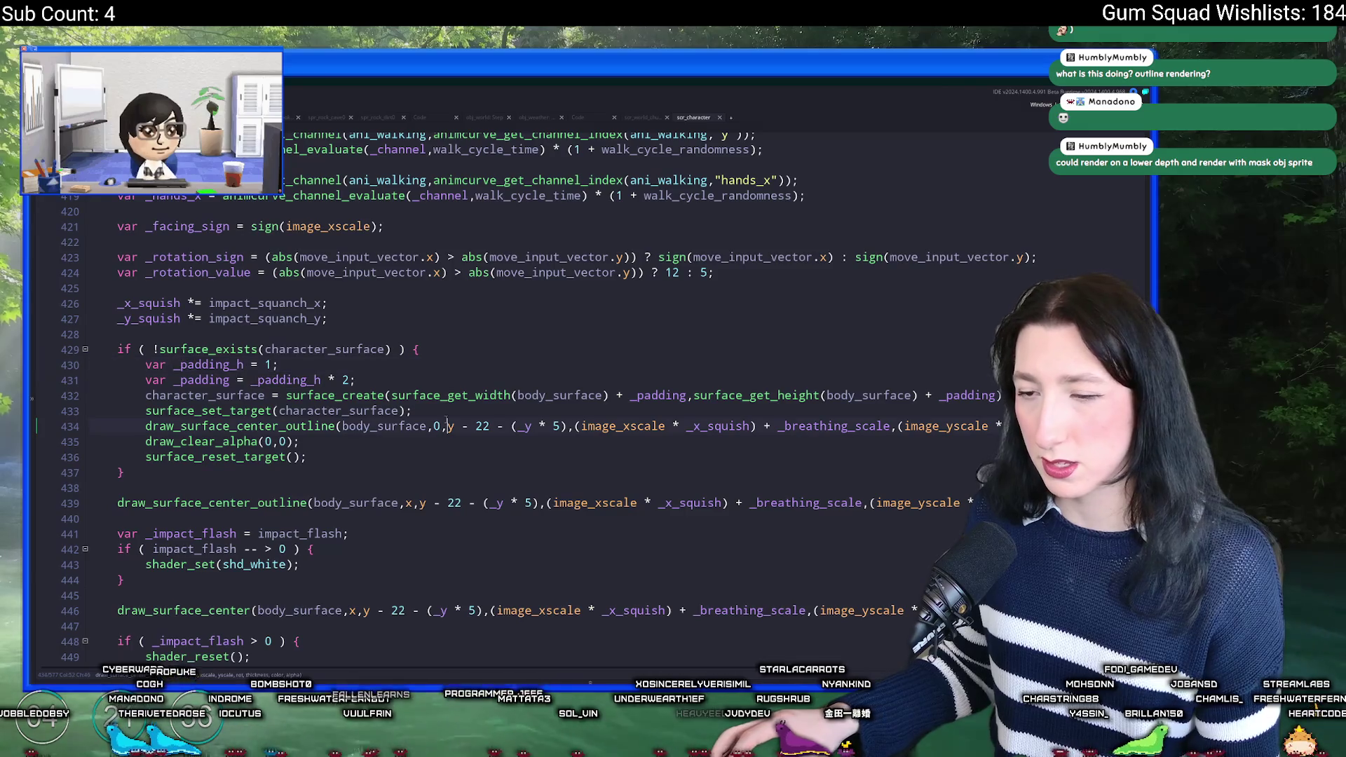
{"action": "double_click", "coordinate": [203, 379]}
{"action": "double_click", "coordinate": [208, 365]}
{"action": "key", "text": "ctrl+c"}
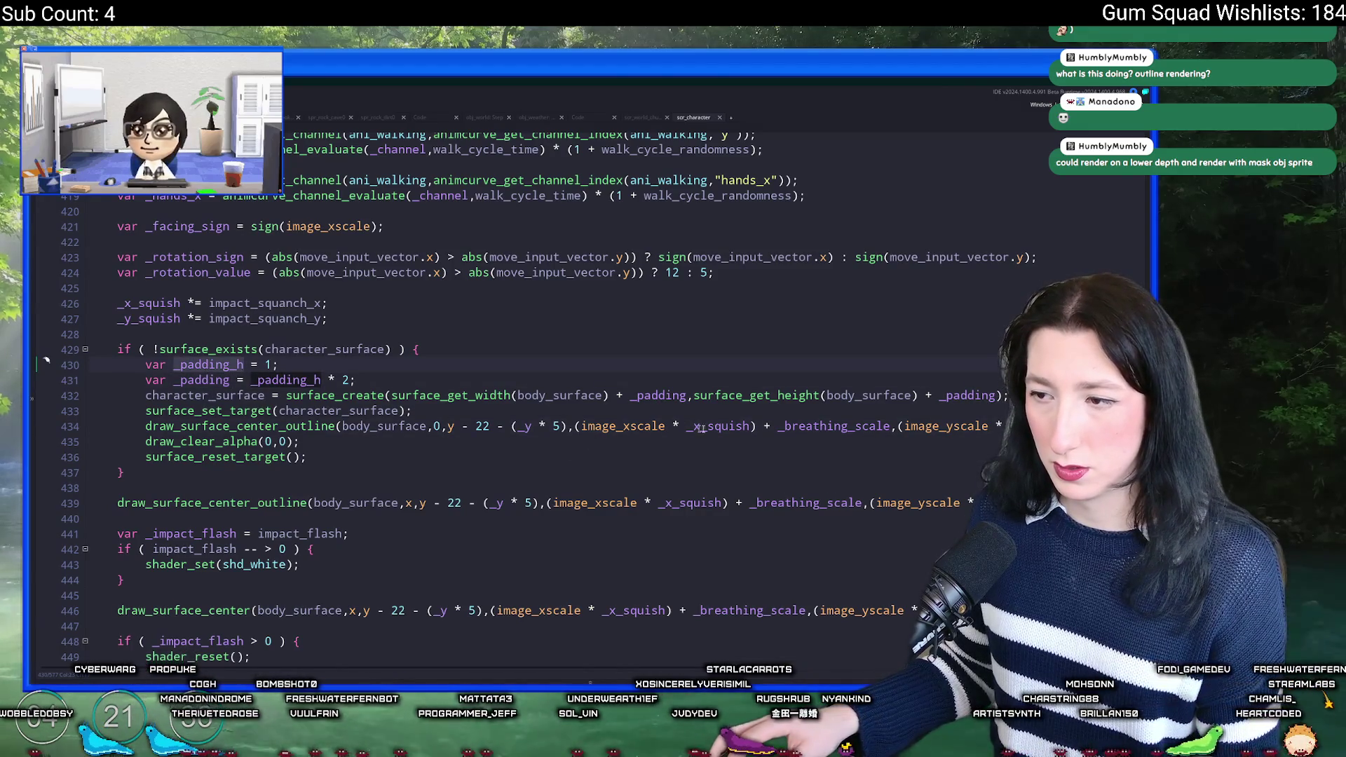
{"action": "left_click_drag", "start_coordinate": [889, 425], "coordinate": [449, 427]}
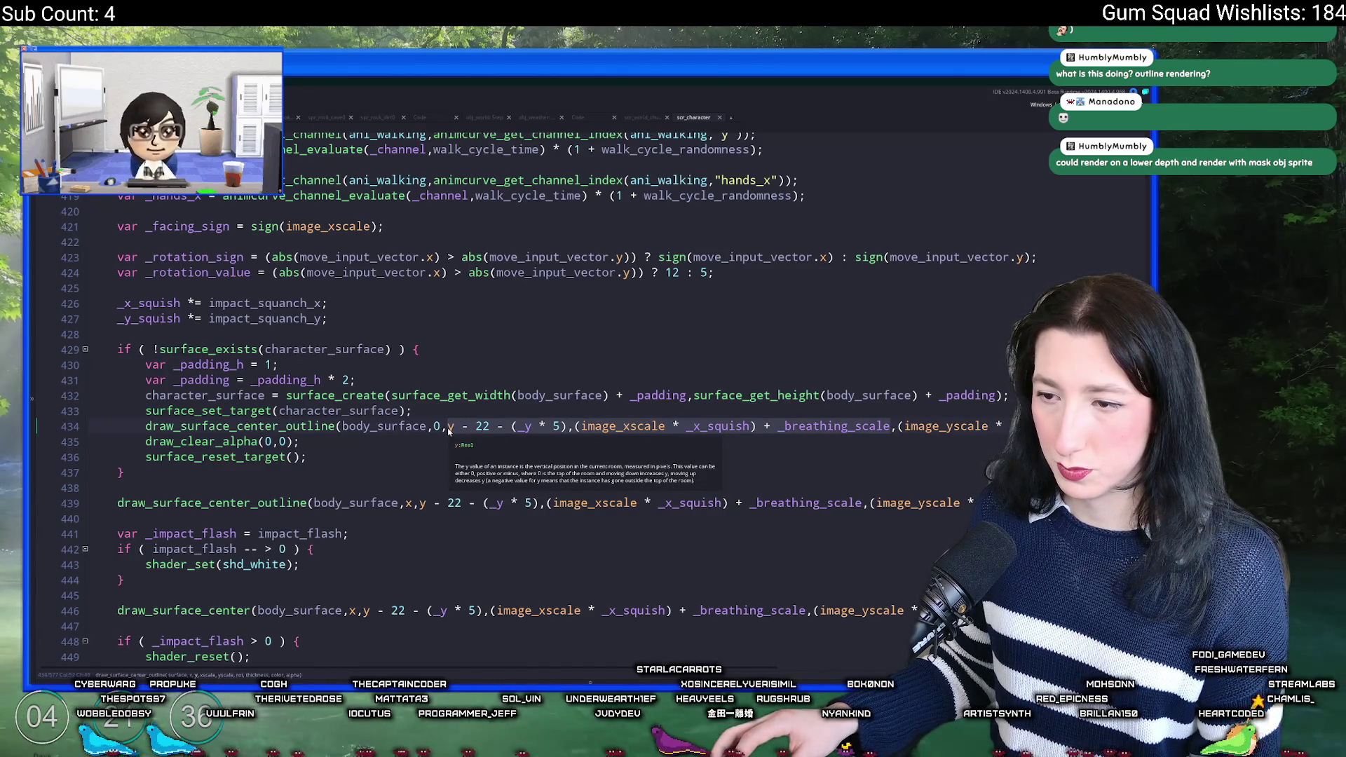
{"action": "left_click", "coordinate": [449, 429]}
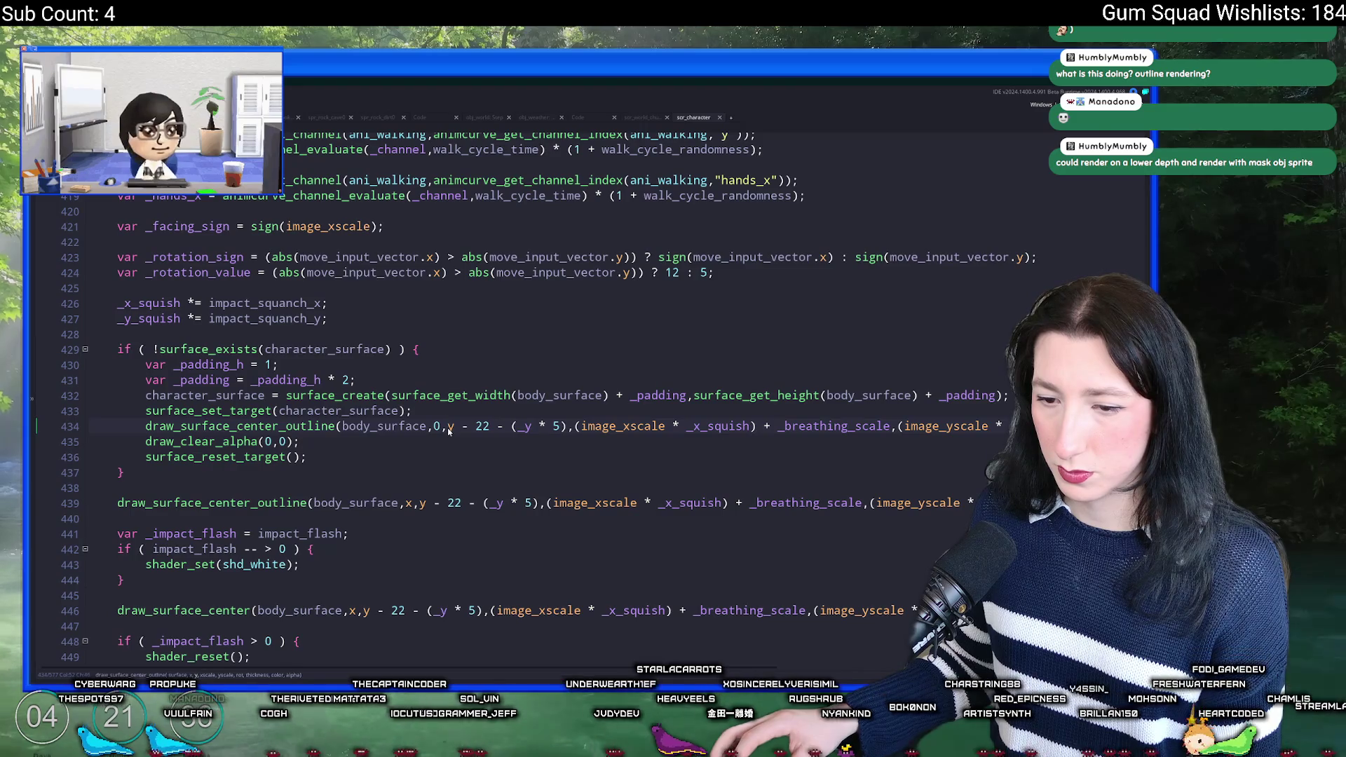
{"action": "key", "text": "BackSpace"}
Step: Set the outline call's x and y to _padding_h and both scales to 1
{"action": "type", "text": "_padding_h"}
{"action": "left_click_drag", "start_coordinate": [511, 425], "coordinate": [940, 429]}
{"action": "key", "text": "ctrl+v"}
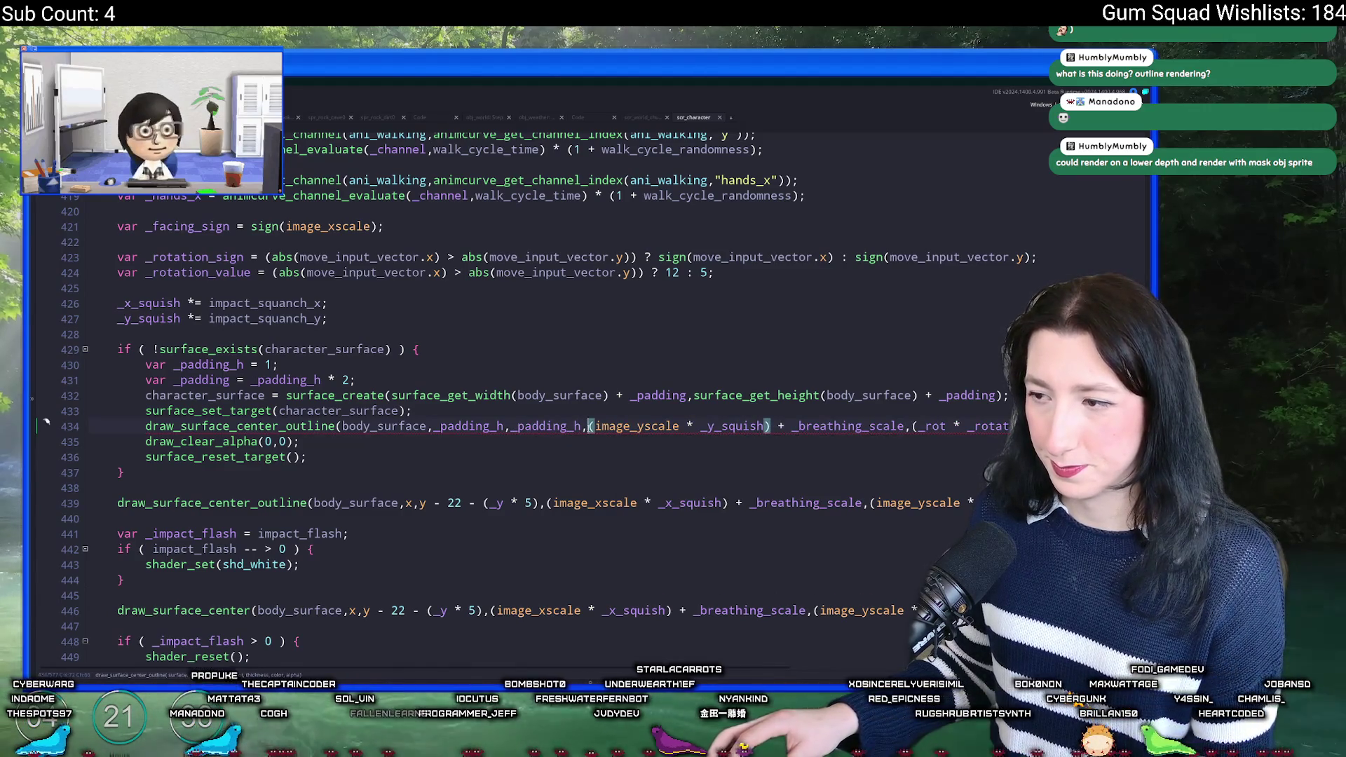
{"action": "left_click", "coordinate": [904, 426]}
{"action": "left_click_drag", "start_coordinate": [903, 426], "coordinate": [589, 425]}
{"action": "type", "text": "1"}
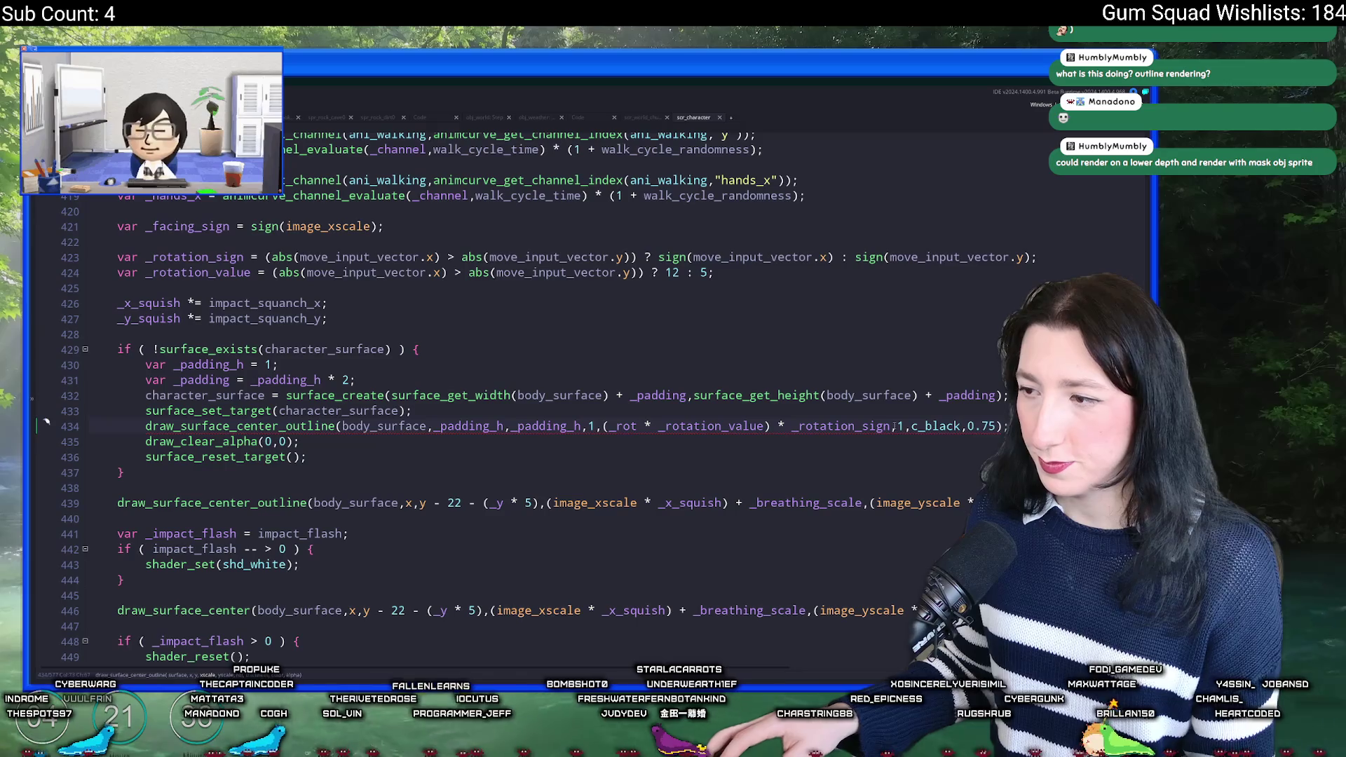
{"action": "left_click", "coordinate": [663, 427]}
{"action": "left_click_drag", "start_coordinate": [891, 425], "coordinate": [604, 426]}
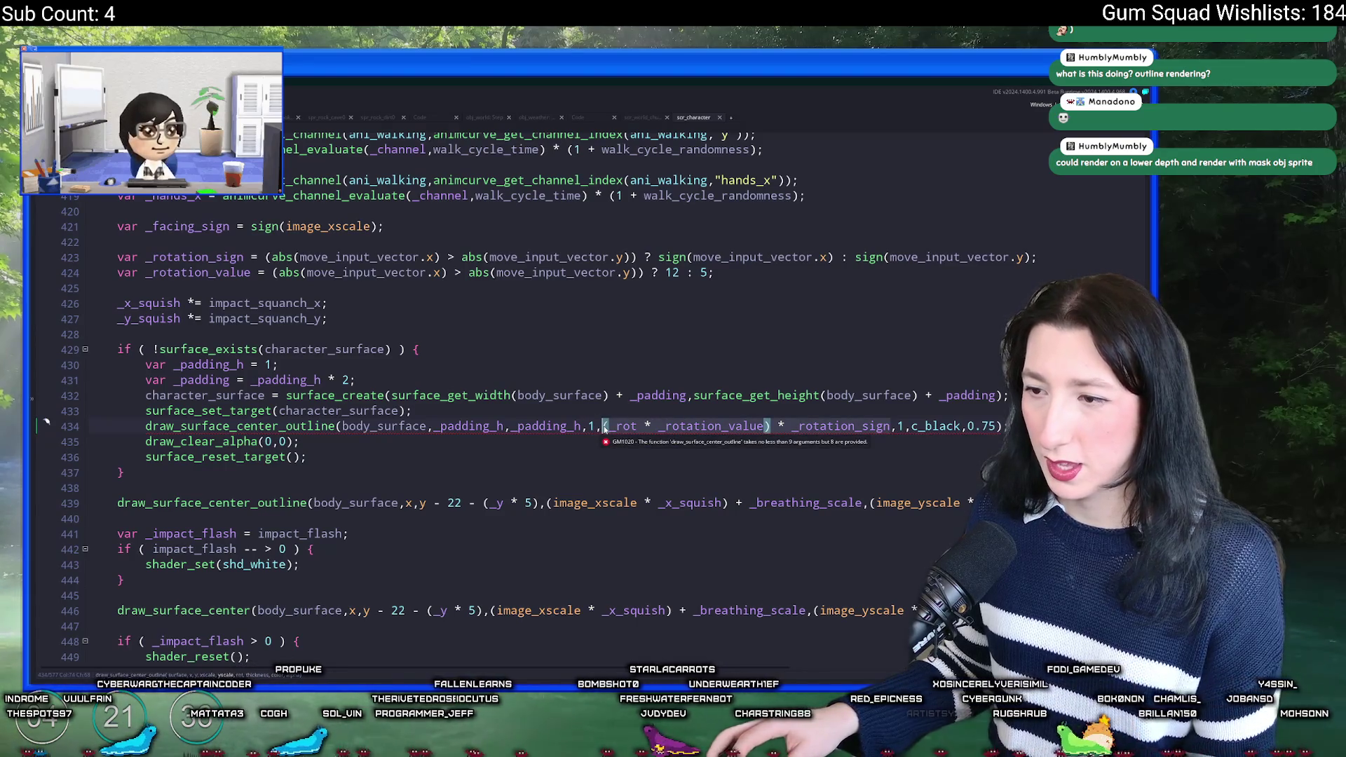
{"action": "type", "text": "1,1"}
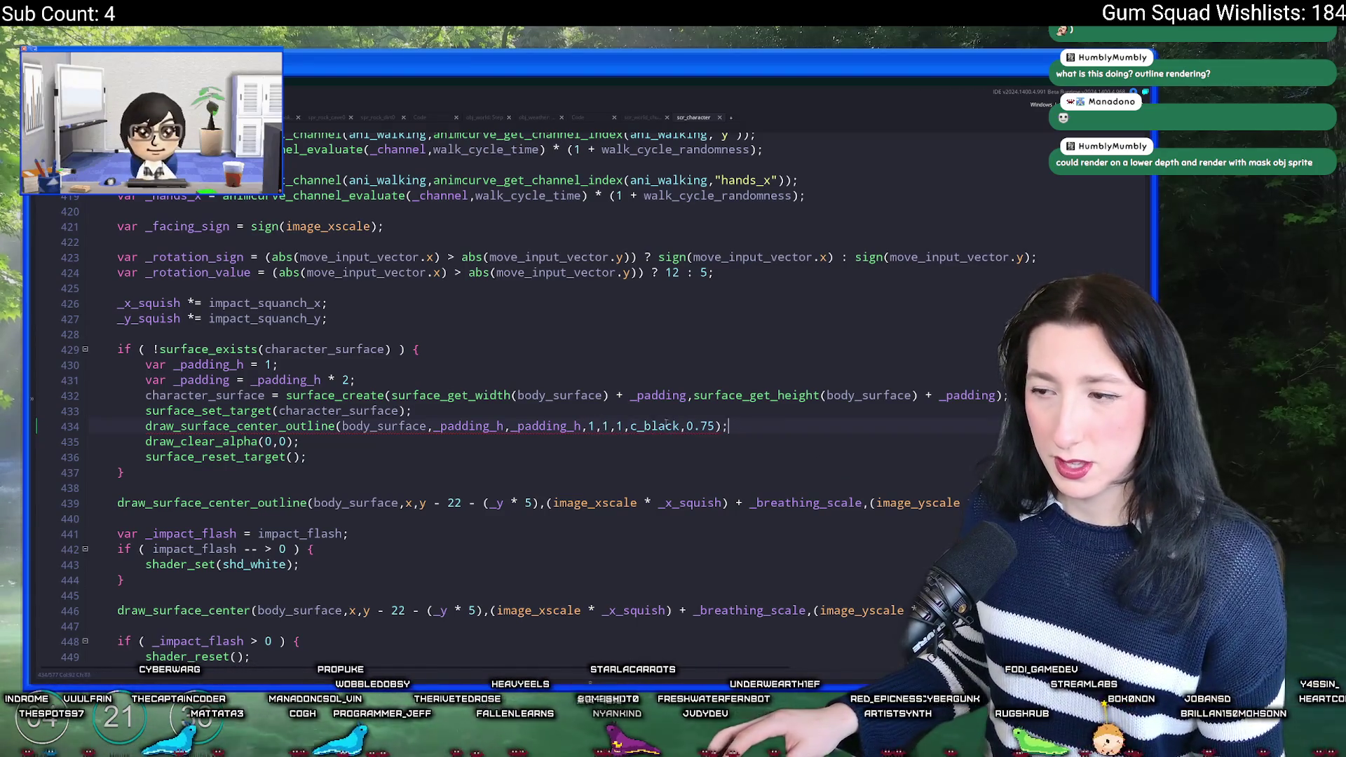
Step: Set rotation to 0 and insert an extra 1 argument before c_black on line 434
{"action": "left_click", "coordinate": [595, 426]}
{"action": "left_click", "coordinate": [623, 425]}
{"action": "key", "text": "BackSpace"}
{"action": "type", "text": "0"}
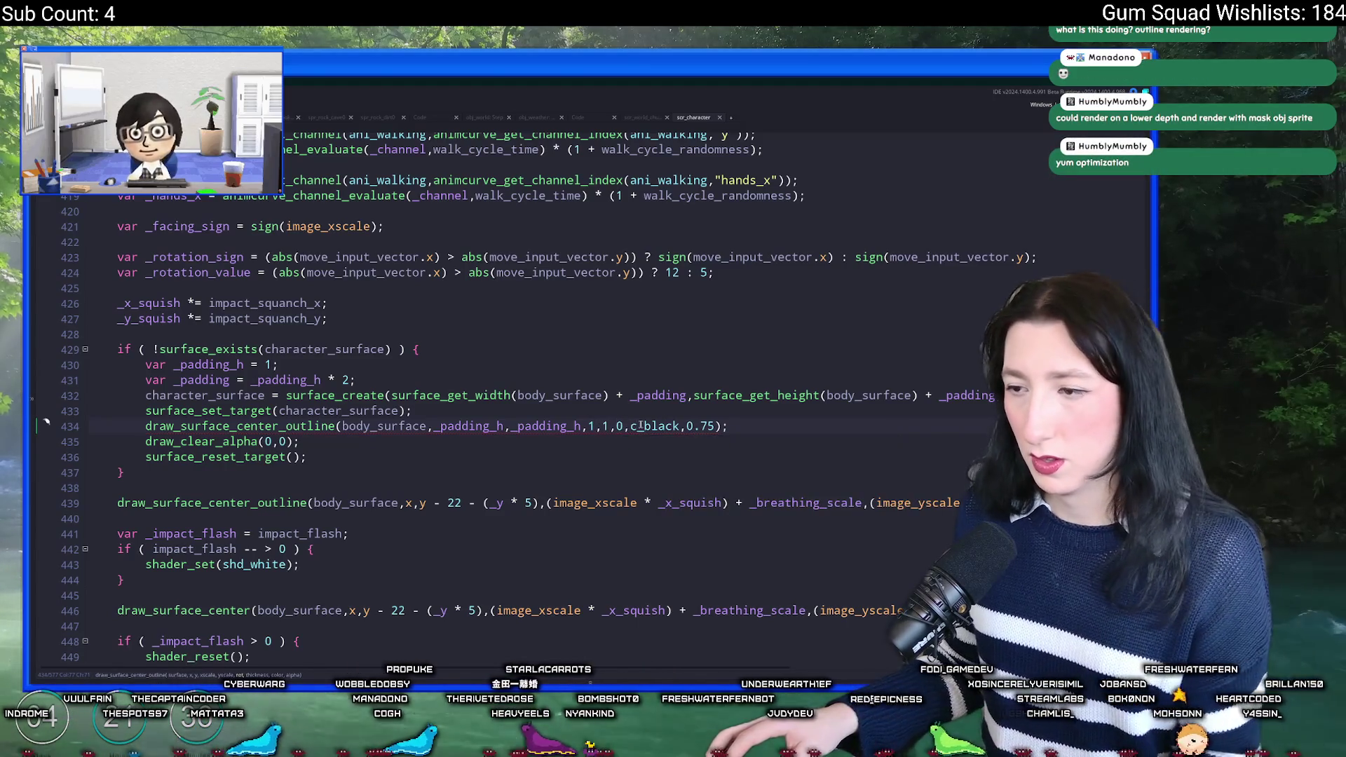
{"action": "key", "text": "ctrl+z"}
{"action": "key", "text": "ctrl+z"}
{"action": "key", "text": "ctrl+z"}
{"action": "key", "text": "ctrl+y"}
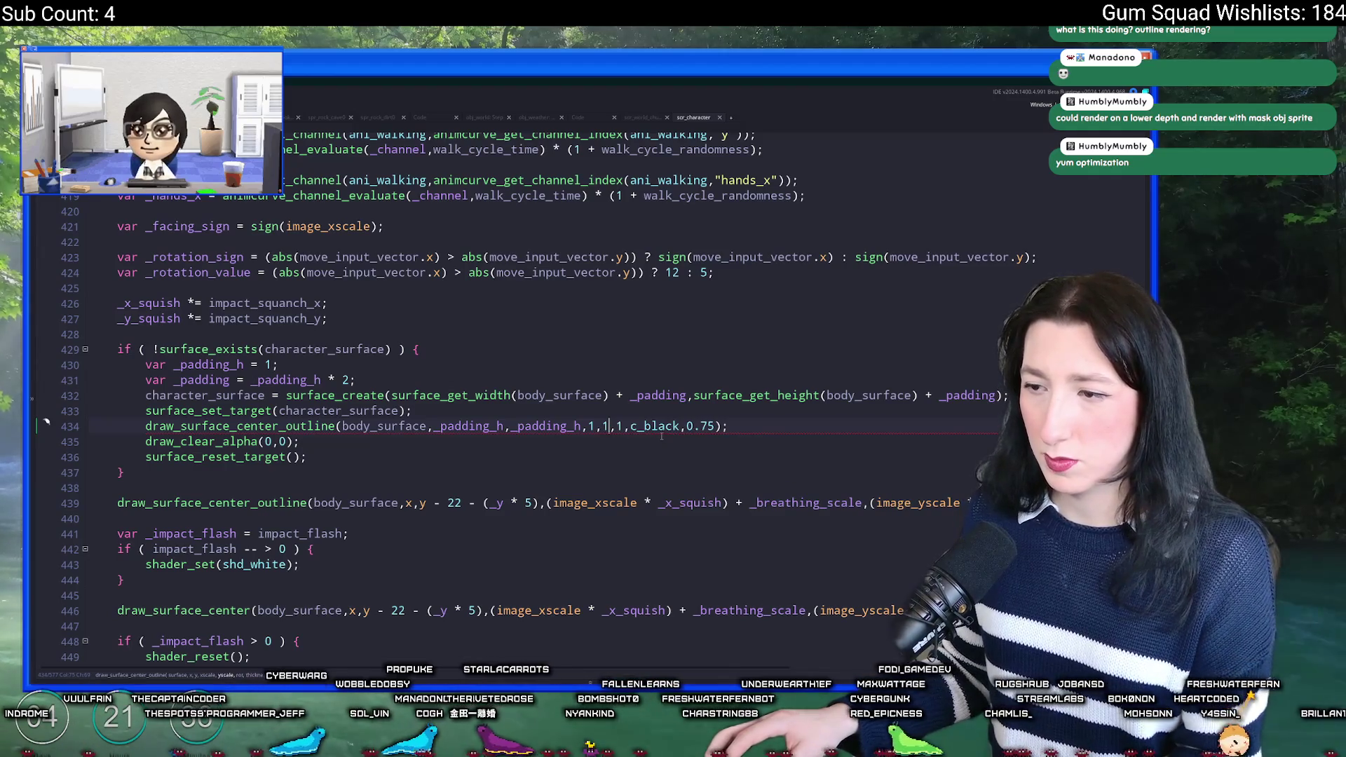
{"action": "key", "text": "ctrl+y"}
{"action": "key", "text": "ctrl+y"}
{"action": "left_click", "coordinate": [593, 425]}
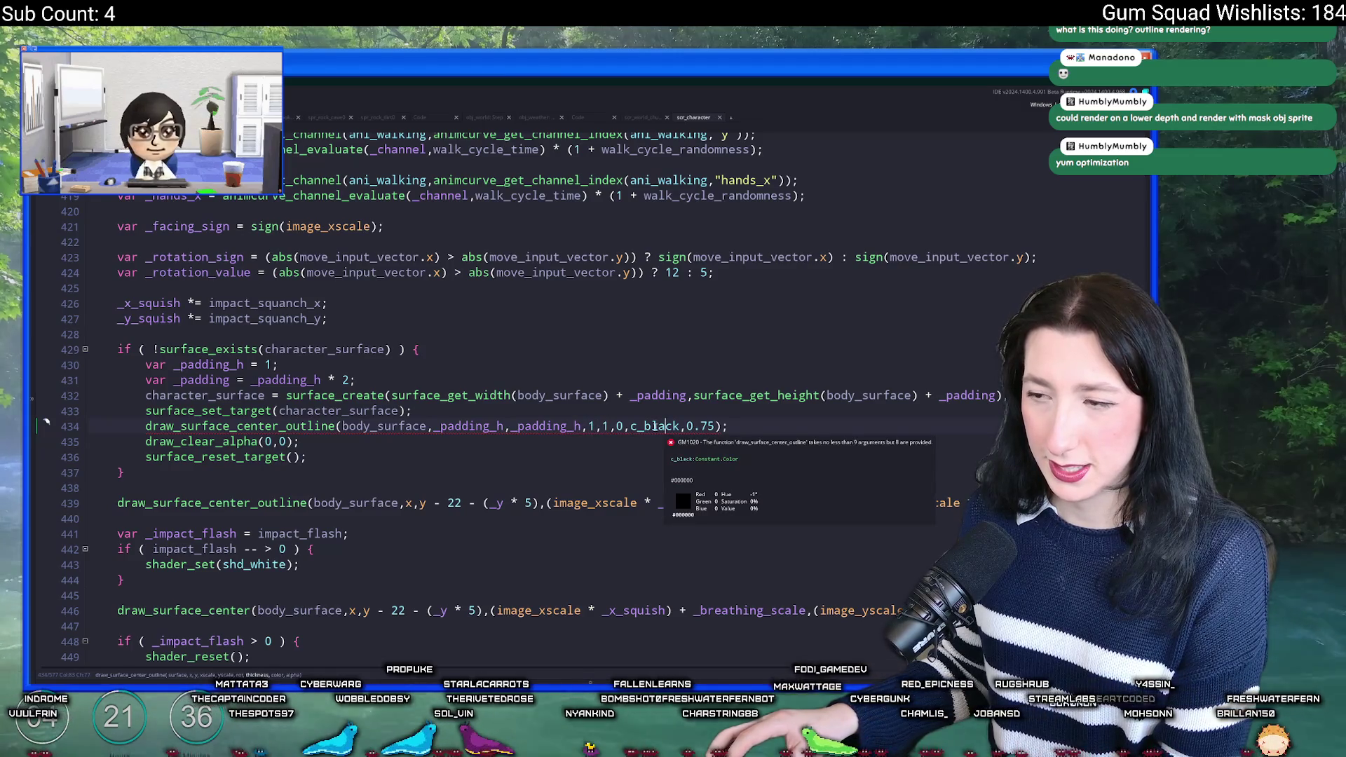
{"action": "left_click", "coordinate": [630, 426]}
{"action": "type", "text": "1,"}
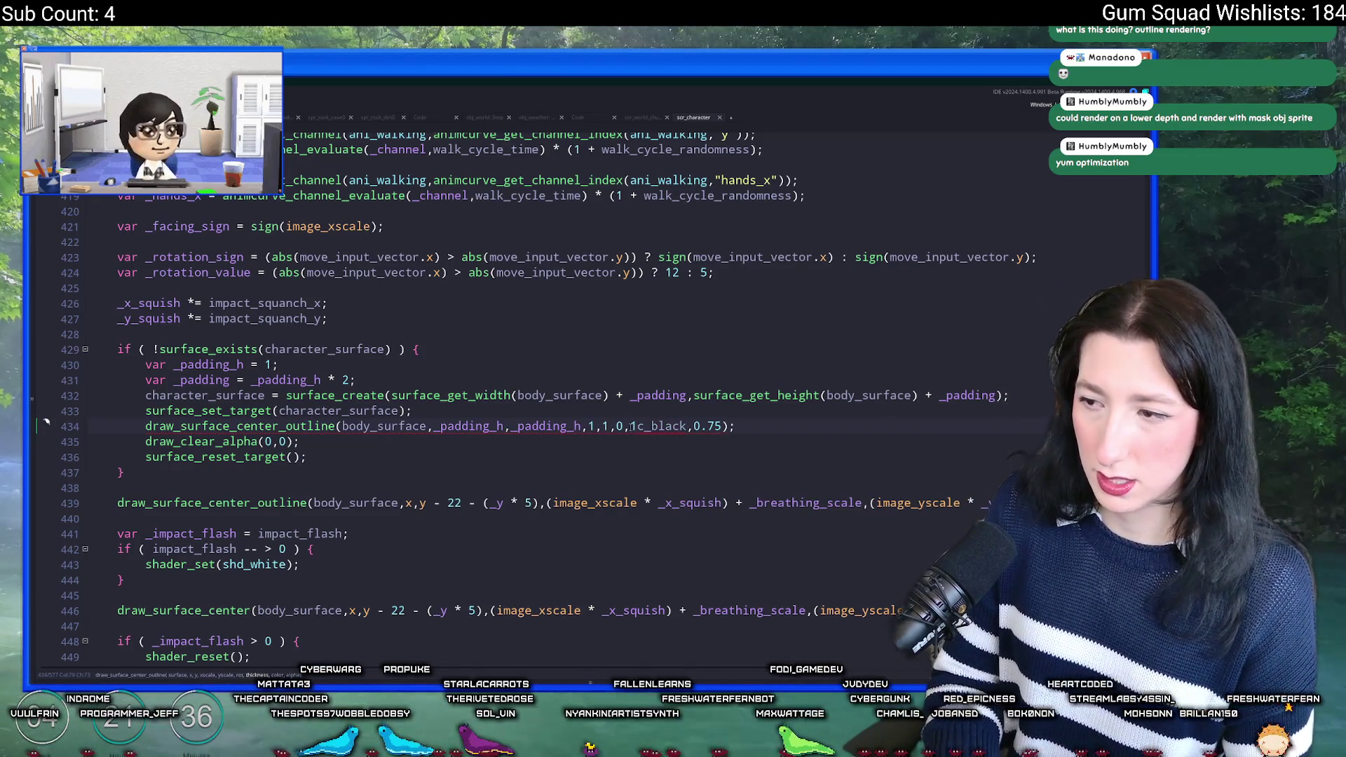
{"action": "left_click", "coordinate": [657, 426]}
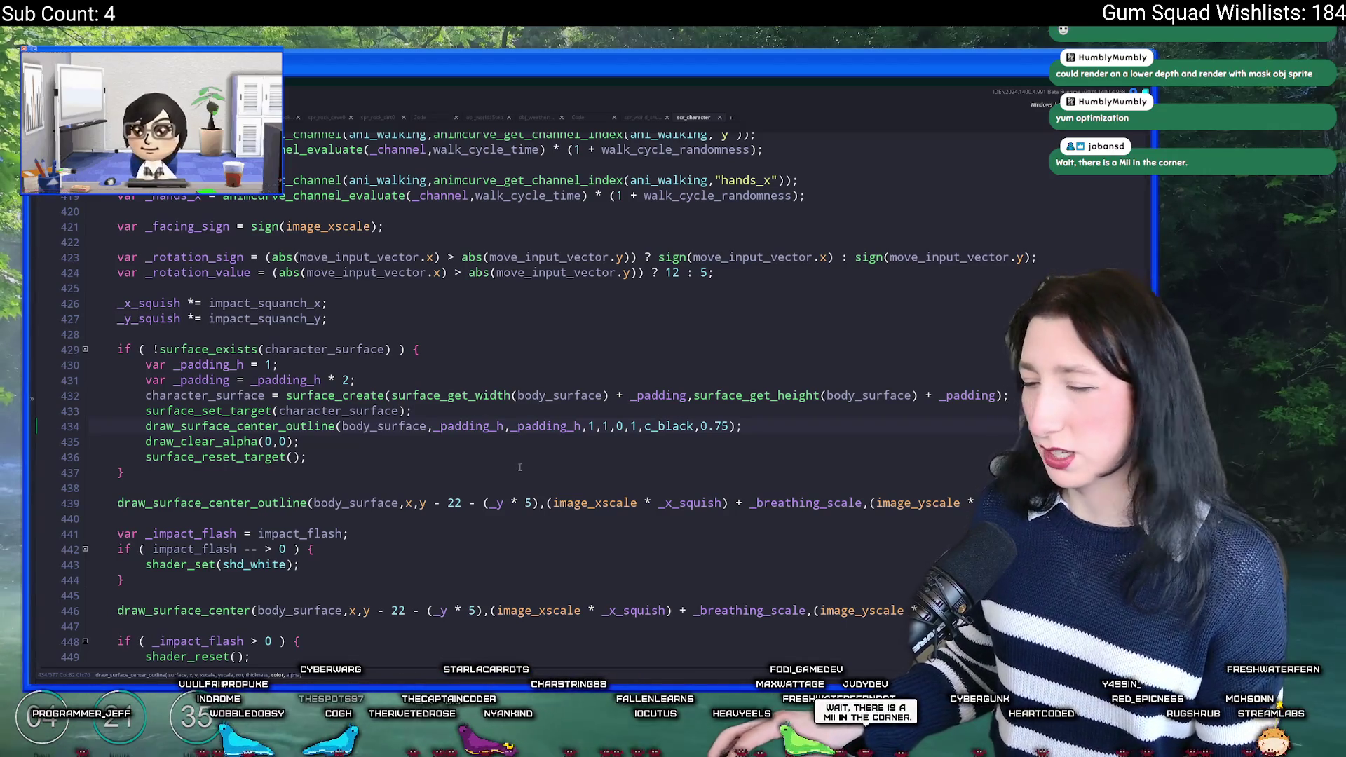
{"action": "left_click", "coordinate": [783, 419]}
Step: Change line 434 to the non-centred draw_surface_outline function
{"action": "scroll", "coordinate": [782, 419], "scroll_direction": "down", "scroll_amount": 1}
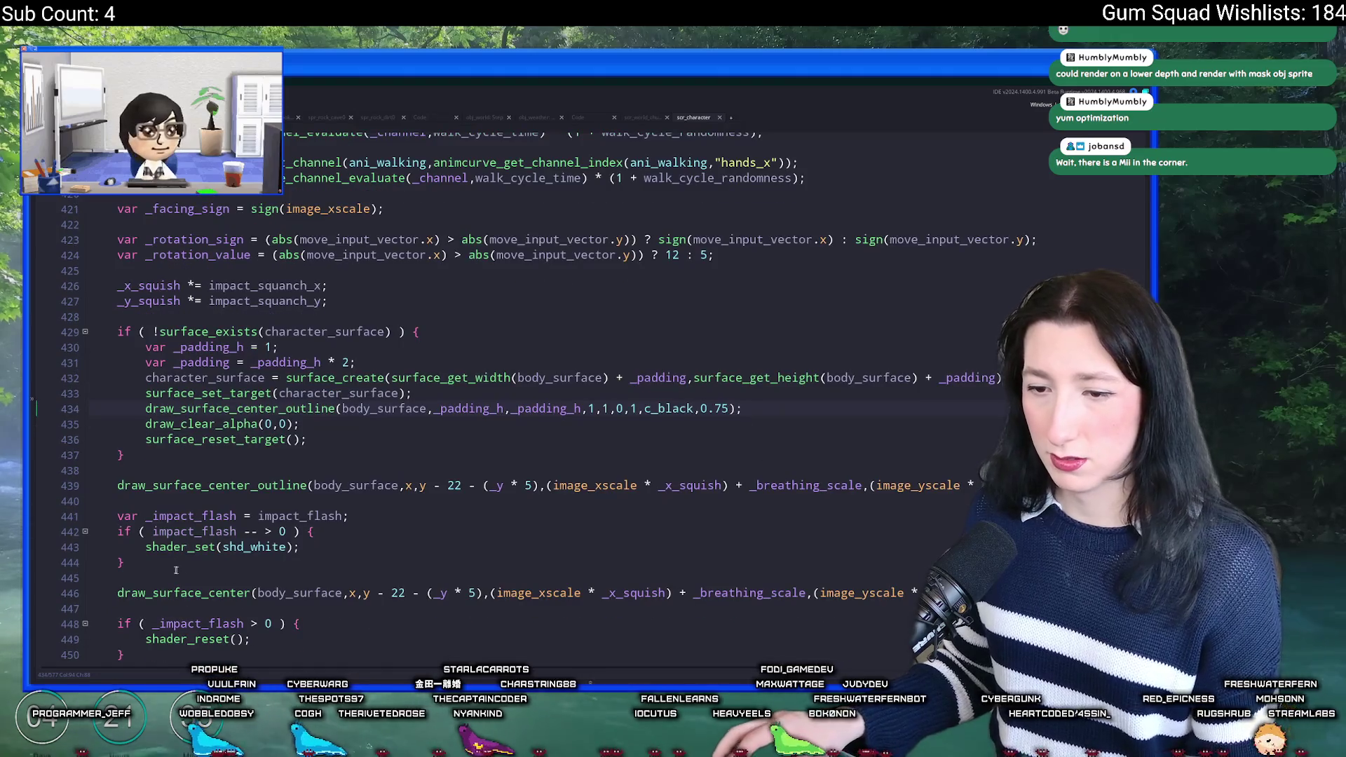
{"action": "left_click", "coordinate": [118, 593]}
{"action": "left_click_drag", "start_coordinate": [118, 593], "coordinate": [981, 593]}
{"action": "left_click", "coordinate": [660, 419]}
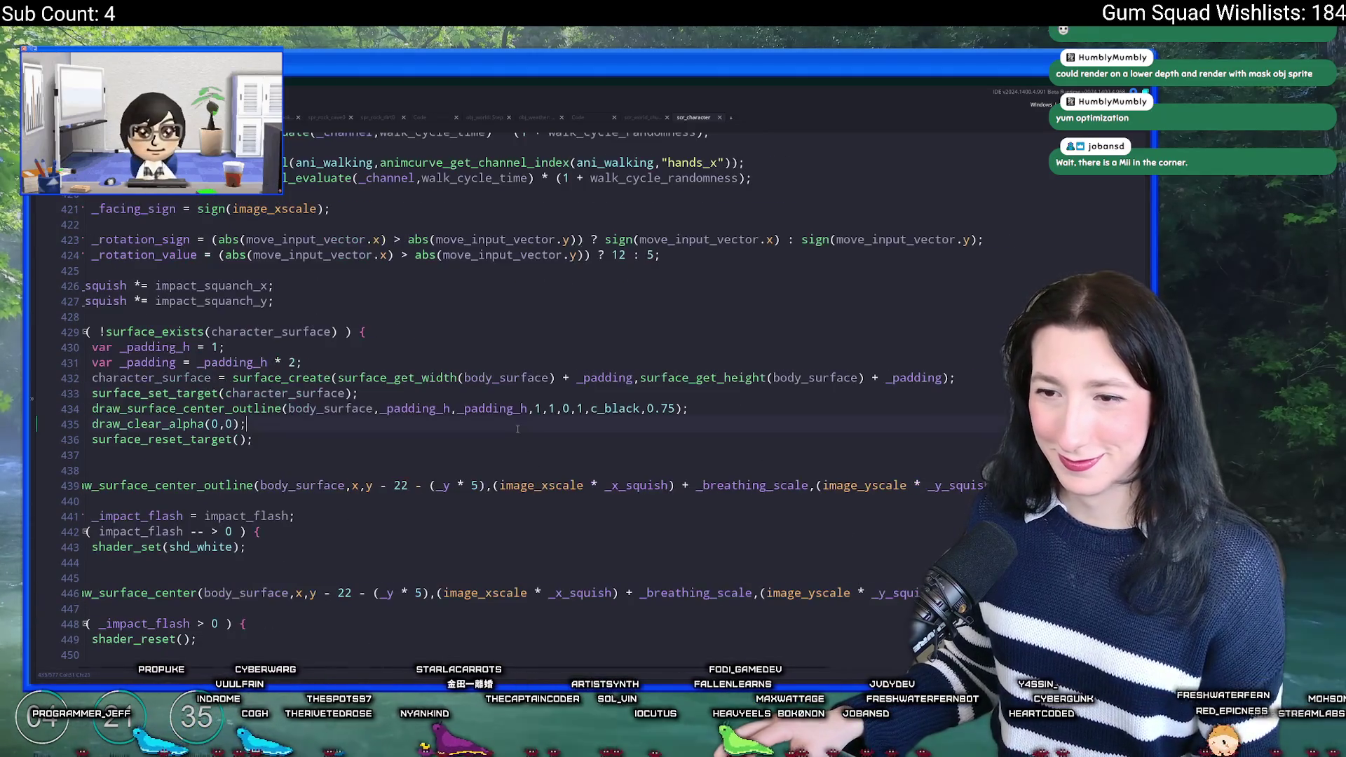
{"action": "left_click", "coordinate": [700, 409]}
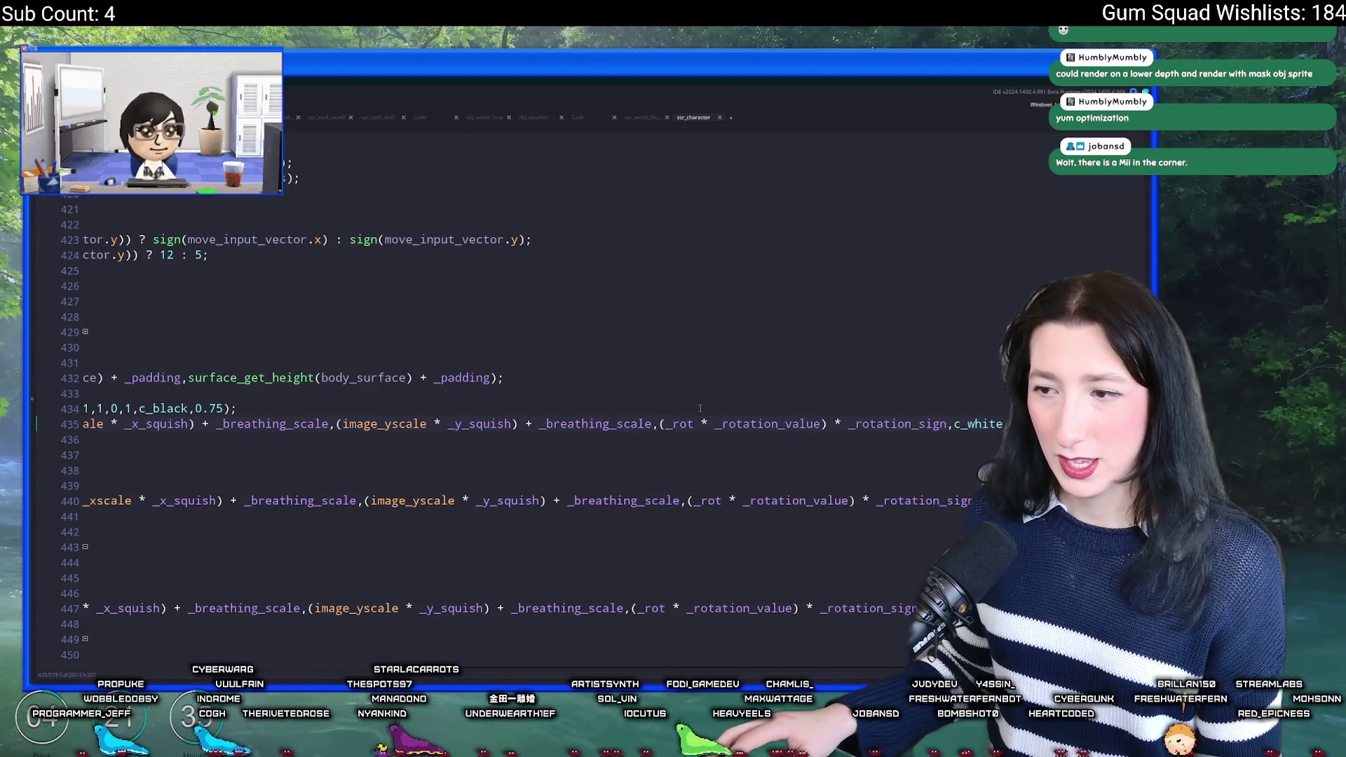
{"action": "key", "text": "ctrl+z"}
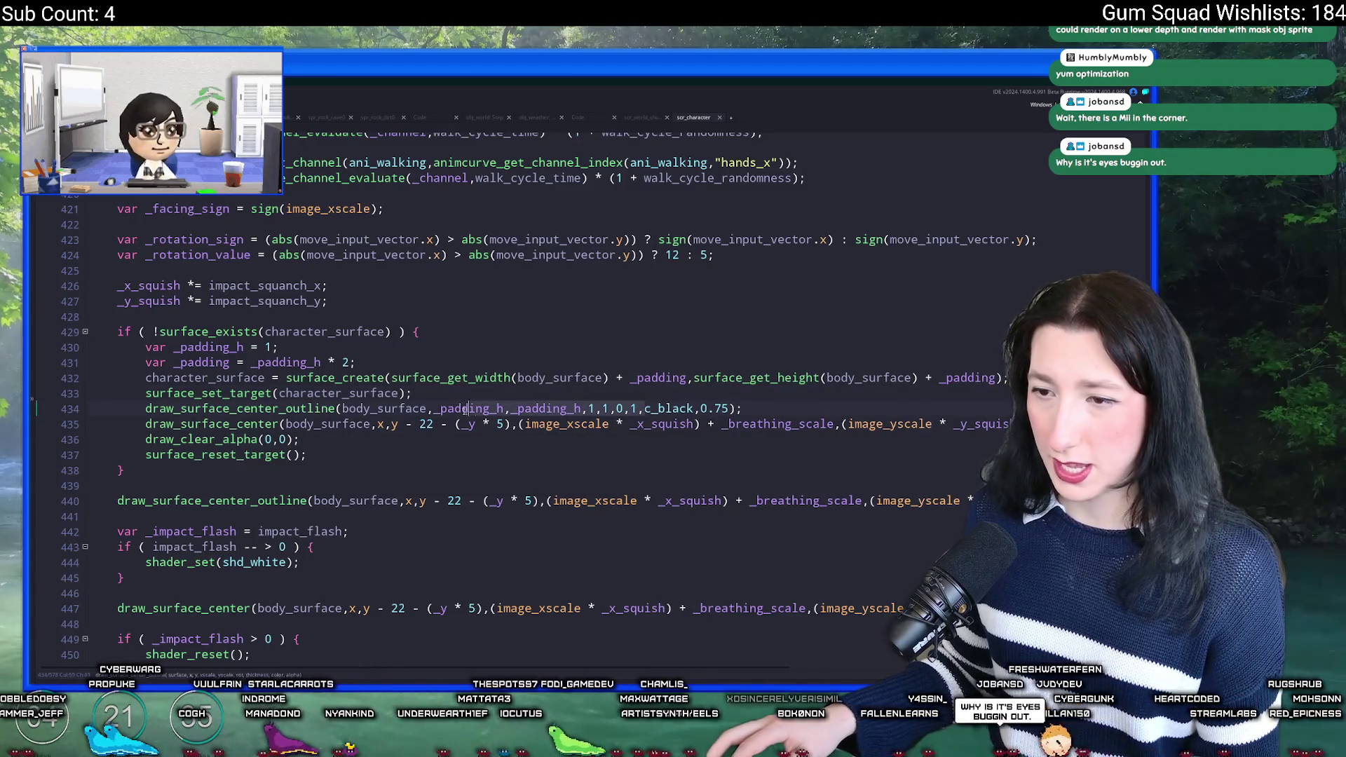
{"action": "left_click", "coordinate": [606, 410]}
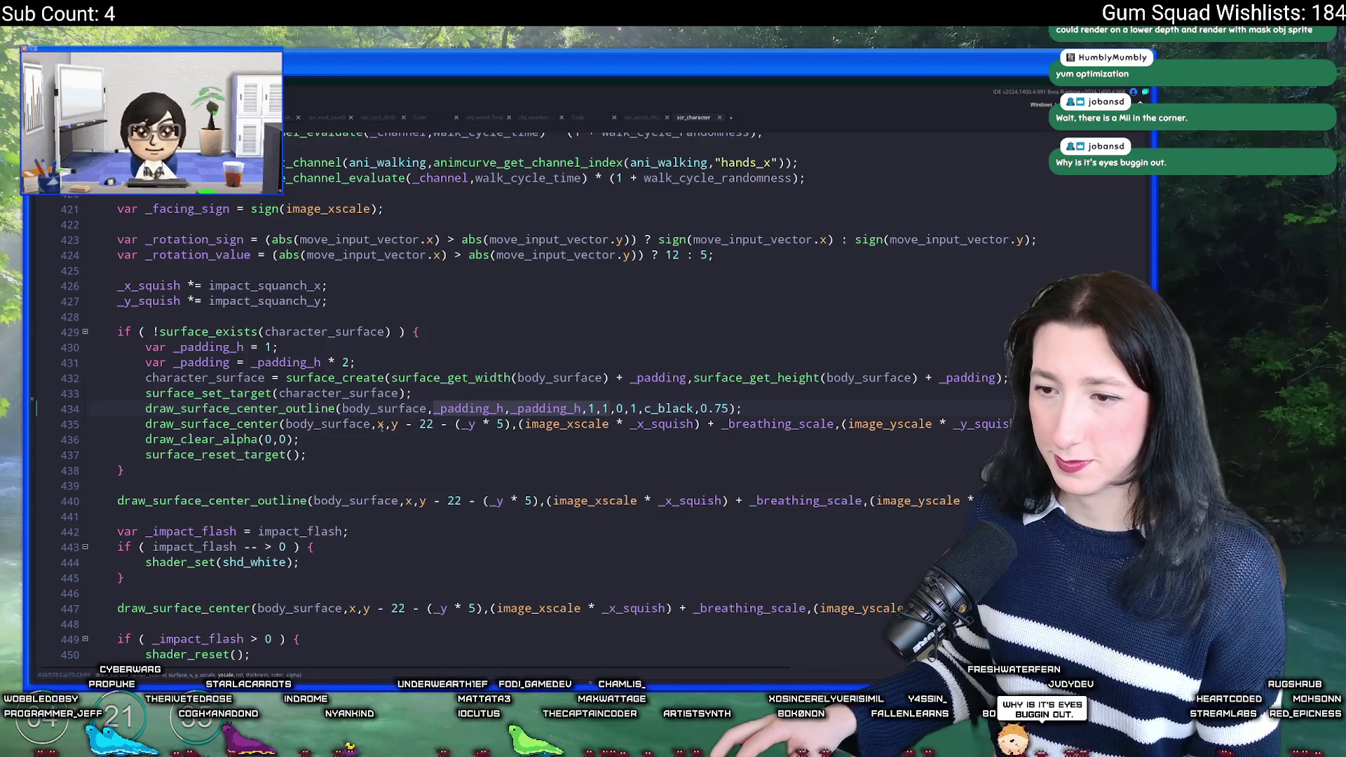
{"action": "left_click", "coordinate": [381, 425]}
{"action": "key", "text": "End"}
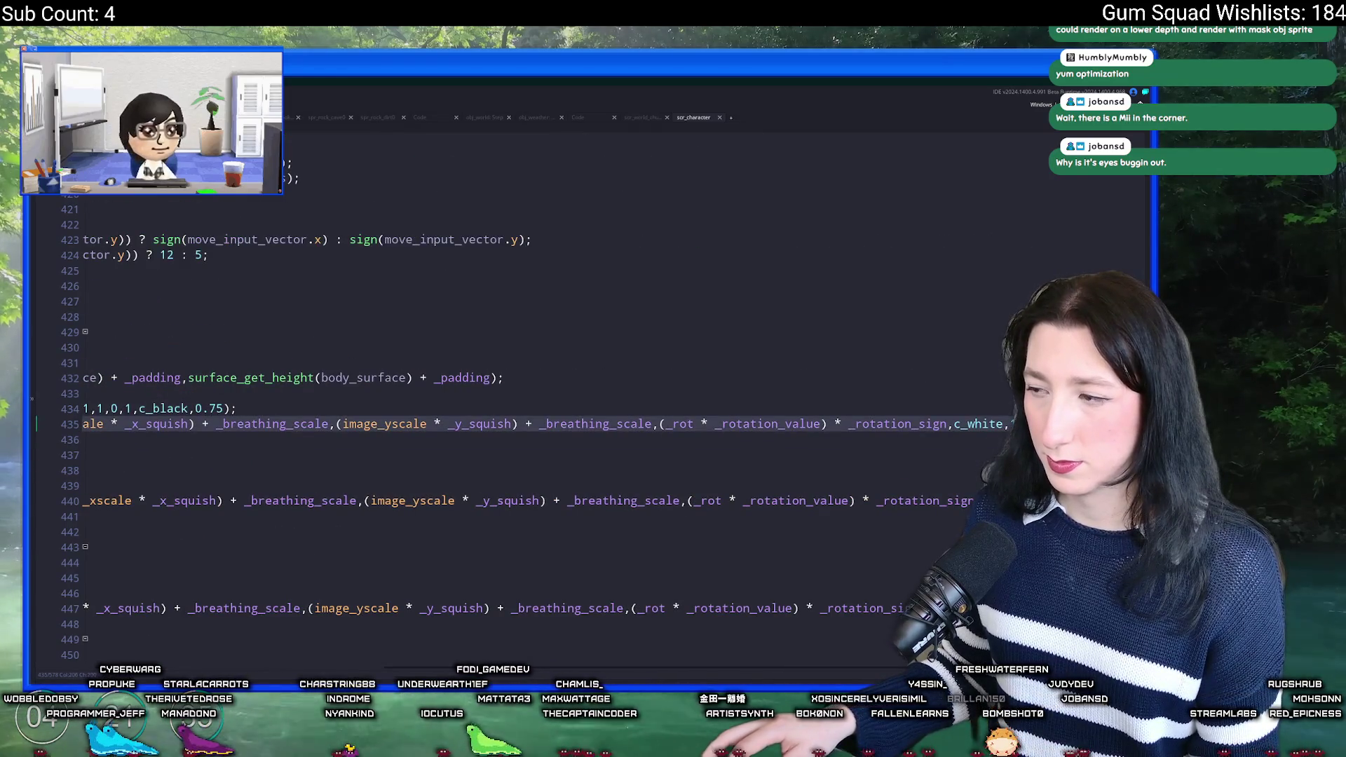
{"action": "key", "text": "ctrl+z"}
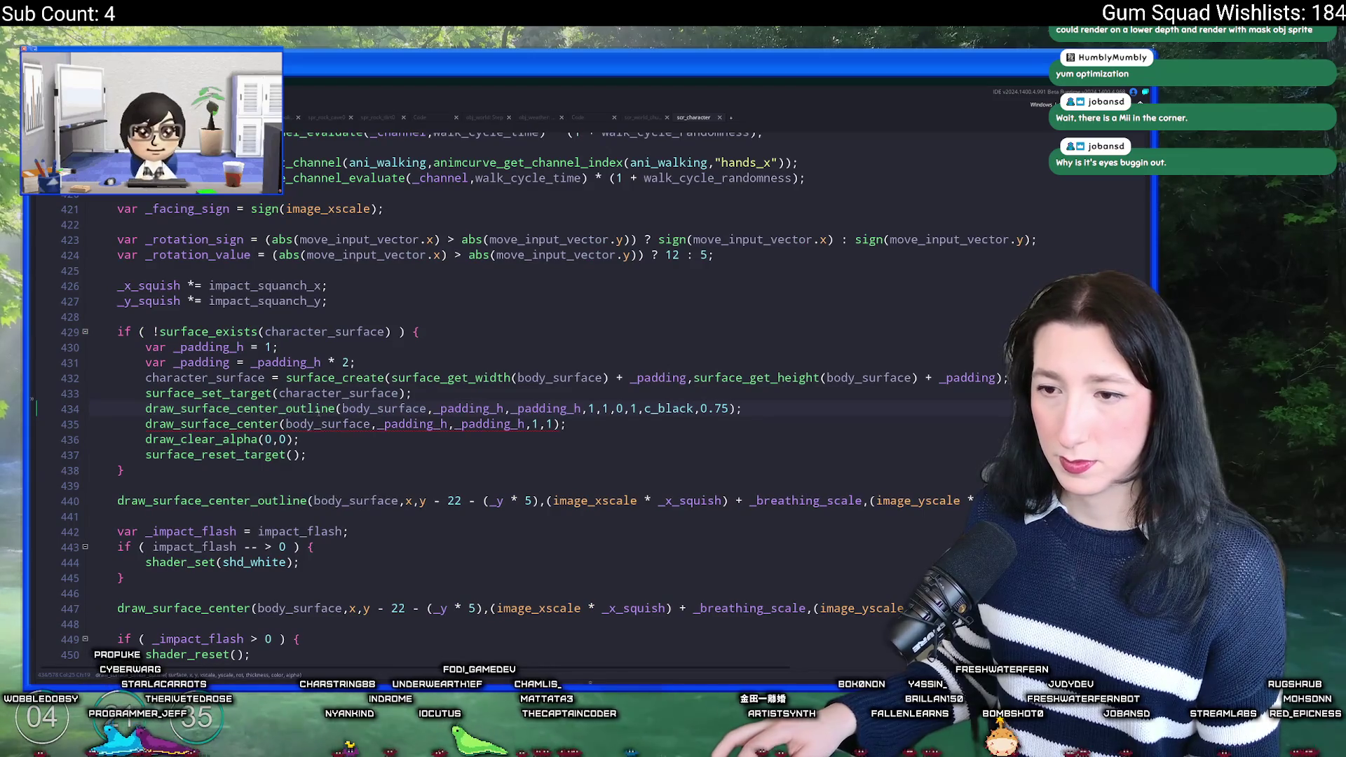
{"action": "left_click", "coordinate": [280, 409]}
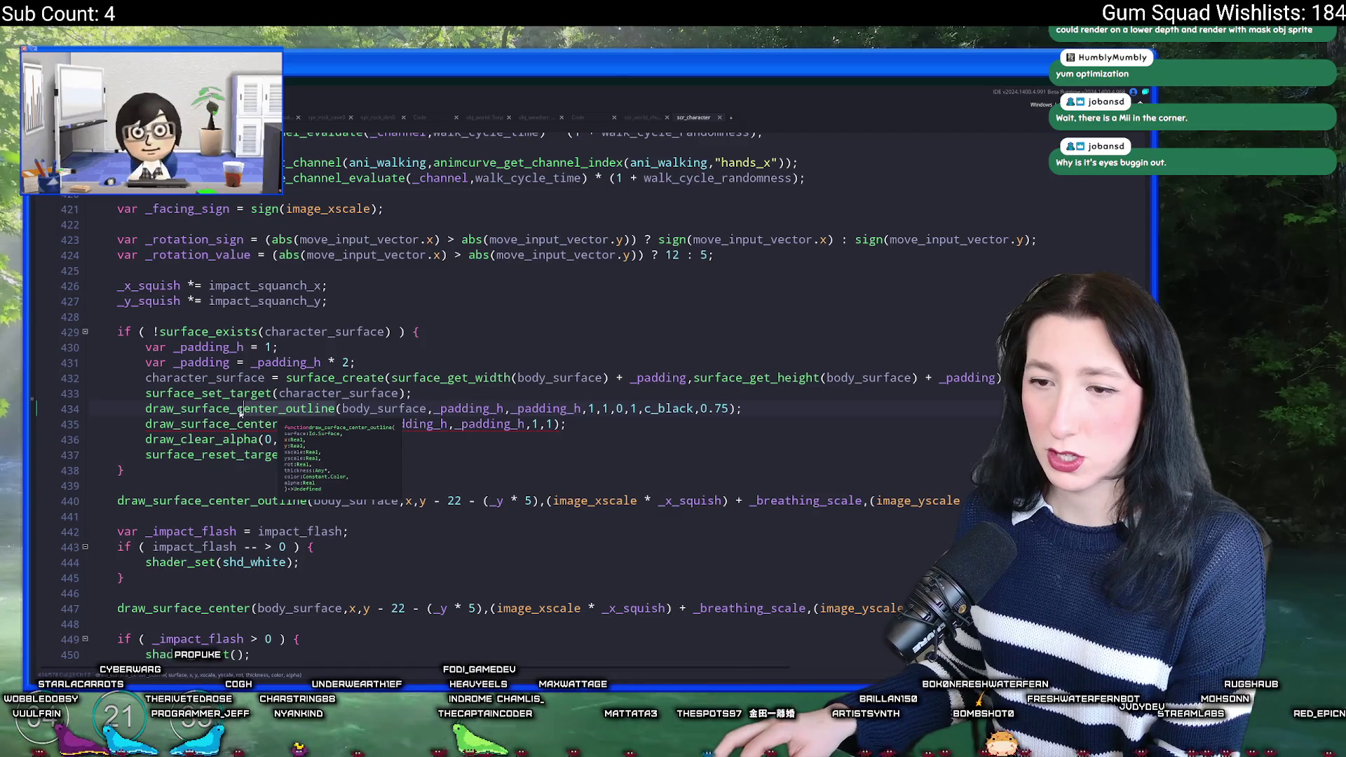
{"action": "key", "text": "Delete"}
{"action": "key", "text": "Delete"}
{"action": "key", "text": "Delete"}
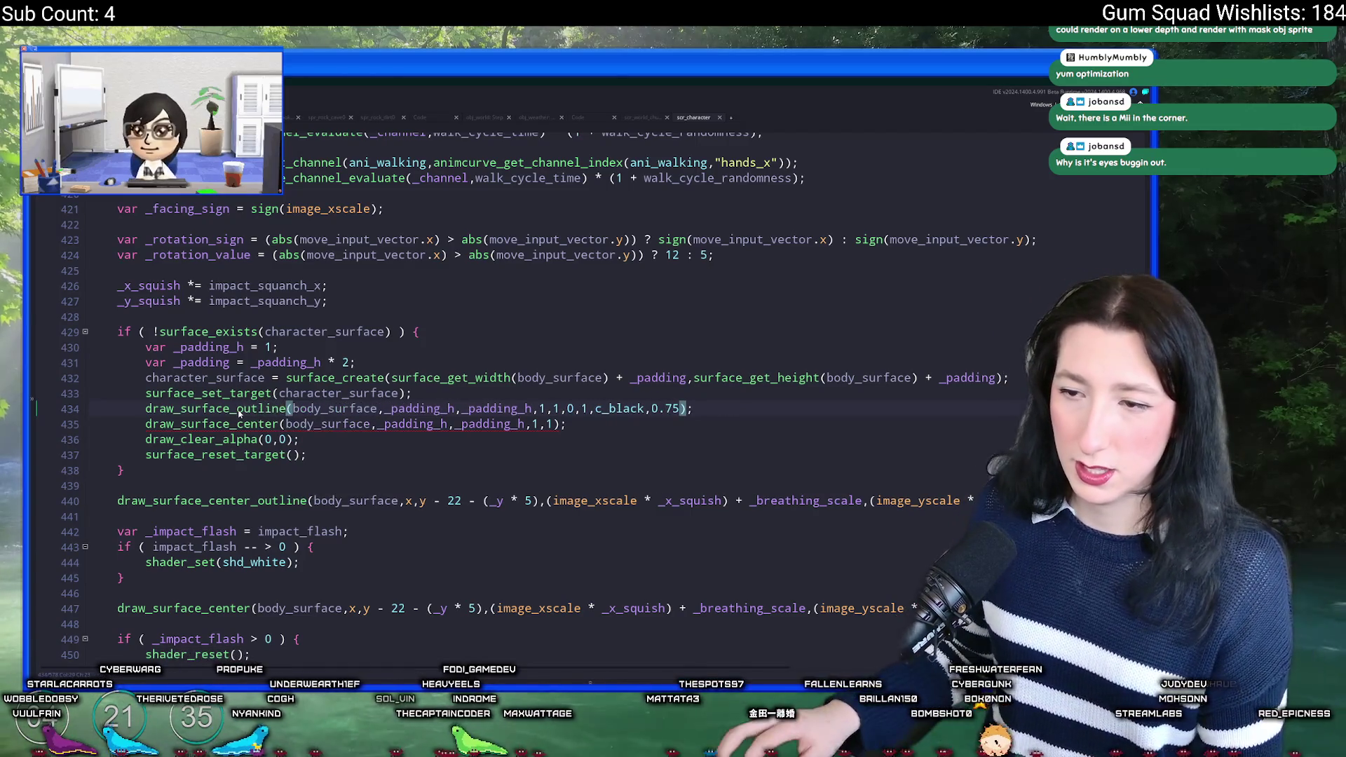
Step: Make line 435 a plain draw_surface(body_surface,_padding_h,_padding_h) call
{"action": "left_click", "coordinate": [281, 424]}
{"action": "left_click", "coordinate": [233, 424]}
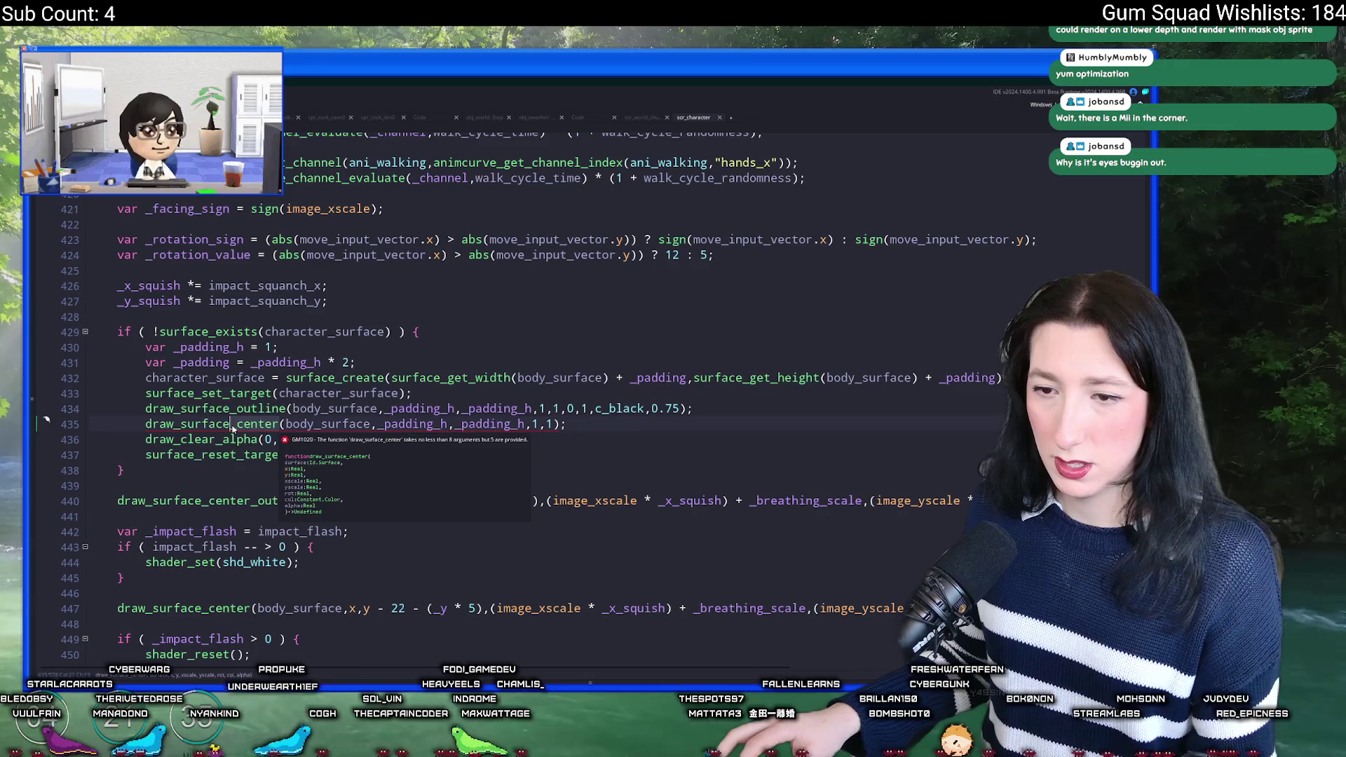
{"action": "key", "text": "Delete"}
{"action": "key", "text": "Delete"}
{"action": "key", "text": "Delete"}
{"action": "left_click", "coordinate": [272, 425]}
{"action": "left_click", "coordinate": [501, 425]}
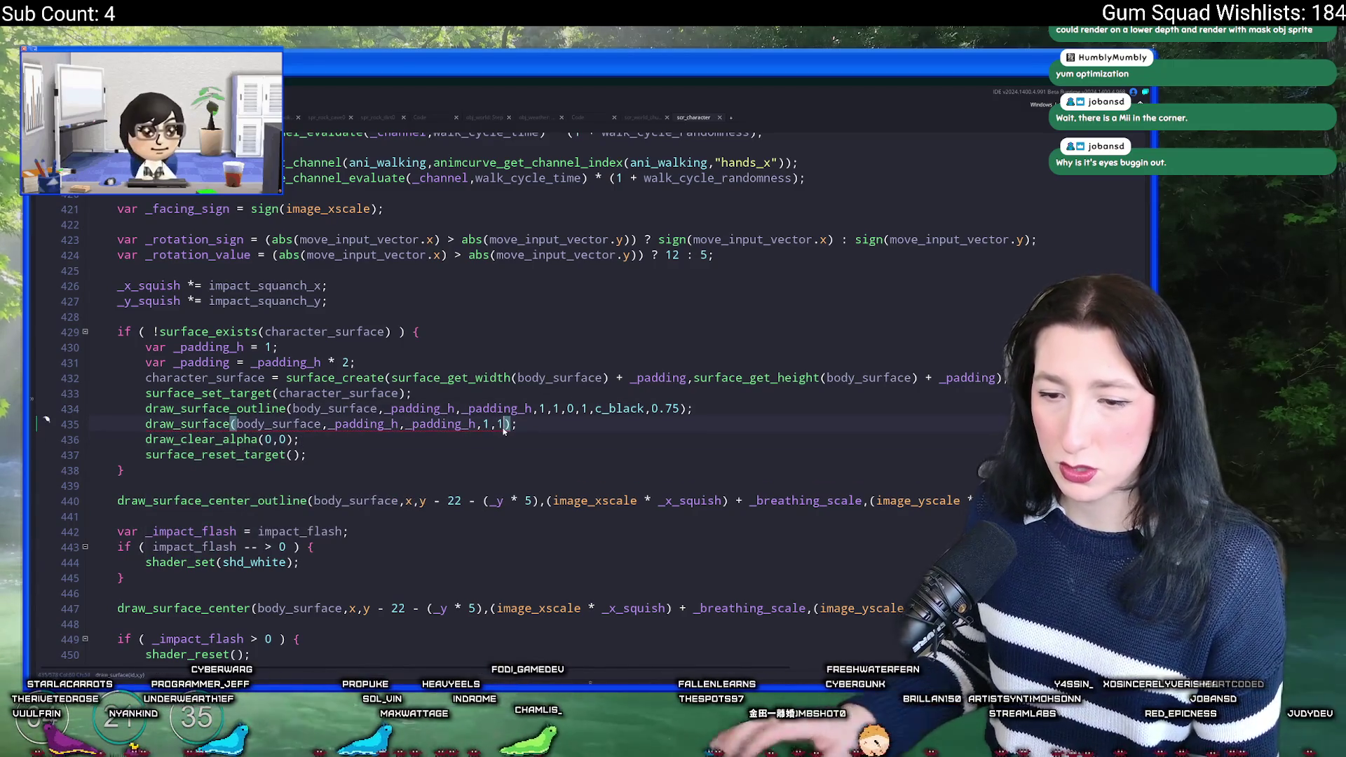
{"action": "key", "text": "BackSpace"}
{"action": "key", "text": "BackSpace"}
{"action": "key", "text": "BackSpace"}
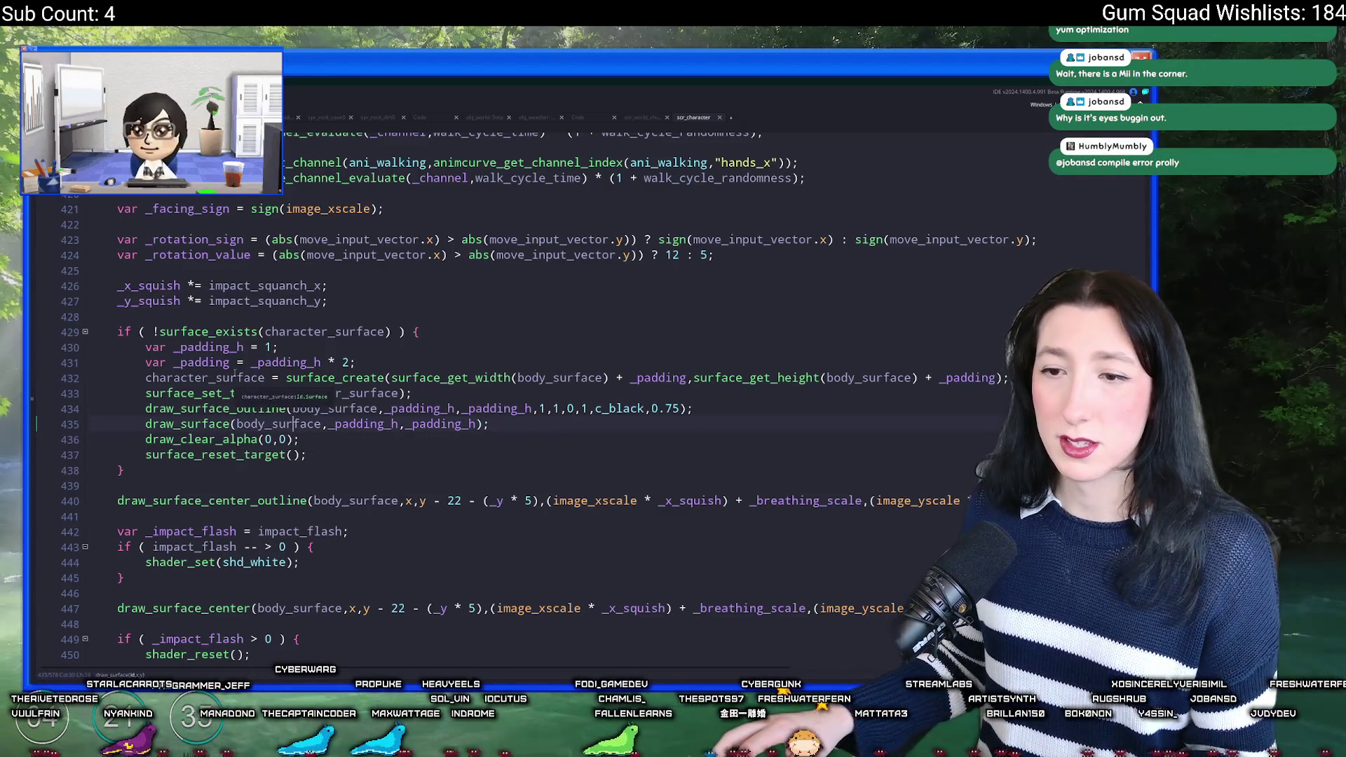
Step: Make line 440 draw character_surface with draw_surface_center, removing the leftover argument
{"action": "double_click", "coordinate": [231, 377]}
{"action": "key", "text": "ctrl+c"}
{"action": "scroll", "coordinate": [278, 399], "scroll_direction": "down", "scroll_amount": 2}
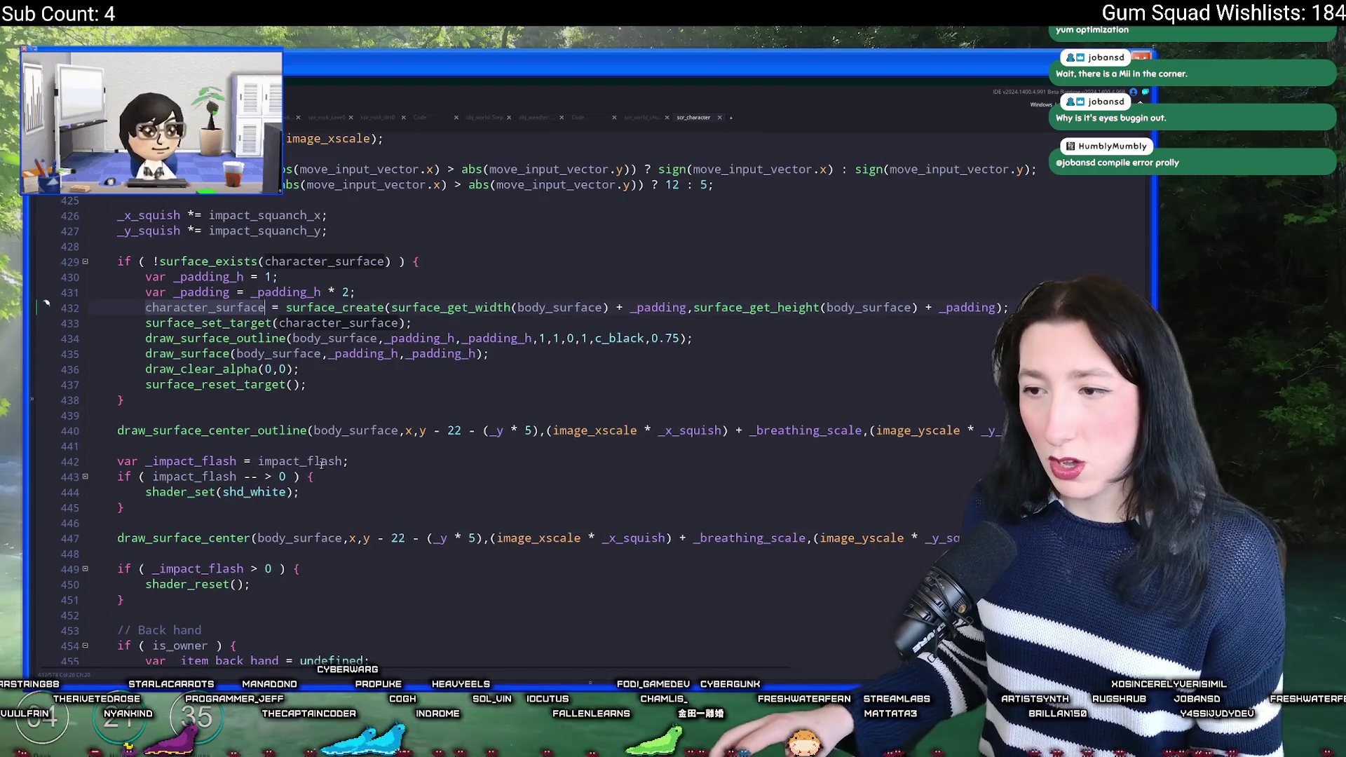
{"action": "left_click", "coordinate": [454, 431]}
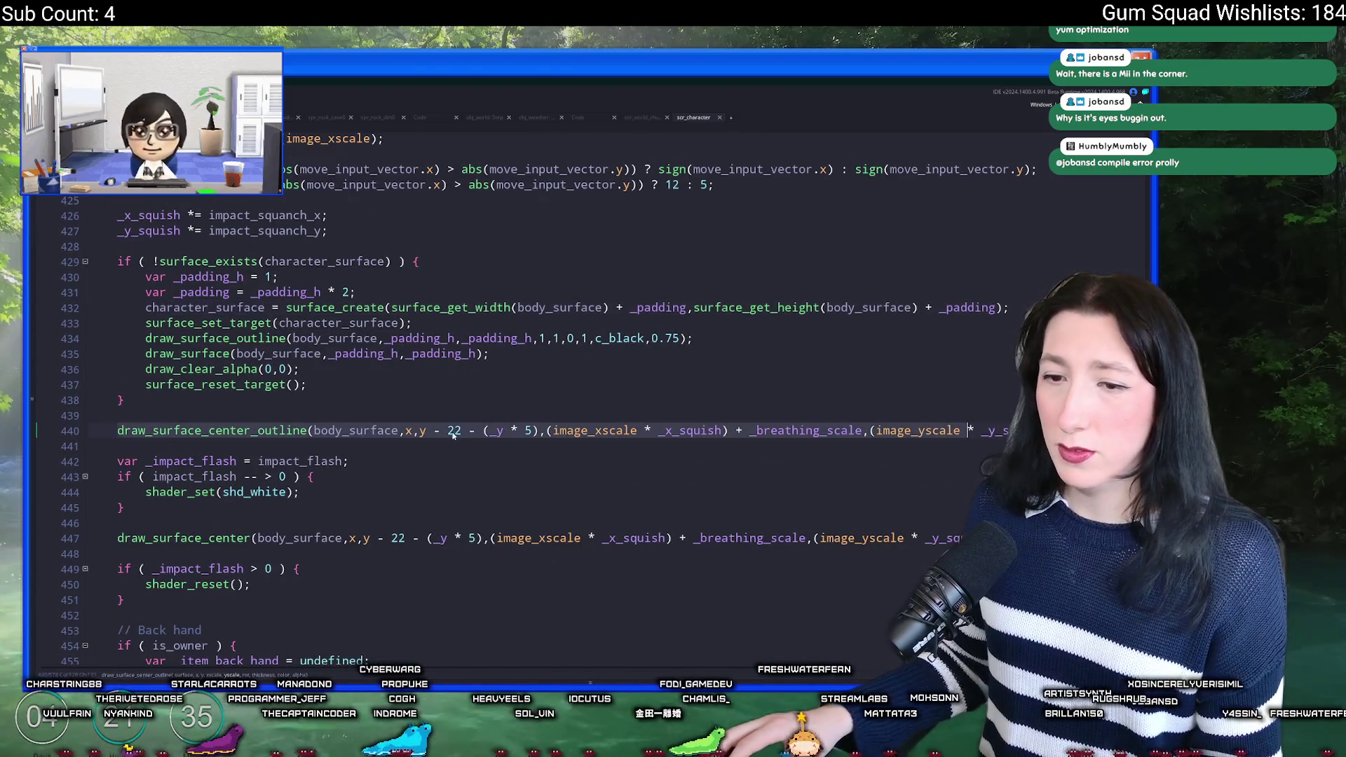
{"action": "left_click", "coordinate": [309, 430]}
{"action": "key", "text": "BackSpace"}
{"action": "key", "text": "BackSpace"}
{"action": "key", "text": "BackSpace"}
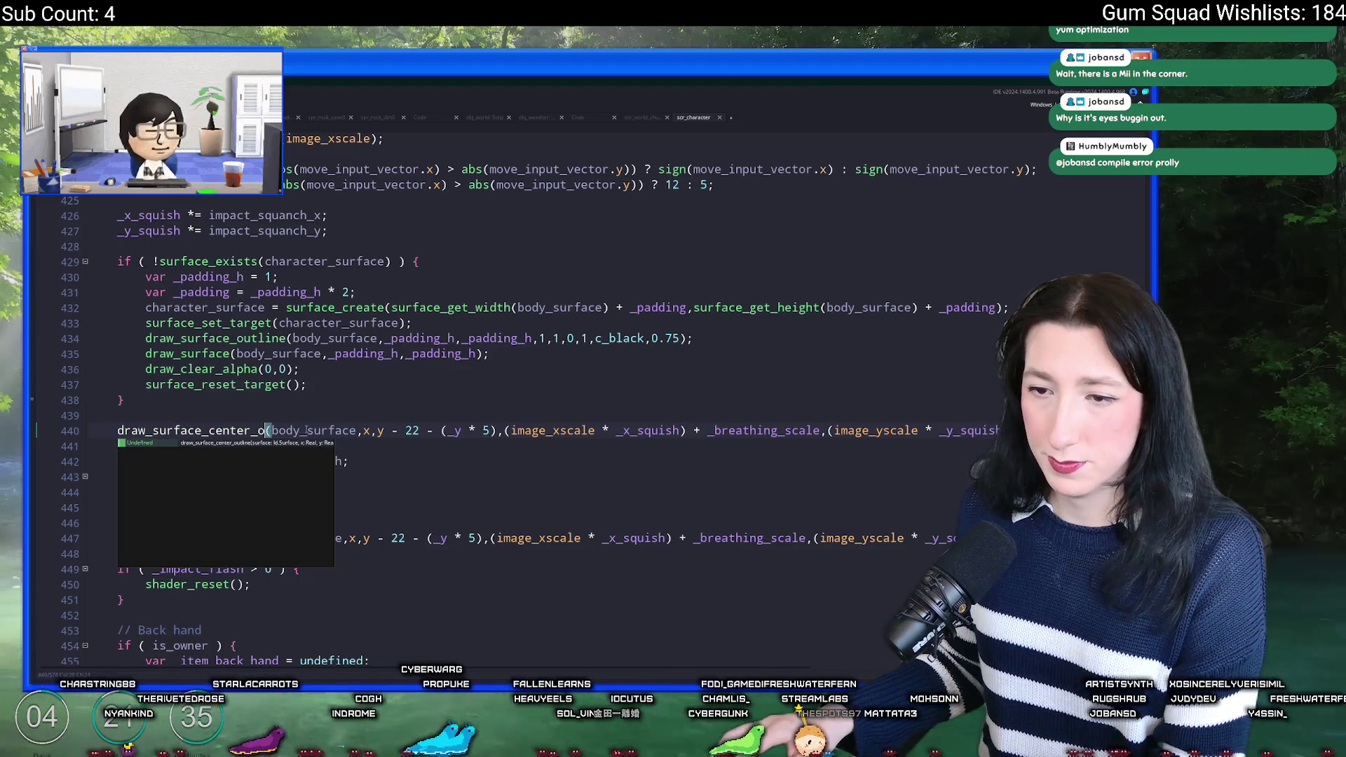
{"action": "double_click", "coordinate": [306, 430]}
{"action": "key", "text": "ctrl+v"}
{"action": "left_click", "coordinate": [357, 431]}
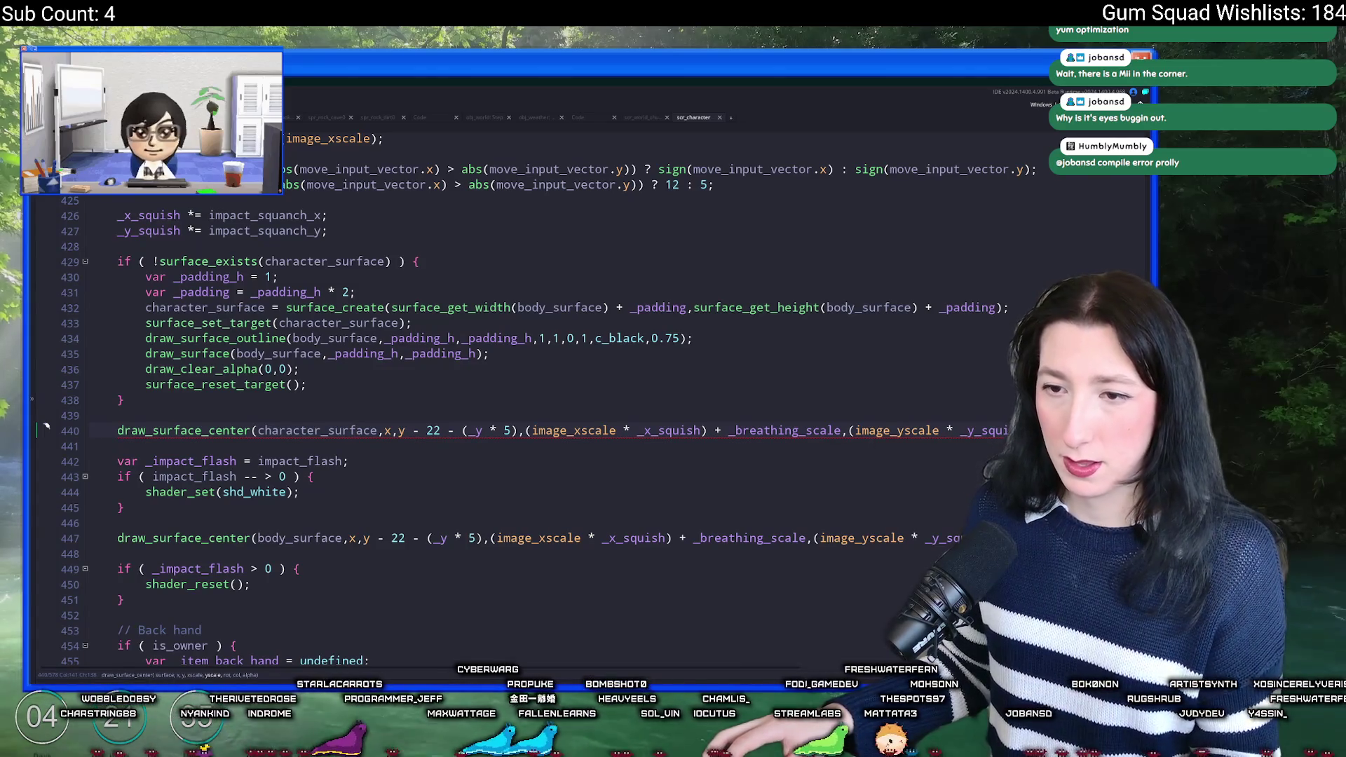
{"action": "key", "text": "Up"}
{"action": "key", "text": "End"}
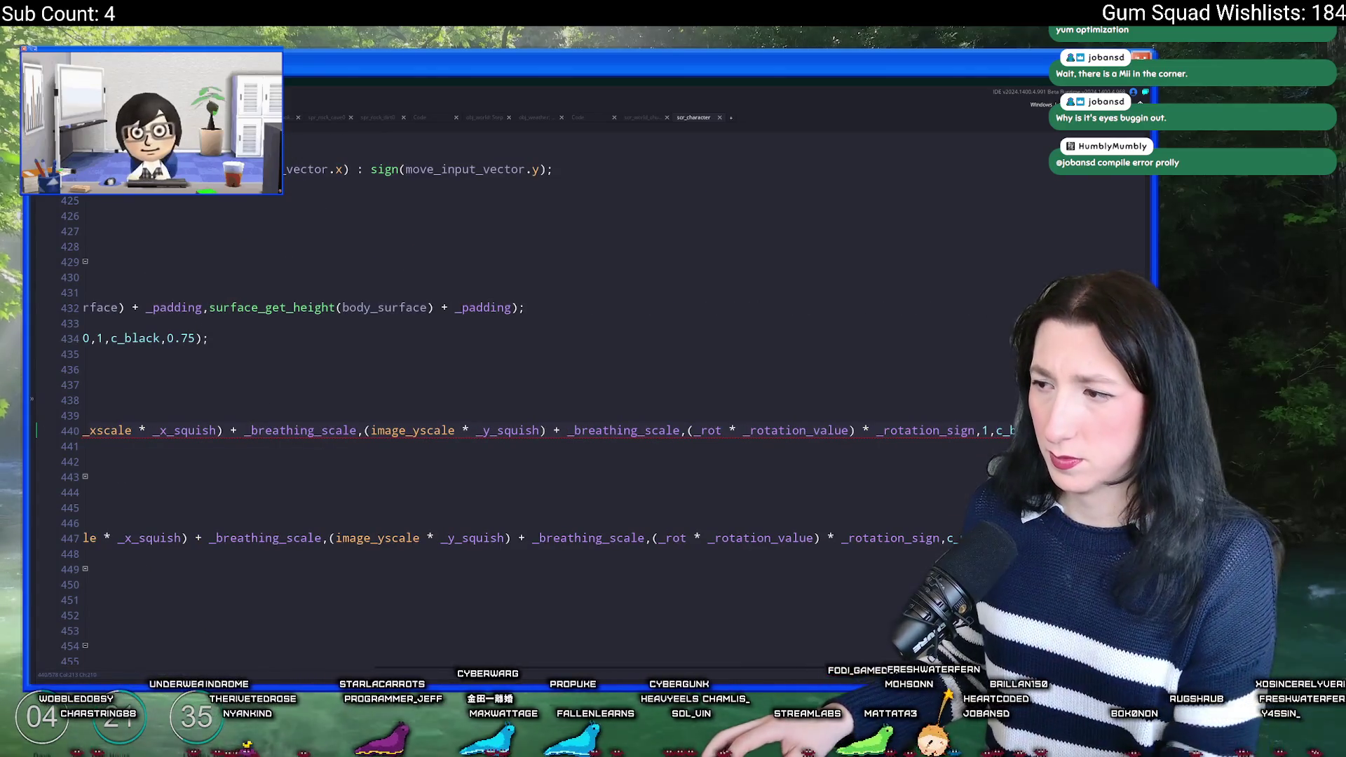
{"action": "key", "text": "BackSpace"}
{"action": "key", "text": "BackSpace"}
{"action": "key", "text": "Home"}
{"action": "left_click", "coordinate": [296, 429]}
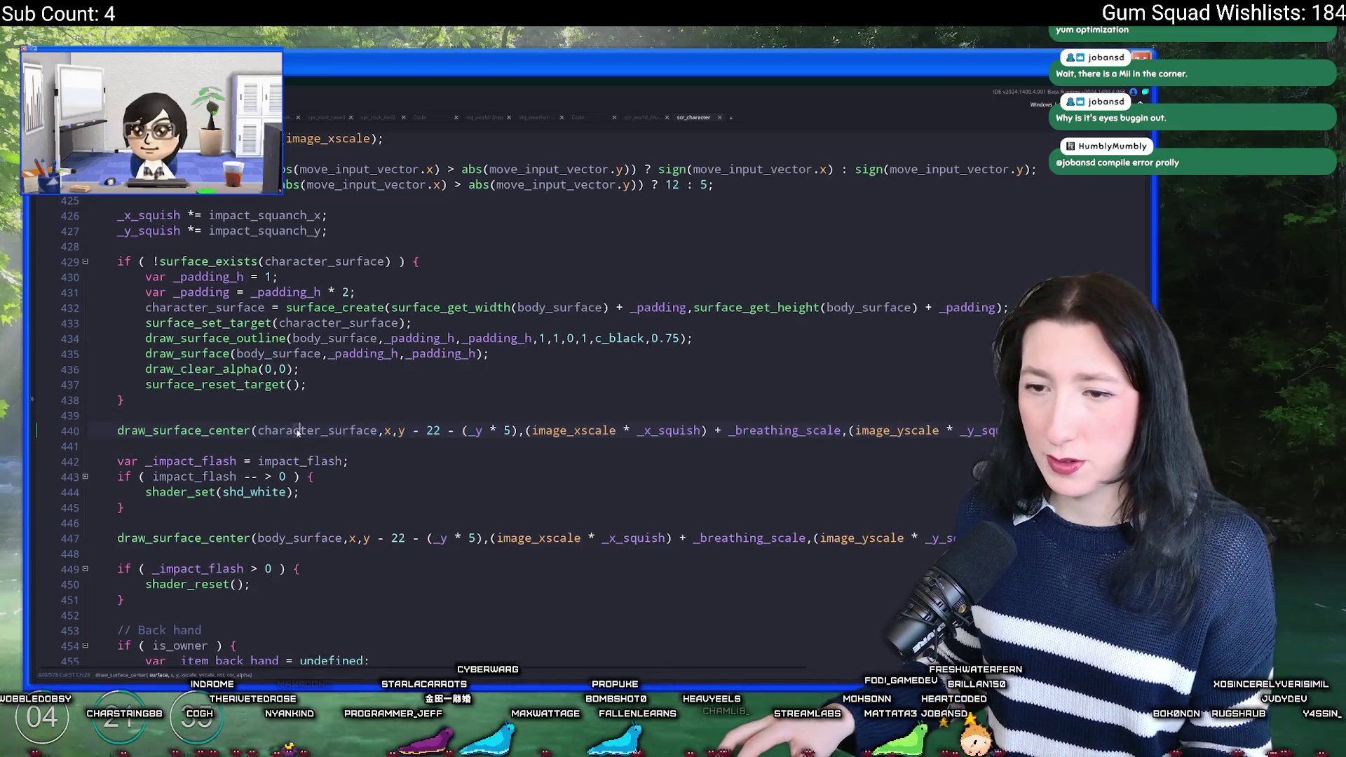
Step: Check the character_surface block's usage and bracket pairing, then build and run with F5
{"action": "scroll", "coordinate": [447, 397], "scroll_direction": "down", "scroll_amount": 1}
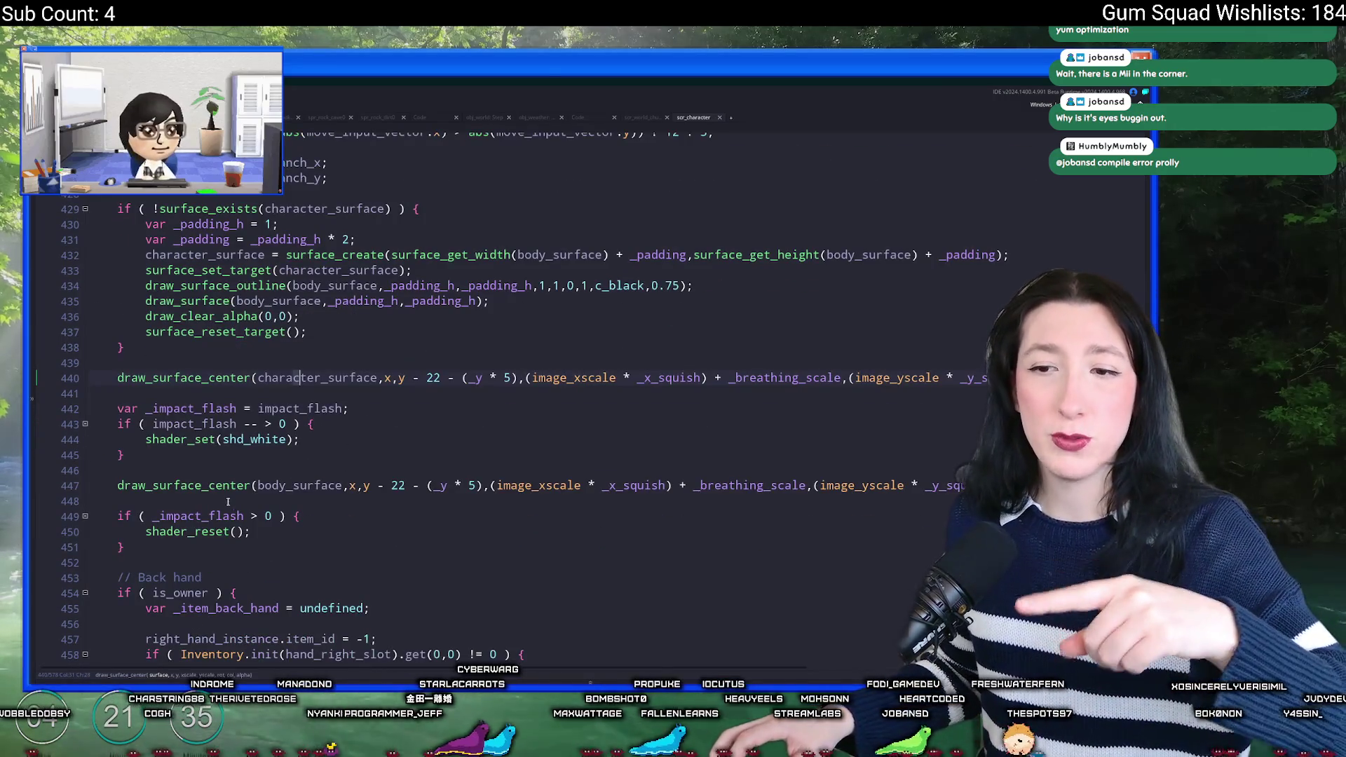
{"action": "key", "text": "Down"}
{"action": "key", "text": "Down"}
{"action": "key", "text": "End"}
{"action": "scroll", "coordinate": [441, 348], "scroll_direction": "up", "scroll_amount": 3}
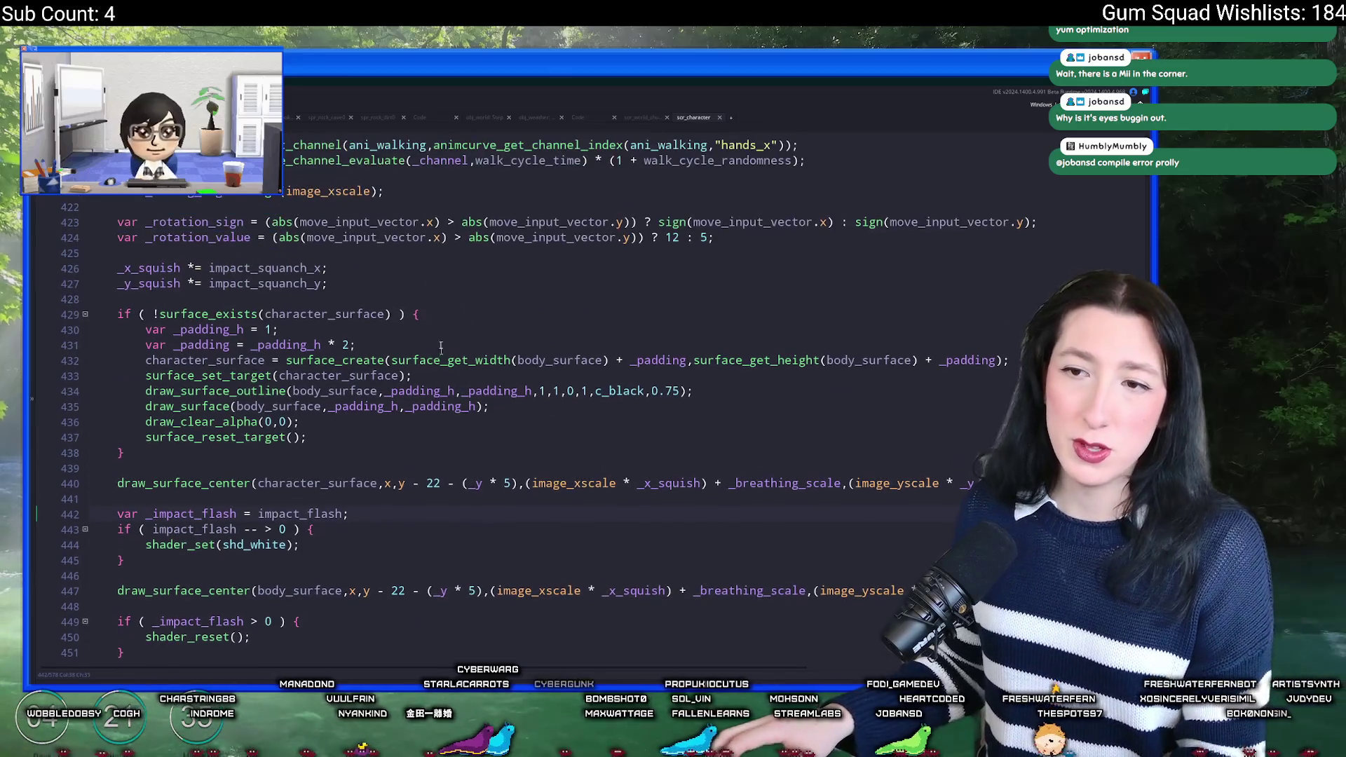
{"action": "left_click", "coordinate": [359, 315]}
{"action": "left_click", "coordinate": [400, 316]}
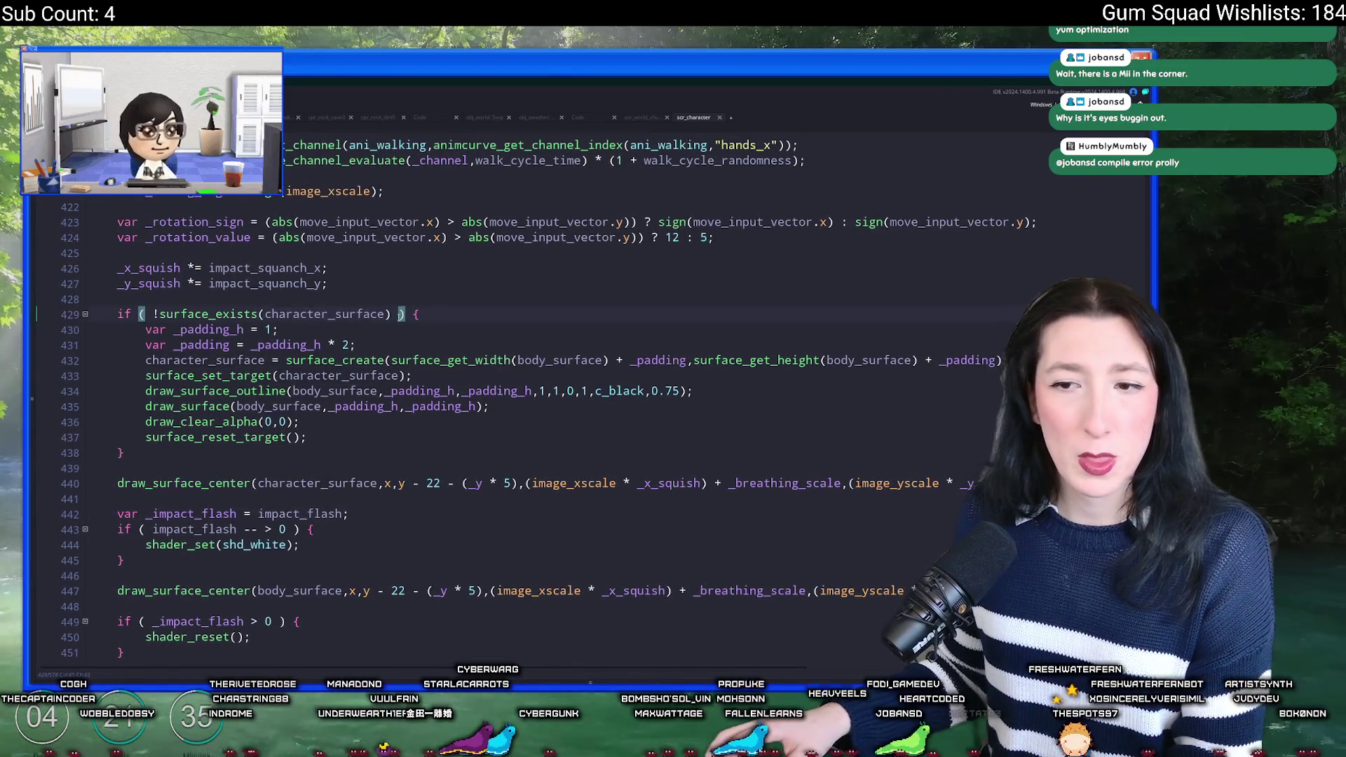
{"action": "left_click", "coordinate": [339, 407]}
{"action": "key", "text": "F5"}
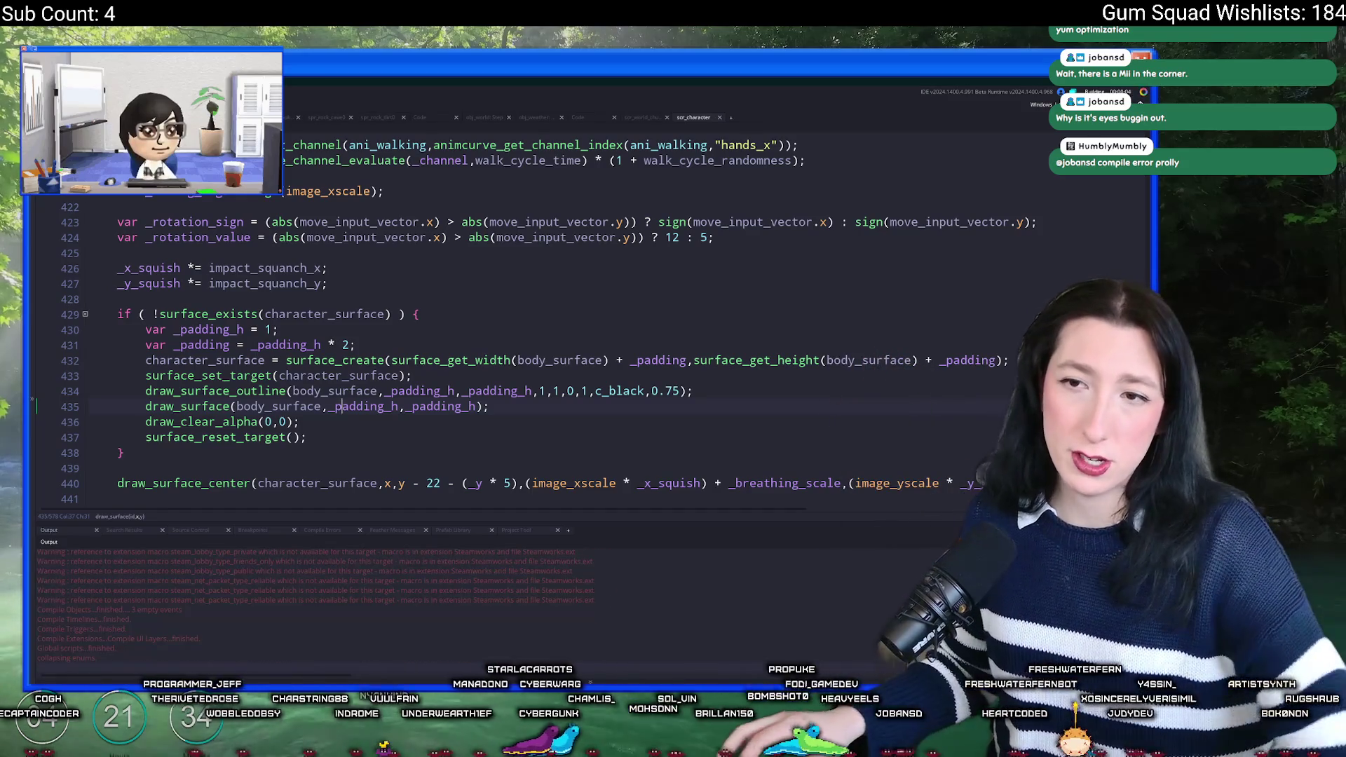
Step: Start a new world and create its lobby, then close the Debugger to stop the crashed game
{"action": "scroll", "coordinate": [425, 295], "scroll_direction": "down", "scroll_amount": 2}
{"action": "scroll", "coordinate": [425, 295], "scroll_direction": "down", "scroll_amount": 7}
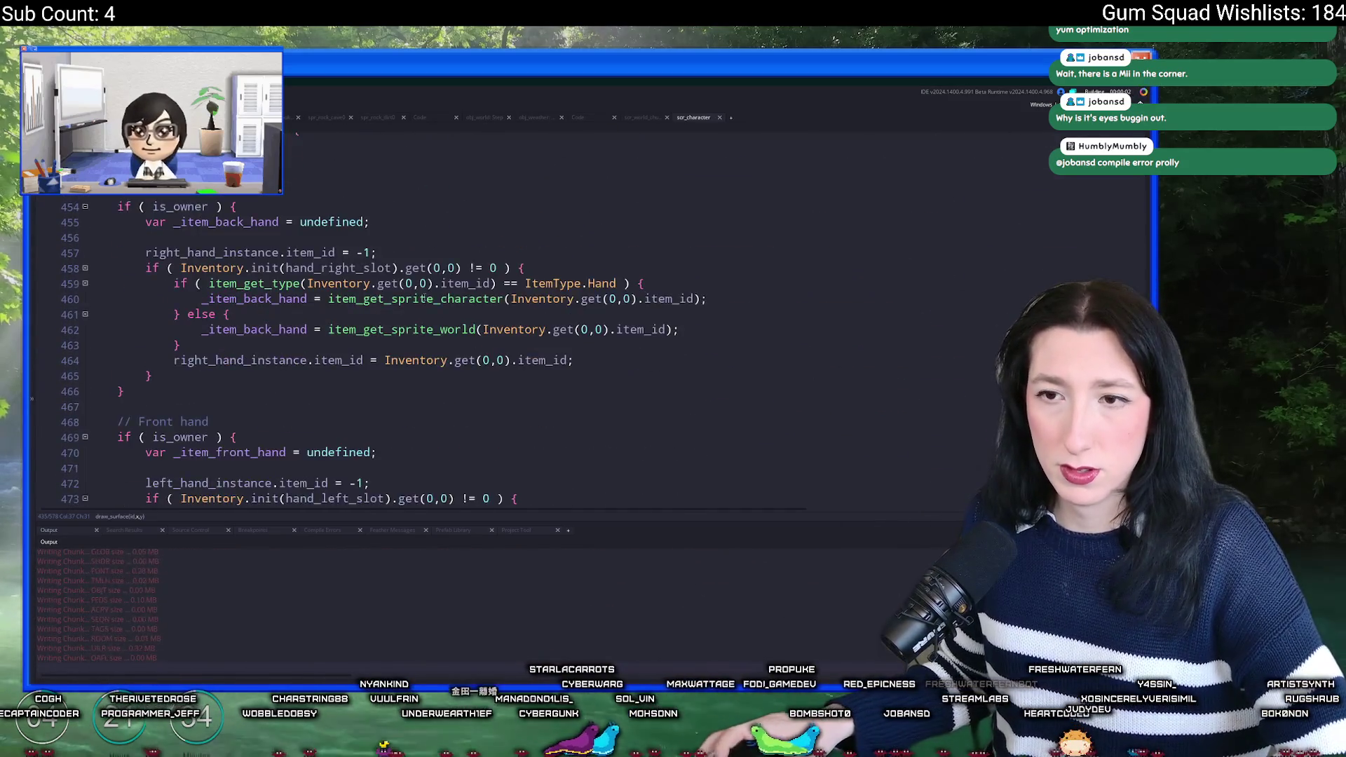
{"action": "scroll", "coordinate": [421, 287], "scroll_direction": "up", "scroll_amount": 2}
{"action": "scroll", "coordinate": [421, 287], "scroll_direction": "down", "scroll_amount": 7}
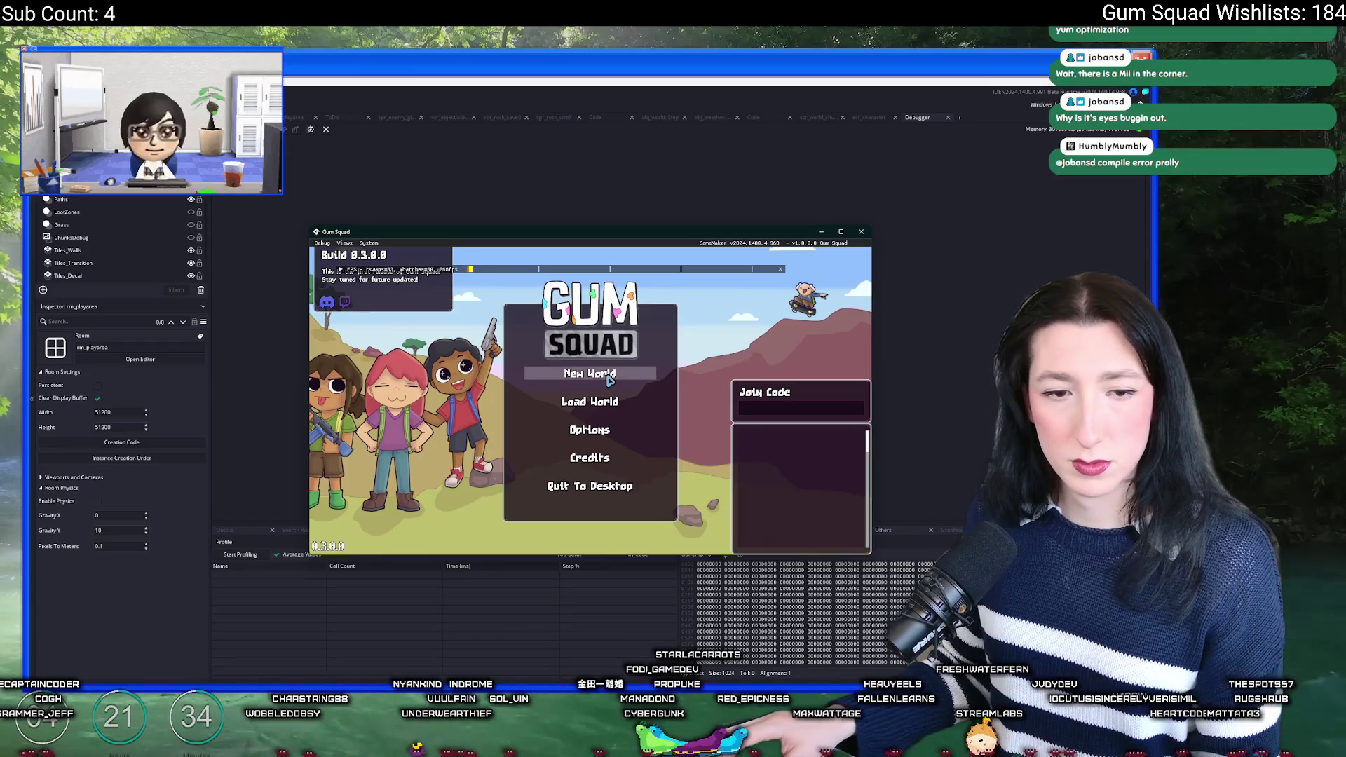
{"action": "left_click", "coordinate": [609, 377]}
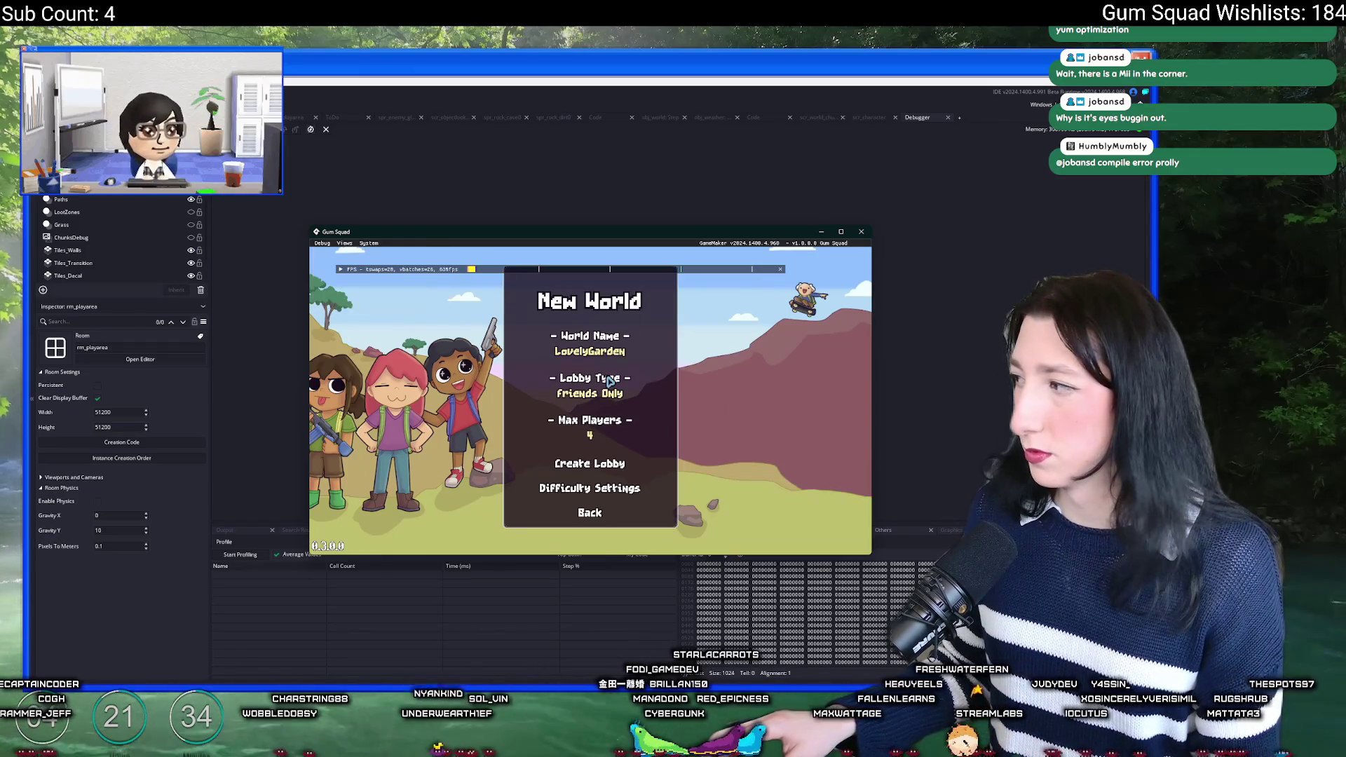
{"action": "left_click", "coordinate": [607, 469]}
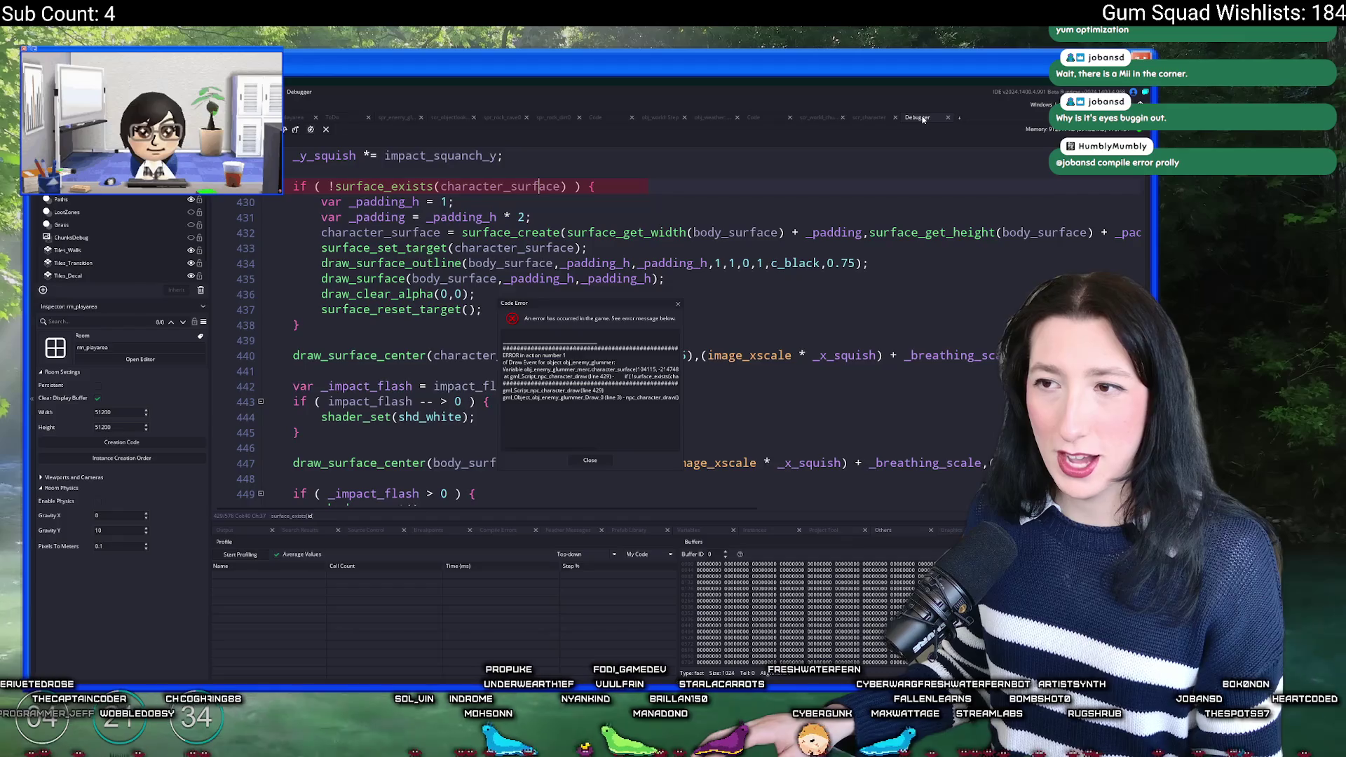
{"action": "middle_click", "coordinate": [923, 119]}
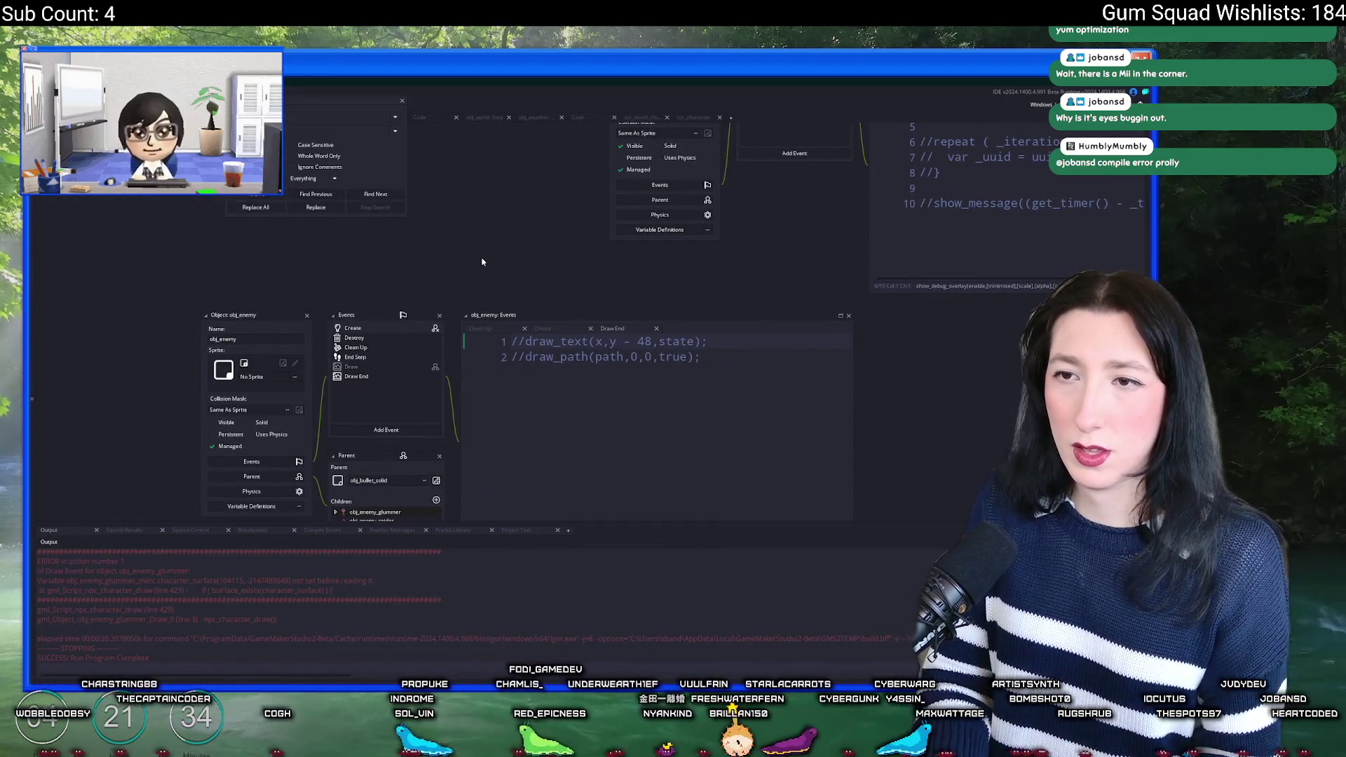
Step: Search the project for character_surface and go to obj_enemy's Create event
{"action": "key", "text": "Return"}
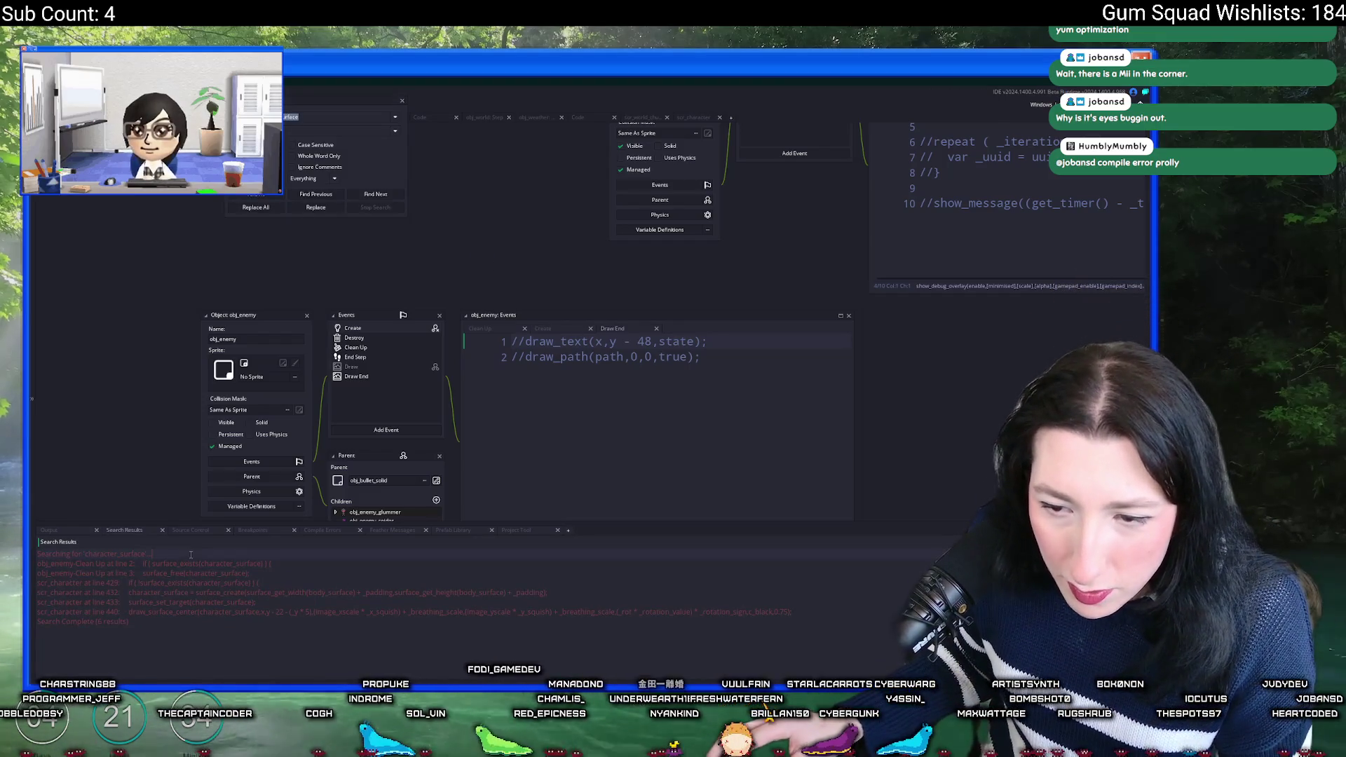
{"action": "left_click", "coordinate": [402, 102]}
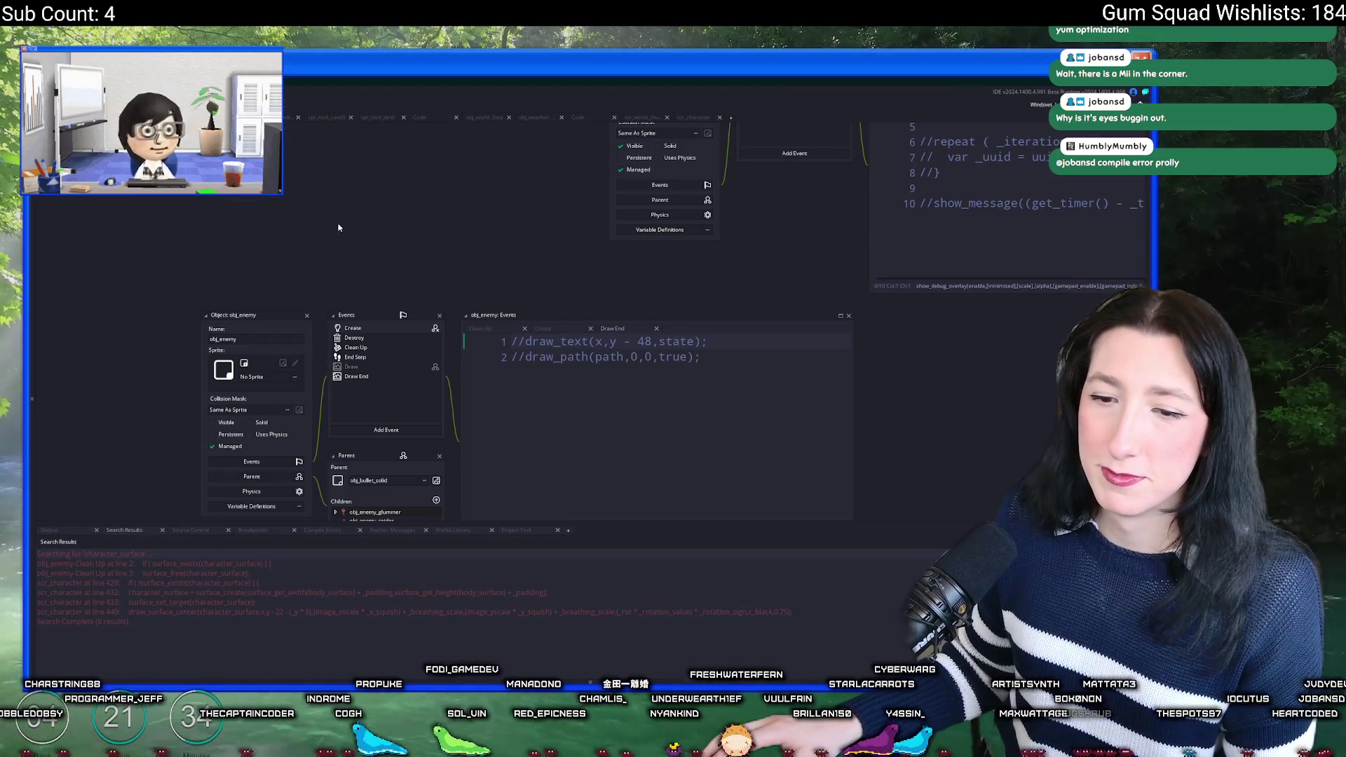
{"action": "left_click", "coordinate": [393, 328]}
{"action": "scroll", "coordinate": [556, 345], "scroll_direction": "down", "scroll_amount": 10}
{"action": "scroll", "coordinate": [556, 345], "scroll_direction": "down", "scroll_amount": 6}
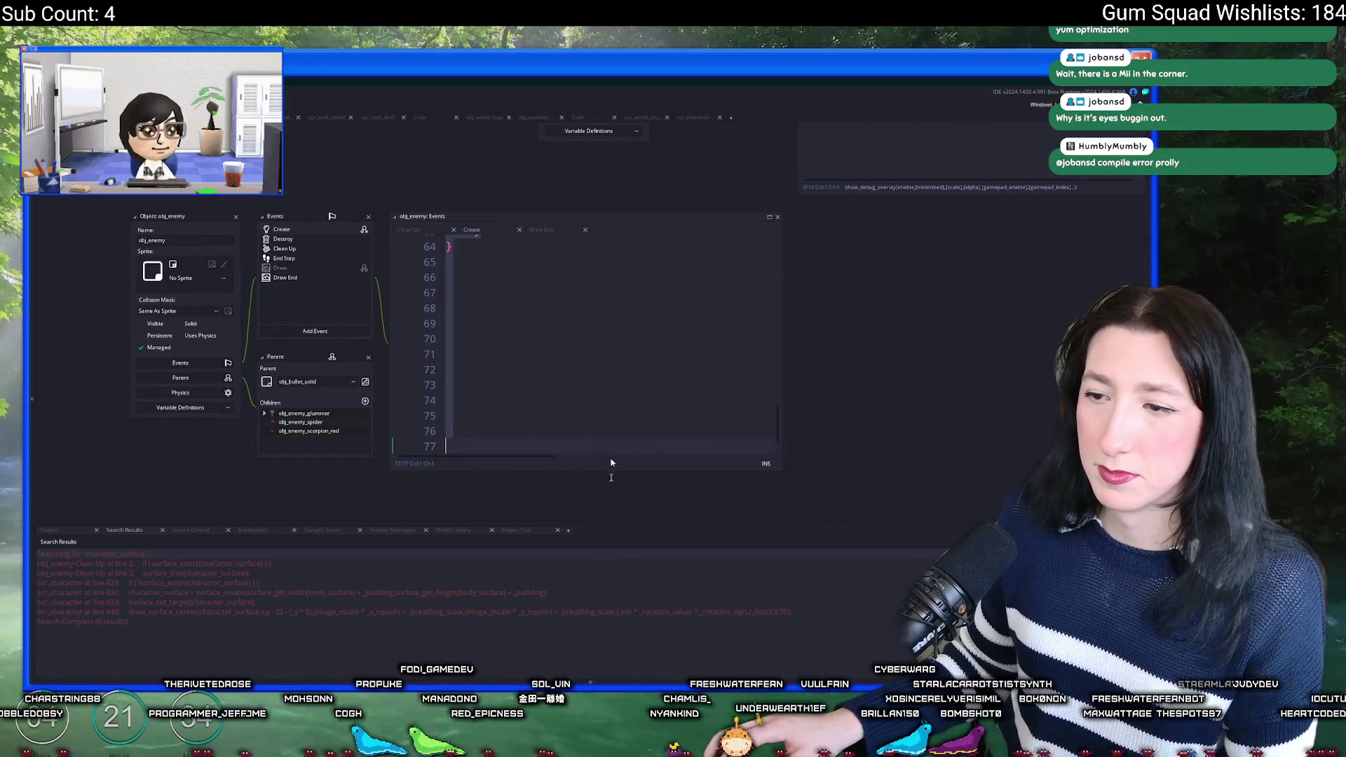
Step: Add obj_enemy variable character_surface as an Expression defaulting to undefined, then run with F5
{"action": "left_click", "coordinate": [208, 408]}
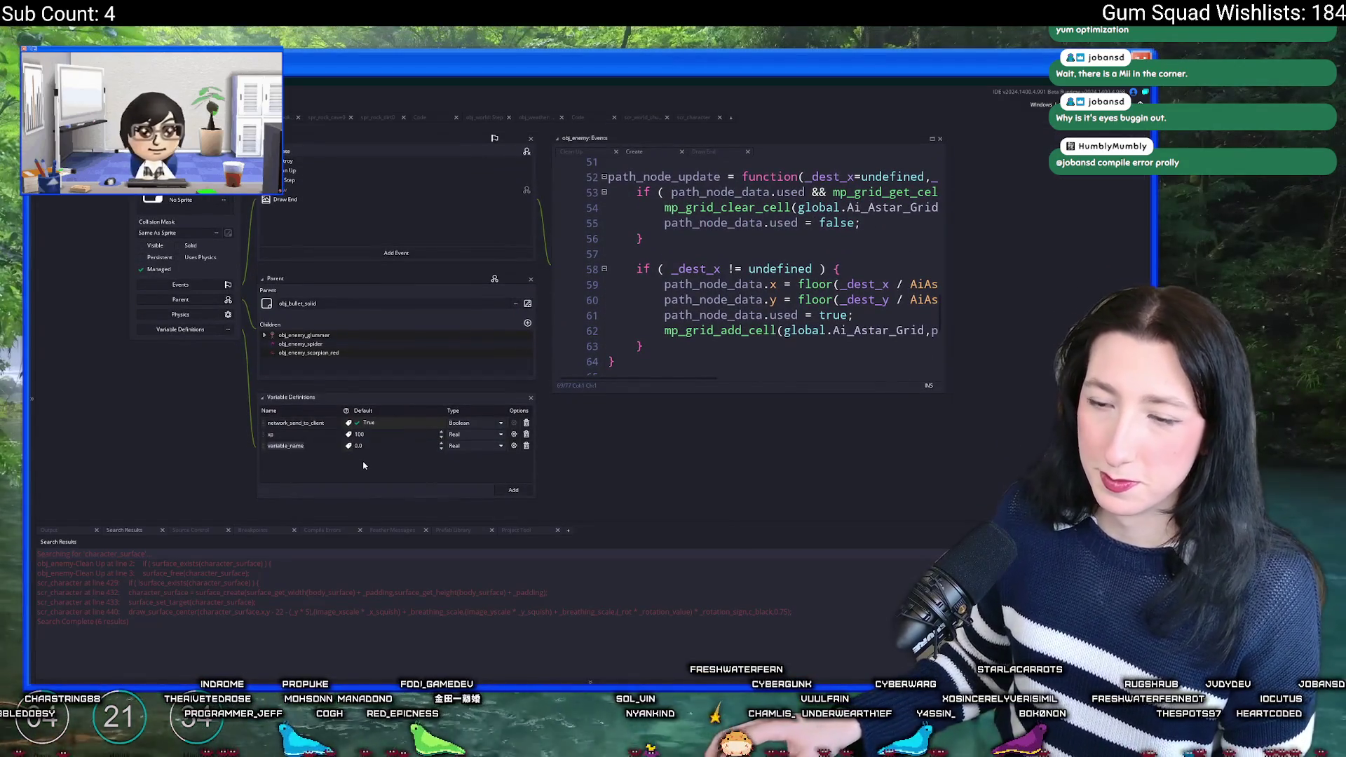
{"action": "type", "text": "character_surfac"}
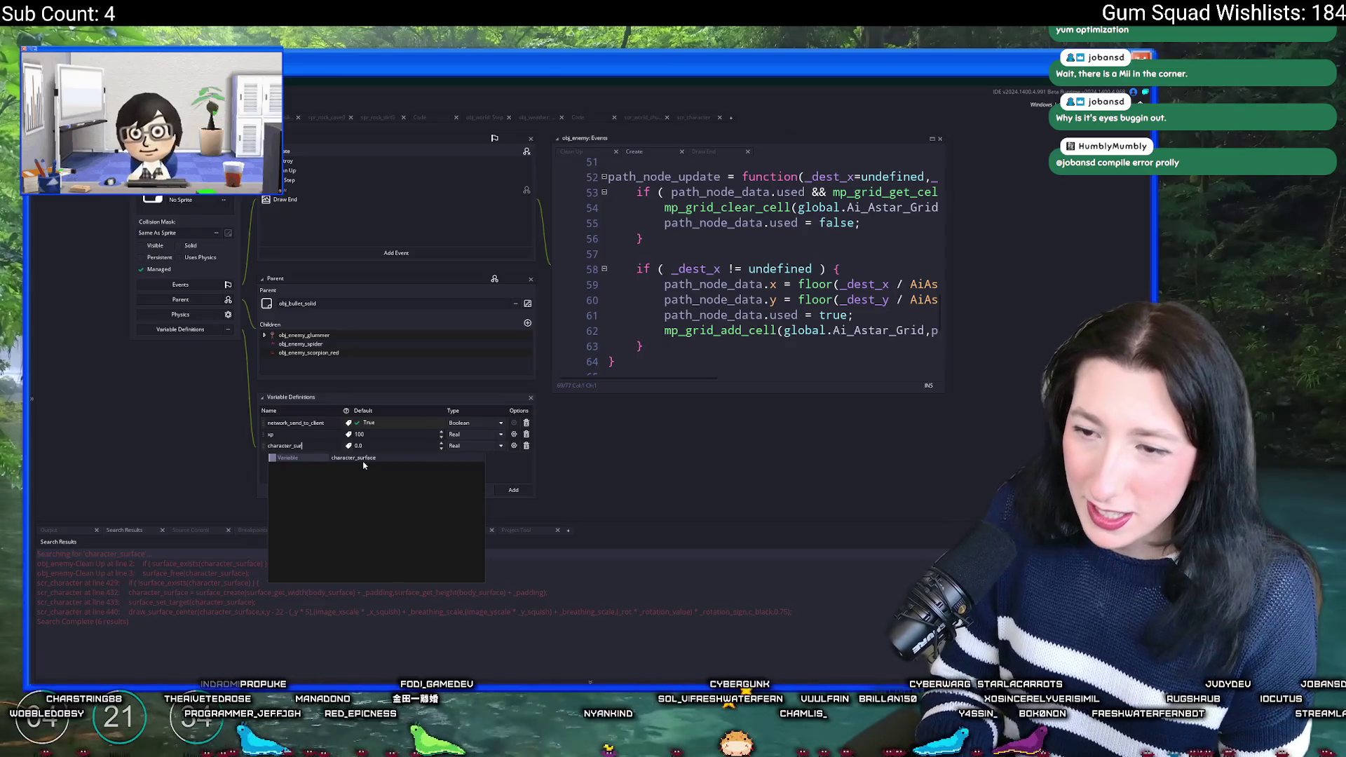
{"action": "left_click", "coordinate": [363, 463]}
{"action": "left_click", "coordinate": [474, 446]}
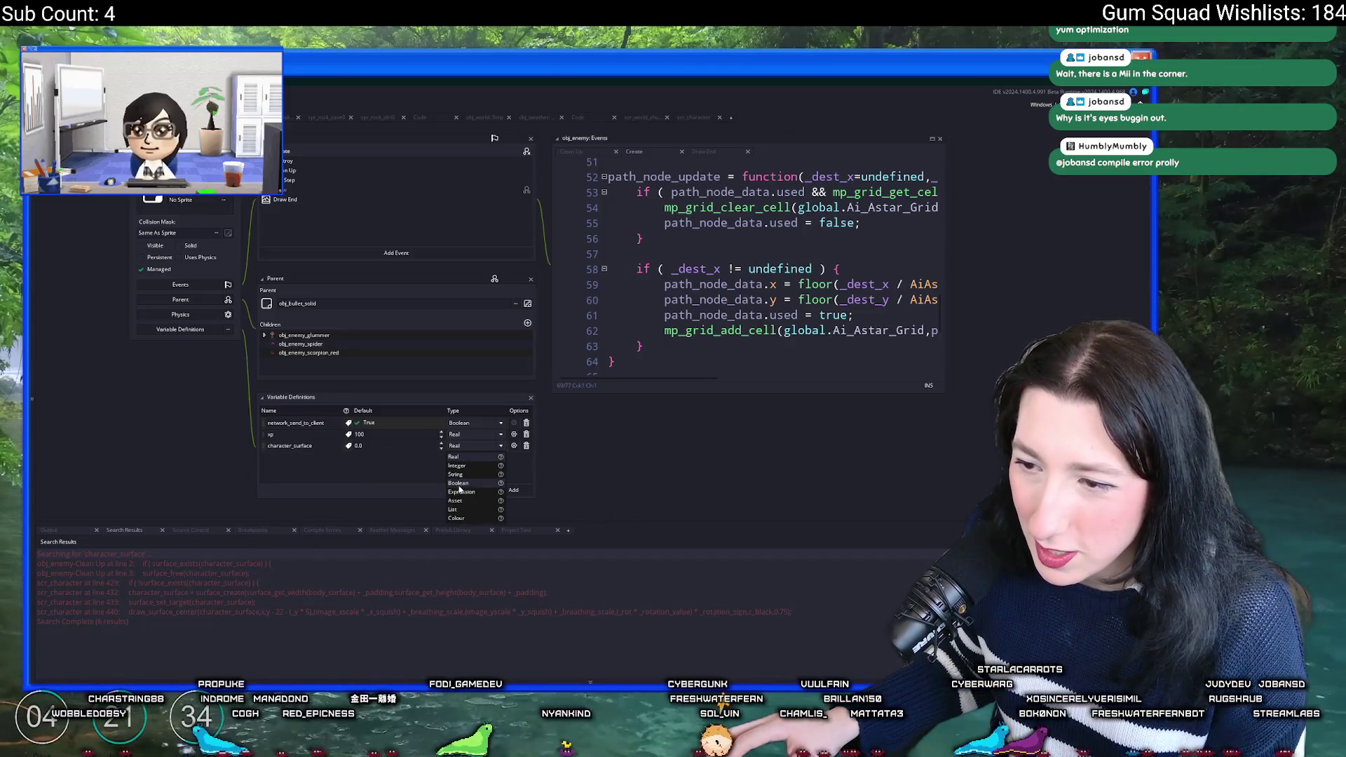
{"action": "left_click", "coordinate": [459, 490]}
{"action": "type", "text": "undefined"}
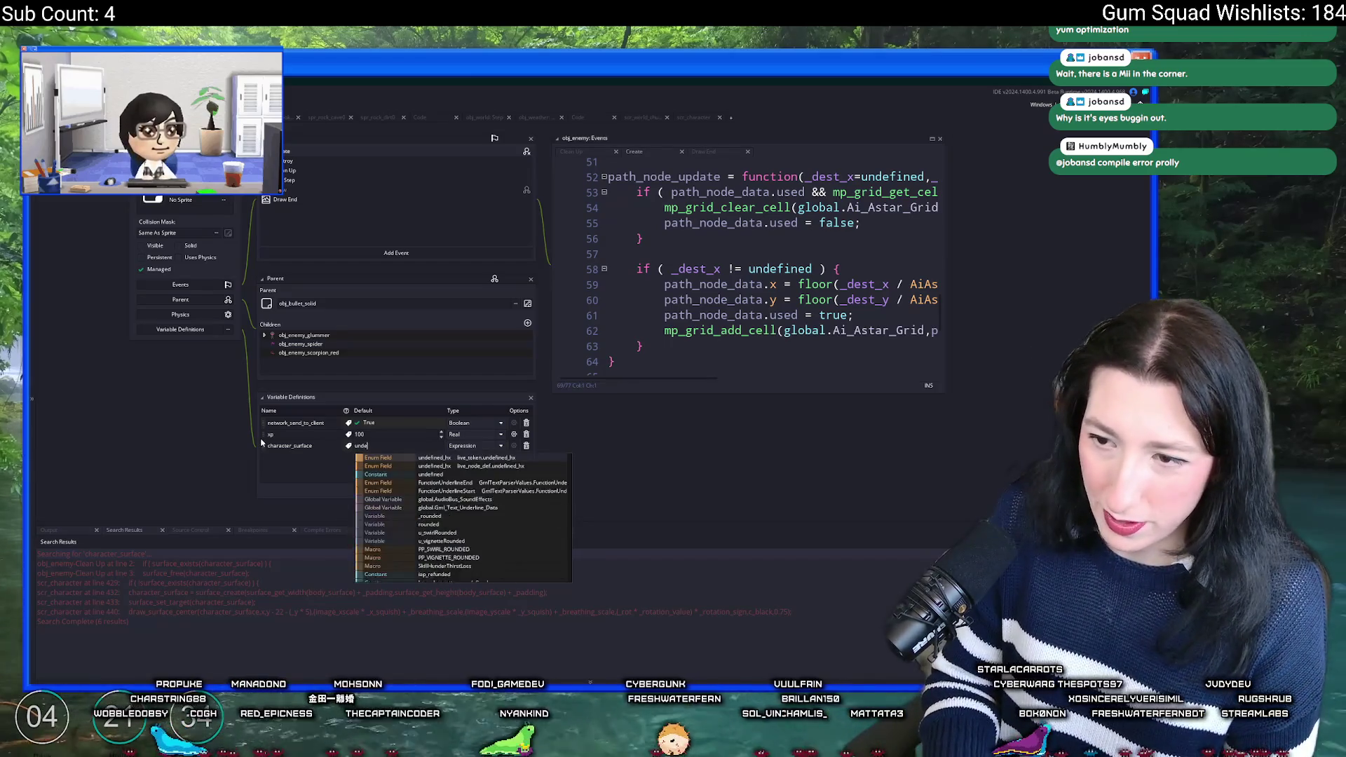
{"action": "left_click", "coordinate": [707, 462]}
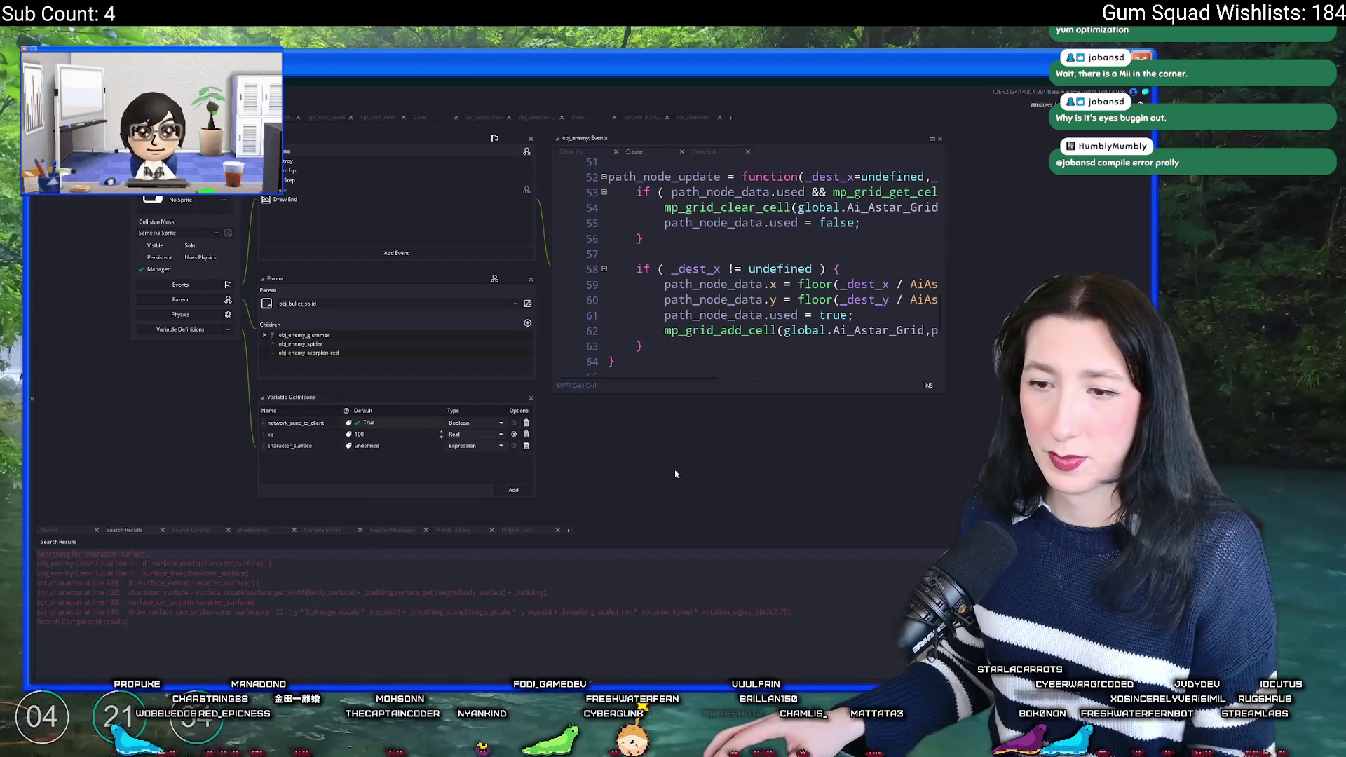
{"action": "key", "text": "F5"}
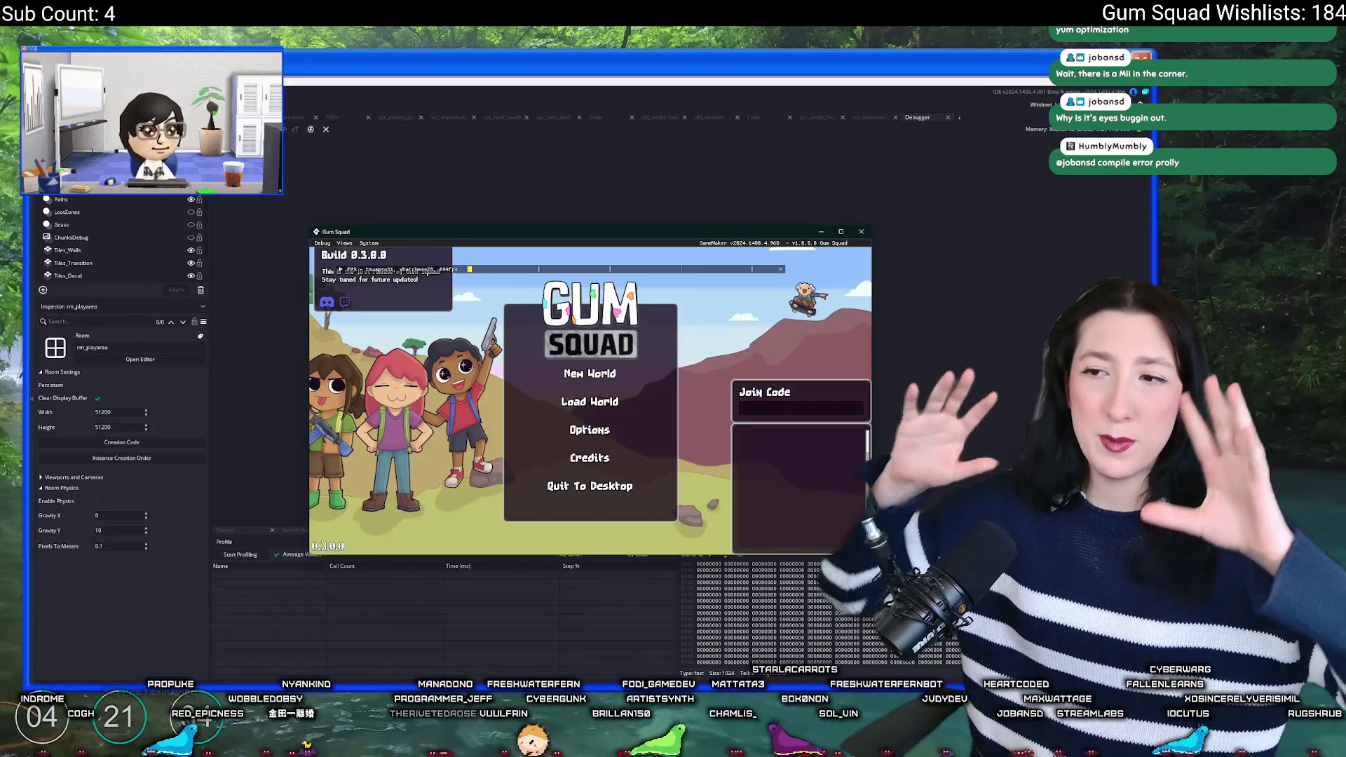
Step: Choose New World, create the lobby and start profiling the running game
{"action": "left_click", "coordinate": [593, 384]}
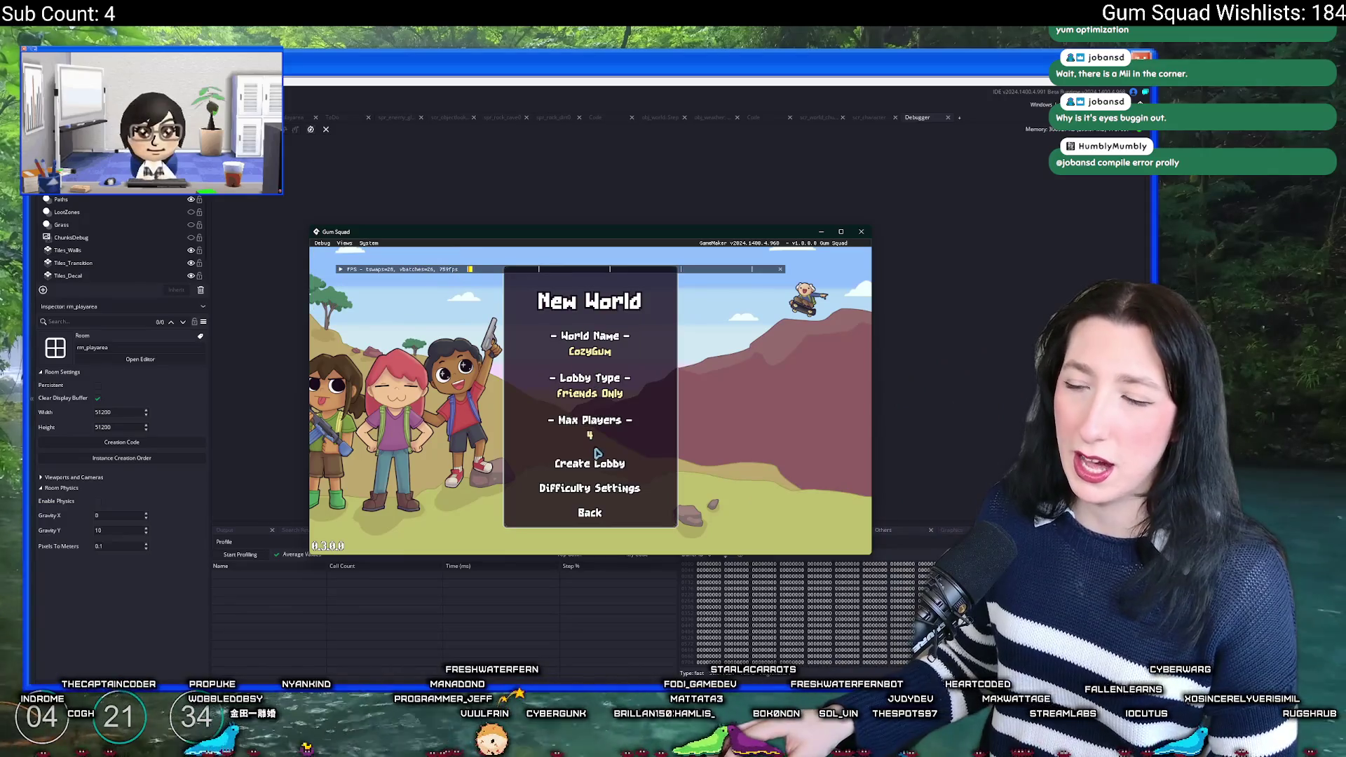
{"action": "left_click", "coordinate": [598, 460]}
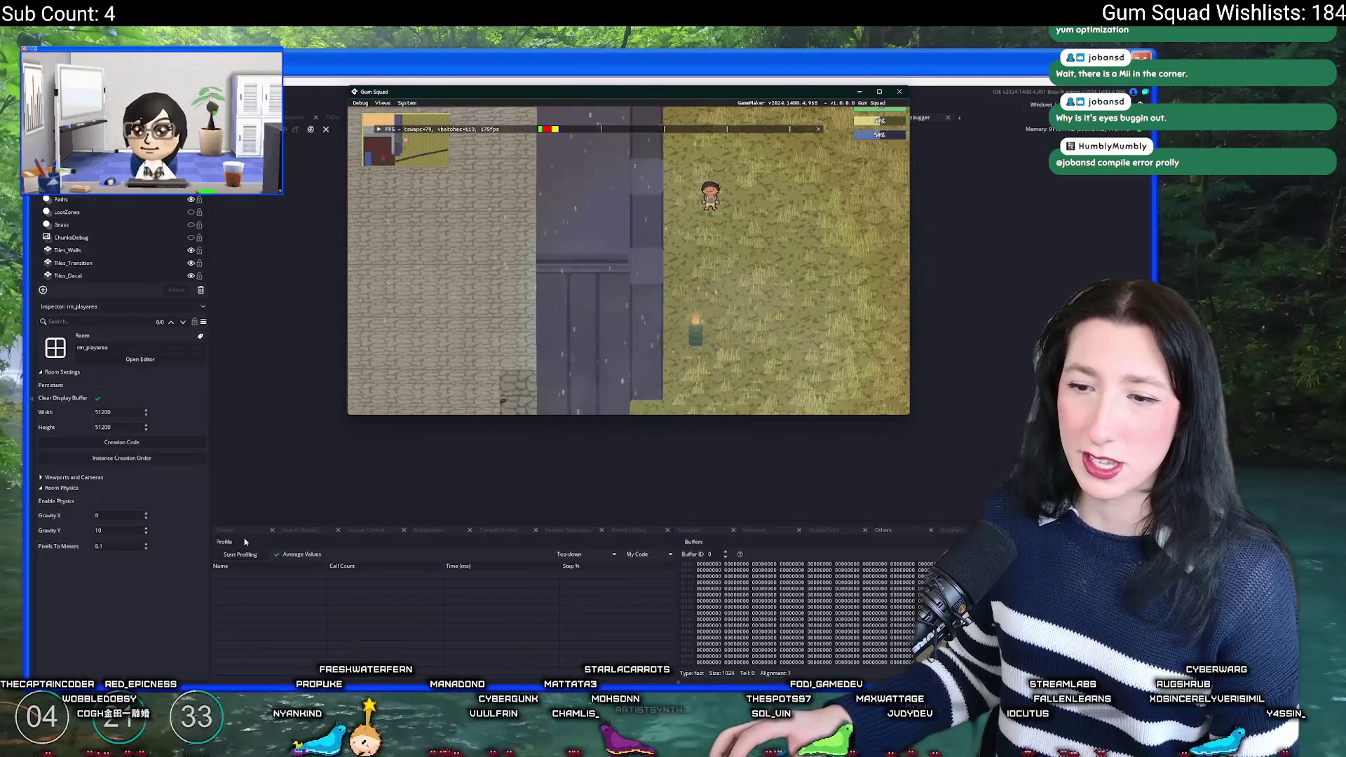
{"action": "left_click", "coordinate": [239, 554]}
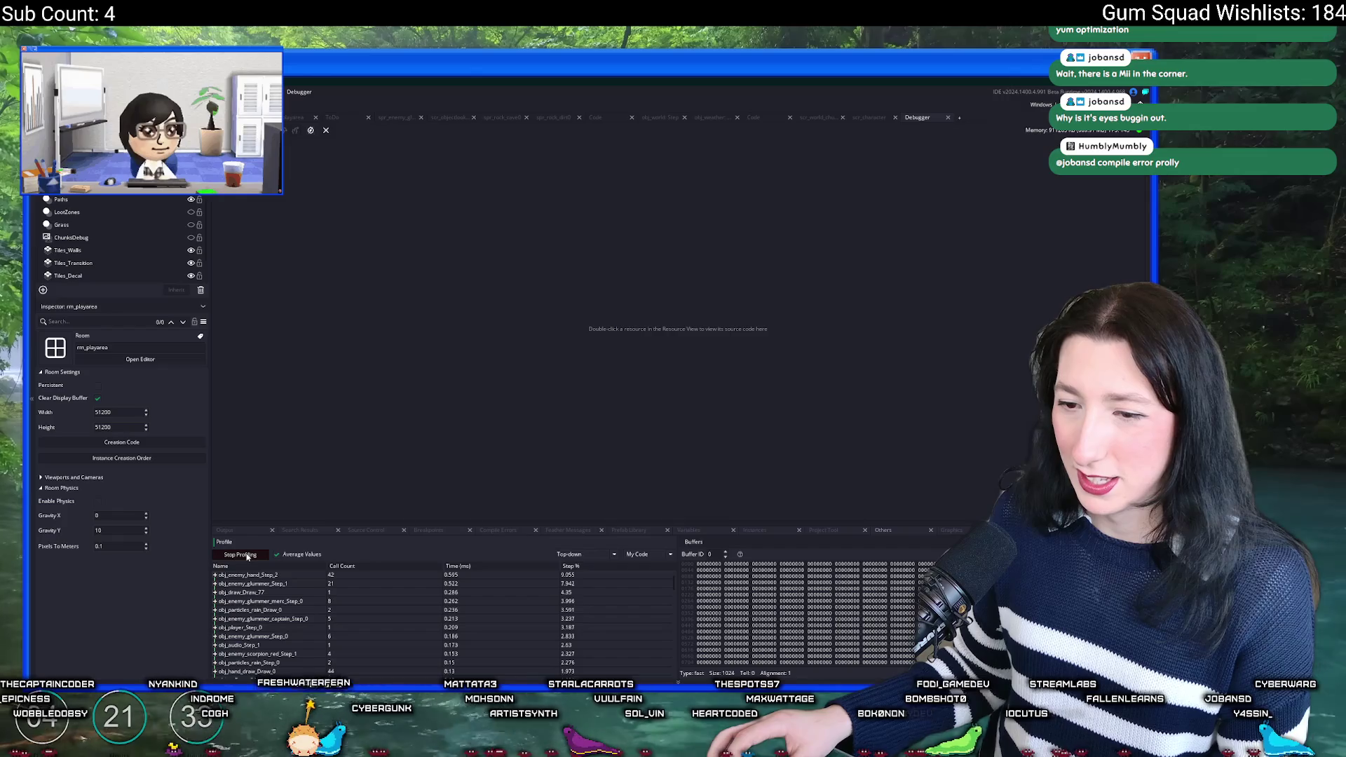
Step: Walk the character around the field with WASD, then return to the IDE
{"action": "key", "text": "alt+Tab"}
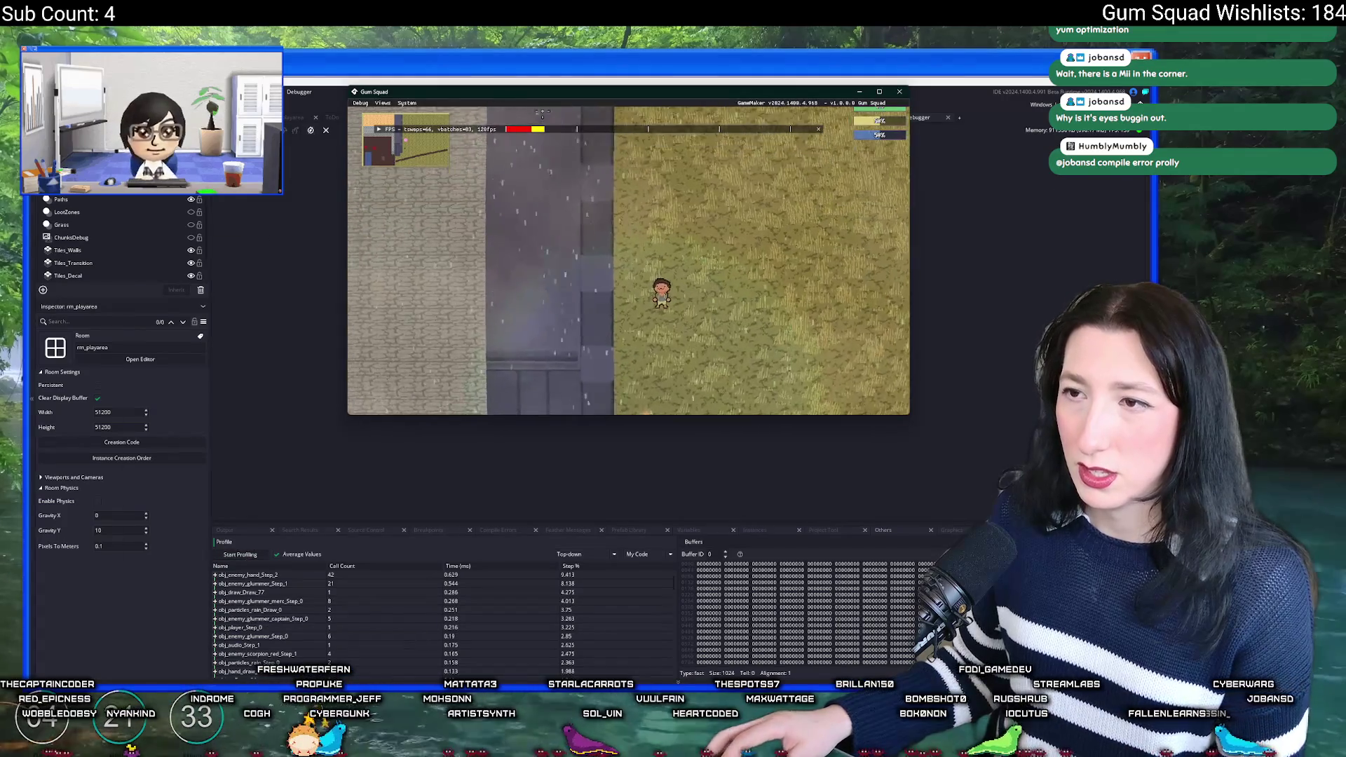
{"action": "key", "text": "F11"}
{"action": "key", "text": "a"}
{"action": "key", "text": "s"}
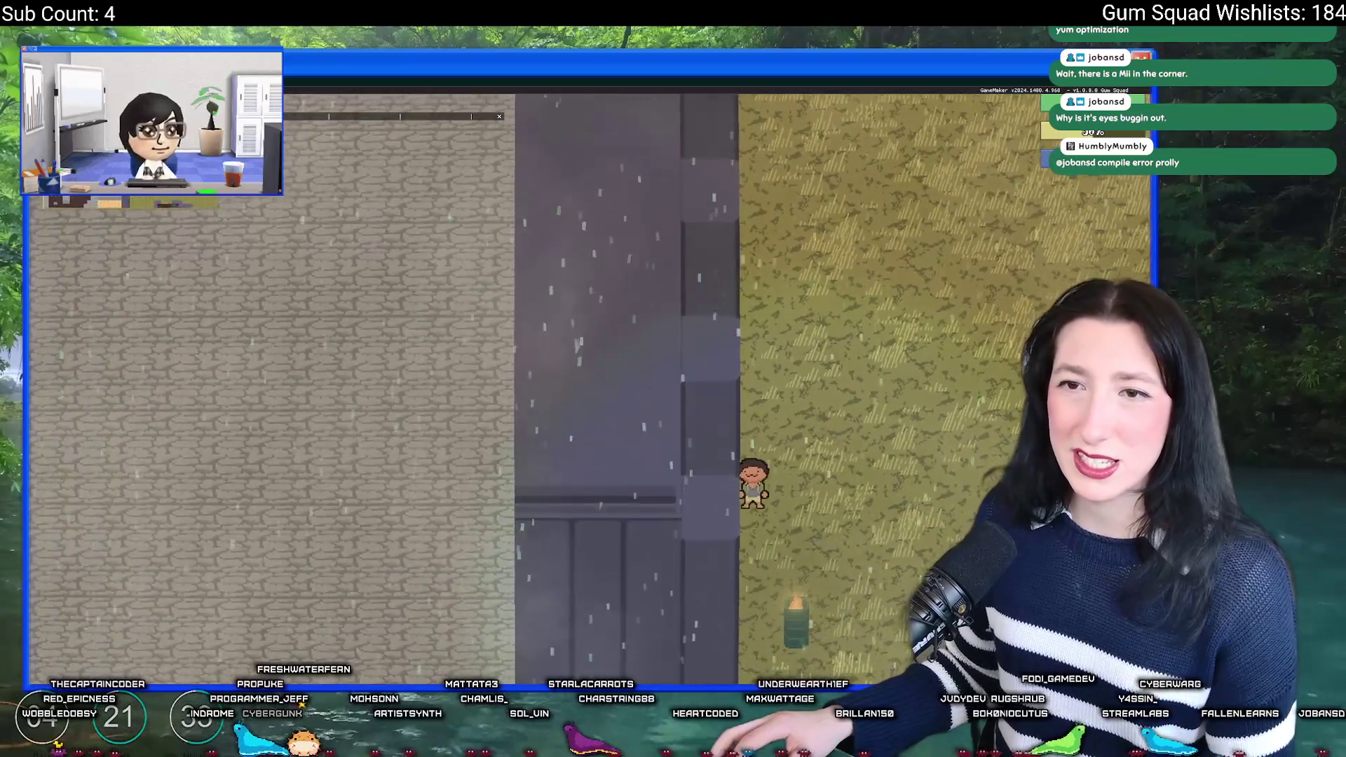
{"action": "key", "text": "s"}
{"action": "key", "text": "a"}
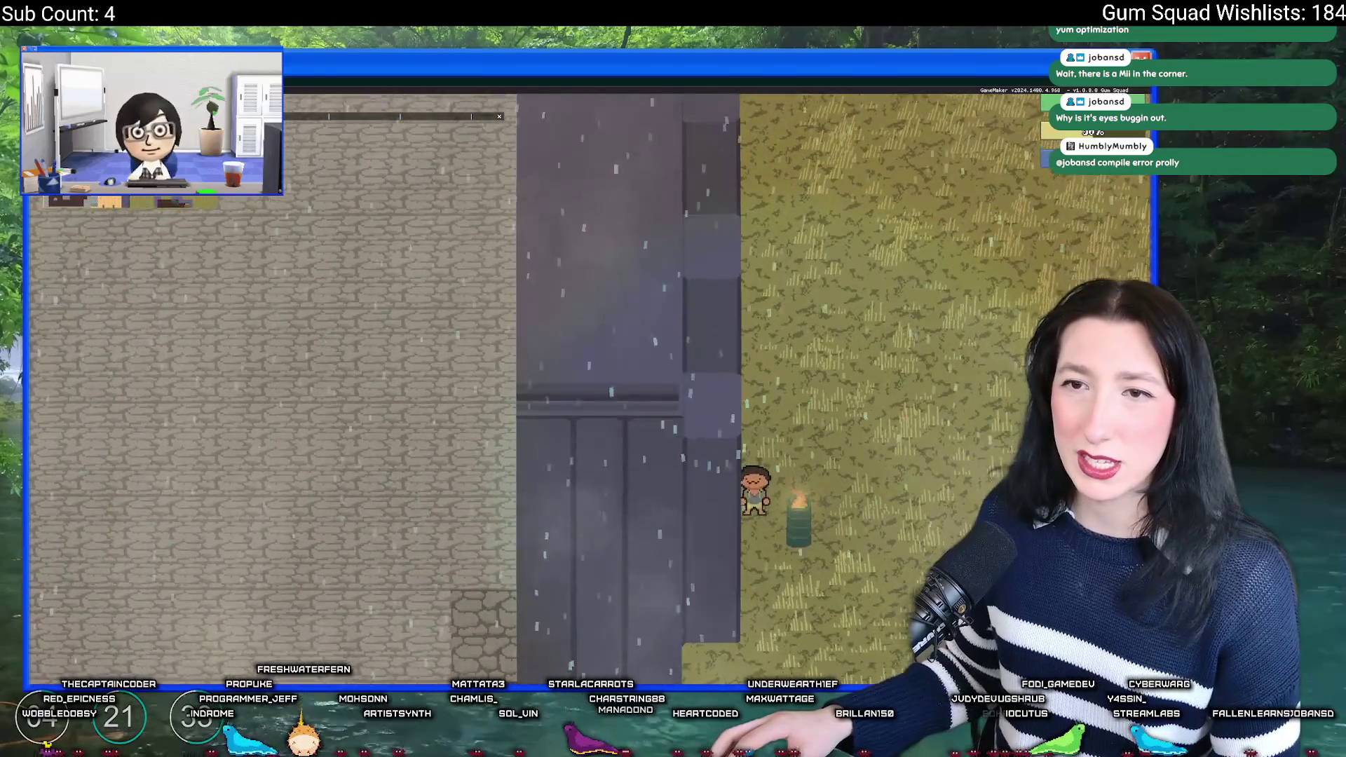
{"action": "key", "text": "d"}
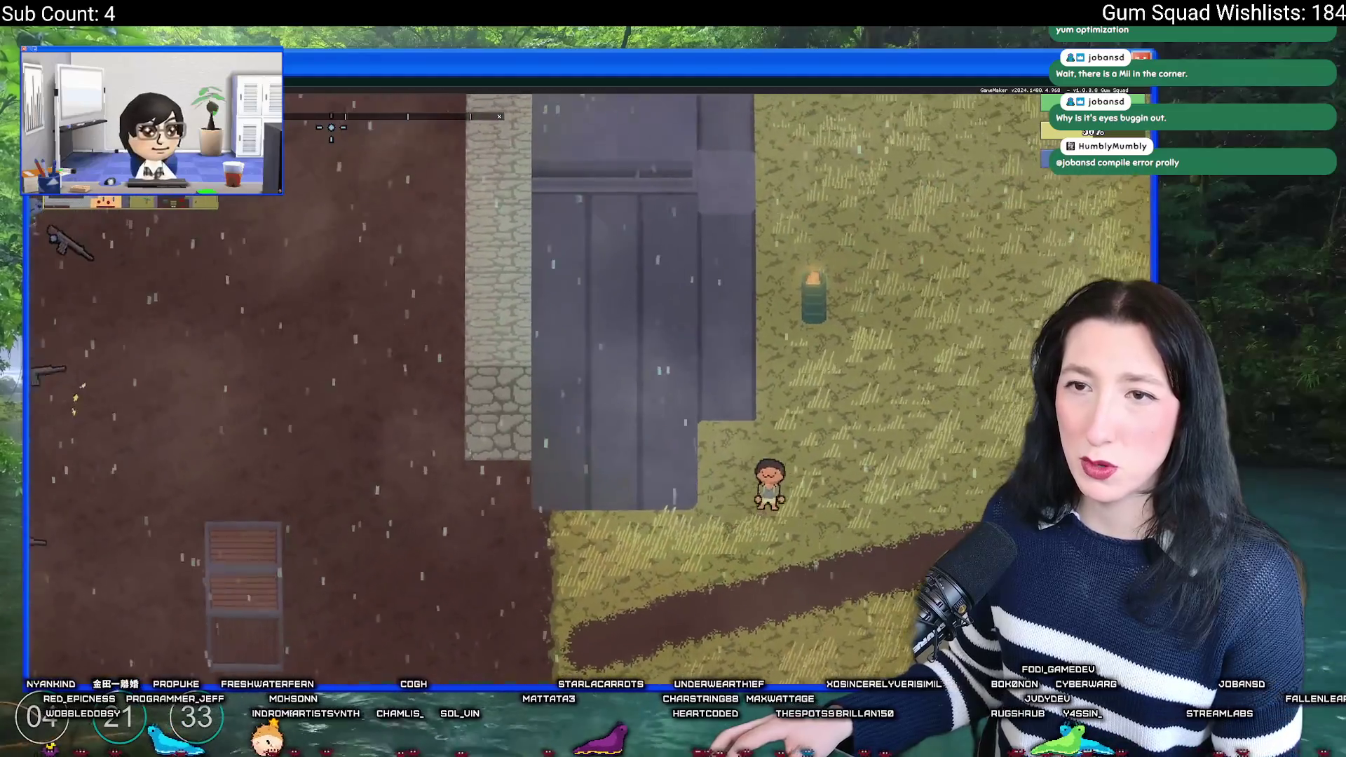
{"action": "key", "text": "w"}
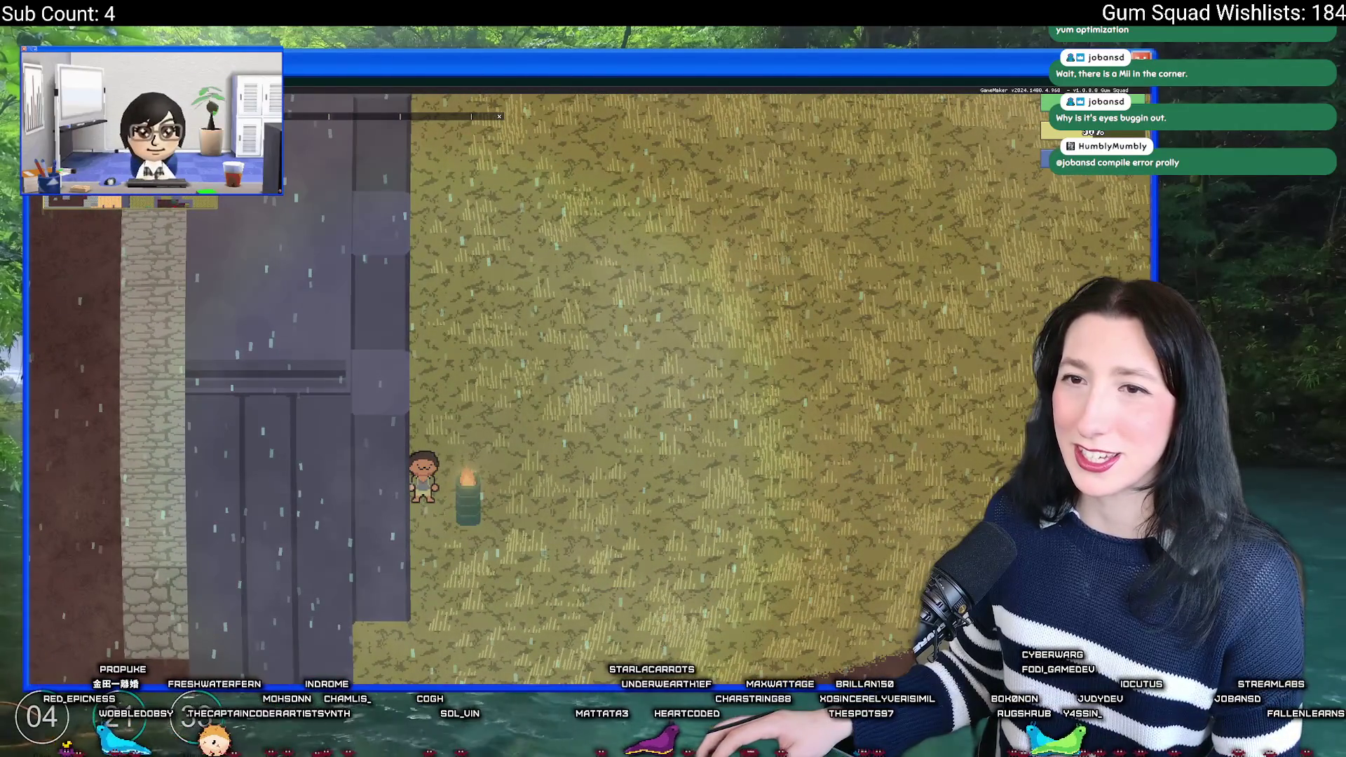
{"action": "key", "text": "alt+Tab"}
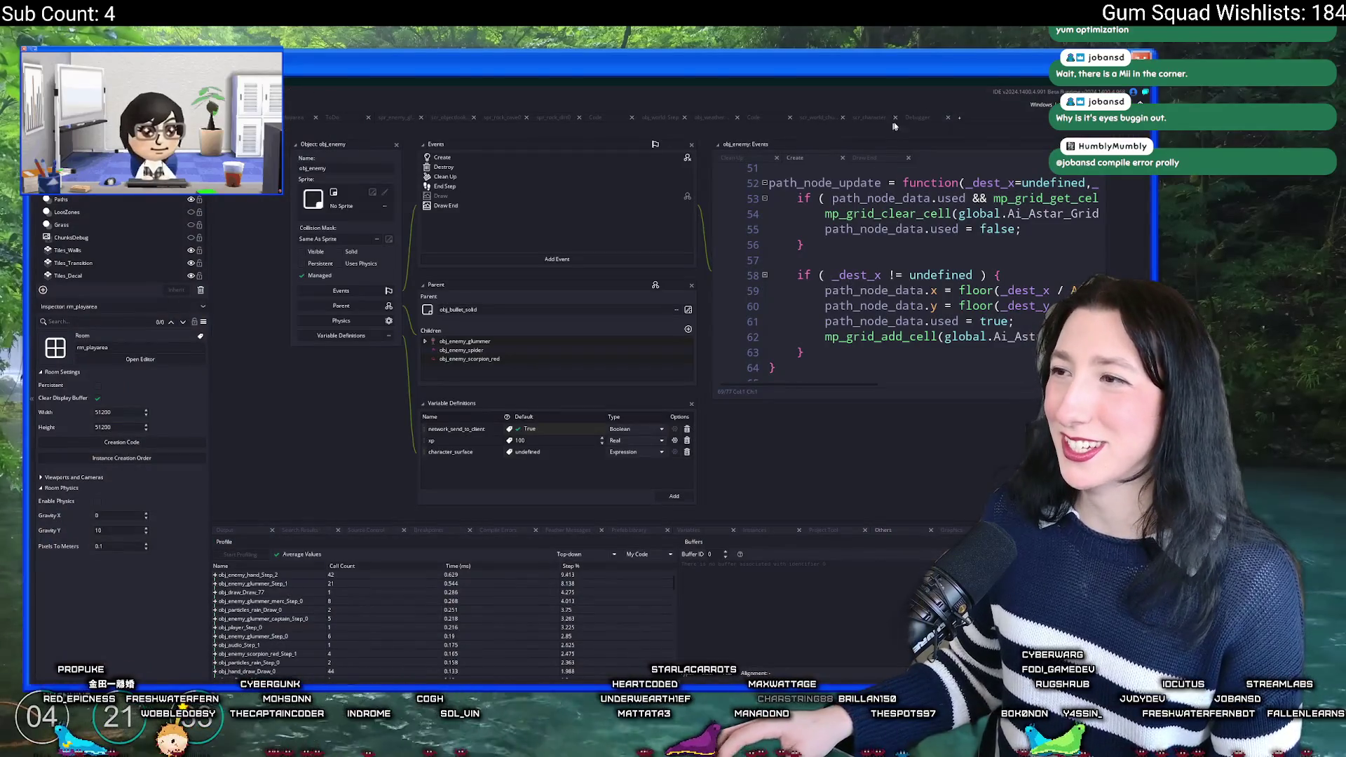
{"action": "key", "text": "ctrl+t"}
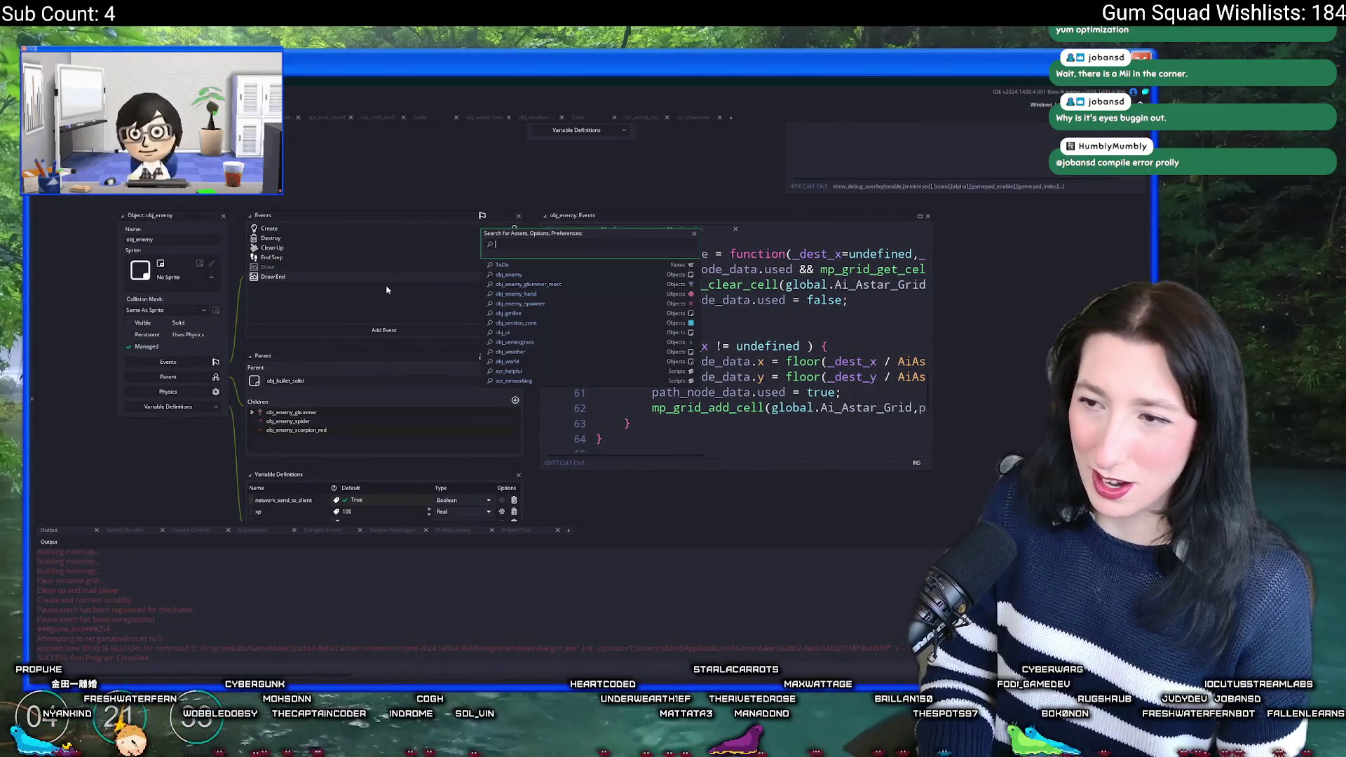
{"action": "type", "text": "merc"}
{"action": "key", "text": "Return"}
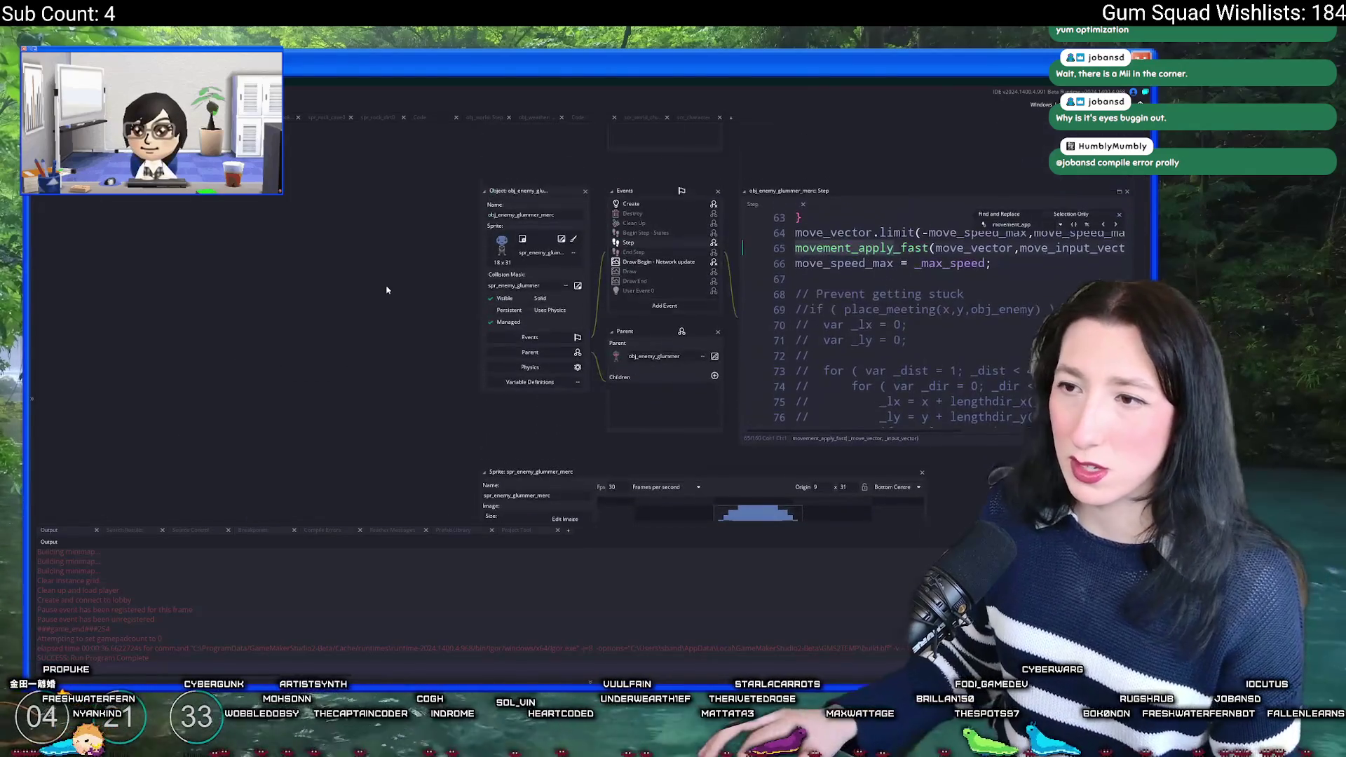
{"action": "left_click", "coordinate": [867, 249]}
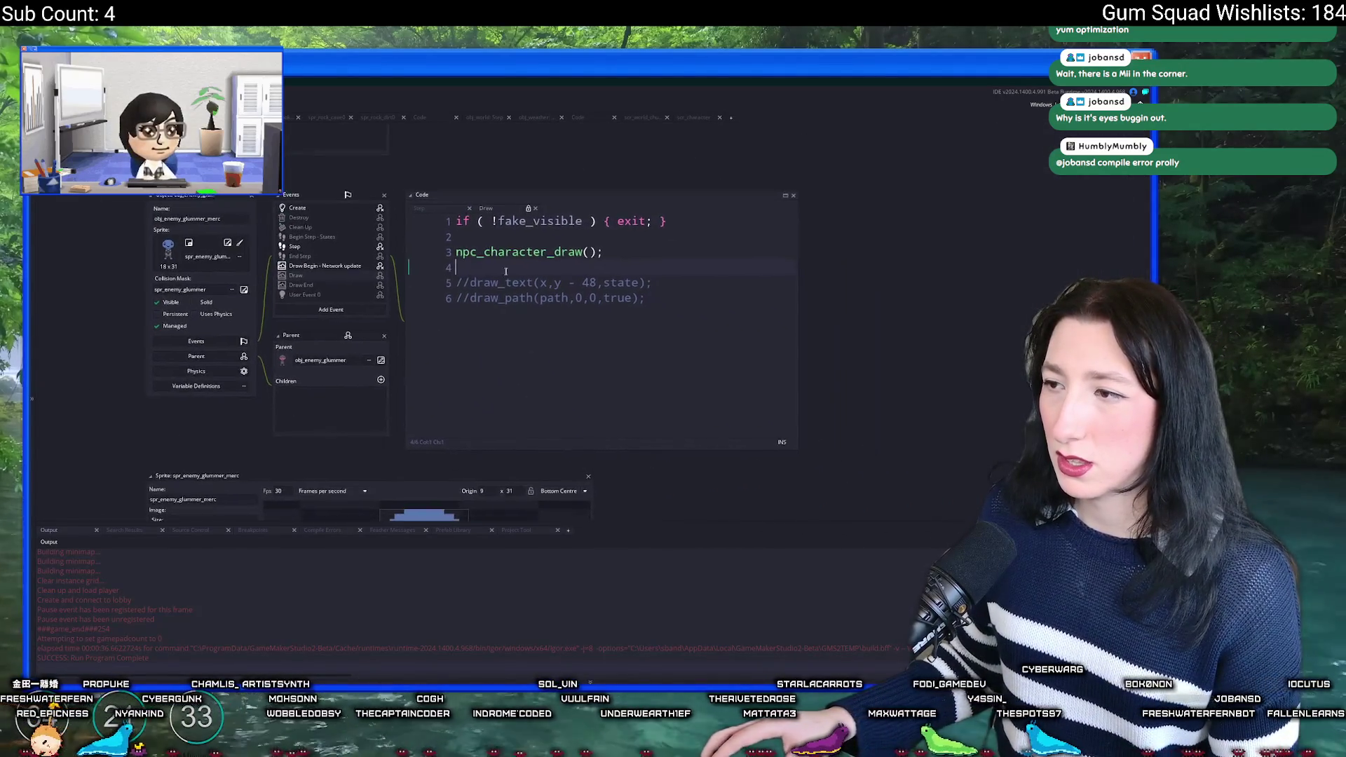
{"action": "key", "text": "ctrl+t"}
{"action": "type", "text": "npc_charac"}
{"action": "key", "text": "Return"}
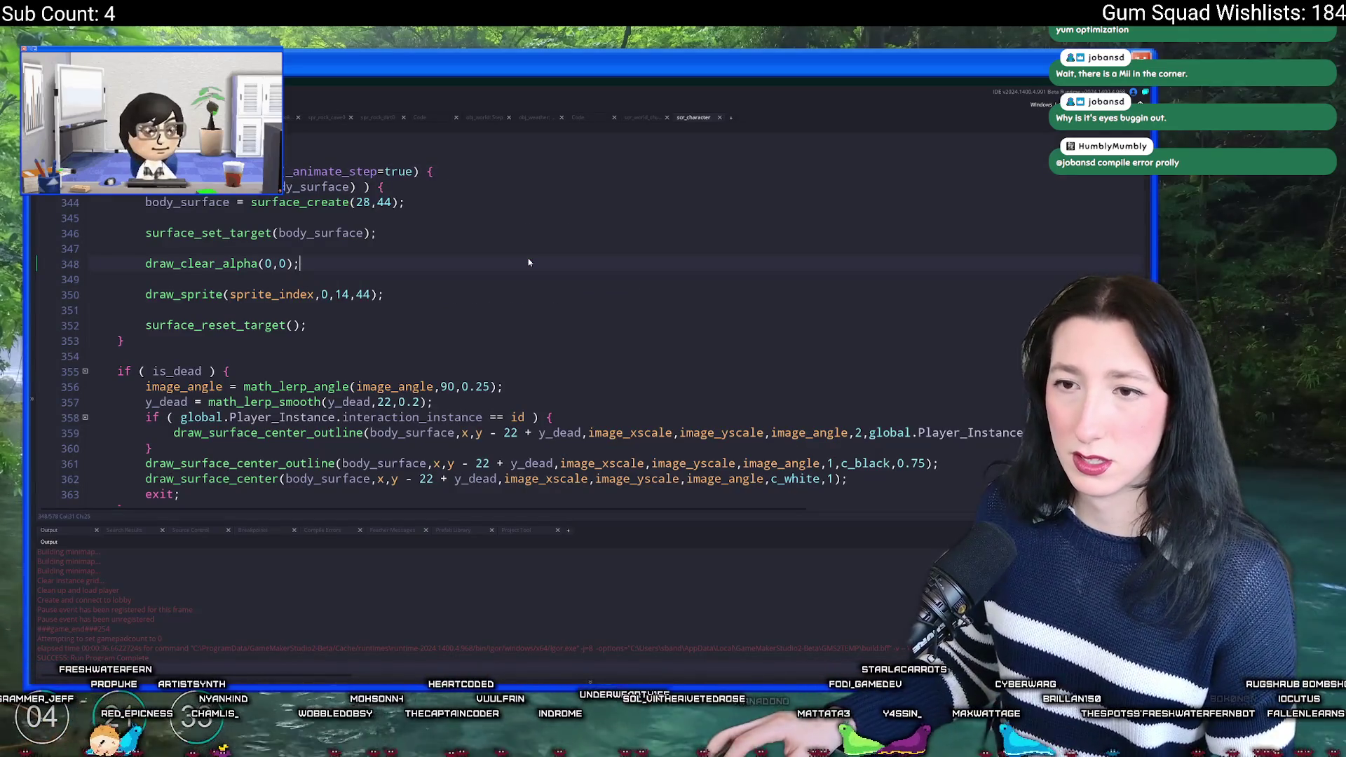
{"action": "left_click", "coordinate": [466, 228]}
{"action": "left_click", "coordinate": [354, 187]}
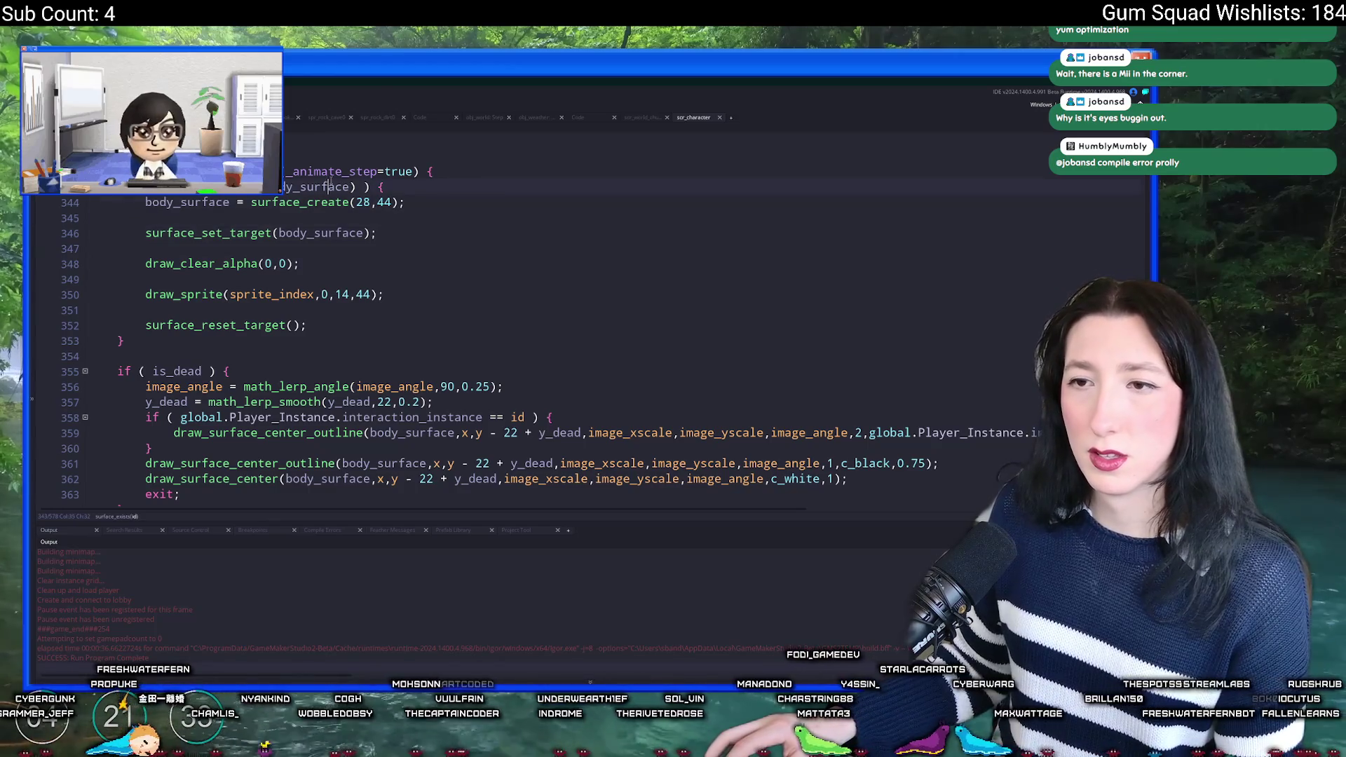
{"action": "scroll", "coordinate": [369, 258], "scroll_direction": "down", "scroll_amount": 1}
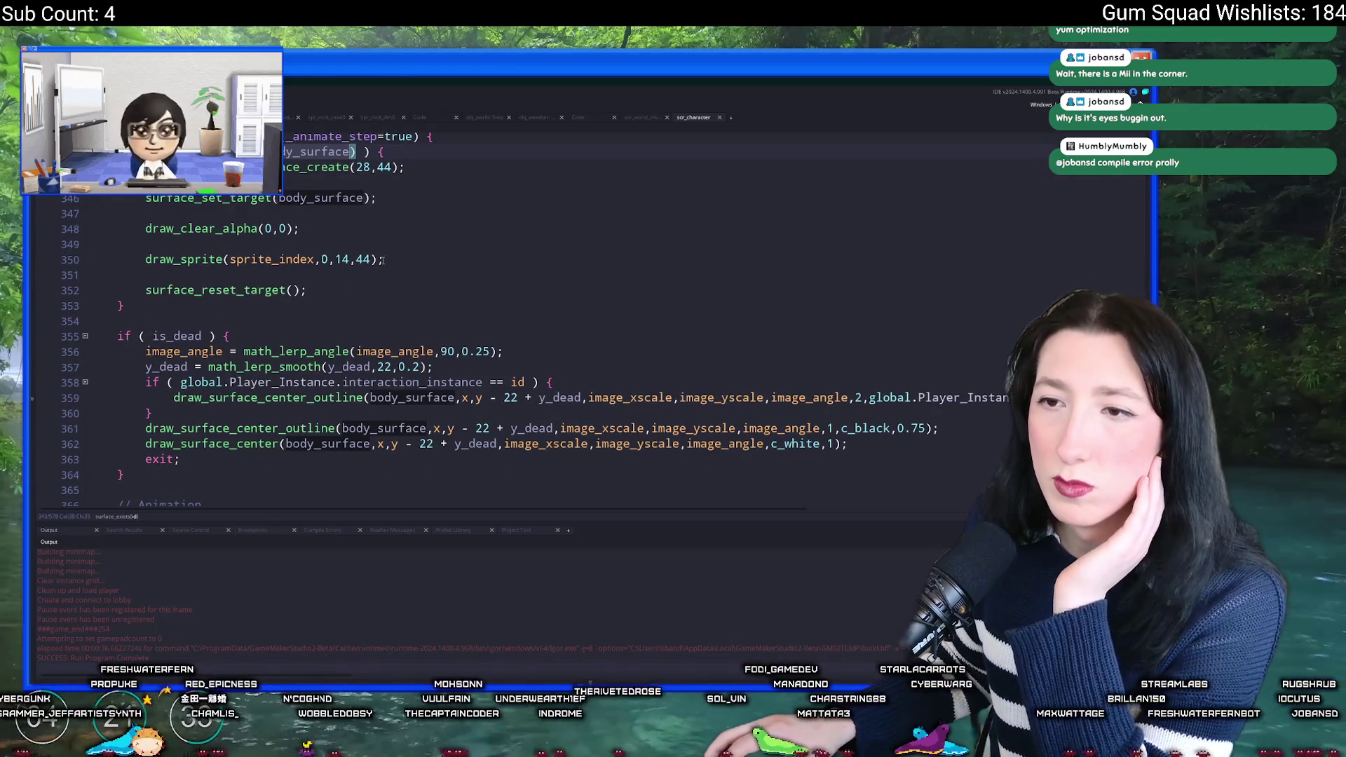
{"action": "scroll", "coordinate": [383, 260], "scroll_direction": "down", "scroll_amount": 2}
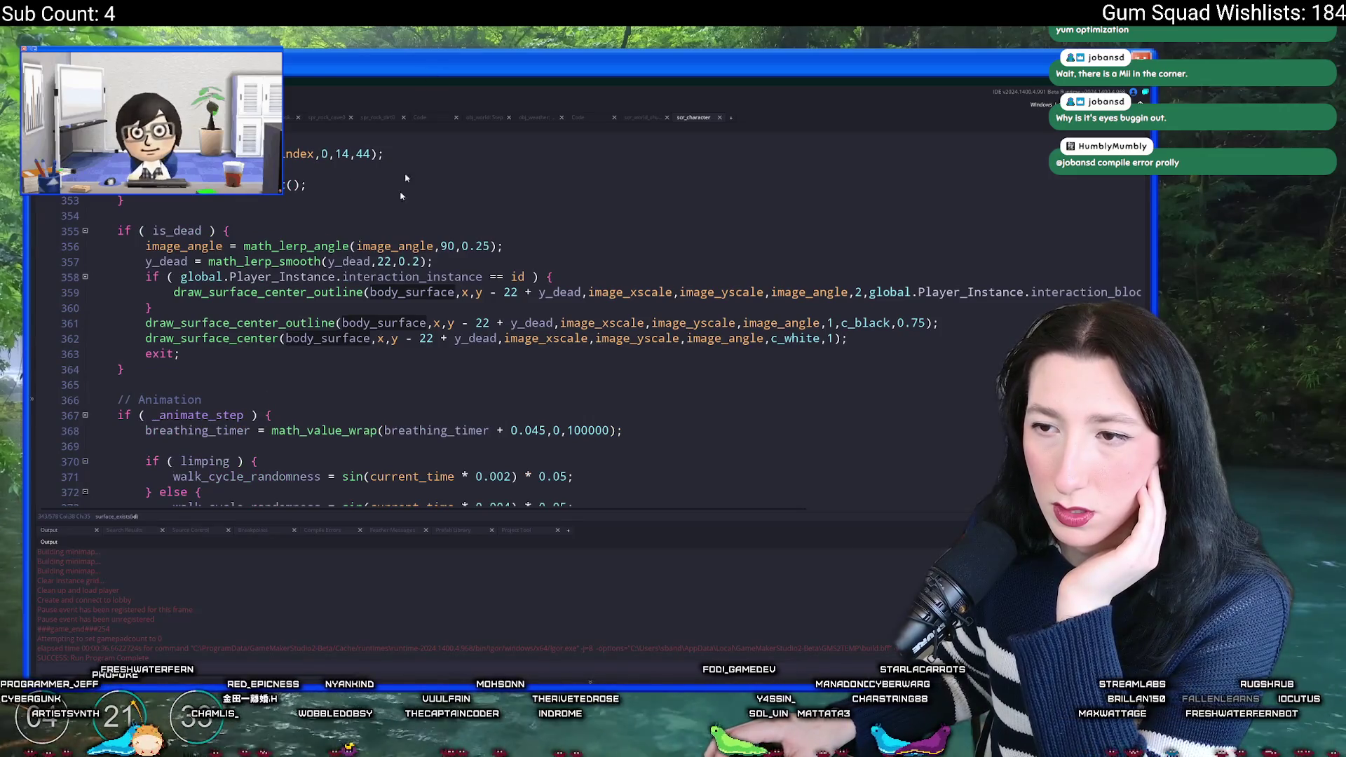
{"action": "scroll", "coordinate": [372, 369], "scroll_direction": "down", "scroll_amount": 20}
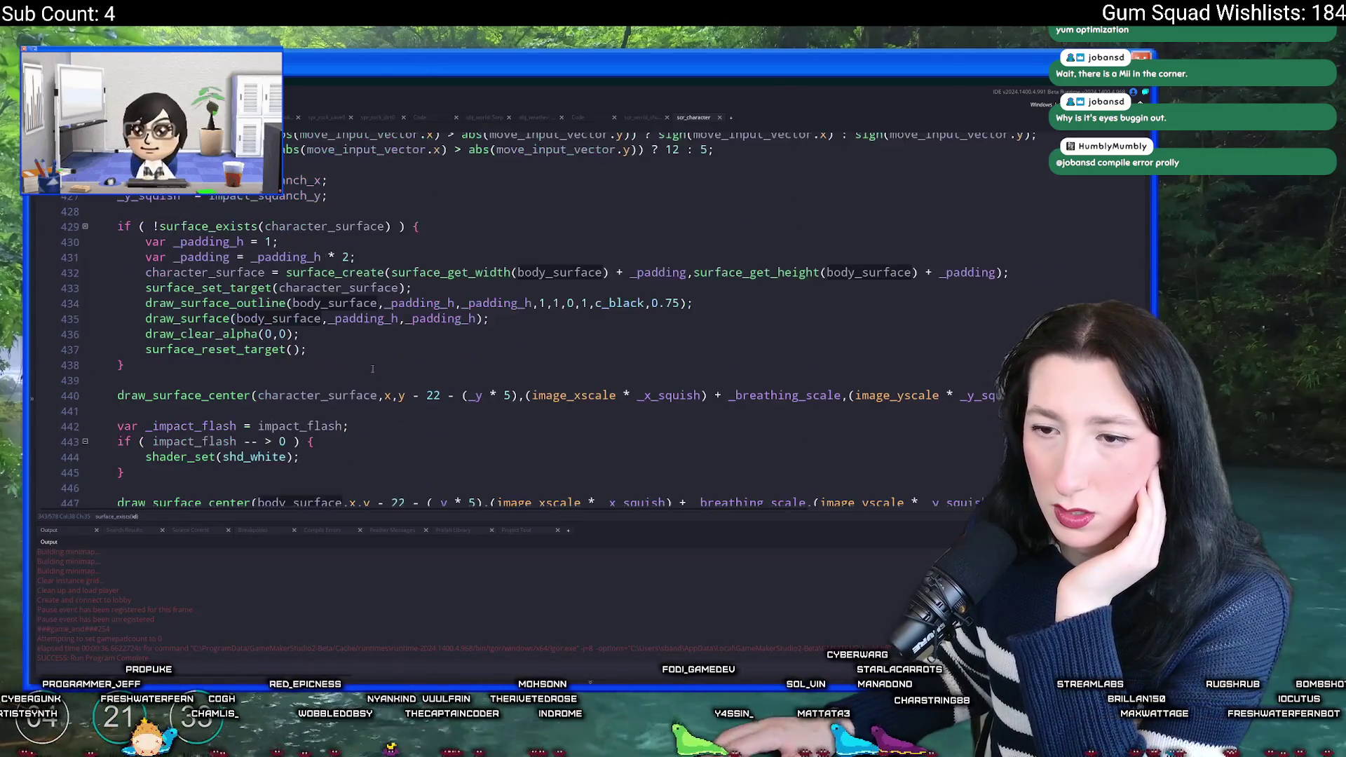
{"action": "left_click", "coordinate": [267, 334]}
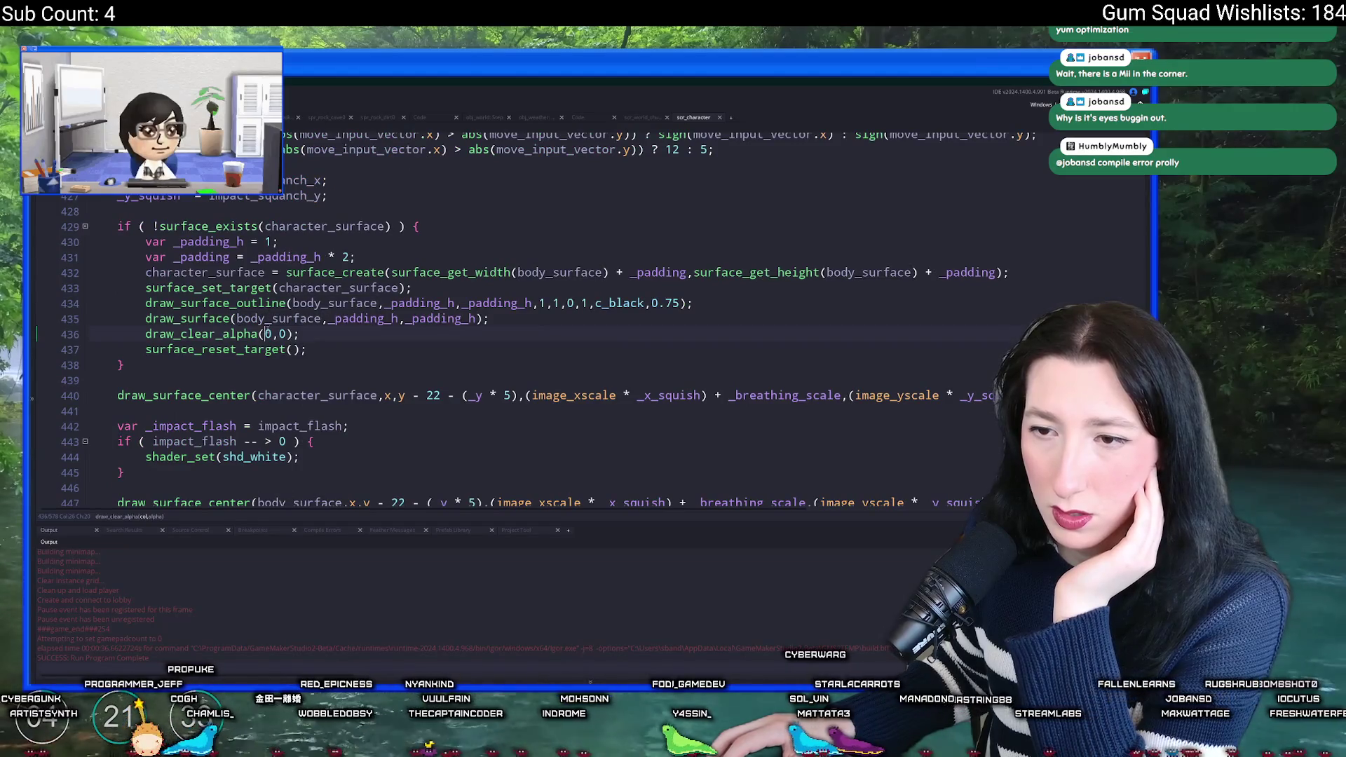
{"action": "double_click", "coordinate": [294, 225]}
{"action": "right_click", "coordinate": [289, 226]}
{"action": "key", "text": "Escape"}
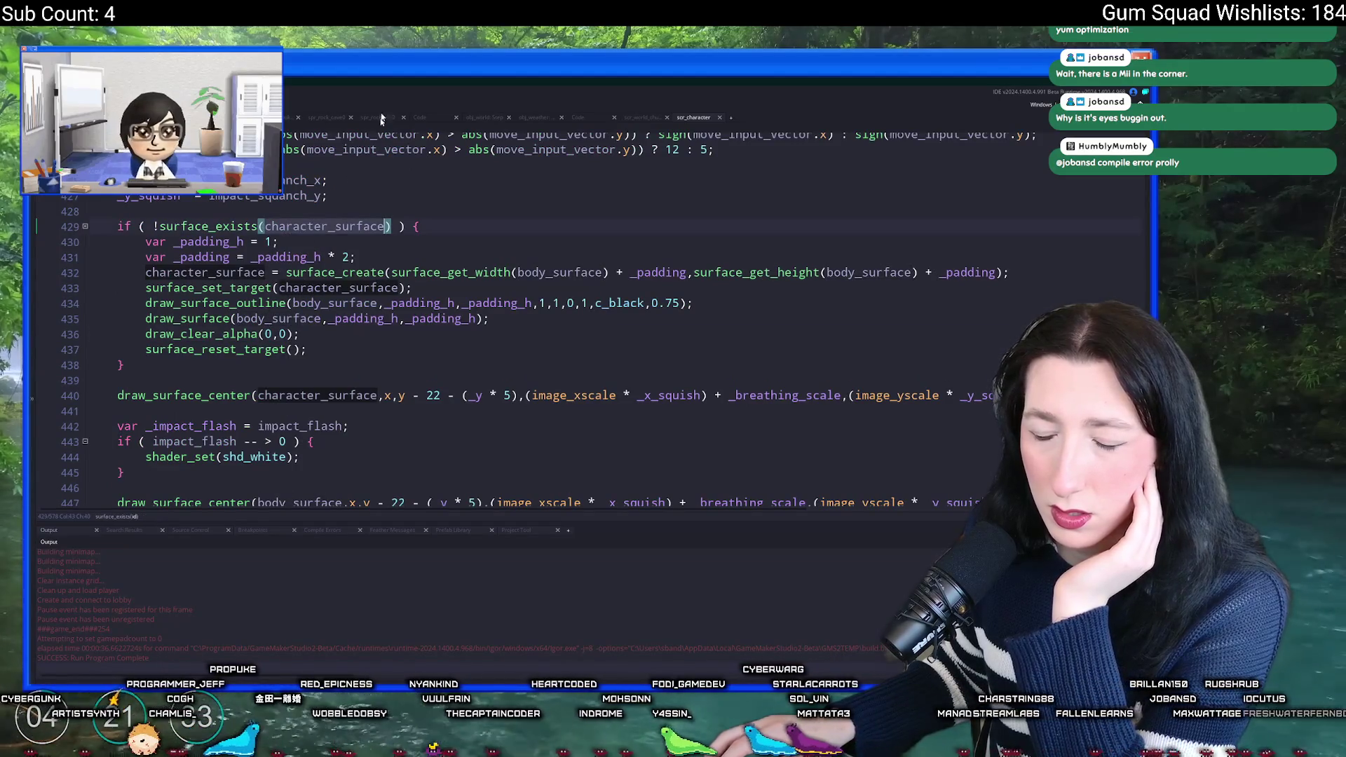
{"action": "scroll", "coordinate": [271, 366], "scroll_direction": "down", "scroll_amount": 1}
{"action": "scroll", "coordinate": [270, 366], "scroll_direction": "down", "scroll_amount": 7}
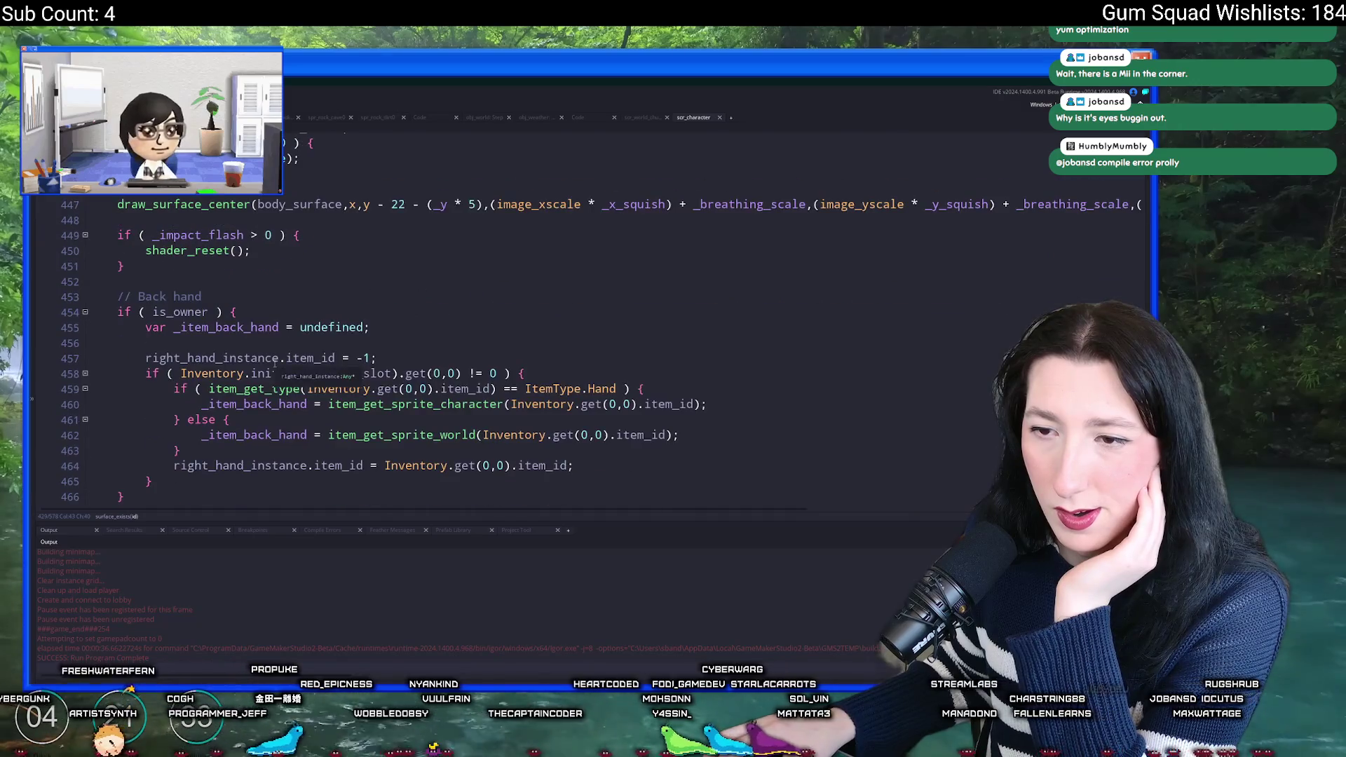
{"action": "scroll", "coordinate": [449, 383], "scroll_direction": "down", "scroll_amount": 6}
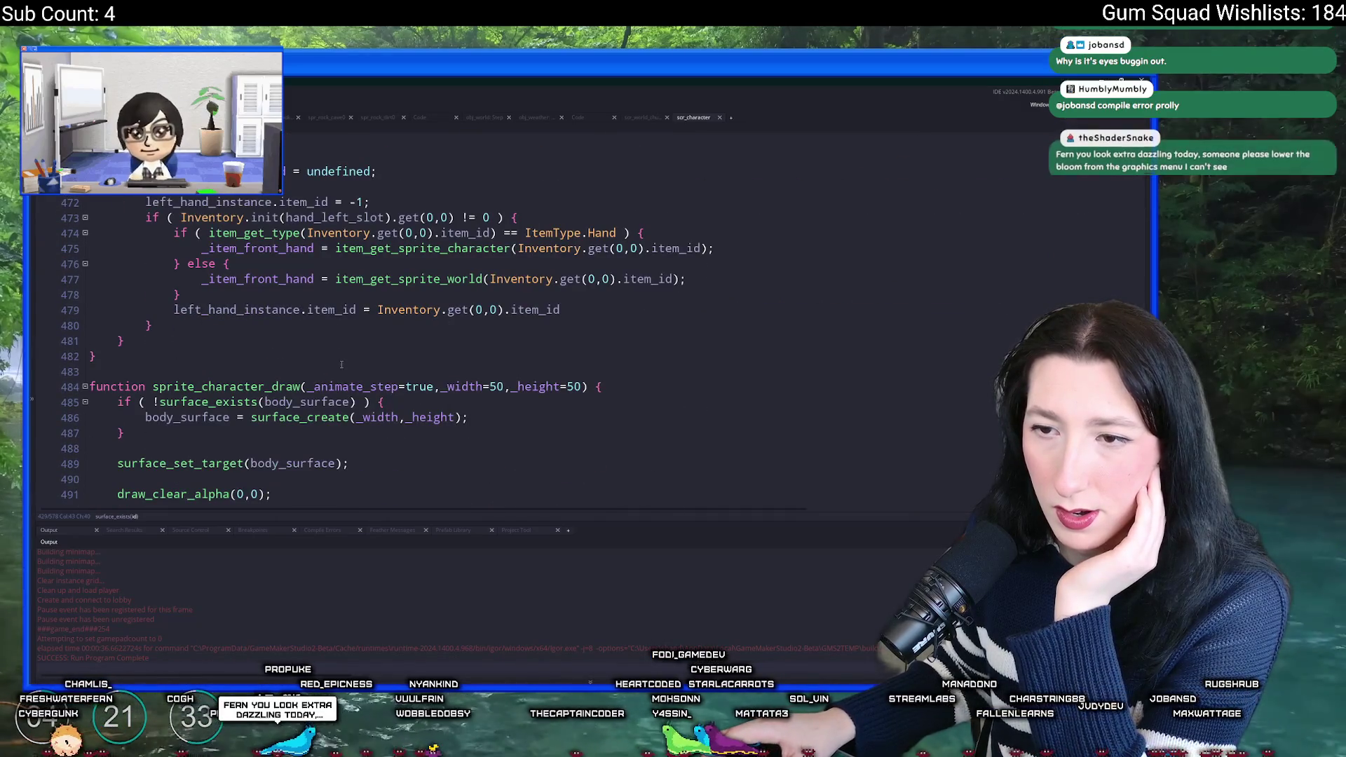
{"action": "scroll", "coordinate": [329, 361], "scroll_direction": "up", "scroll_amount": 1}
{"action": "scroll", "coordinate": [153, 412], "scroll_direction": "up", "scroll_amount": 5}
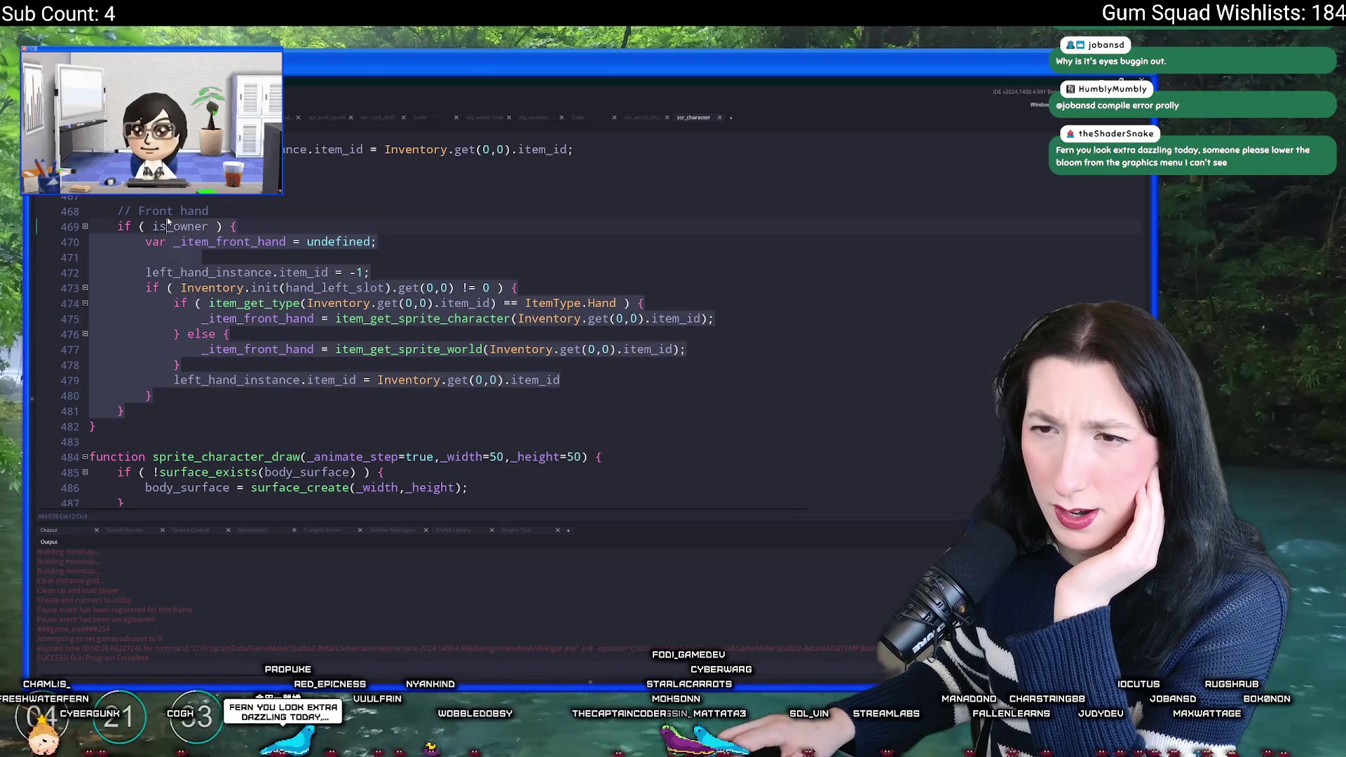
{"action": "left_click", "coordinate": [524, 216]}
{"action": "scroll", "coordinate": [528, 252], "scroll_direction": "up", "scroll_amount": 3}
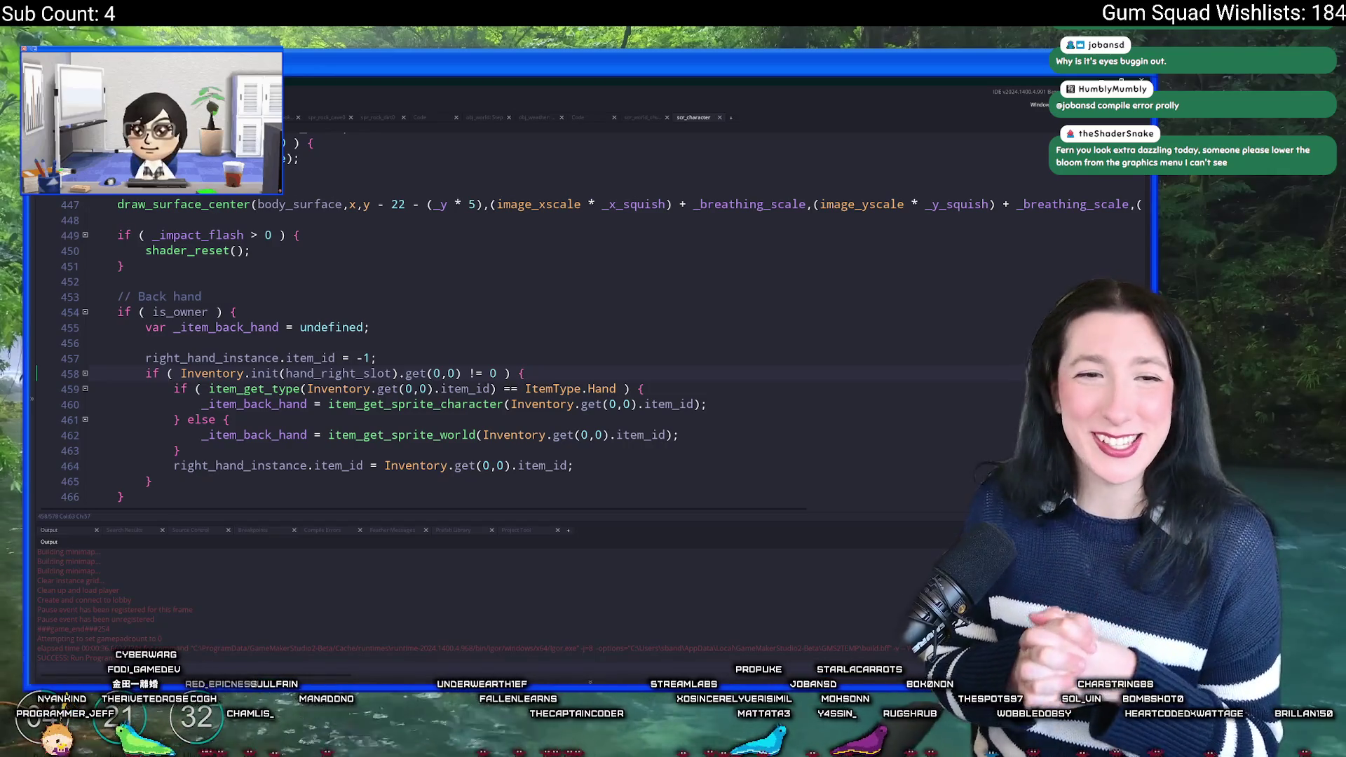
Step: Select the ten-line if (!surface_exists(character_surface)) block on lines 429–438 for copying
{"action": "left_click", "coordinate": [173, 264]}
{"action": "scroll", "coordinate": [173, 264], "scroll_direction": "up", "scroll_amount": 3}
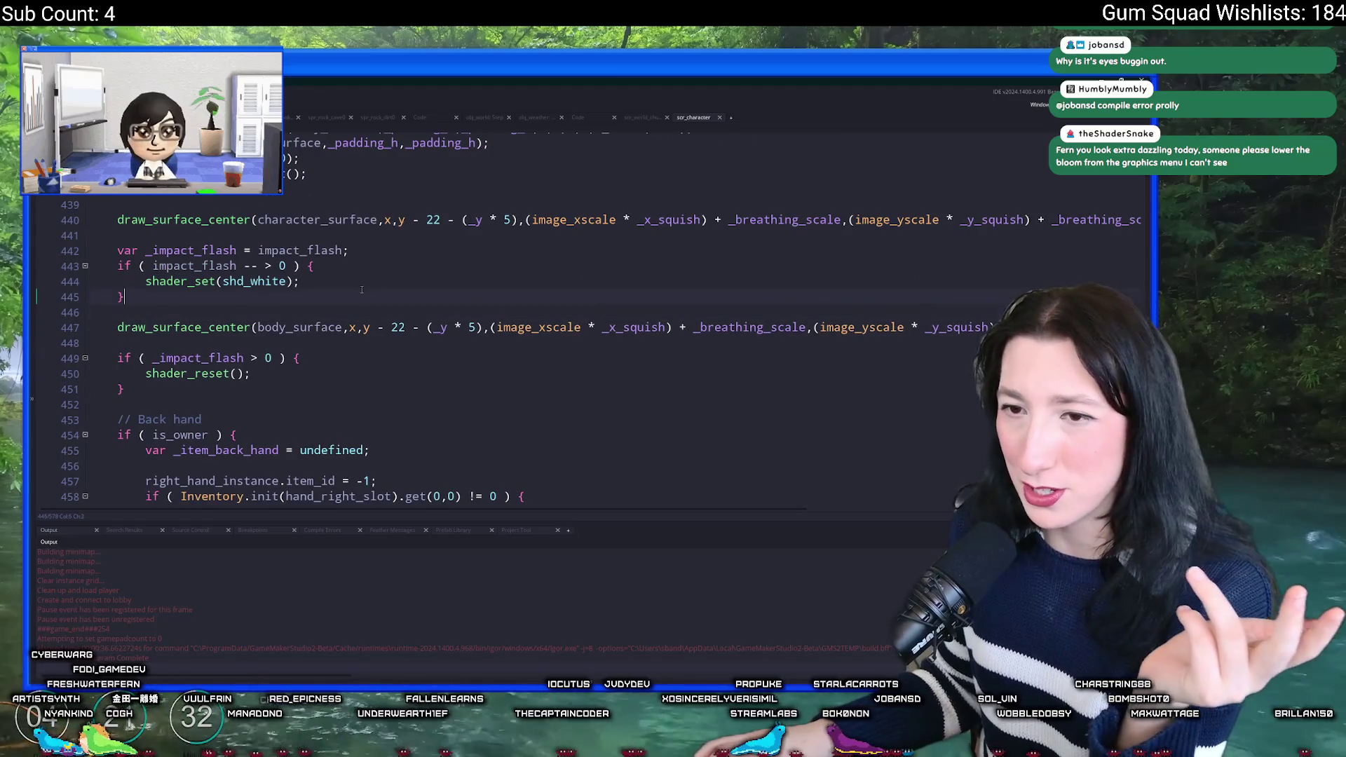
{"action": "scroll", "coordinate": [361, 289], "scroll_direction": "up", "scroll_amount": 5}
{"action": "scroll", "coordinate": [361, 285], "scroll_direction": "up", "scroll_amount": 13}
{"action": "scroll", "coordinate": [363, 270], "scroll_direction": "up", "scroll_amount": 8}
{"action": "scroll", "coordinate": [361, 232], "scroll_direction": "up", "scroll_amount": 3}
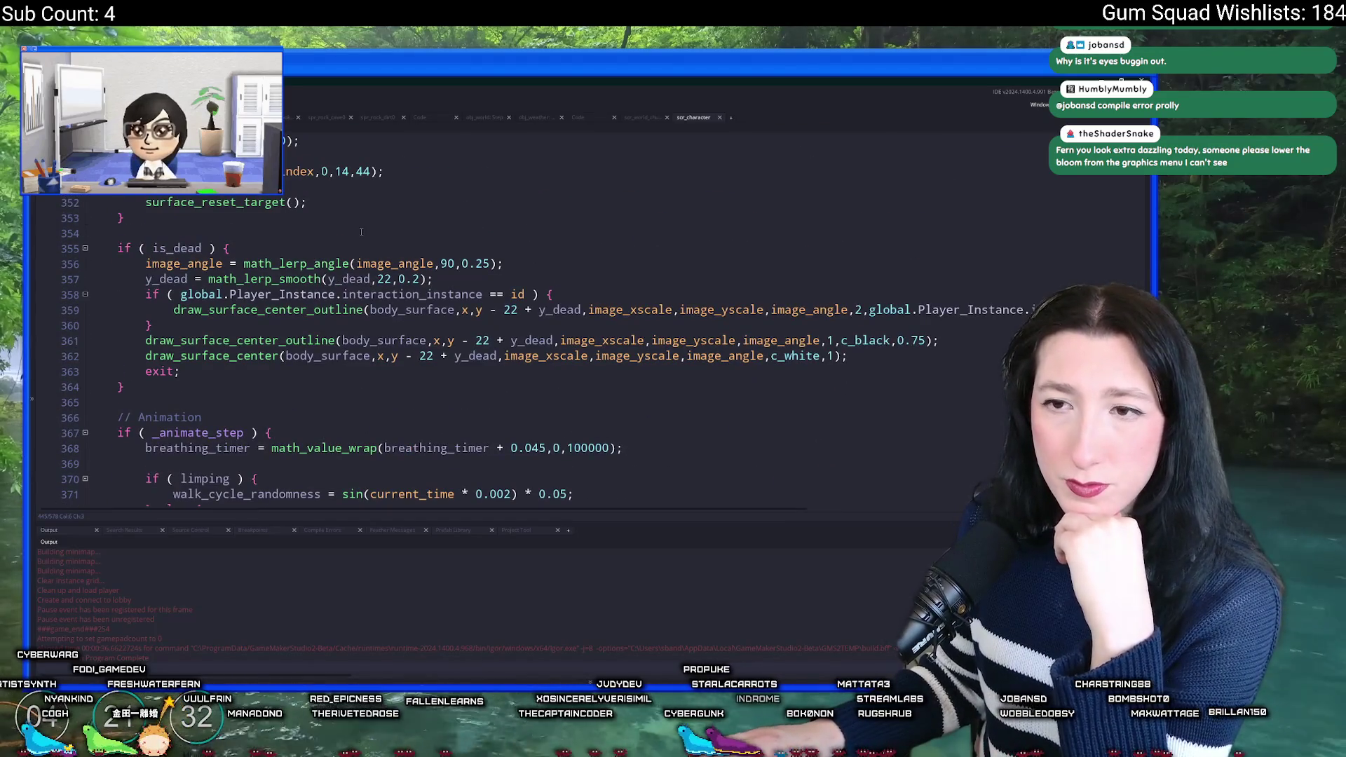
{"action": "scroll", "coordinate": [312, 236], "scroll_direction": "up", "scroll_amount": 5}
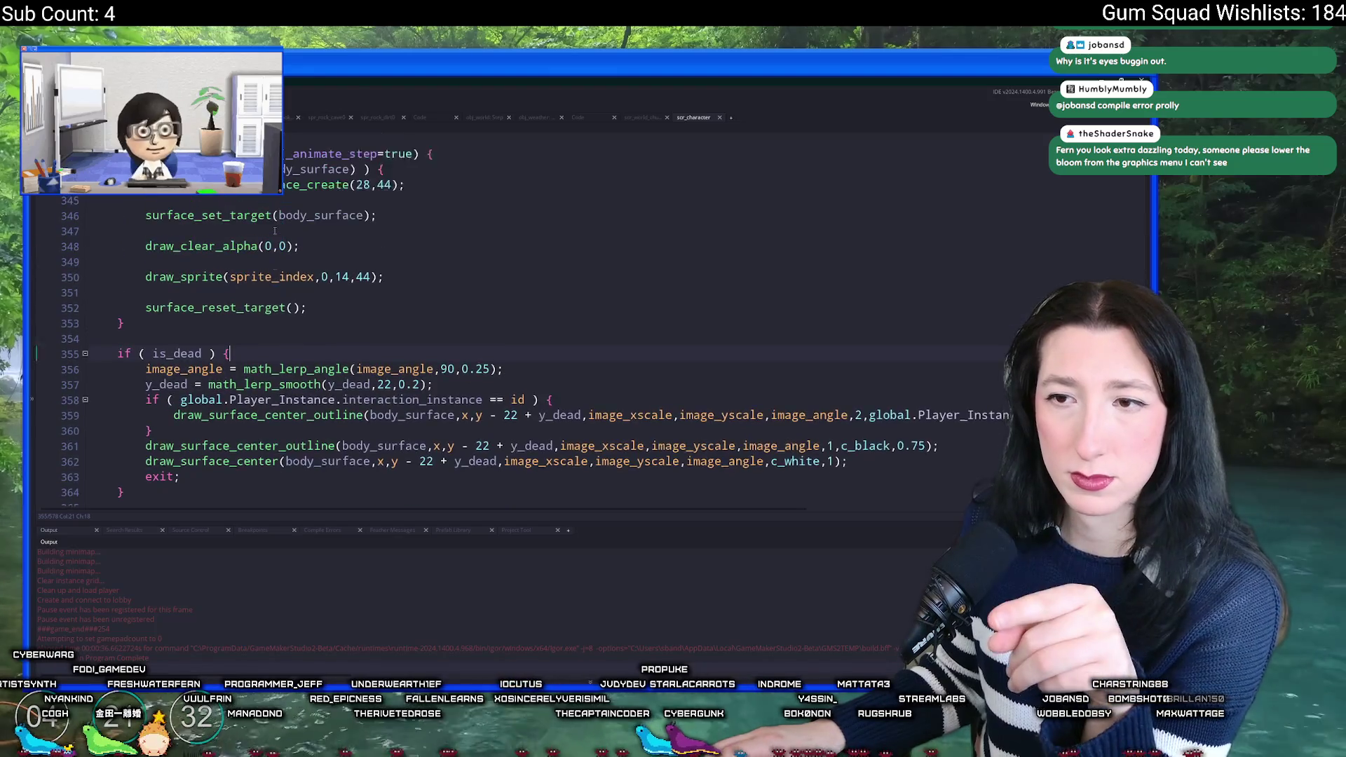
{"action": "scroll", "coordinate": [277, 381], "scroll_direction": "down", "scroll_amount": 3}
{"action": "scroll", "coordinate": [277, 381], "scroll_direction": "down", "scroll_amount": 20}
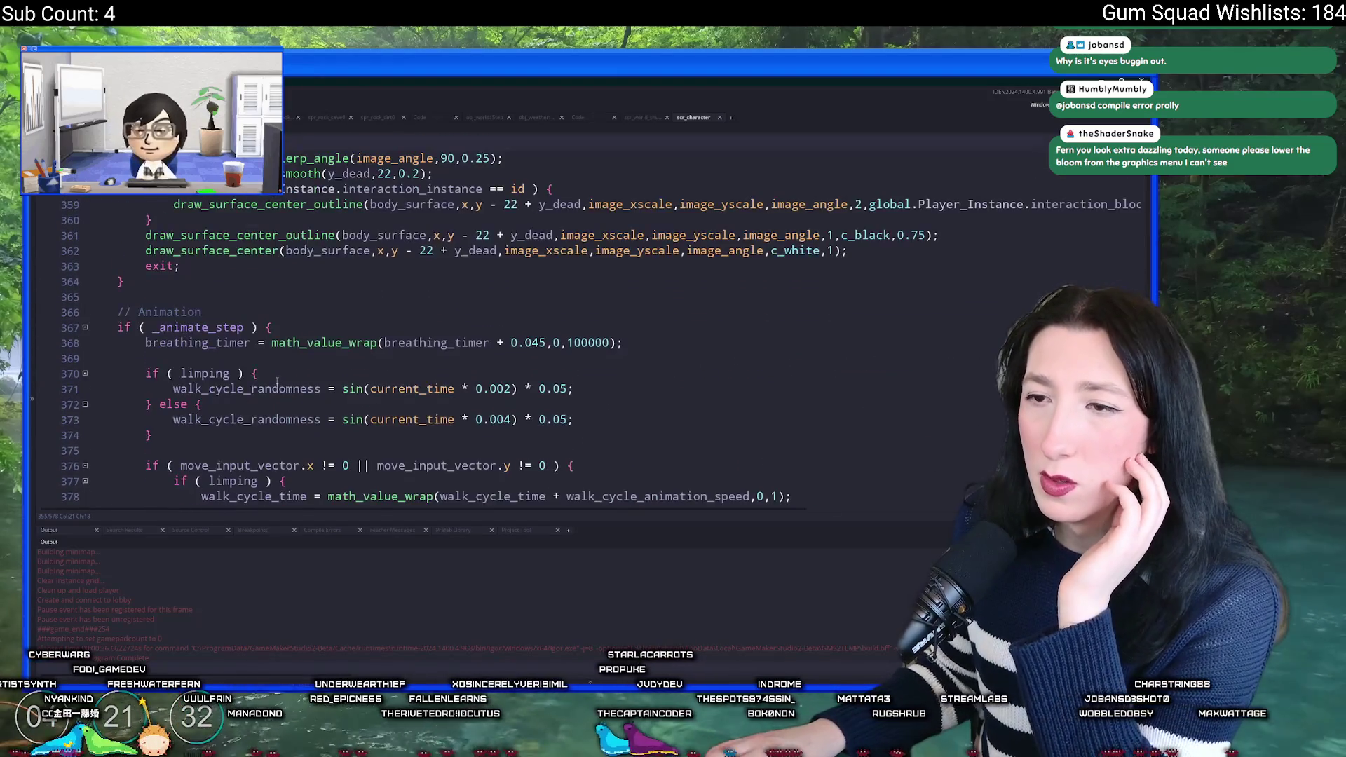
{"action": "mouse_move", "coordinate": [126, 438]}
{"action": "left_mouse_down"}
{"action": "mouse_move", "coordinate": [140, 324]}
{"action": "mouse_move", "coordinate": [119, 297]}
{"action": "left_mouse_up"}
{"action": "scroll", "coordinate": [321, 308], "scroll_direction": "up", "scroll_amount": 20}
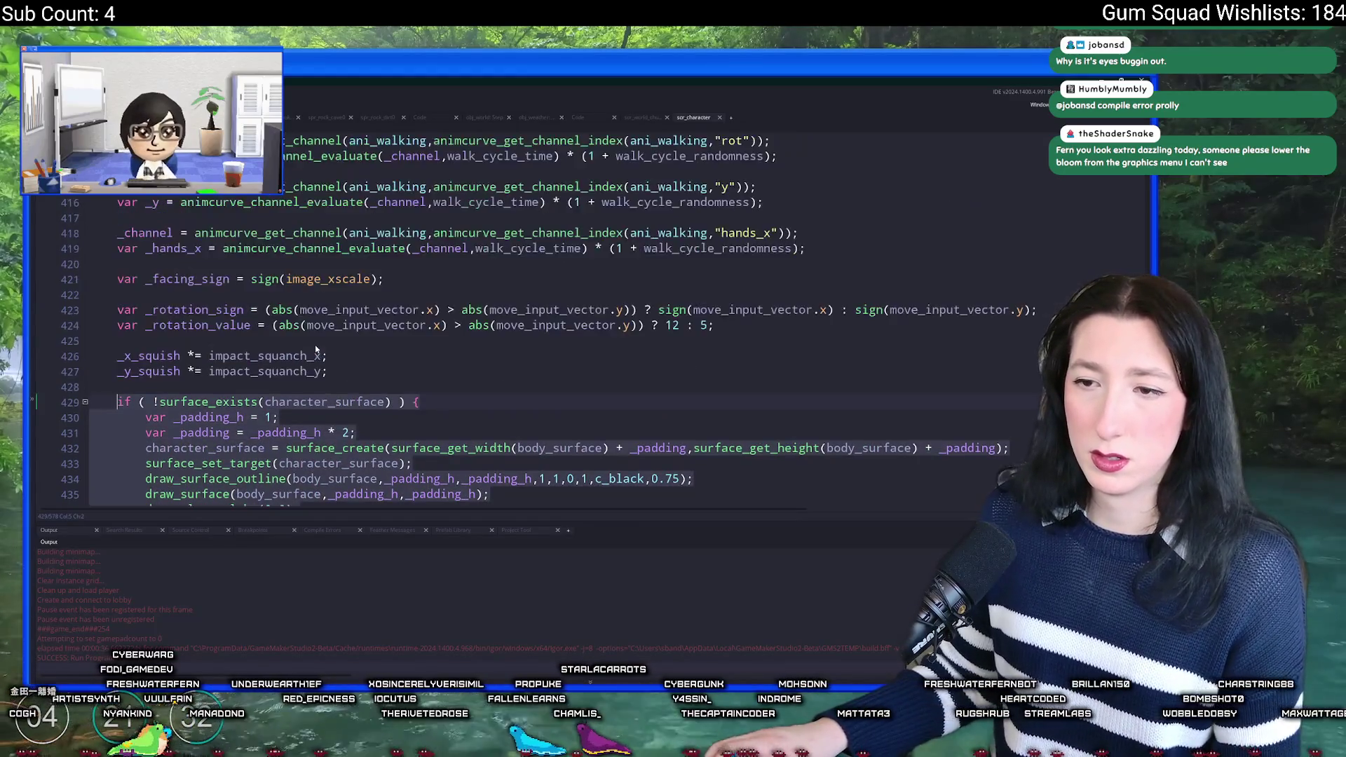
{"action": "scroll", "coordinate": [321, 312], "scroll_direction": "up", "scroll_amount": 3}
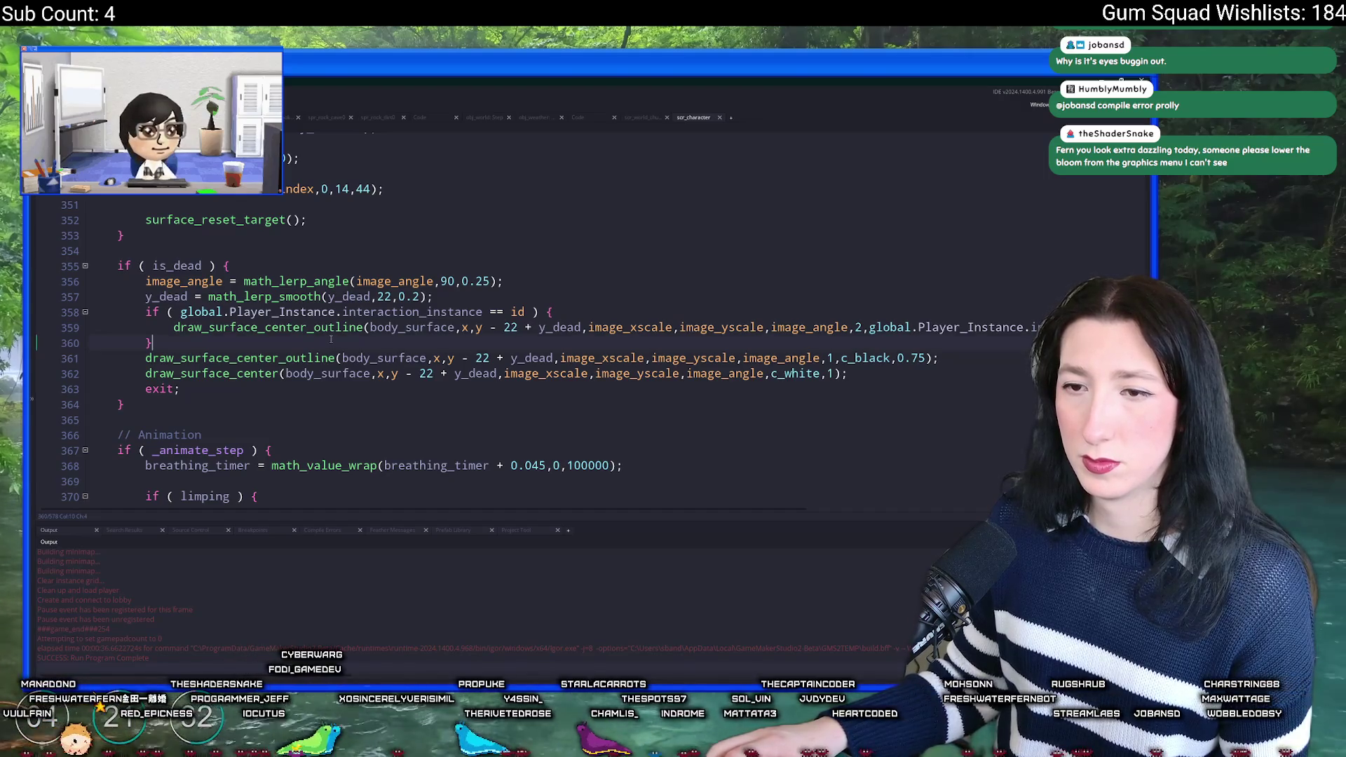
Step: Paste the caching block into the is_dead branch and indent its body one level
{"action": "key", "text": "ctrl+v"}
{"action": "scroll", "coordinate": [331, 339], "scroll_direction": "down", "scroll_amount": 2}
{"action": "left_click", "coordinate": [147, 343], "text": "shift"}
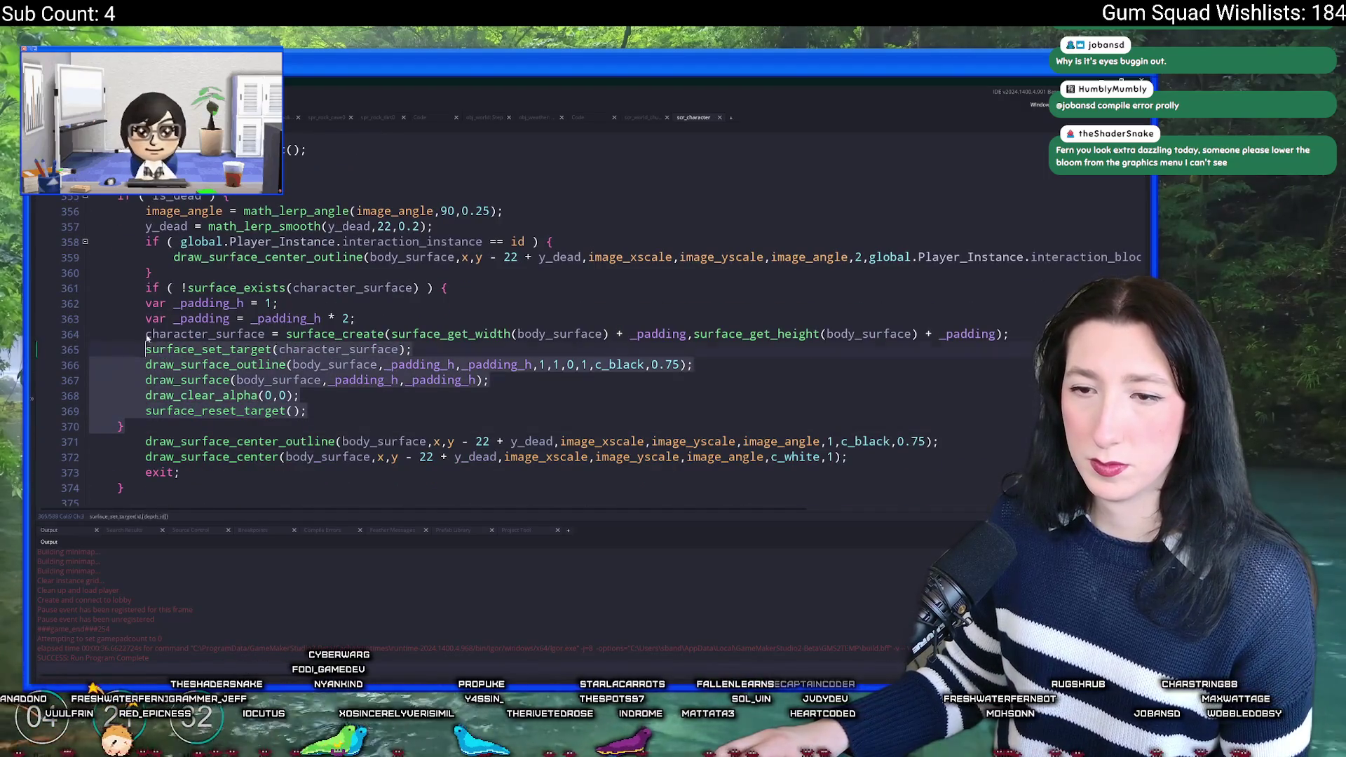
{"action": "key", "text": "shift+Up"}
{"action": "key", "text": "shift+Up"}
{"action": "key", "text": "shift+Up"}
{"action": "key", "text": "Tab"}
{"action": "left_click", "coordinate": [320, 286]}
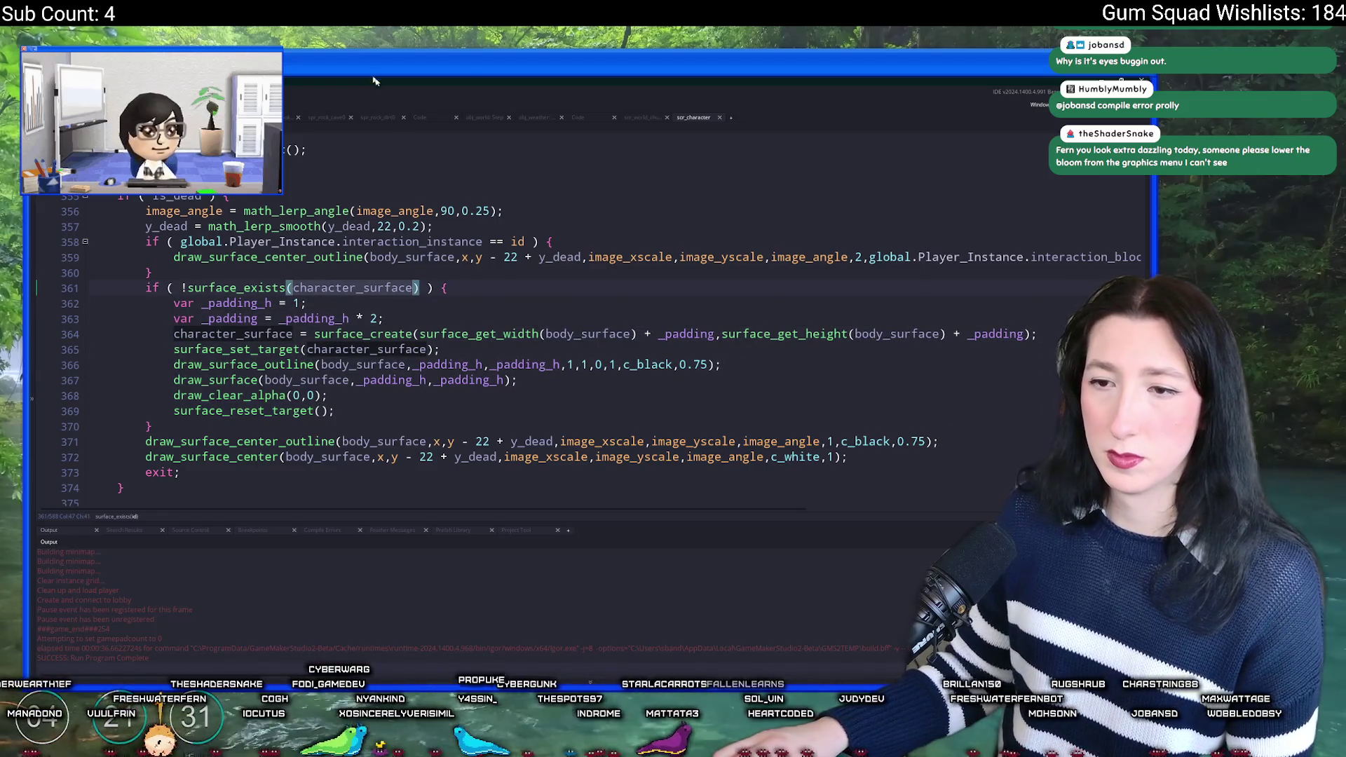
Step: Replace body_surface with character_surface on line 372 and delete the separate draw_surface_center_outline line
{"action": "left_click", "coordinate": [371, 457]}
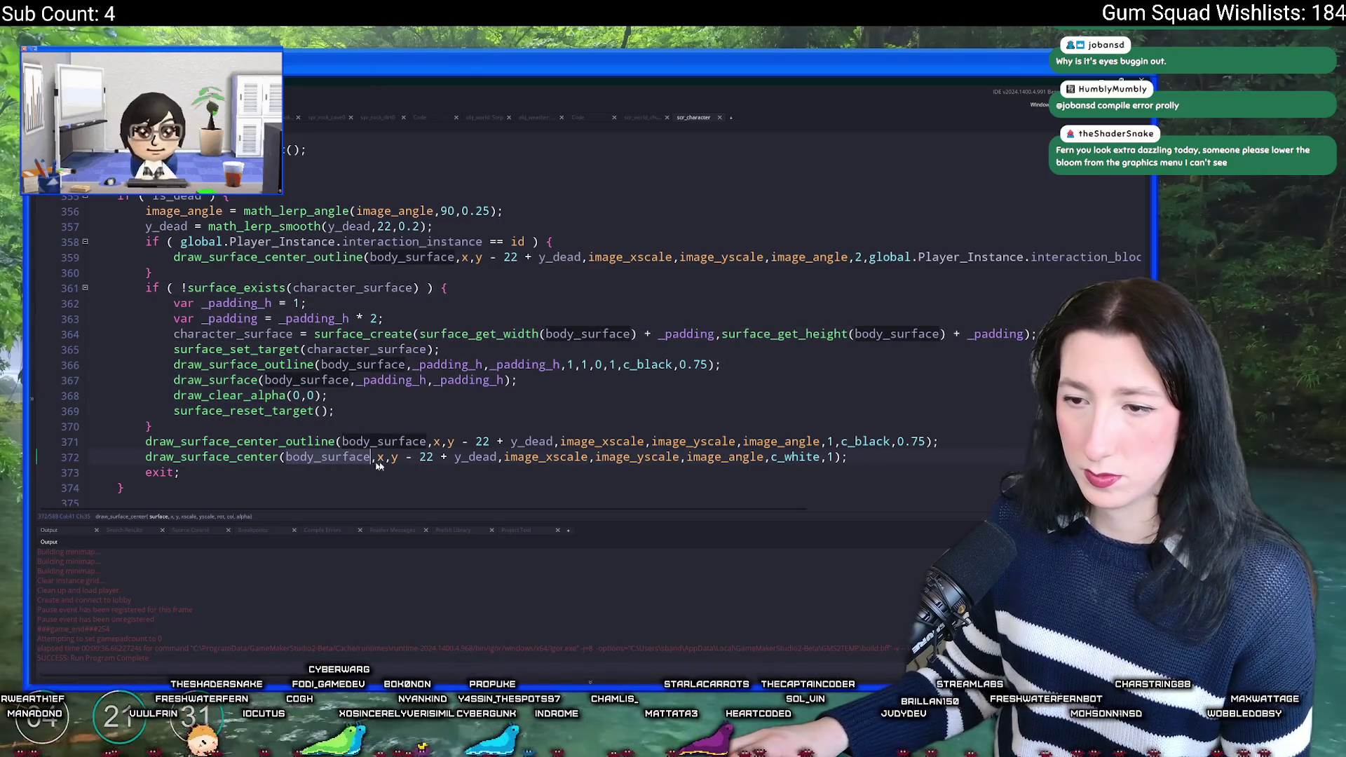
{"action": "type", "text": "character_surface"}
{"action": "left_click_drag", "start_coordinate": [958, 442], "coordinate": [958, 427]}
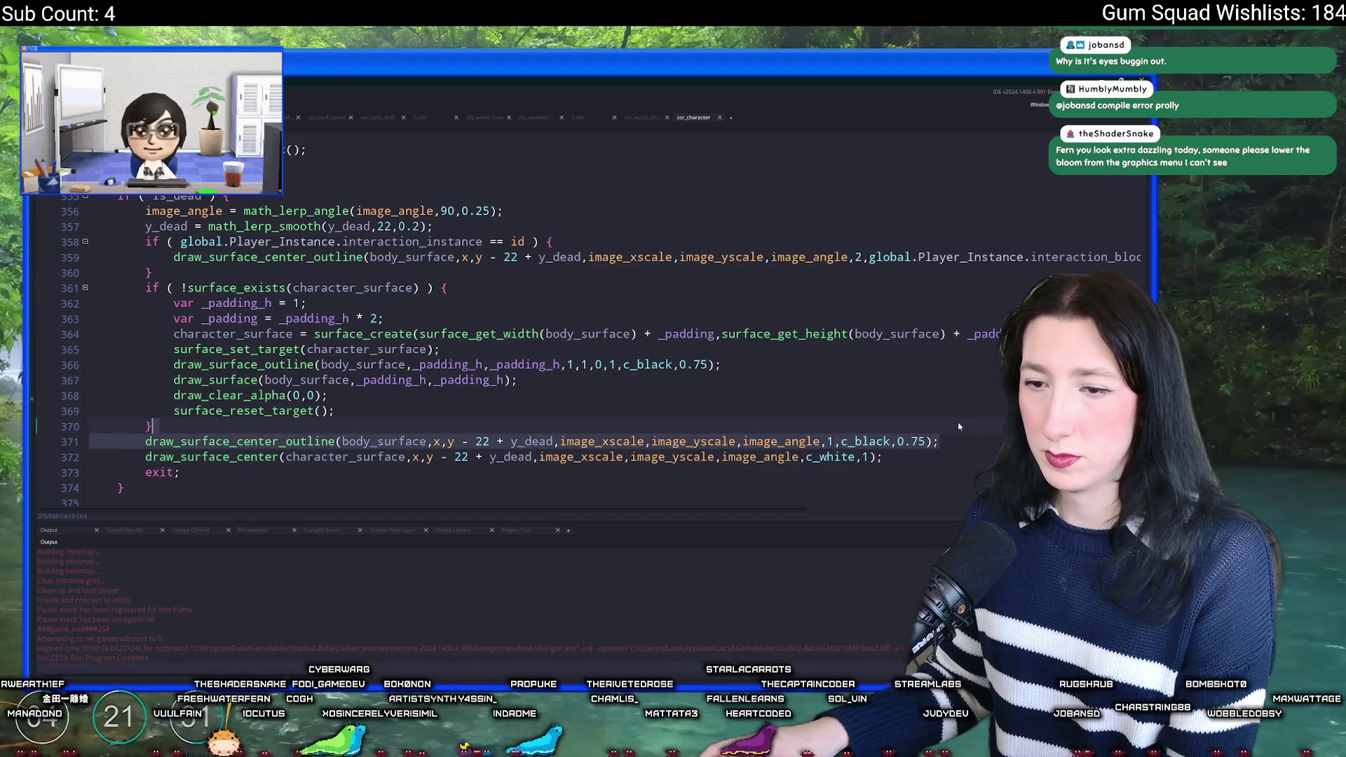
{"action": "key", "text": "Delete"}
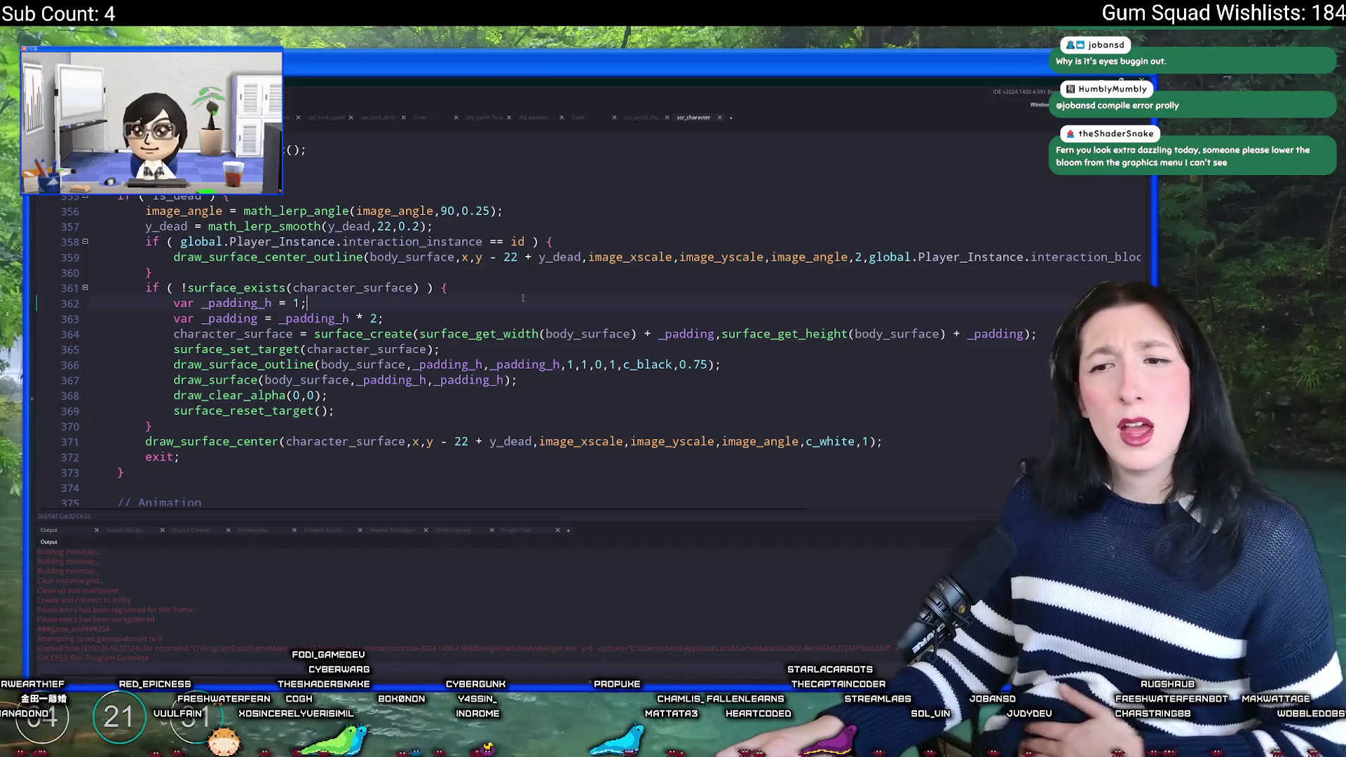
{"action": "scroll", "coordinate": [523, 298], "scroll_direction": "up", "scroll_amount": 5}
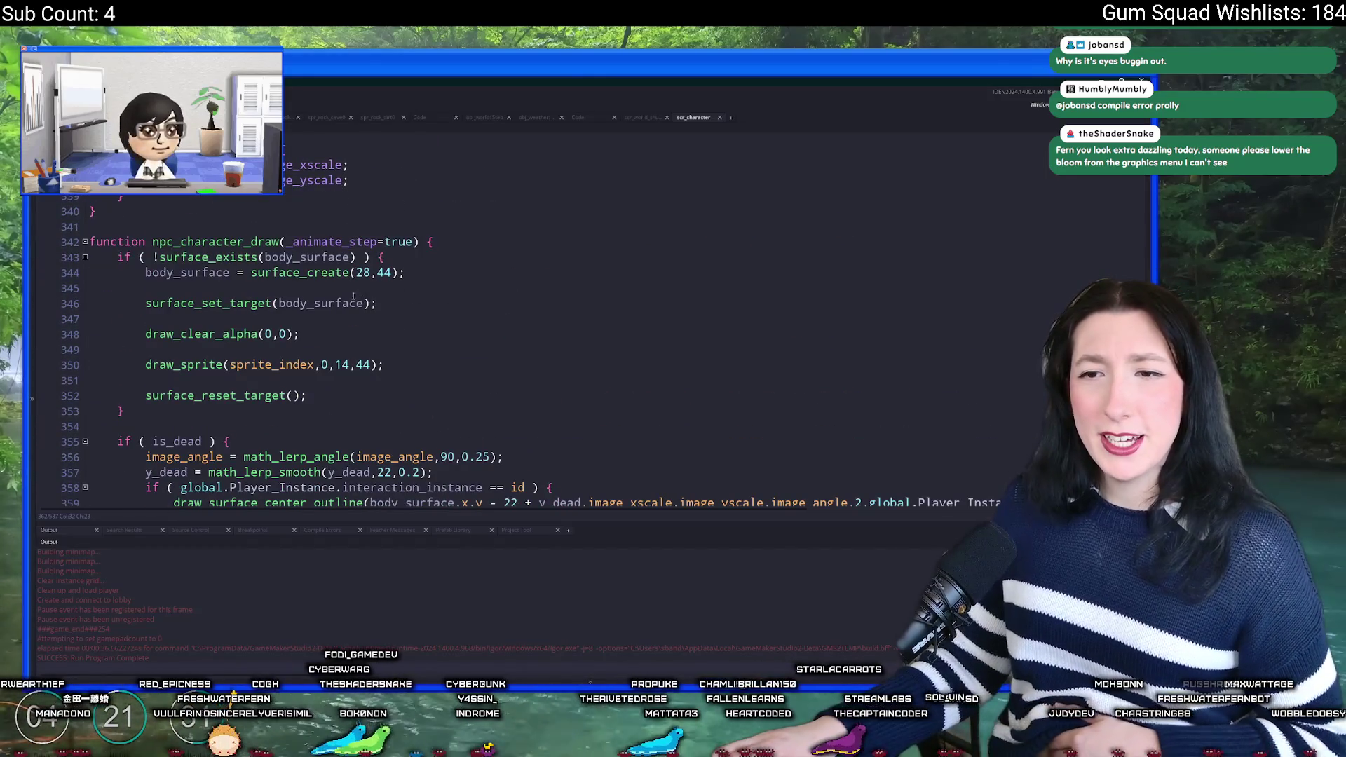
Step: Review how body_surface is used in the NPC surface check
{"action": "mouse_move", "coordinate": [330, 271]}
{"action": "double_click", "coordinate": [297, 257]}
{"action": "scroll", "coordinate": [296, 256], "scroll_direction": "down", "scroll_amount": 9}
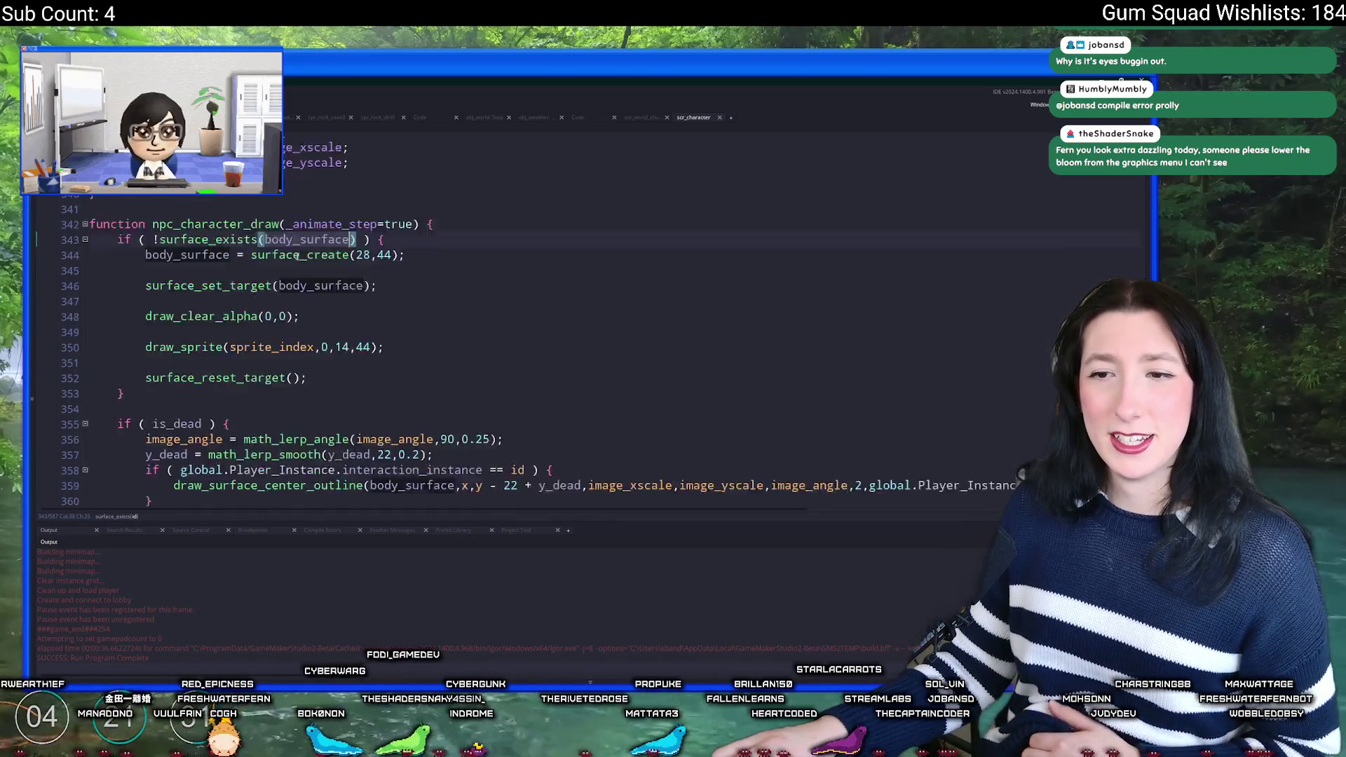
{"action": "scroll", "coordinate": [297, 257], "scroll_direction": "down", "scroll_amount": 5}
{"action": "scroll", "coordinate": [298, 249], "scroll_direction": "up", "scroll_amount": 7}
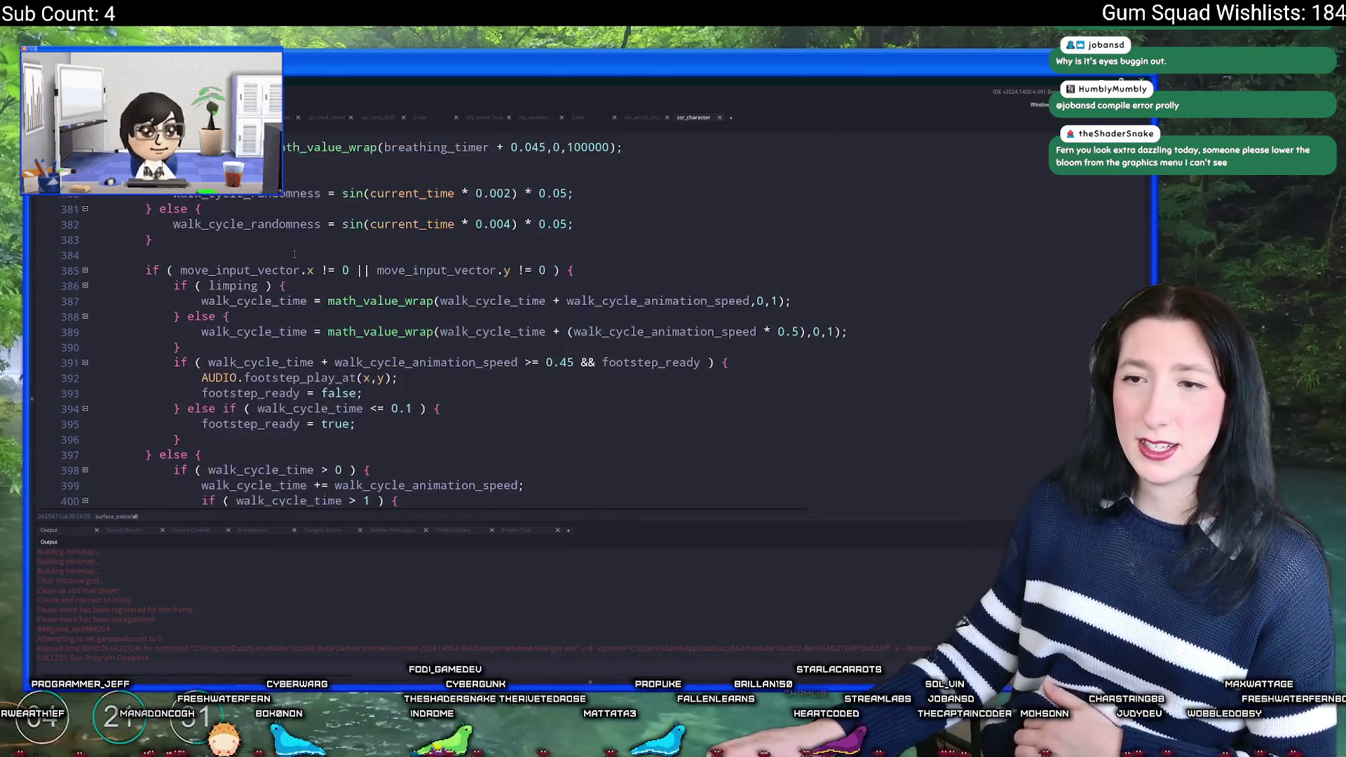
{"action": "scroll", "coordinate": [301, 237], "scroll_direction": "down", "scroll_amount": 5}
{"action": "scroll", "coordinate": [301, 236], "scroll_direction": "up", "scroll_amount": 6}
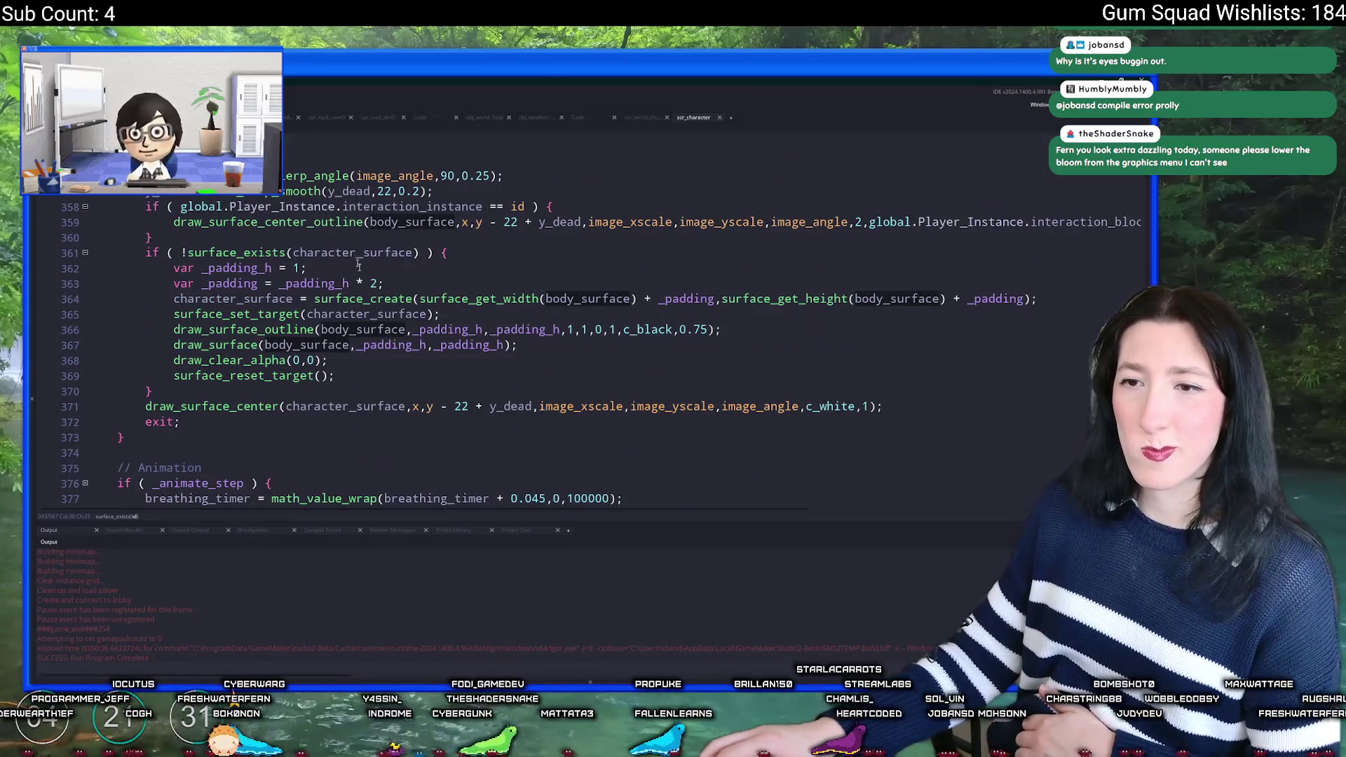
{"action": "scroll", "coordinate": [295, 348], "scroll_direction": "down", "scroll_amount": 9}
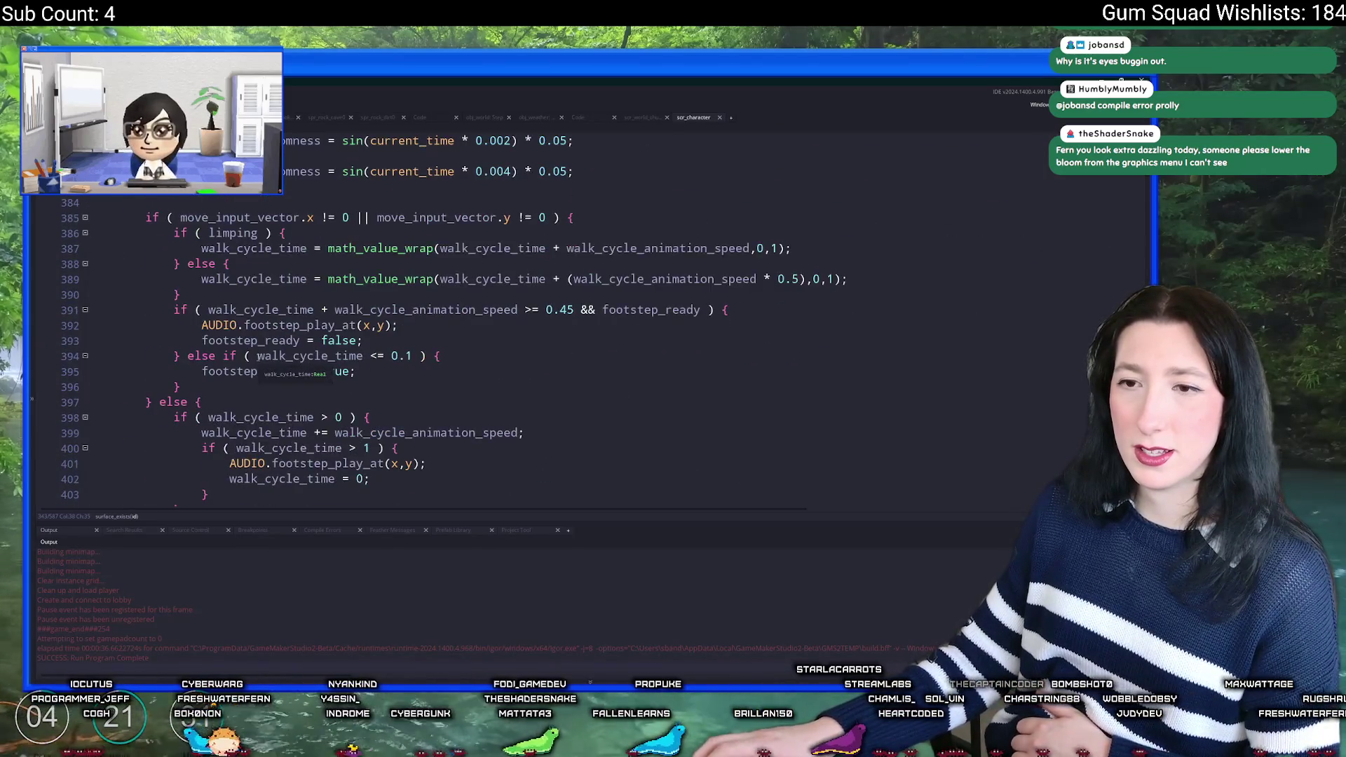
{"action": "scroll", "coordinate": [253, 325], "scroll_direction": "up", "scroll_amount": 6}
{"action": "scroll", "coordinate": [253, 326], "scroll_direction": "down", "scroll_amount": 20}
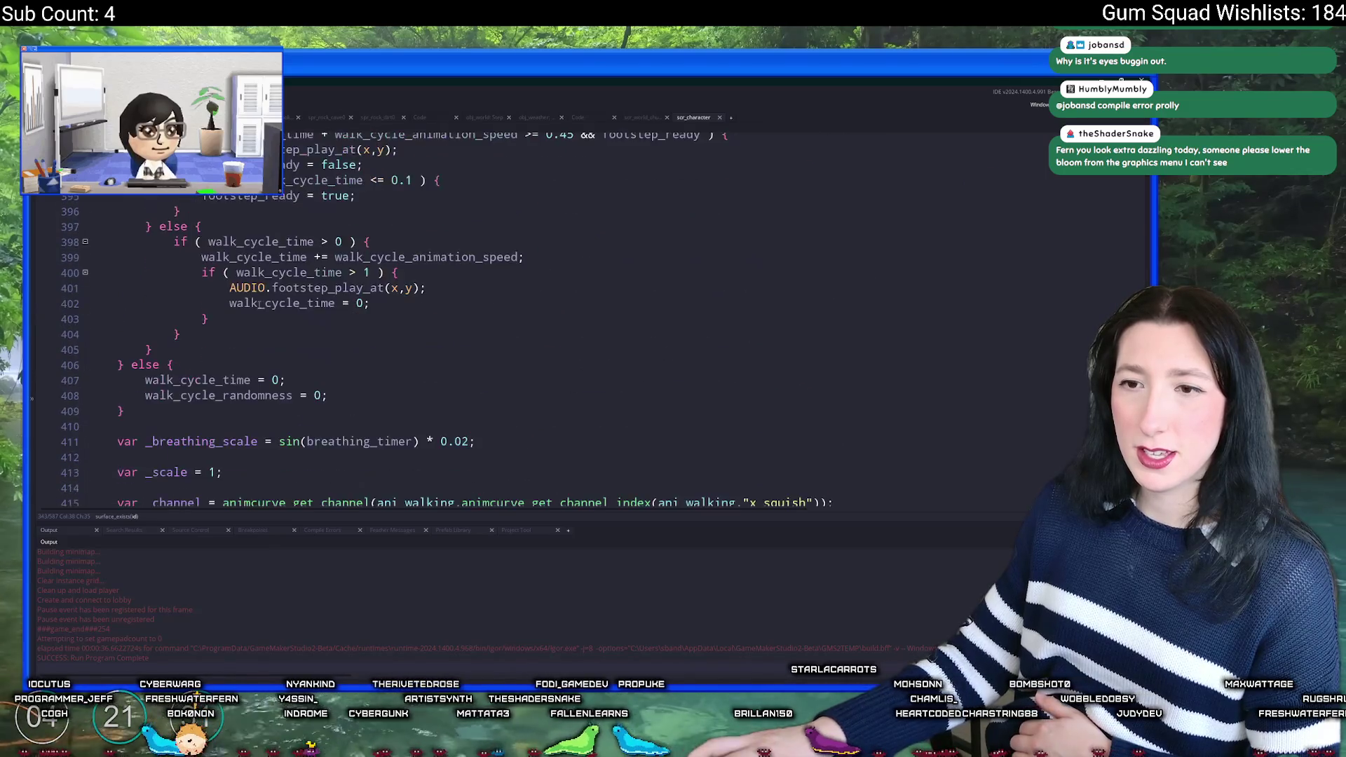
{"action": "scroll", "coordinate": [294, 288], "scroll_direction": "down", "scroll_amount": 2}
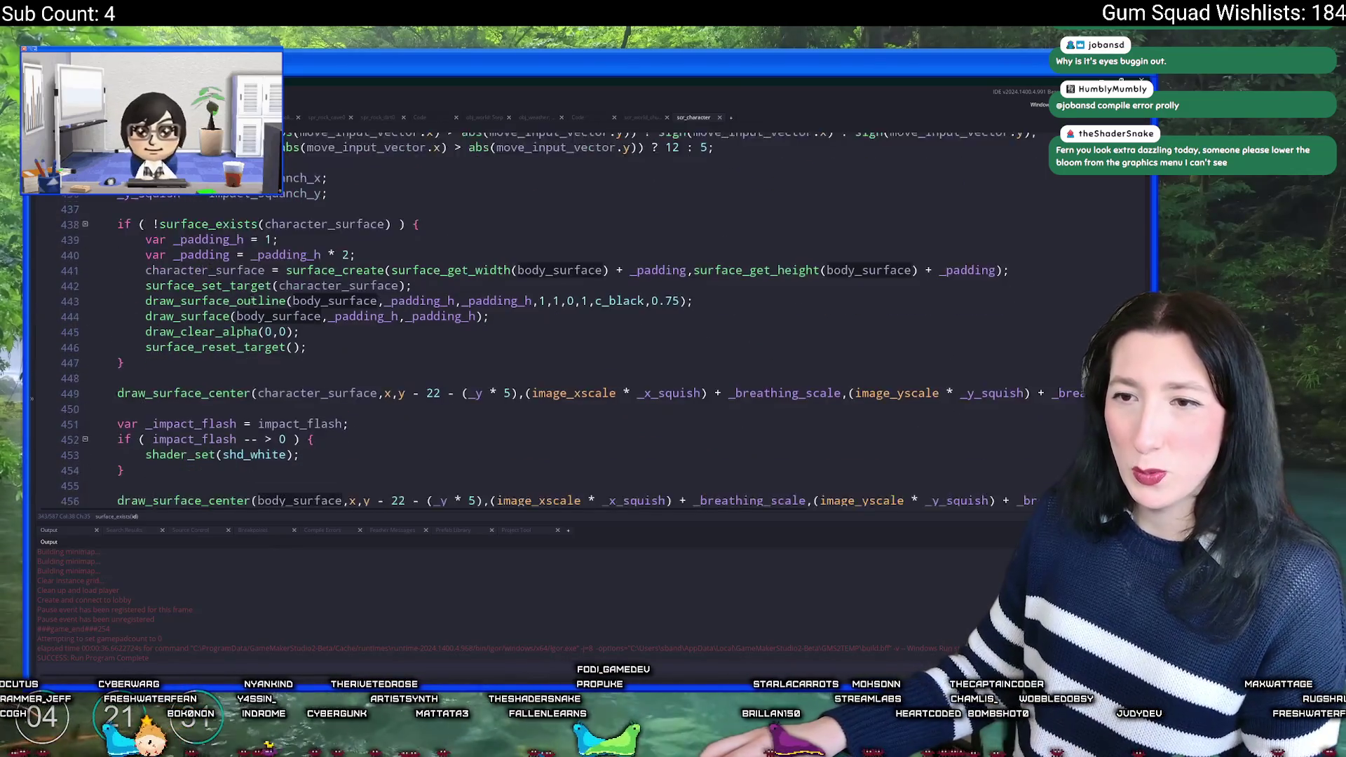
Step: Check character_surface uses and the draw_surface_outline arguments on line 443, then build and run
{"action": "left_click", "coordinate": [326, 294]}
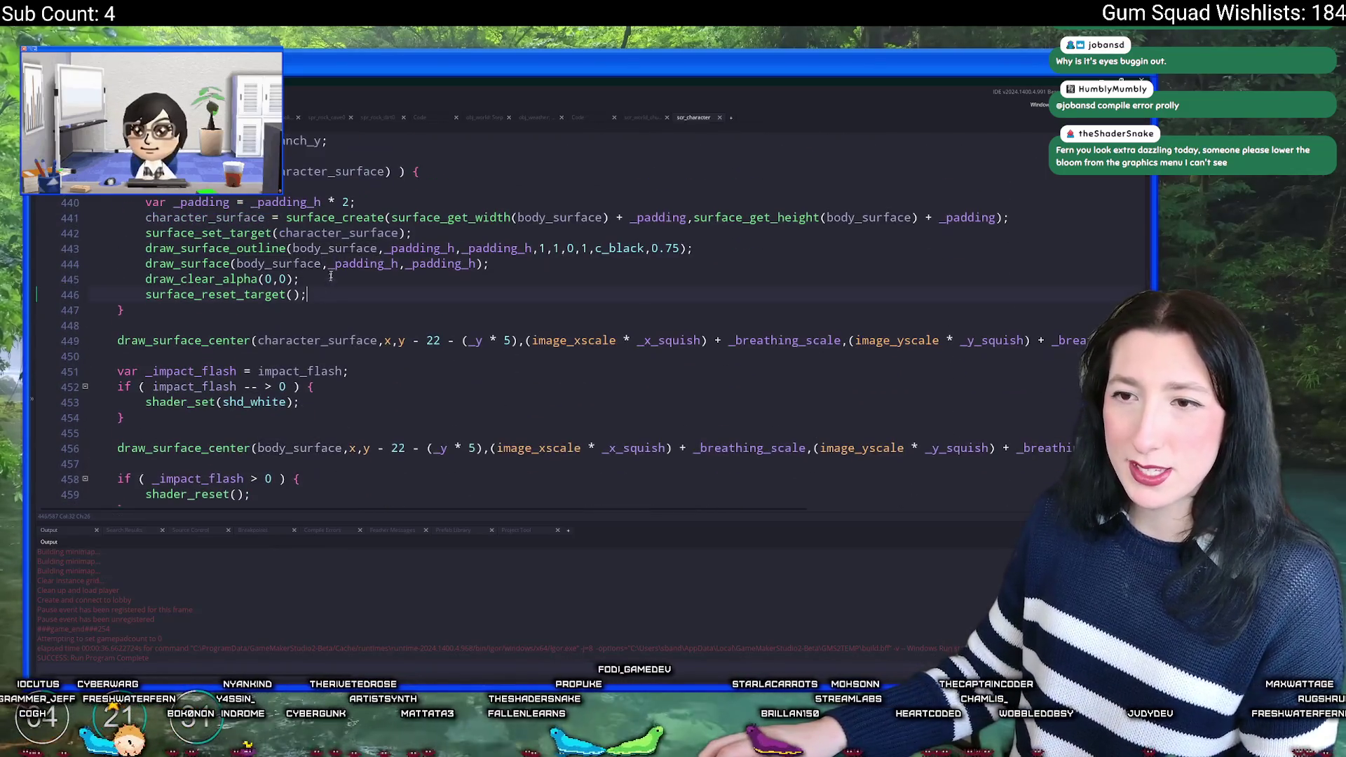
{"action": "double_click", "coordinate": [348, 171]}
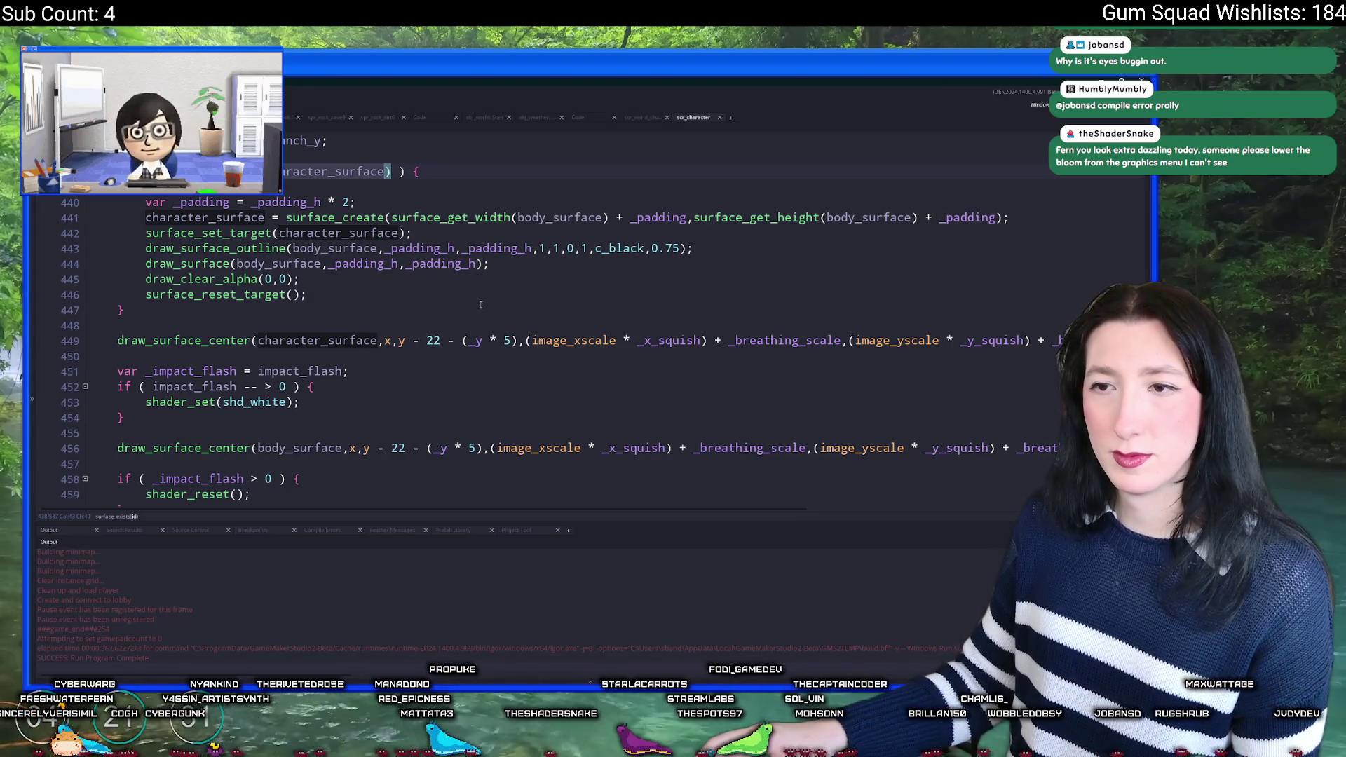
{"action": "left_click", "coordinate": [492, 235]}
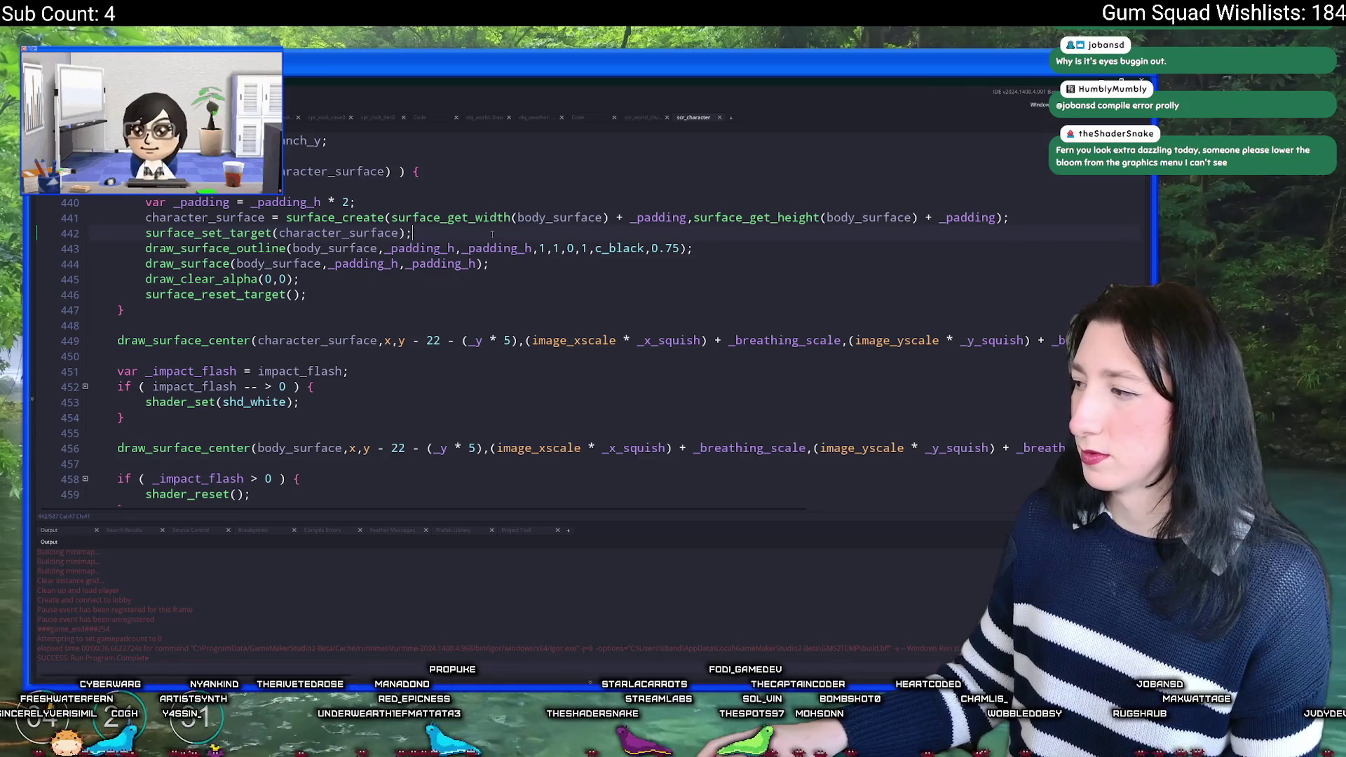
{"action": "scroll", "coordinate": [584, 261], "scroll_direction": "up", "scroll_amount": 1}
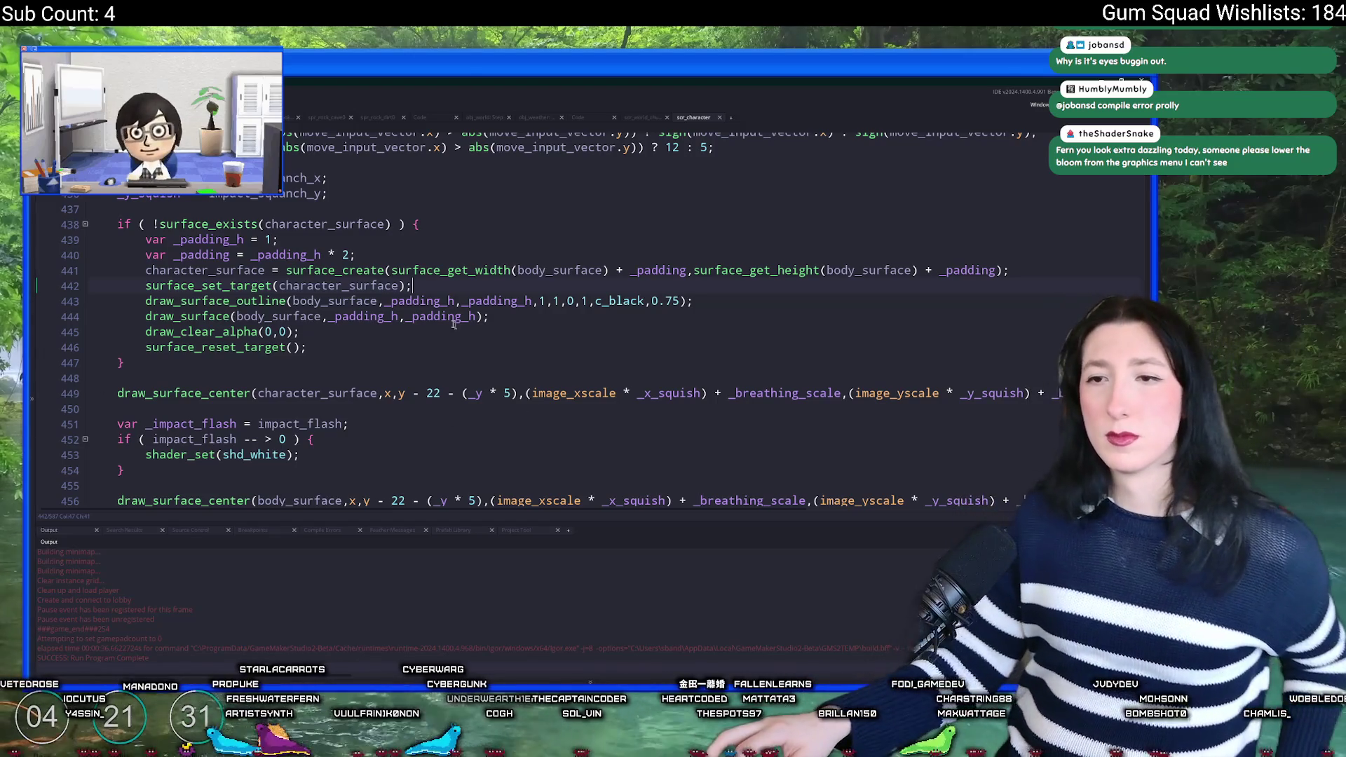
{"action": "left_click", "coordinate": [349, 224]}
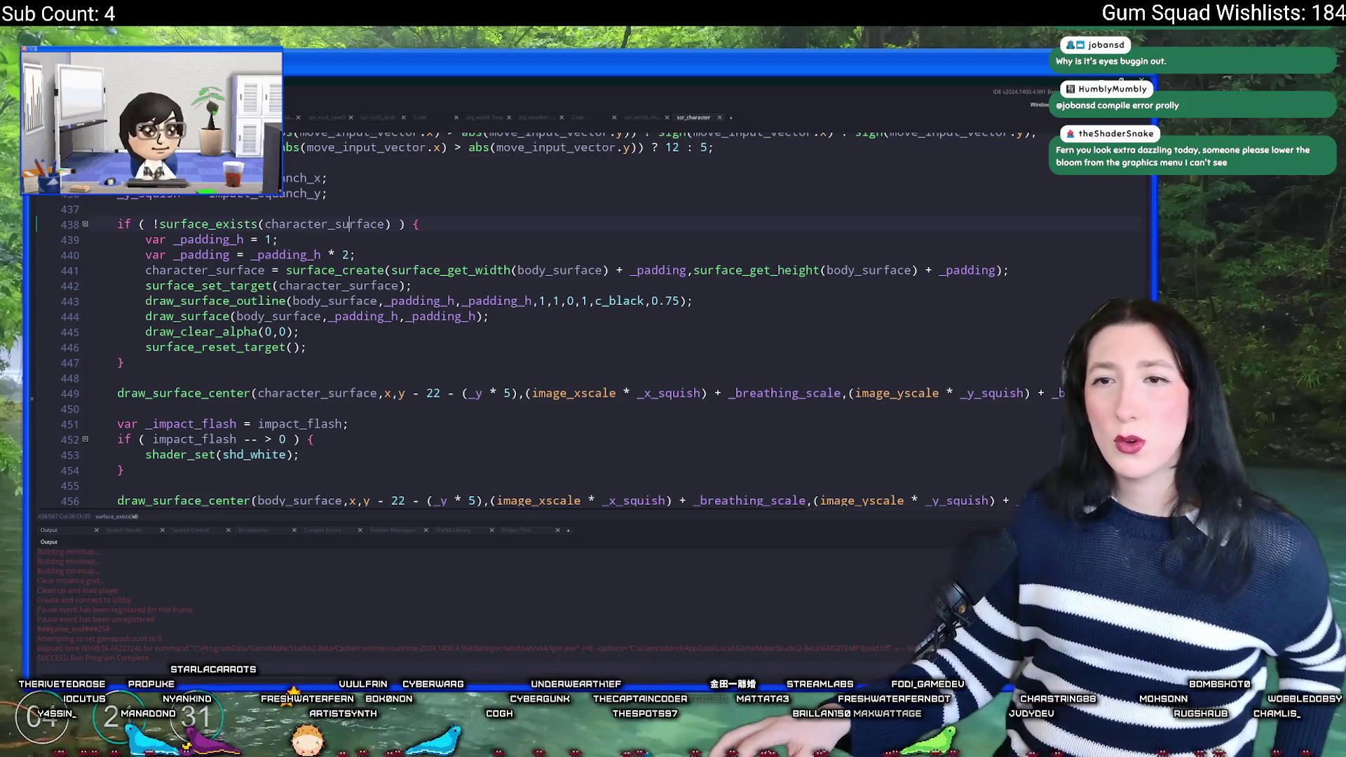
{"action": "key", "text": "Down"}
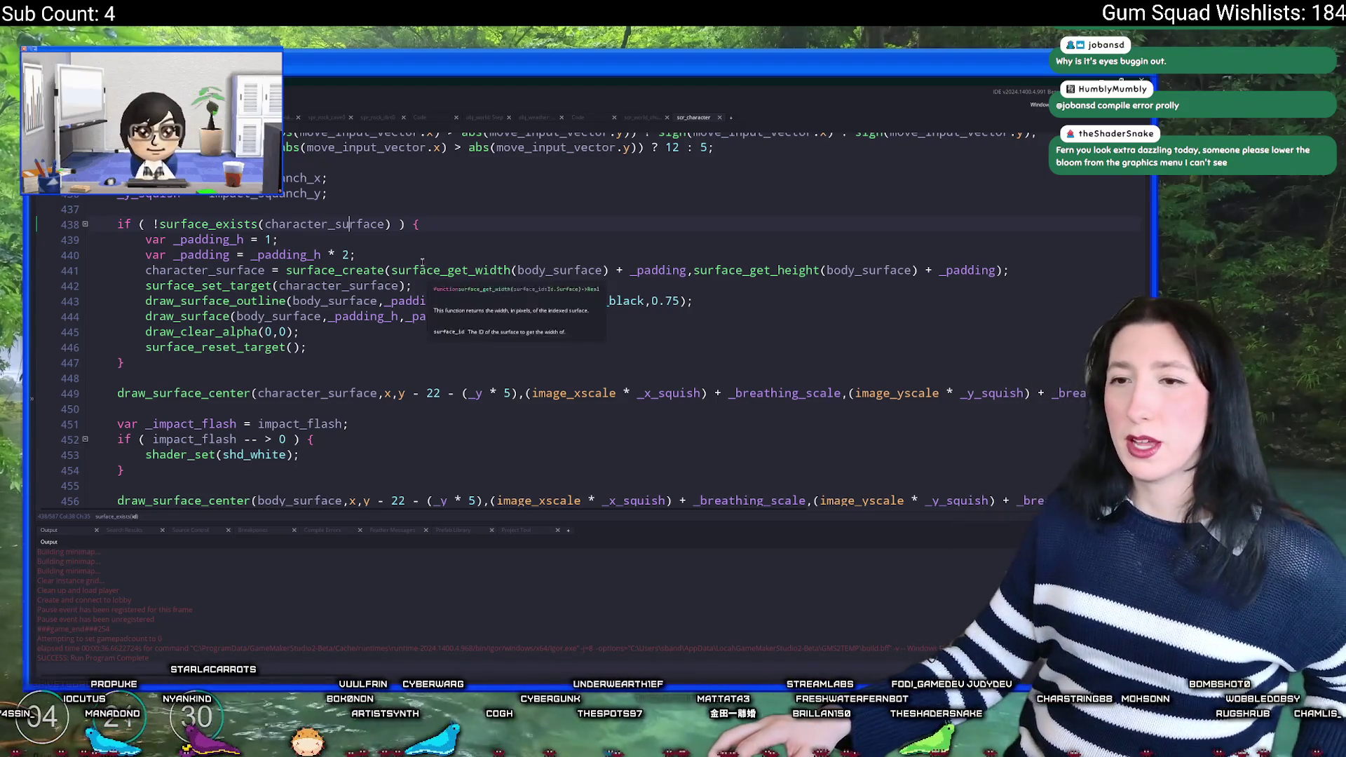
{"action": "left_click", "coordinate": [548, 301]}
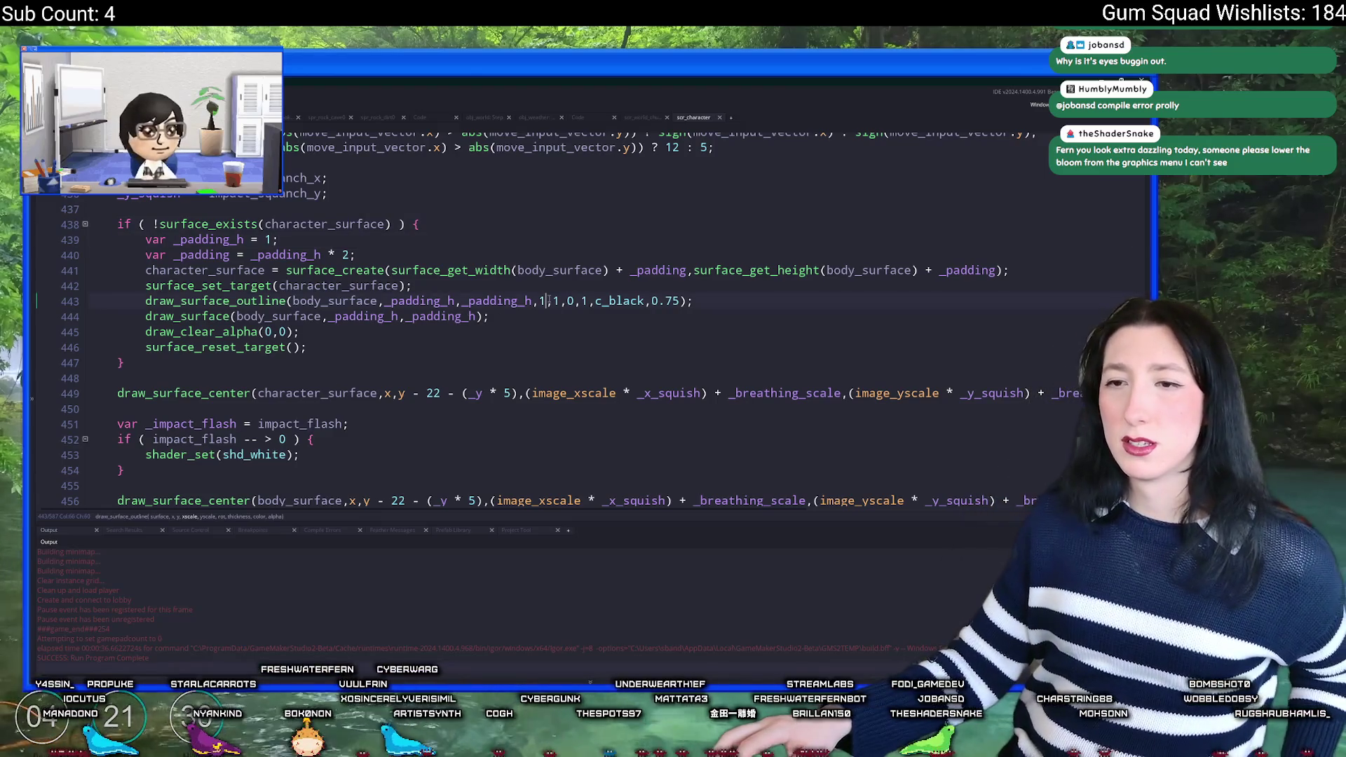
{"action": "double_click", "coordinate": [239, 270]}
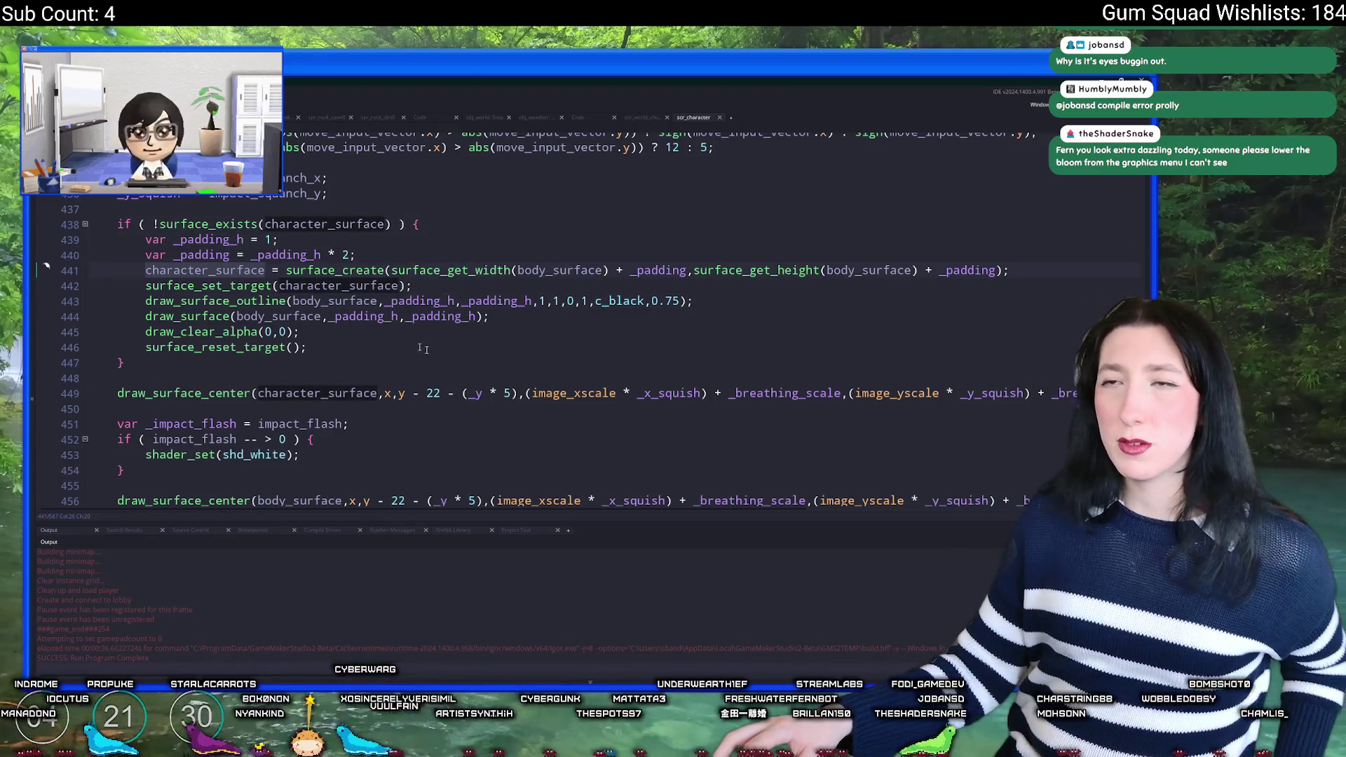
{"action": "left_click", "coordinate": [530, 319]}
{"action": "key", "text": "F5"}
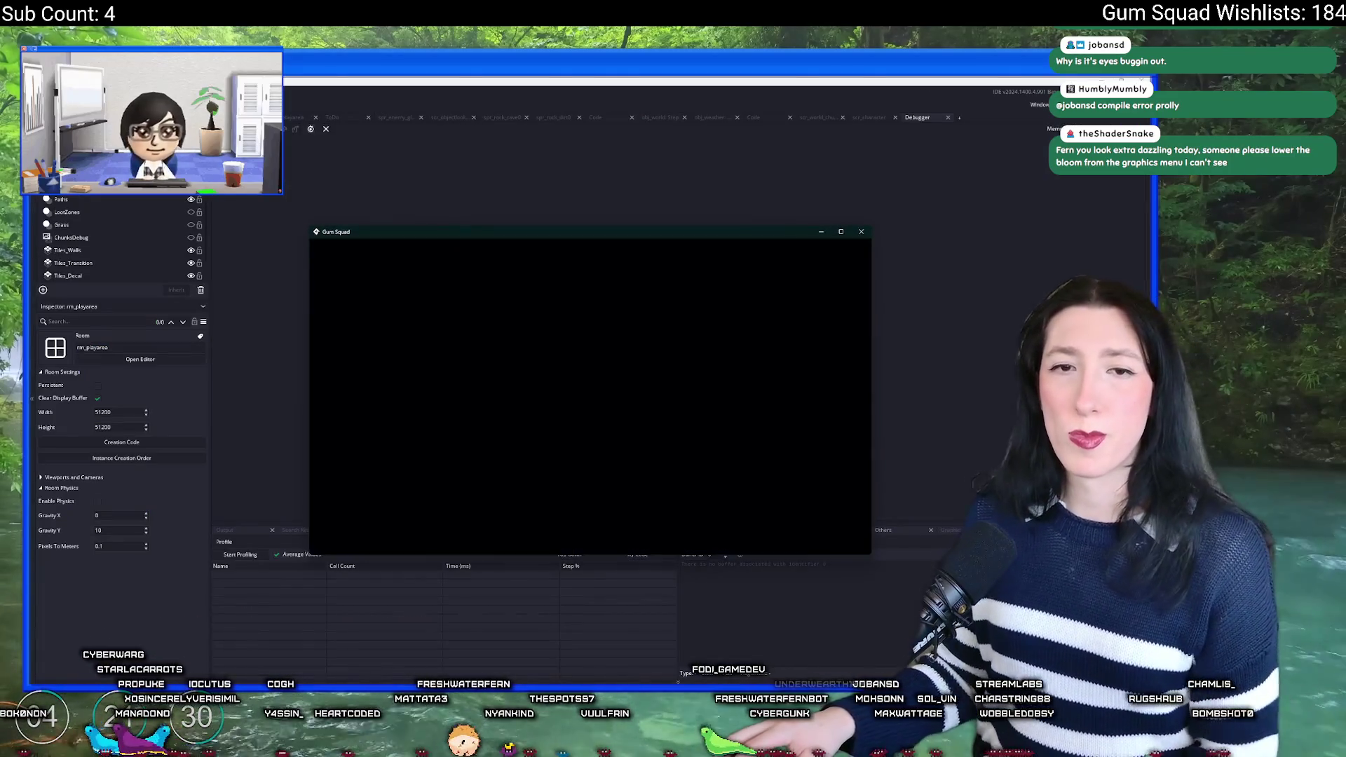
Step: Start a New World, create a lobby, and walk the character around to check its outline
{"action": "left_click", "coordinate": [626, 377]}
{"action": "left_click", "coordinate": [626, 463]}
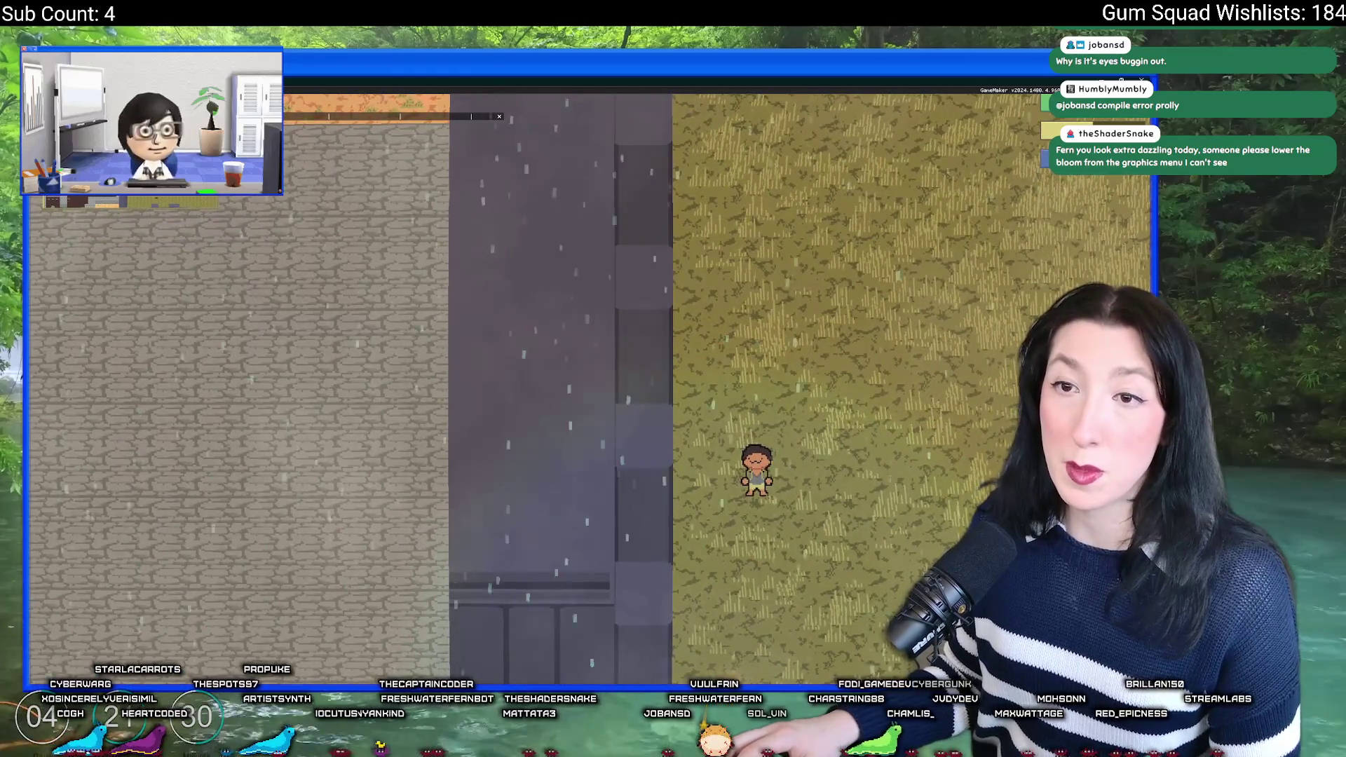
{"action": "key", "text": "a"}
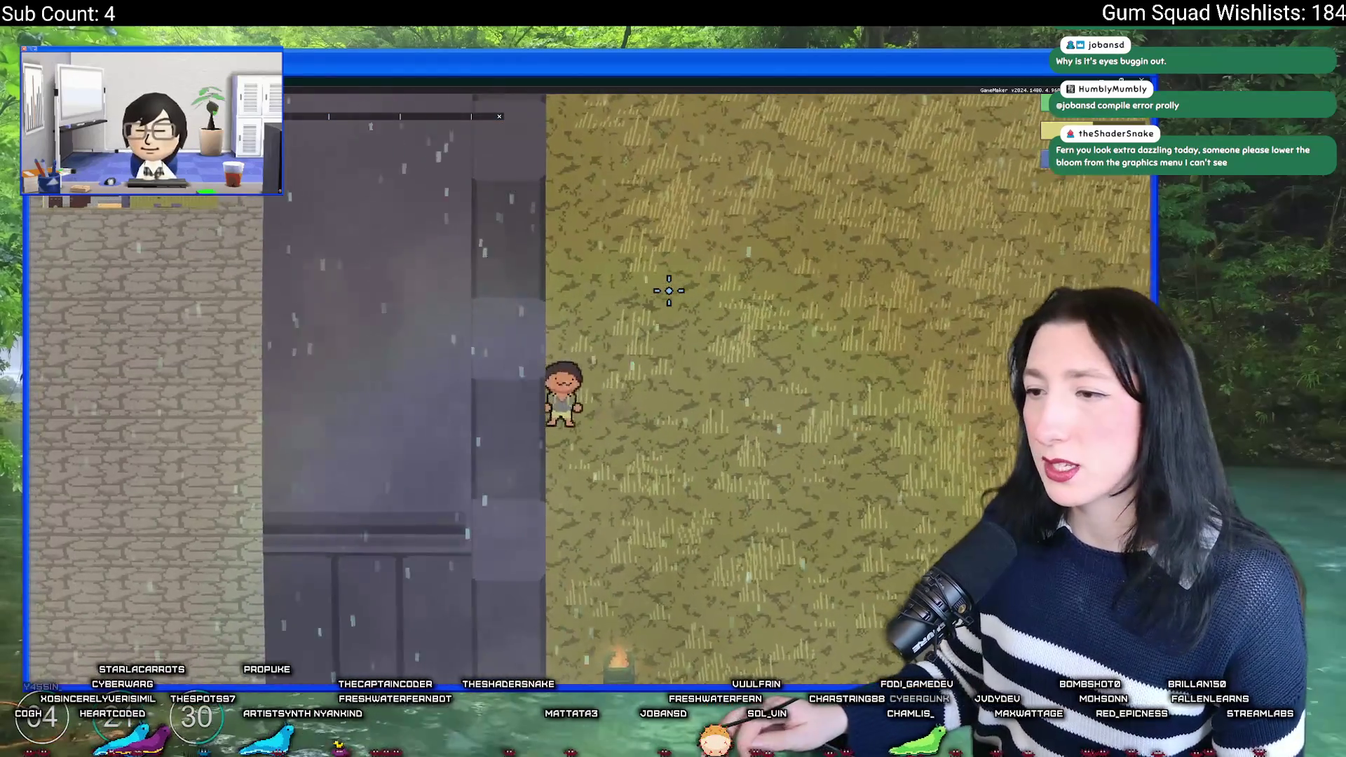
{"action": "key", "text": "s"}
{"action": "key", "text": "d"}
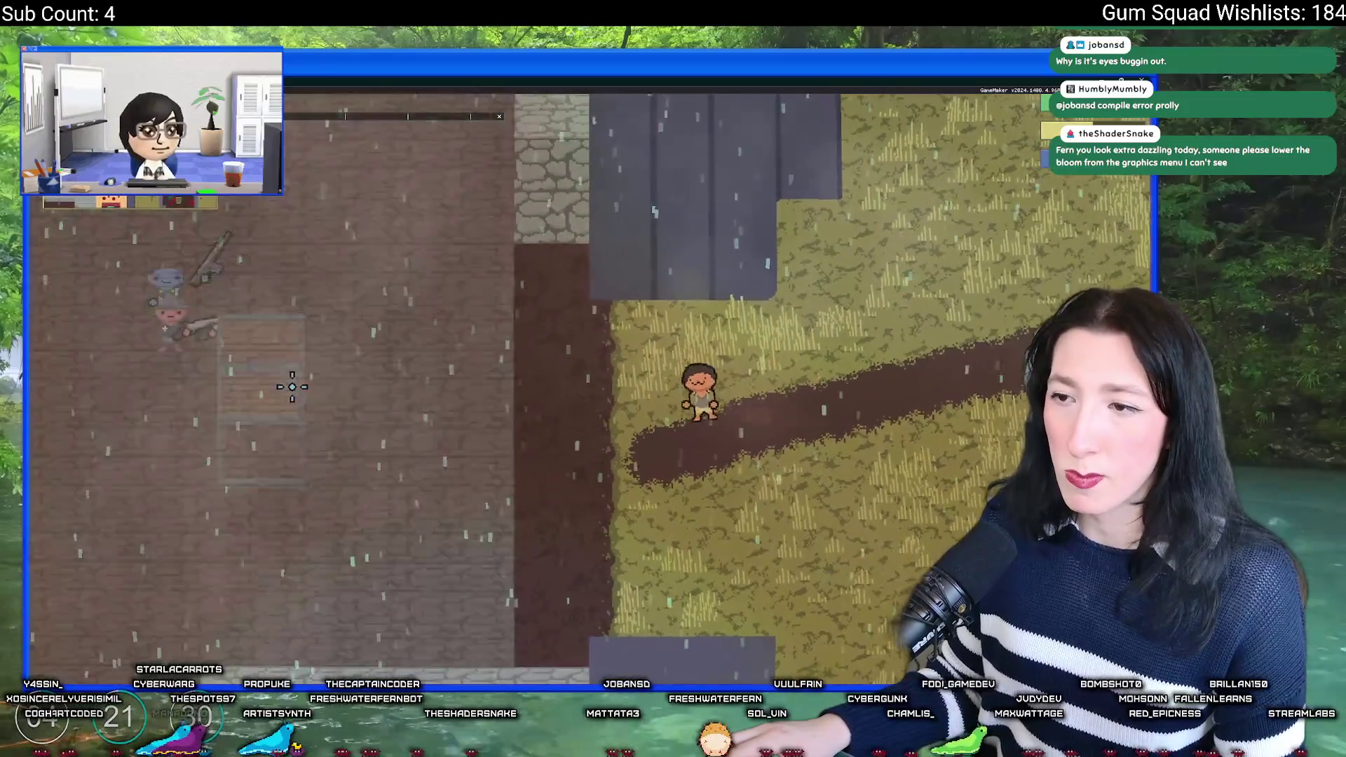
{"action": "key", "text": "d"}
{"action": "key", "text": "w"}
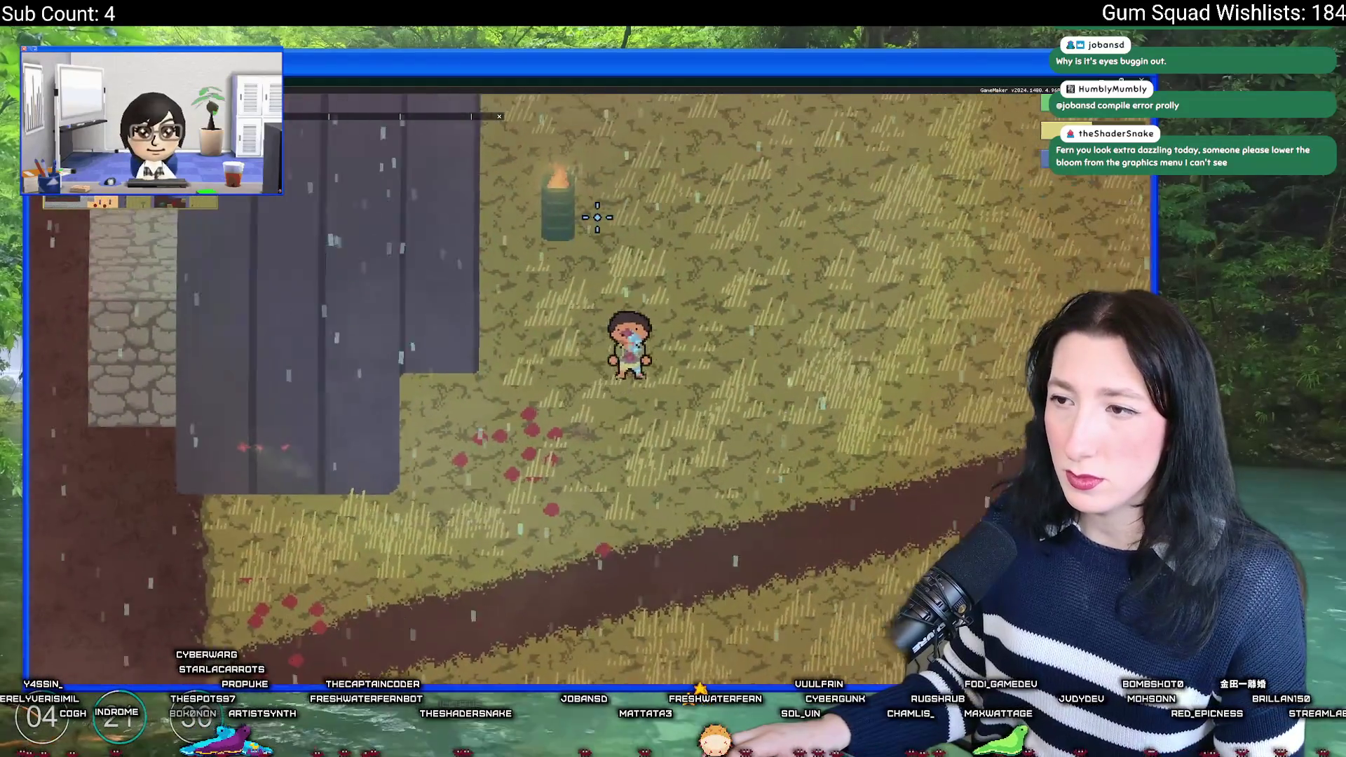
Step: Run the character up and right across the grass, then quit back to the editor
{"action": "key", "text": "w"}
{"action": "key", "text": "d"}
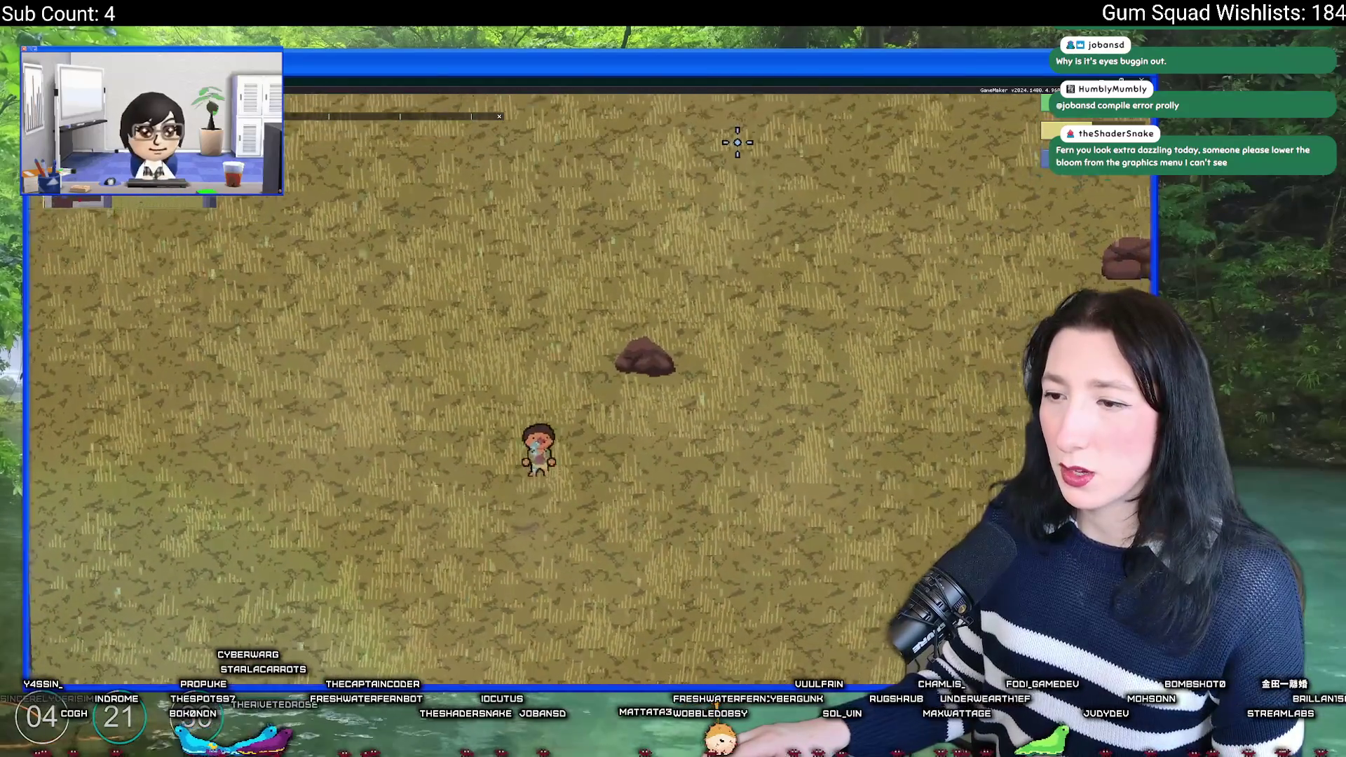
{"action": "key", "text": "w"}
{"action": "key", "text": "d"}
{"action": "key", "text": "Escape"}
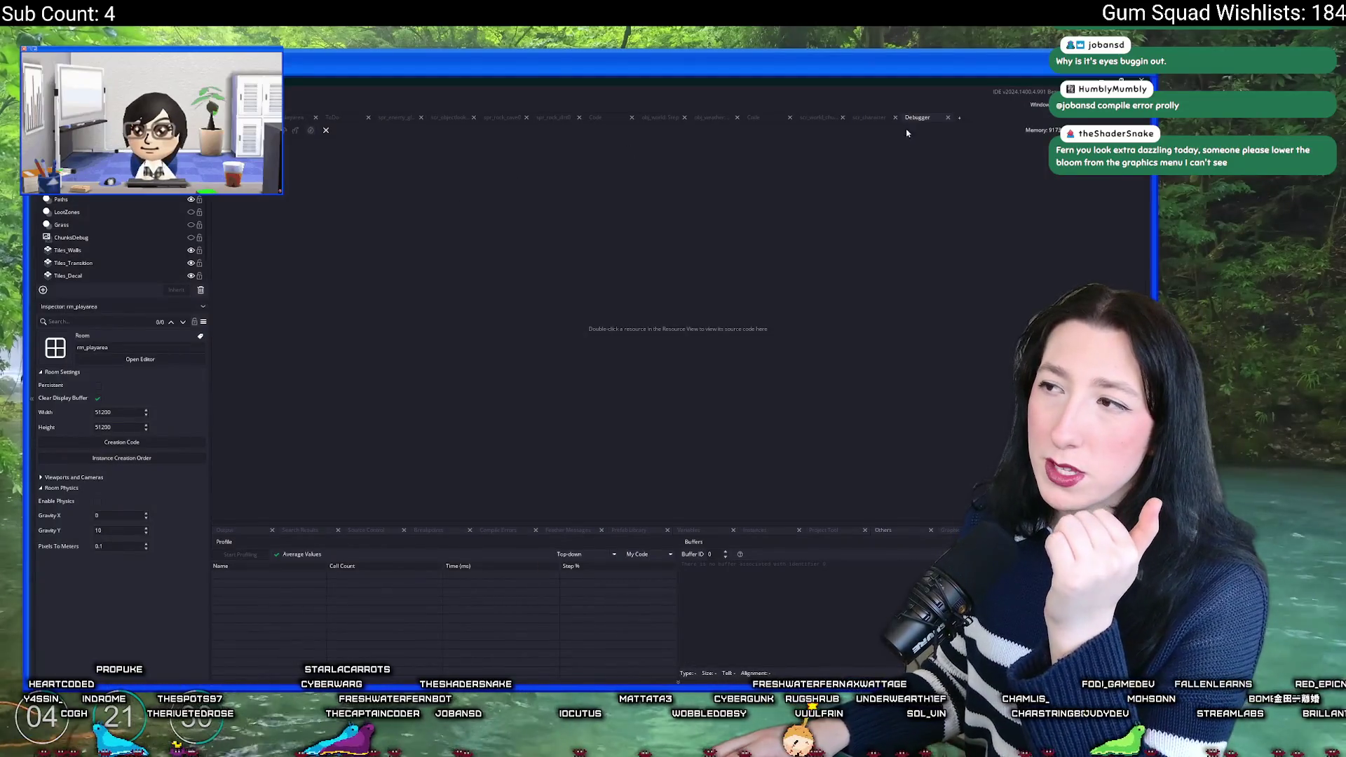
{"action": "key", "text": "Up"}
{"action": "key", "text": "Up"}
{"action": "key", "text": "Up"}
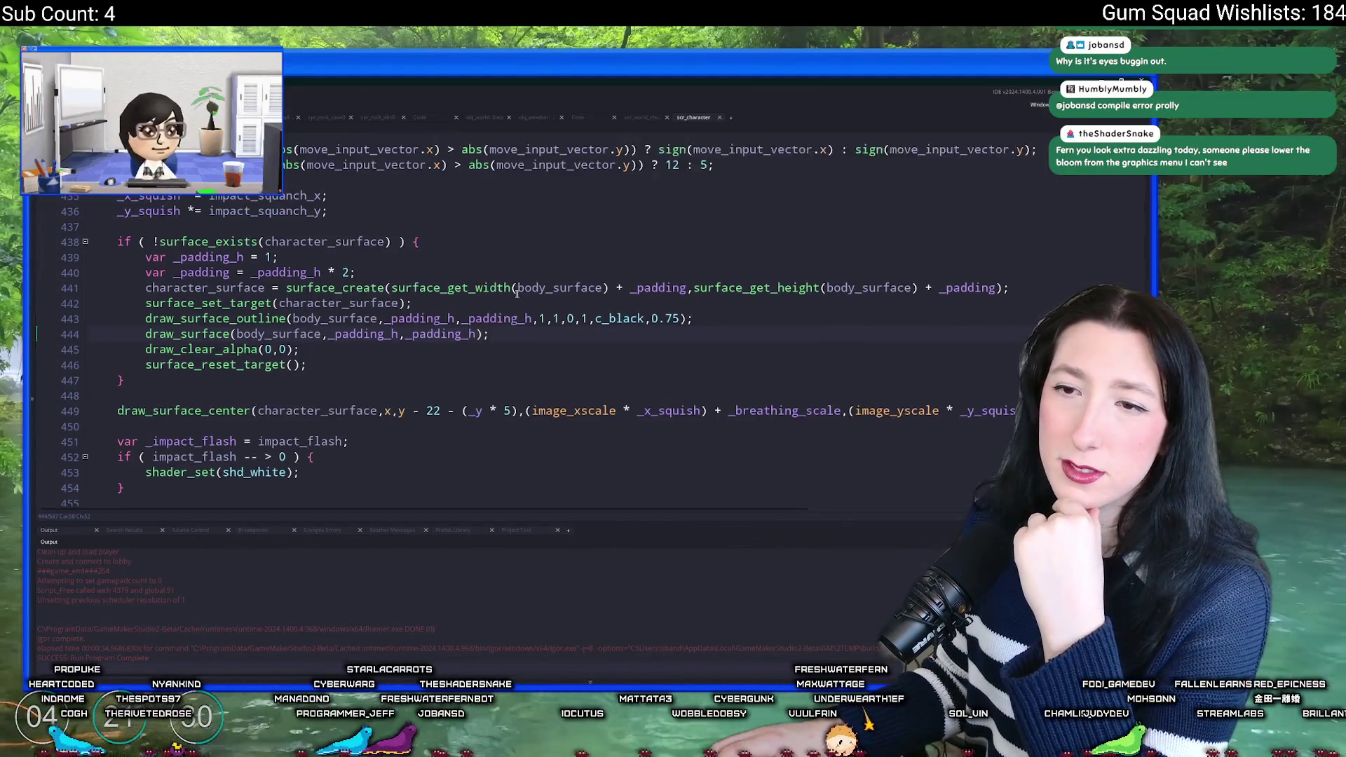
Step: Search scr_character for player_character
{"action": "scroll", "coordinate": [190, 377], "scroll_direction": "up", "scroll_amount": 1}
{"action": "left_click", "coordinate": [286, 259]}
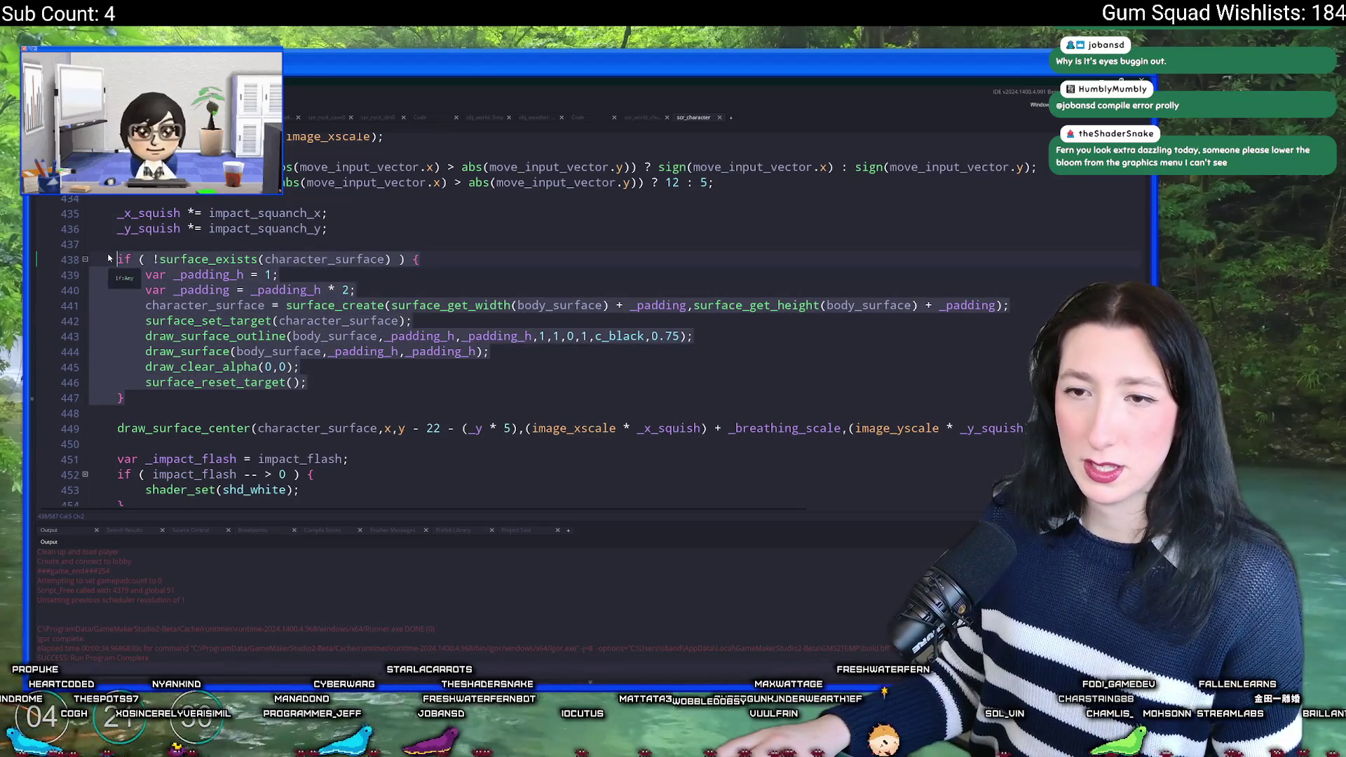
{"action": "scroll", "coordinate": [285, 277], "scroll_direction": "up", "scroll_amount": 9}
{"action": "scroll", "coordinate": [285, 277], "scroll_direction": "up", "scroll_amount": 20}
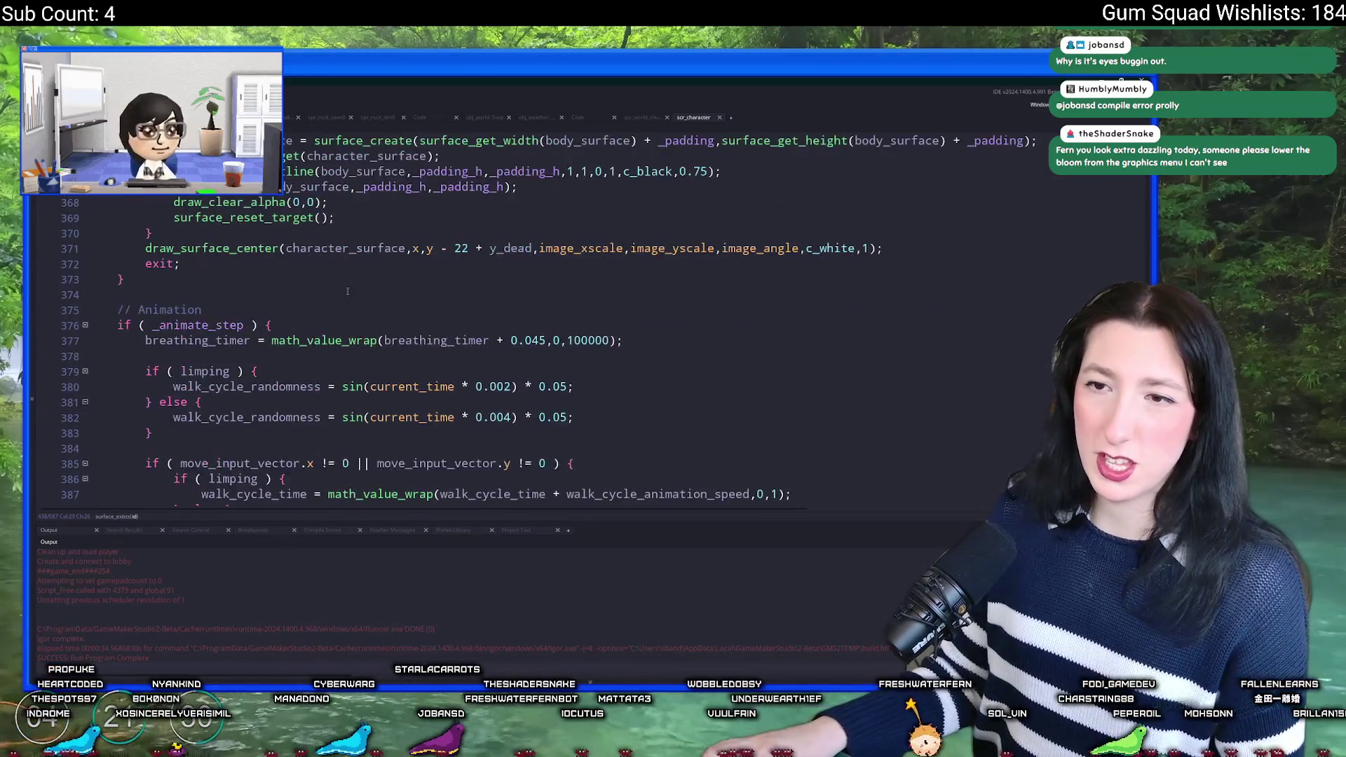
{"action": "left_click", "coordinate": [351, 289]}
{"action": "key", "text": "ctrl+f"}
{"action": "type", "text": "player_charact"}
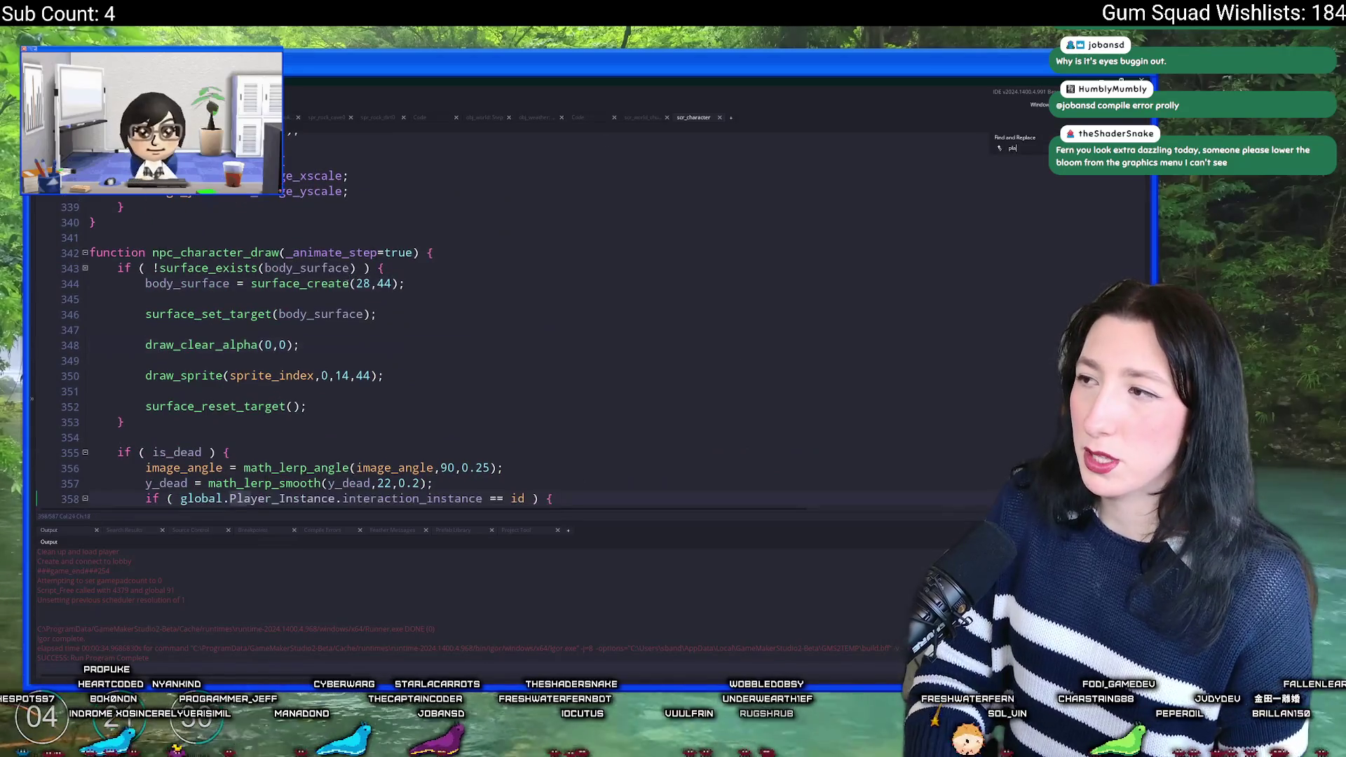
{"action": "type", "text": "er_characte"}
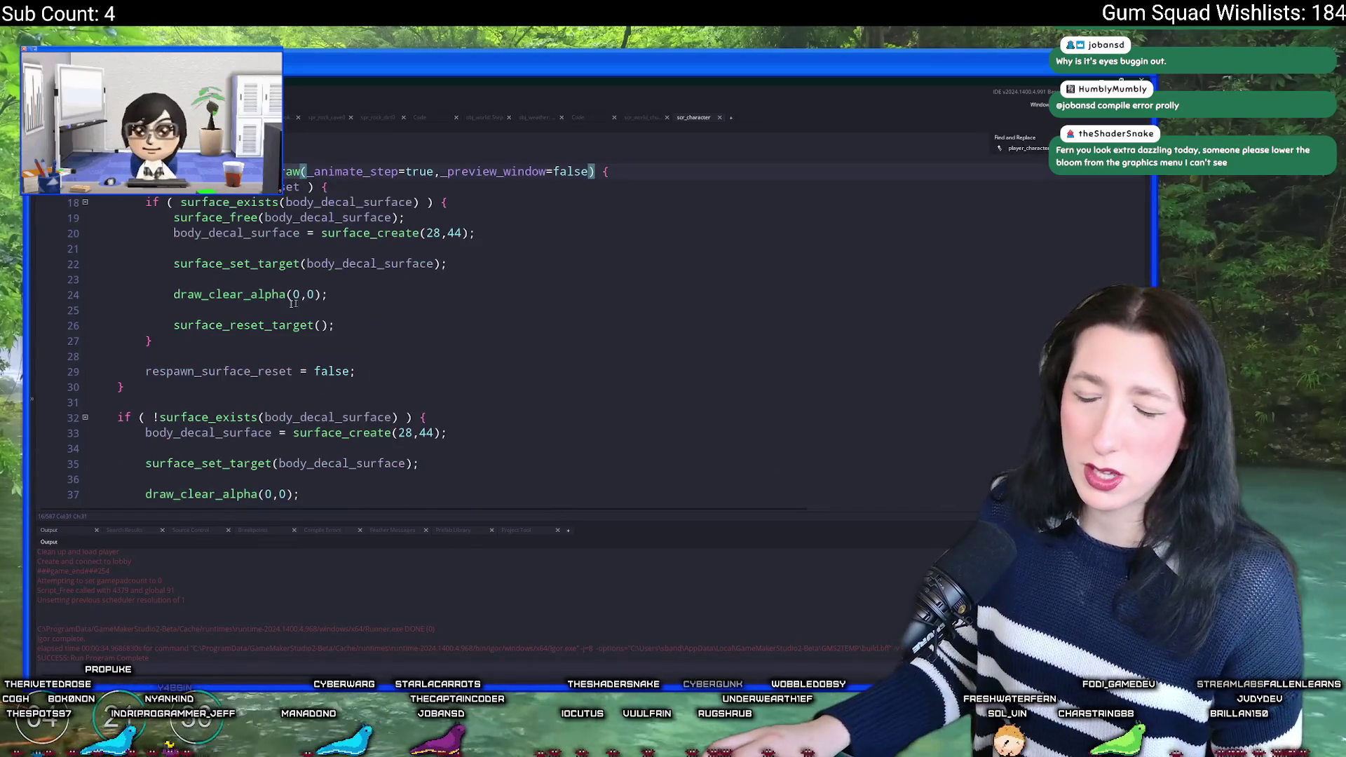
{"action": "scroll", "coordinate": [347, 210], "scroll_direction": "down", "scroll_amount": 5}
{"action": "scroll", "coordinate": [347, 158], "scroll_direction": "down", "scroll_amount": 3}
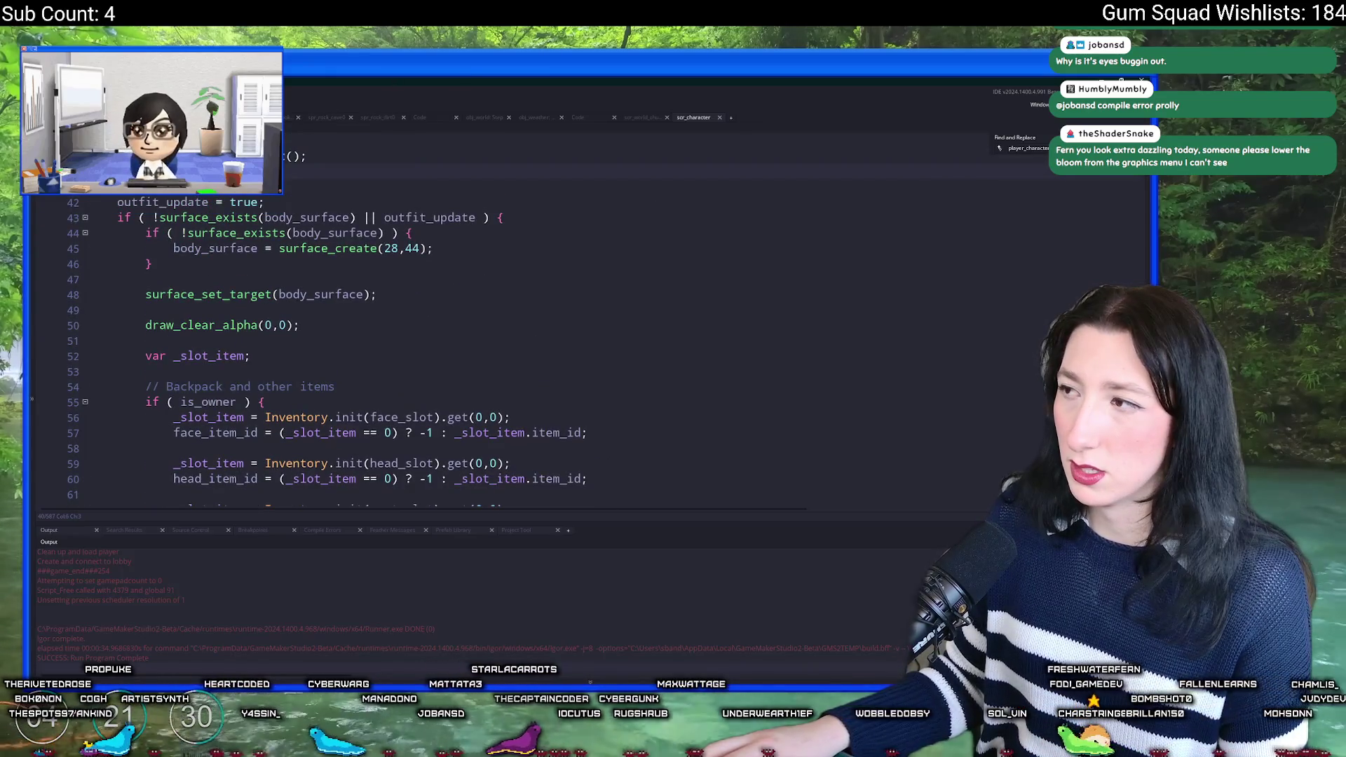
Step: Shrink the output panel, scroll through the rest of the script, and close scr_character
{"action": "left_click_drag", "start_coordinate": [396, 530], "coordinate": [396, 566]}
{"action": "scroll", "coordinate": [405, 397], "scroll_direction": "down", "scroll_amount": 5}
{"action": "scroll", "coordinate": [405, 397], "scroll_direction": "down", "scroll_amount": 12}
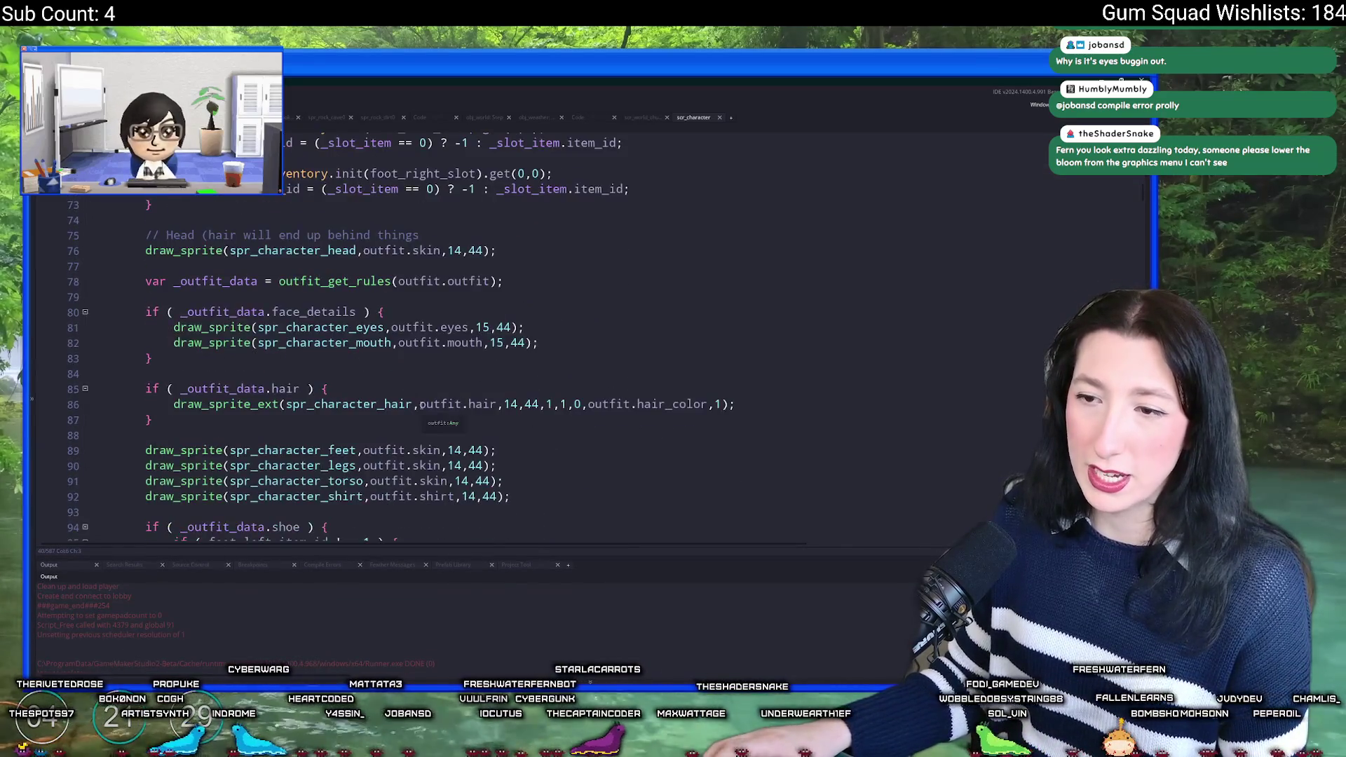
{"action": "scroll", "coordinate": [414, 395], "scroll_direction": "down", "scroll_amount": 7}
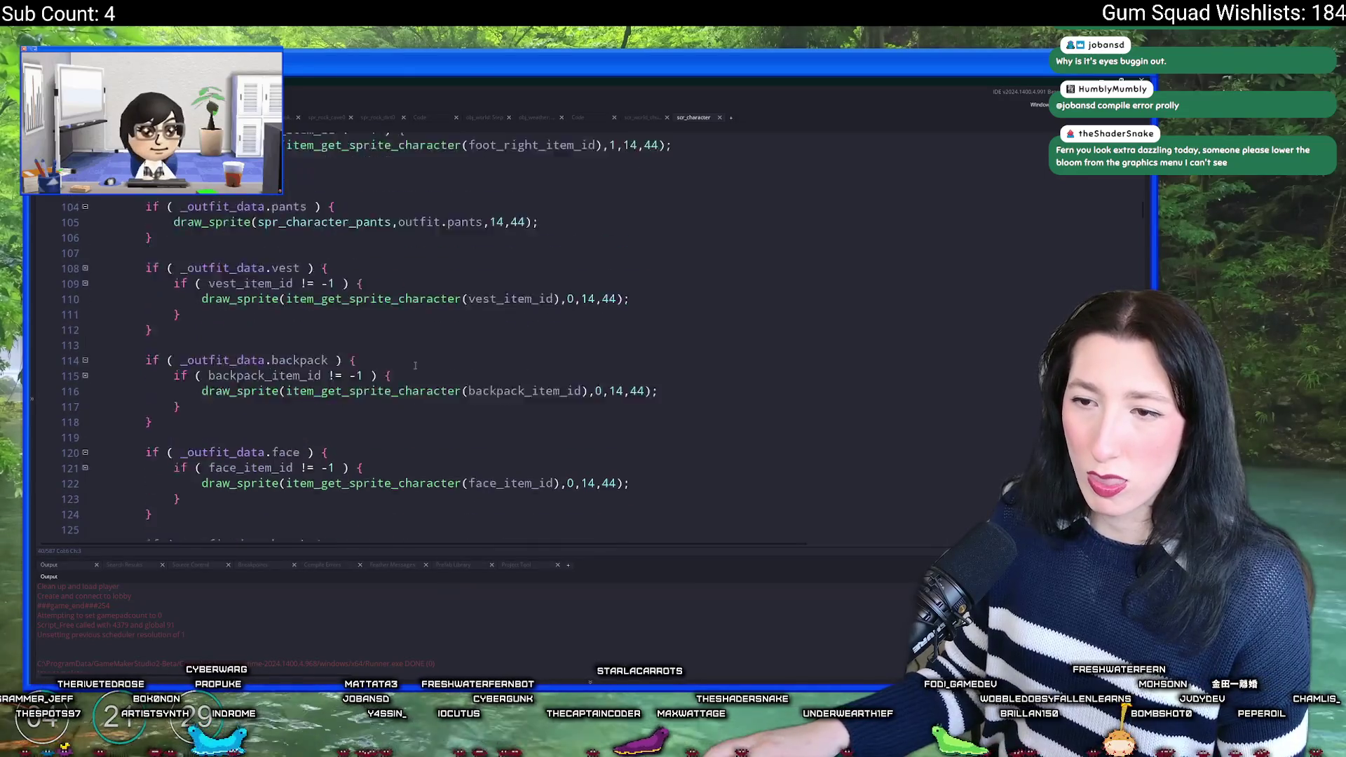
{"action": "scroll", "coordinate": [397, 376], "scroll_direction": "down", "scroll_amount": 7}
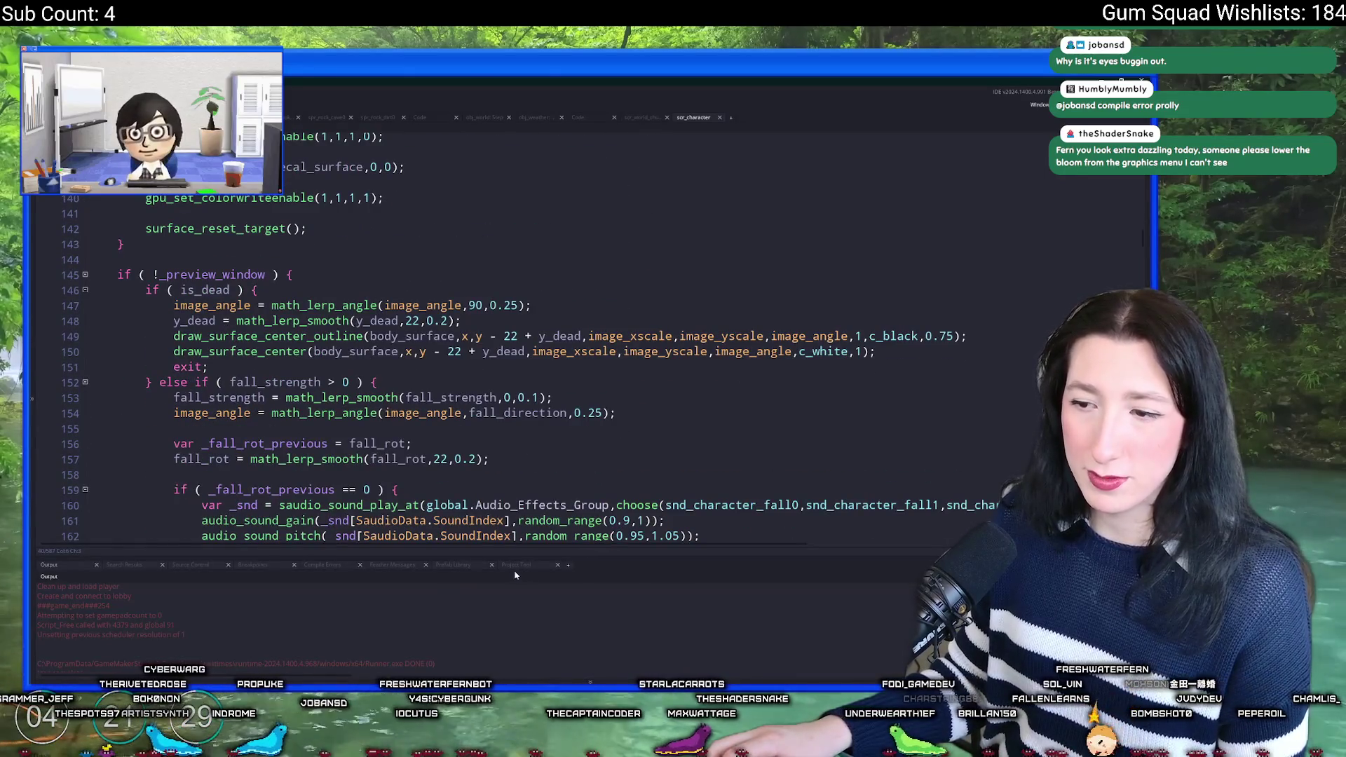
{"action": "scroll", "coordinate": [466, 324], "scroll_direction": "down", "scroll_amount": 20}
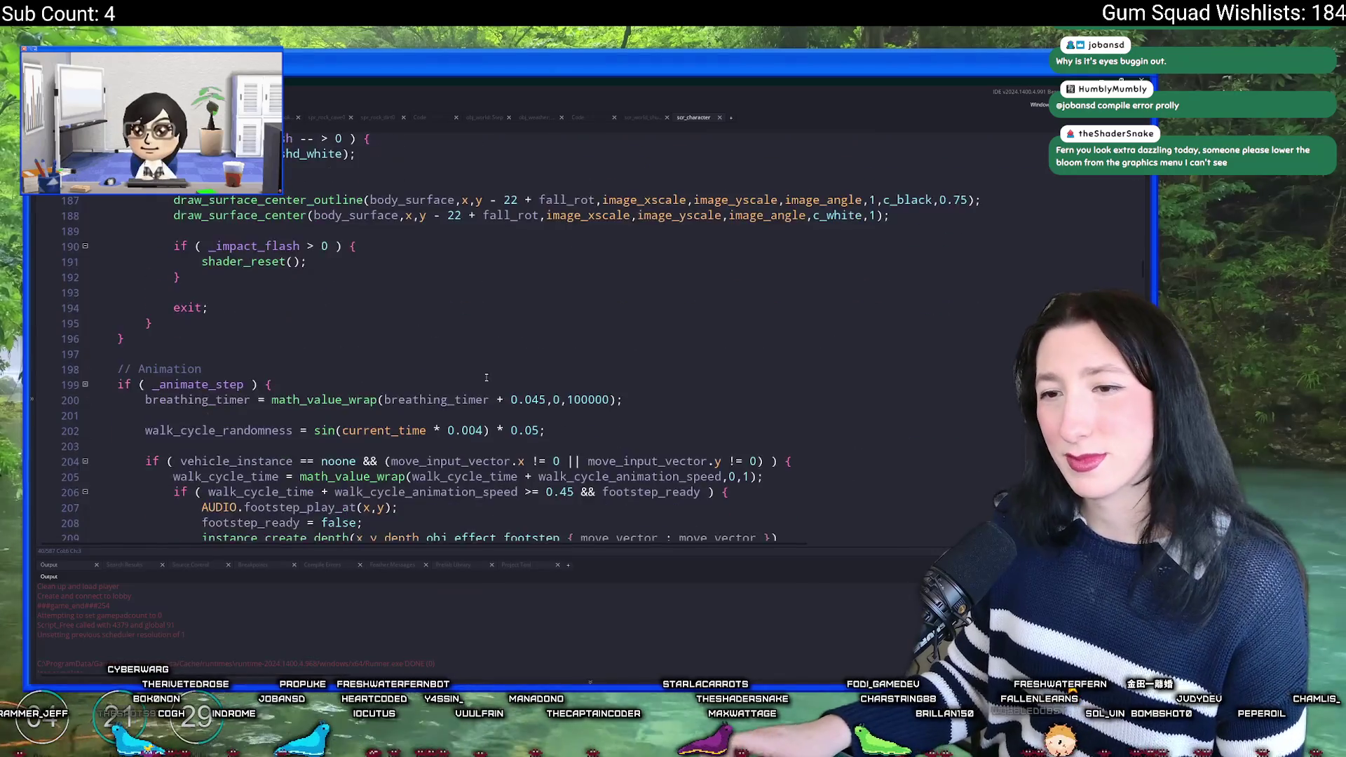
{"action": "middle_click", "coordinate": [706, 117]}
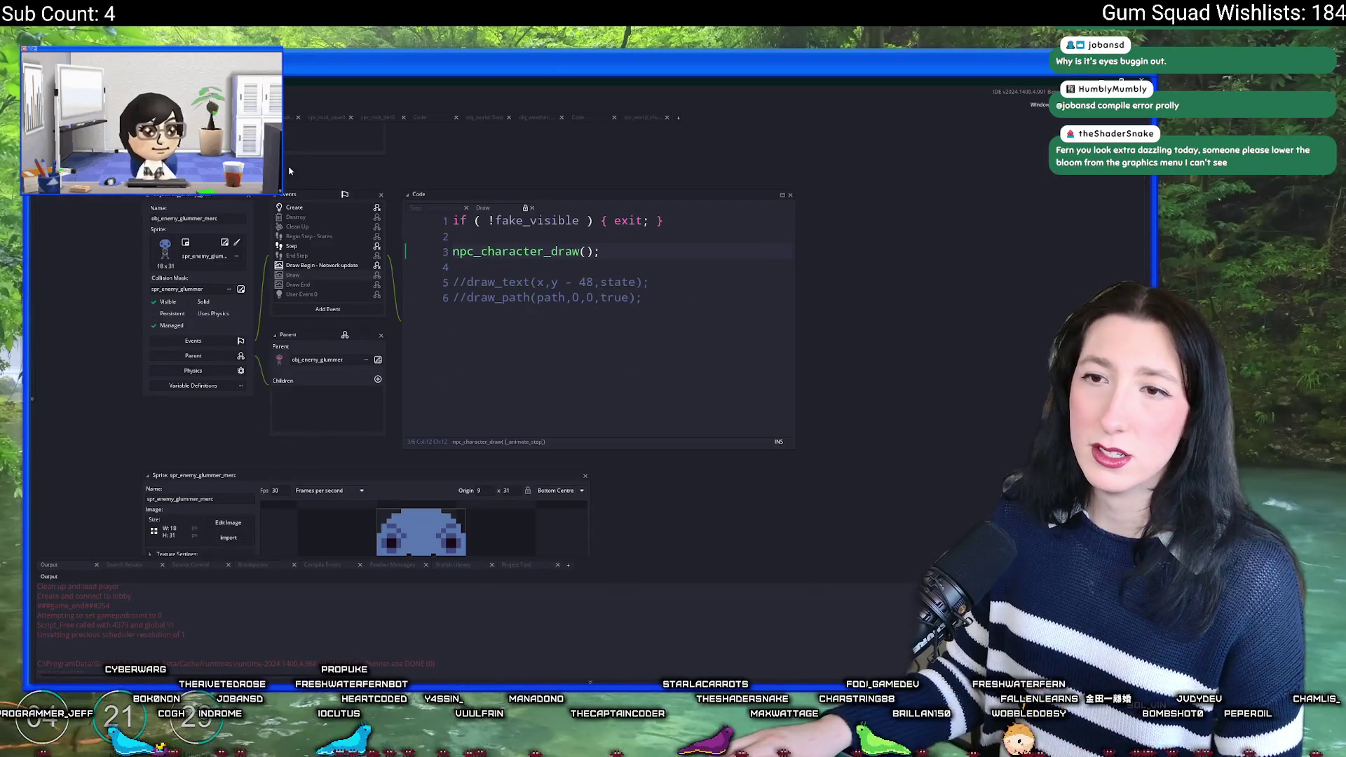
Step: Switch to the rm_playarea room editor and zoom out over the whole map
{"action": "key", "text": "ctrl+w"}
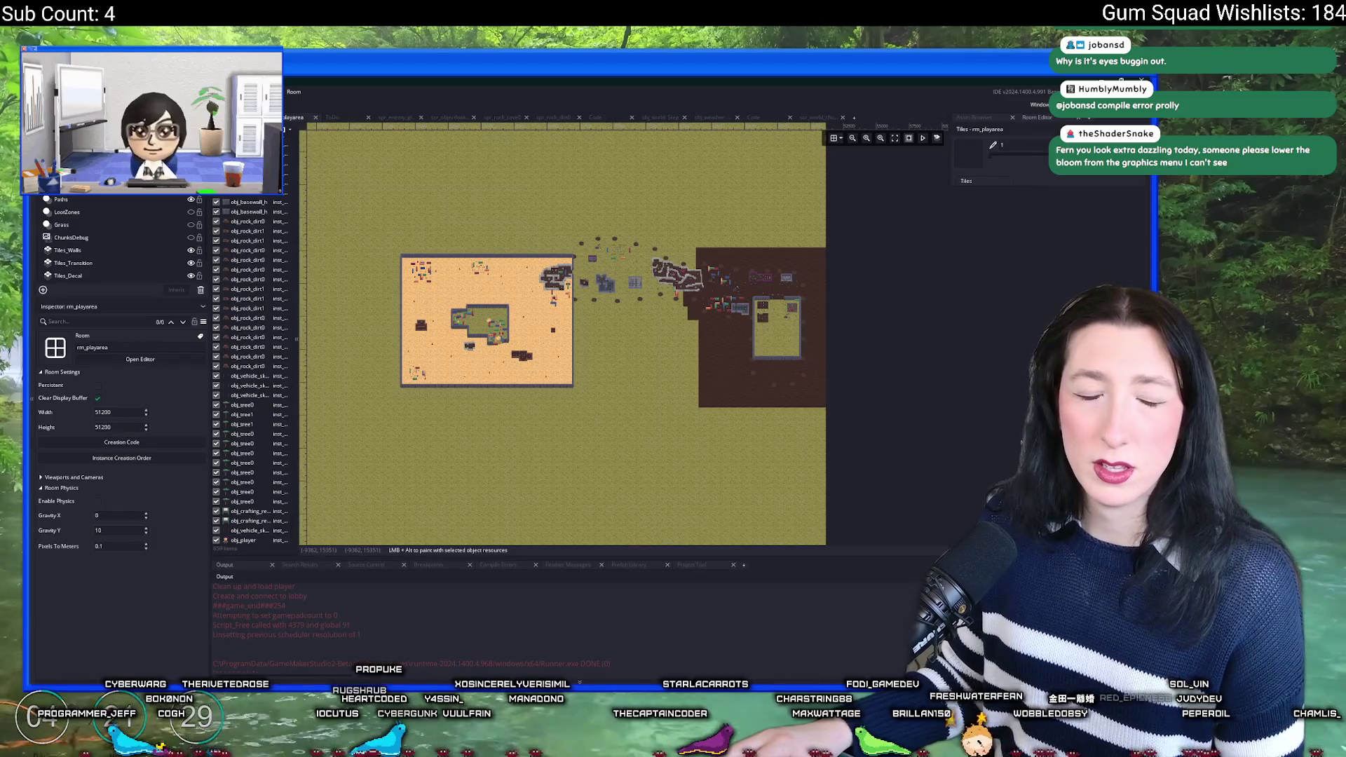
{"action": "scroll", "coordinate": [488, 319], "scroll_direction": "down", "scroll_amount": 5}
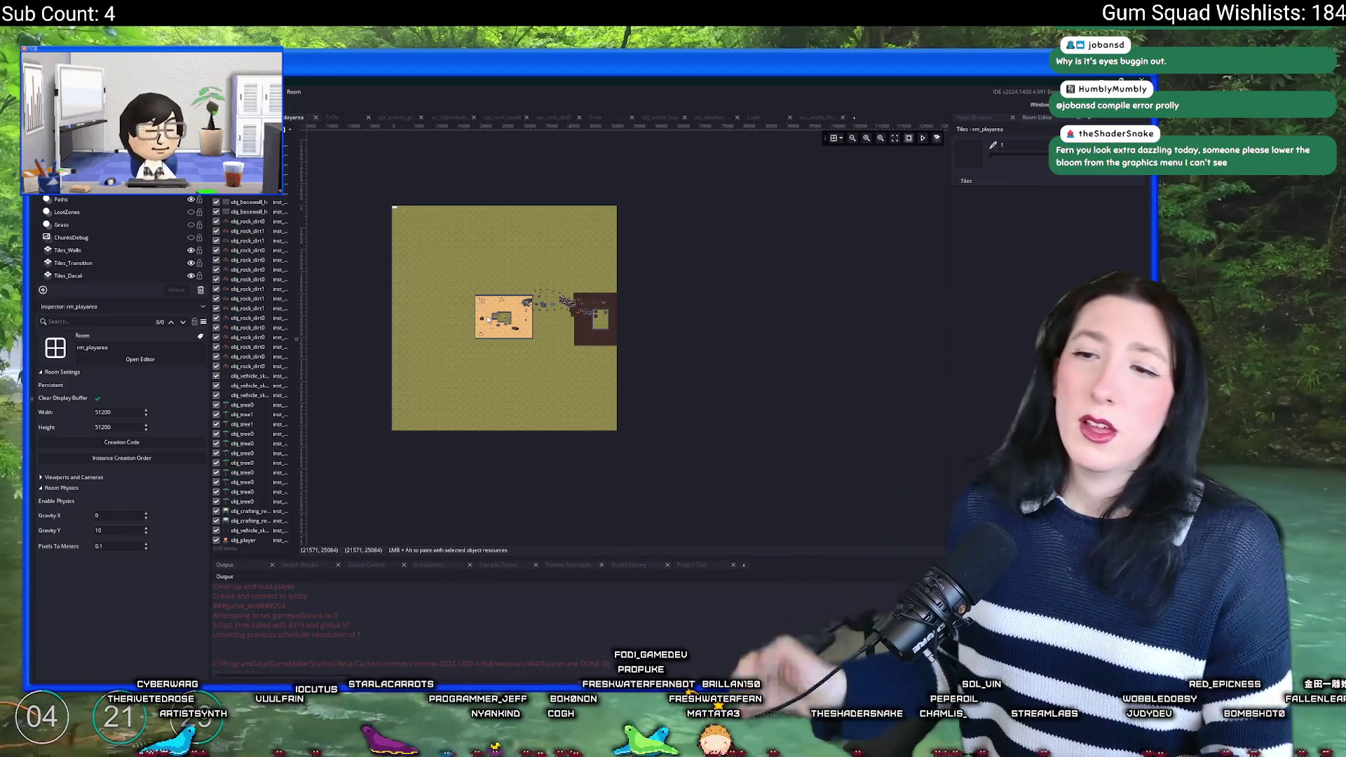
{"action": "key", "text": "ctrl+t"}
Step: Open obj_player's Step event and add an if (keyboard_check(vk_shift)) { } block after line 2
{"action": "type", "text": "obj_rock_cave"}
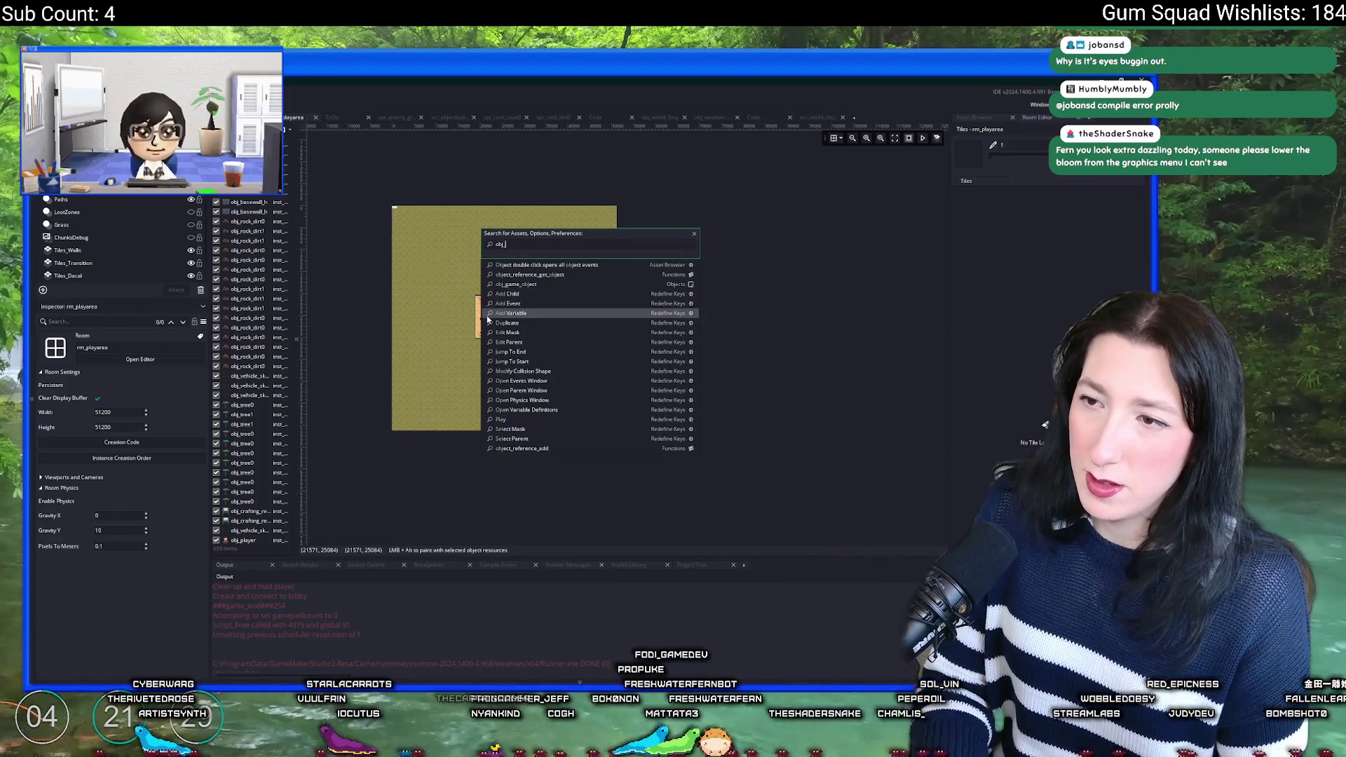
{"action": "key", "text": "Return"}
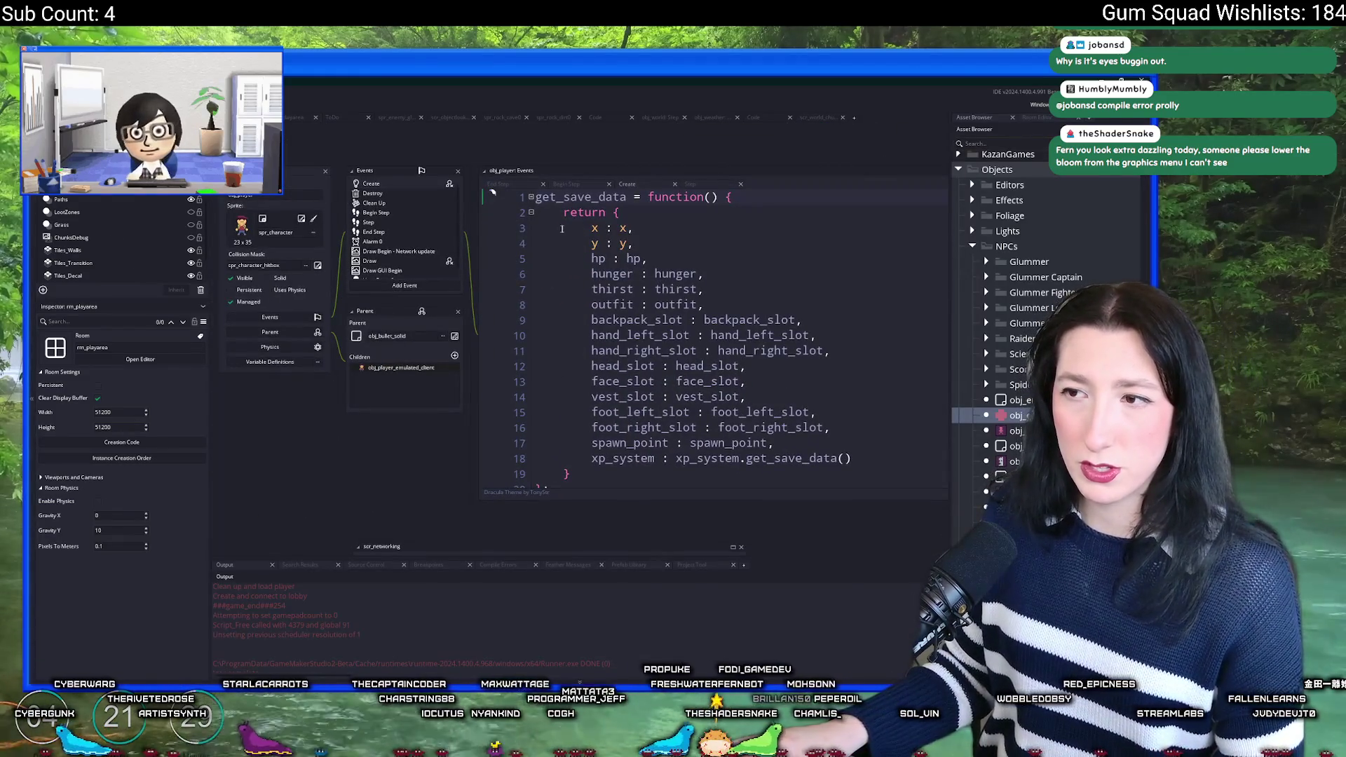
{"action": "left_click", "coordinate": [423, 225]}
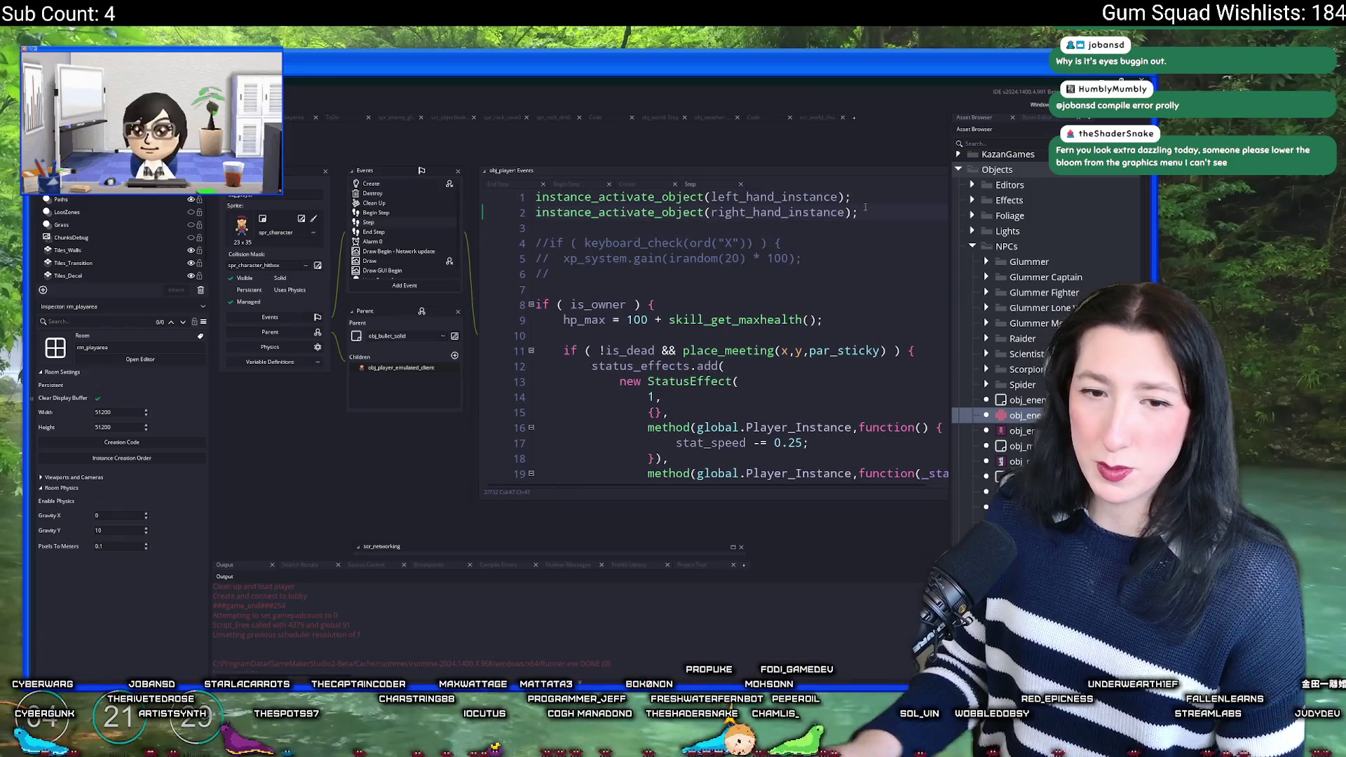
{"action": "key", "text": "Return"}
{"action": "key", "text": "Return"}
{"action": "type", "text": "if ( key"}
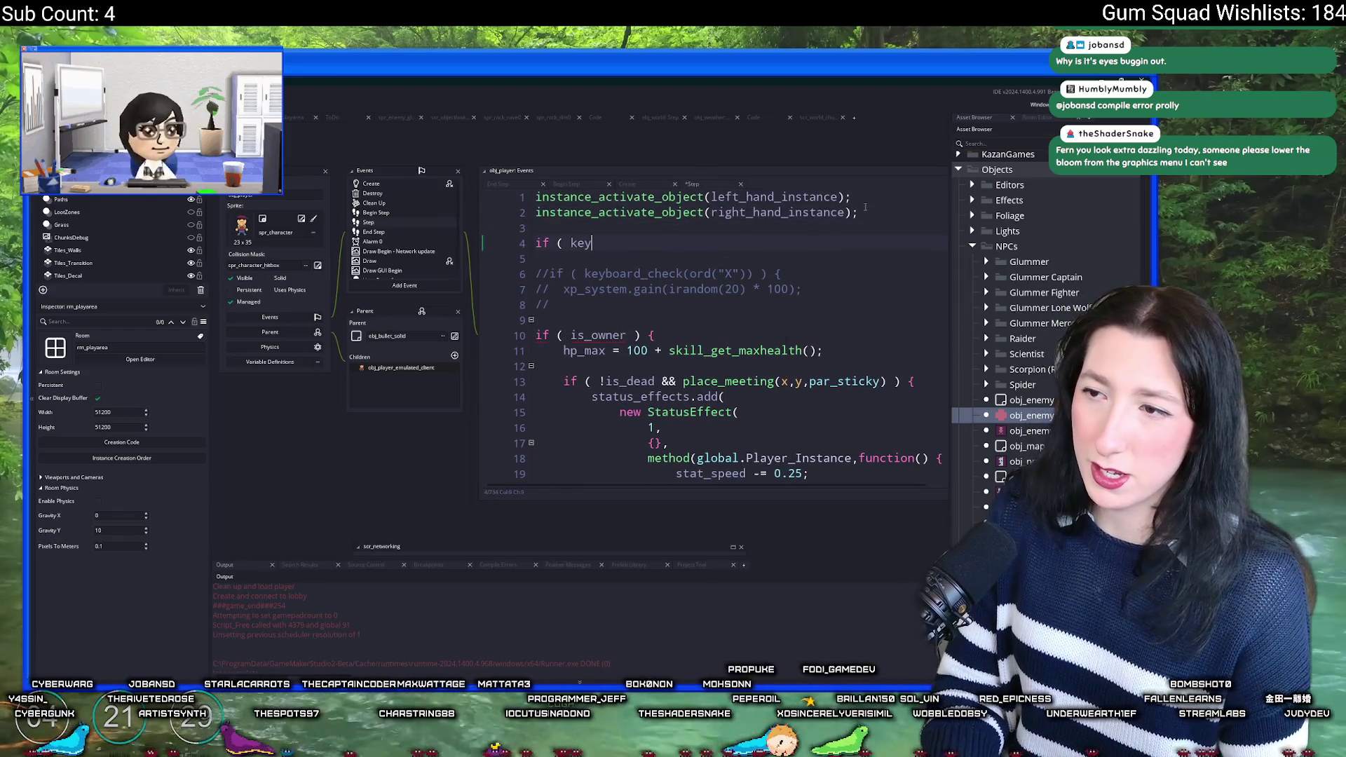
{"action": "type", "text": "bvoa"}
{"action": "type", "text": "oard_c"}
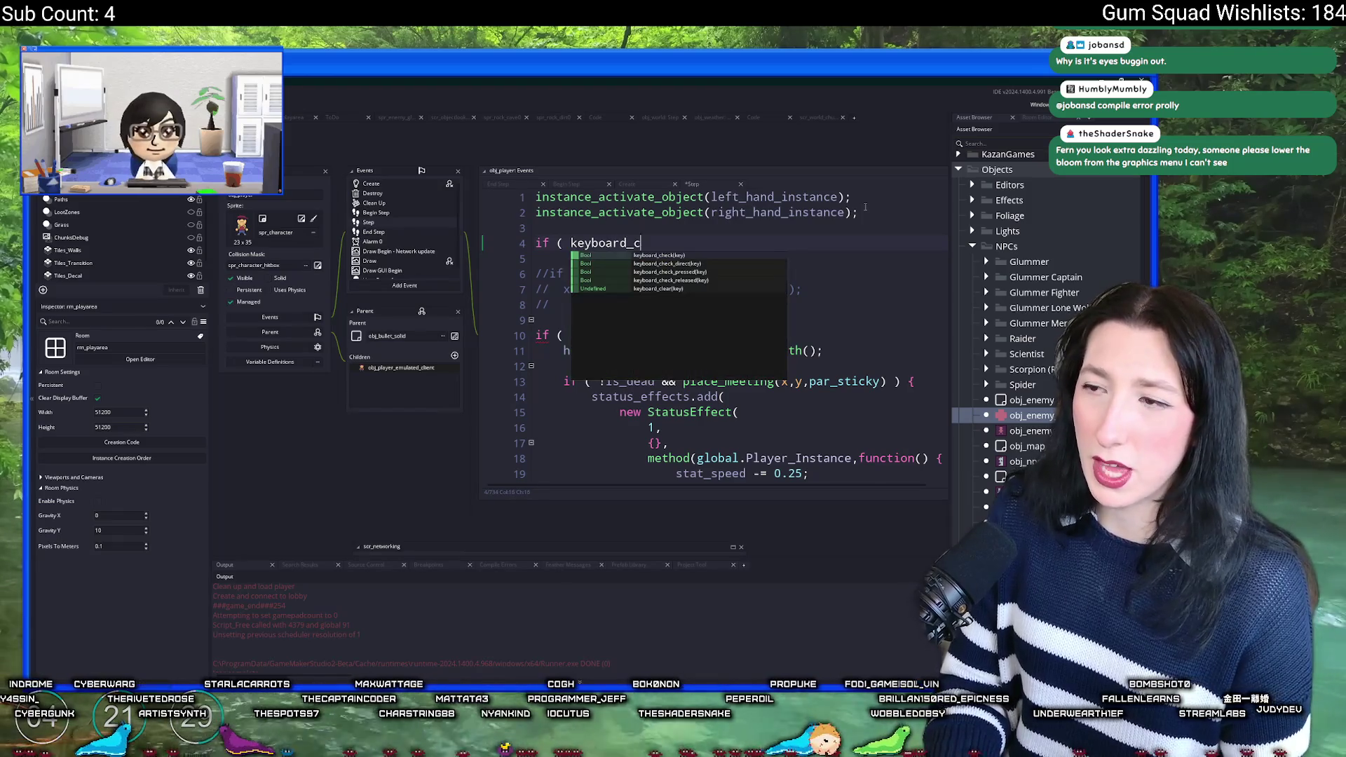
{"action": "type", "text": "heck(vk_shift) ) {"}
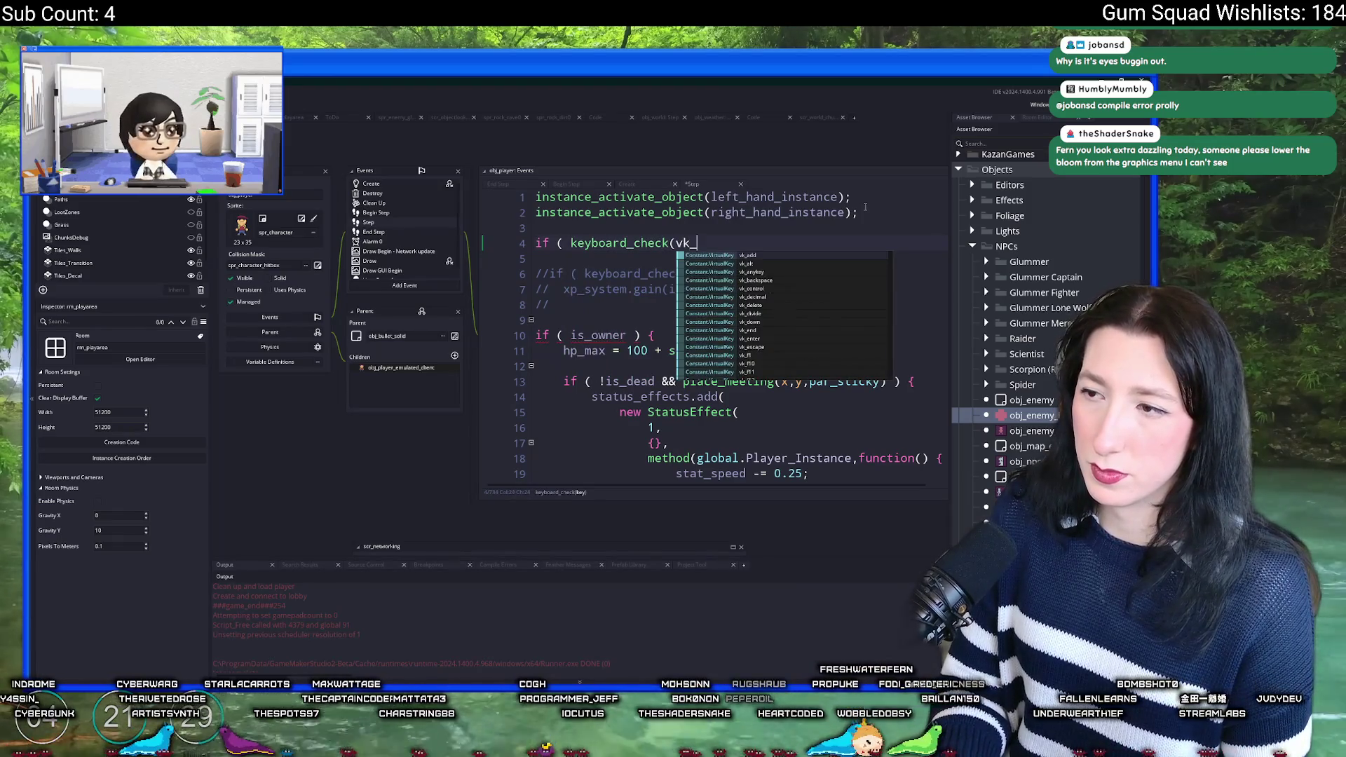
{"action": "key", "text": "Return"}
{"action": "type", "text": "}"}
{"action": "key", "text": "Left"}
{"action": "key", "text": "Return"}
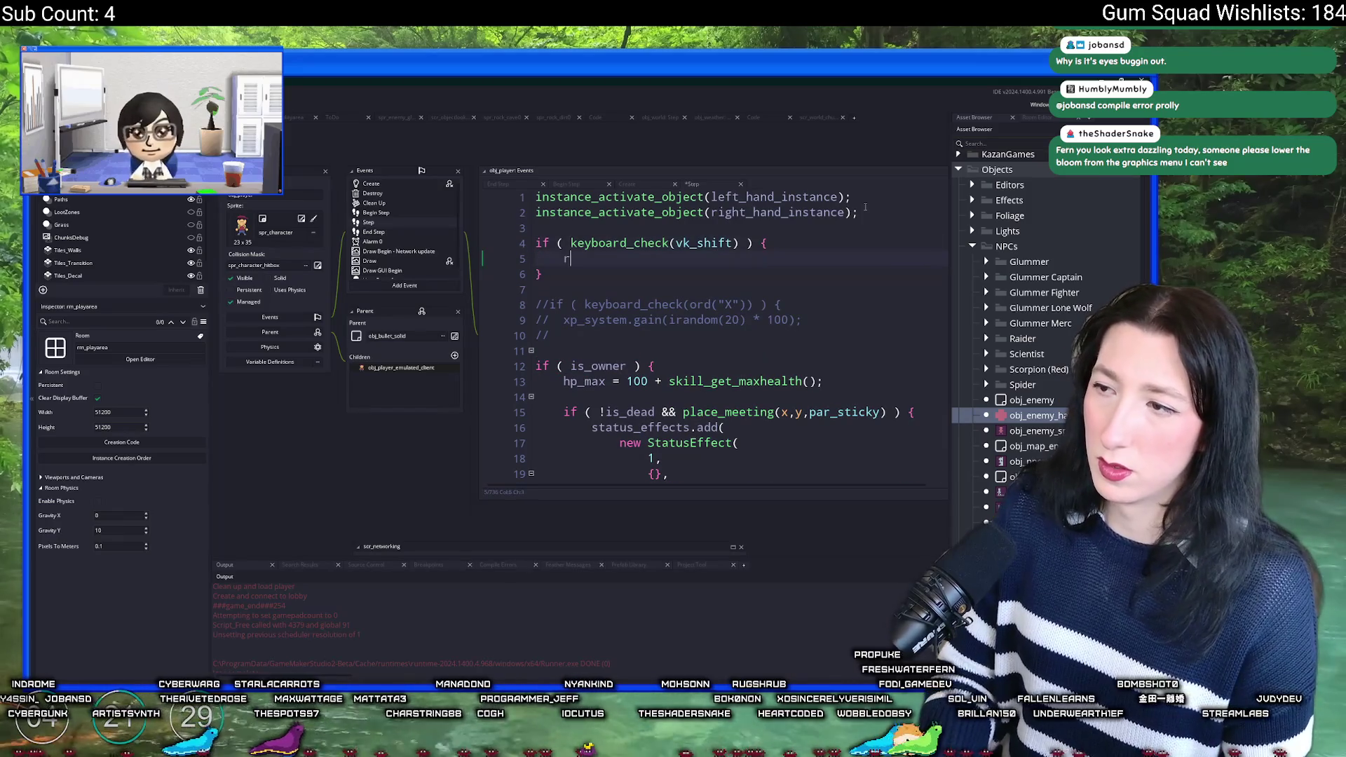
Step: Inside the Shift block, call game_set_speed with the gamespeed_fps constant
{"action": "type", "text": "room_s"}
{"action": "key", "text": "BackSpace"}
{"action": "key", "text": "BackSpace"}
{"action": "key", "text": "BackSpace"}
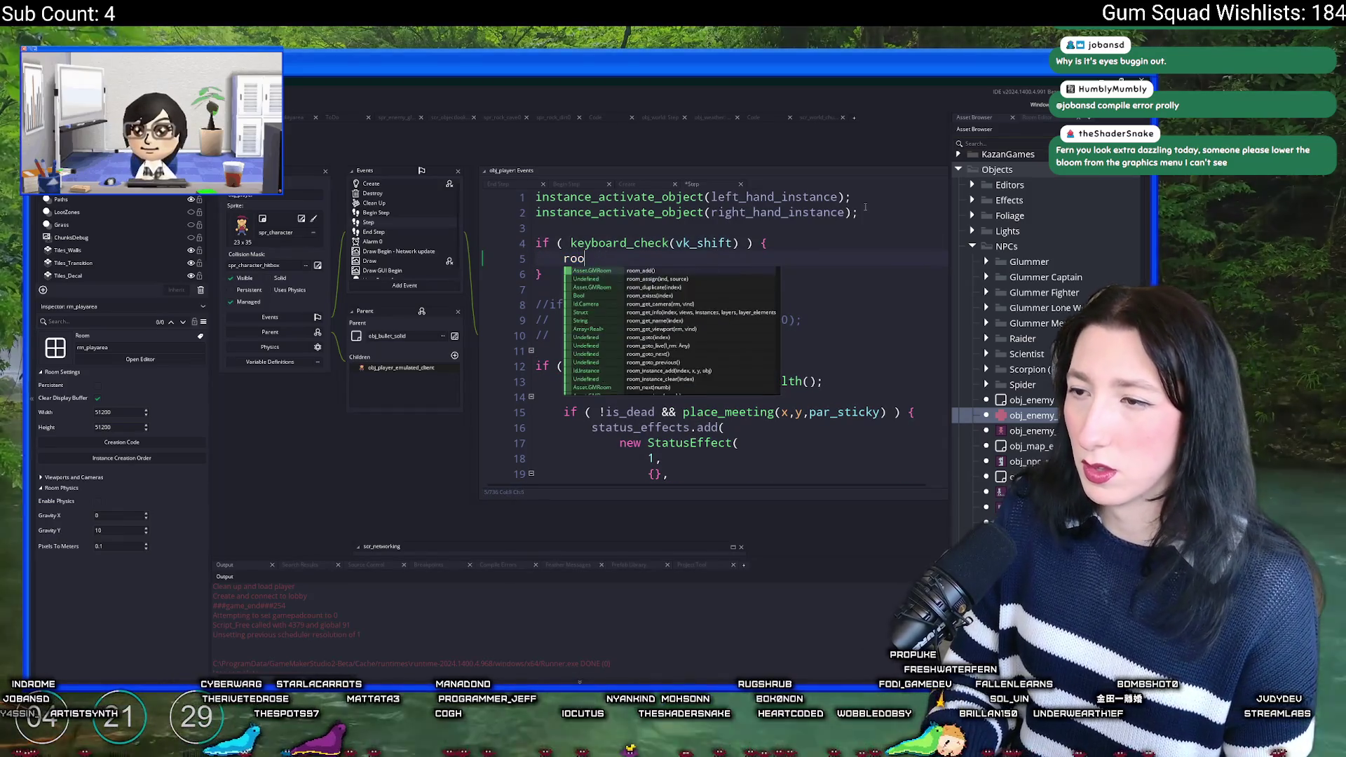
{"action": "type", "text": "game_set_"}
{"action": "key", "text": "Return"}
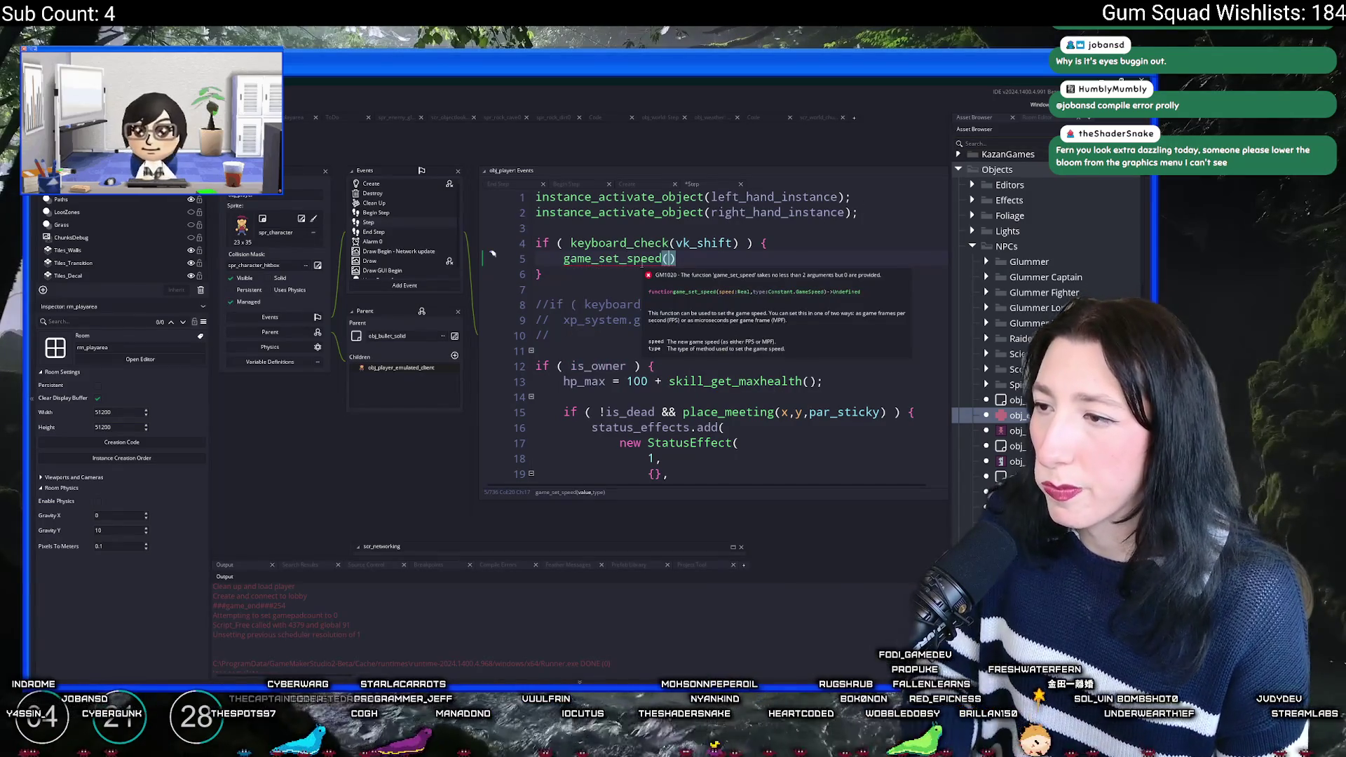
{"action": "type", "text": "game_sp"}
{"action": "key", "text": "BackSpace"}
{"action": "key", "text": "BackSpace"}
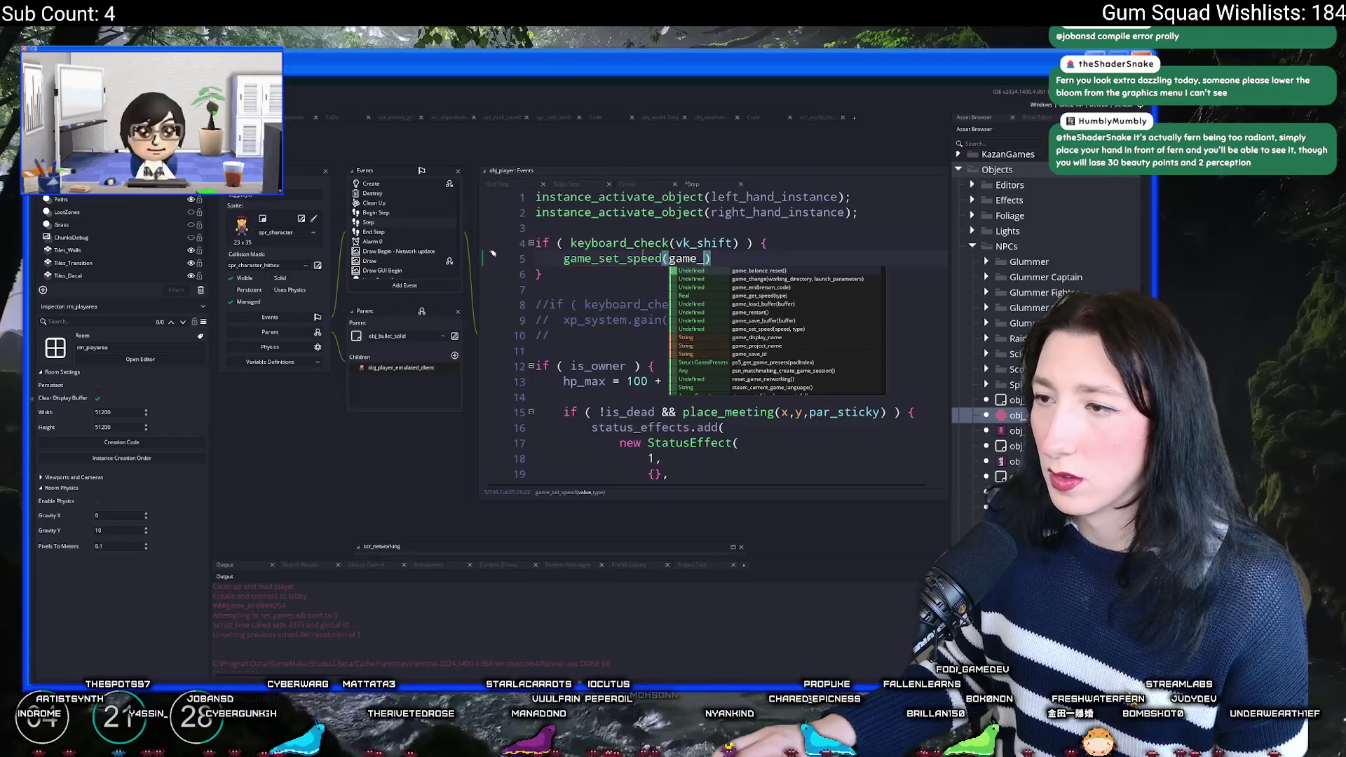
{"action": "left_click", "coordinate": [638, 256]}
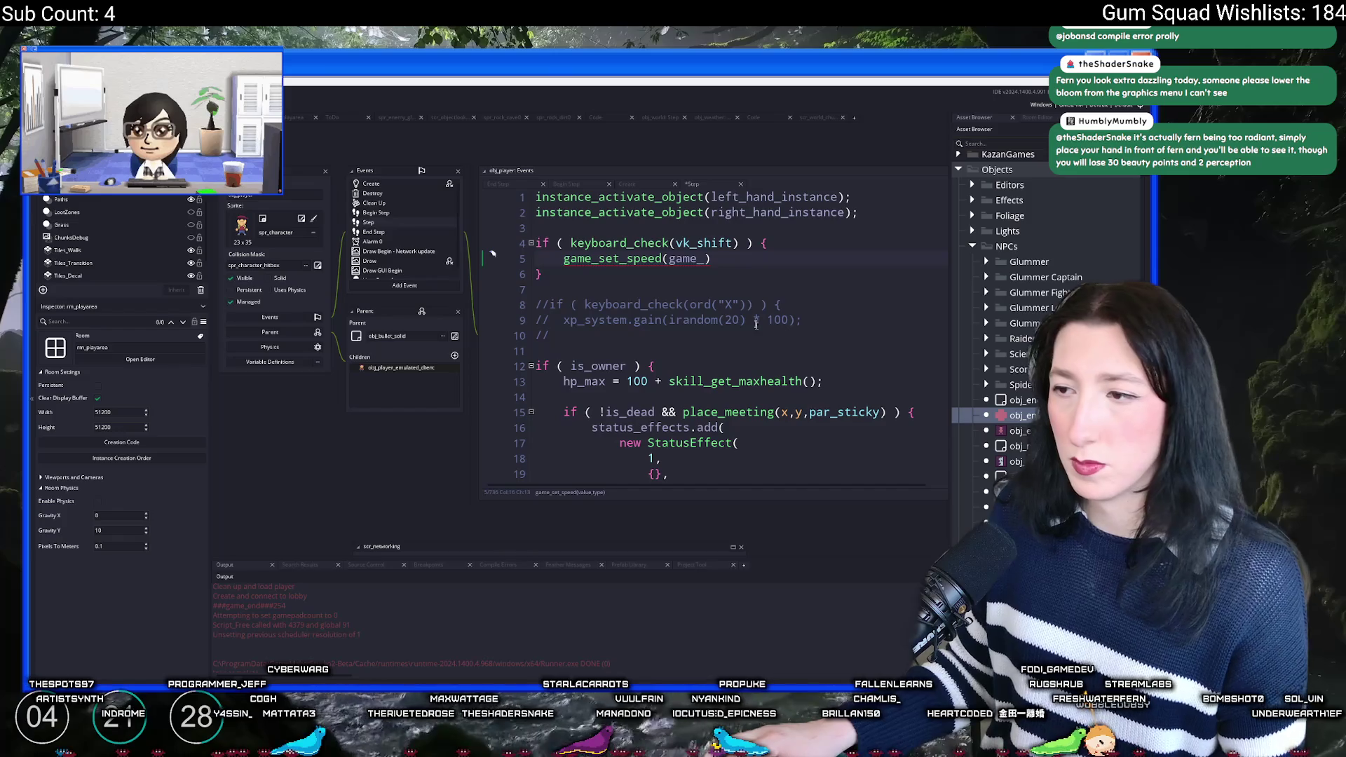
{"action": "type", "text": "s"}
{"action": "key", "text": "Return"}
Step: Set the speed argument to 9999, end the line with a semicolon, and run the game
{"action": "type", "text": ",999"}
{"action": "key", "text": "BackSpace"}
{"action": "key", "text": "BackSpace"}
{"action": "type", "text": "999"}
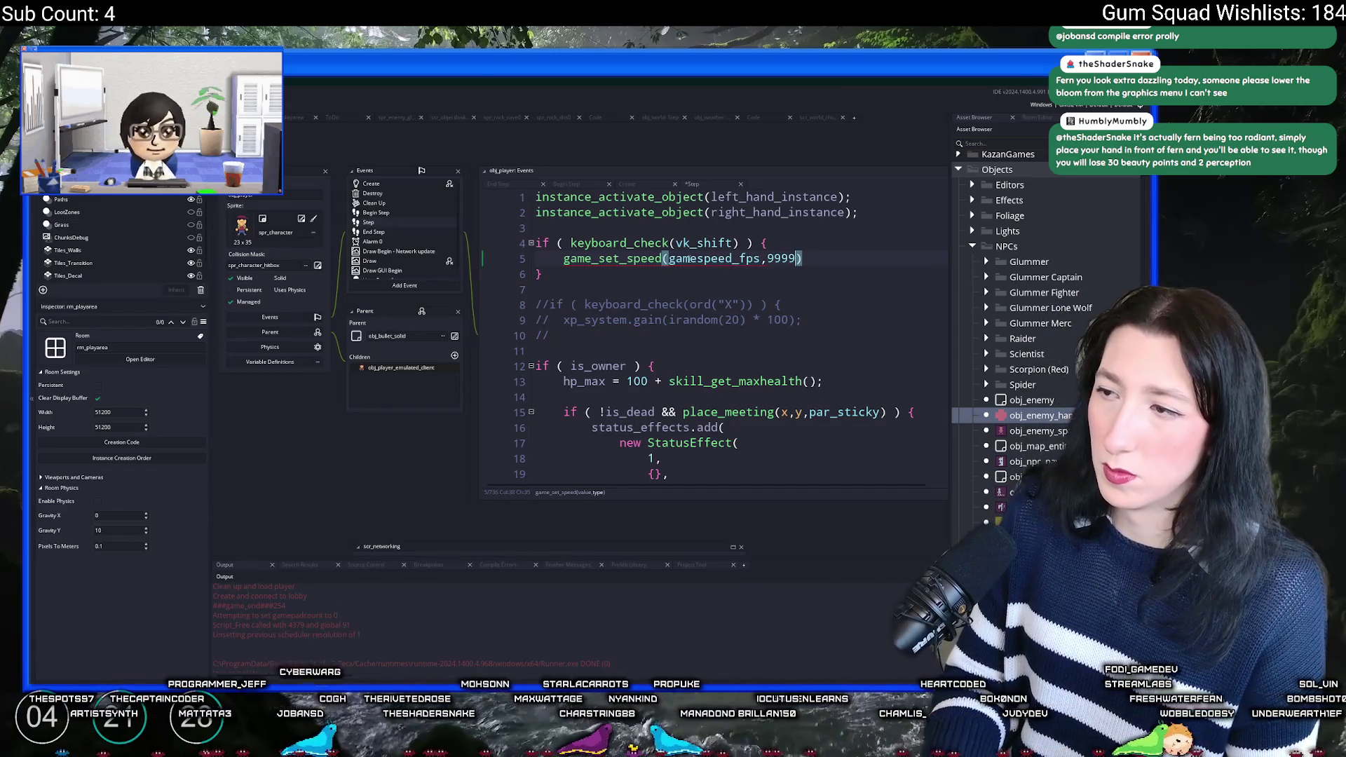
{"action": "left_click", "coordinate": [542, 274]}
{"action": "left_click", "coordinate": [802, 259]}
{"action": "type", "text": ";"}
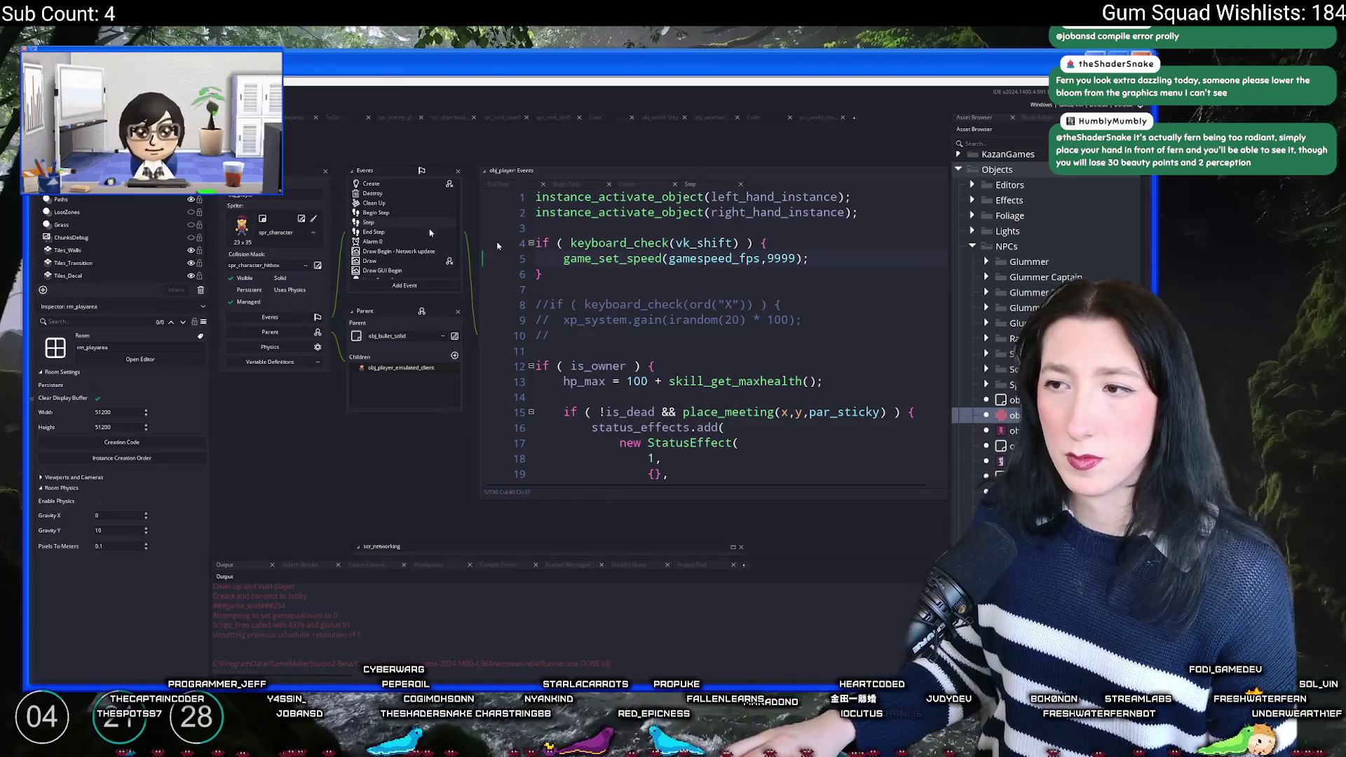
{"action": "key", "text": "F5"}
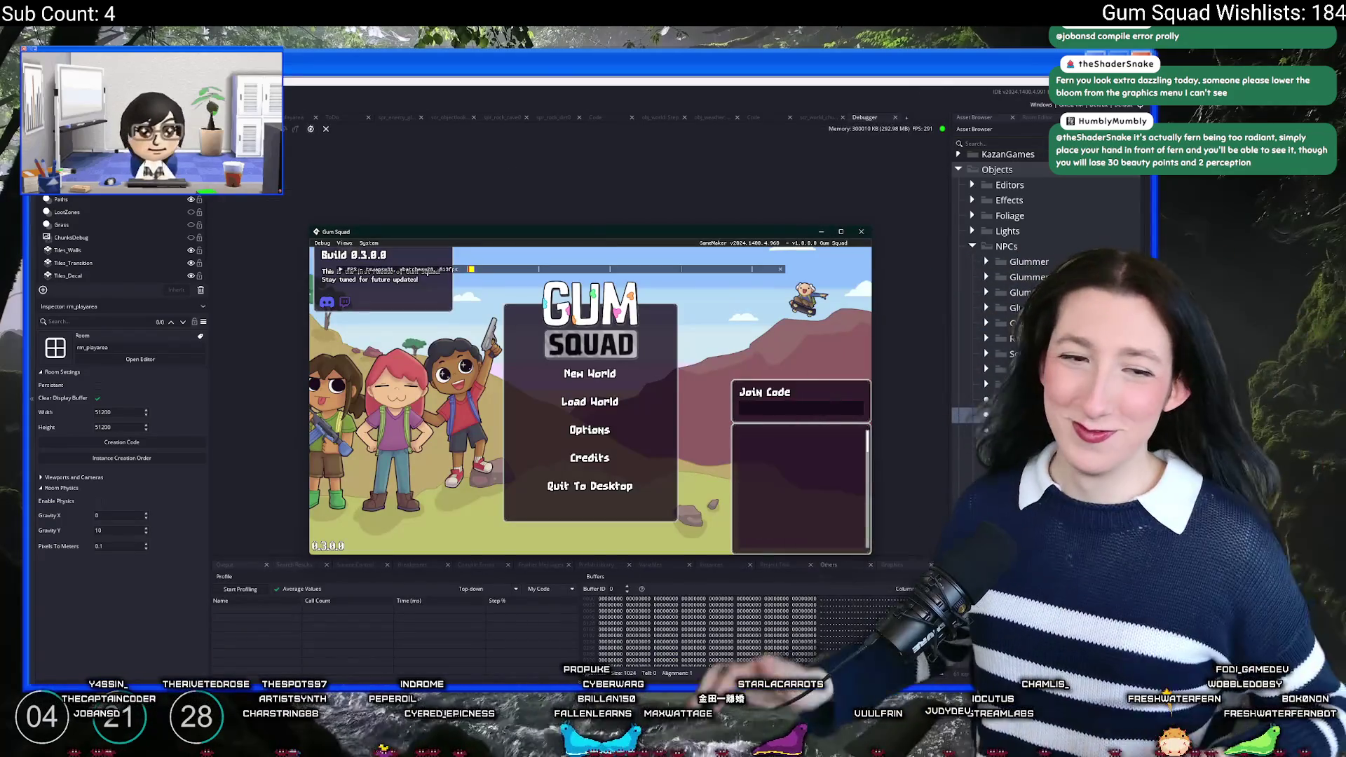
Step: Start a New World, create a lobby, and walk the player north-west and south
{"action": "left_click", "coordinate": [580, 379]}
{"action": "left_click", "coordinate": [621, 456]}
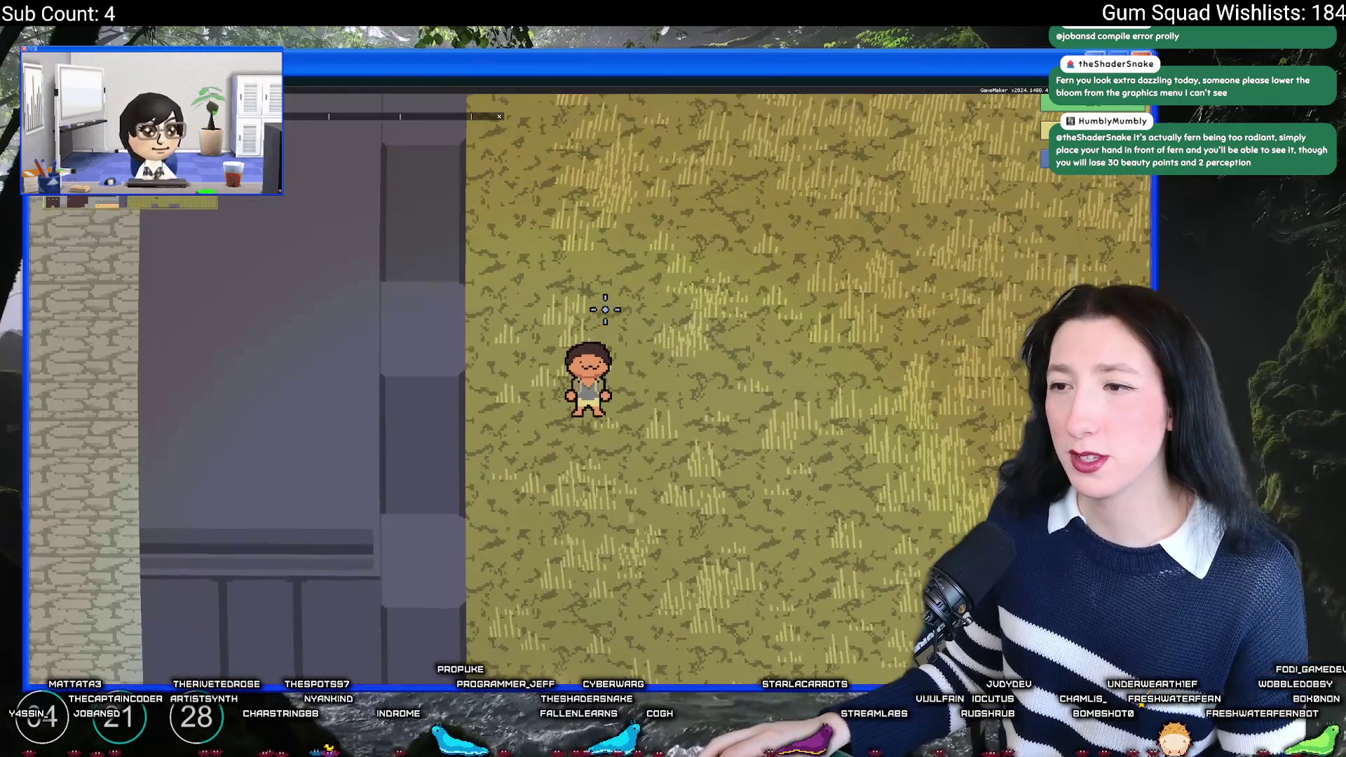
{"action": "key", "text": "w"}
{"action": "key", "text": "a"}
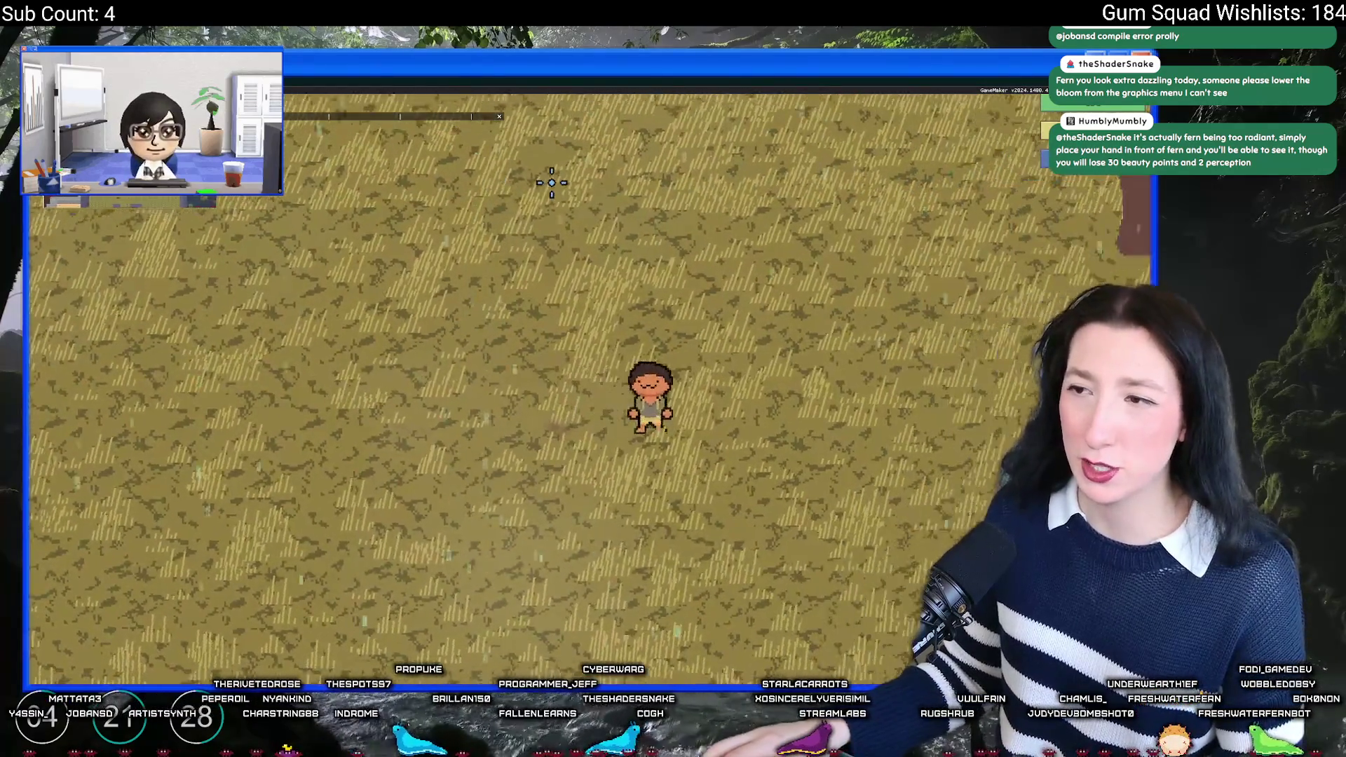
{"action": "key", "text": "s"}
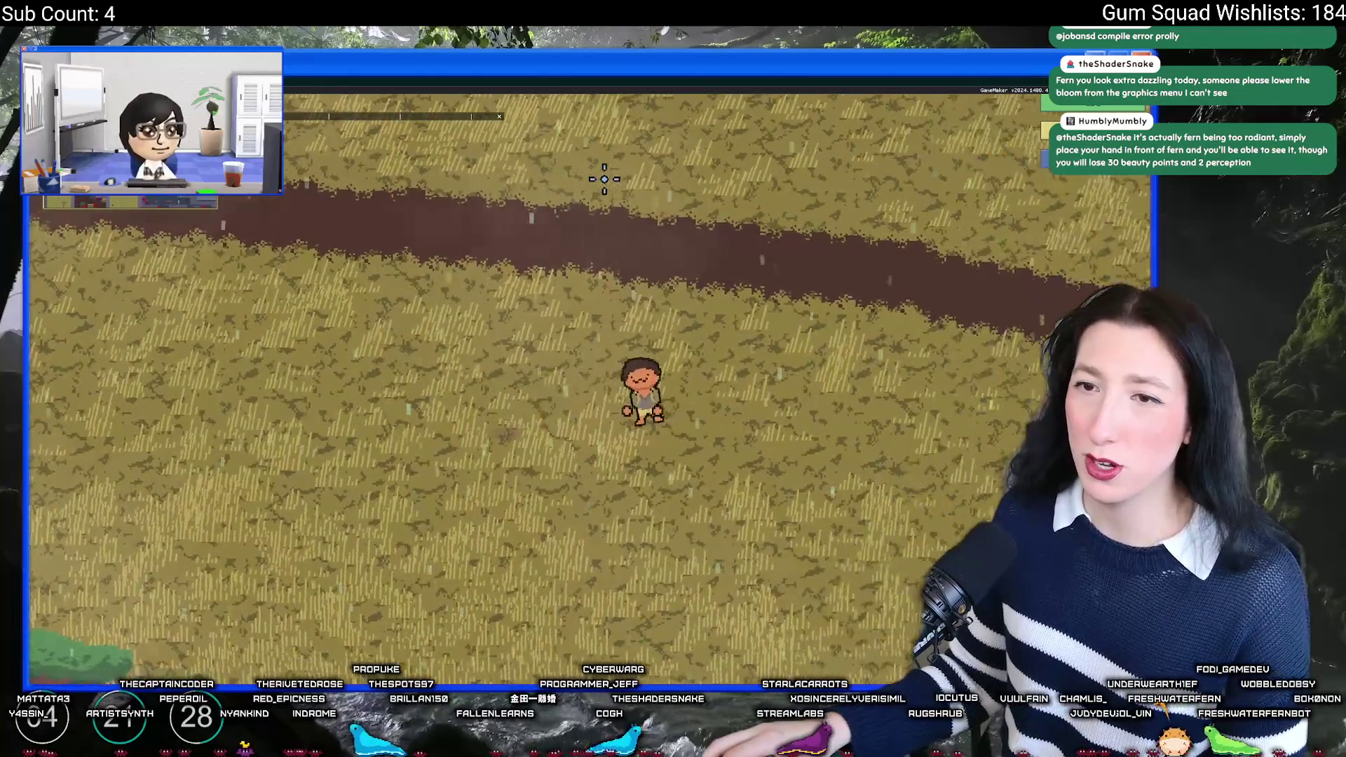
{"action": "key", "text": "Escape"}
Step: Open and close the Difficulty menu, walk west toward the tree, quit, and start profiling
{"action": "left_click", "coordinate": [617, 450]}
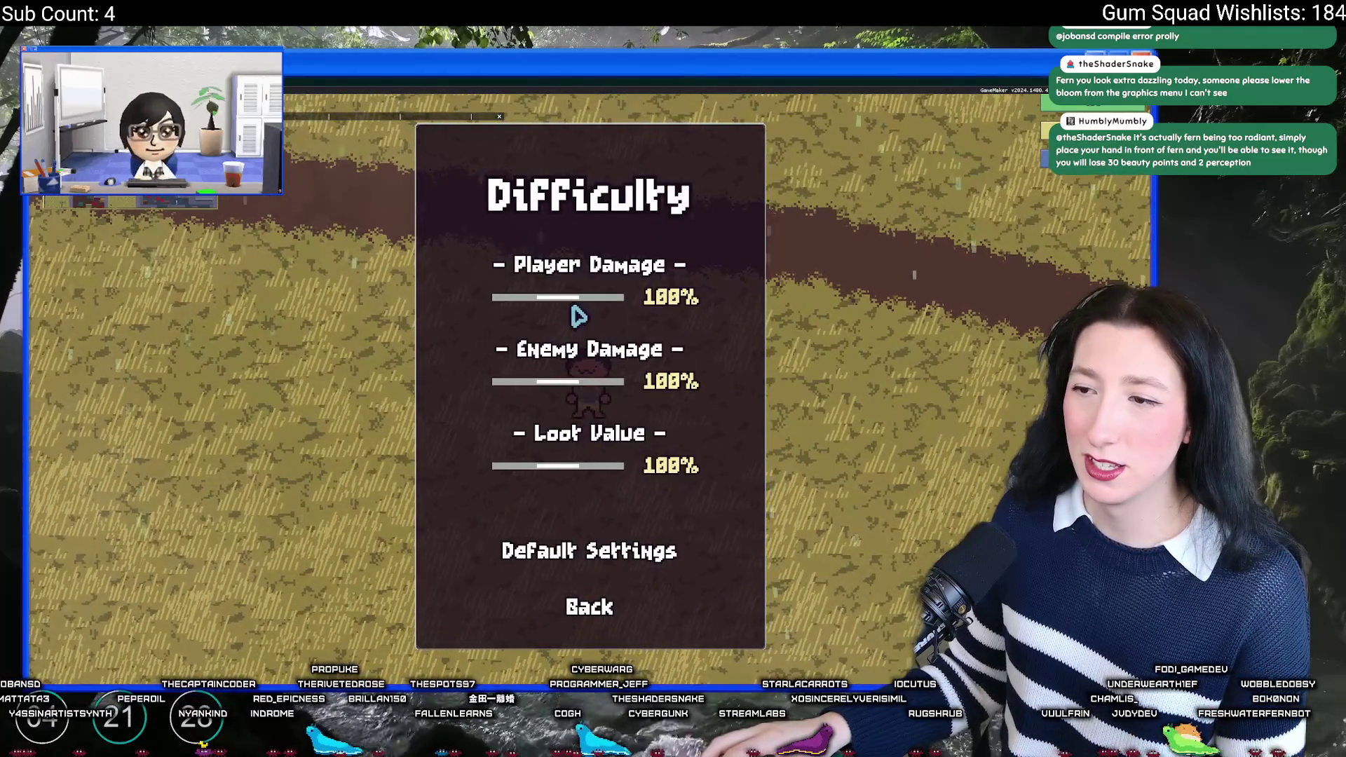
{"action": "key", "text": "Escape"}
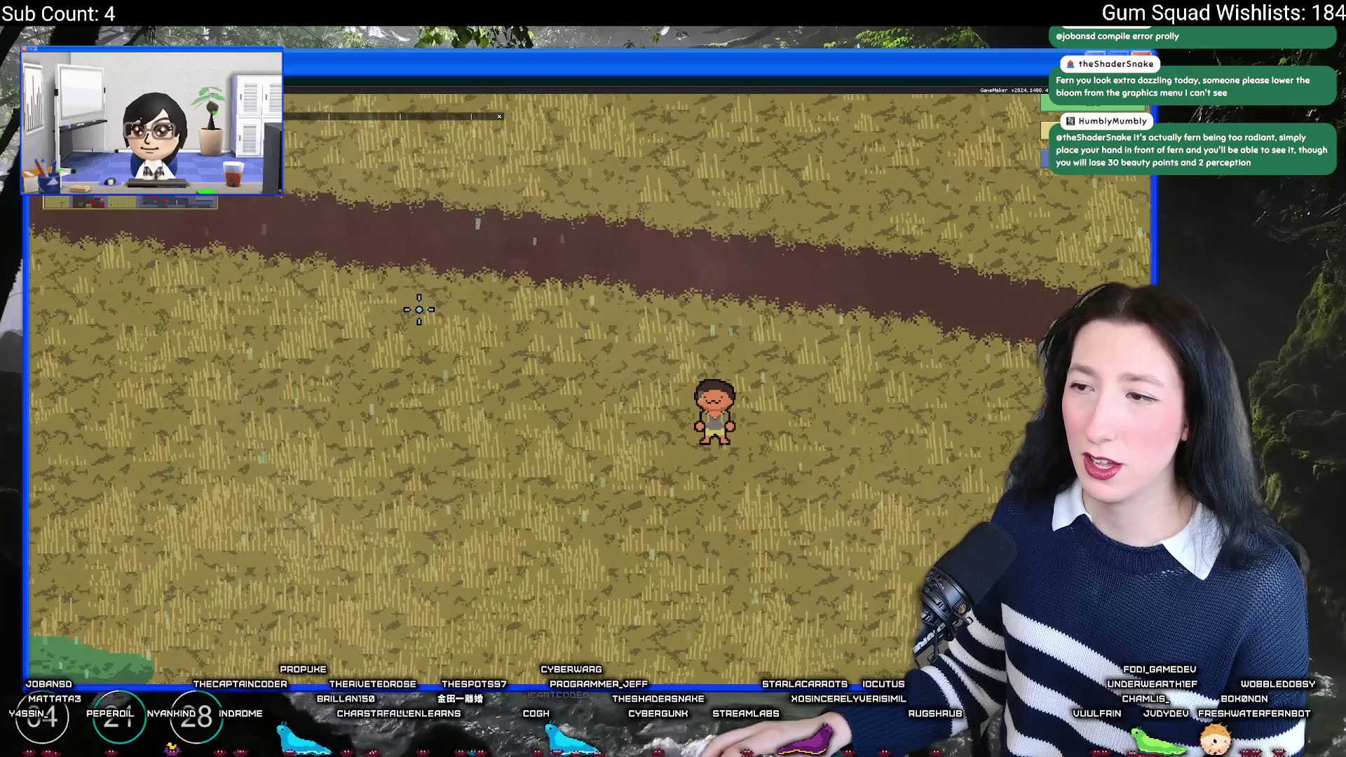
{"action": "key", "text": "a"}
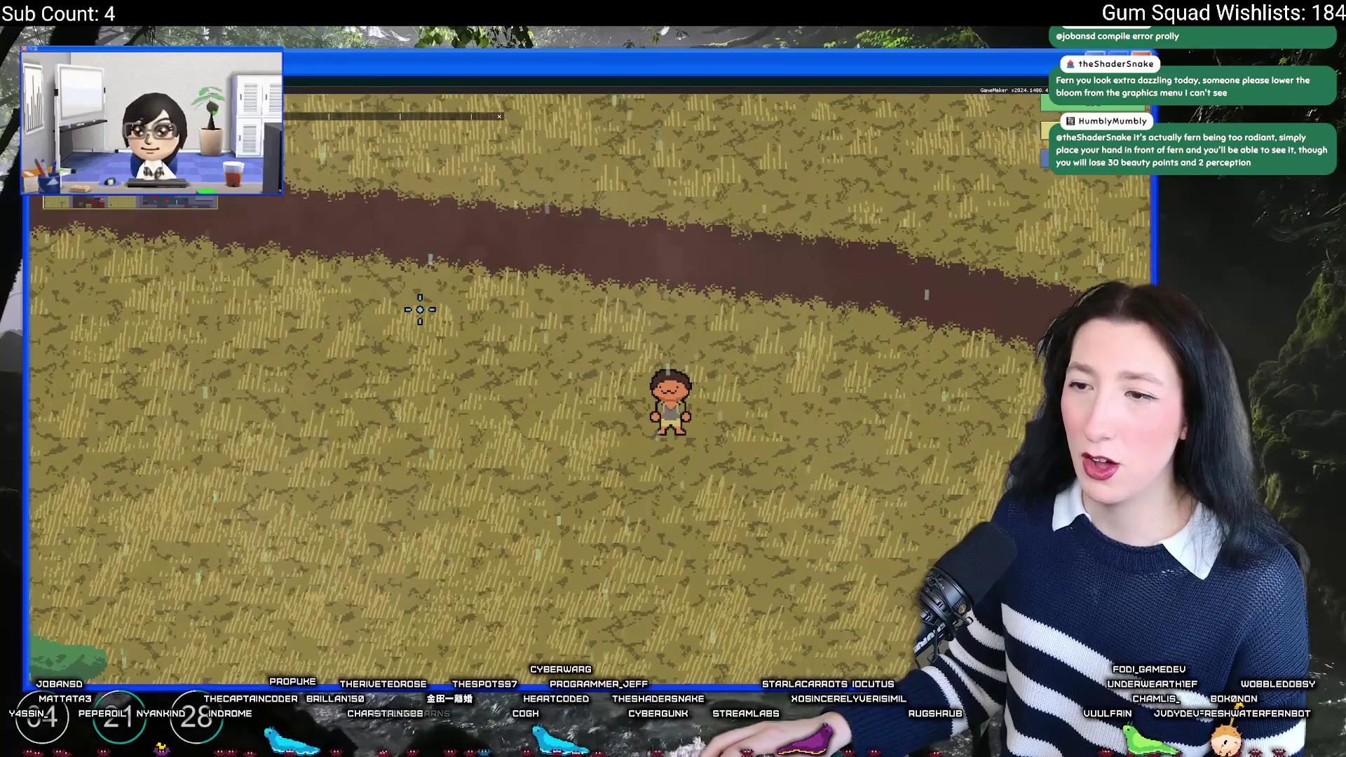
{"action": "key", "text": "a"}
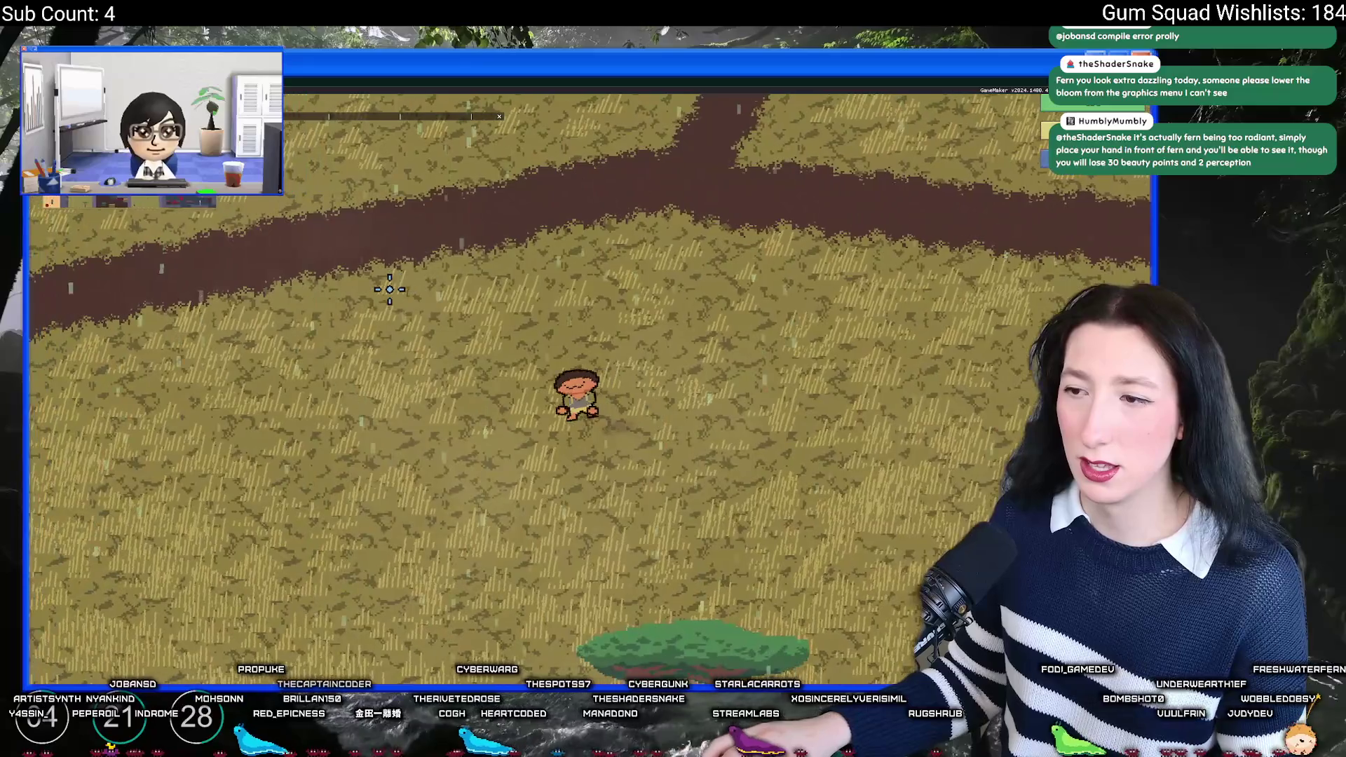
{"action": "key", "text": "a"}
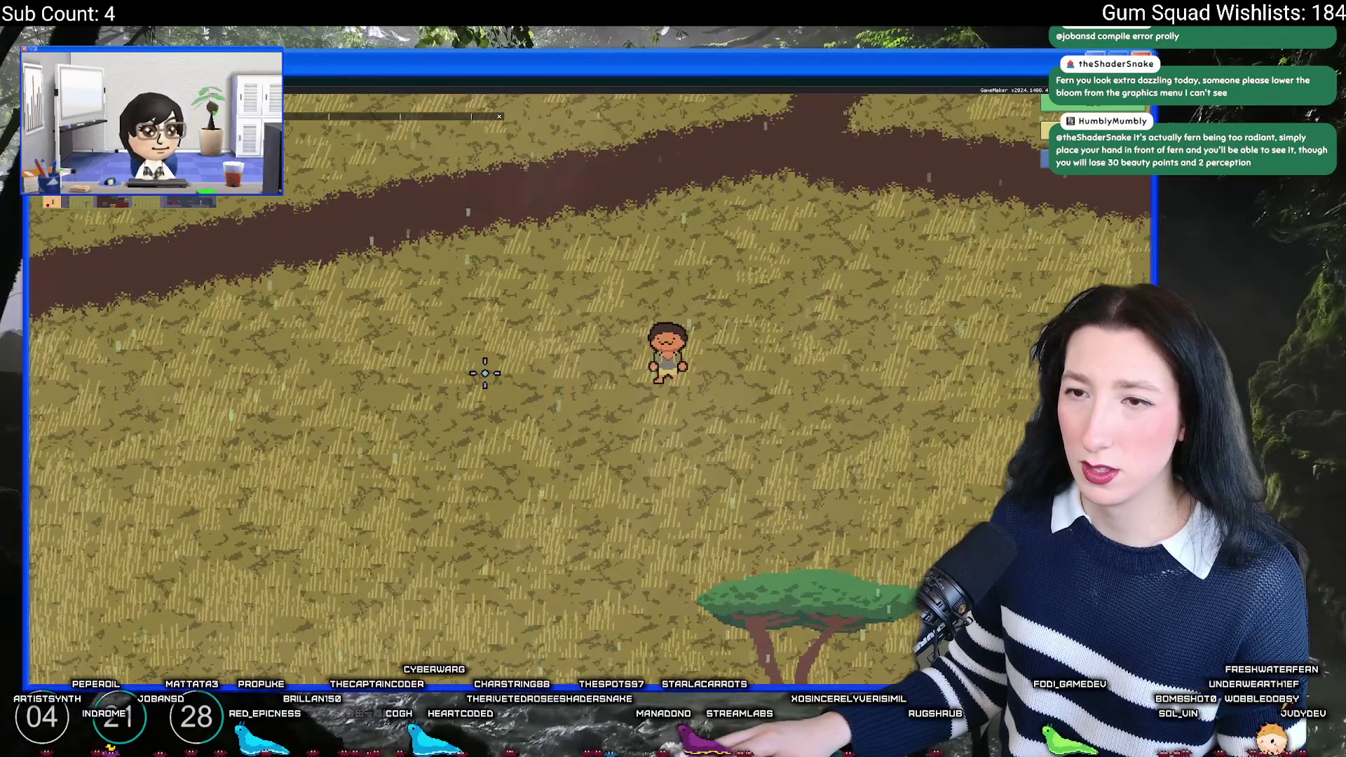
{"action": "key", "text": "Escape"}
{"action": "left_click", "coordinate": [246, 590]}
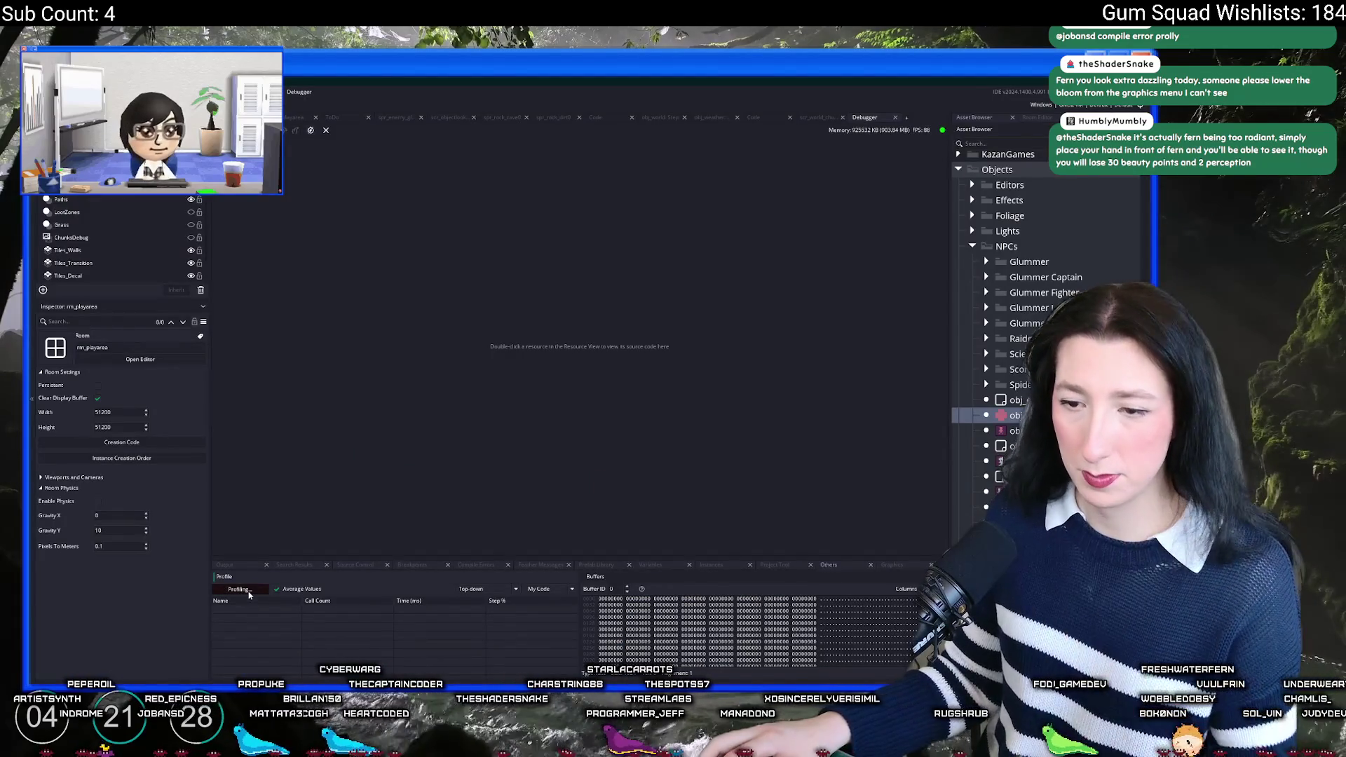
Step: Profile the running game, sort by descending Time (ms), enlarge the panel, and expand obj_audio_Step_1
{"action": "key", "text": "alt+Tab"}
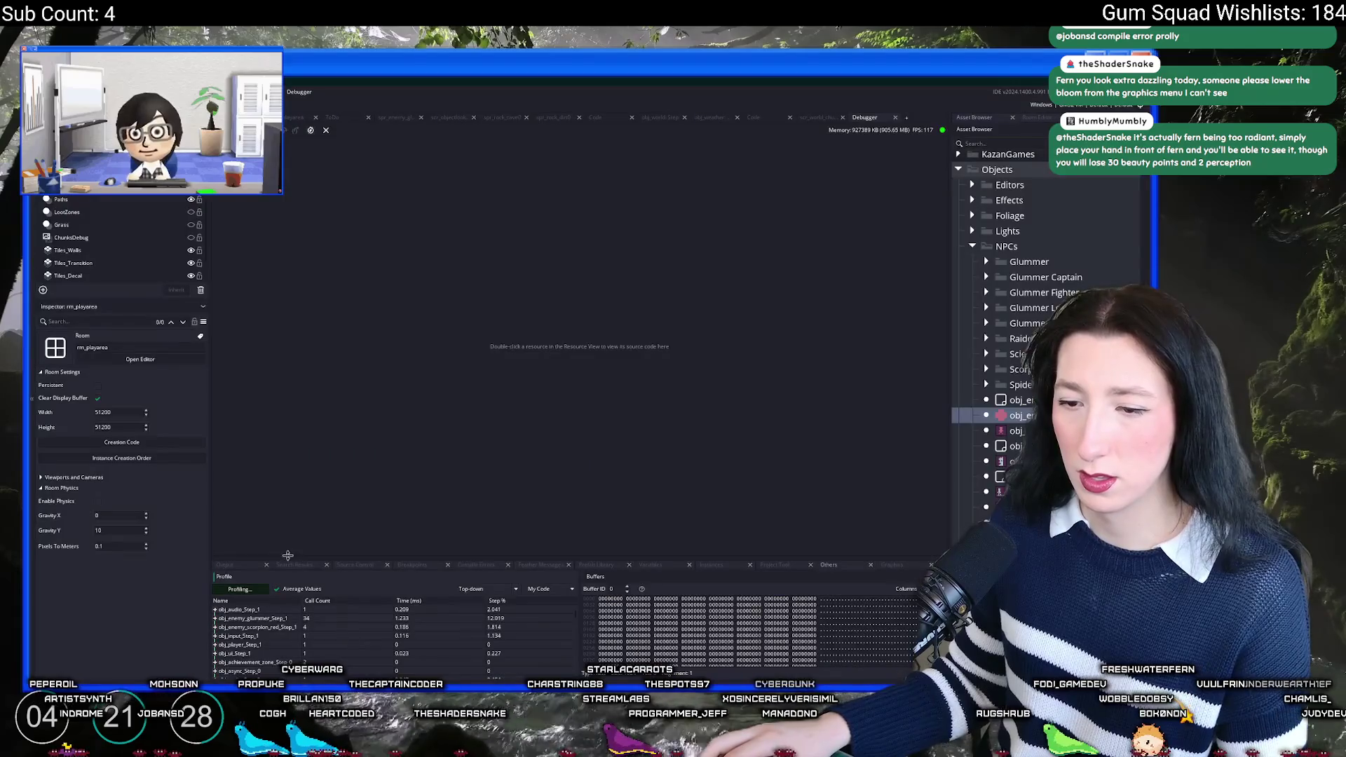
{"action": "key", "text": "alt+Tab"}
{"action": "key", "text": "alt+Tab"}
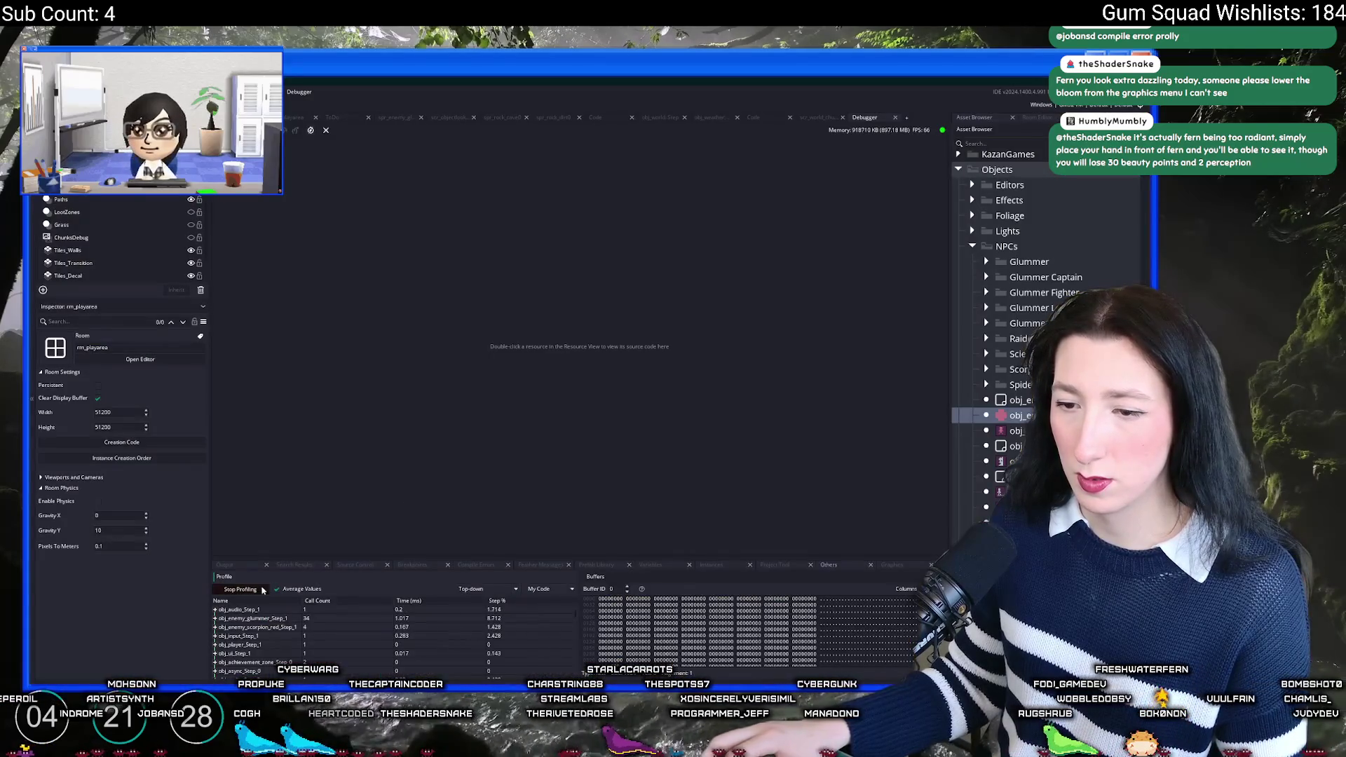
{"action": "left_click", "coordinate": [442, 601]}
{"action": "left_click", "coordinate": [441, 601]}
{"action": "left_click_drag", "start_coordinate": [581, 558], "coordinate": [582, 429]}
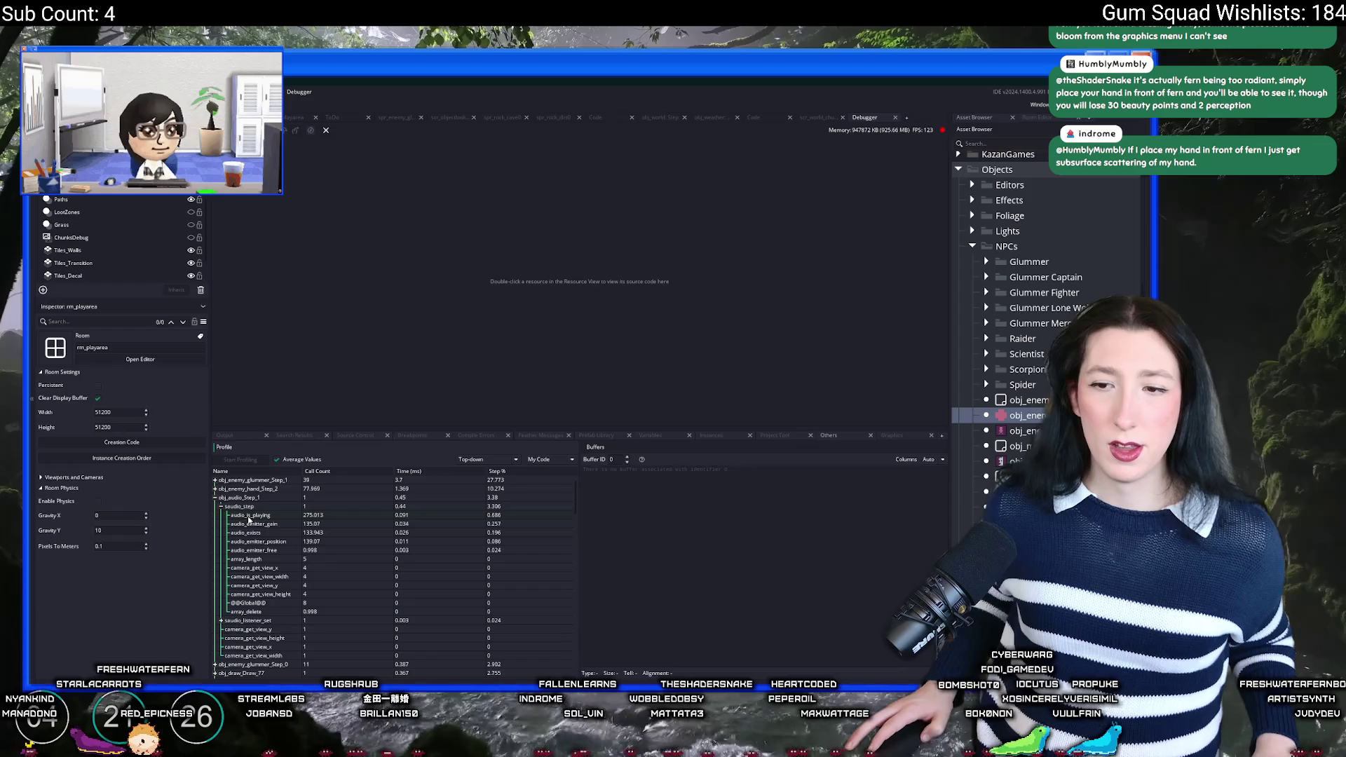
{"action": "left_click", "coordinate": [221, 506]}
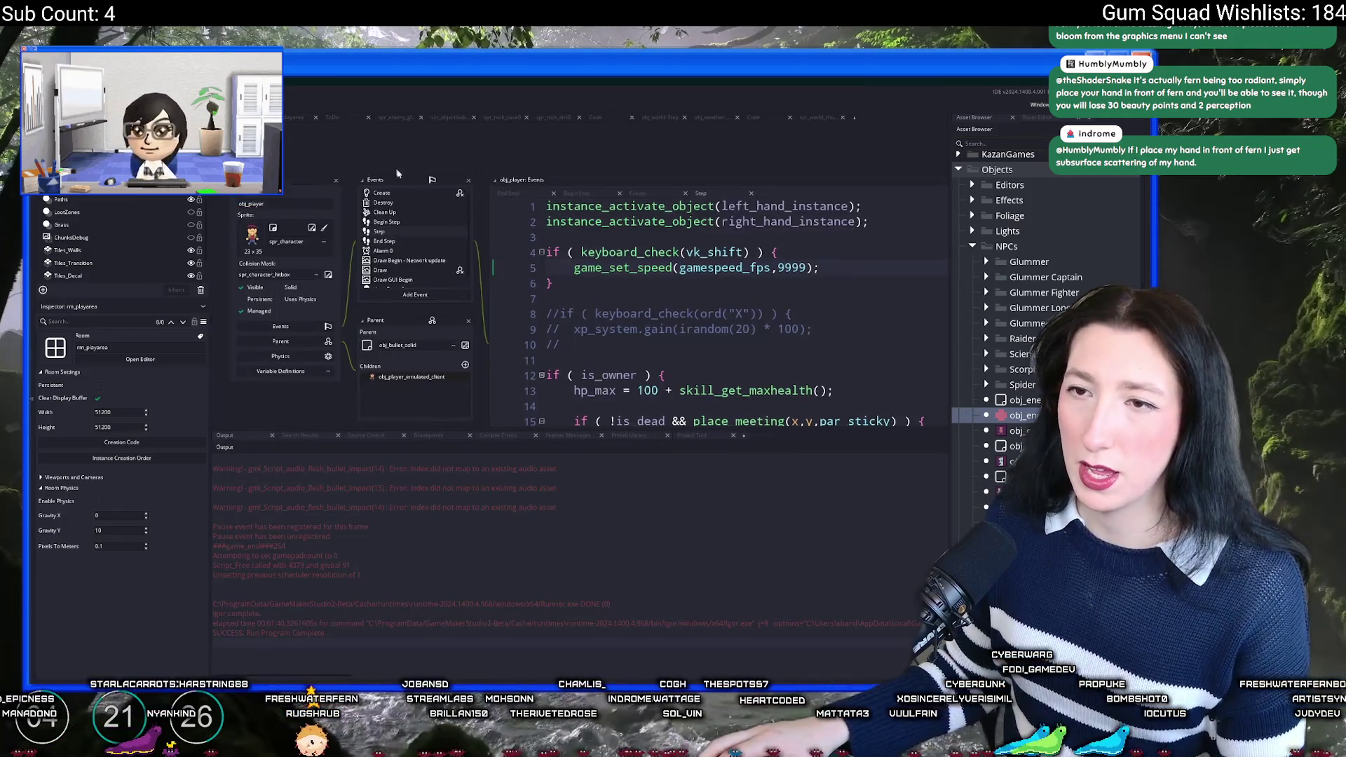
Step: Search the assets for an object, narrowing the query to 'obj_a'
{"action": "key", "text": "ctrl+t"}
{"action": "type", "text": "obj_sa"}
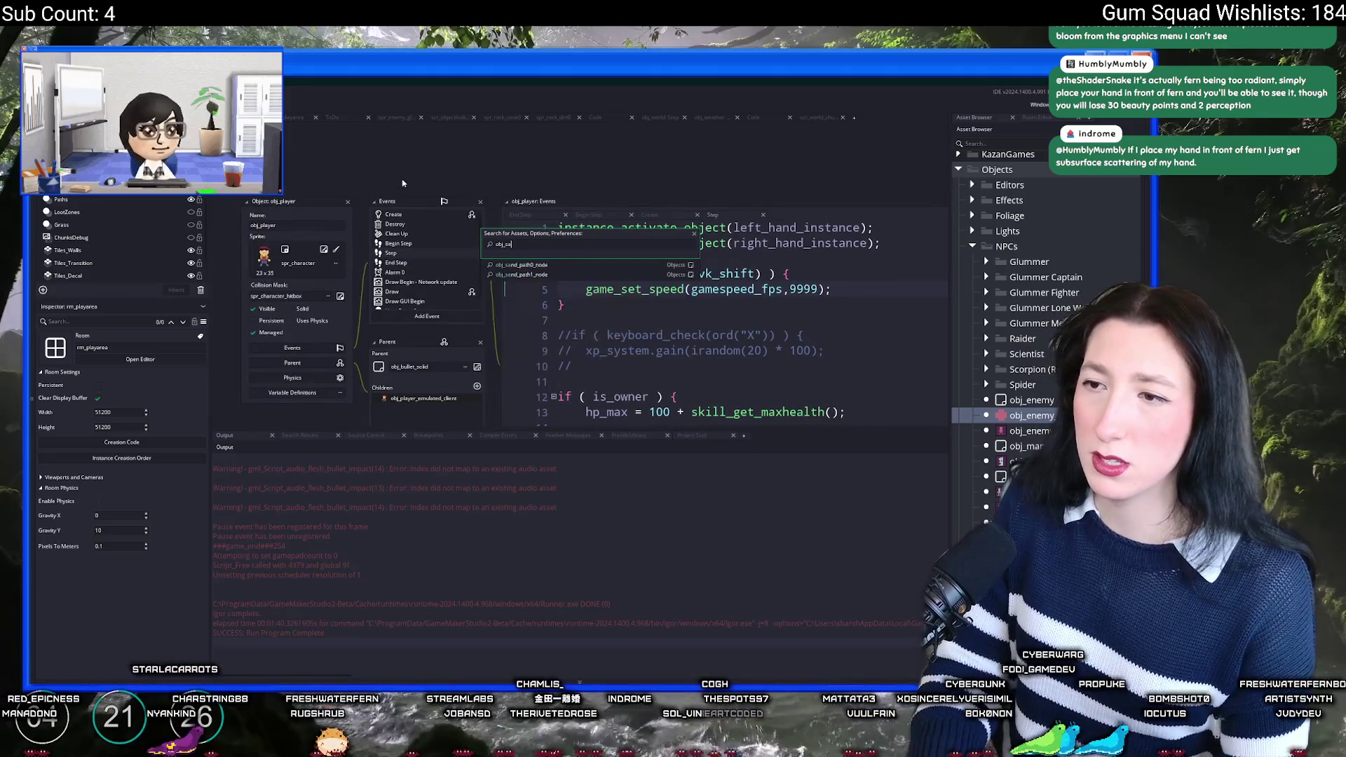
{"action": "key", "text": "BackSpace"}
{"action": "key", "text": "BackSpace"}
{"action": "key", "text": "BackSpace"}
Step: Open obj_audio and review its Create code, including the audio channel count line
{"action": "type", "text": "audio"}
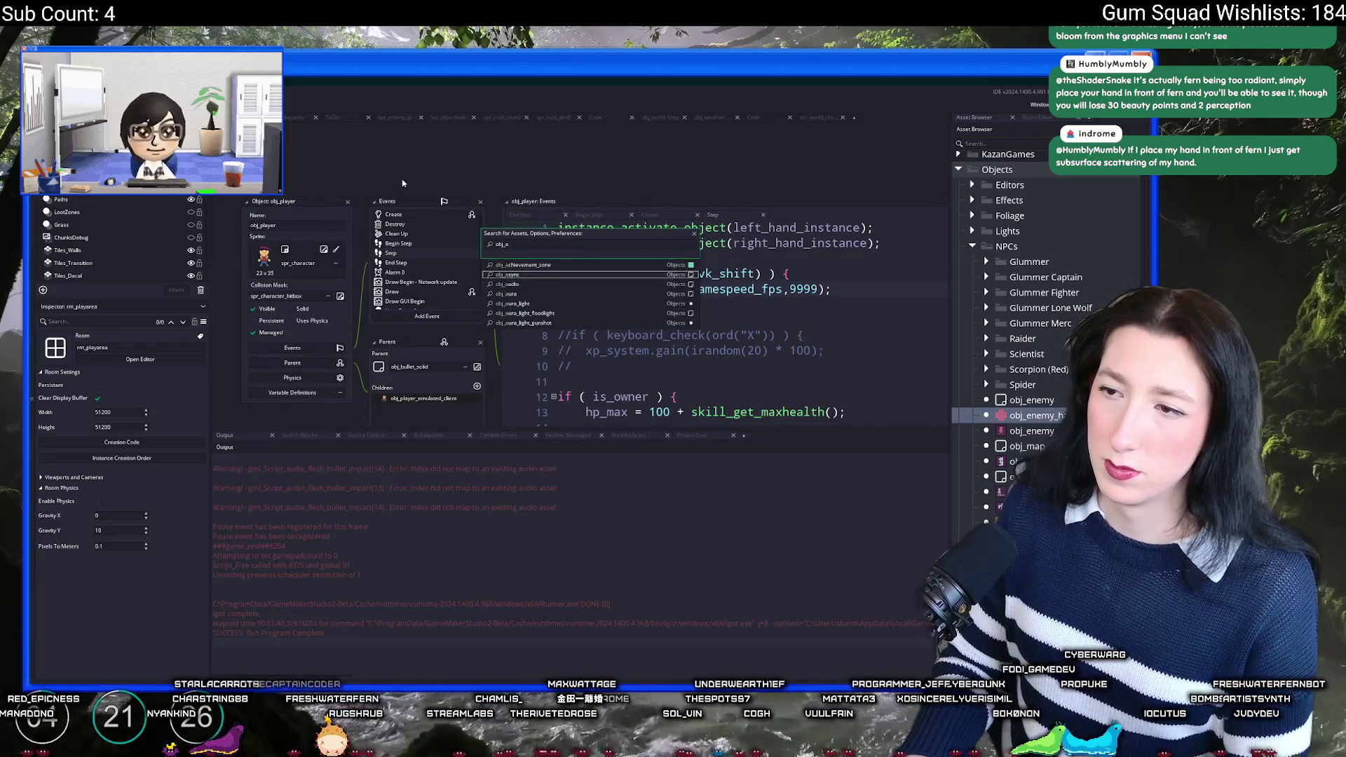
{"action": "key", "text": "Return"}
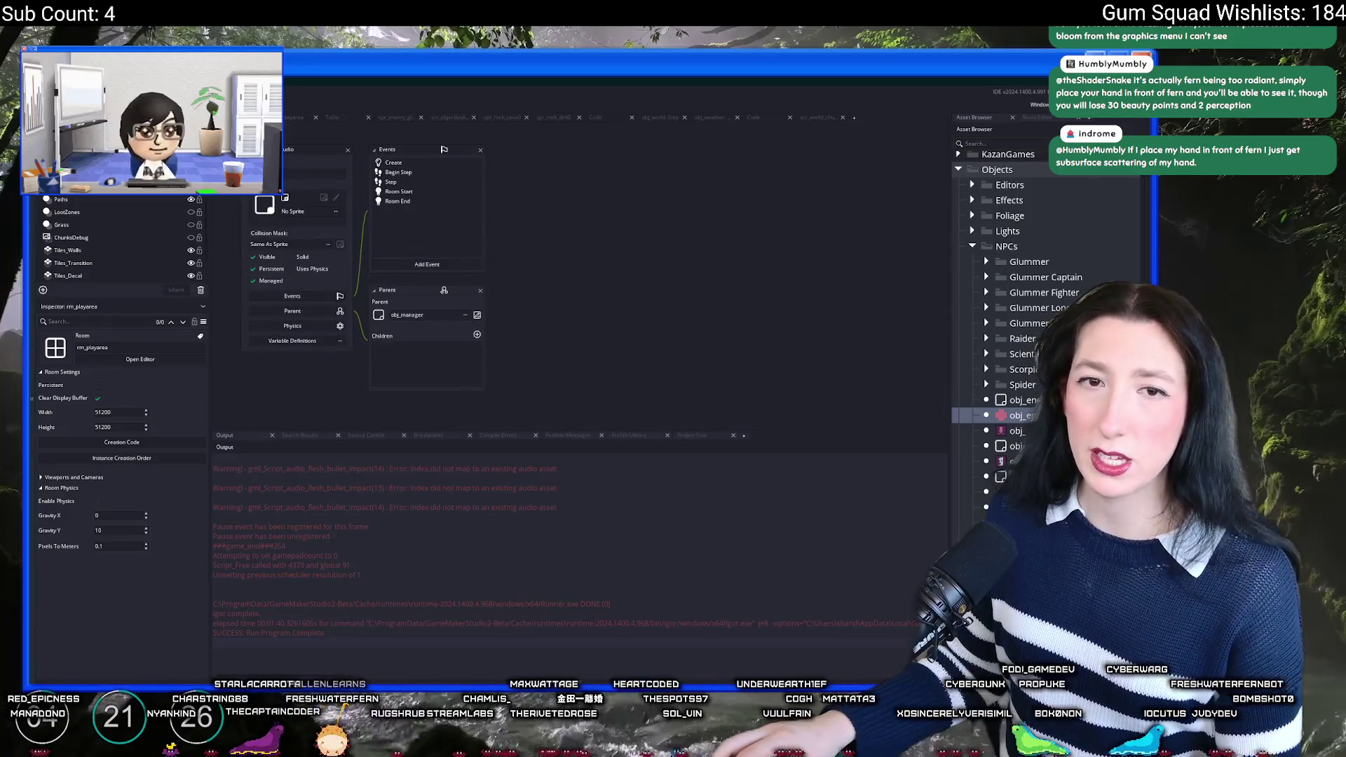
{"action": "double_click", "coordinate": [390, 182]}
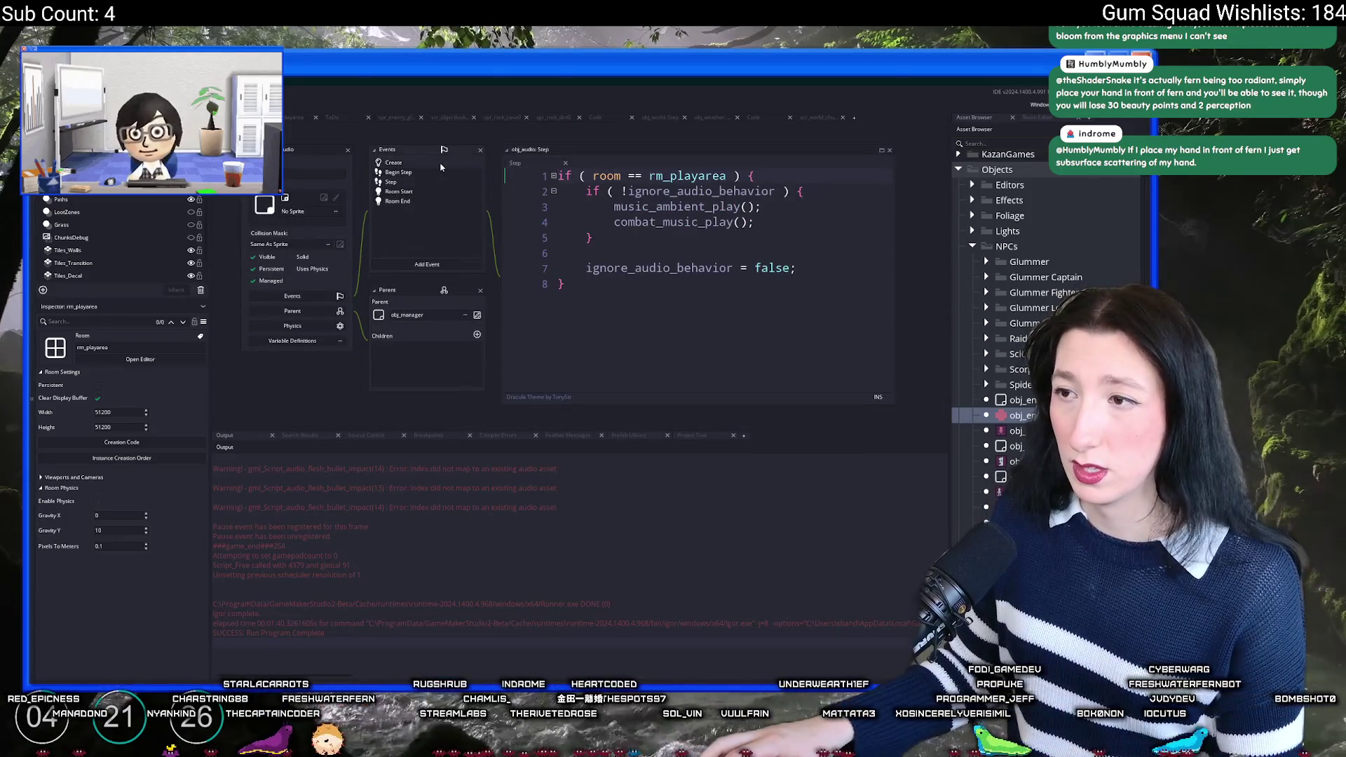
{"action": "double_click", "coordinate": [438, 162]}
{"action": "scroll", "coordinate": [596, 229], "scroll_direction": "down", "scroll_amount": 2}
{"action": "scroll", "coordinate": [596, 230], "scroll_direction": "down", "scroll_amount": 4}
{"action": "left_click", "coordinate": [400, 264]}
{"action": "scroll", "coordinate": [391, 248], "scroll_direction": "up", "scroll_amount": 3}
{"action": "mouse_move", "coordinate": [497, 156]}
{"action": "left_mouse_down"}
{"action": "mouse_move", "coordinate": [571, 158]}
{"action": "mouse_move", "coordinate": [631, 244]}
{"action": "left_mouse_up"}
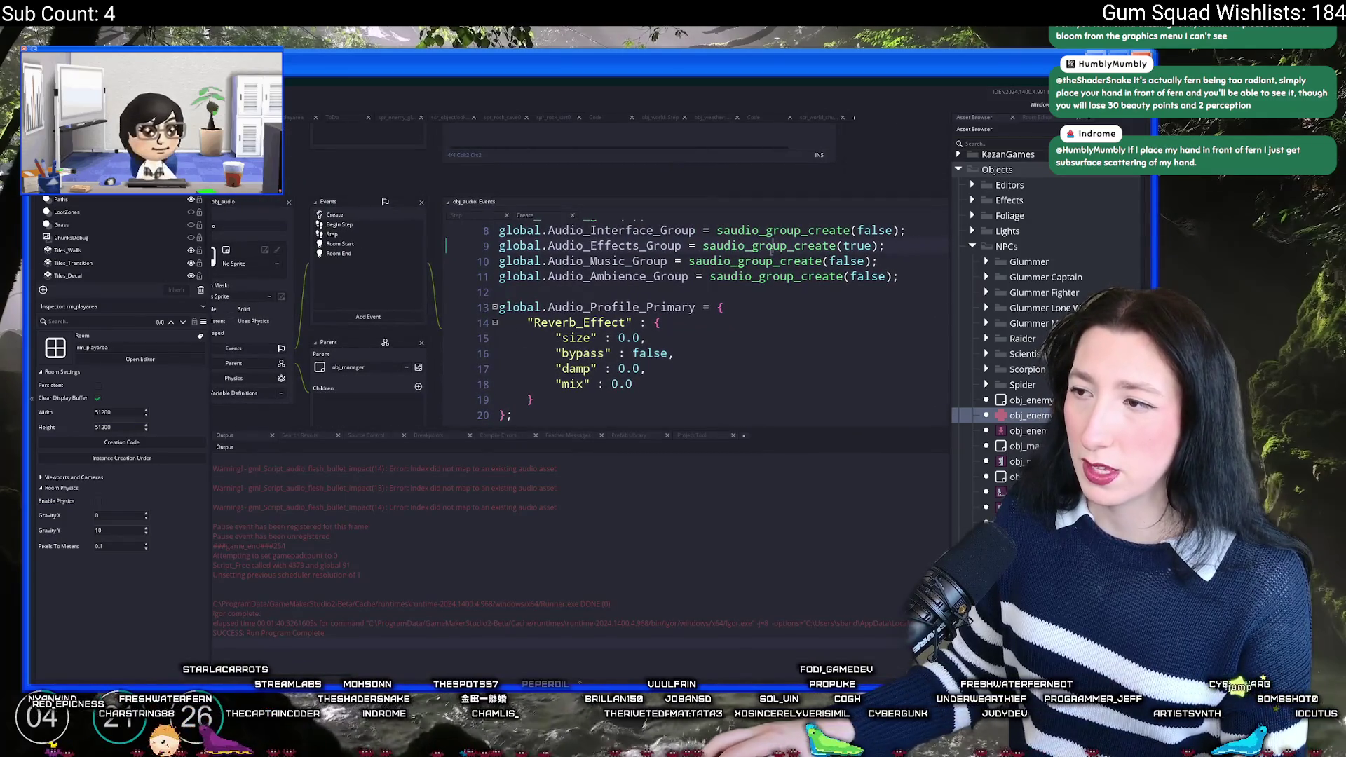
Step: Inspect the saudio_group_create definition, then return to obj_audio's Create code
{"action": "middle_click", "coordinate": [729, 247]}
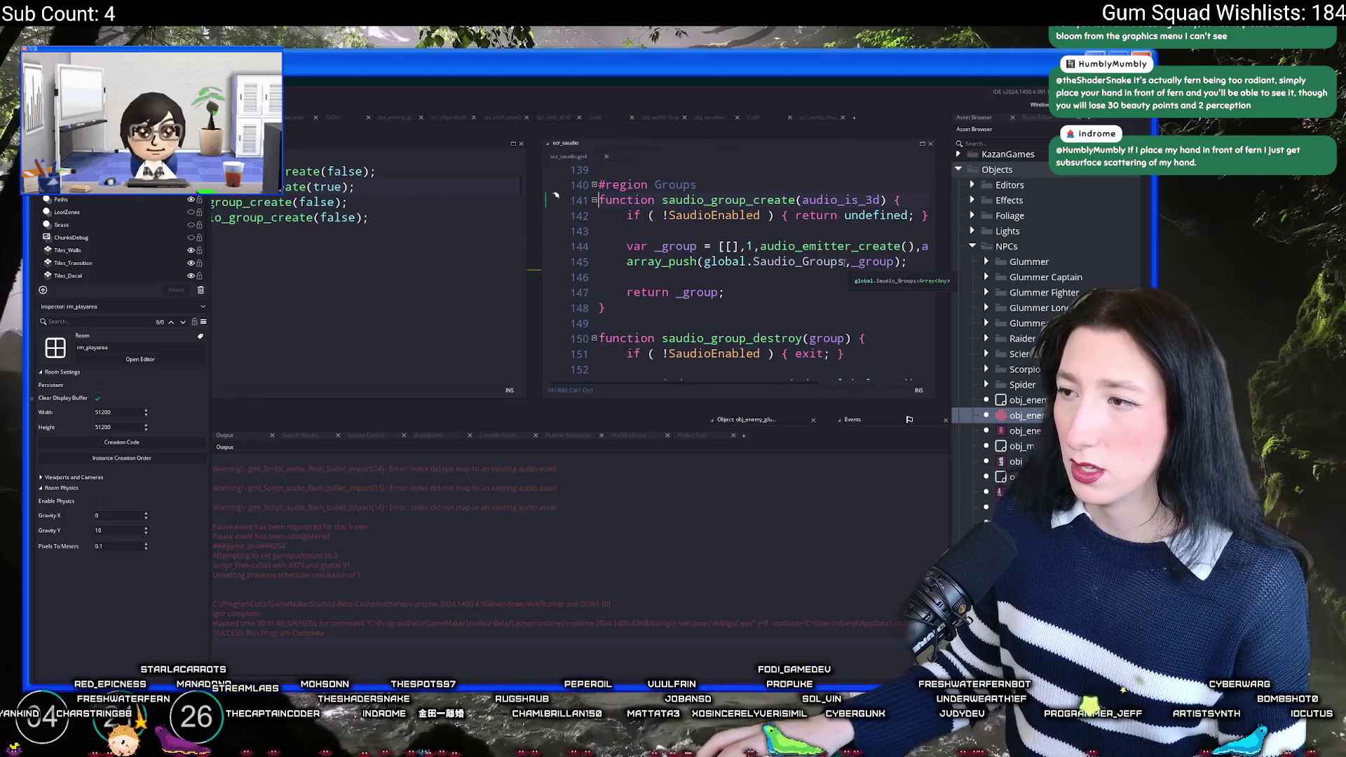
{"action": "left_click", "coordinate": [927, 246]}
{"action": "key", "text": "Down"}
{"action": "key", "text": "Down"}
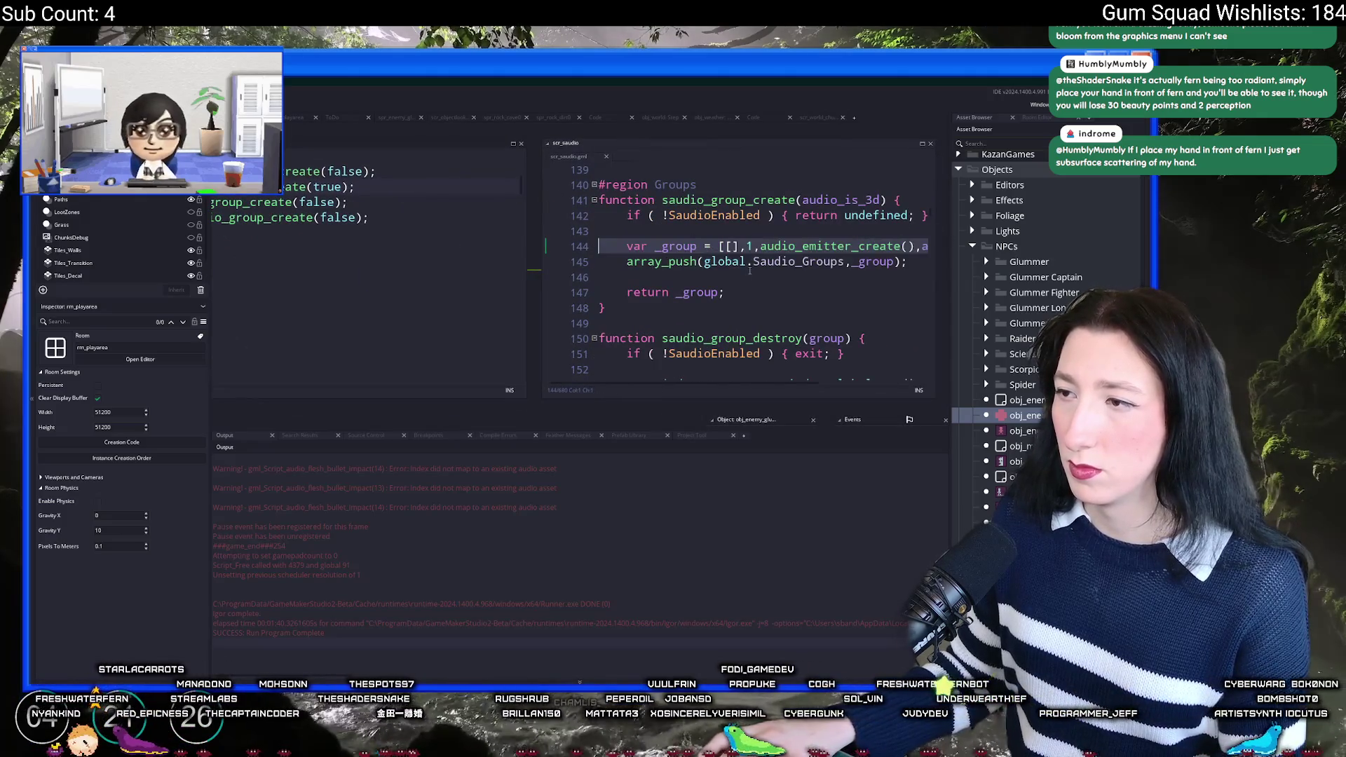
{"action": "left_click_drag", "start_coordinate": [841, 261], "coordinate": [704, 261]}
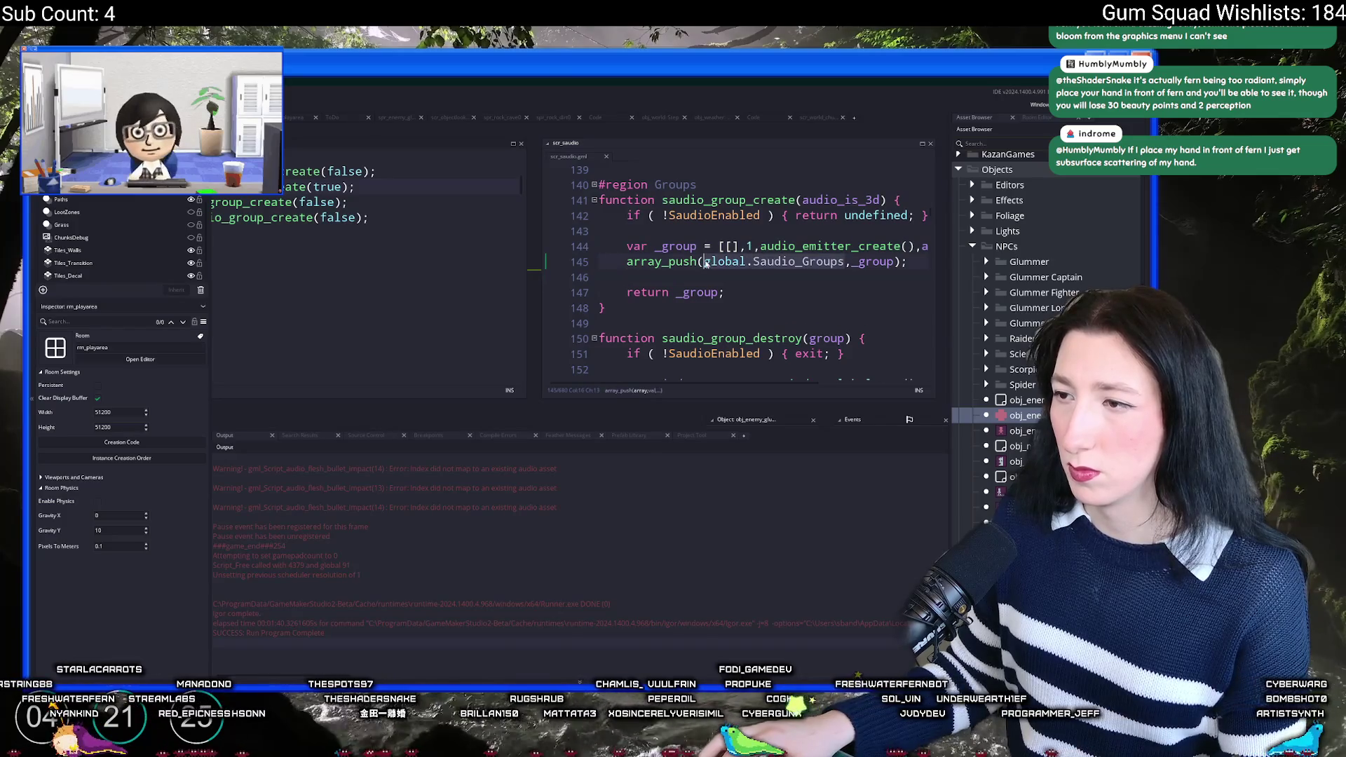
{"action": "scroll", "coordinate": [701, 280], "scroll_direction": "down", "scroll_amount": 2}
{"action": "left_click", "coordinate": [501, 261]}
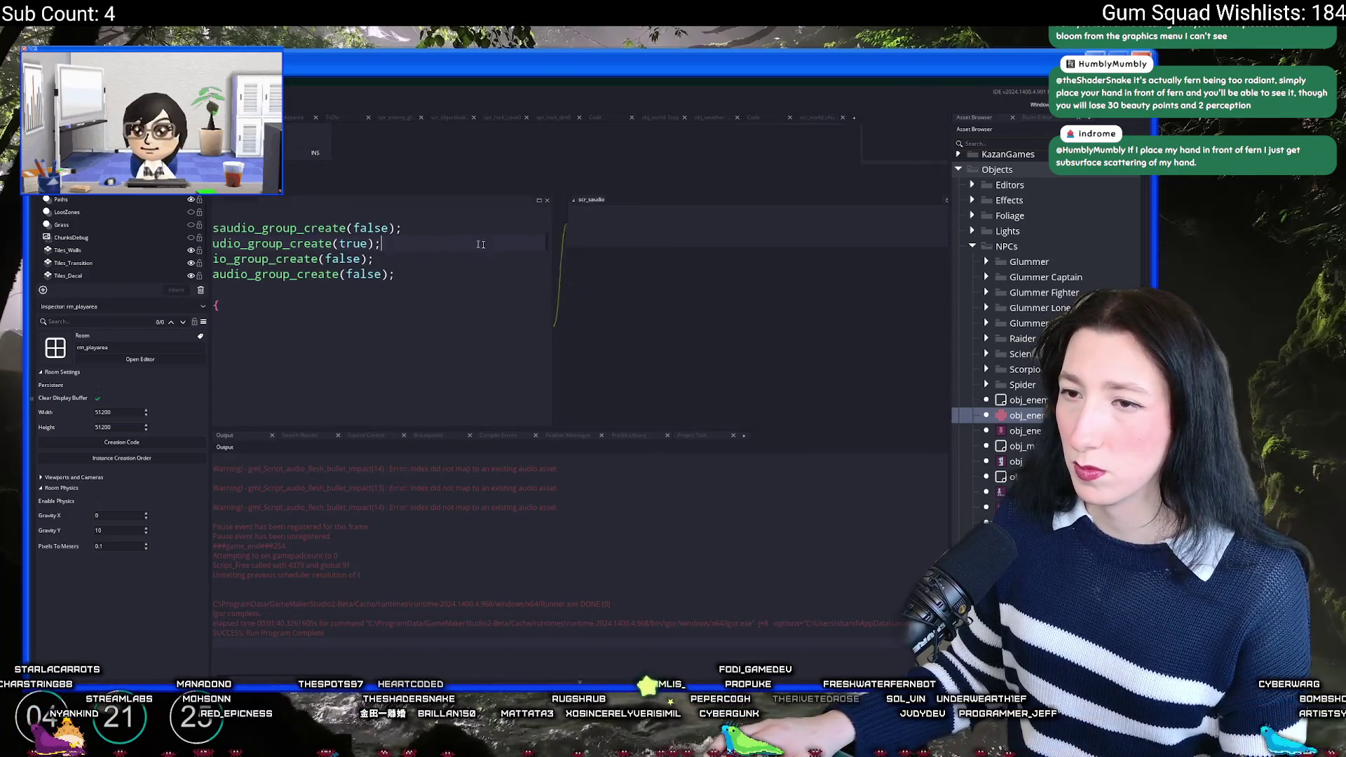
Step: Open obj_audio's Begin Step code and go to the saudio_step definition
{"action": "double_click", "coordinate": [373, 244]}
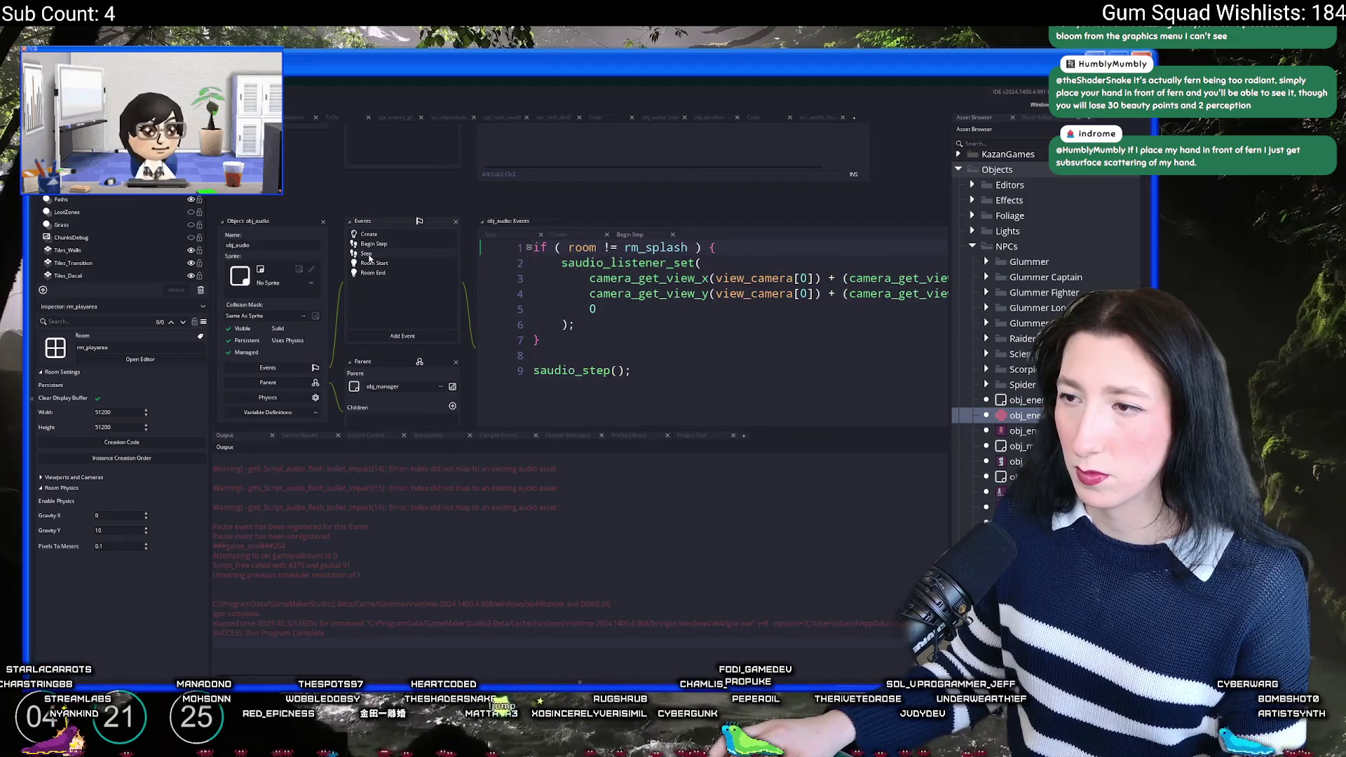
{"action": "double_click", "coordinate": [366, 253]}
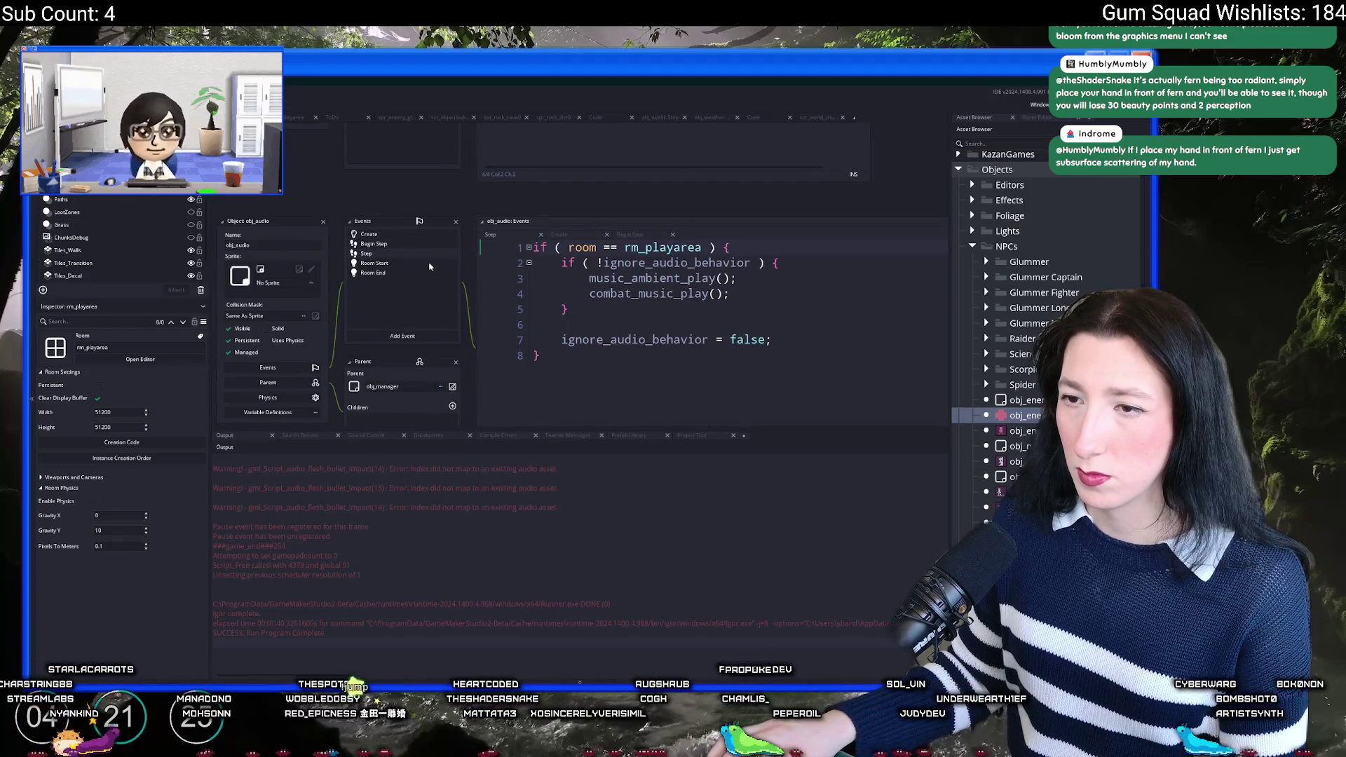
{"action": "double_click", "coordinate": [414, 235]}
{"action": "double_click", "coordinate": [414, 243]}
{"action": "left_click", "coordinate": [574, 331]}
{"action": "left_click", "coordinate": [560, 342]}
{"action": "left_click", "coordinate": [732, 251]}
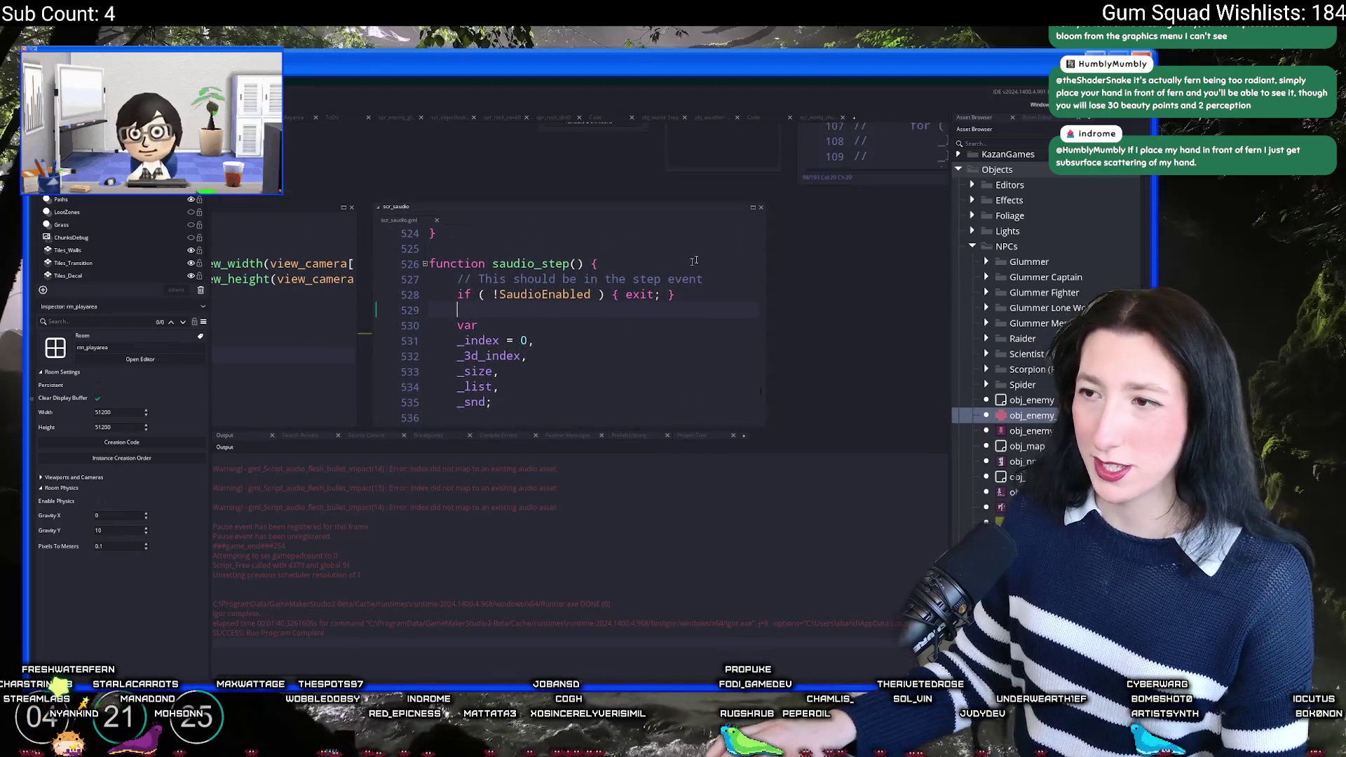
Step: In full-screen scr_saudio, add a log line and a saudio_group_create() call after saudio_step's variables
{"action": "left_click", "coordinate": [753, 207]}
{"action": "left_click", "coordinate": [680, 288]}
{"action": "key", "text": "F12"}
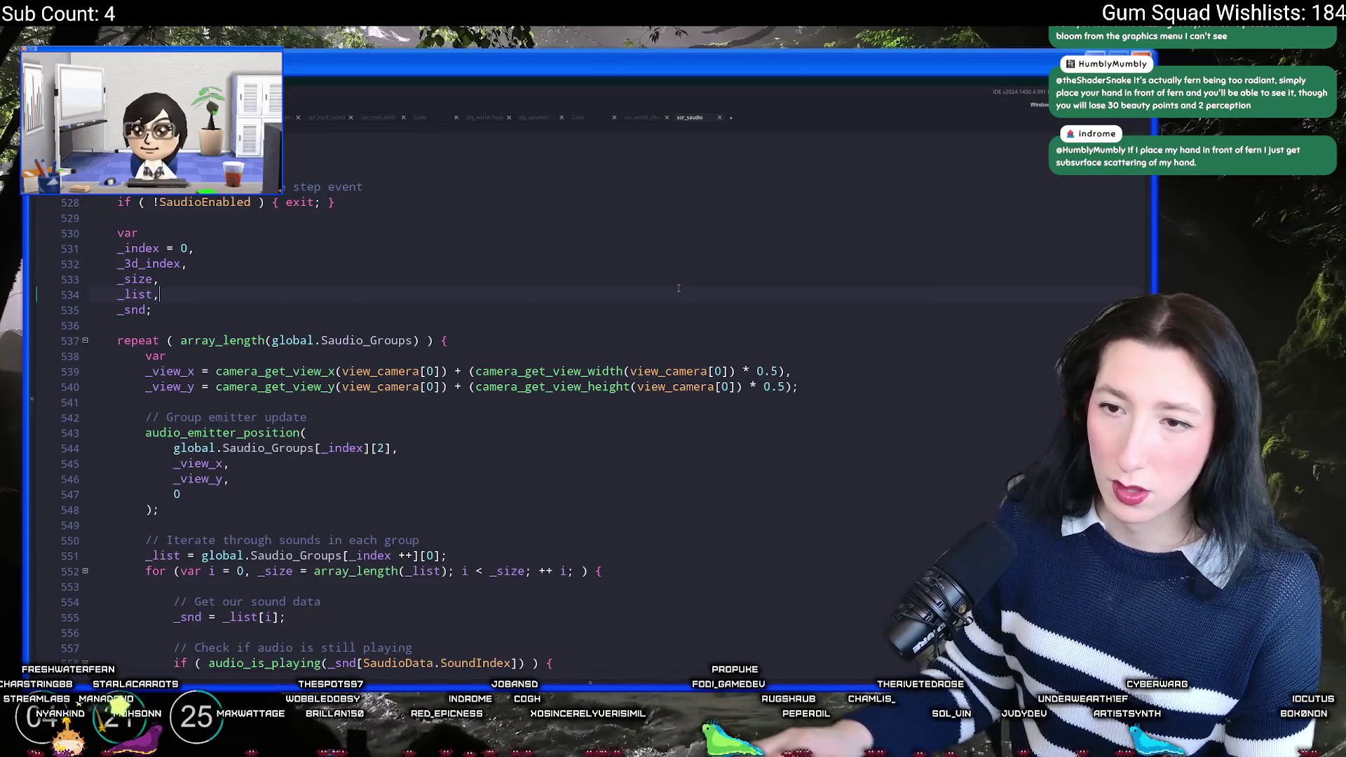
{"action": "scroll", "coordinate": [449, 279], "scroll_direction": "down", "scroll_amount": 3}
{"action": "scroll", "coordinate": [371, 233], "scroll_direction": "up", "scroll_amount": 4}
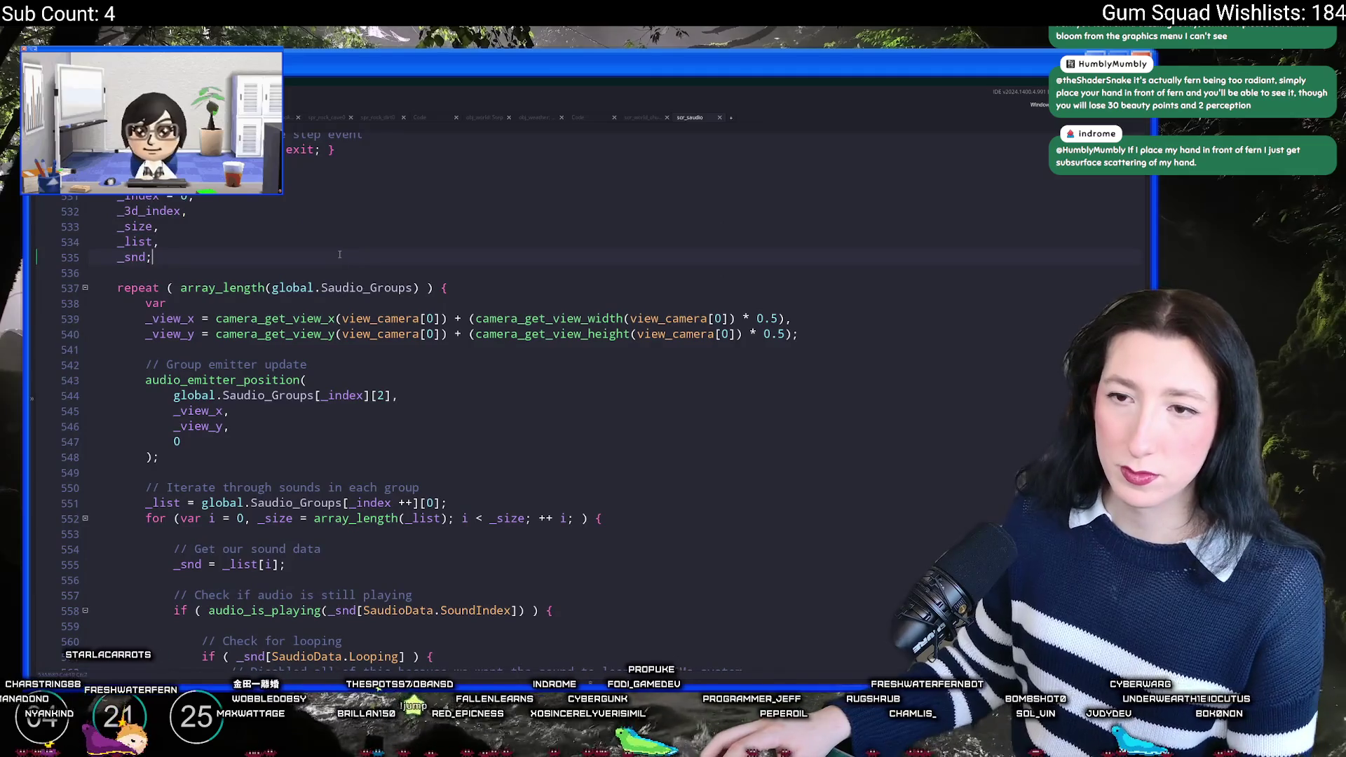
{"action": "key", "text": "Return"}
{"action": "key", "text": "Return"}
{"action": "type", "text": "log(global.Saudio_Groups["}
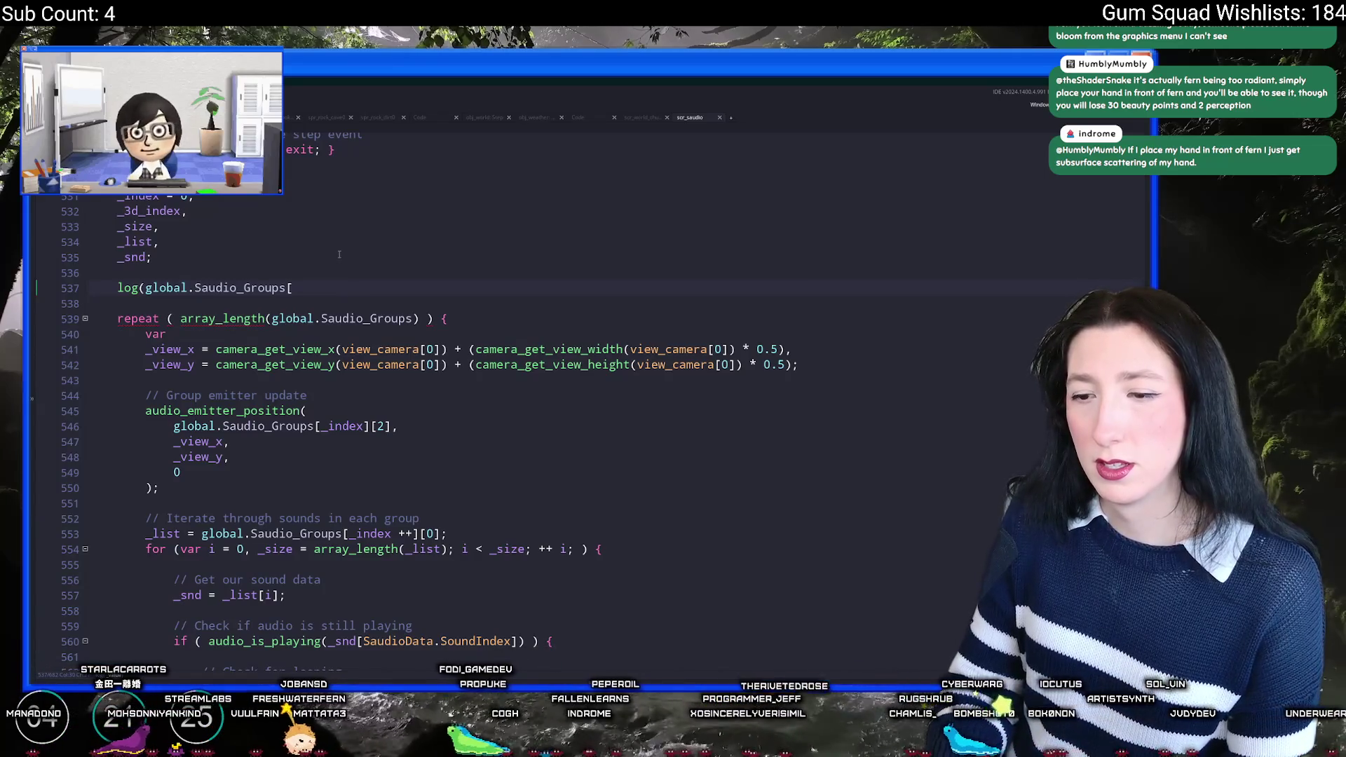
{"action": "key", "text": "Return"}
{"action": "type", "text": "saudio_Group"}
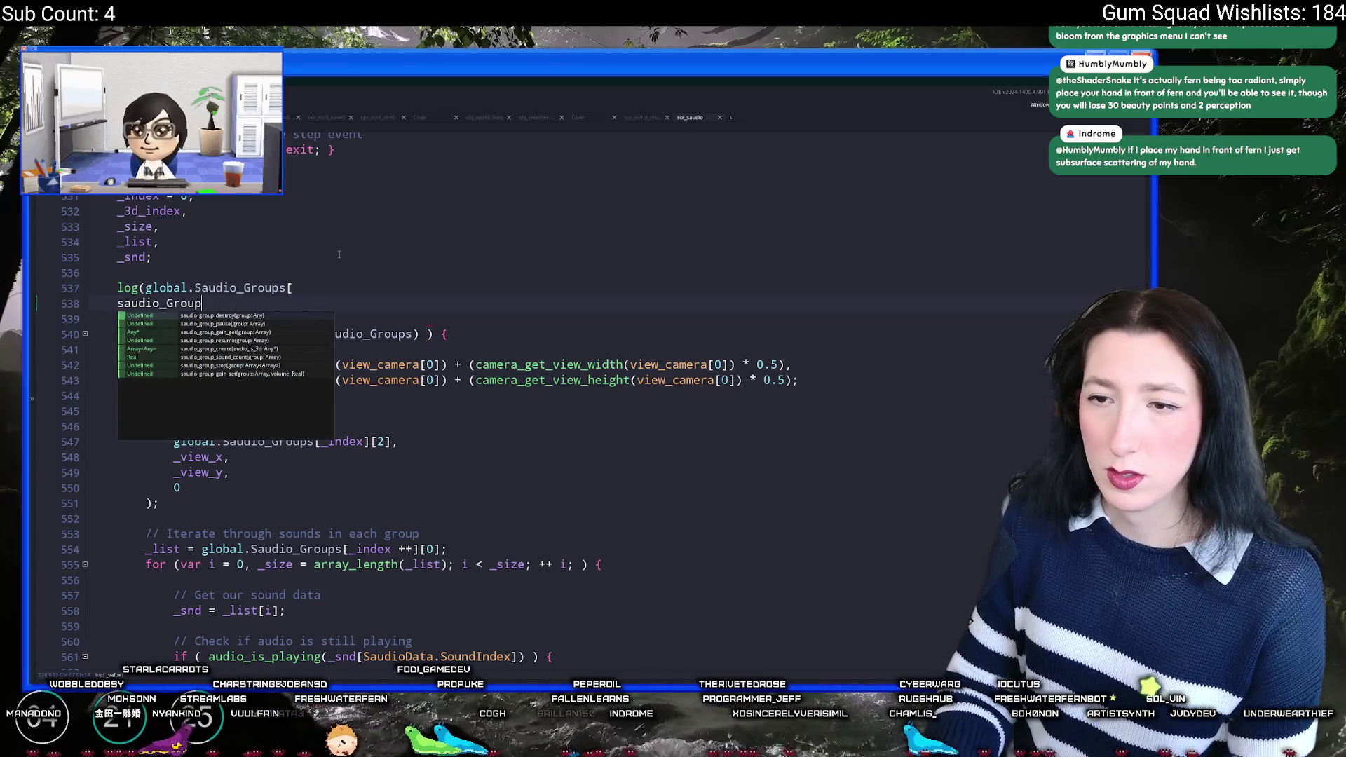
{"action": "type", "text": "_c"}
{"action": "key", "text": "Return"}
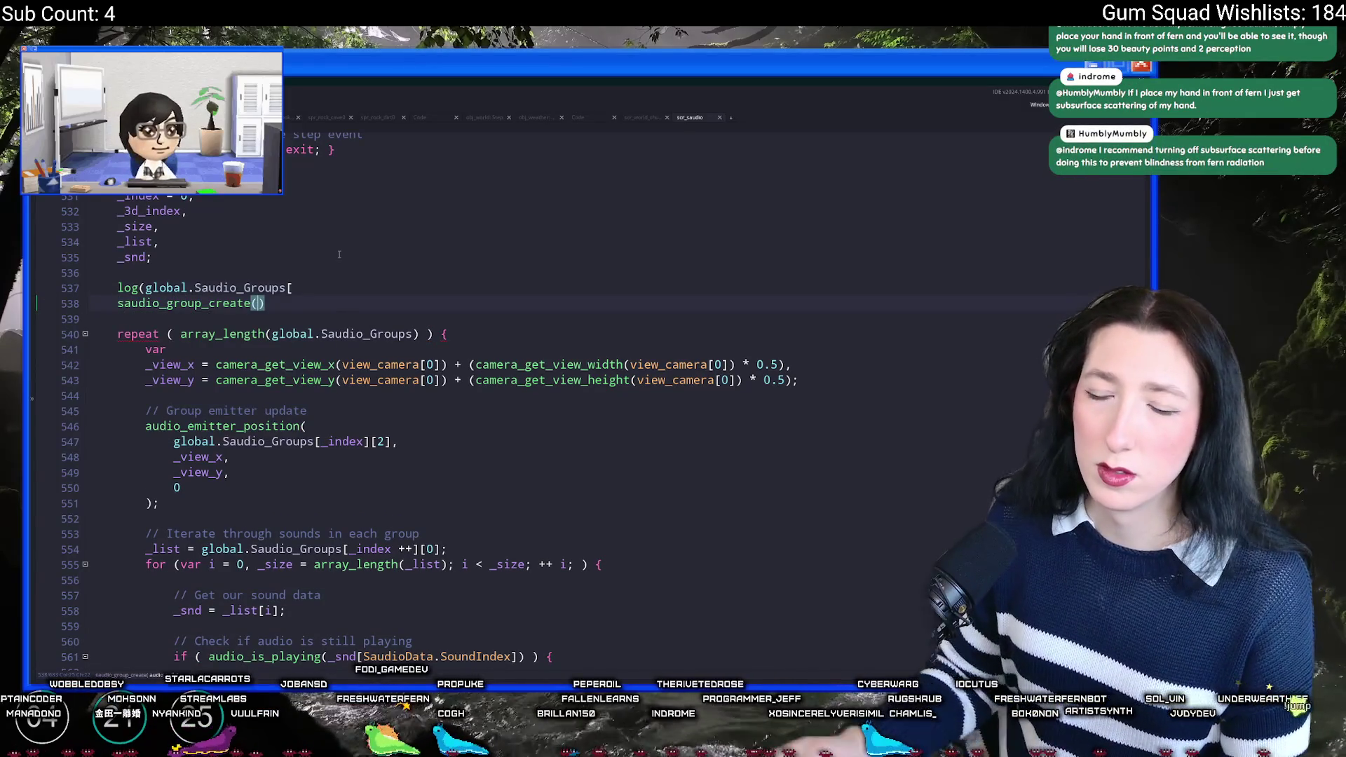
Step: Check saudio_group_create's definition and project uses, then reopen saudio_step full-screen
{"action": "middle_click", "coordinate": [186, 308]}
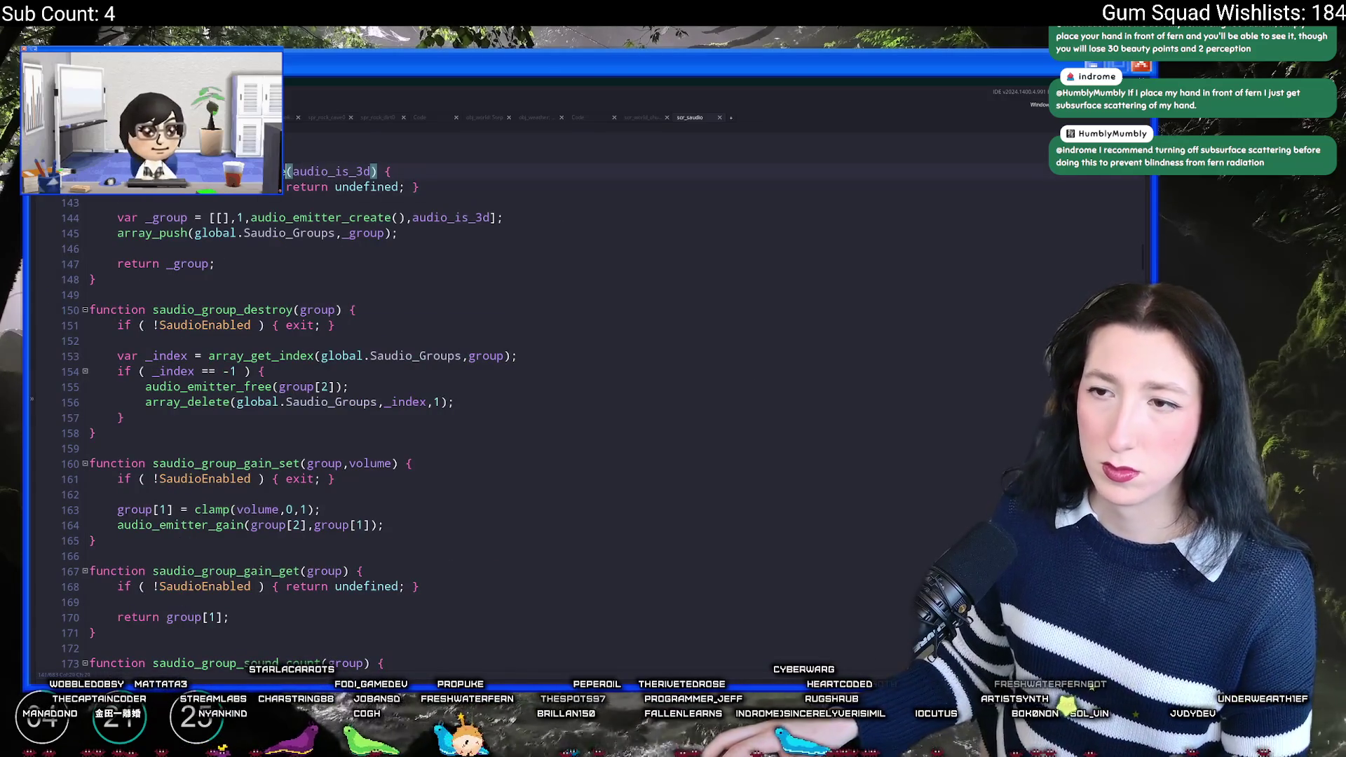
{"action": "key", "text": "ctrl+shift+f"}
{"action": "key", "text": "Return"}
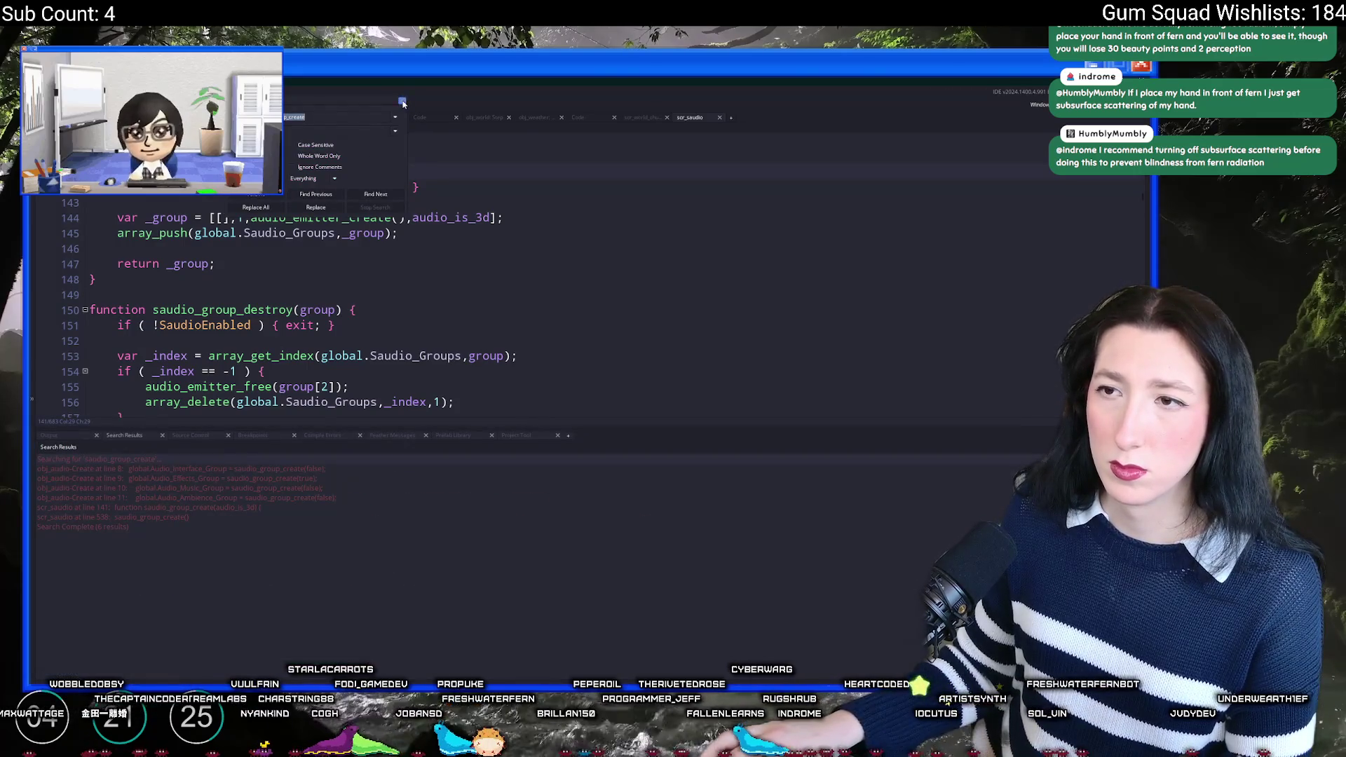
{"action": "left_click", "coordinate": [402, 103]}
{"action": "middle_click", "coordinate": [690, 120]}
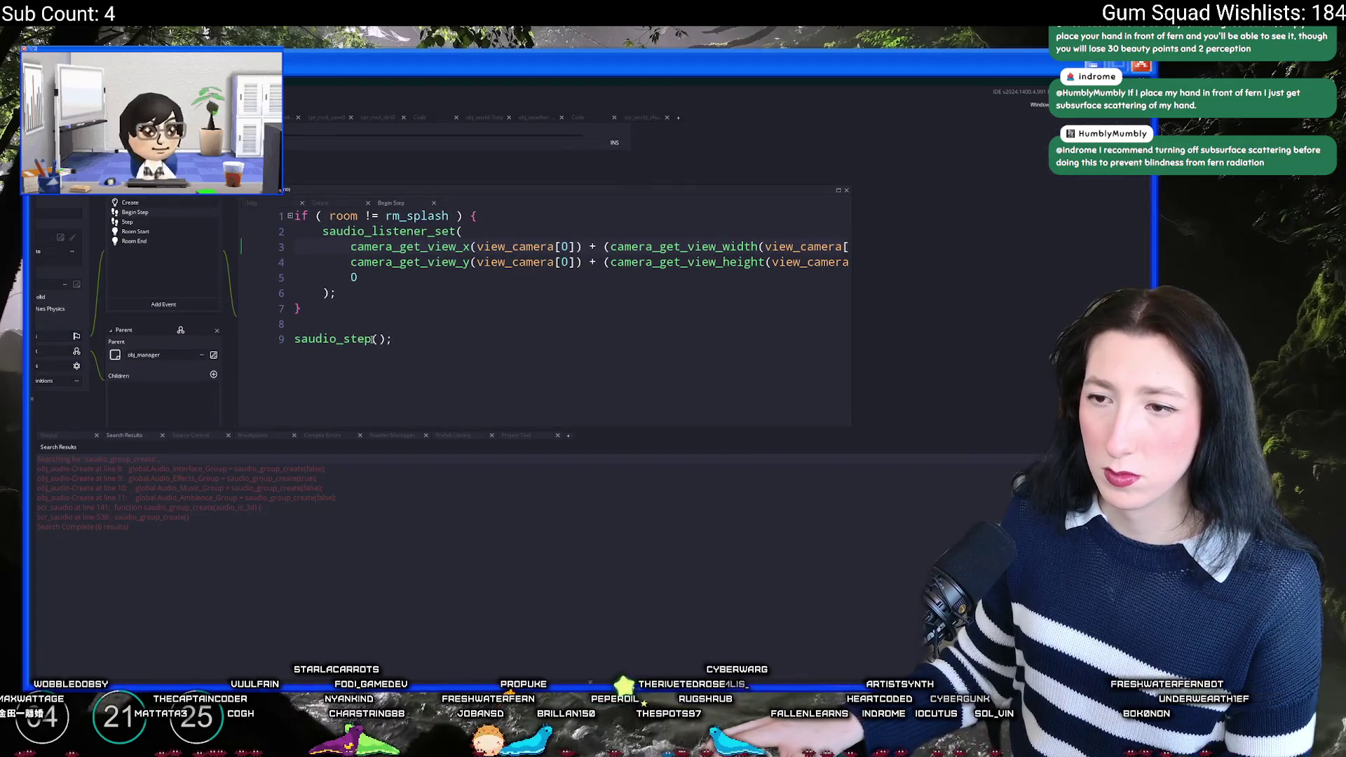
{"action": "middle_click", "coordinate": [358, 335]}
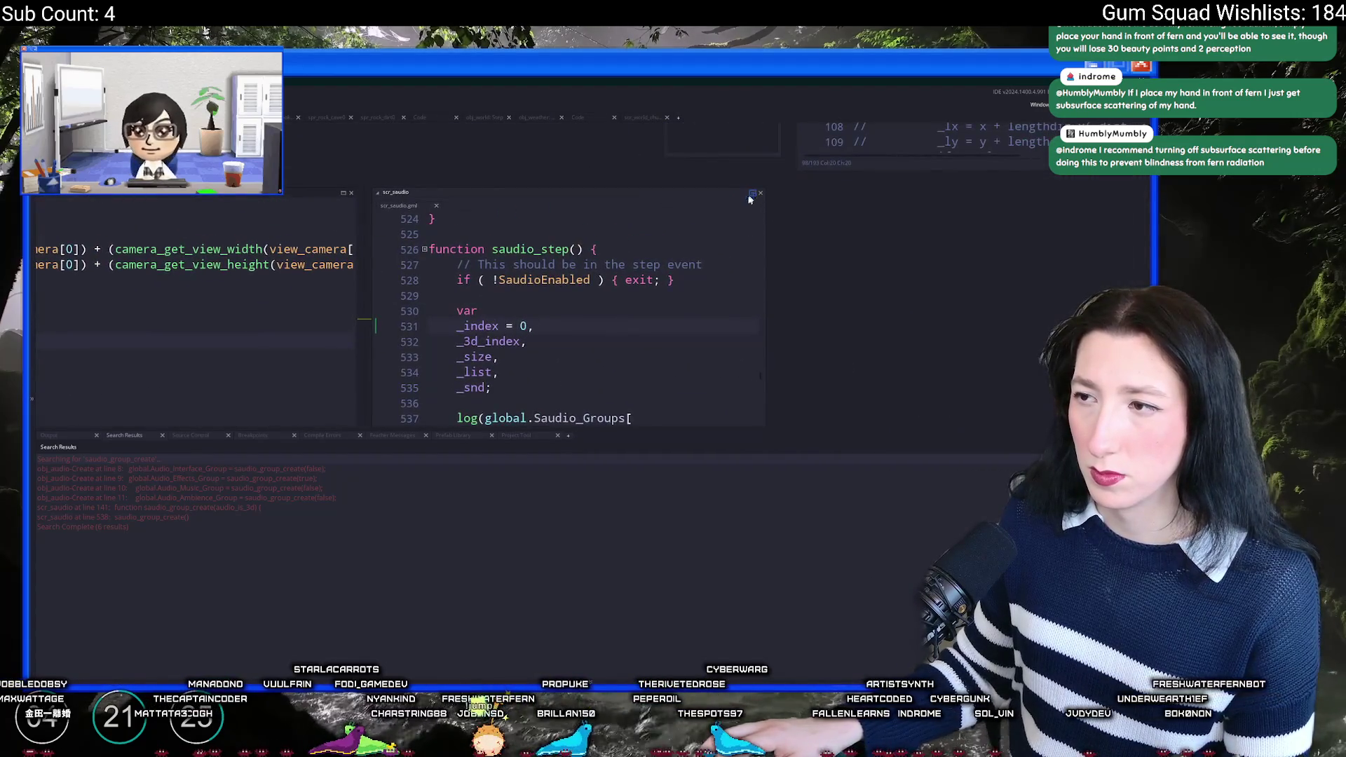
{"action": "left_click", "coordinate": [752, 194]}
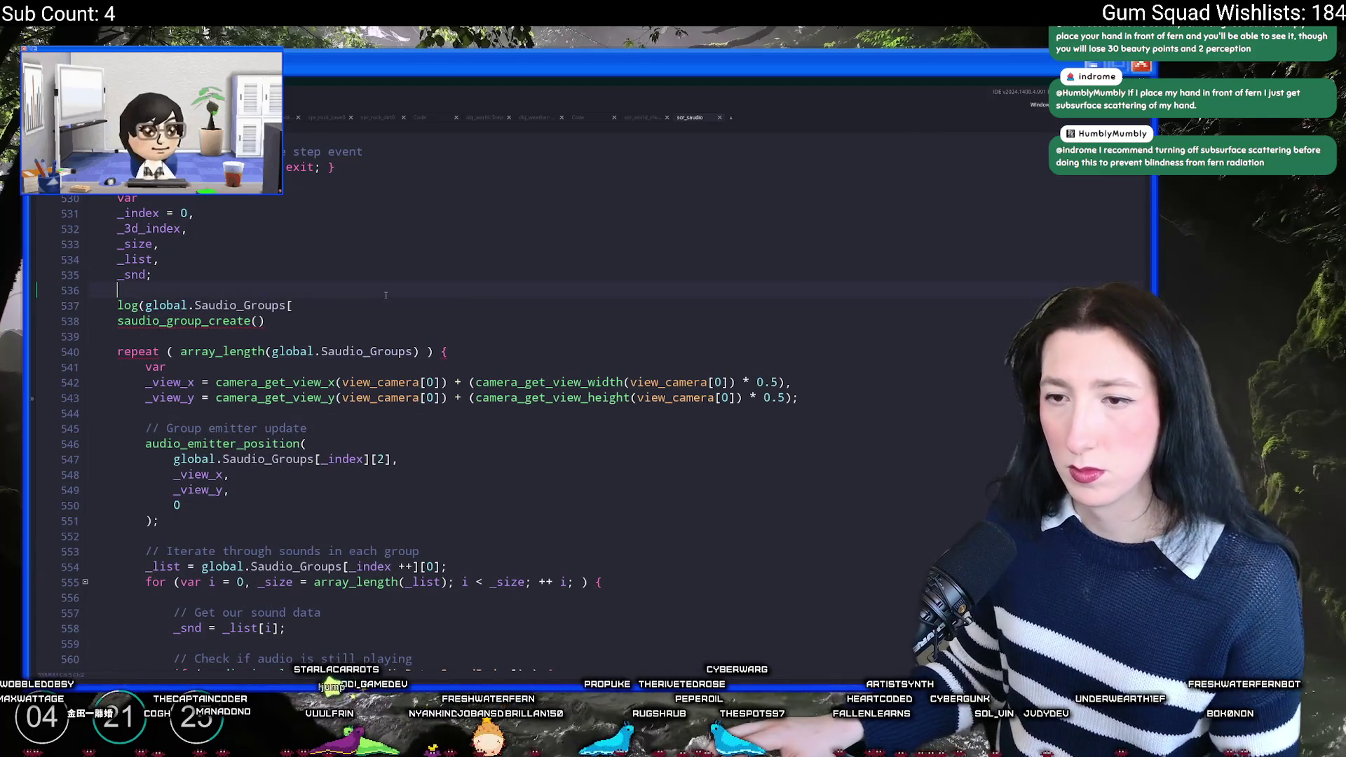
Step: Change the log to array_length(global.Audio_Effects_Group) and run the game with F5
{"action": "left_click", "coordinate": [152, 305]}
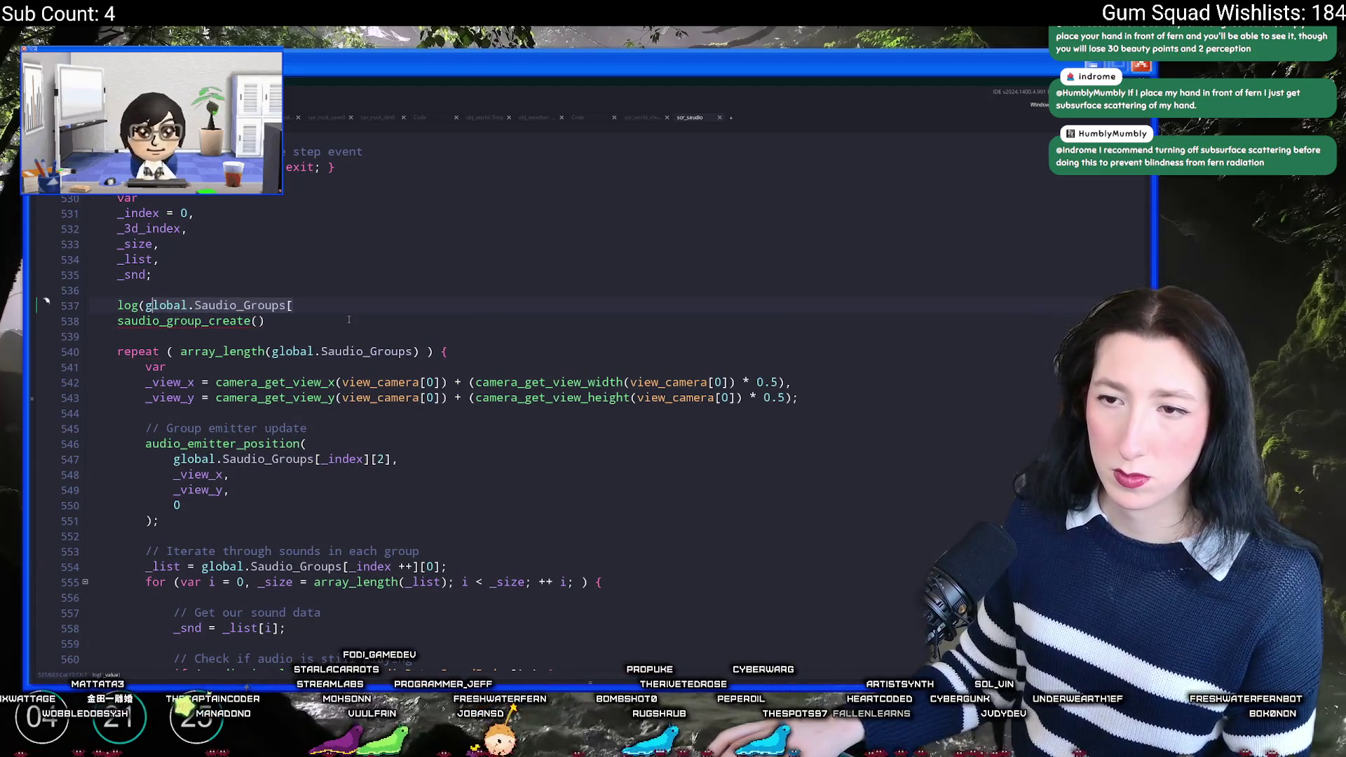
{"action": "left_click", "coordinate": [322, 298]}
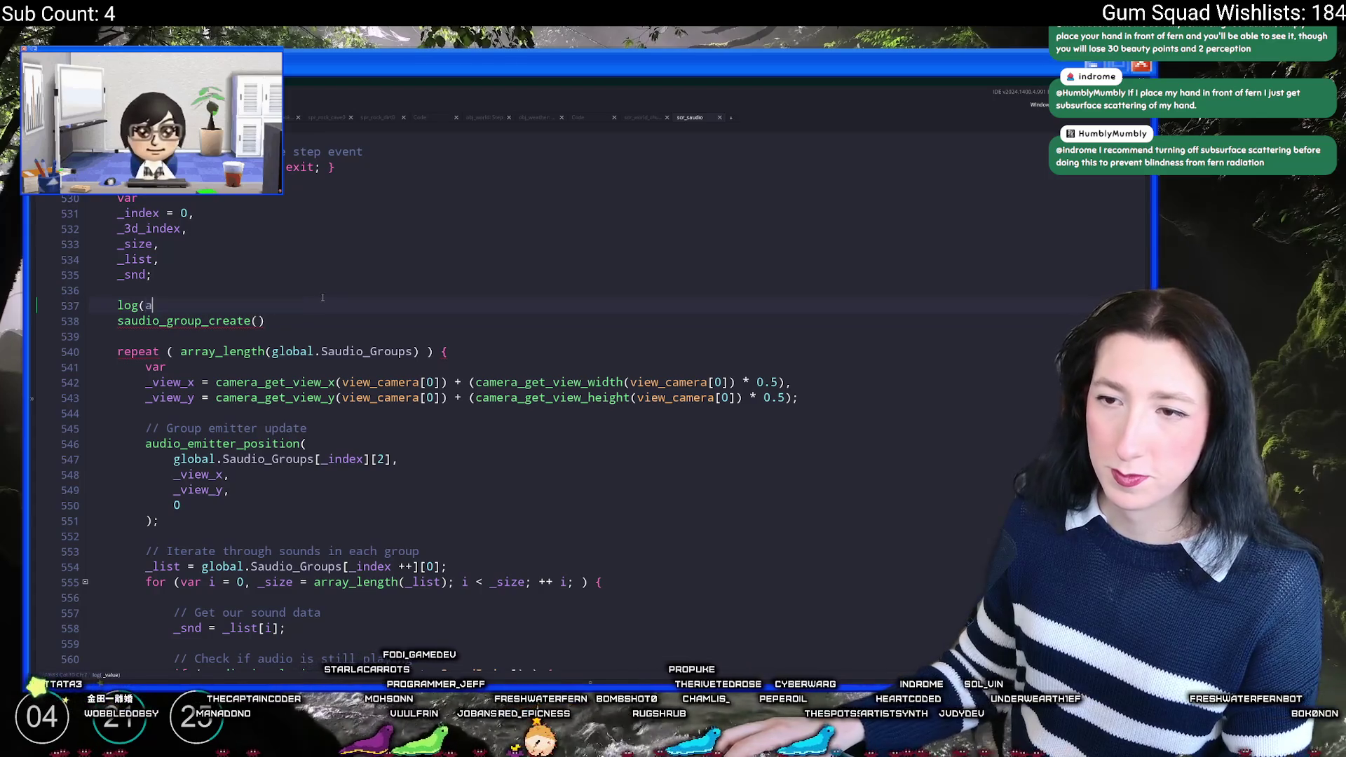
{"action": "key", "text": "ctrl+BackSpace"}
{"action": "key", "text": "ctrl+BackSpace"}
{"action": "key", "text": "ctrl+BackSpace"}
{"action": "type", "text": "array_length(g"}
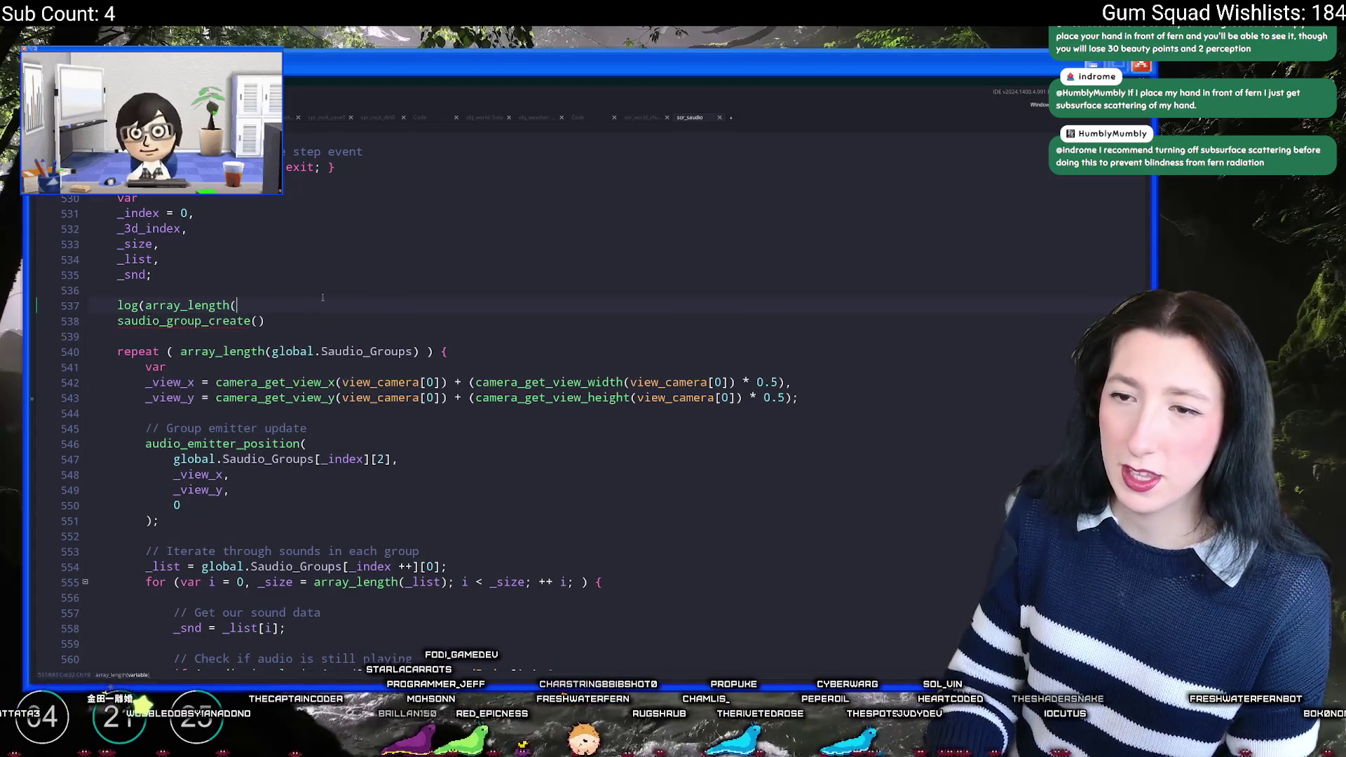
{"action": "type", "text": "lobal.Effec"}
{"action": "key", "text": "Down"}
{"action": "key", "text": "Return"}
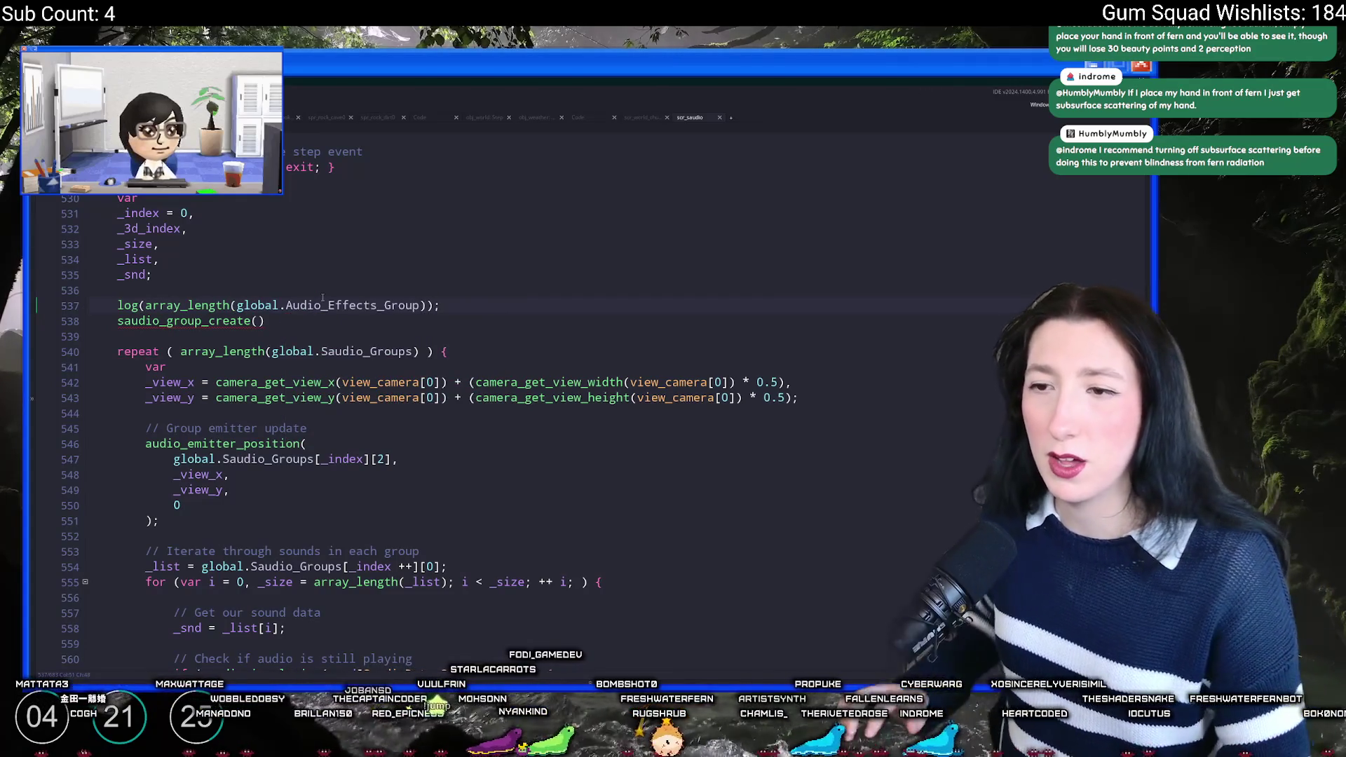
{"action": "key", "text": "F5"}
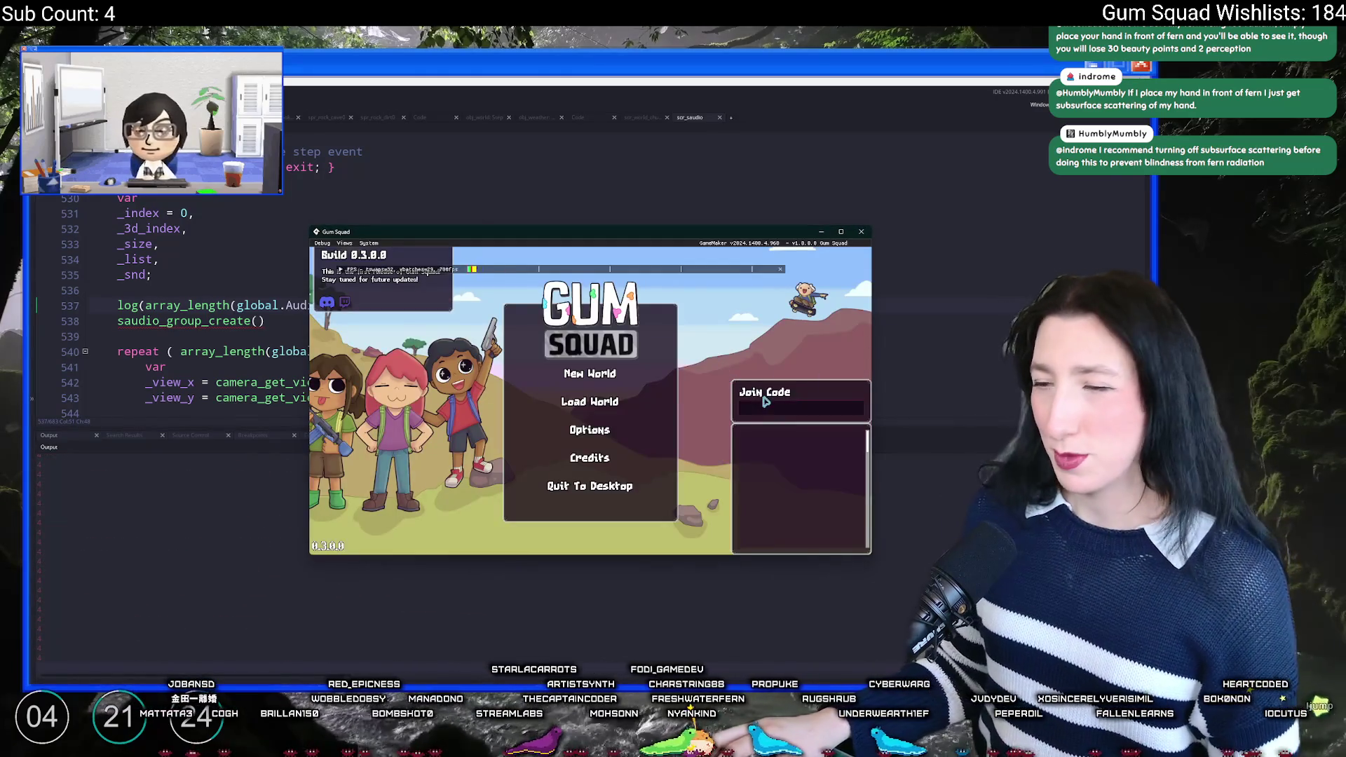
Step: Start a New World lobby and check the Difficulty settings in the pause menu
{"action": "left_click", "coordinate": [617, 373]}
{"action": "left_click", "coordinate": [604, 463]}
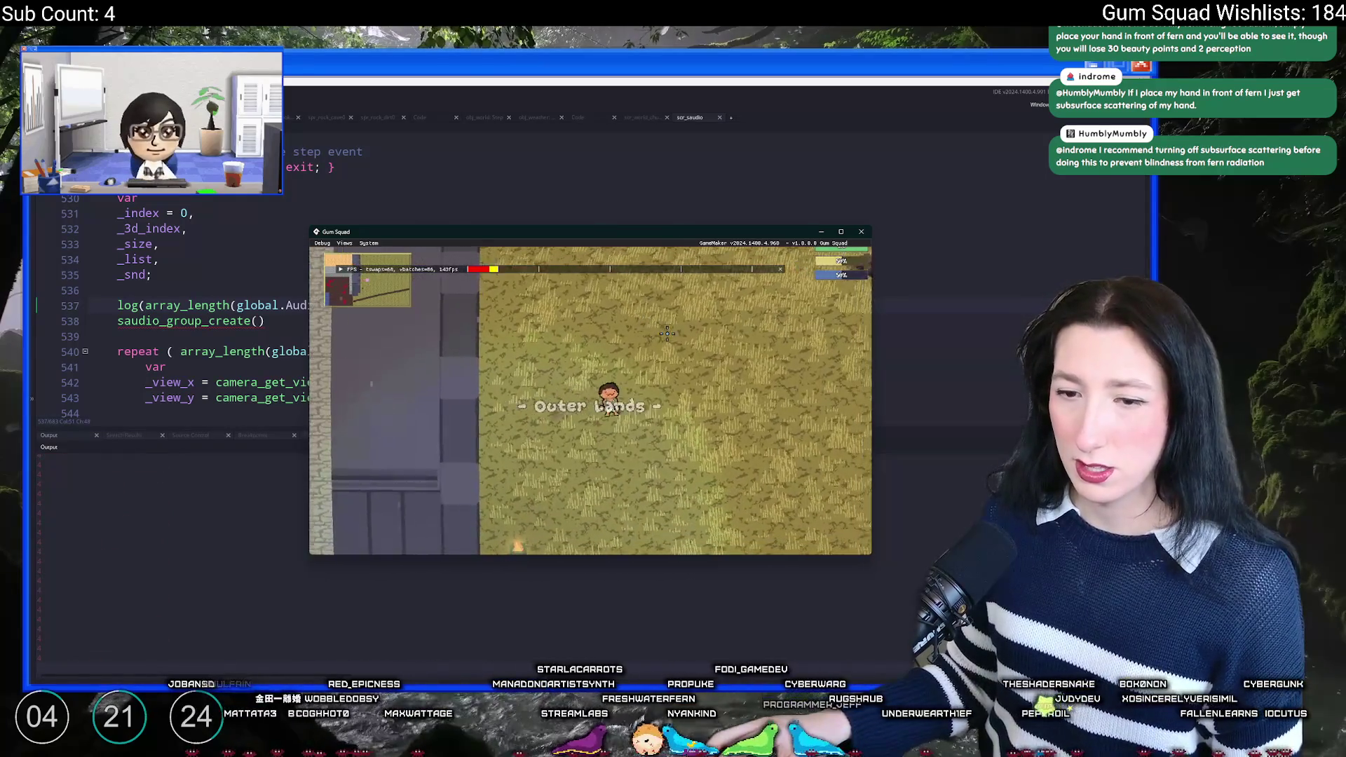
{"action": "key", "text": "Escape"}
{"action": "left_click", "coordinate": [574, 418]}
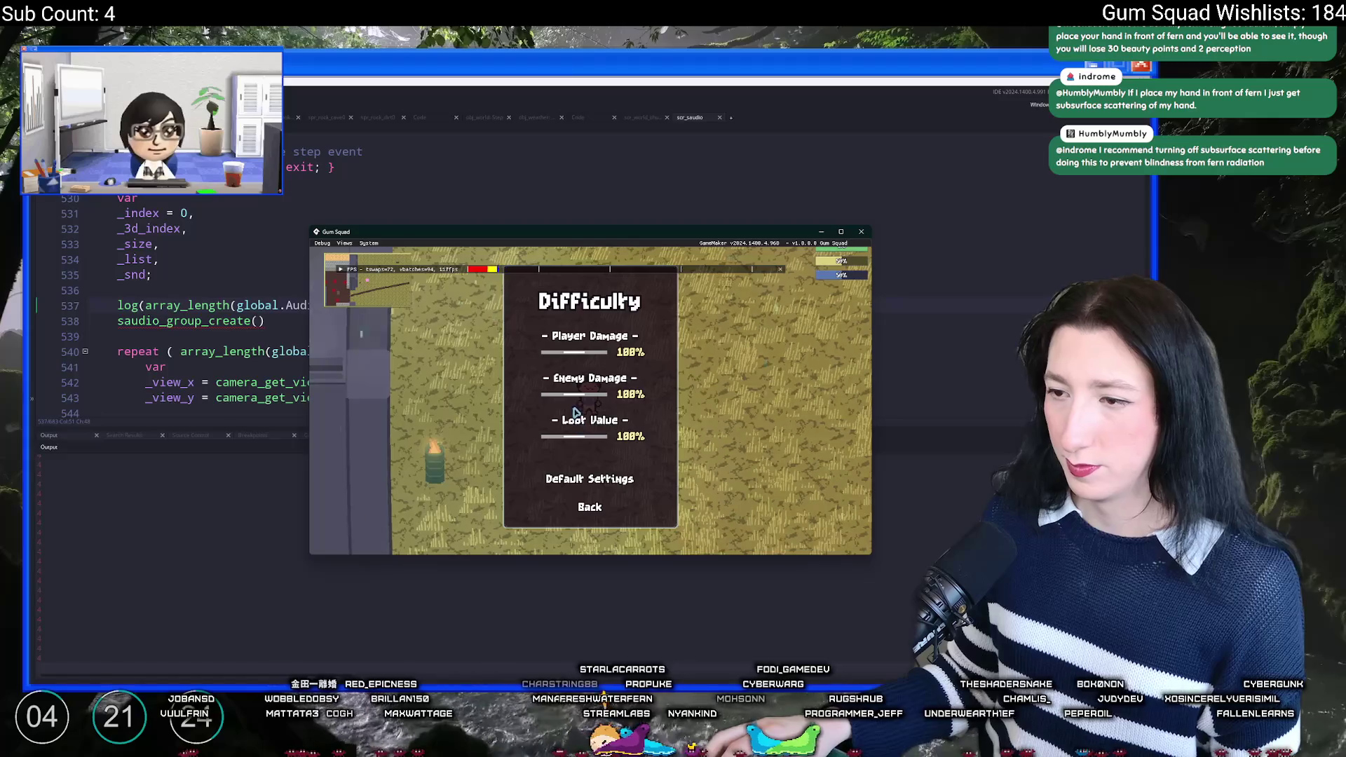
{"action": "key", "text": "Escape"}
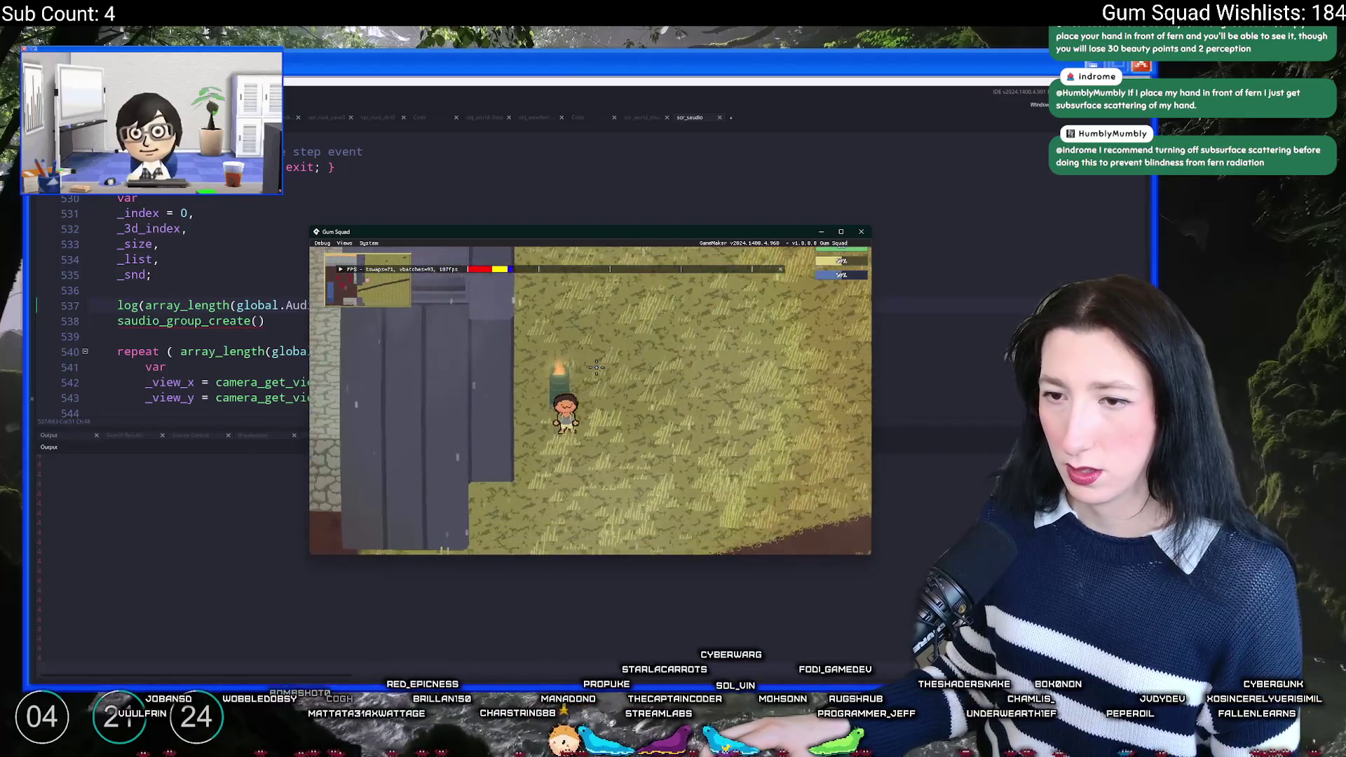
Step: Walk the character down and left into the next room, then close the game
{"action": "key", "text": "s"}
{"action": "key", "text": "a"}
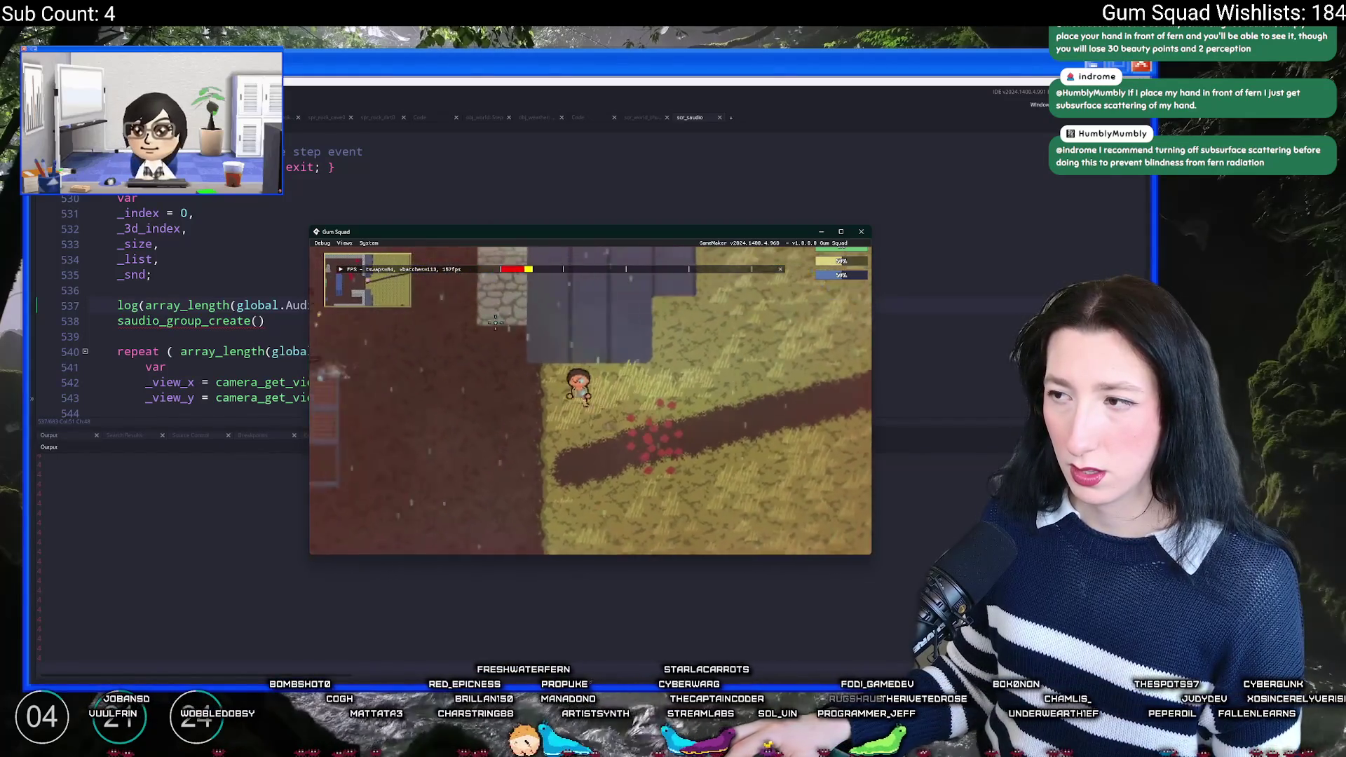
{"action": "key", "text": "a"}
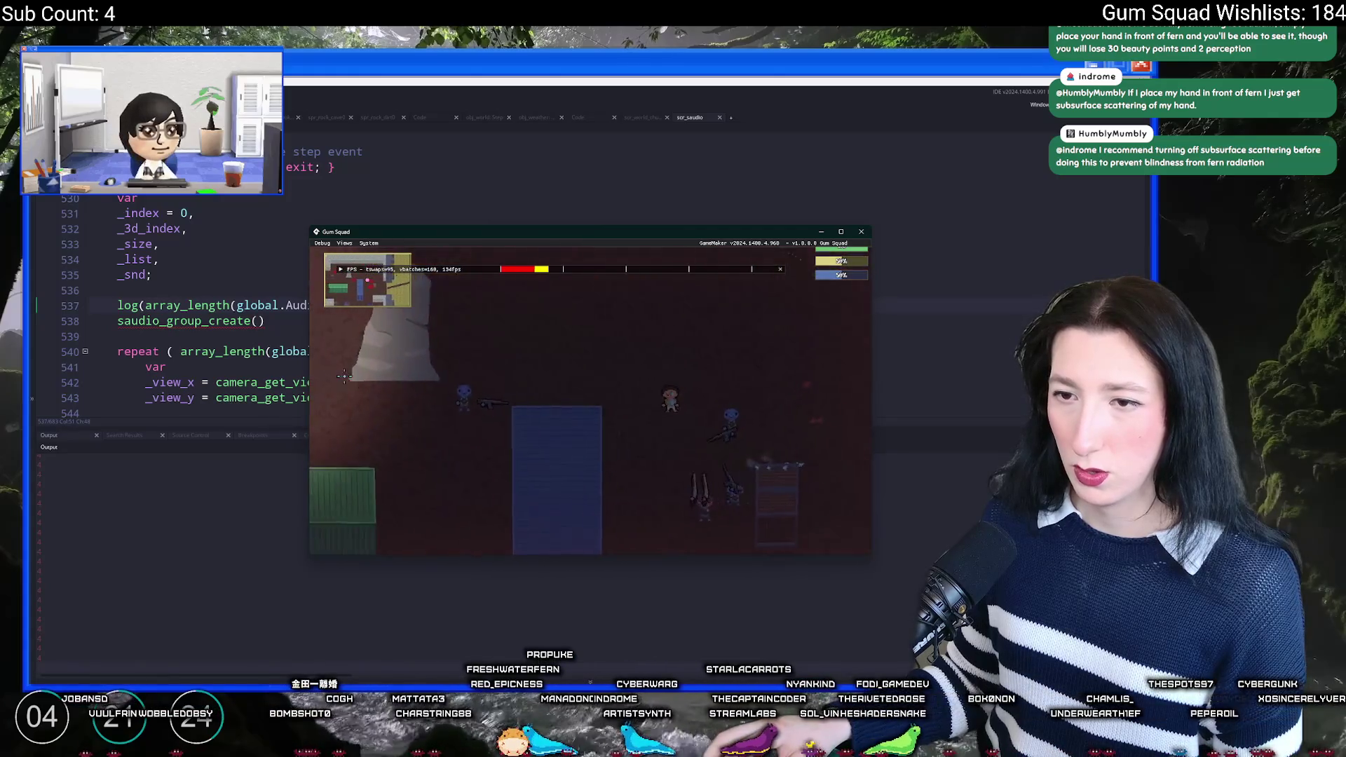
{"action": "key", "text": "a"}
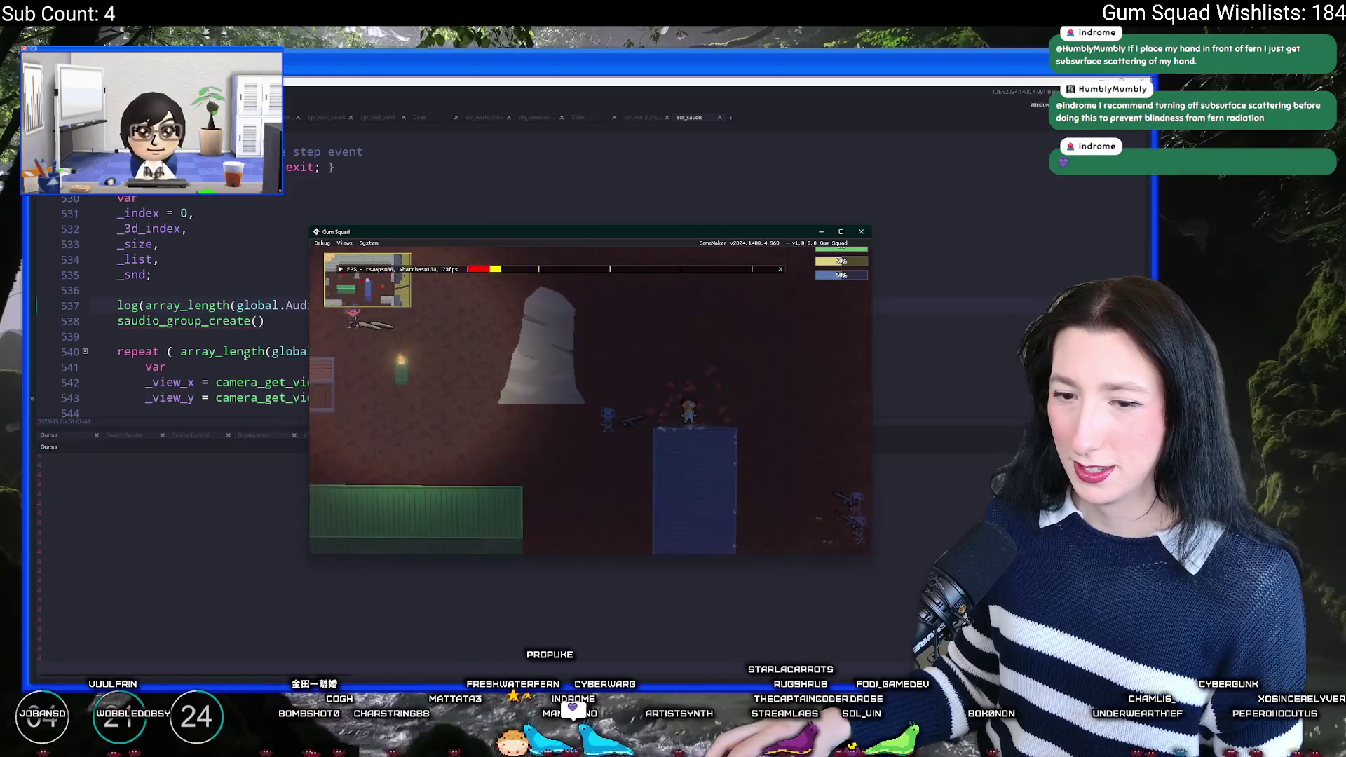
{"action": "key", "text": "Escape"}
{"action": "key", "text": "Left"}
{"action": "key", "text": "Left"}
{"action": "key", "text": "Left"}
{"action": "scroll", "coordinate": [465, 260], "scroll_direction": "down", "scroll_amount": 5}
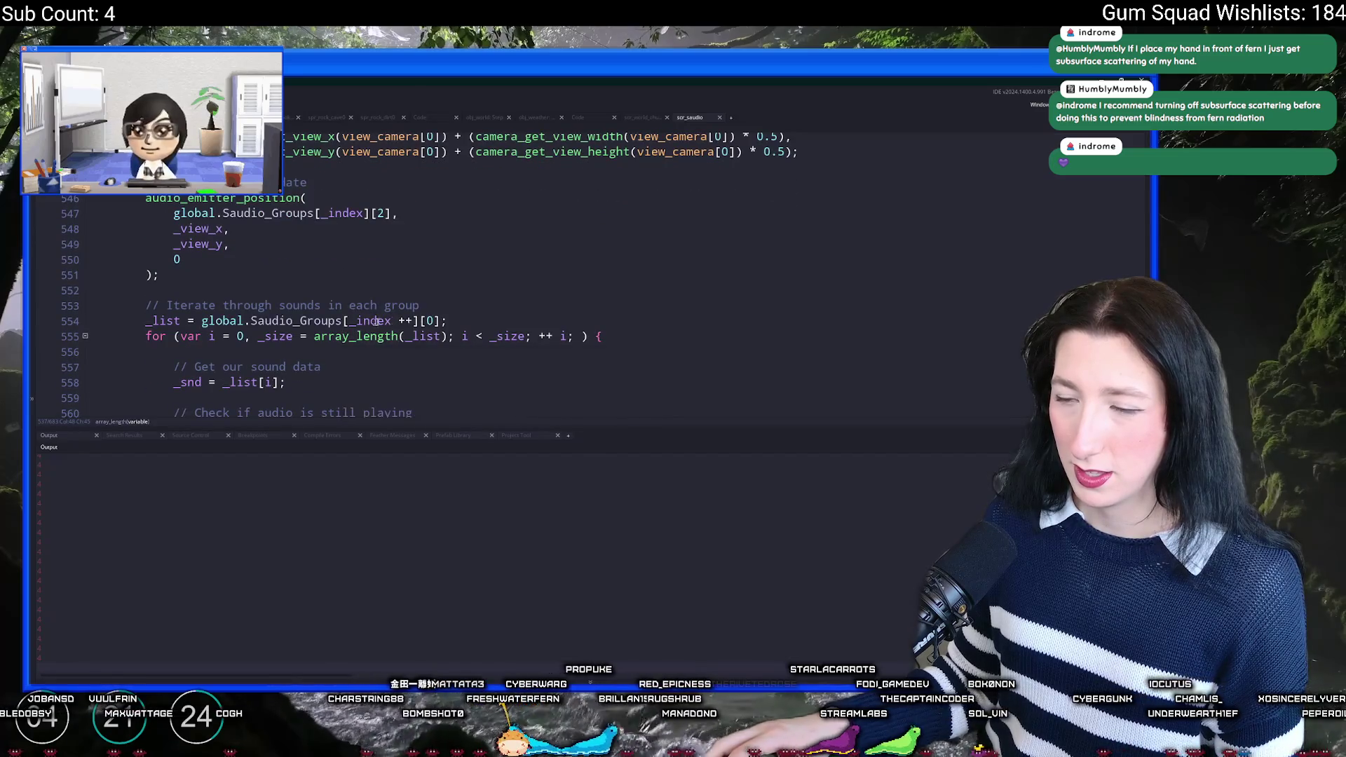
Step: Rerun with the log measuring global.Audio_Effects_Group[0], stopping the old run, and start a New World
{"action": "scroll", "coordinate": [430, 319], "scroll_direction": "up", "scroll_amount": 4}
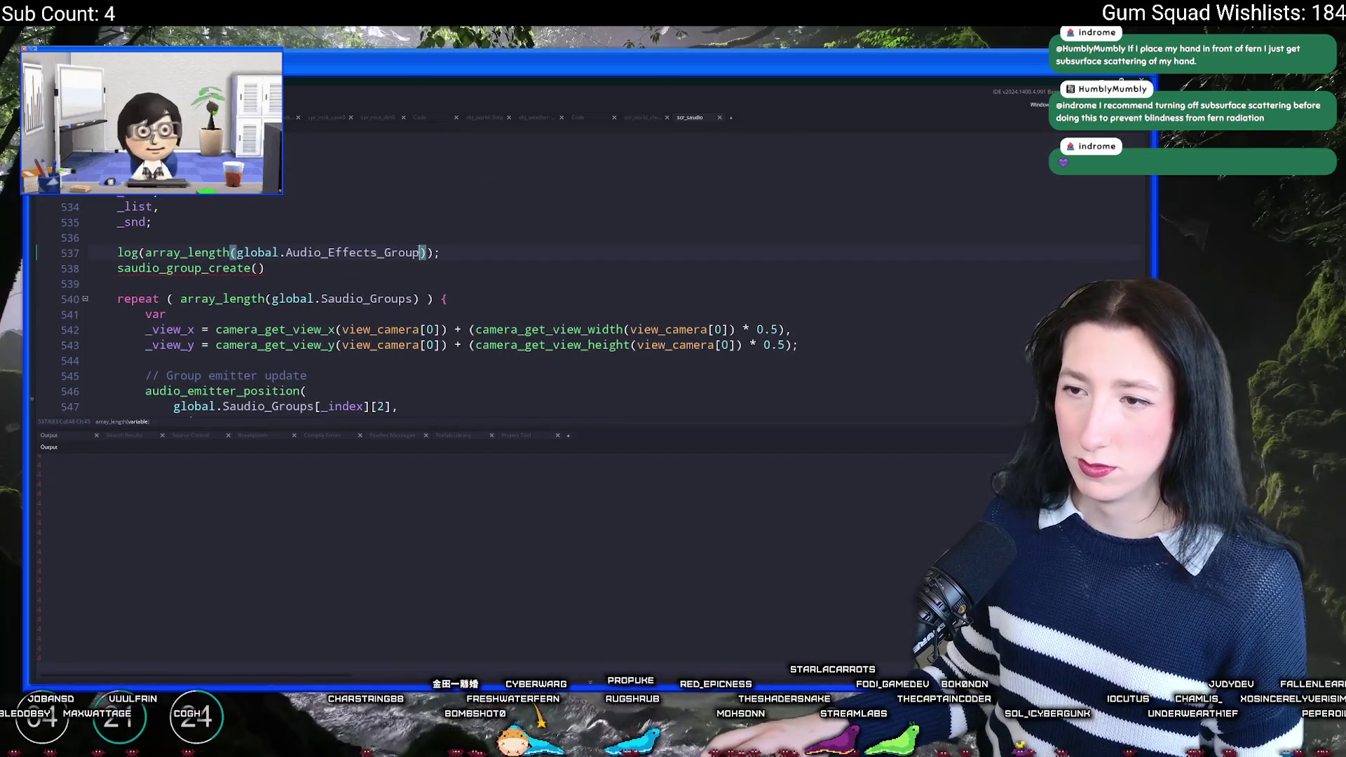
{"action": "scroll", "coordinate": [463, 238], "scroll_direction": "down", "scroll_amount": 1}
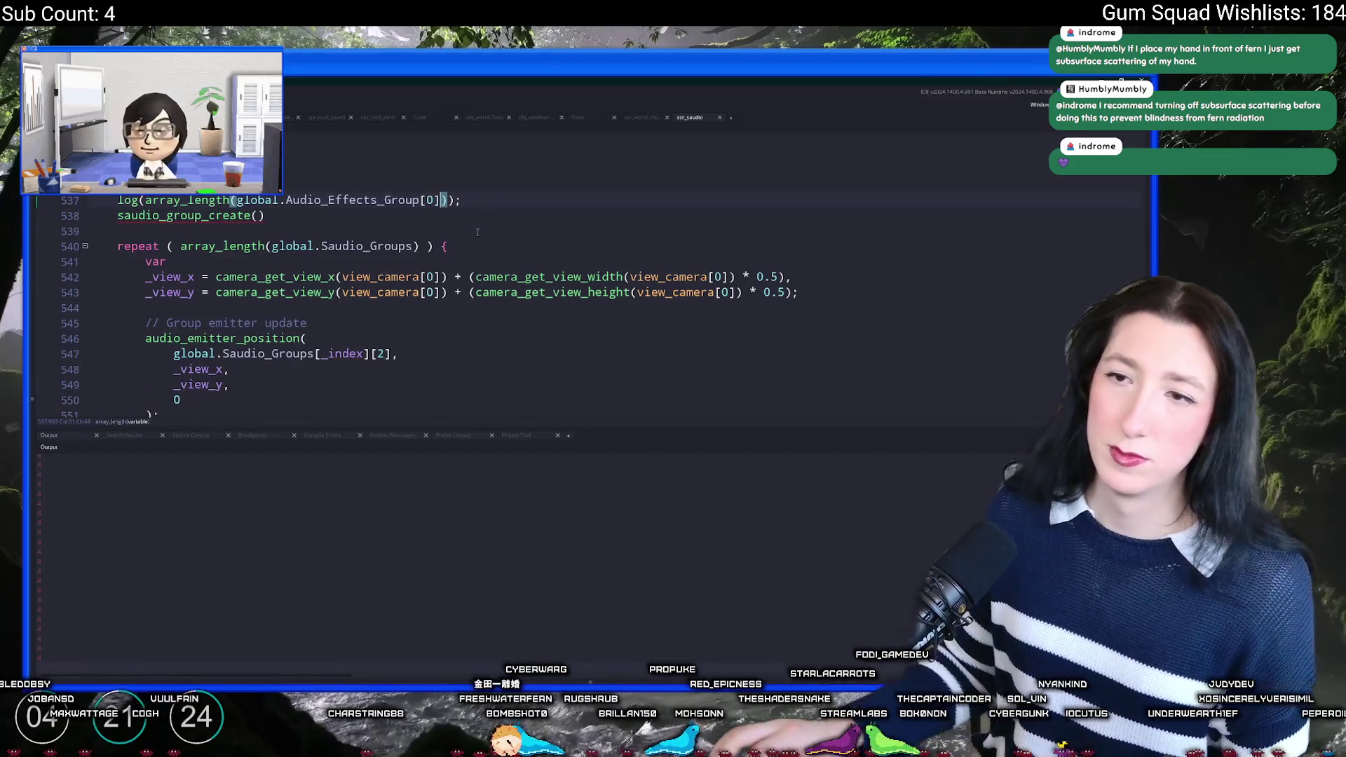
{"action": "key", "text": "F5"}
{"action": "left_click", "coordinate": [615, 401]}
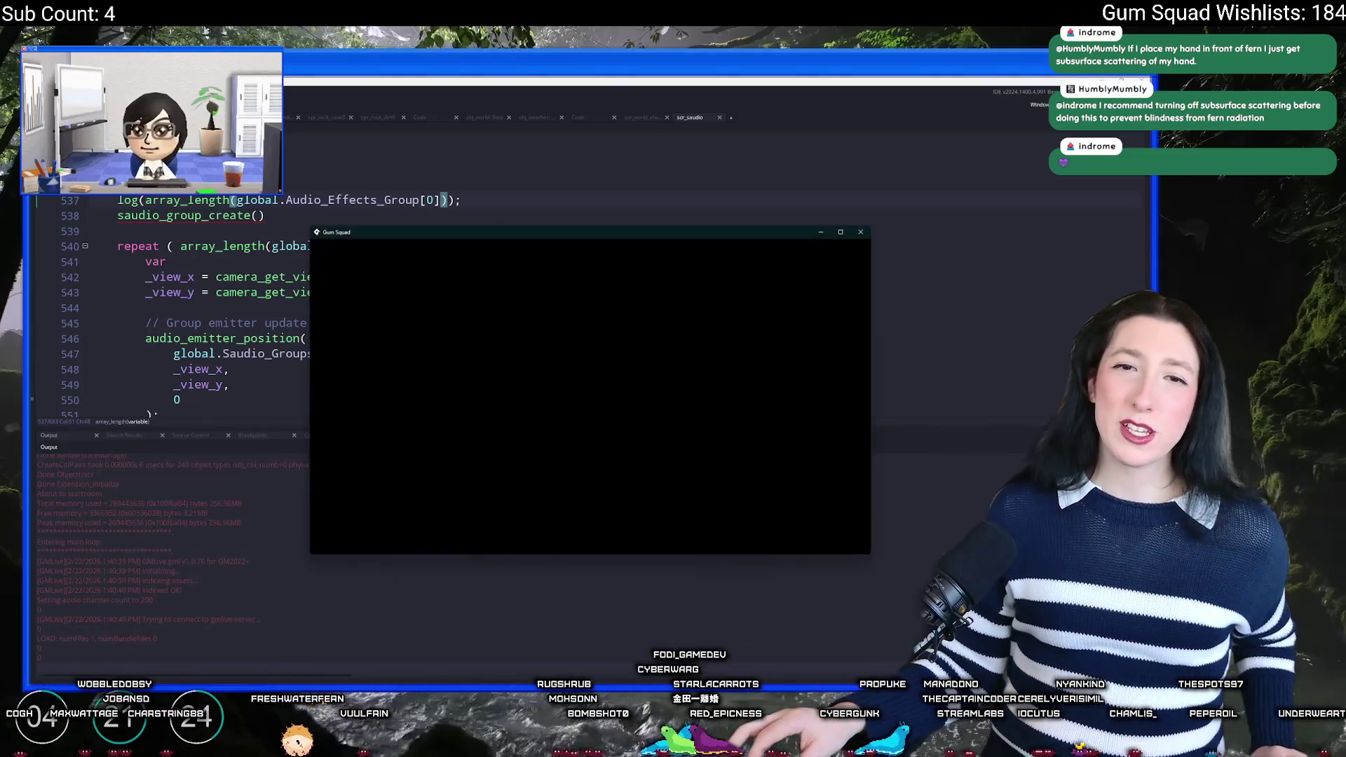
{"action": "left_click", "coordinate": [589, 378]}
{"action": "left_click", "coordinate": [589, 460]}
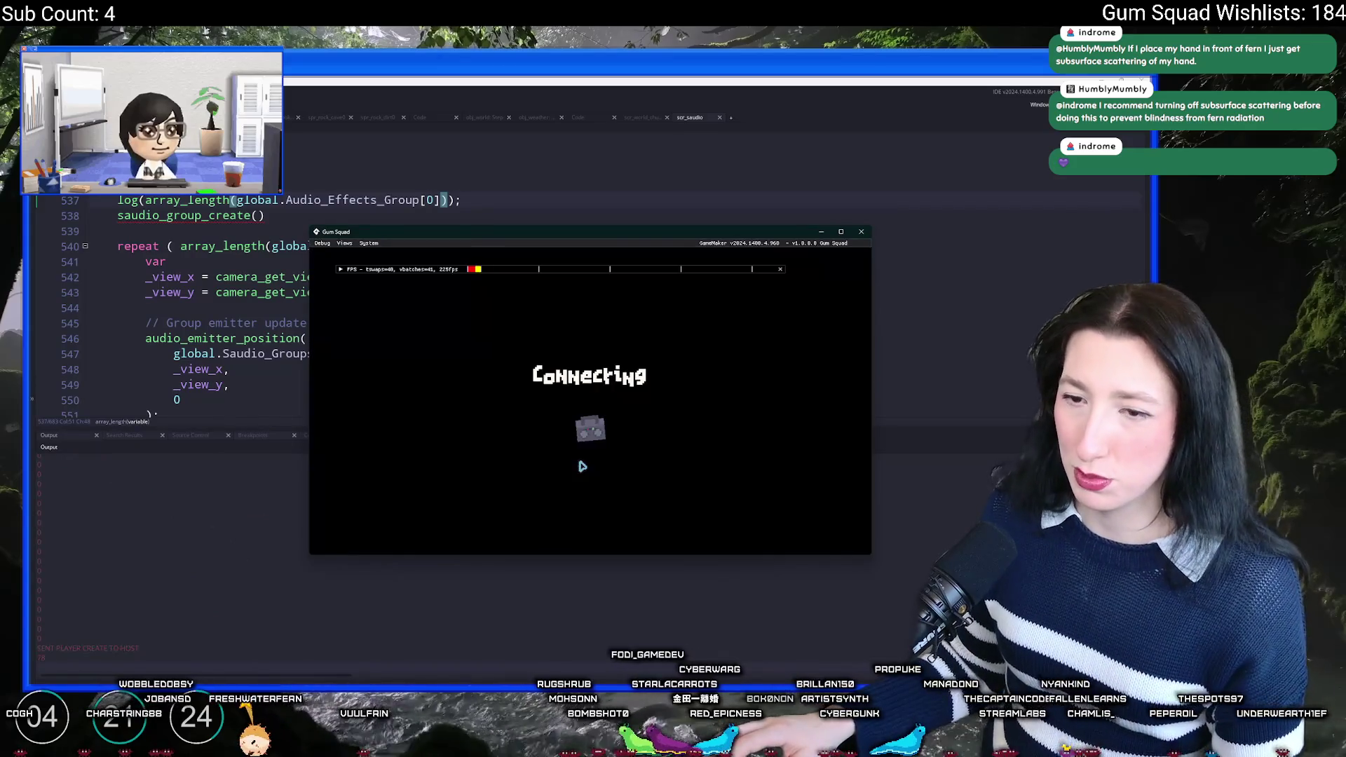
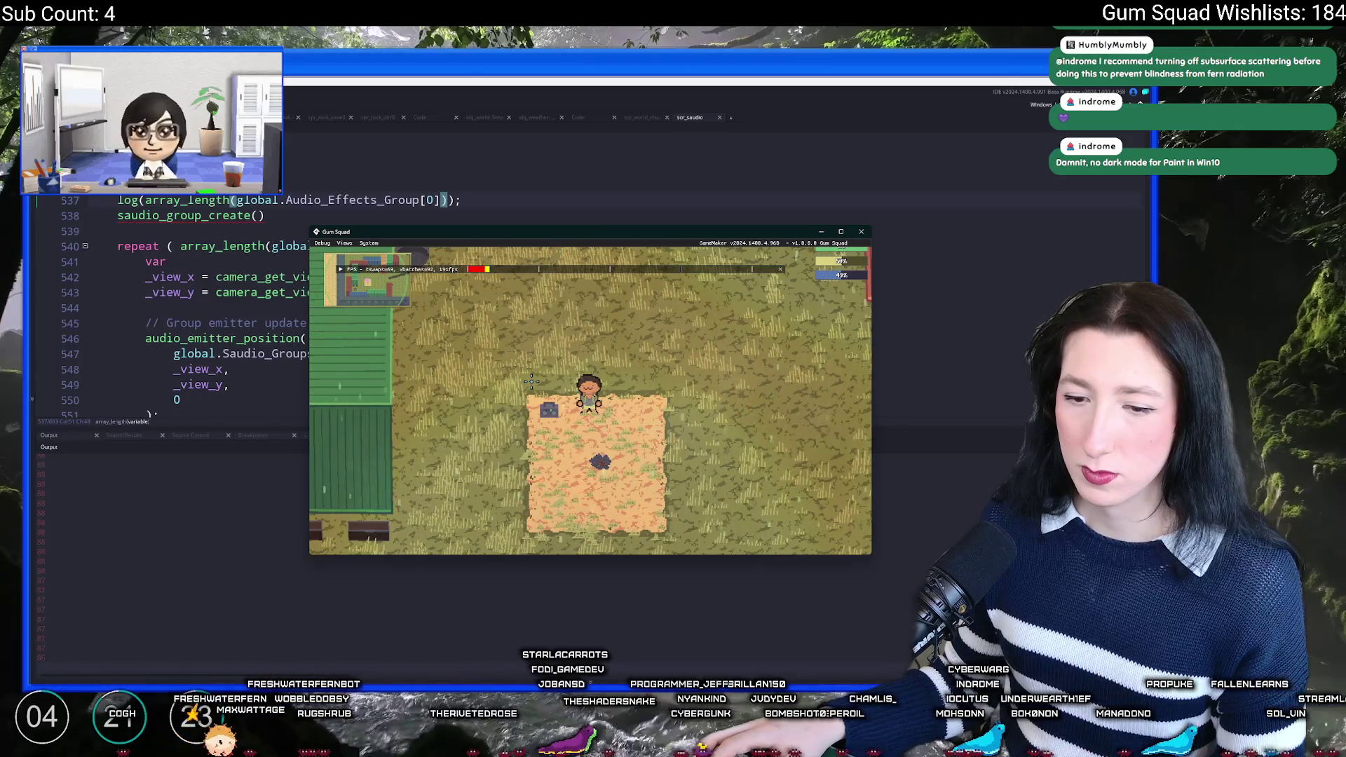
Step: Walk the character left and down past the dirt patch, then close the test run
{"action": "key", "text": "a"}
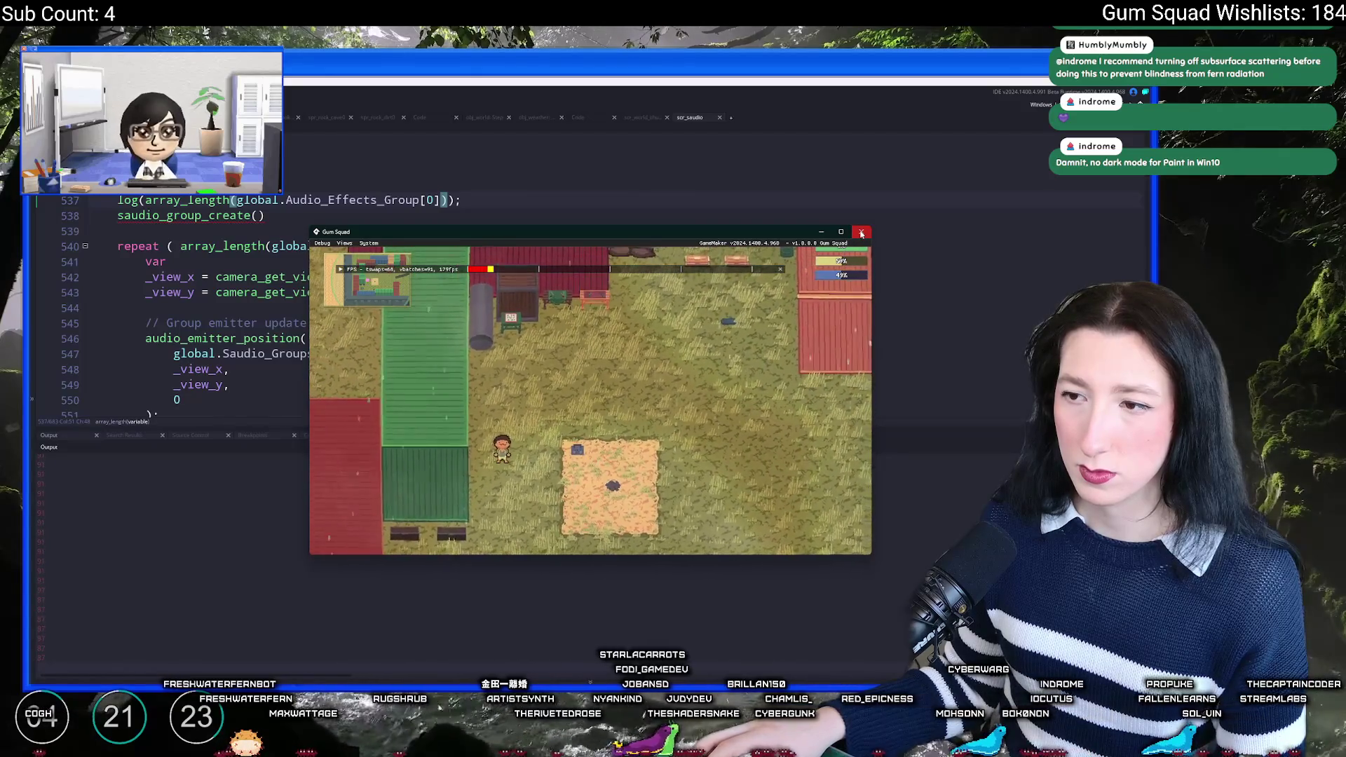
{"action": "key", "text": "s"}
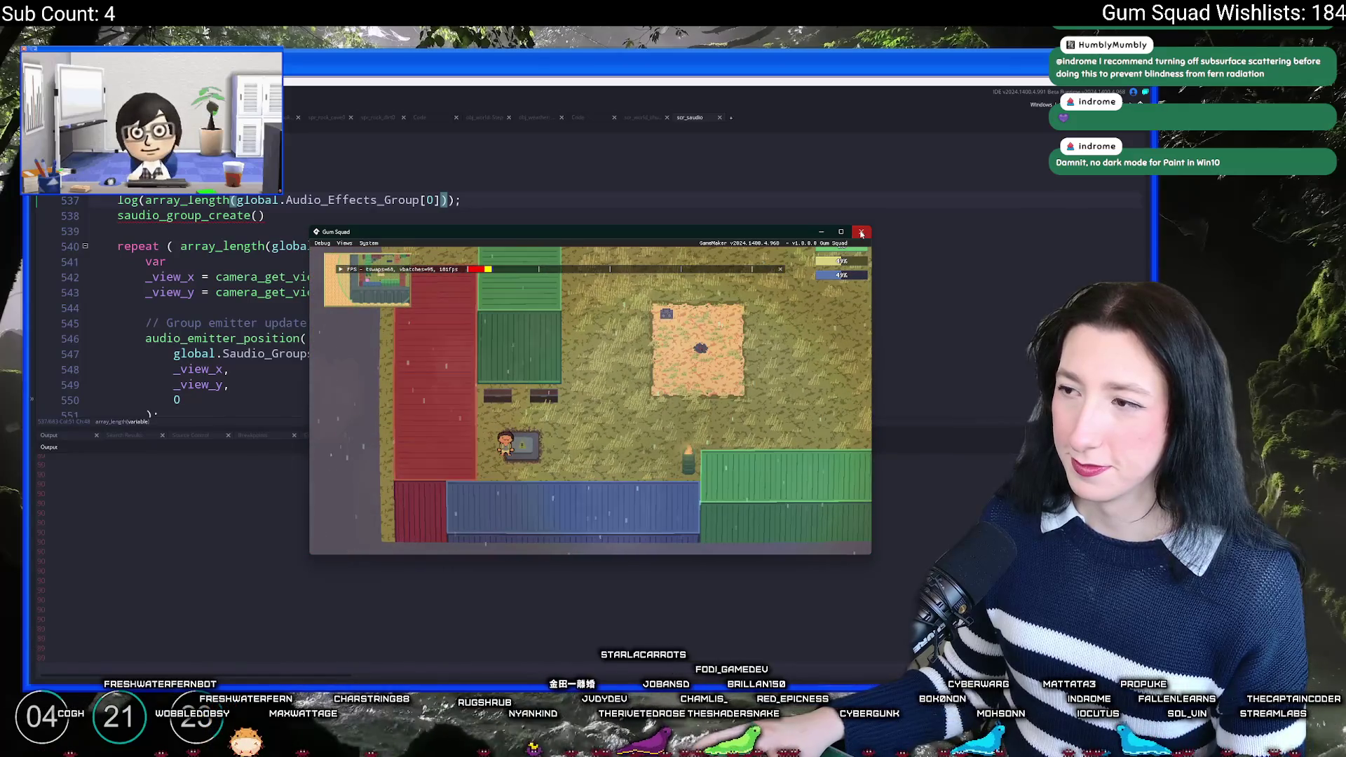
{"action": "left_click", "coordinate": [861, 233]}
{"action": "left_click", "coordinate": [272, 245]}
Step: Delete the debug log(array_length…) line and the saudio_group_create() call from scr_saudio
{"action": "key", "text": "Up"}
{"action": "key", "text": "Up"}
{"action": "key", "text": "Up"}
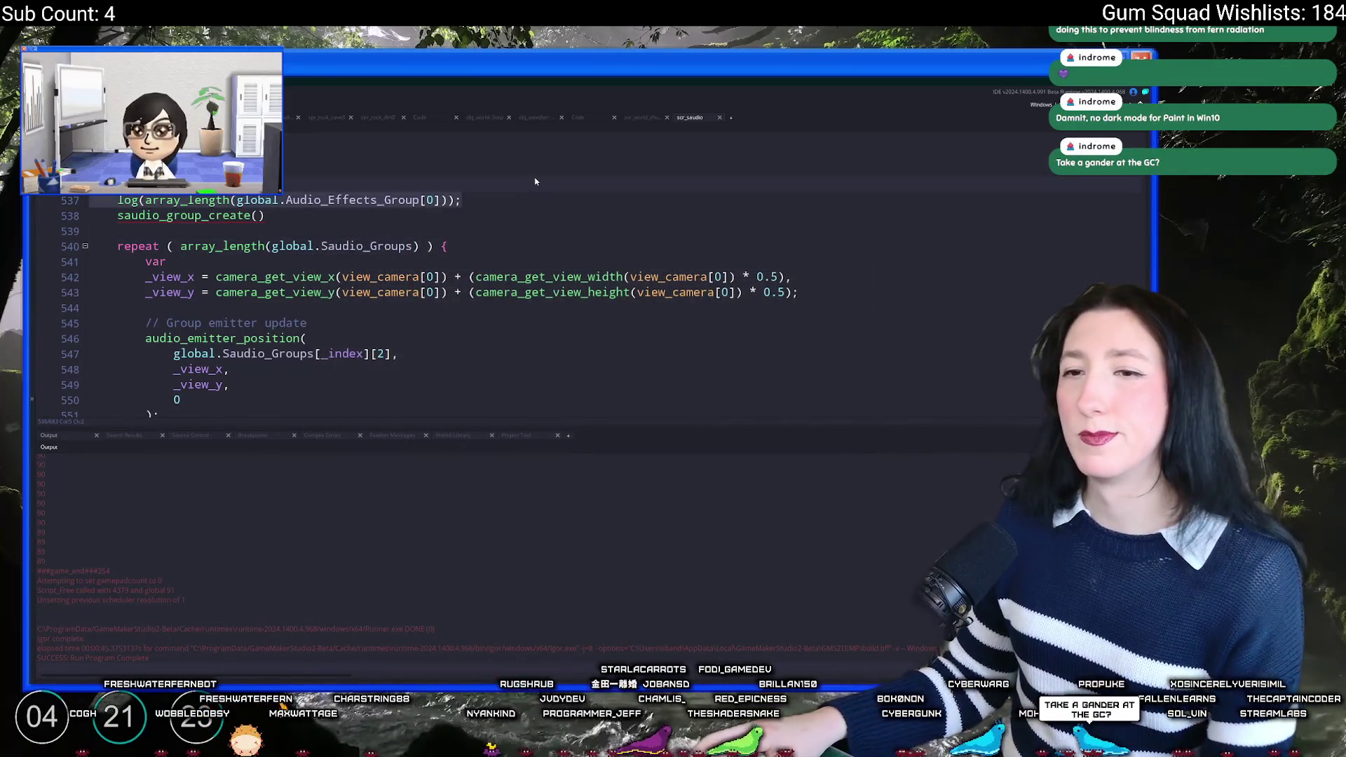
{"action": "key", "text": "ctrl+d"}
{"action": "key", "text": "Up"}
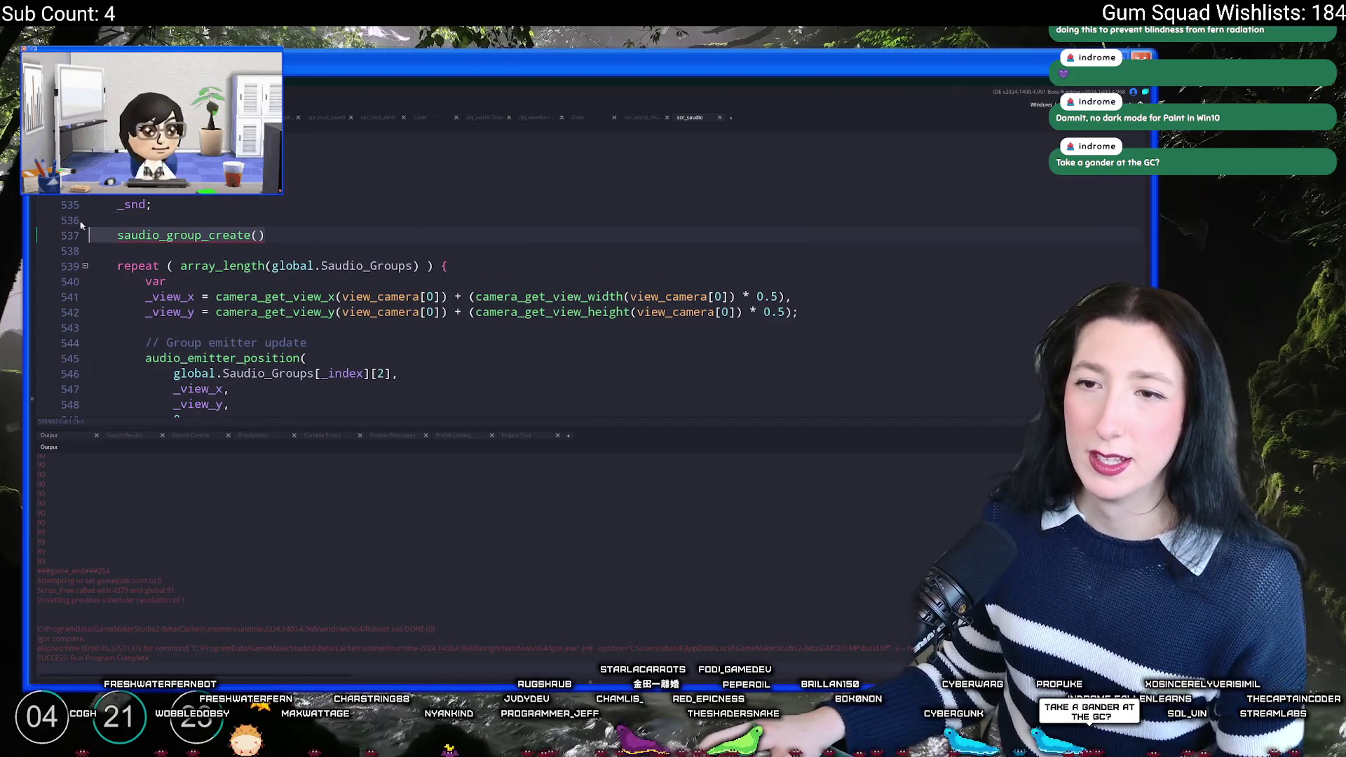
{"action": "key", "text": "ctrl+d"}
{"action": "key", "text": "ctrl+d"}
Step: Close the scr_saudio script tab and bring up project-wide find and replace
{"action": "scroll", "coordinate": [414, 165], "scroll_direction": "up", "scroll_amount": 3}
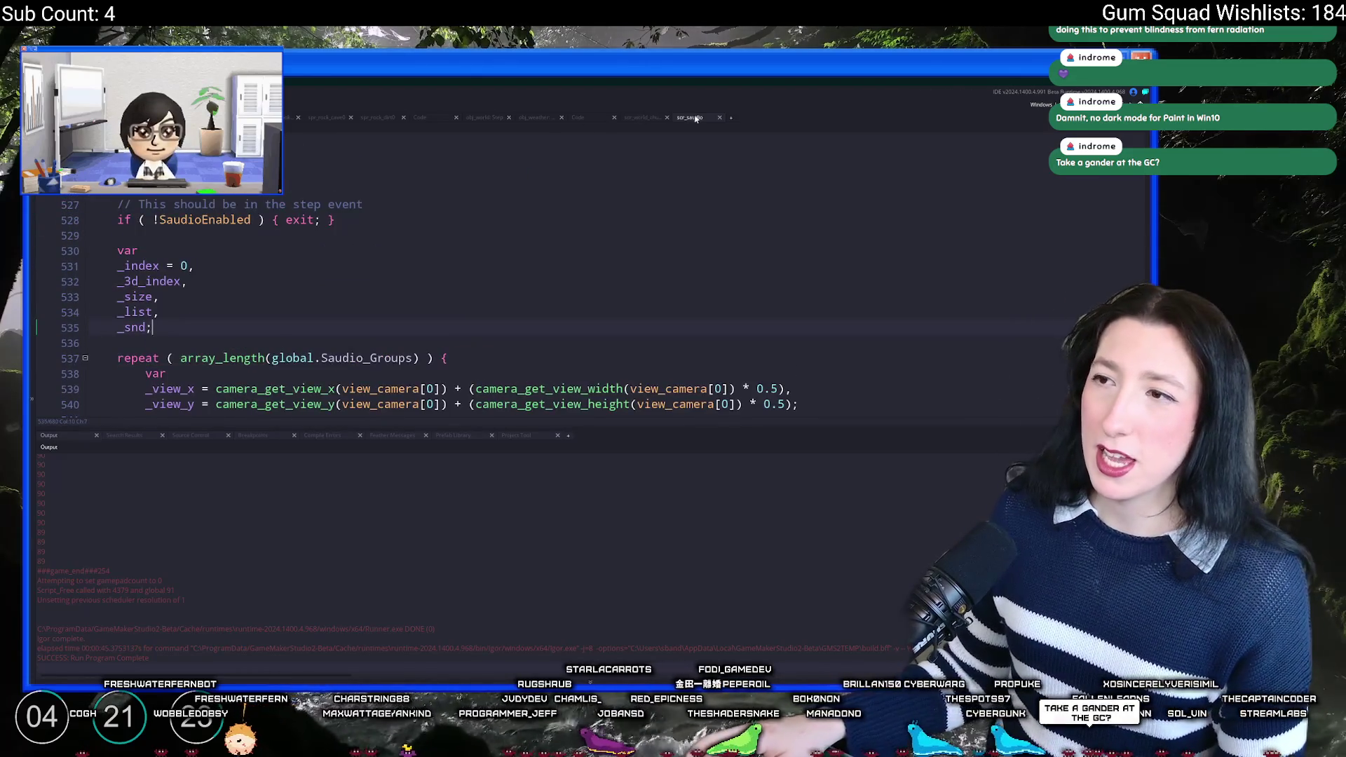
{"action": "middle_click", "coordinate": [693, 118]}
{"action": "scroll", "coordinate": [540, 174], "scroll_direction": "down", "scroll_amount": 5}
{"action": "key", "text": "ctrl+shift+f"}
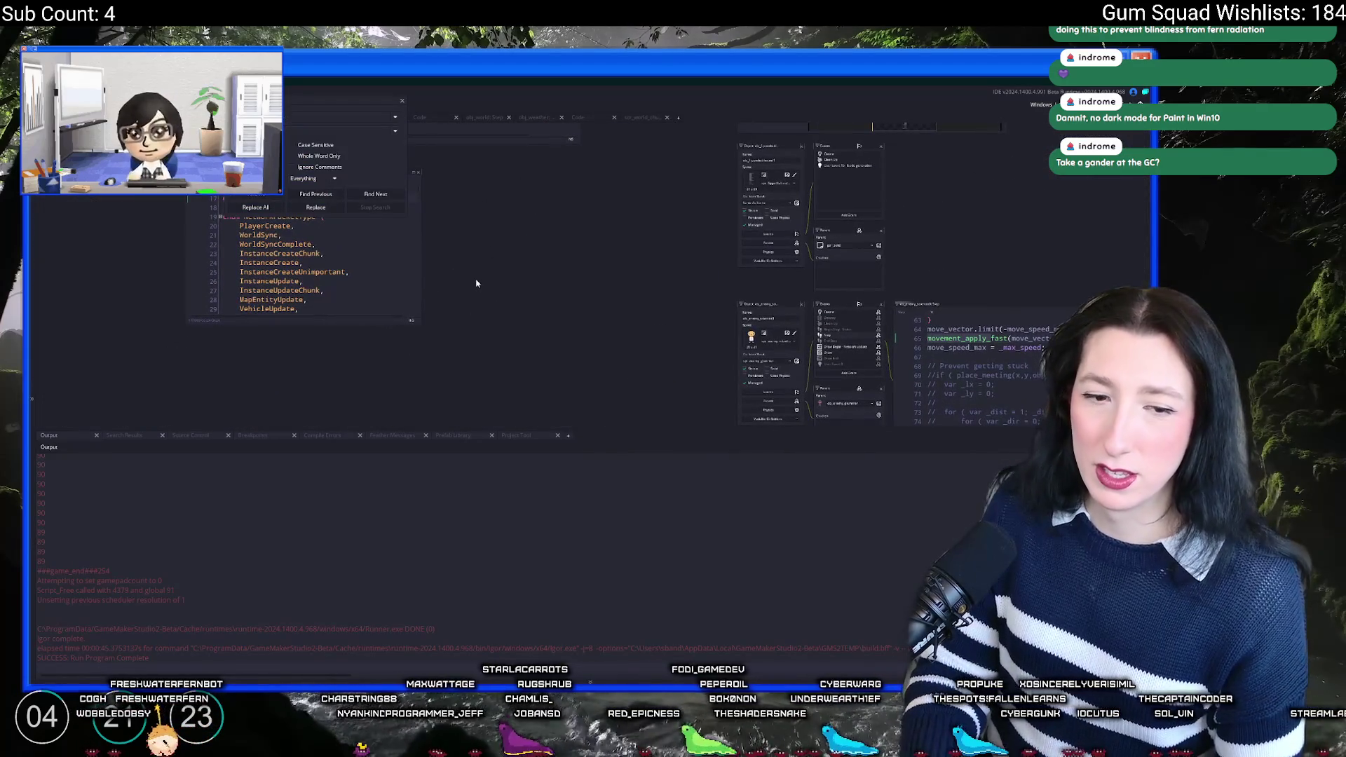
Step: Search the whole project for 'footstep' and scroll through the resulting matches
{"action": "key", "text": "Return"}
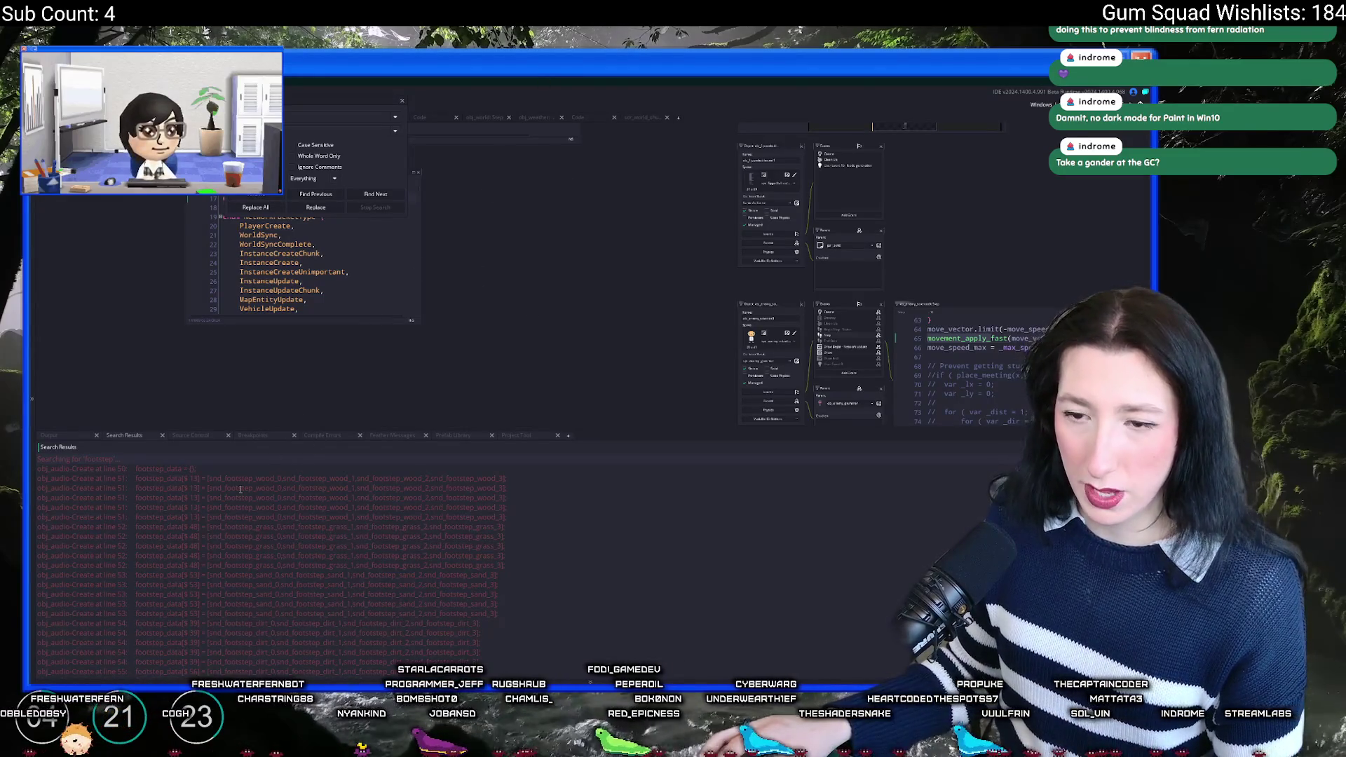
{"action": "scroll", "coordinate": [236, 515], "scroll_direction": "down", "scroll_amount": 3}
{"action": "scroll", "coordinate": [245, 581], "scroll_direction": "down", "scroll_amount": 4}
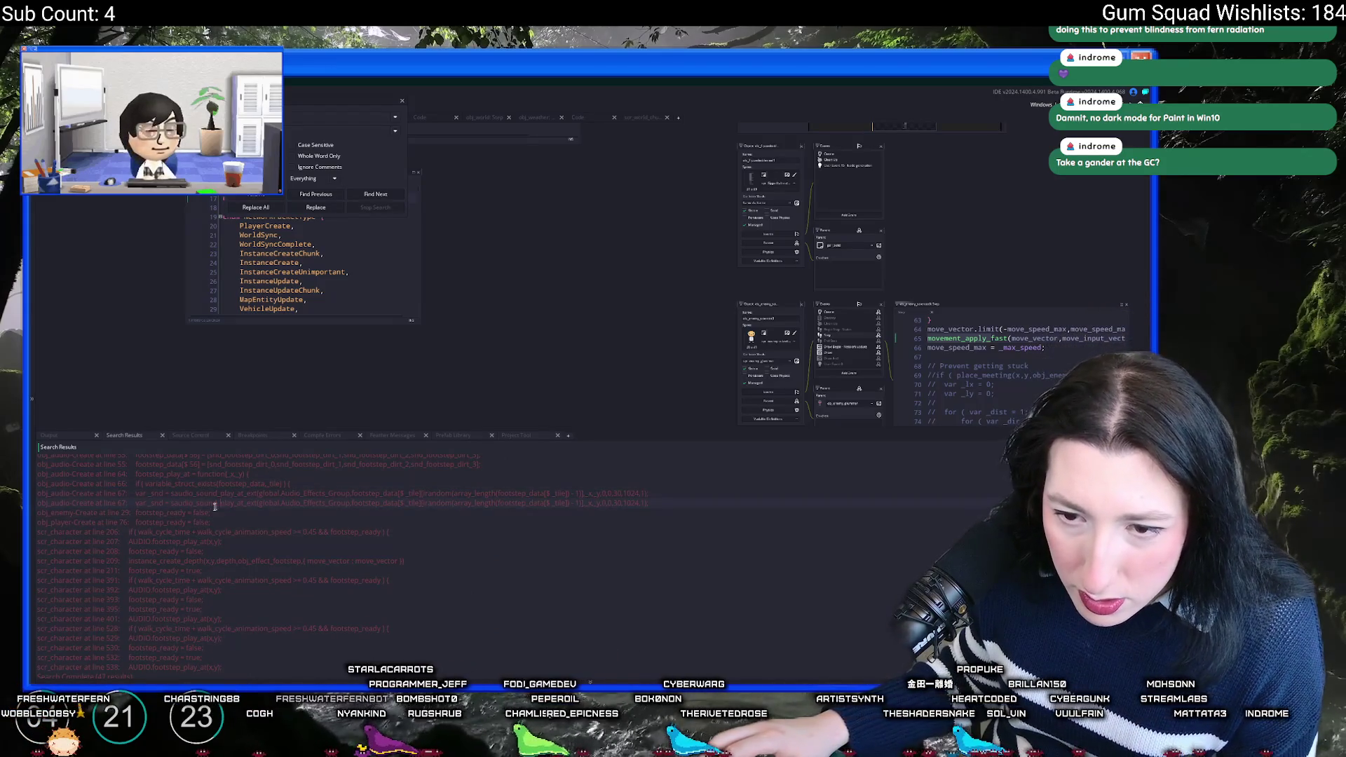
Step: Open scr_character at its footstep calls (lines 207 and 529), widened, and dismiss the search dialog
{"action": "double_click", "coordinate": [223, 542]}
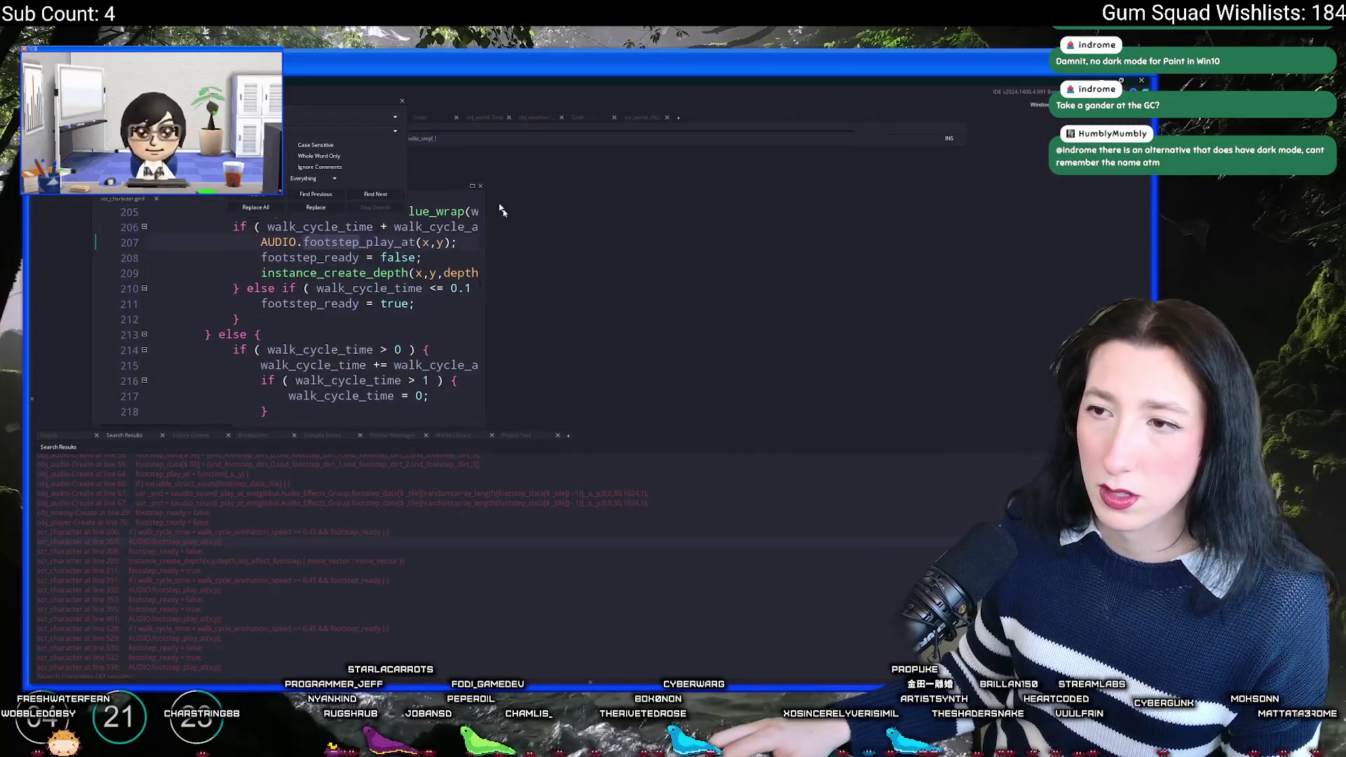
{"action": "left_click_drag", "start_coordinate": [561, 278], "coordinate": [764, 281]}
{"action": "scroll", "coordinate": [601, 337], "scroll_direction": "up", "scroll_amount": 10}
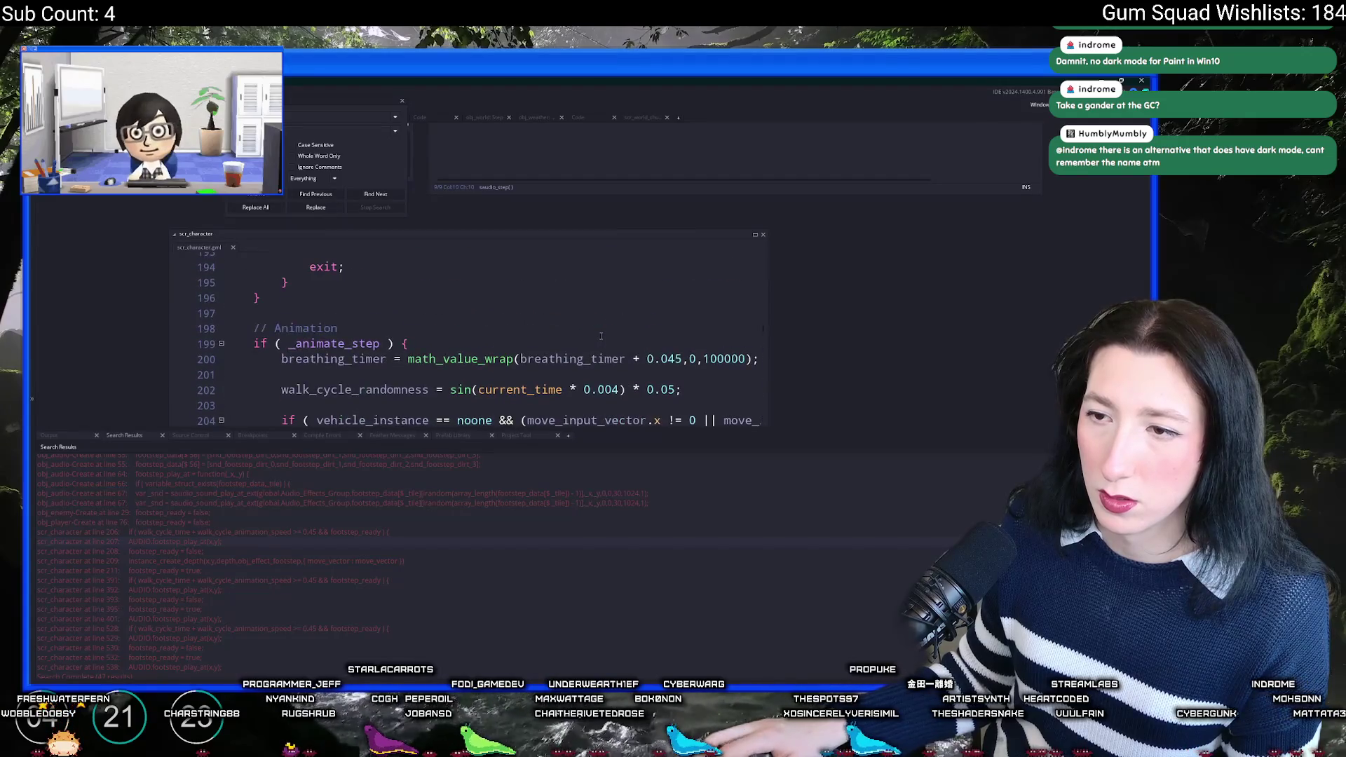
{"action": "scroll", "coordinate": [600, 336], "scroll_direction": "up", "scroll_amount": 18}
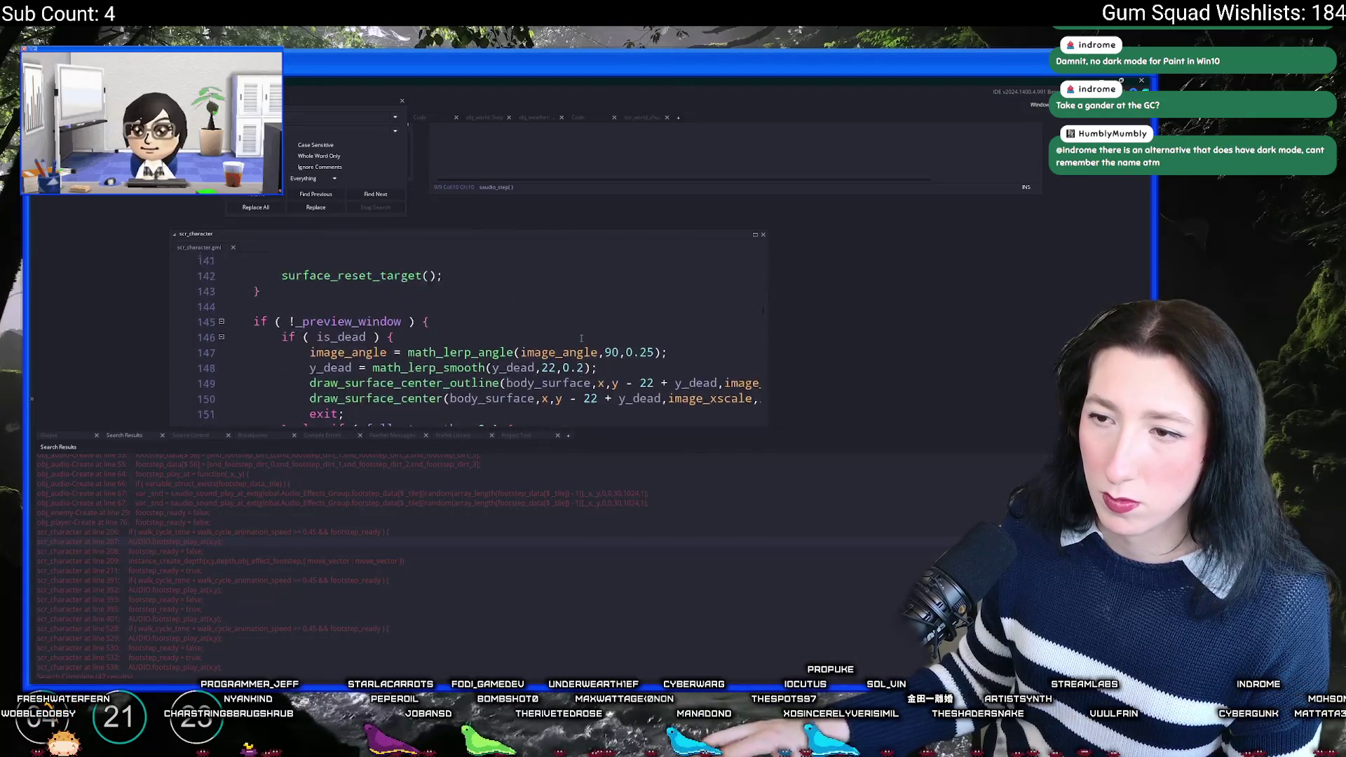
{"action": "scroll", "coordinate": [581, 338], "scroll_direction": "up", "scroll_amount": 20}
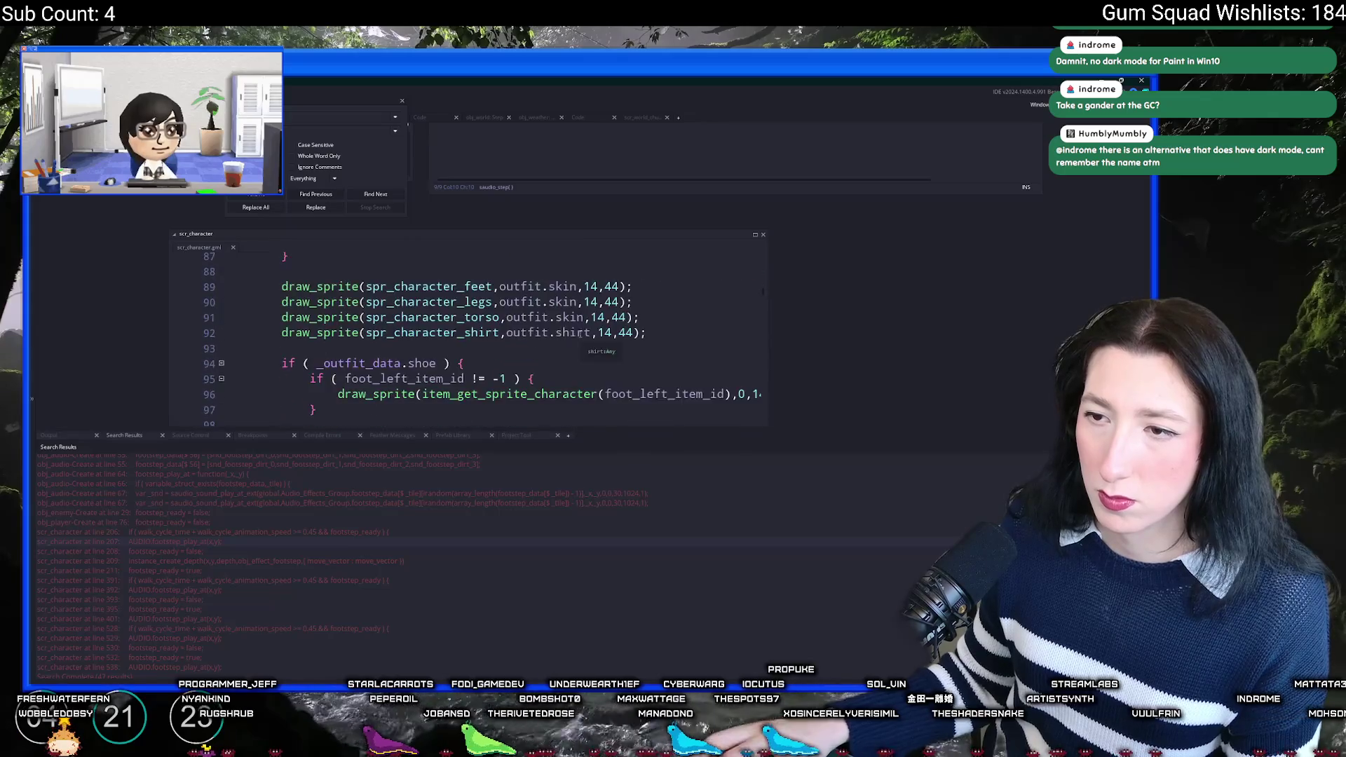
{"action": "scroll", "coordinate": [579, 338], "scroll_direction": "up", "scroll_amount": 5}
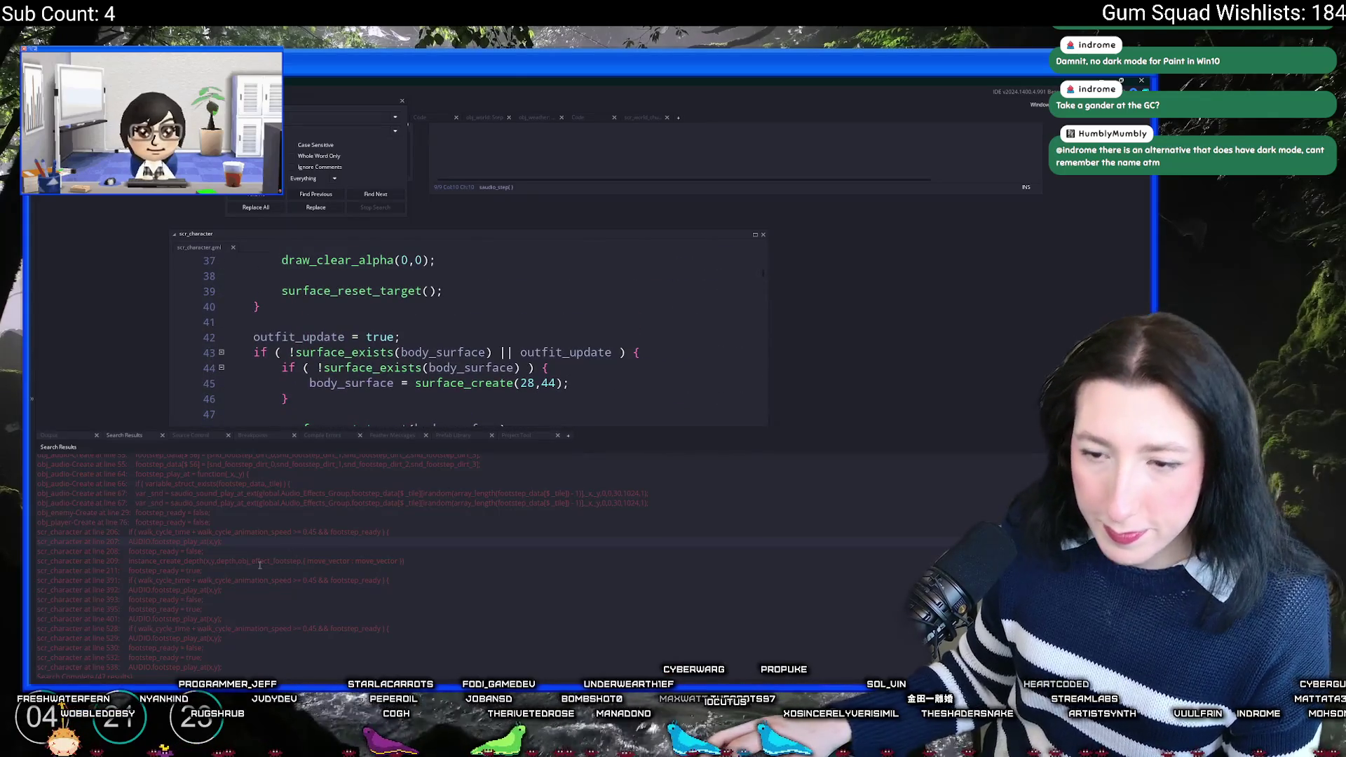
{"action": "double_click", "coordinate": [213, 636]}
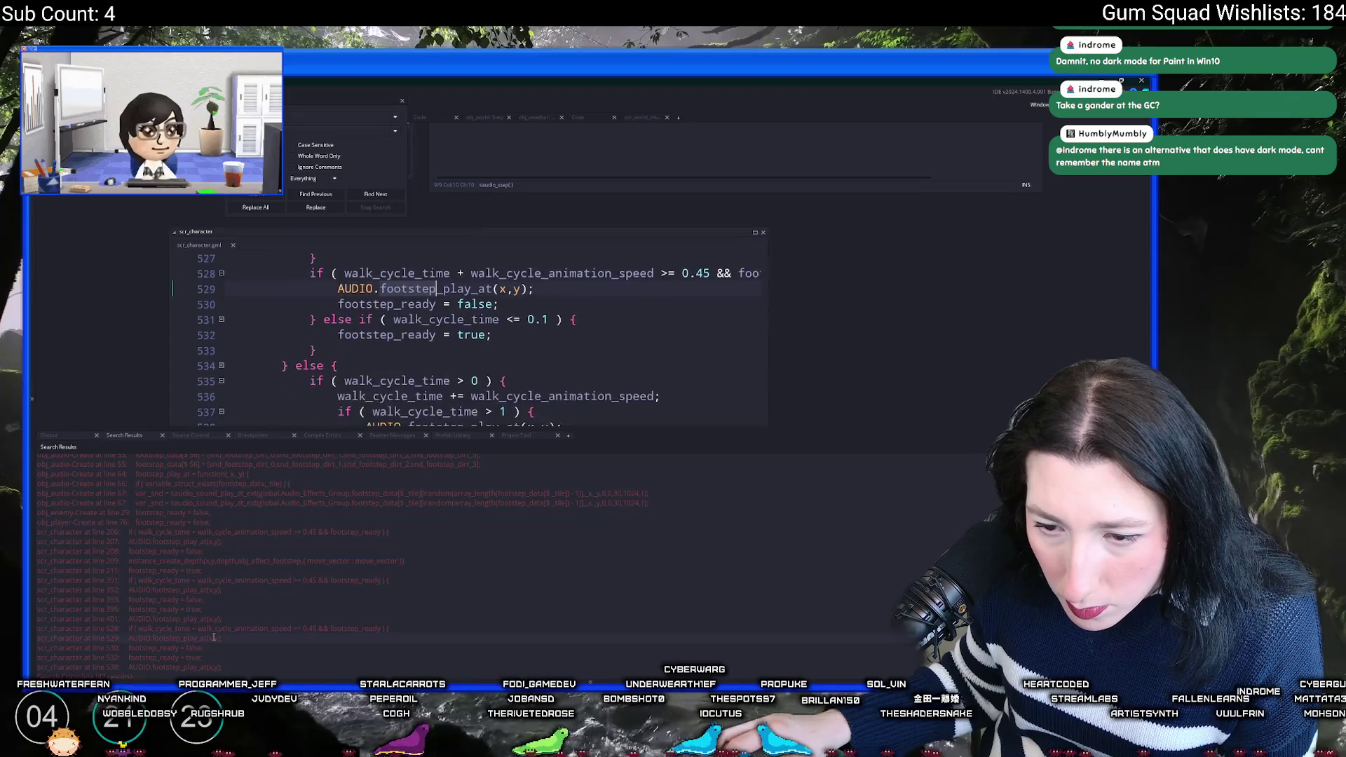
{"action": "left_click", "coordinate": [403, 102]}
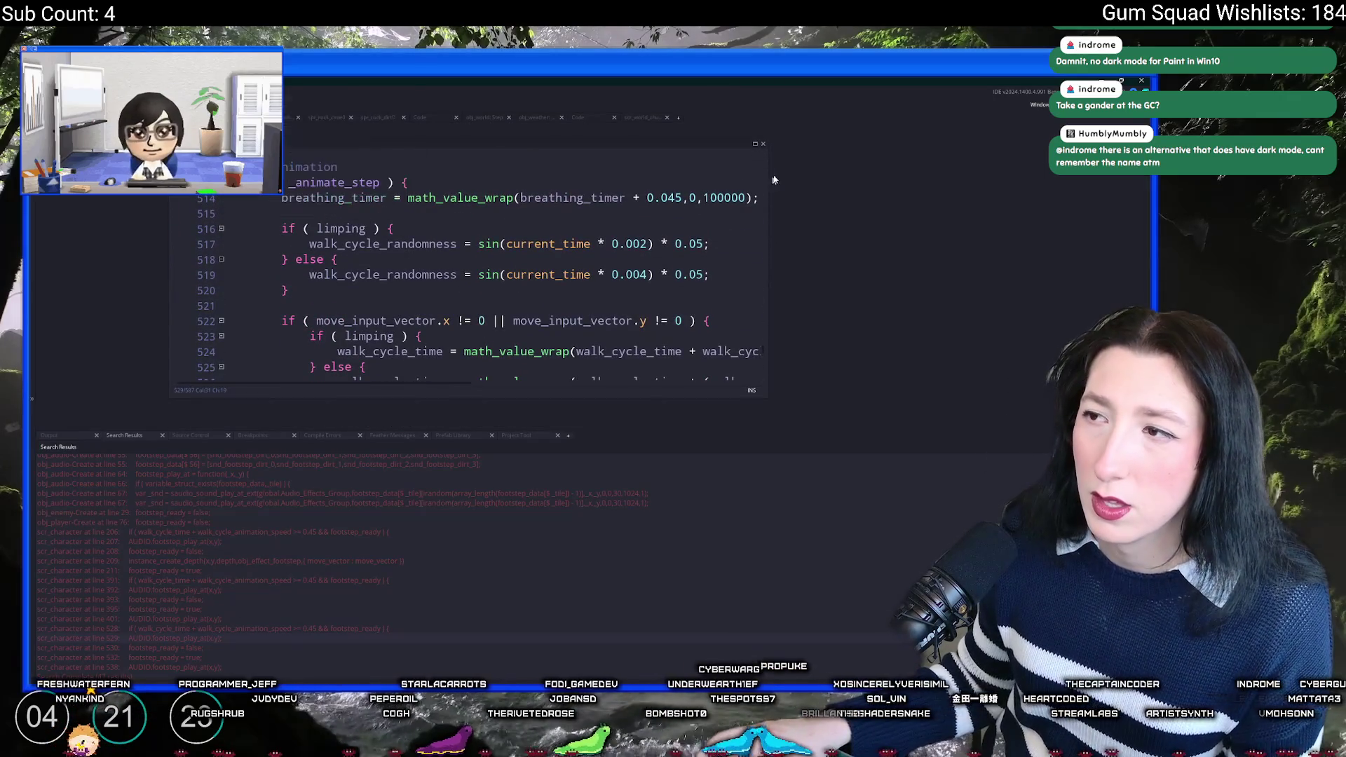